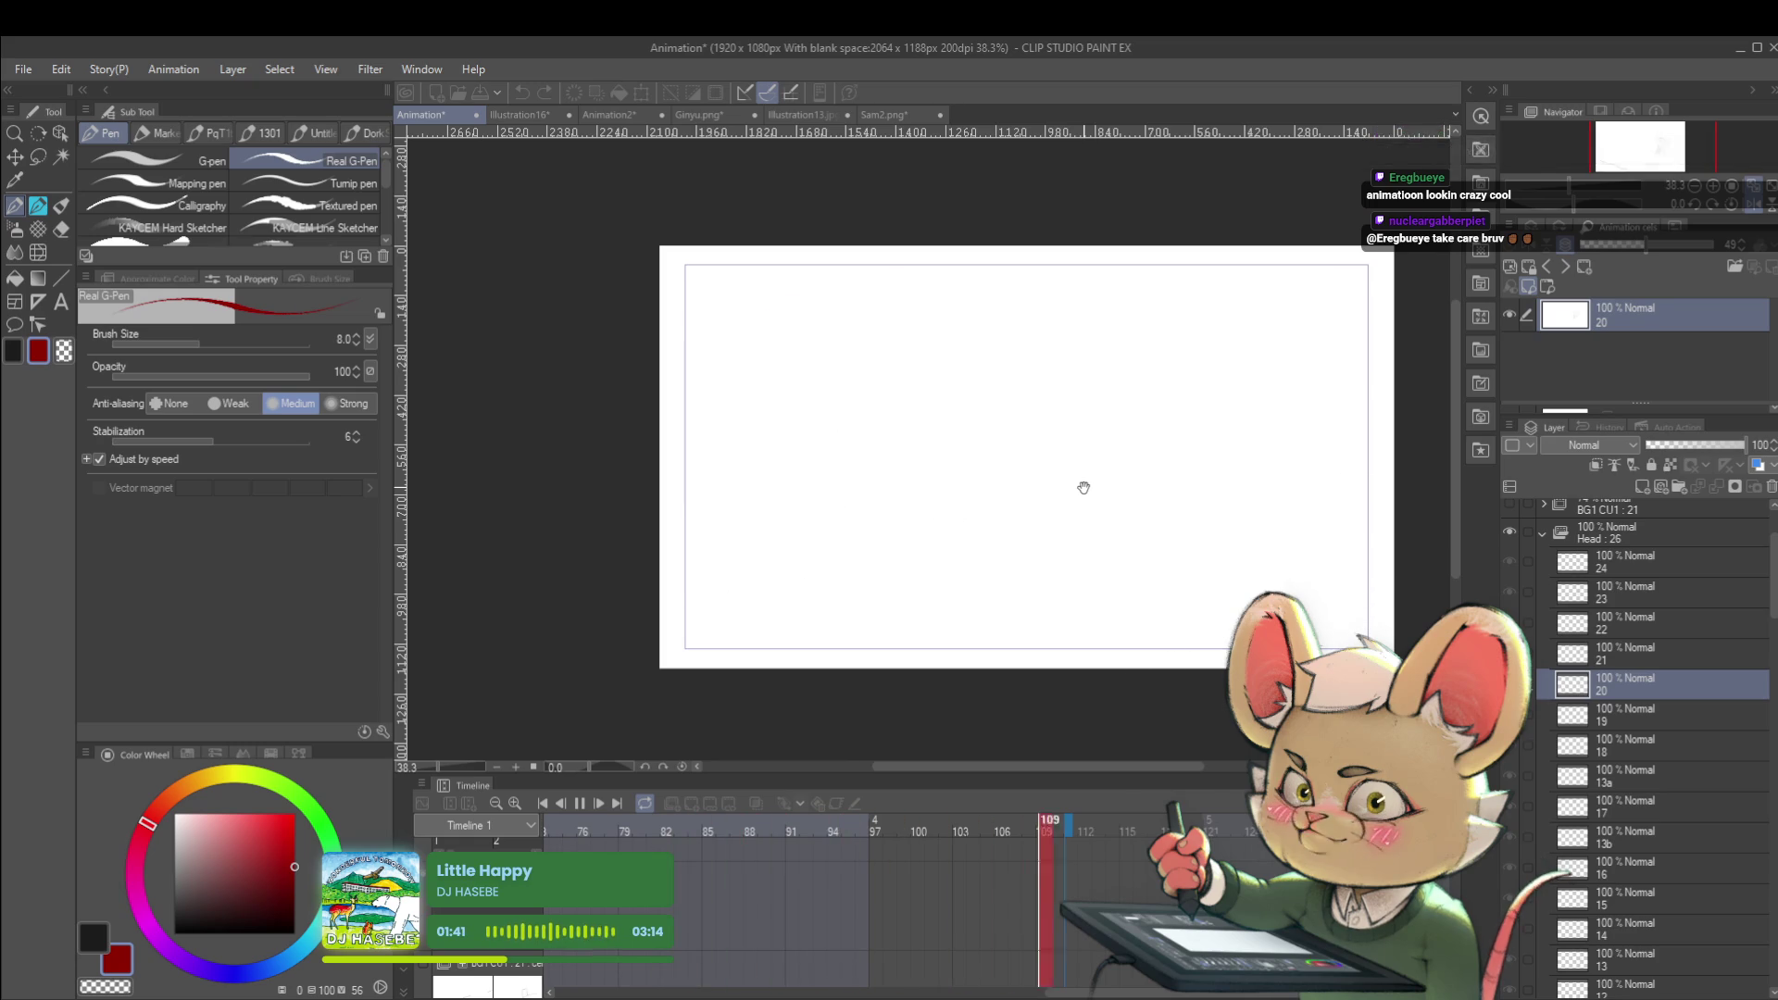
Stop the Timeline animation playback and switch to the Illustration13.jpg document
left_click(578, 805)
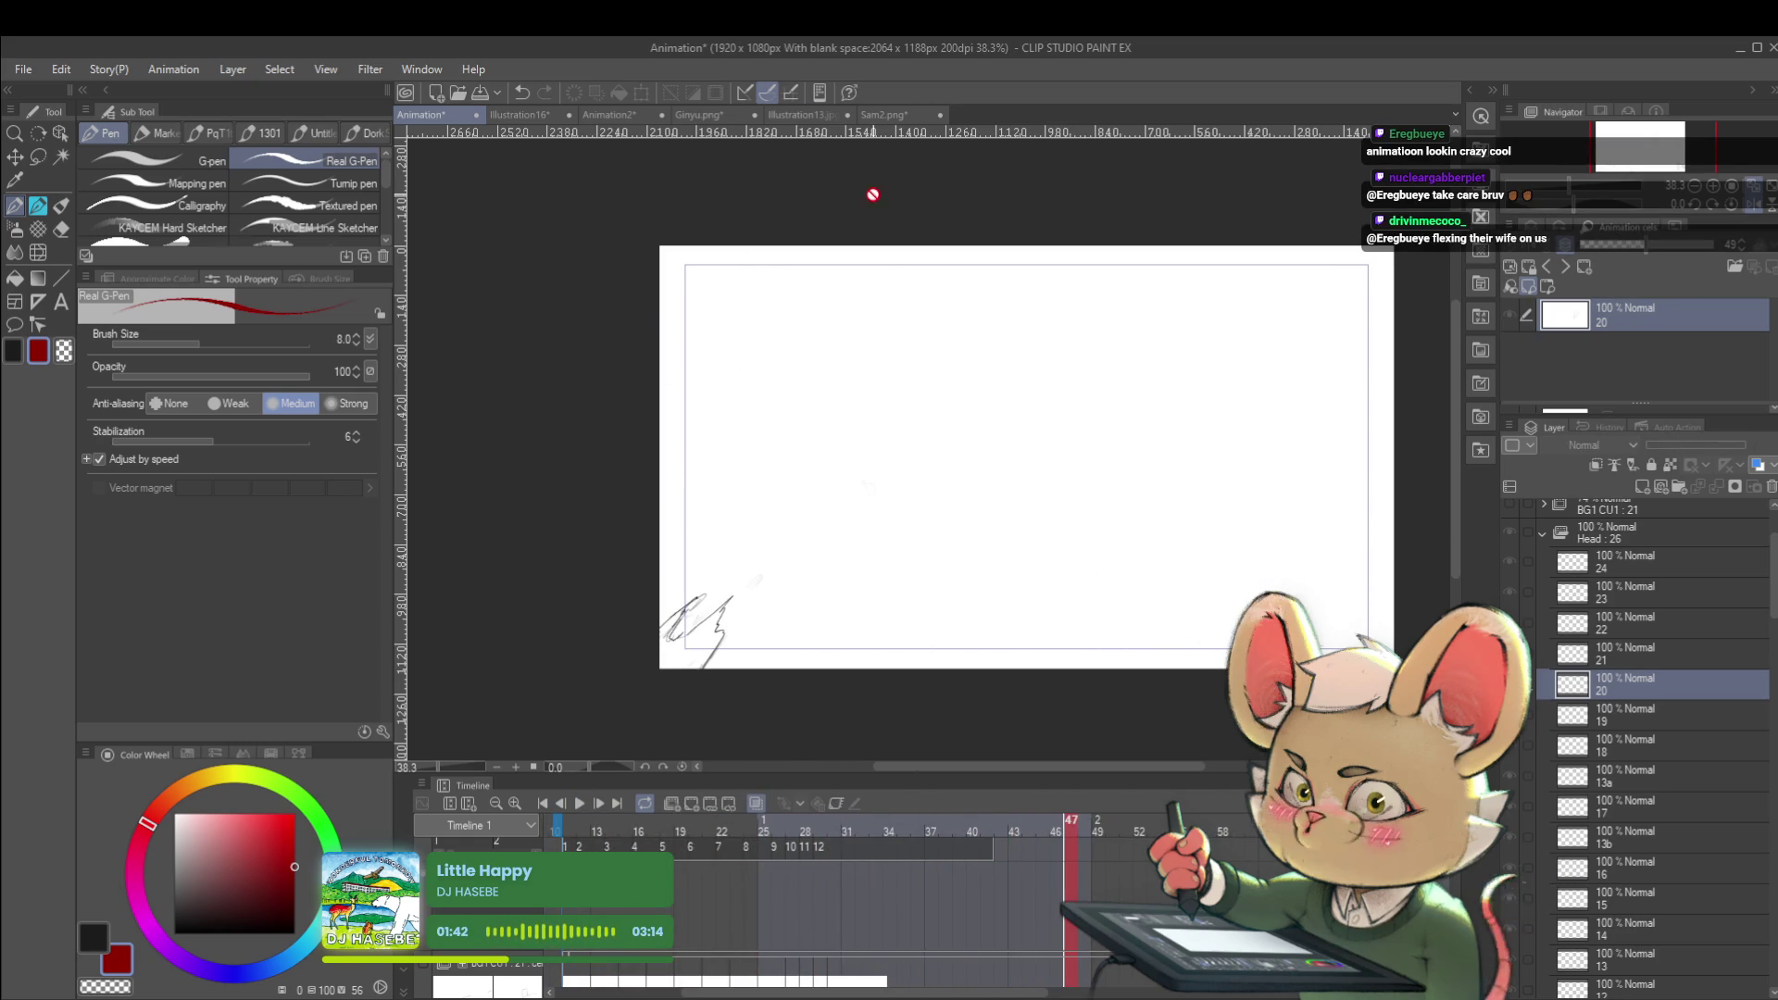
left_click(811, 117)
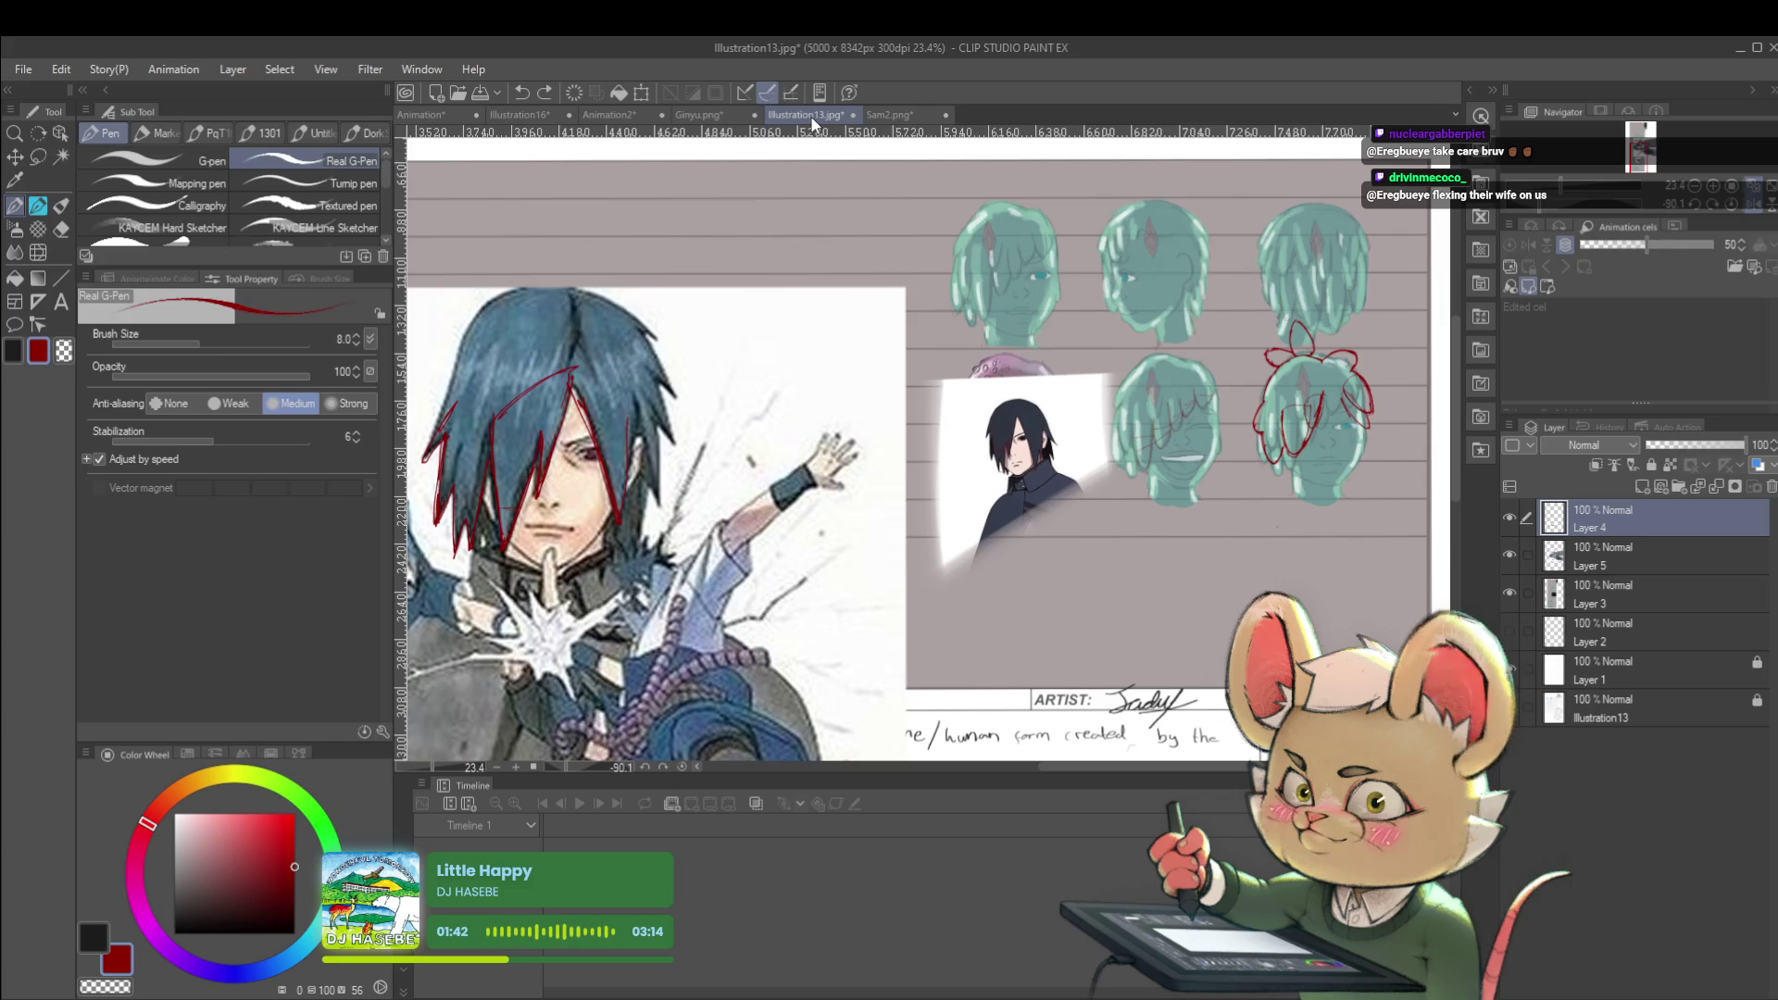
Pan and zoom from the full turnaround sheet into a close view of the two red-sketched teal heads
left_click_drag(959, 488, 970, 553)
scroll(970, 554, "down", 3)
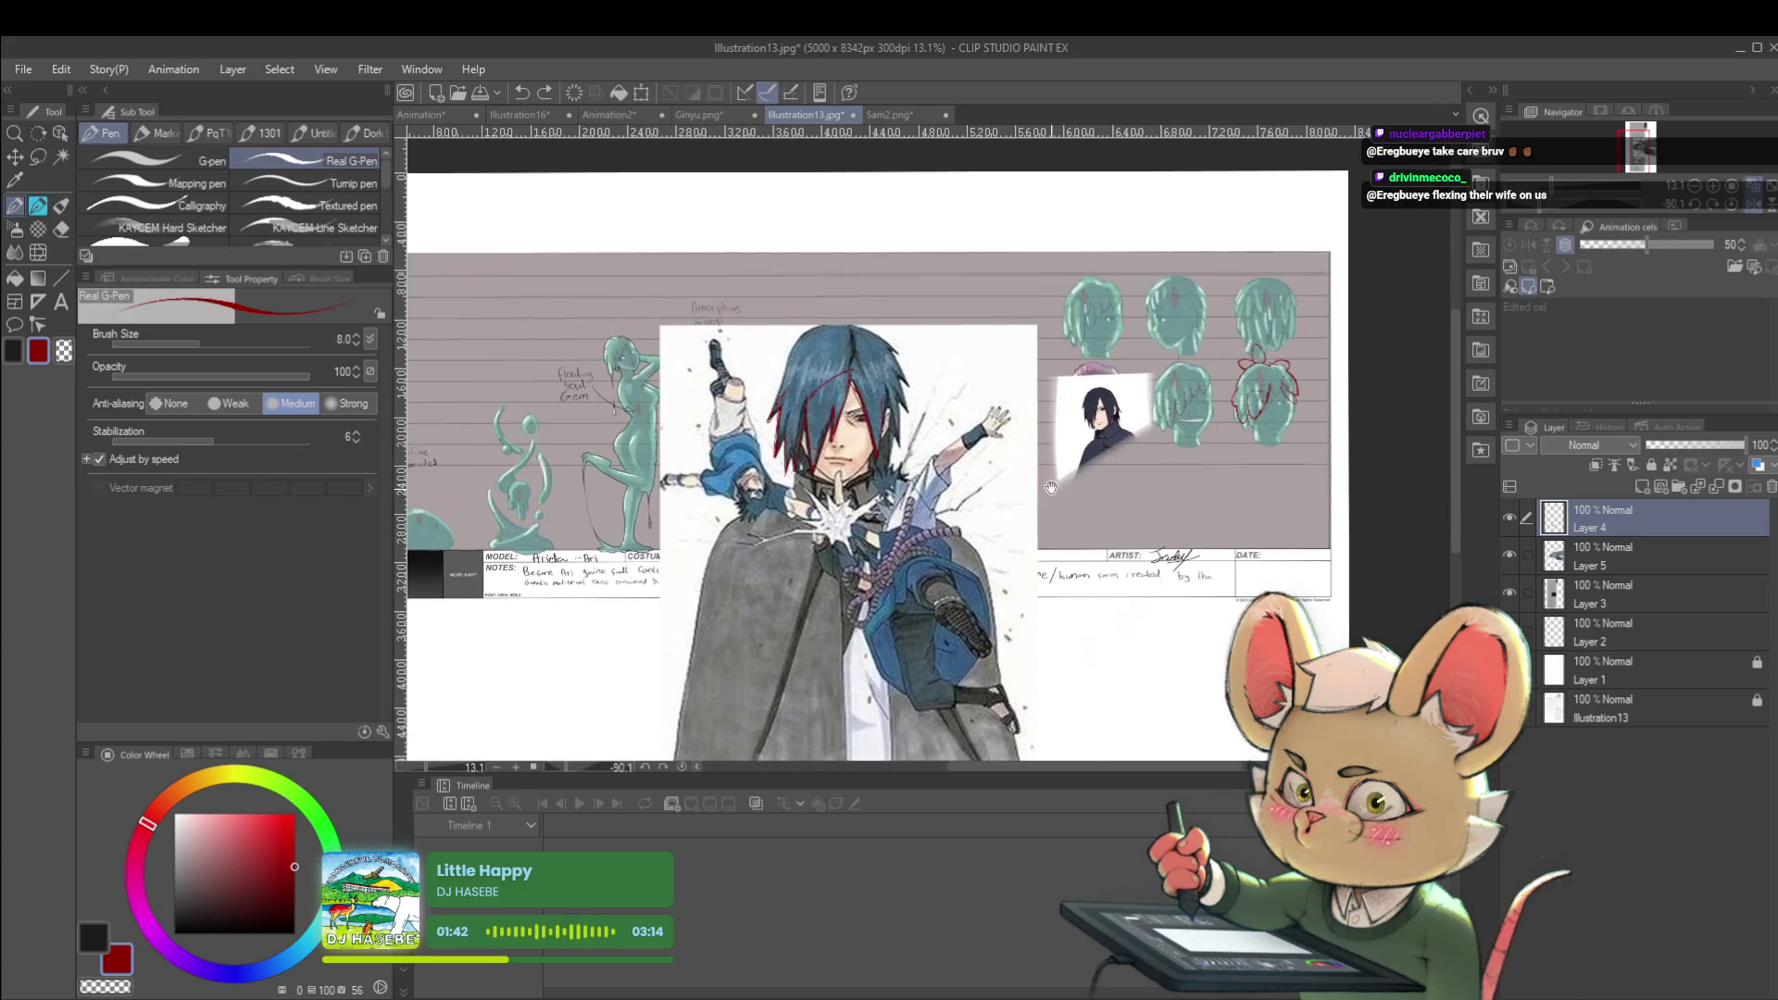
left_click_drag(1065, 503, 1134, 451)
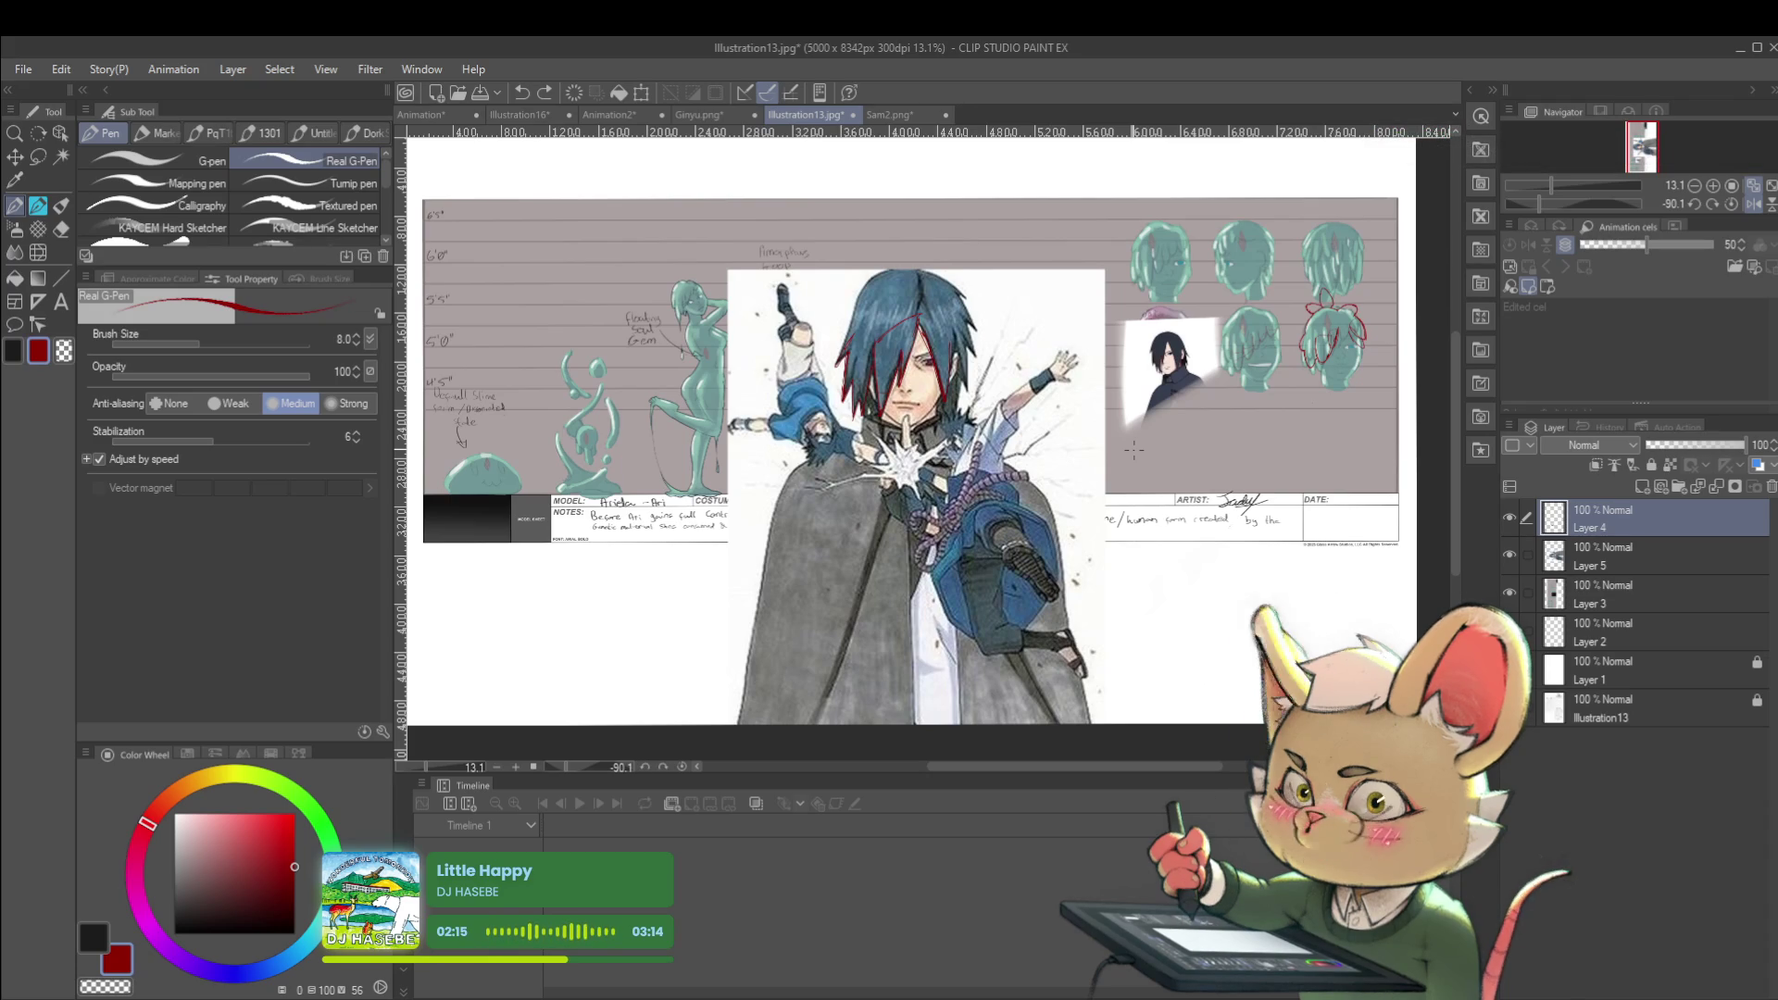
left_click_drag(1134, 451, 1052, 516)
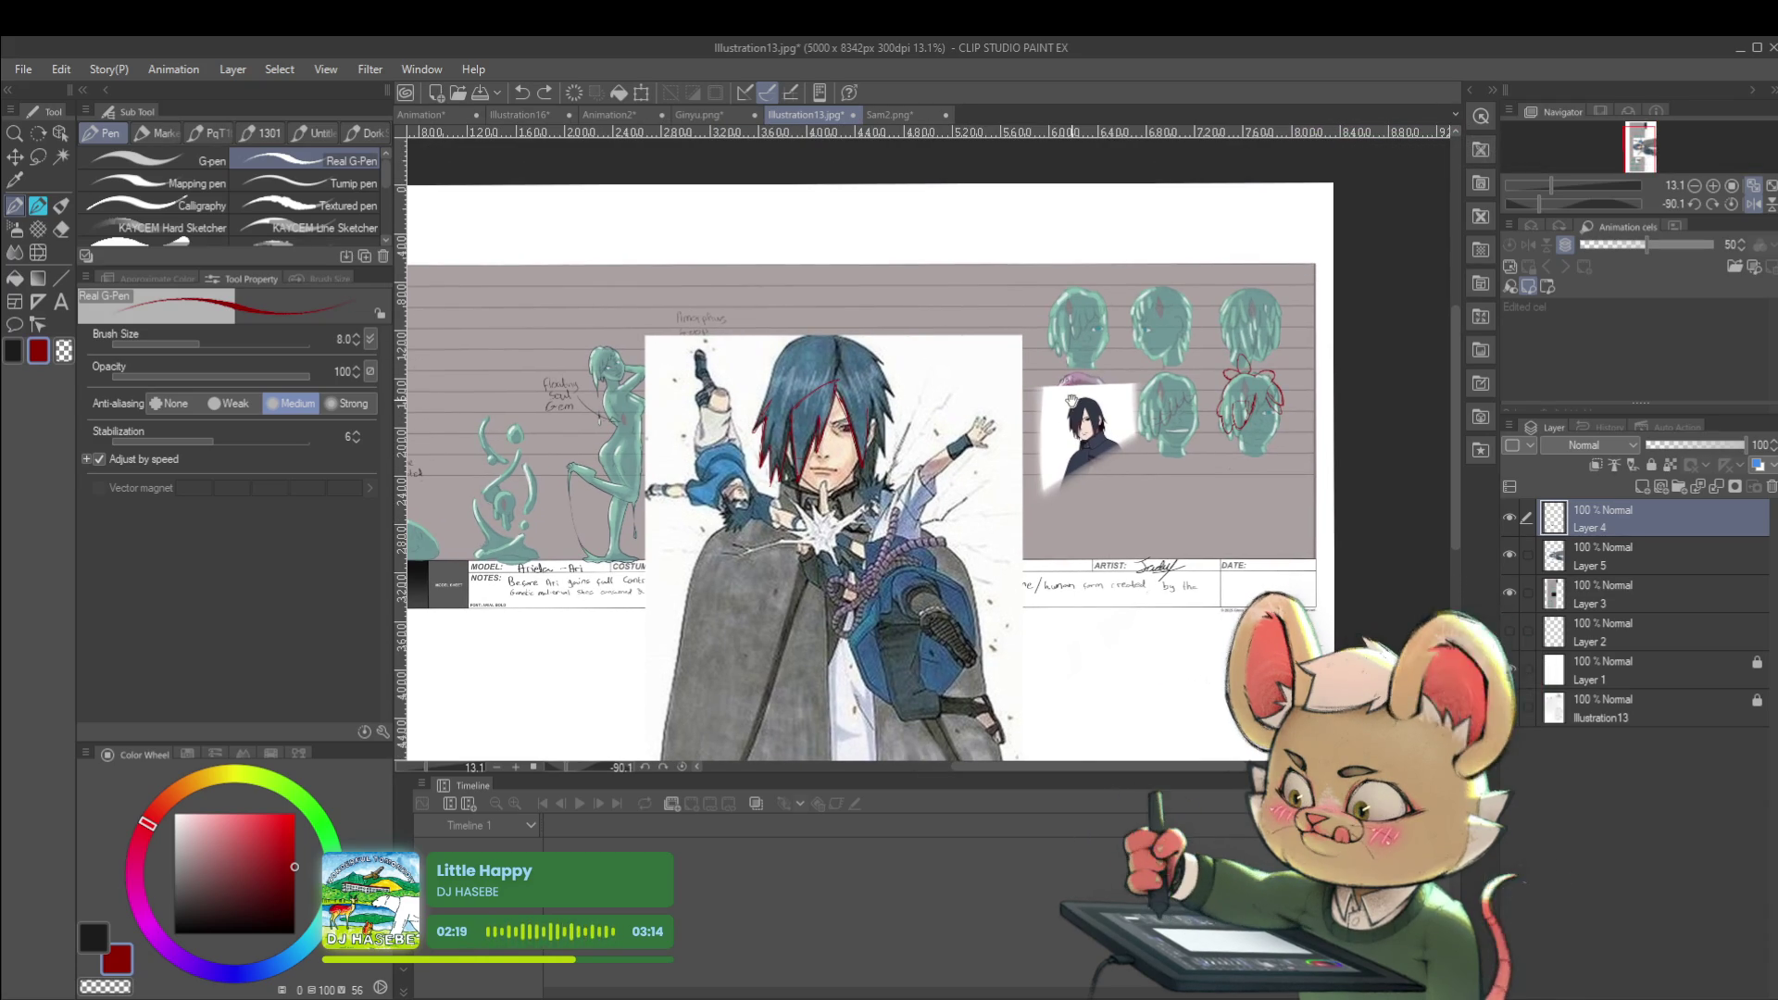
scroll(772, 555, "up", 3)
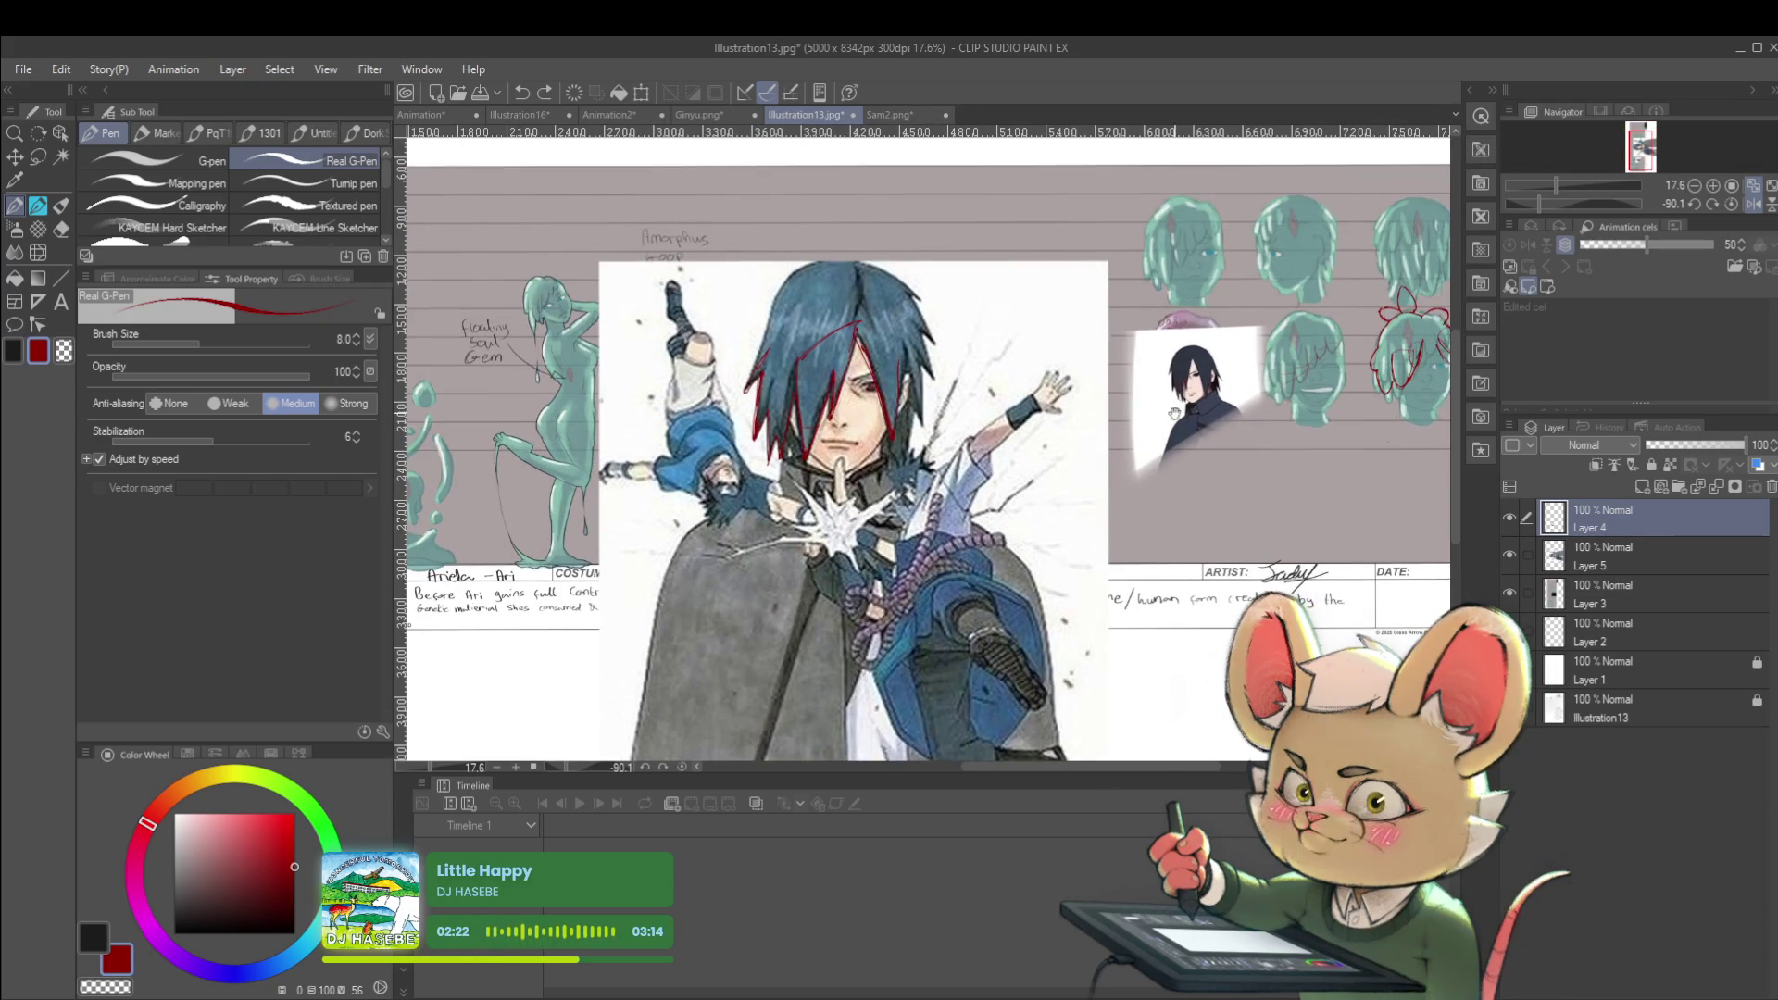
left_click_drag(1178, 394, 1010, 399)
scroll(1291, 320, "up", 3)
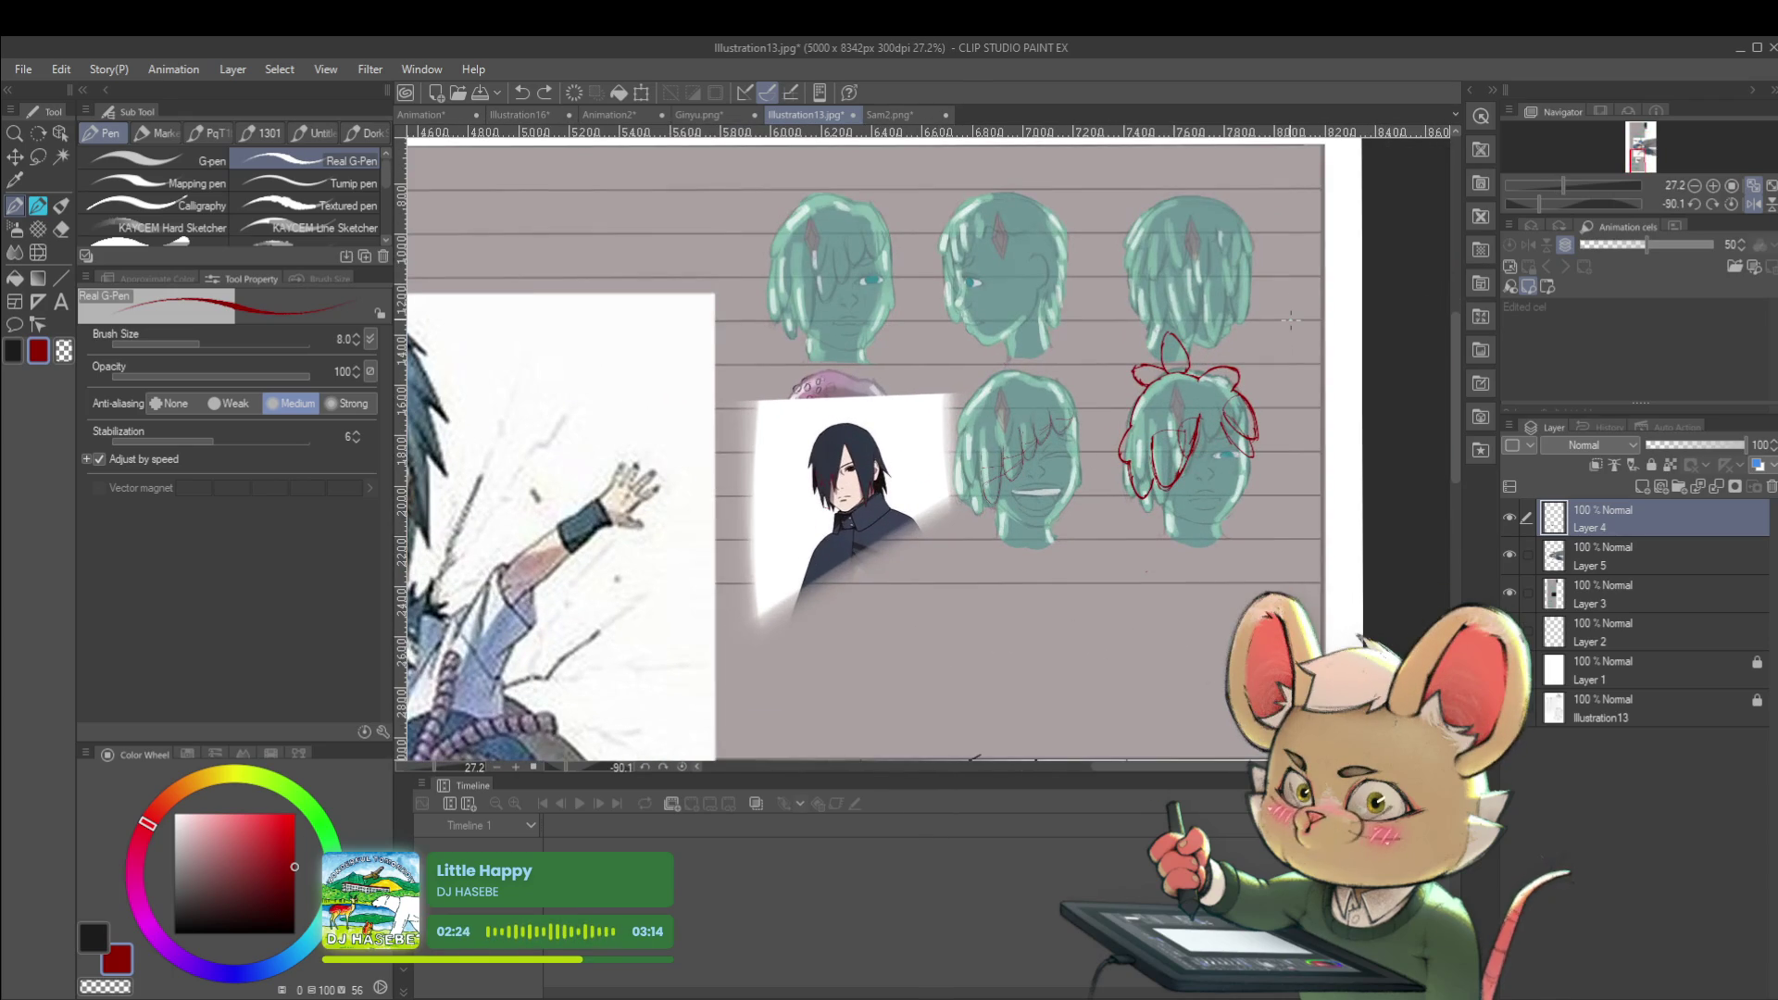
scroll(1226, 452, "up", 6)
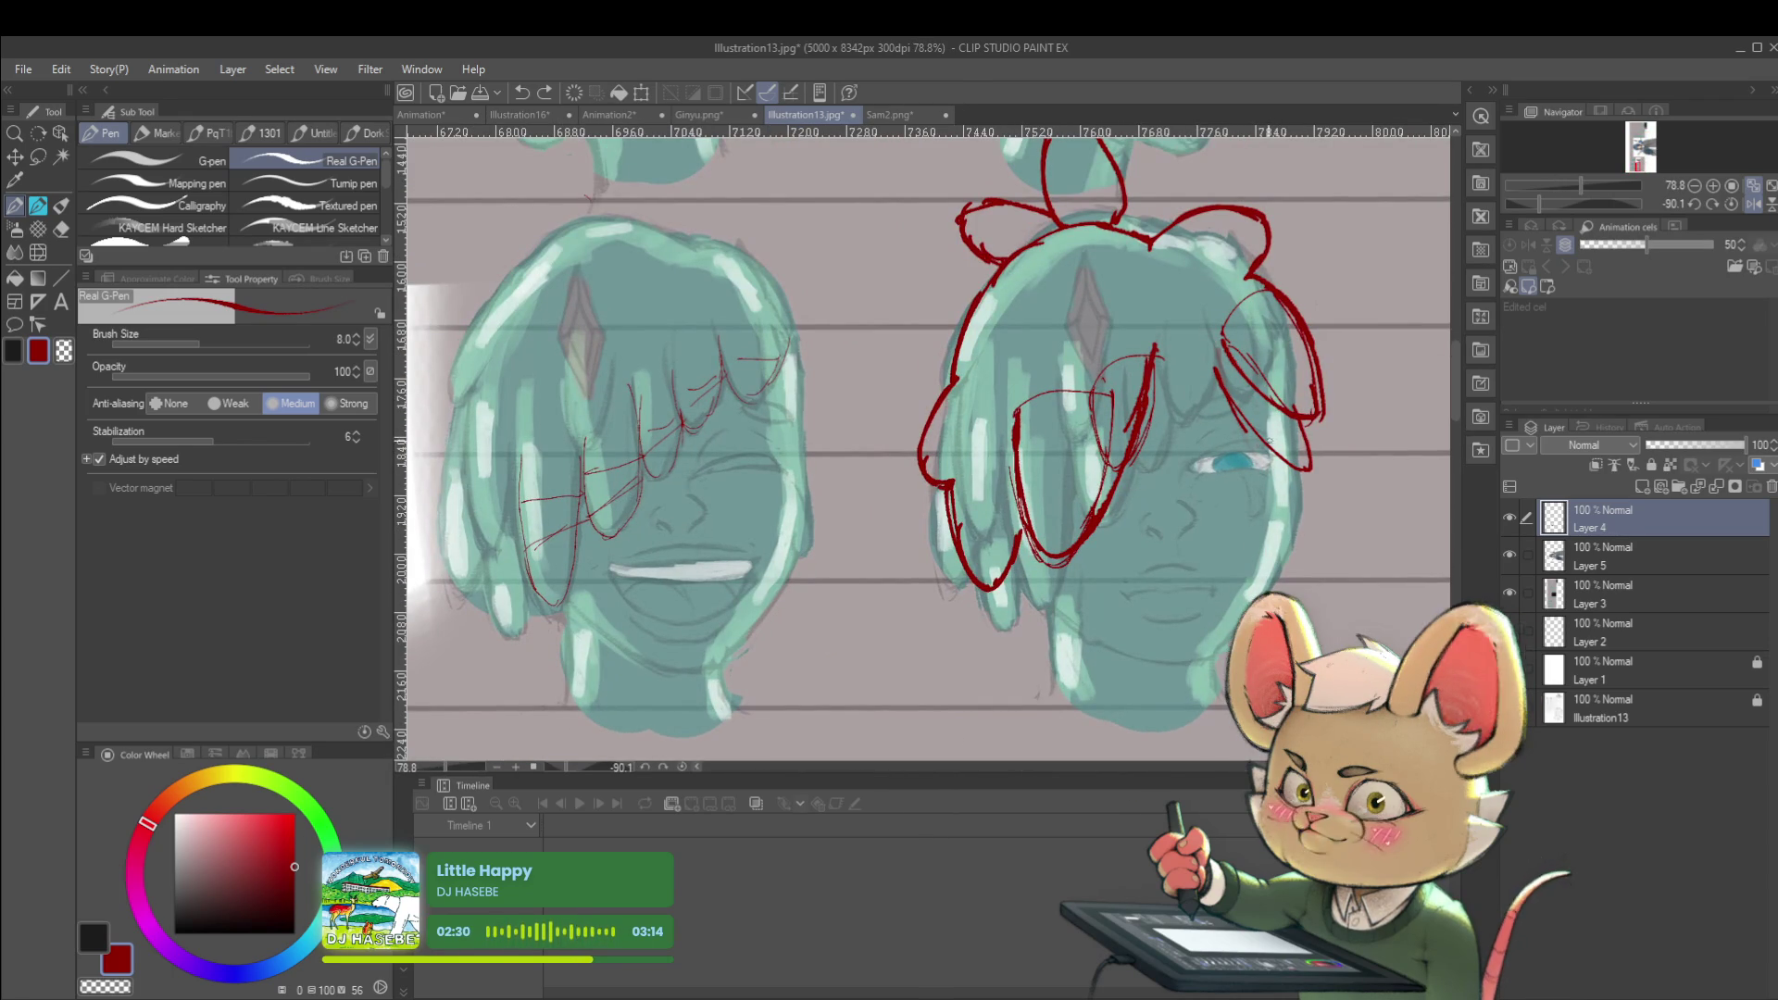
Zoom in on the eye and draw a red lower-eyelid line beneath it, undoing stray strokes
scroll(1251, 445, "up", 3)
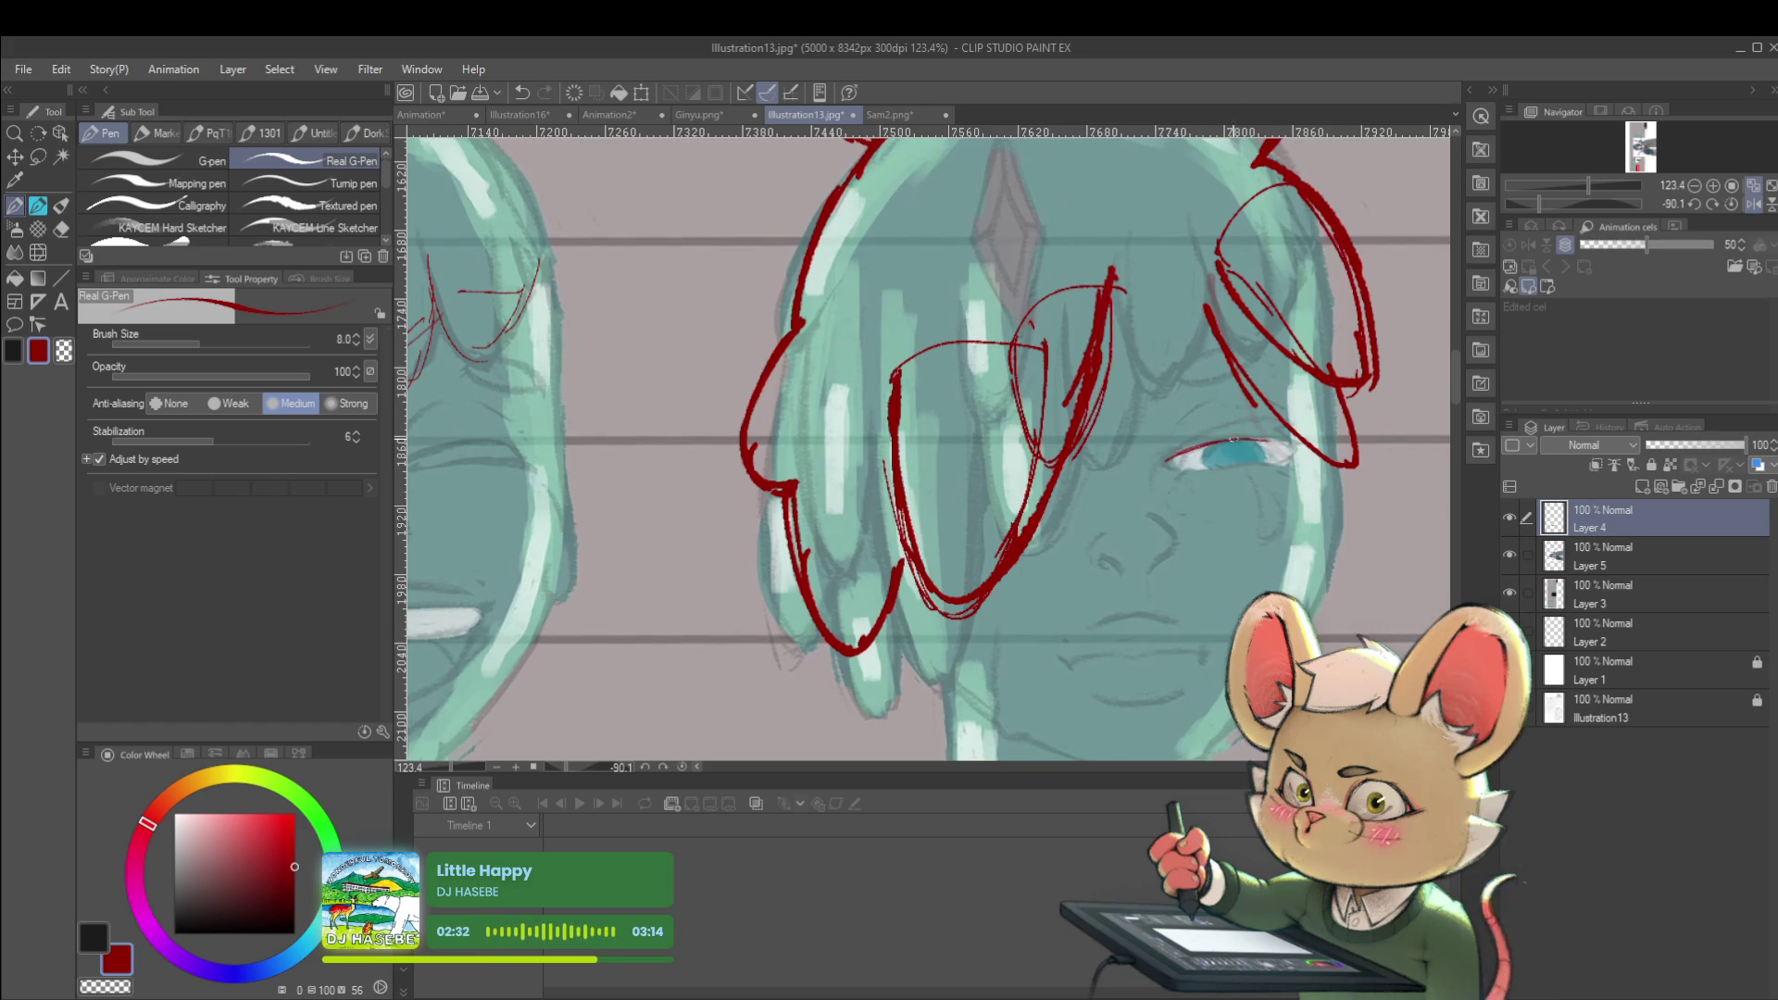
key("ctrl+z")
left_click_drag(1220, 477, 1223, 491)
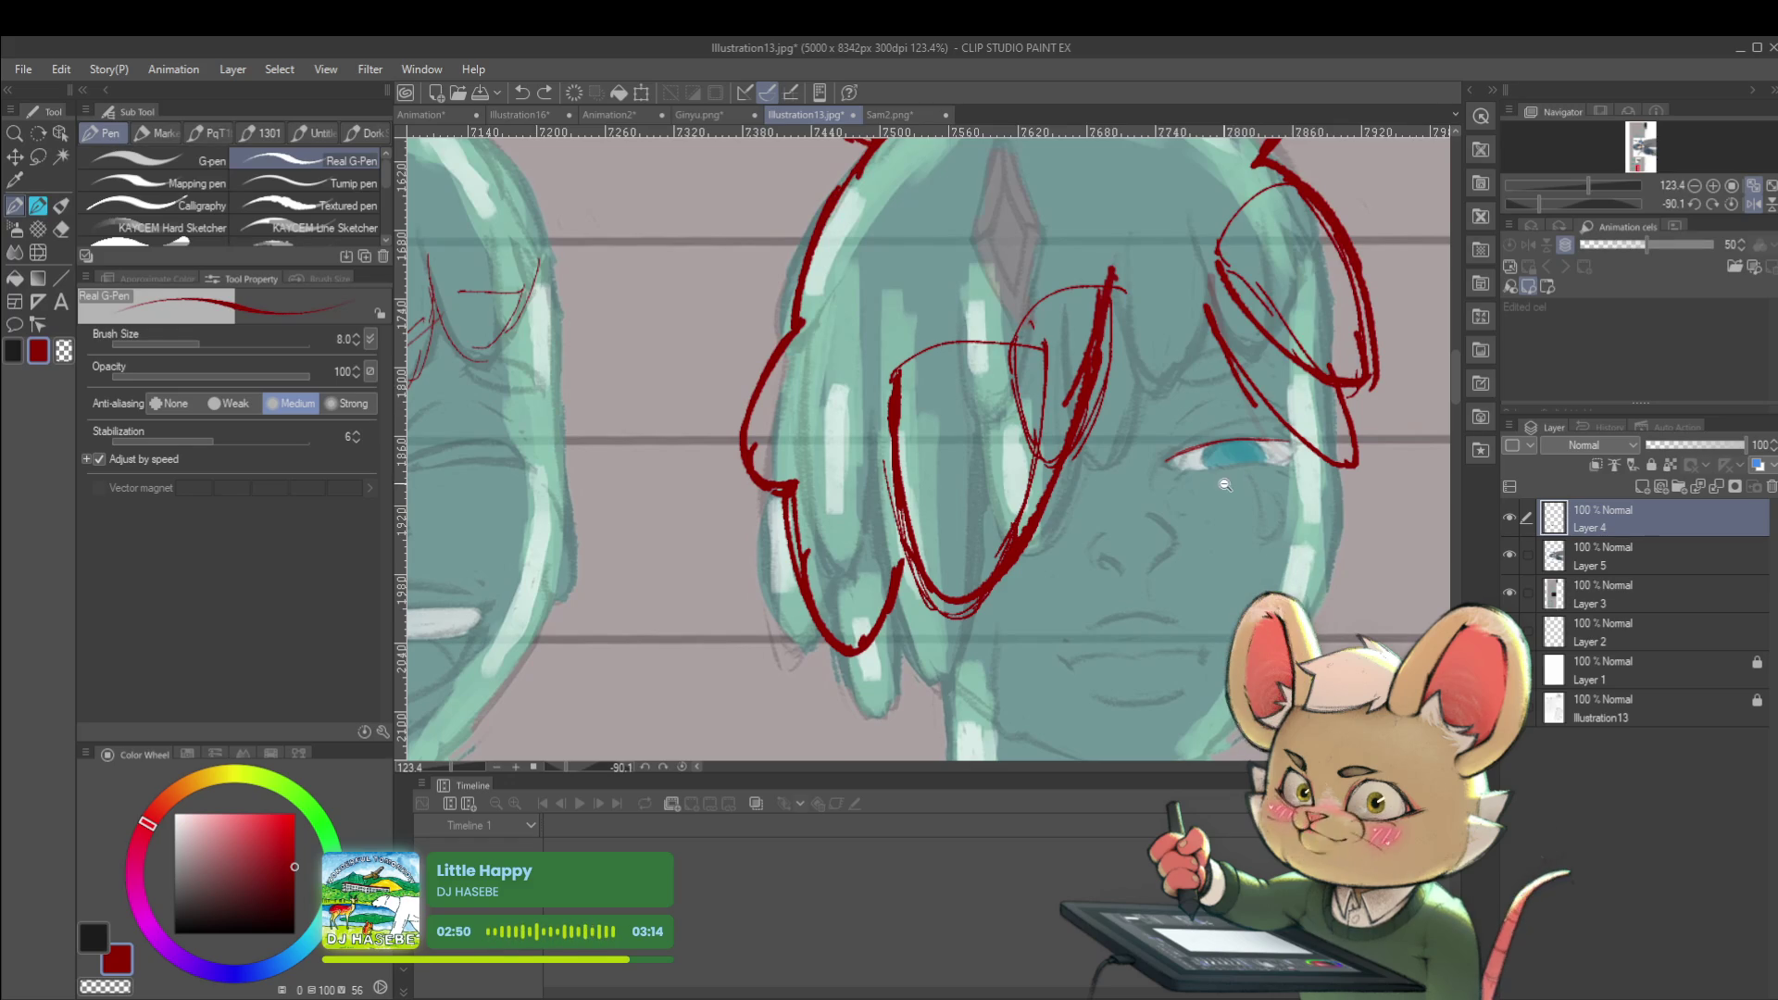
left_click_drag(1219, 482, 1286, 443)
left_click_drag(1173, 475, 922, 442)
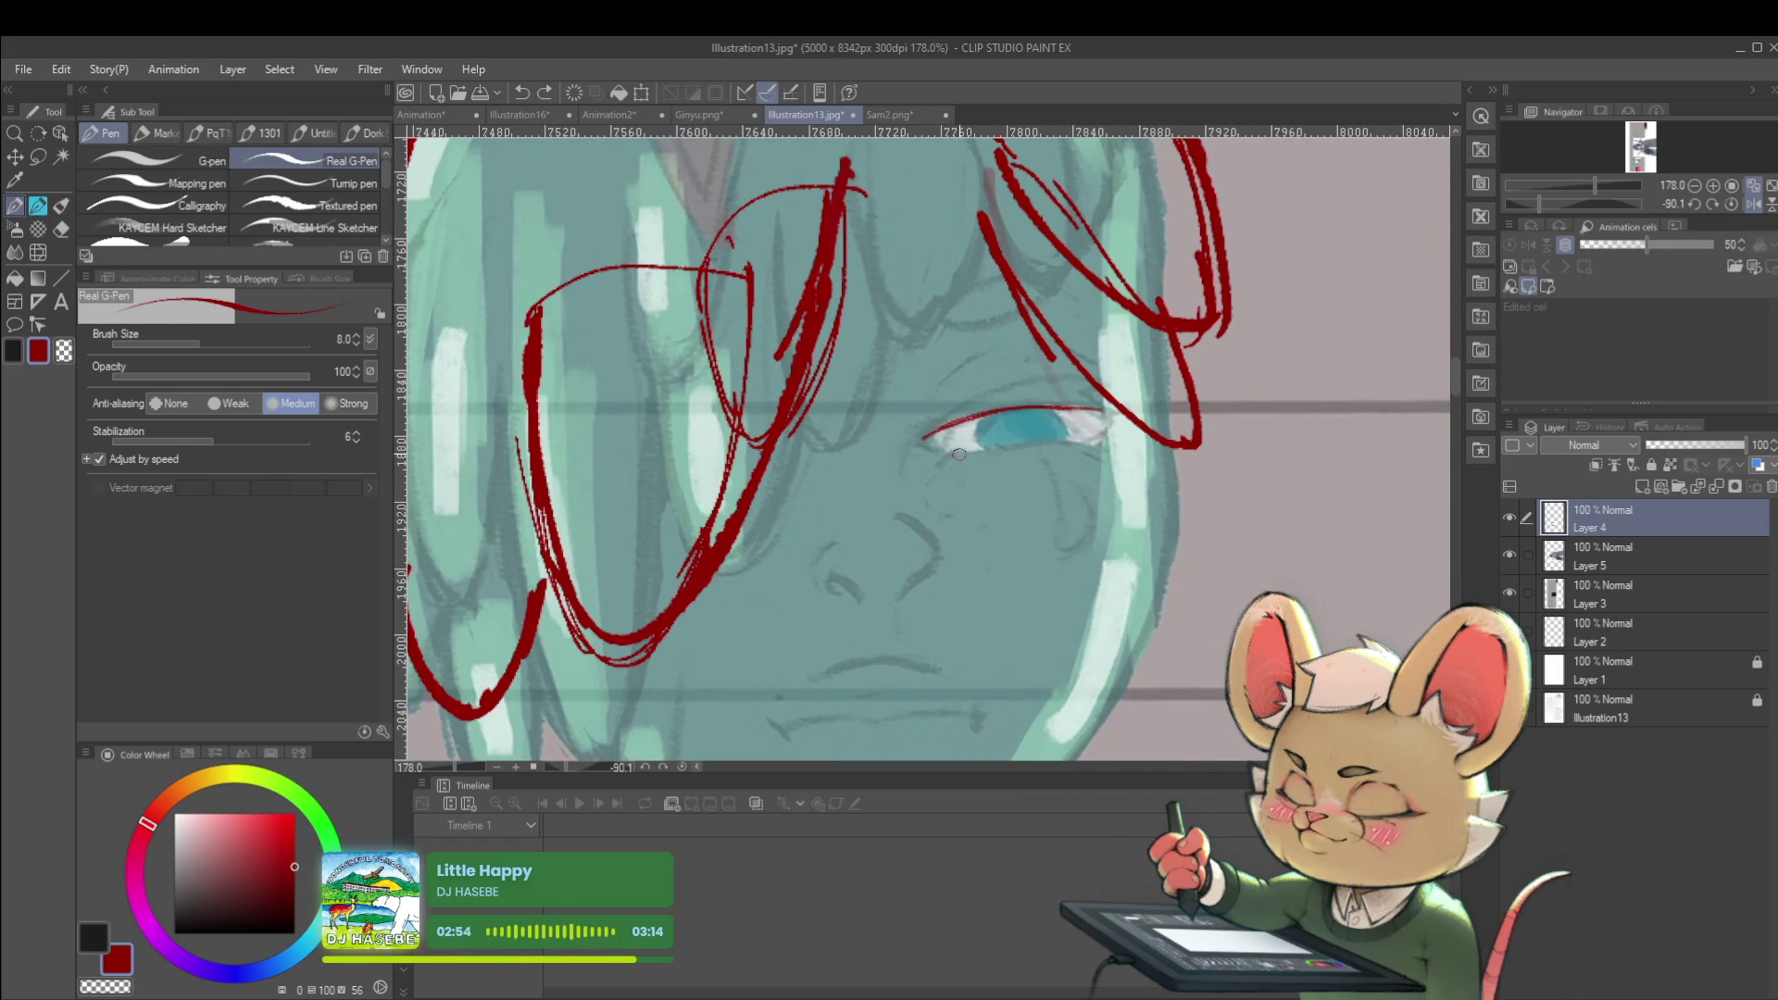
left_click_drag(961, 448, 1073, 444)
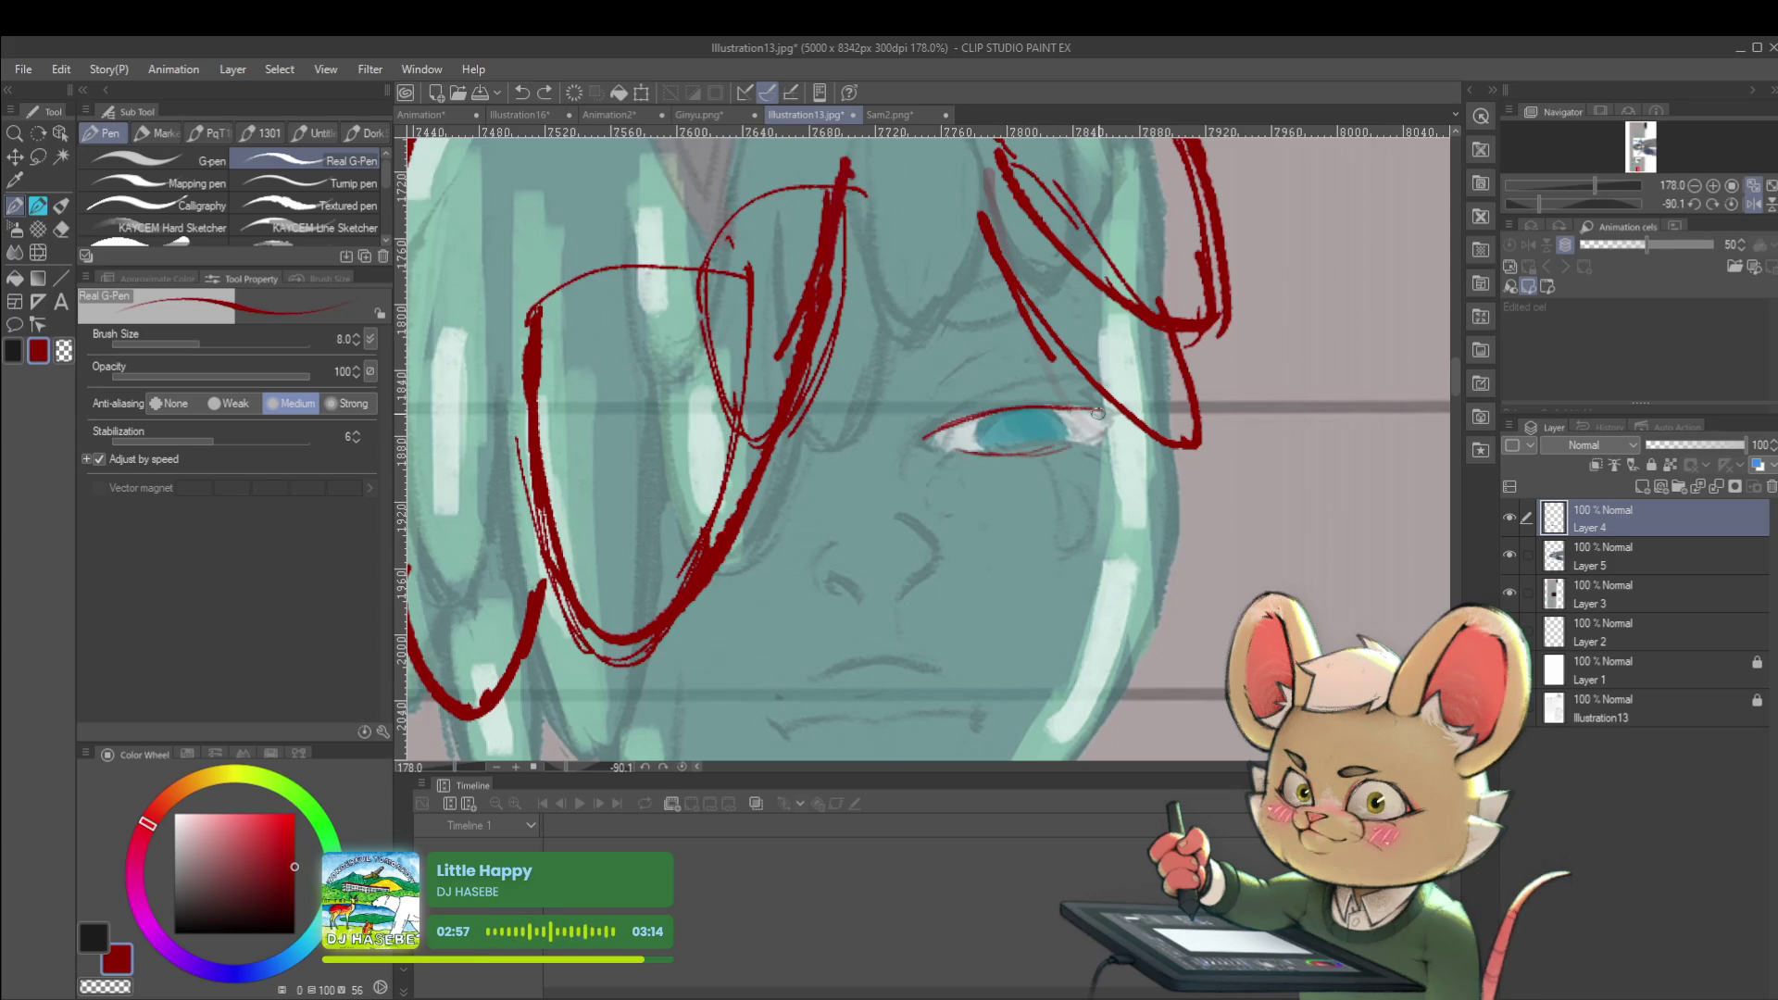
key("ctrl+z")
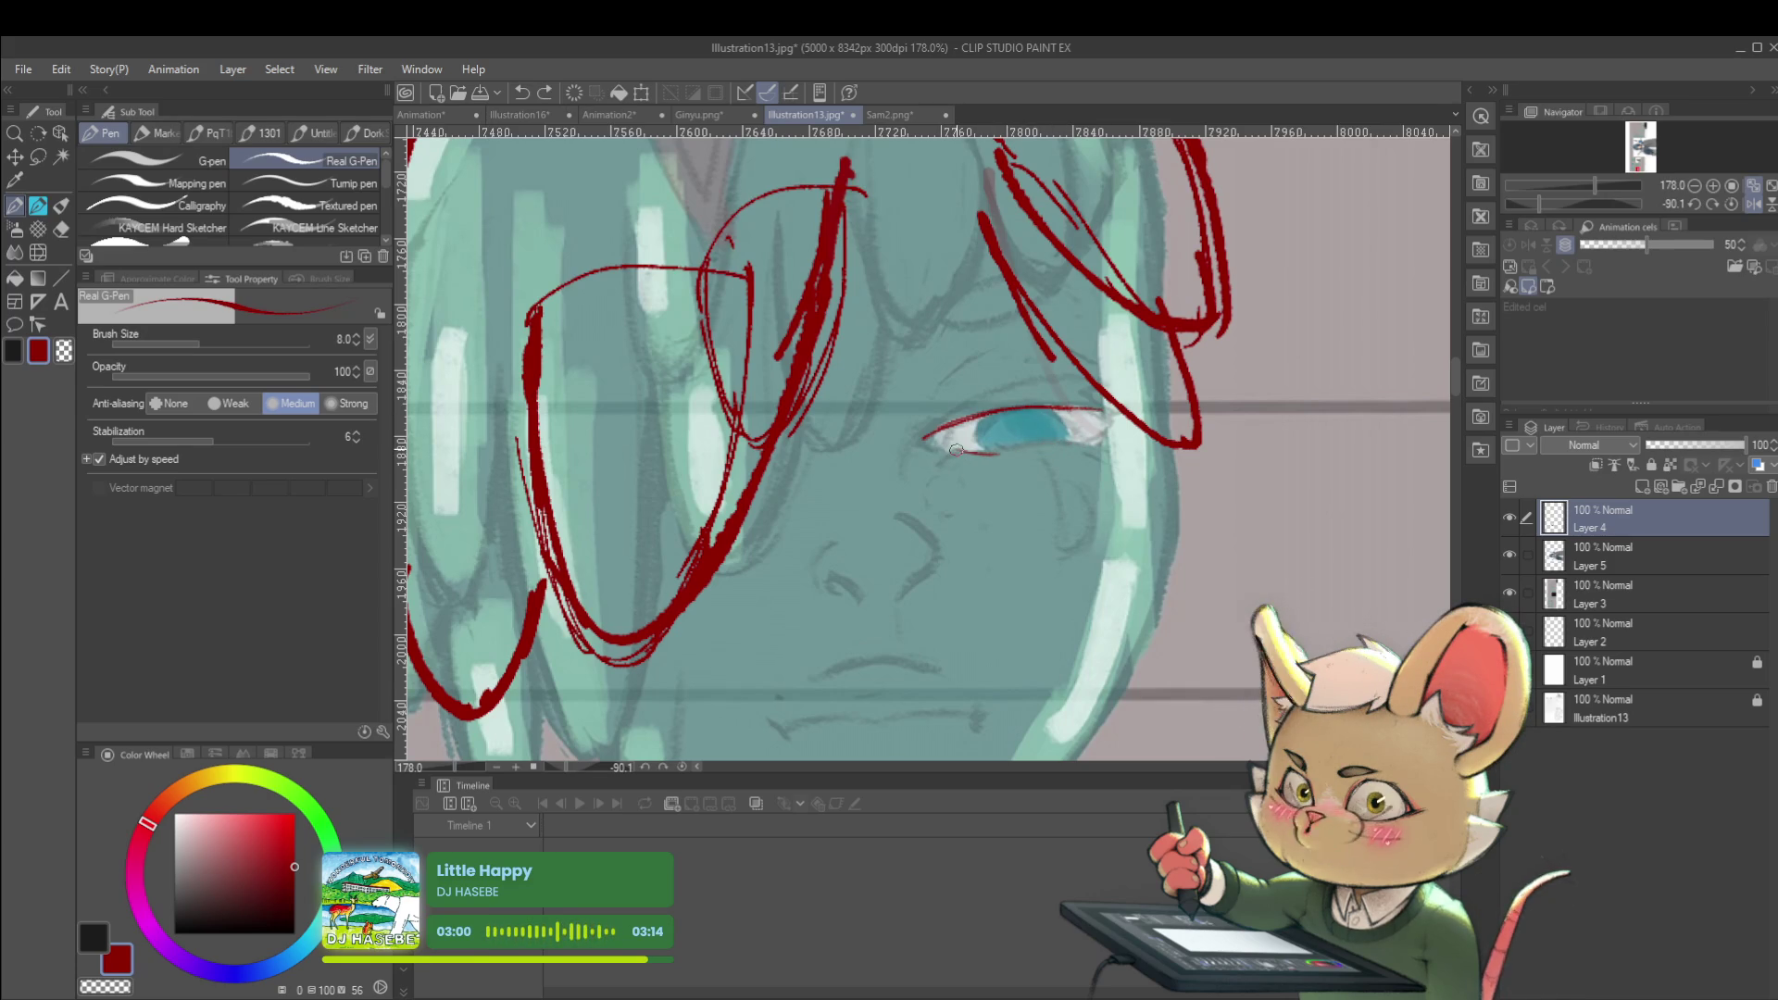
left_click_drag(972, 451, 1056, 449)
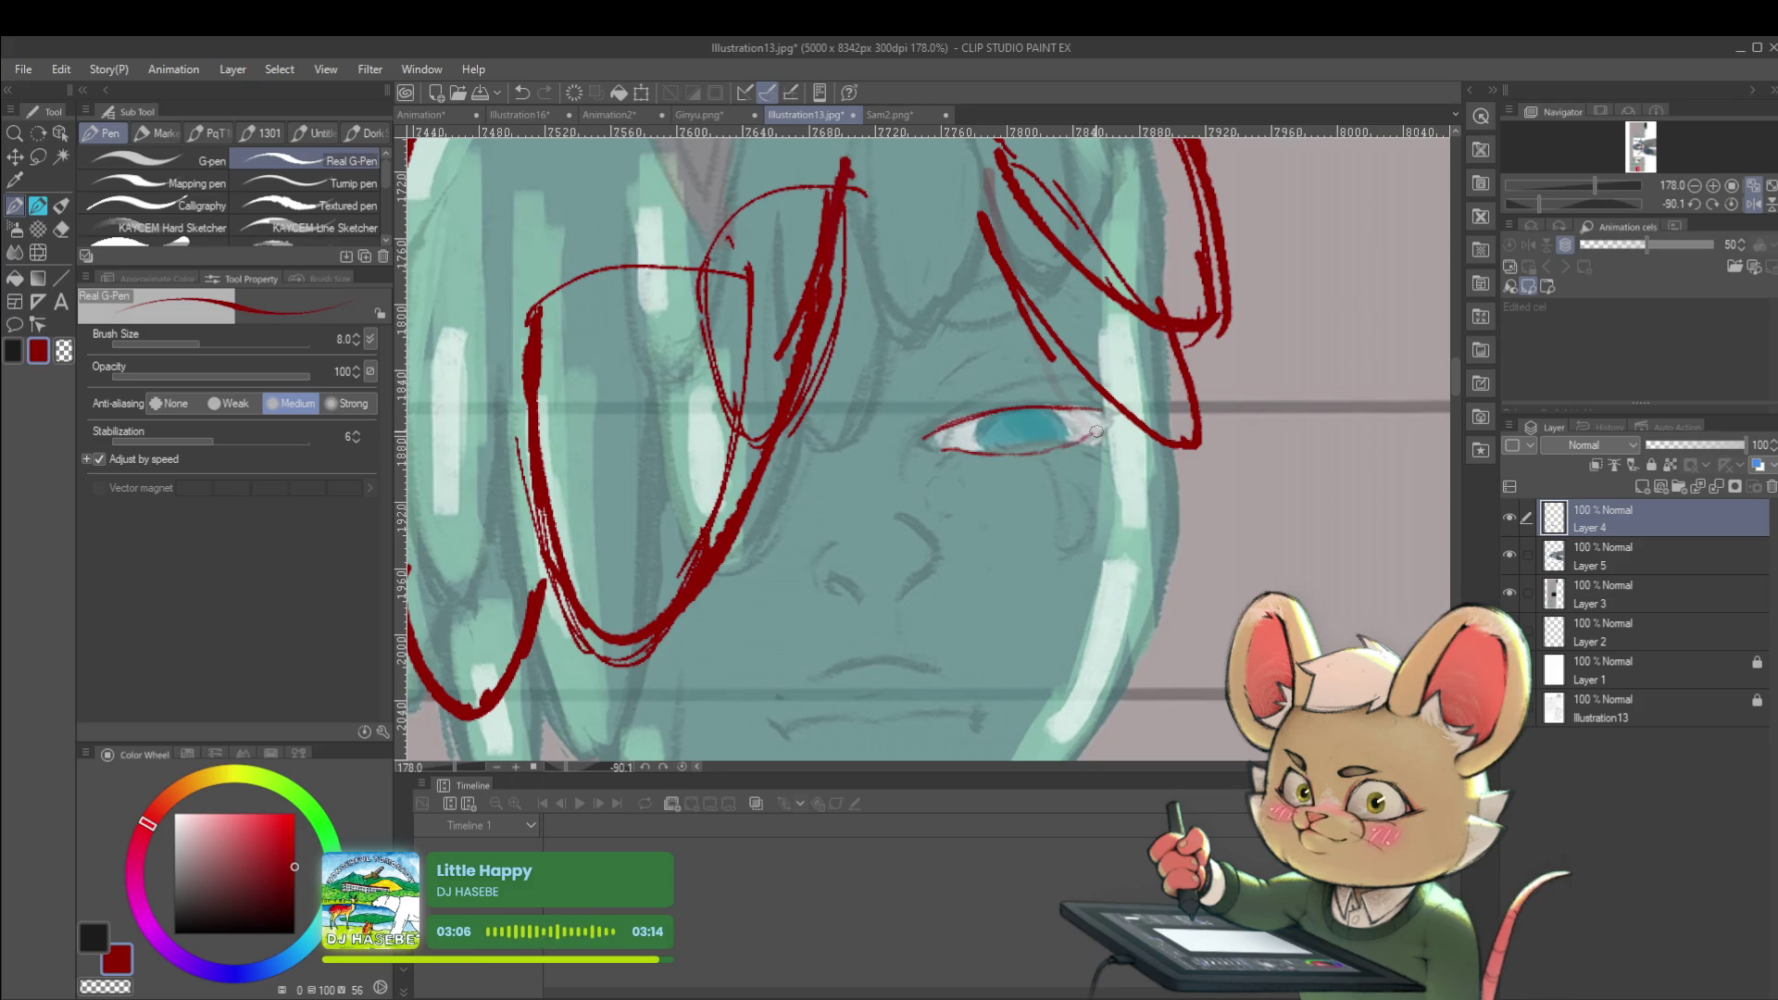
Darken the red upper eyelid line, then mirror the canvas to check it and flip it back
left_click_drag(1056, 409, 1108, 420)
scroll(1102, 418, "down", 3)
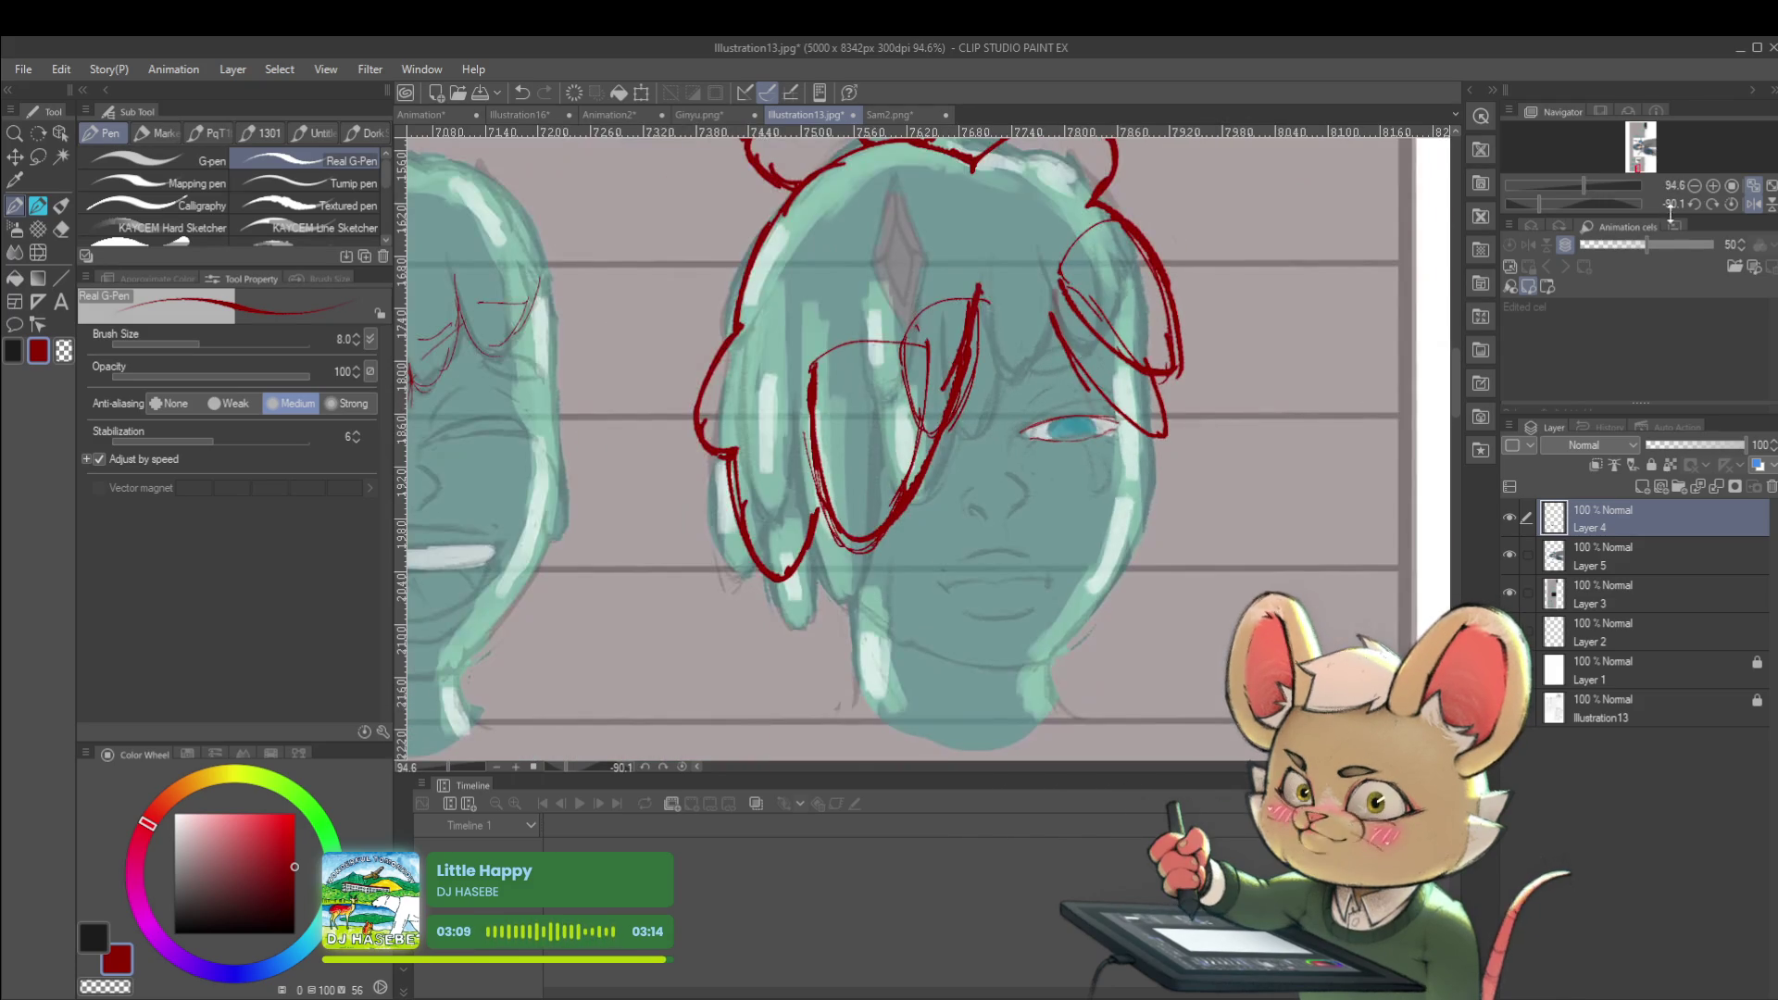
left_click(1760, 205)
scroll(835, 435, "up", 2)
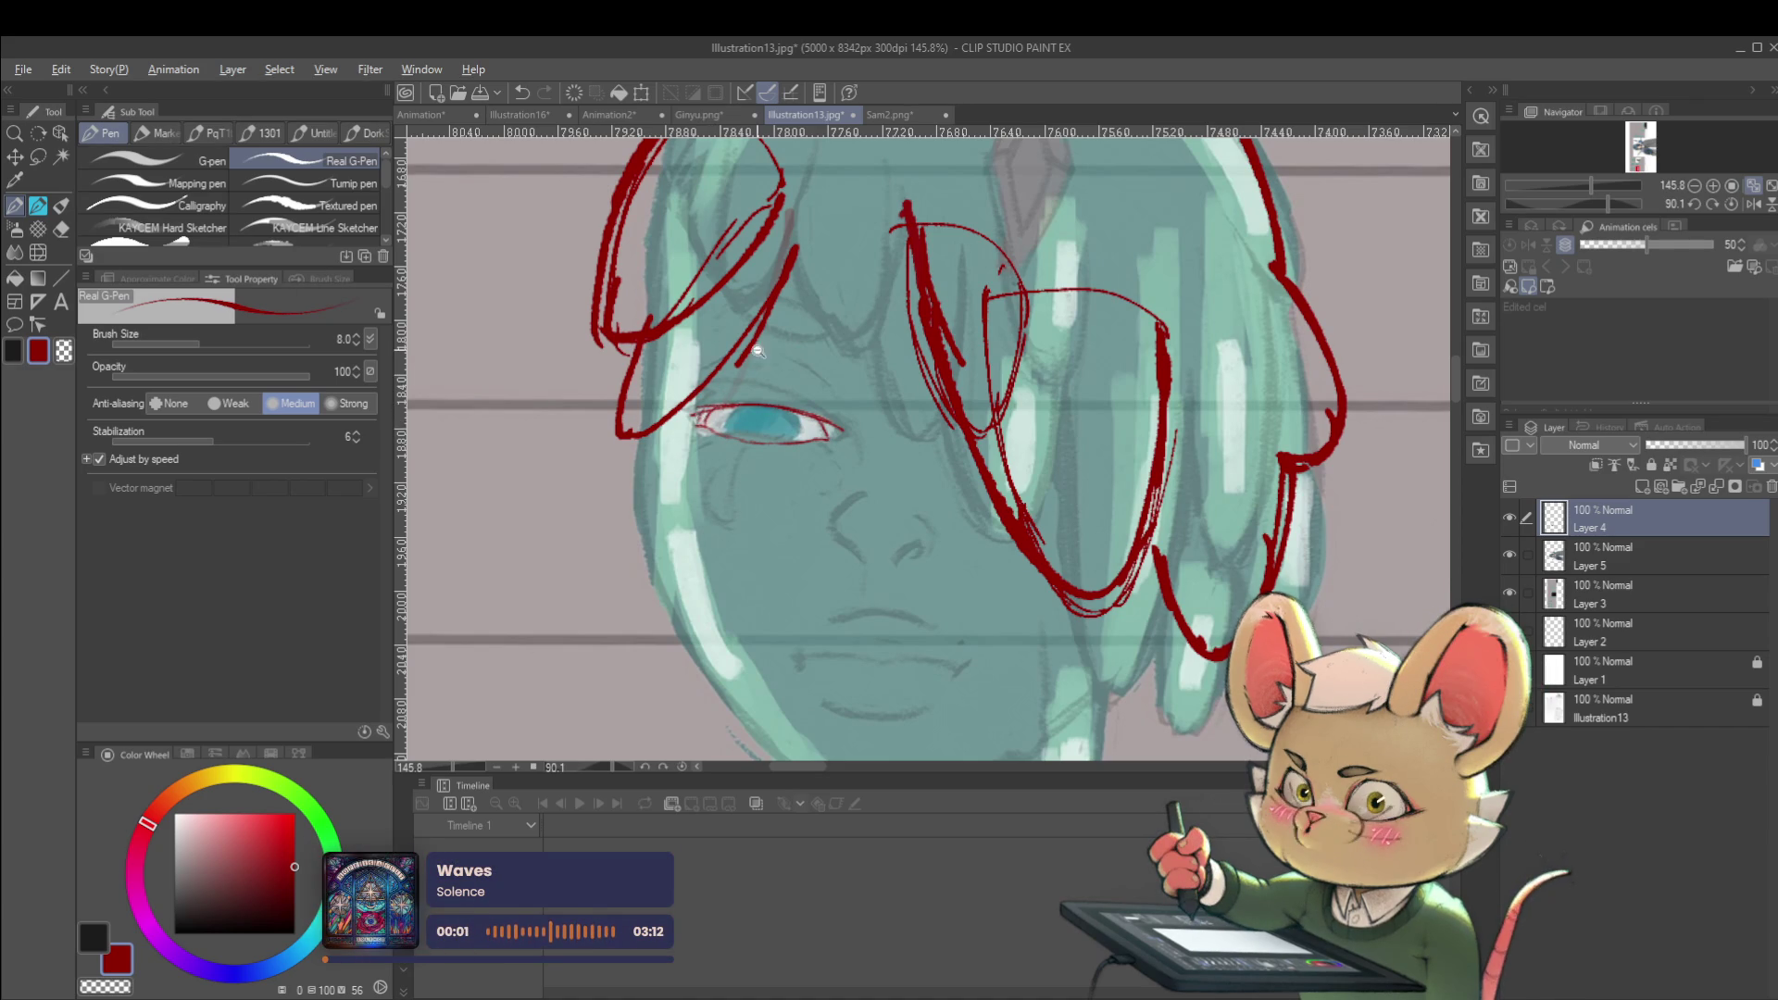
scroll(757, 349, "down", 5)
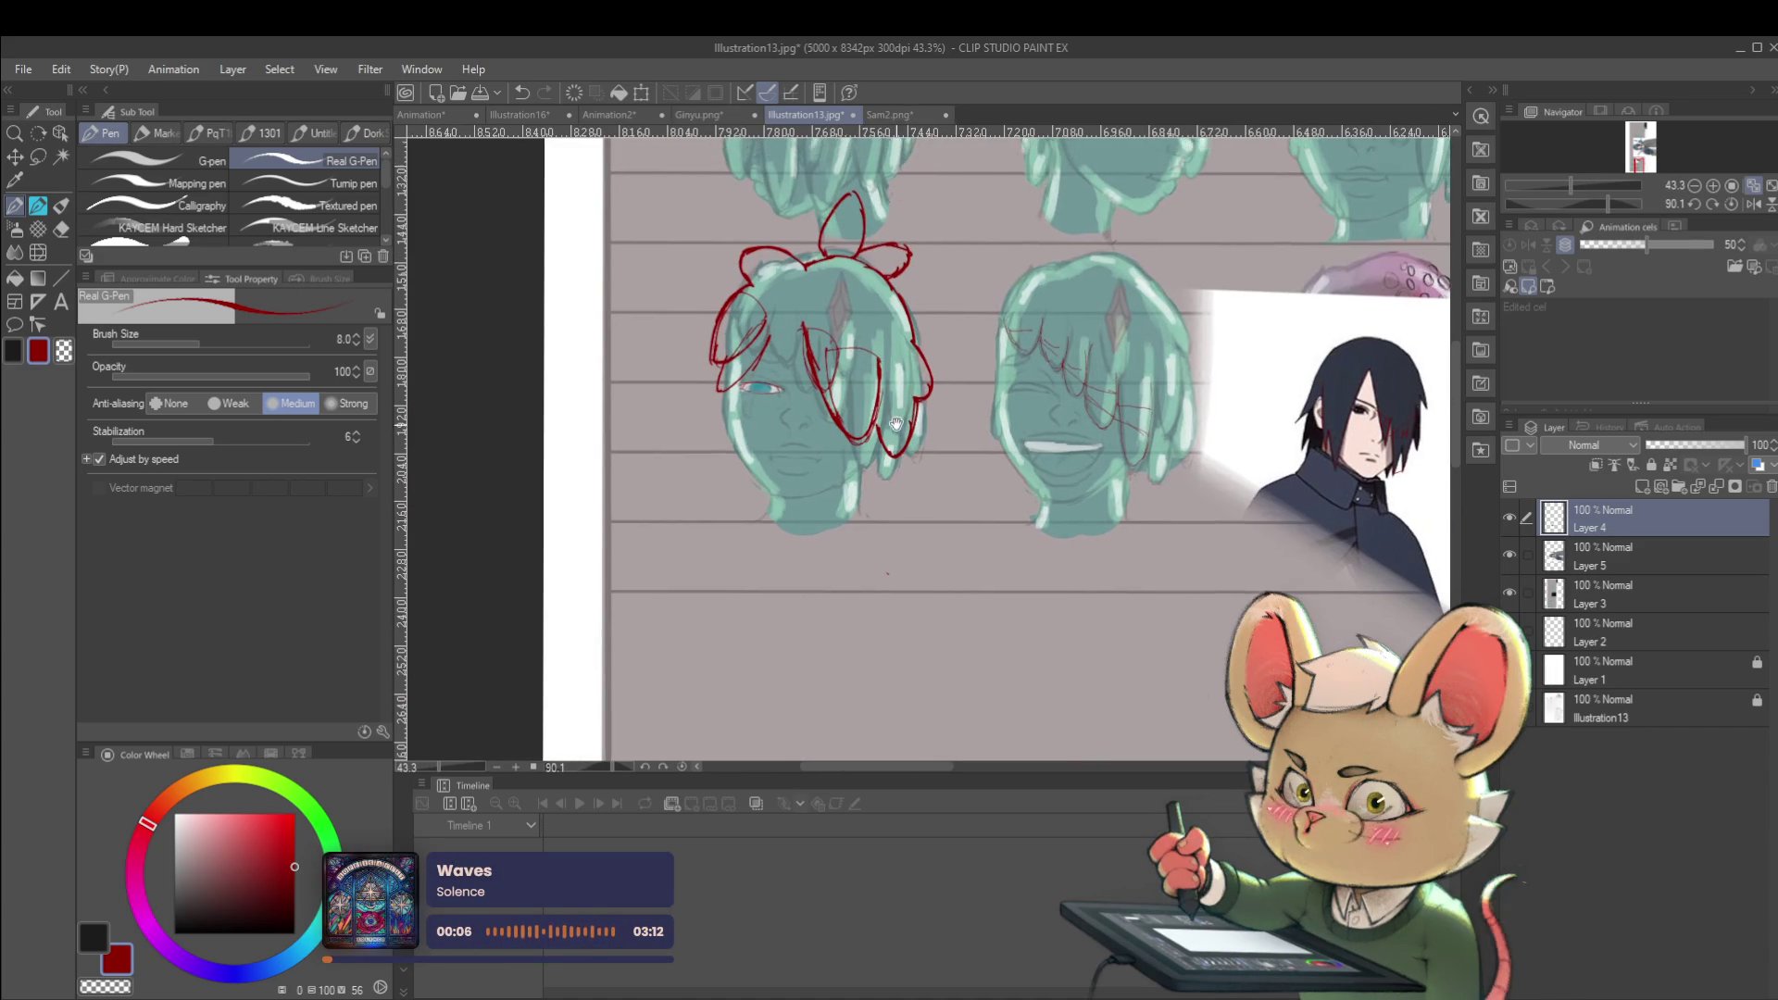
scroll(776, 324, "up", 3)
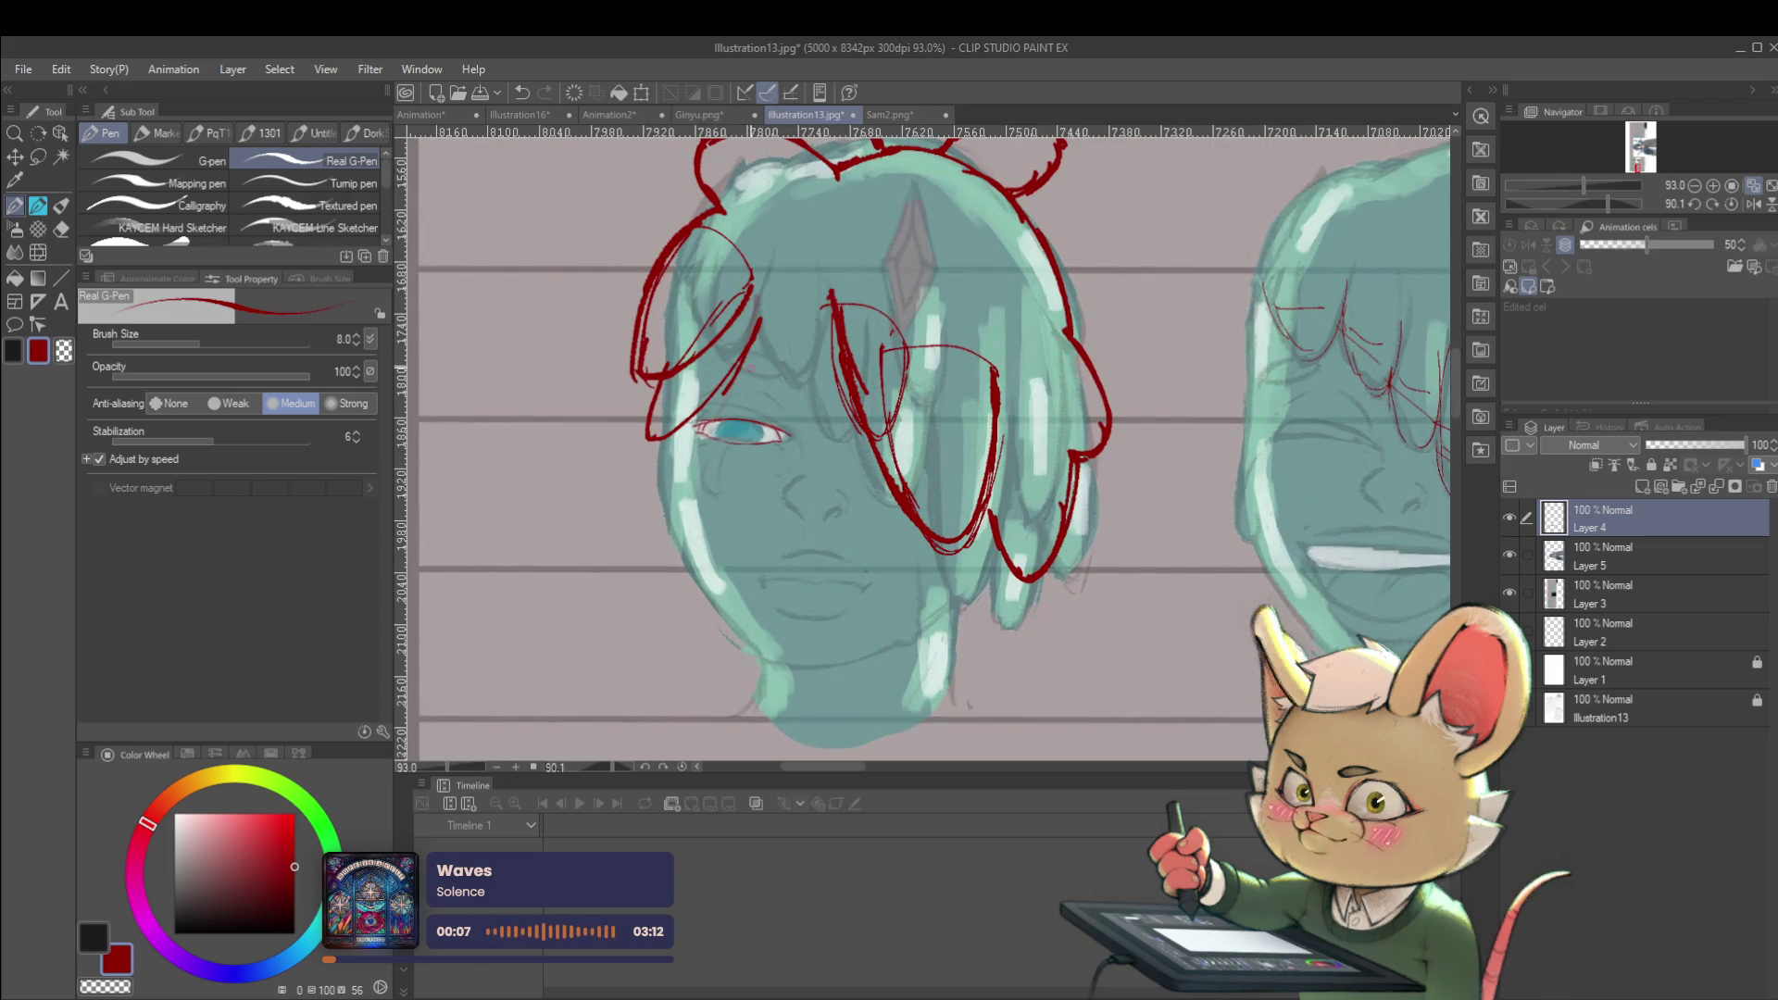
scroll(756, 371, "up", 2)
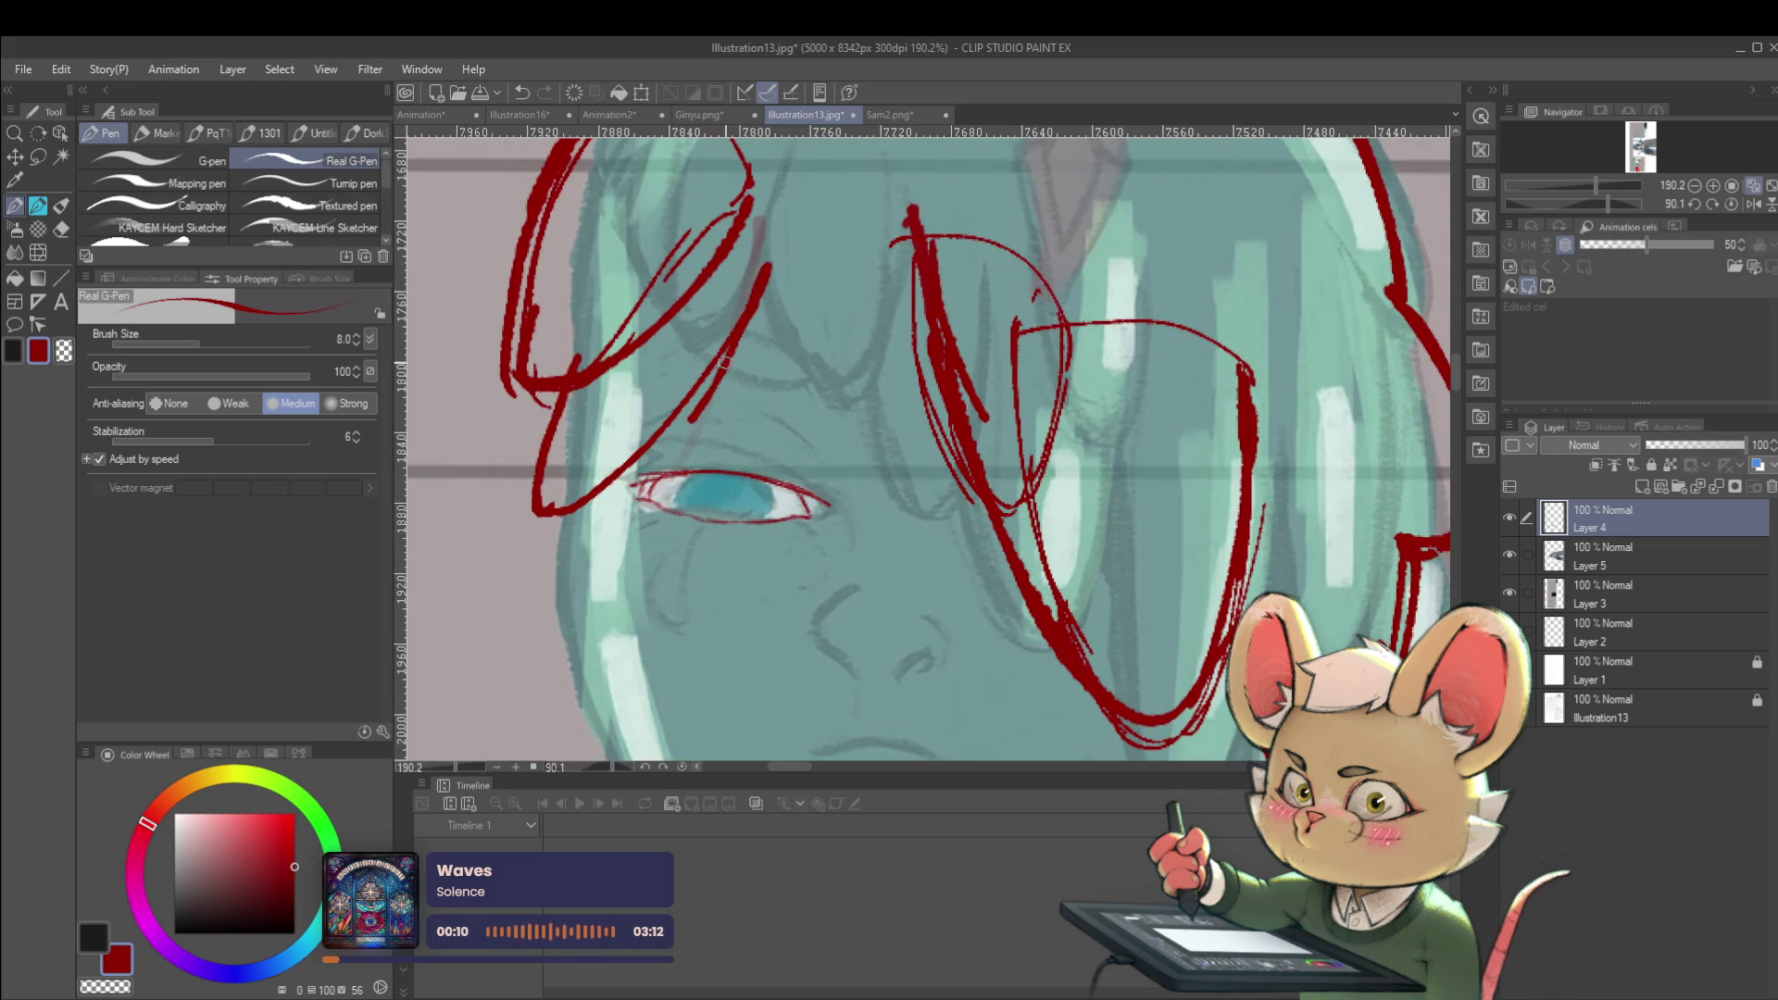
key("ctrl+z")
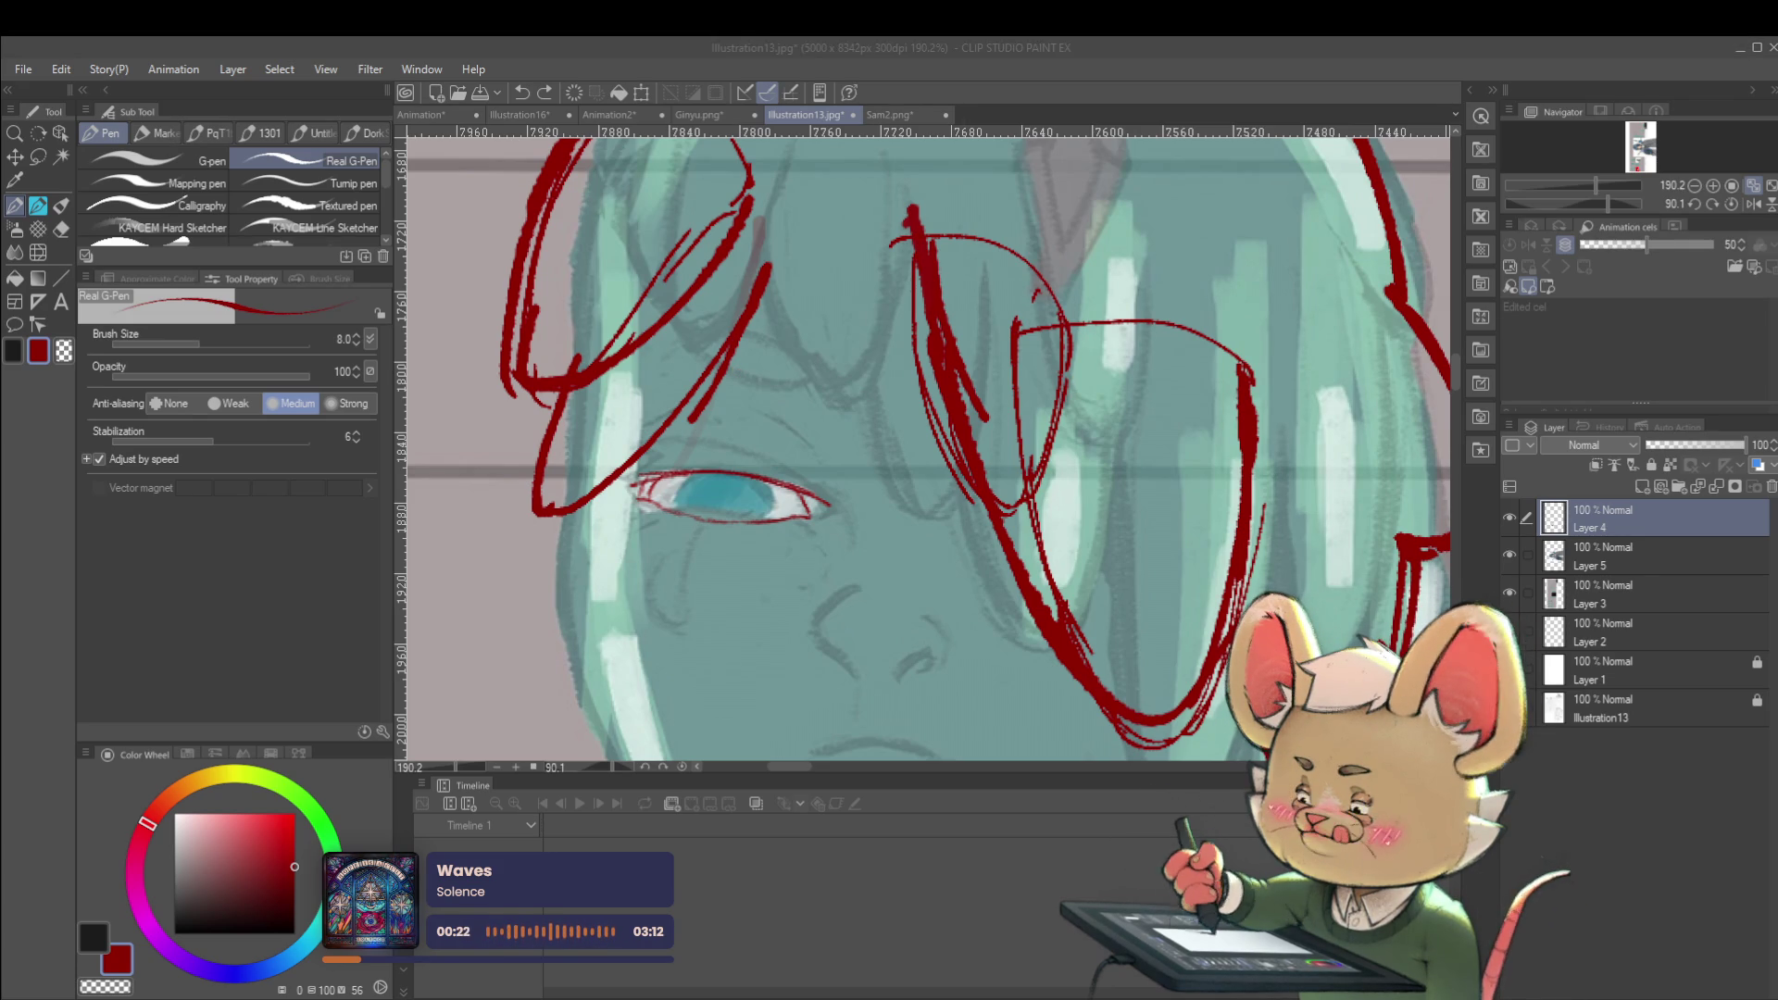
left_click(869, 572)
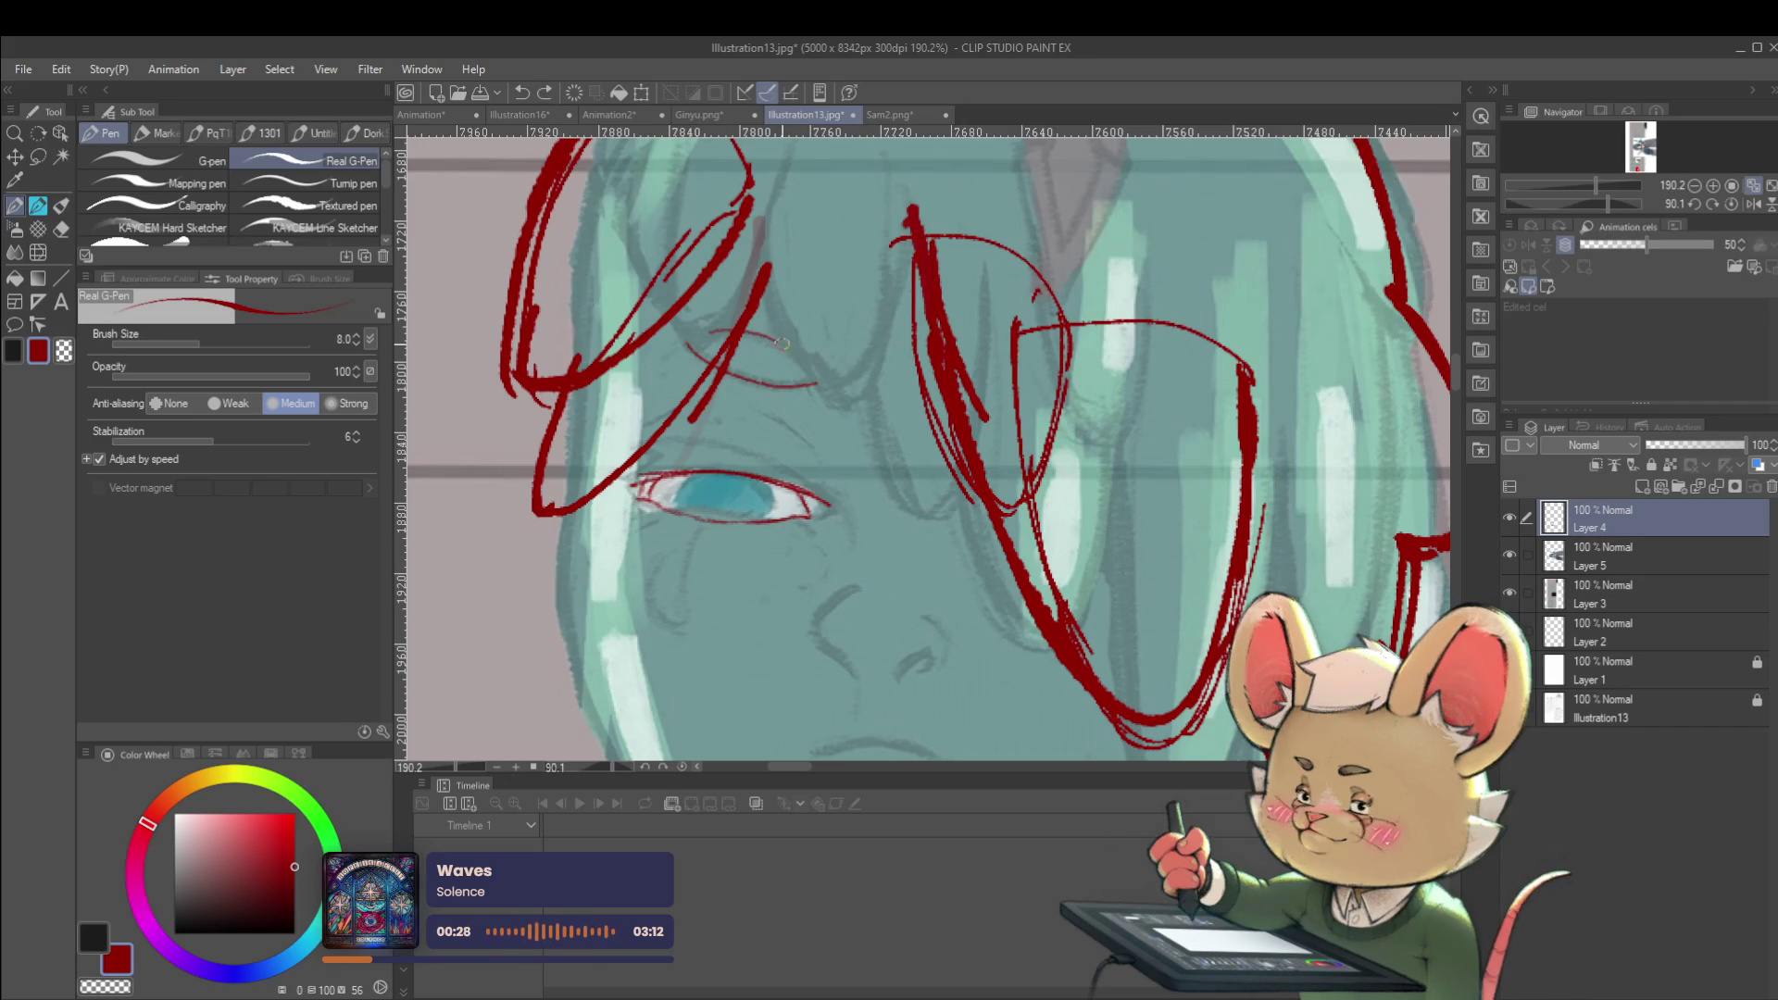
scroll(809, 361, "down", 3)
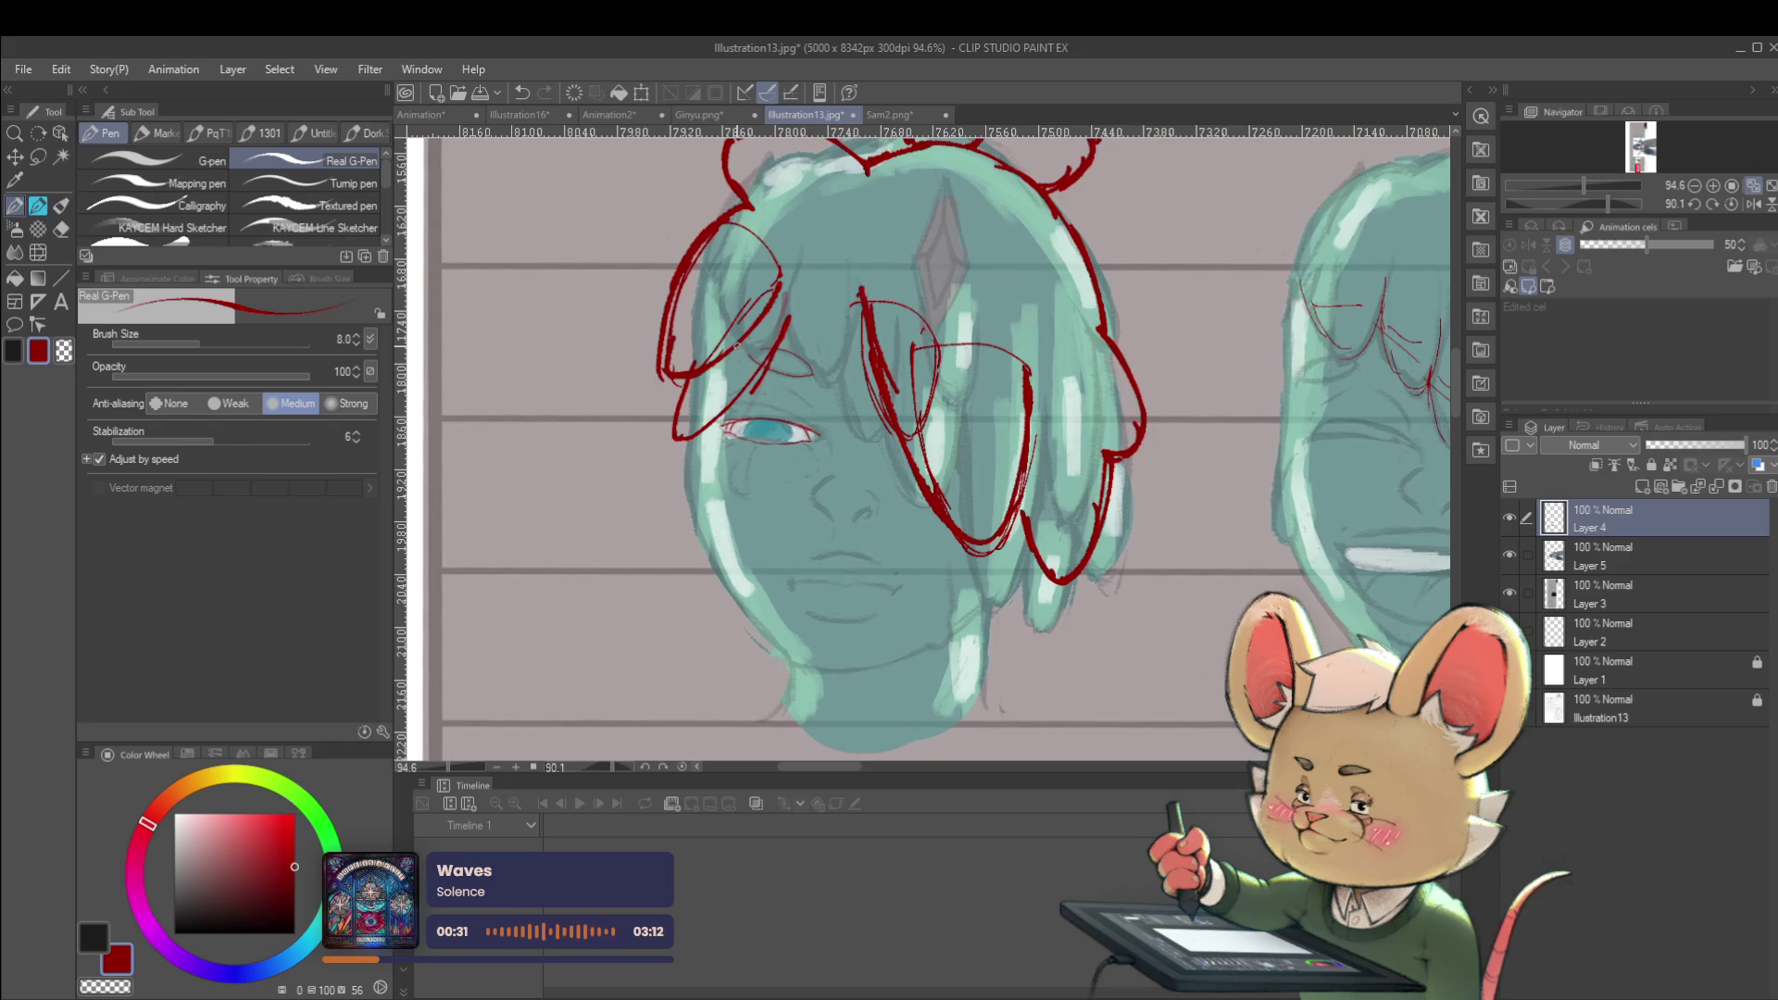
left_click(1753, 204)
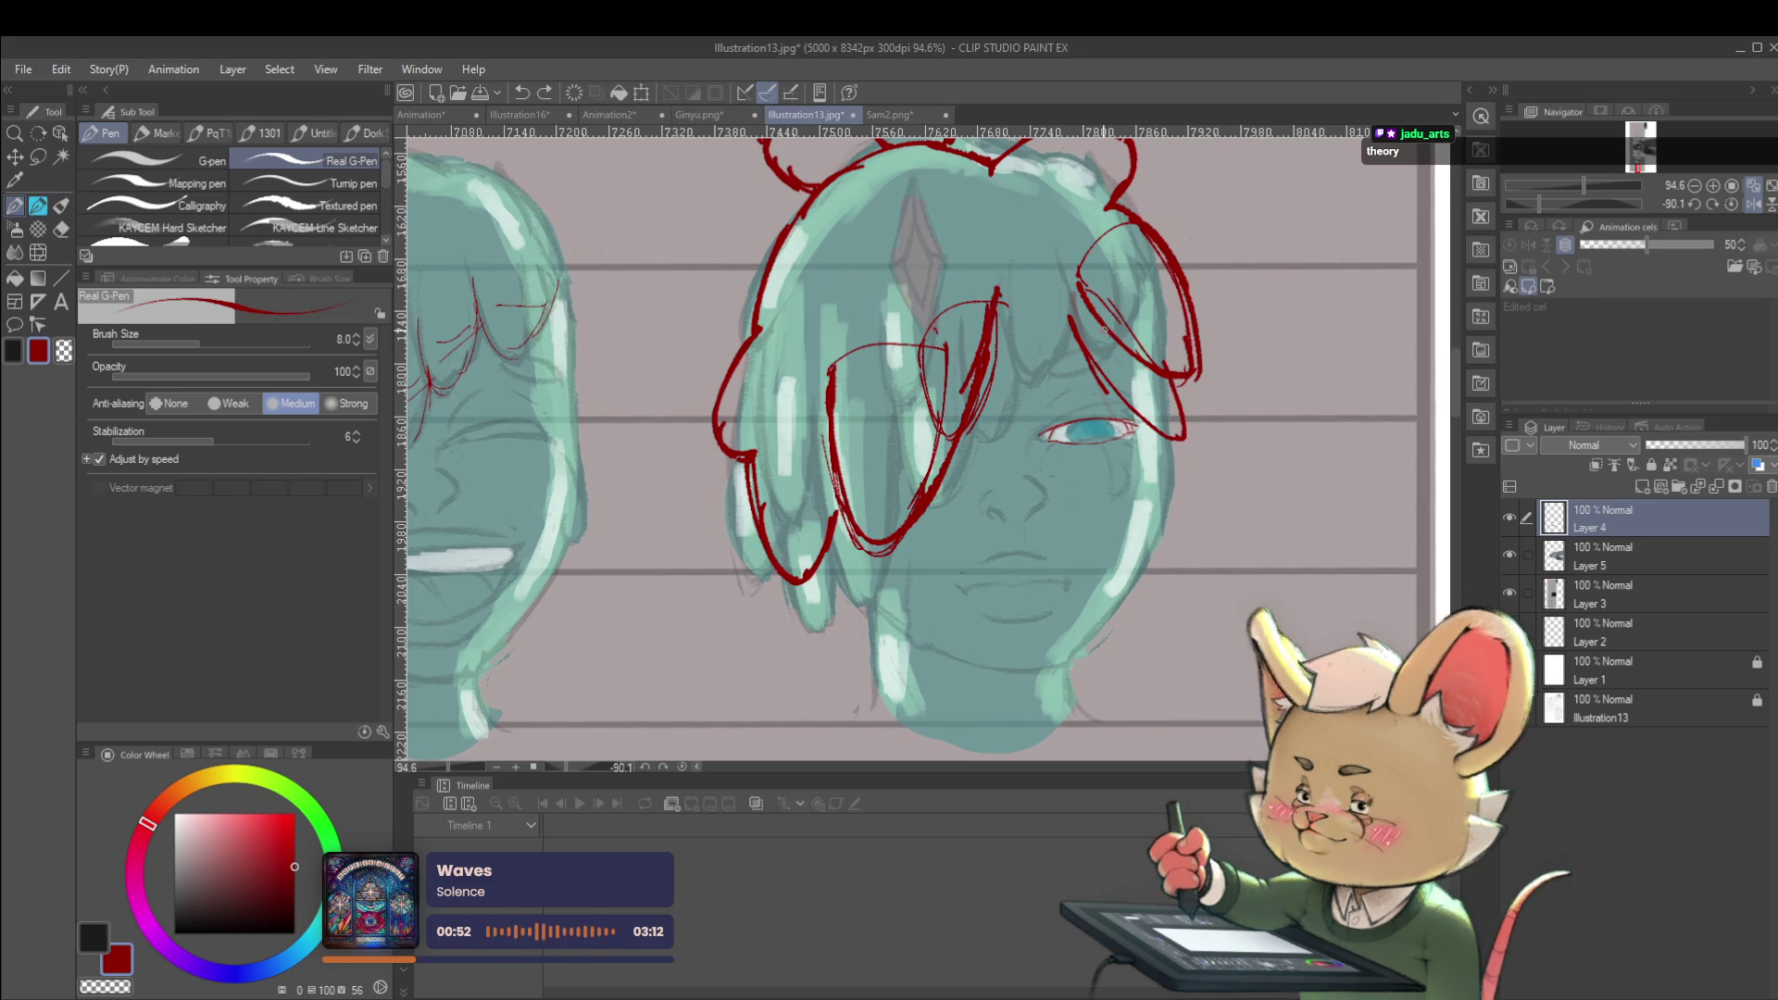
scroll(1086, 372, "up", 5)
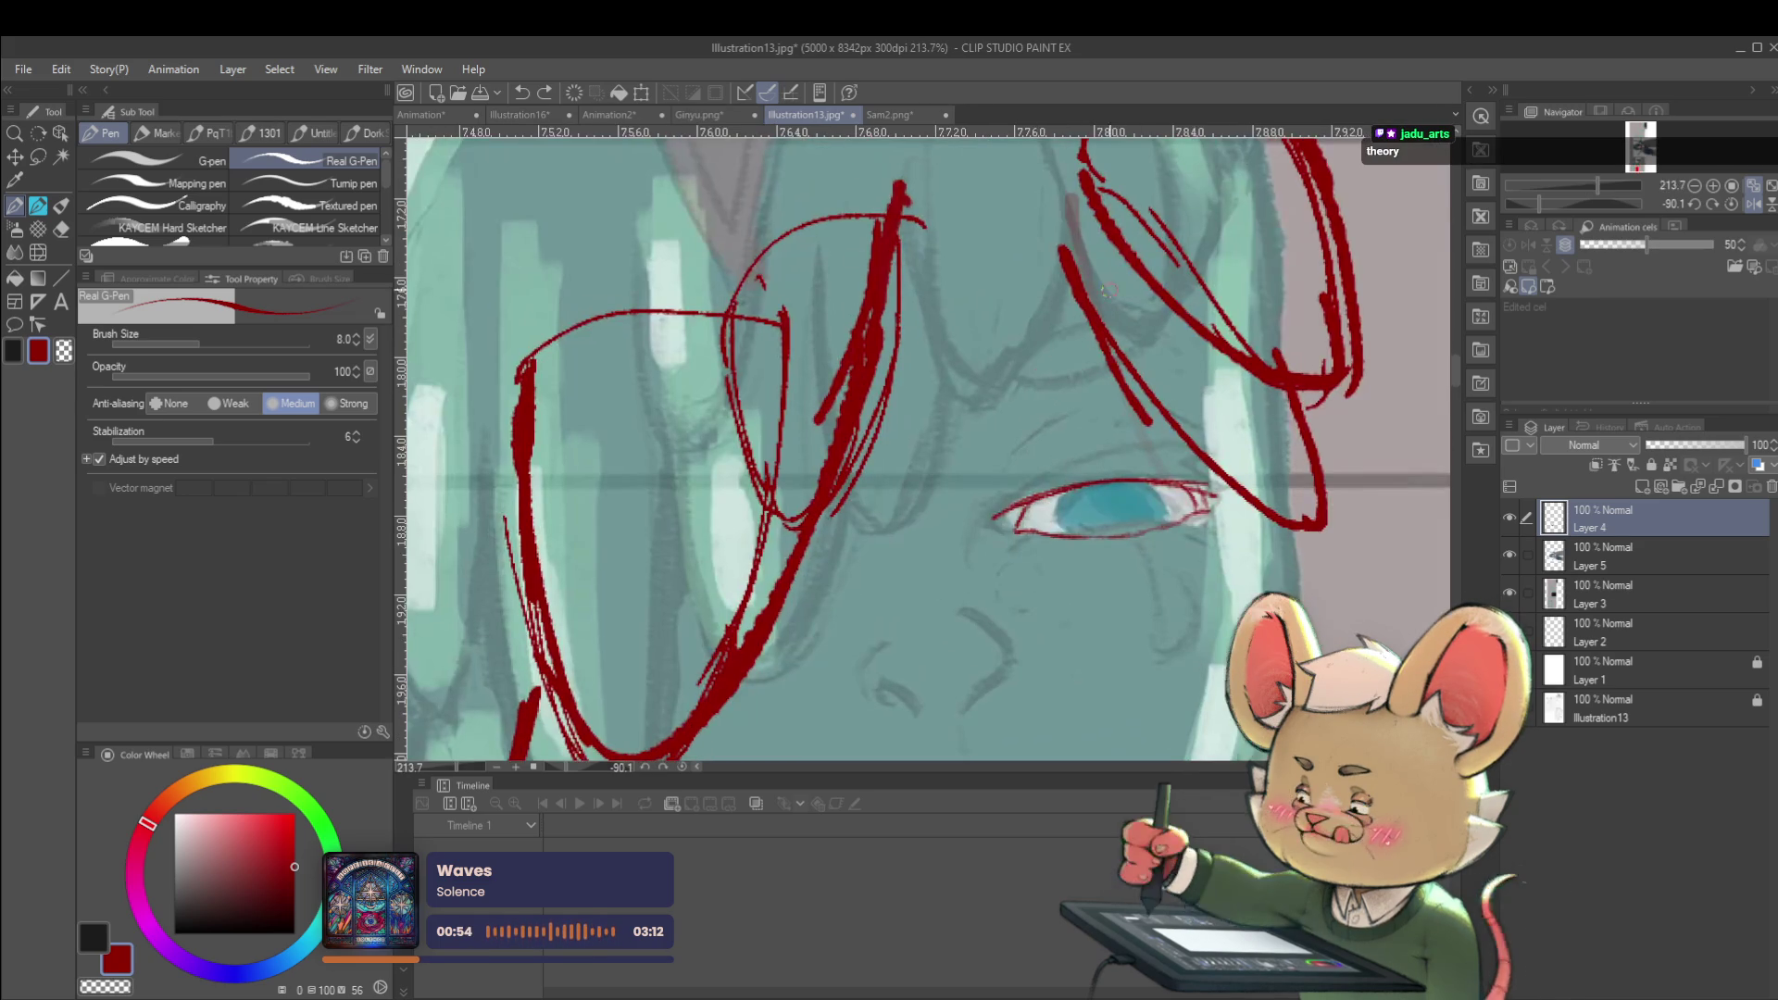
left_click_drag(1090, 318, 1044, 324)
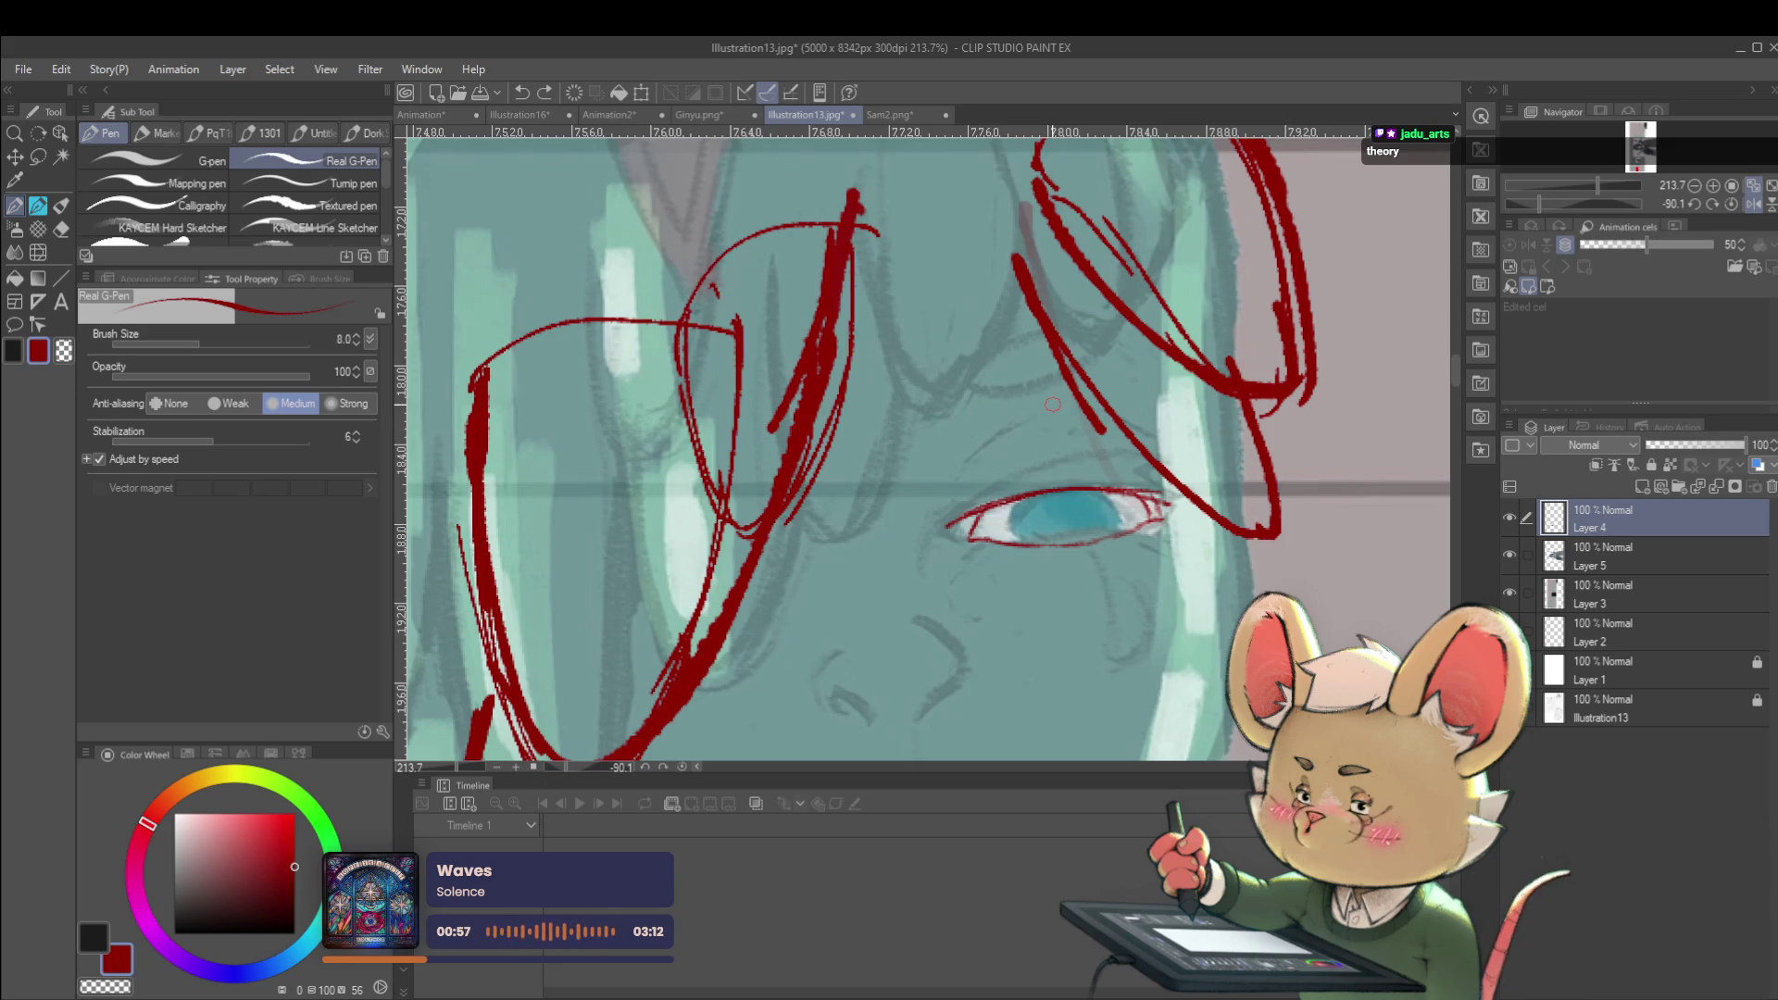
scroll(1054, 405, "down", 5)
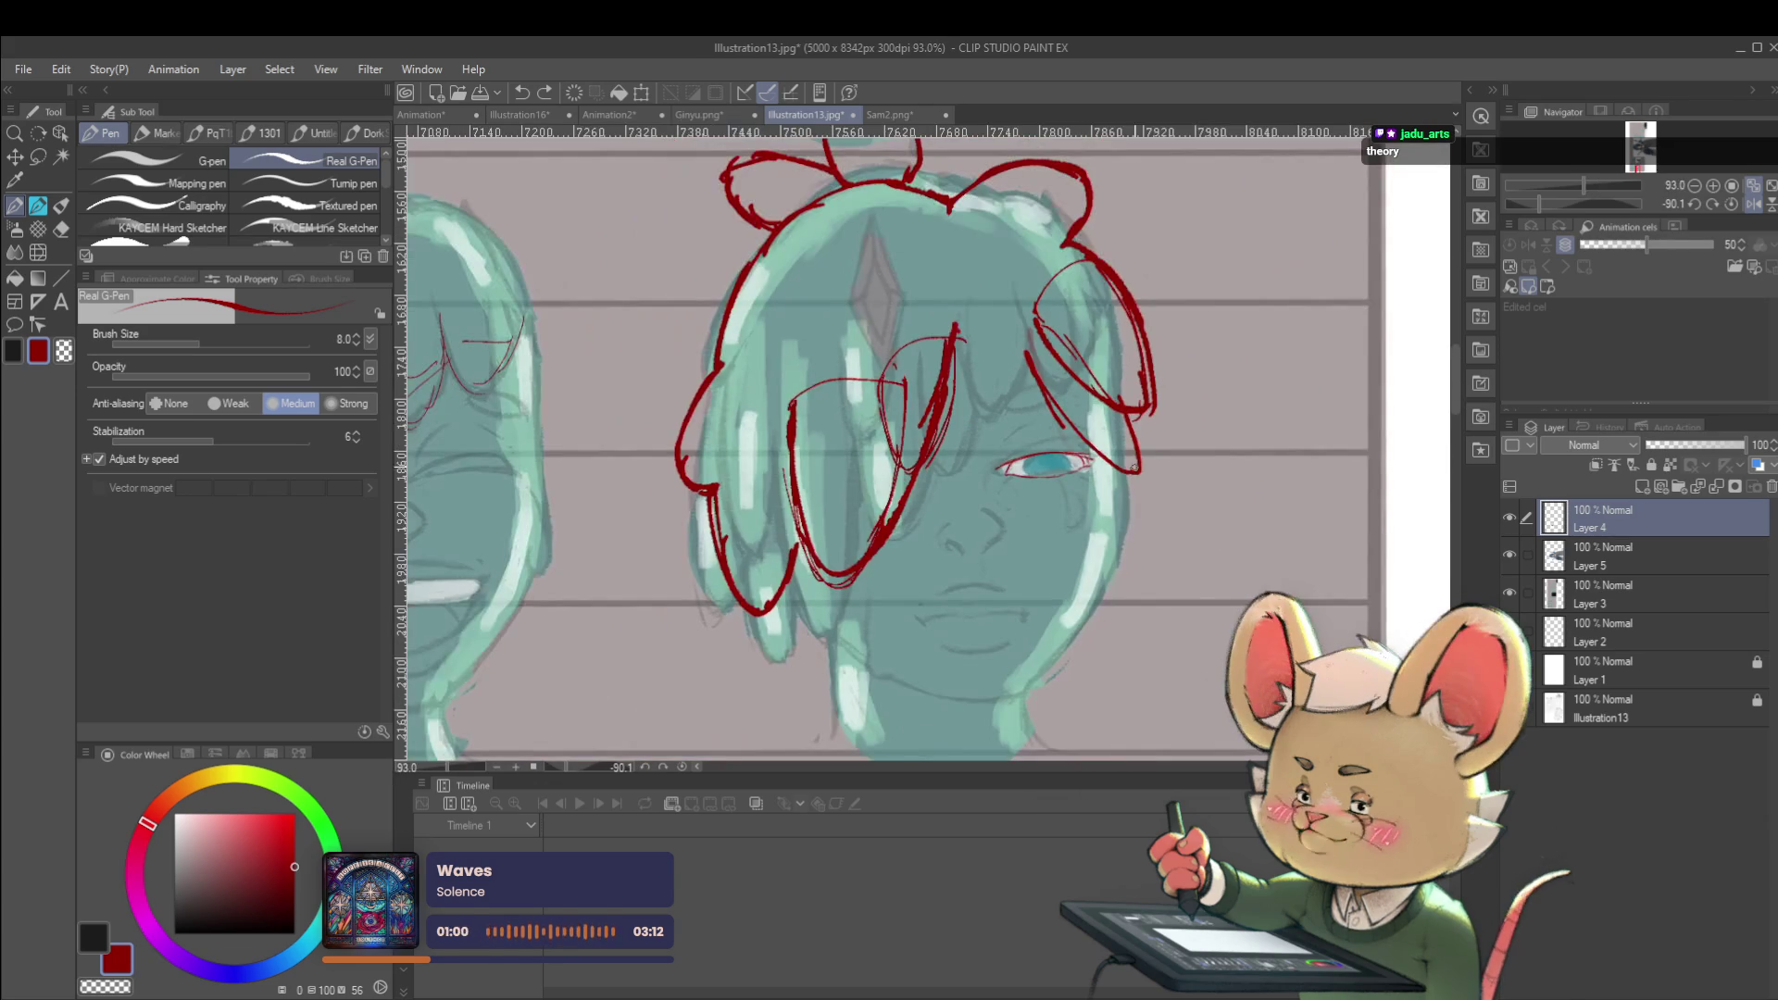
left_click_drag(1216, 316, 1143, 392)
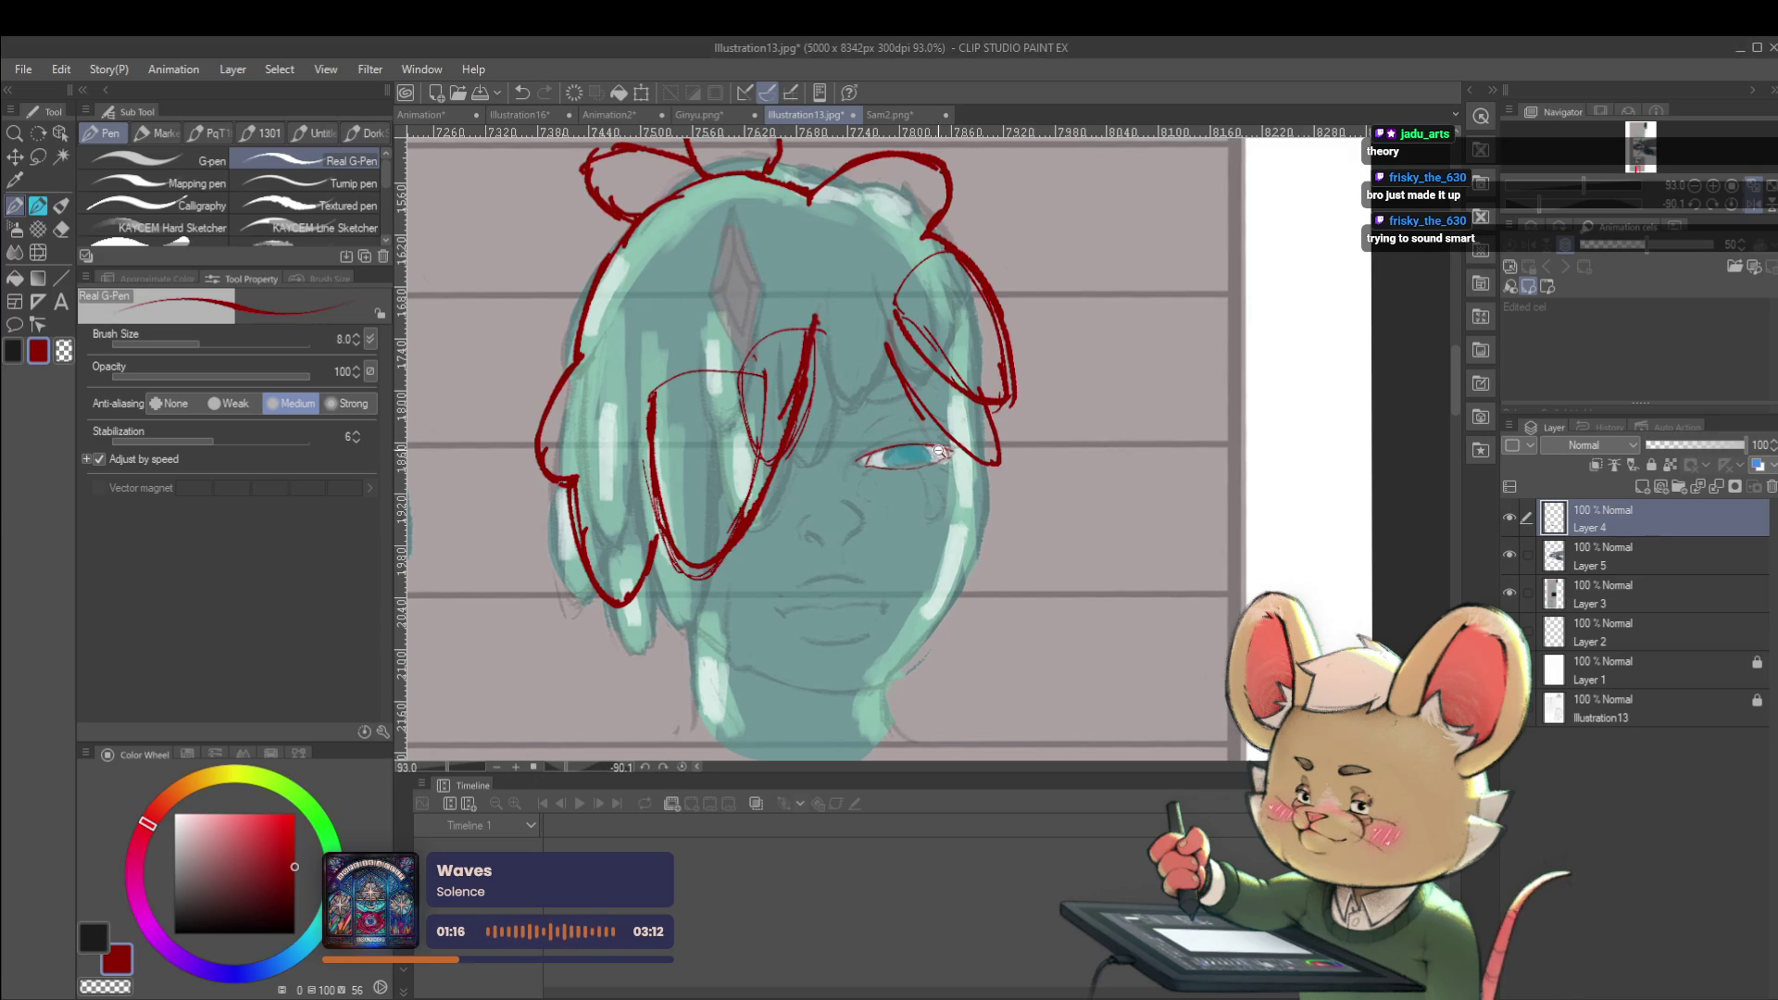
scroll(940, 449, "up", 4)
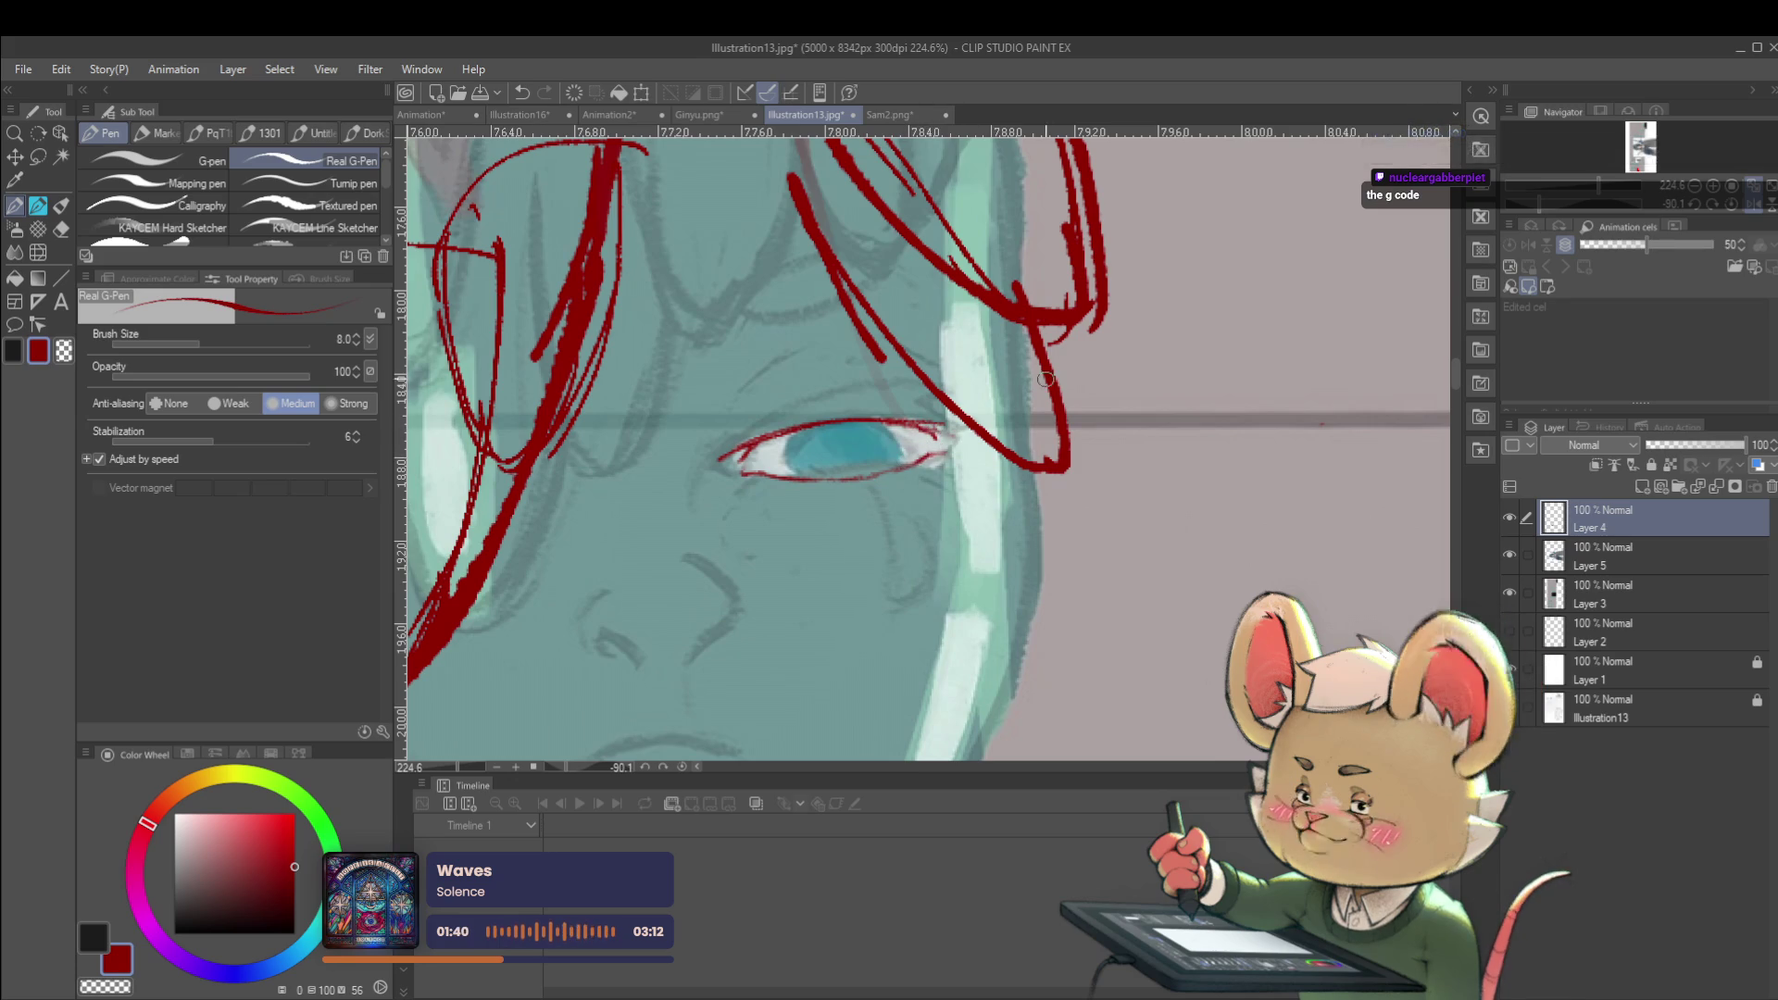
scroll(939, 436, "down", 6)
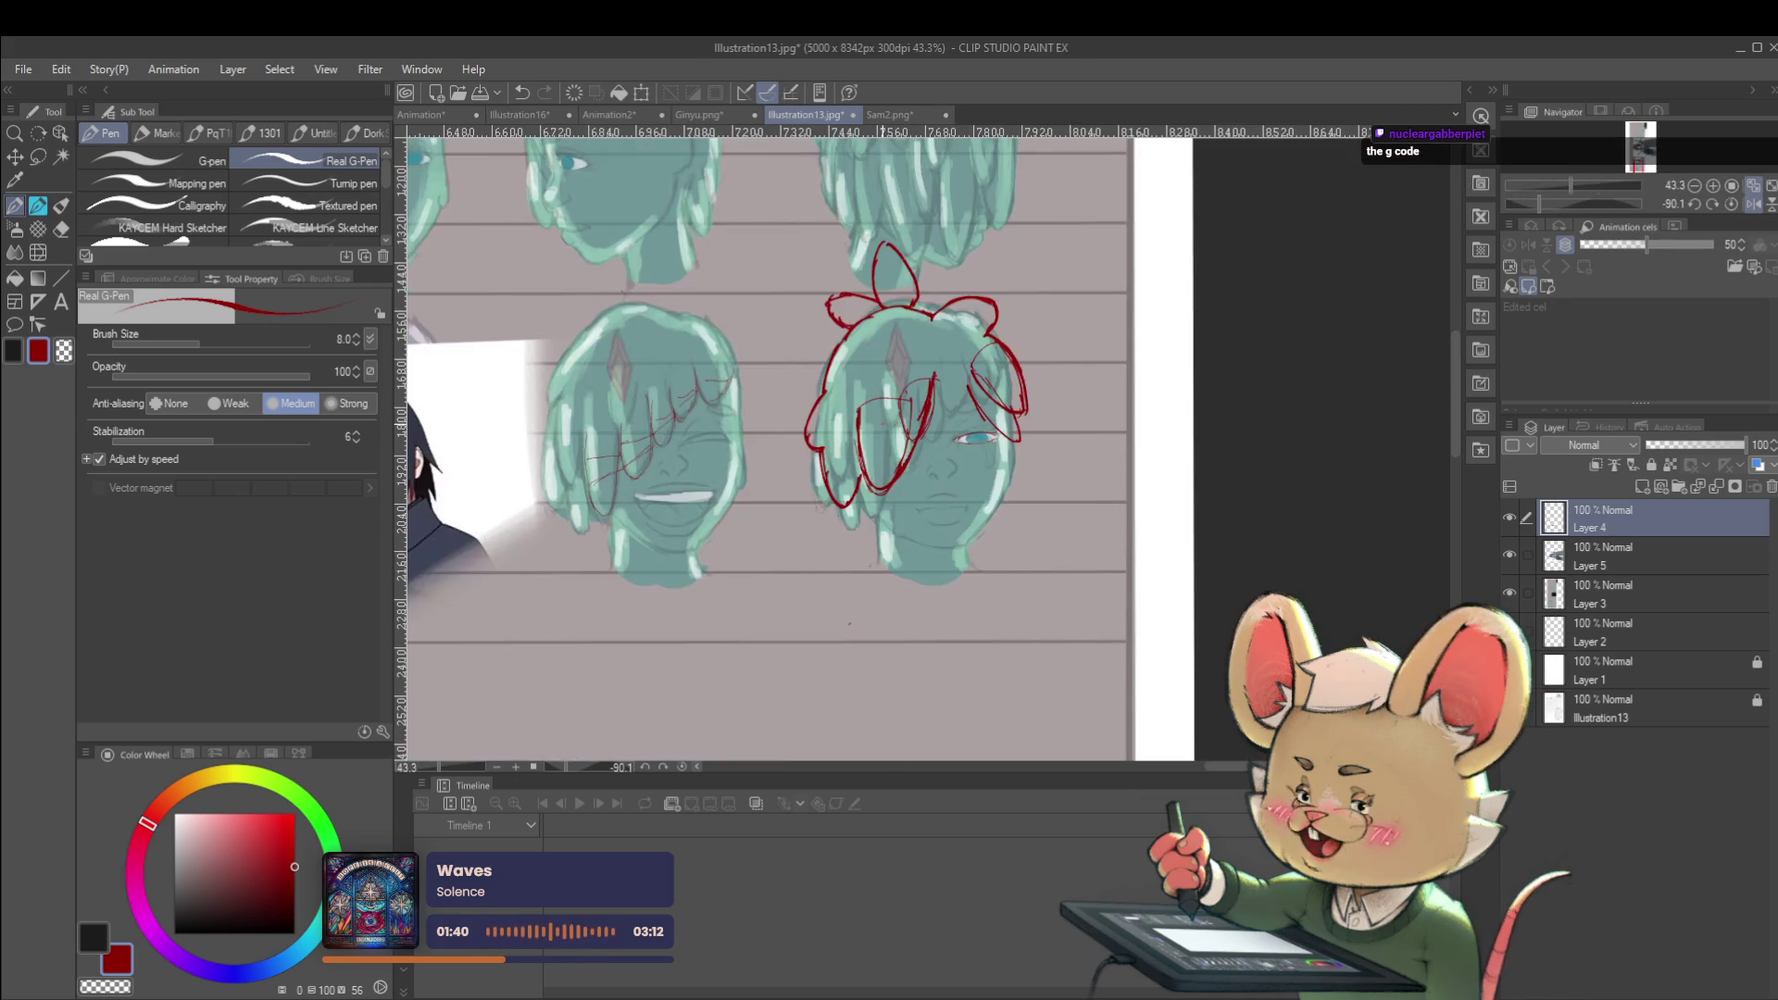
left_click(1513, 593)
Hide Layer 3 to isolate the red sketch and draw a curved iris in the eye
left_click(1515, 592)
left_click(1516, 593)
scroll(982, 397, "up", 5)
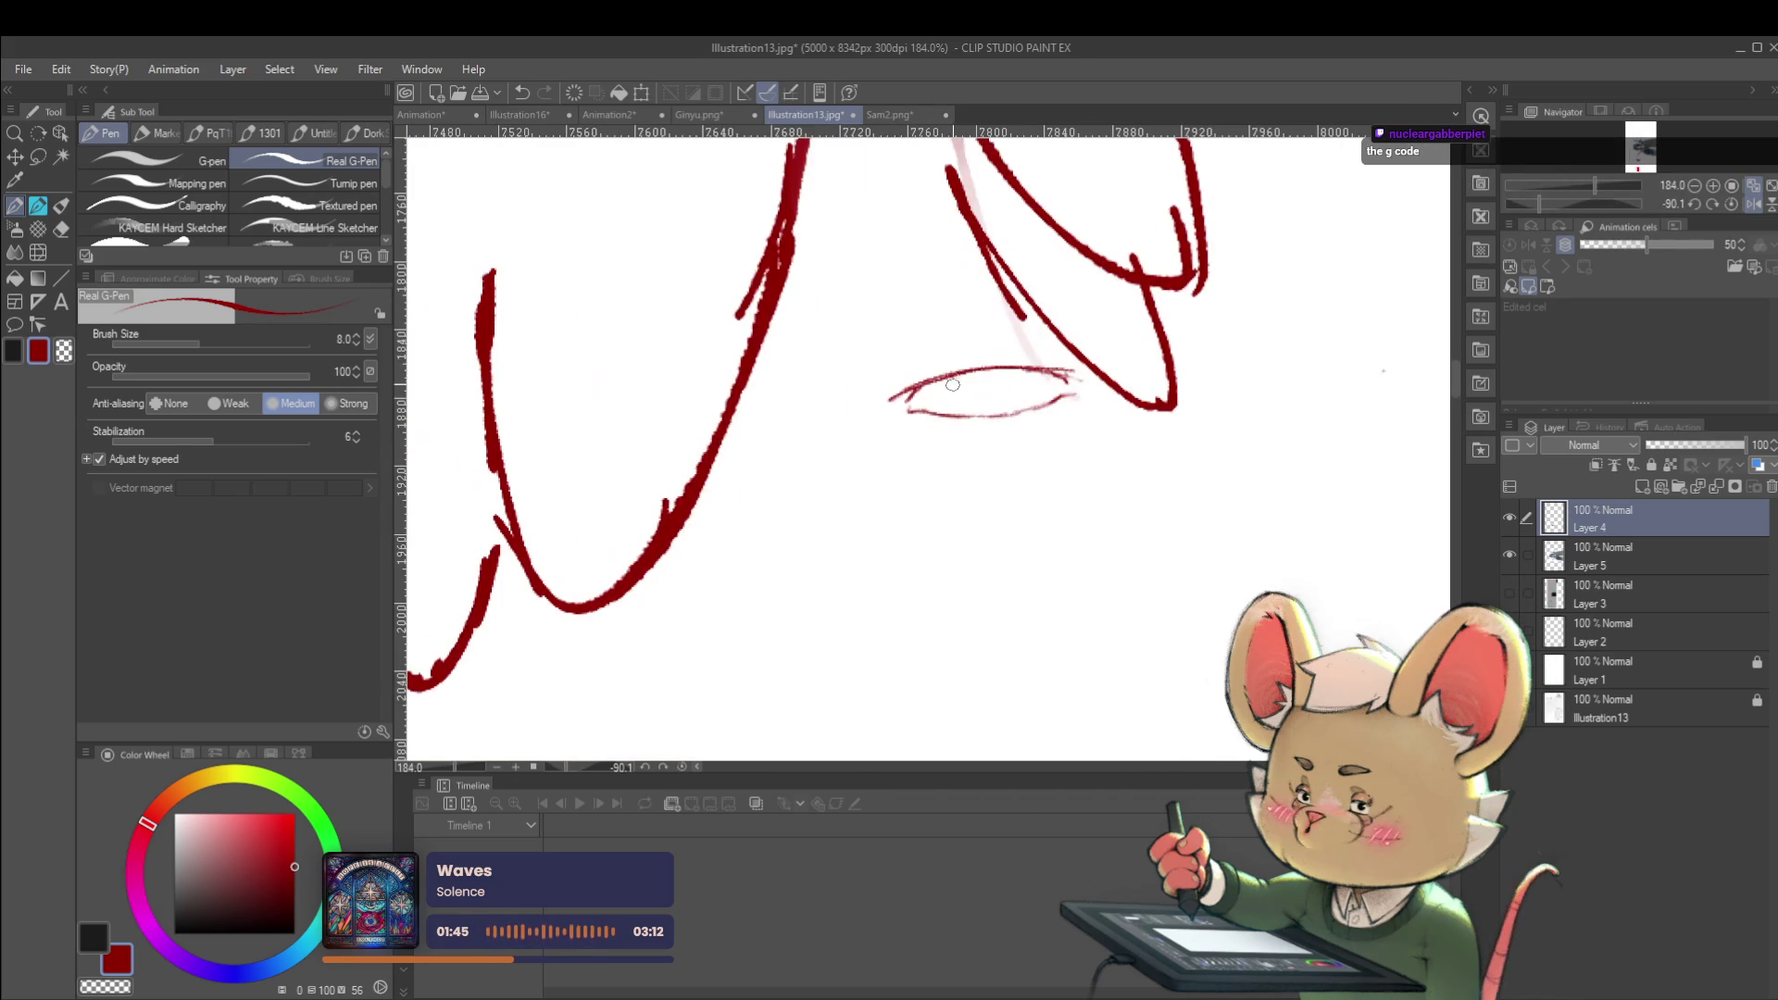
left_click_drag(954, 375, 969, 409)
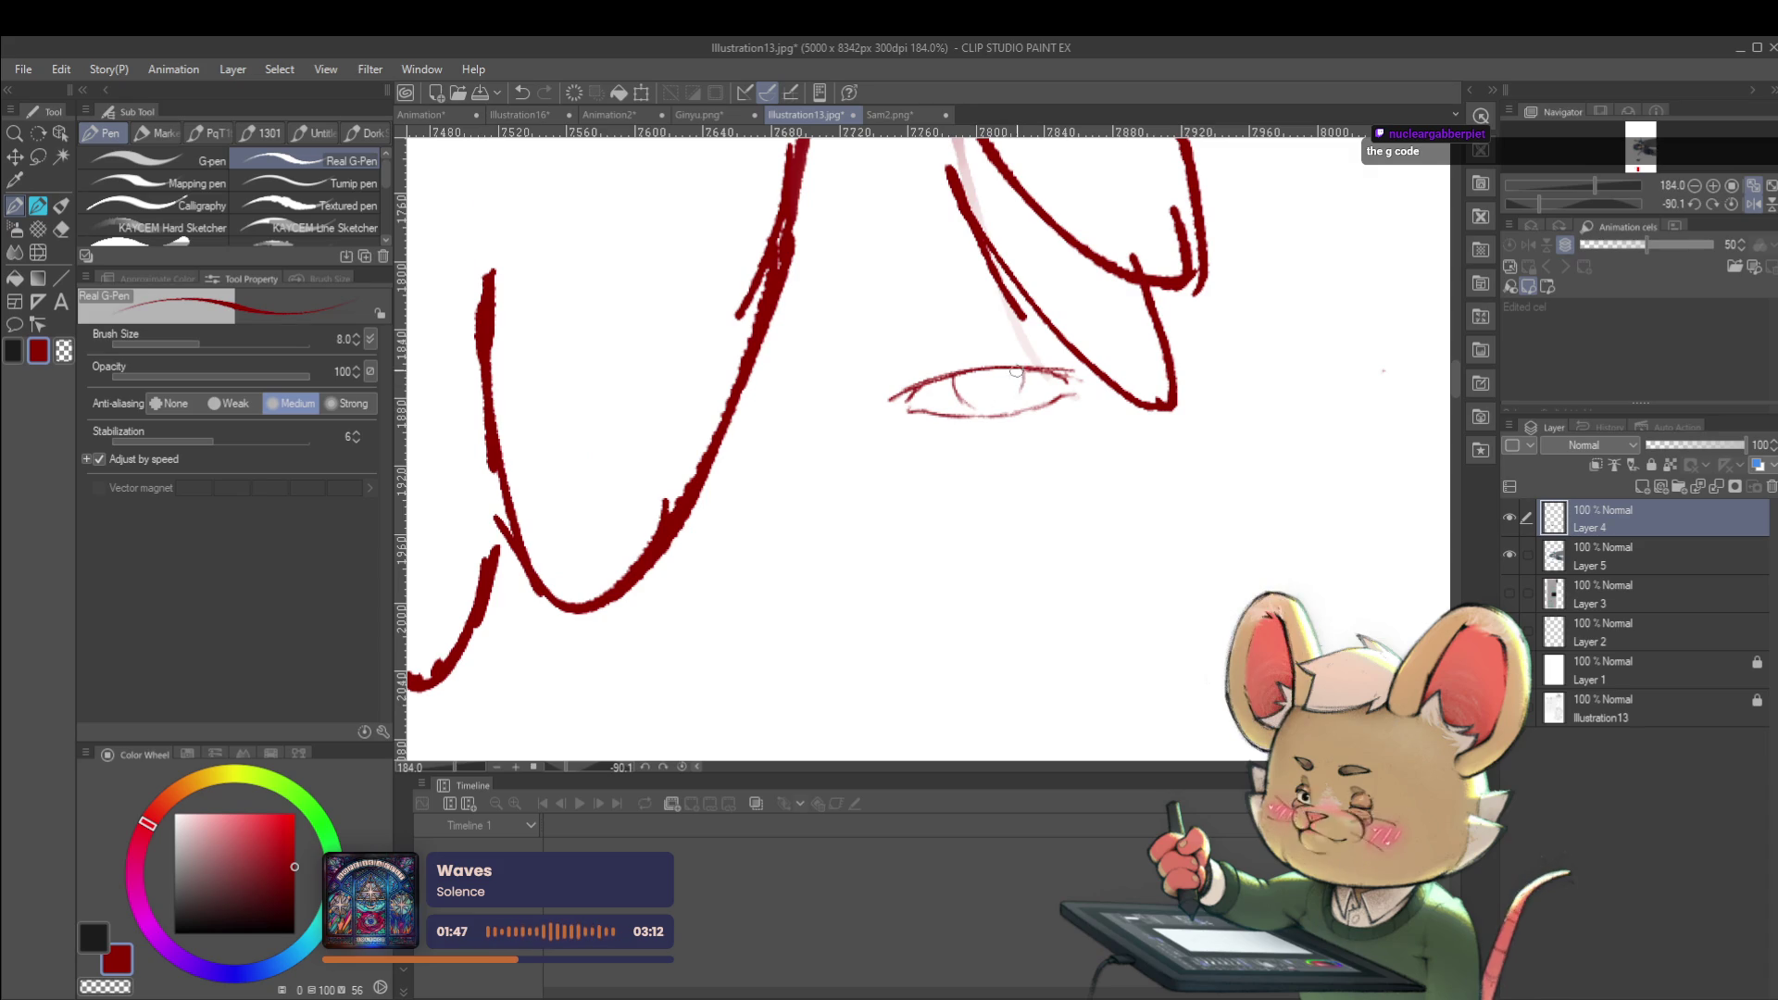
Sketch a faint jaw curve below the hair and show Layer 3's teal reference heads again
scroll(1012, 337, "down", 5)
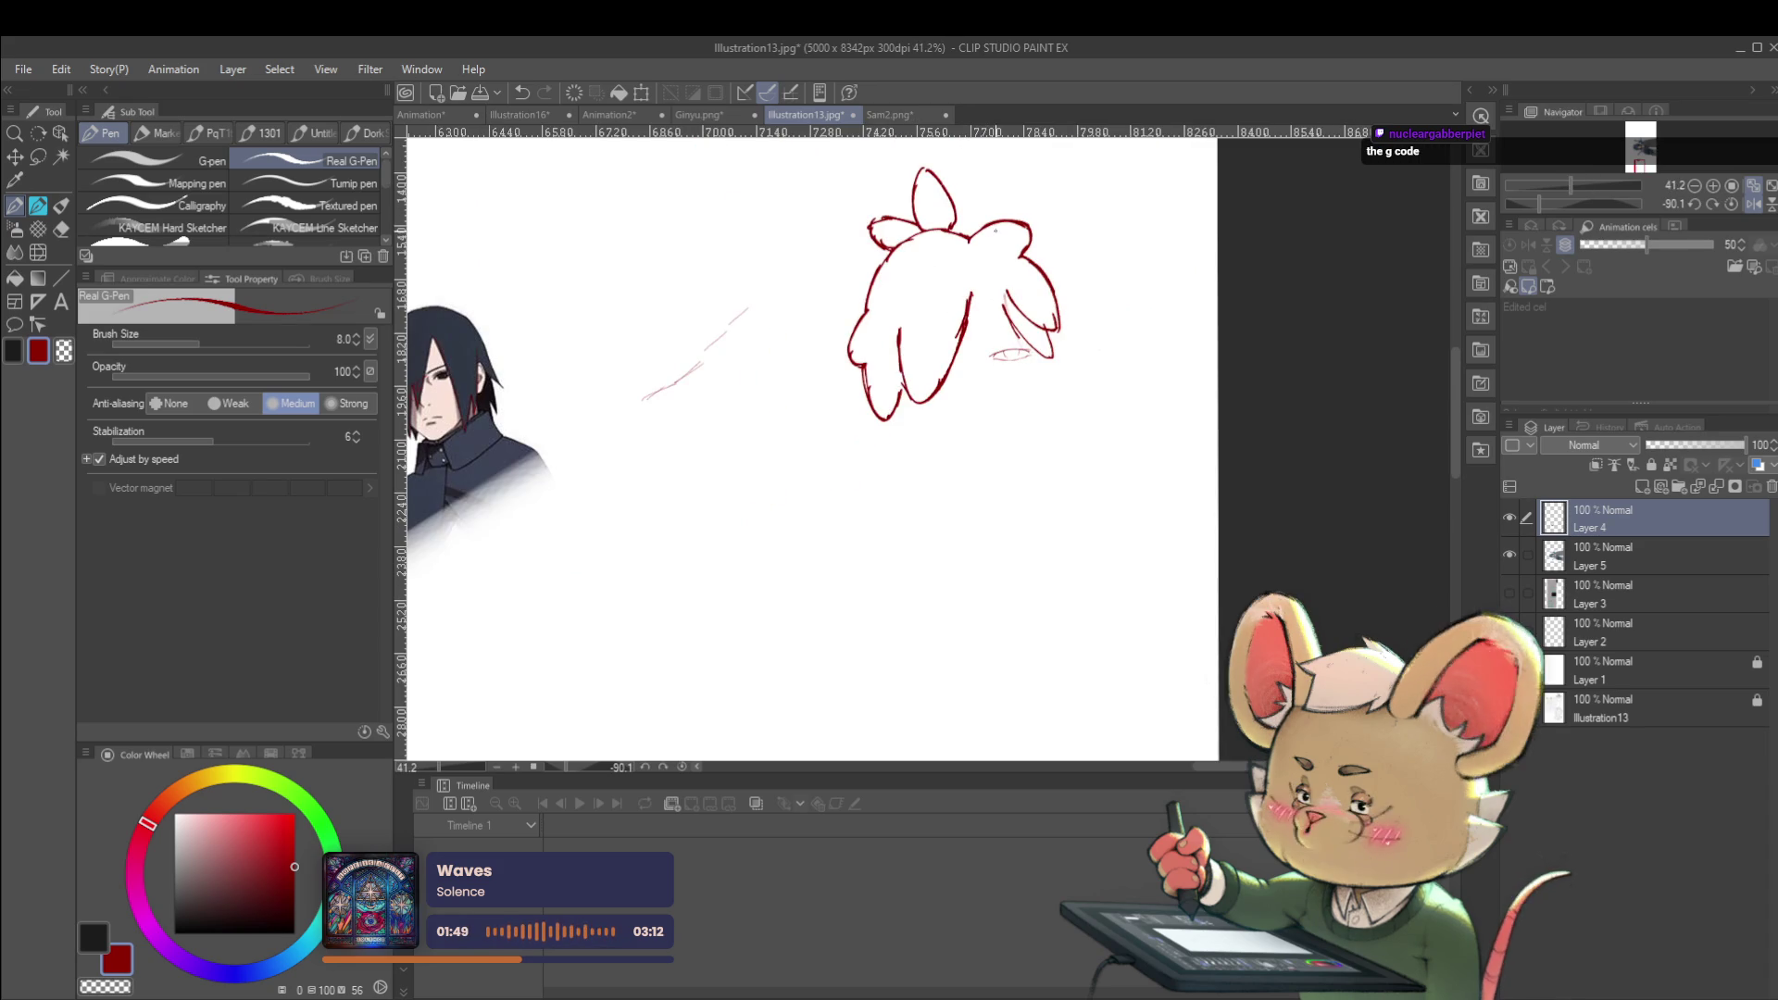
scroll(1019, 343, "up", 5)
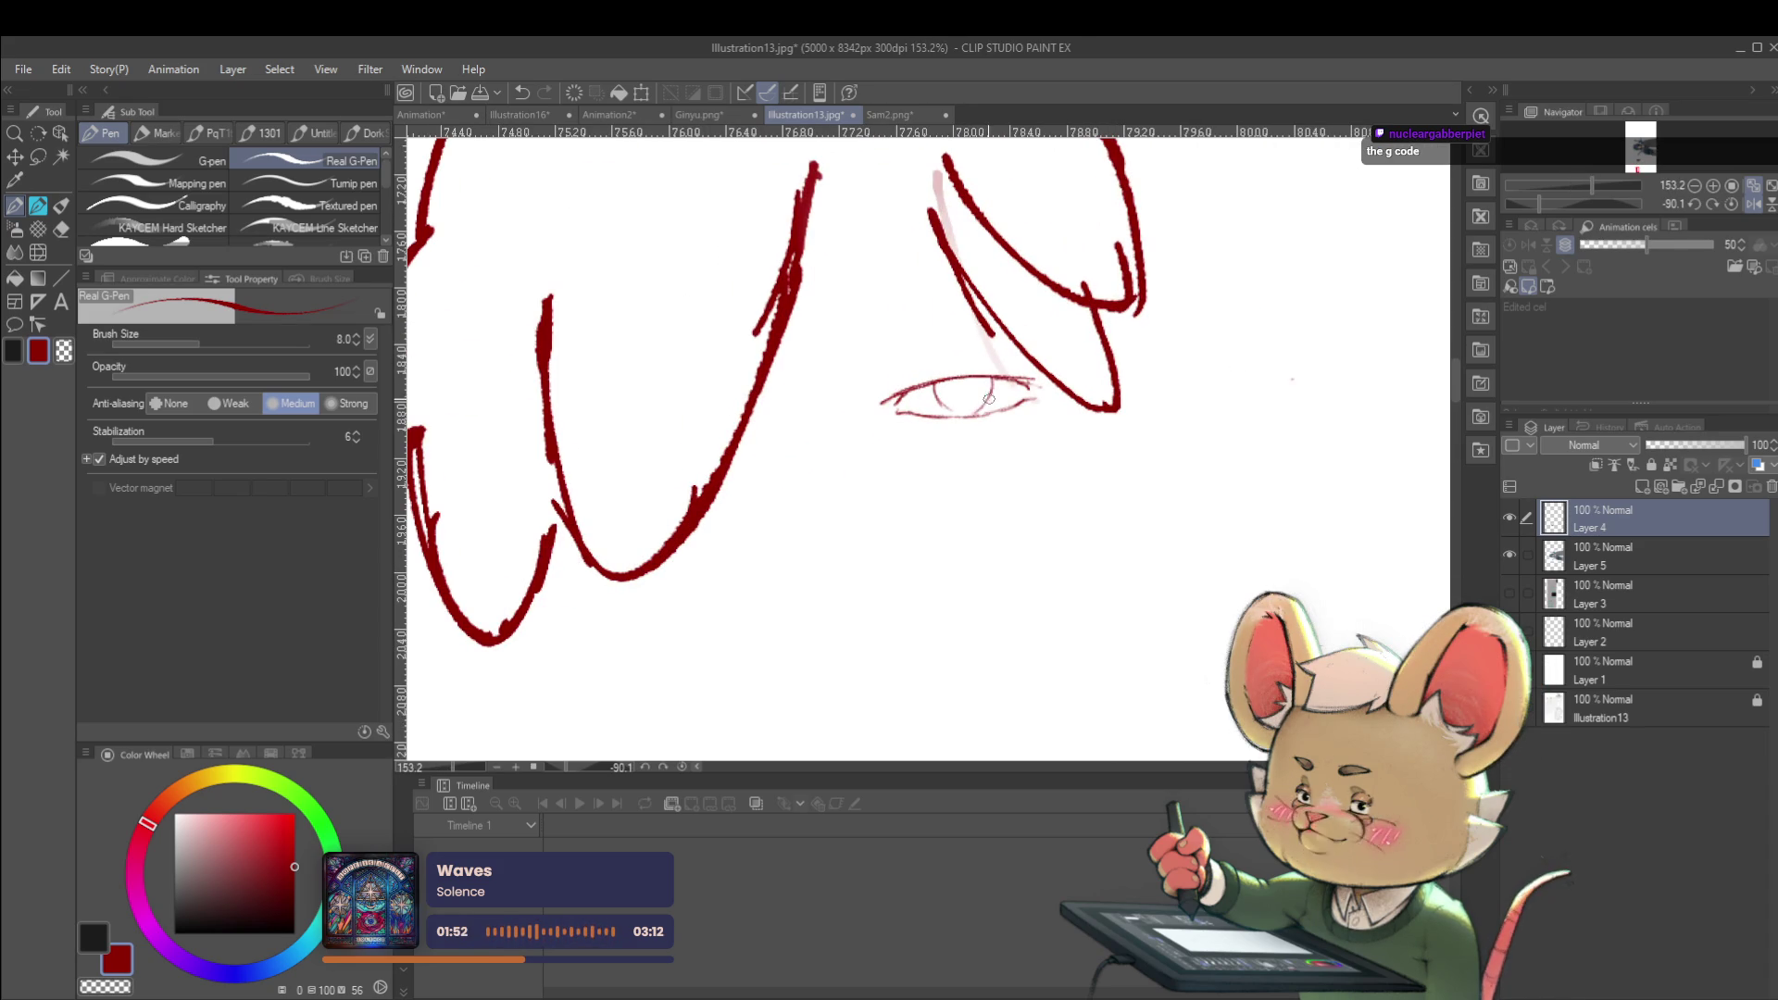
scroll(975, 407, "down", 5)
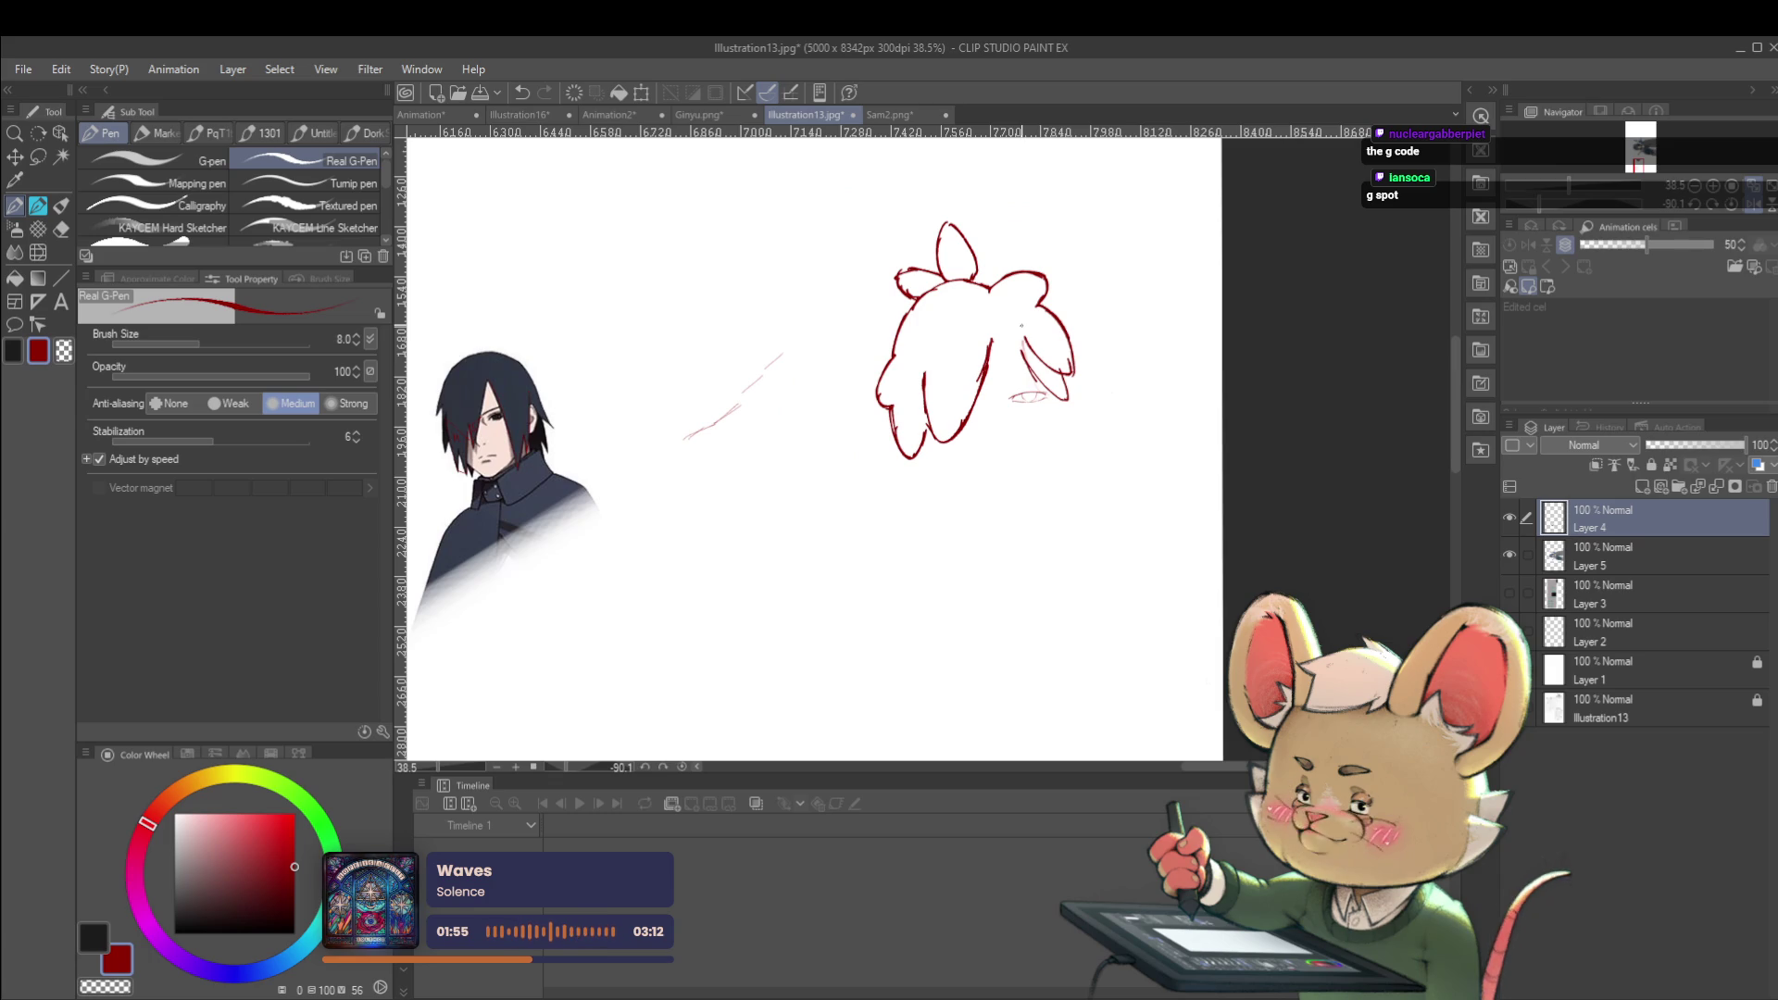
scroll(1010, 426, "up", 2)
left_click_drag(861, 469, 931, 540)
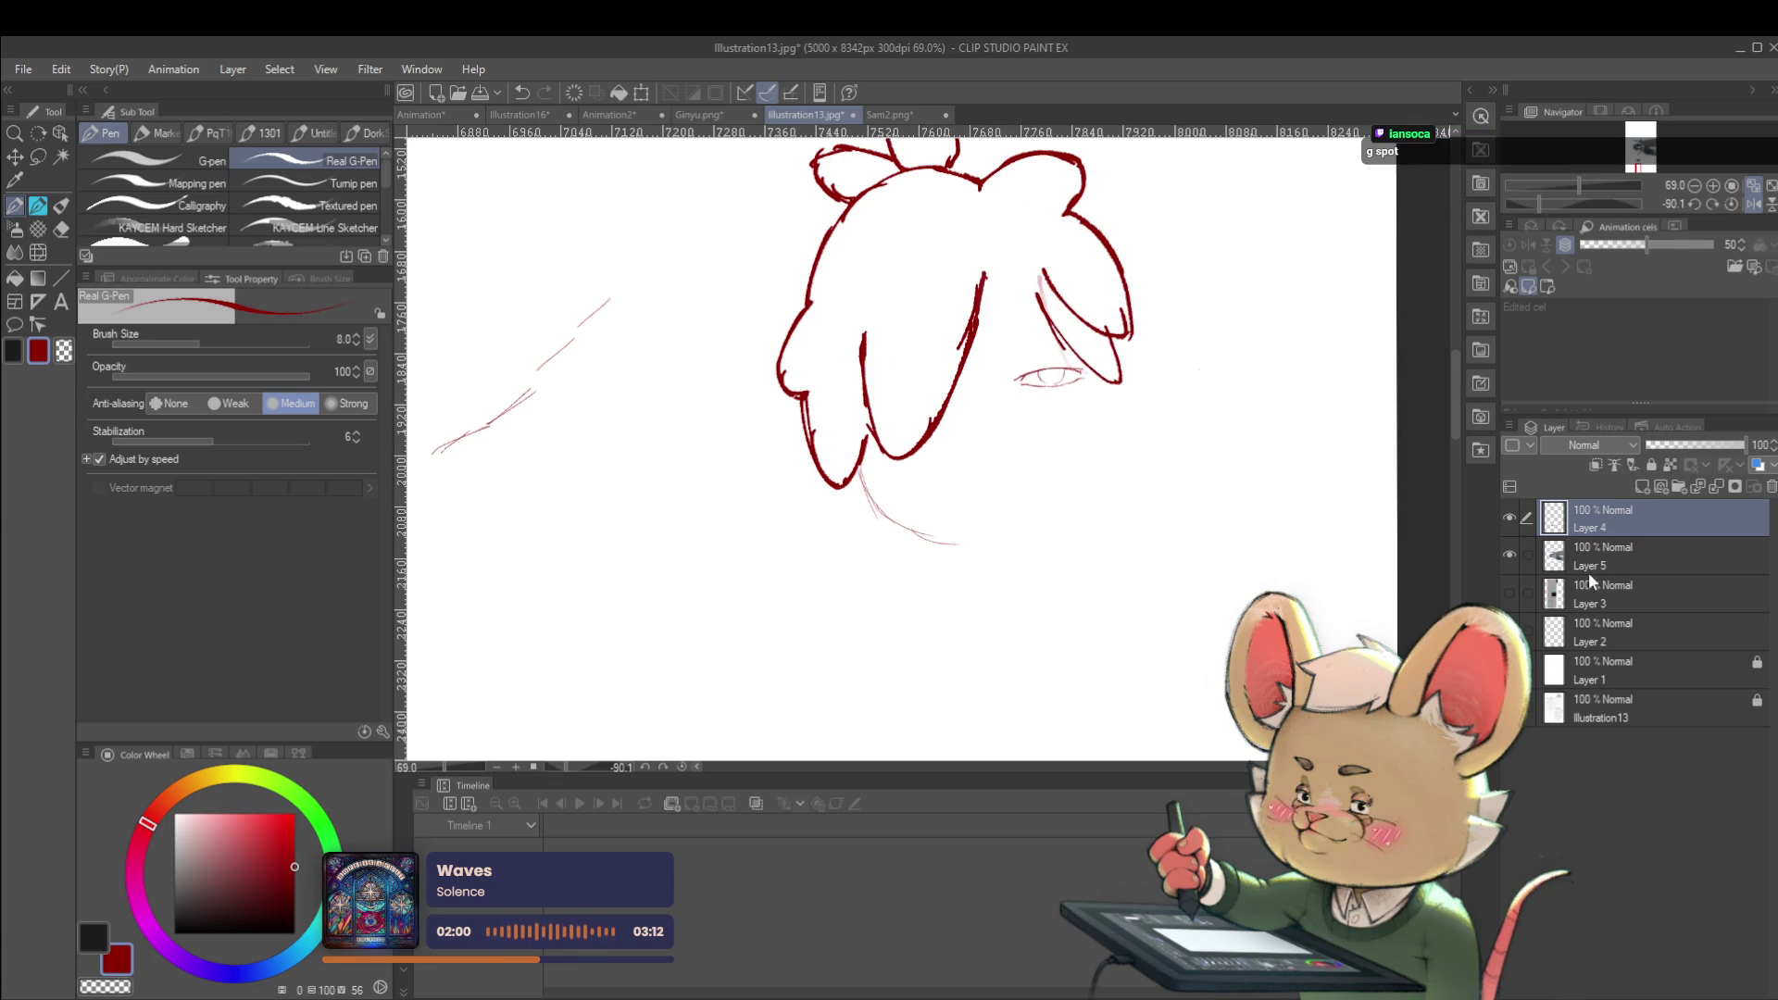
left_click(1511, 593)
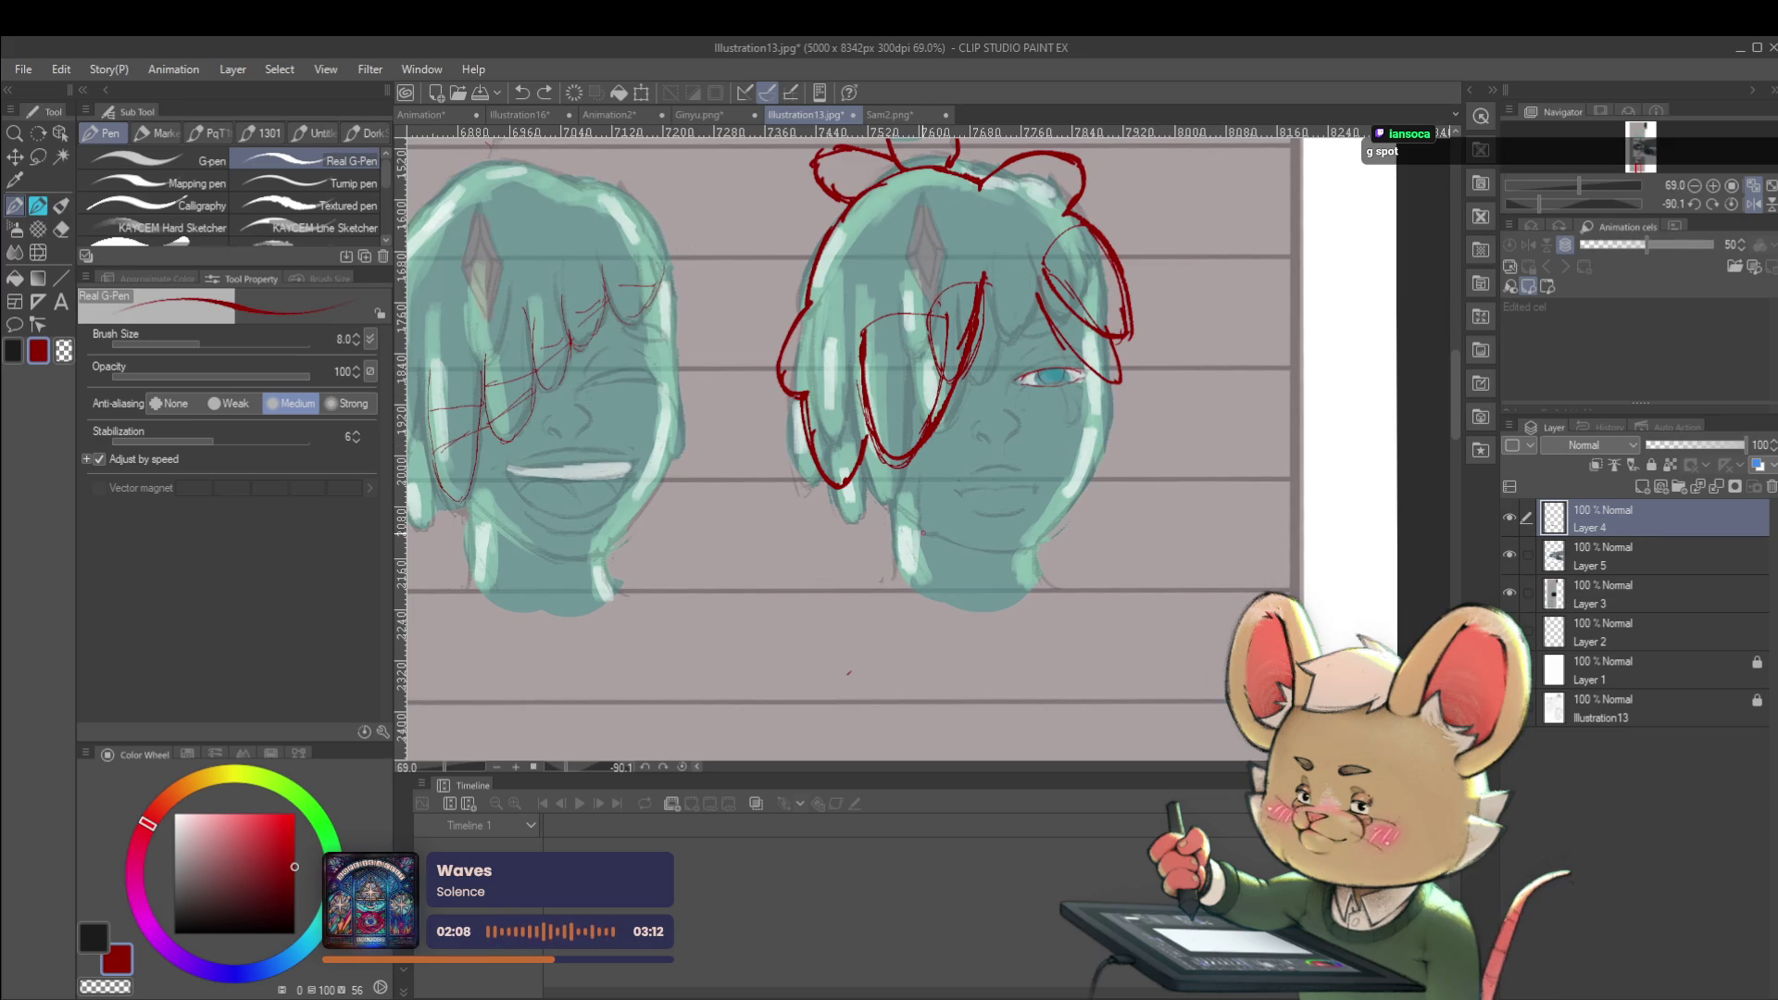
Redline the eyelid crease above the eye, undo a stray stroke, and mirror the canvas to check proportions
scroll(1013, 305, "up", 5)
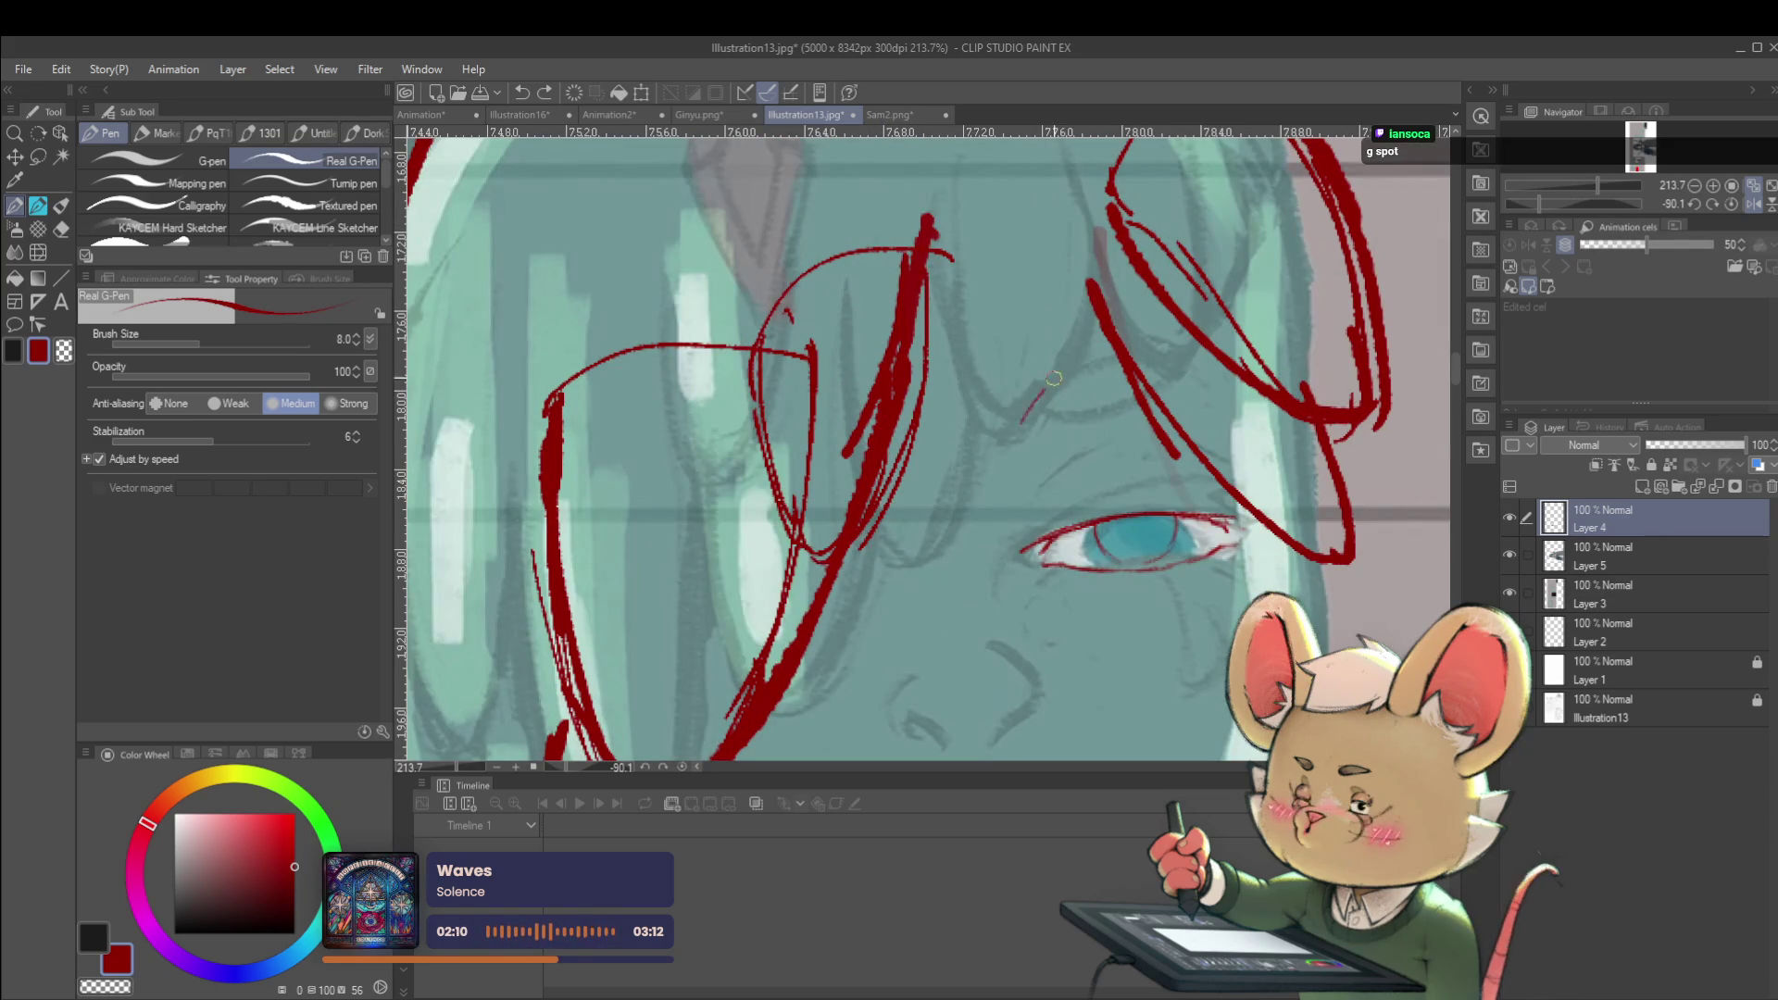
mouse_move(1045, 419)
left_mouse_down()
mouse_move(1125, 405)
mouse_move(1135, 359)
left_mouse_up()
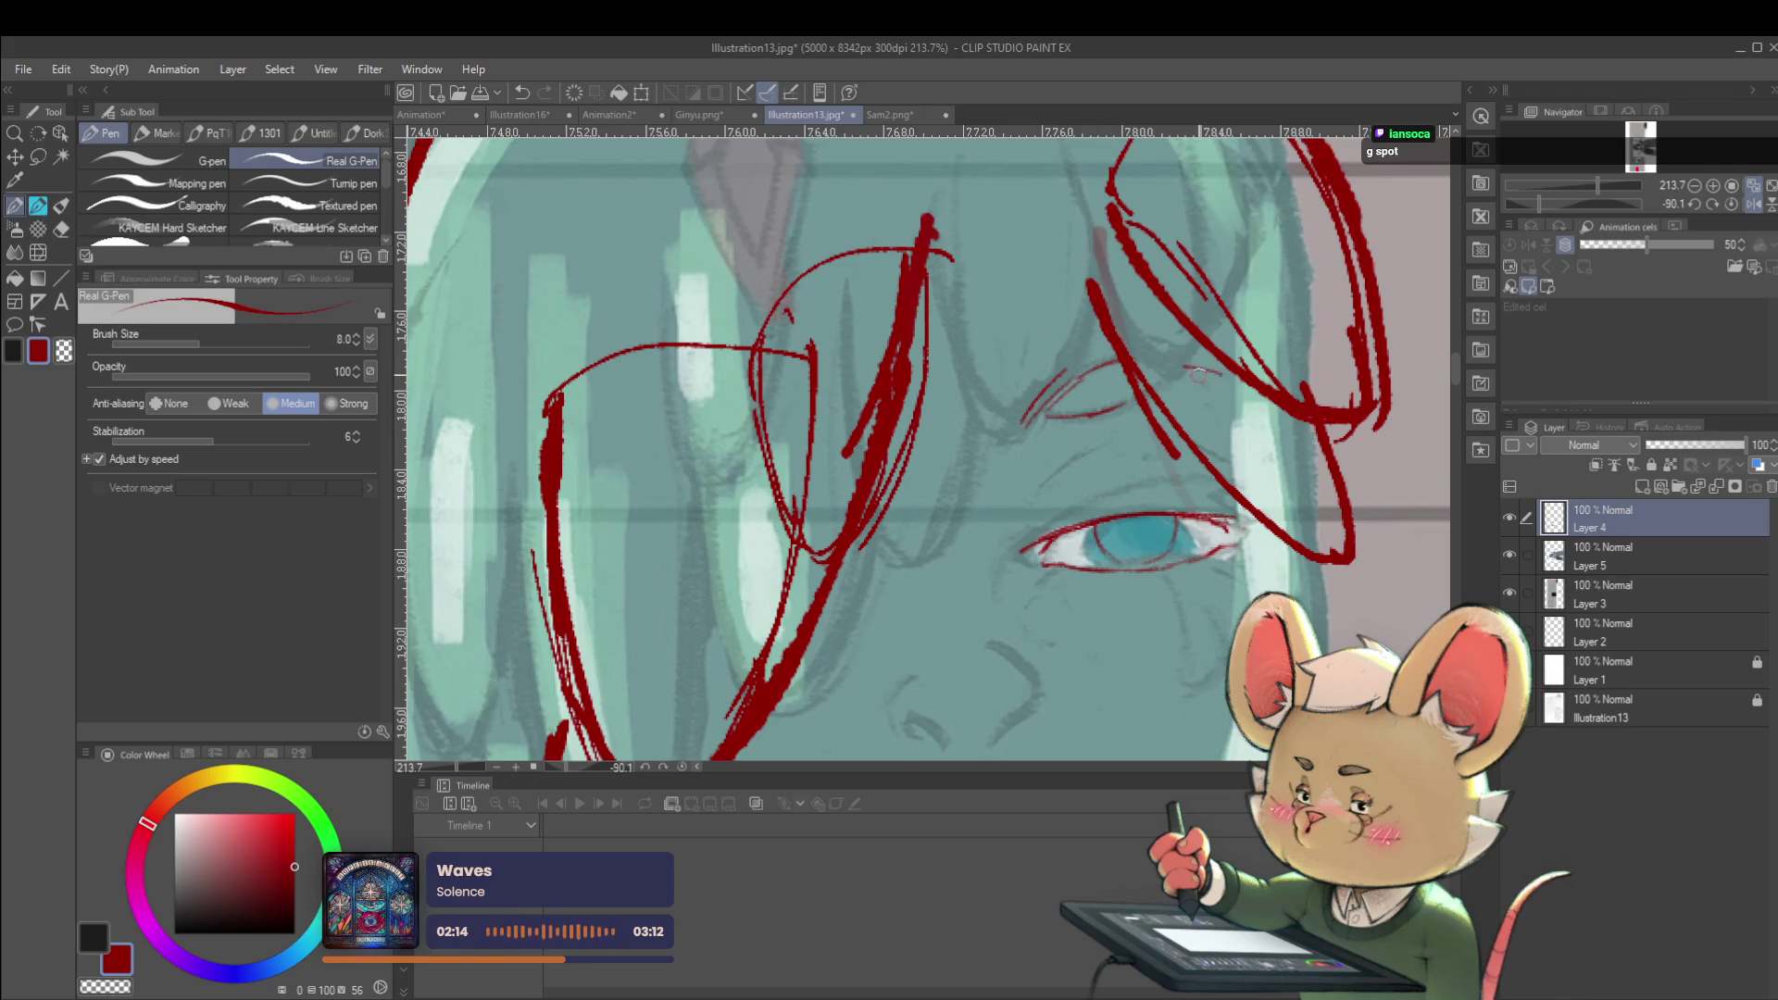
scroll(1194, 405, "down", 4)
scroll(1134, 376, "down", 2)
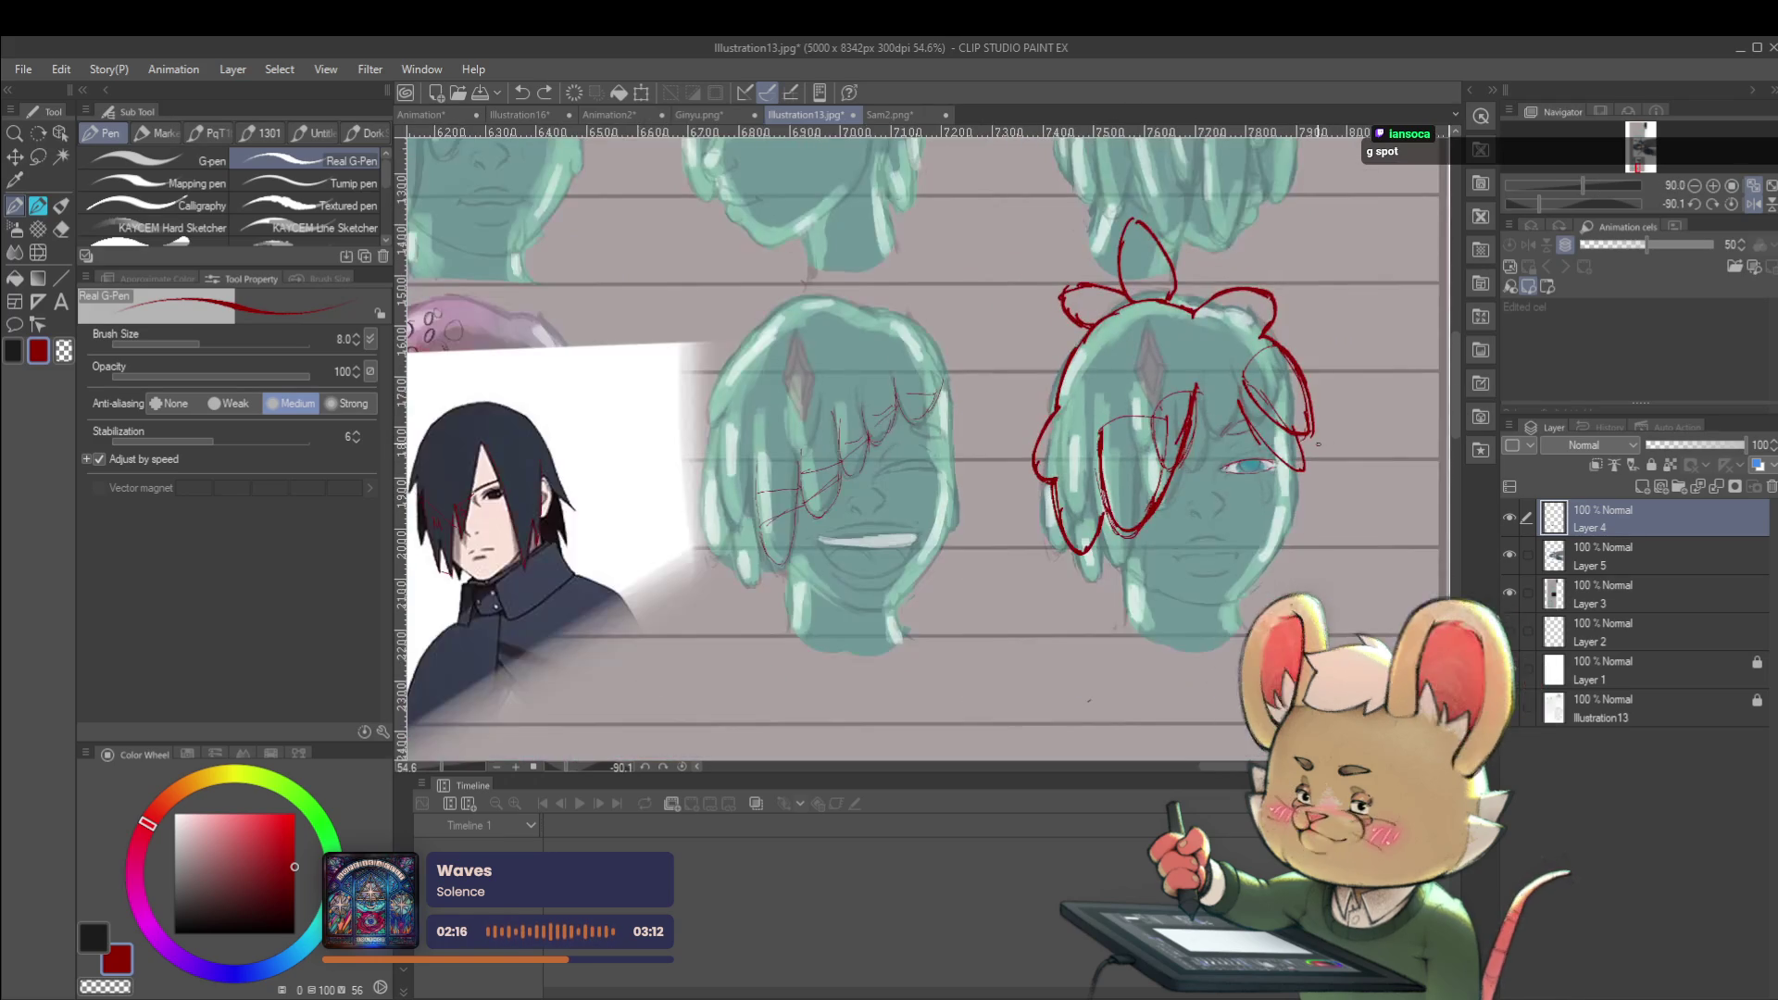
scroll(1135, 376, "up", 5)
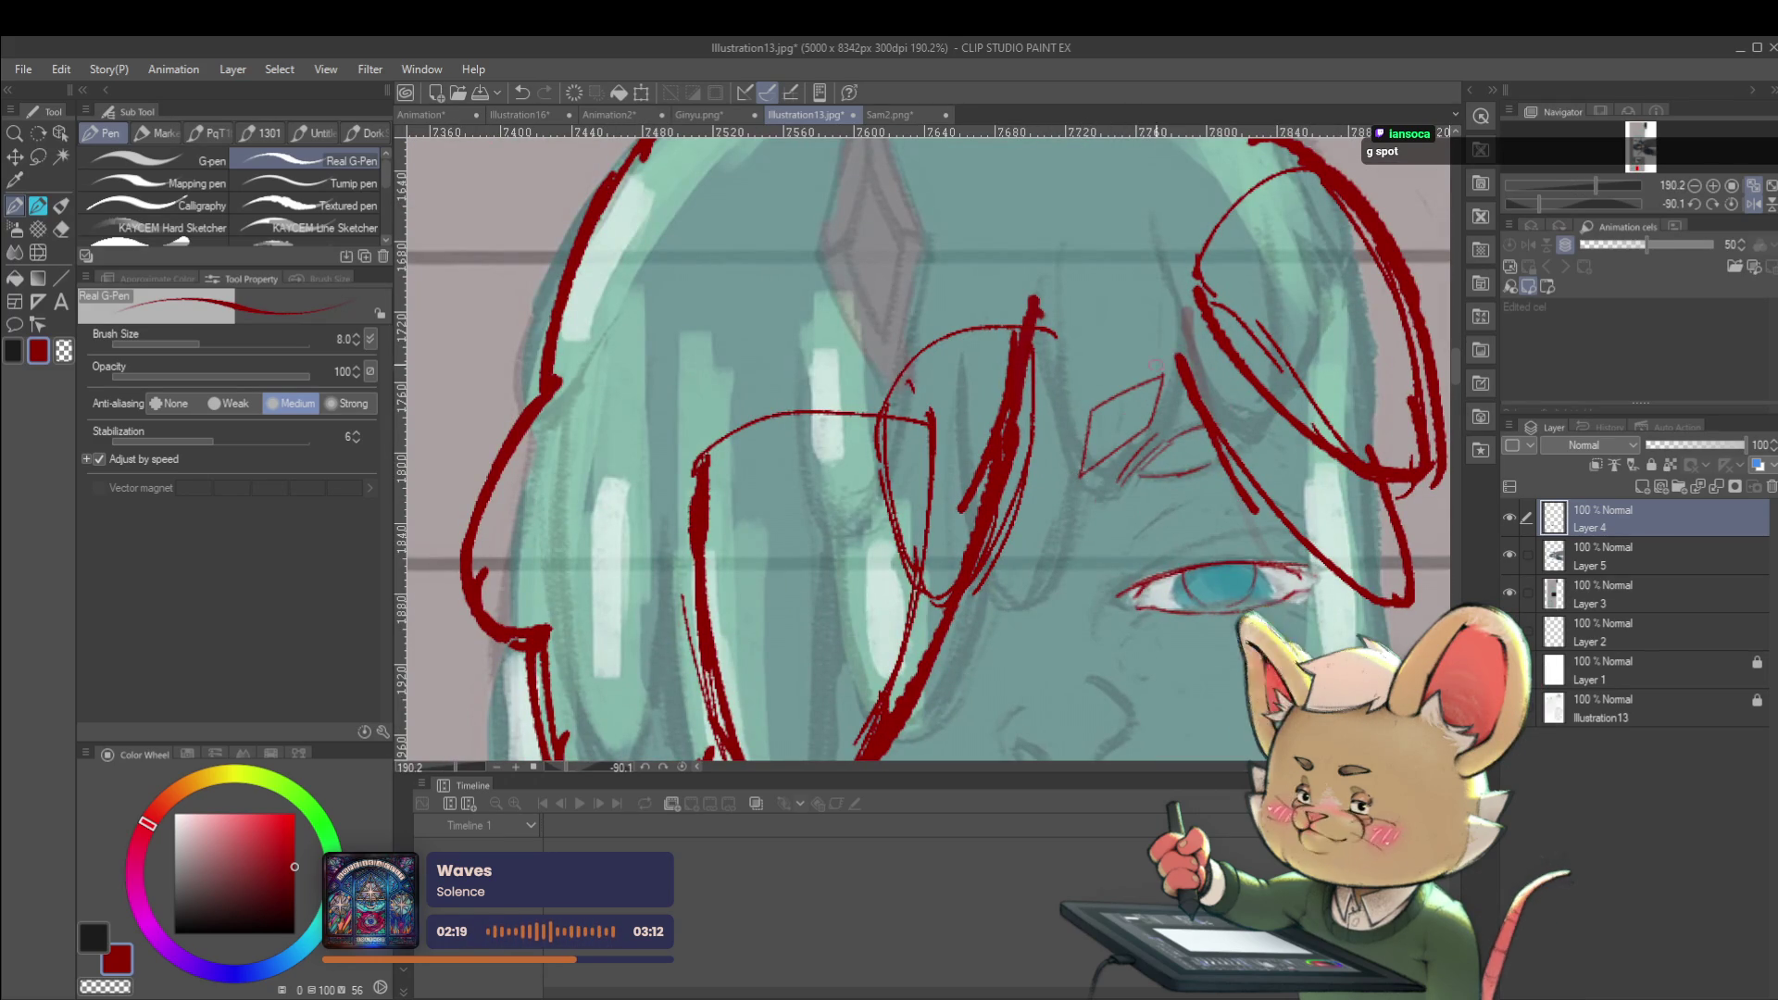
key("ctrl+z")
scroll(1181, 443, "up", 5)
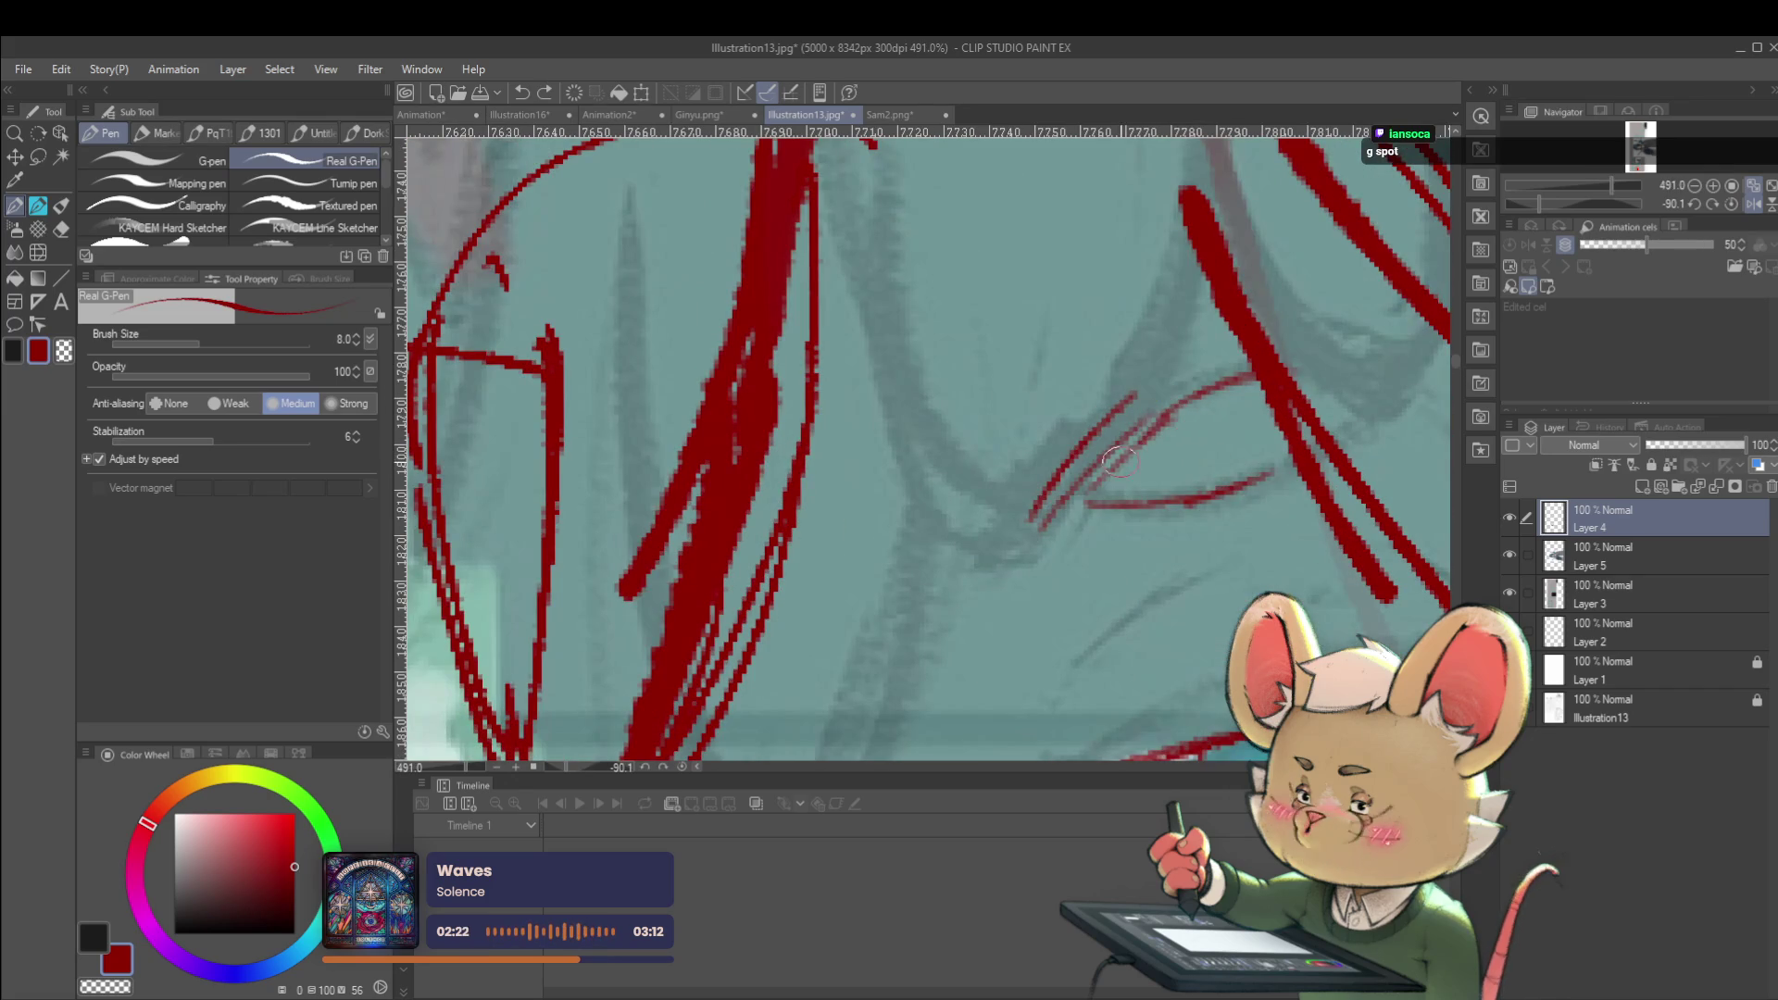
scroll(1093, 531, "down", 5)
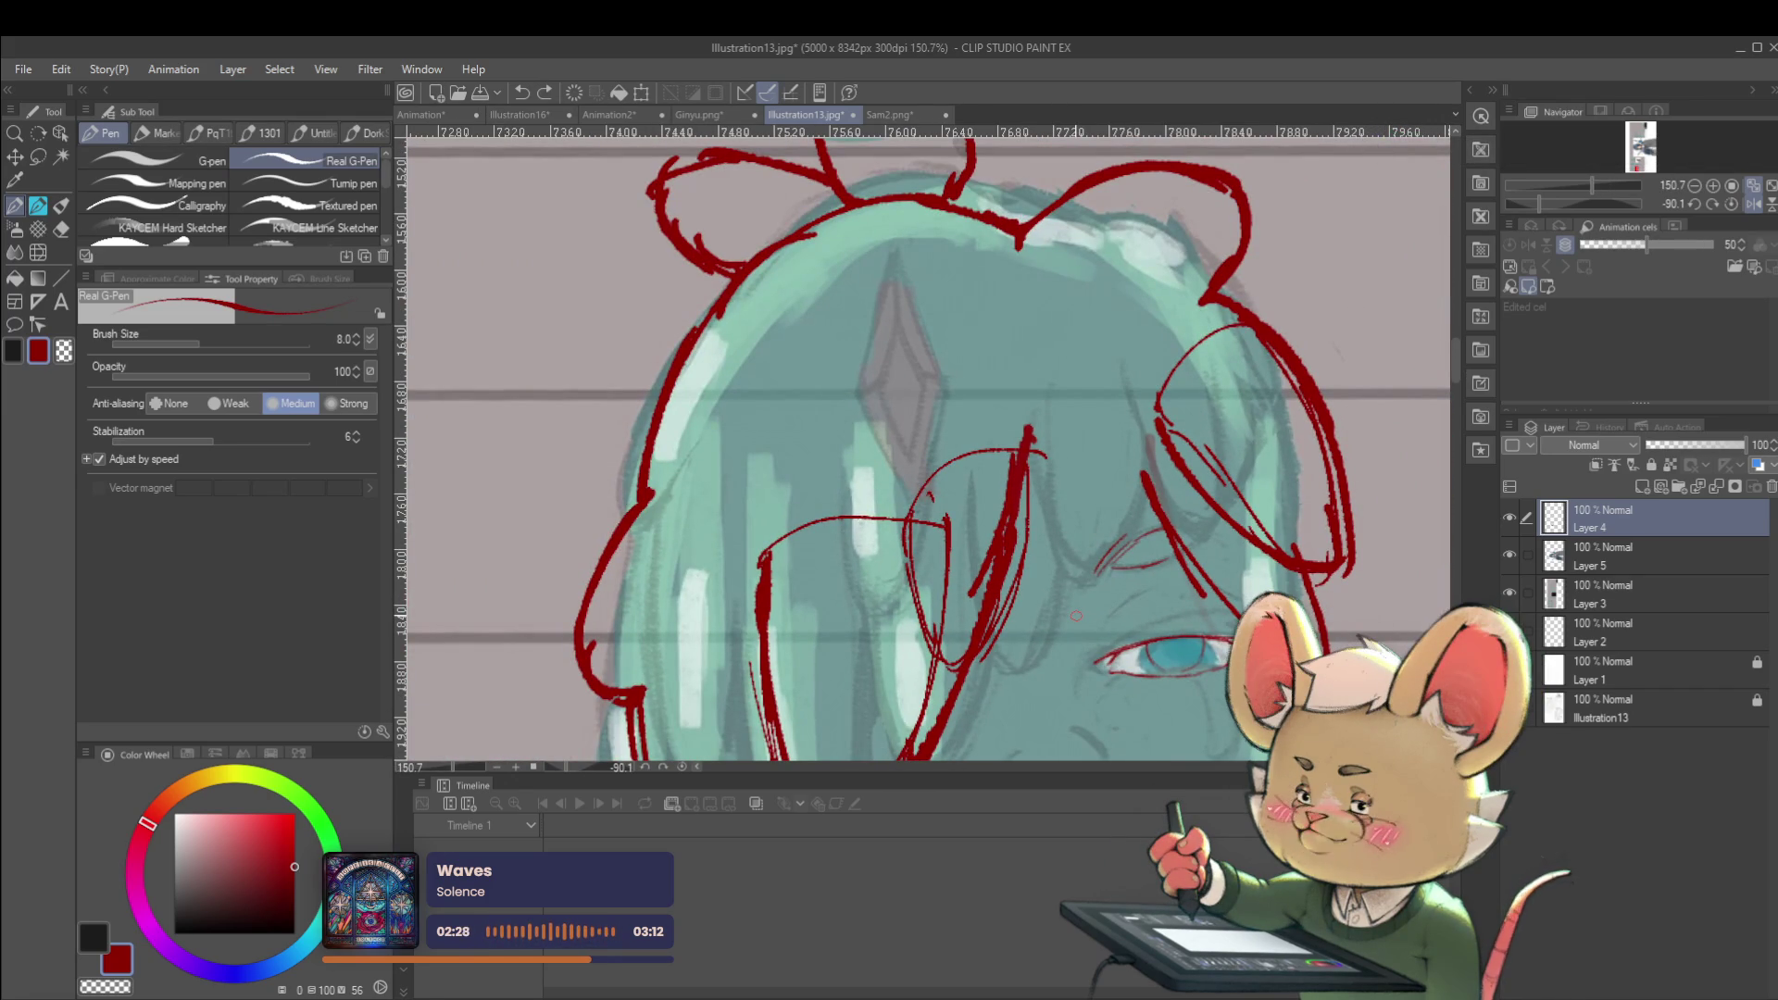
scroll(1297, 602, "down", 3)
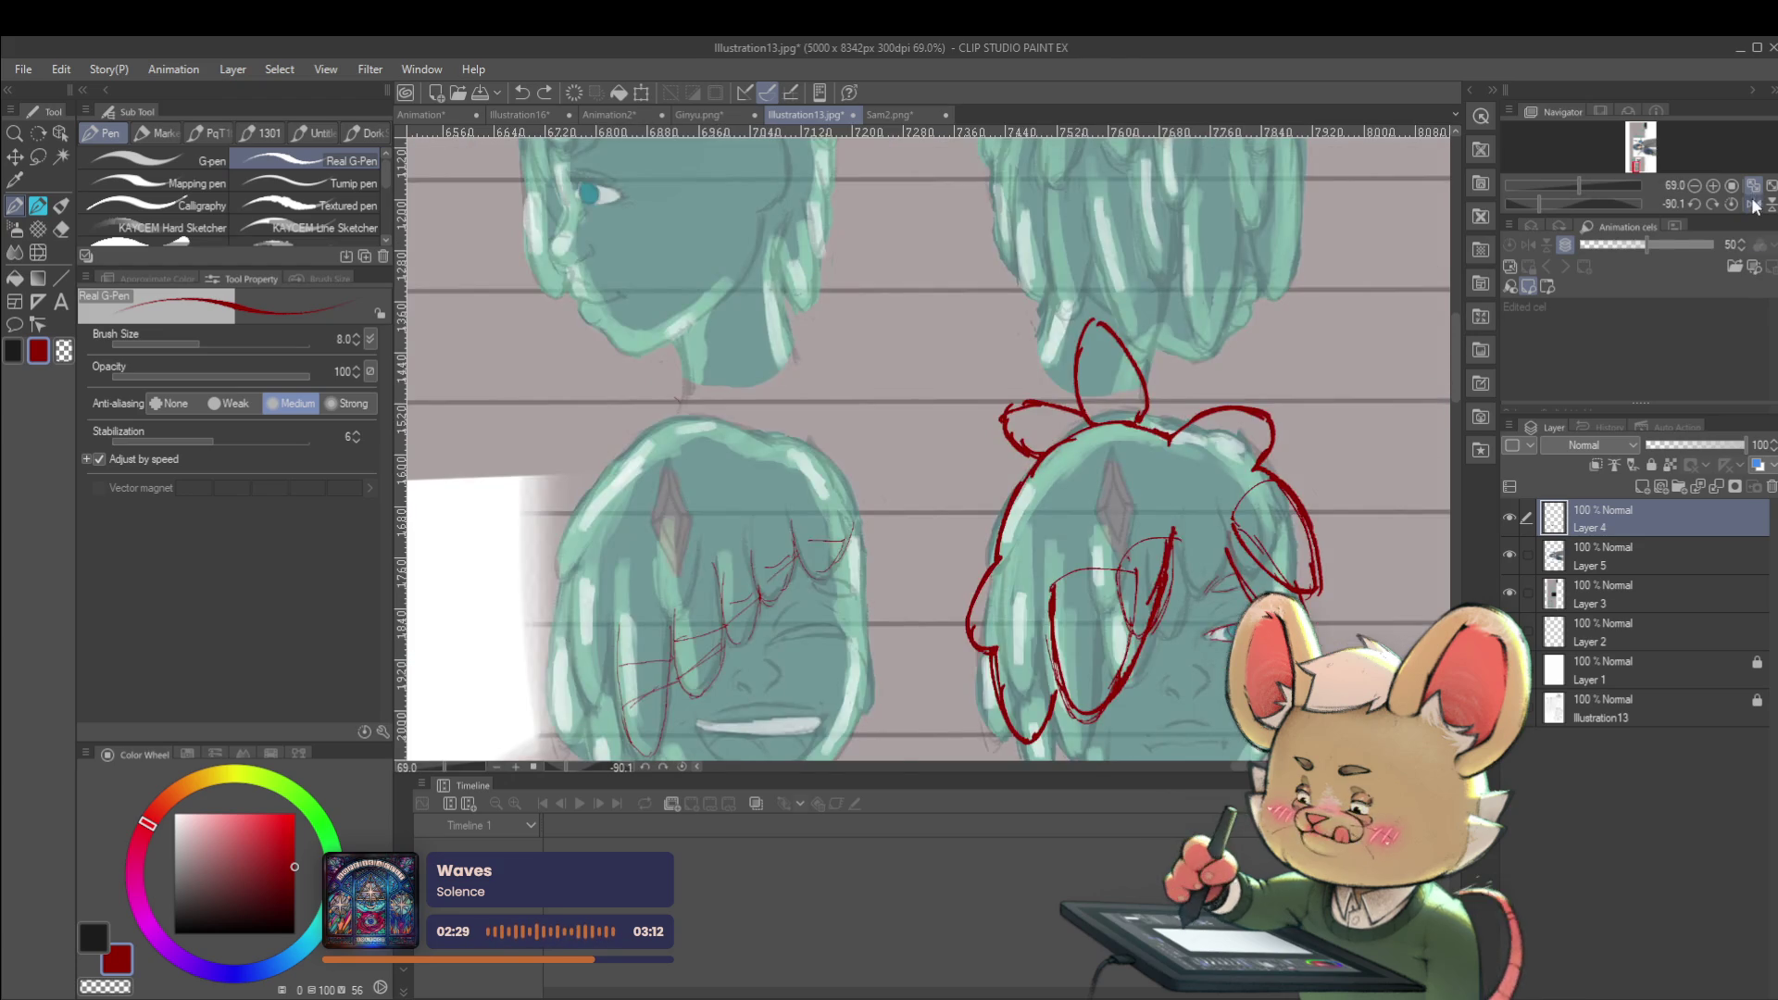
left_click(1754, 203)
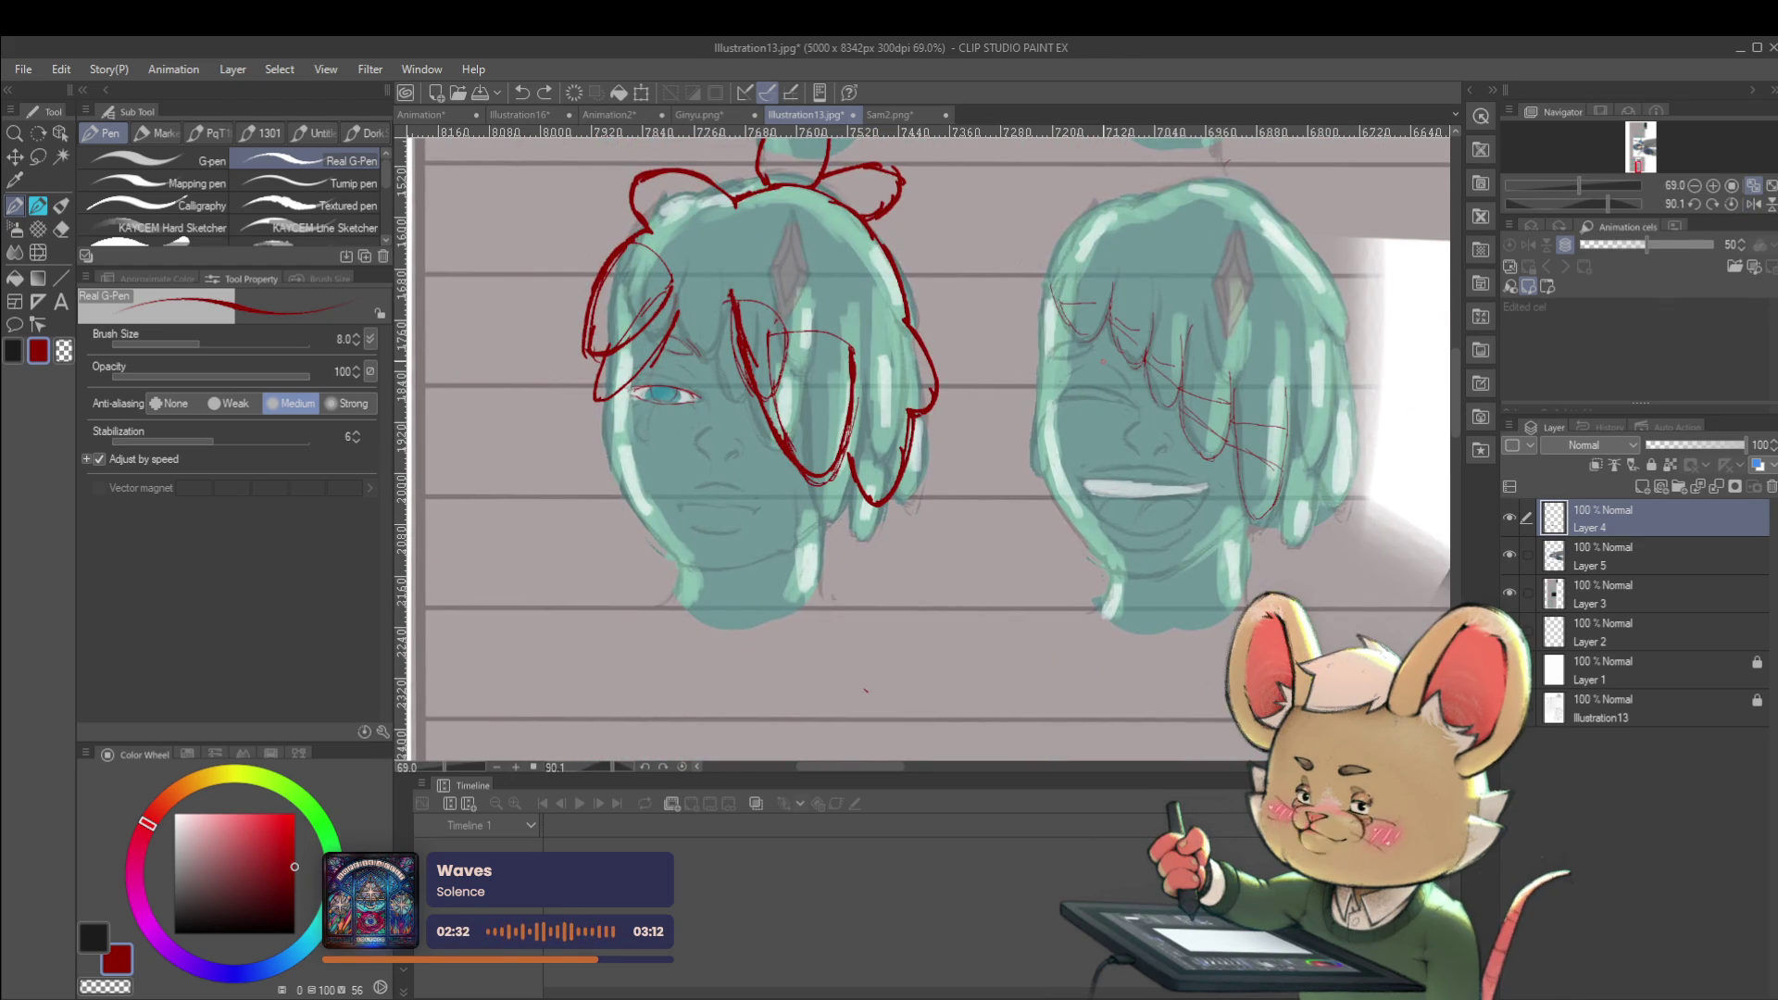
scroll(633, 383, "up", 2)
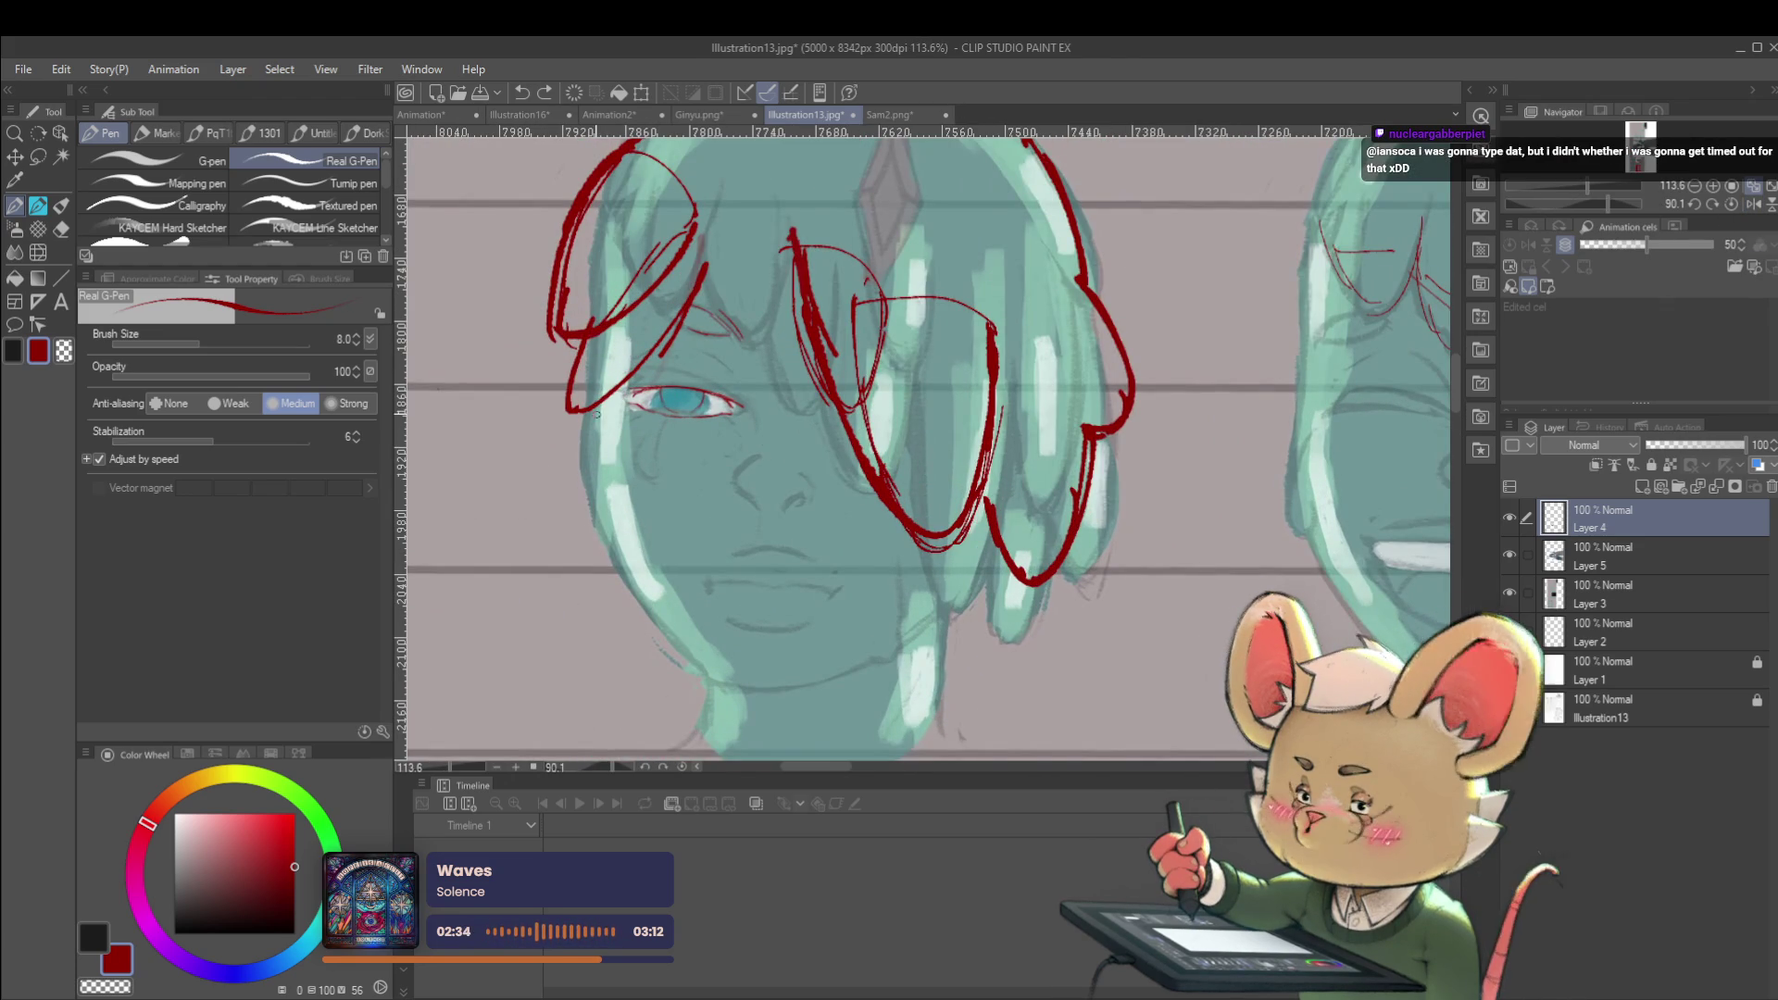
Draw red strokes for the cheek edge and a jawline running down across the chin
left_click_drag(597, 412, 592, 468)
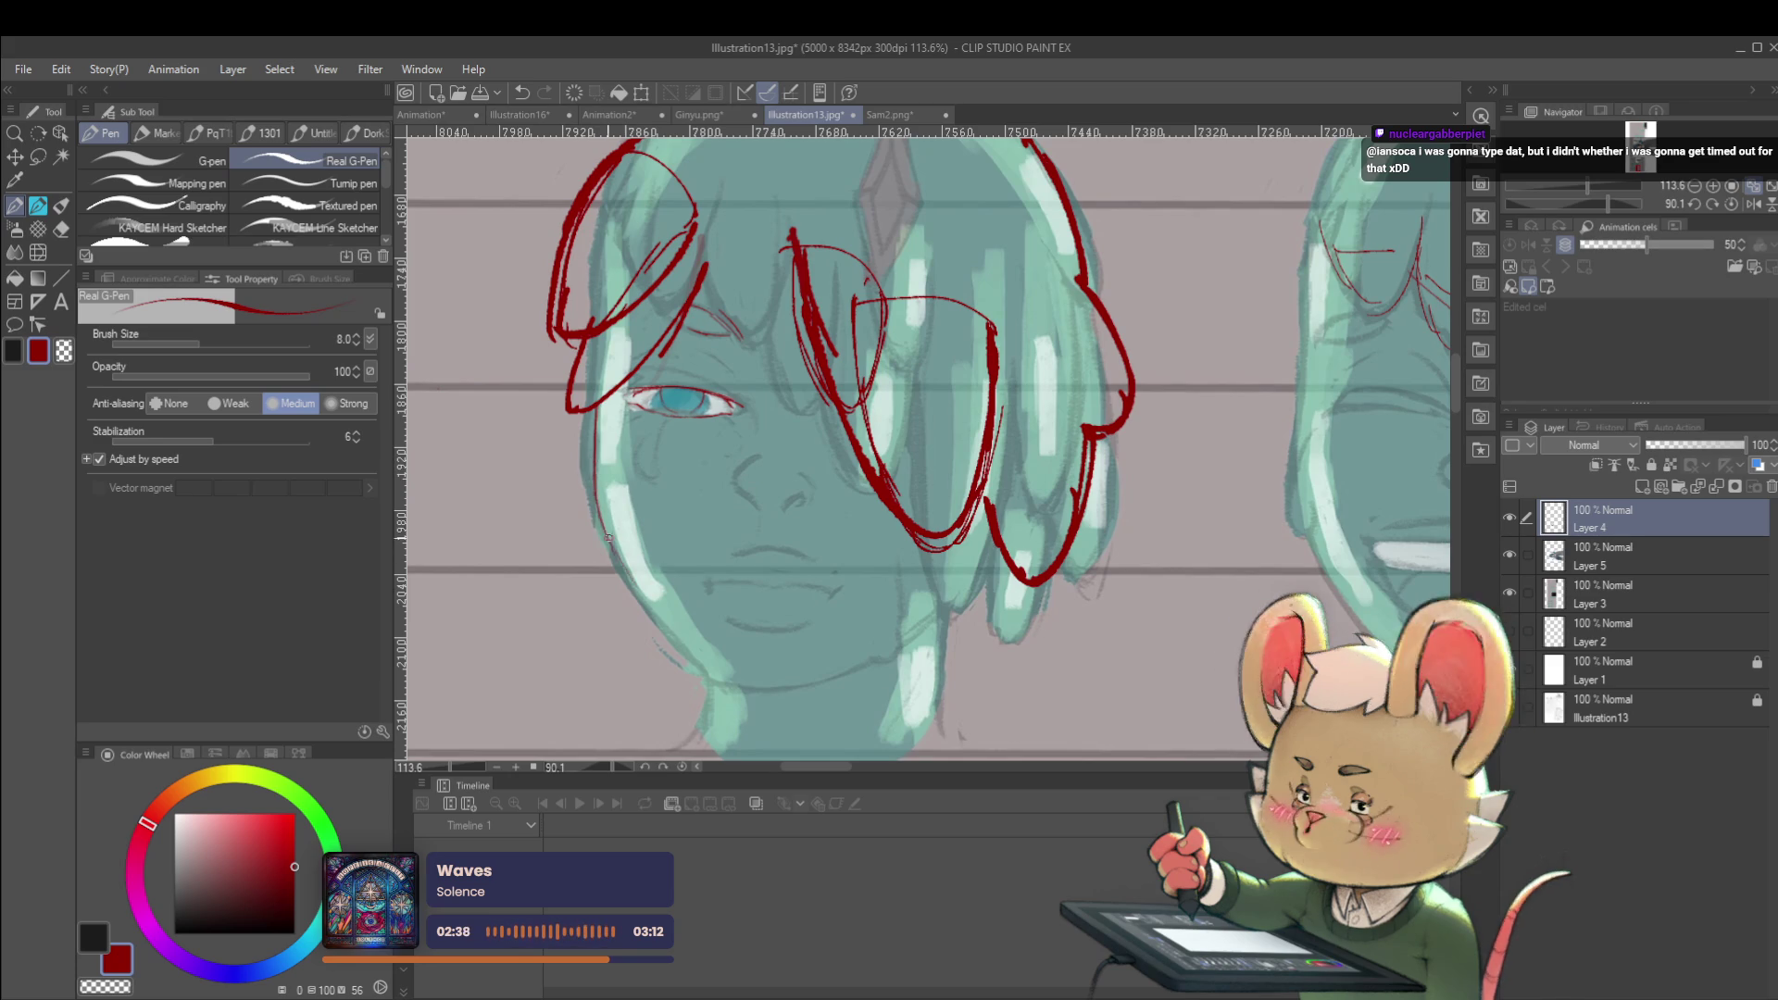
left_click_drag(609, 540, 694, 654)
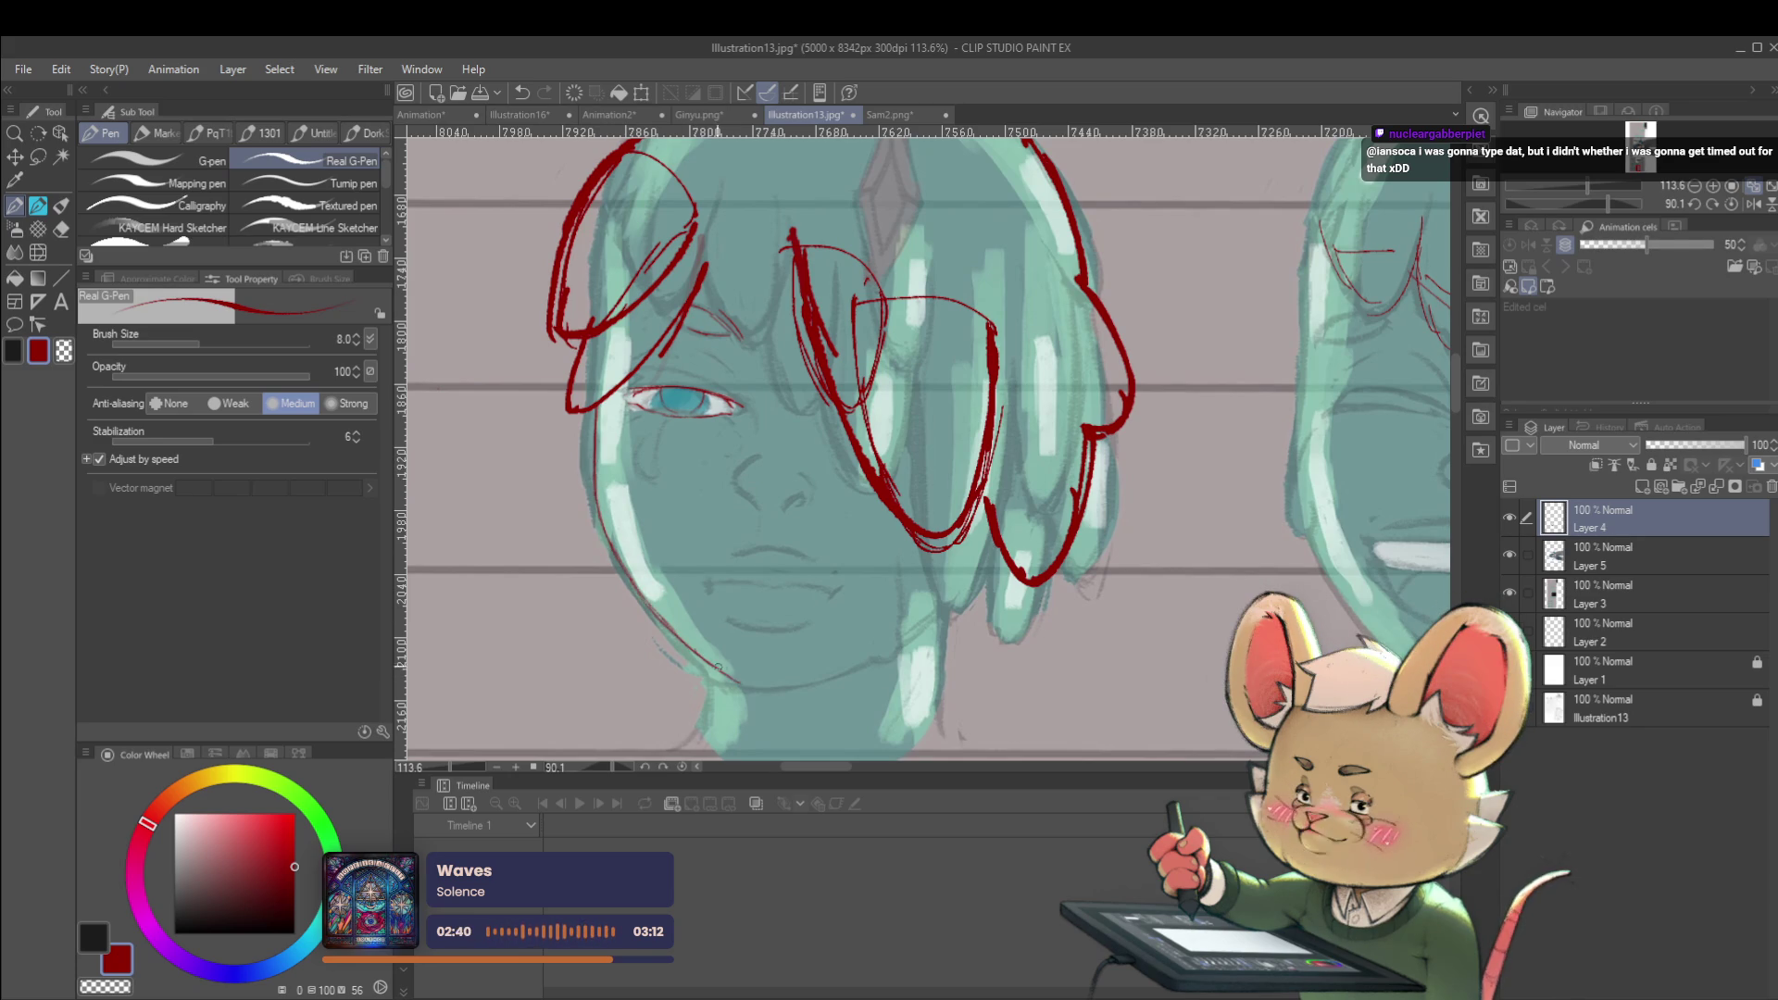
left_click_drag(769, 693, 923, 616)
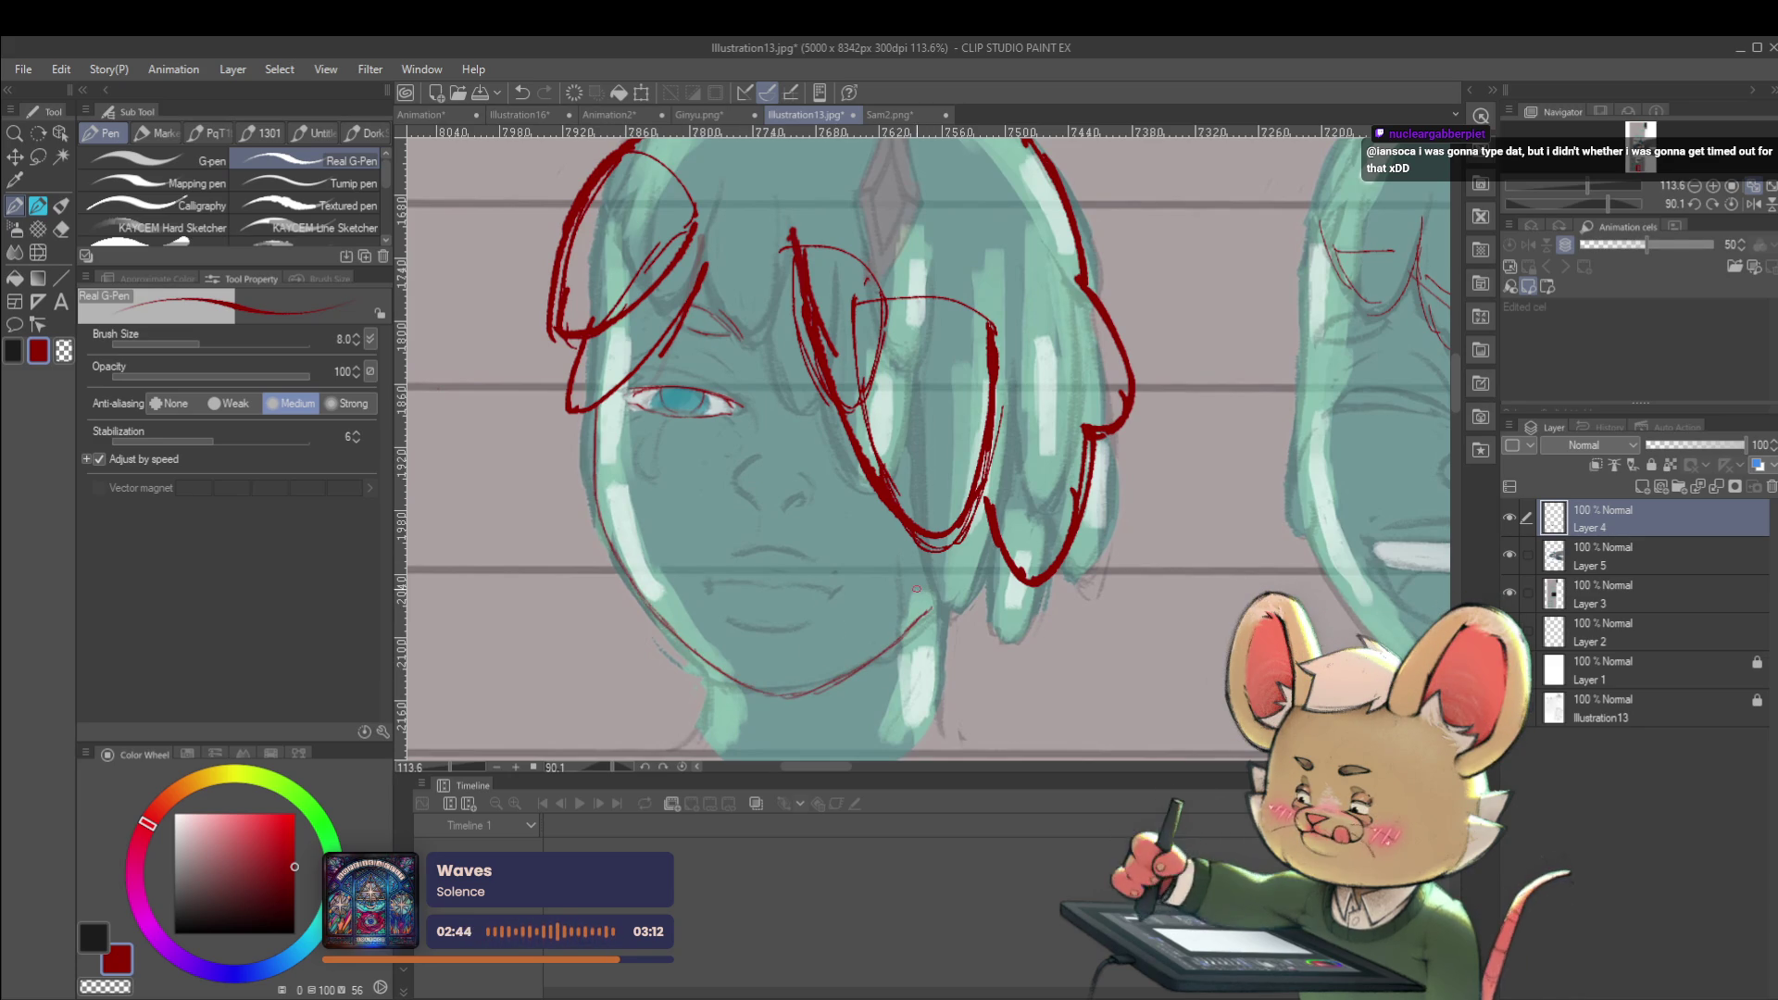
mouse_move(594, 411)
left_mouse_down()
mouse_move(610, 504)
mouse_move(605, 479)
left_mouse_up()
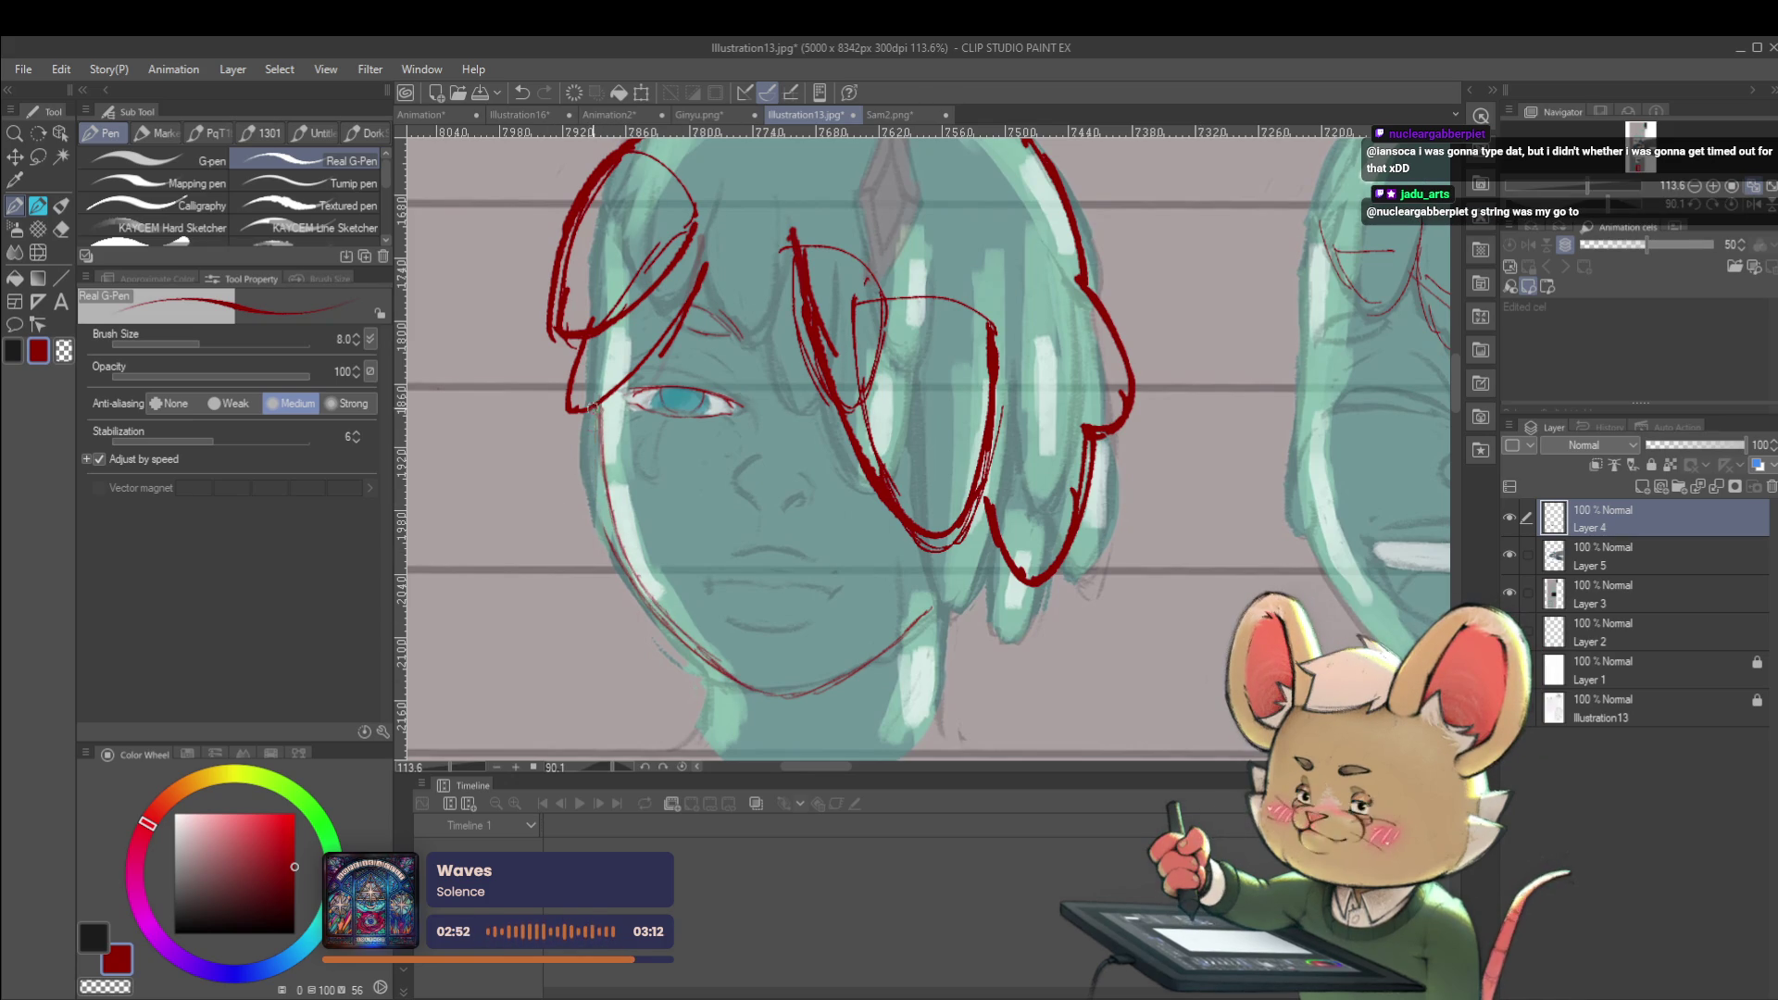
scroll(747, 688, "down", 5)
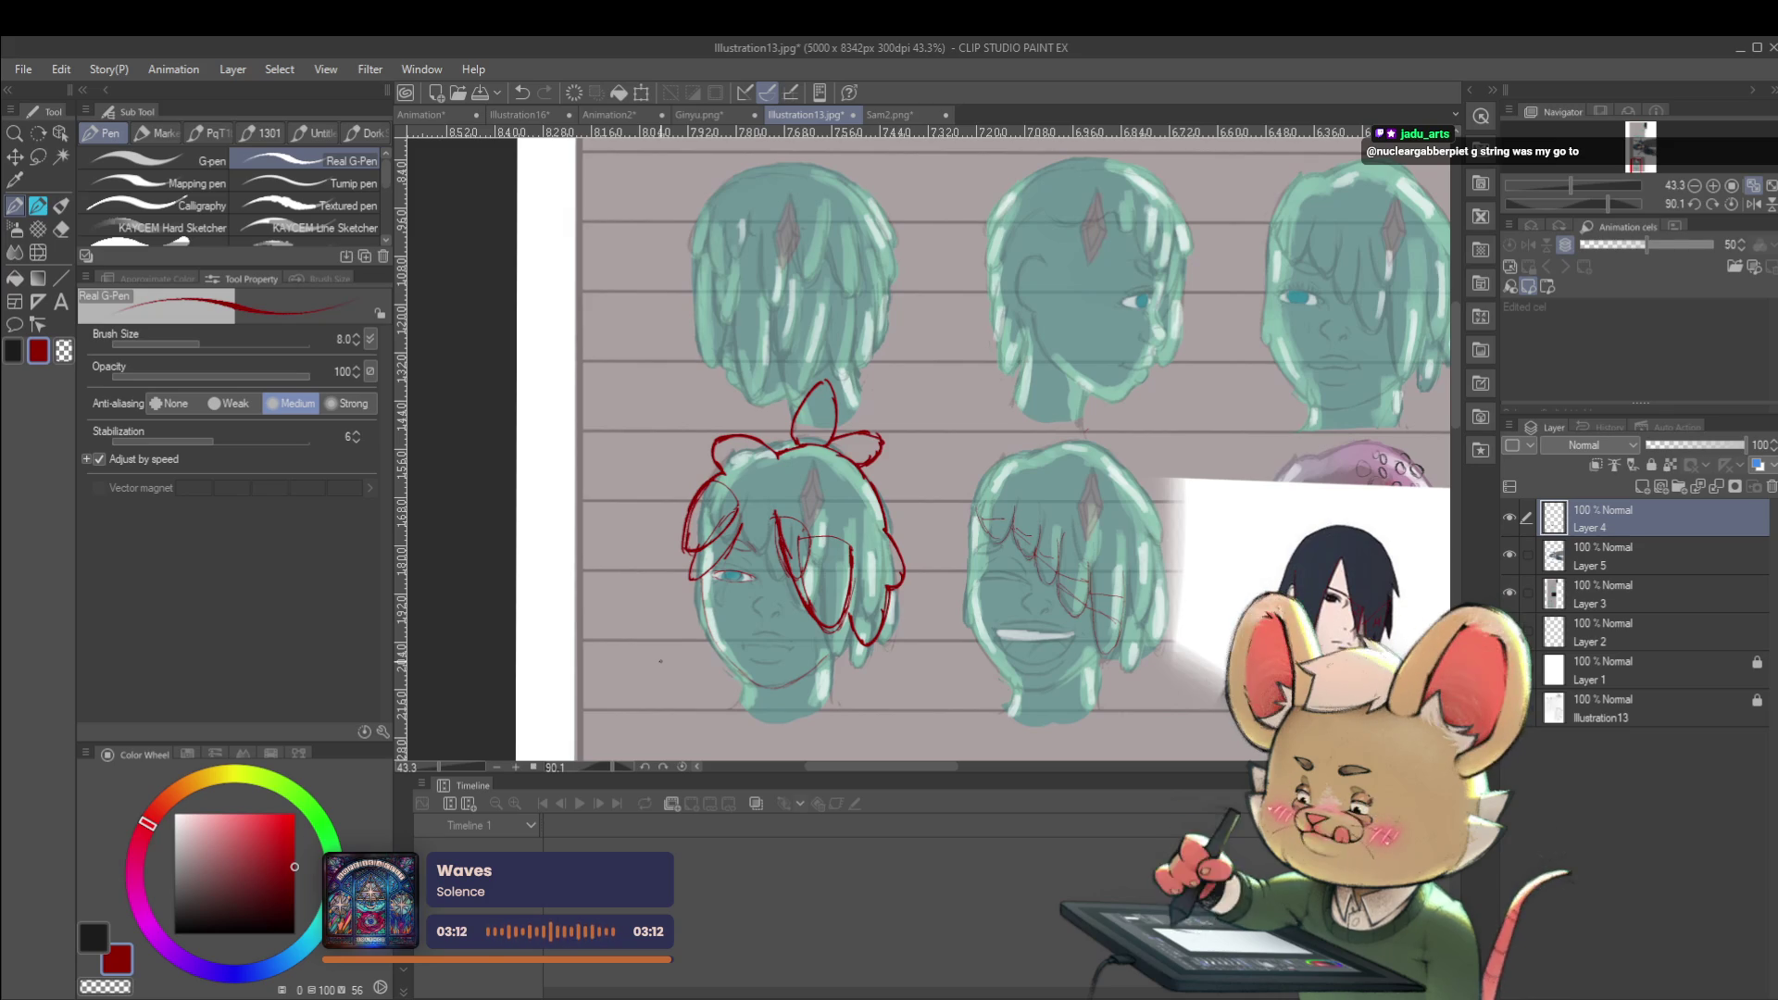
Flip the canvas back to normal and draw a red mouth line extended to both sides
left_click(1751, 206)
left_click_drag(1128, 556, 1153, 476)
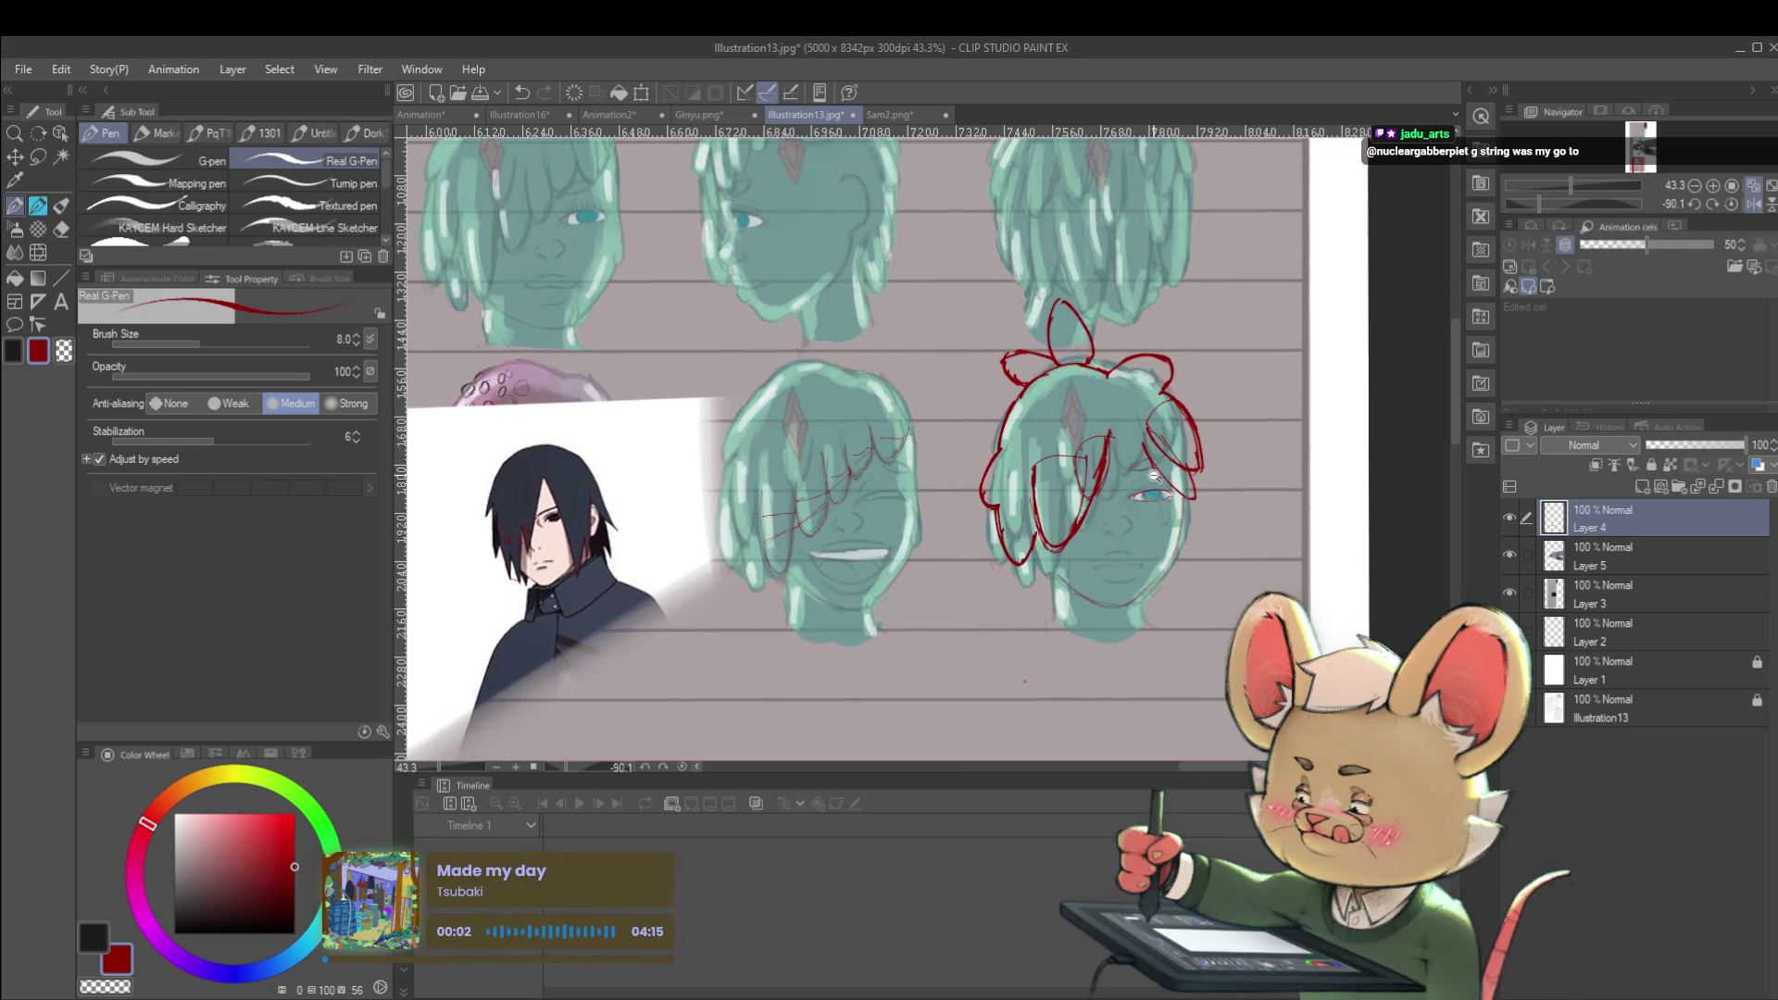
scroll(1153, 475, "up", 3)
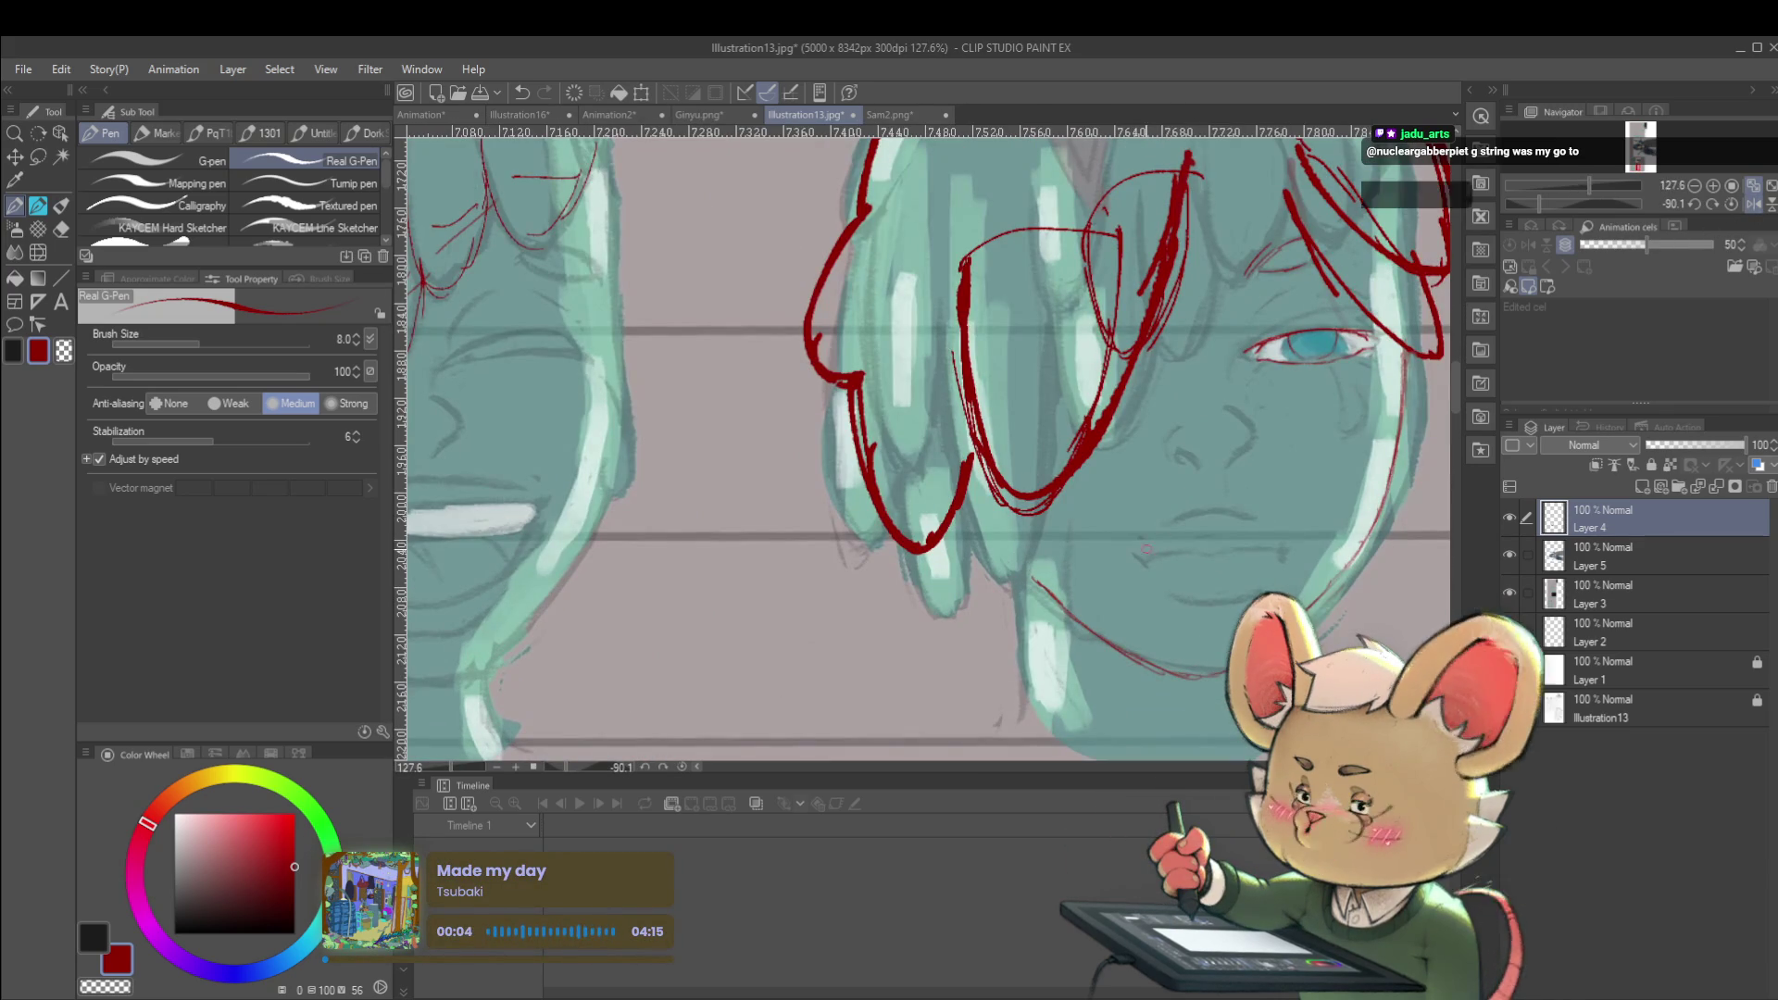
left_click_drag(1169, 528, 1241, 517)
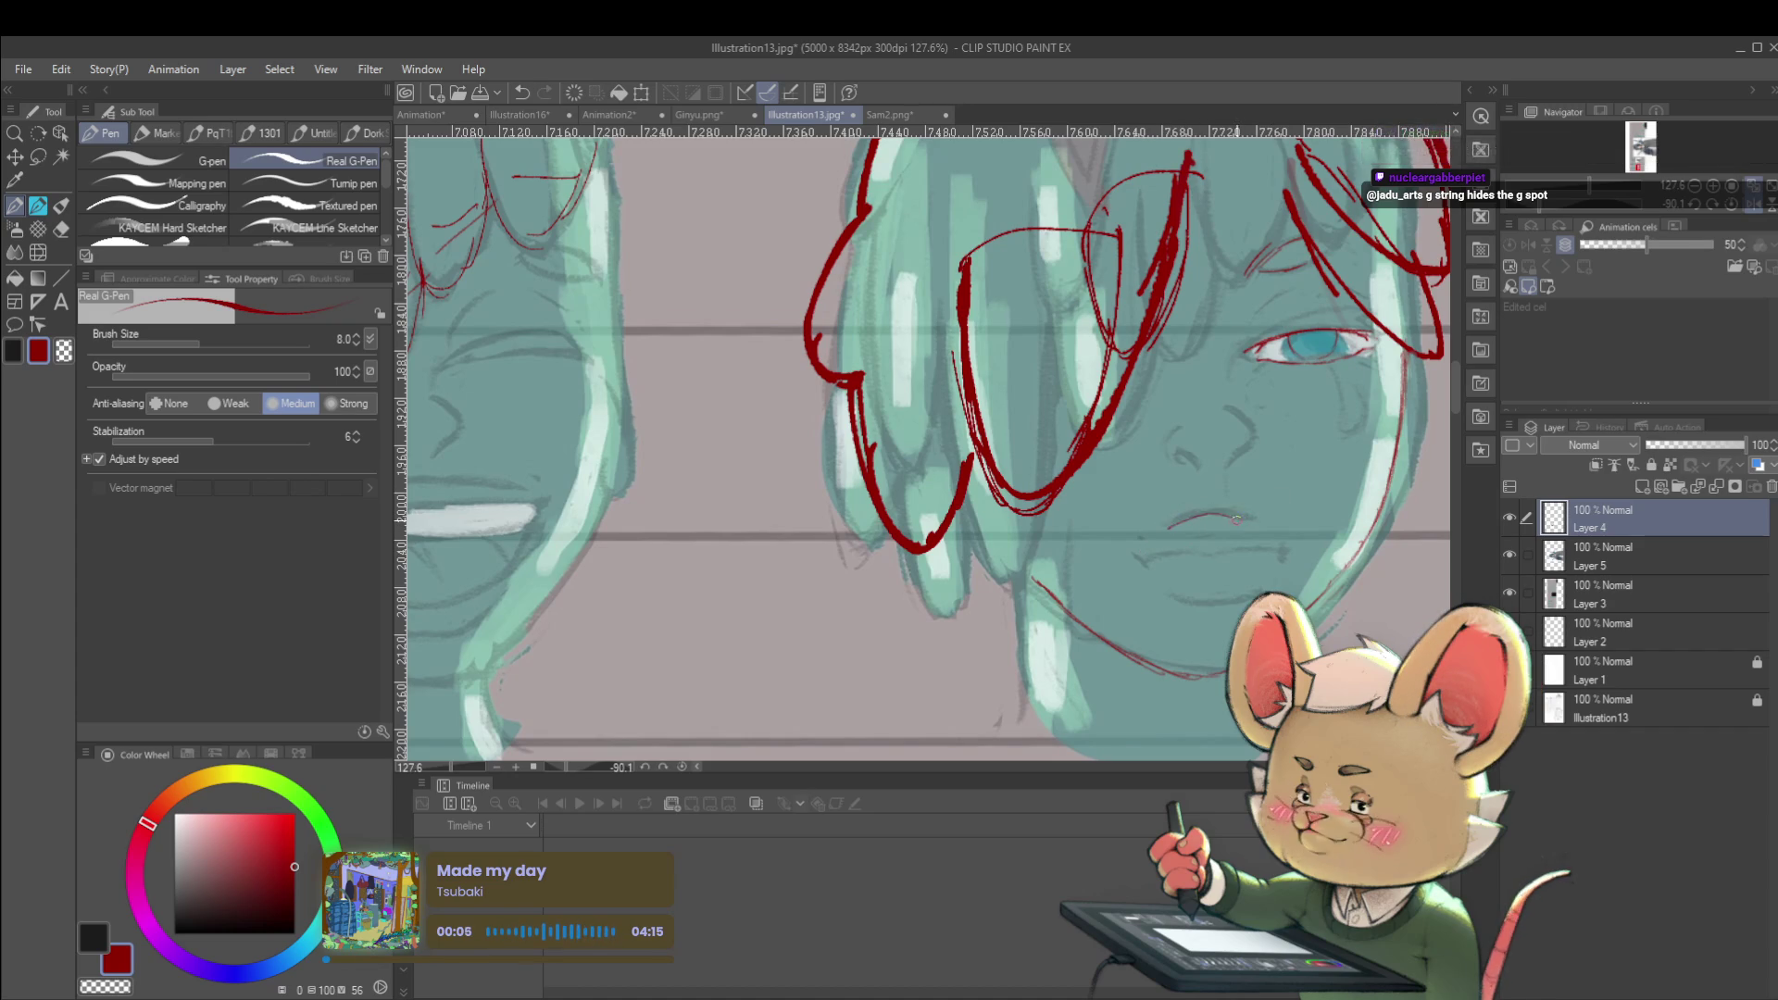
key("ctrl+z")
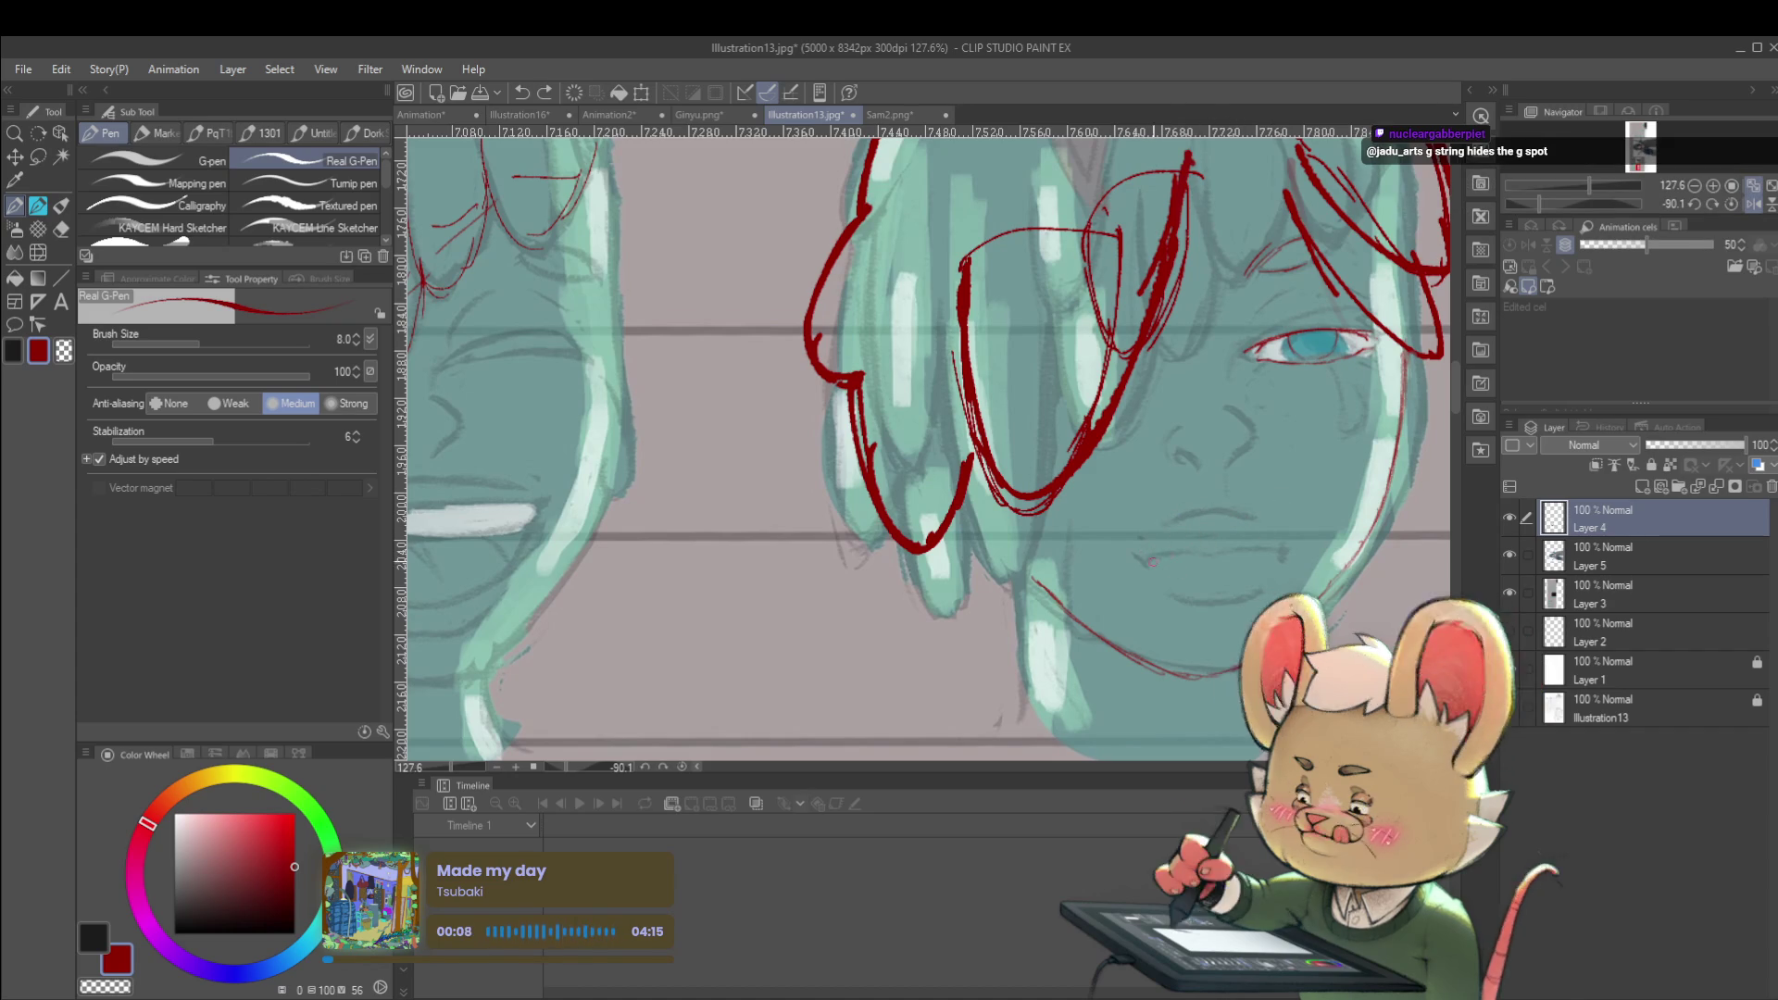
left_click_drag(1210, 557, 1188, 550)
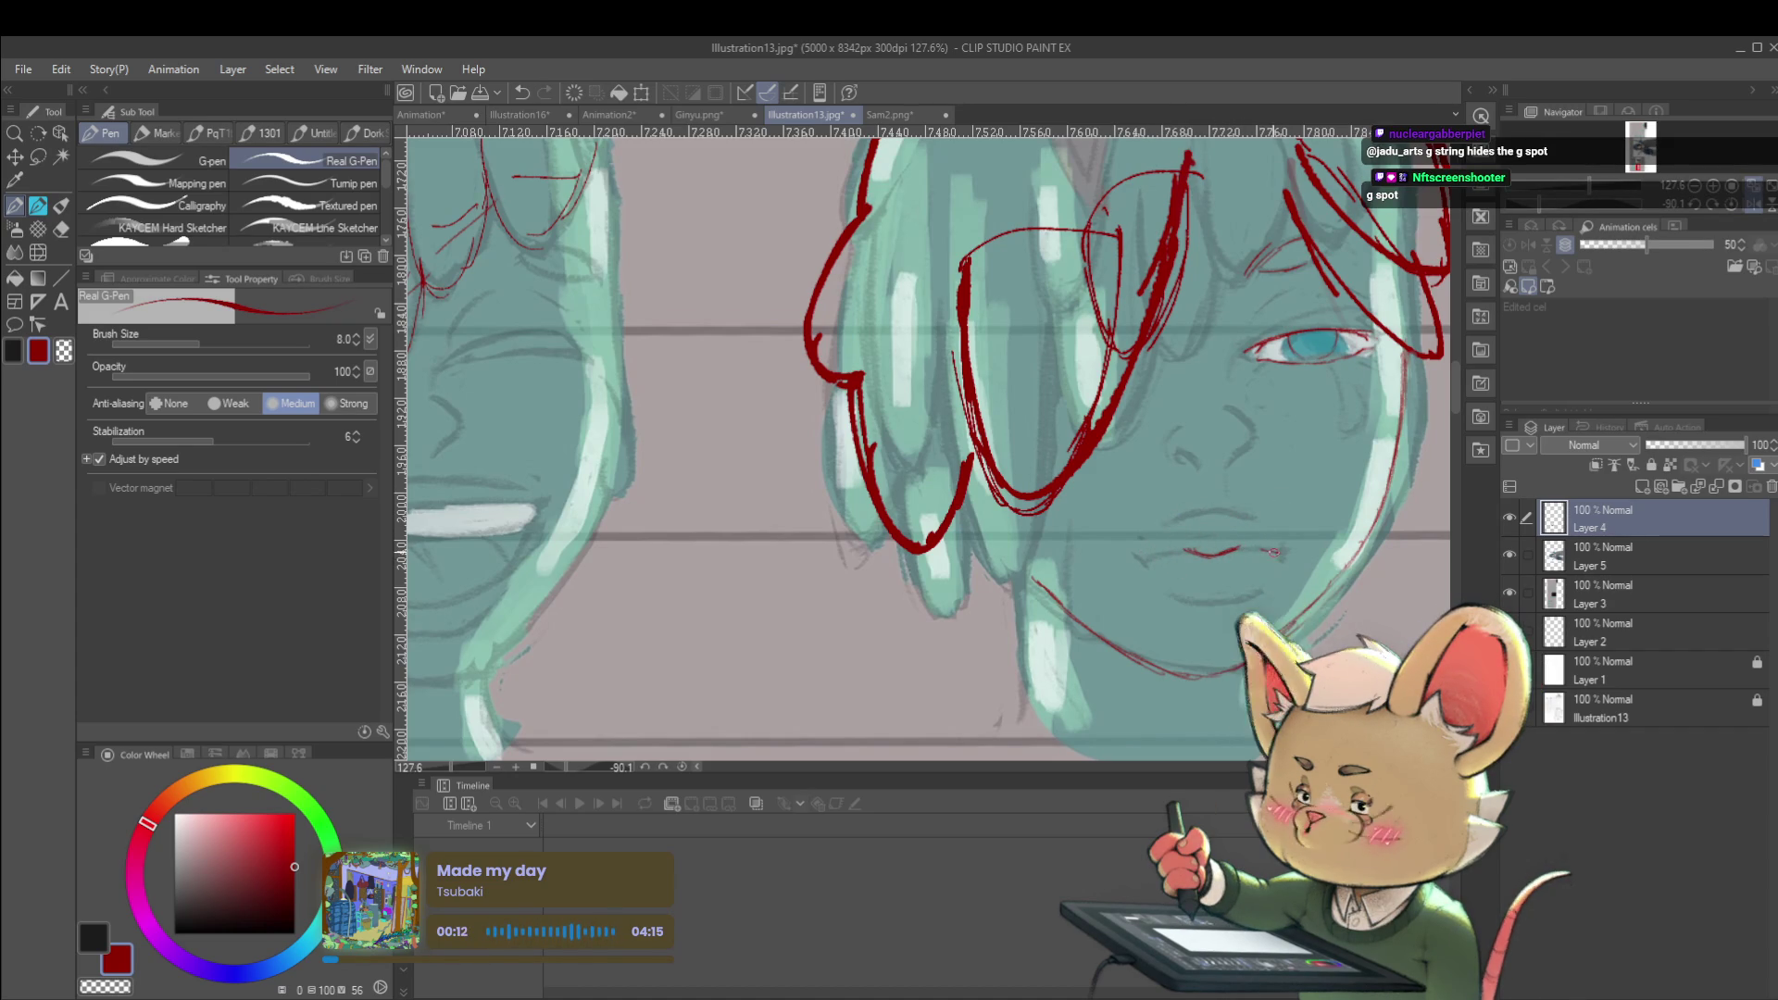
left_click_drag(1285, 554, 1244, 549)
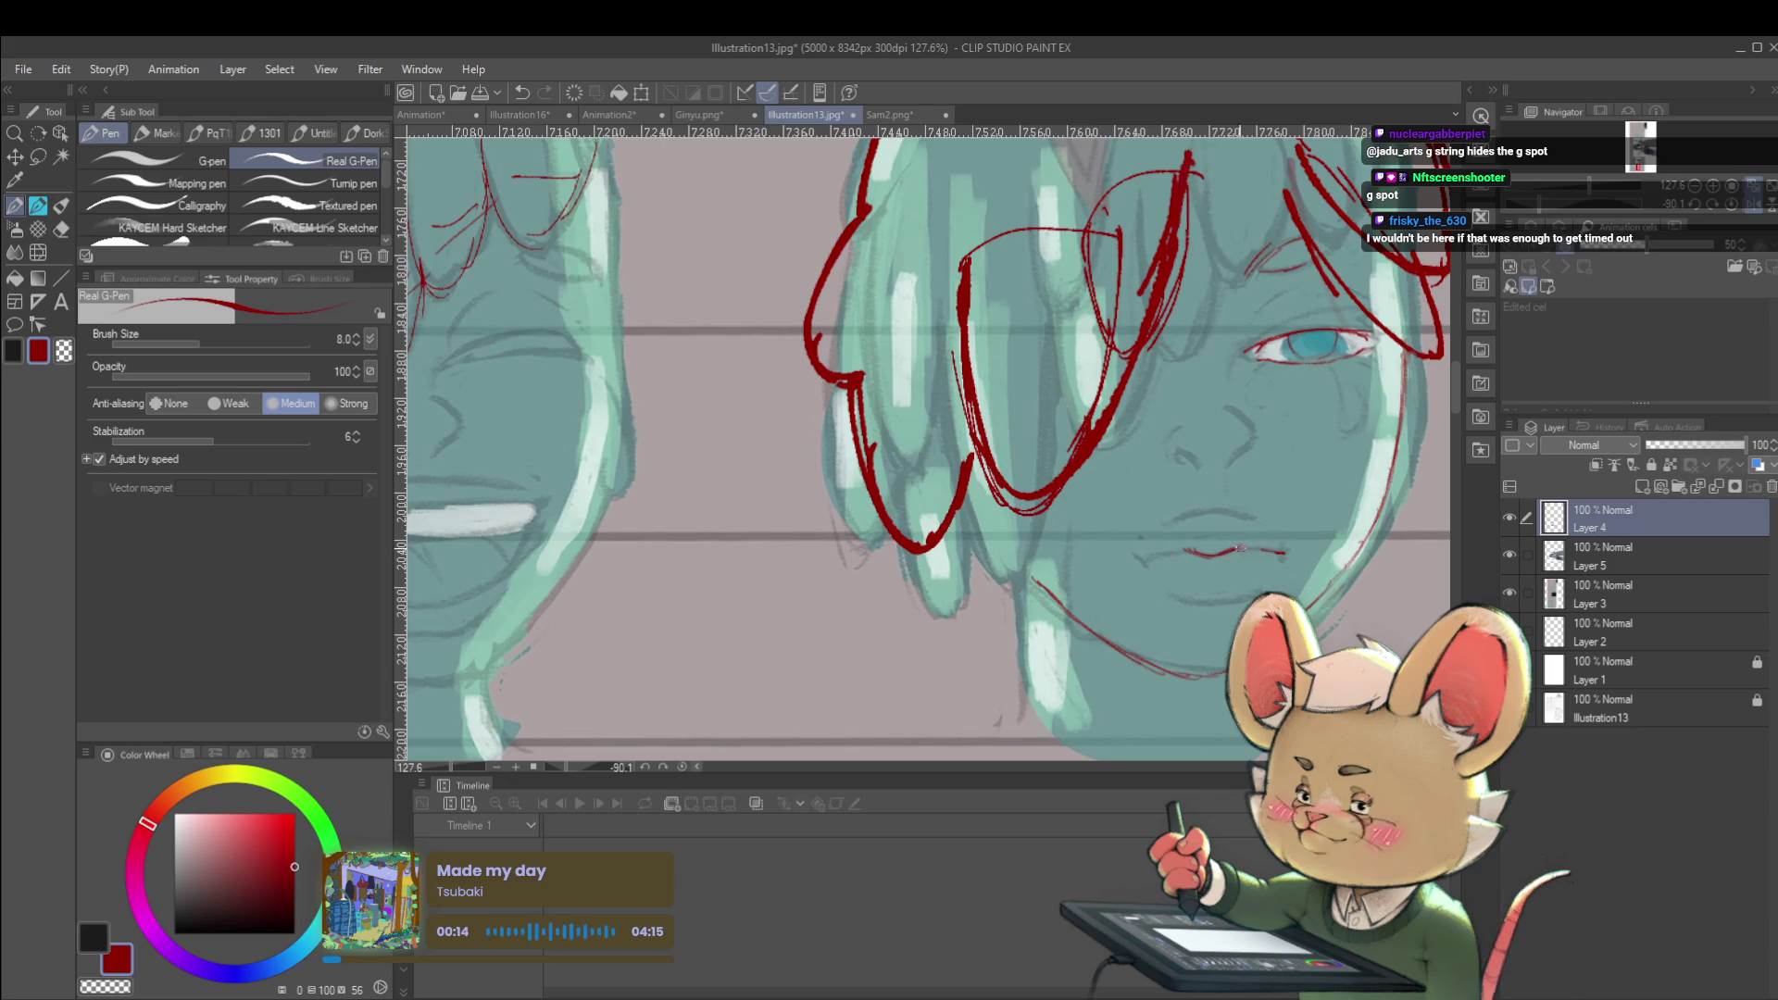
left_click_drag(1186, 552, 1144, 559)
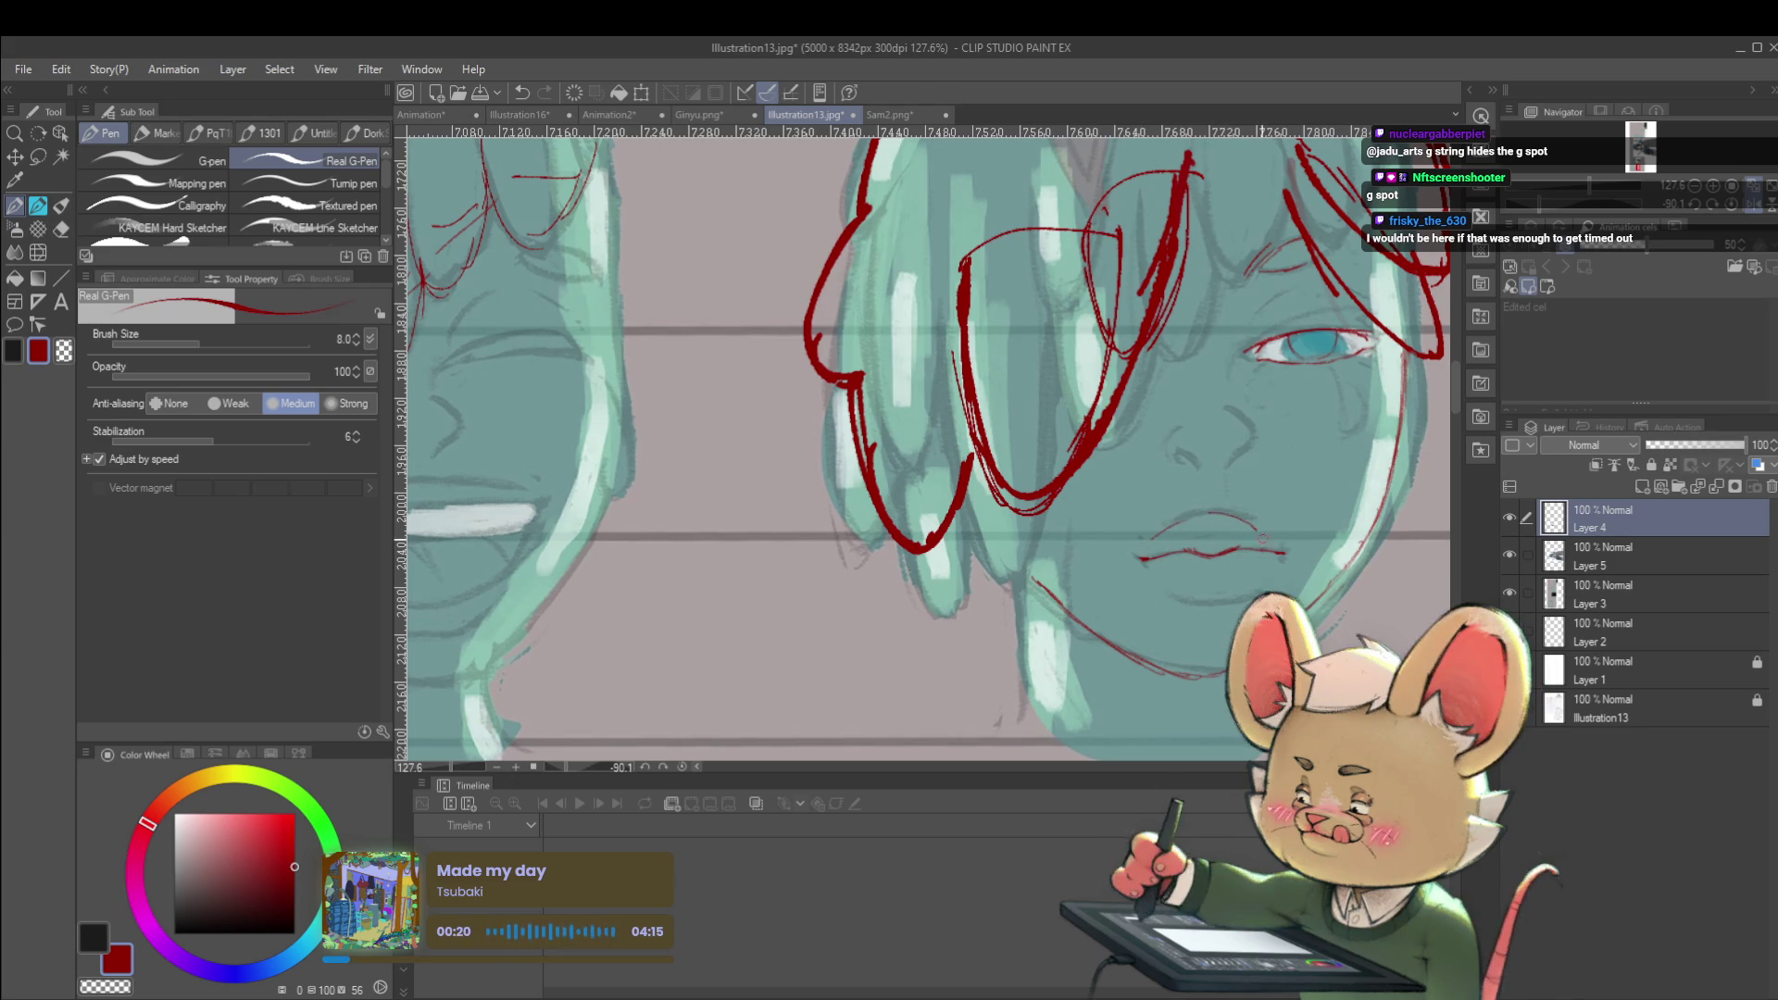
Try a lower-lip stroke, undo it, and mirror the canvas horizontally before zooming into the chin
scroll(699, 634, "down", 5)
scroll(804, 526, "up", 5)
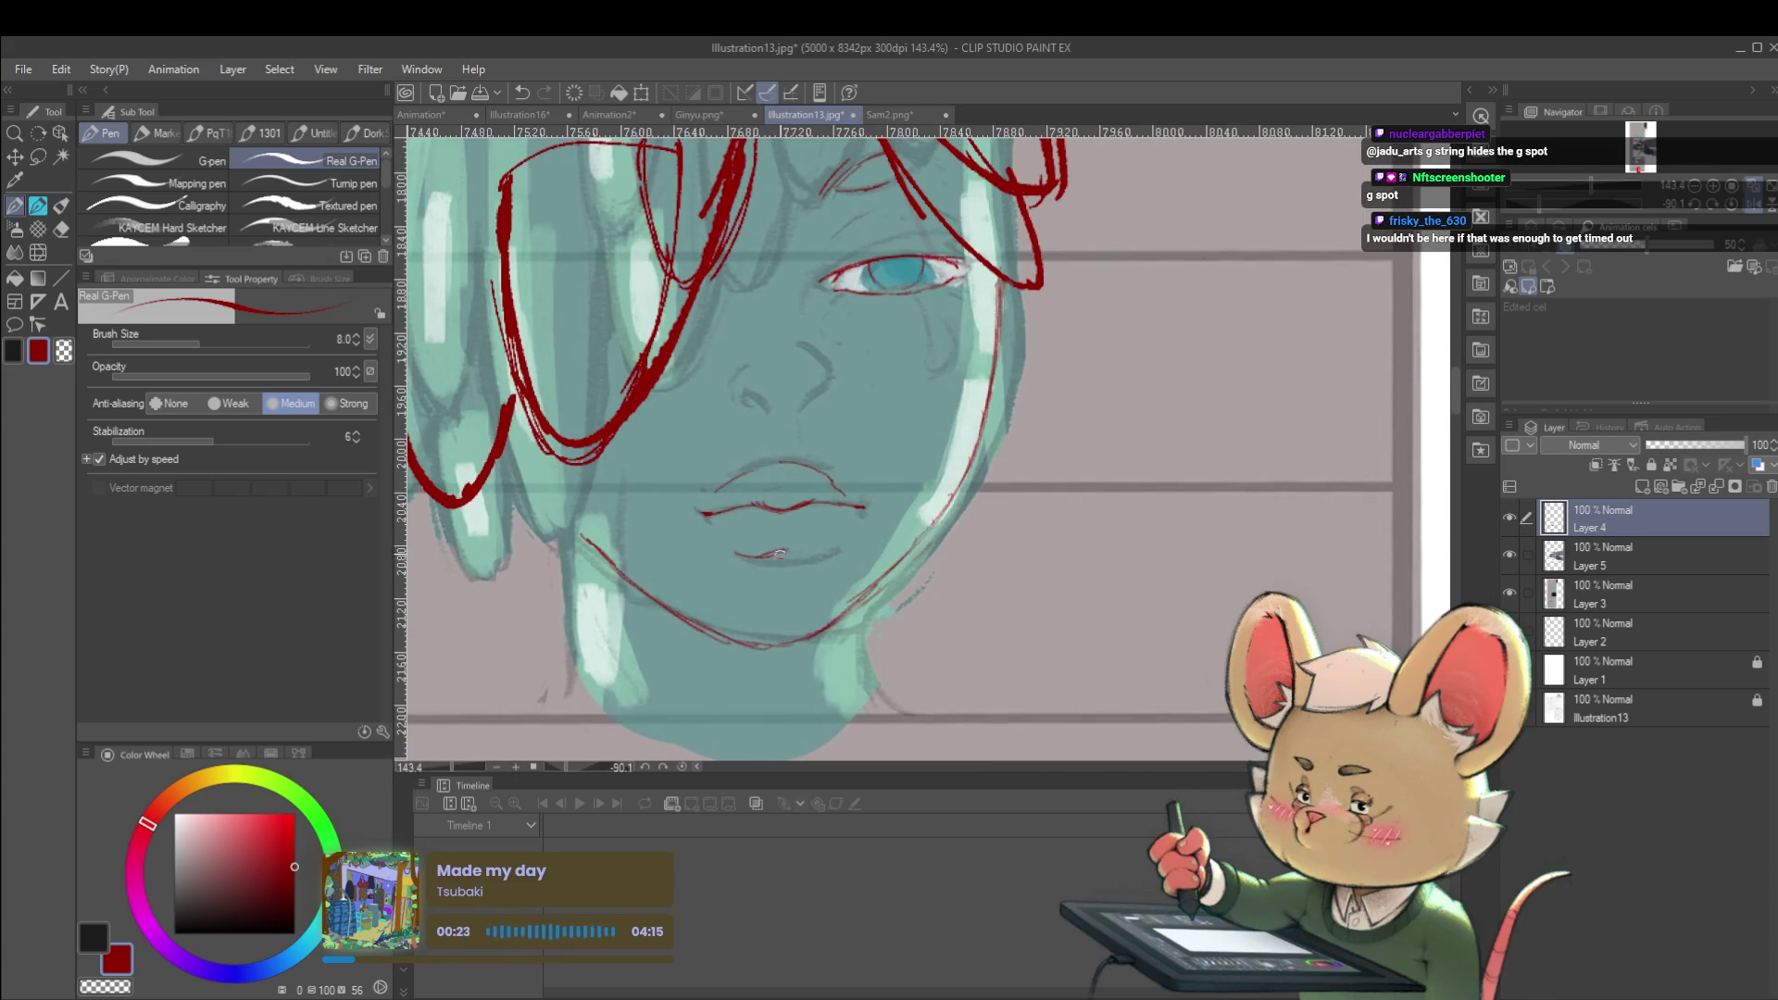
scroll(854, 524, "down", 5)
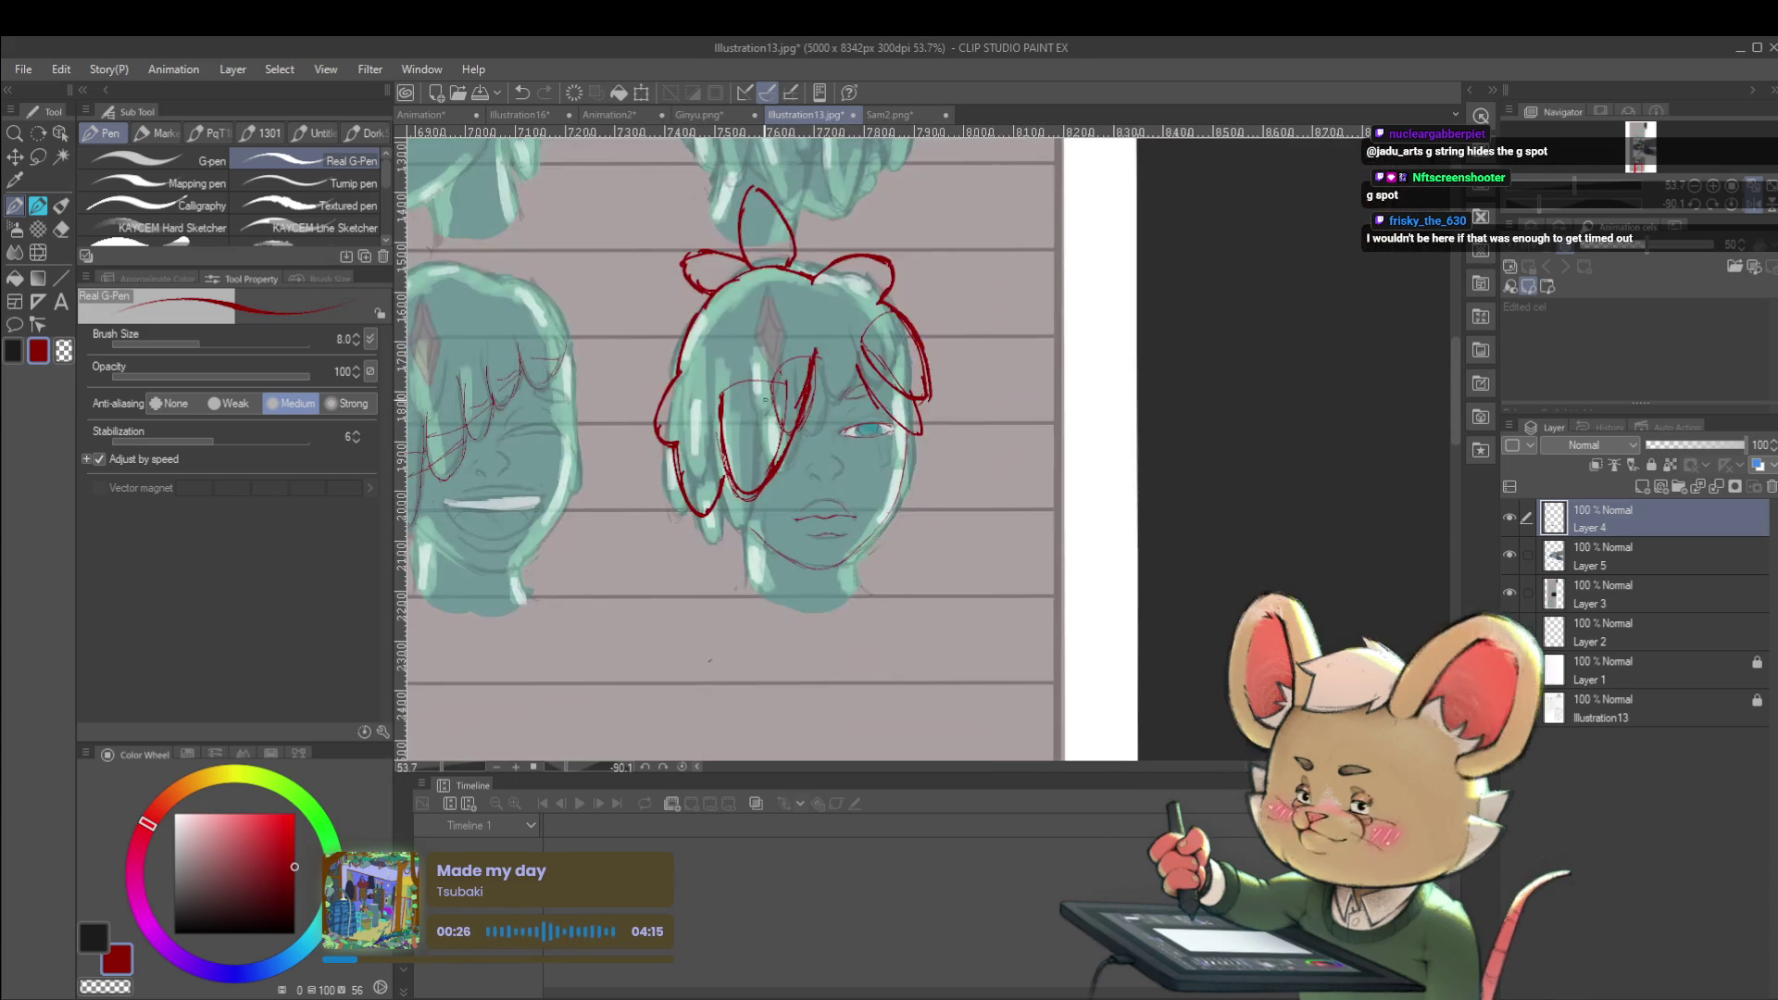
scroll(784, 530, "up", 6)
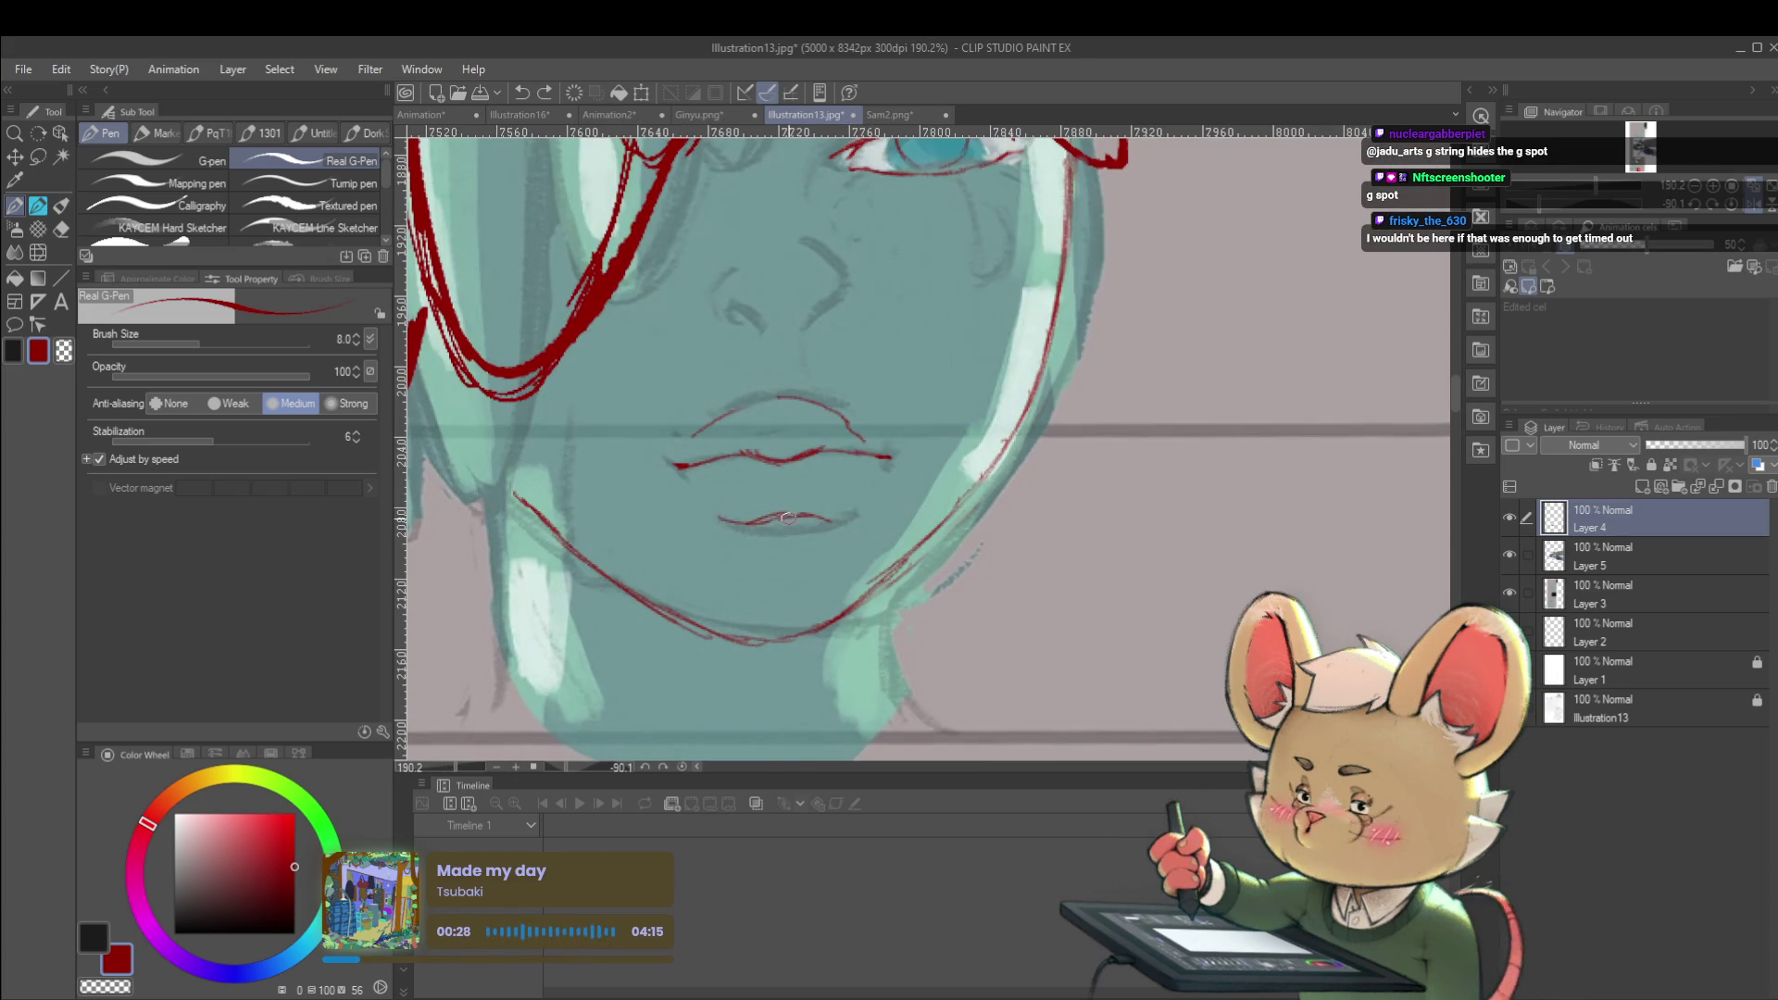
left_click_drag(781, 576, 827, 557)
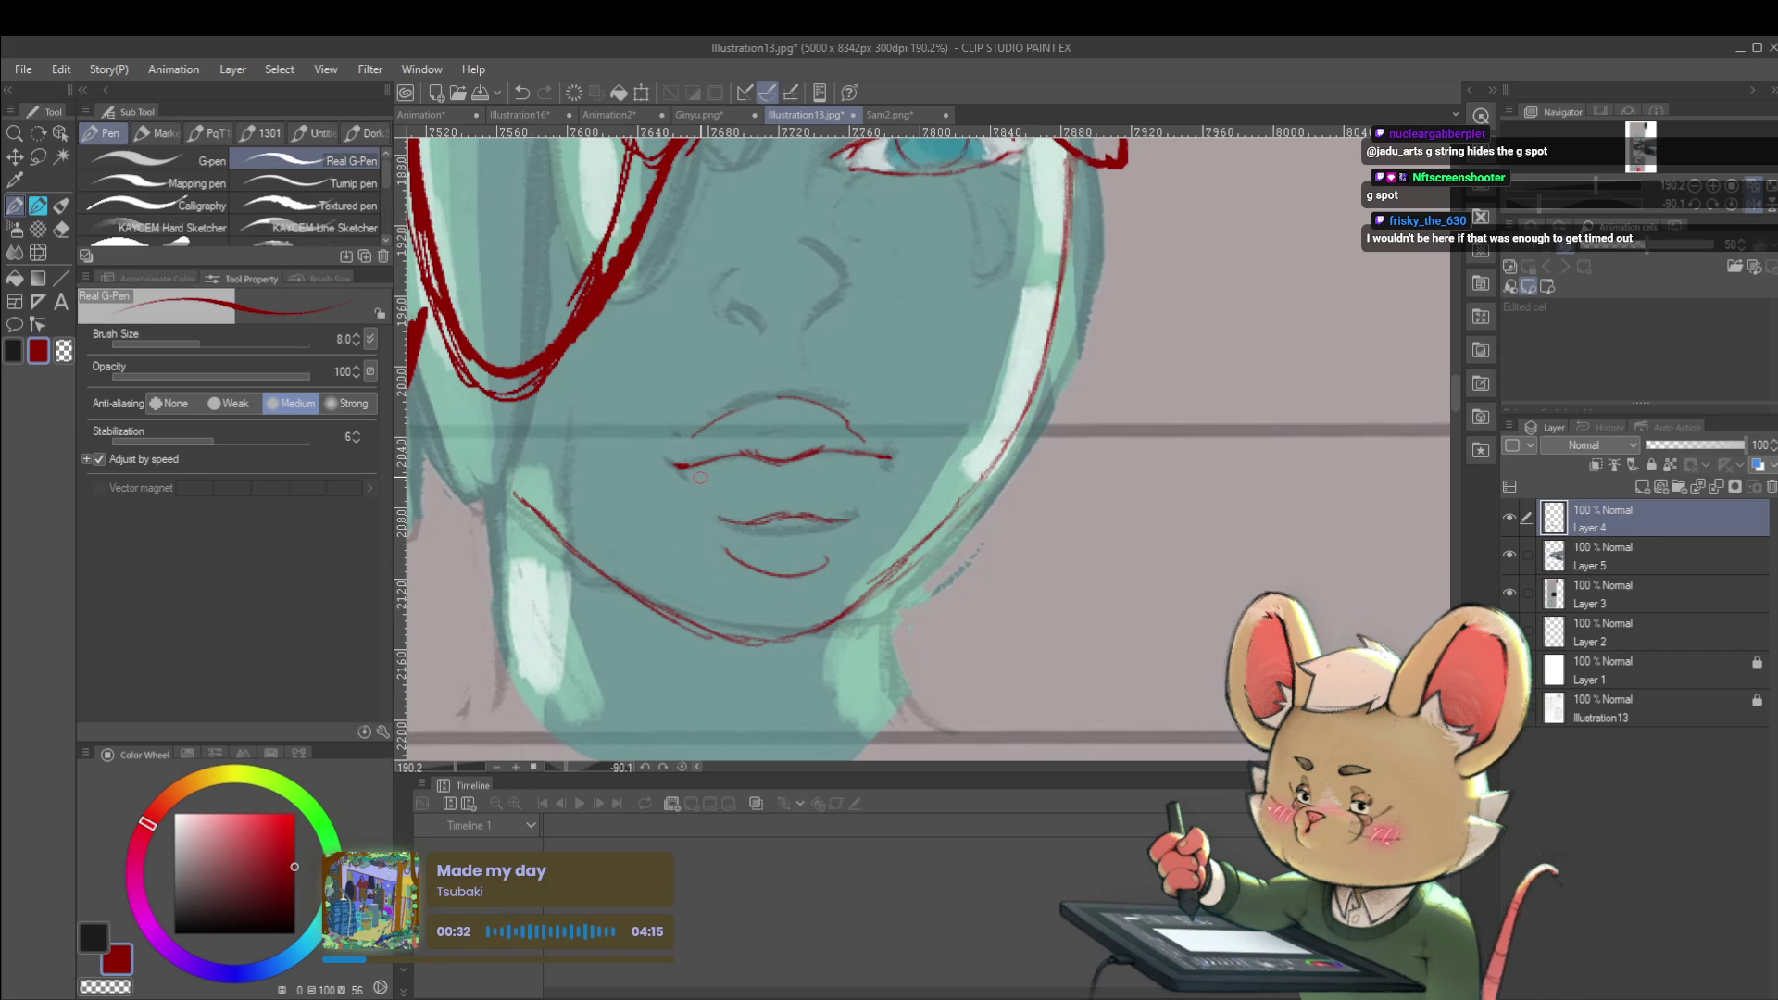
key("ctrl+z")
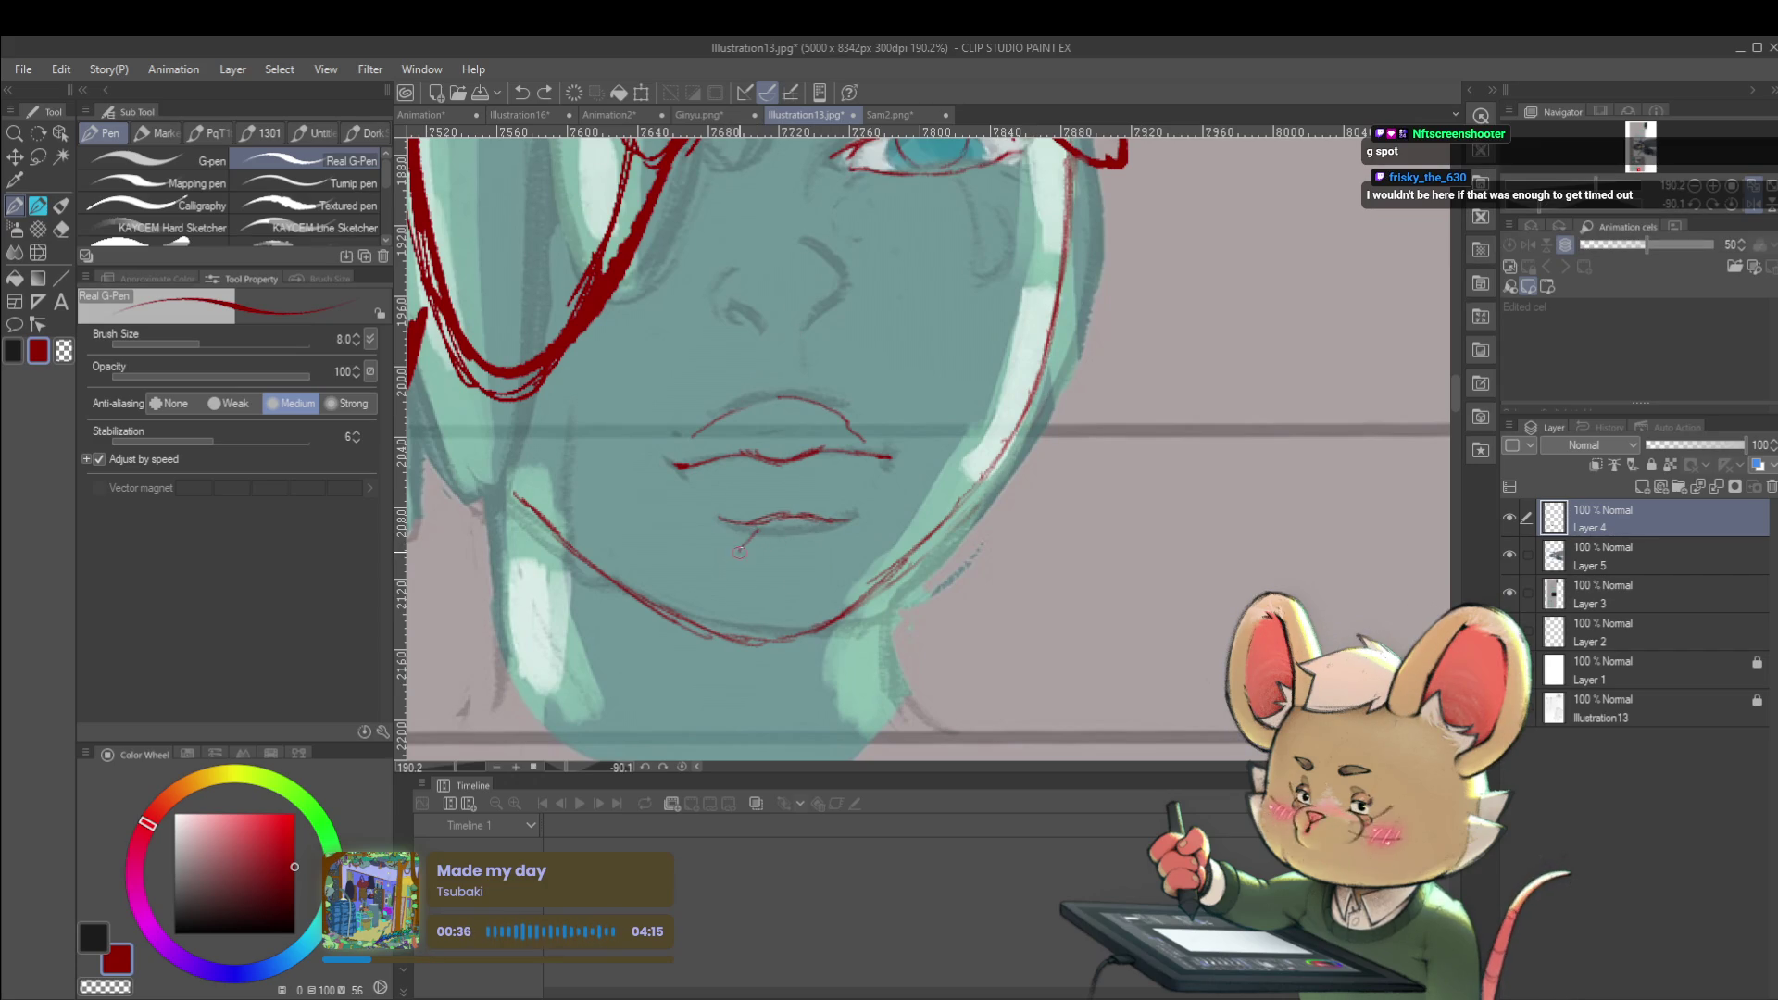
scroll(774, 562, "down", 5)
left_click(1755, 206)
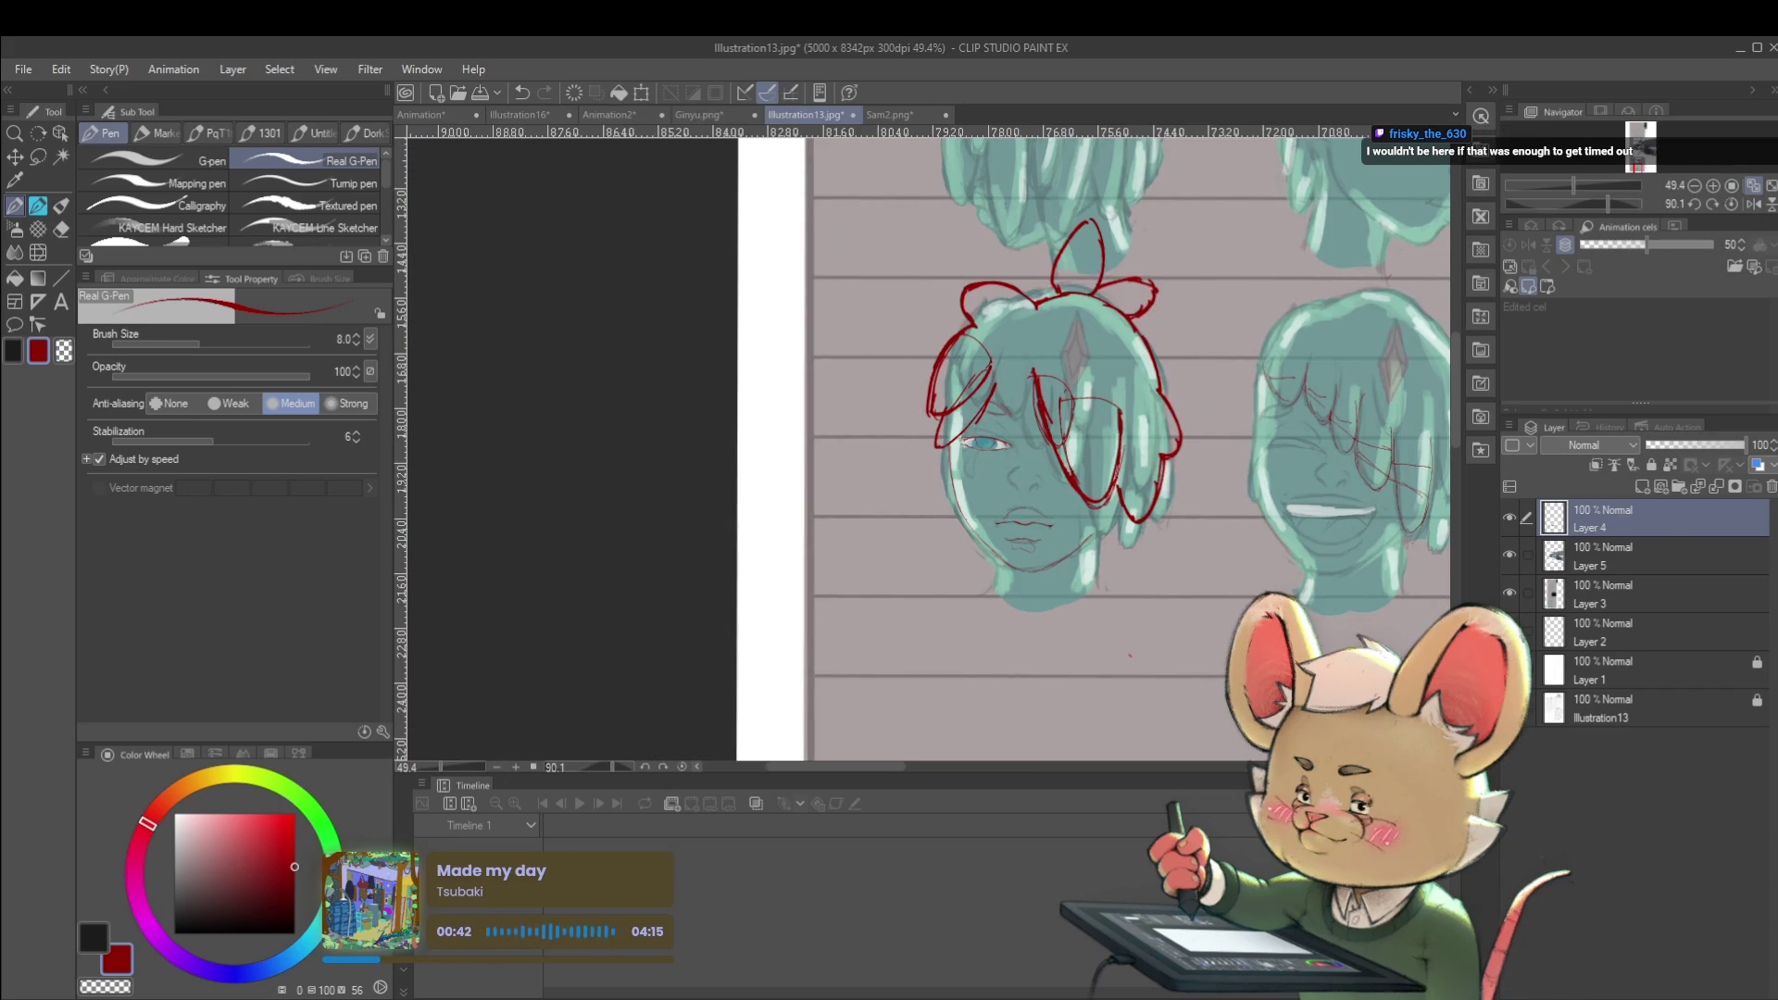
scroll(1046, 505, "up", 5)
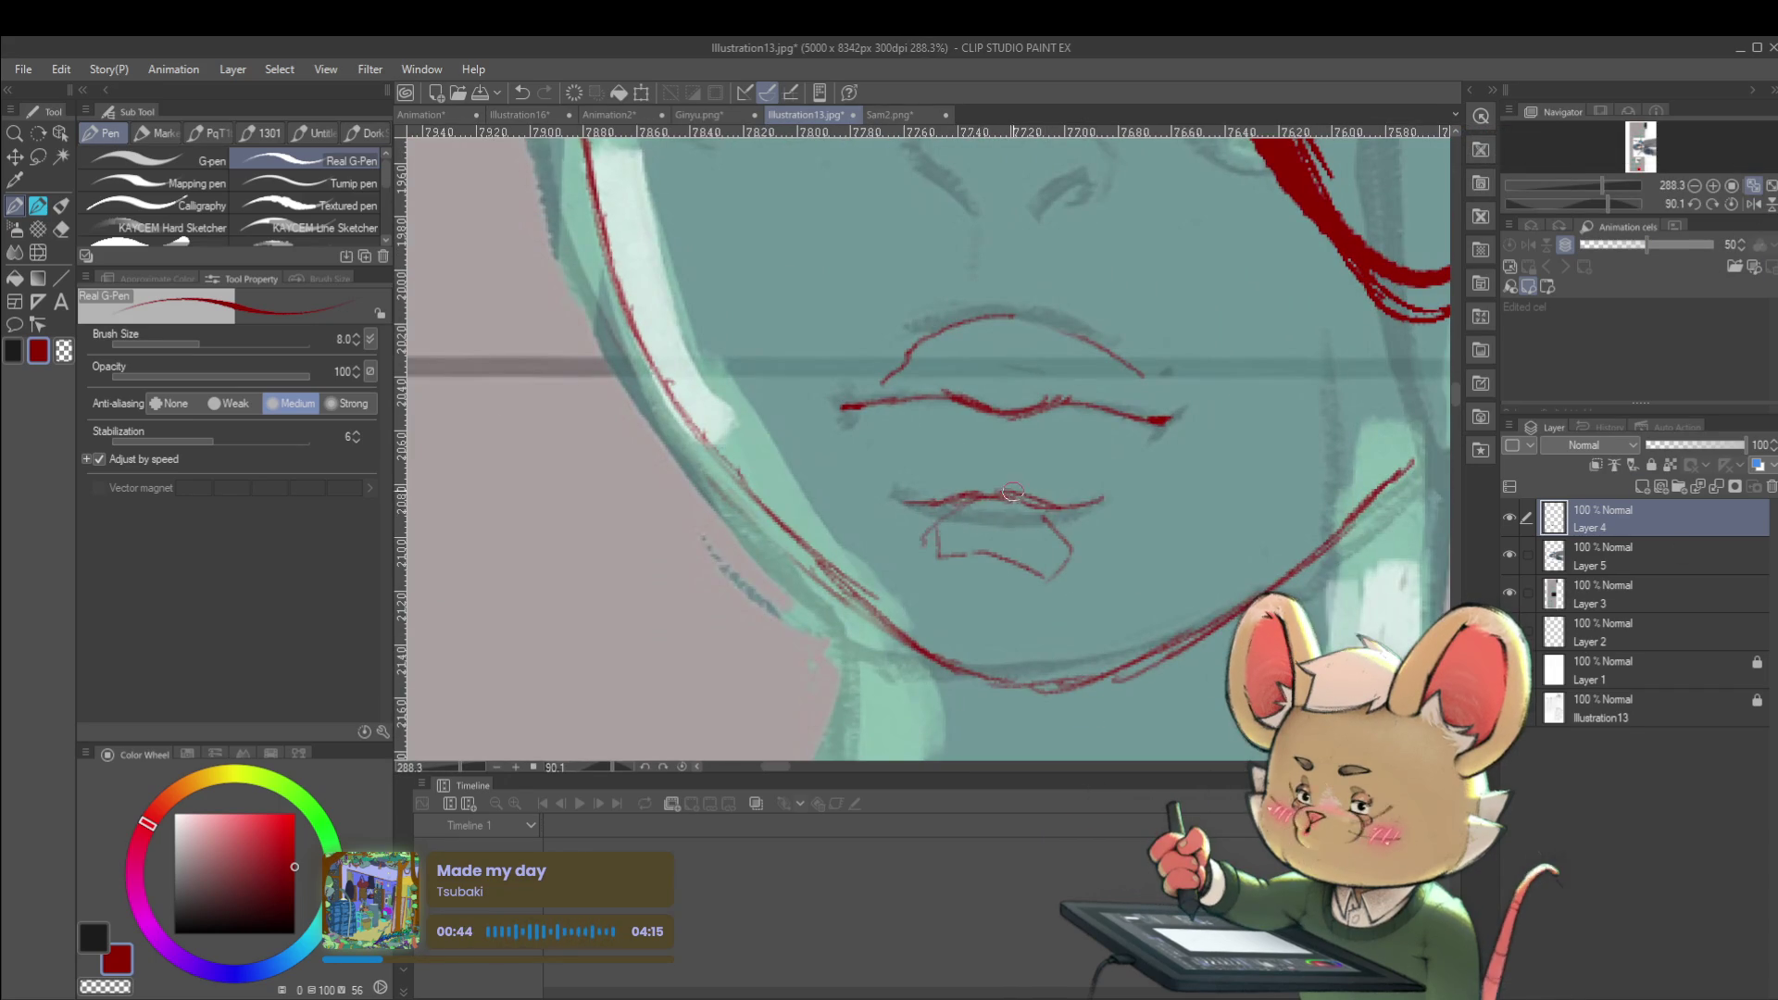
Replace the stray chin stroke with a red chin curve and trace the cheek edge toward the eye
key("ctrl+z")
left_click_drag(860, 511, 1024, 614)
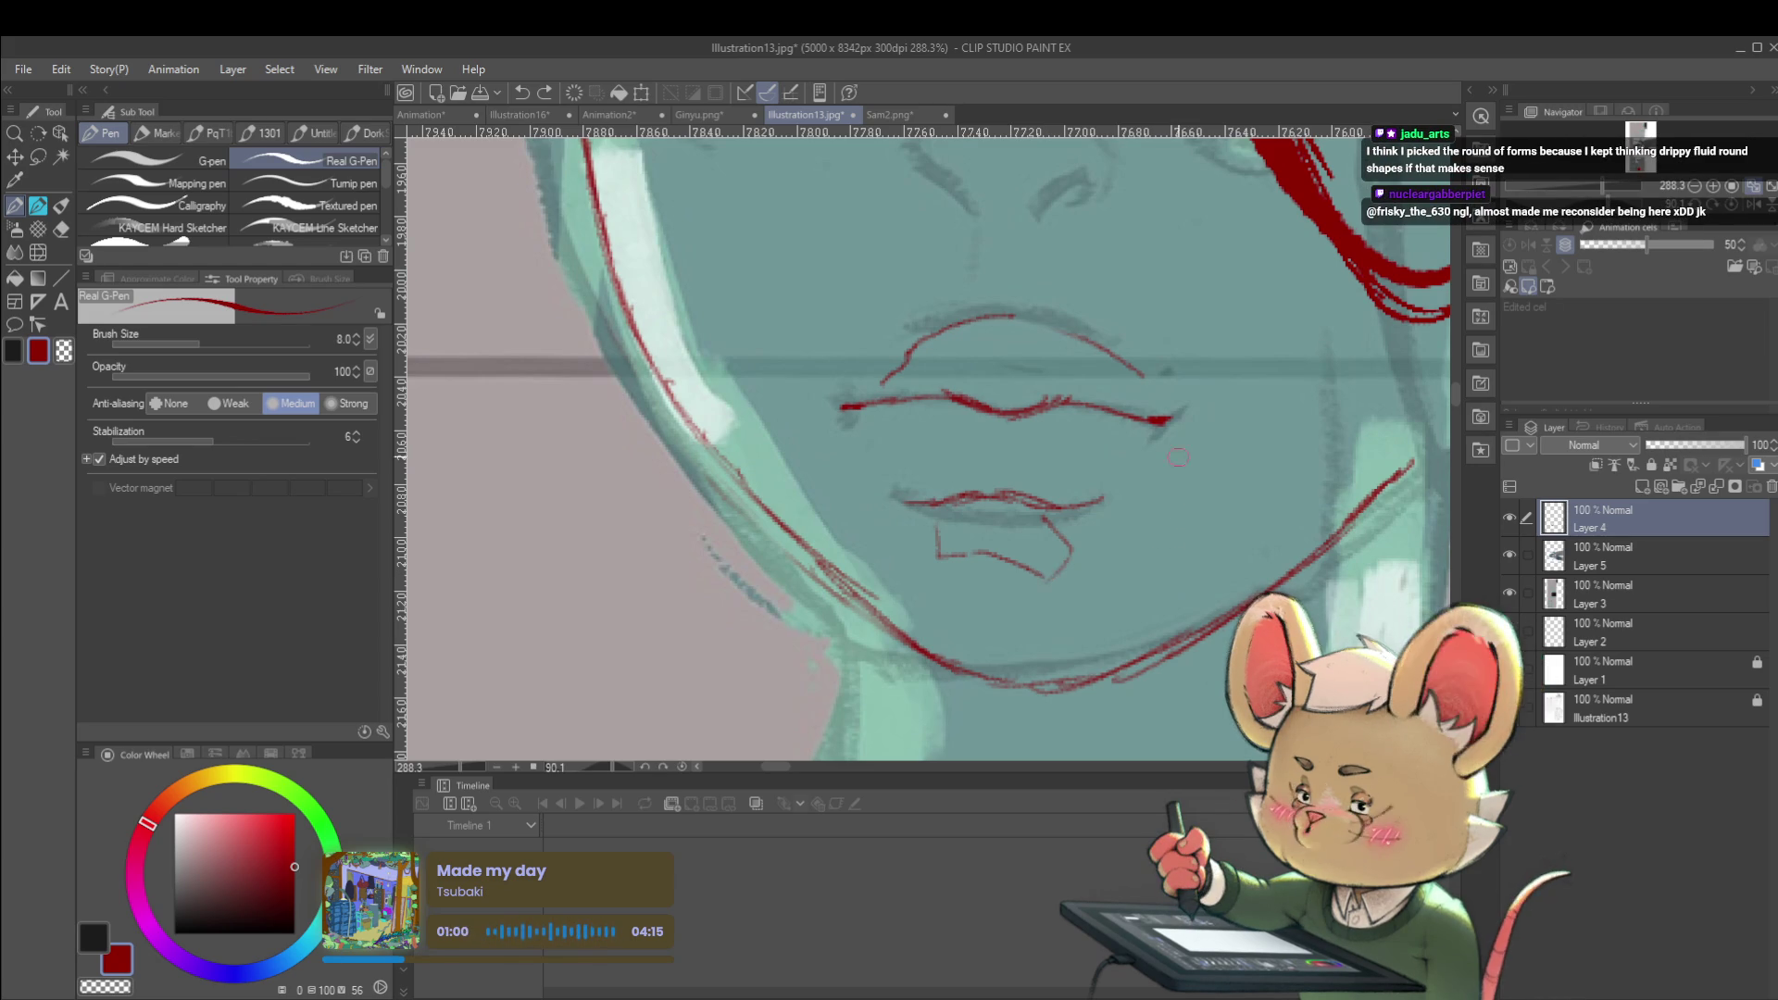
scroll(1133, 546, "down", 5)
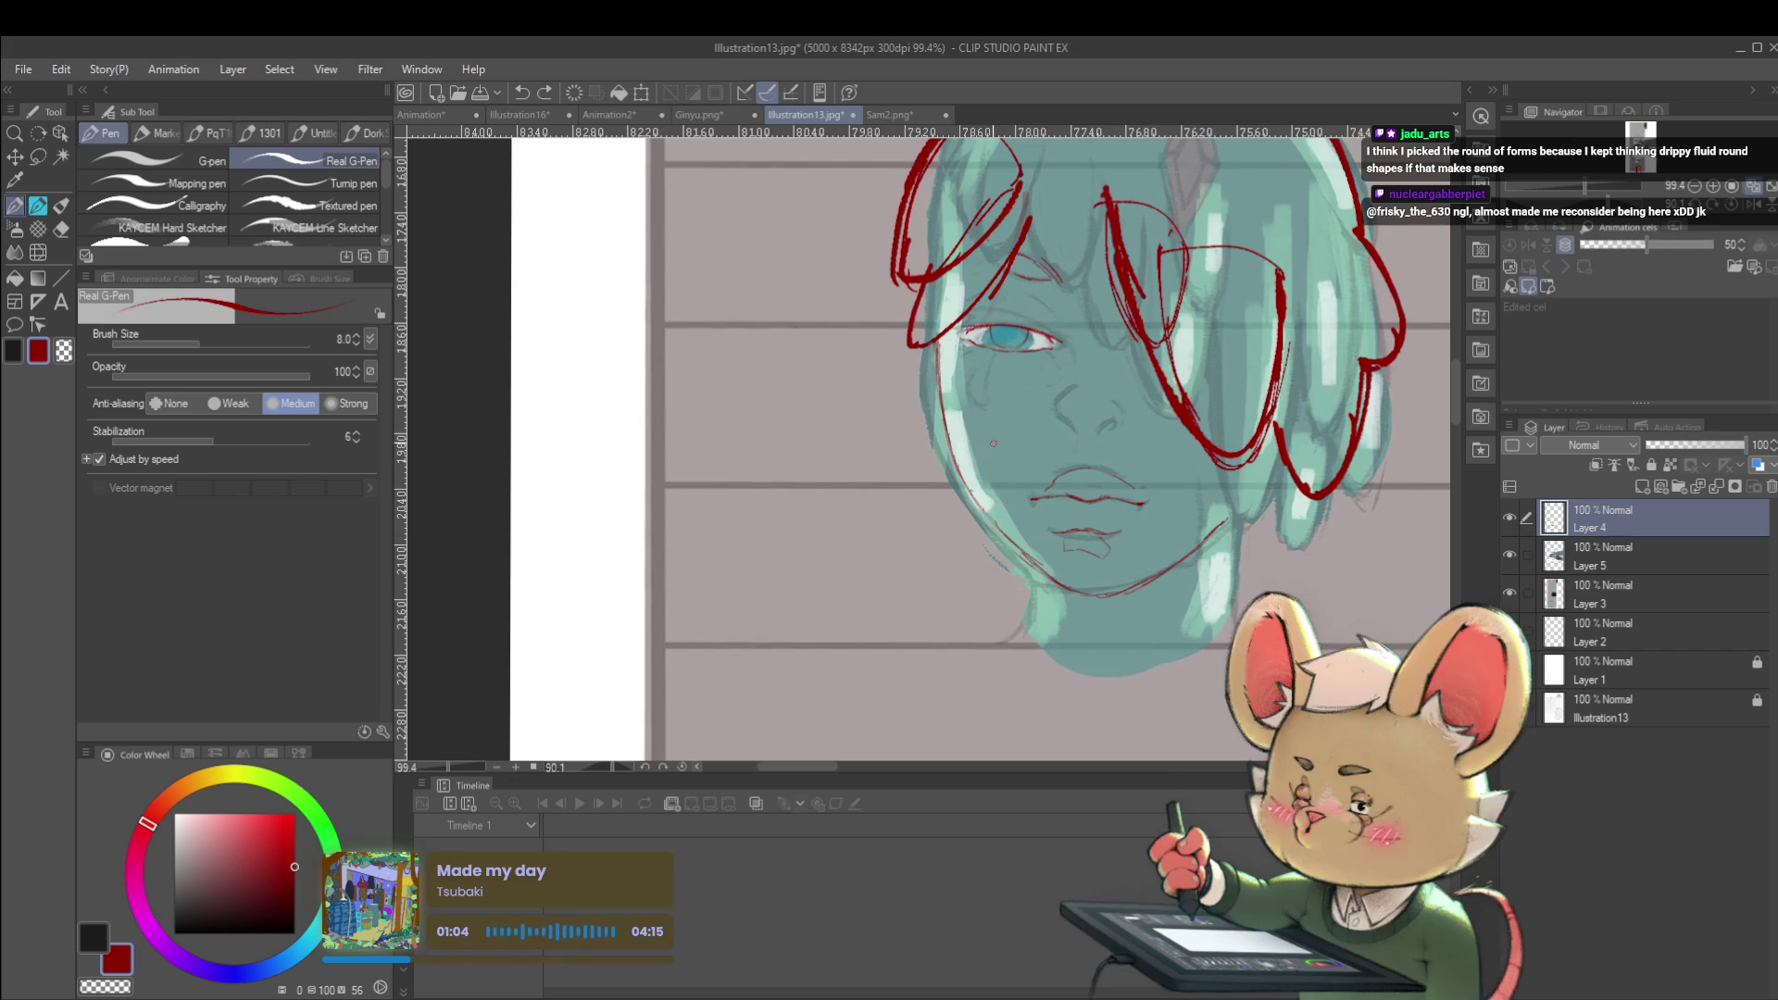
scroll(962, 381, "up", 1)
scroll(944, 354, "up", 2)
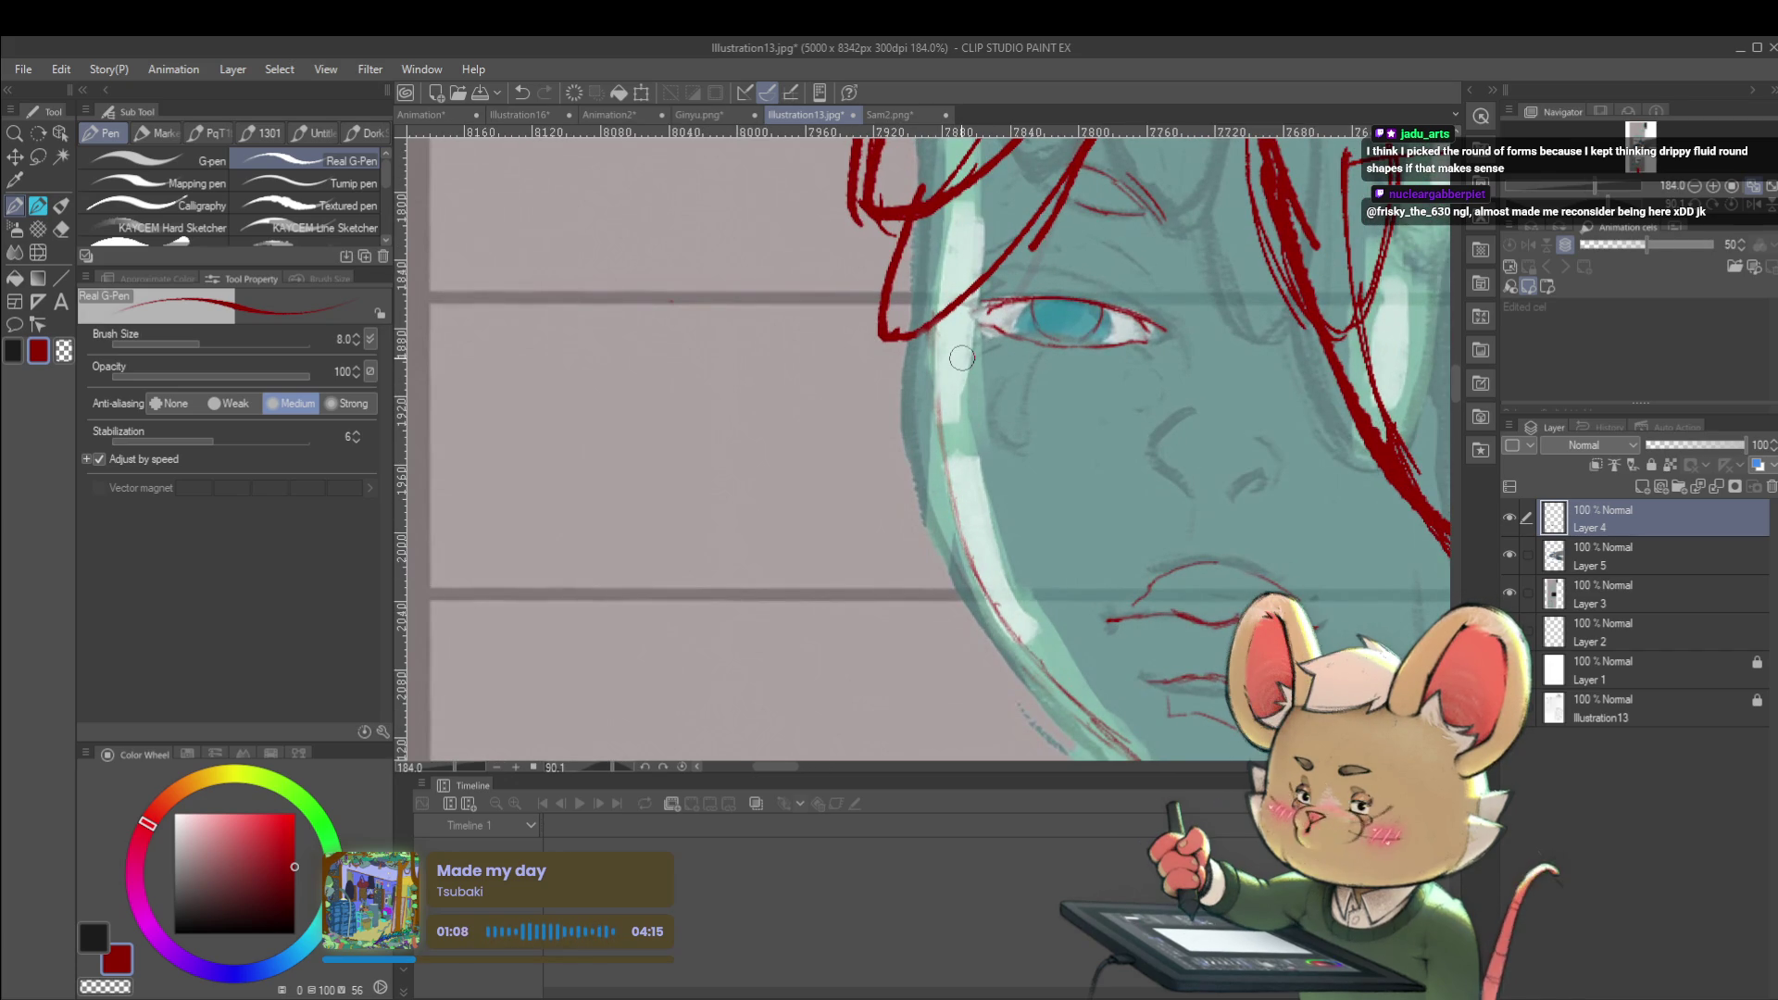
left_click_drag(949, 507, 938, 375)
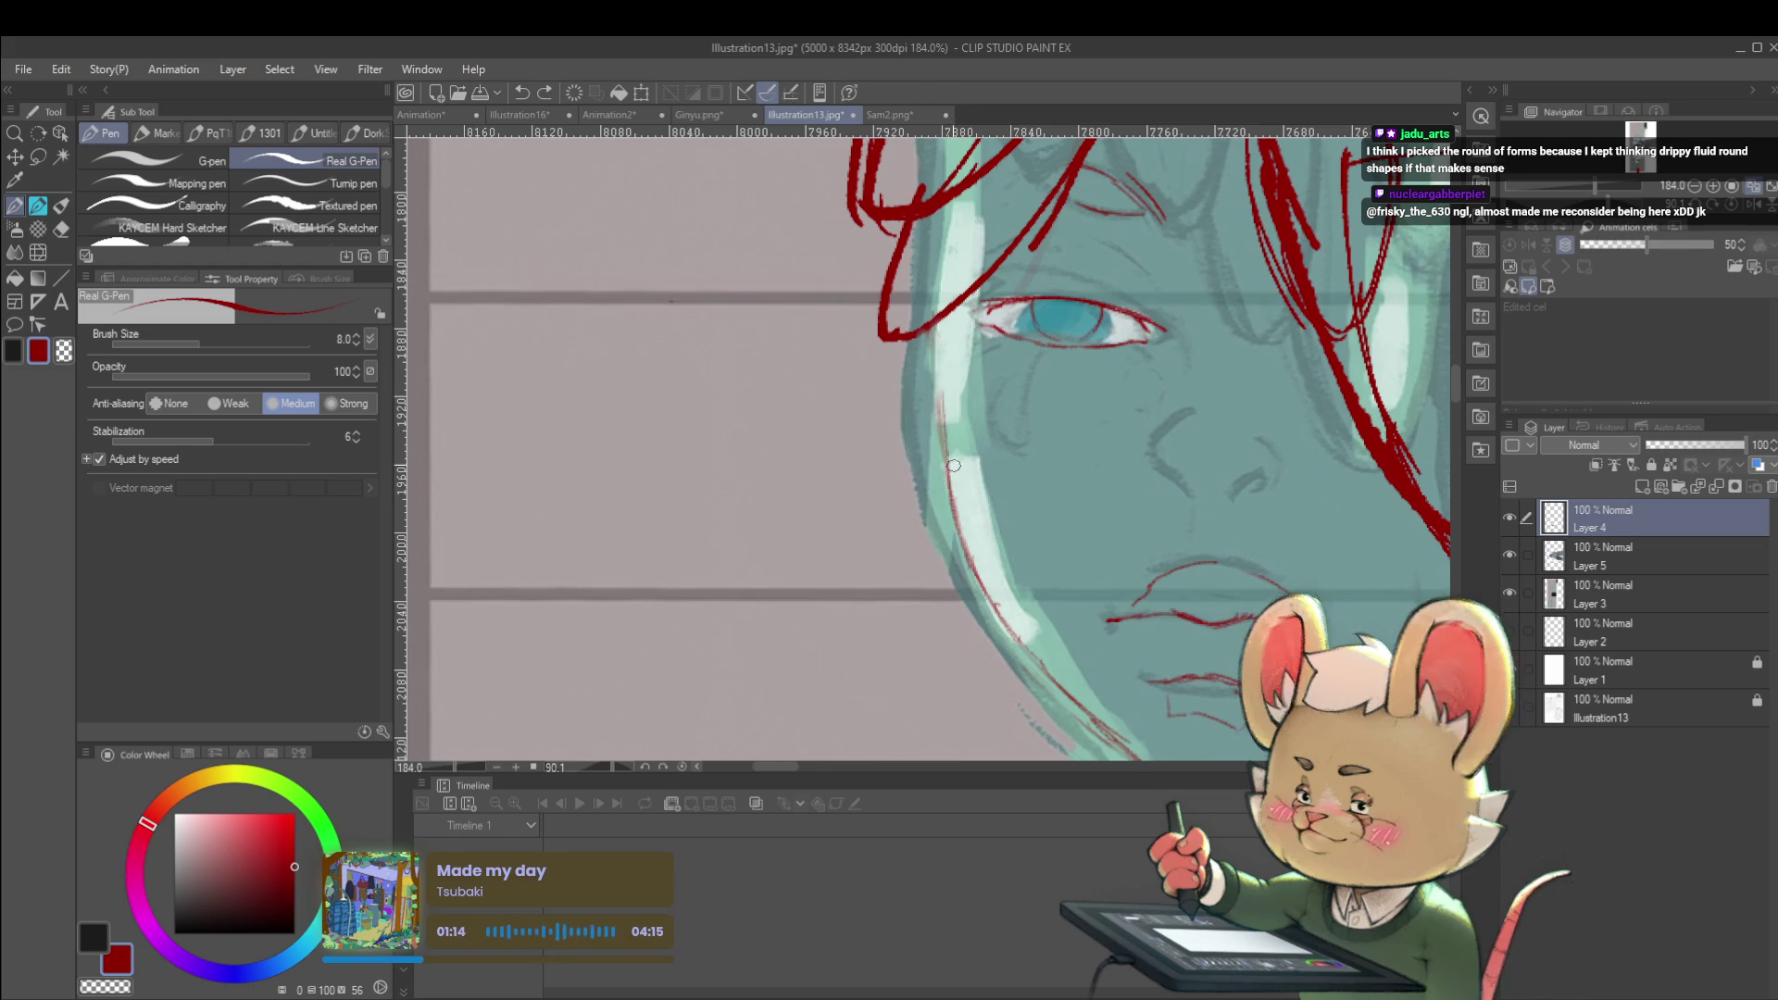
key("p")
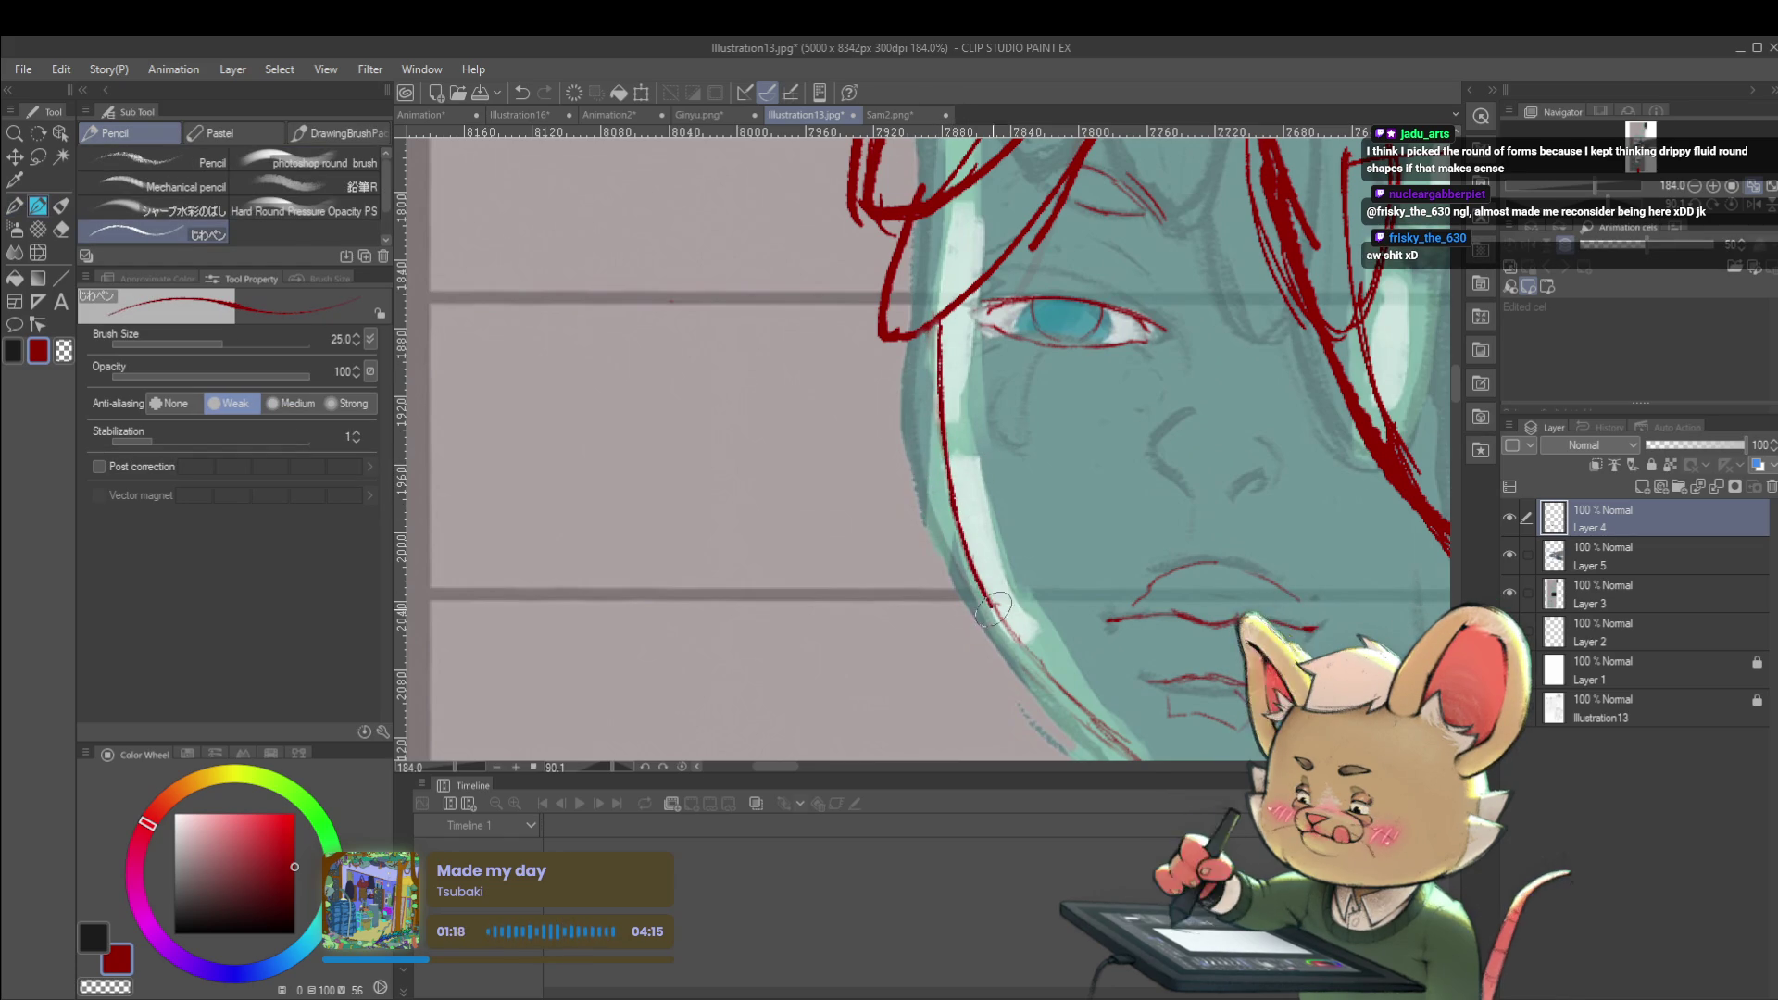
Hide and re-show Layer 3's teal sketch to check the redlines, then centre the face
scroll(932, 508, "down", 5)
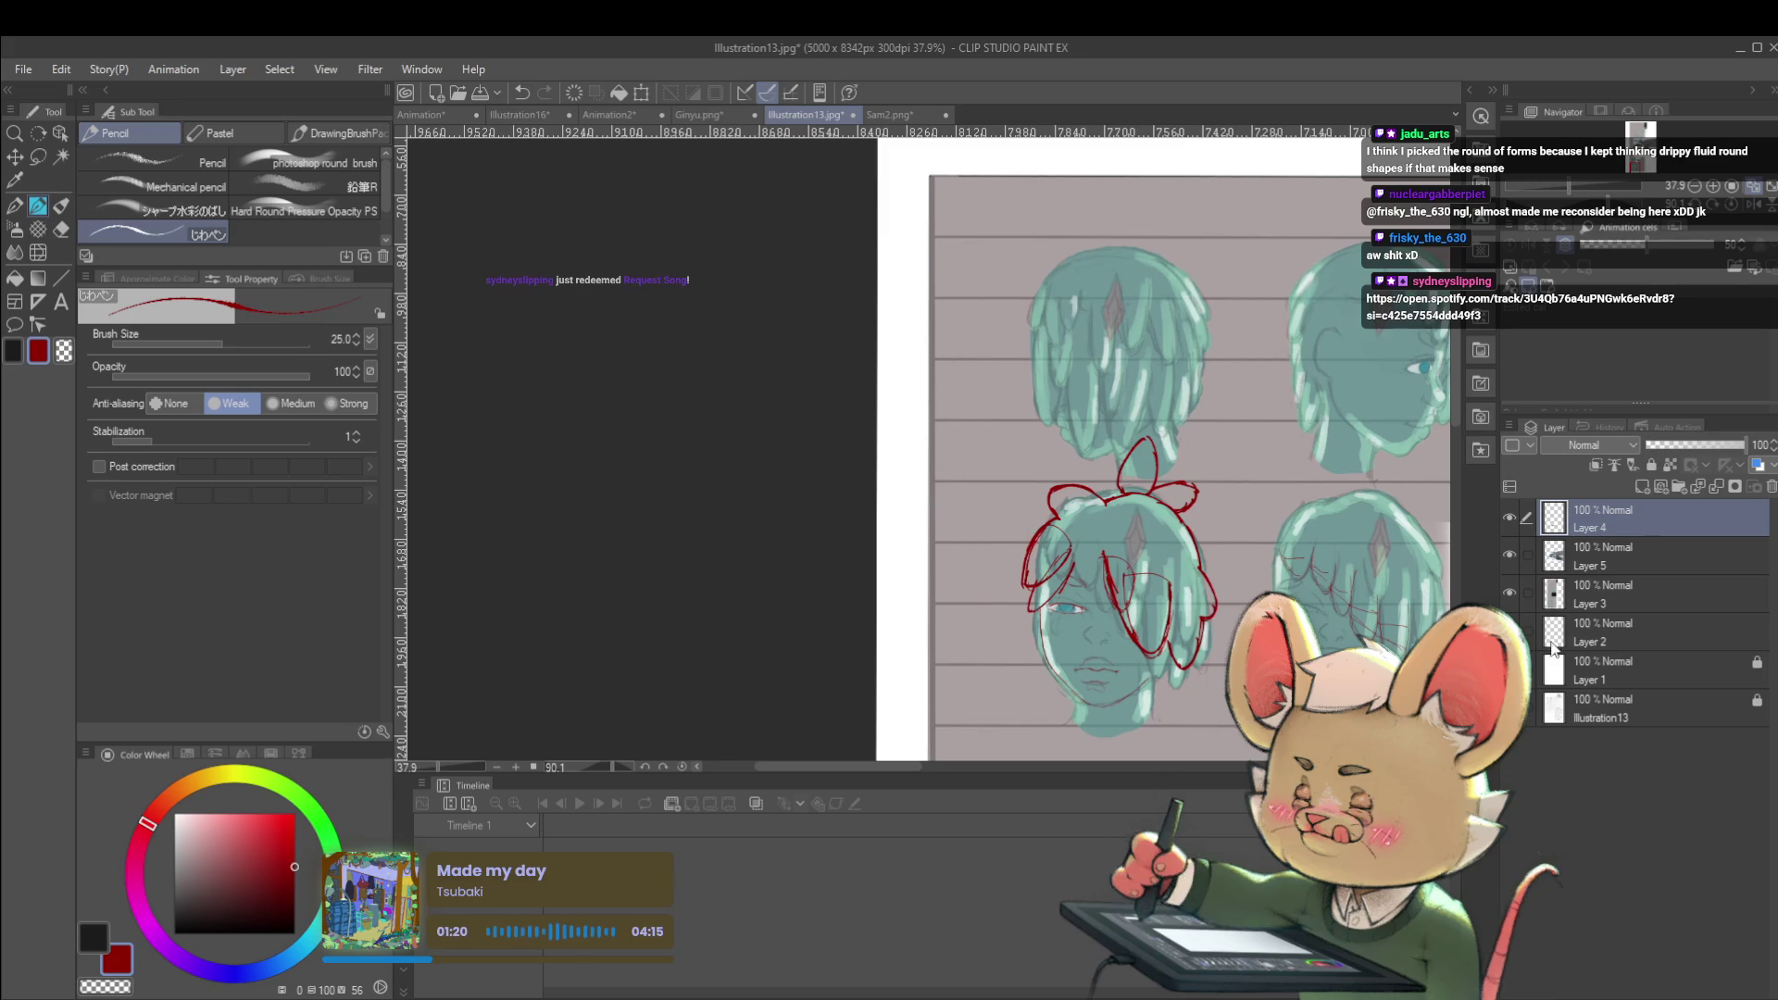
left_click(1511, 598)
left_click(1514, 598)
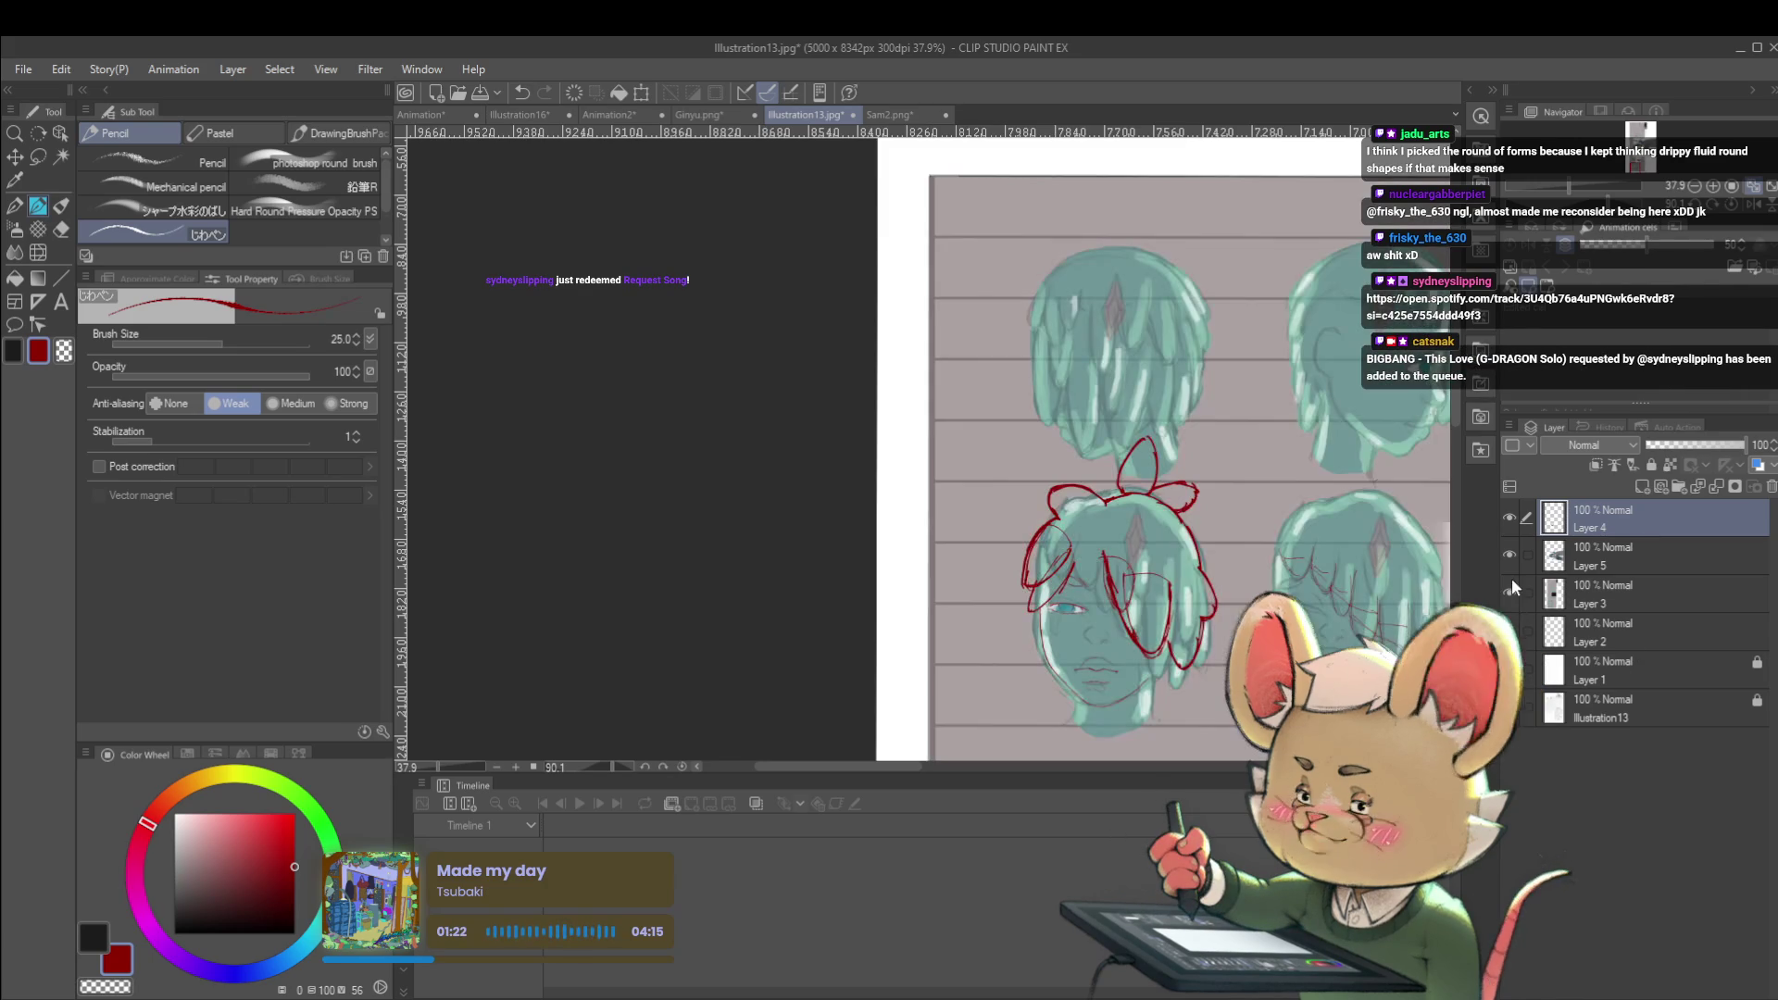
scroll(927, 536, "up", 5)
mouse_move(926, 536)
left_mouse_down()
mouse_move(870, 522)
mouse_move(929, 525)
left_mouse_up()
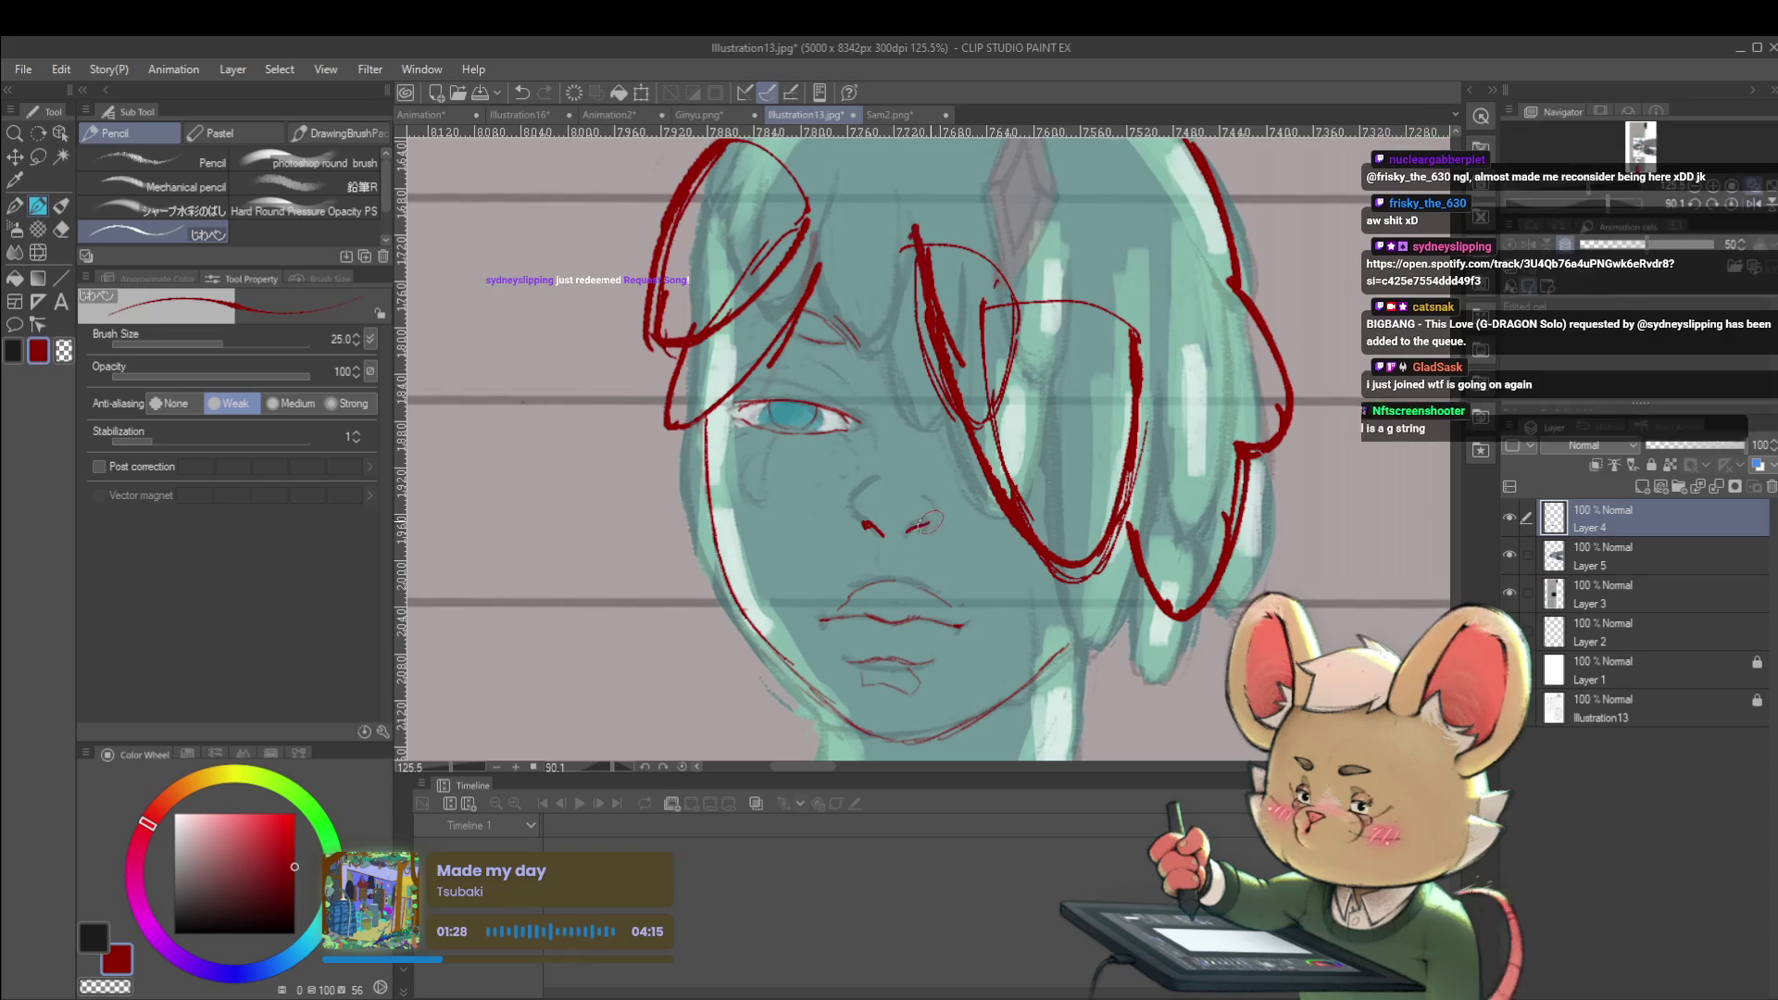
Pencil red redlines over the right and left nostrils, then zoom out over the sheet
scroll(920, 524, "down", 3)
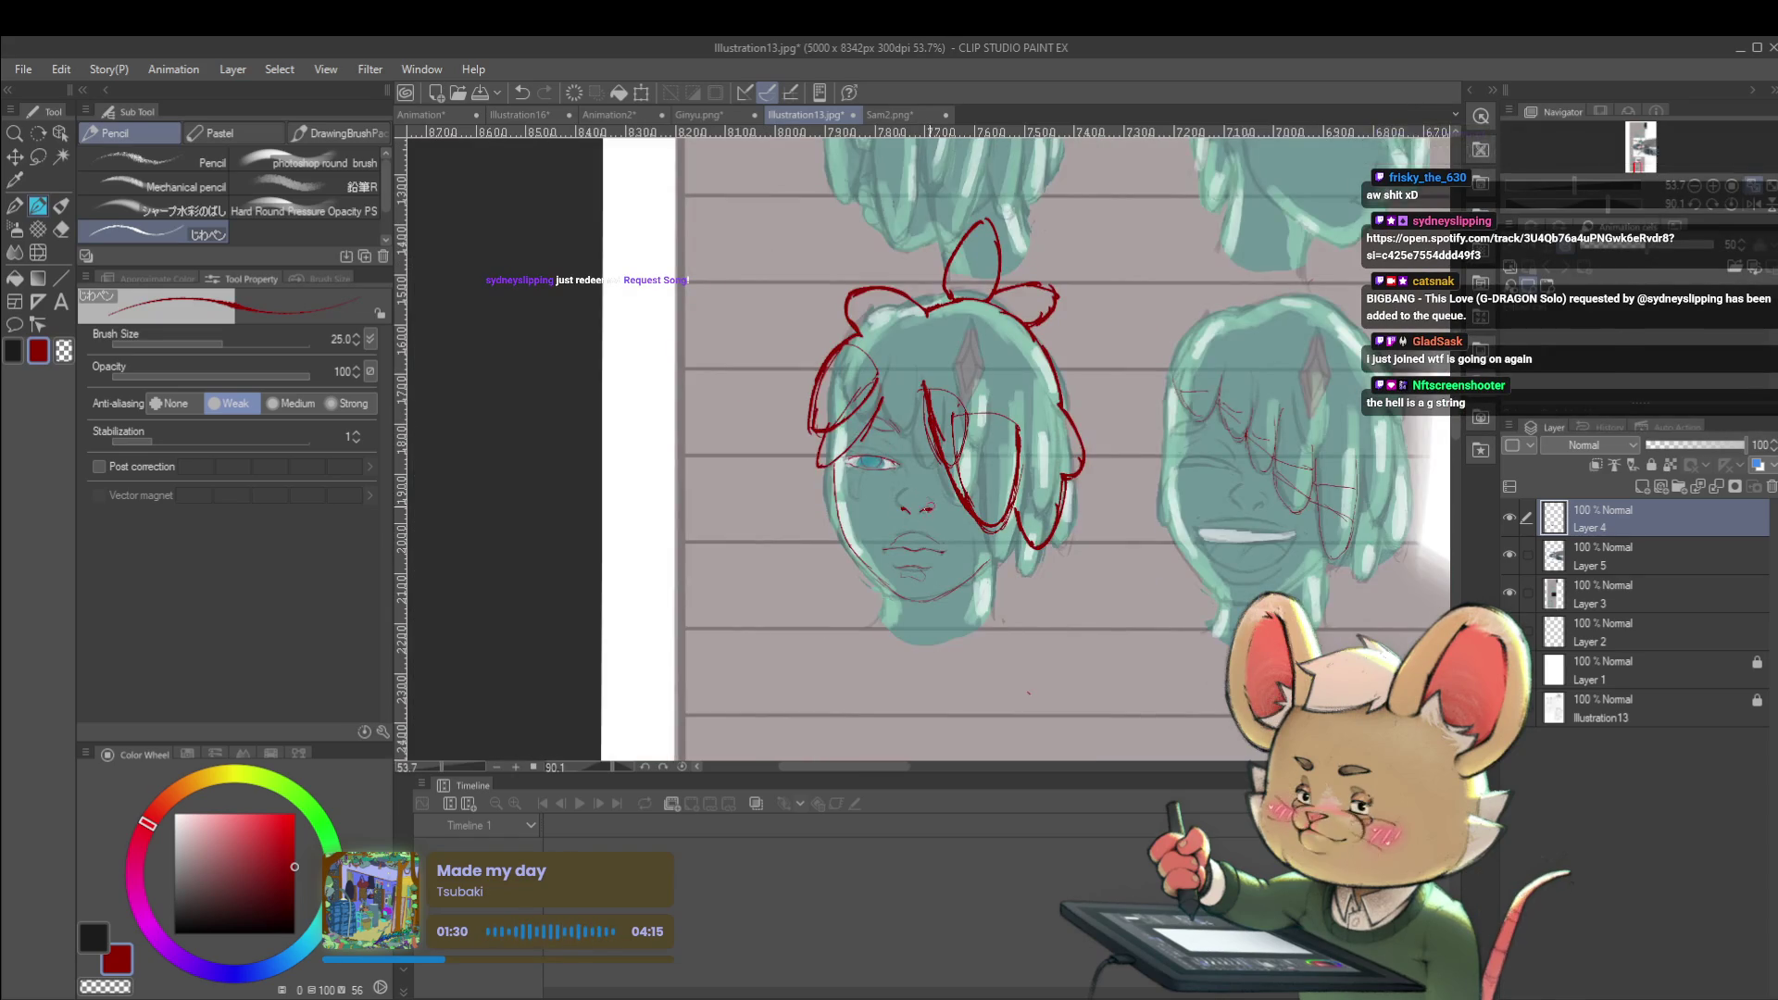
scroll(934, 520, "up", 4)
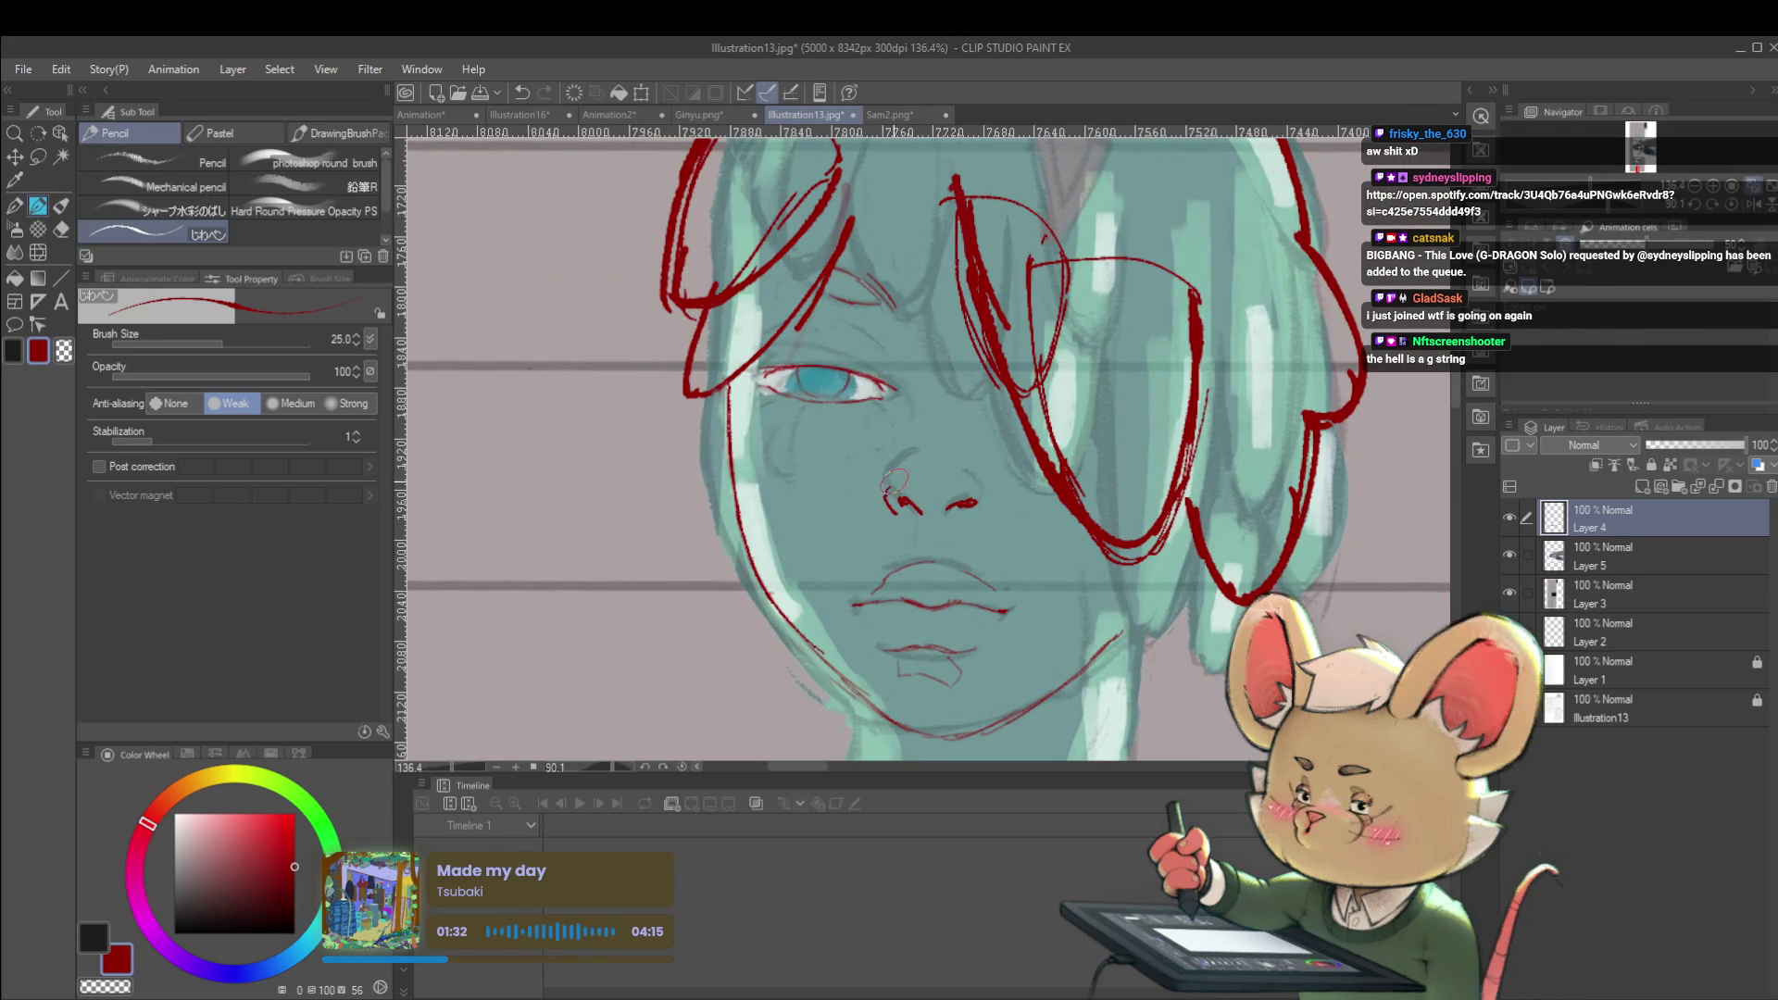
left_click_drag(954, 506, 980, 487)
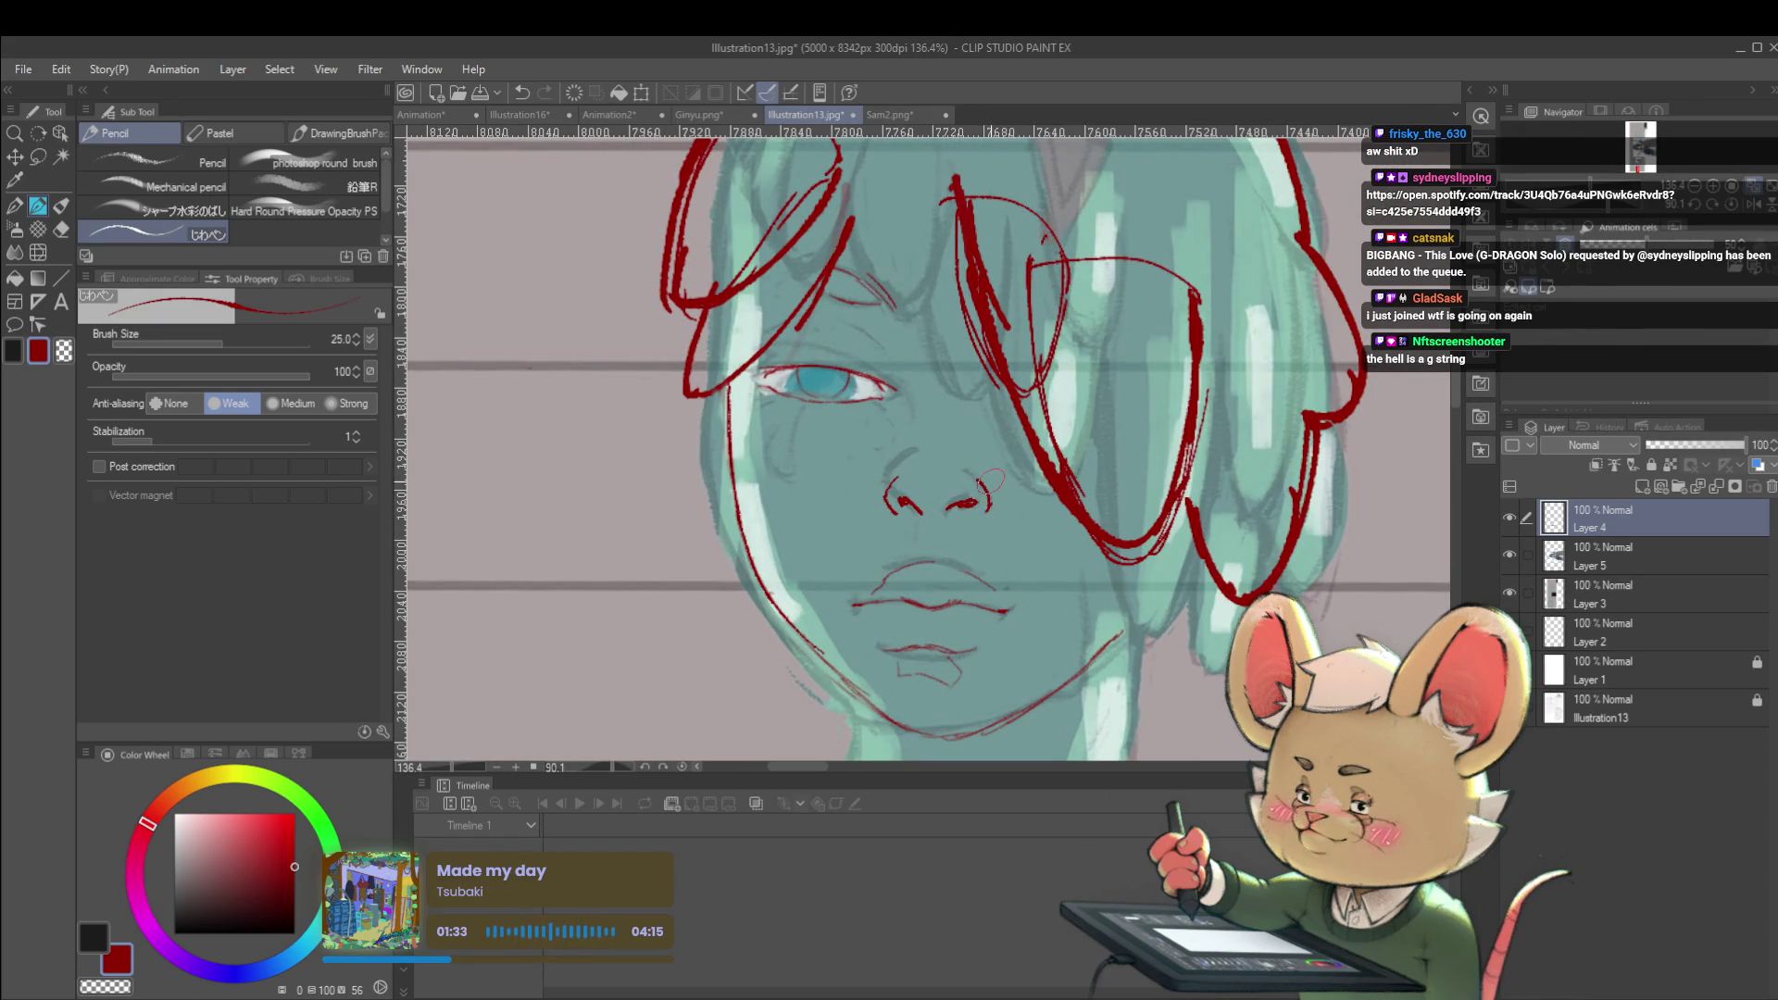
scroll(1027, 503, "down", 5)
scroll(1027, 503, "up", 4)
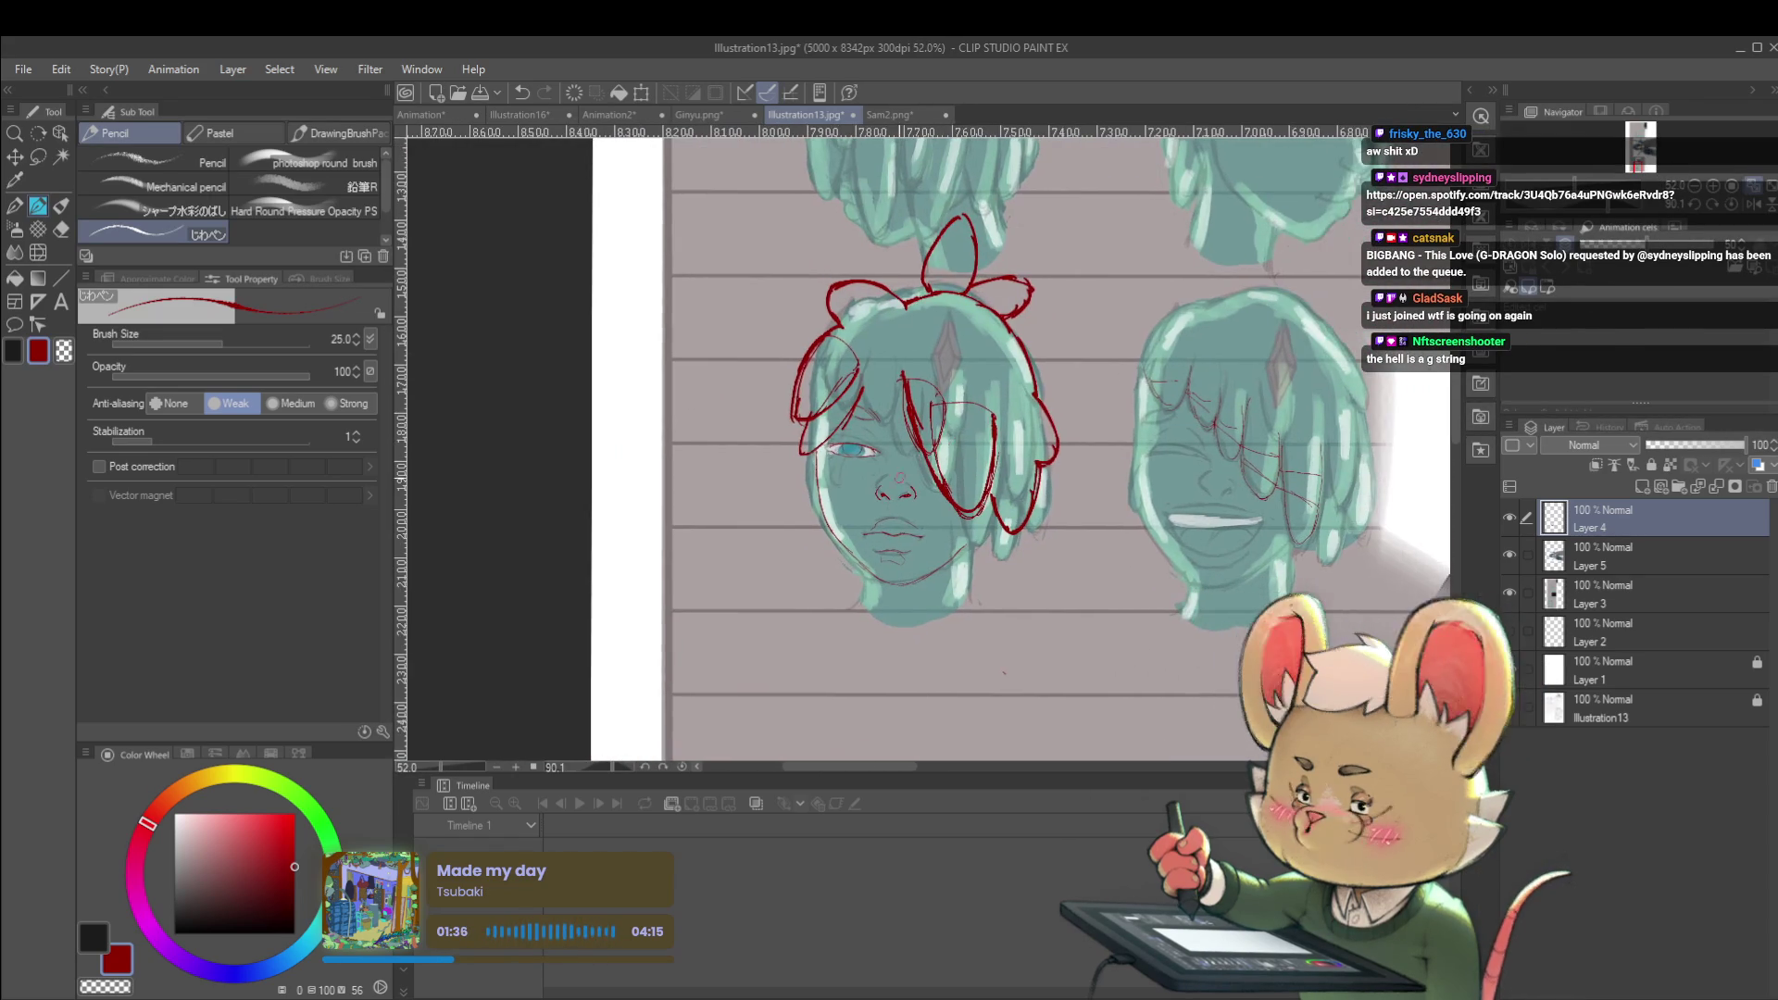
left_click_drag(851, 466, 846, 474)
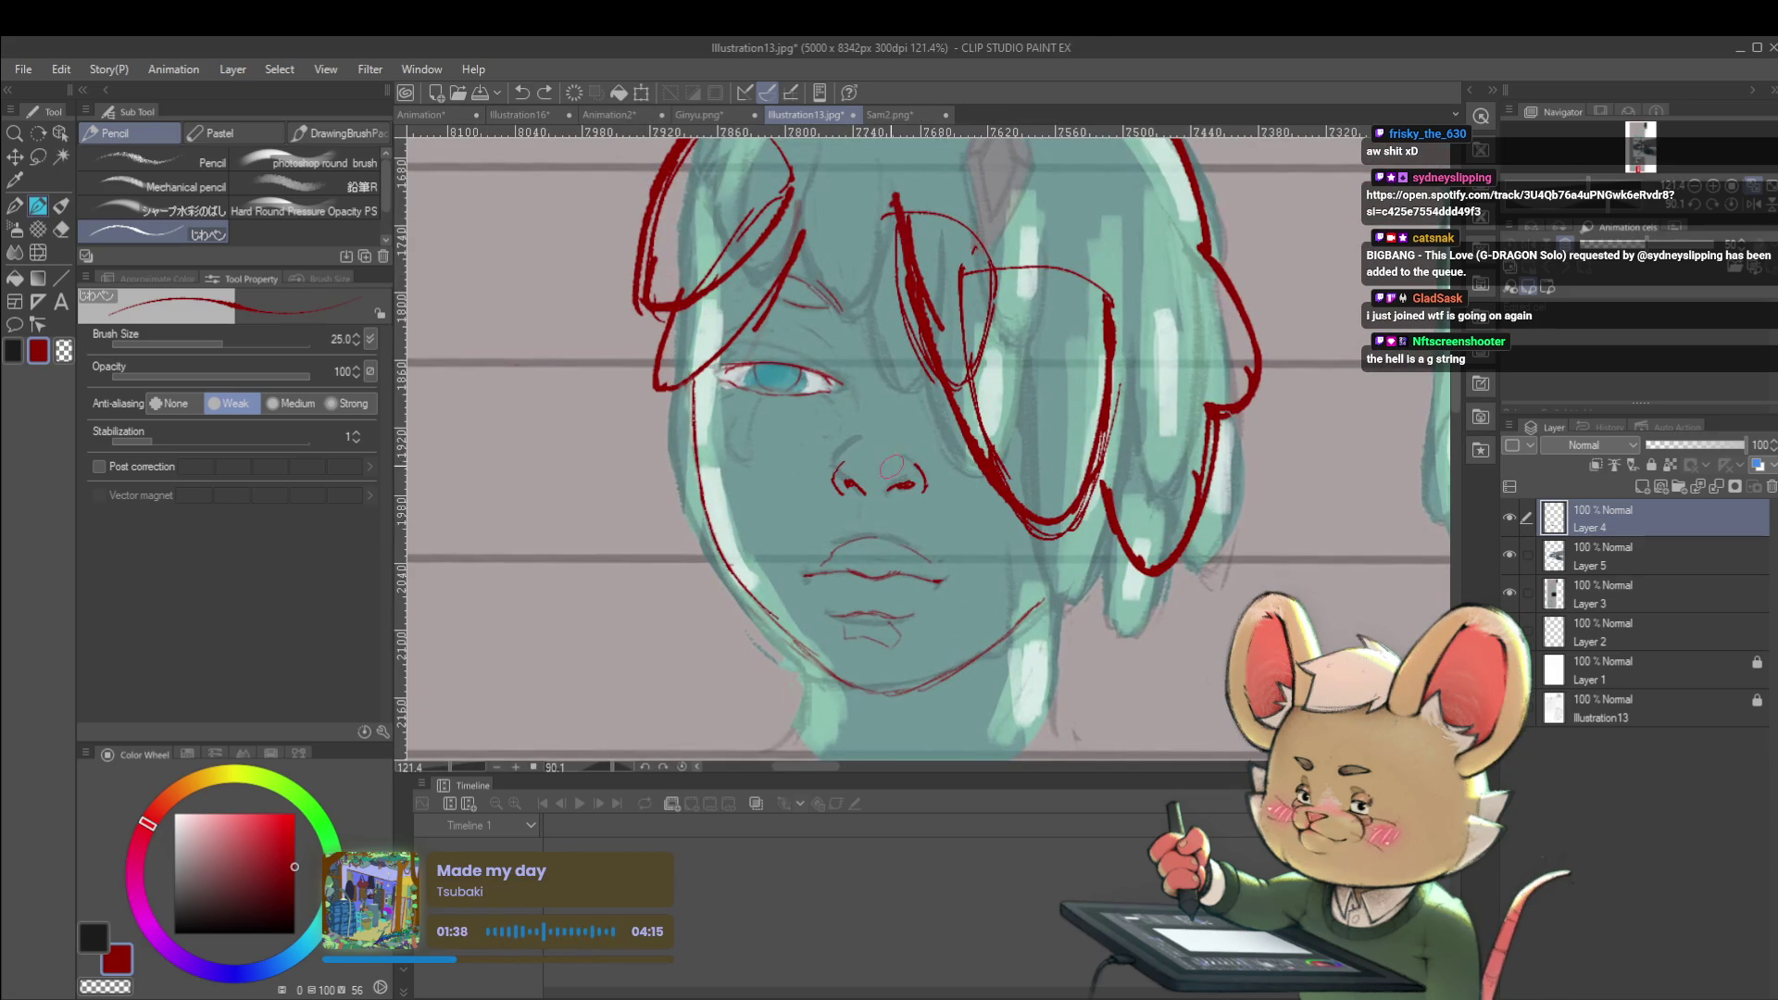
left_click(933, 504)
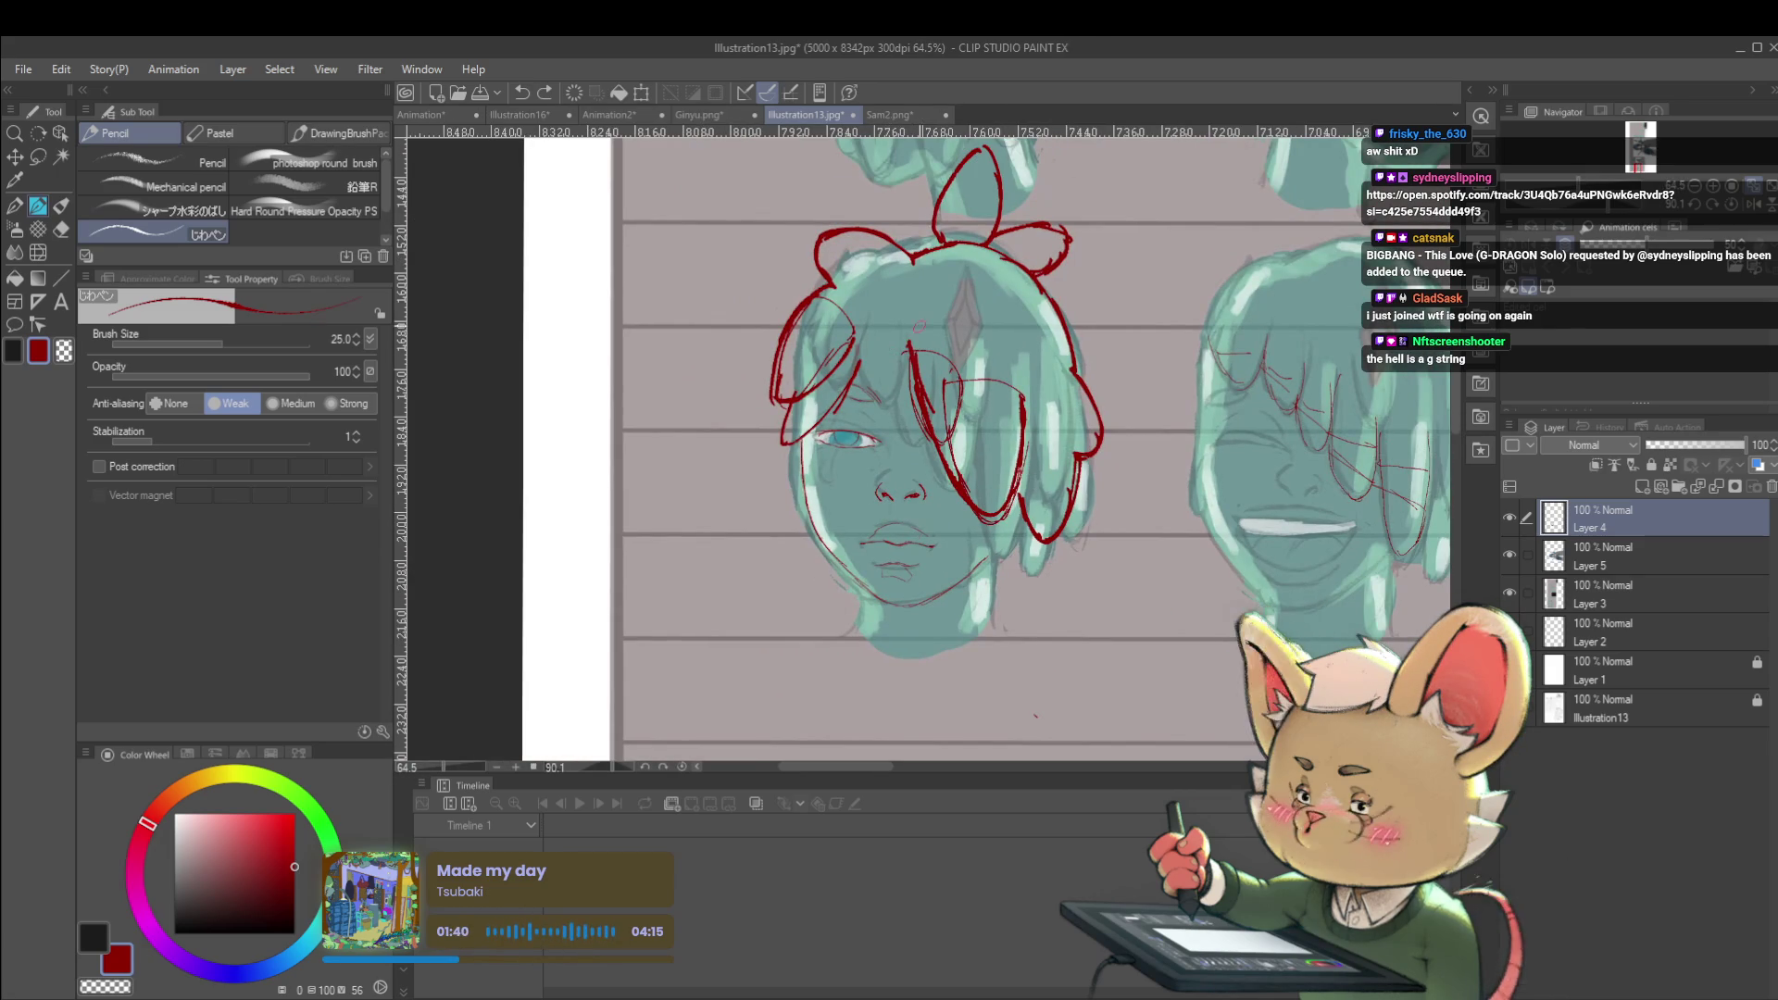
scroll(908, 474, "up", 5)
scroll(835, 401, "down", 5)
scroll(880, 417, "up", 3)
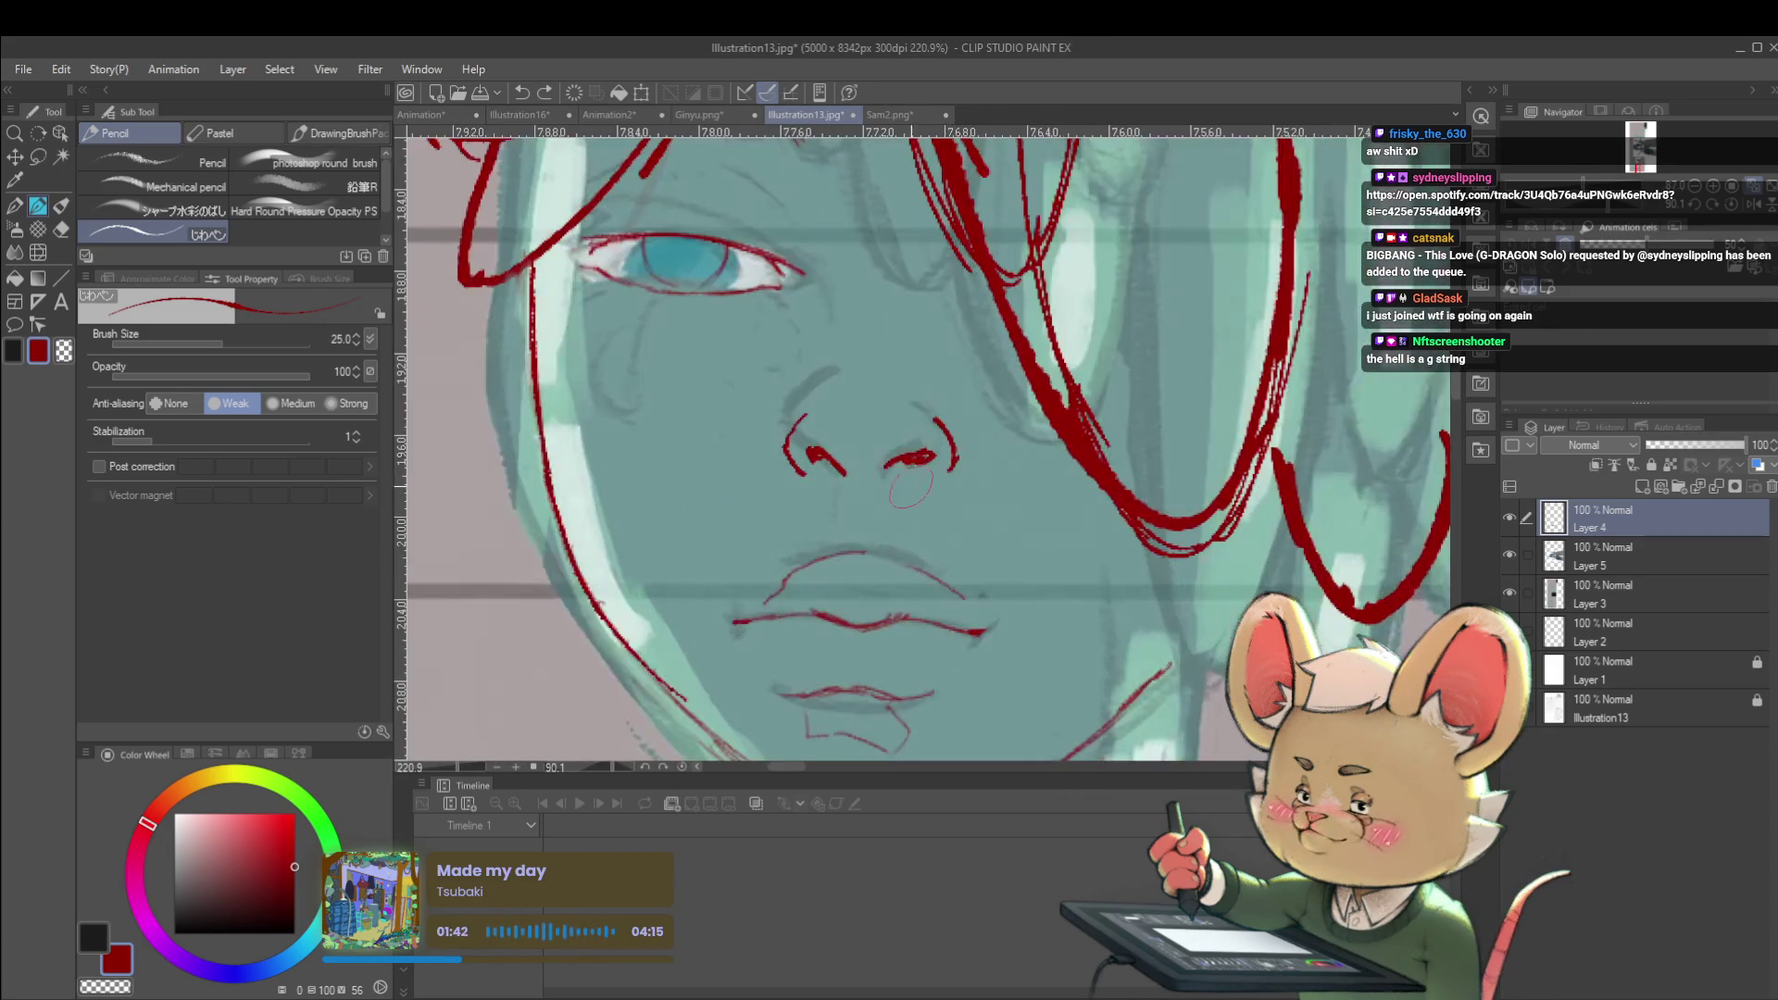
scroll(930, 440, "down", 5)
scroll(930, 441, "down", 3)
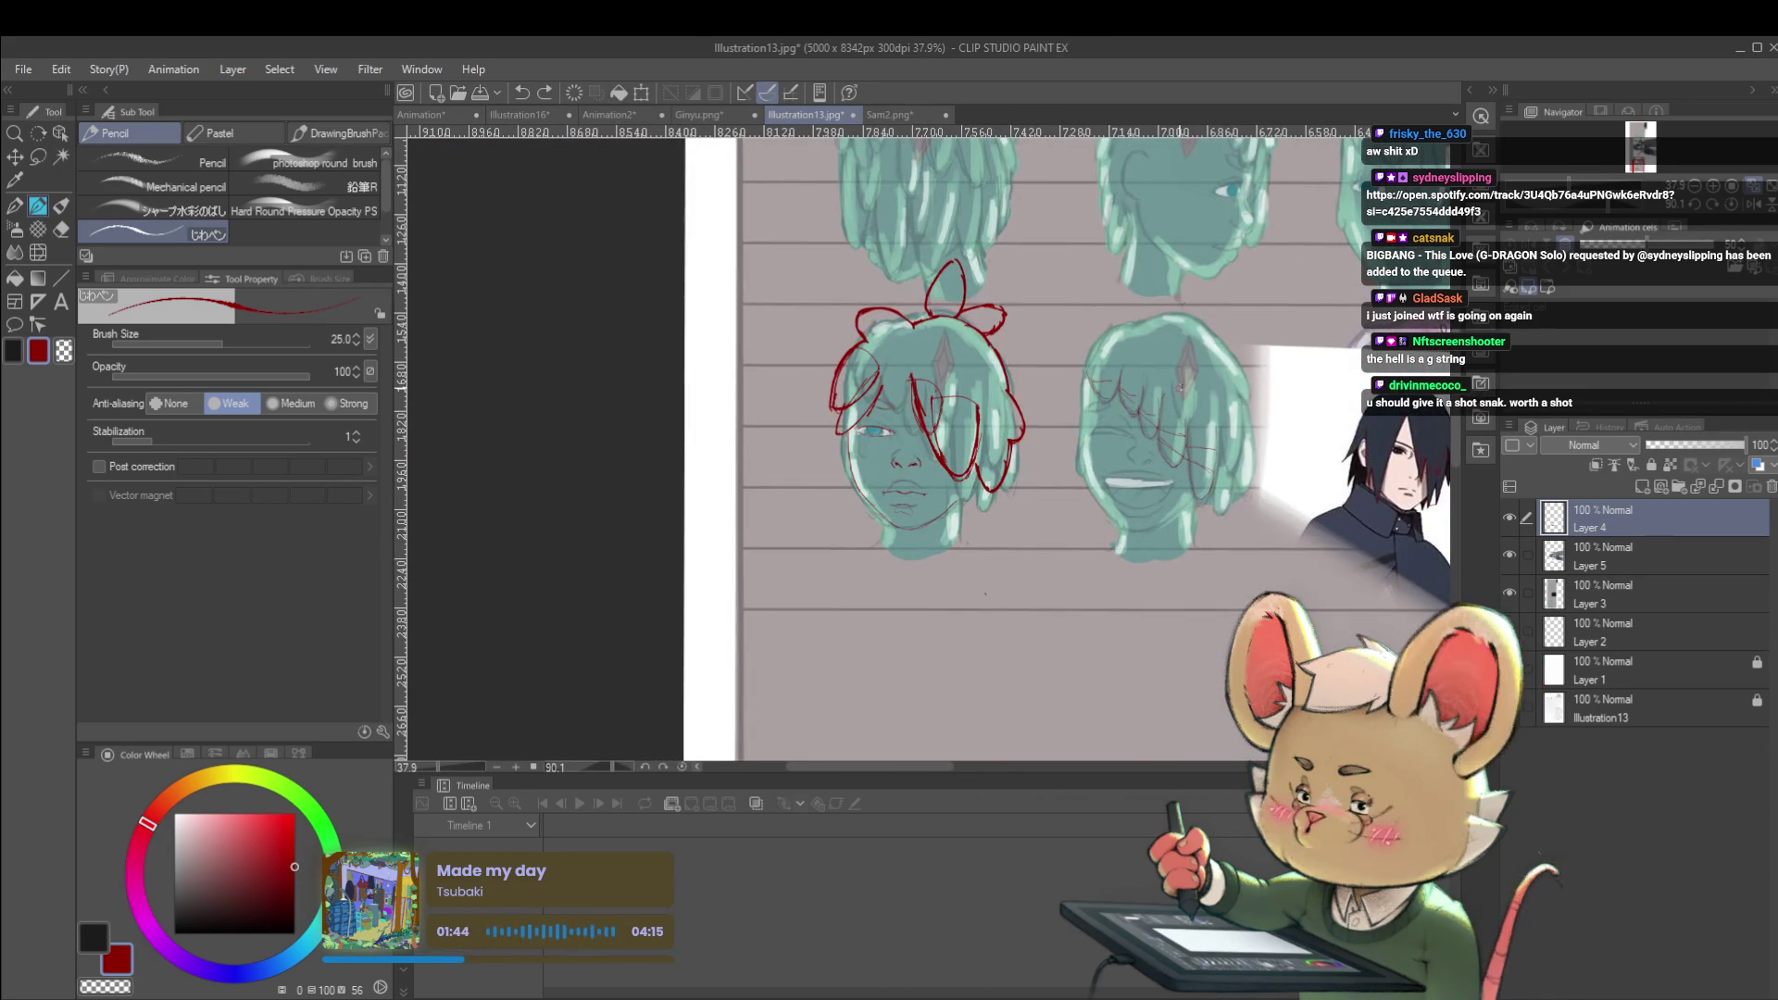
scroll(930, 441, "down", 1)
scroll(797, 523, "up", 4)
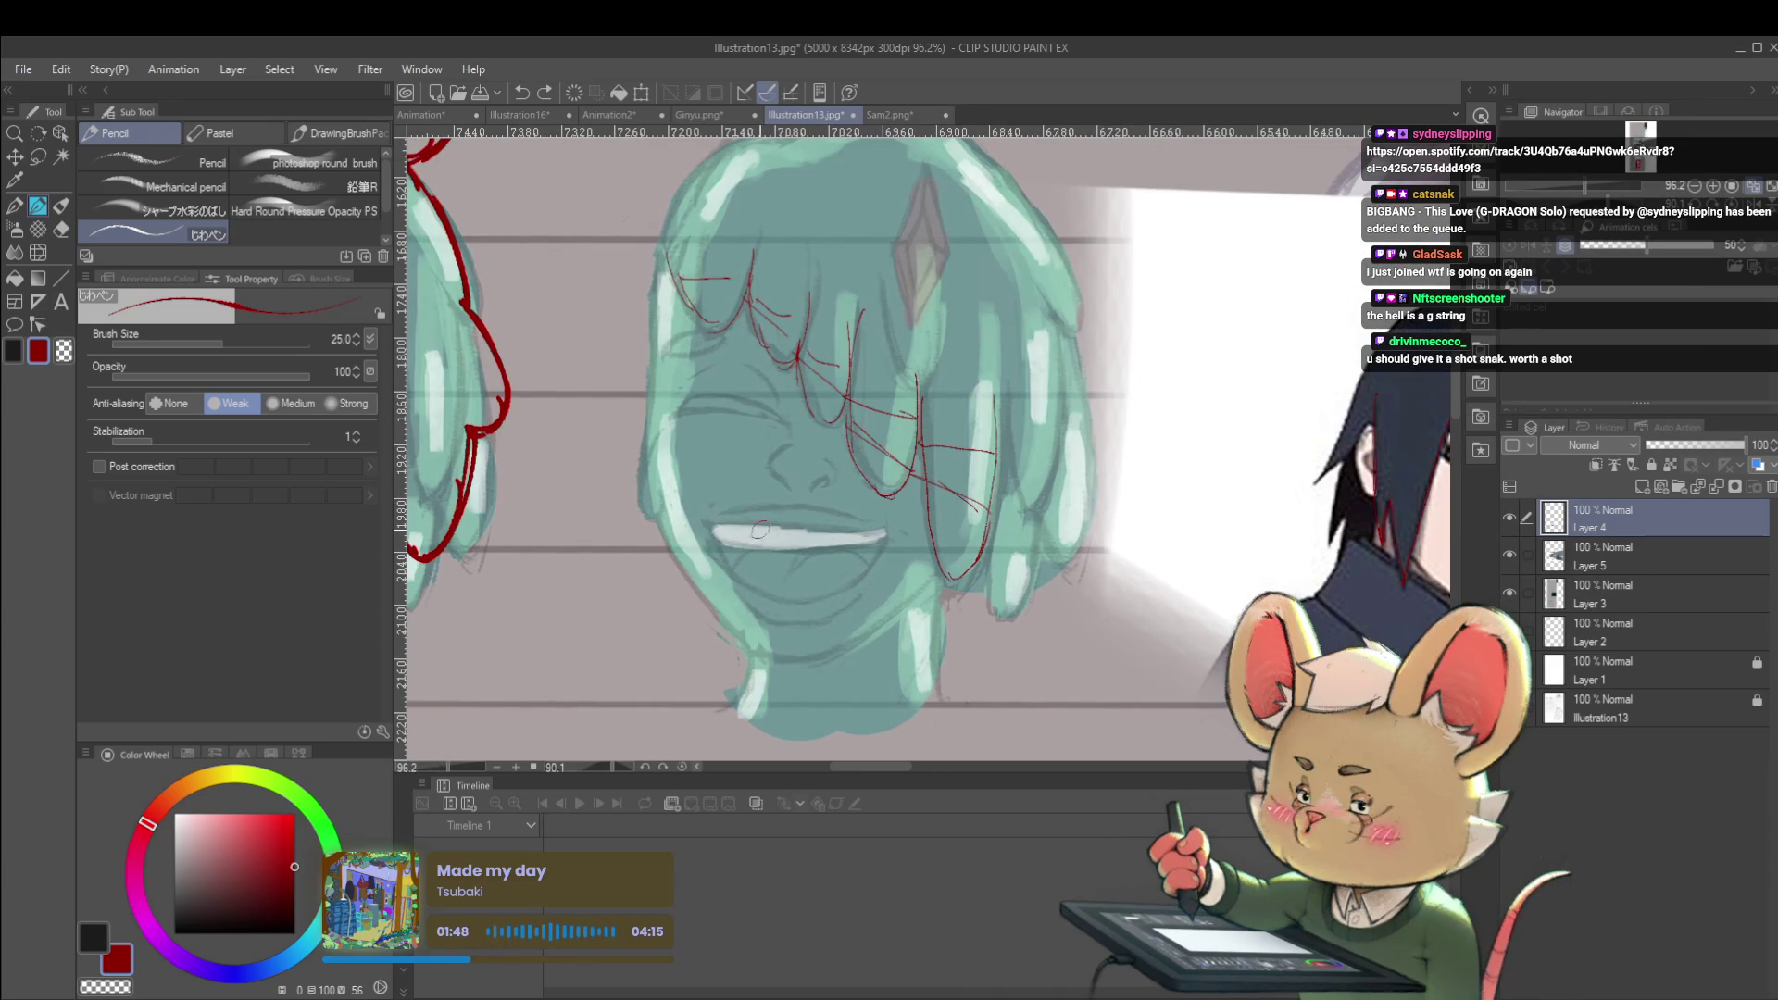
Pencil red lines along the laughing head's jawline, left face outline and left side of hair
mouse_move(734, 517)
left_mouse_down()
mouse_move(665, 502)
mouse_move(714, 517)
left_mouse_up()
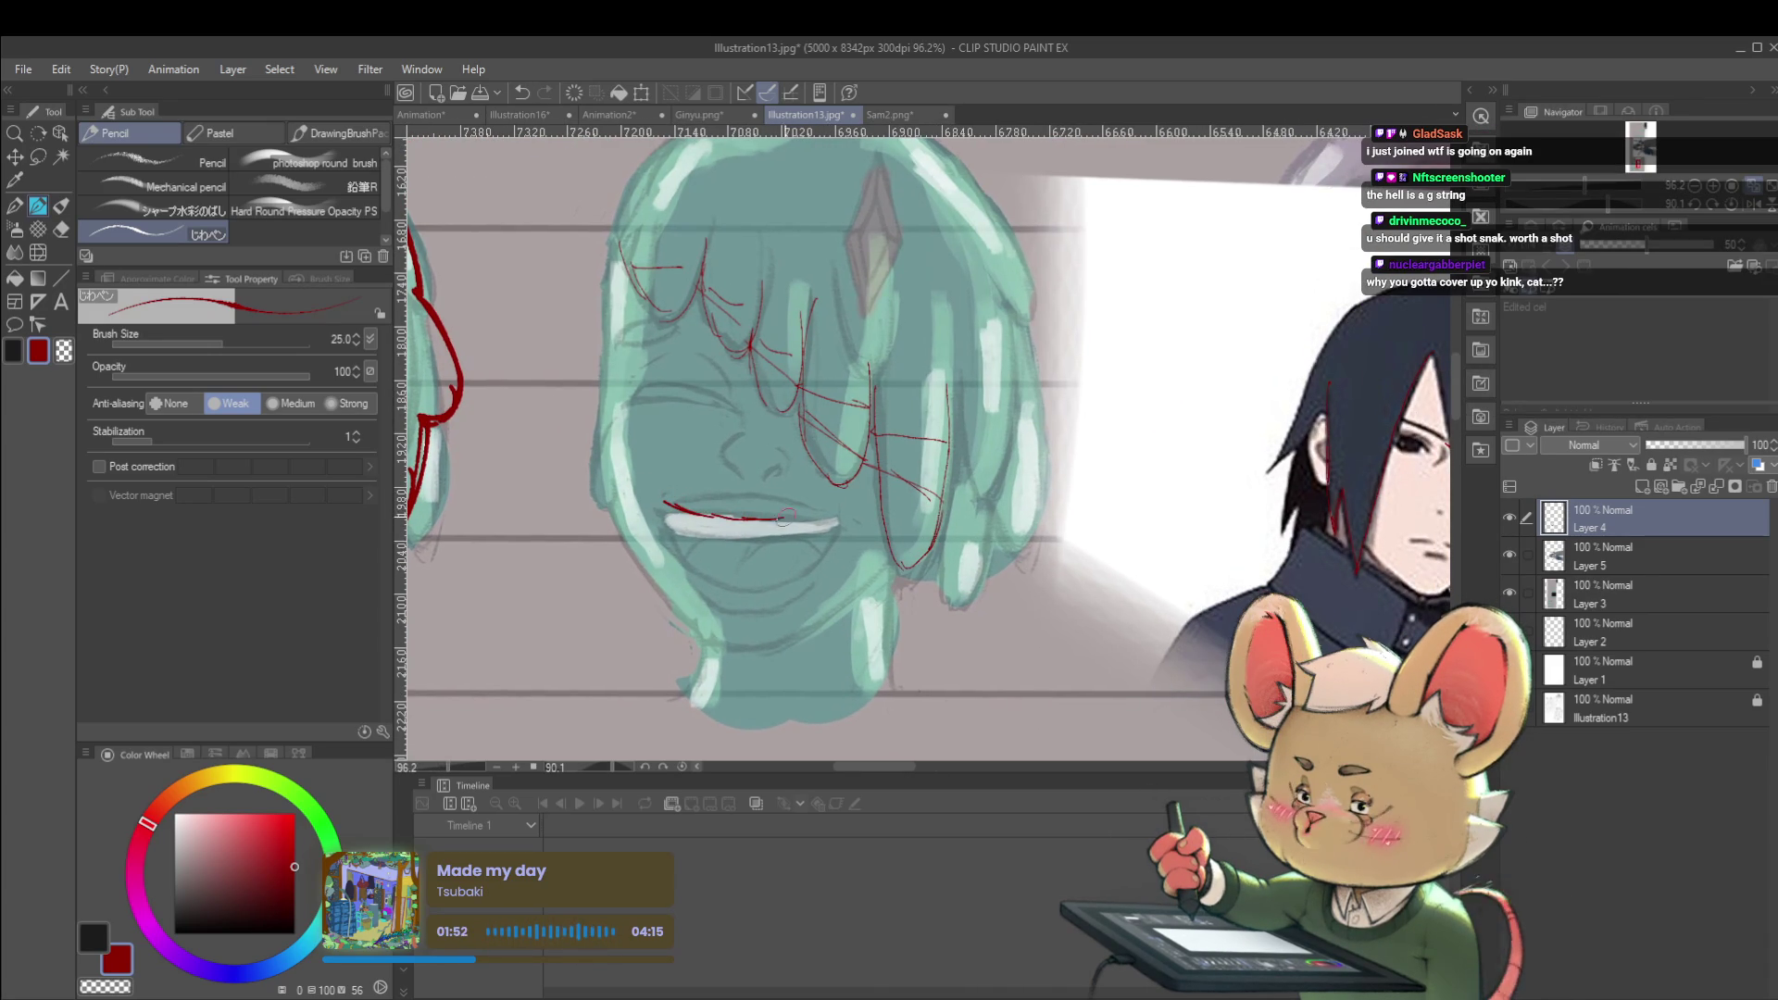
scroll(786, 516, "down", 3)
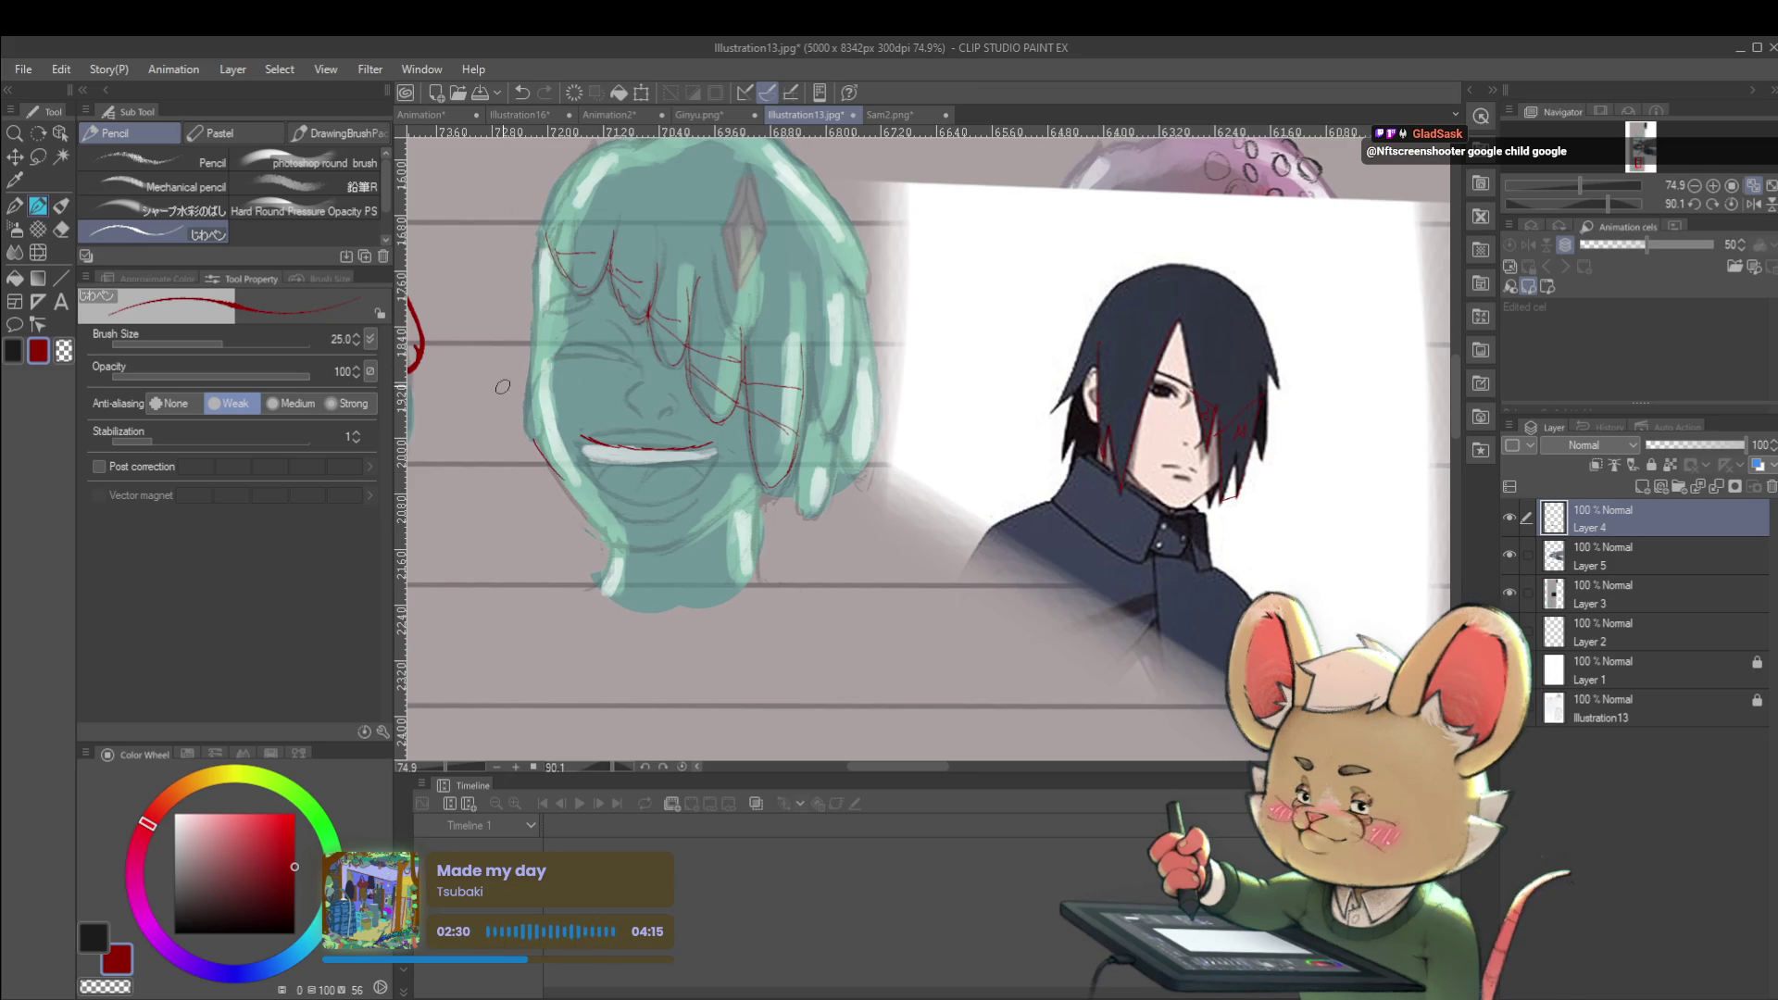
left_click_drag(541, 464, 686, 509)
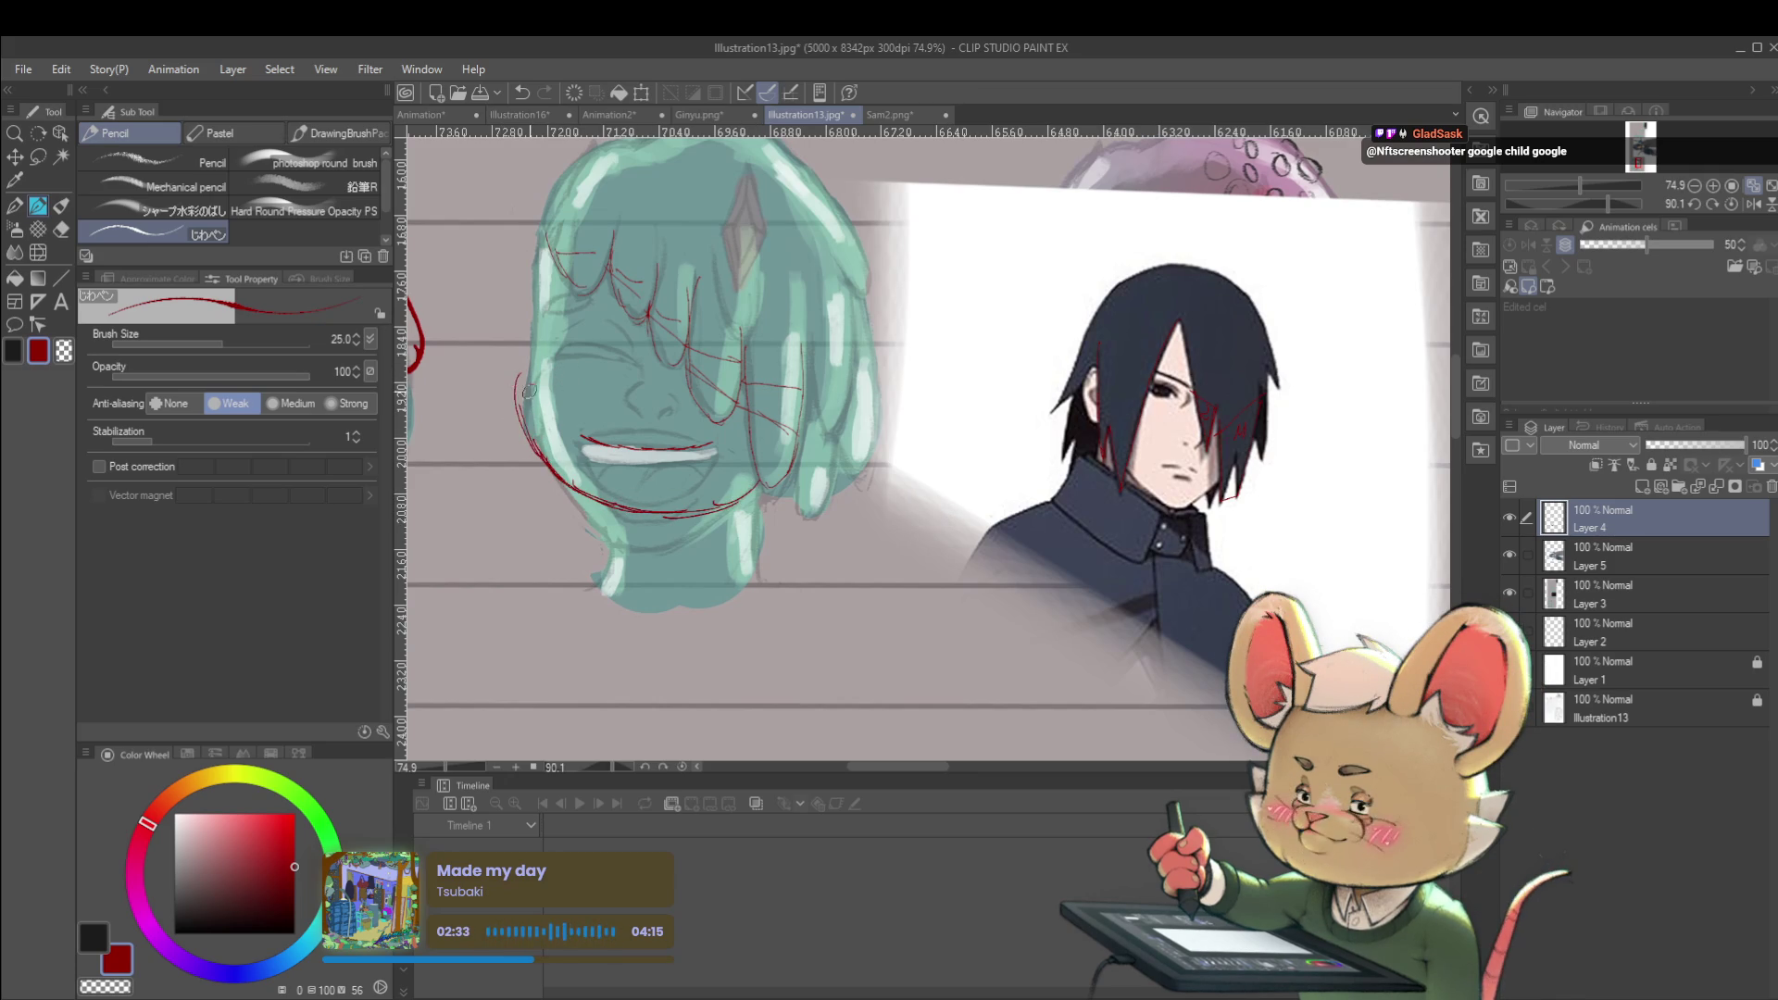
left_click_drag(515, 436, 524, 319)
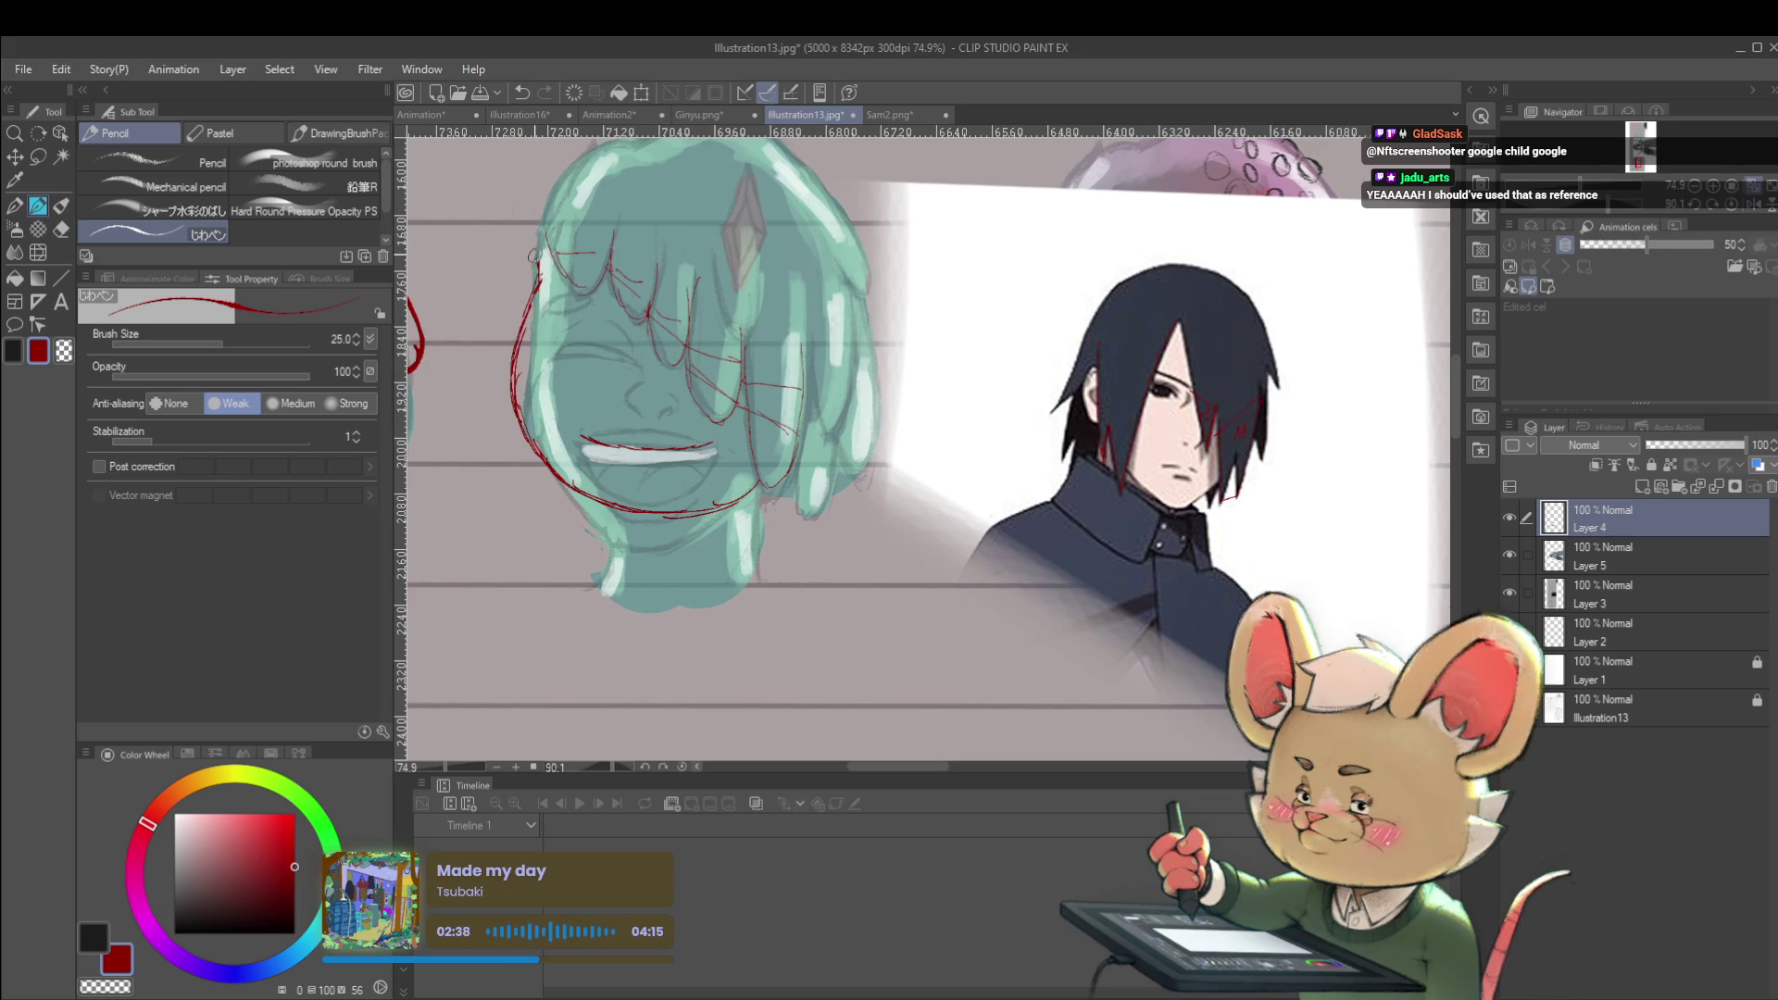
mouse_move(551, 171)
left_mouse_down()
mouse_move(477, 301)
mouse_move(507, 319)
left_mouse_up()
scroll(530, 292, "down", 5)
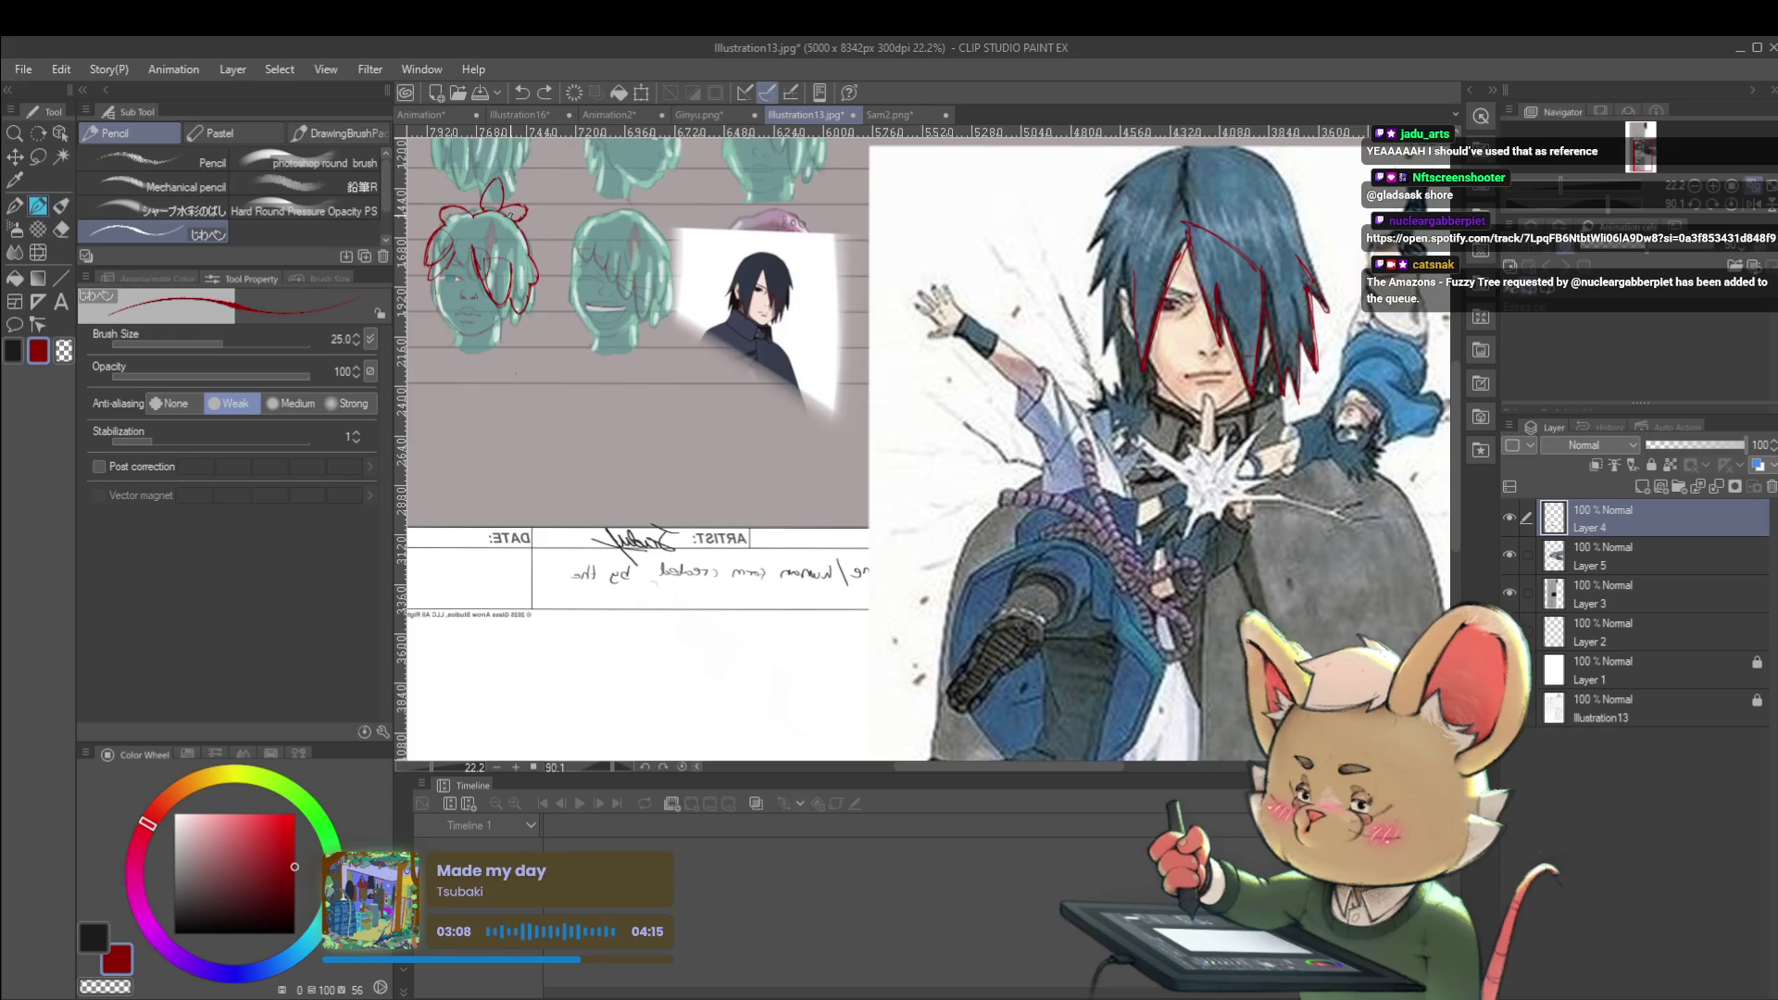
Pan across the turnaround sheet back to the lower-left bow-haired head
left_click_drag(1106, 588, 1082, 681)
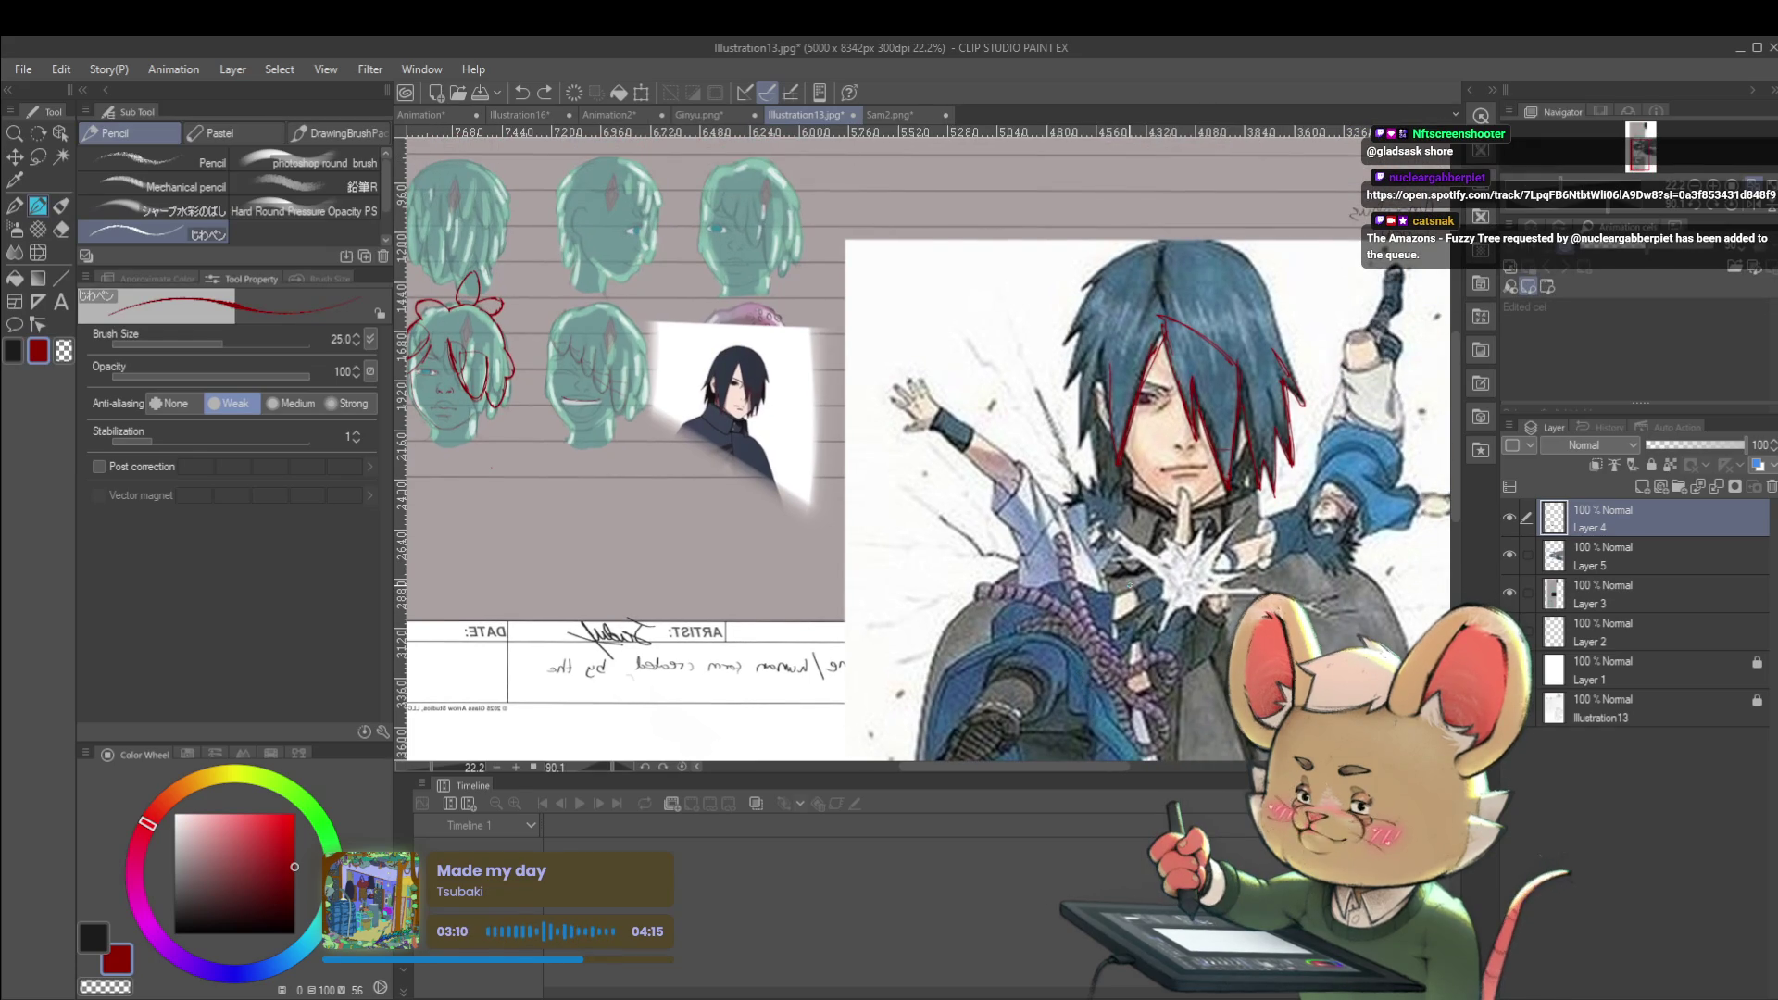
left_click_drag(989, 589, 1240, 577)
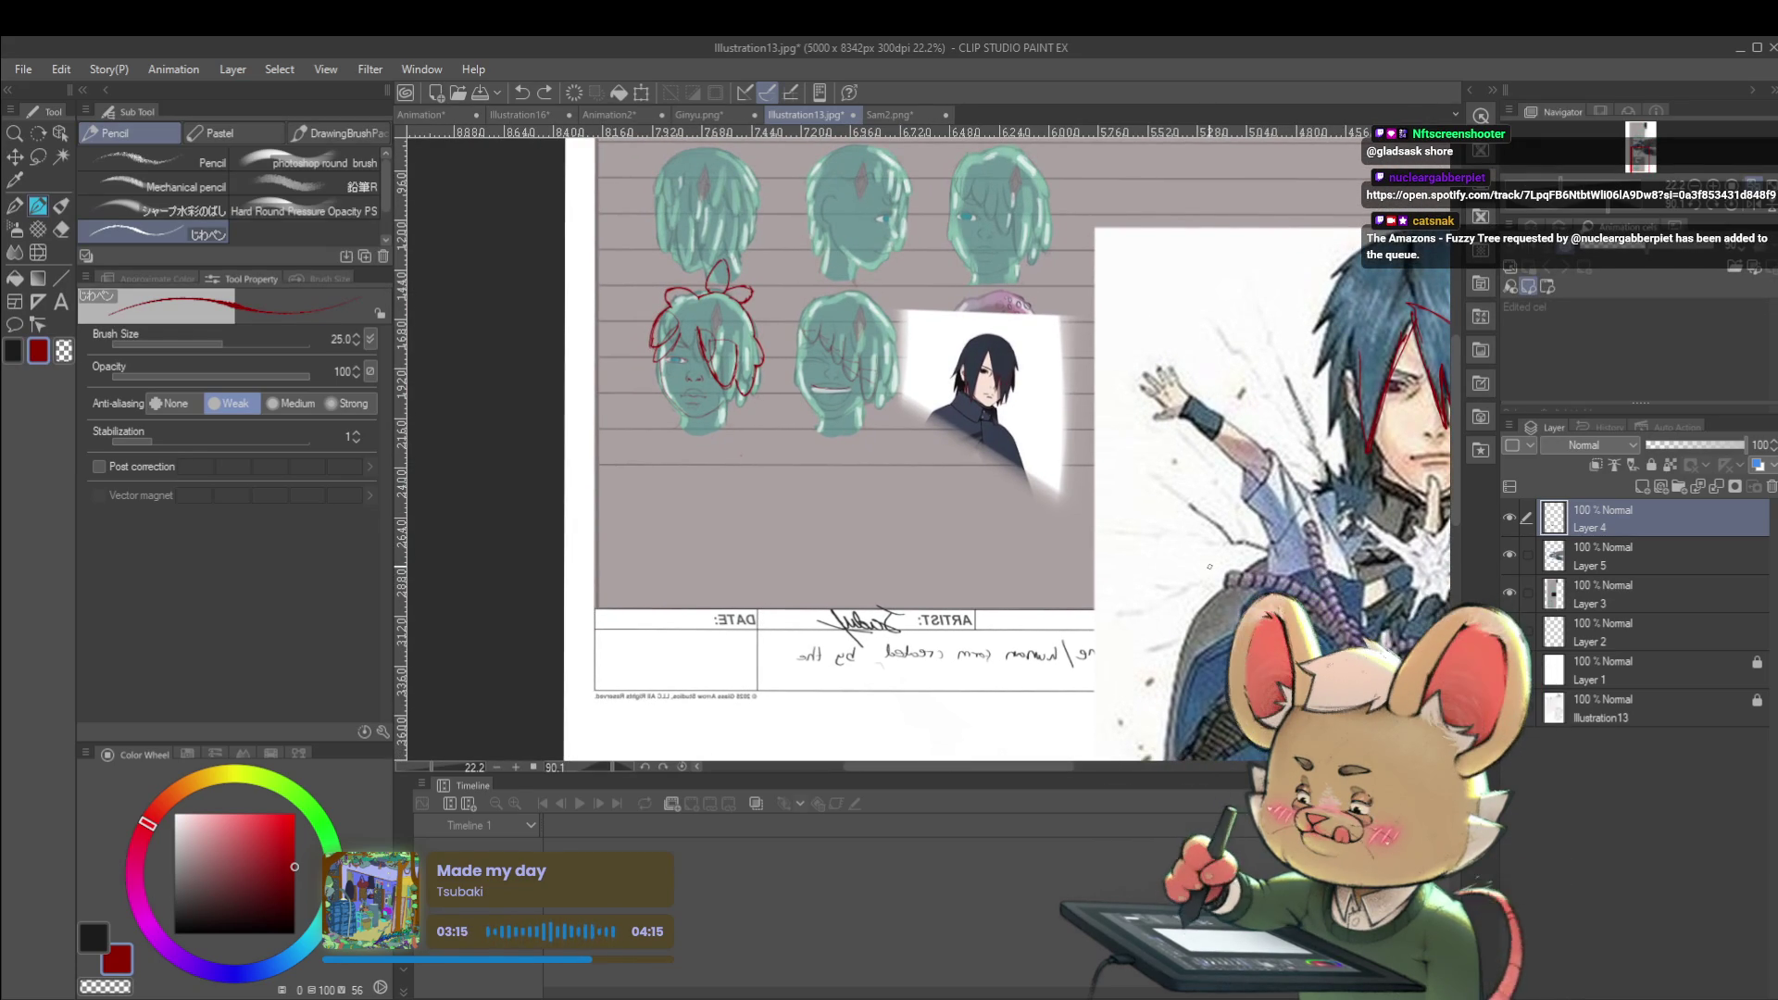
left_click_drag(1210, 567, 1203, 647)
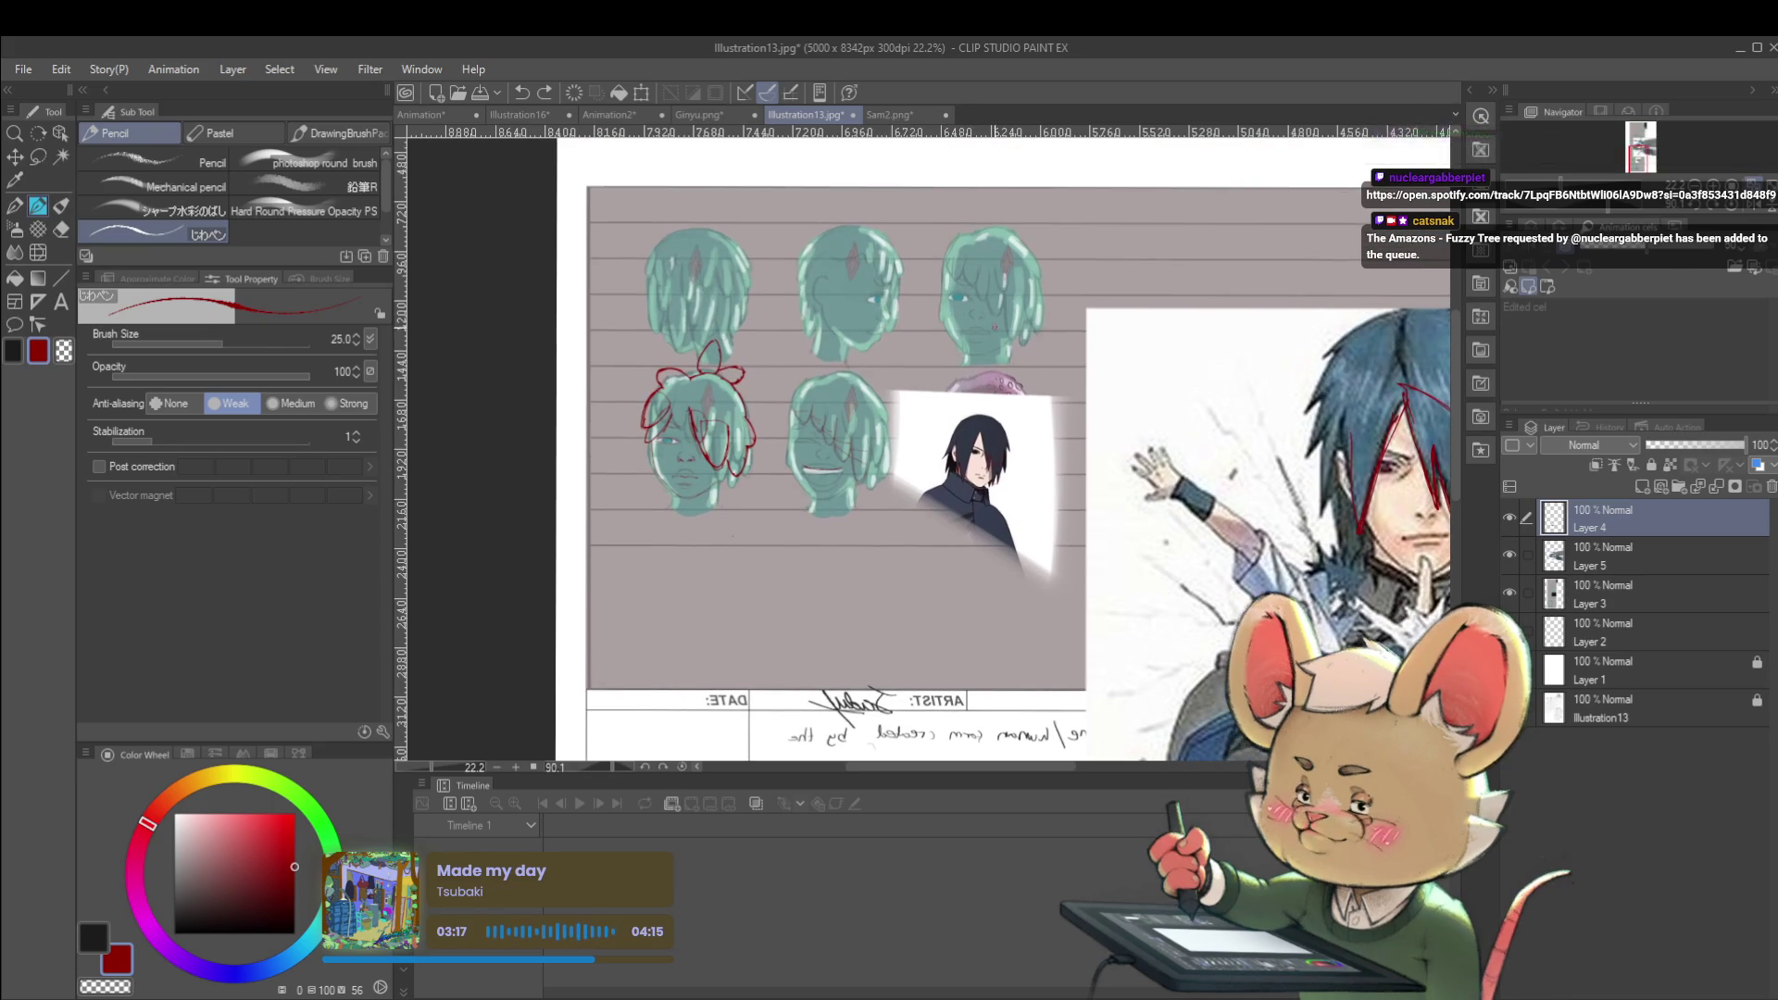
scroll(877, 422, "down", 1)
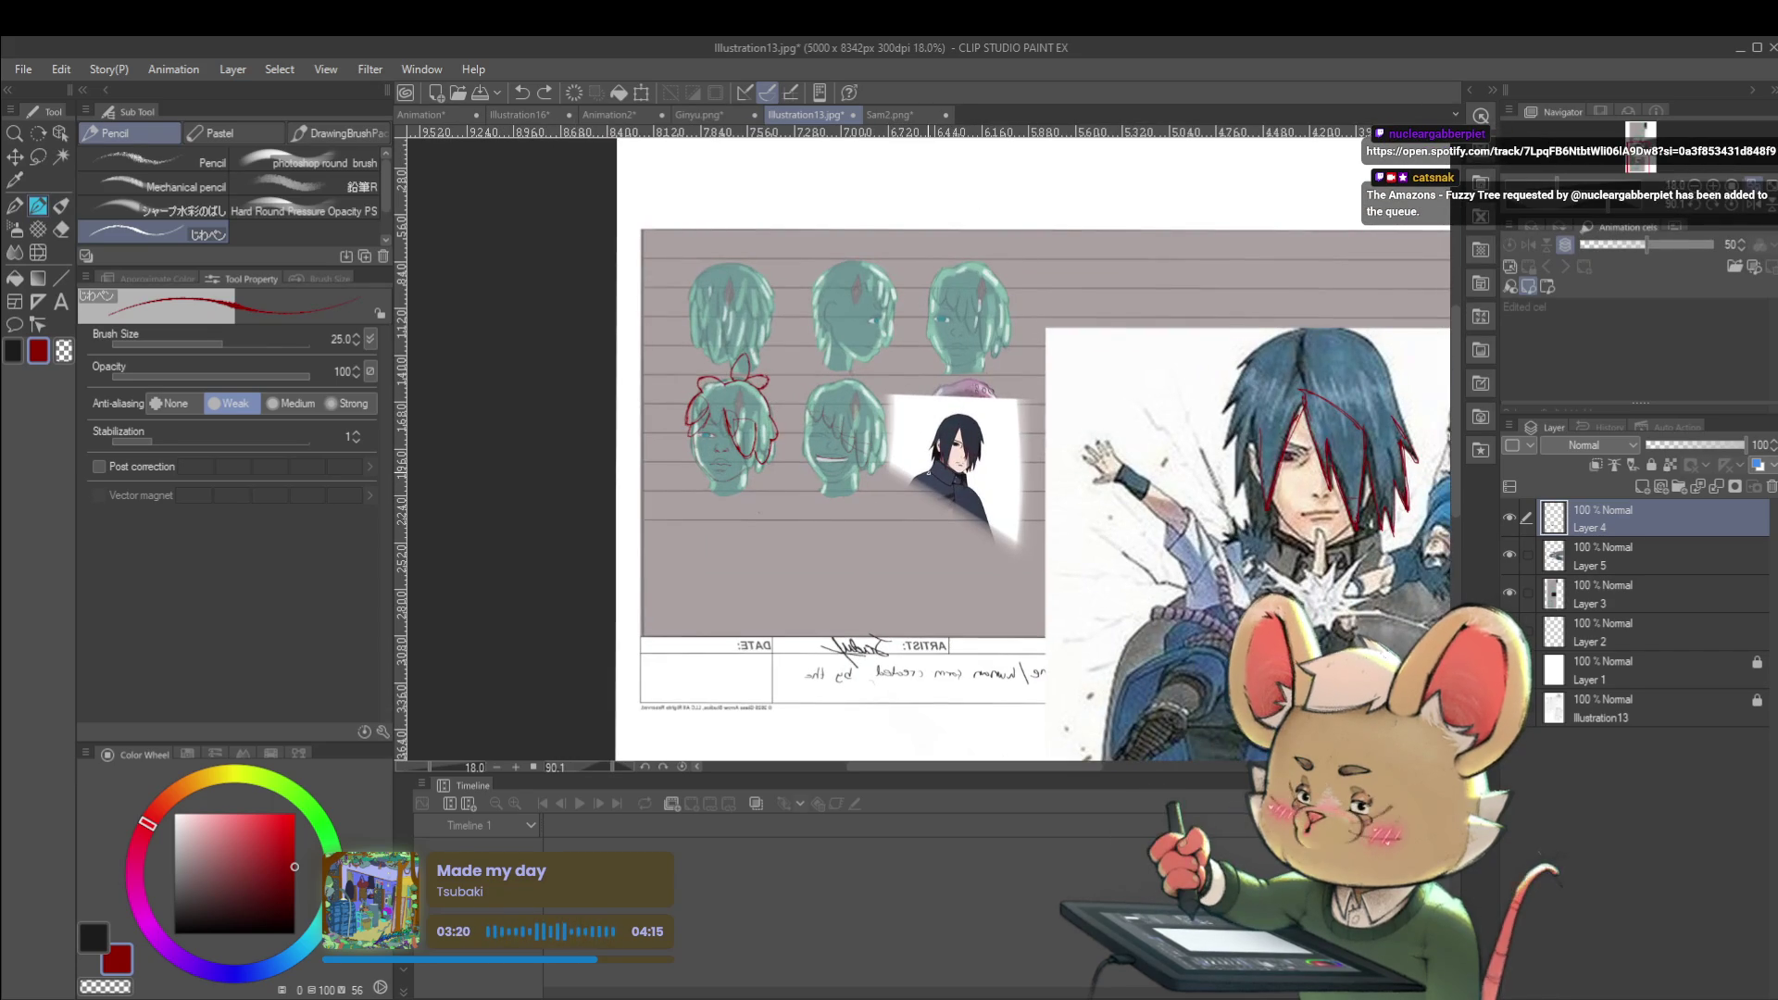
scroll(763, 412, "up", 3)
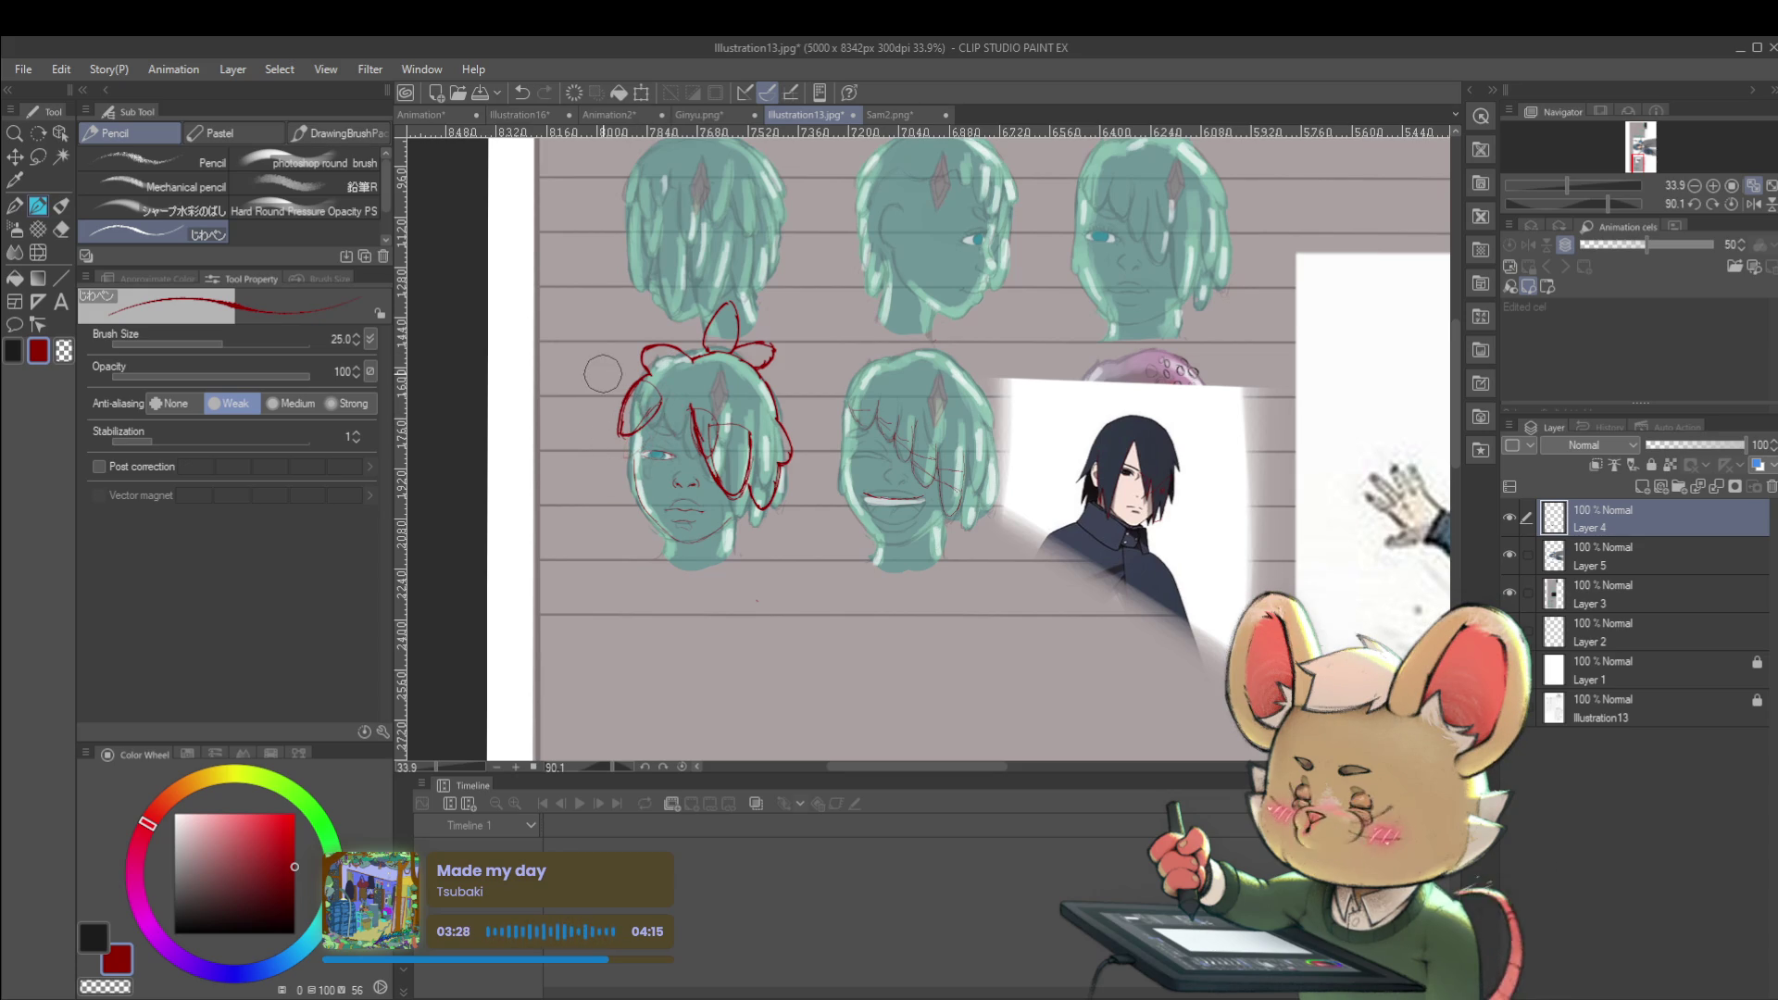
Make Layer 4 the working layer, using Alt+] to step up from Layer 3
left_click(1586, 598)
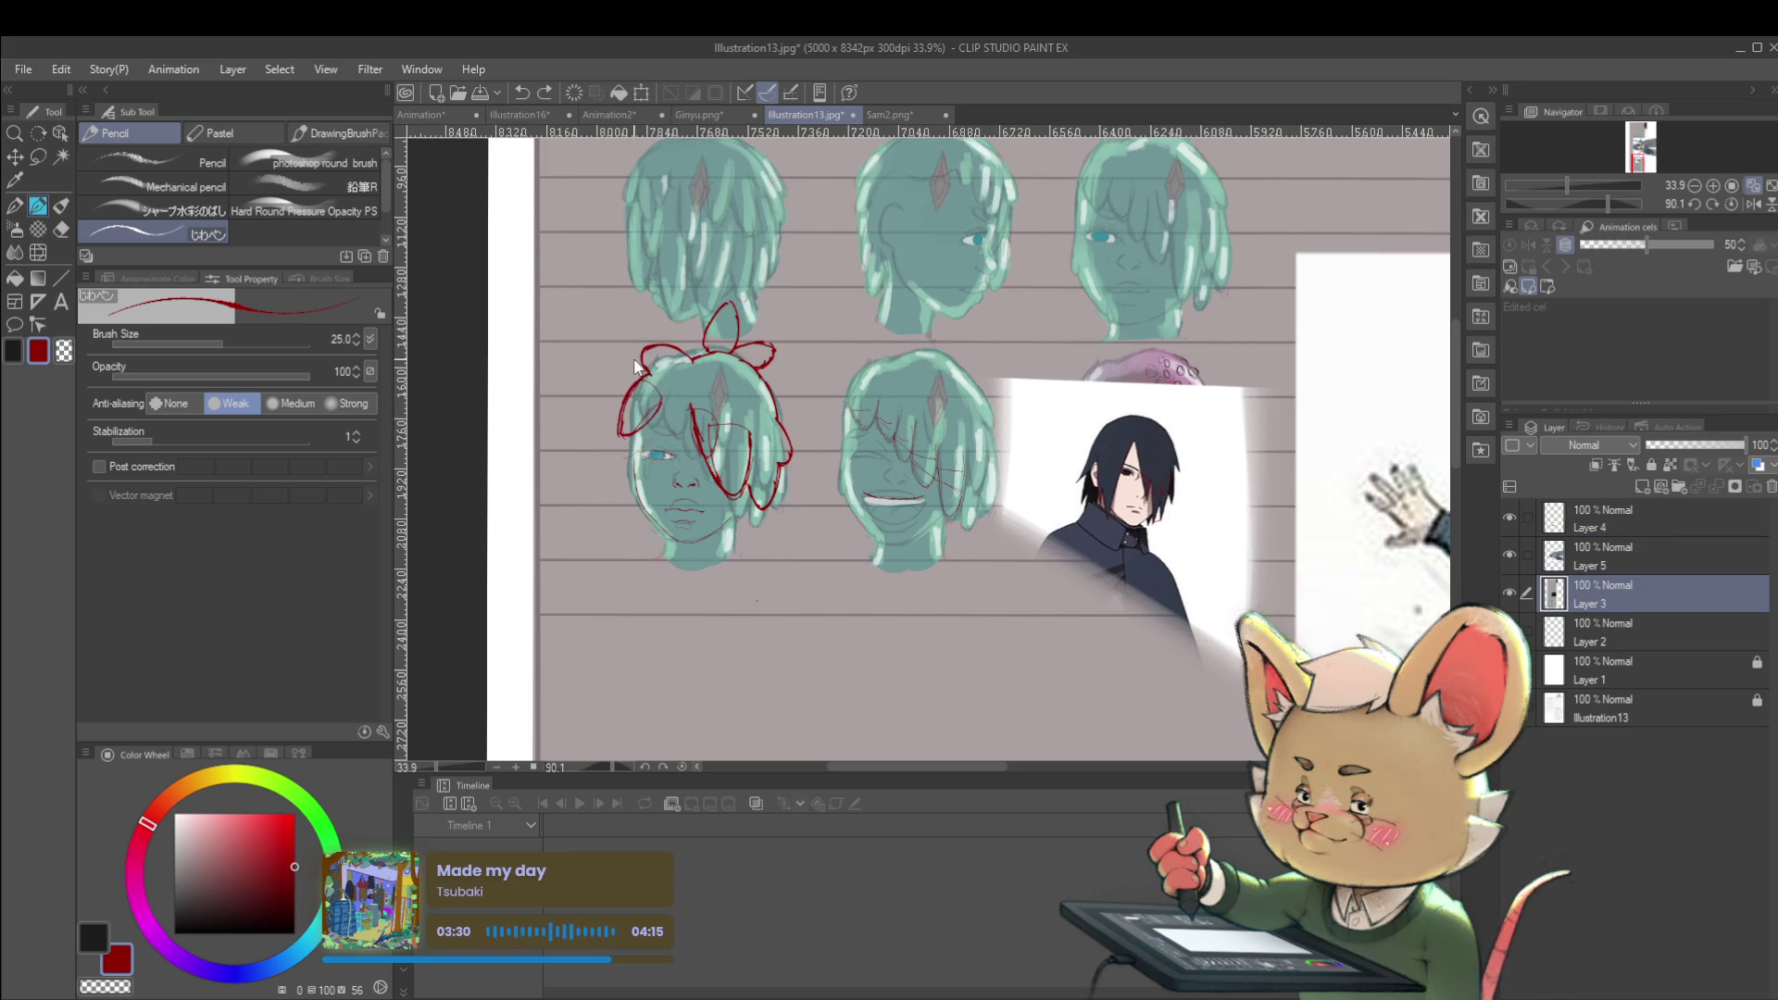
left_click(1600, 567)
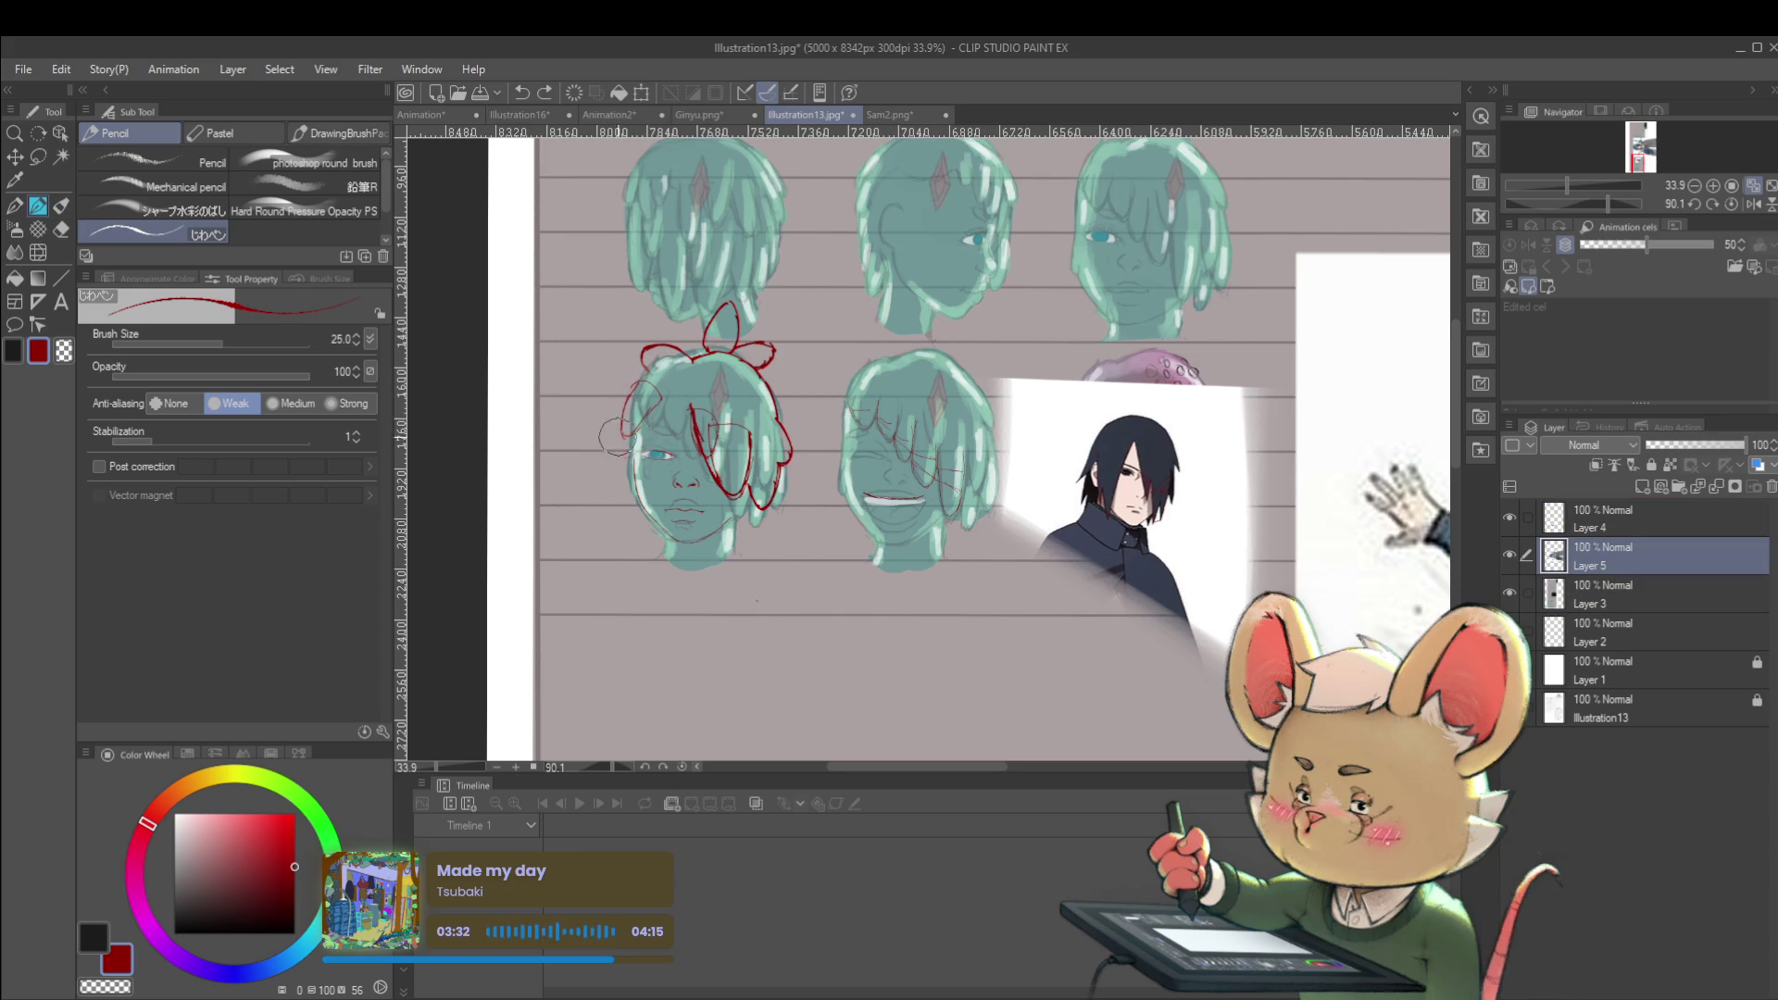
key("alt+bracketright")
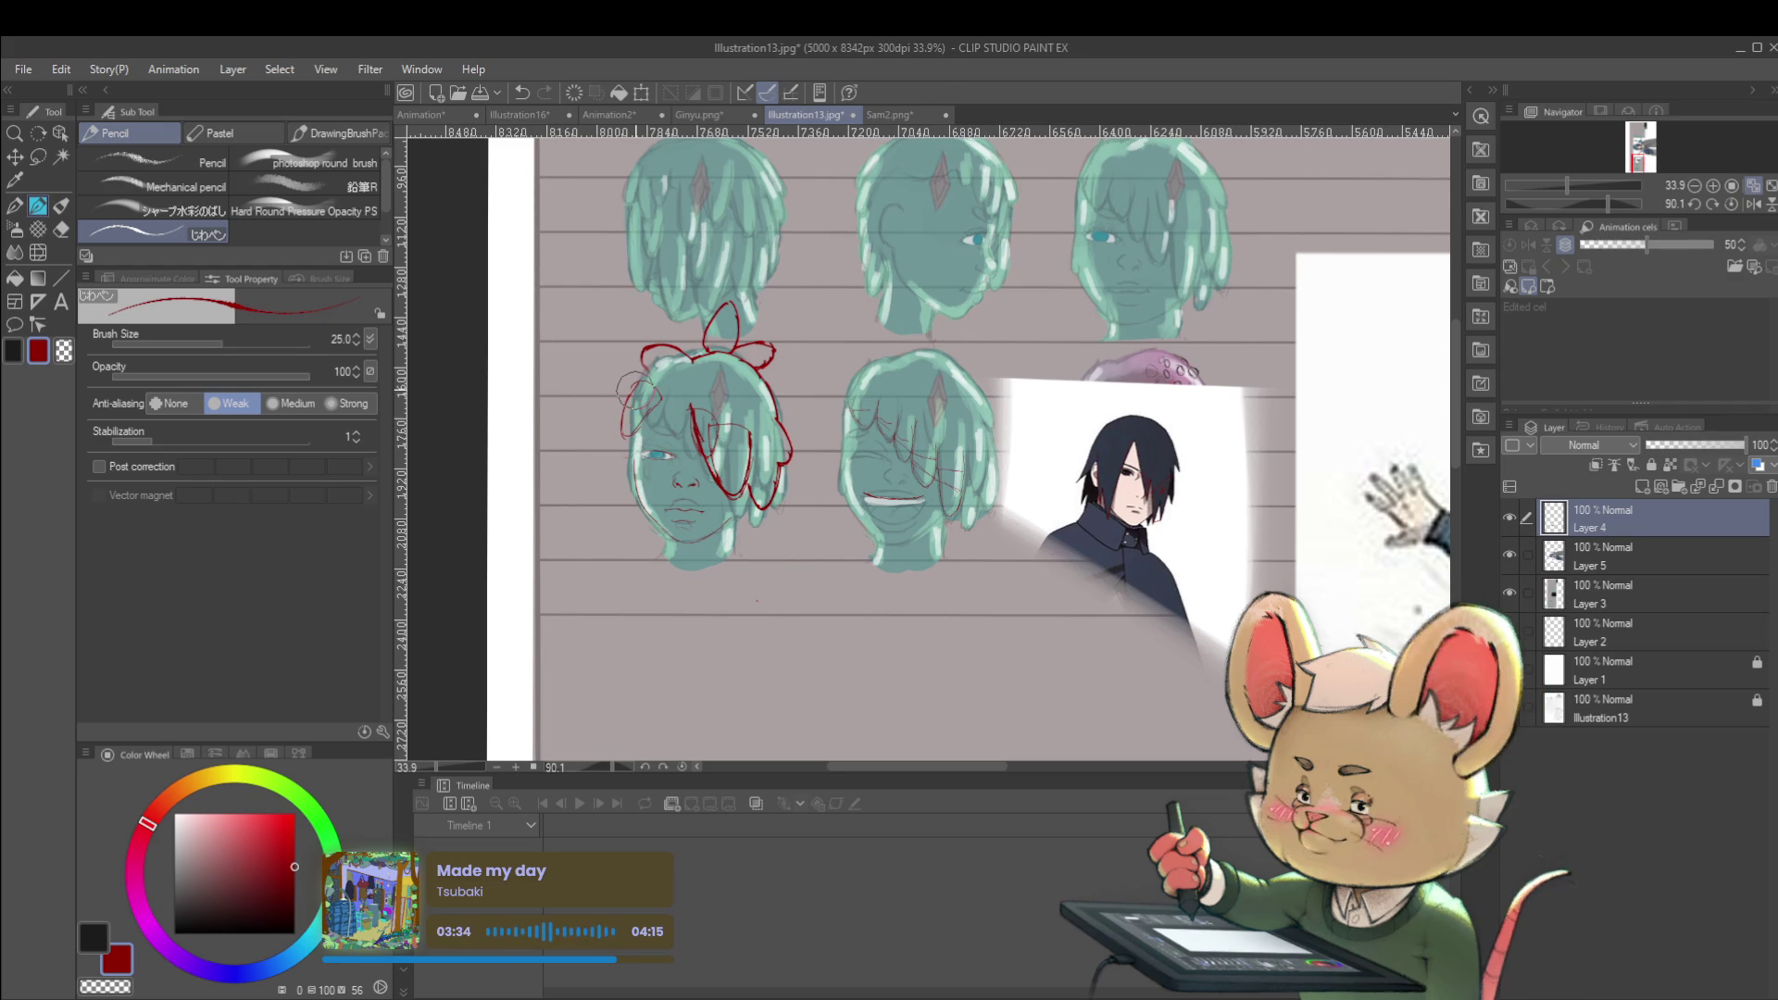
scroll(757, 601, "up", 3)
left_click_drag(992, 401, 945, 426)
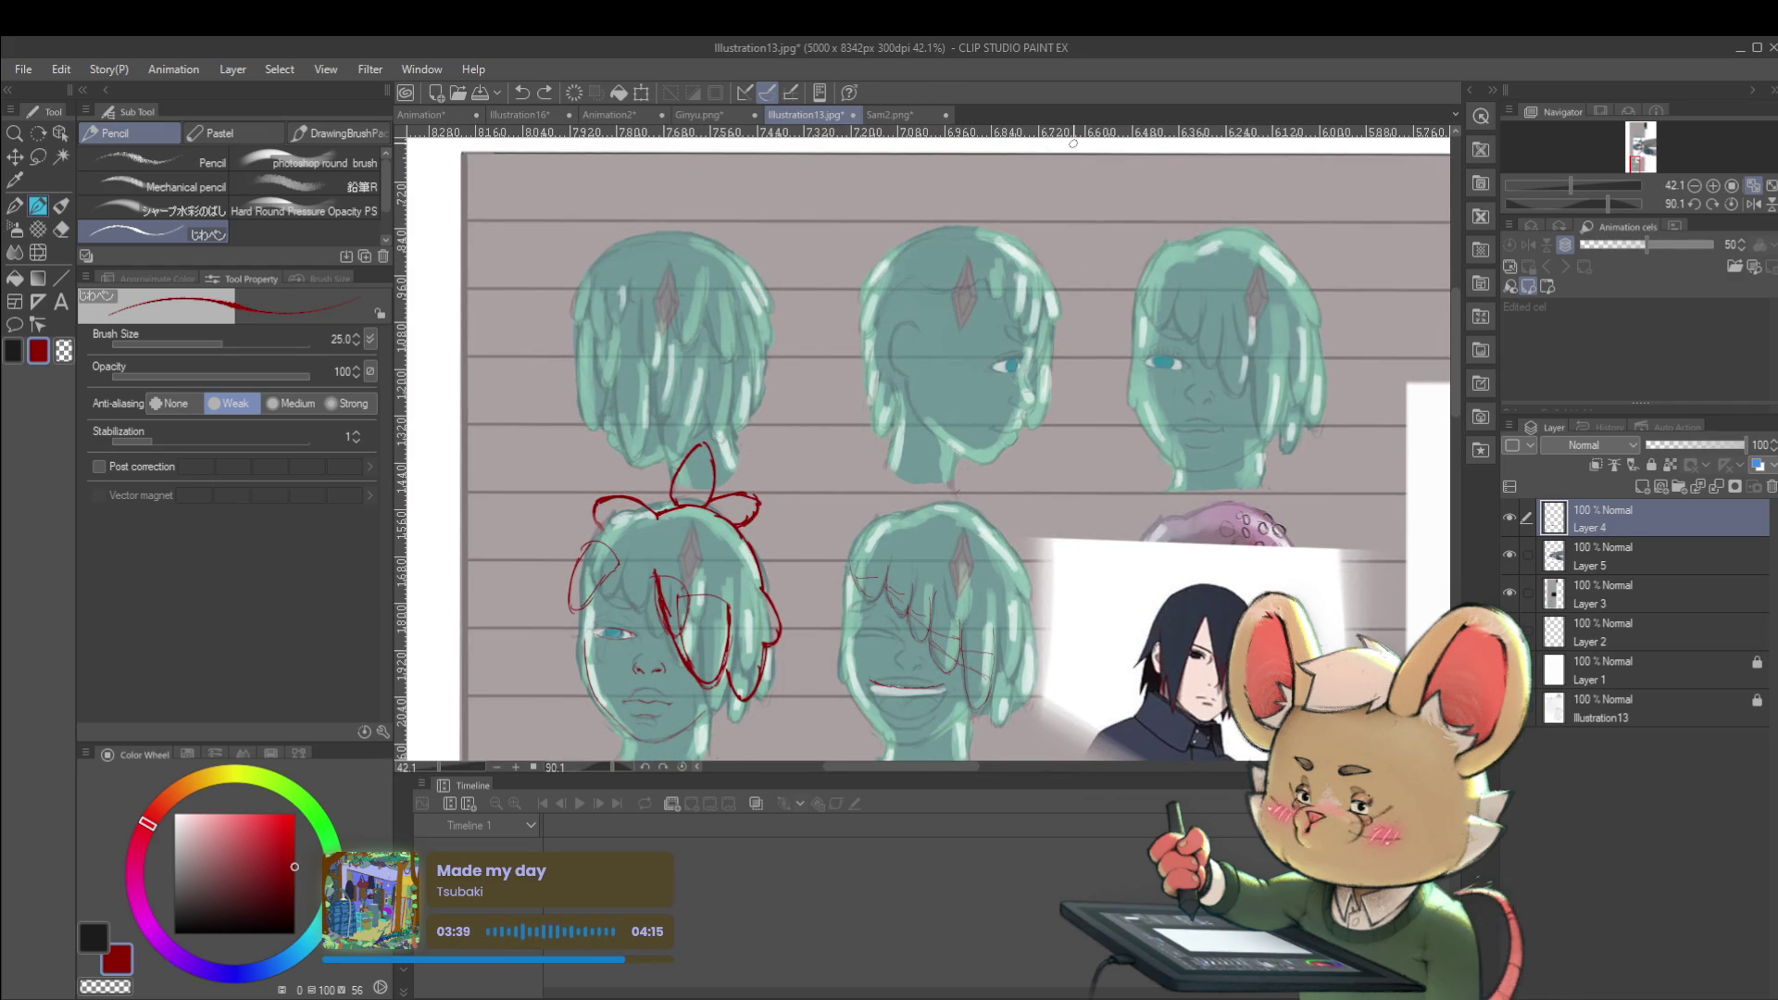
left_click_drag(945, 382, 996, 253)
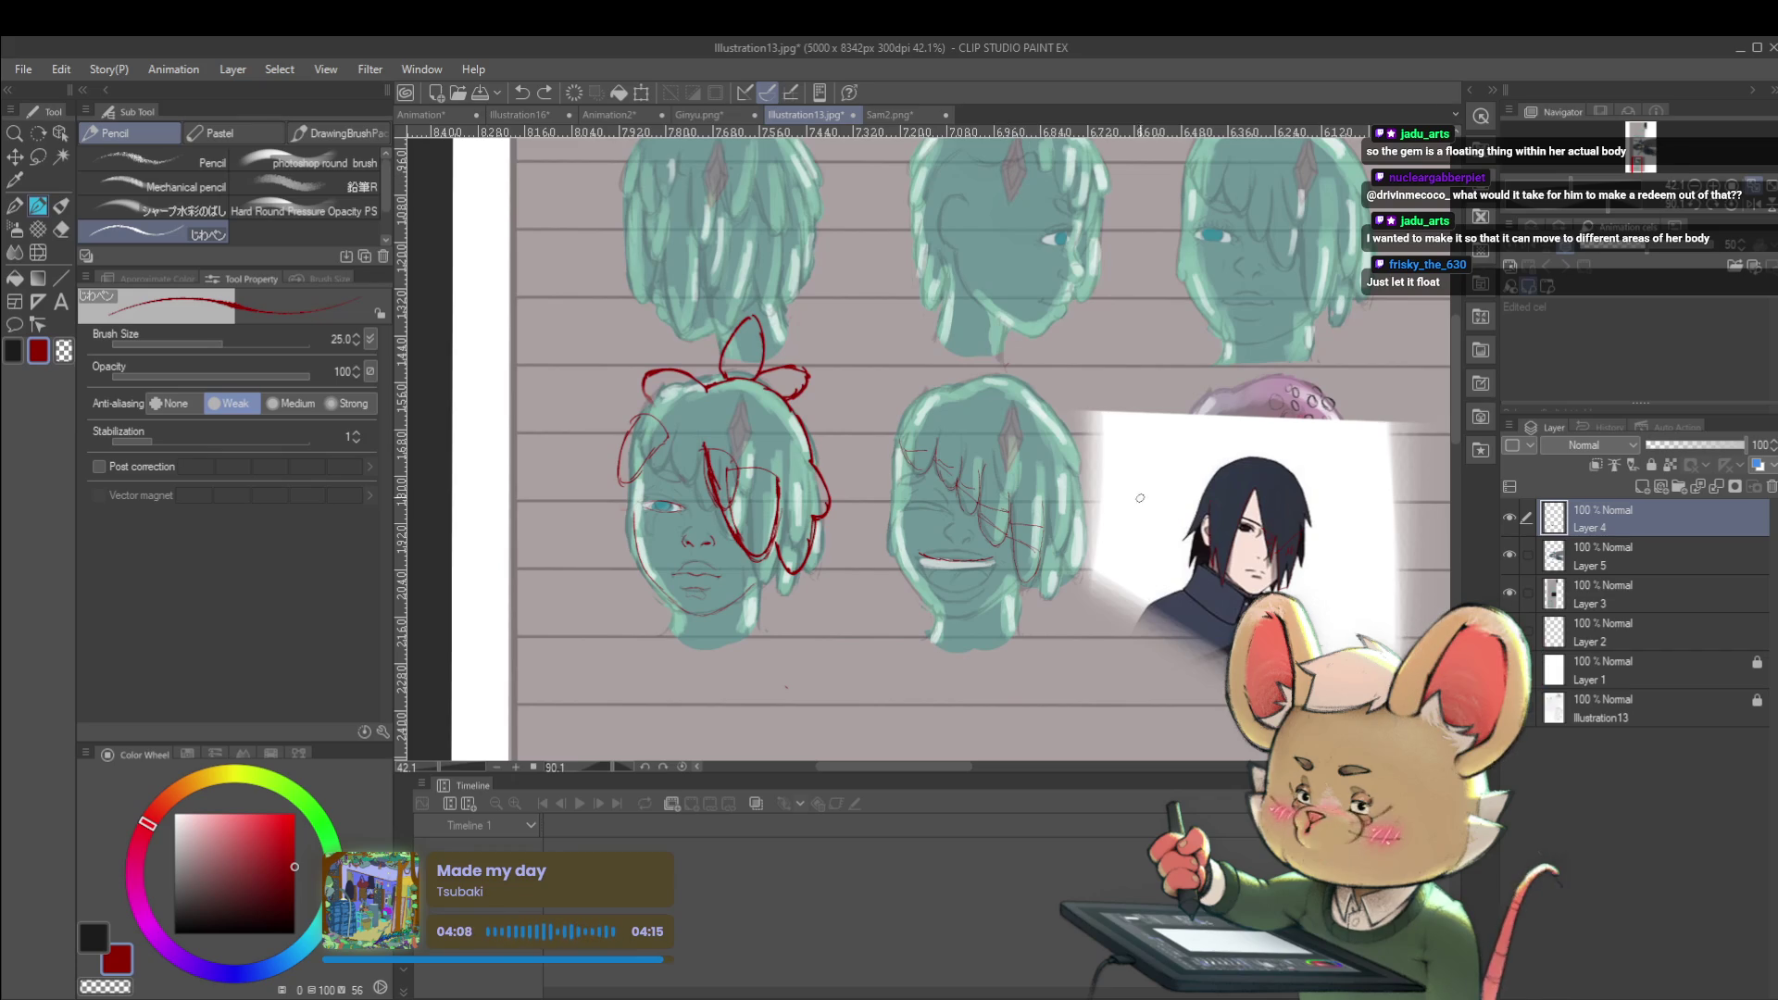
left_click(988, 427, "alt")
Switch to the soft round Pencil brush at size 150, zoom out to 30.7%, and select Layer 3
key("p")
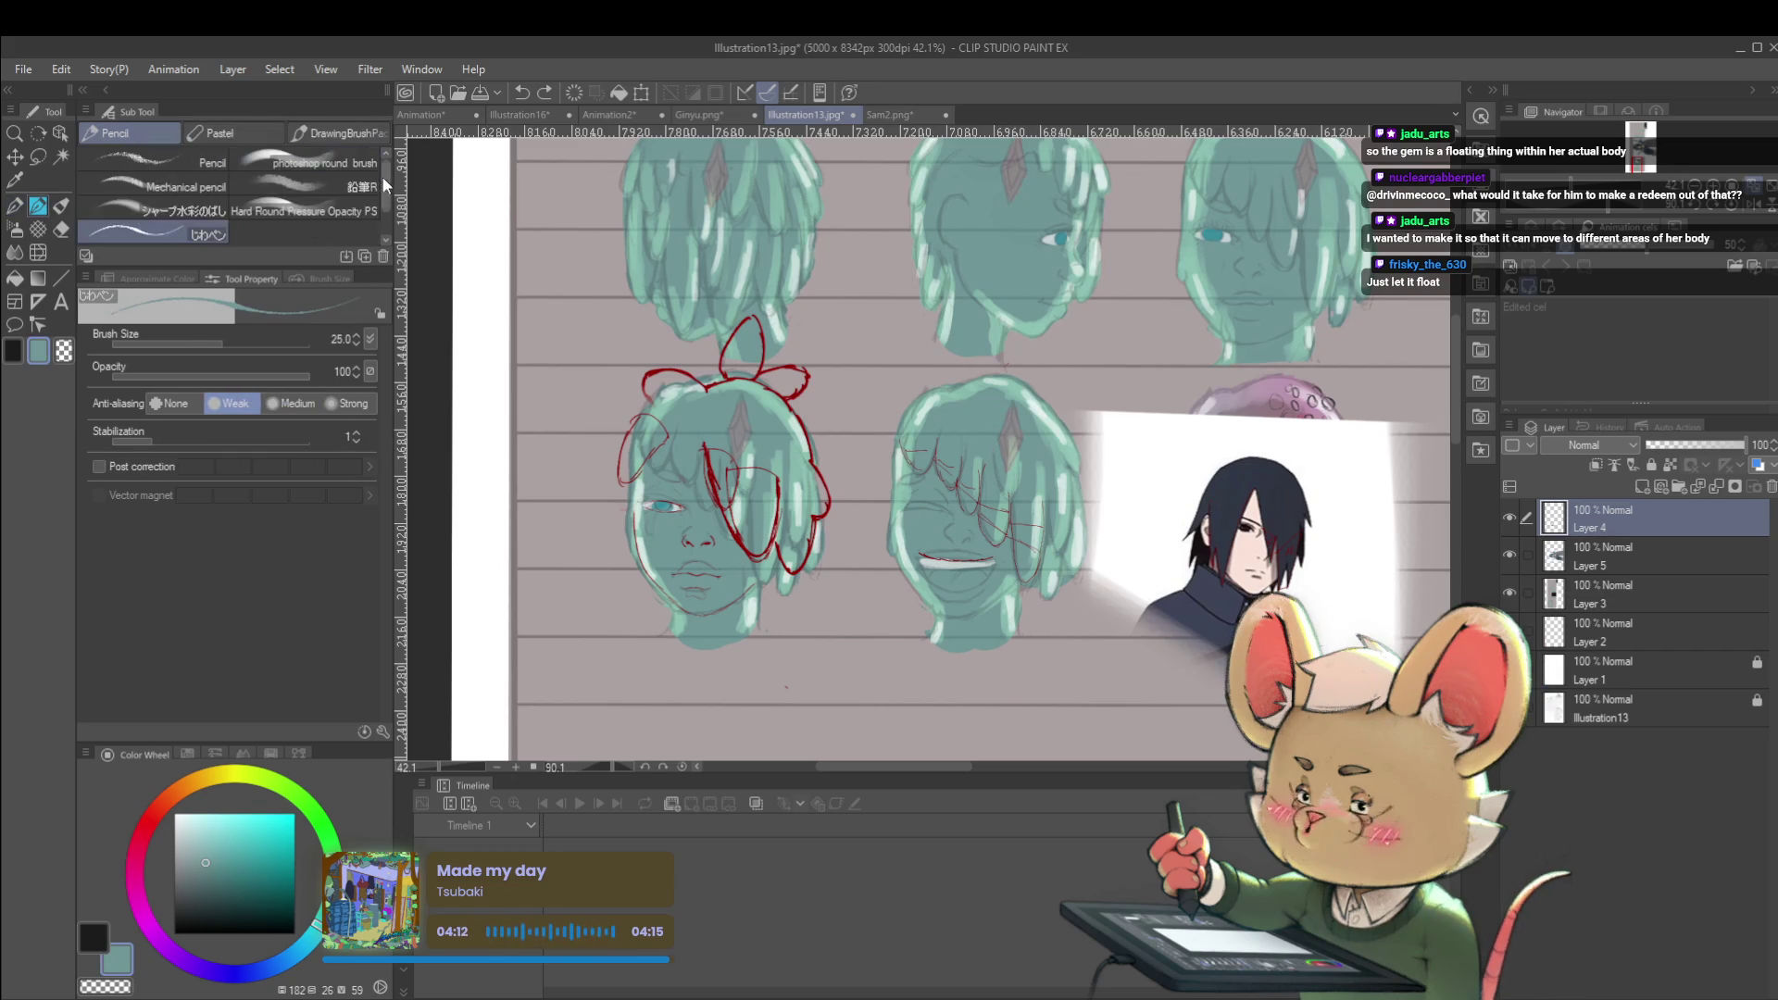
key("p")
key("bracketright")
key("bracketright")
key("bracketright")
left_click_drag(1080, 187, 1065, 300)
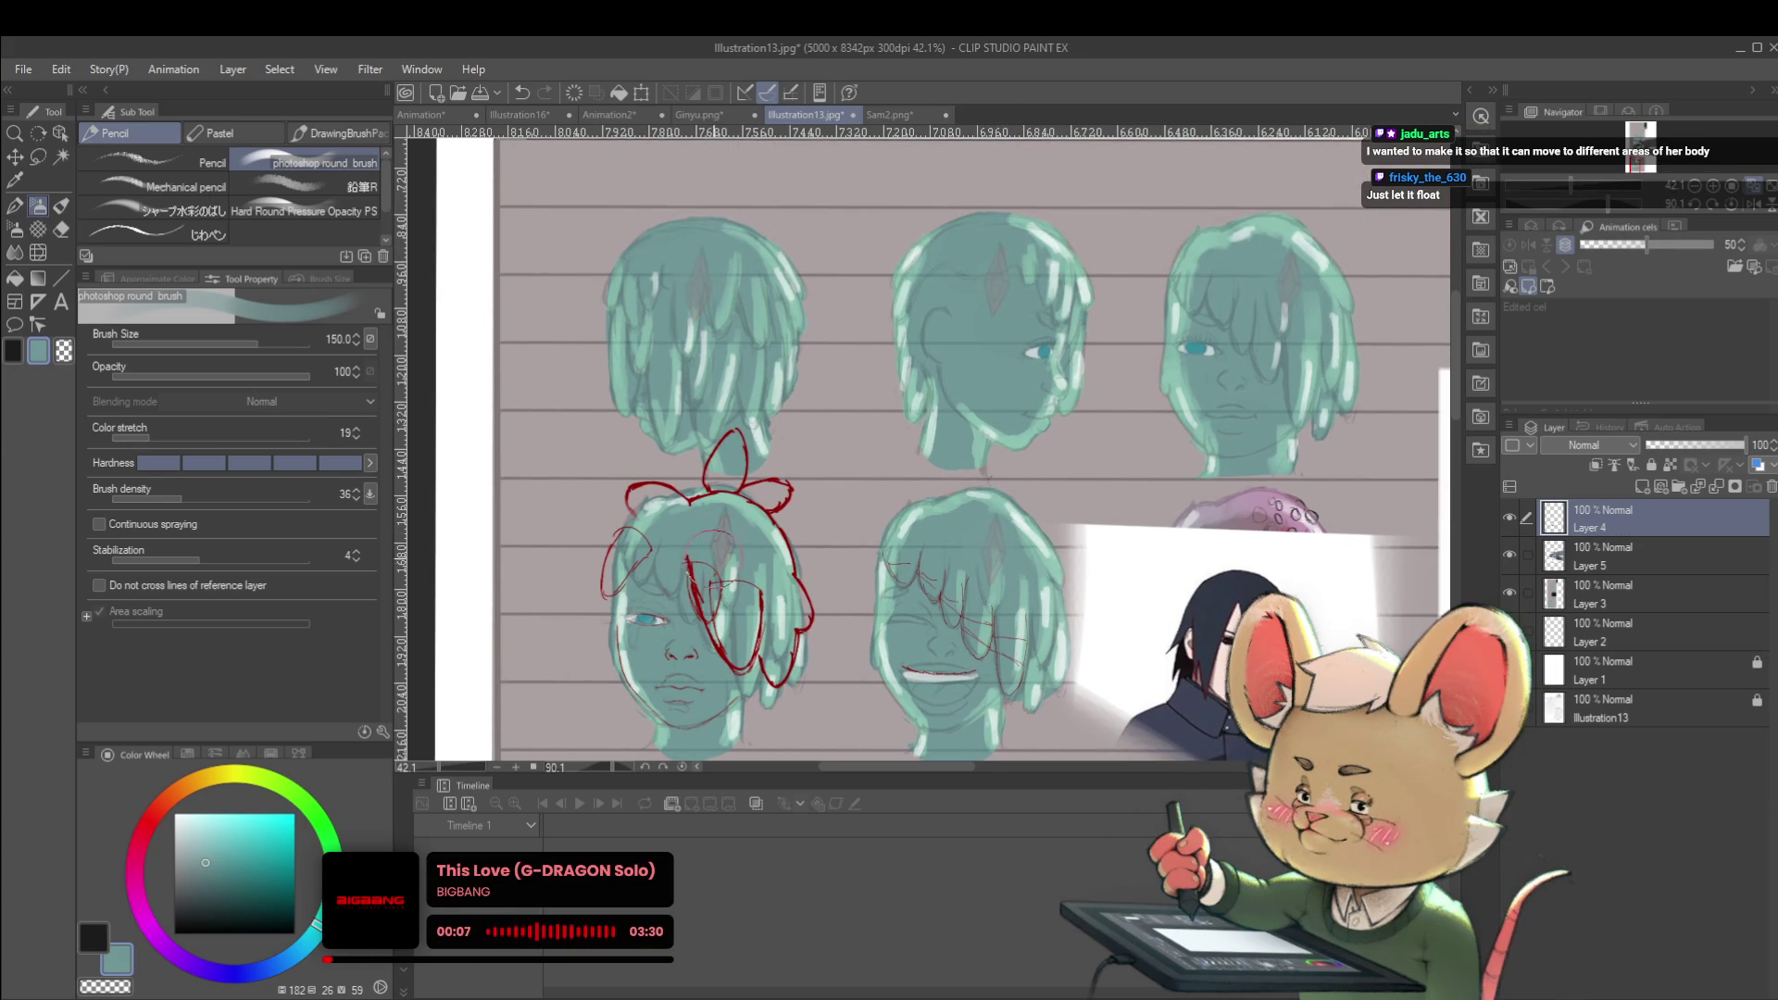
scroll(1010, 346, "down", 1)
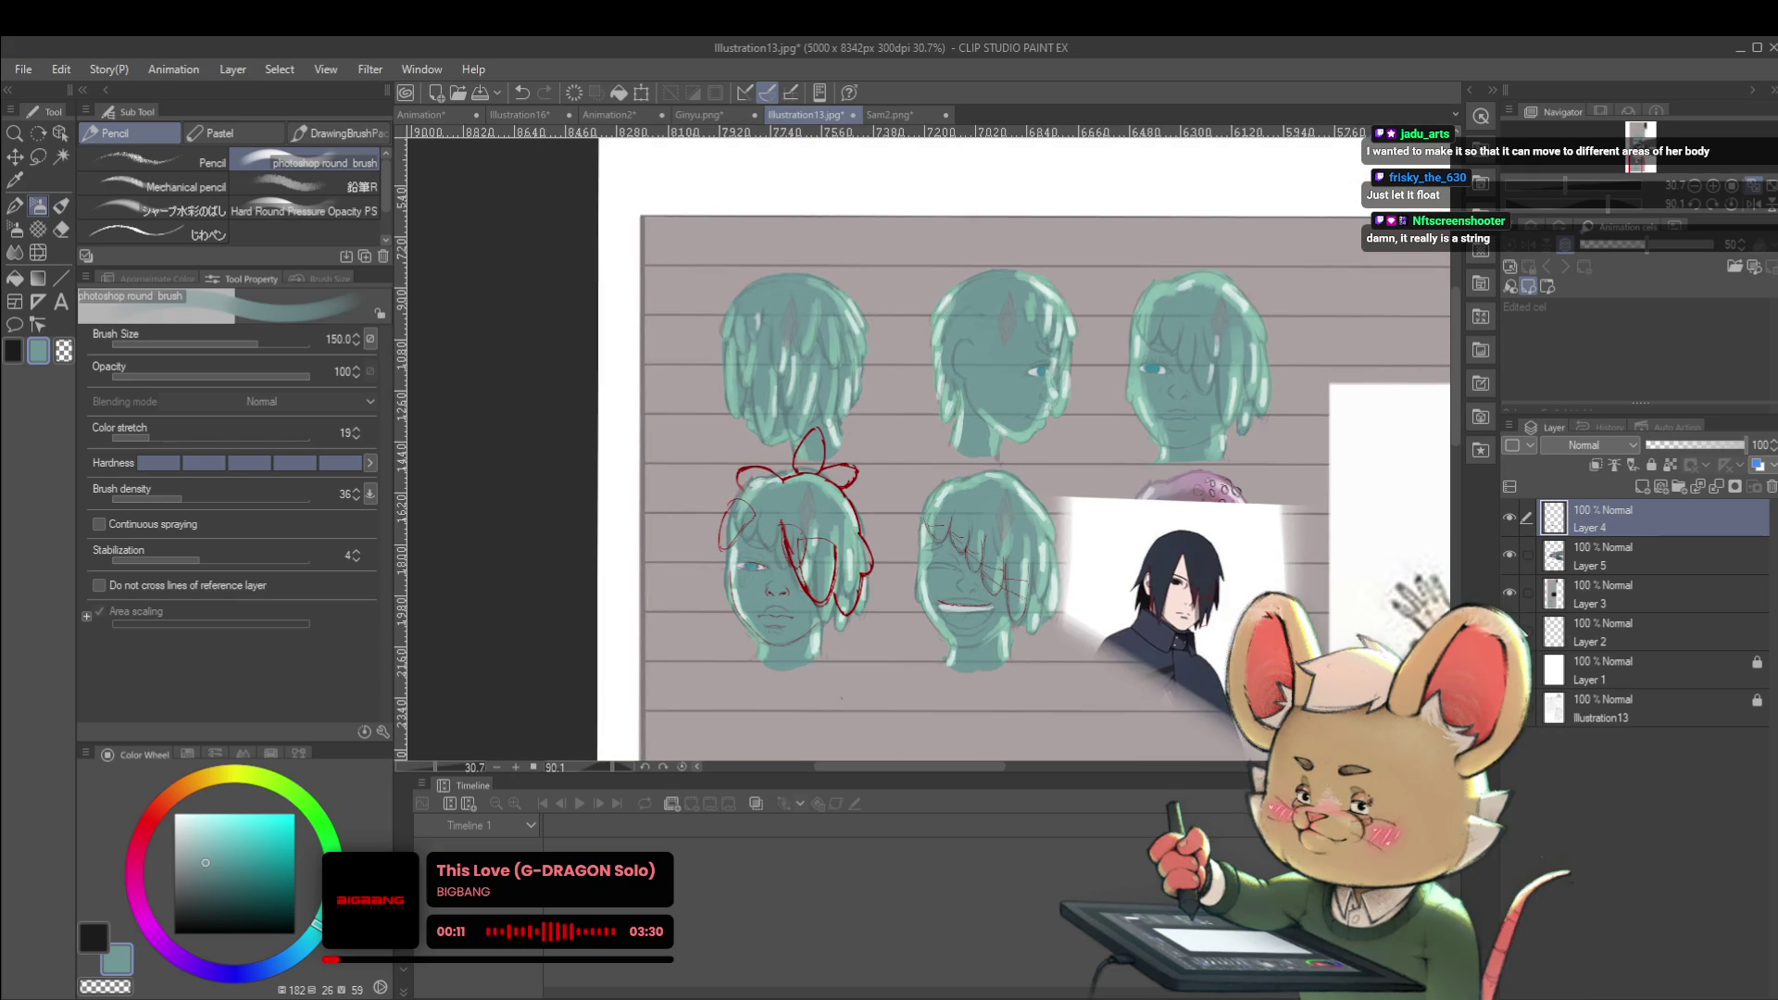
left_click(1616, 587)
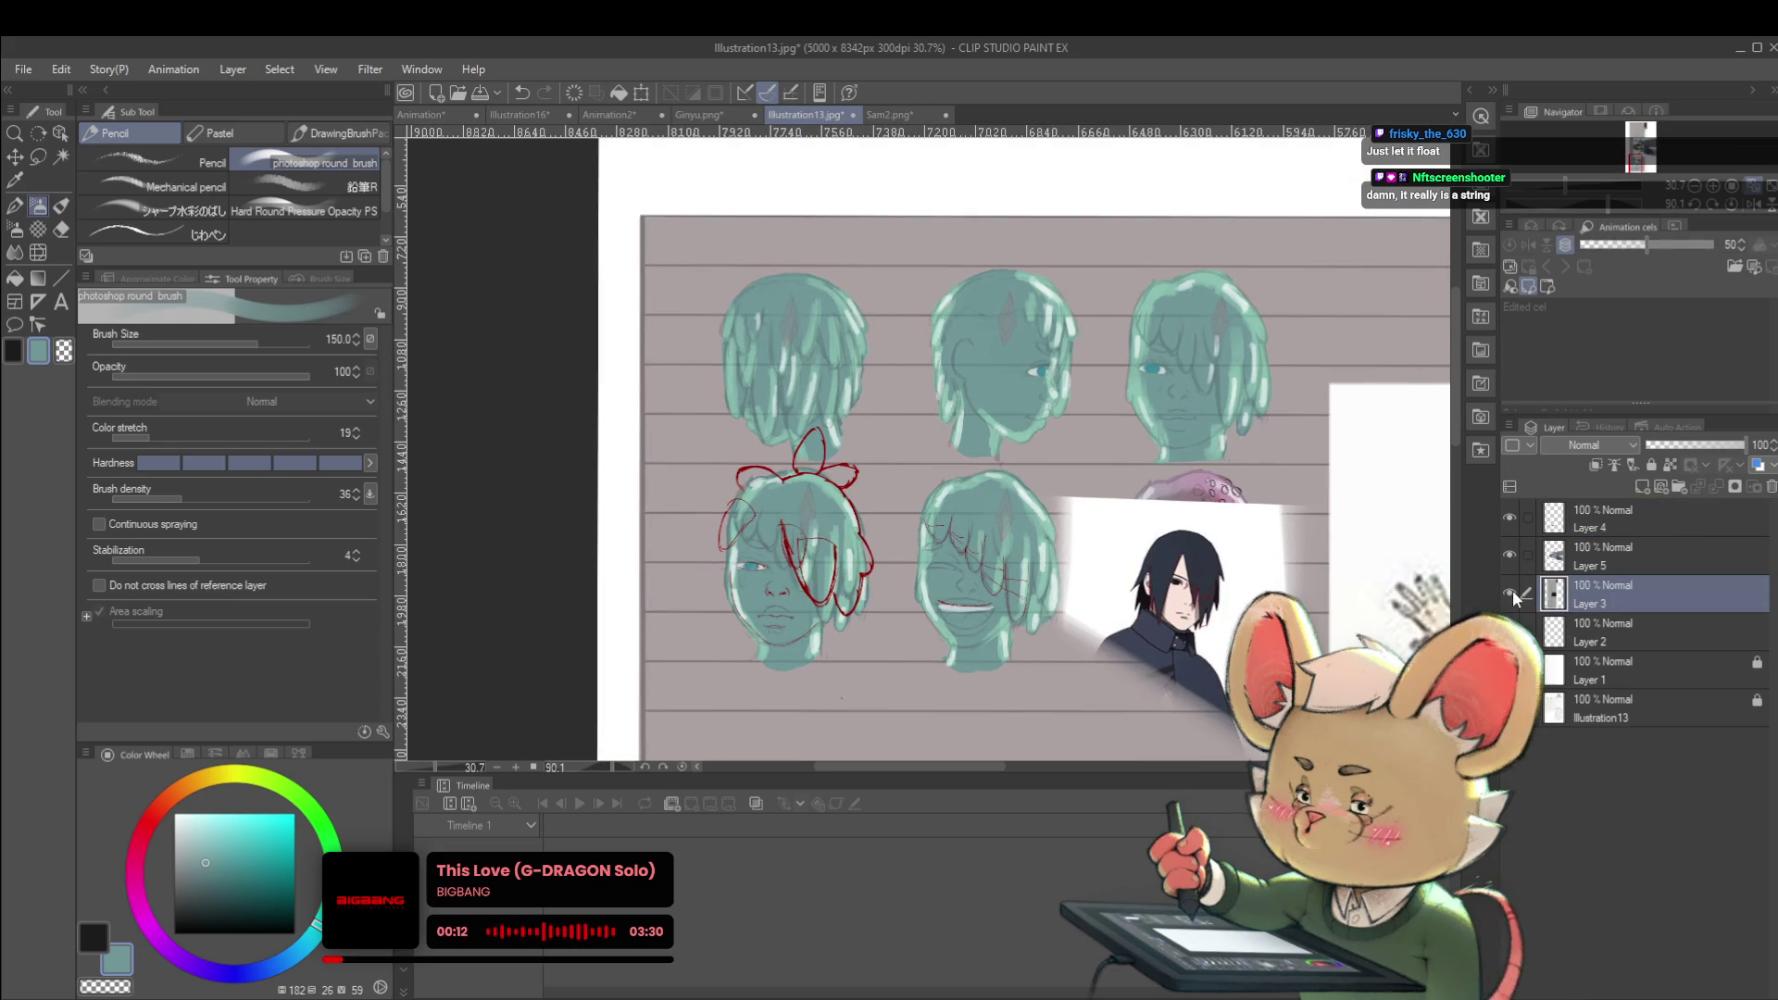
left_click(1512, 593)
left_click(1511, 595)
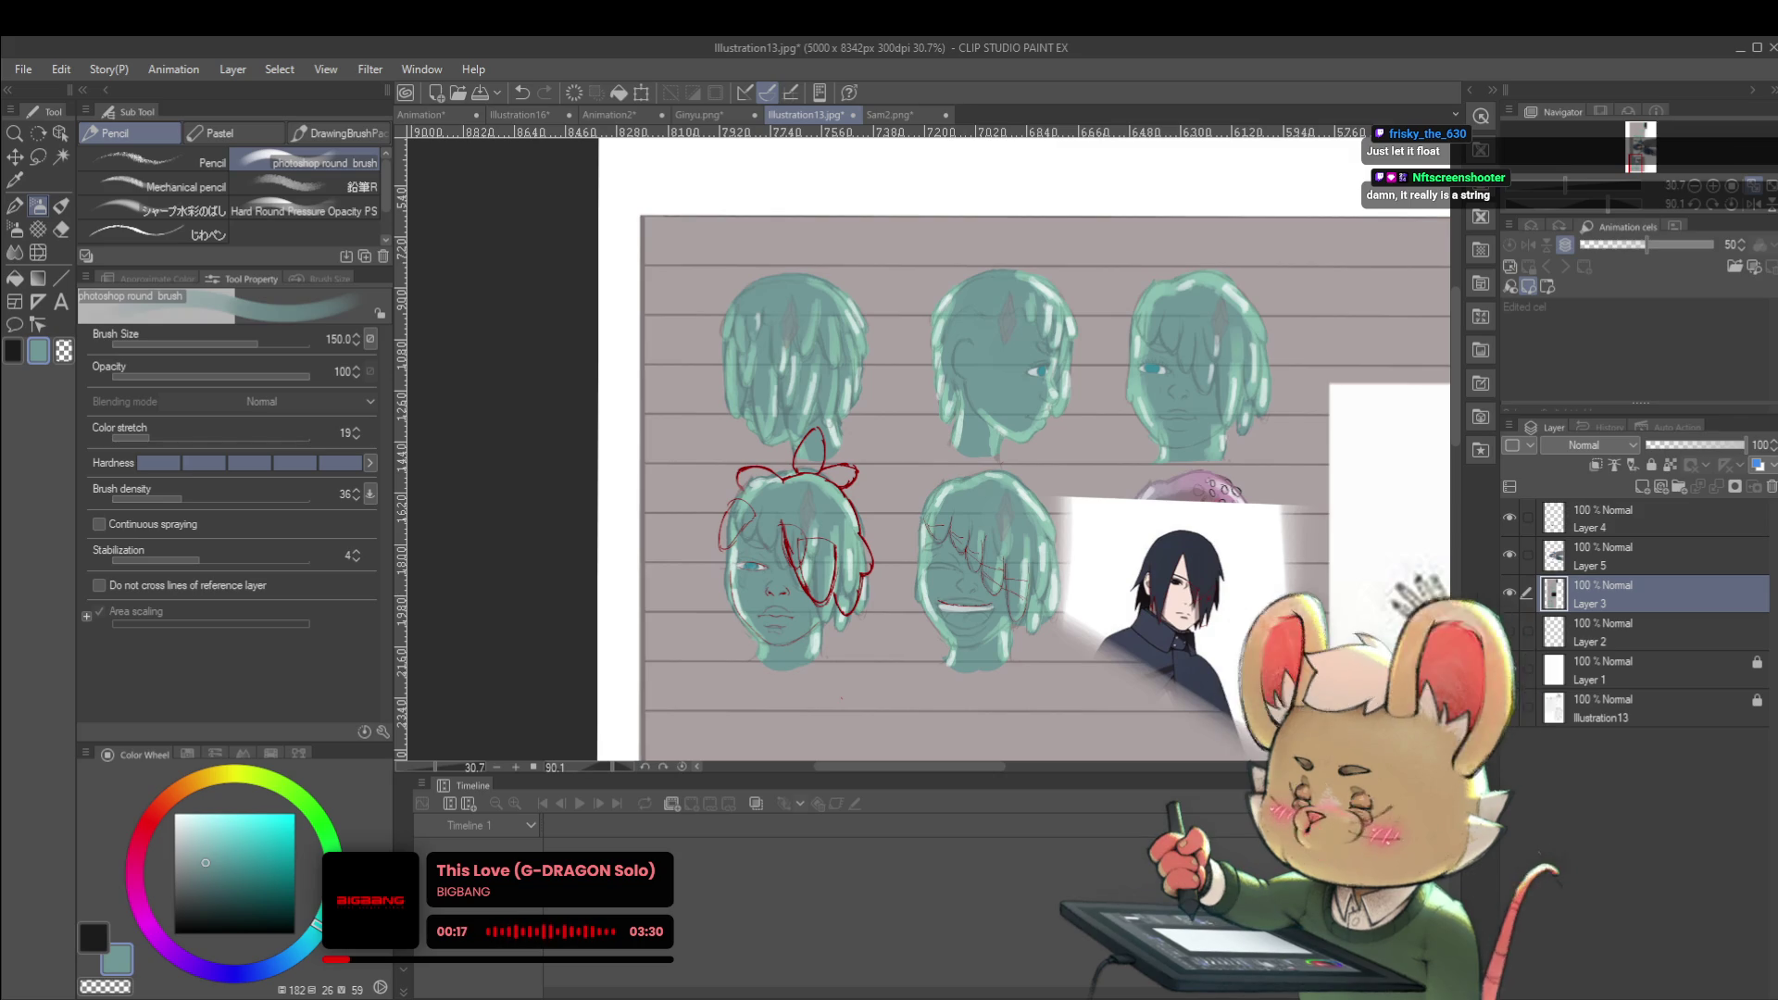
left_click(1753, 205)
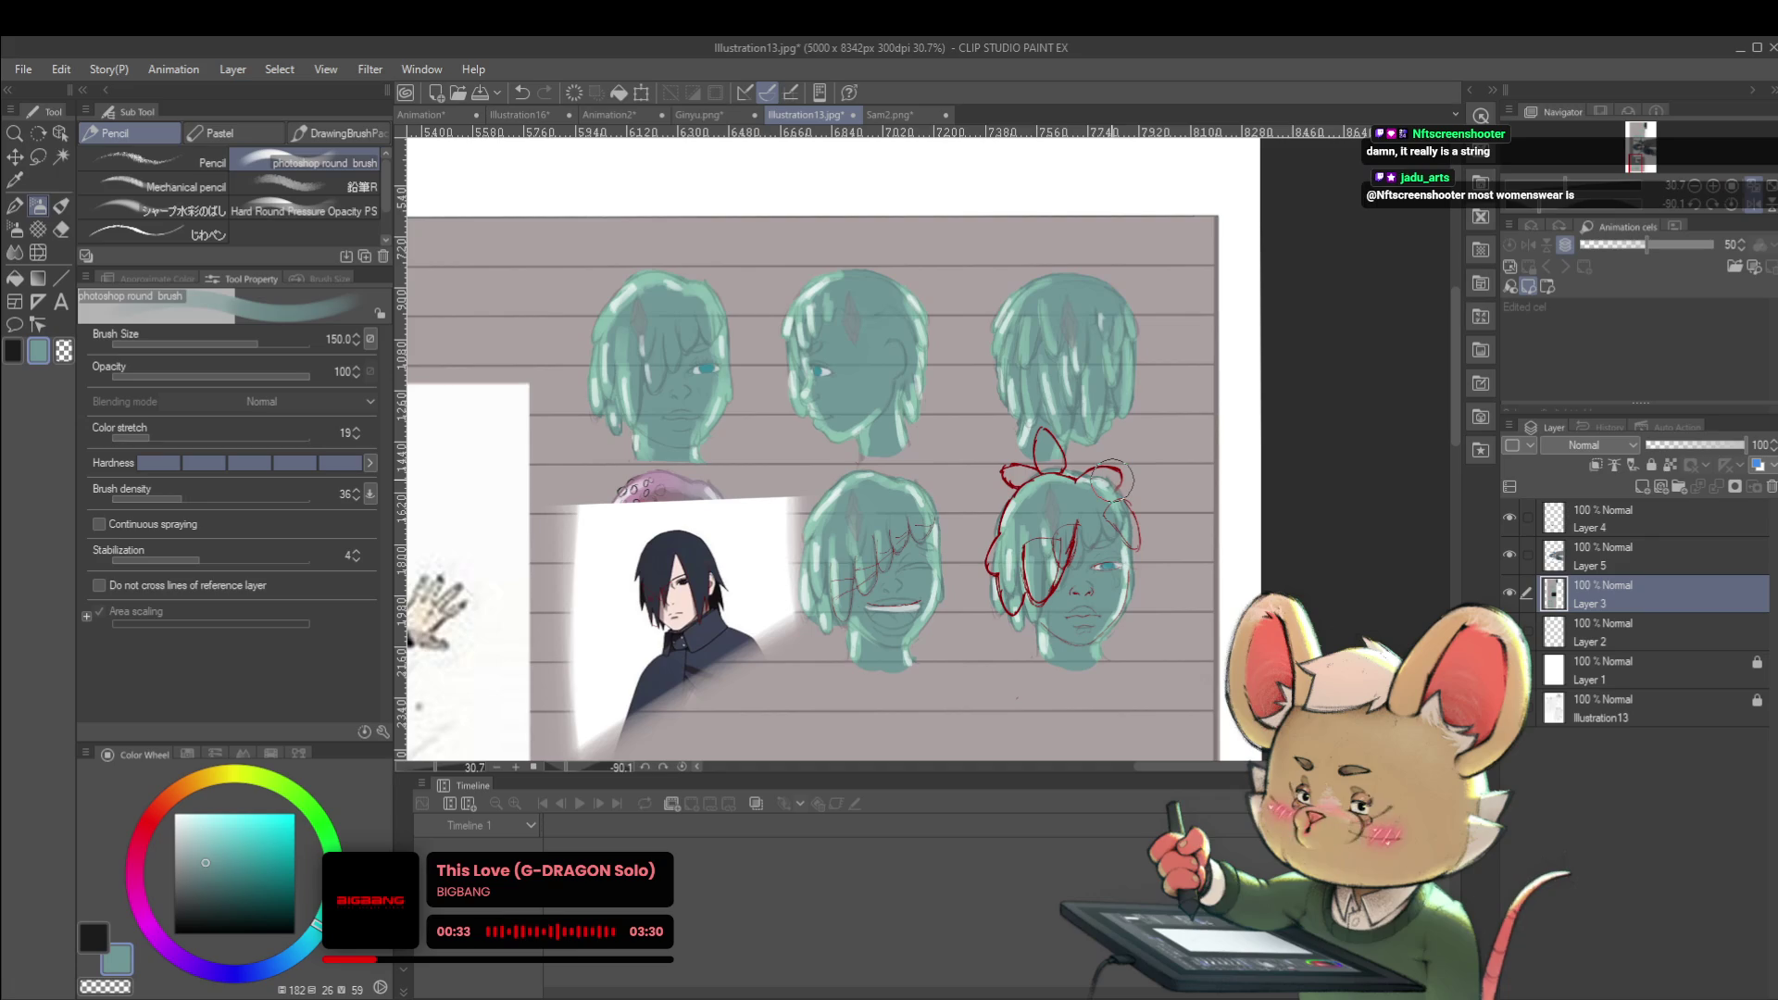
key("h")
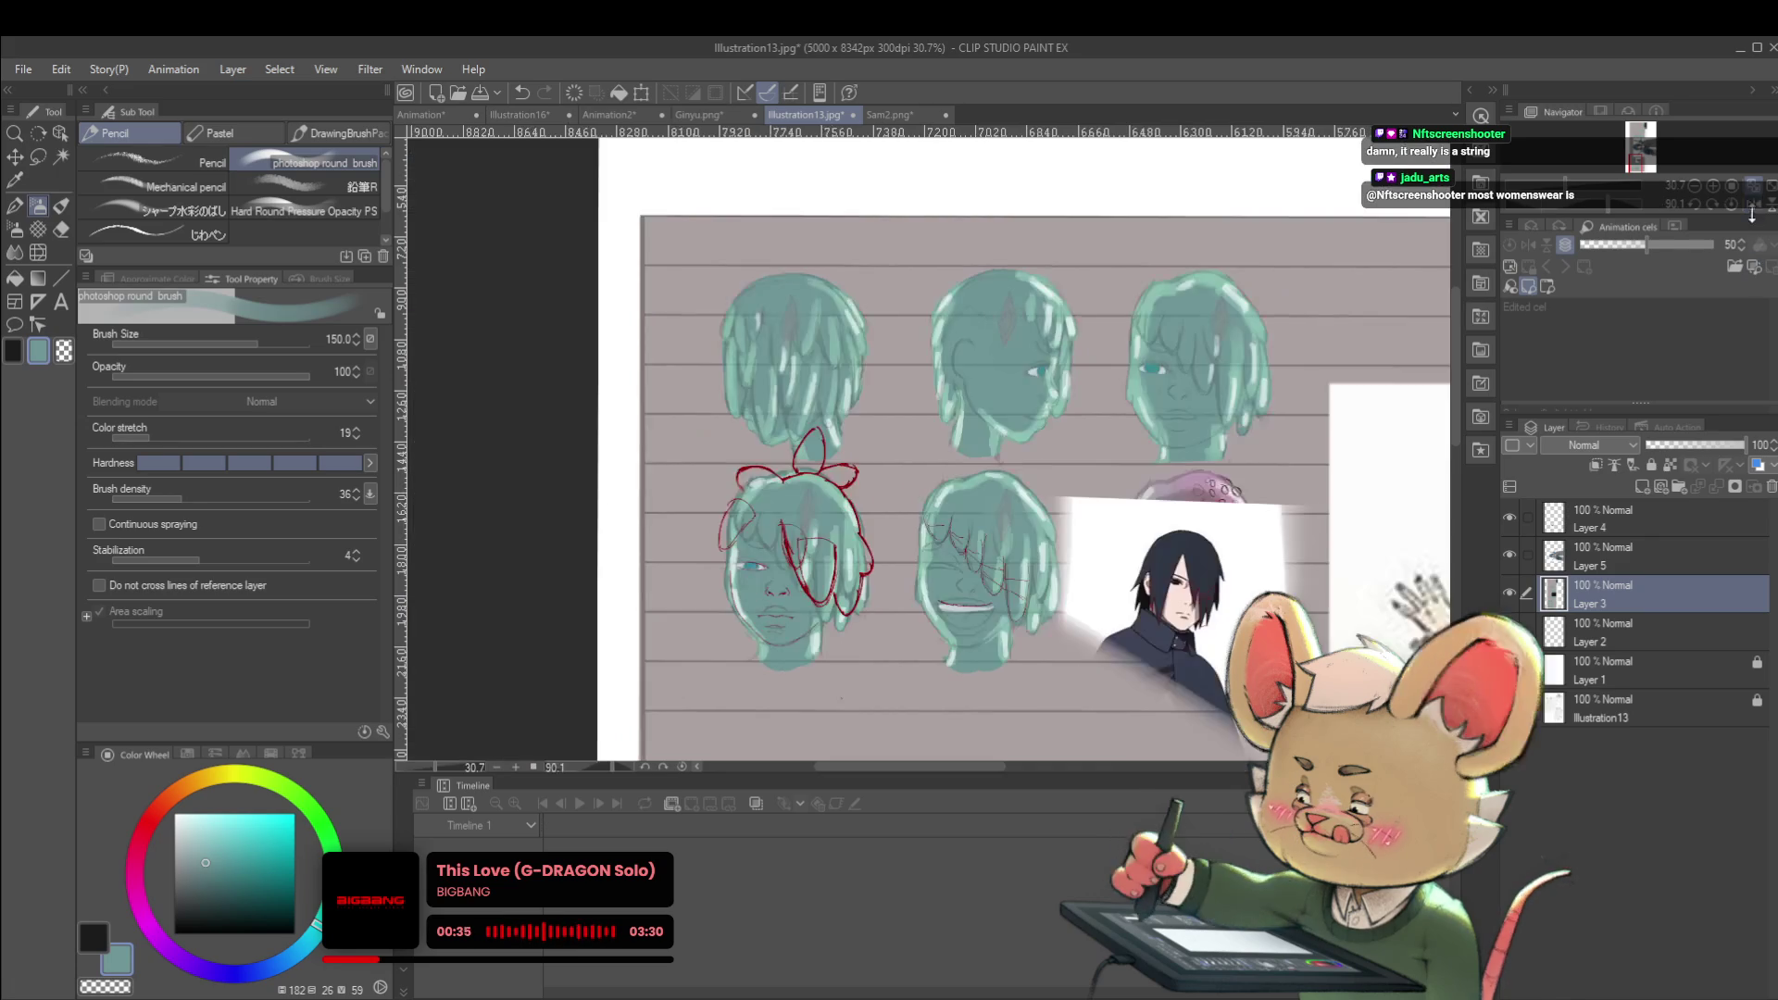
left_click_drag(1115, 479, 1093, 591)
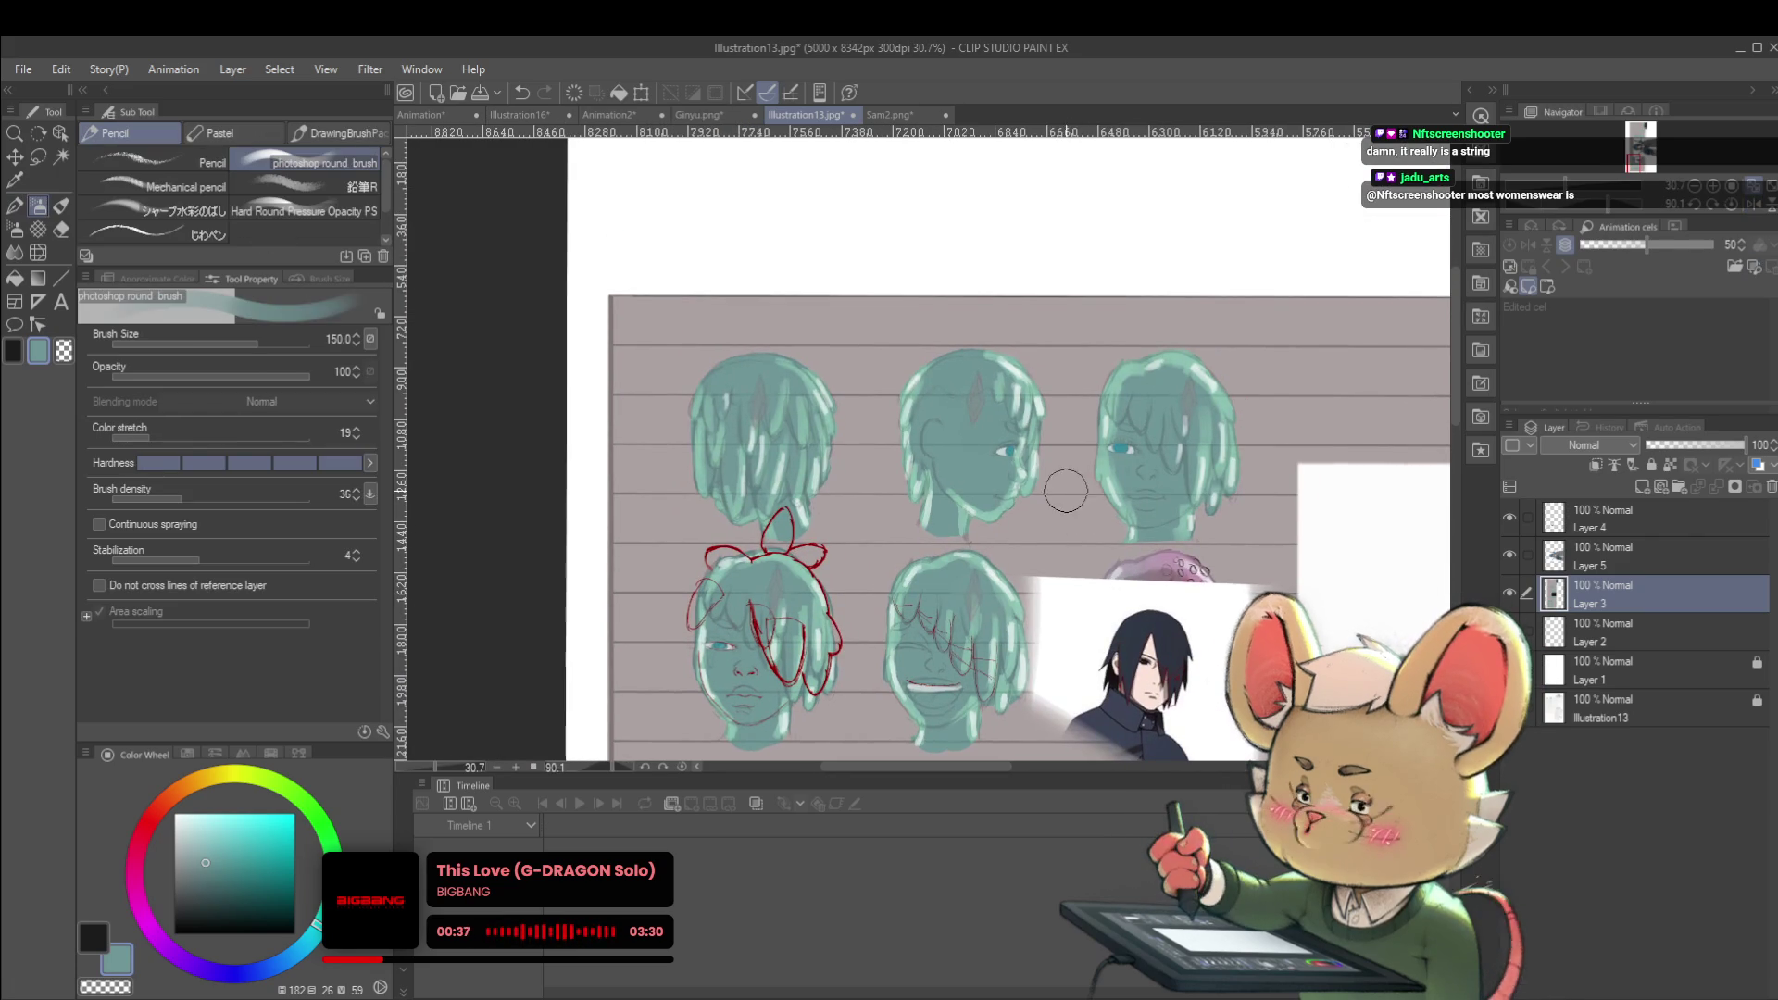
left_click_drag(1042, 537, 1087, 409)
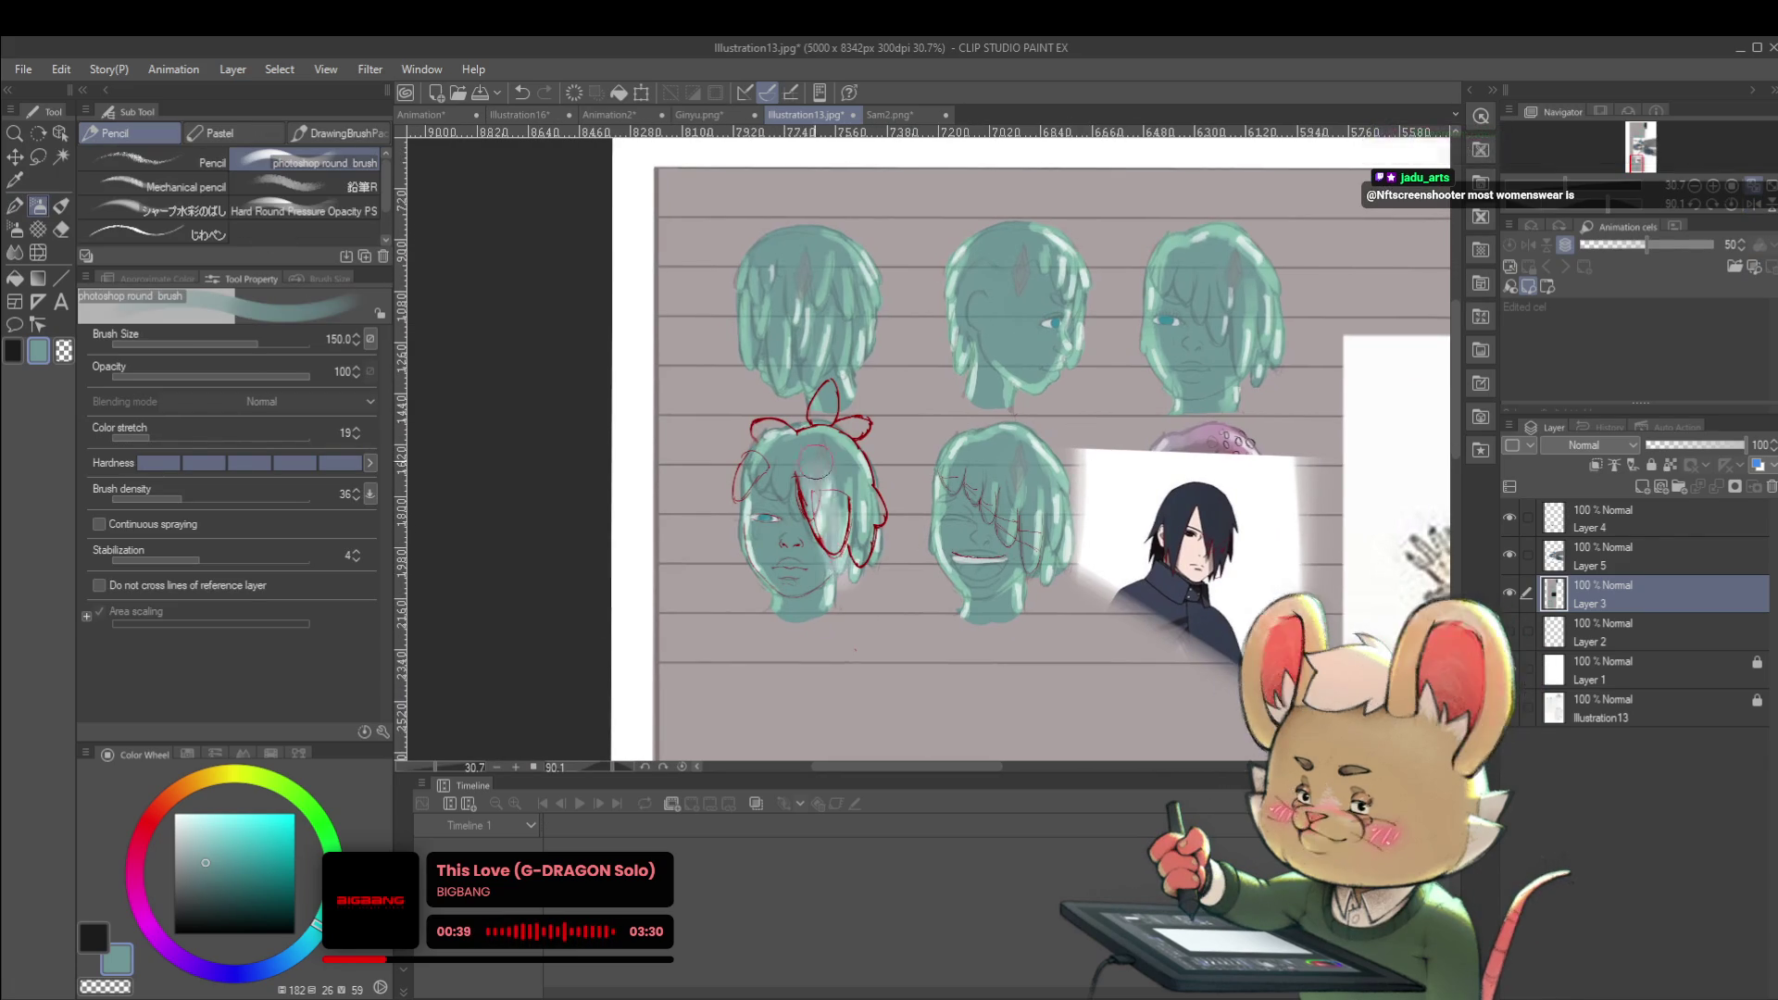
key("ctrl+z")
left_click(1605, 564)
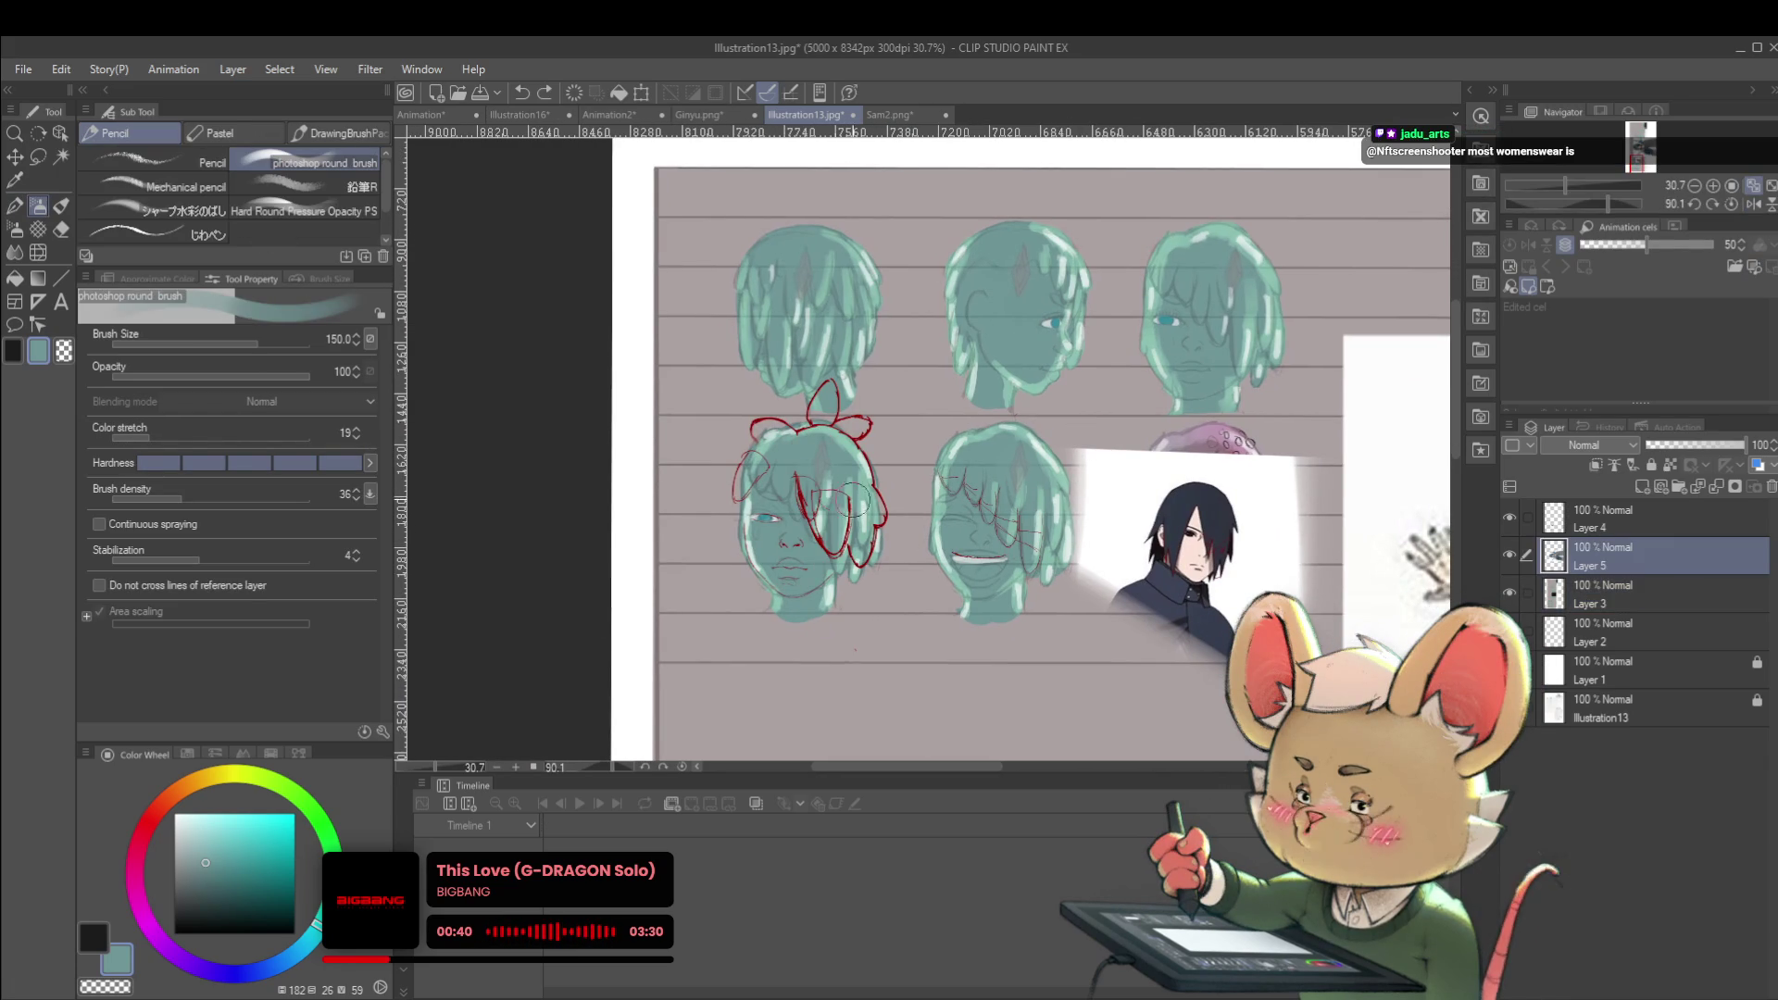
key("ctrl+z")
key("ctrl+z")
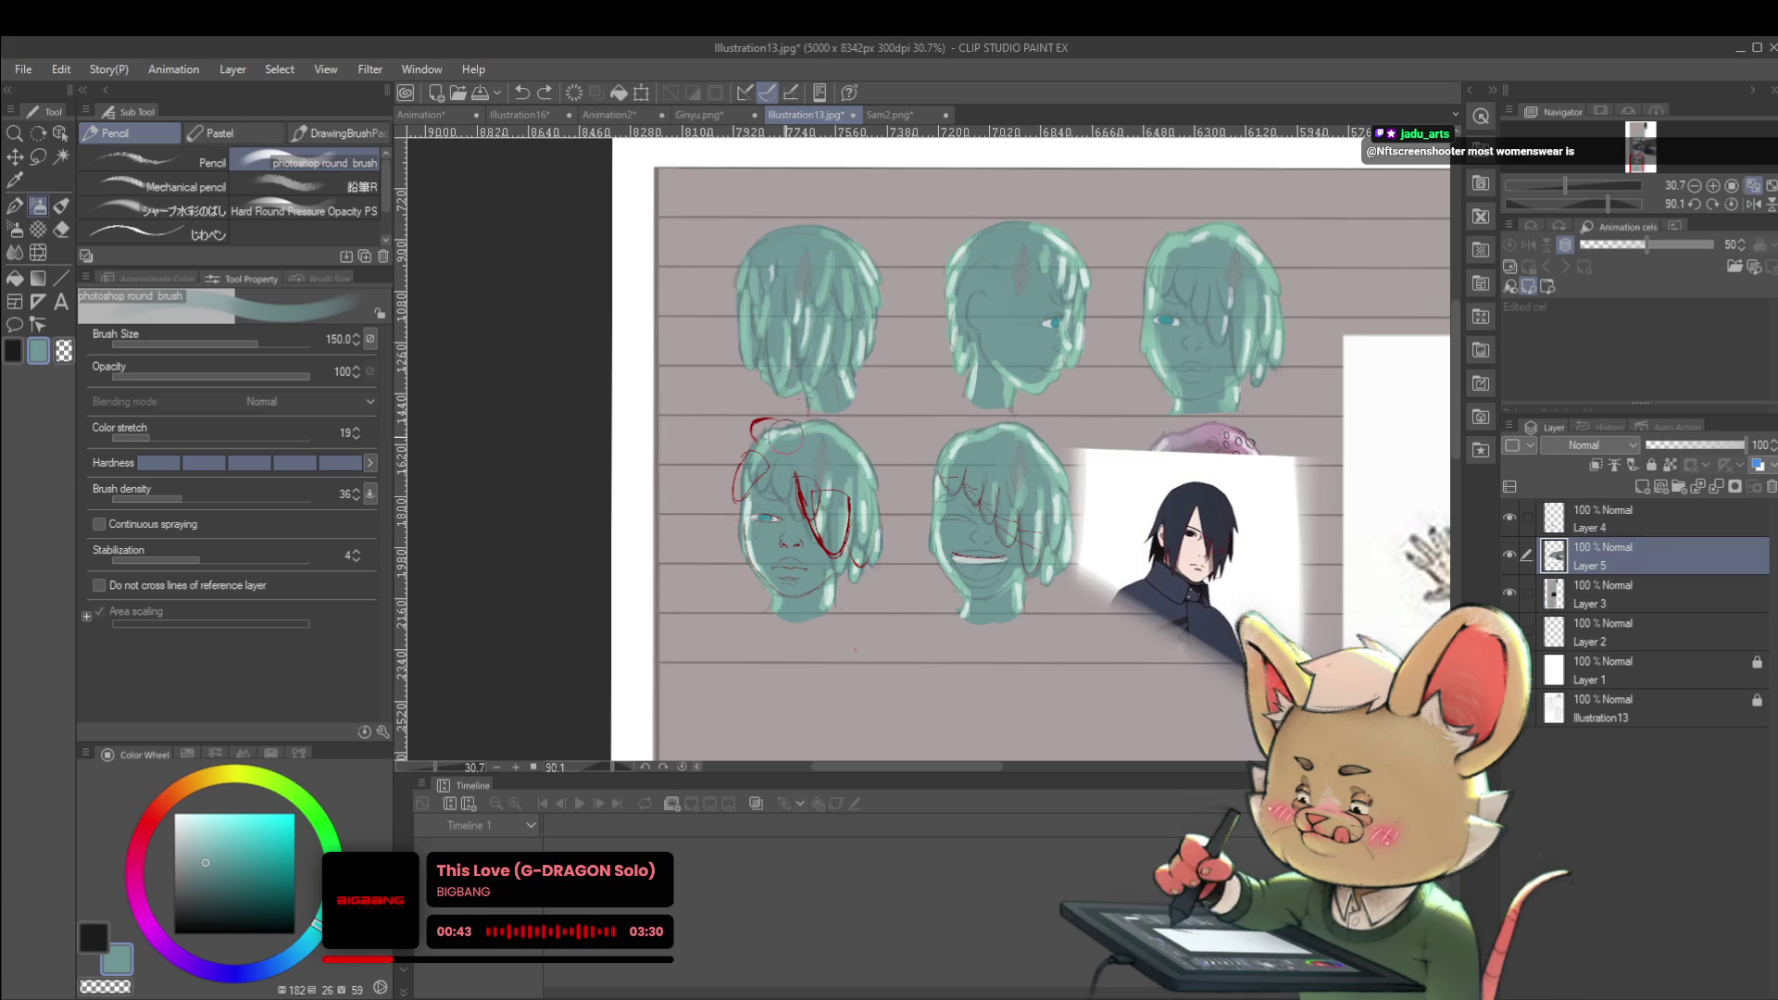
key("alt+bracketright")
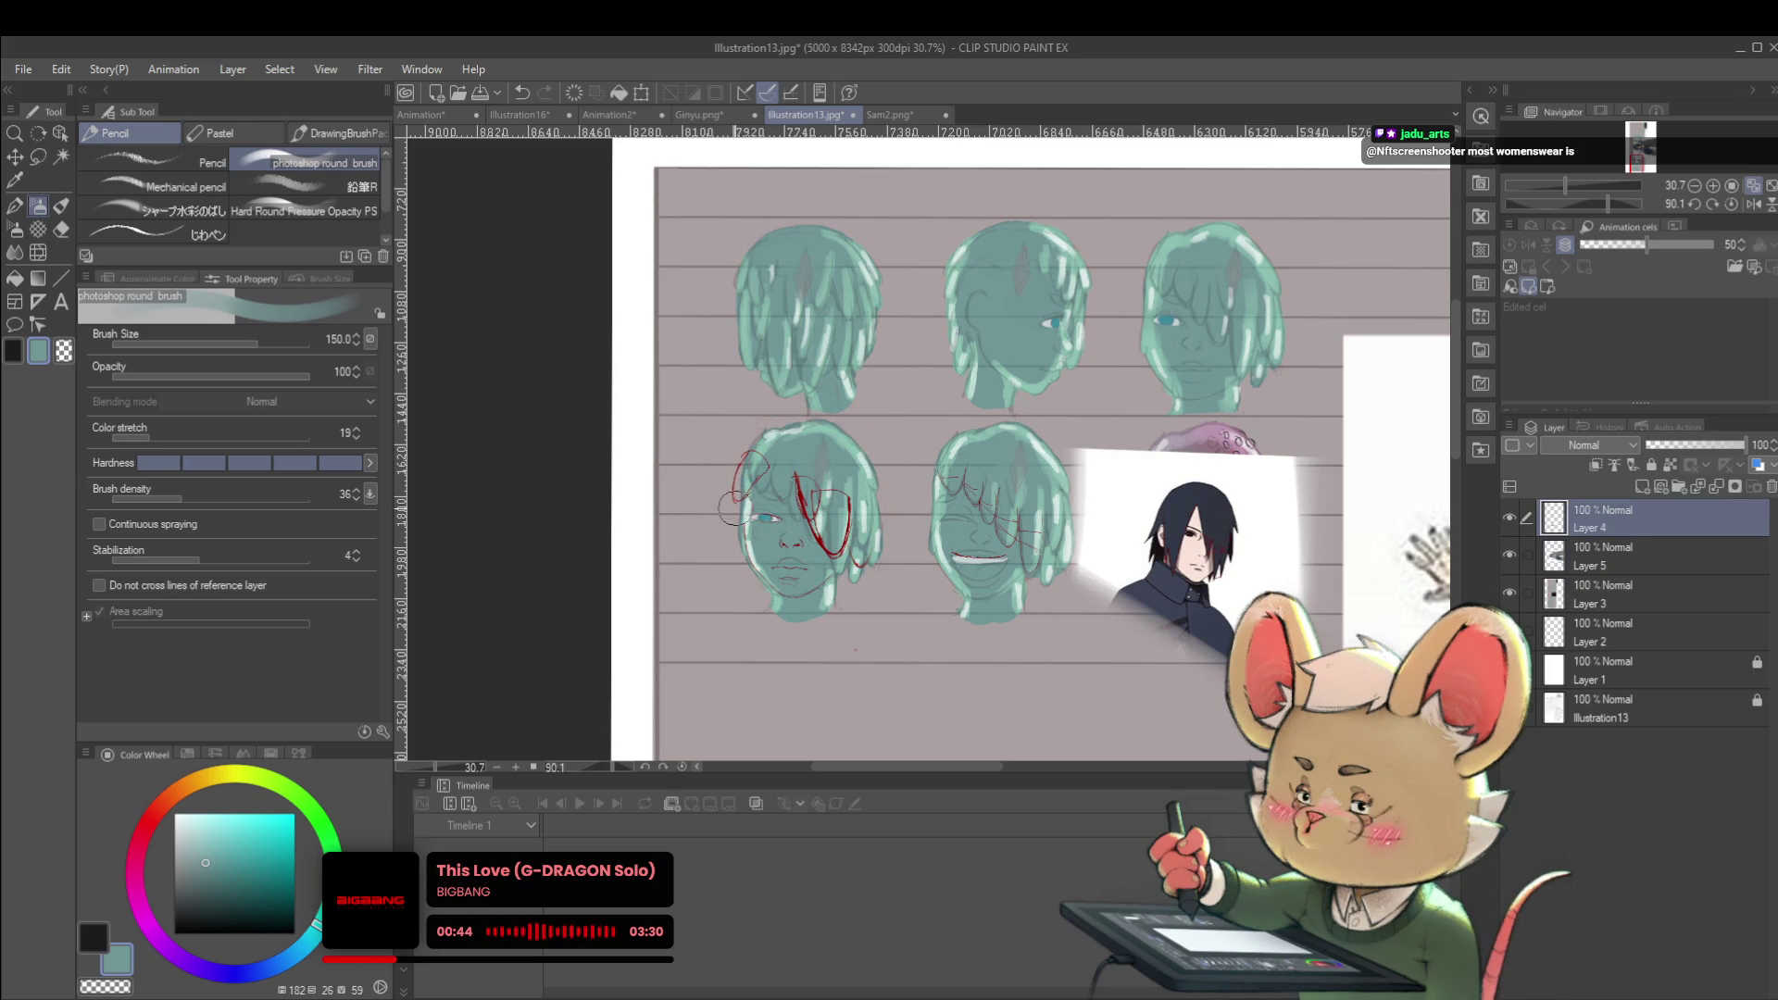
key("ctrl+z")
key("ctrl+y")
key("ctrl+y")
key("ctrl+y")
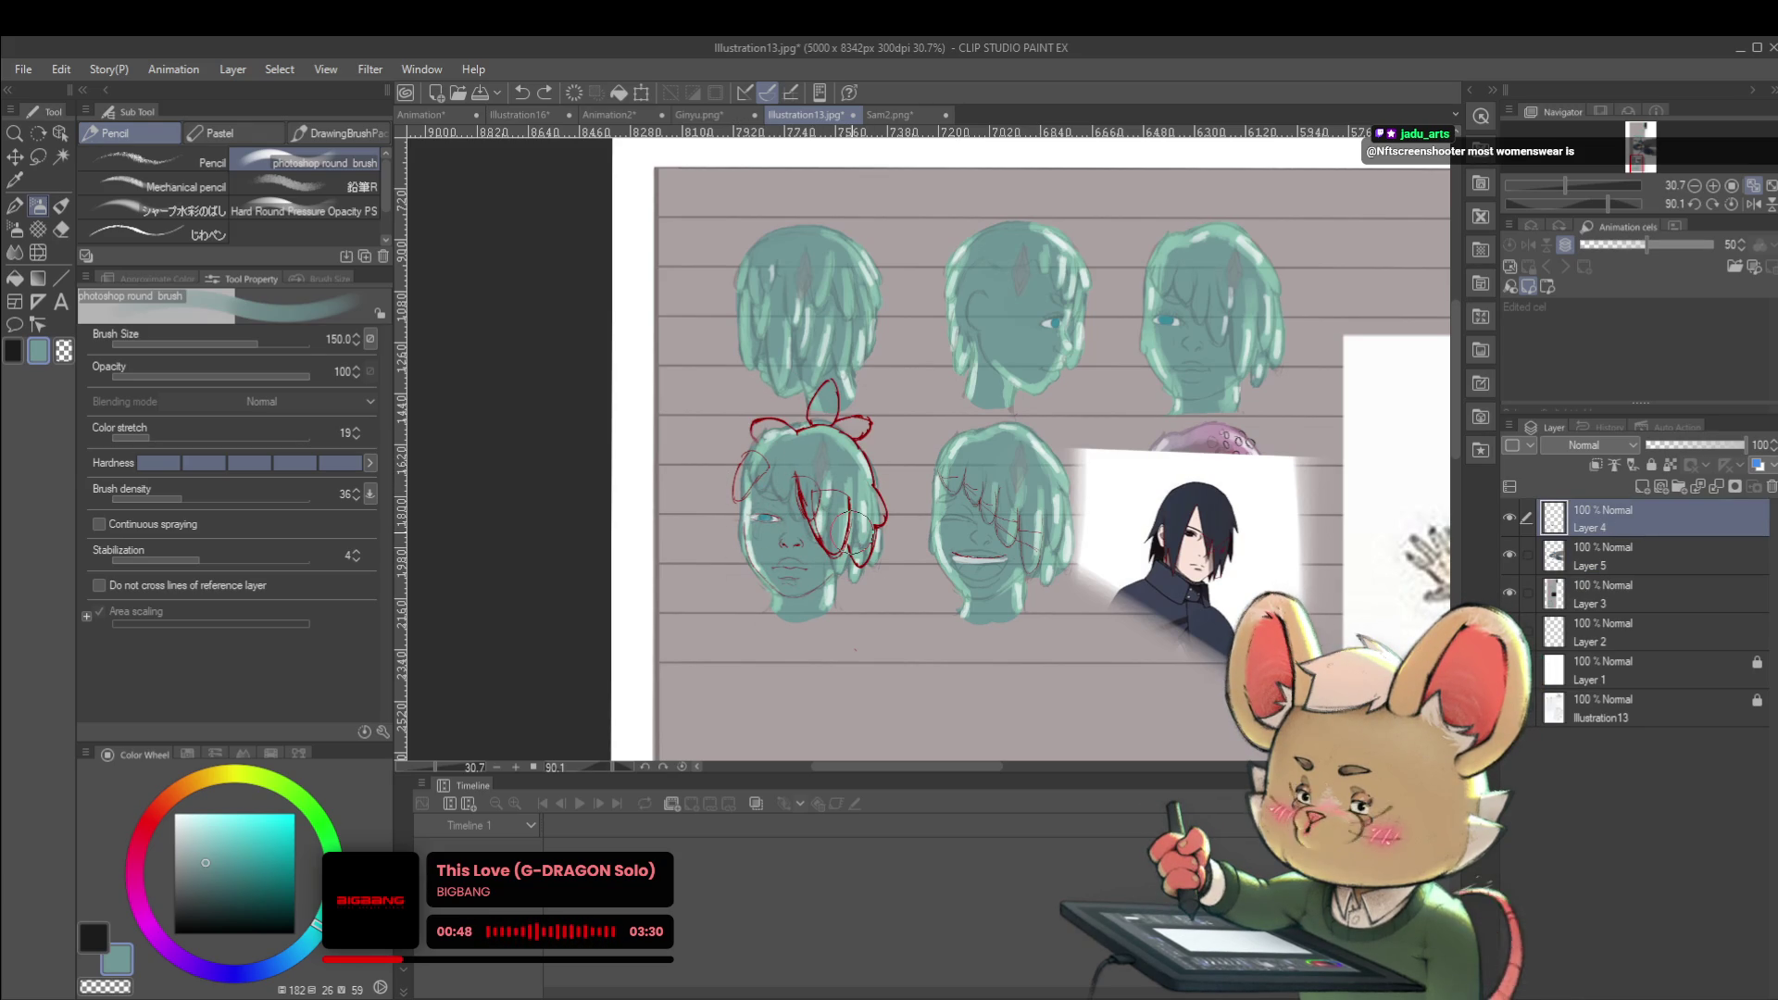
left_click_drag(1207, 310, 1150, 403)
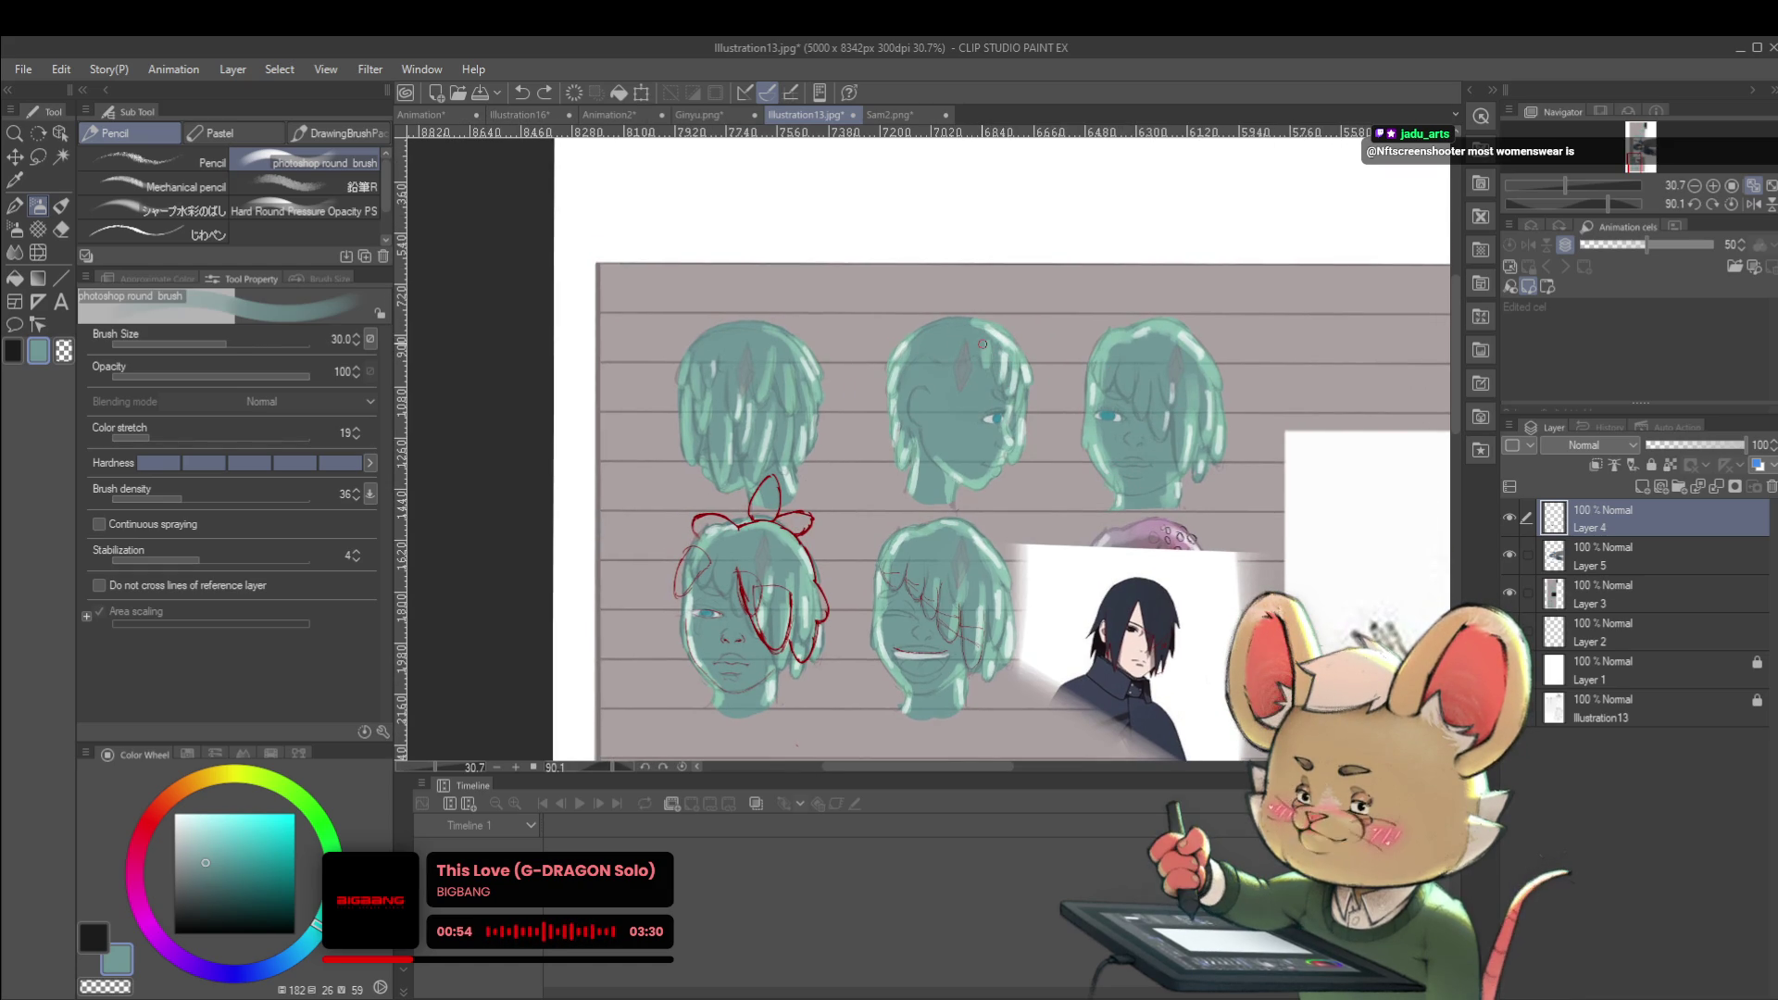
Switch to the Real G-Pen in red and bring the lower row of heads into view
key("p")
left_click(697, 560, "alt")
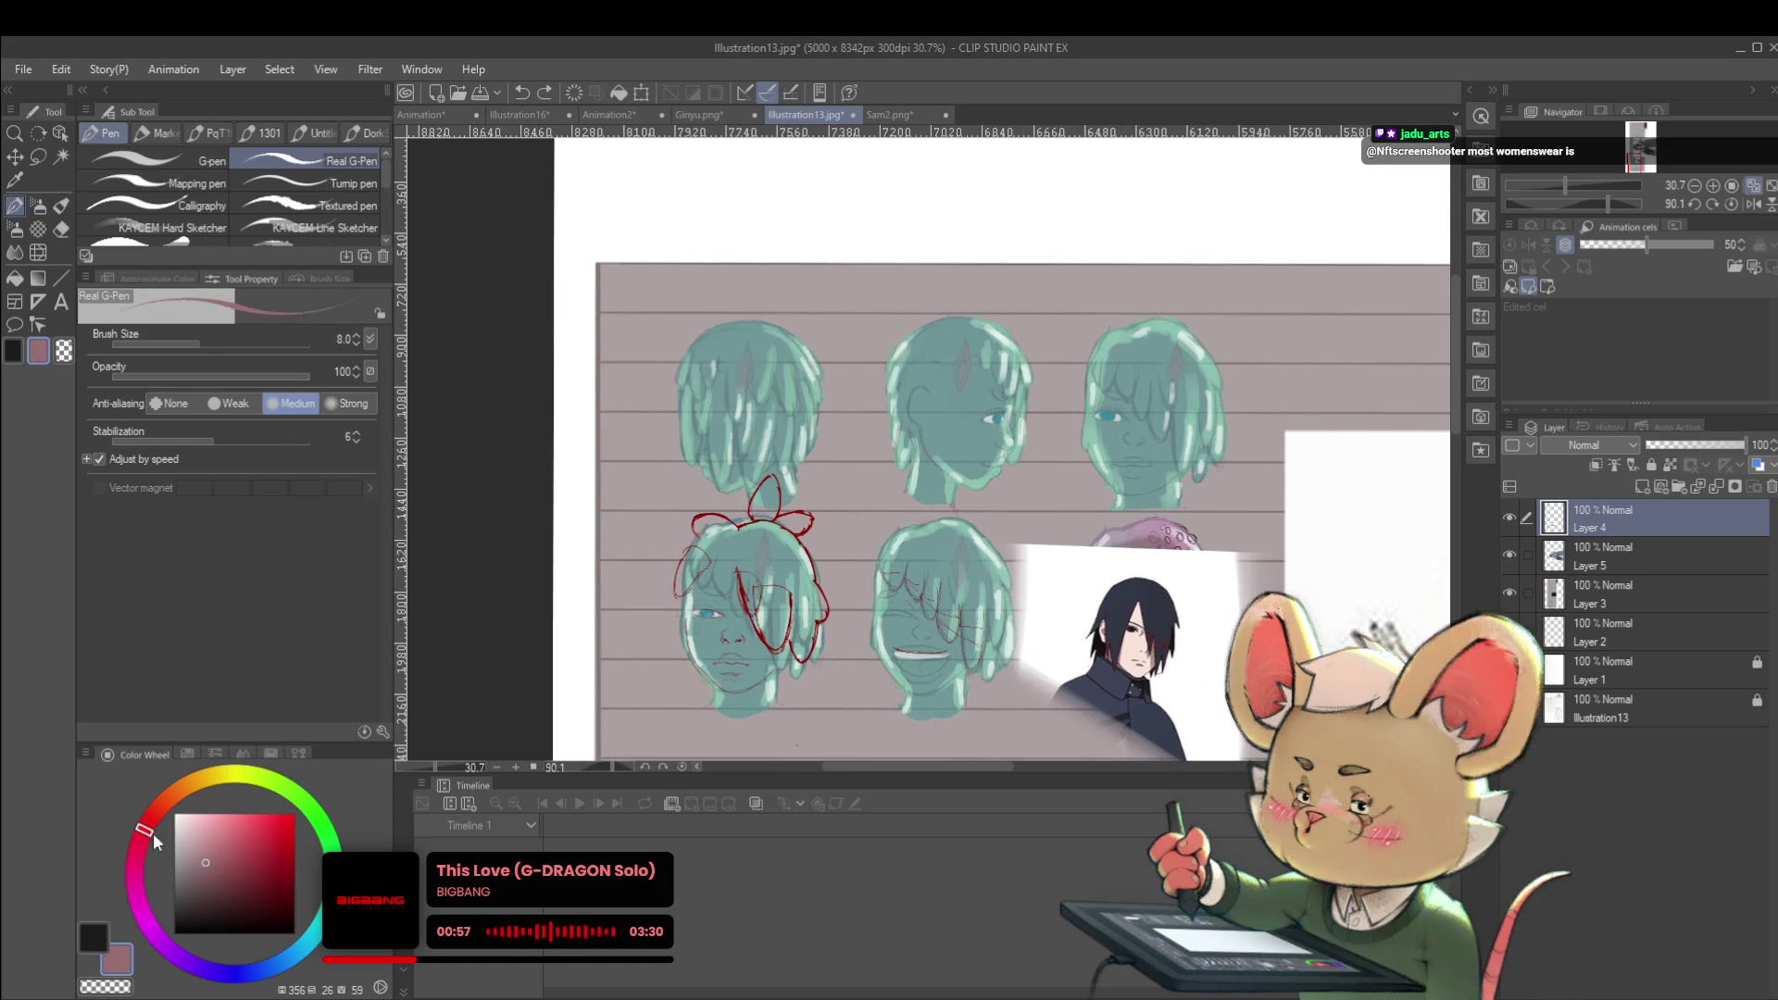
scroll(771, 547, "up", 2)
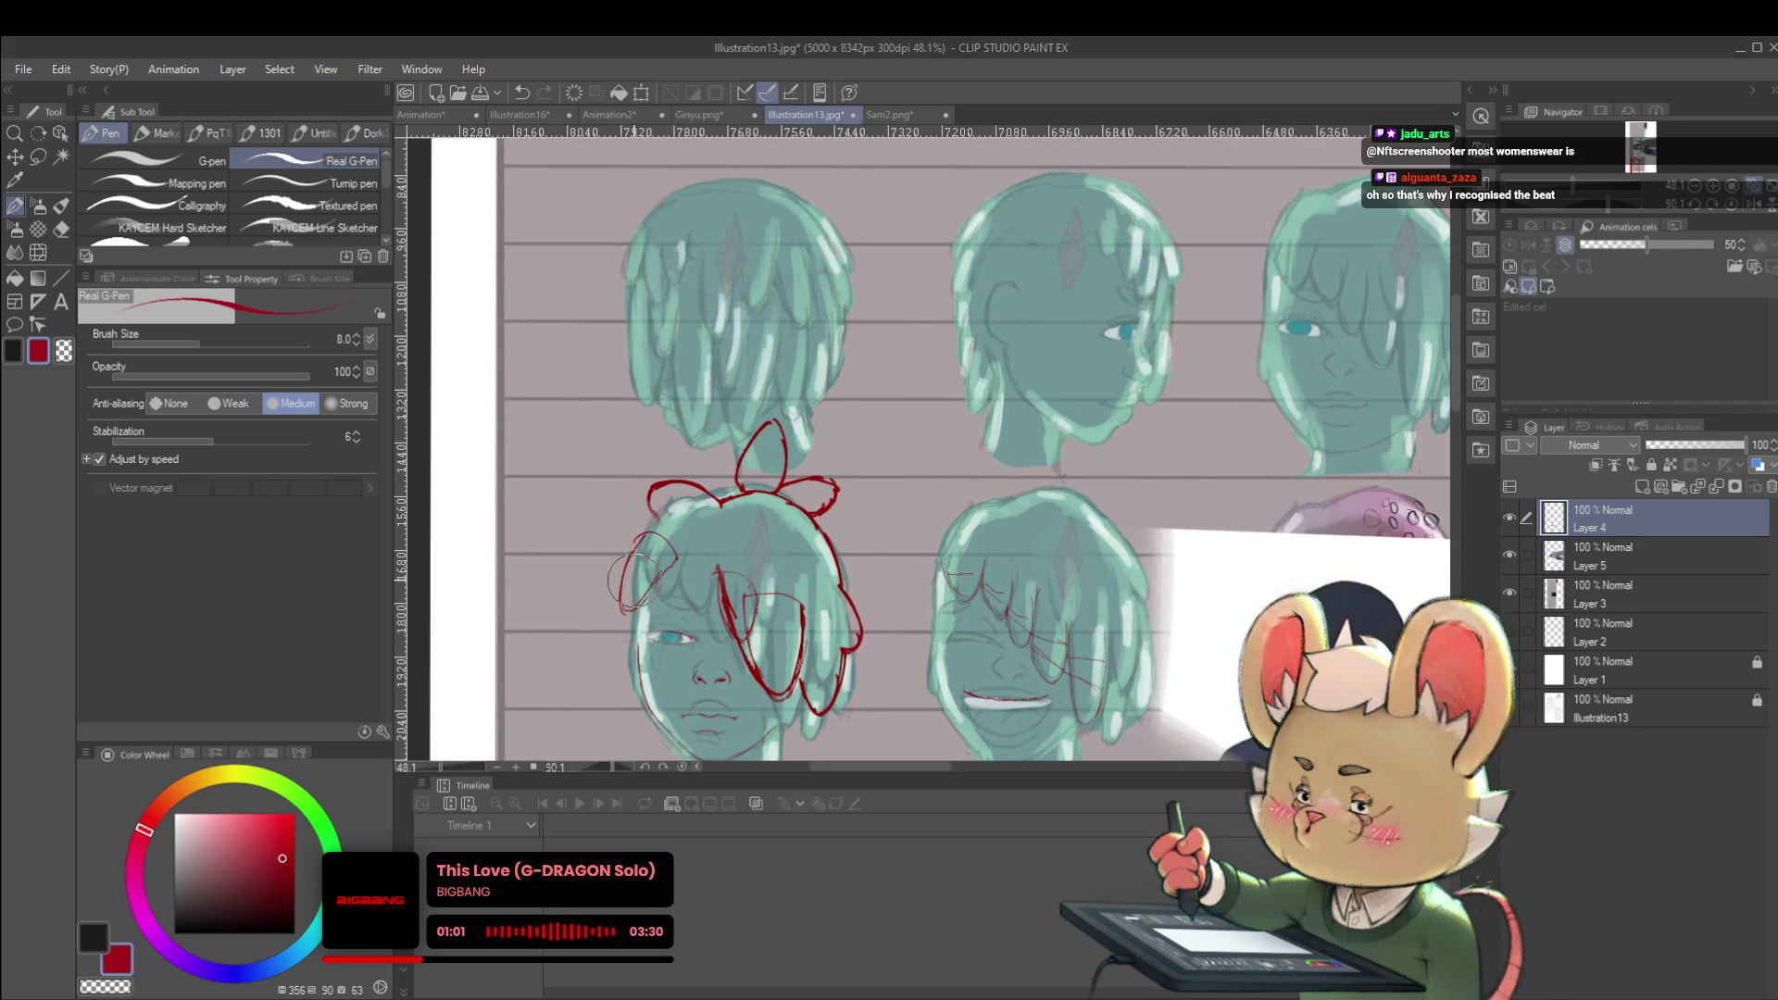
left_click_drag(1112, 473, 890, 390)
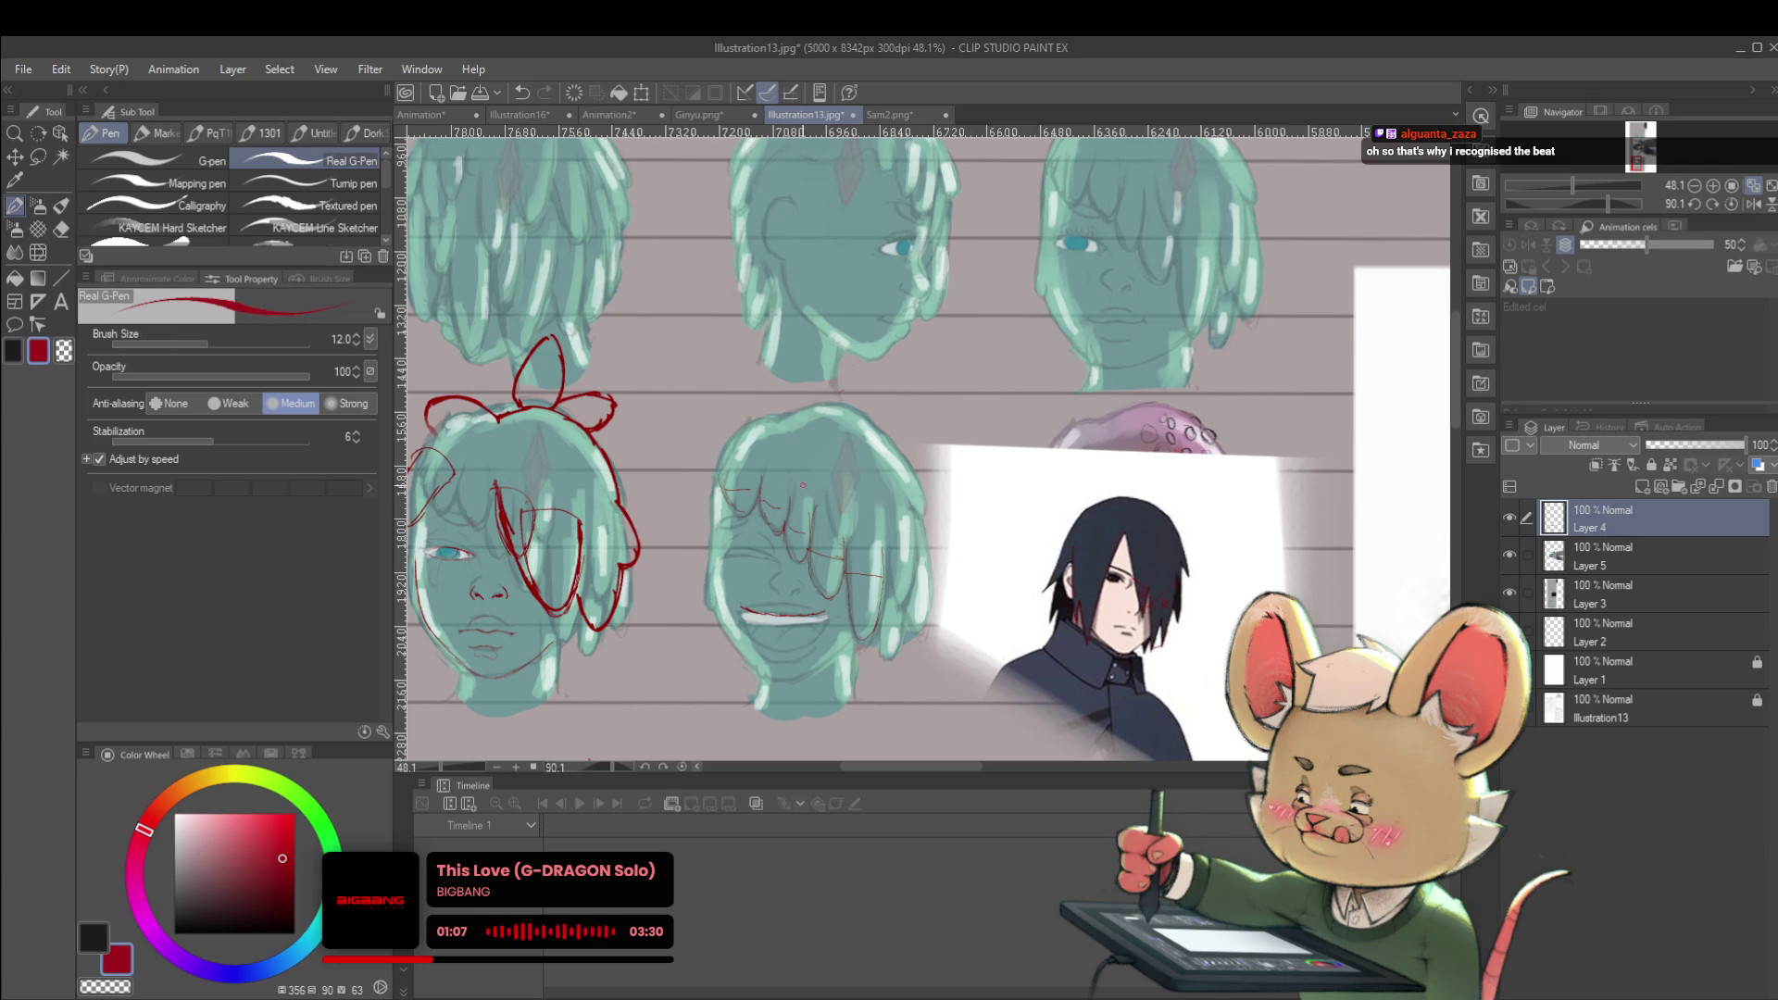
Sketch red guide lines on the middle head's bangs and undo the thick stroke
key("bracketright")
key("bracketright")
mouse_move(780, 468)
left_mouse_down()
mouse_move(821, 549)
mouse_move(796, 522)
mouse_move(847, 573)
left_mouse_up()
key("p")
key("ctrl+z")
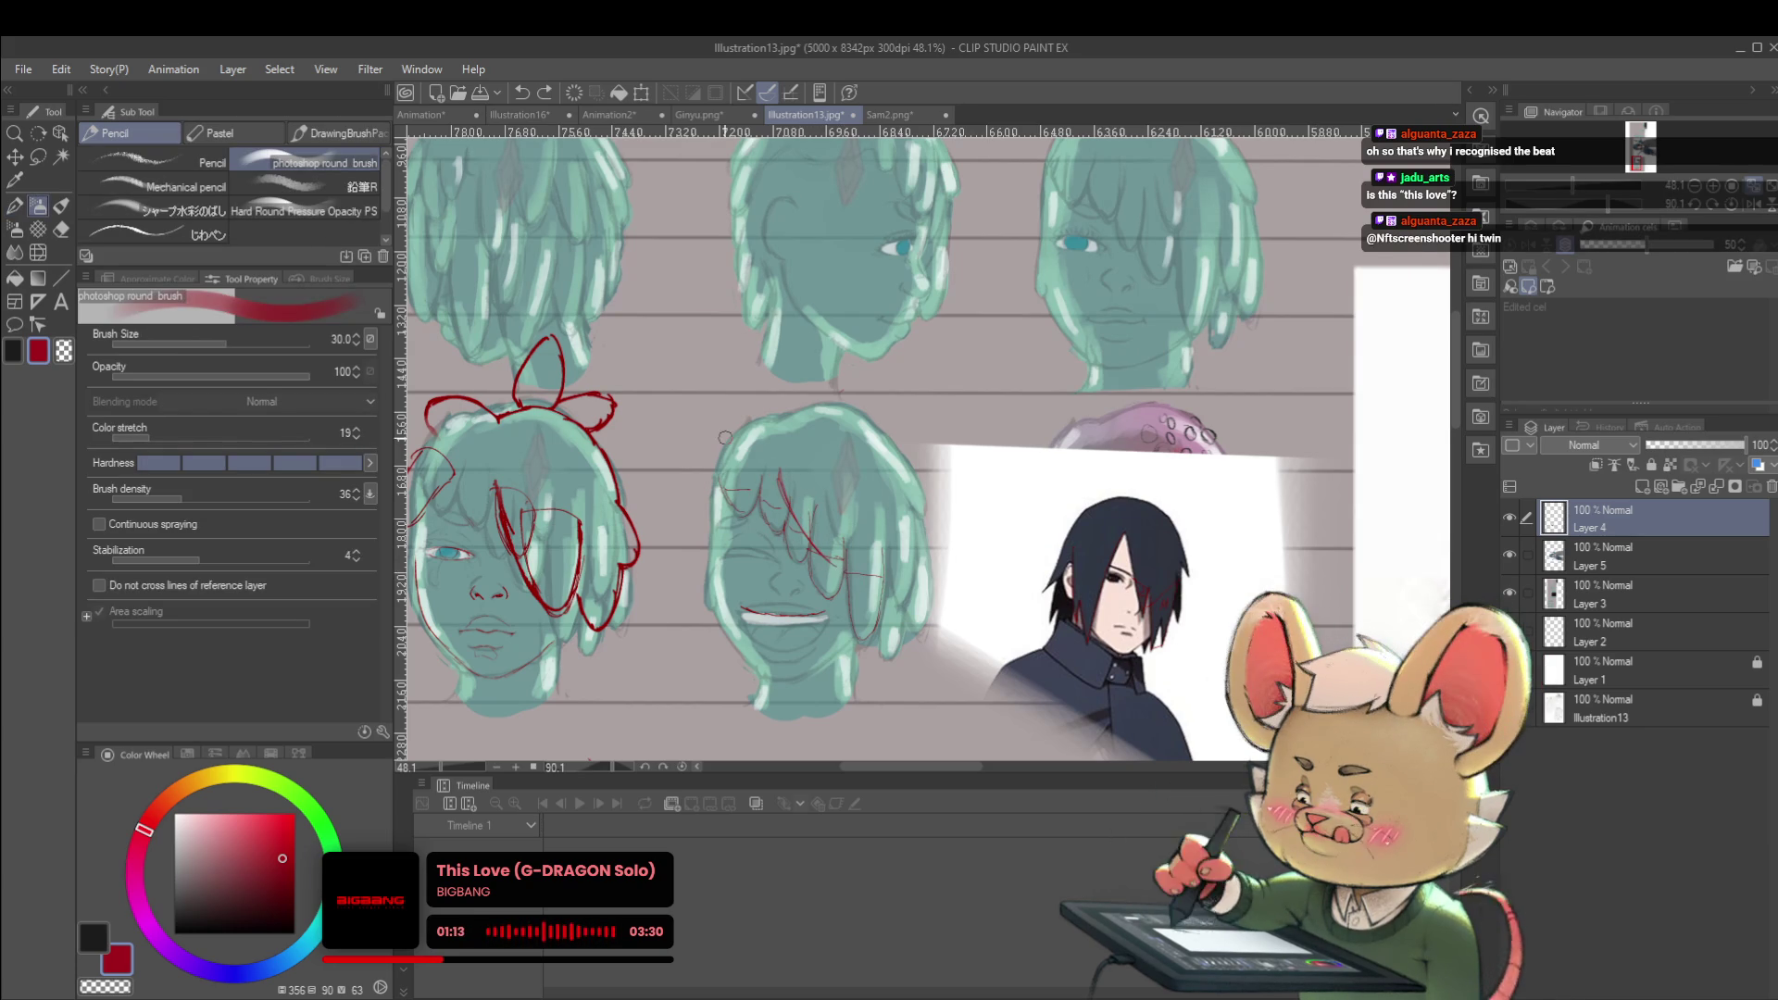
scroll(387, 184, "down", 1)
With a textured pencil at size 40, redraw a red hair strand on the middle head
left_click(208, 194)
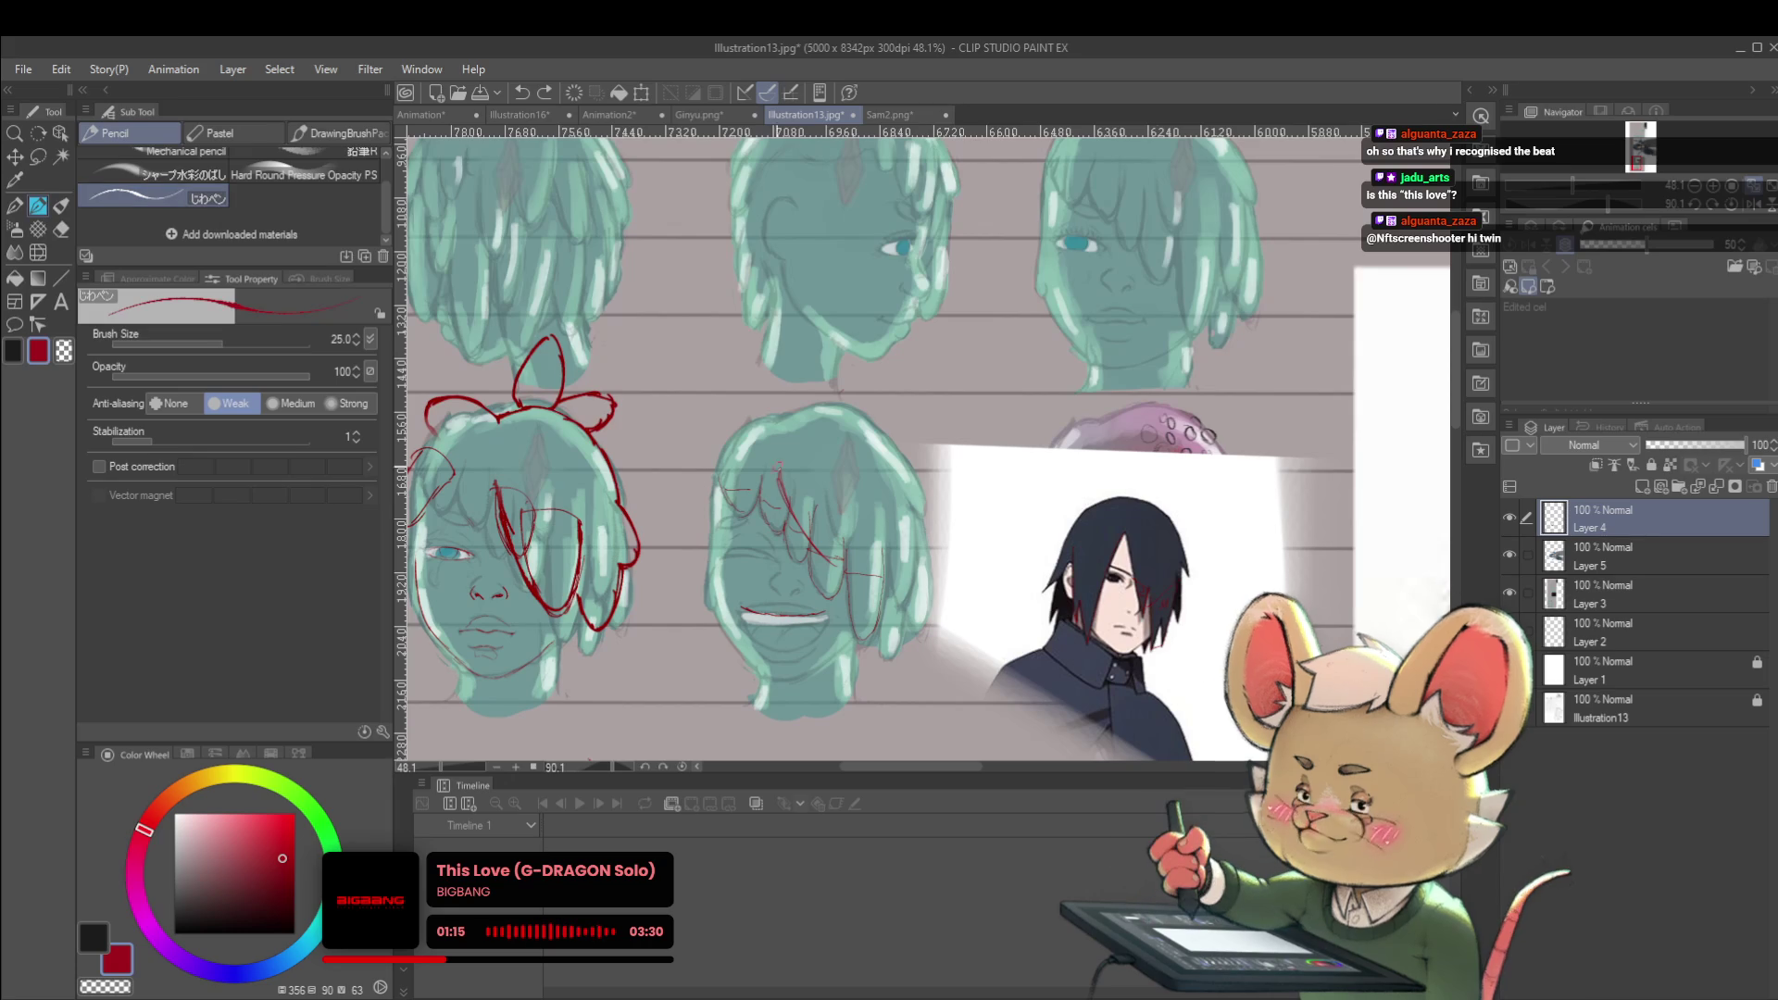
key("bracketright")
key("bracketright")
mouse_move(778, 473)
left_mouse_down()
mouse_move(841, 559)
mouse_move(896, 543)
mouse_move(903, 509)
left_mouse_up()
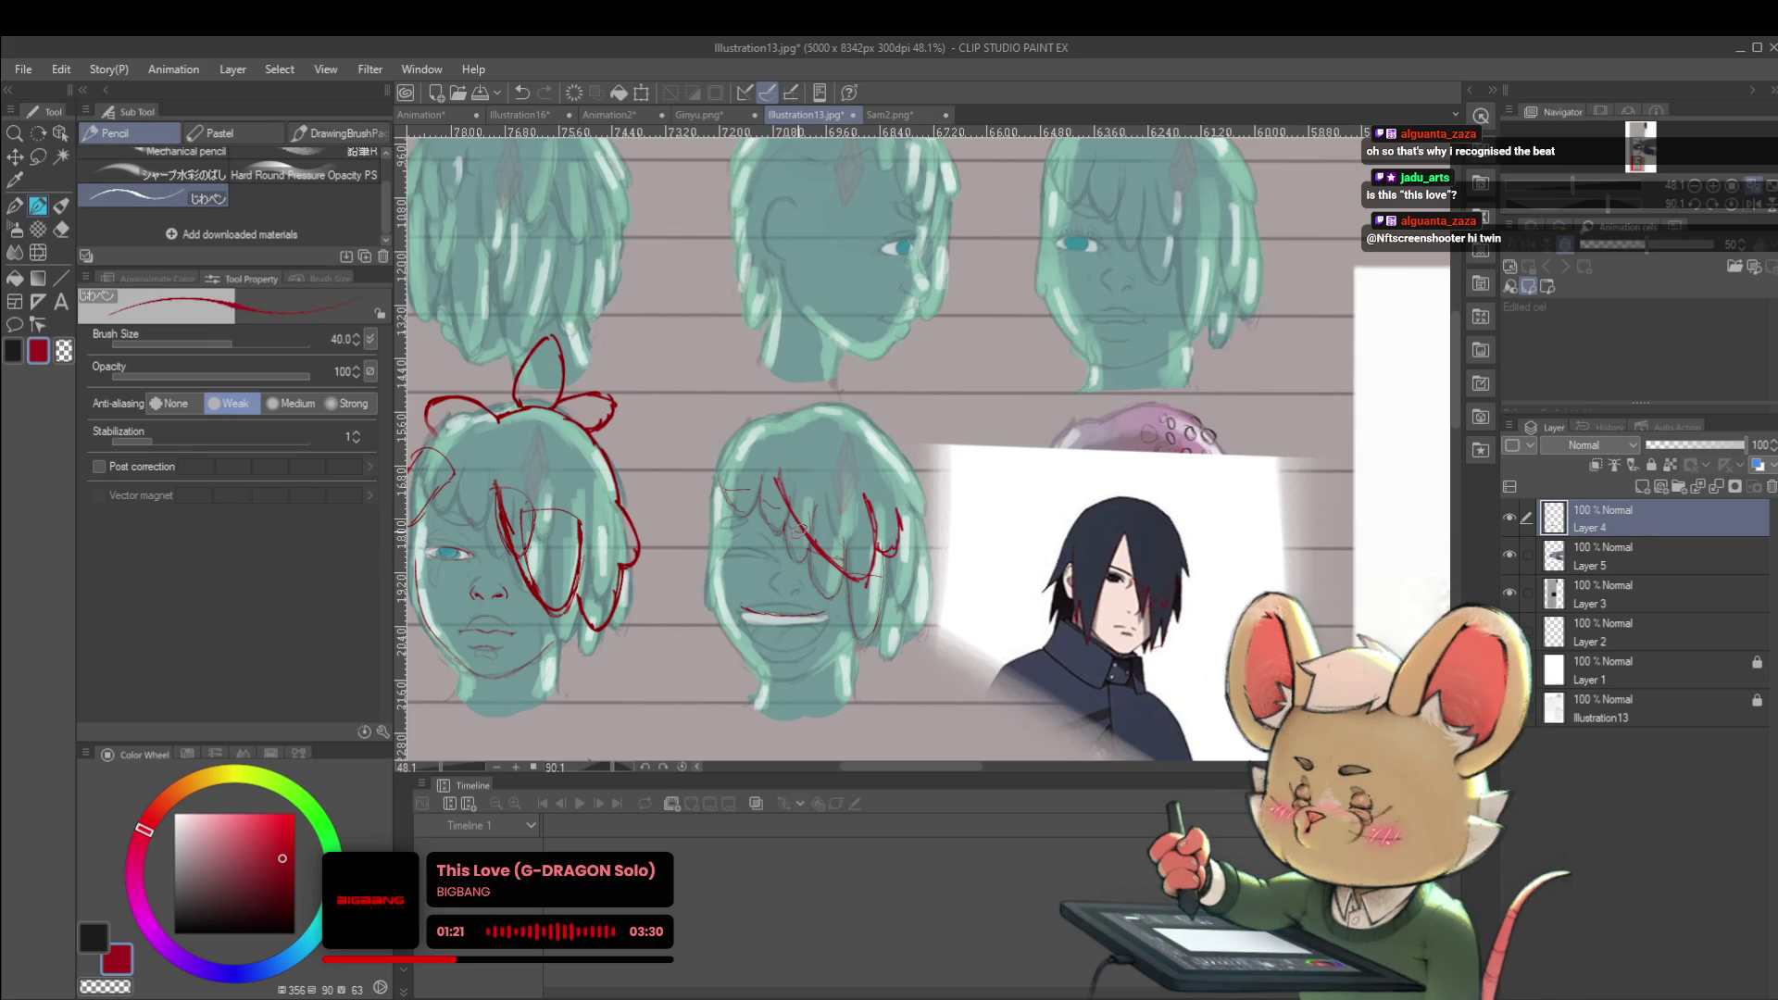
key("ctrl+z")
key("ctrl+z")
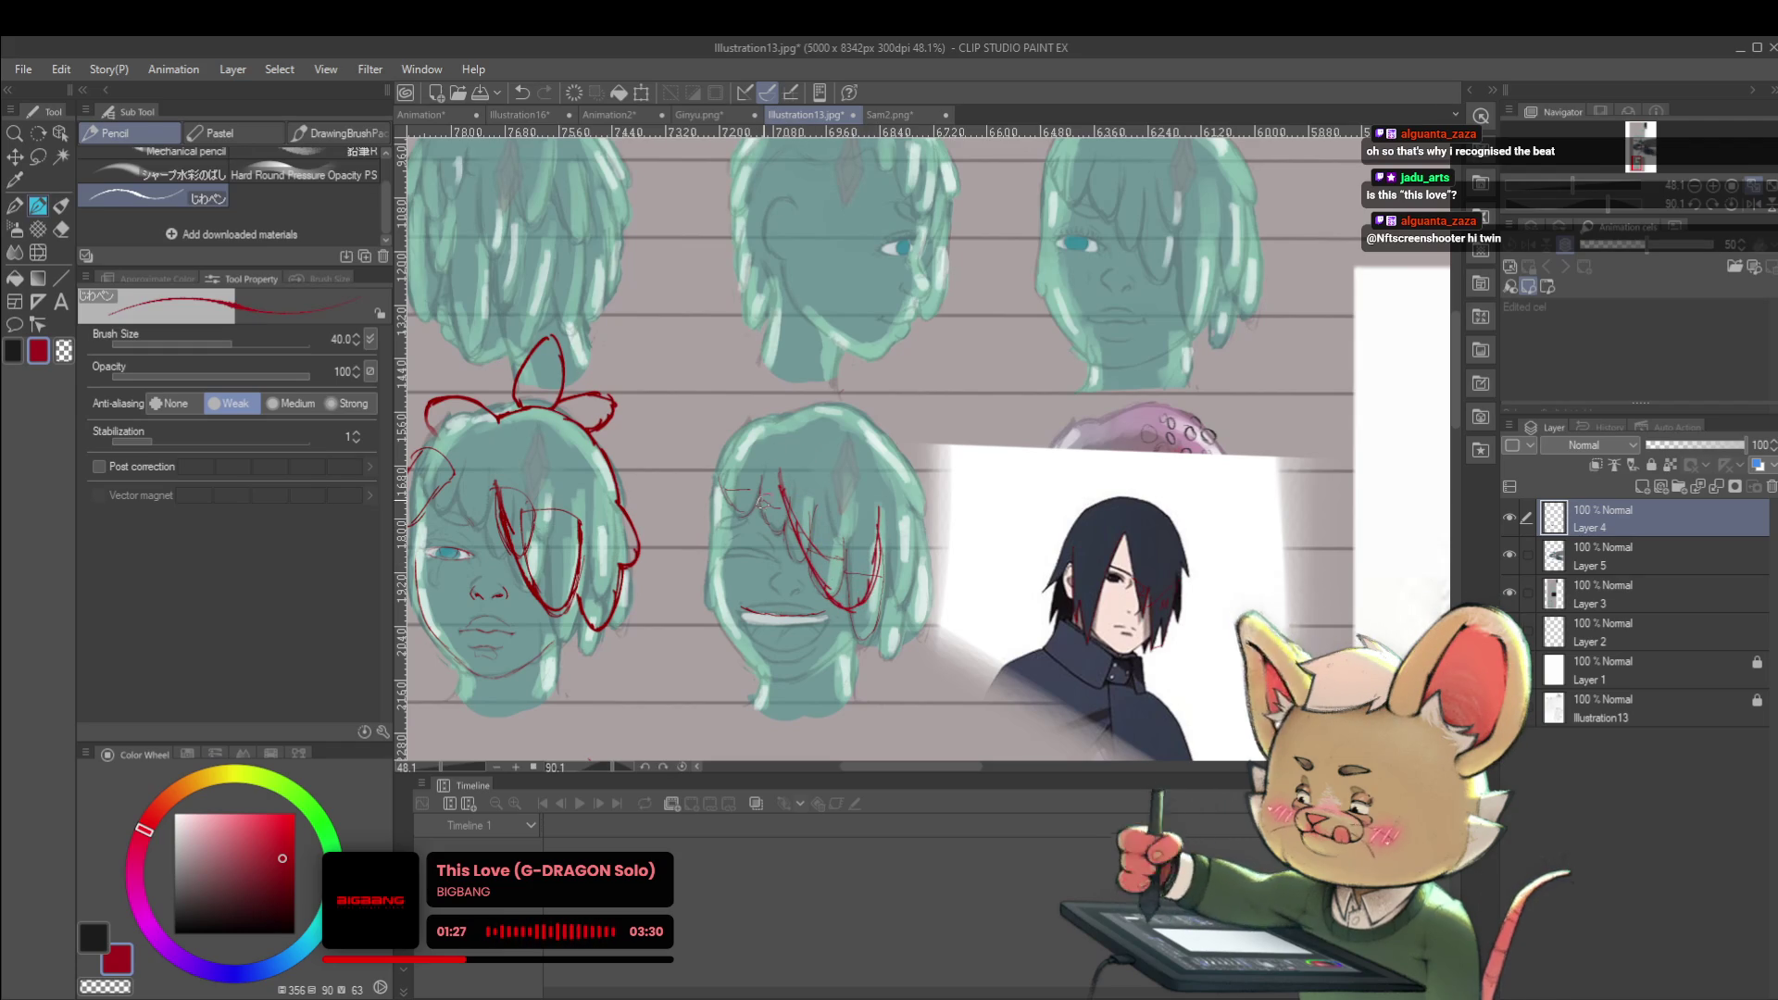
left_click_drag(758, 460, 763, 519)
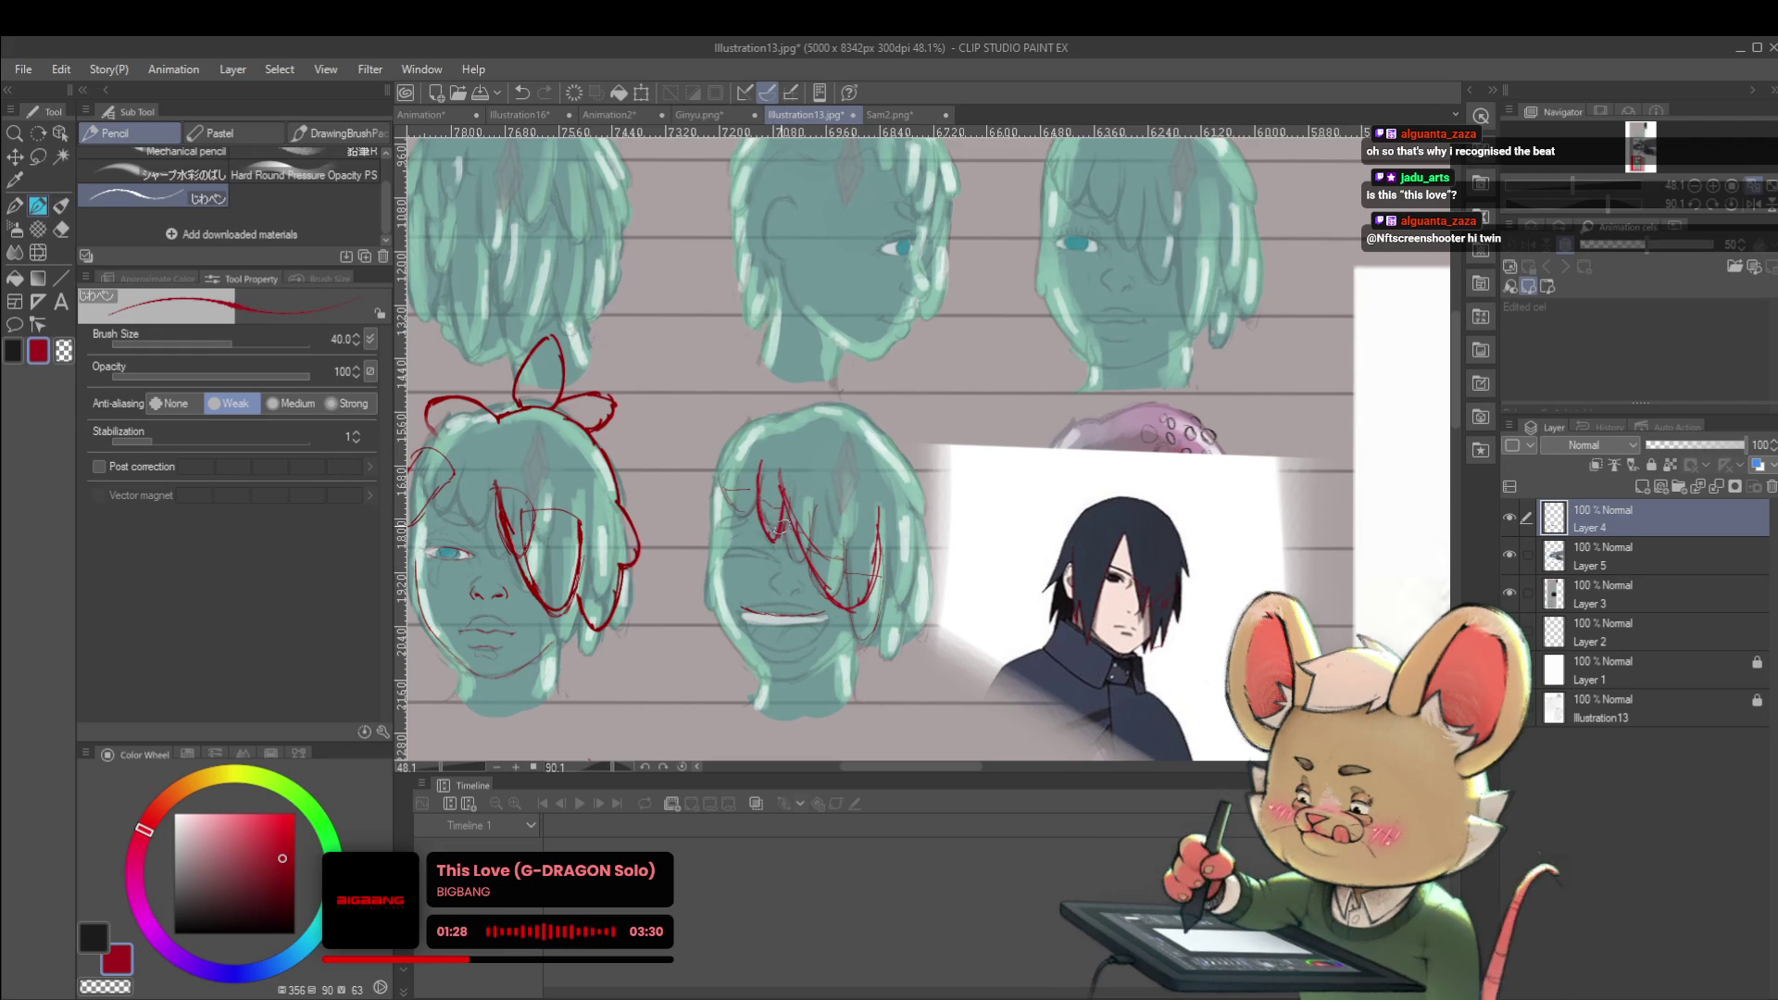
Add red lines along the middle head's left edge and top hair, undoing the last stroke
scroll(809, 443, "down", 5)
scroll(809, 443, "up", 5)
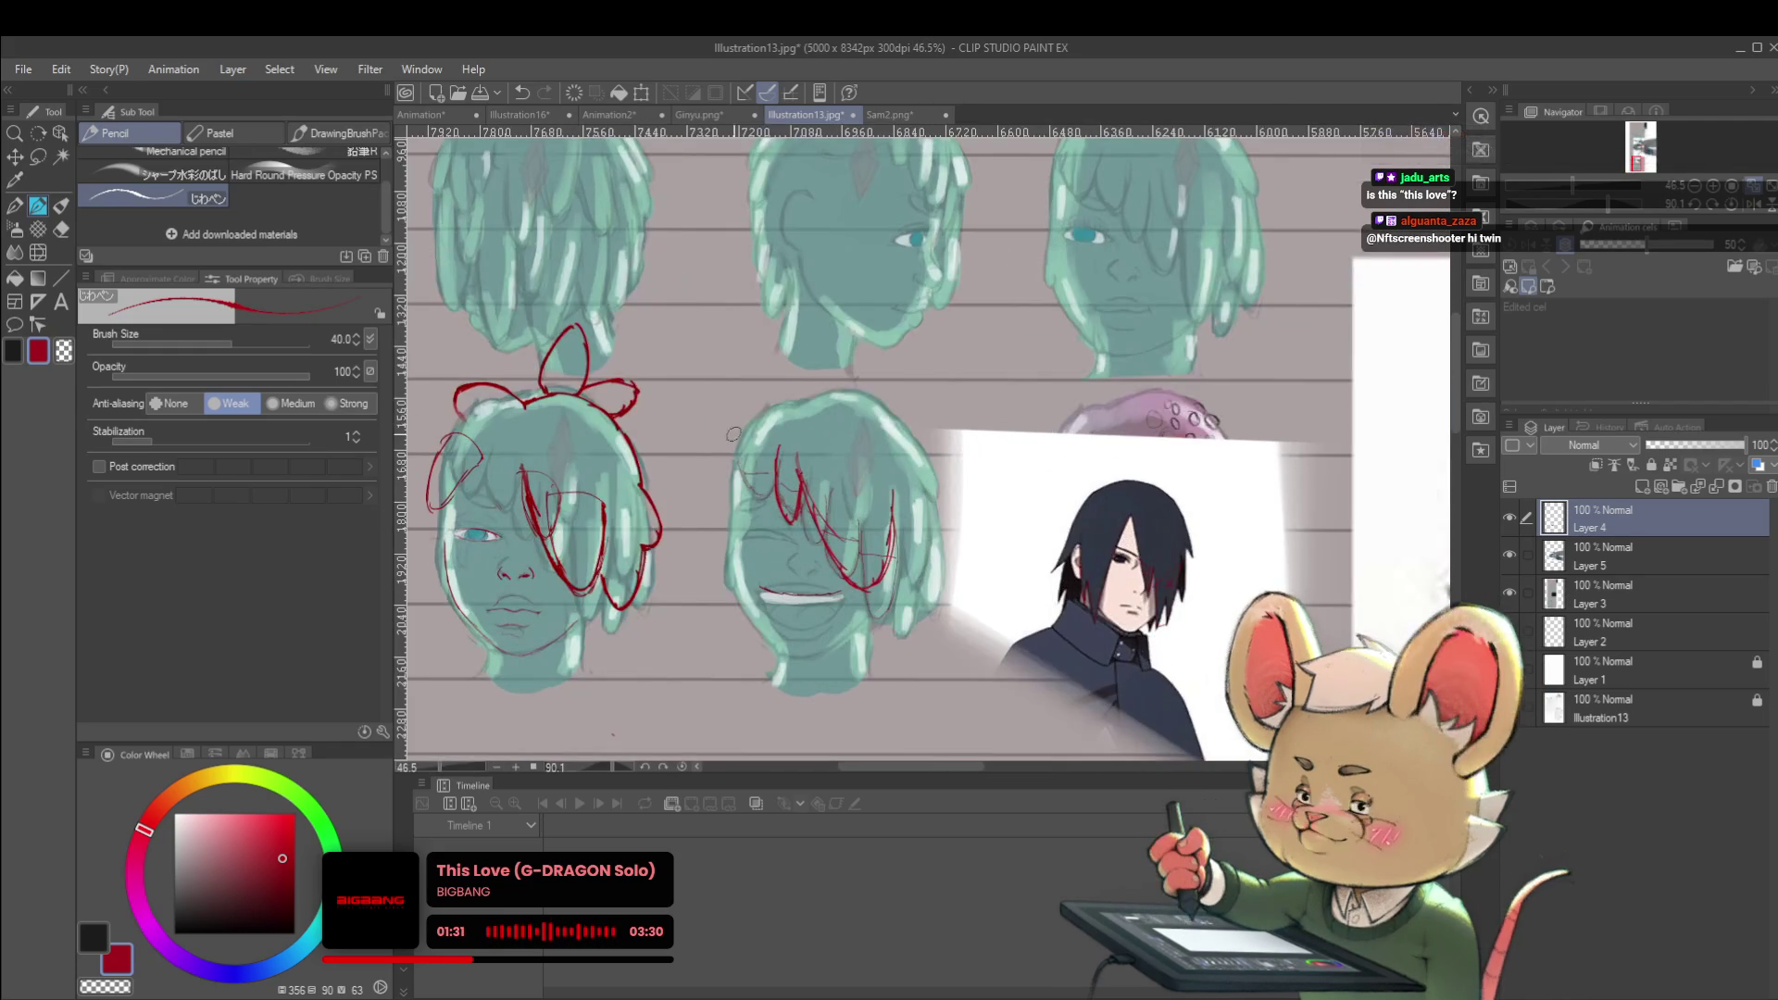
left_click_drag(763, 406, 721, 461)
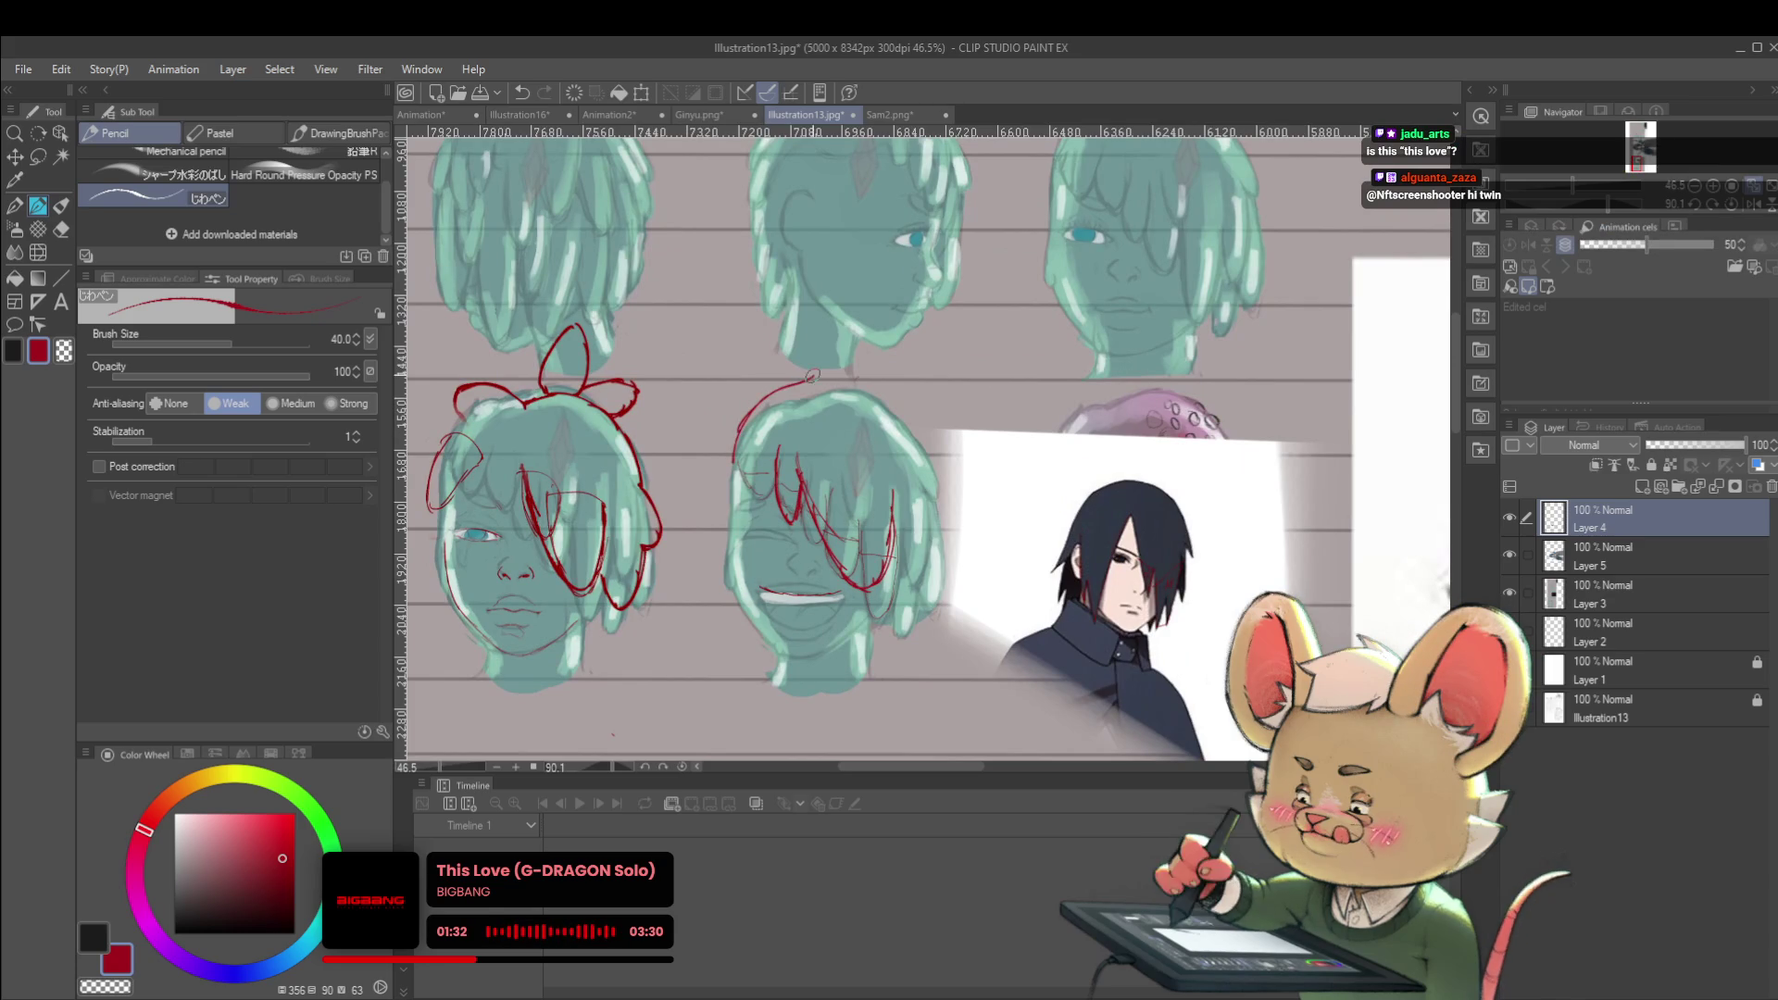
key("ctrl+z")
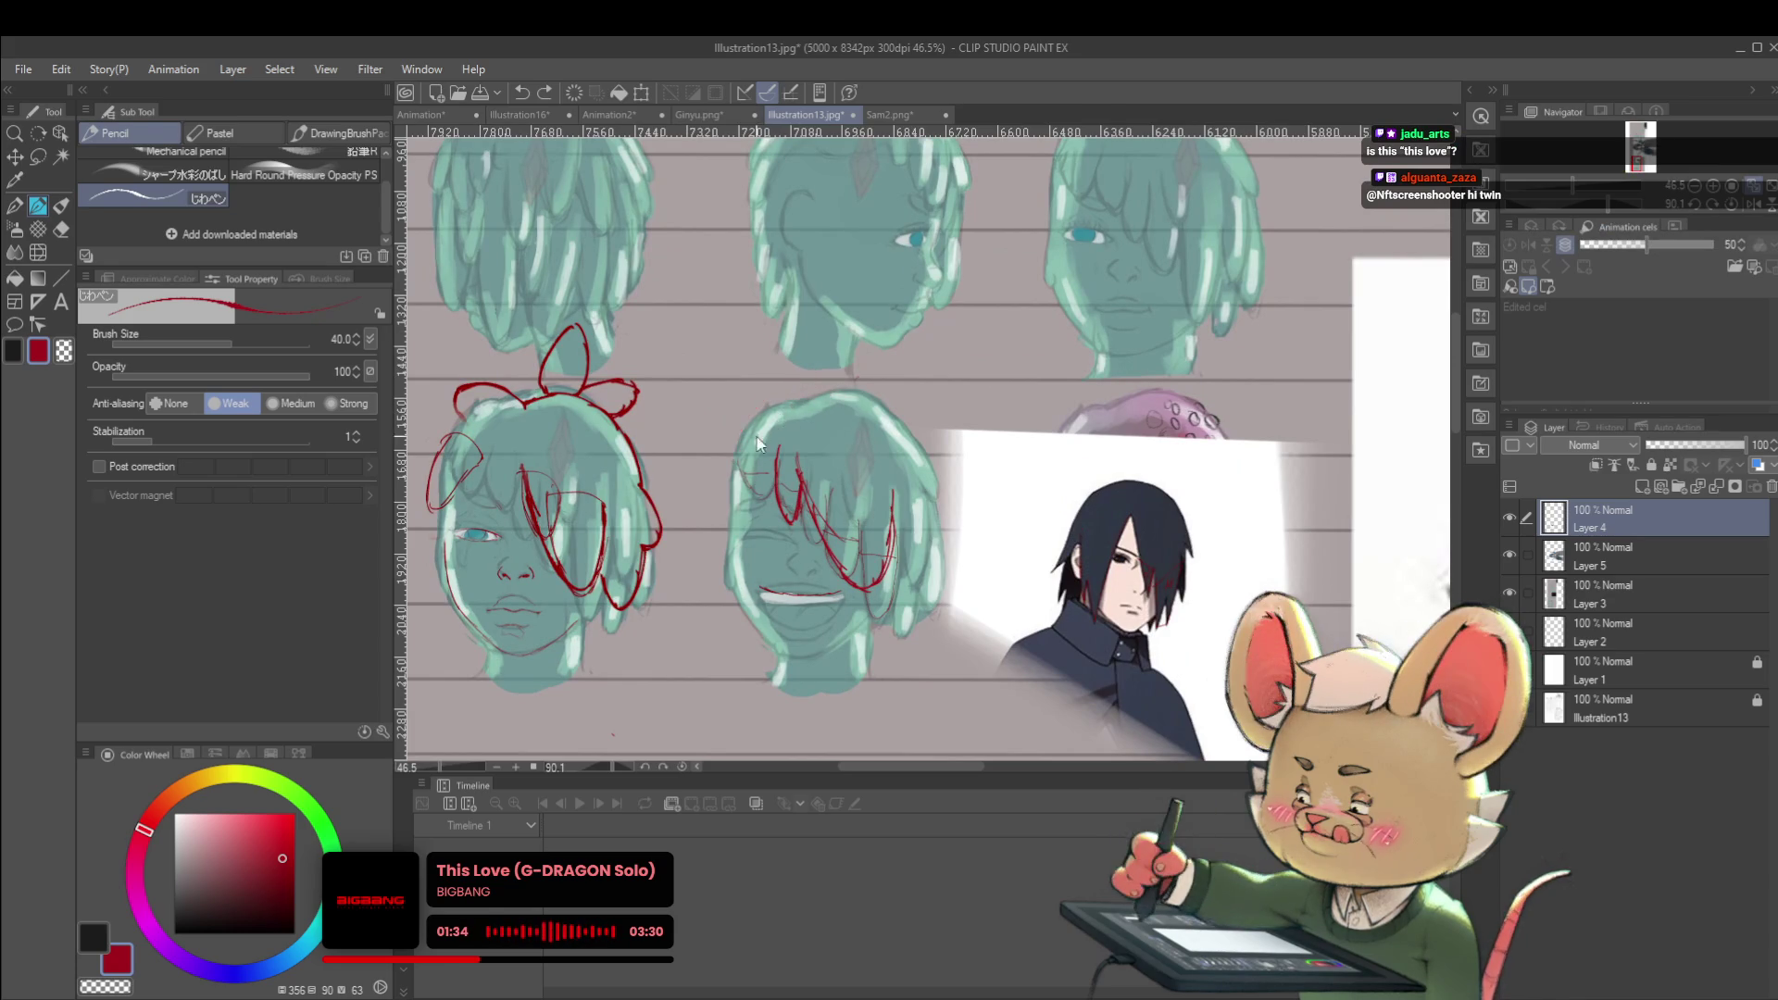
left_click_drag(892, 387, 929, 435)
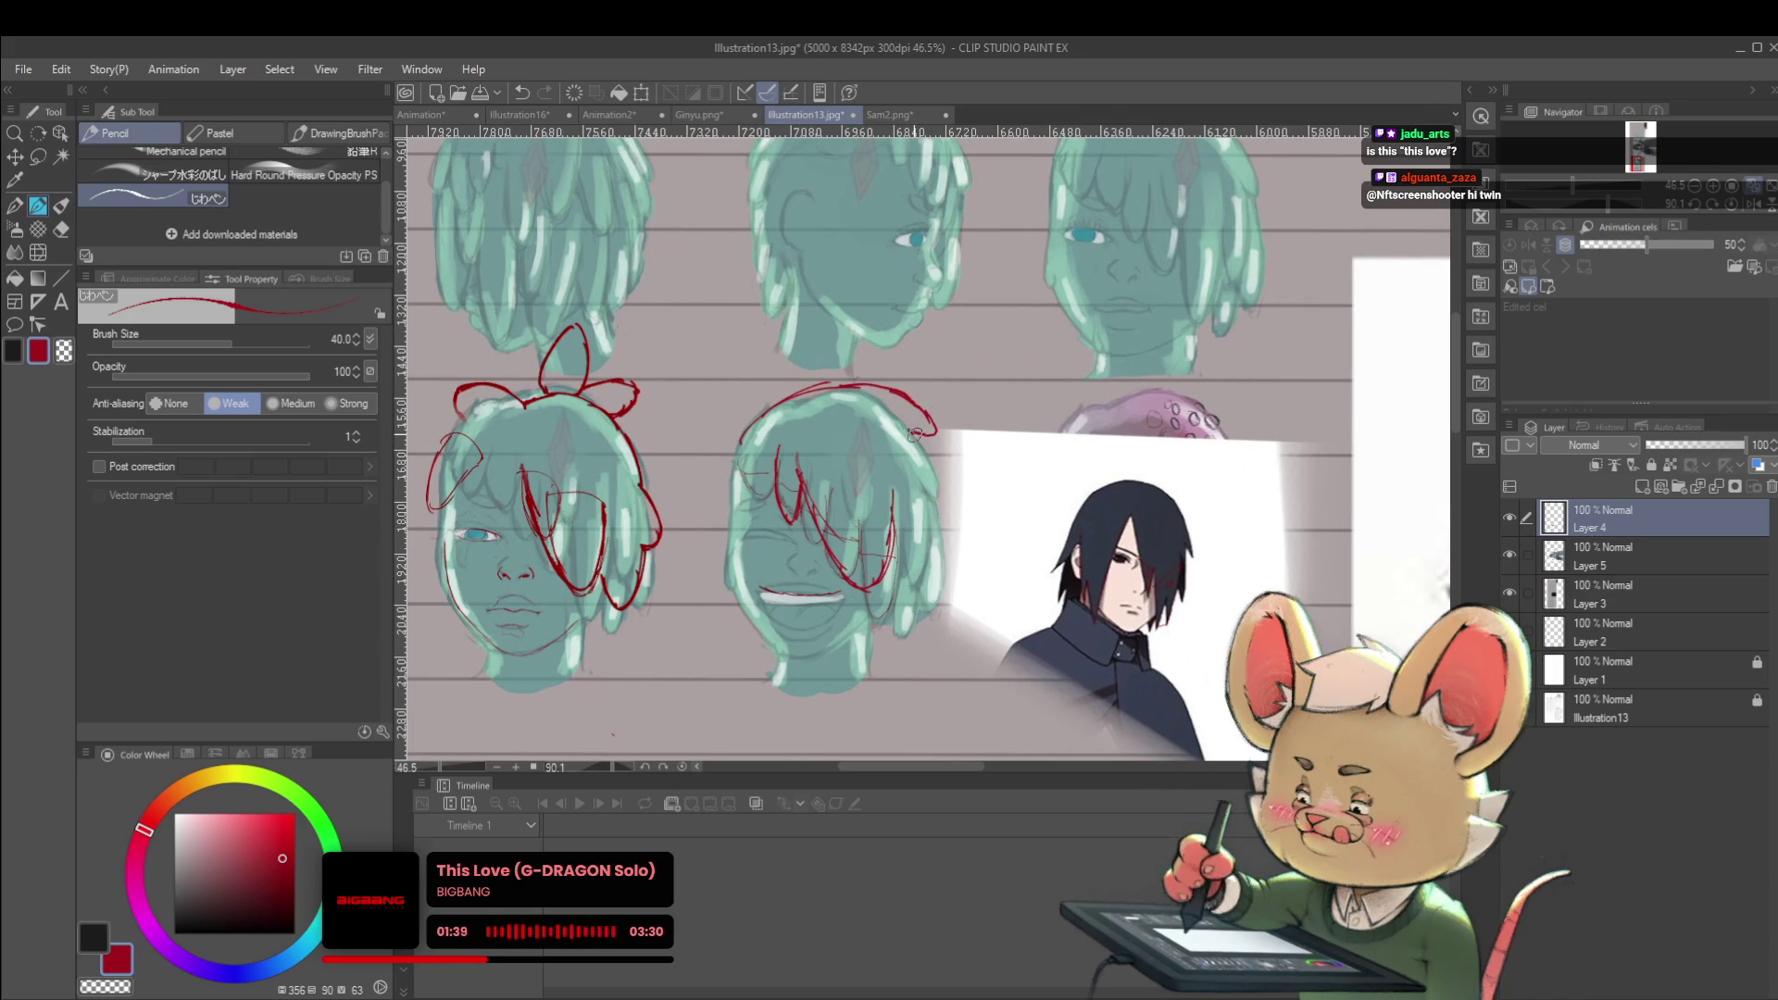
scroll(950, 475, "down", 3)
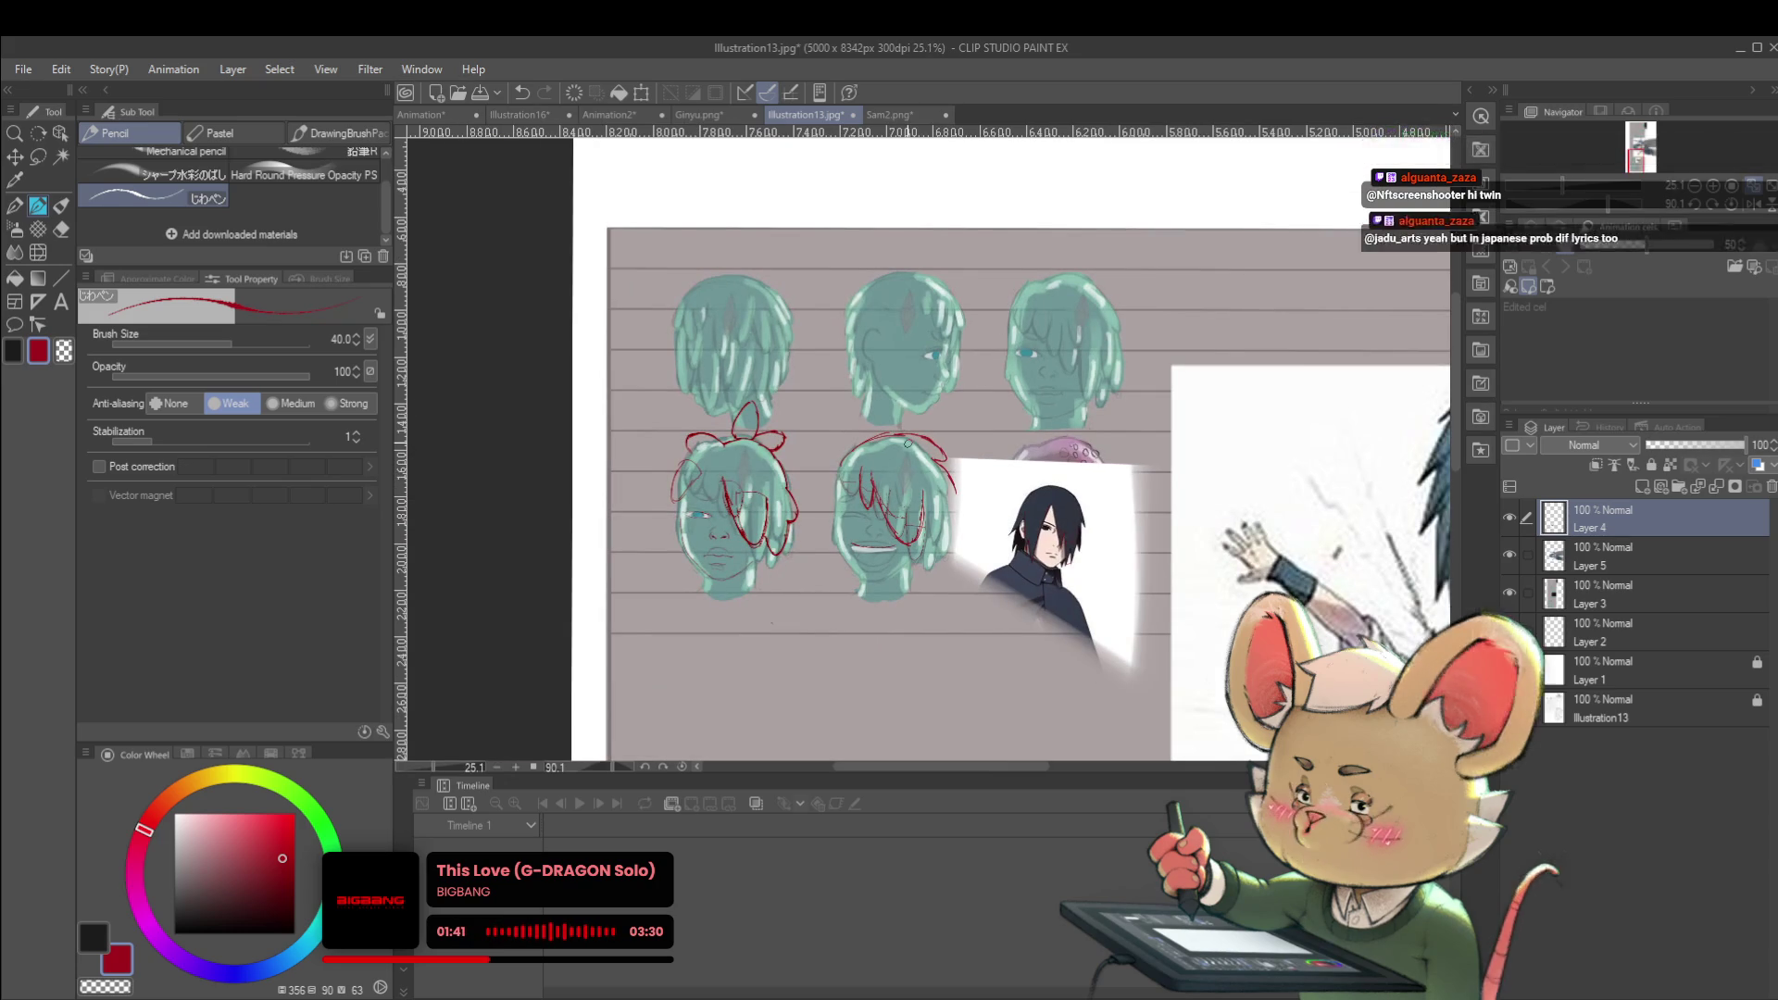
scroll(977, 463, "up", 3)
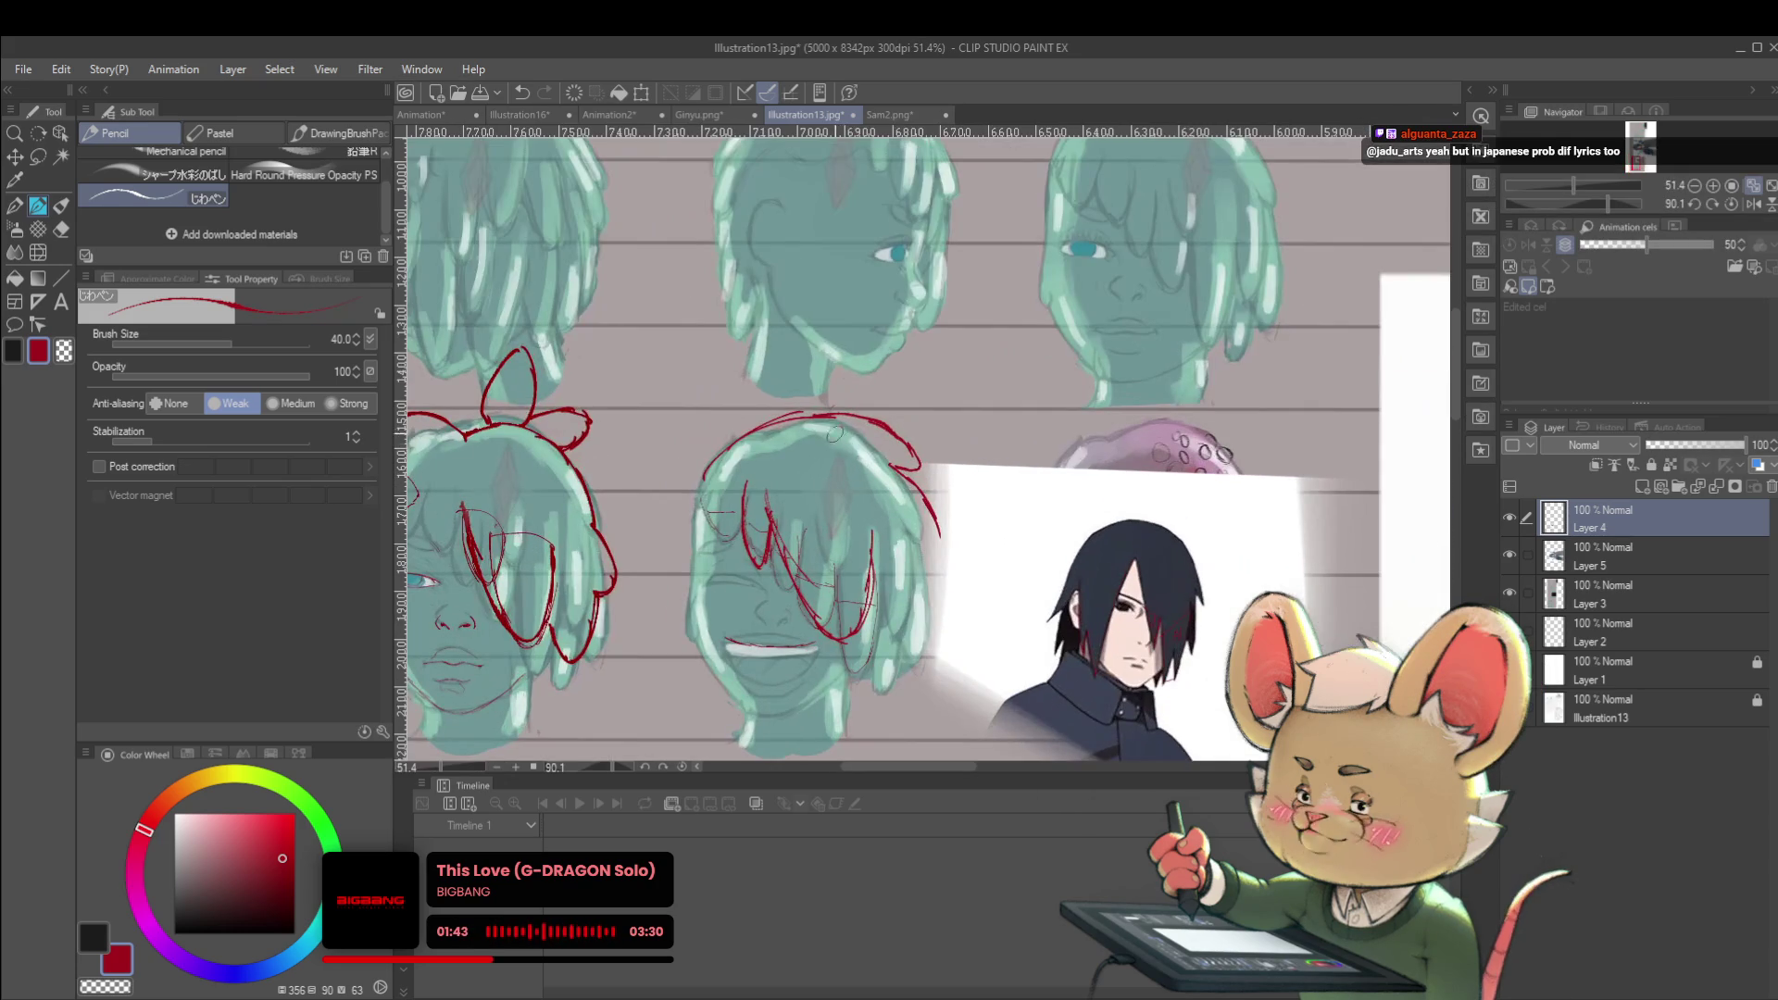
key("ctrl+z")
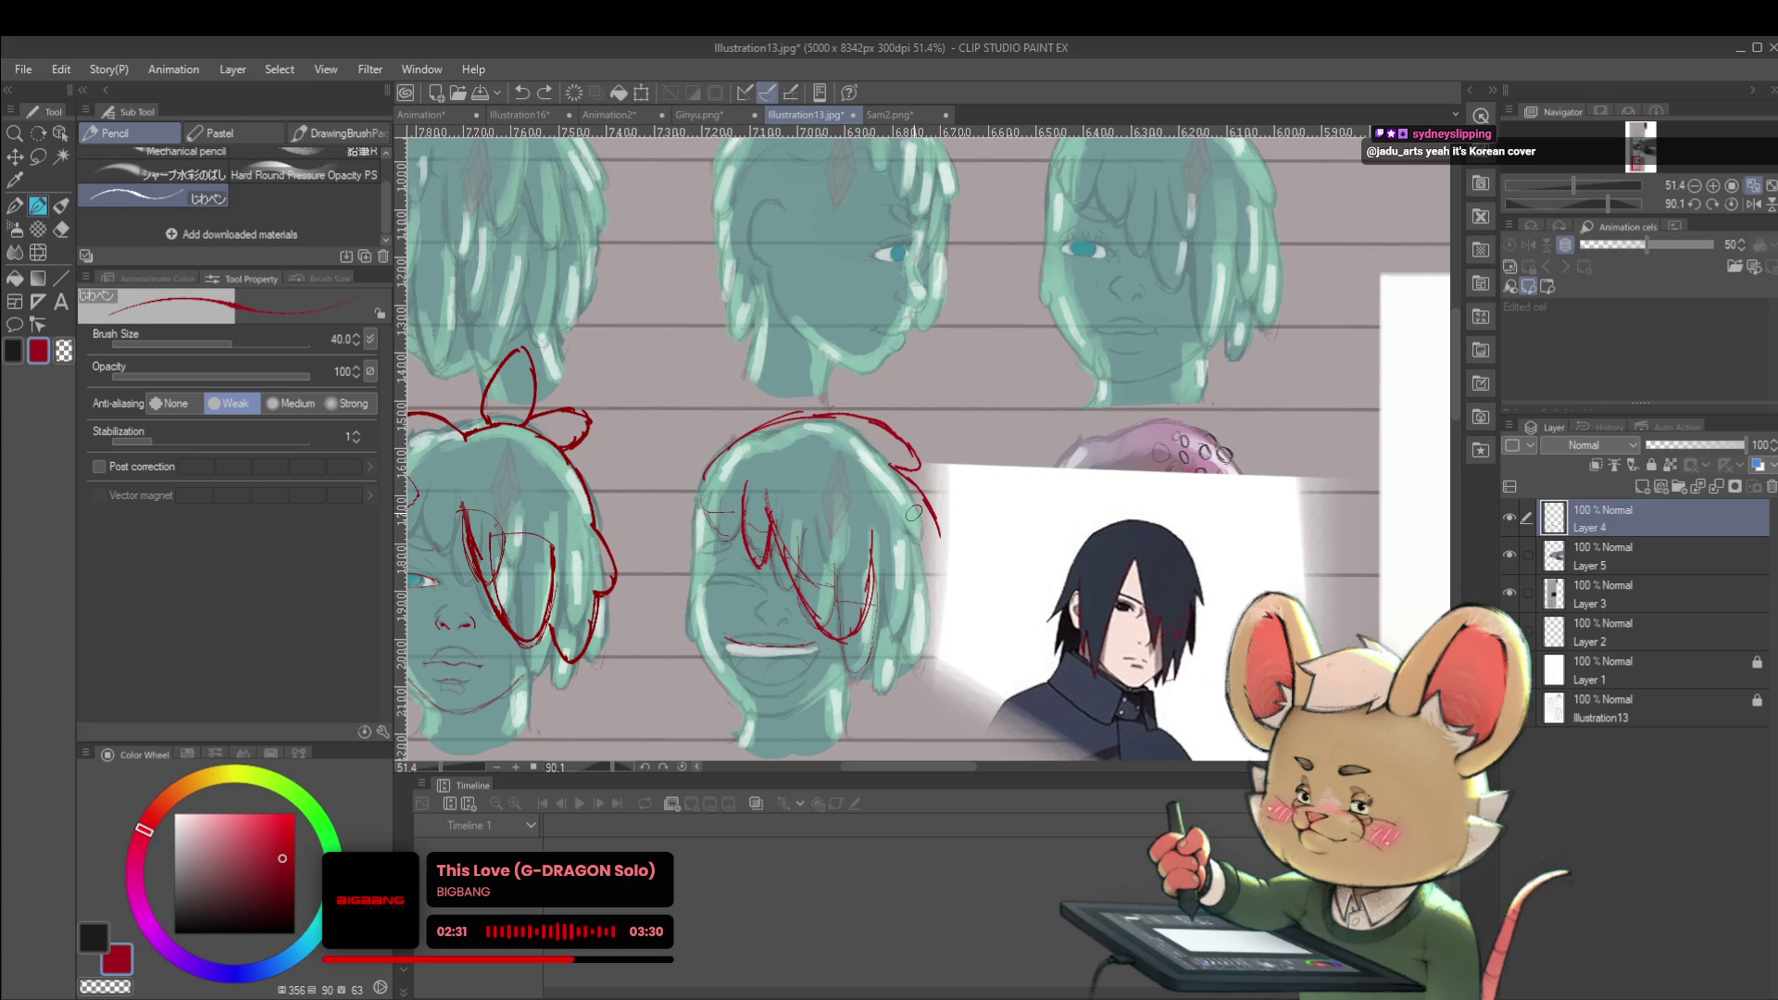
Extend the middle head's red hair redline down both sides, using a mirrored canvas view
mouse_move(924, 517)
left_mouse_down()
mouse_move(954, 592)
mouse_move(937, 607)
left_mouse_up()
scroll(907, 589, "down", 3)
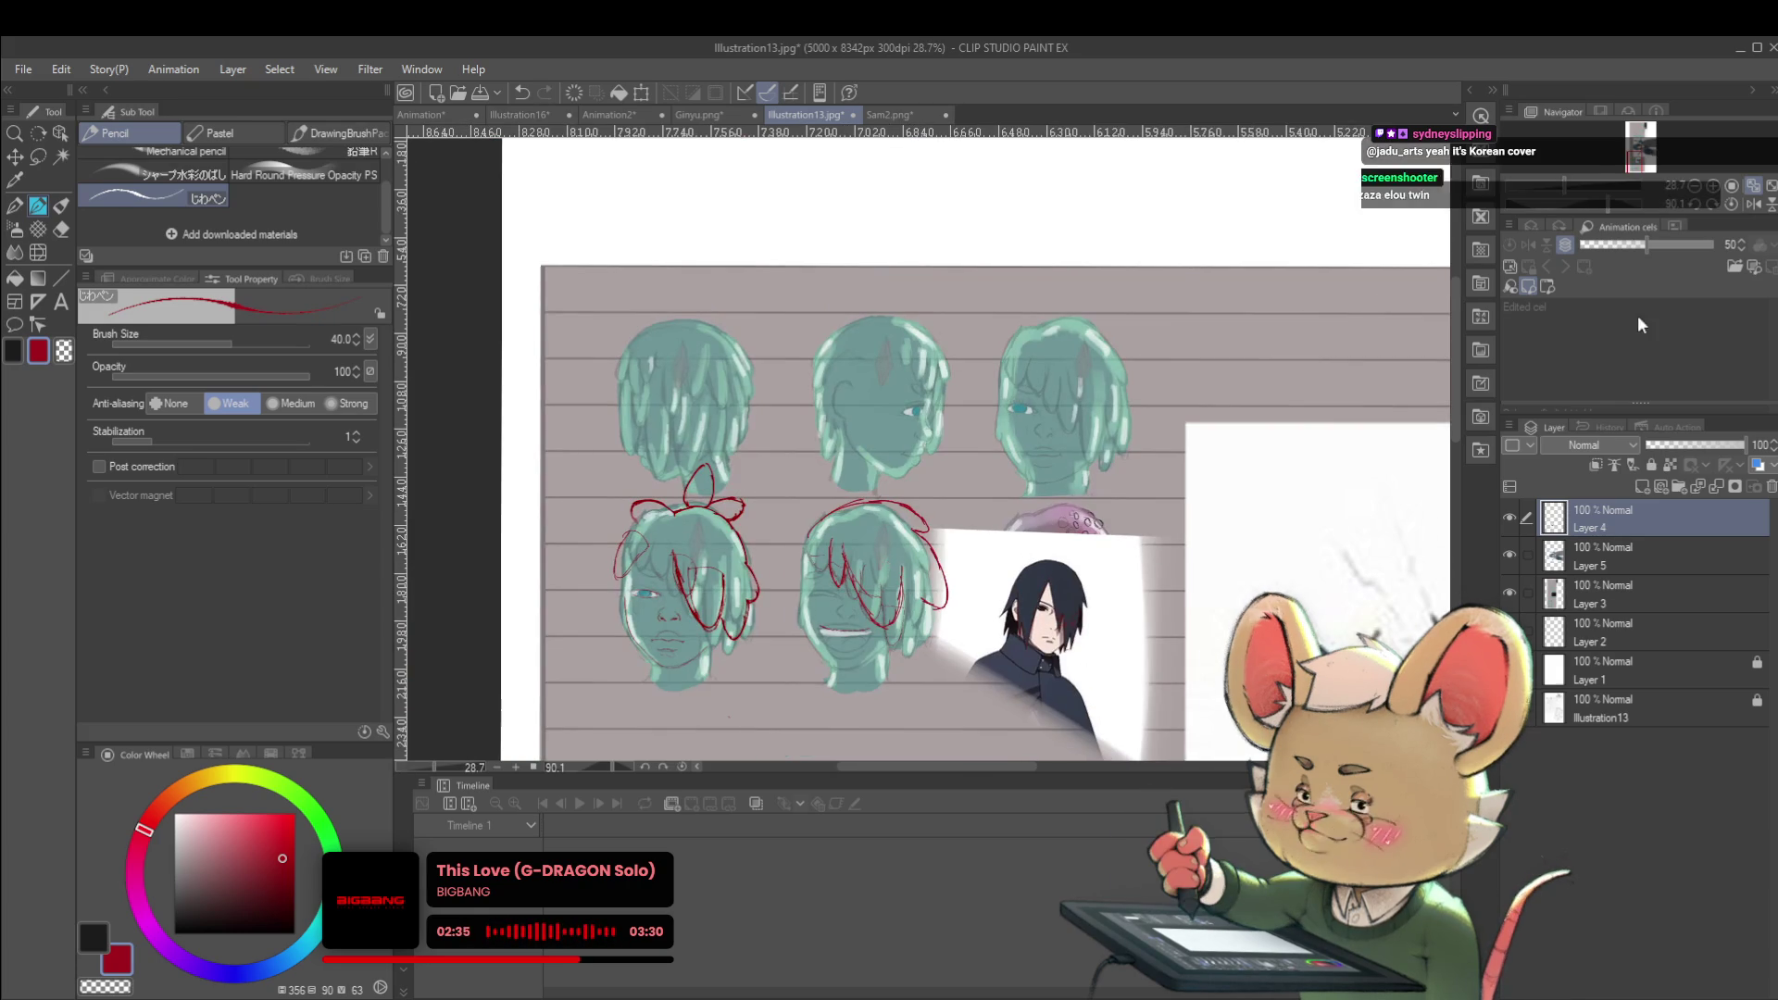
left_click(1751, 206)
scroll(910, 515, "up", 3)
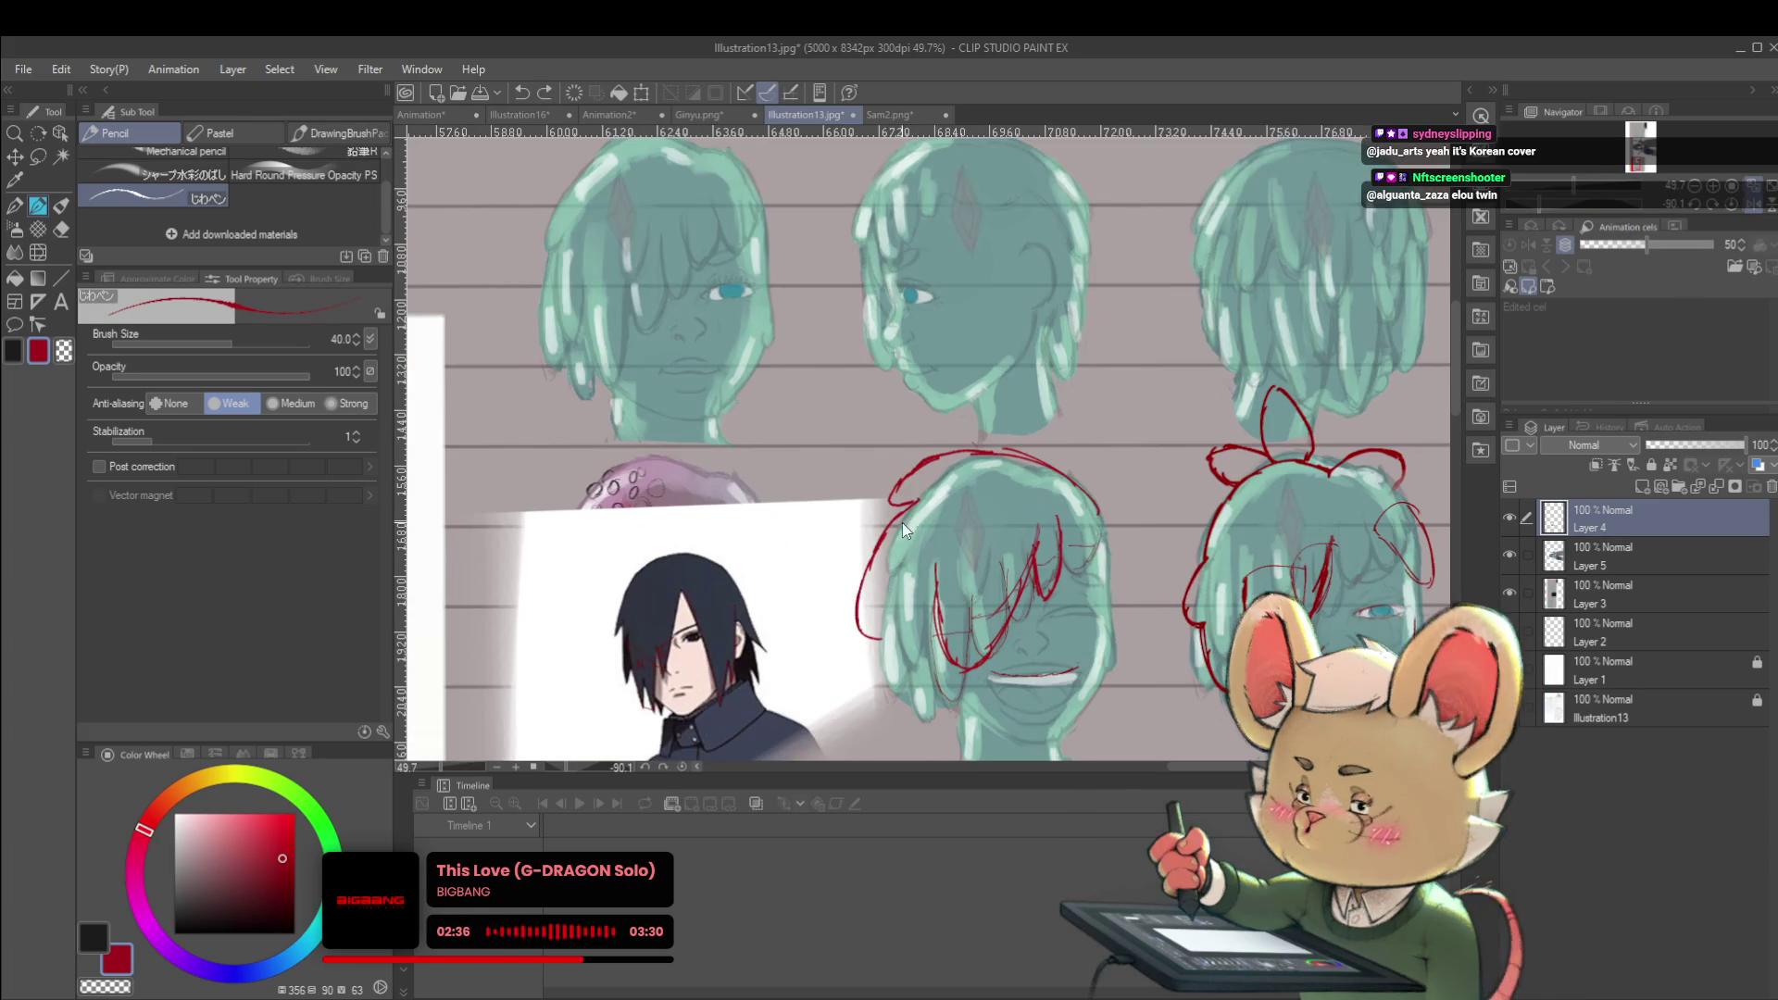
left_click_drag(884, 535, 853, 637)
left_click_drag(866, 567, 854, 648)
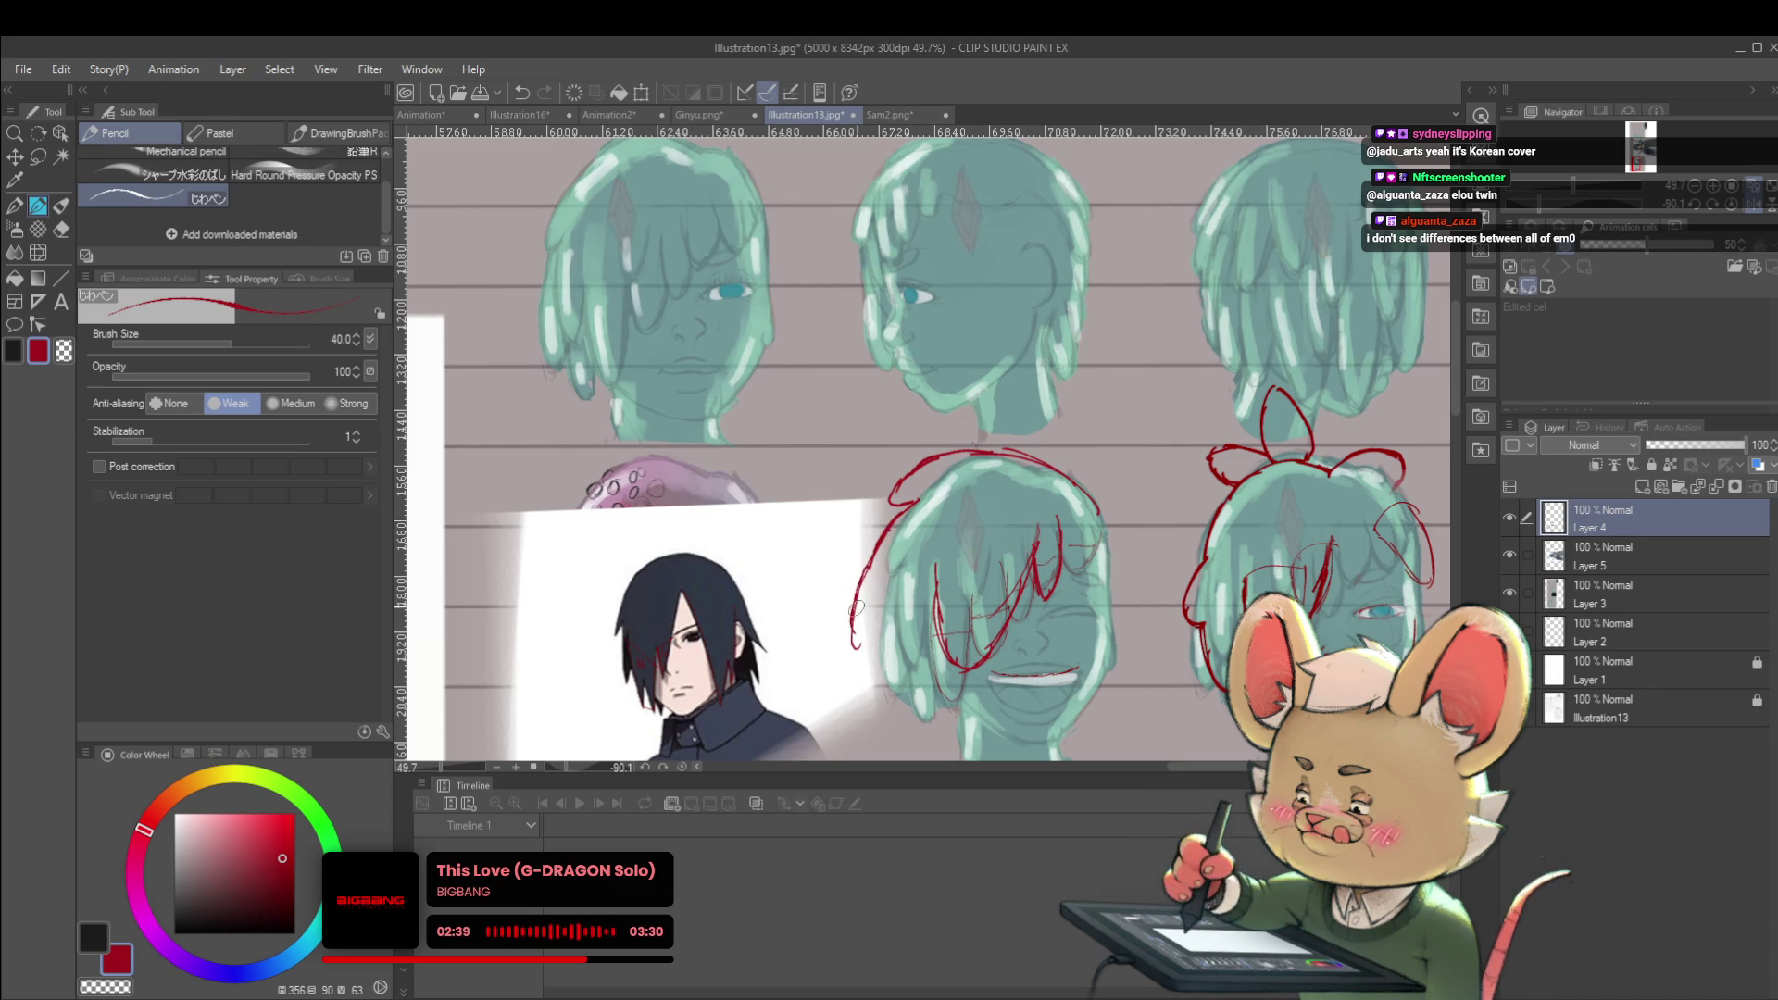
scroll(980, 463, "down", 4)
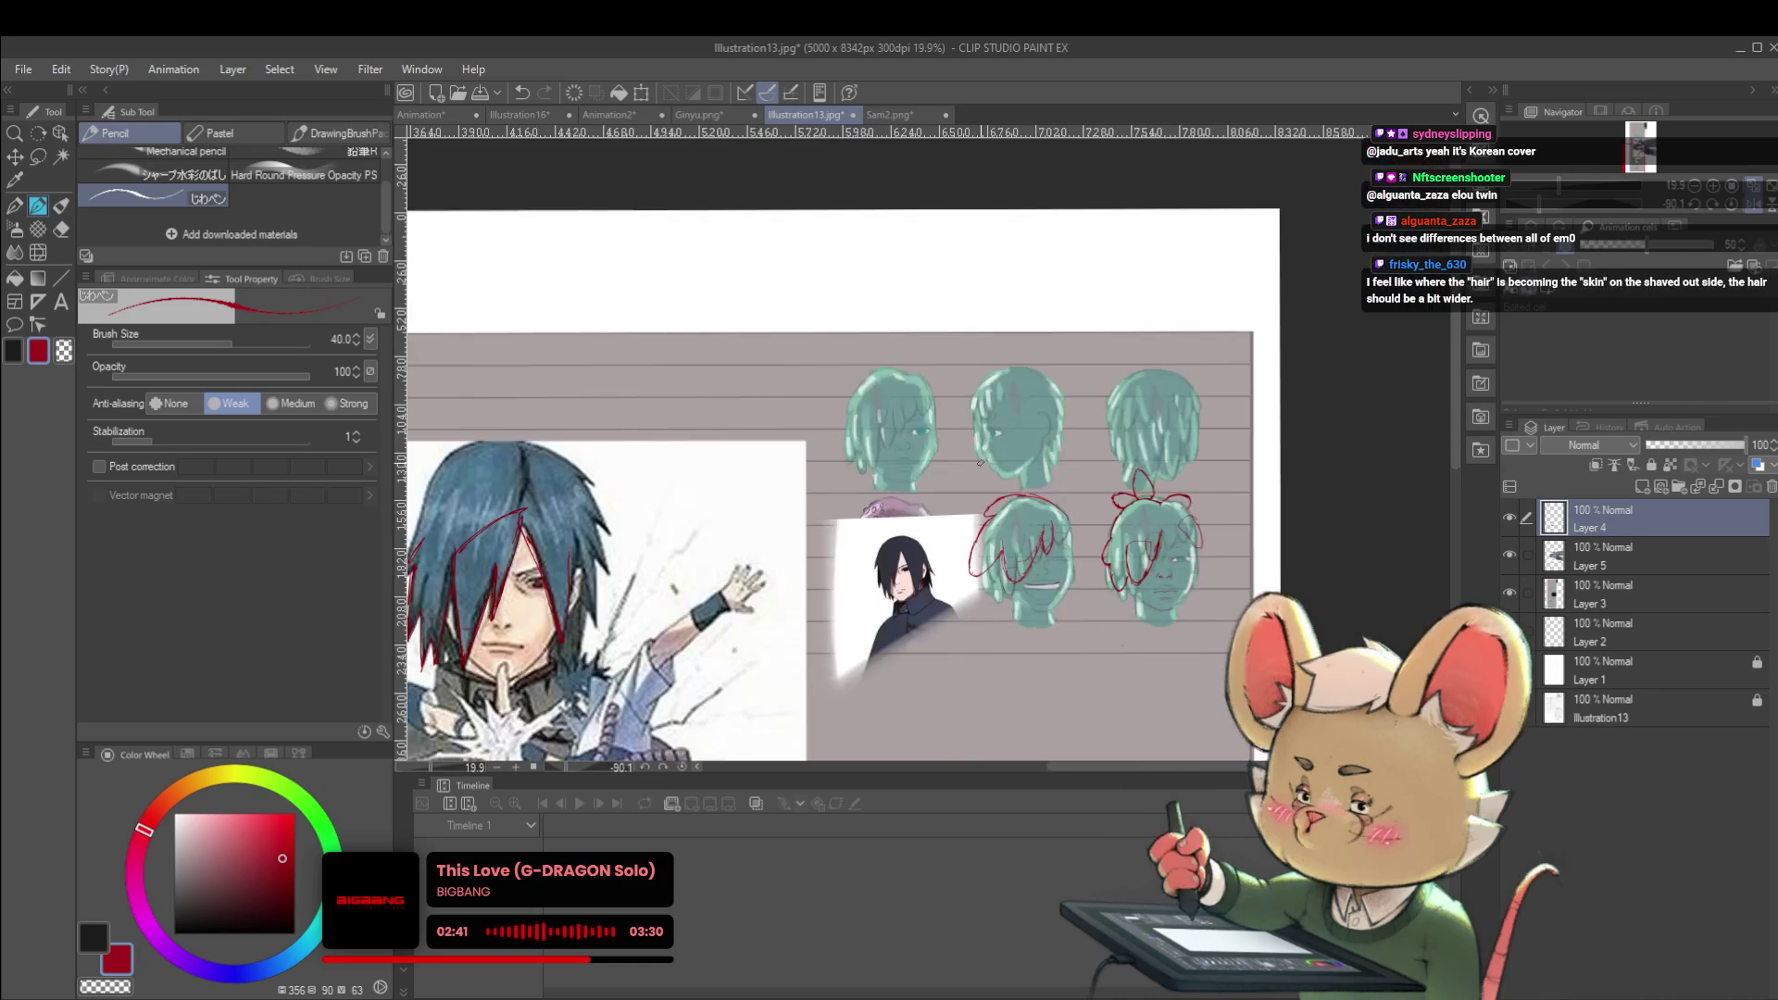
scroll(1059, 499, "up", 4)
mouse_move(1056, 500)
left_mouse_down()
mouse_move(973, 574)
mouse_move(963, 516)
left_mouse_up()
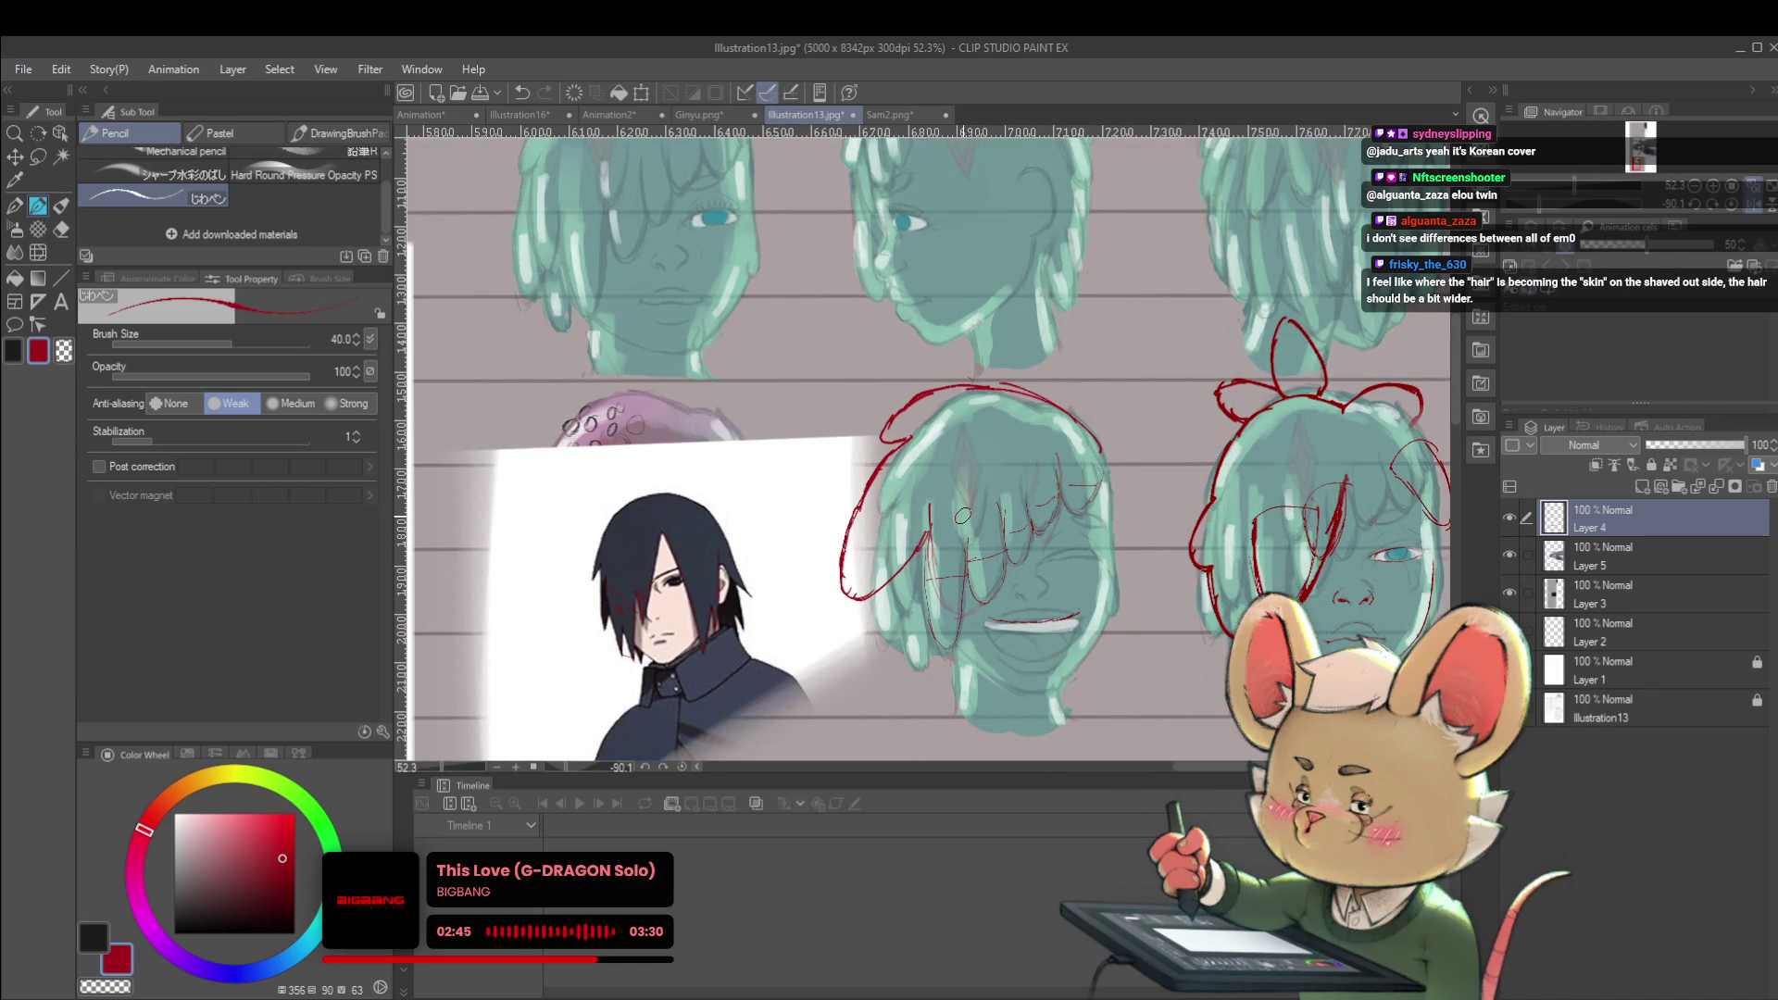
left_click(1758, 205)
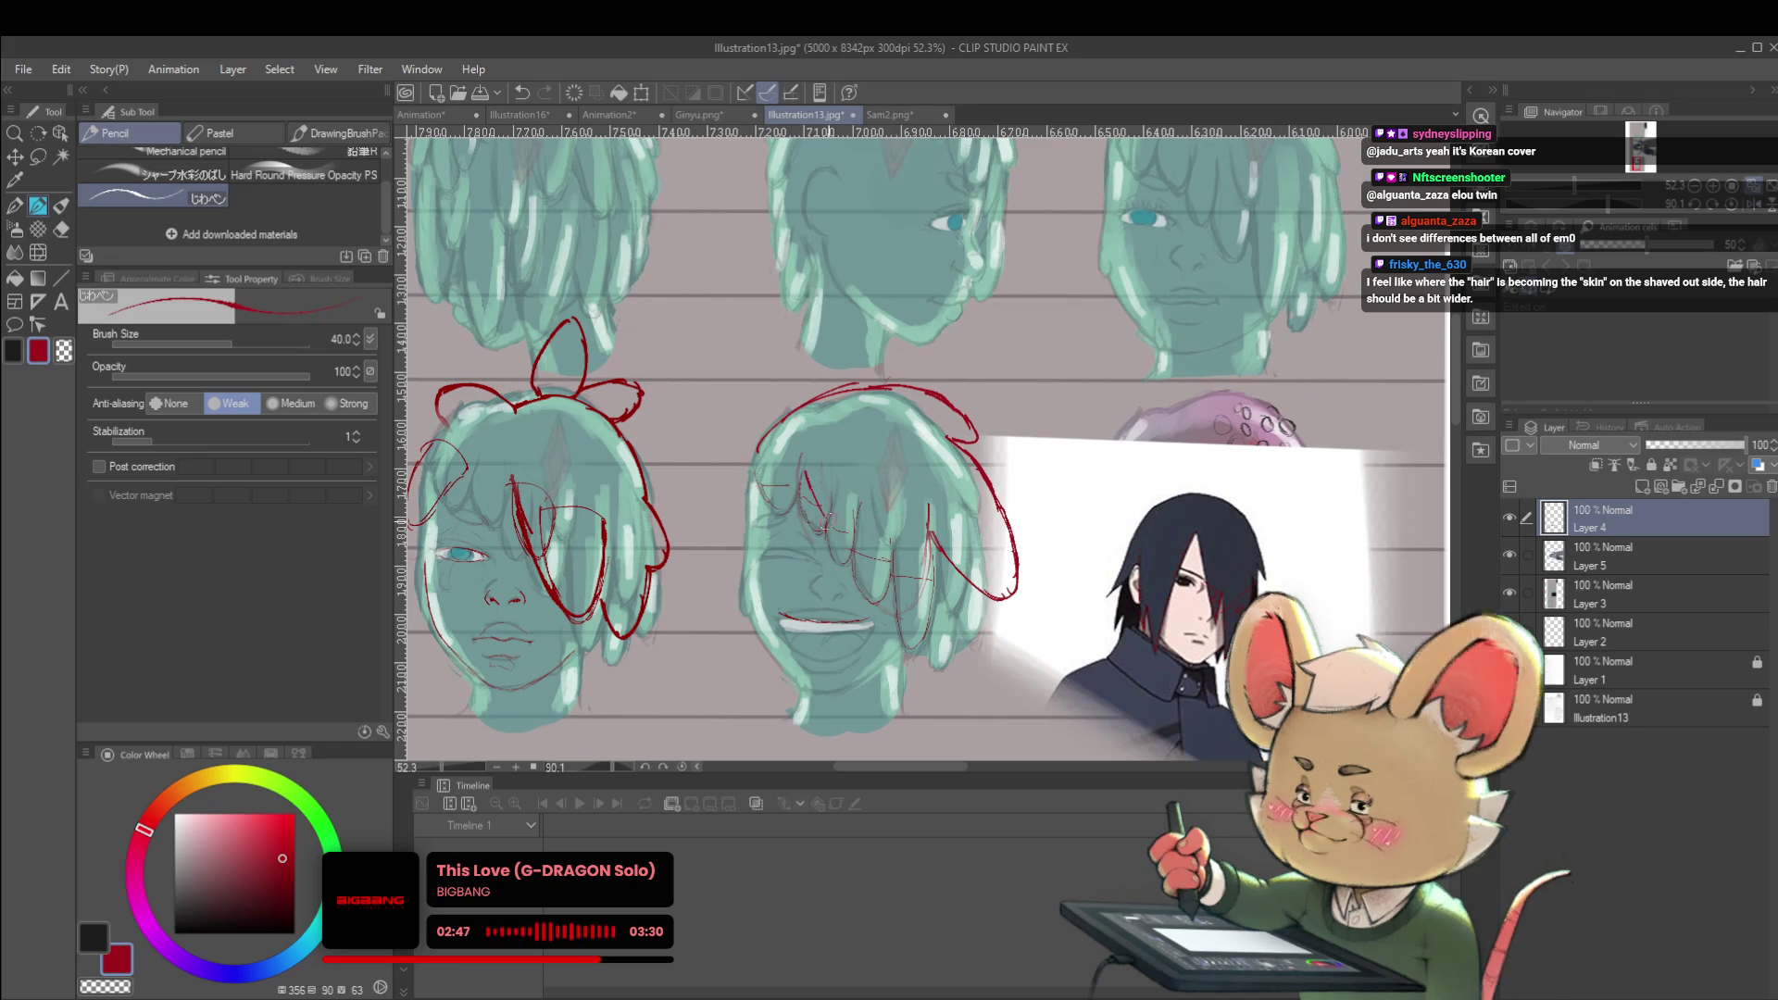
Redraw the middle head's hair strokes and add strokes to its right hair strands
mouse_move(840, 534)
left_mouse_down()
mouse_move(885, 582)
mouse_move(938, 593)
left_mouse_up()
scroll(932, 508, "down", 5)
scroll(932, 508, "up", 5)
scroll(880, 475, "down", 5)
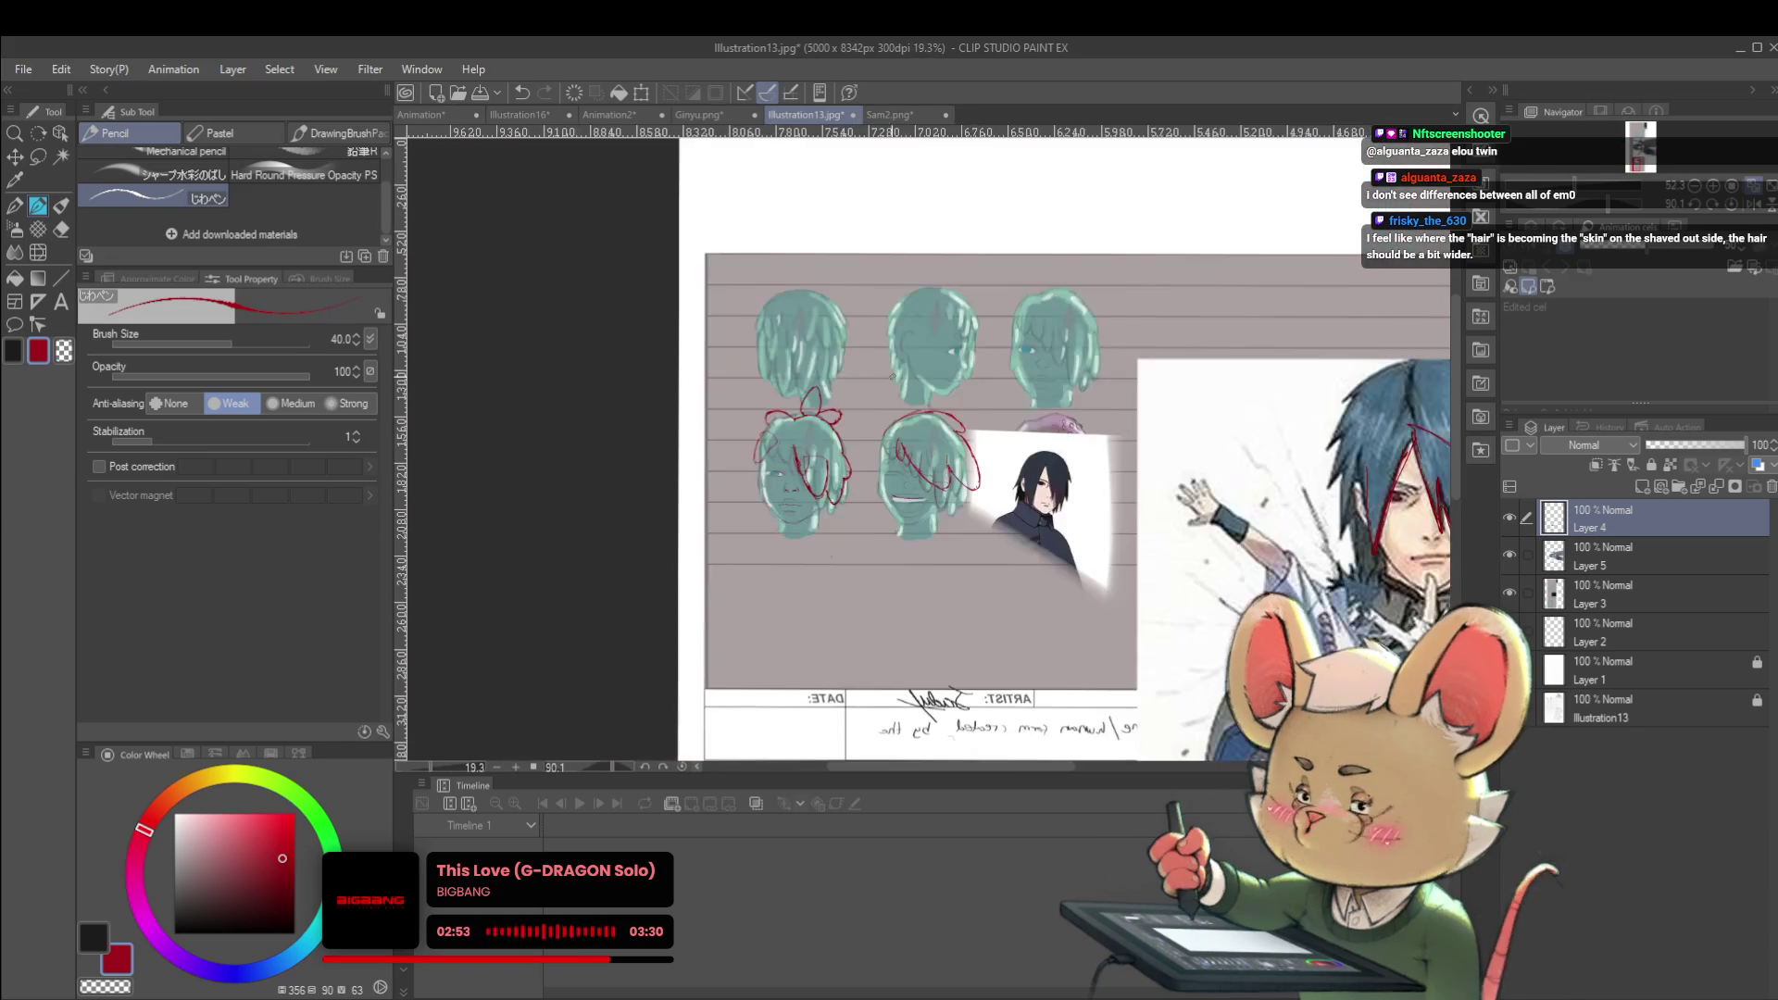
scroll(934, 446, "up", 6)
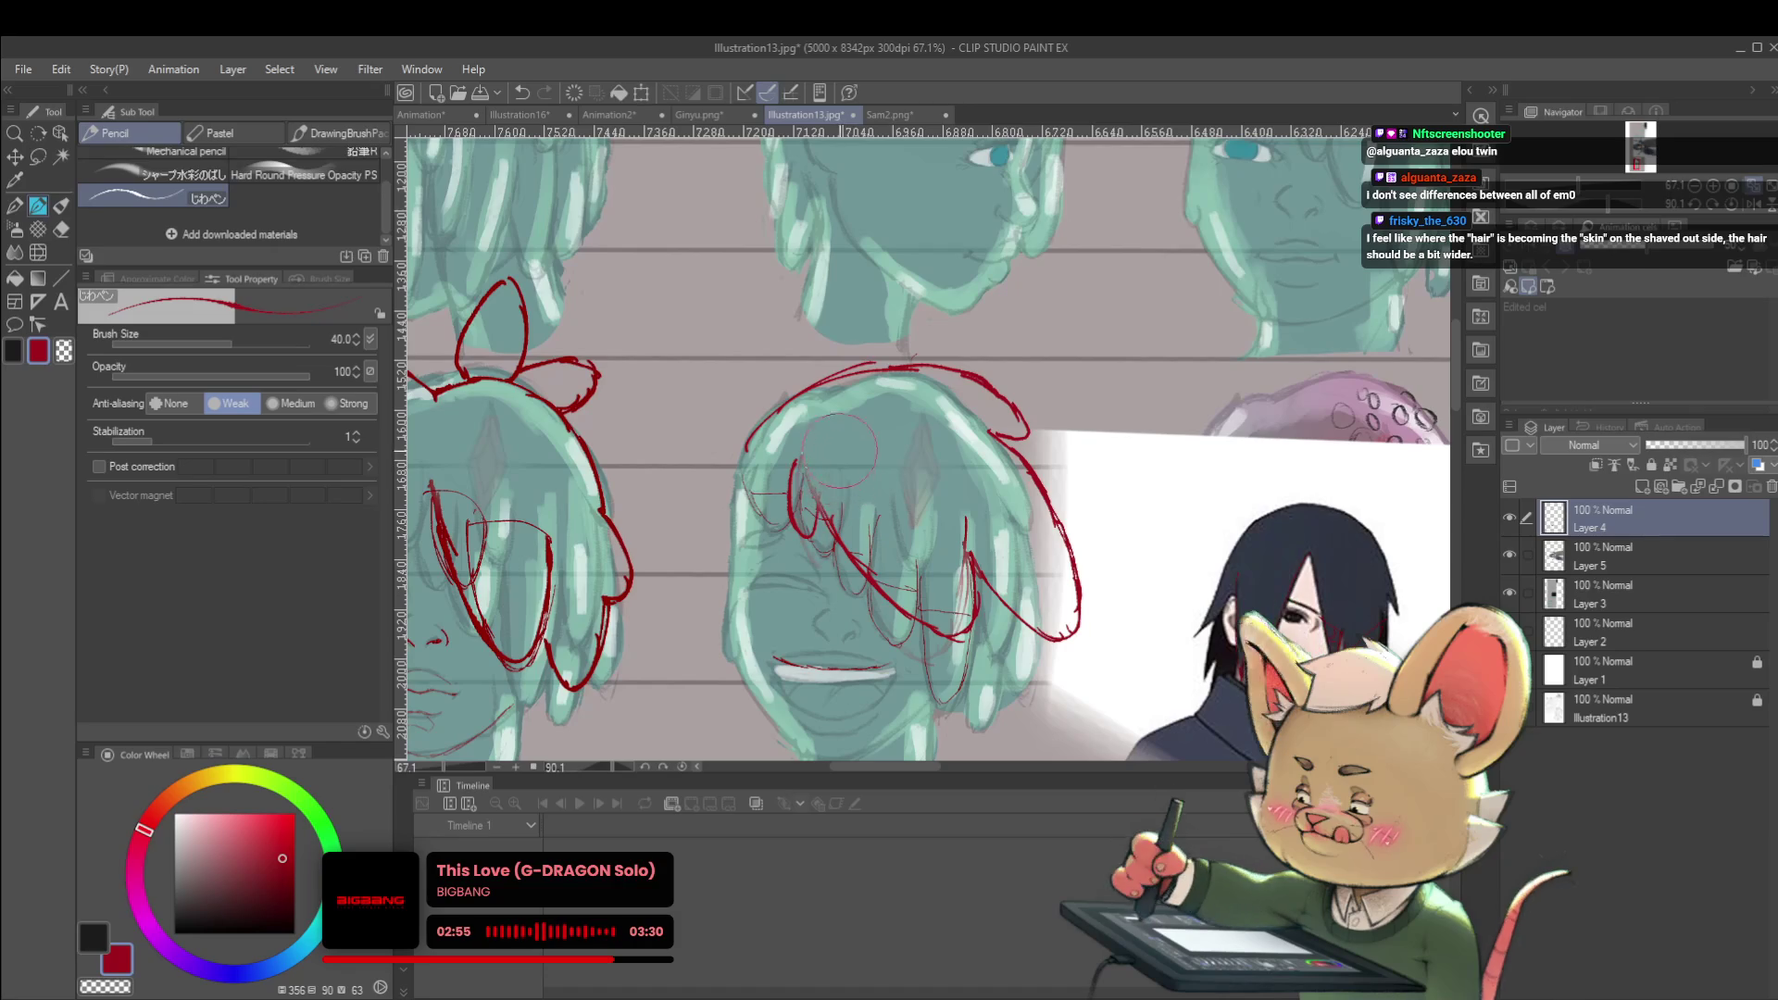
scroll(917, 434, "down", 5)
scroll(887, 446, "up", 5)
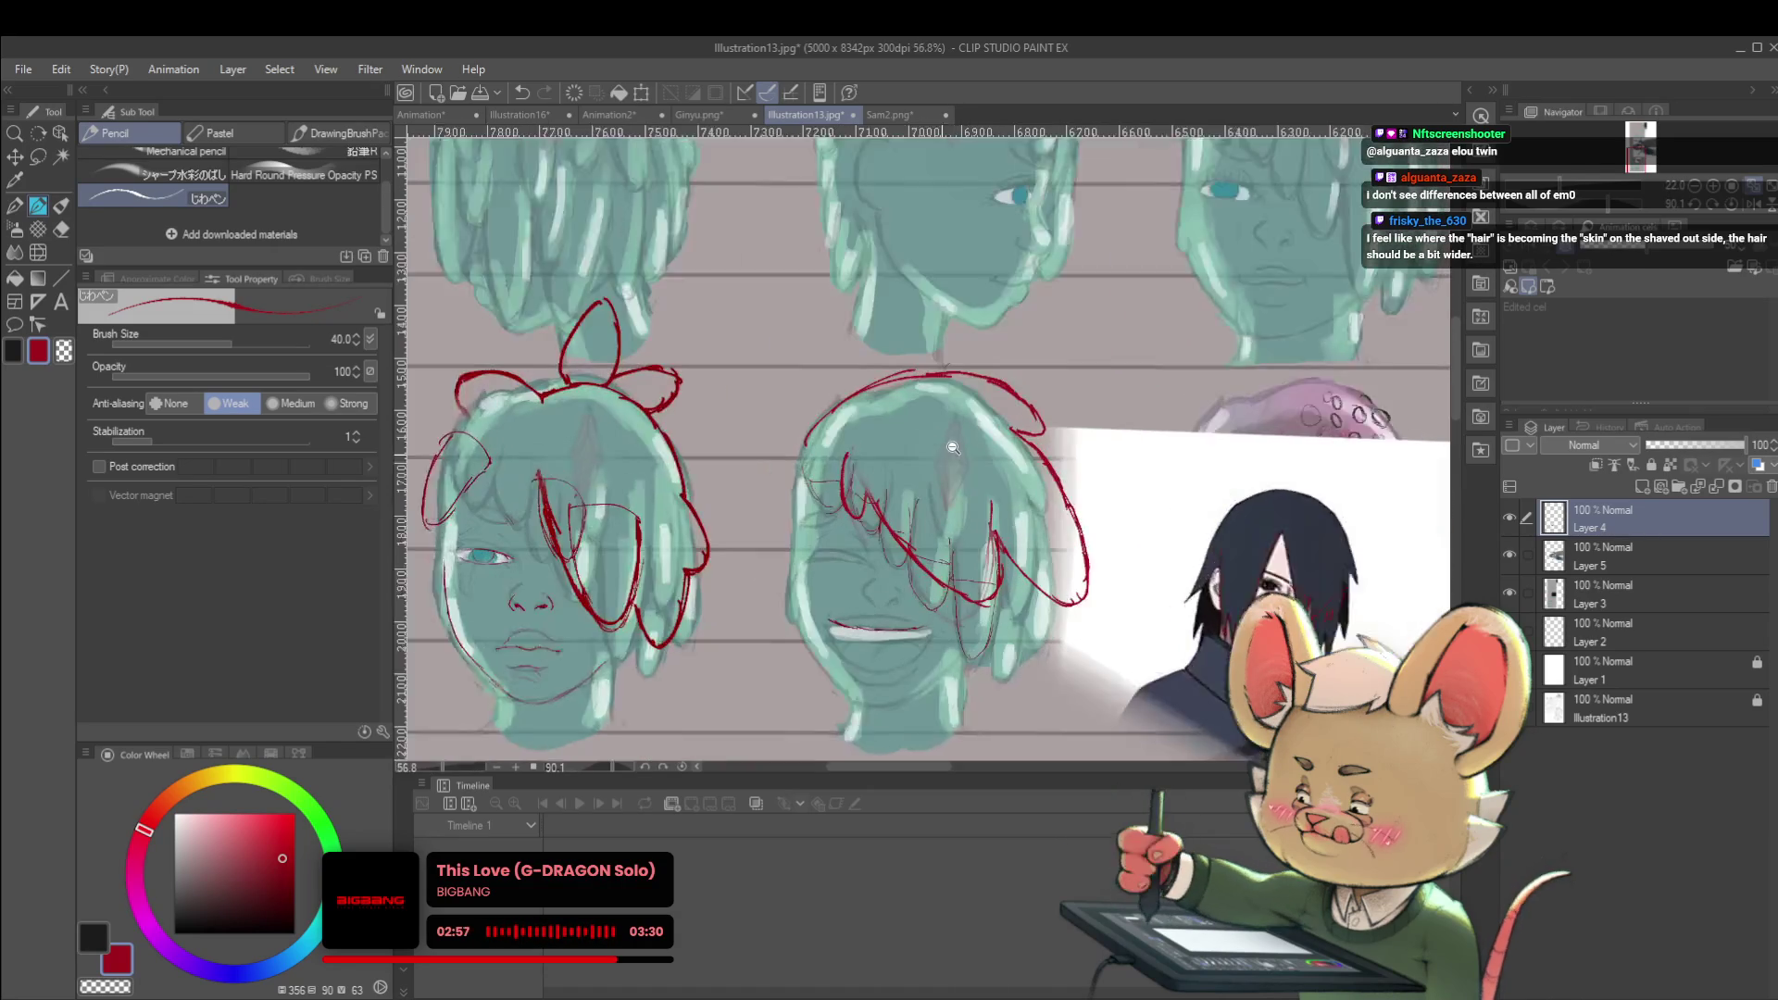
scroll(810, 377, "down", 5)
scroll(858, 298, "up", 4)
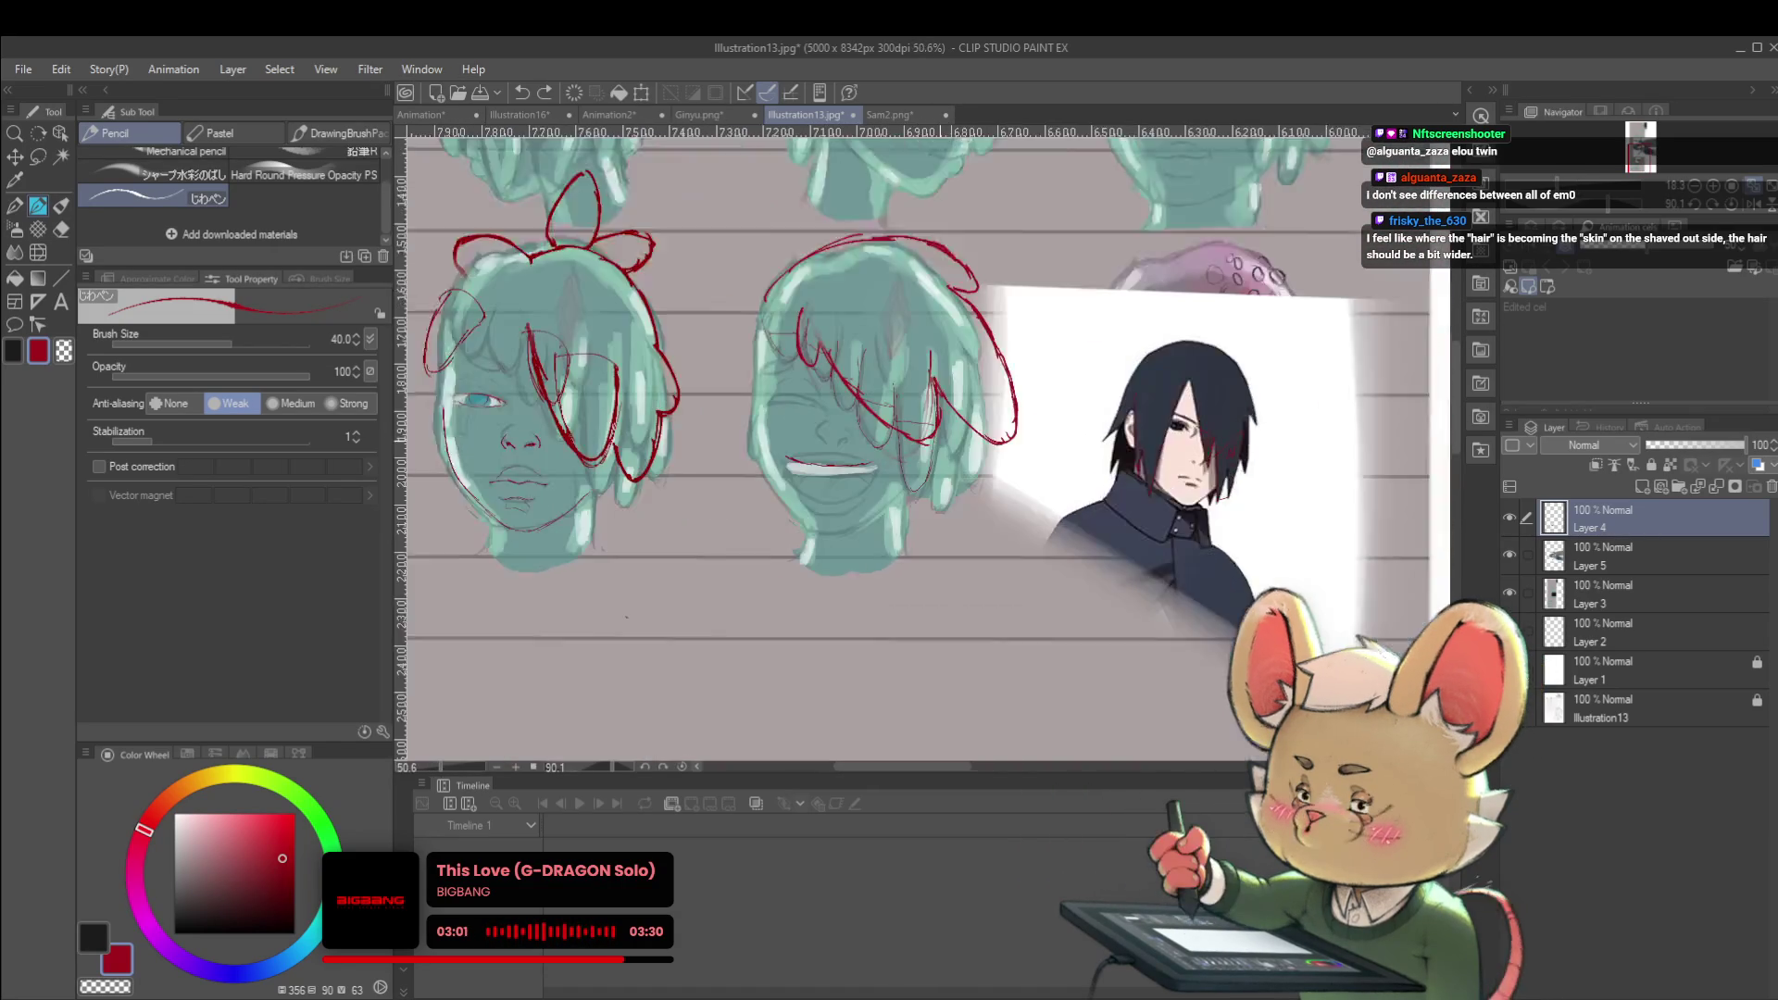
left_click_drag(943, 435, 938, 504)
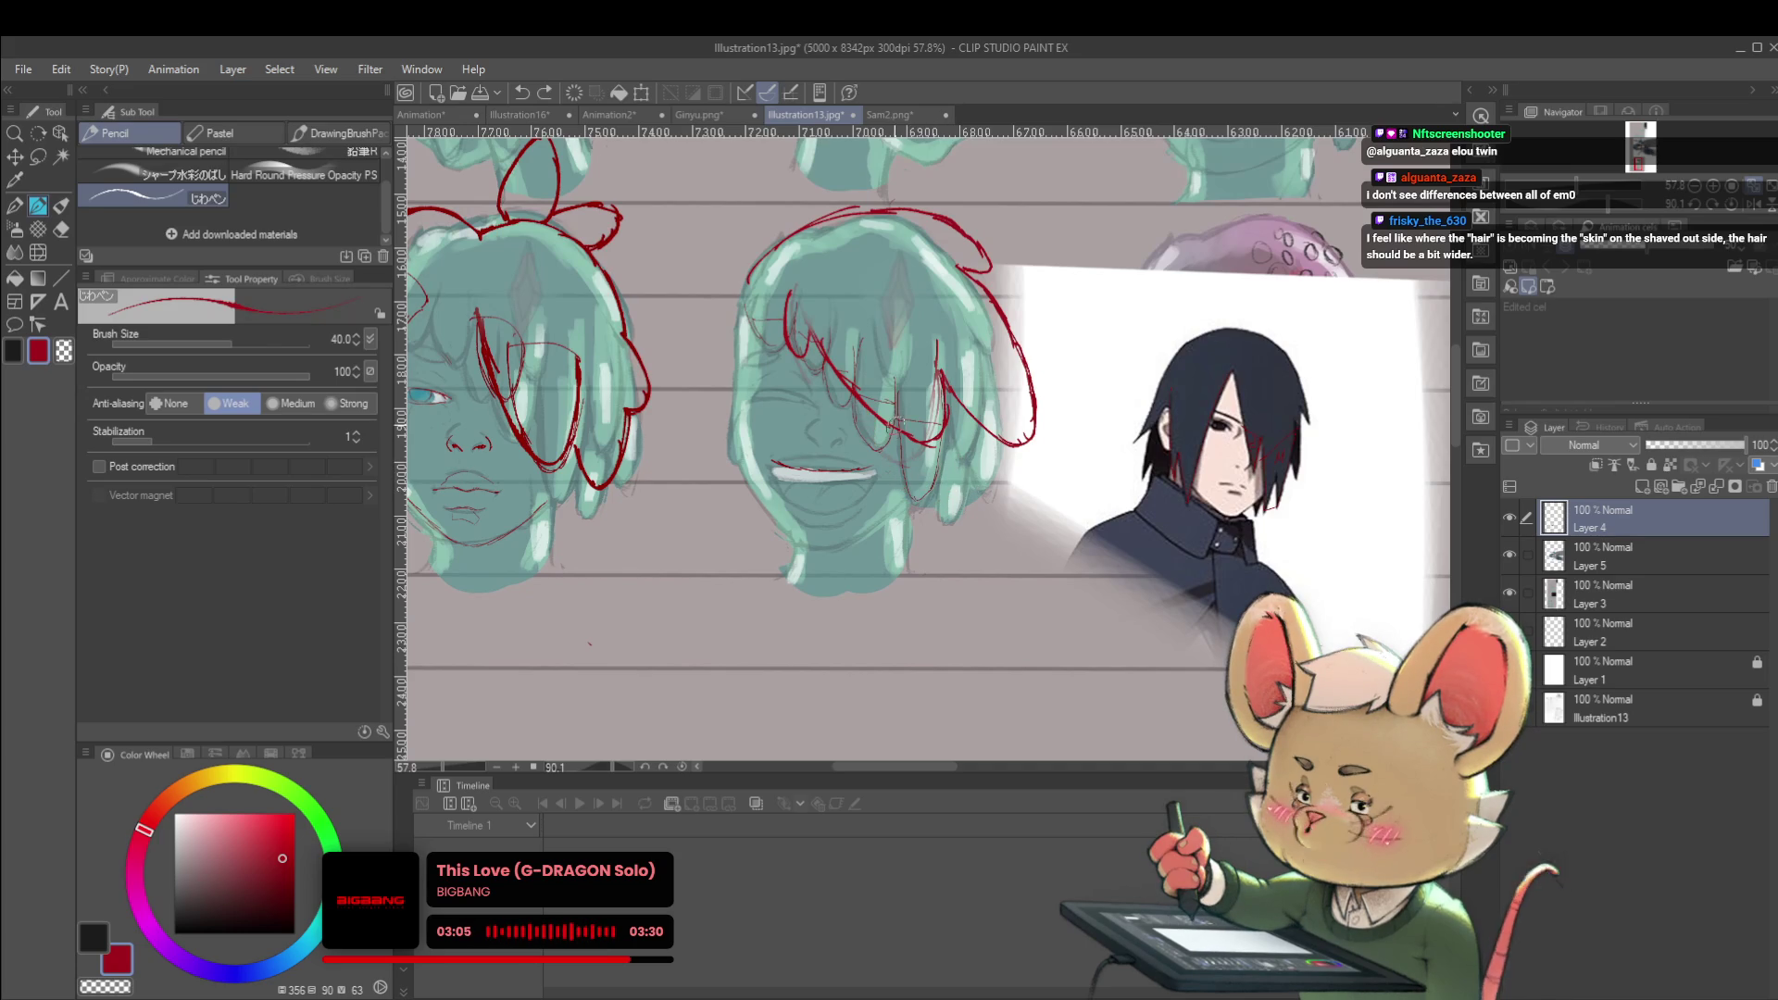
left_click_drag(903, 428, 950, 510)
left_click_drag(969, 442, 954, 491)
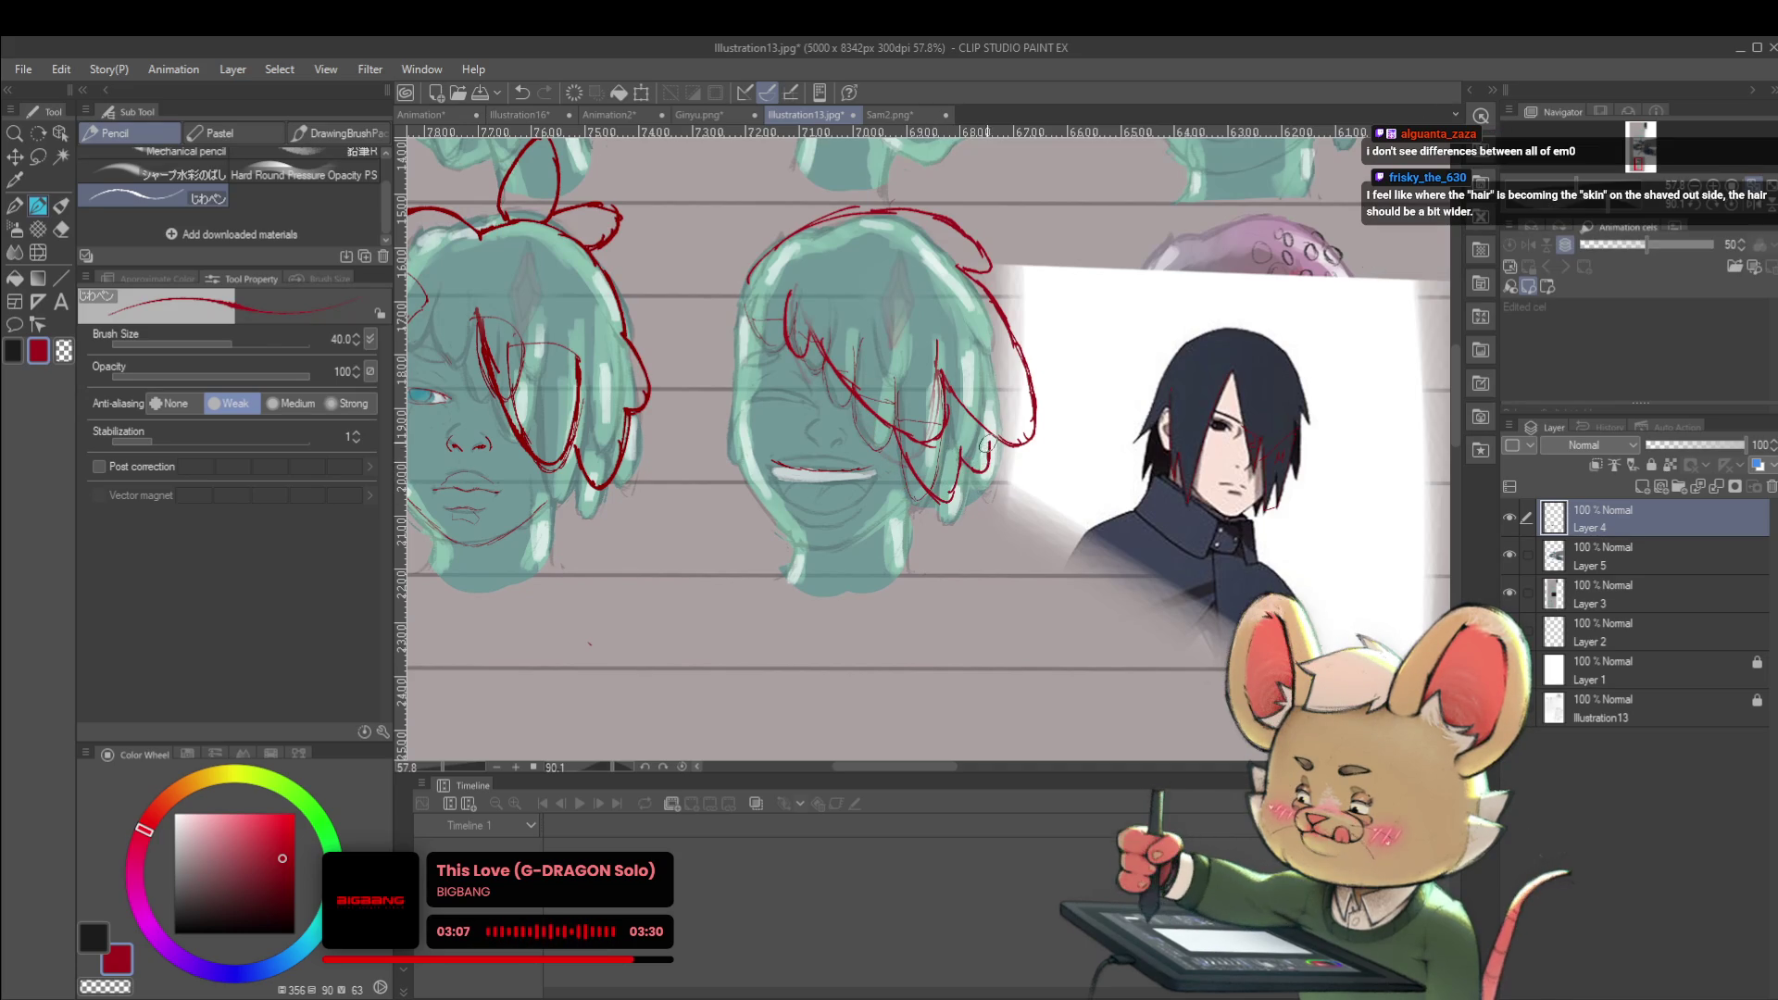
scroll(988, 443, "down", 4)
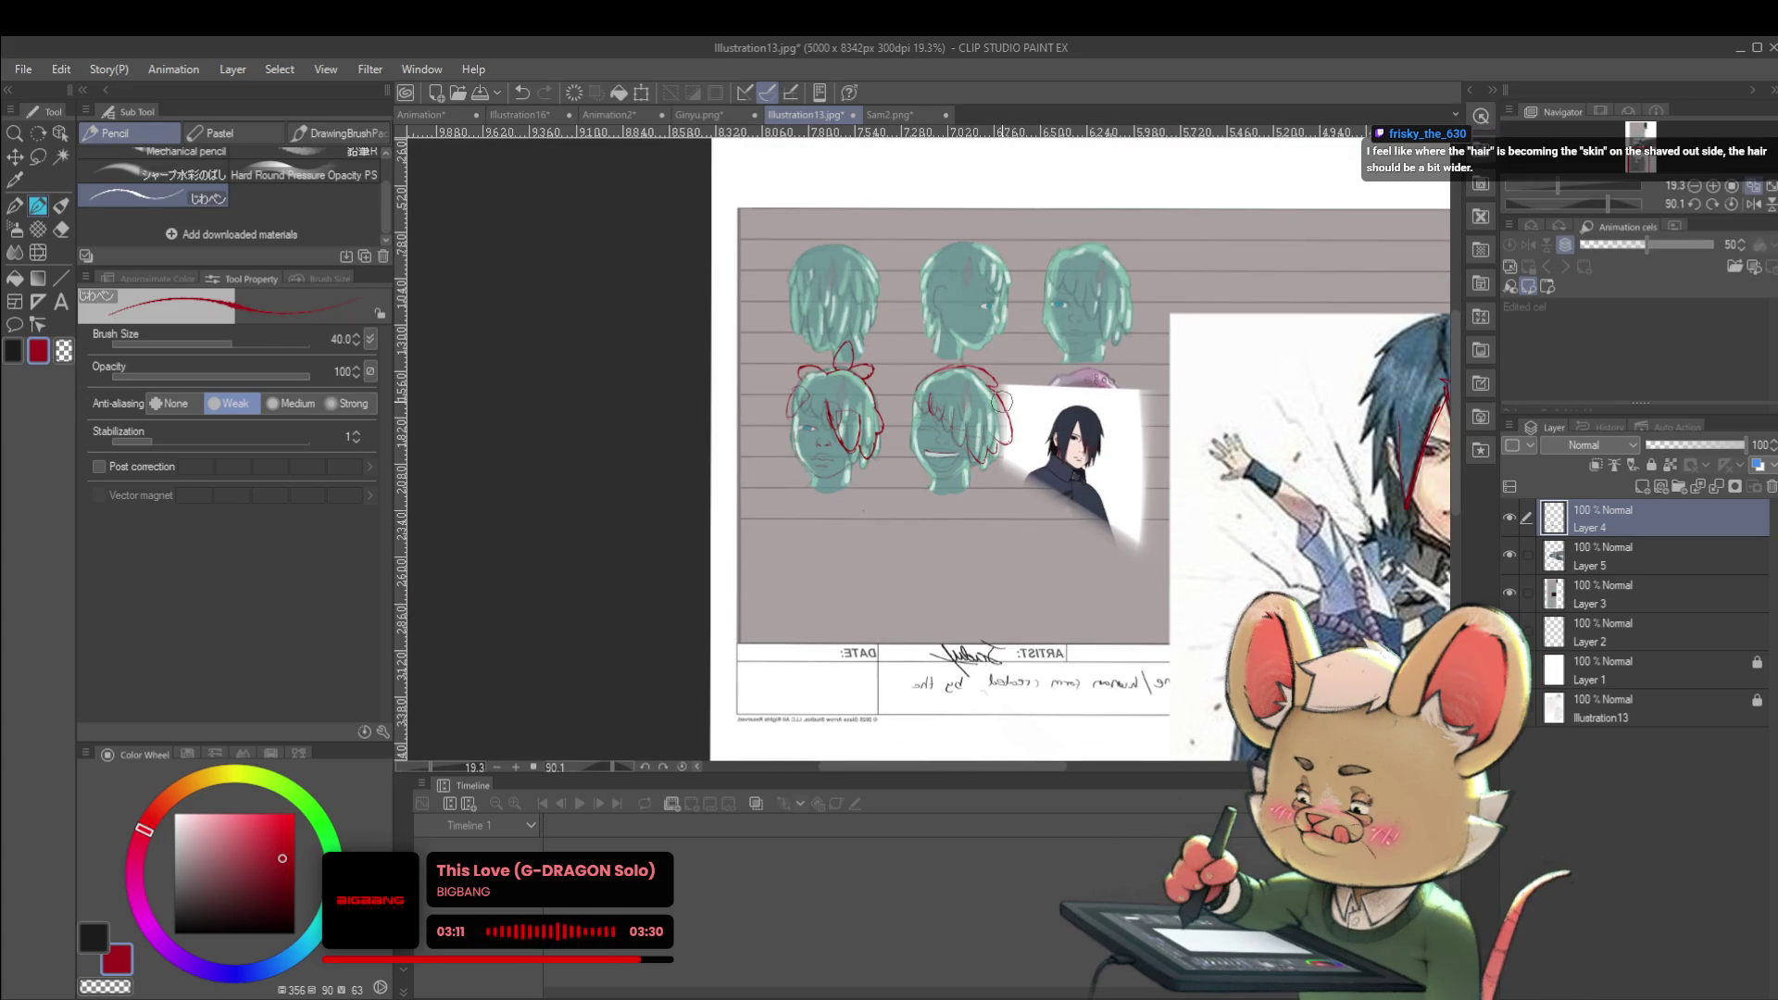
scroll(1002, 401, "up", 2)
Add red strokes over the middle head's hair, keep red as the colour, and undo the last stroke
left_click_drag(906, 405, 958, 473)
left_click(996, 477, "alt")
left_click(300, 854)
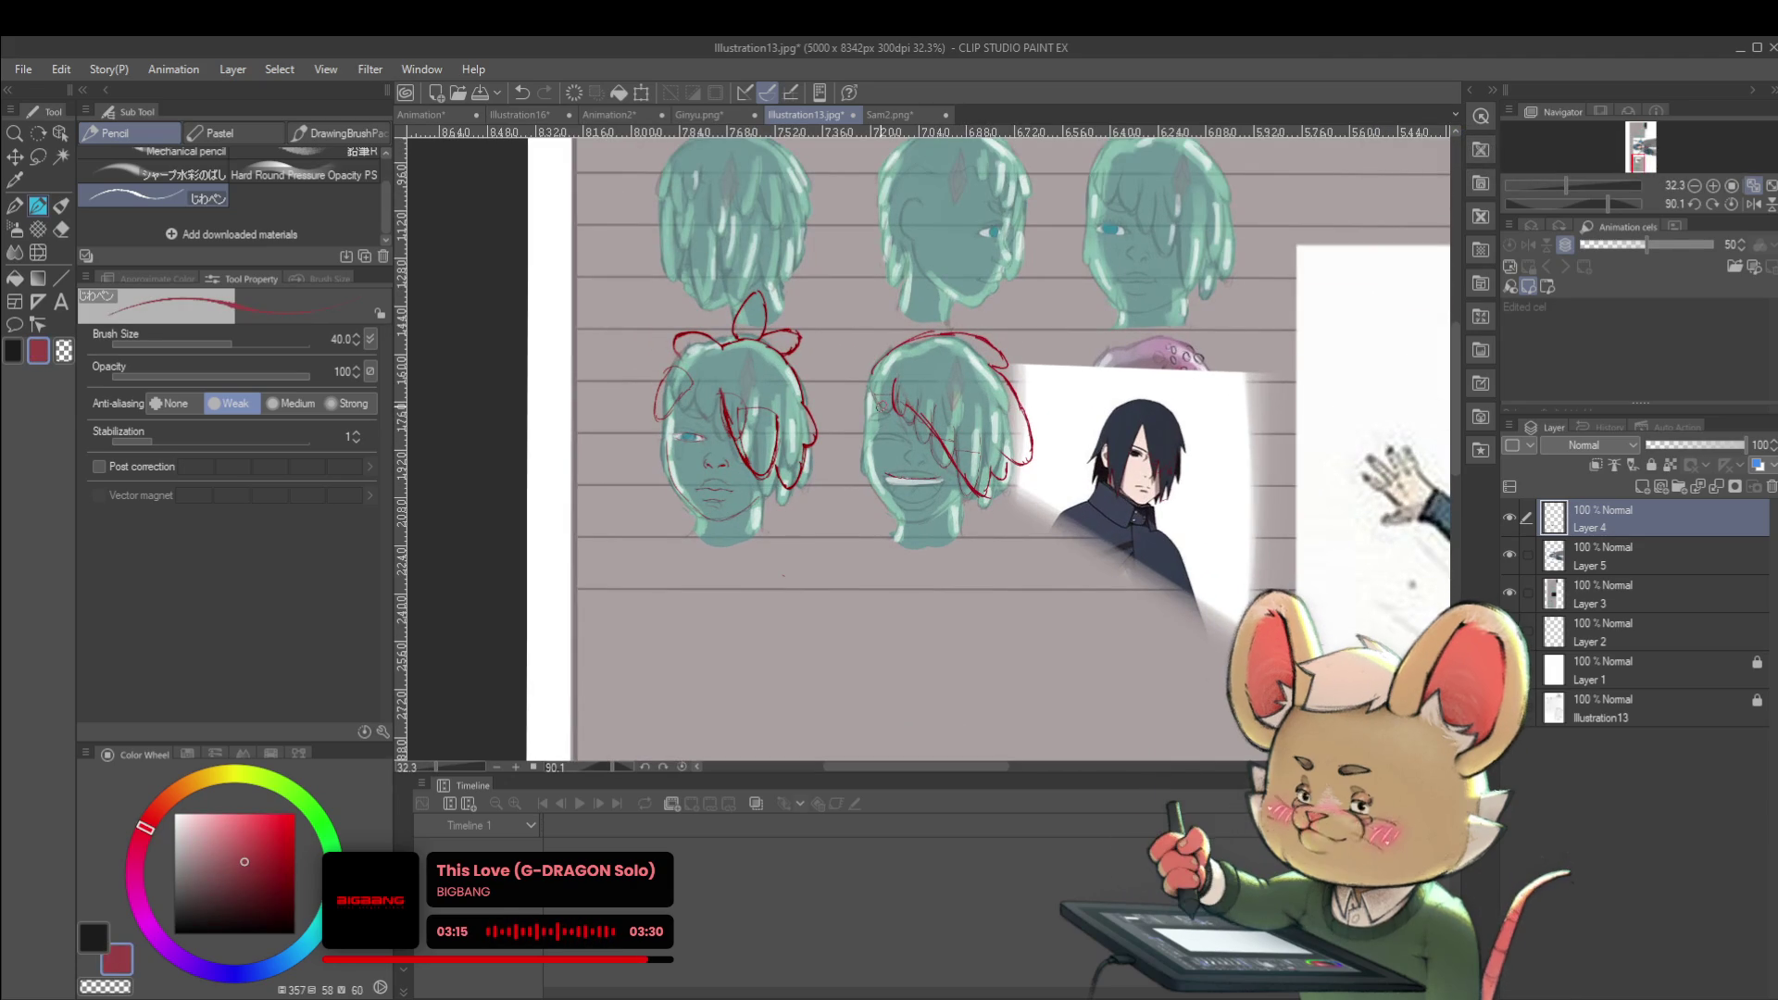
key("ctrl+z")
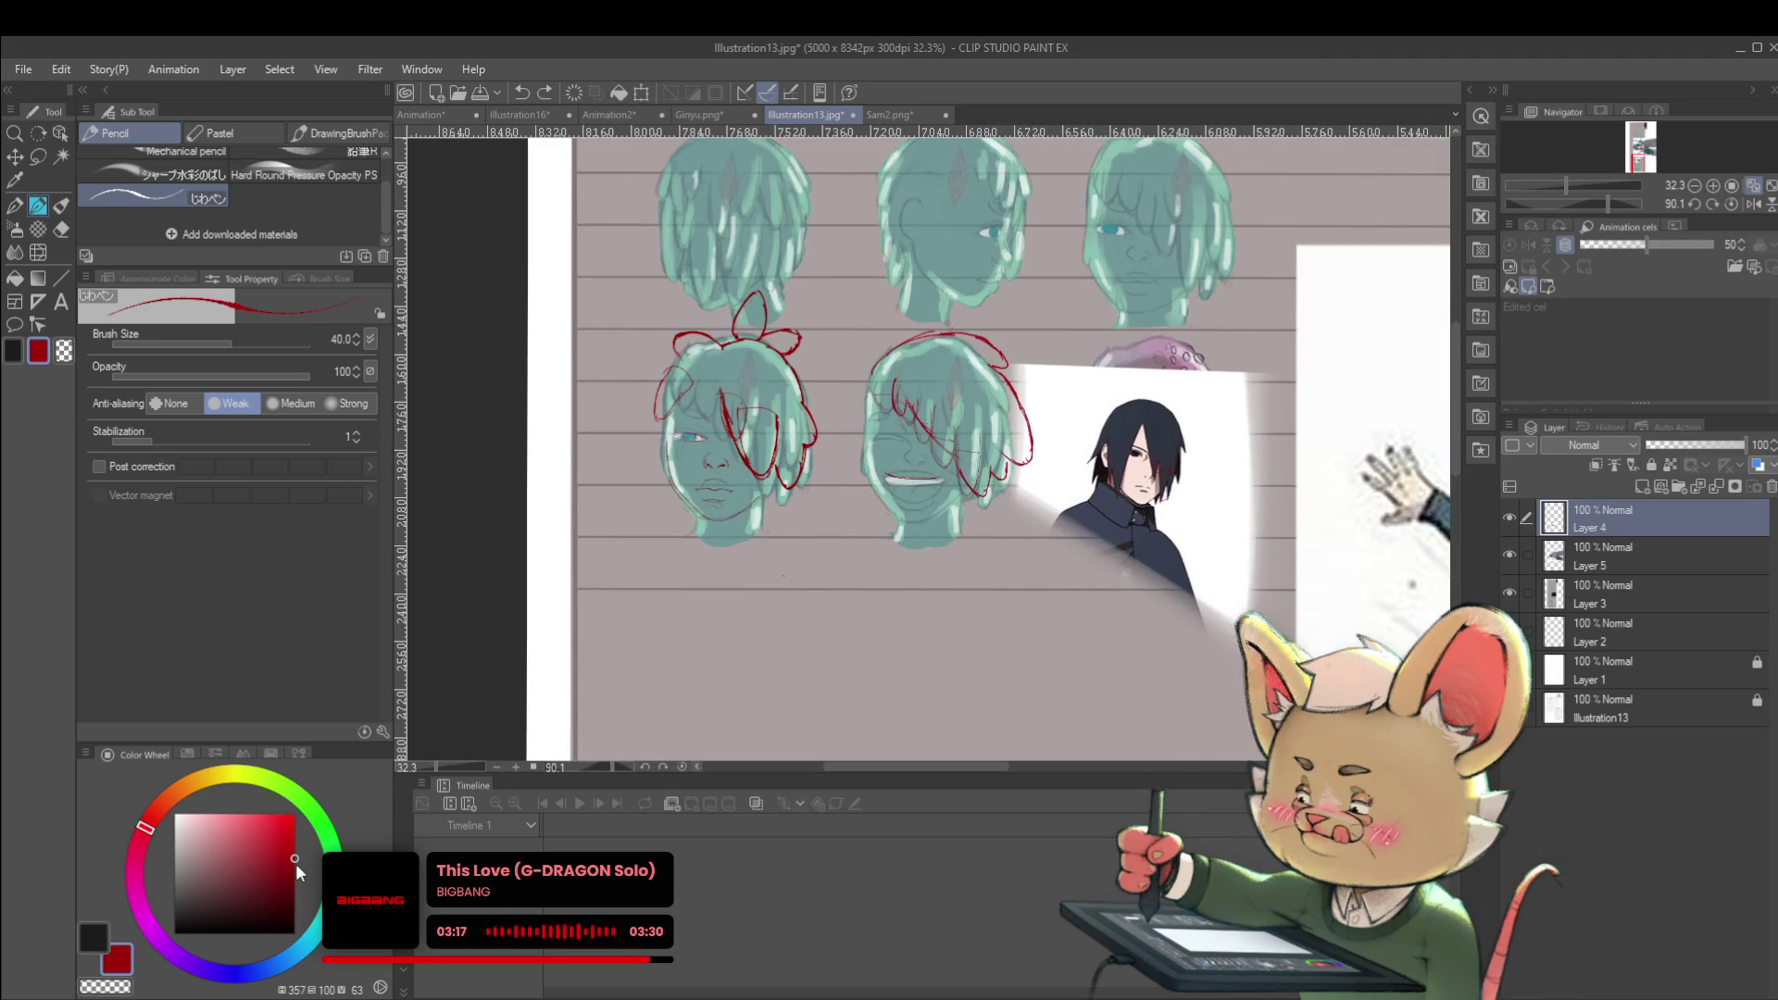
scroll(915, 411, "up", 3)
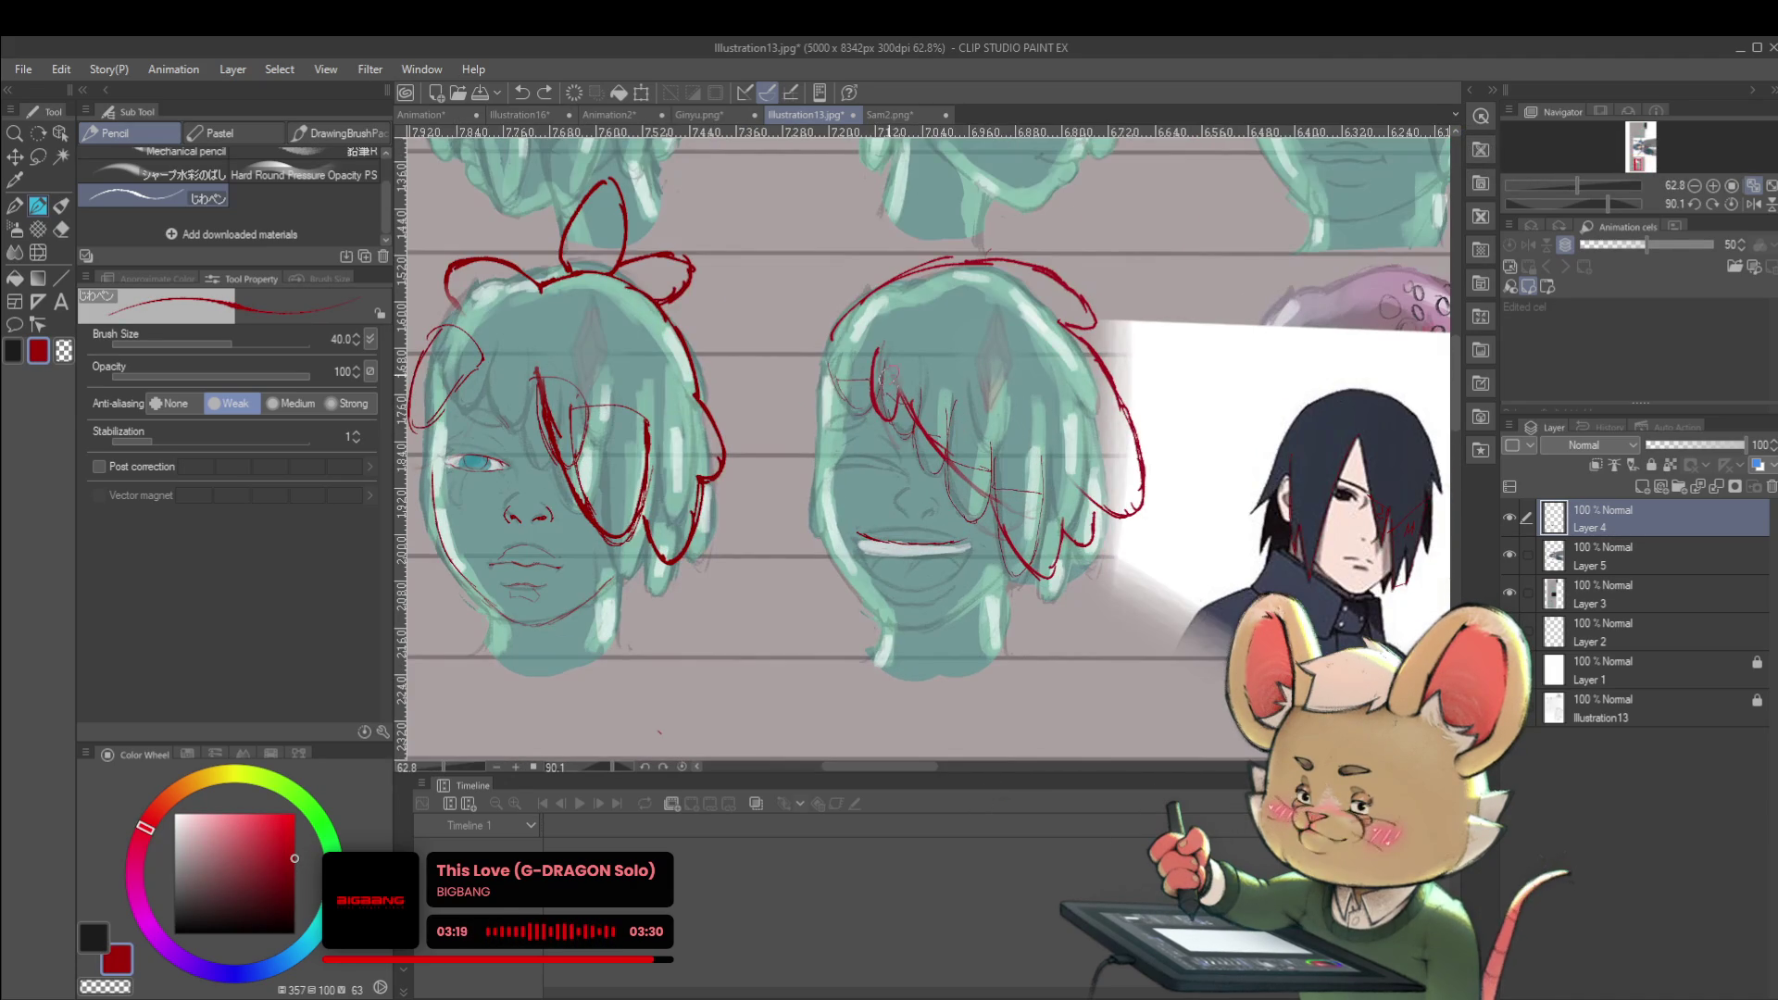
scroll(923, 415, "down", 2)
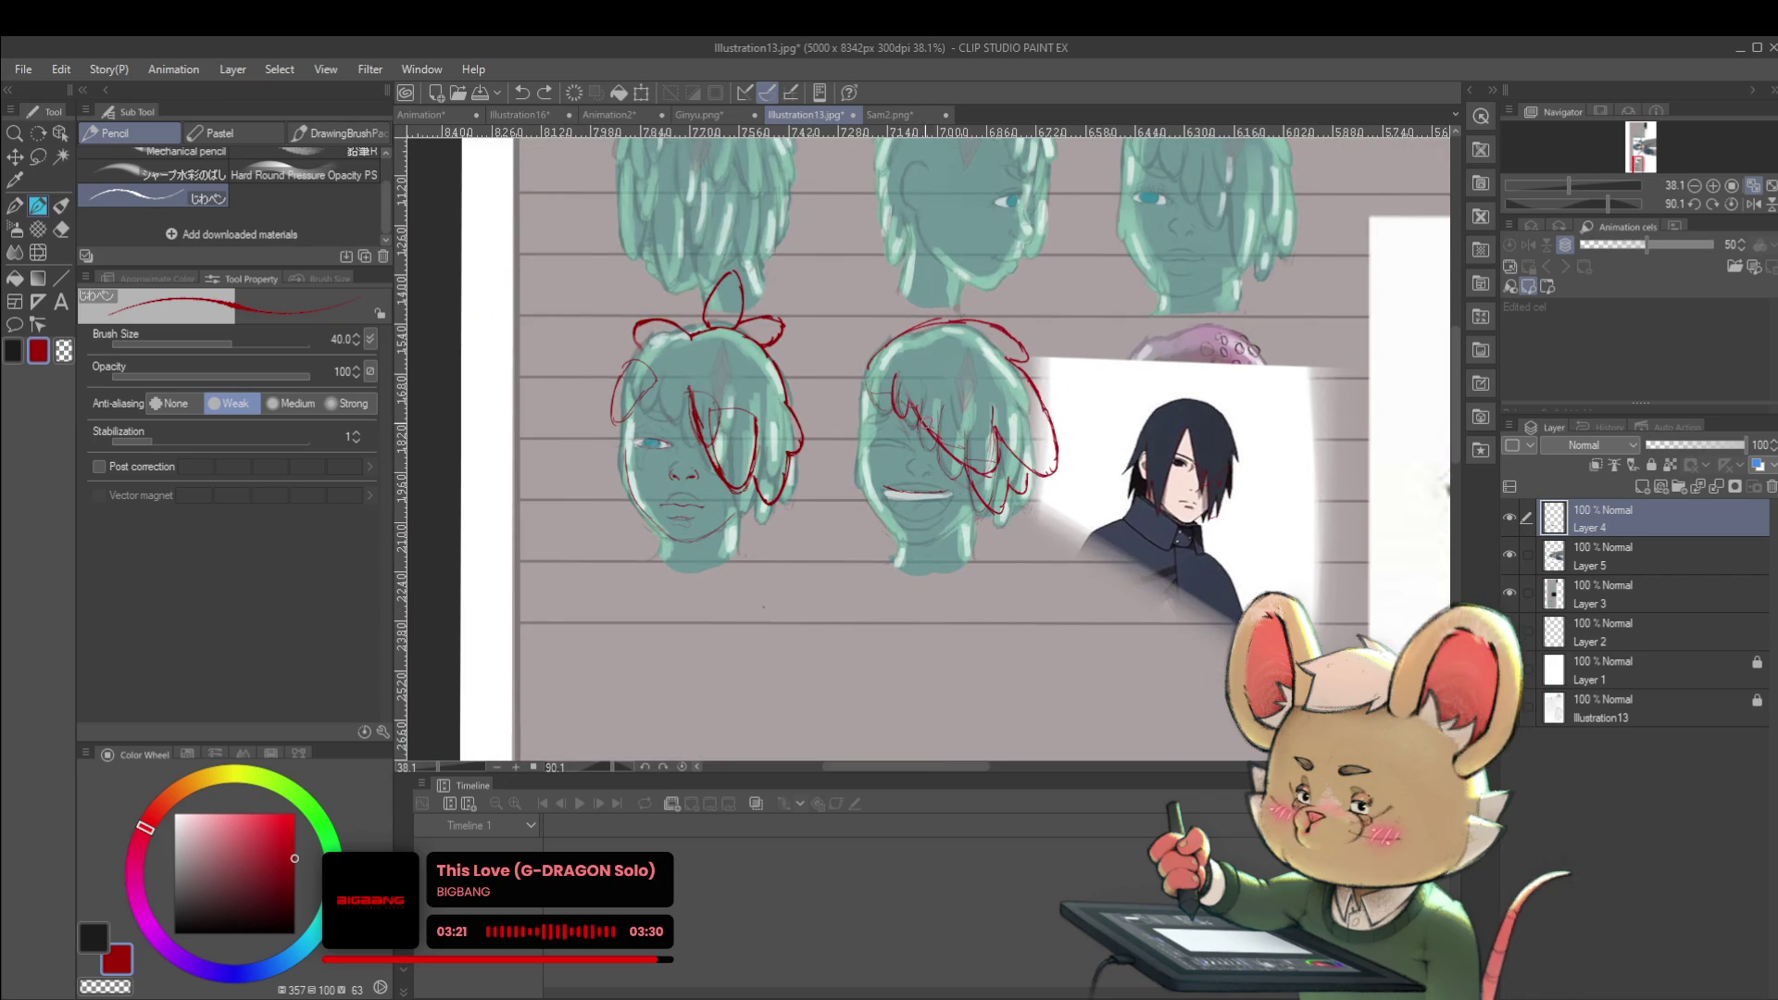
Try two red strokes on the top-right head's hair, undo them, and pan to the blank area above
left_click_drag(1353, 377, 1234, 615)
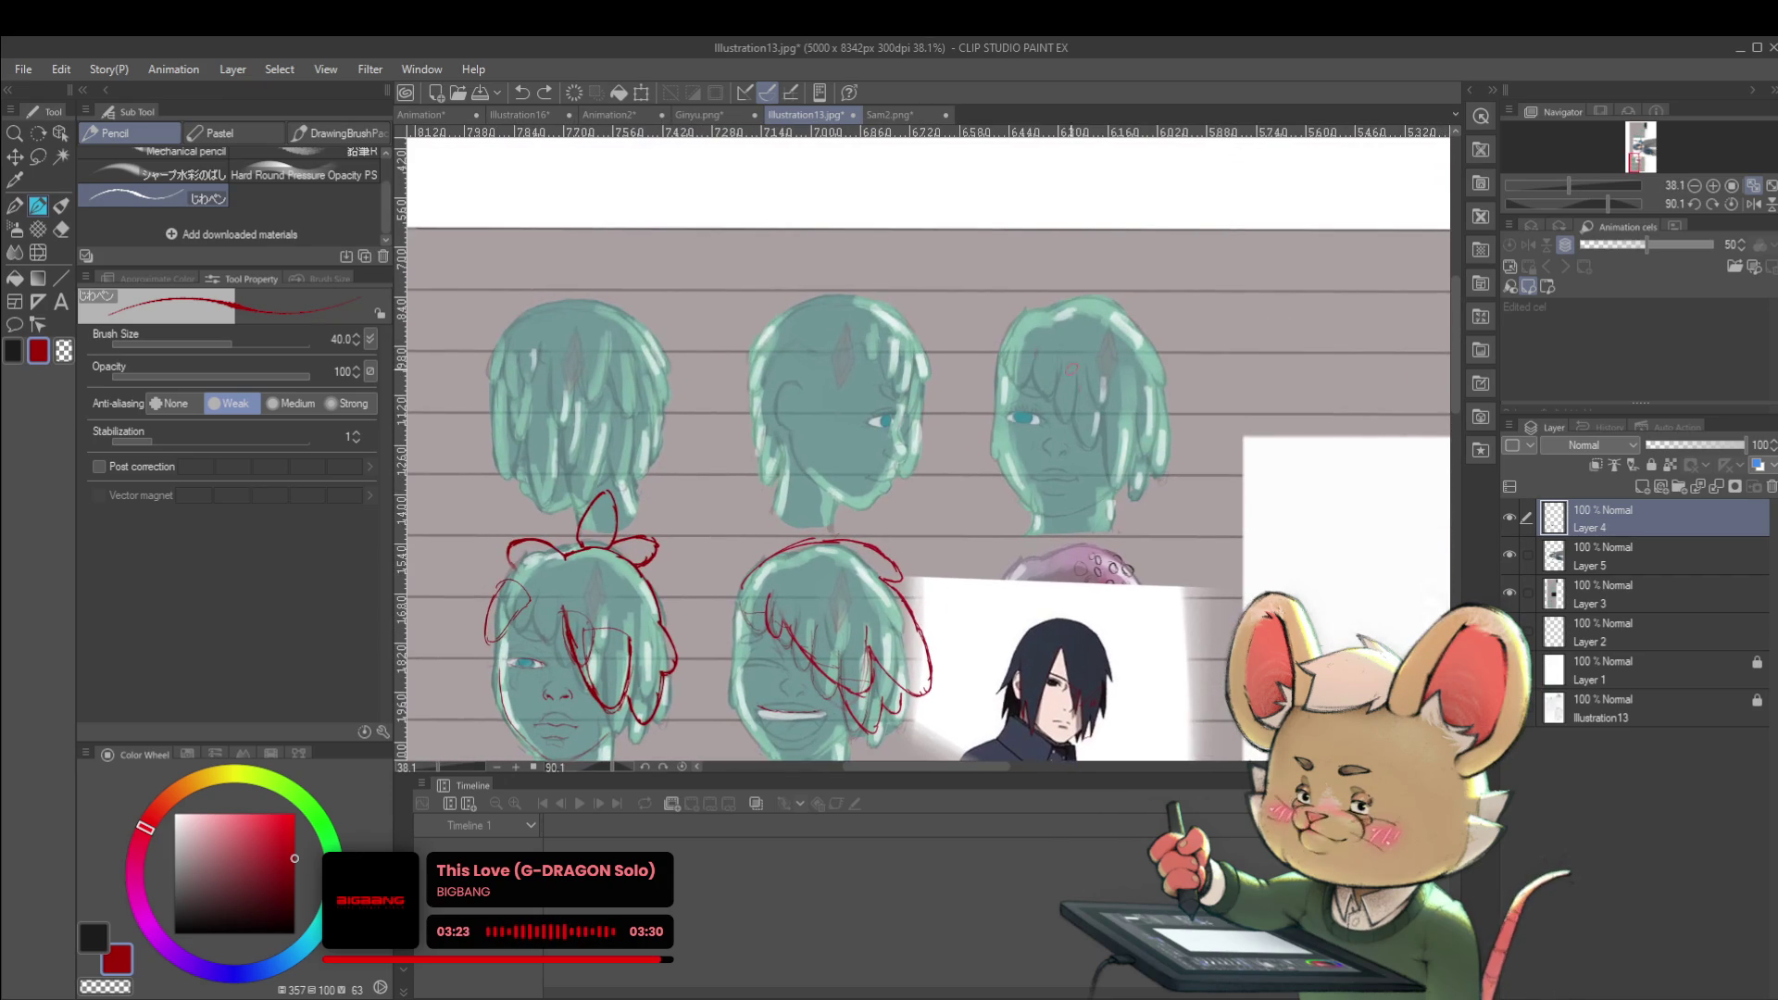
left_click_drag(1040, 355, 1065, 416)
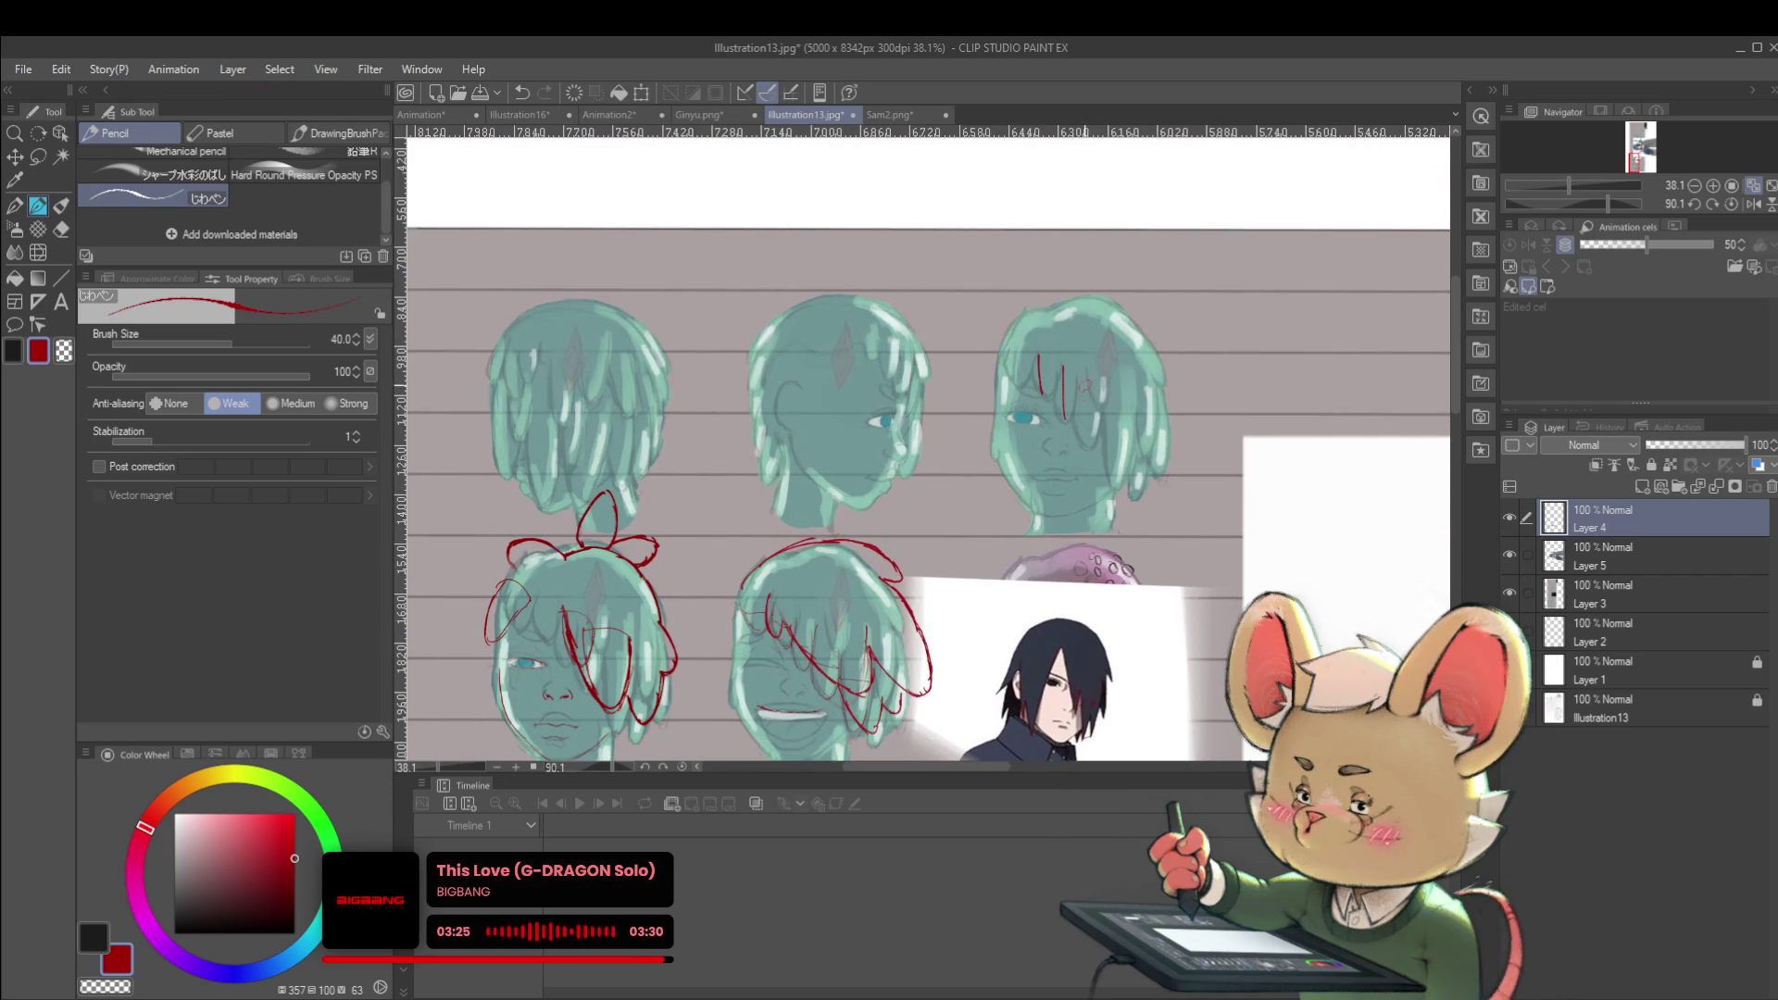
key("ctrl+z")
key("ctrl+z")
key("ctrl+z")
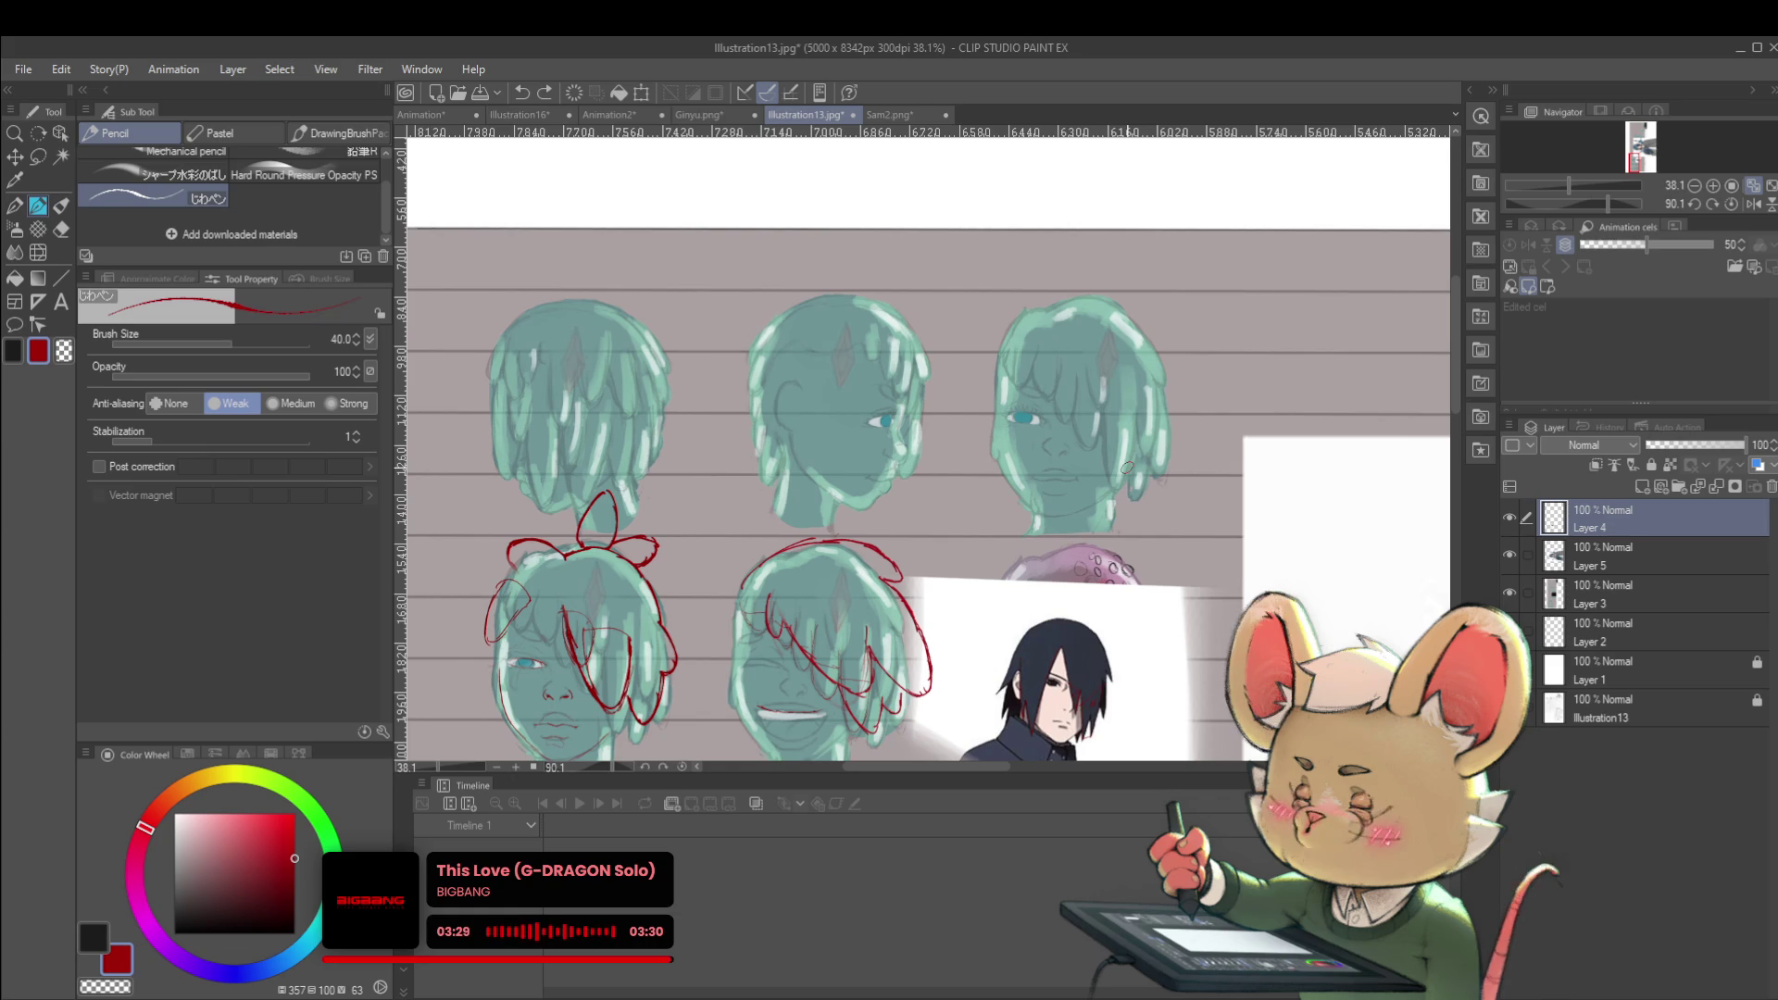
mouse_move(1127, 468)
left_mouse_down()
mouse_move(1196, 509)
mouse_move(1363, 557)
mouse_move(1232, 552)
left_mouse_up()
Handwrite a red bullet note reading "Stronger shape grouping" above the heads
left_click(789, 264)
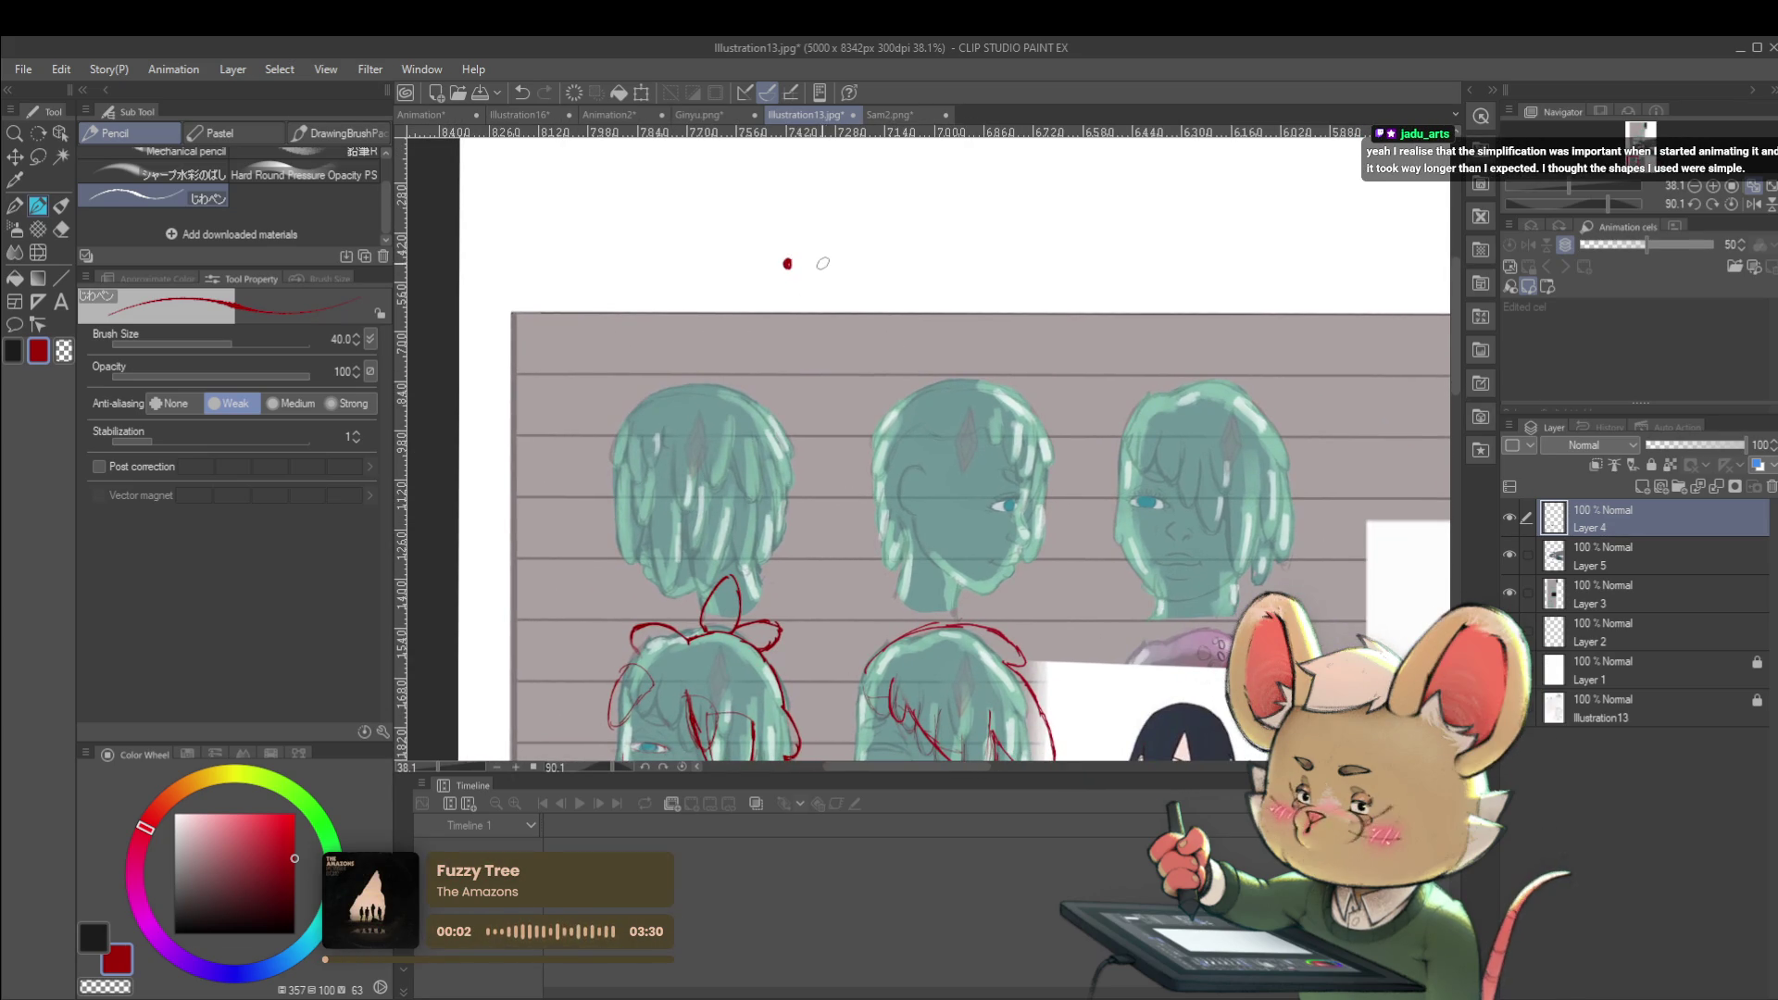
left_click_drag(848, 268, 1181, 259)
left_click_drag(1201, 253, 1151, 244)
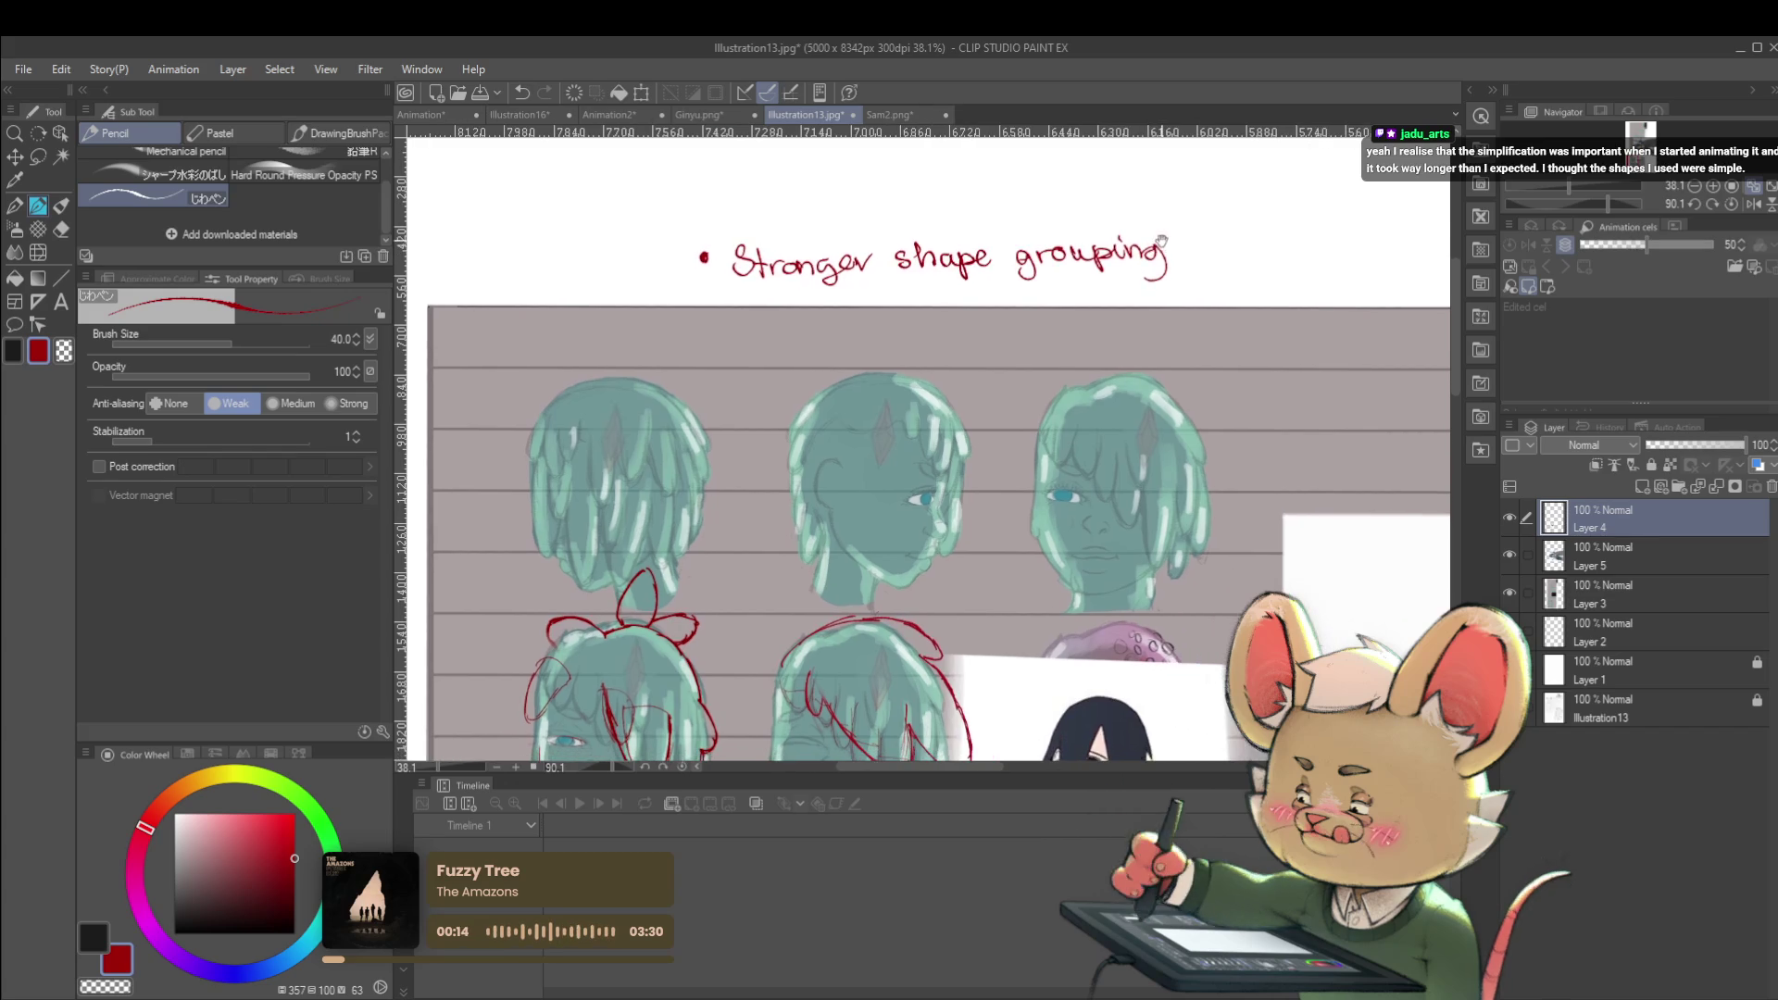
mouse_move(1121, 399)
left_mouse_down()
mouse_move(1070, 212)
mouse_move(1042, 434)
left_mouse_up()
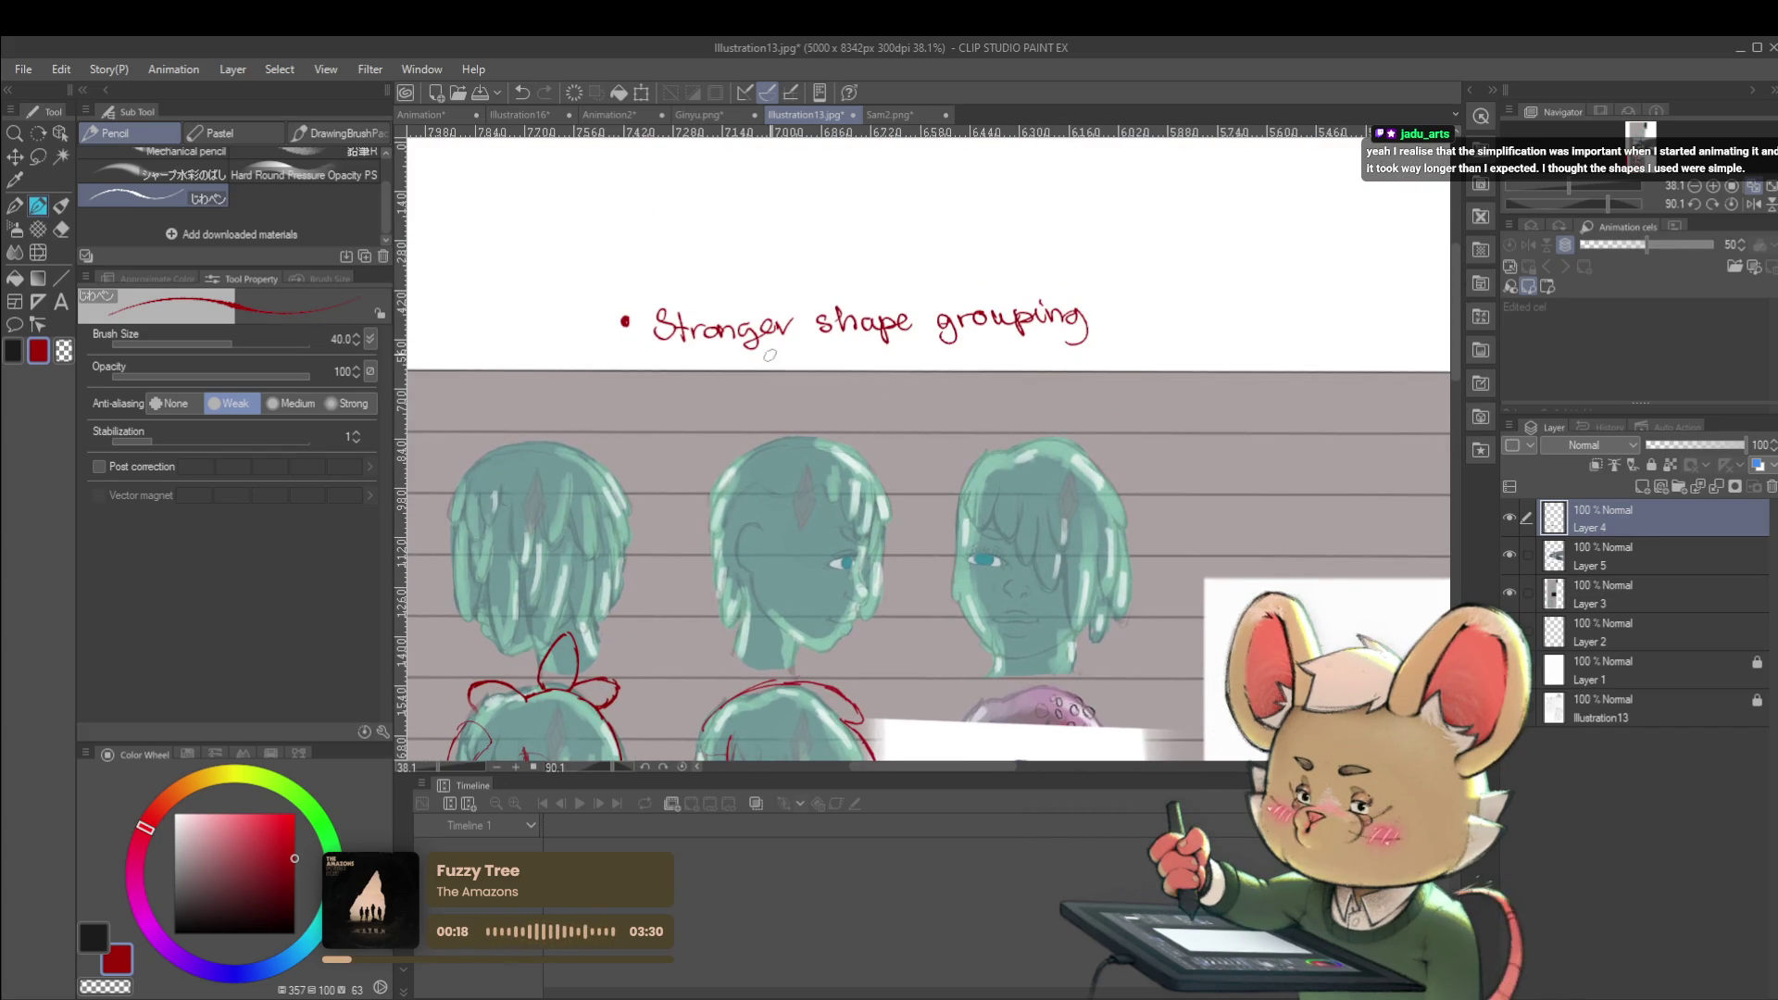
Mark the middle head's forehead gem and handwrite a second bullet note, "Reduce opacity on gem"
left_click(628, 389)
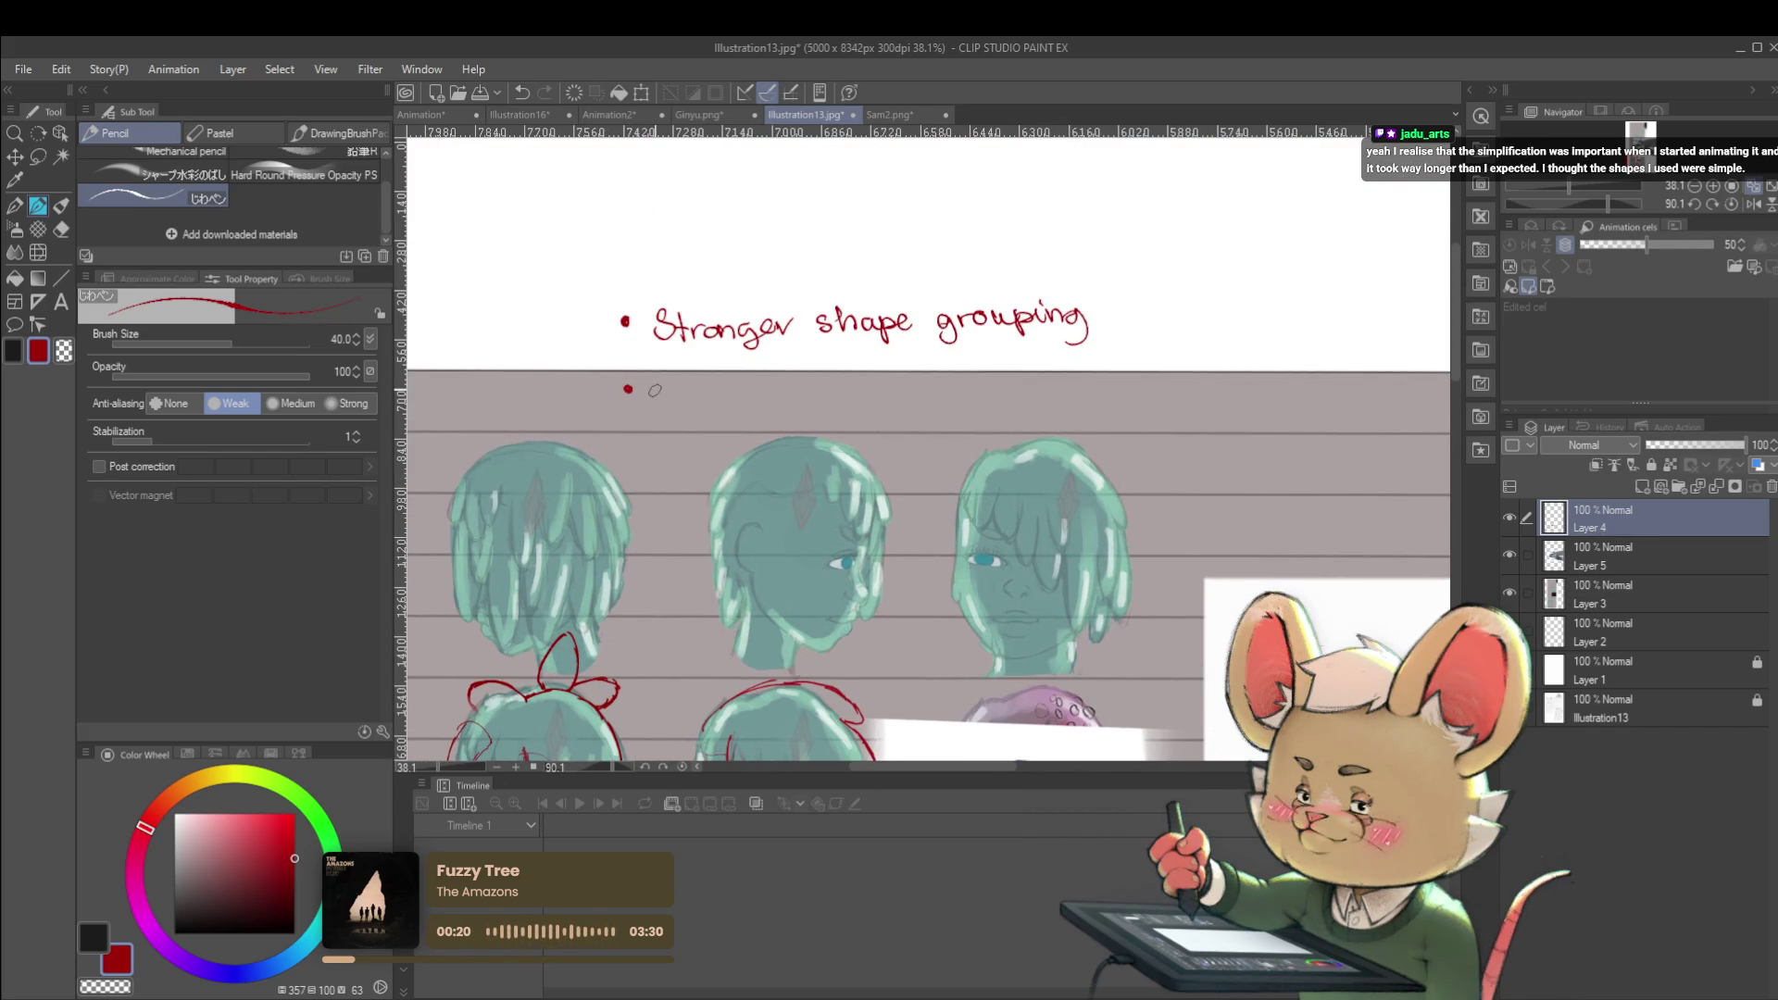
scroll(813, 495, "up", 3)
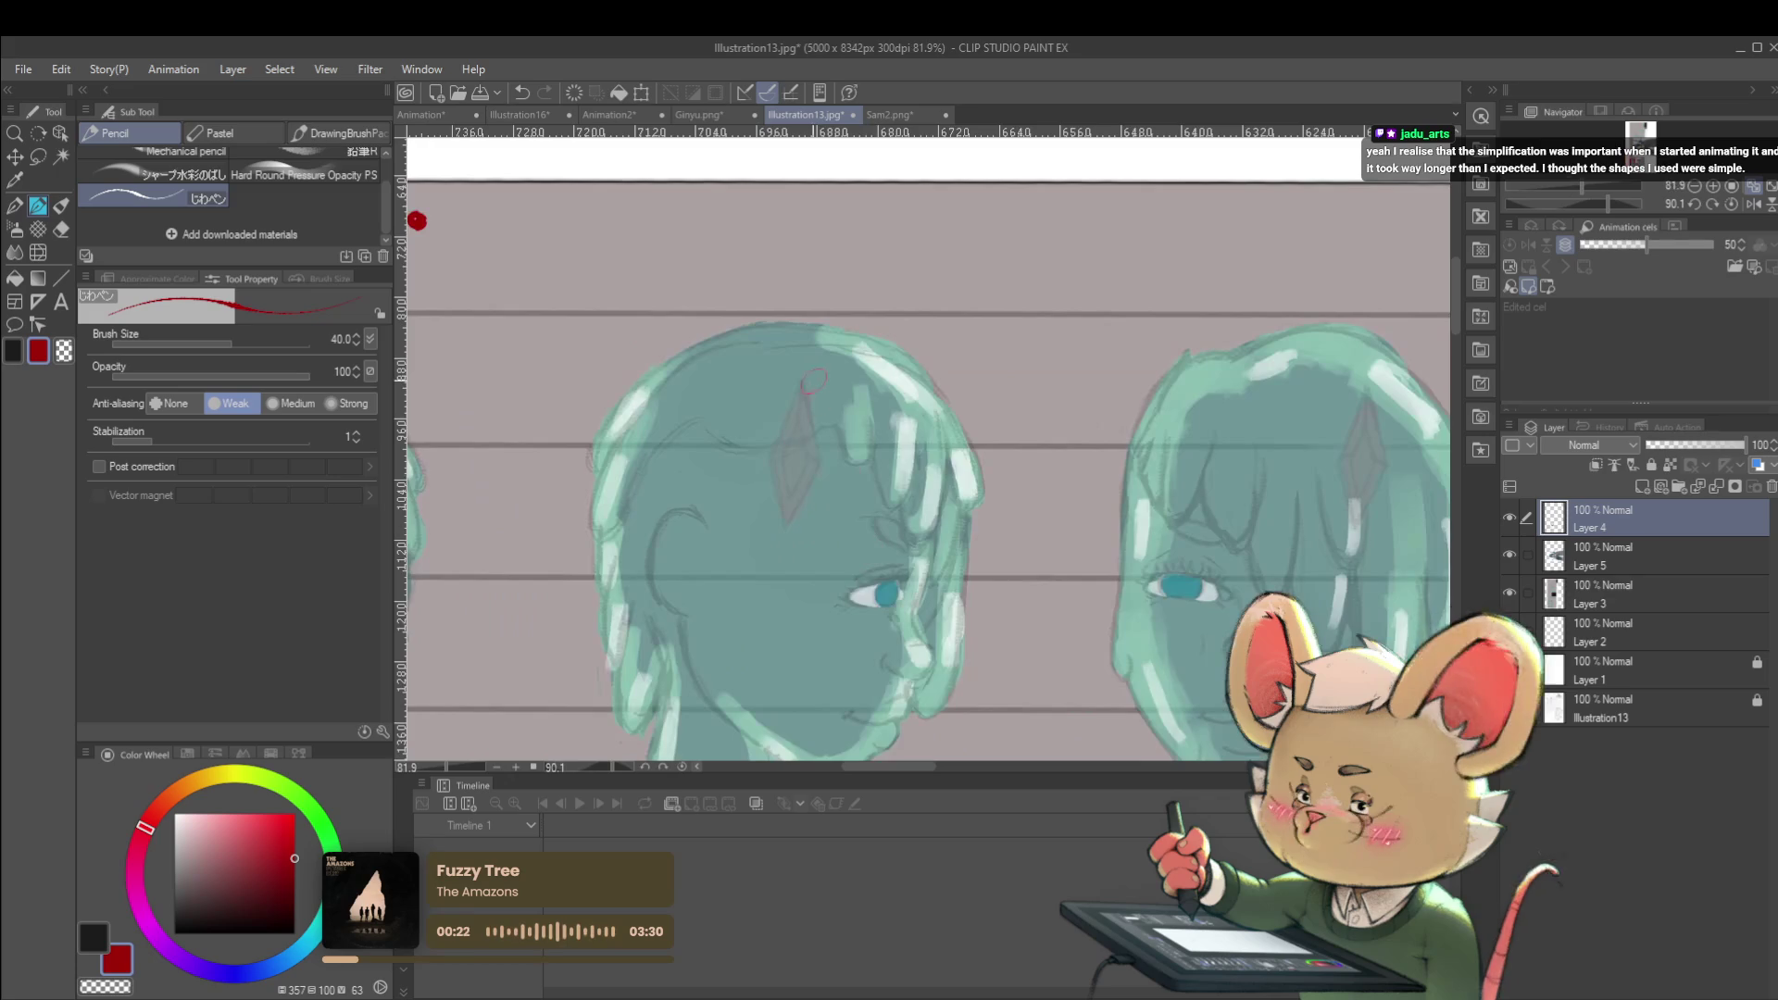
mouse_move(771, 462)
left_mouse_down()
mouse_move(804, 378)
mouse_move(821, 456)
left_mouse_up()
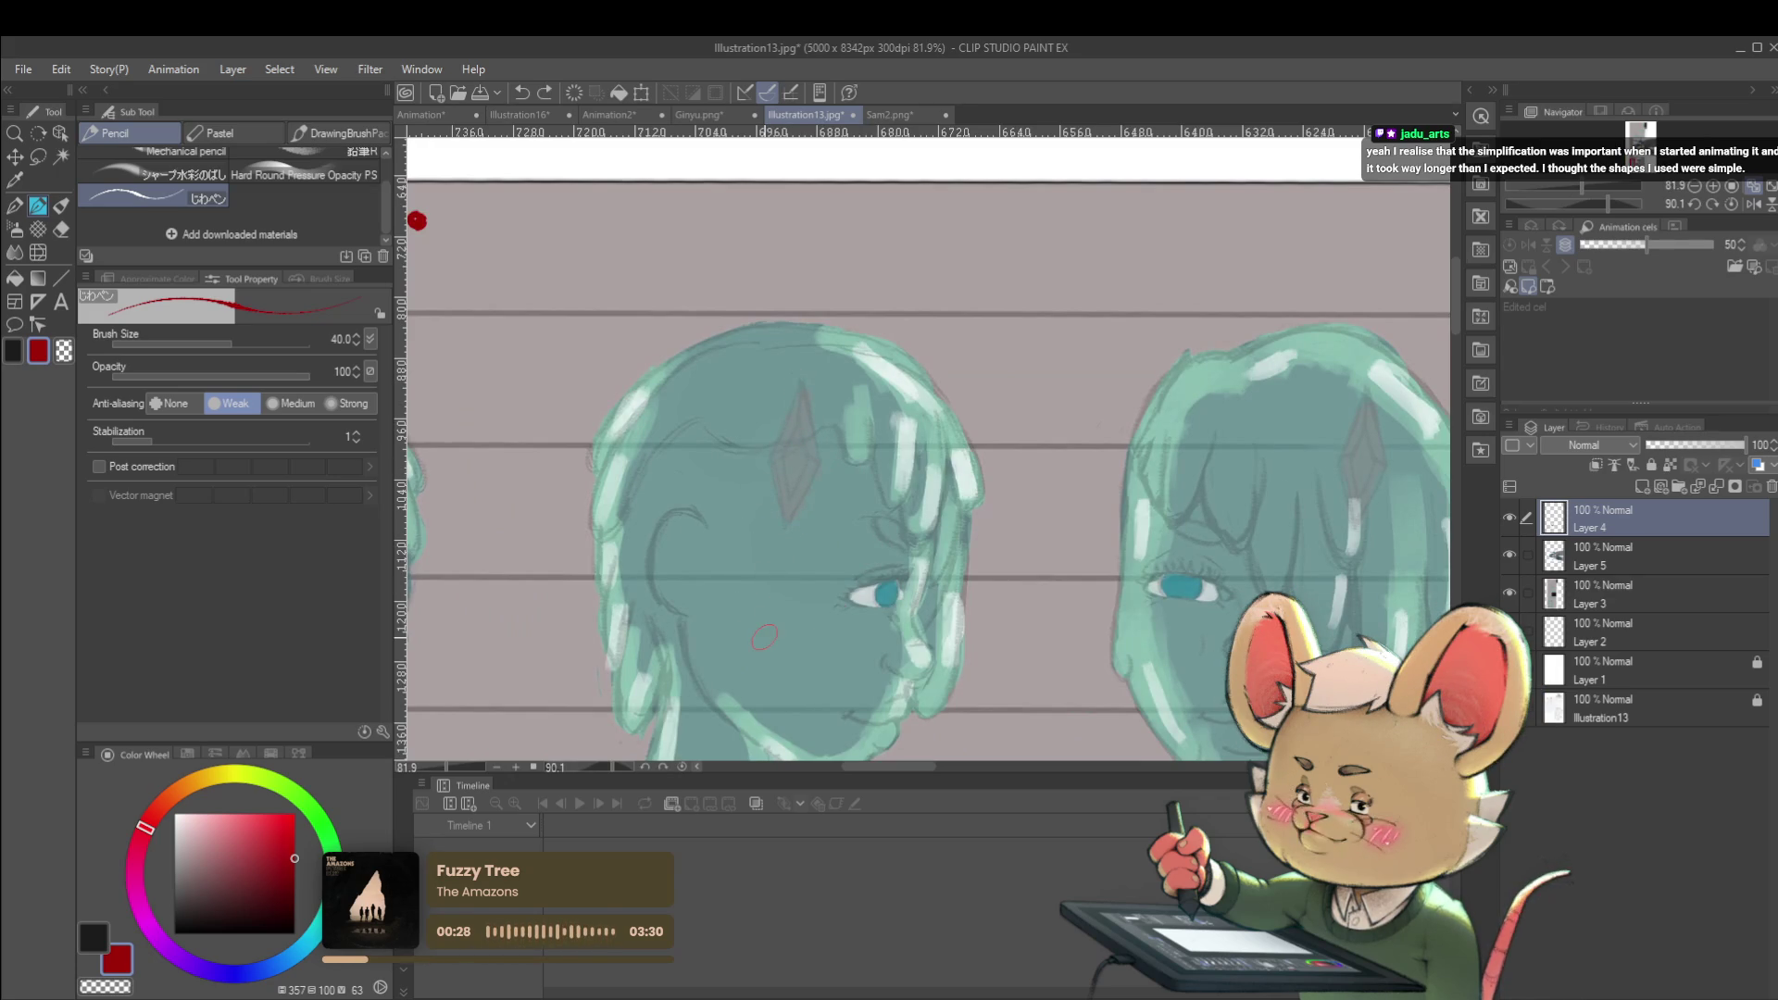
scroll(859, 347, "down", 2)
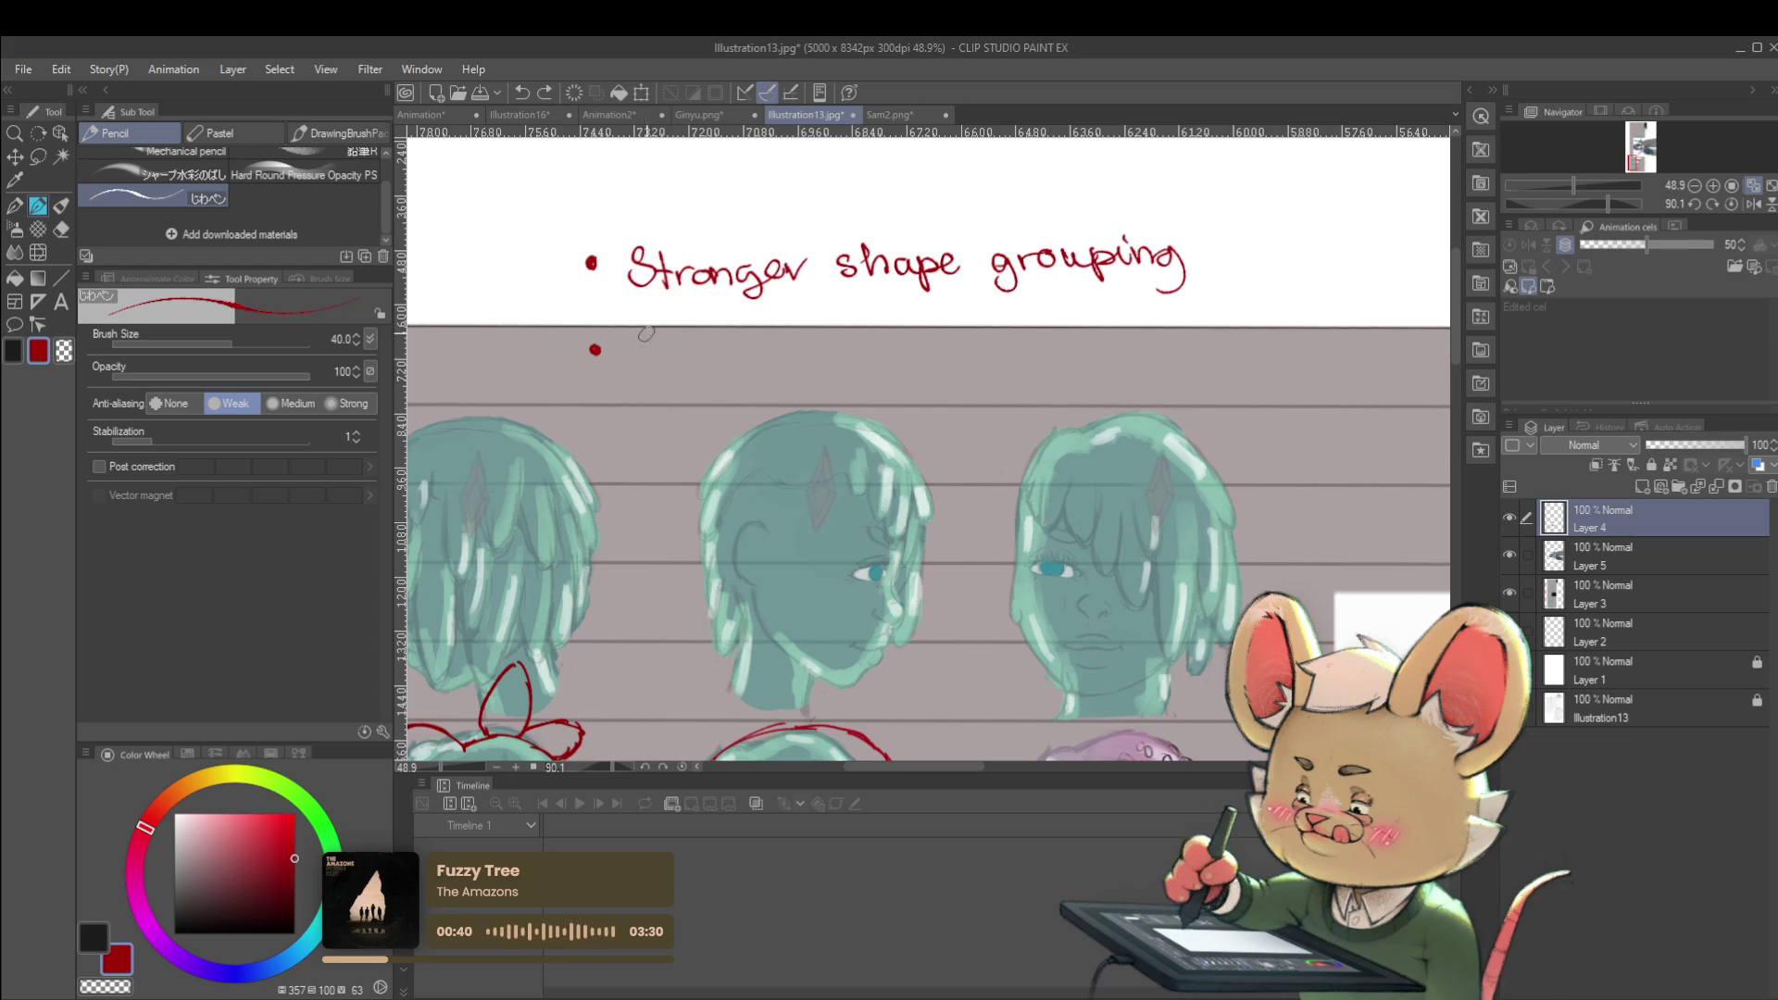
mouse_move(625, 340)
left_mouse_down()
mouse_move(626, 366)
mouse_move(734, 356)
left_mouse_up()
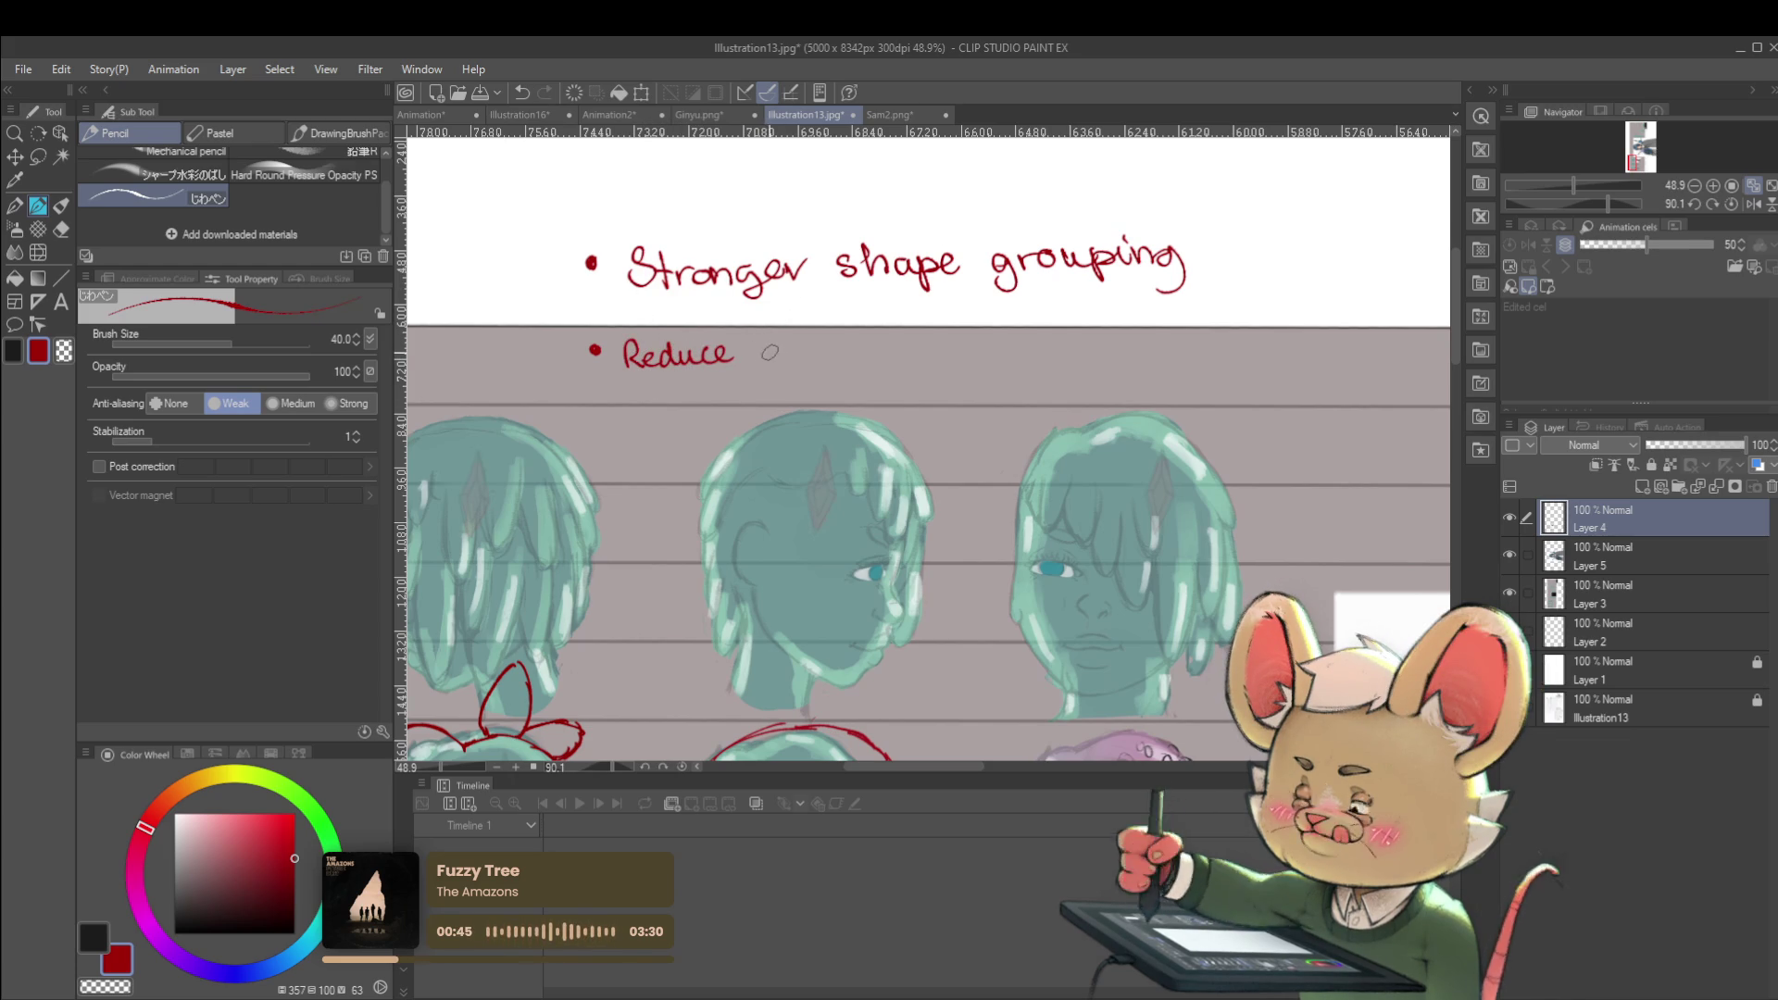
mouse_move(785, 352)
left_mouse_down()
mouse_move(866, 347)
mouse_move(875, 375)
mouse_move(937, 344)
mouse_move(999, 370)
mouse_move(1064, 352)
left_mouse_up()
scroll(1059, 344, "down", 2)
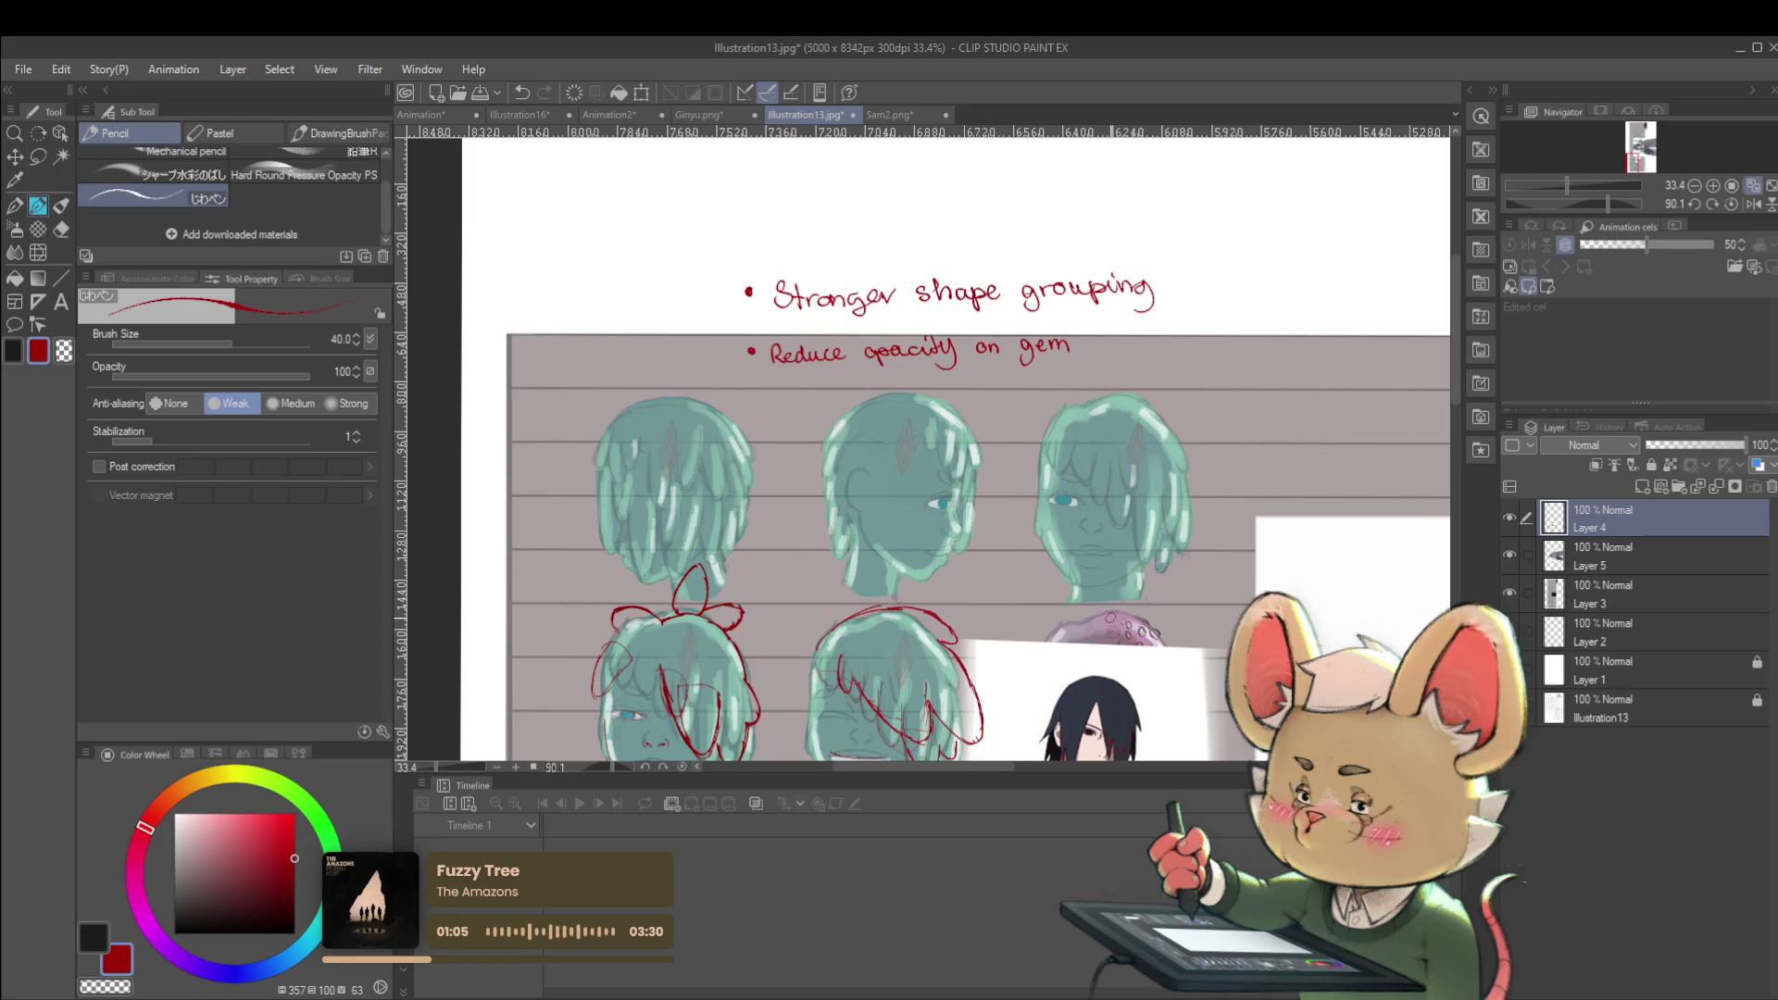
scroll(953, 449, "up", 3)
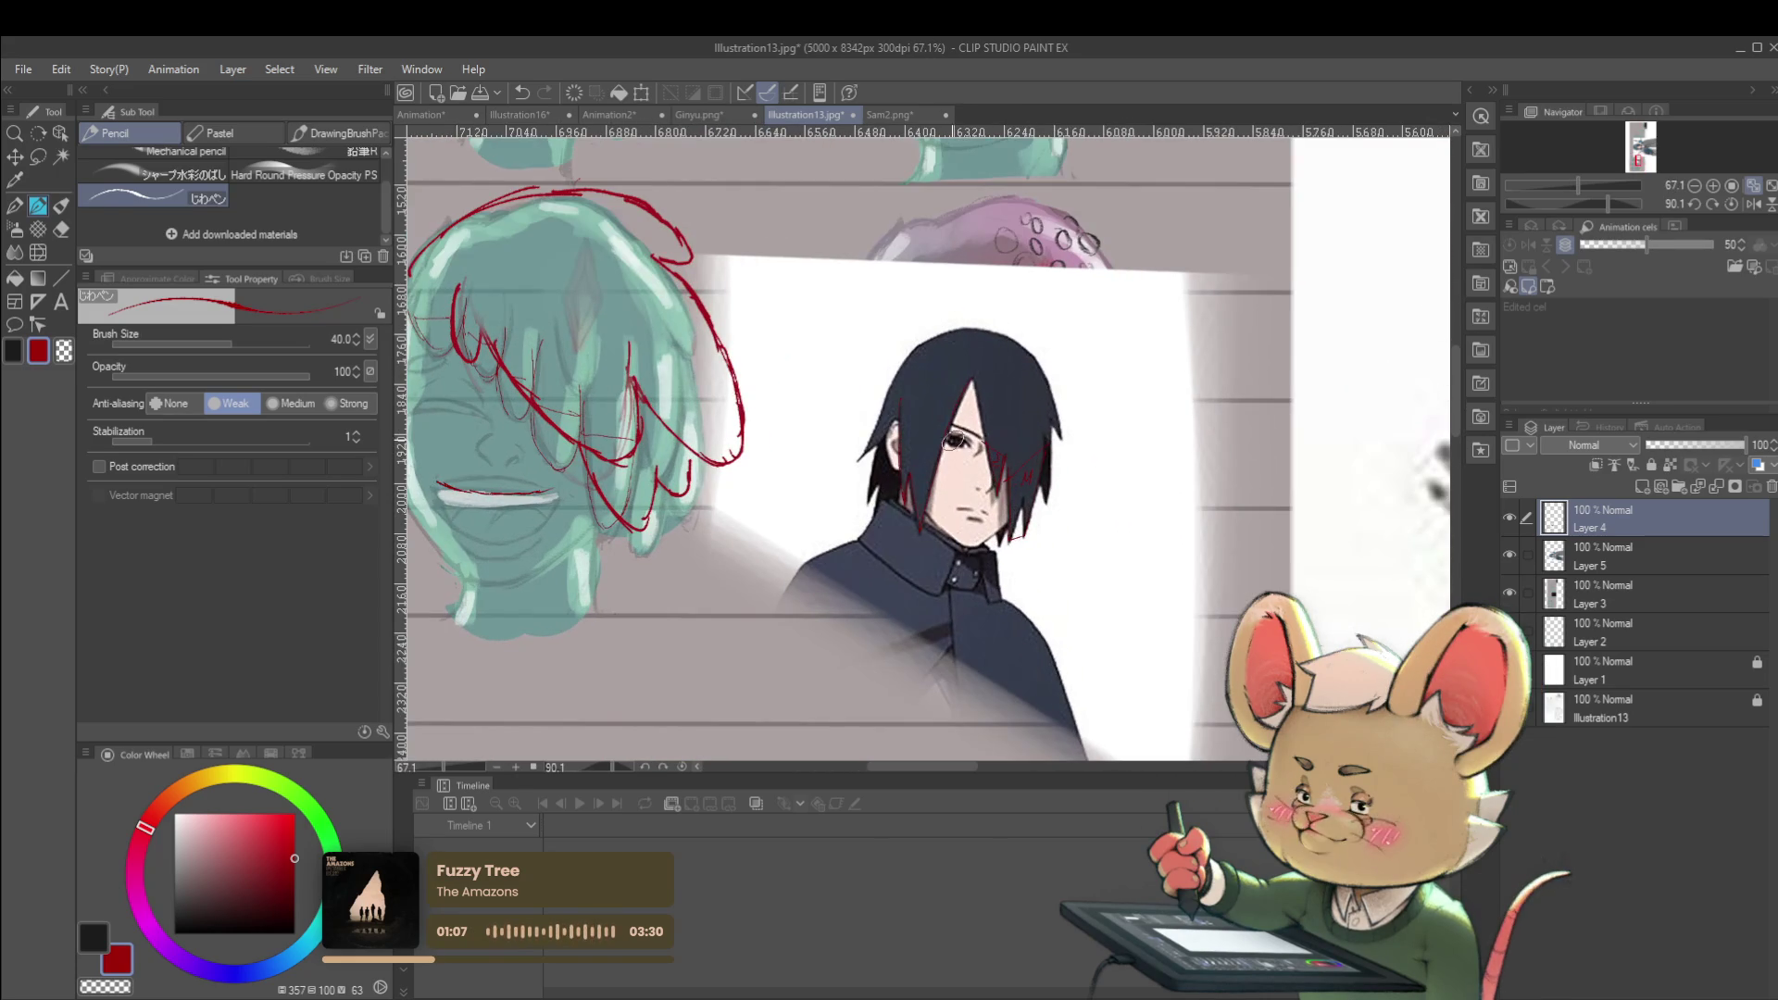
Undo a stray red mark near the portrait's chin and look over the dark-haired portrait
left_click_drag(958, 546, 1011, 520)
key("ctrl+z")
scroll(973, 485, "up", 3)
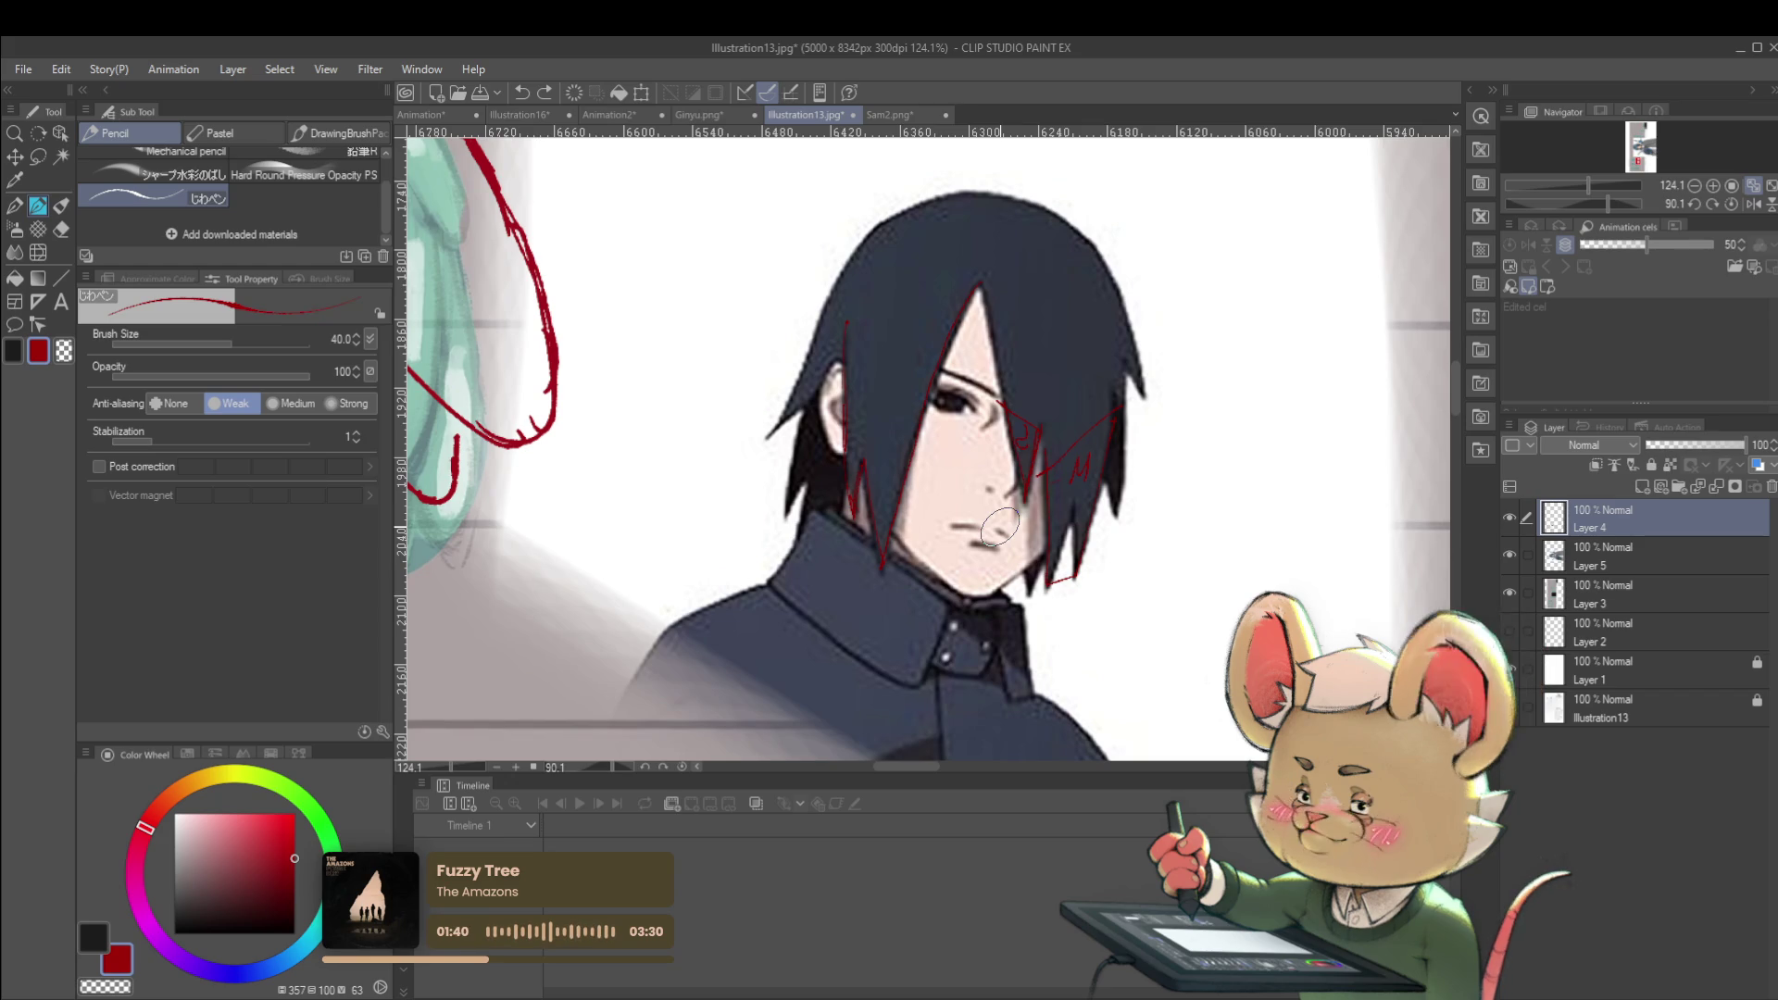
scroll(1171, 470, "down", 4)
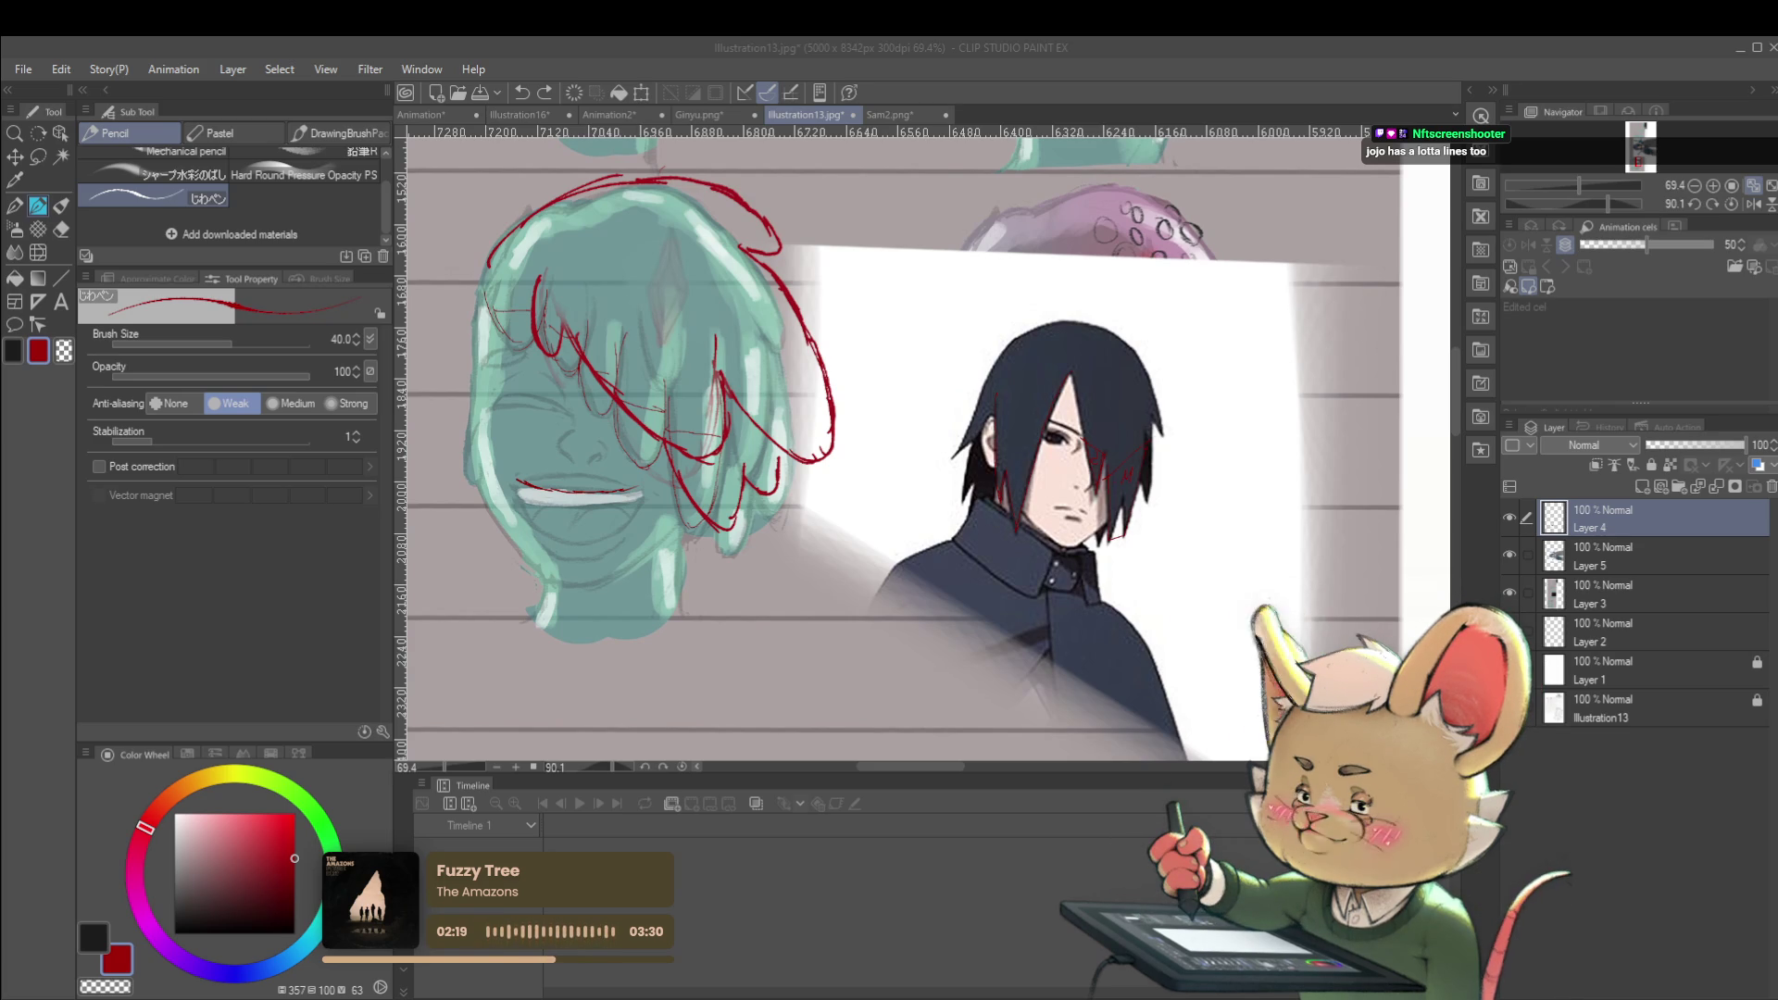
scroll(882, 649, "down", 5)
Transform the Layer 6 rooftop image: move it beside the notes, straighten it, and scale to 209%
left_click_drag(881, 650, 750, 564)
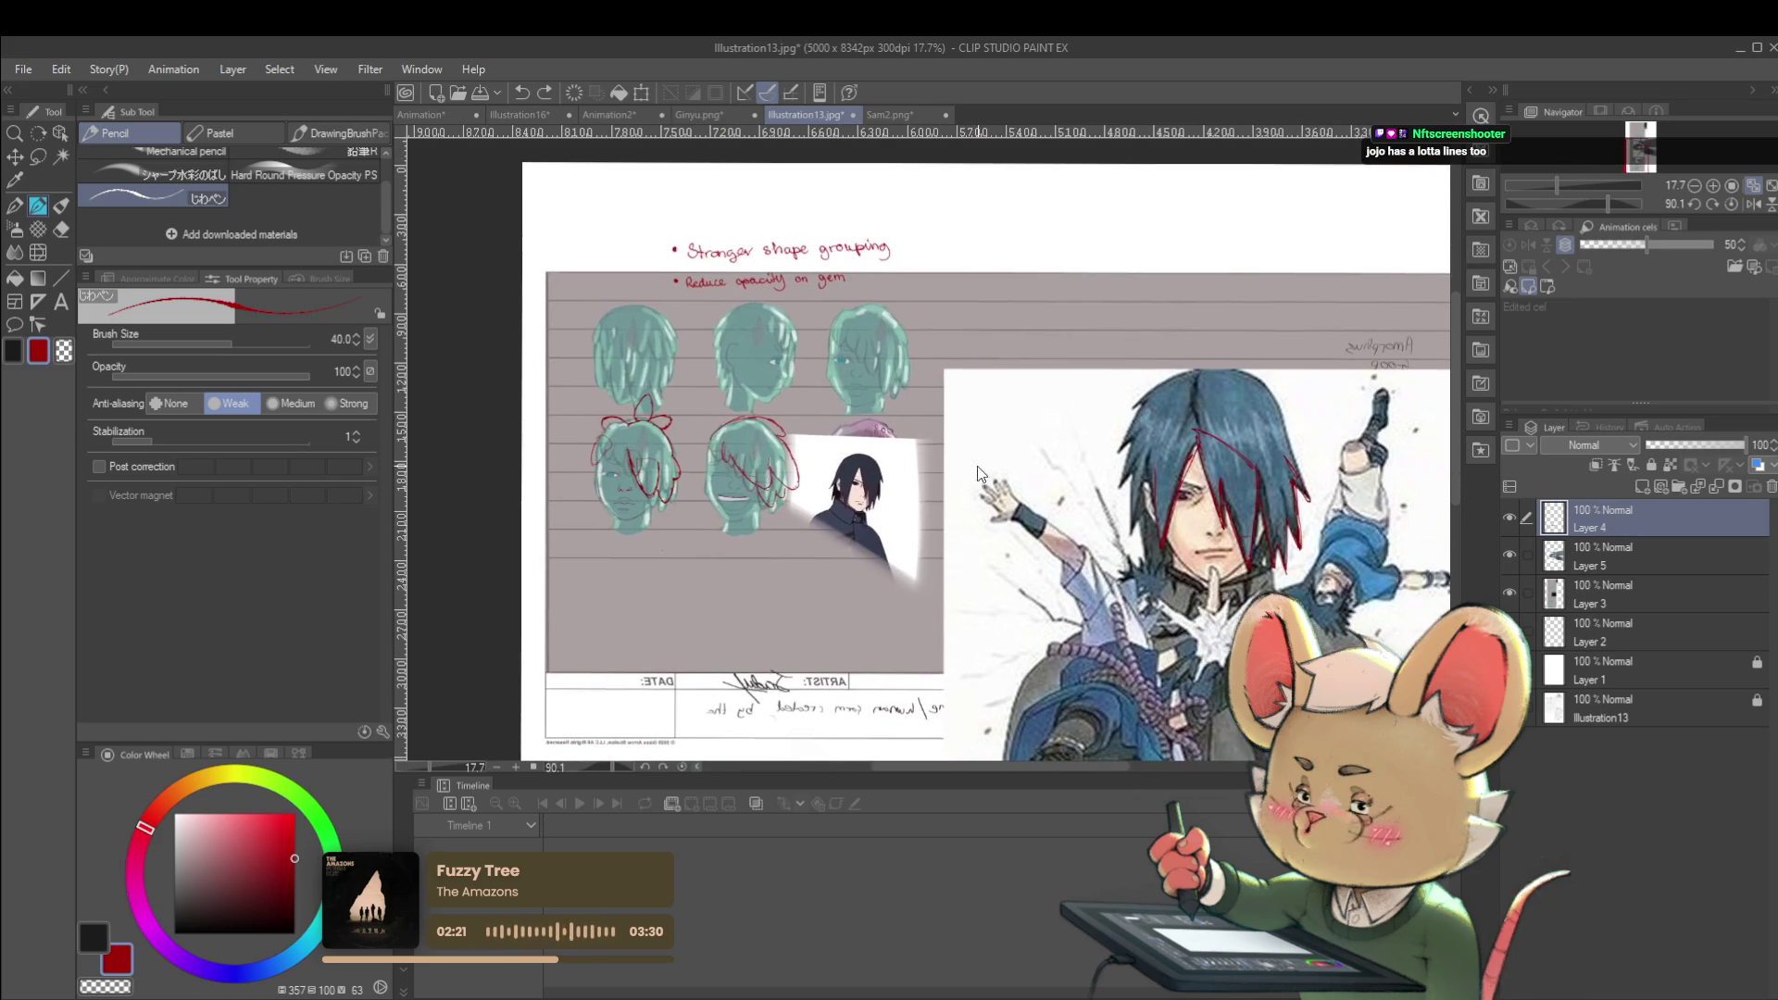
key("ctrl+t")
scroll(921, 630, "down", 4)
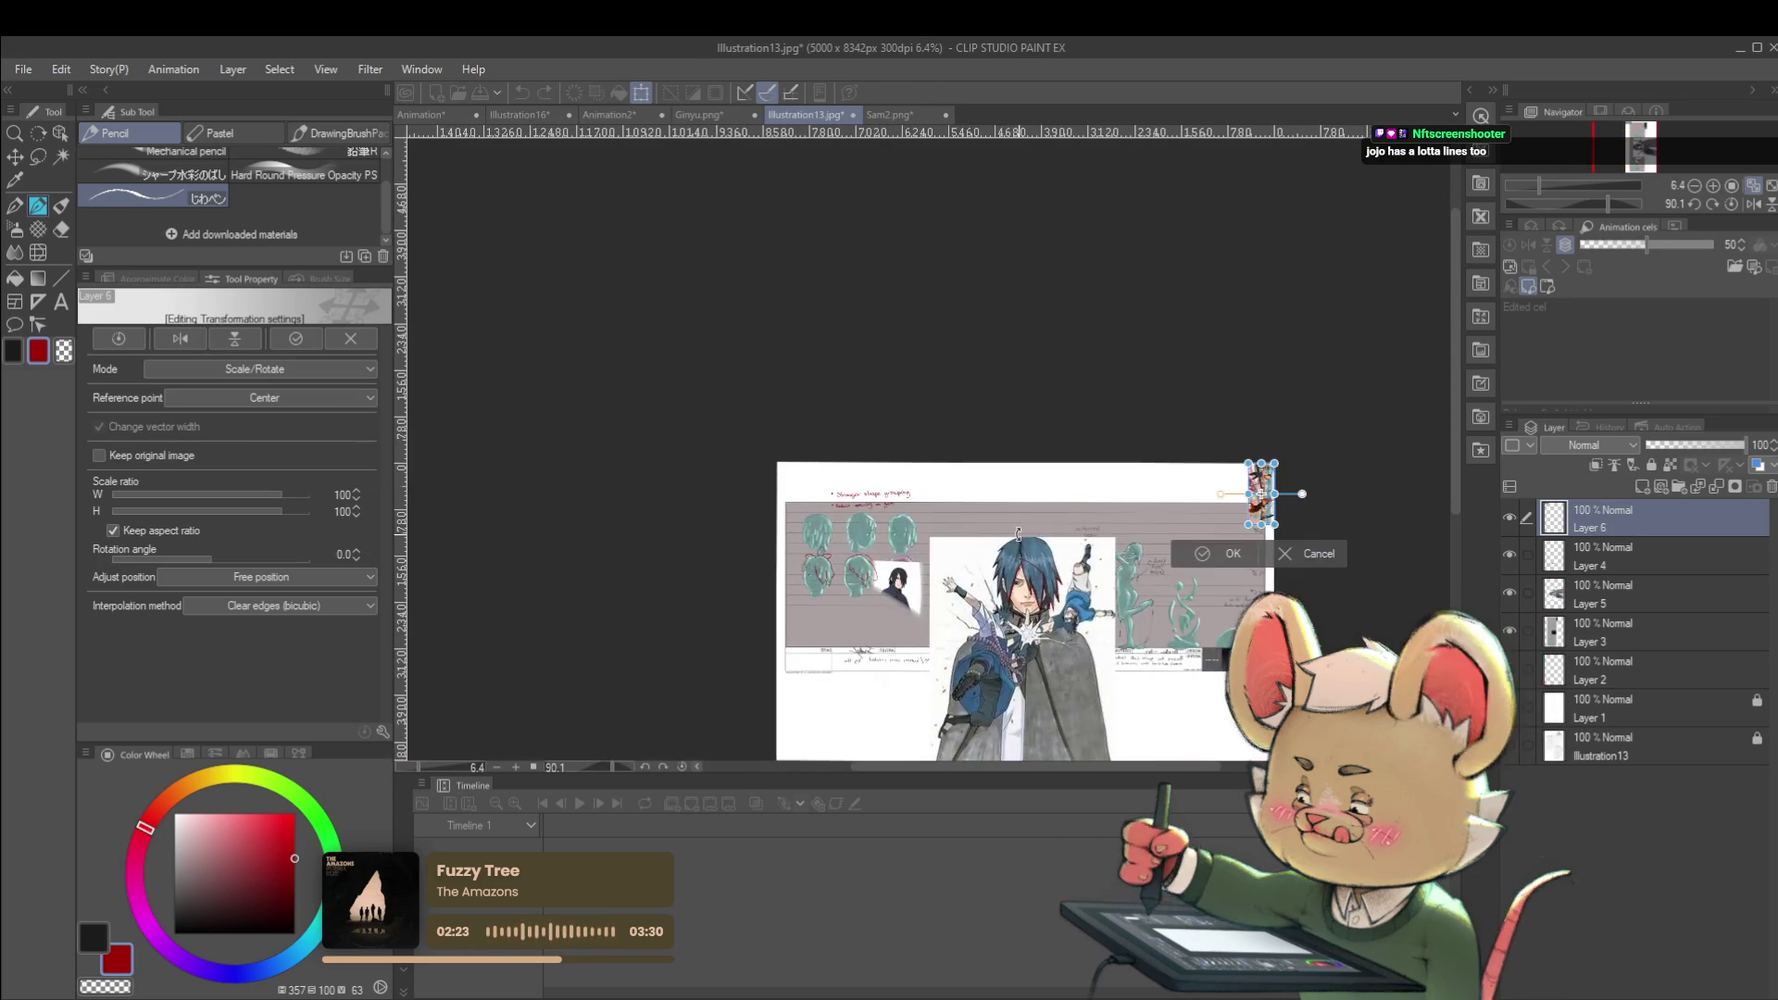
mouse_move(1261, 494)
left_mouse_down()
mouse_move(940, 519)
mouse_move(995, 486)
left_mouse_up()
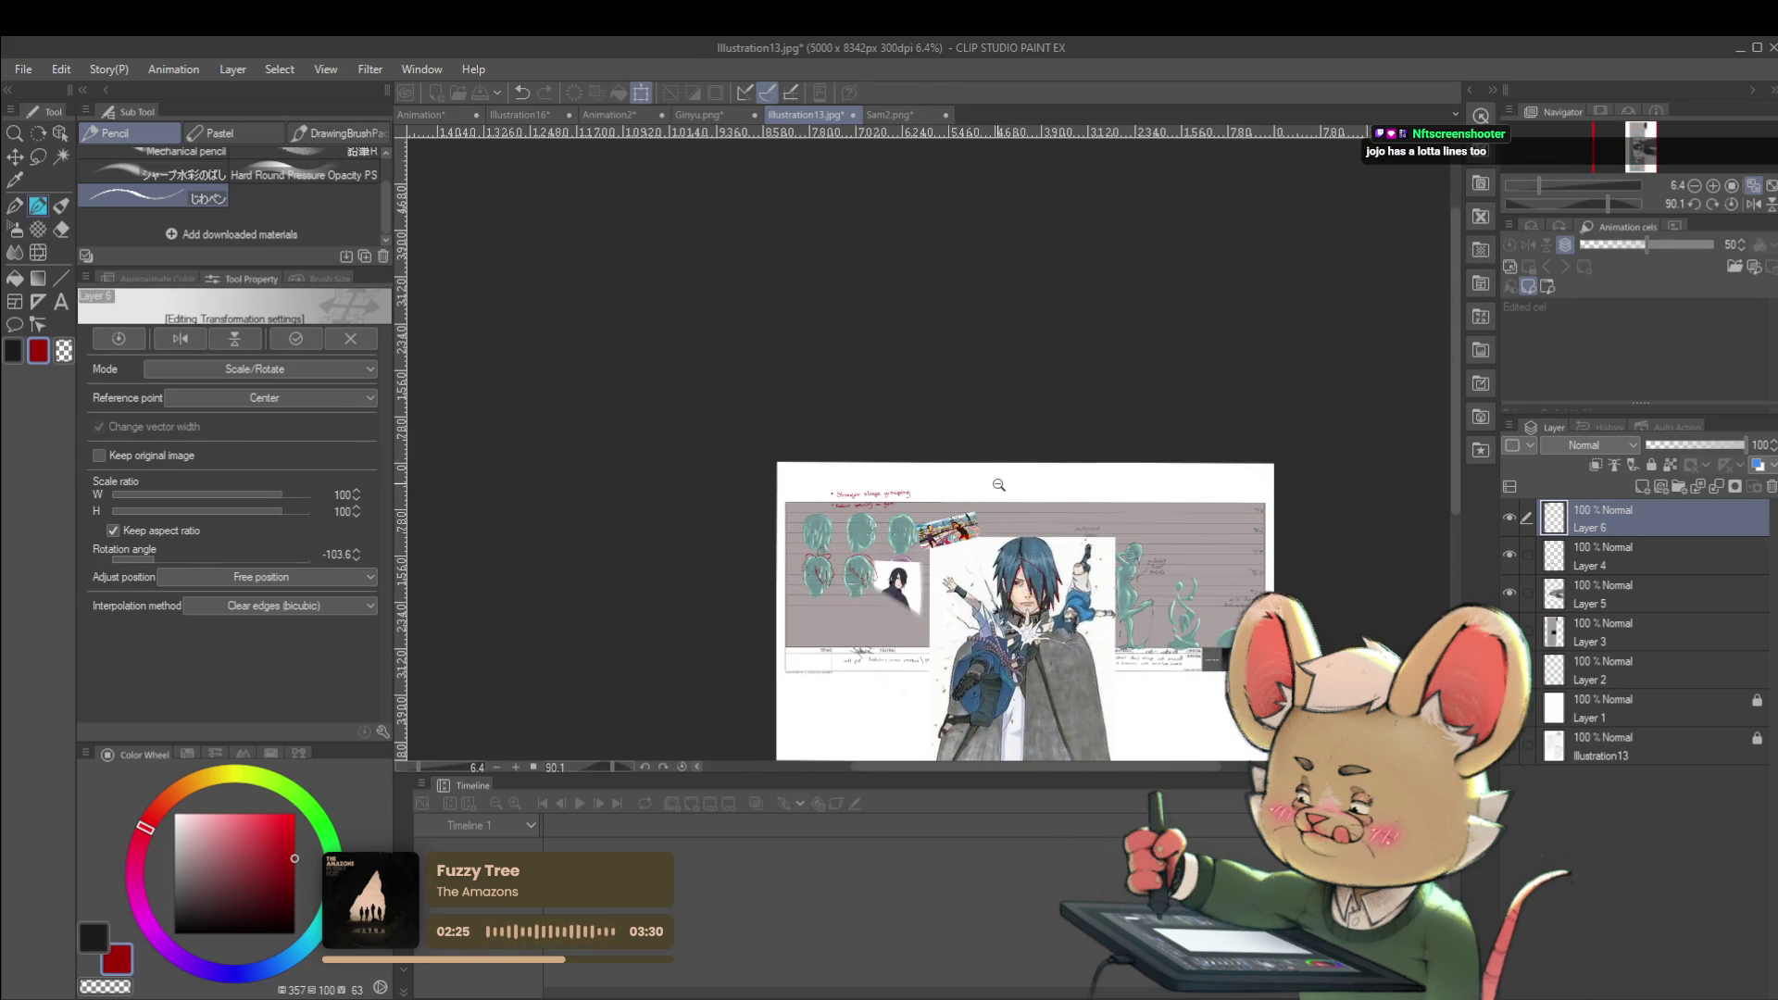
scroll(991, 483, "up", 4)
left_click_drag(938, 609, 972, 494)
mouse_move(1020, 556)
left_mouse_down()
mouse_move(1055, 441)
mouse_move(1048, 491)
left_mouse_up()
left_click_drag(996, 430, 1125, 436)
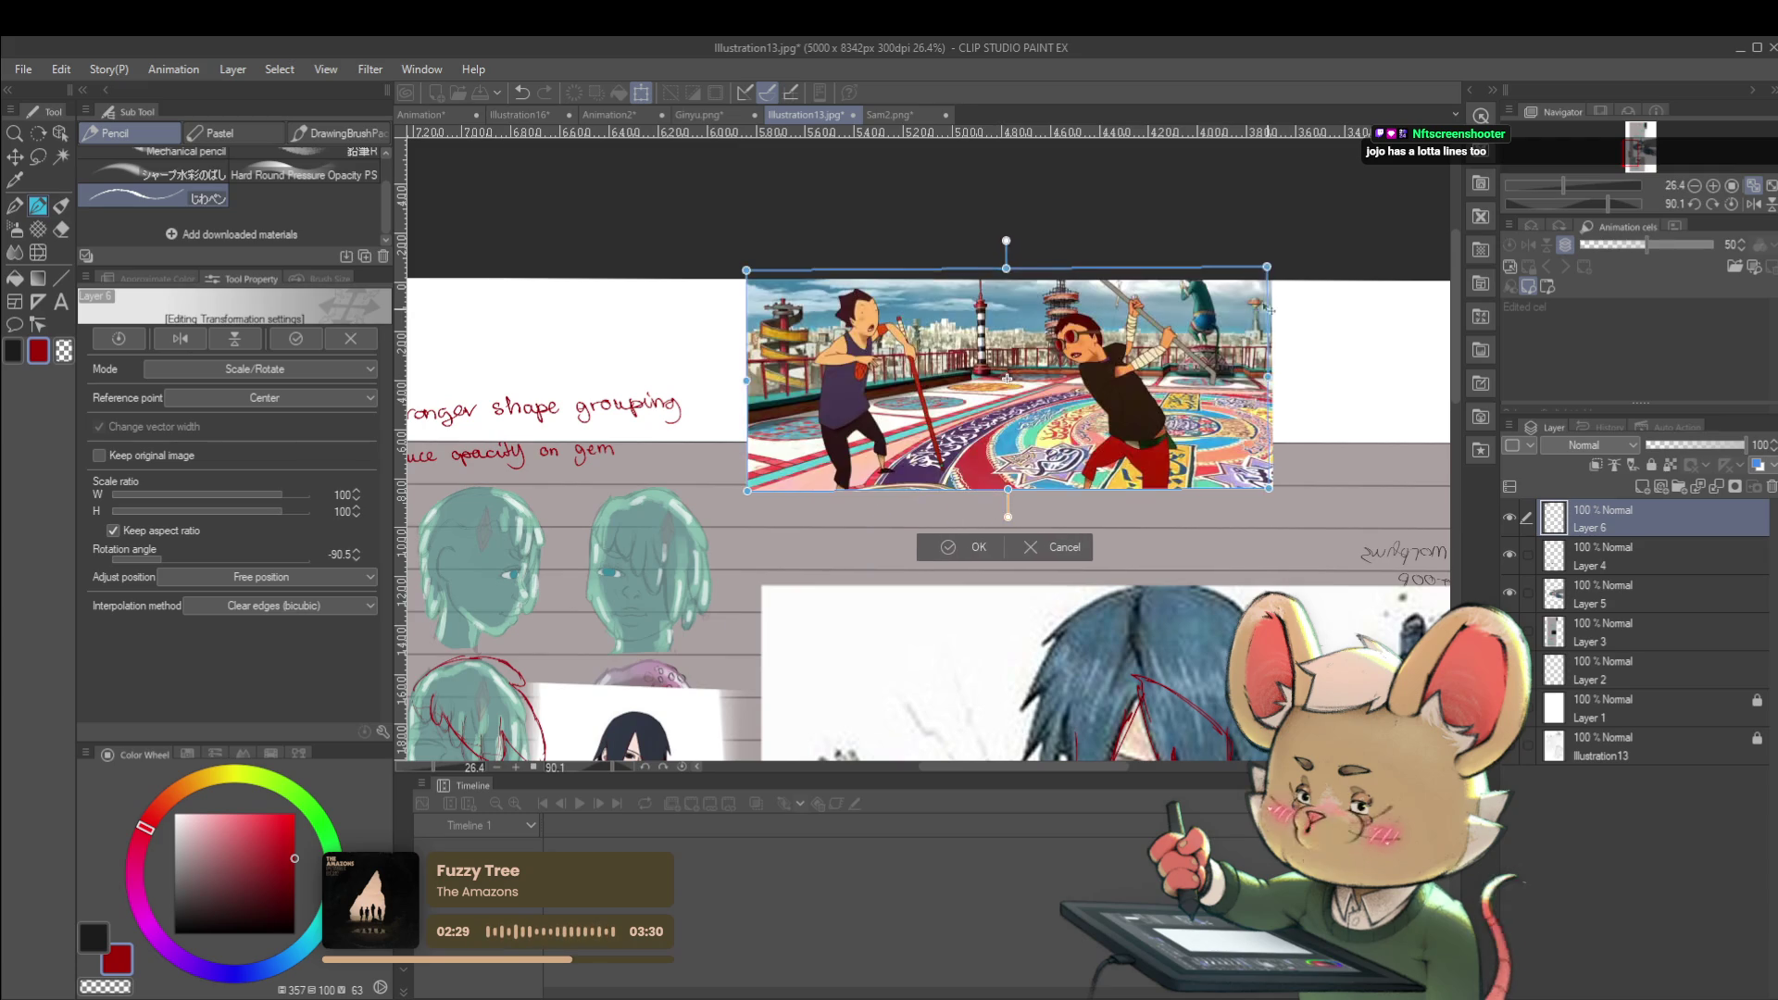
scroll(1130, 440, "up", 3)
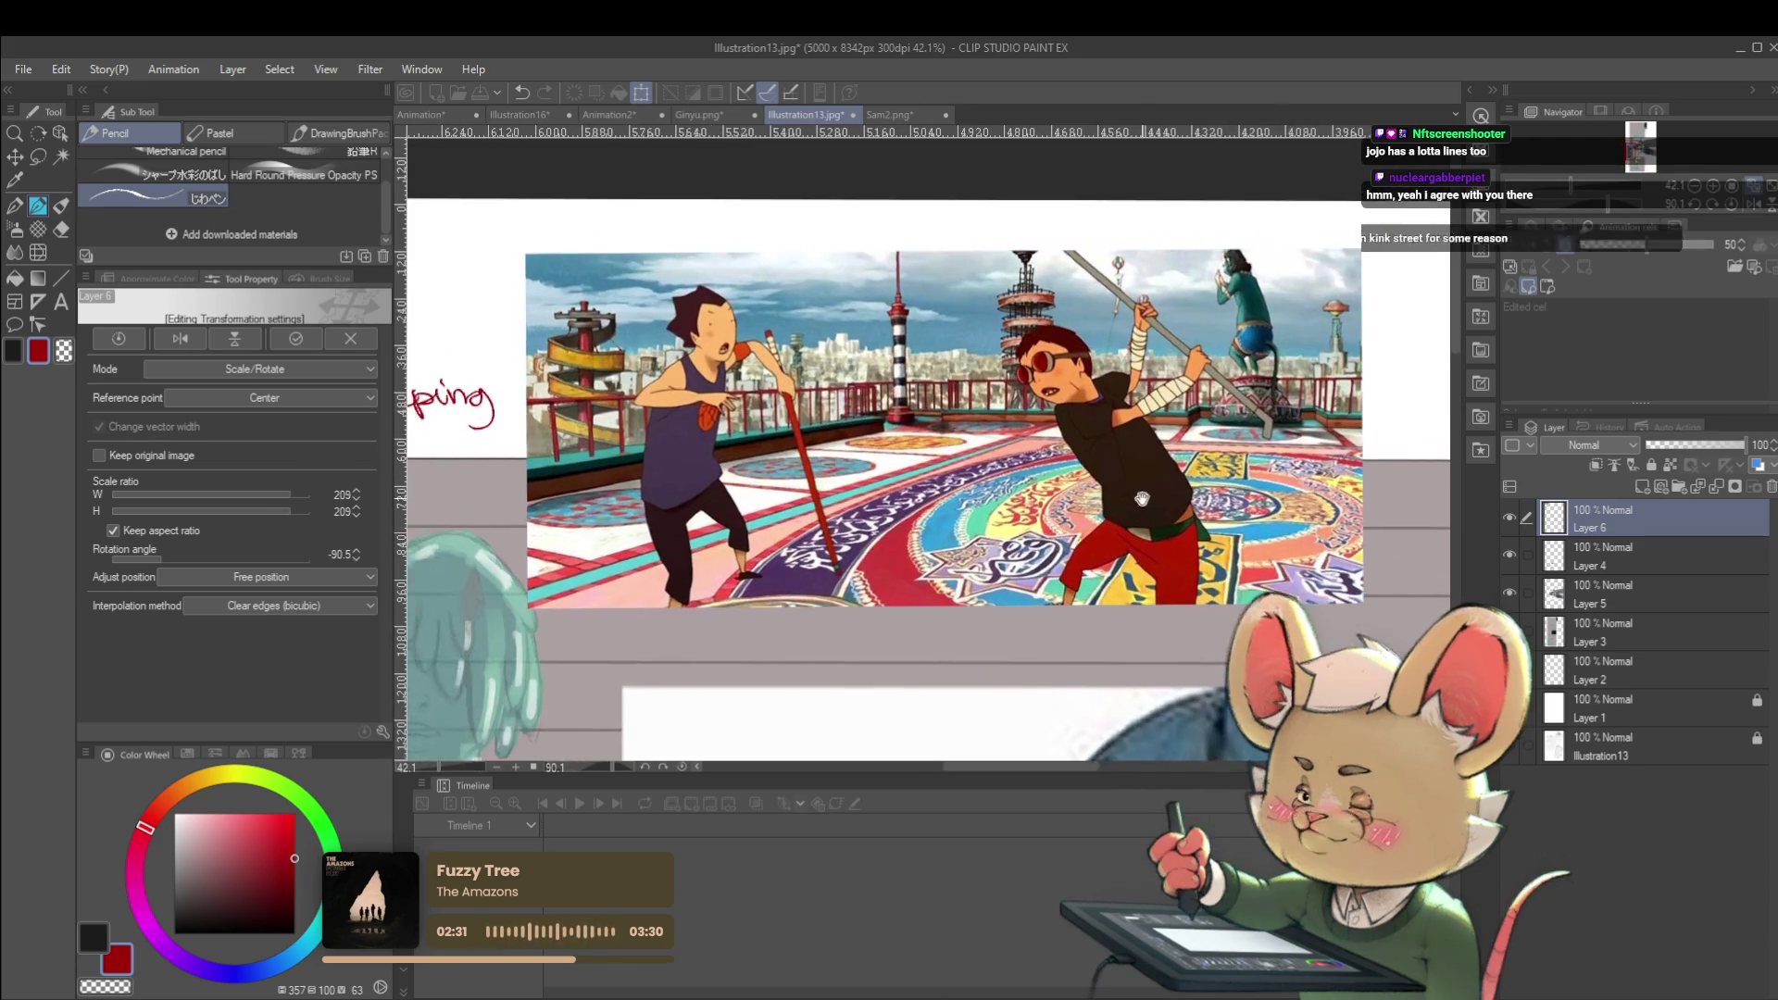
key("Return")
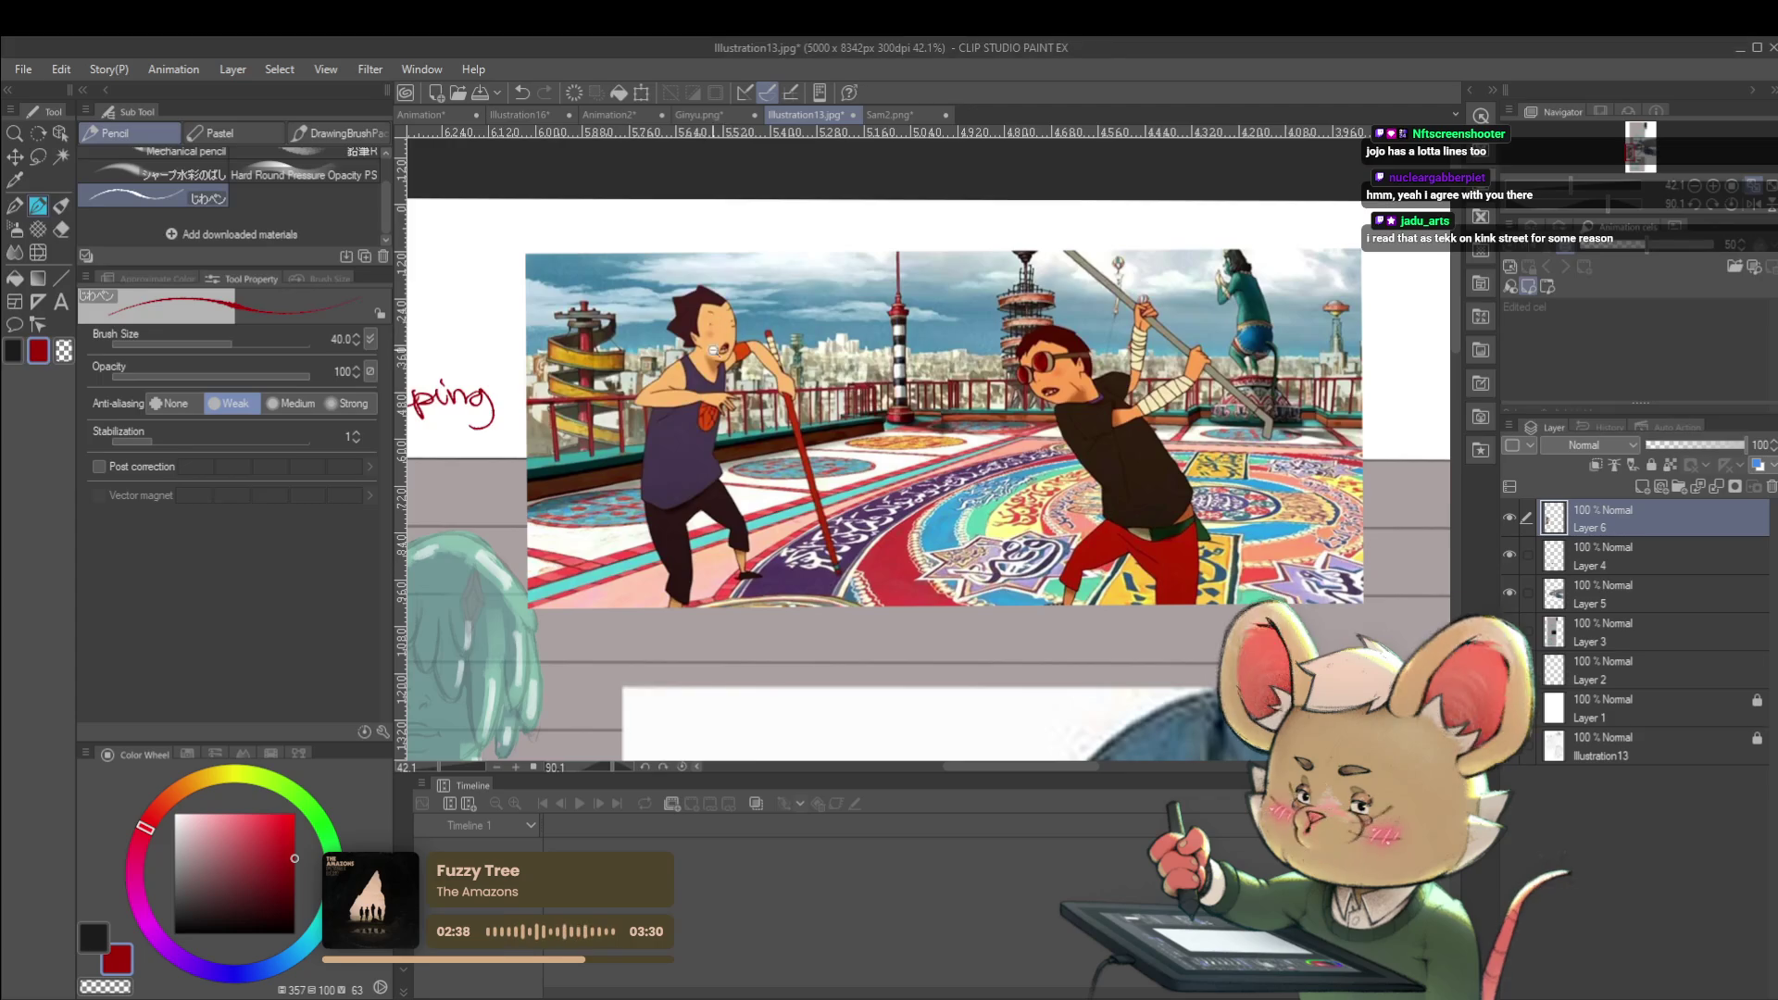
Redline the left character's neck V, both eyes and top of head, undoing the hair-peak stroke
scroll(718, 326, "up", 4)
left_click_drag(693, 403, 726, 371)
left_click(684, 295)
left_click(746, 276)
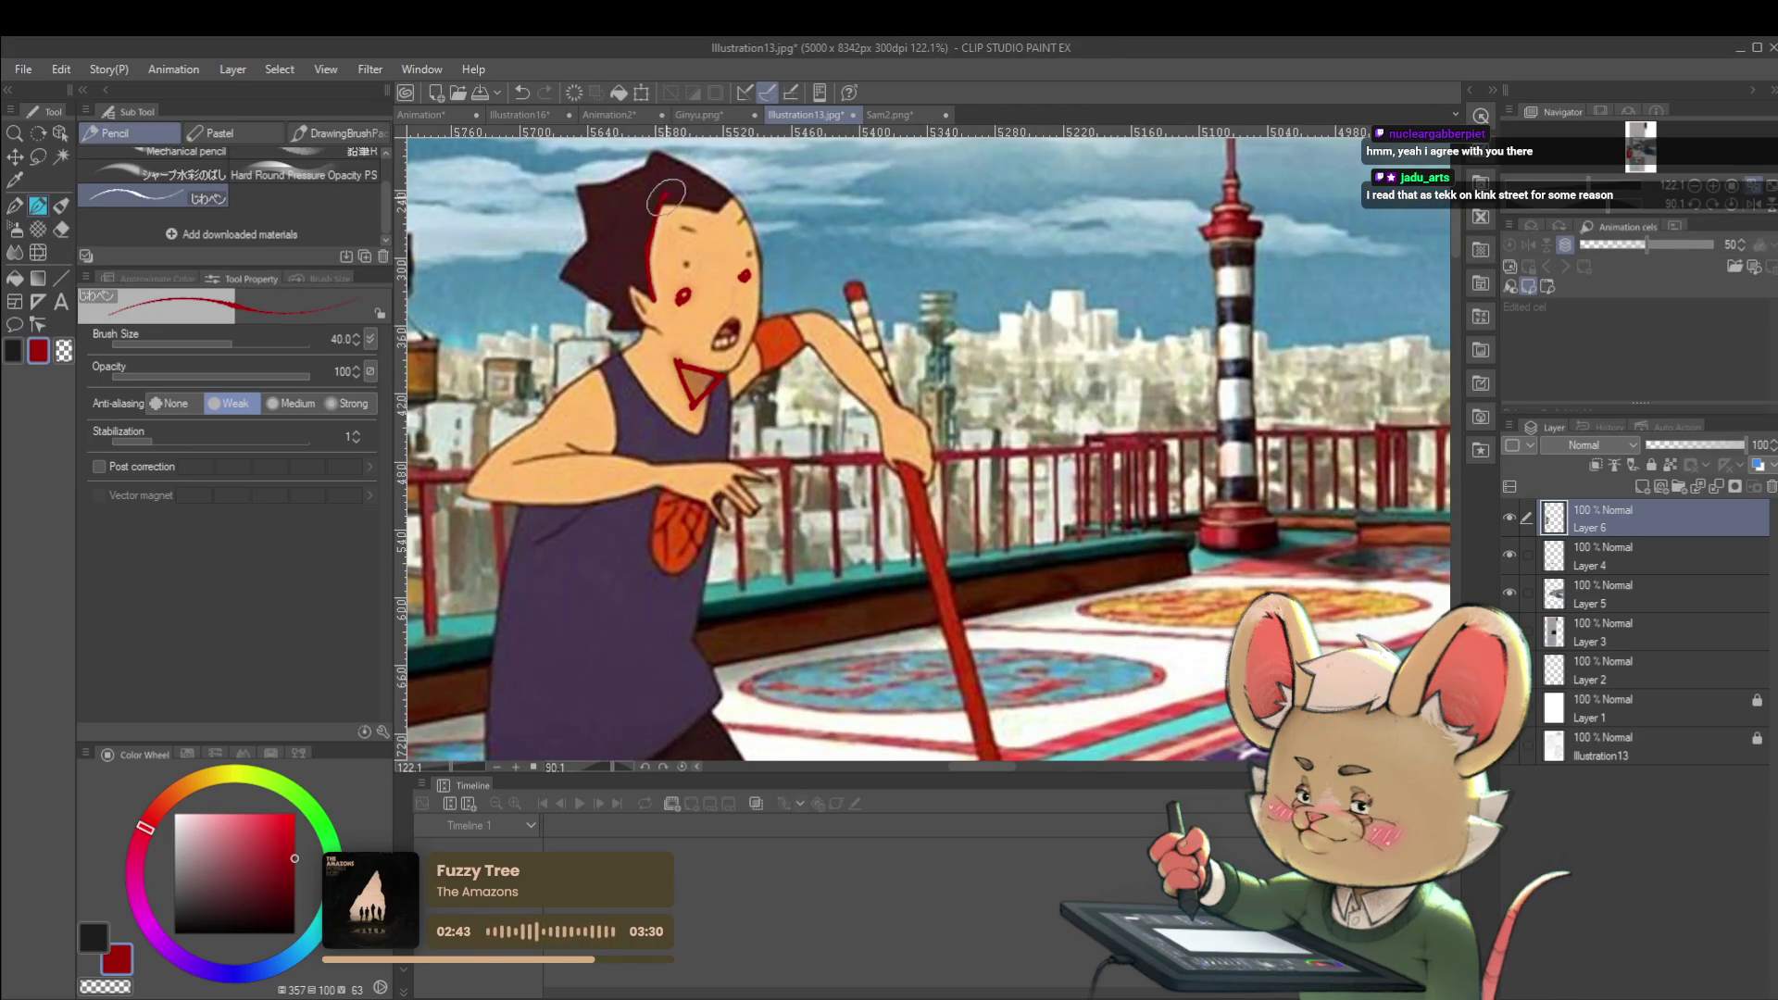
left_click_drag(653, 200, 741, 190)
mouse_move(578, 180)
left_mouse_down()
mouse_move(585, 236)
mouse_move(648, 150)
left_mouse_up()
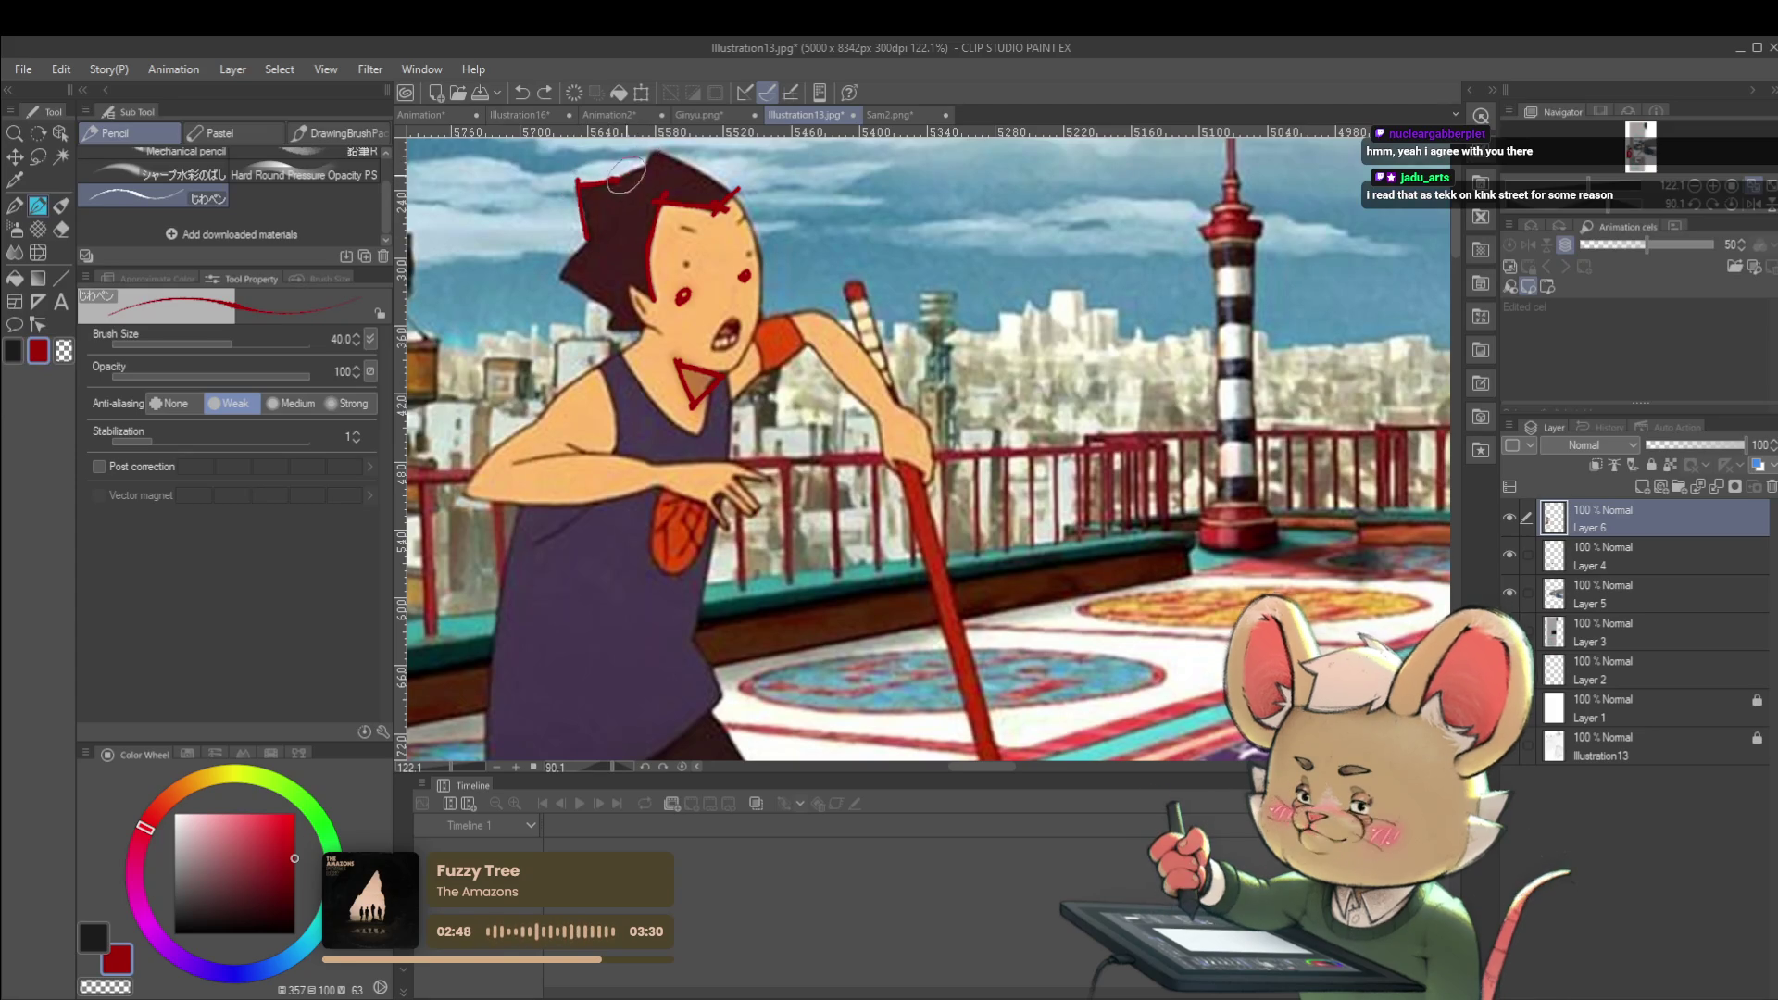
key("ctrl+z")
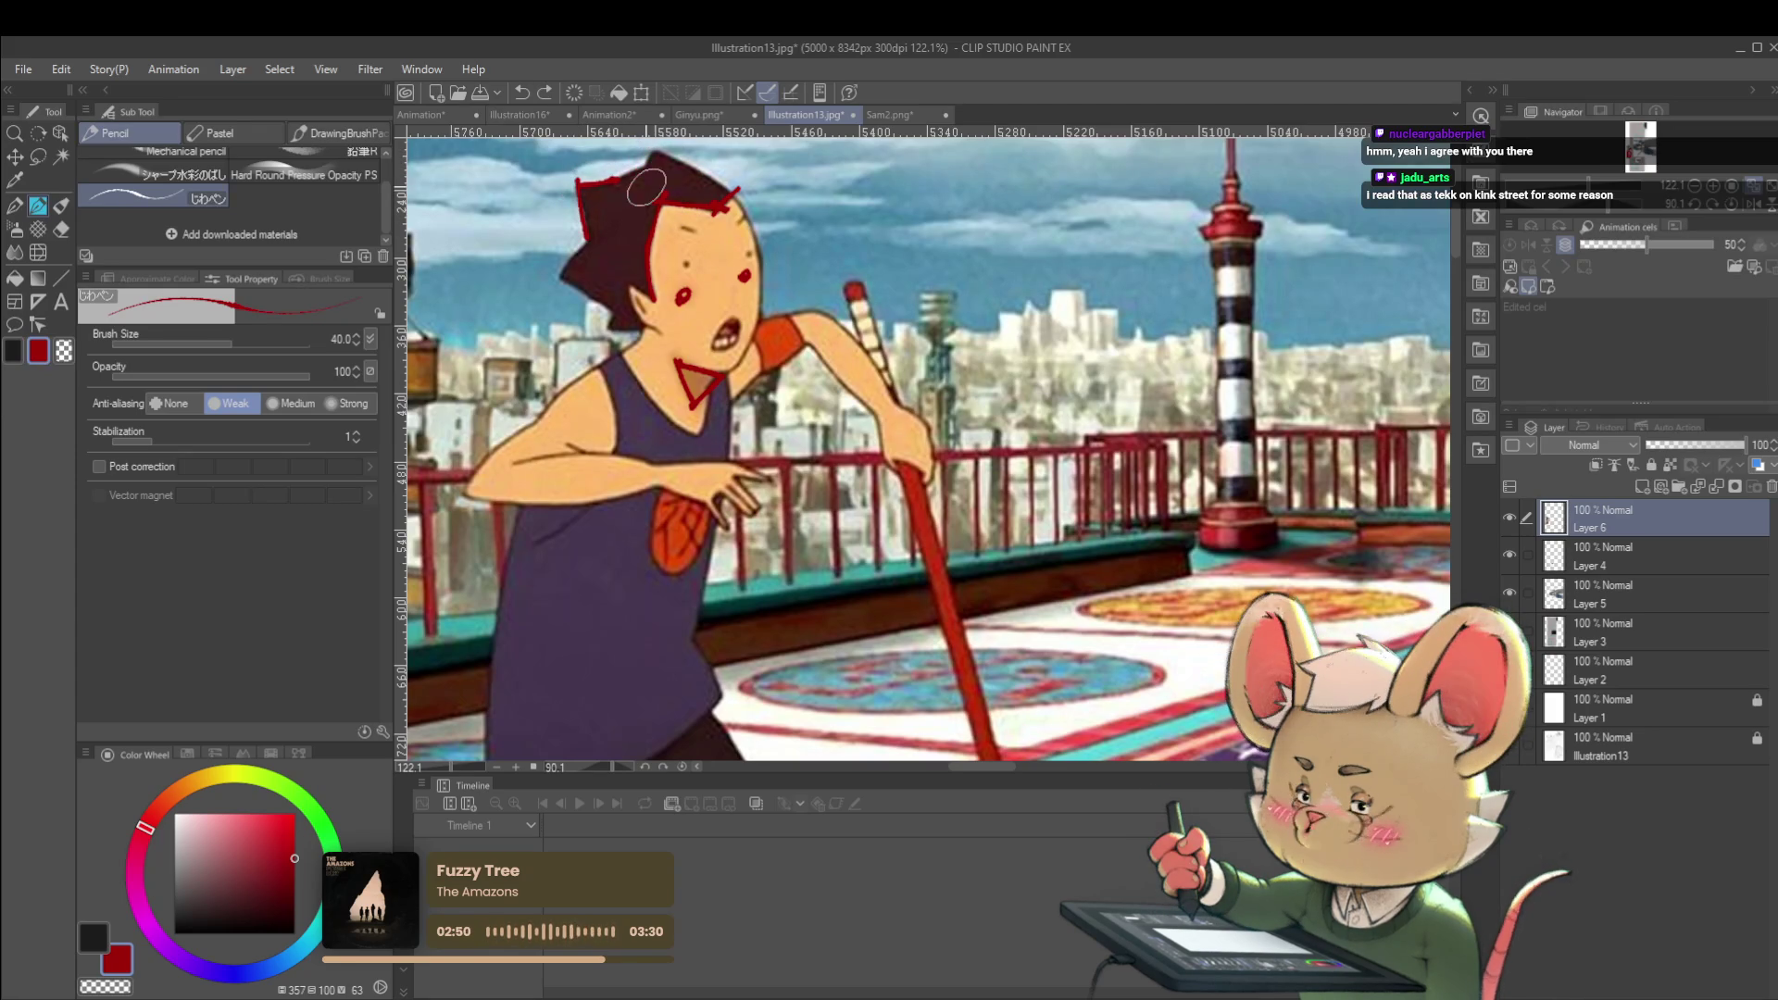
scroll(1009, 426, "down", 5)
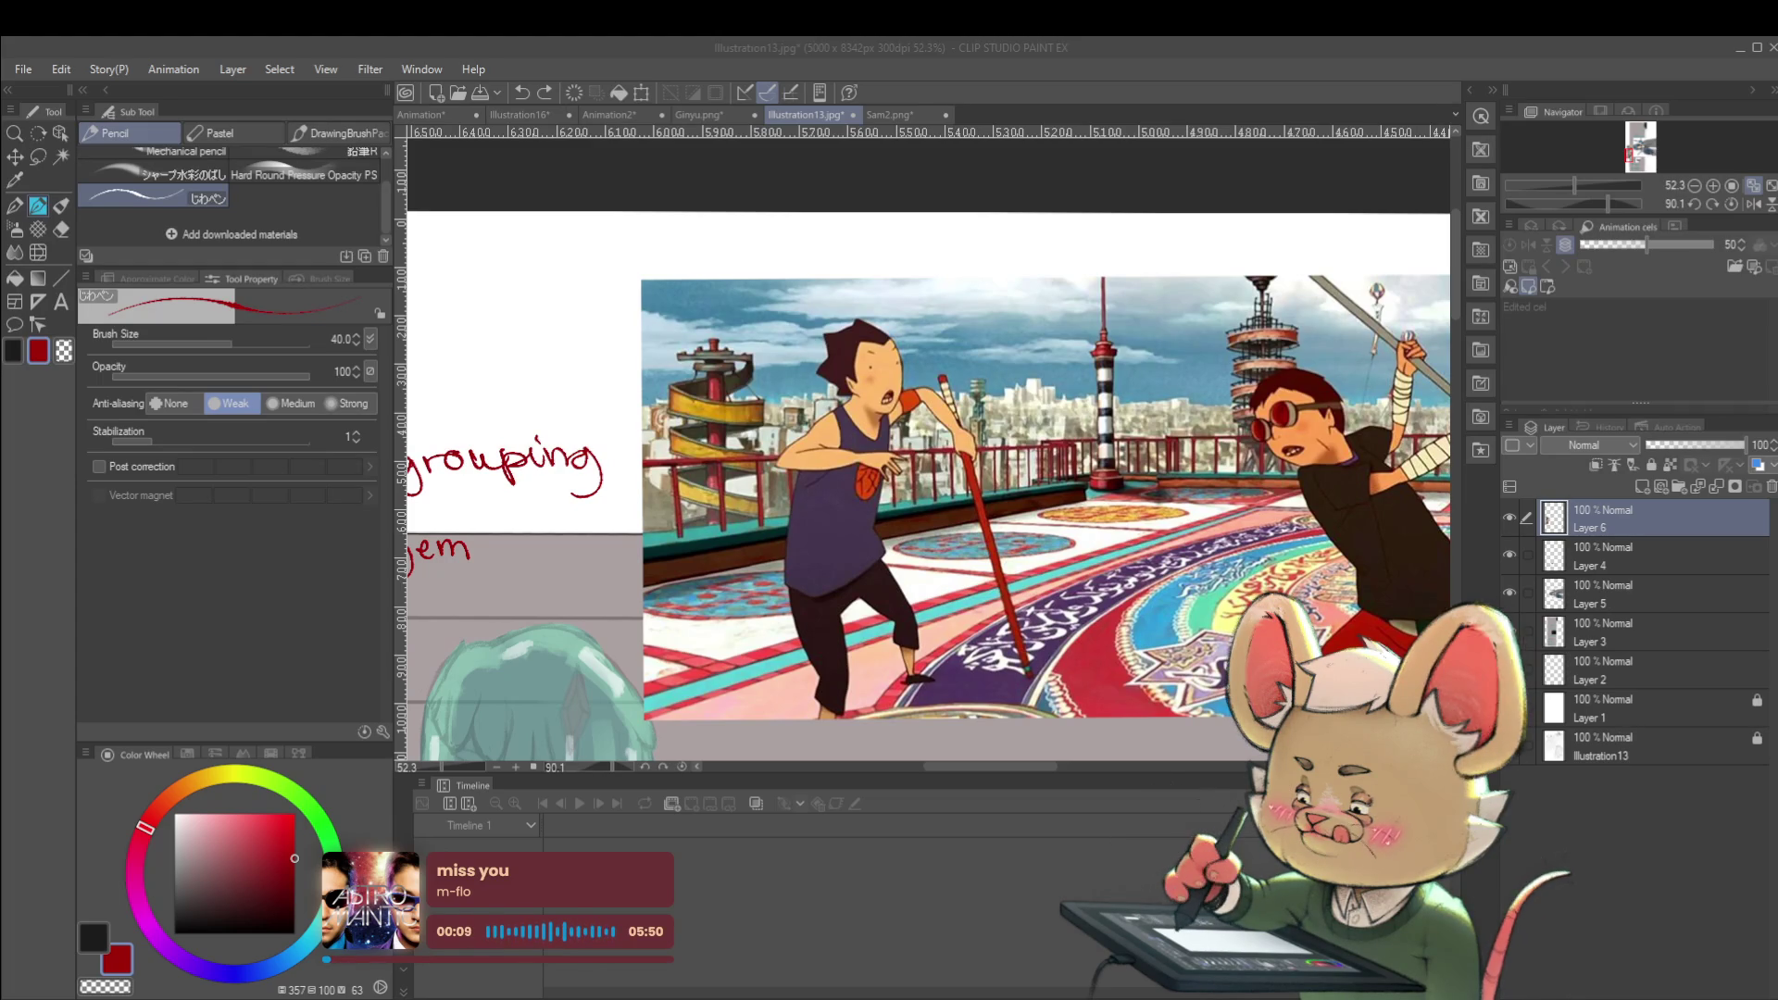
Scale the Layer 7 close-up to 666%, rotate it upright, and place it beside the rooftop scene
left_click(1076, 452)
scroll(1075, 452, "down", 2)
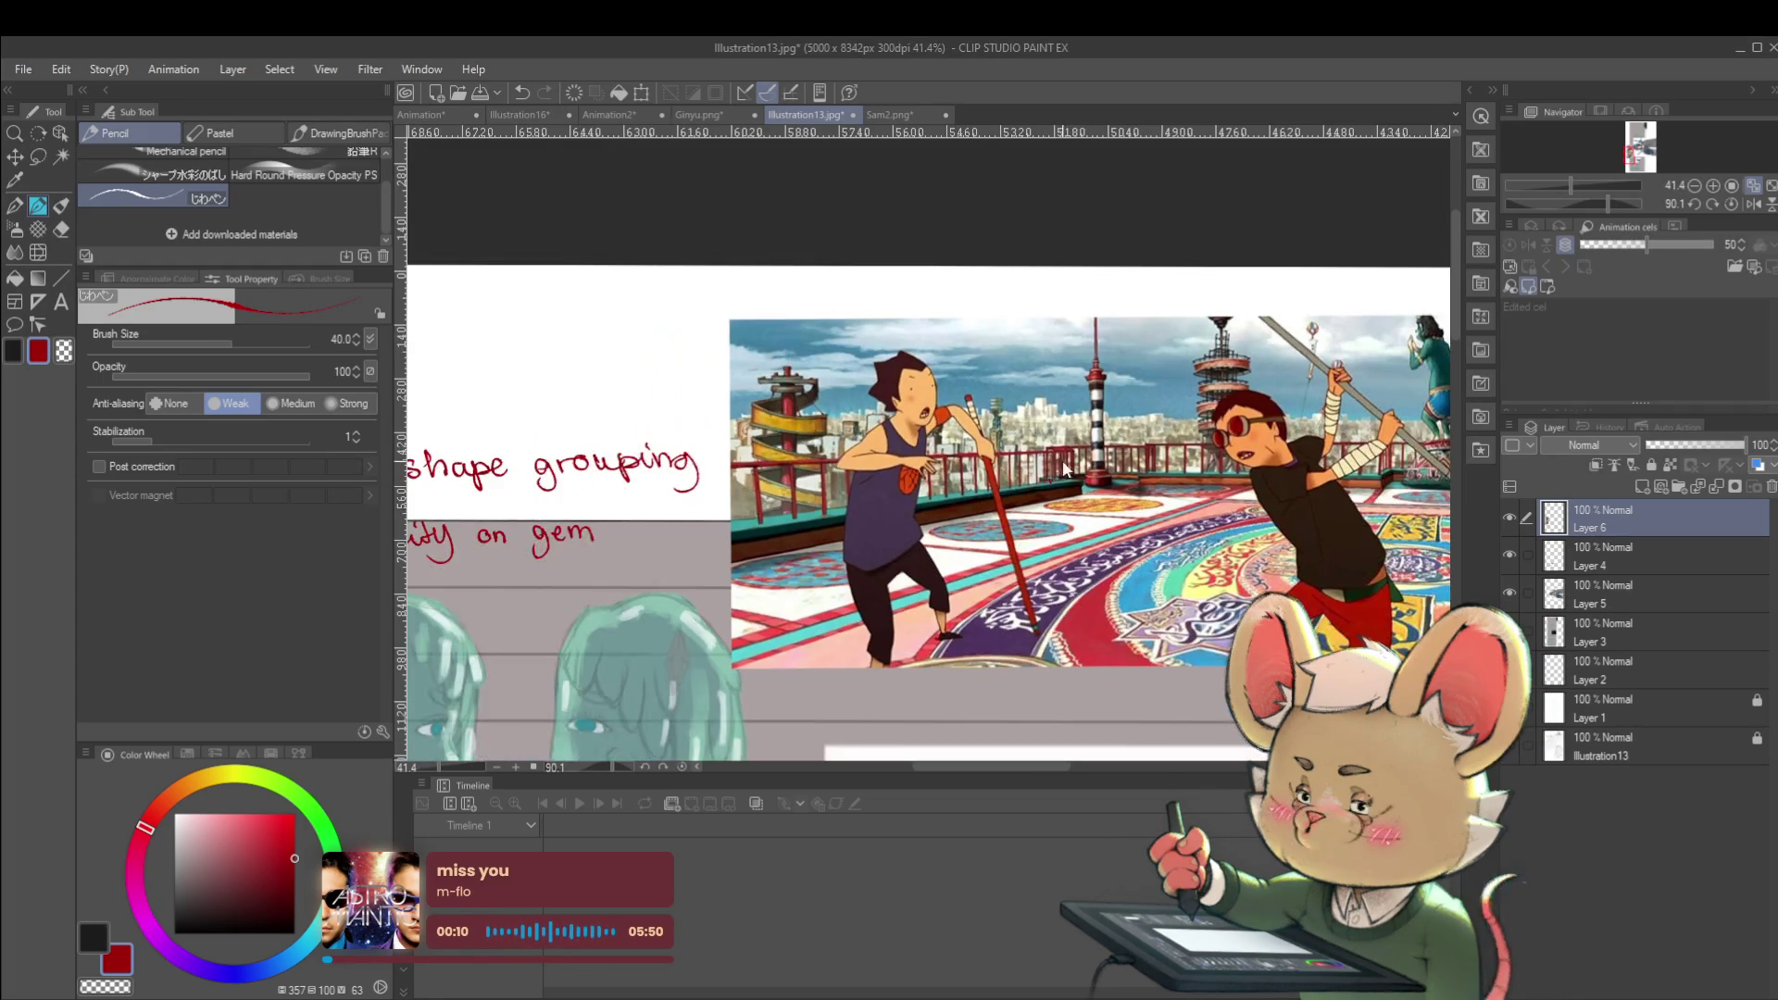
key("ctrl+t")
scroll(926, 602, "down", 3)
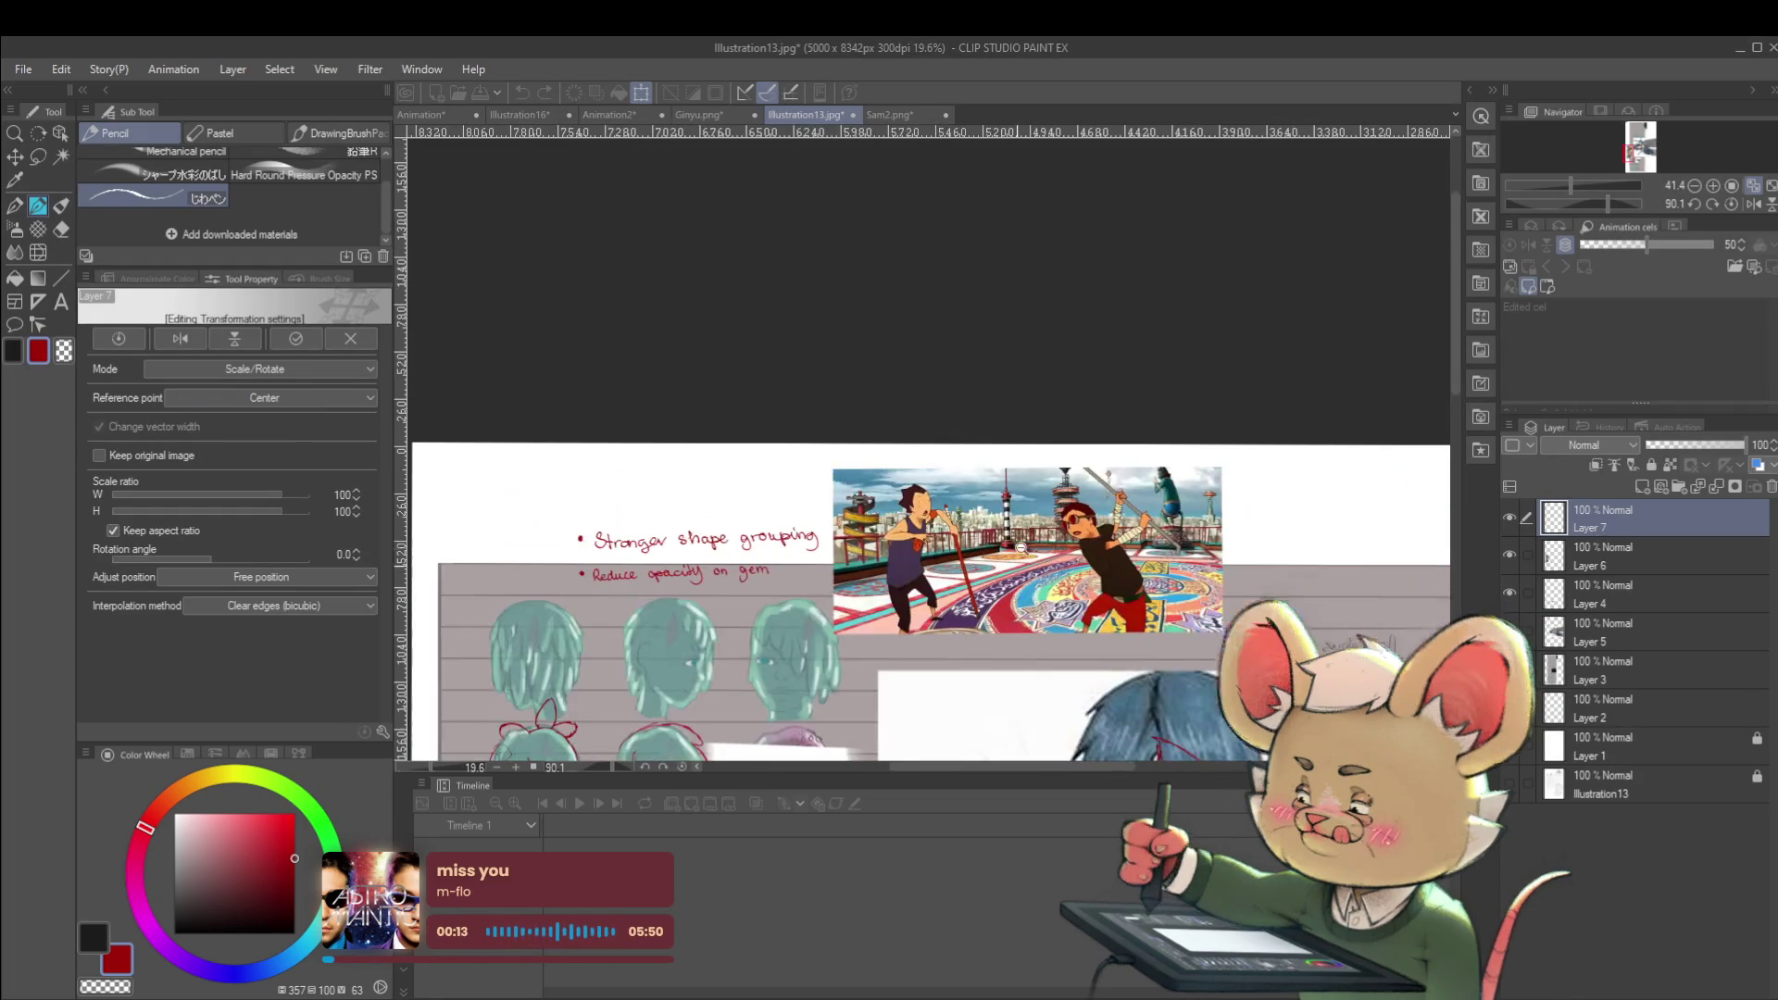
left_click_drag(1344, 584, 1137, 585)
scroll(1211, 651, "down", 3)
left_click_drag(1044, 398, 990, 473)
left_click_drag(1074, 436, 1065, 324)
left_click_drag(968, 454, 674, 450)
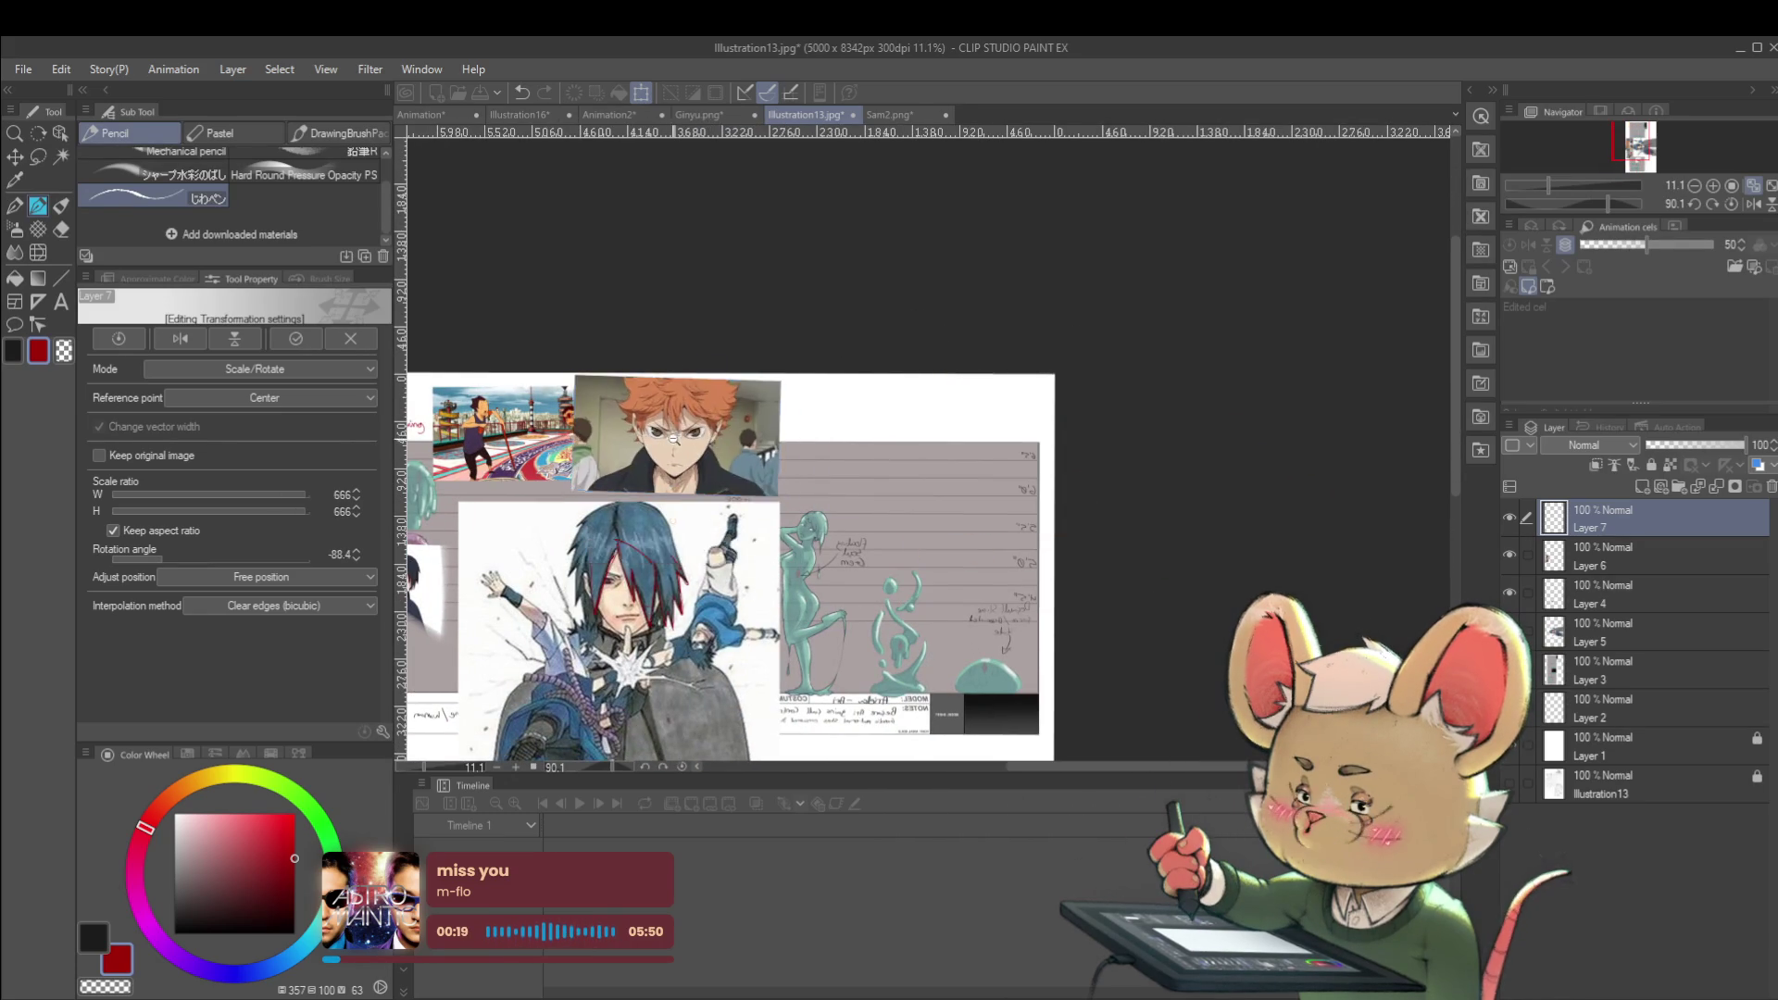
scroll(675, 450, "up", 5)
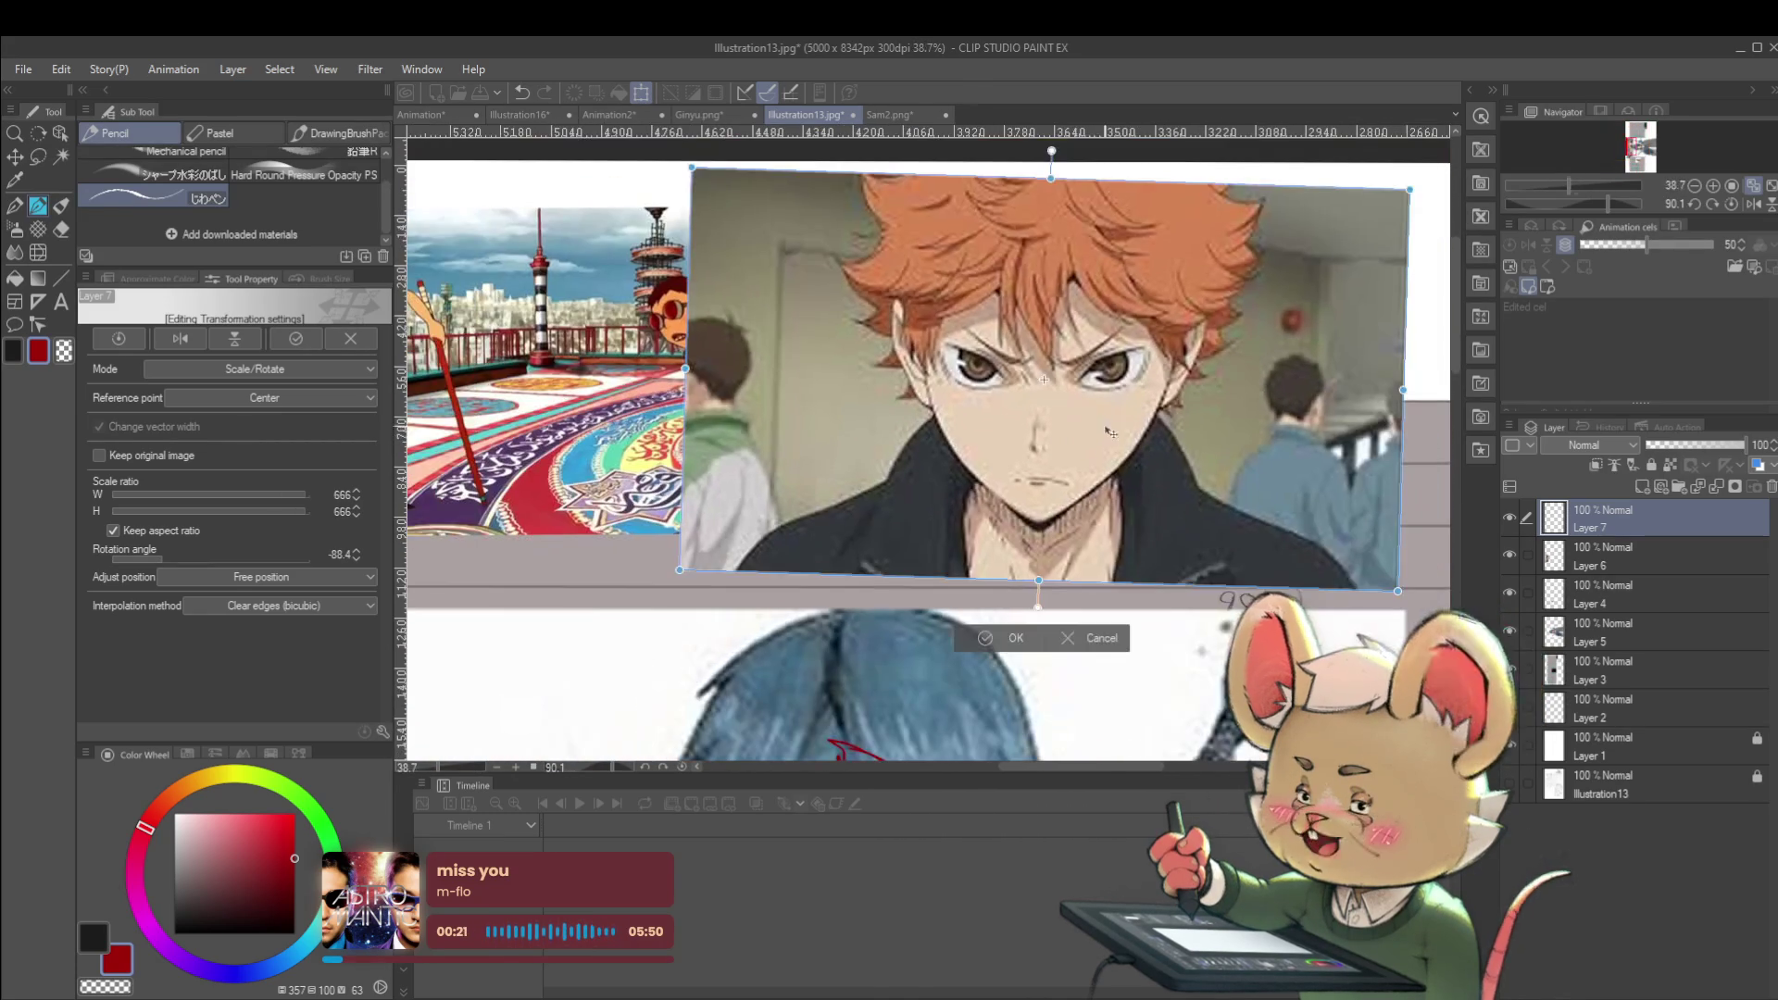
left_click_drag(1111, 432, 1234, 454)
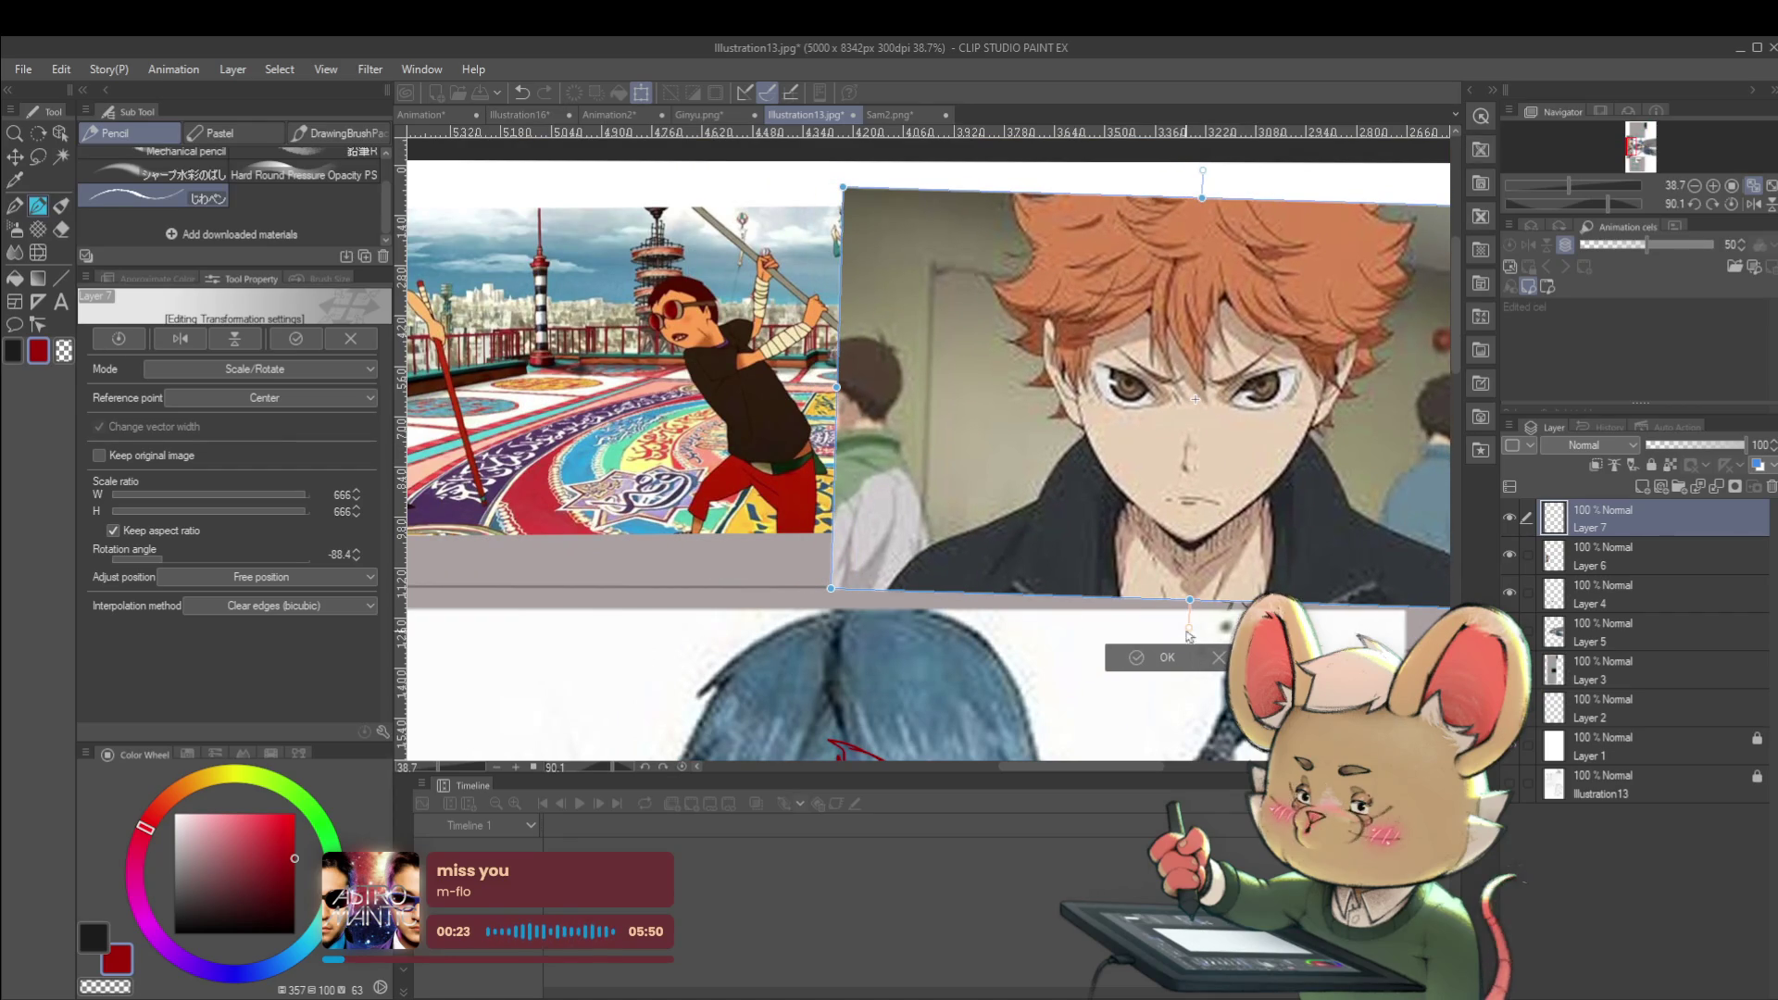
left_click(1168, 658)
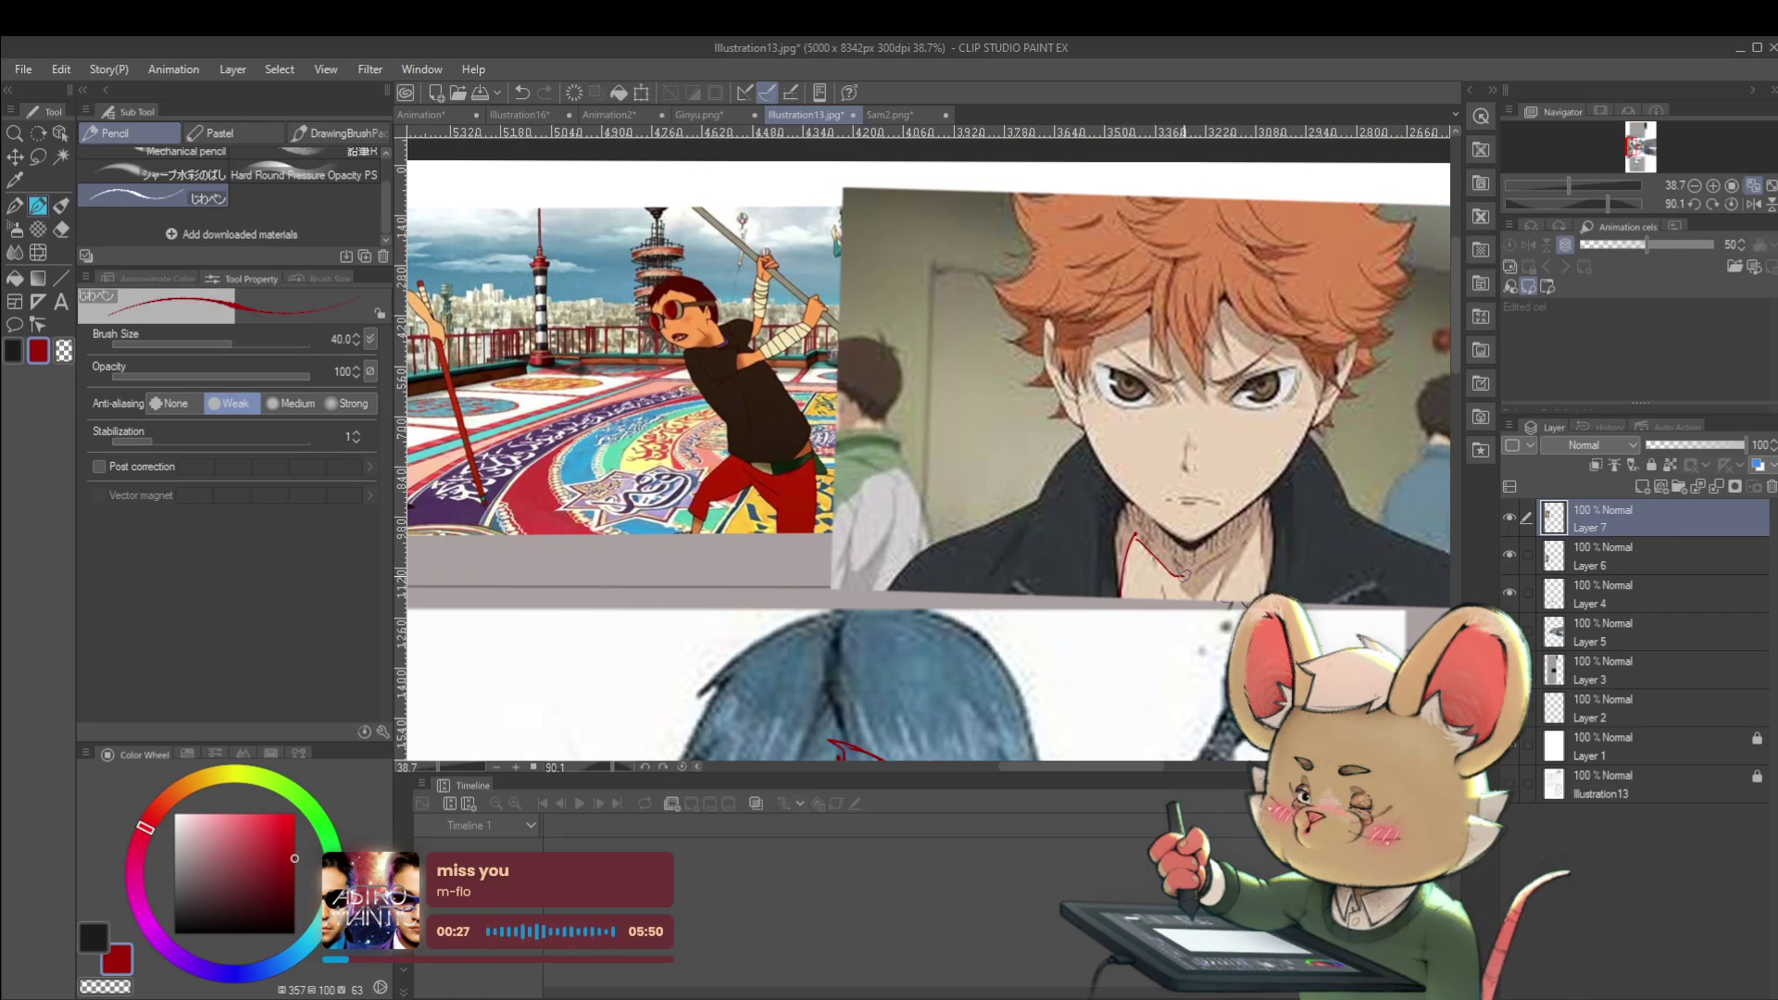
Redline a zigzag on the orange-haired character's neck, a mark by the right eyebrow, and a hair stroke
mouse_move(1182, 575)
left_mouse_down()
mouse_move(1190, 598)
mouse_move(1224, 570)
mouse_move(1199, 616)
left_mouse_up()
scroll(1223, 584, "up", 5)
mouse_move(1158, 555)
left_mouse_down()
mouse_move(1264, 477)
mouse_move(1200, 500)
mouse_move(1219, 482)
left_mouse_up()
scroll(1195, 442, "down", 5)
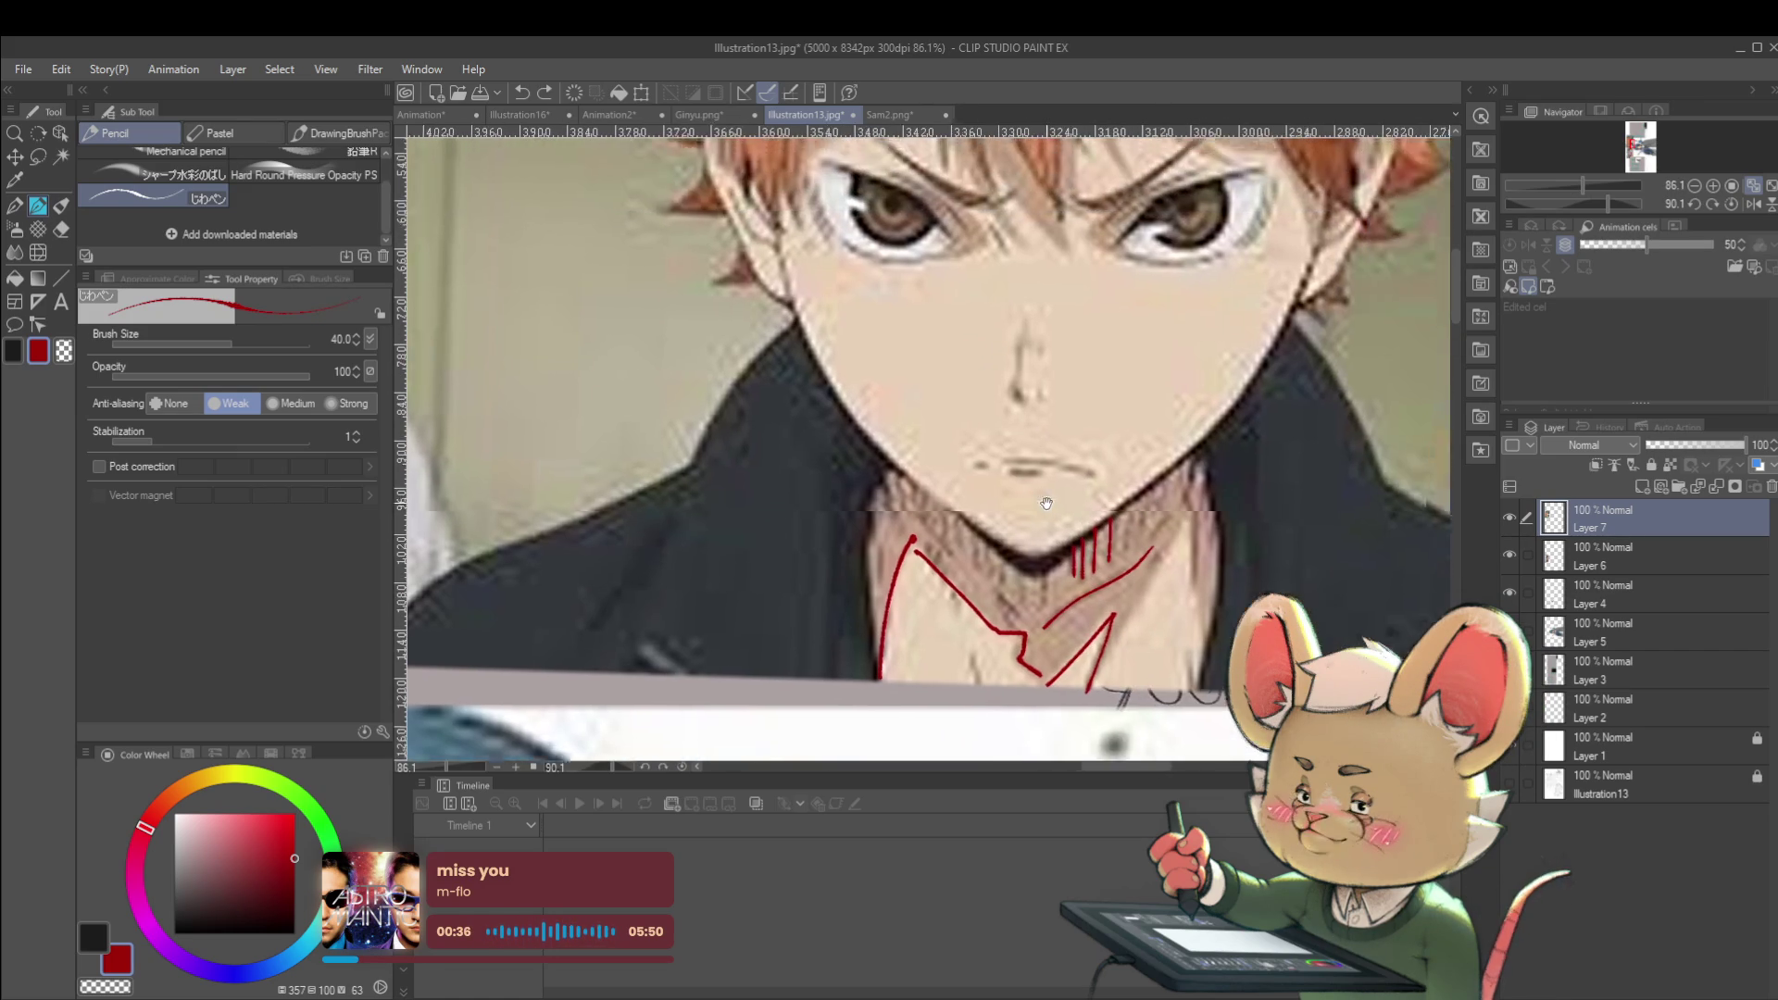
scroll(1137, 361, "up", 5)
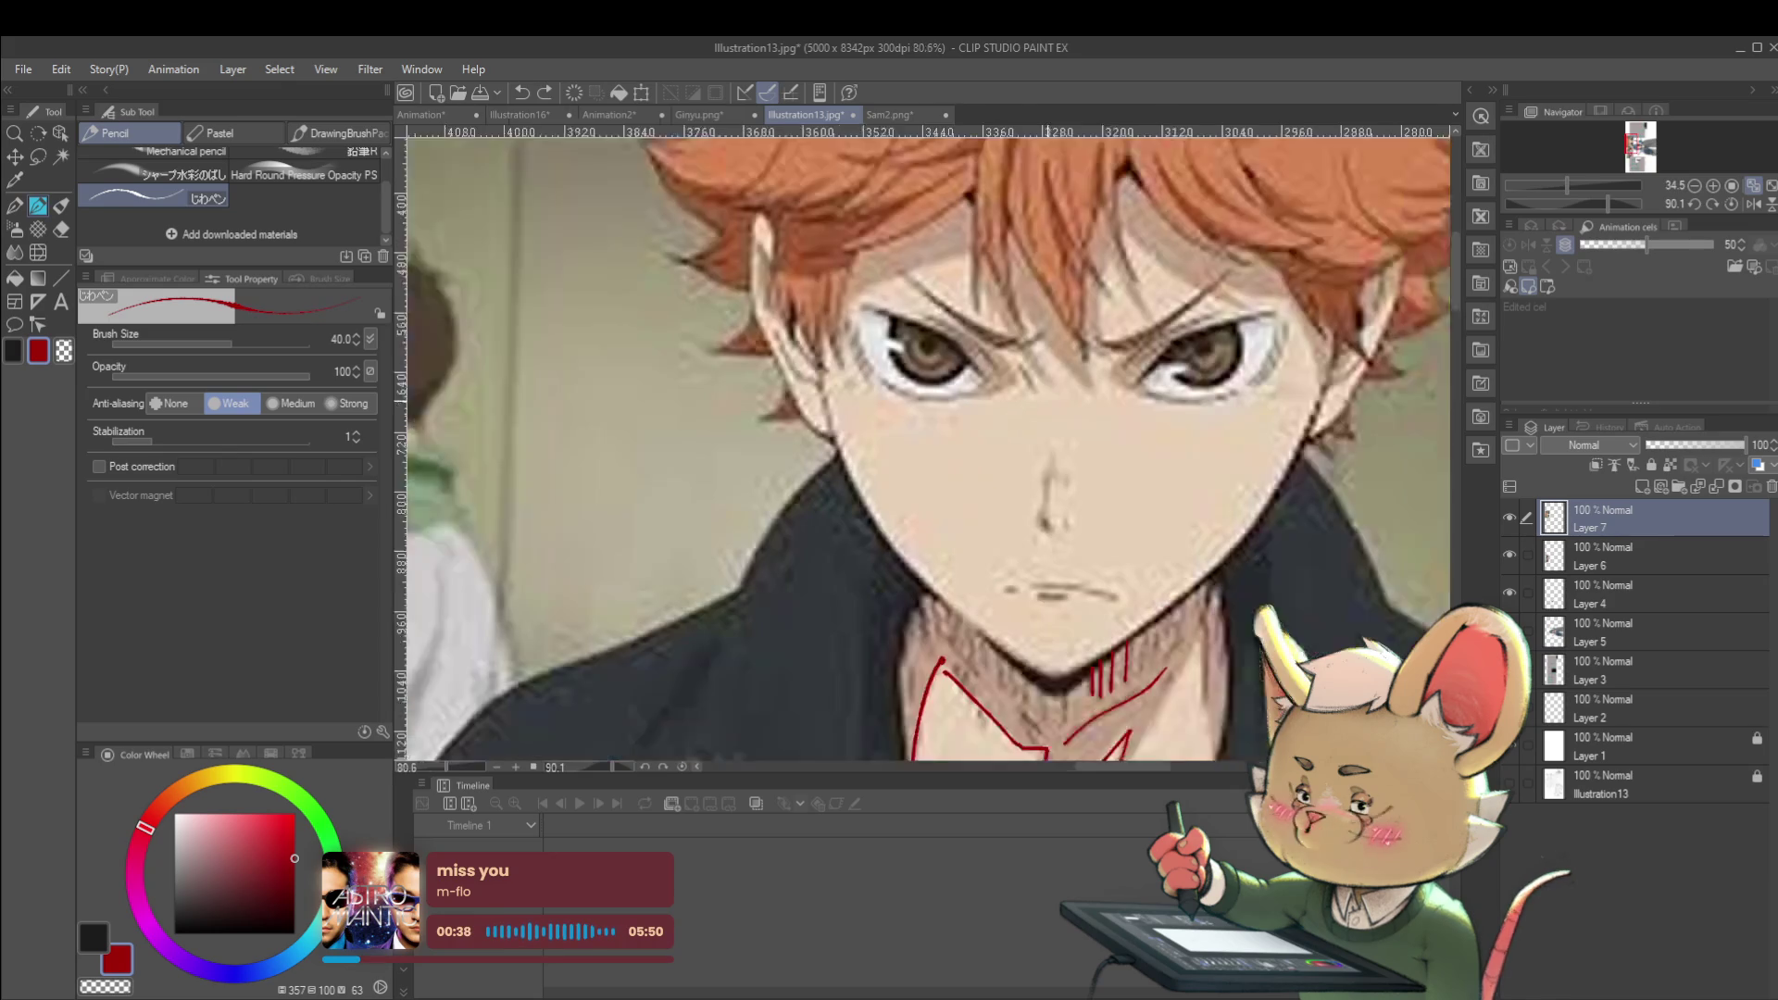
left_click_drag(1021, 370, 1039, 393)
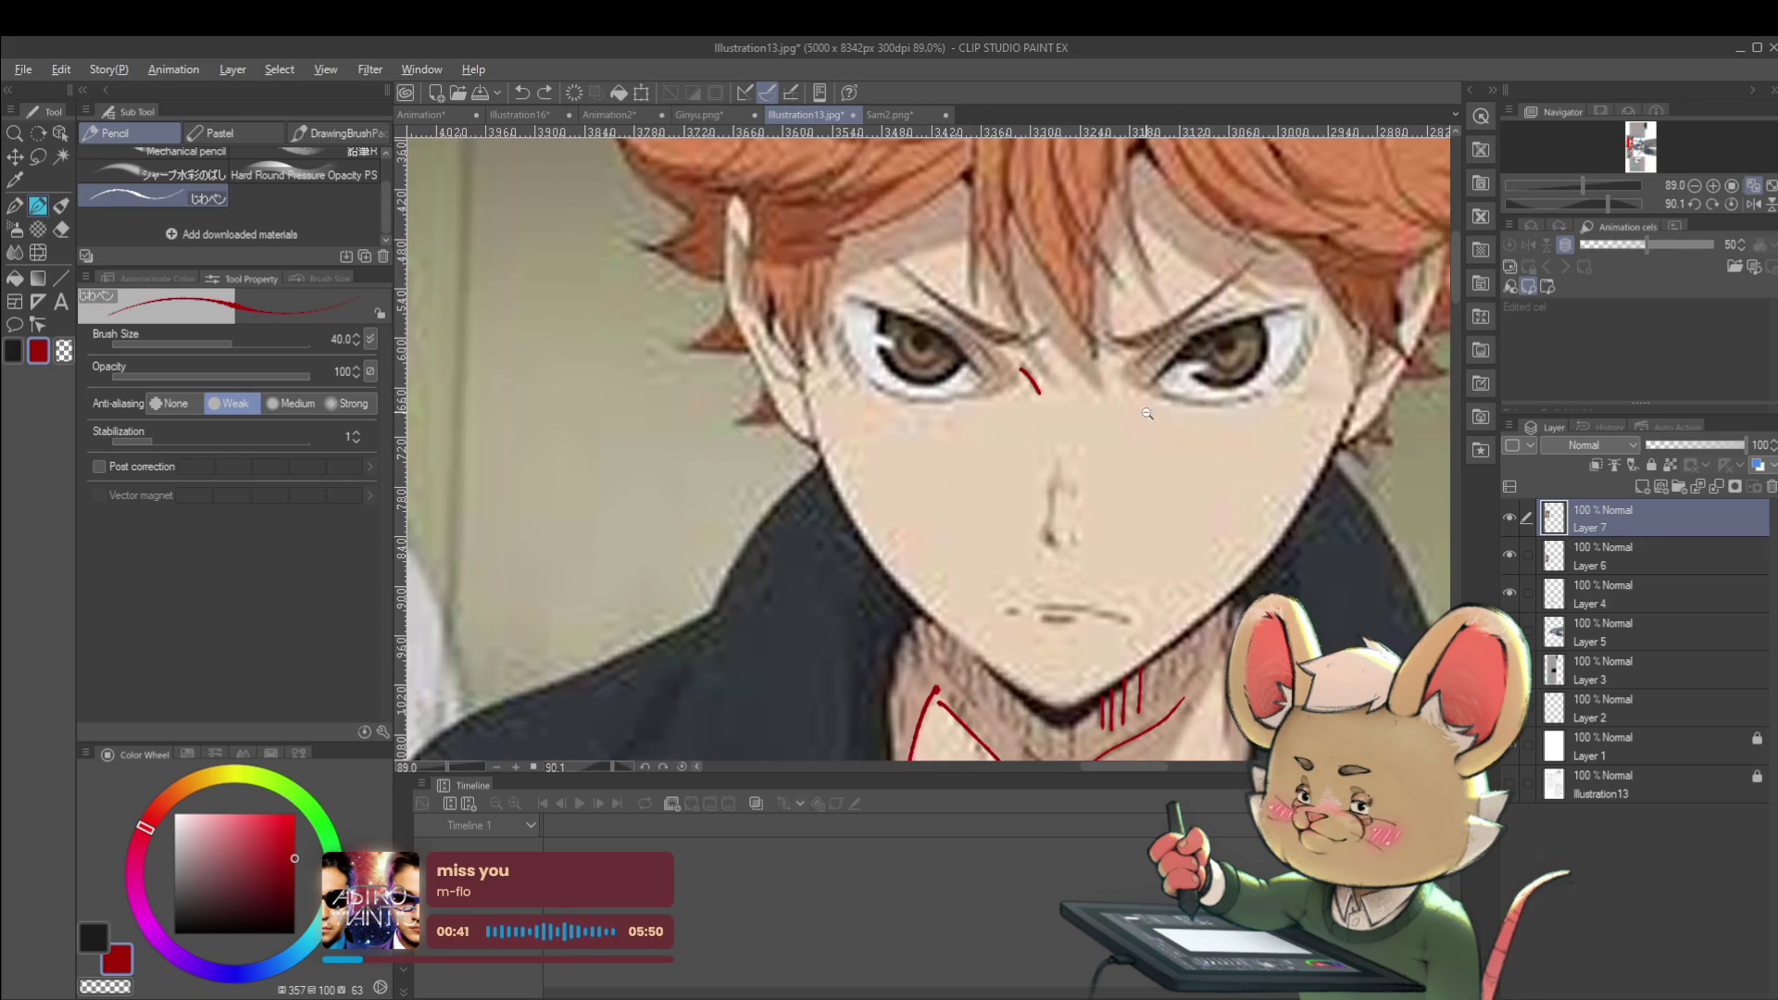
scroll(1148, 402, "down", 4)
scroll(1111, 352, "up", 3)
left_click_drag(1095, 301, 1139, 385)
scroll(1112, 310, "down", 3)
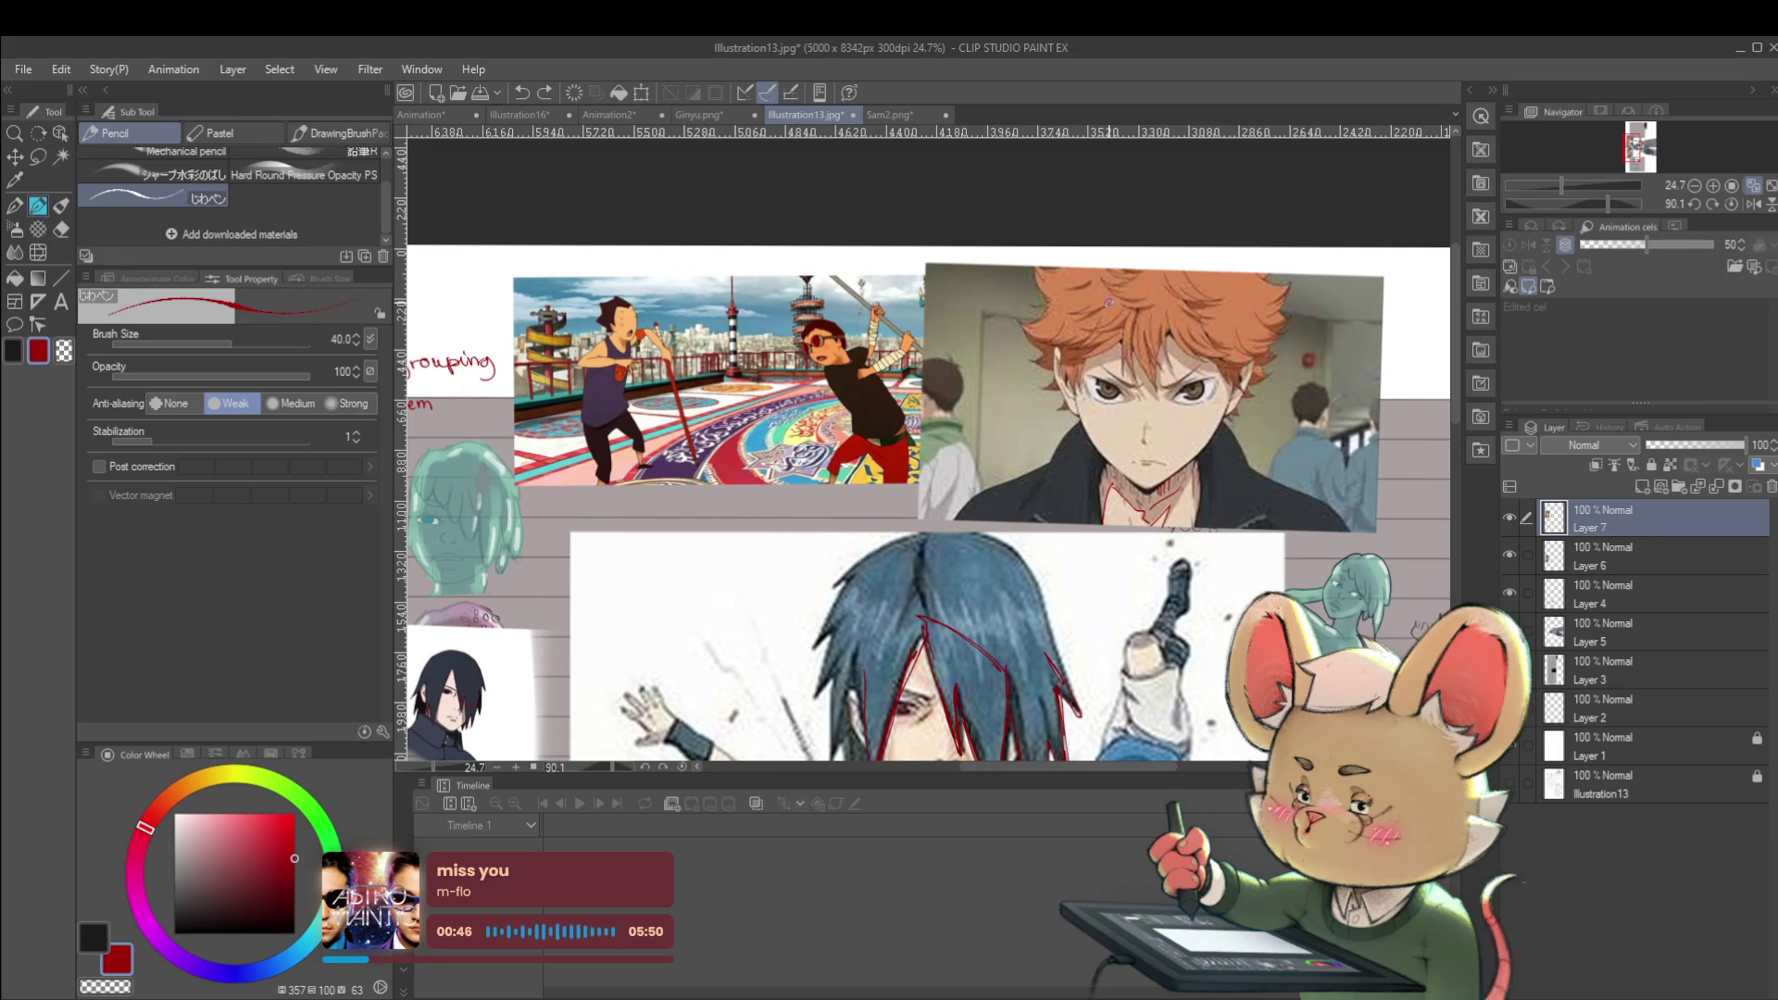
Cross the left character's earlier mark into a red X and trace the hair outline
scroll(675, 301, "up", 2)
scroll(674, 301, "up", 3)
left_click_drag(693, 304, 725, 335)
mouse_move(525, 350)
left_mouse_down()
mouse_move(556, 289)
mouse_move(586, 278)
left_mouse_up()
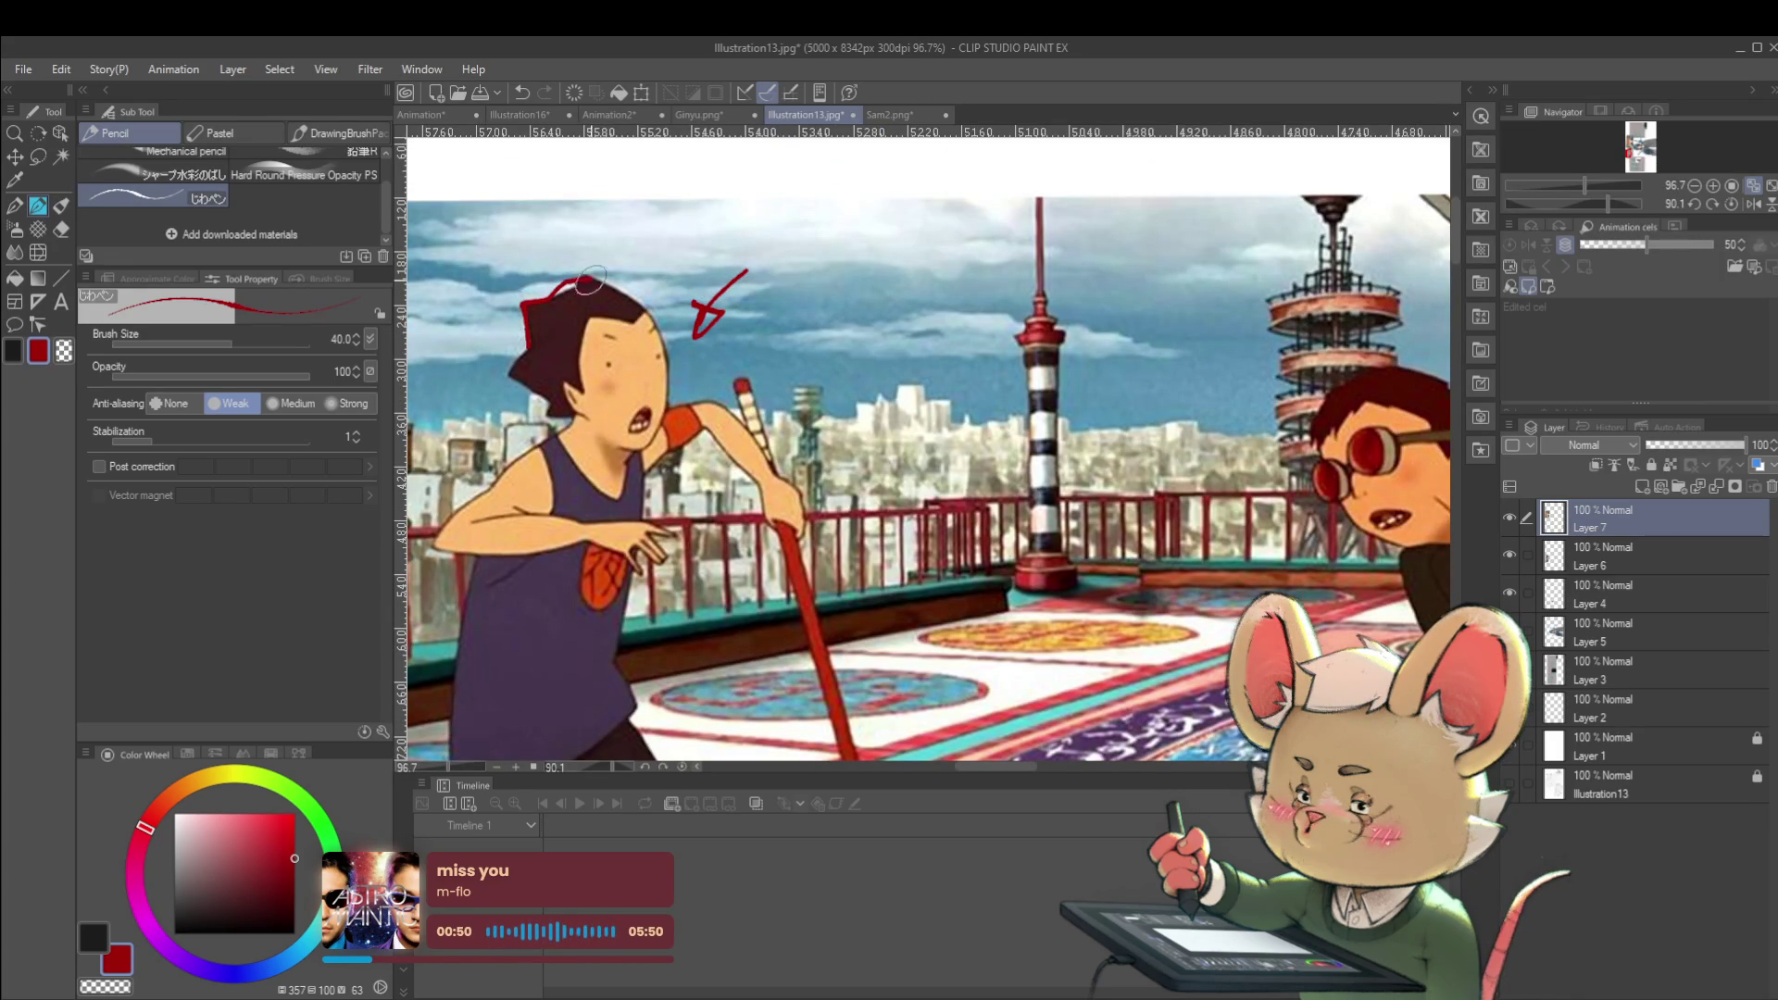
scroll(830, 349, "down", 2)
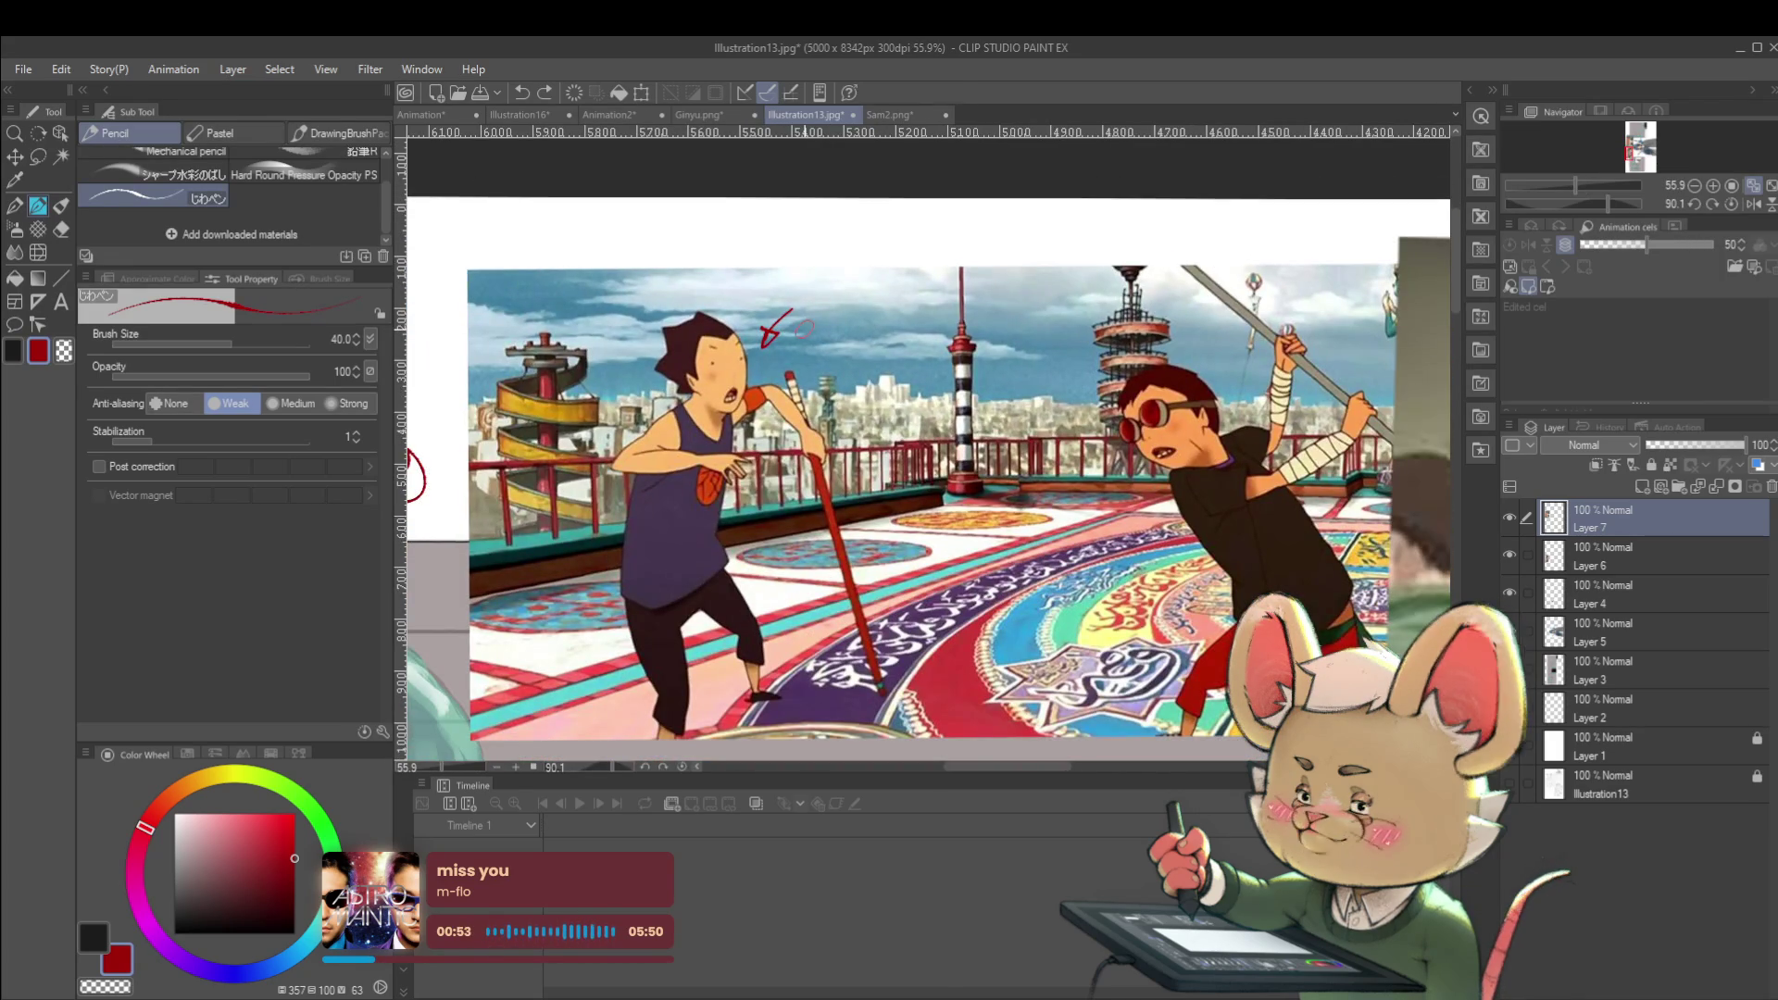
scroll(1300, 547, "up", 2)
Add a small red mark beside the close-up's face and loop a stroke around the left character's head
left_click_drag(1300, 547, 1199, 562)
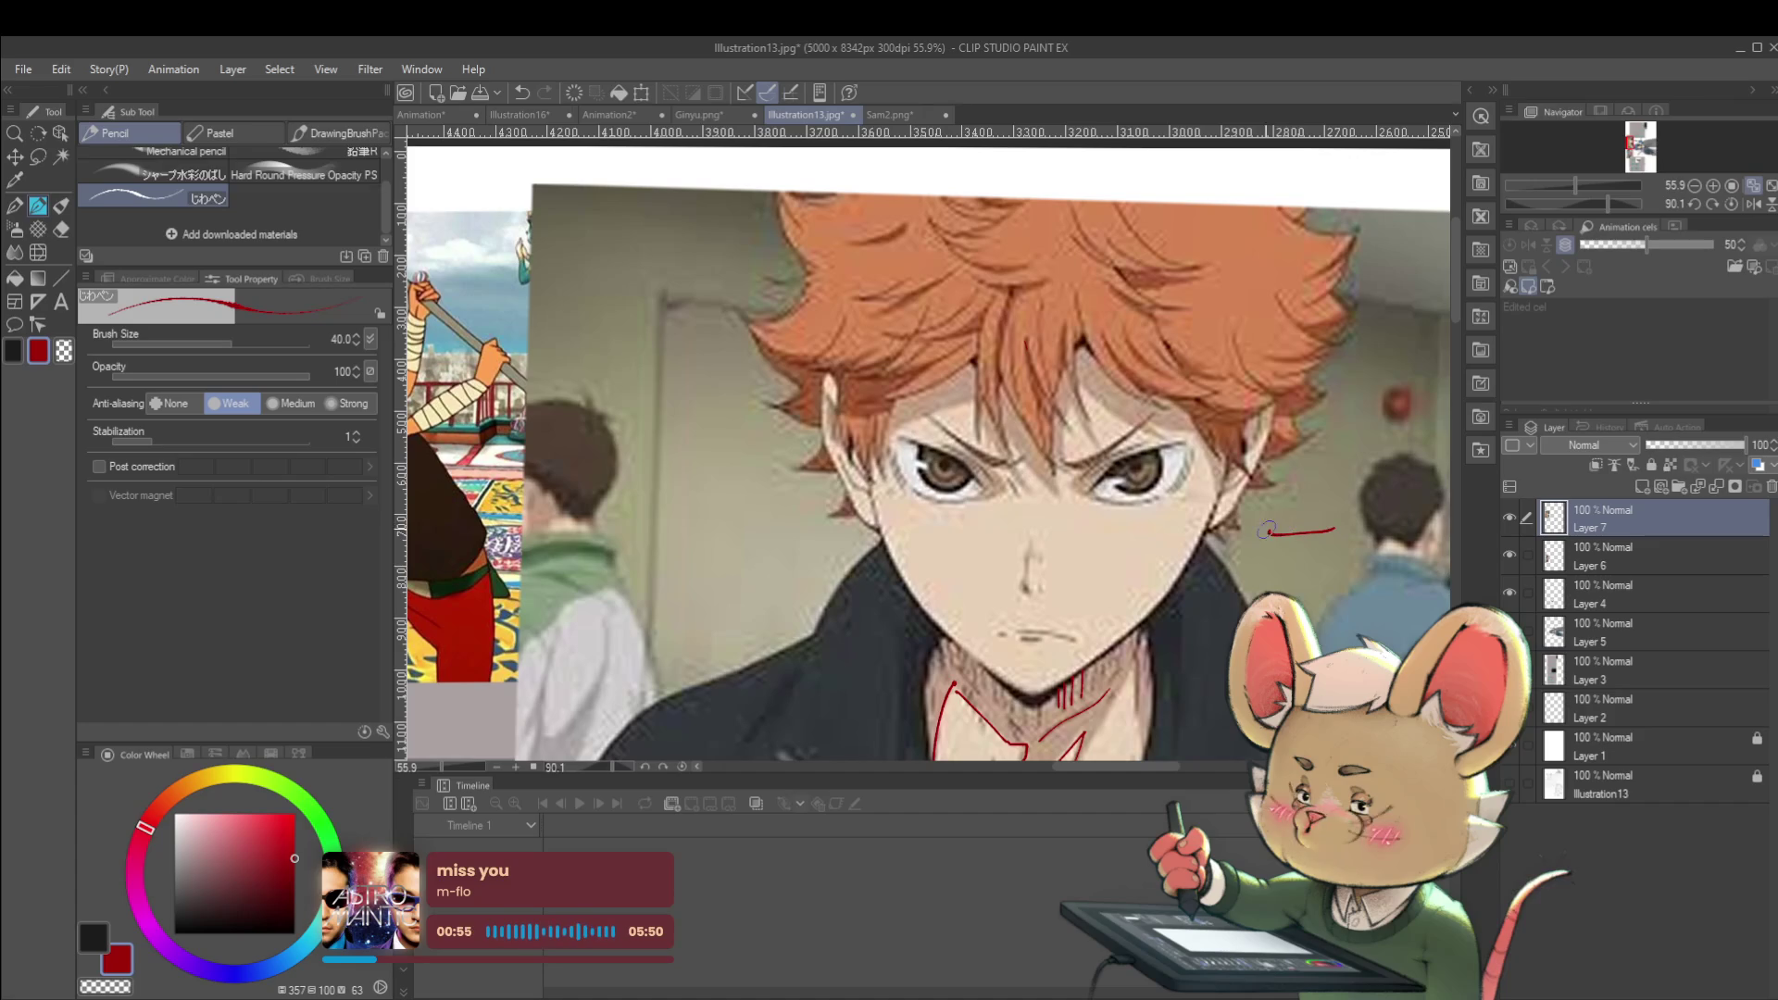
scroll(1287, 526, "down", 2)
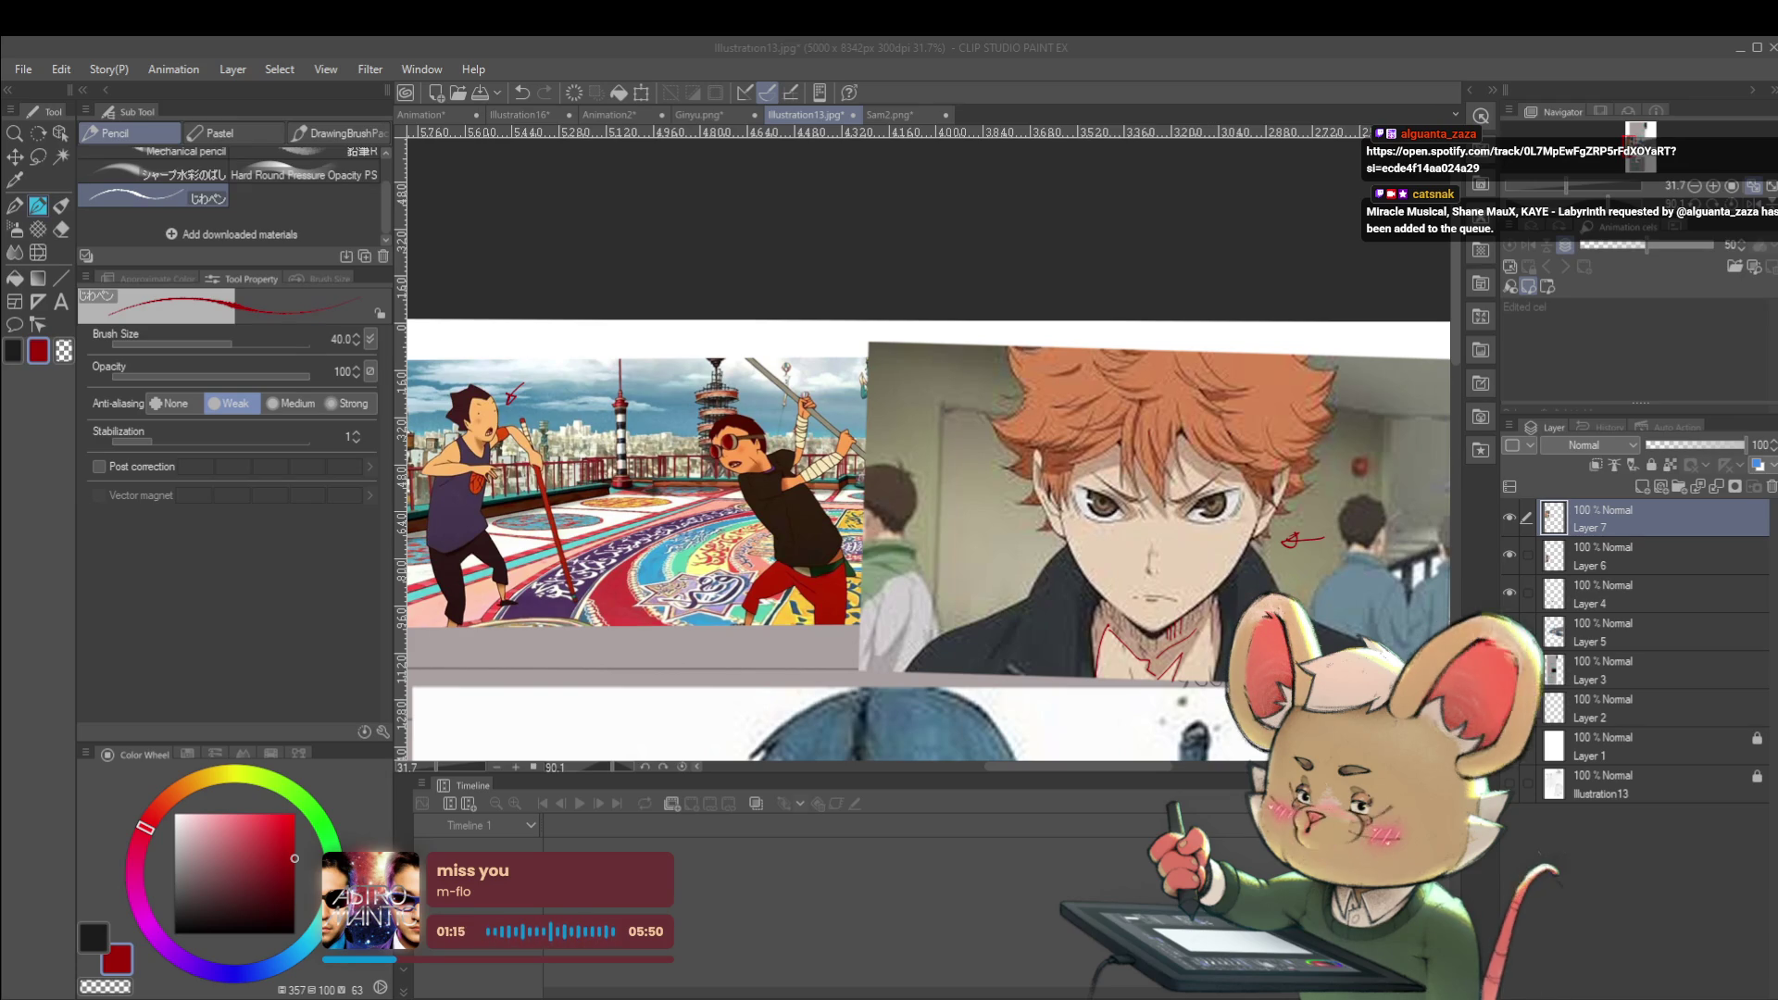
left_click_drag(1199, 518, 1147, 526)
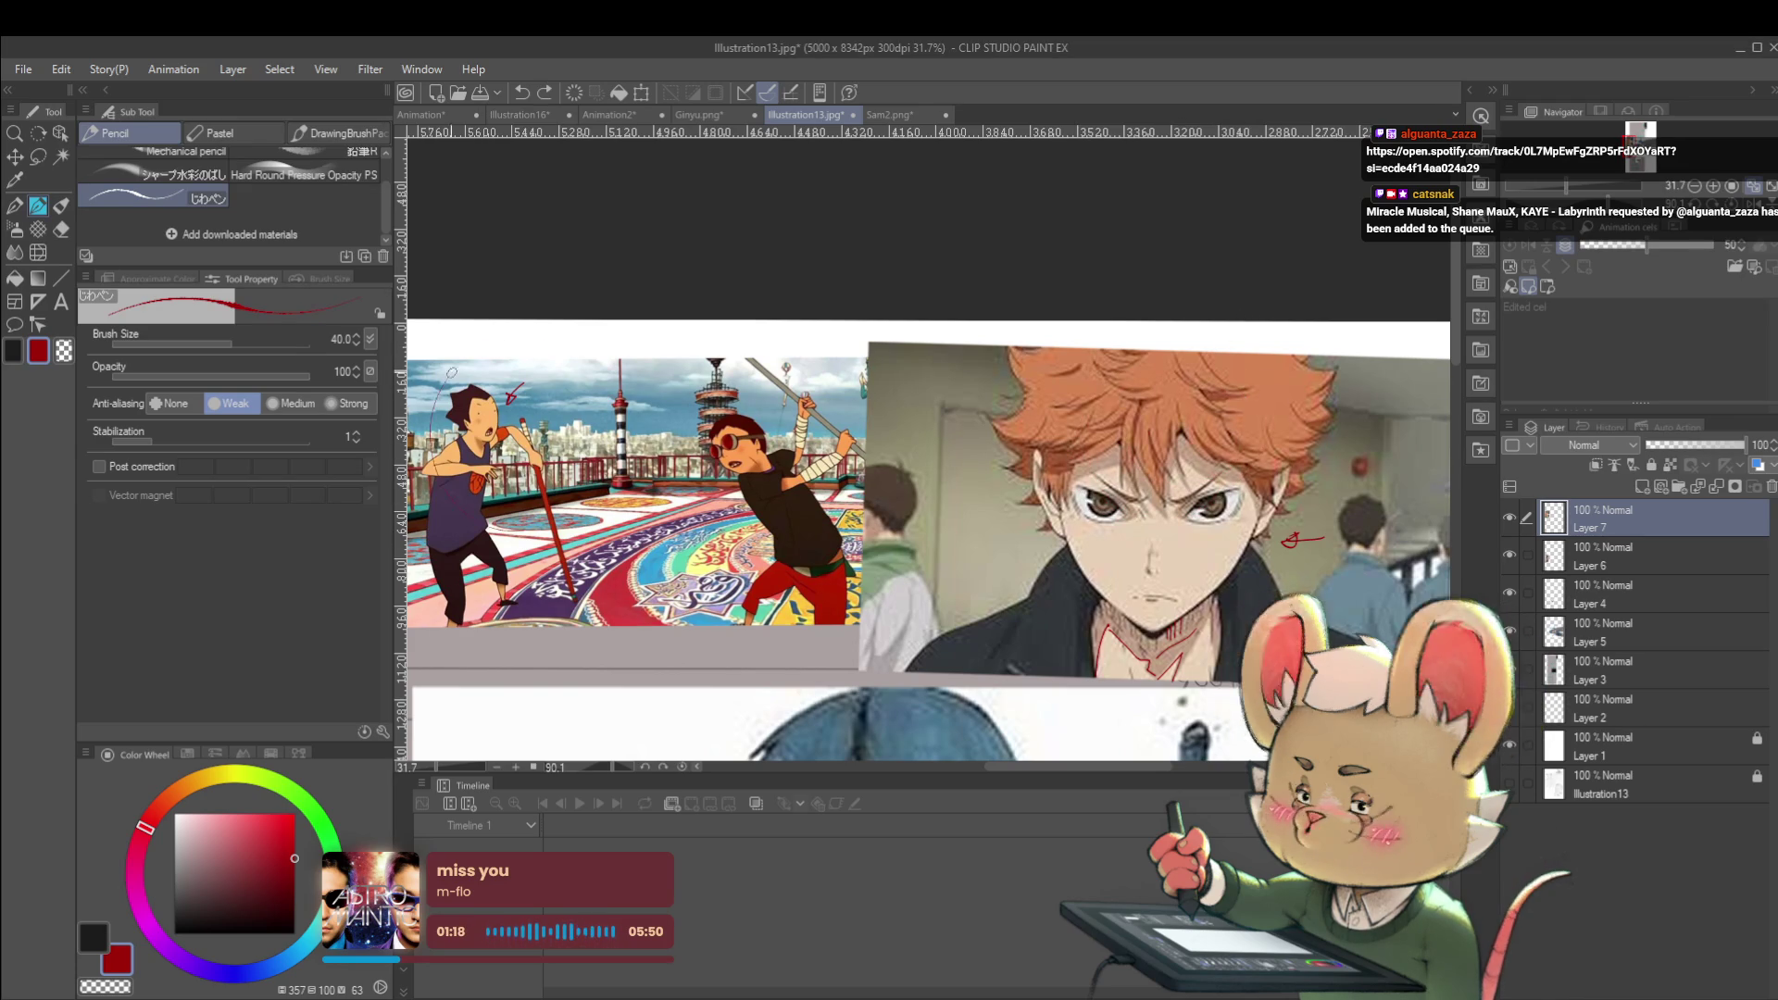
scroll(958, 689, "up", 2)
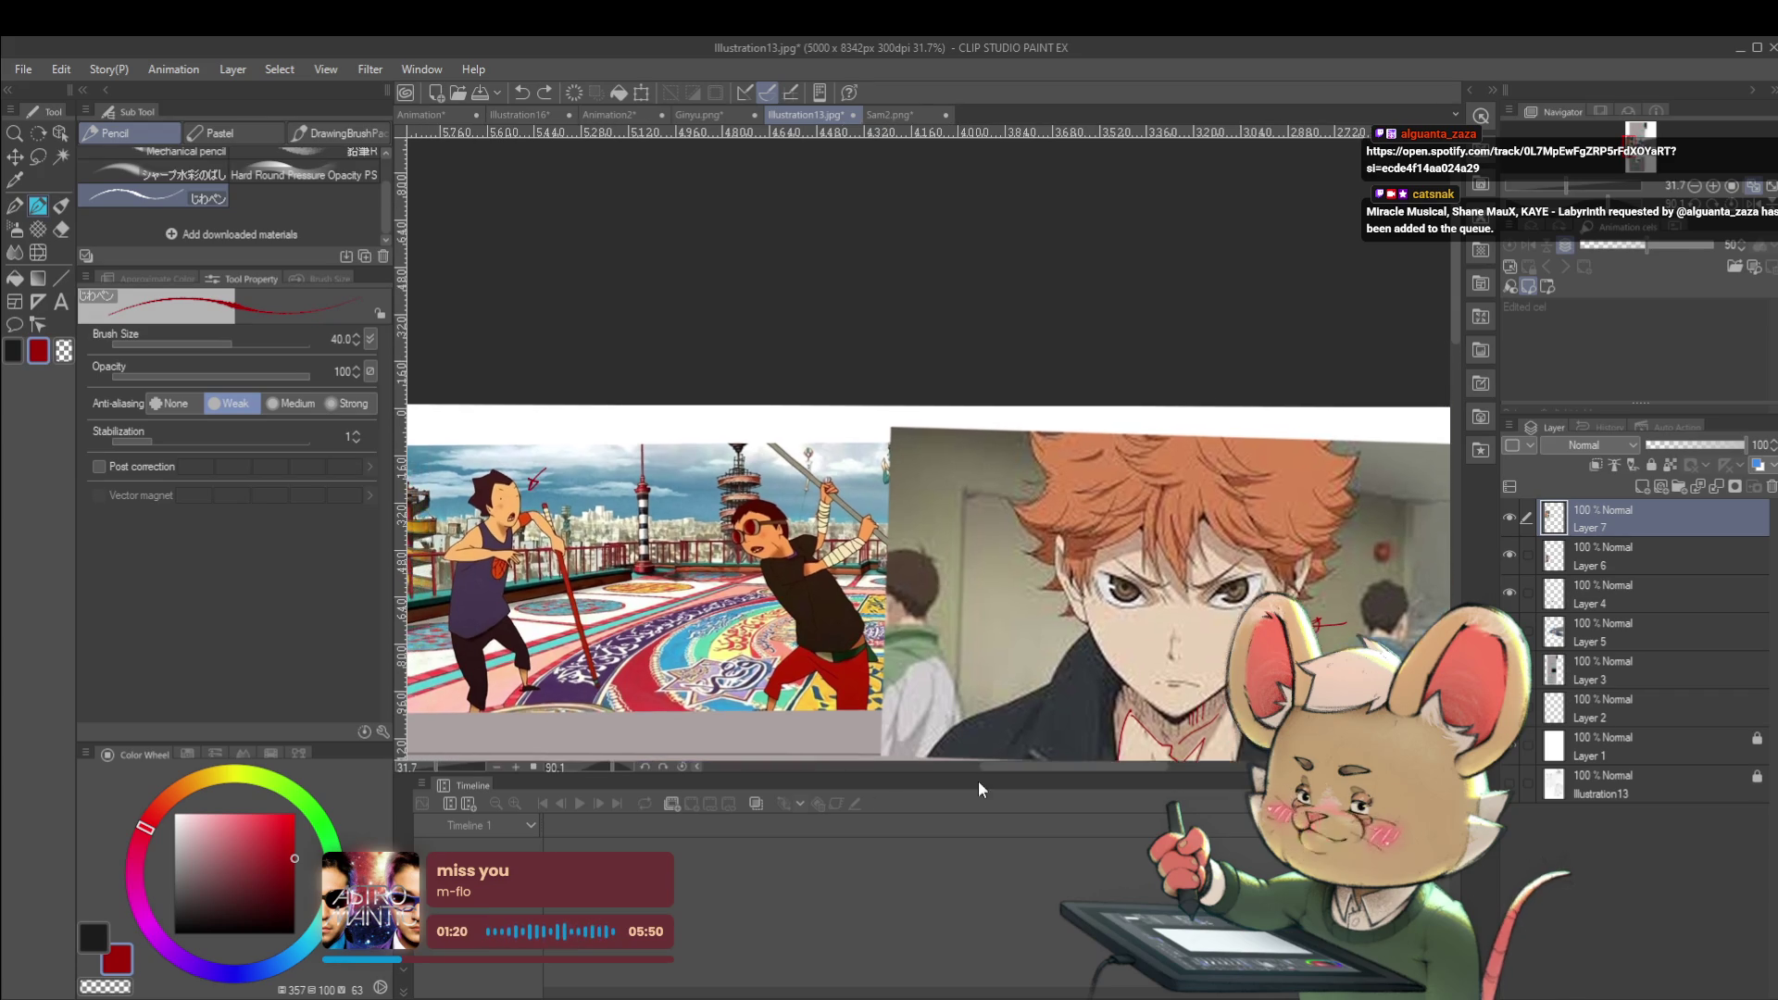
mouse_move(562, 440)
left_mouse_down()
mouse_move(519, 407)
mouse_move(468, 556)
left_mouse_up()
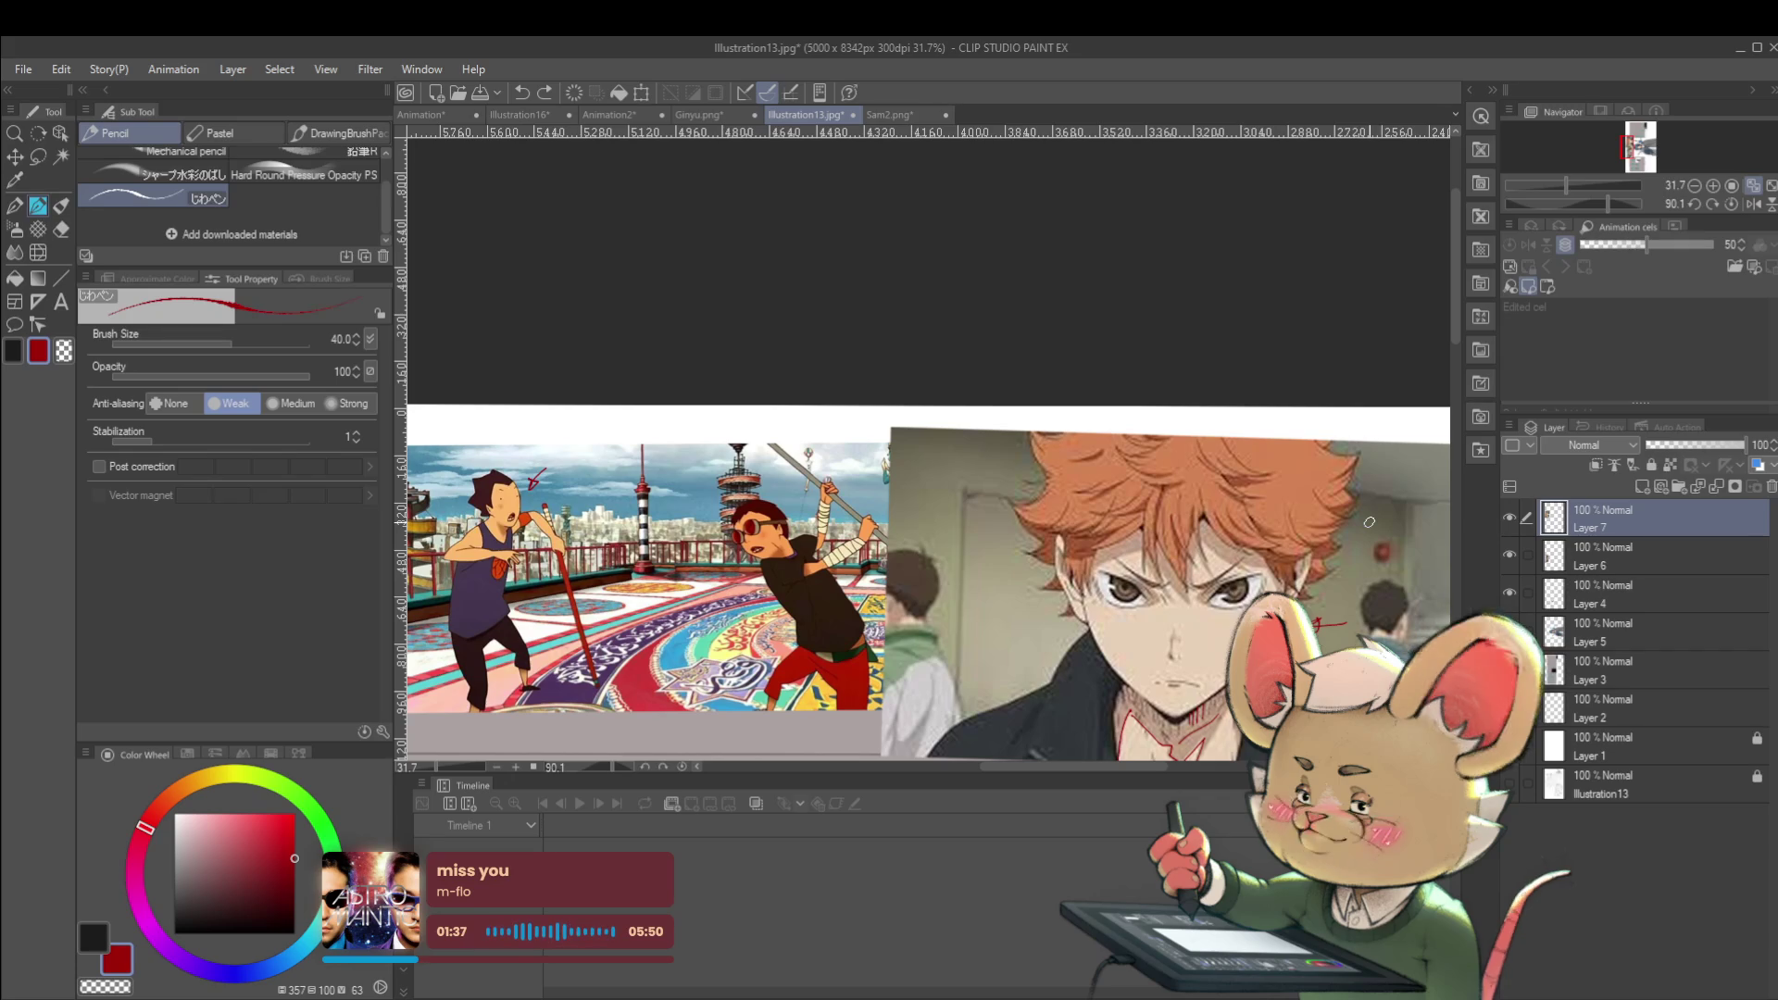
scroll(1081, 618, "down", 5)
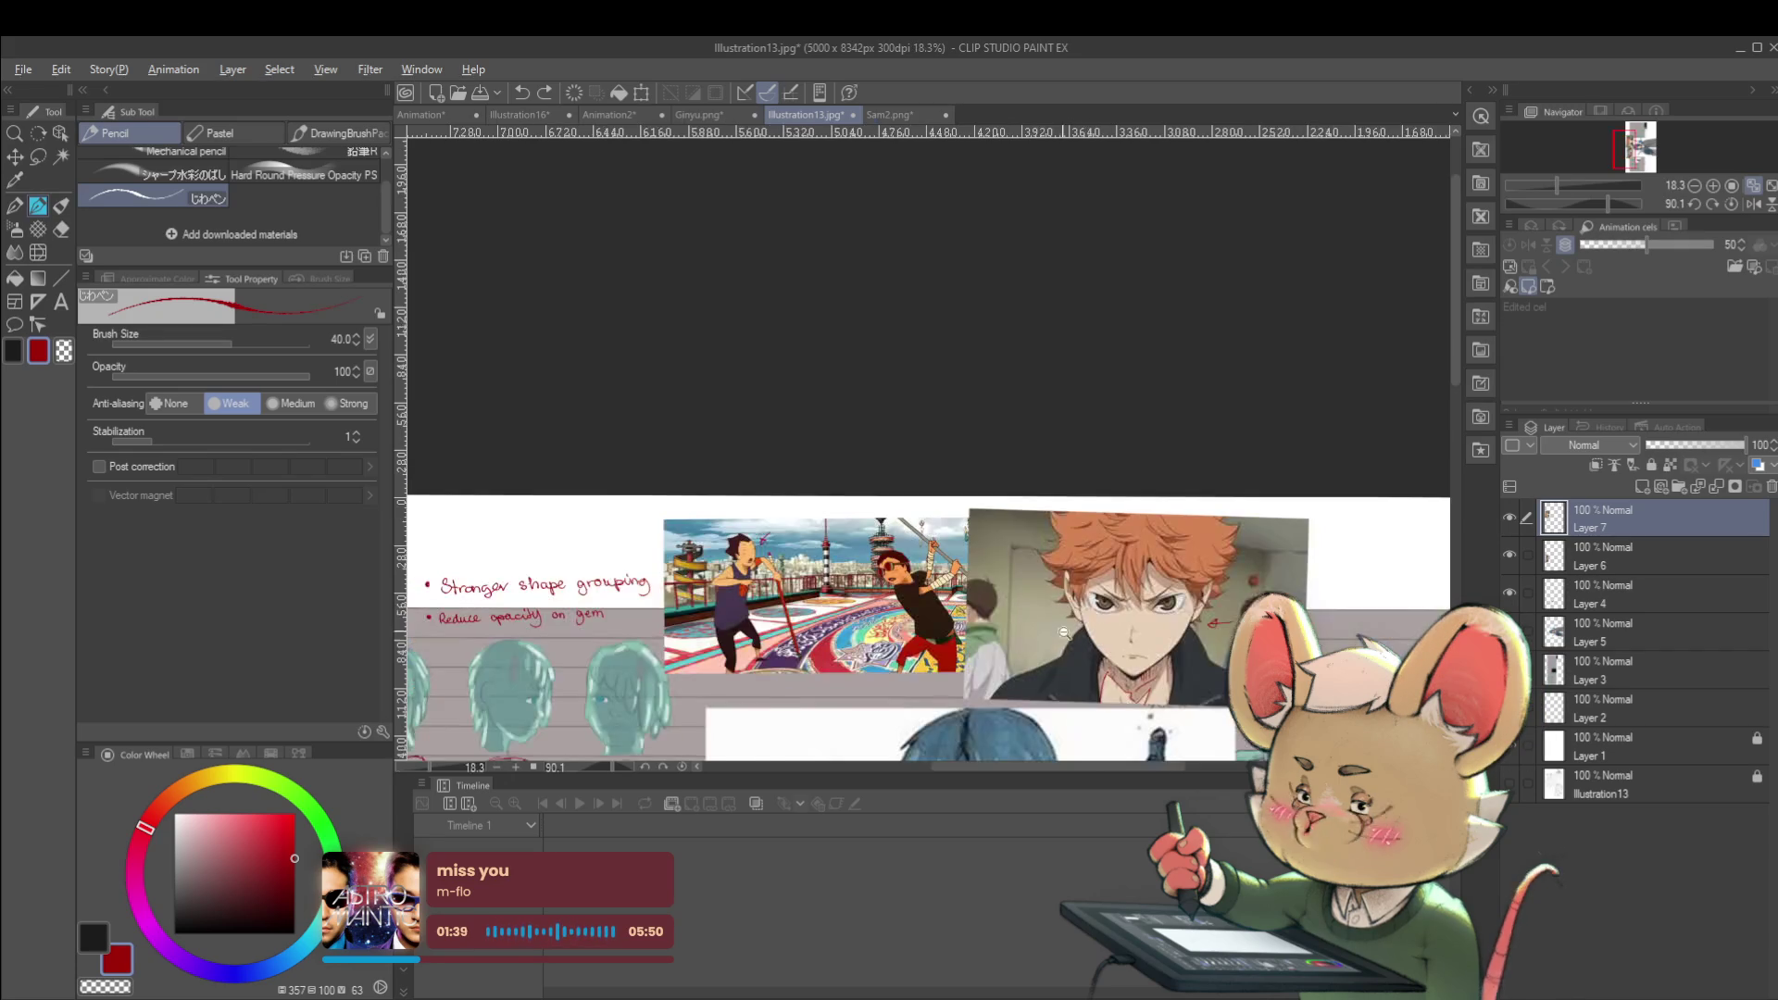
Zoom in on the top-right head, undo the stray test strokes, and redline the hair's left edge
scroll(845, 500, "up", 5)
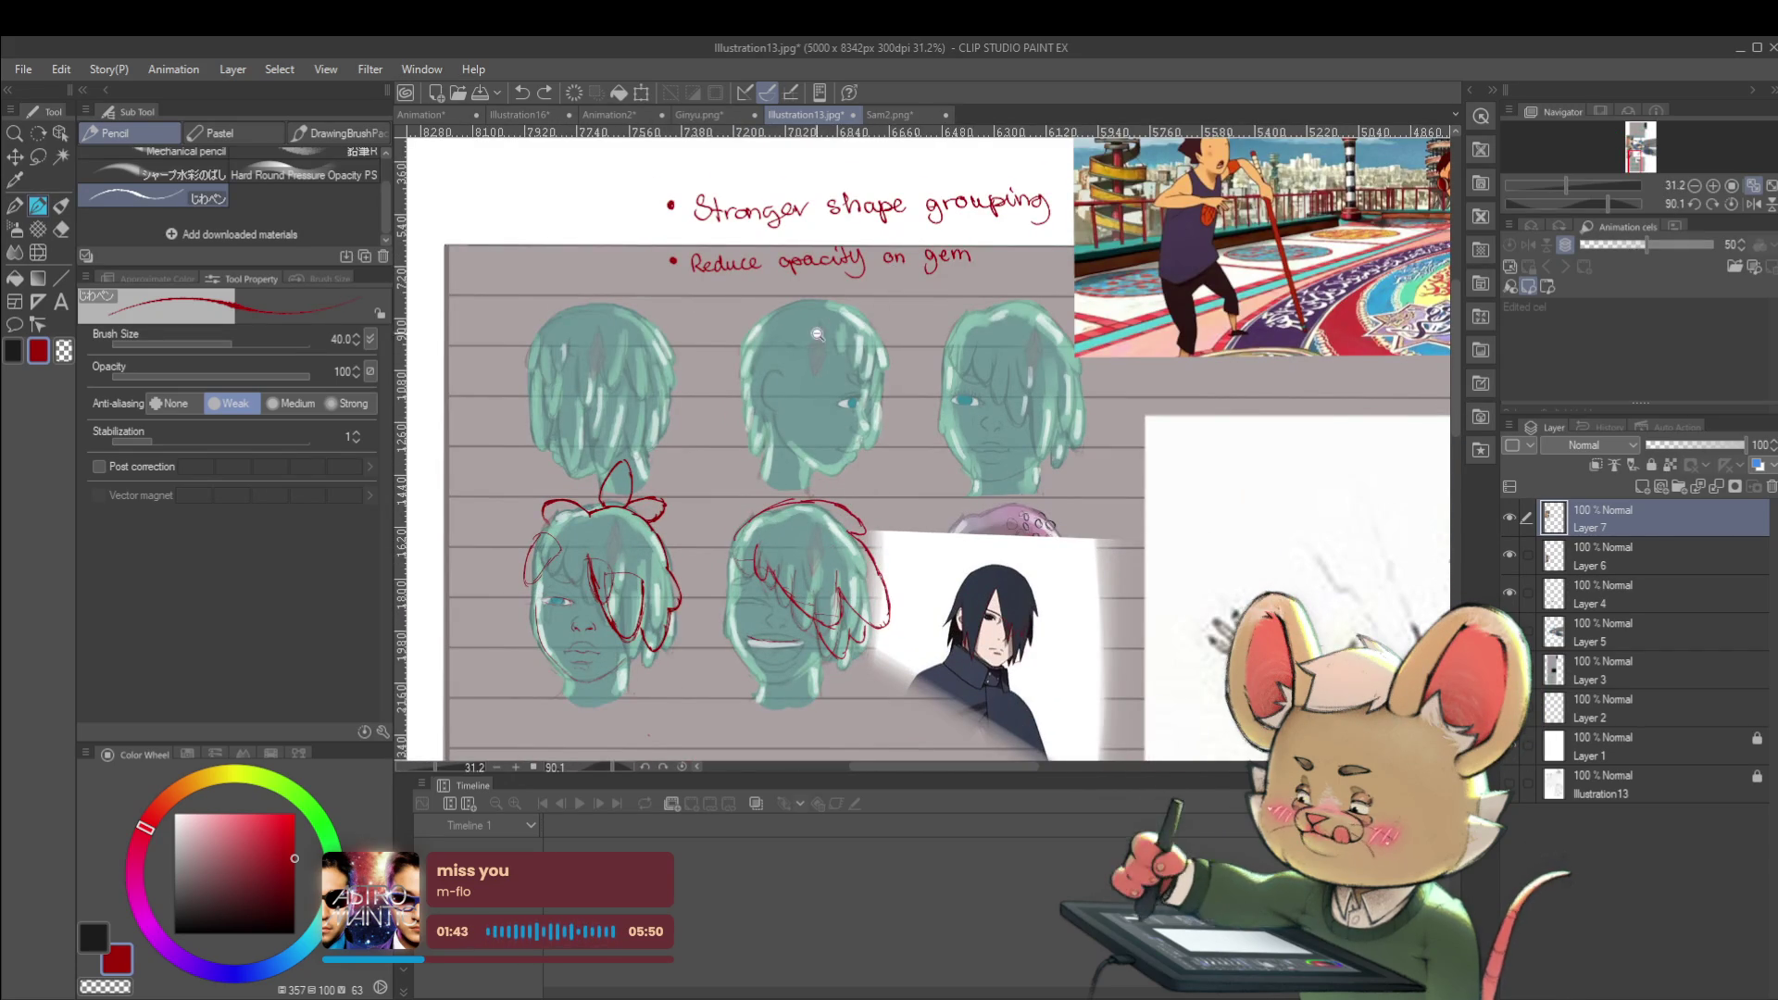
scroll(815, 336, "up", 3)
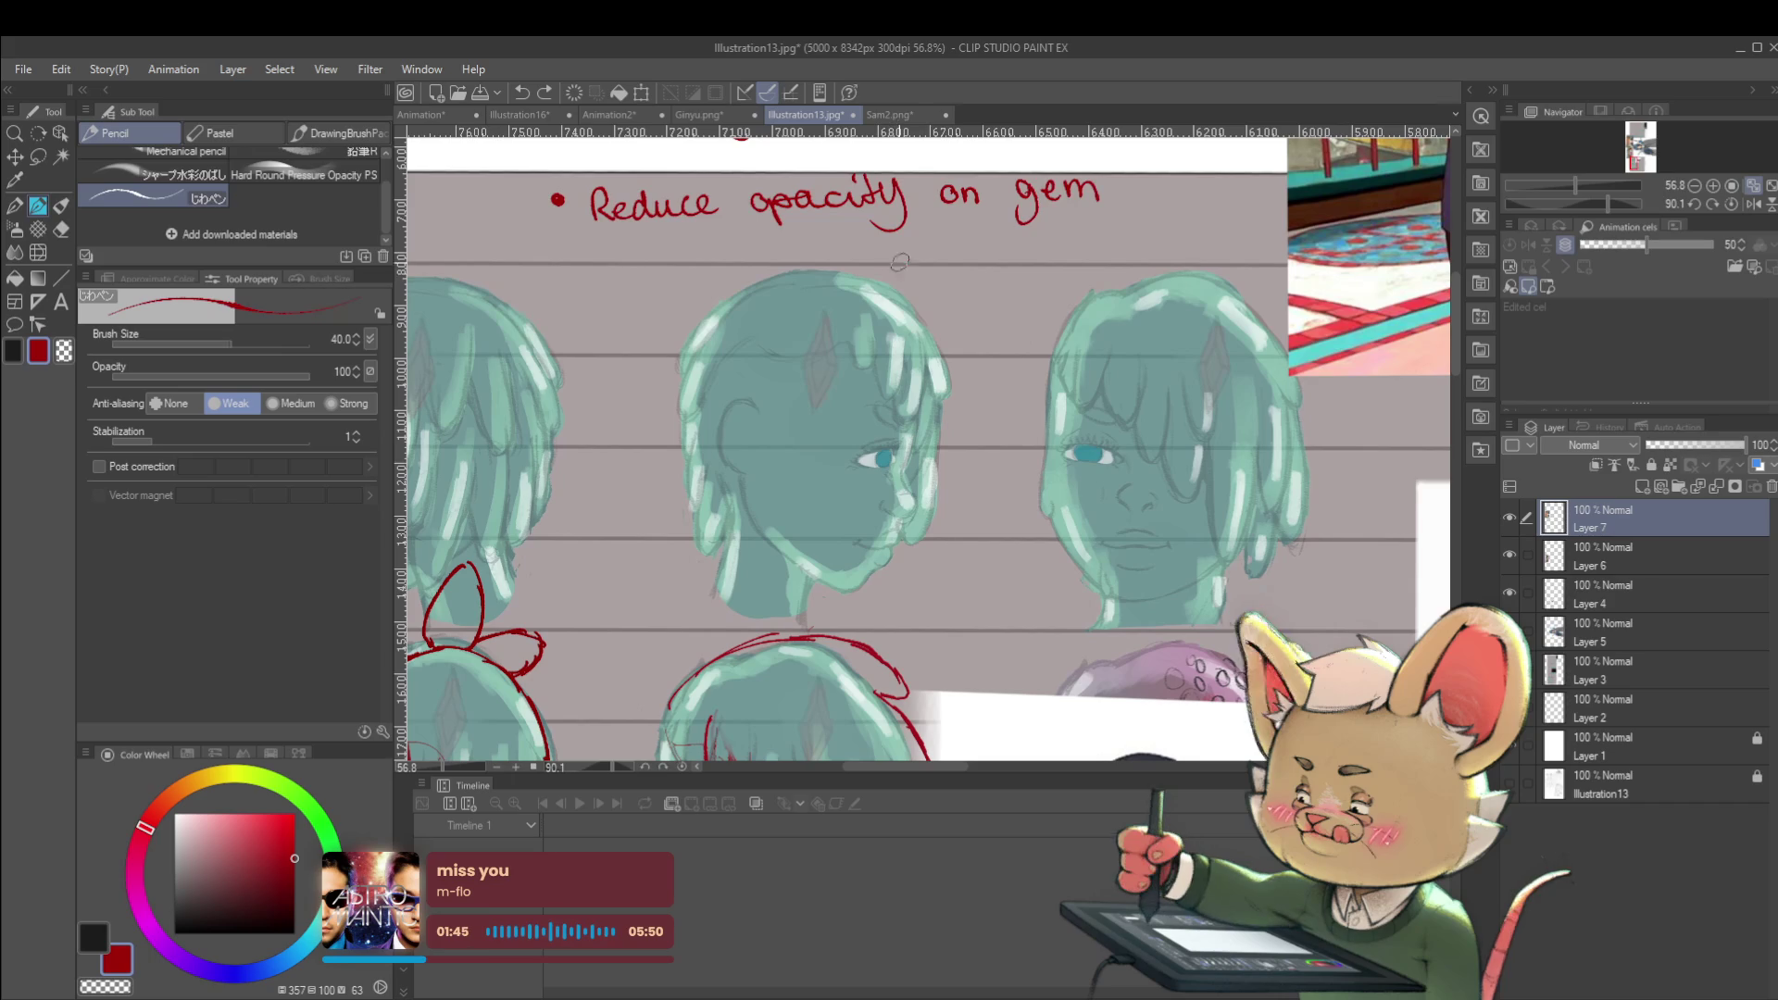
mouse_move(1110, 372)
left_mouse_down()
mouse_move(987, 384)
mouse_move(1023, 451)
left_mouse_up()
key("ctrl+z")
key("ctrl+z")
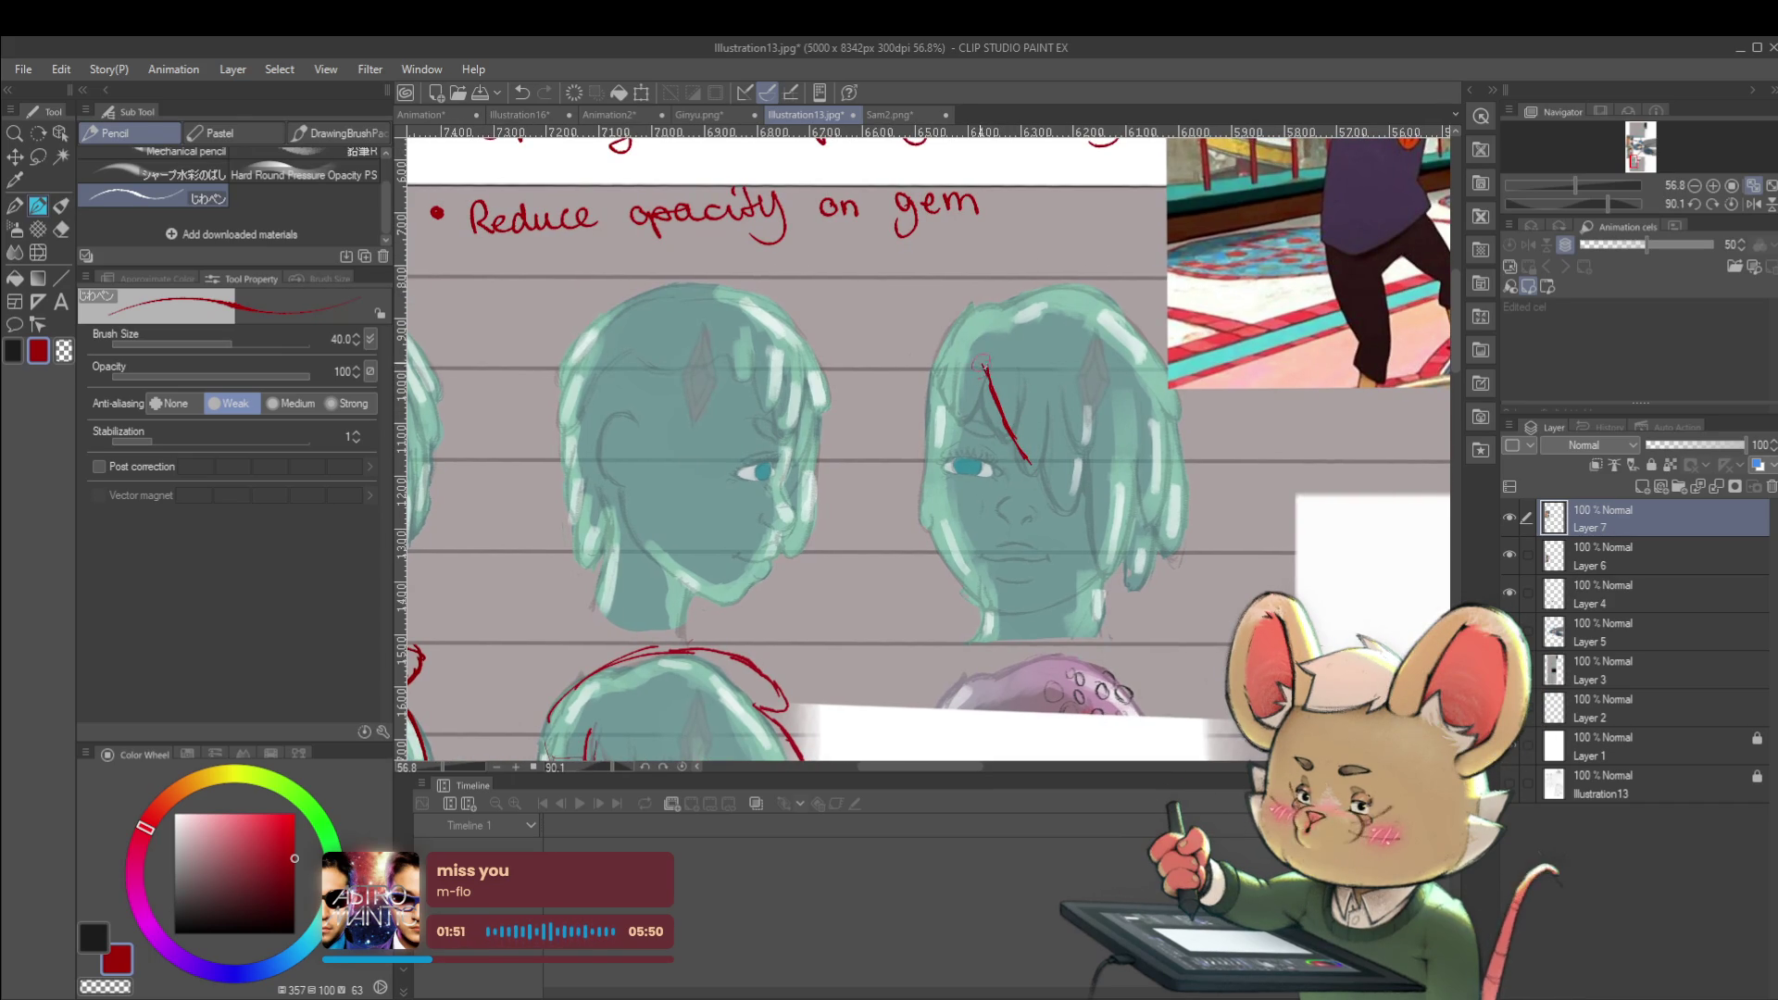
left_click_drag(953, 356, 930, 451)
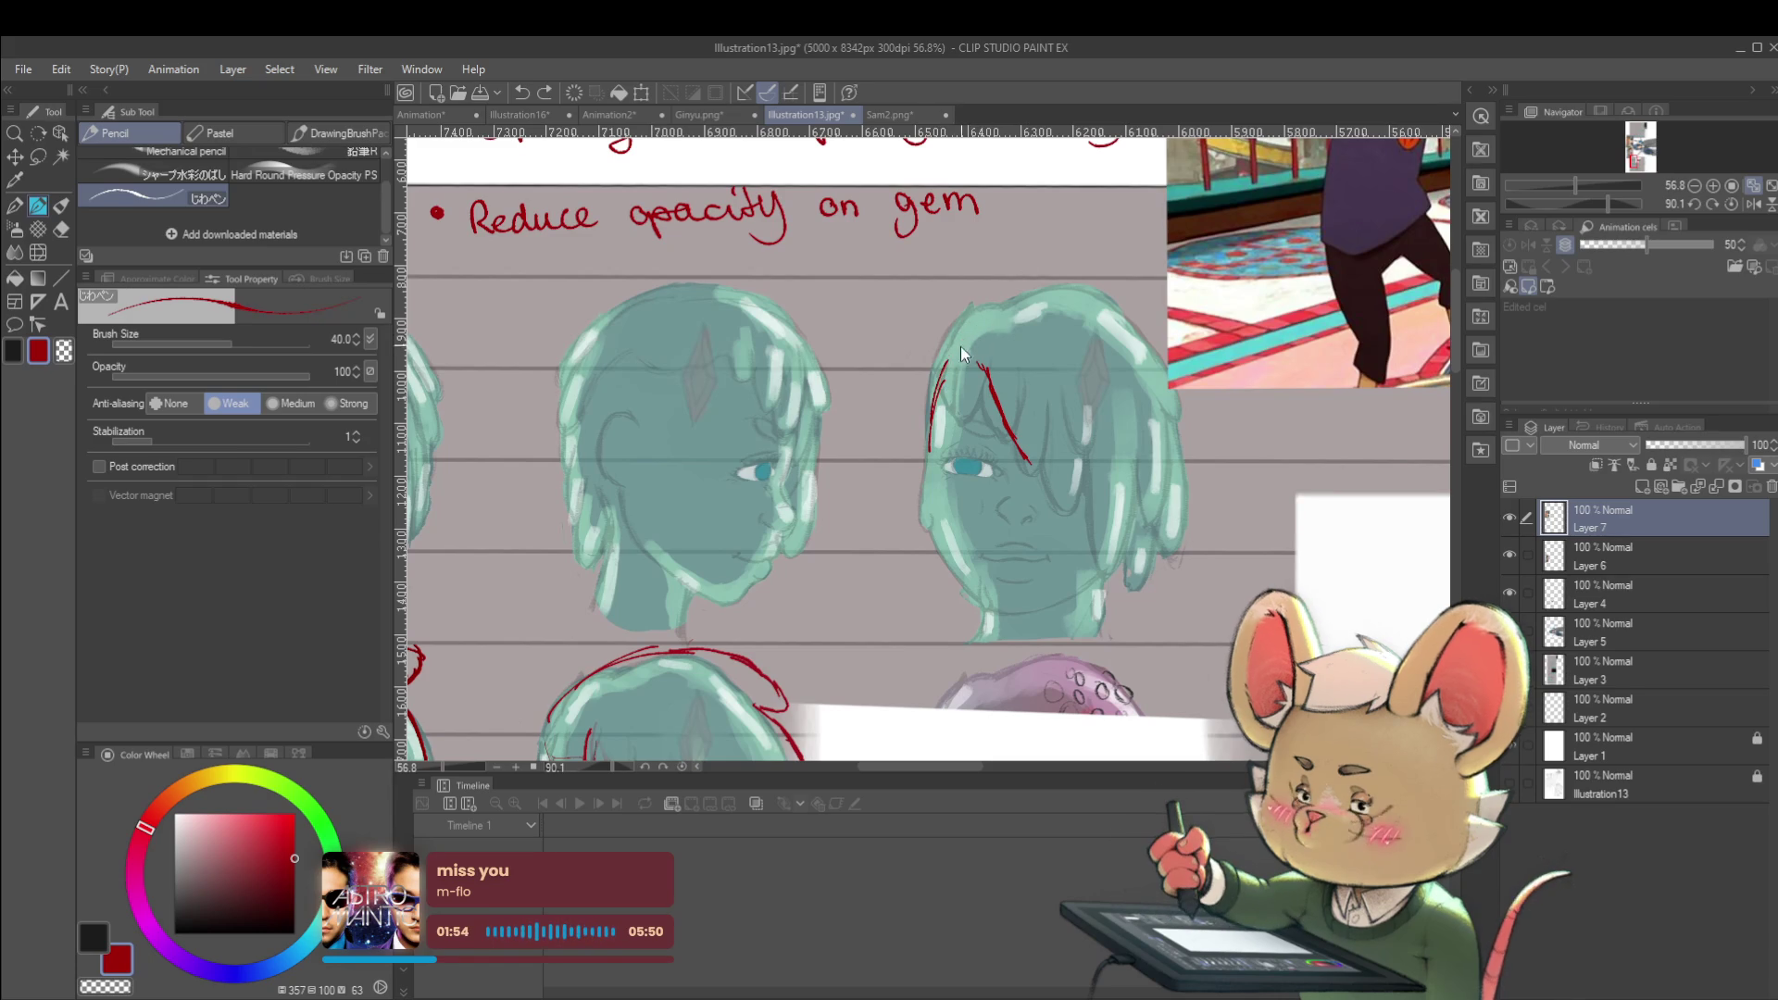
left_click_drag(987, 317, 930, 445)
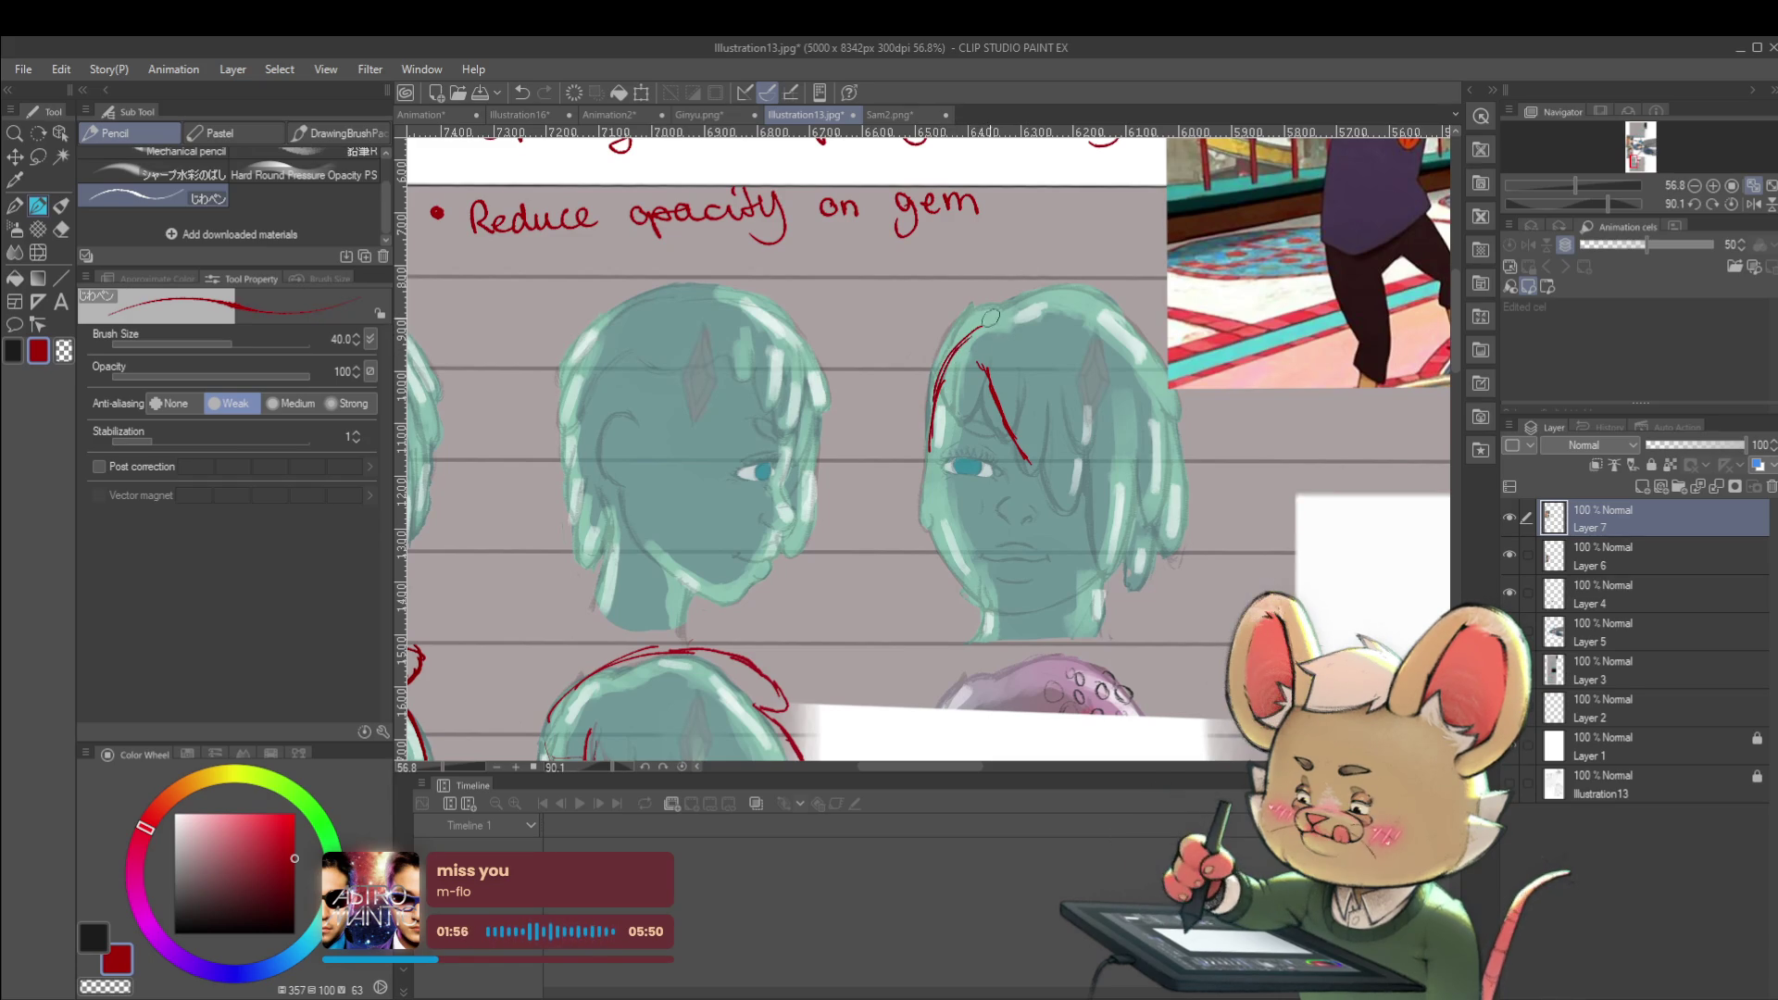
Arc a red stroke over the crown and down the hair's right side, redrawing the lower stroke longer
mouse_move(1088, 282)
left_mouse_down()
mouse_move(1110, 315)
mouse_move(895, 347)
mouse_move(779, 335)
mouse_move(857, 435)
mouse_move(850, 537)
left_mouse_up()
mouse_move(838, 466)
left_mouse_down()
mouse_move(850, 534)
mouse_move(815, 604)
left_mouse_up()
key("ctrl+z")
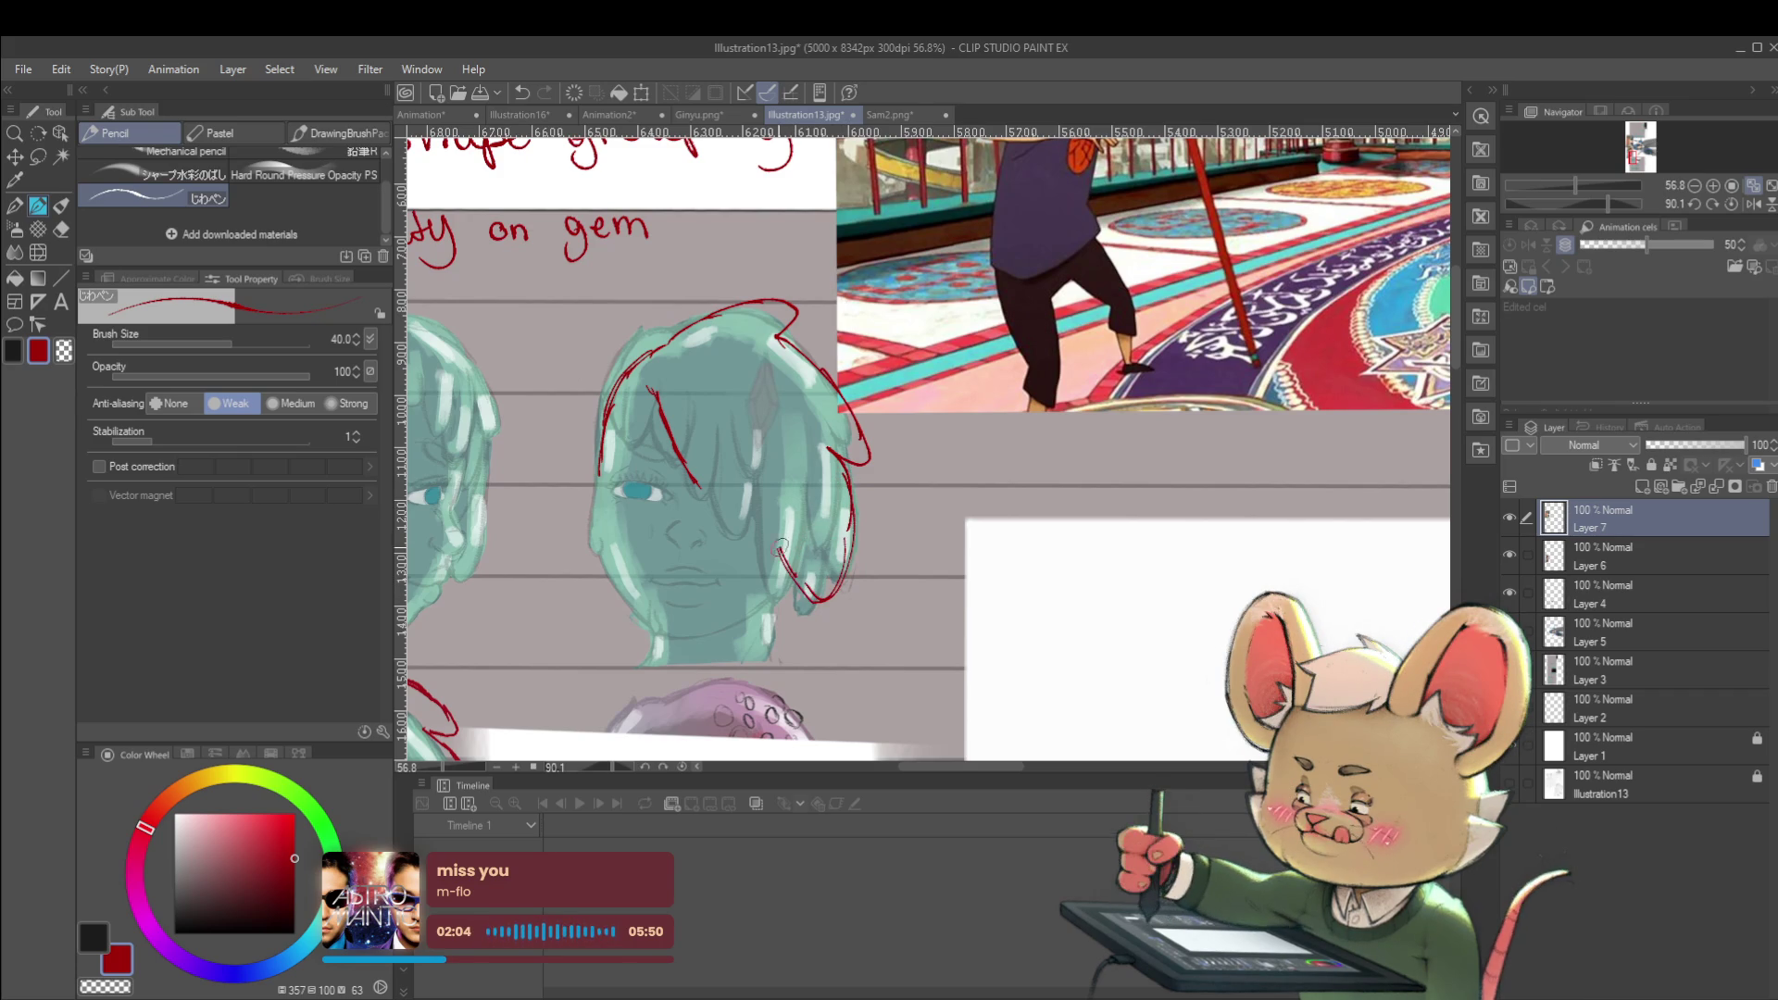
key("ctrl+z")
mouse_move(693, 484)
left_mouse_down()
mouse_move(733, 560)
mouse_move(749, 554)
mouse_move(759, 447)
mouse_move(763, 553)
left_mouse_up()
scroll(784, 561, "down", 5)
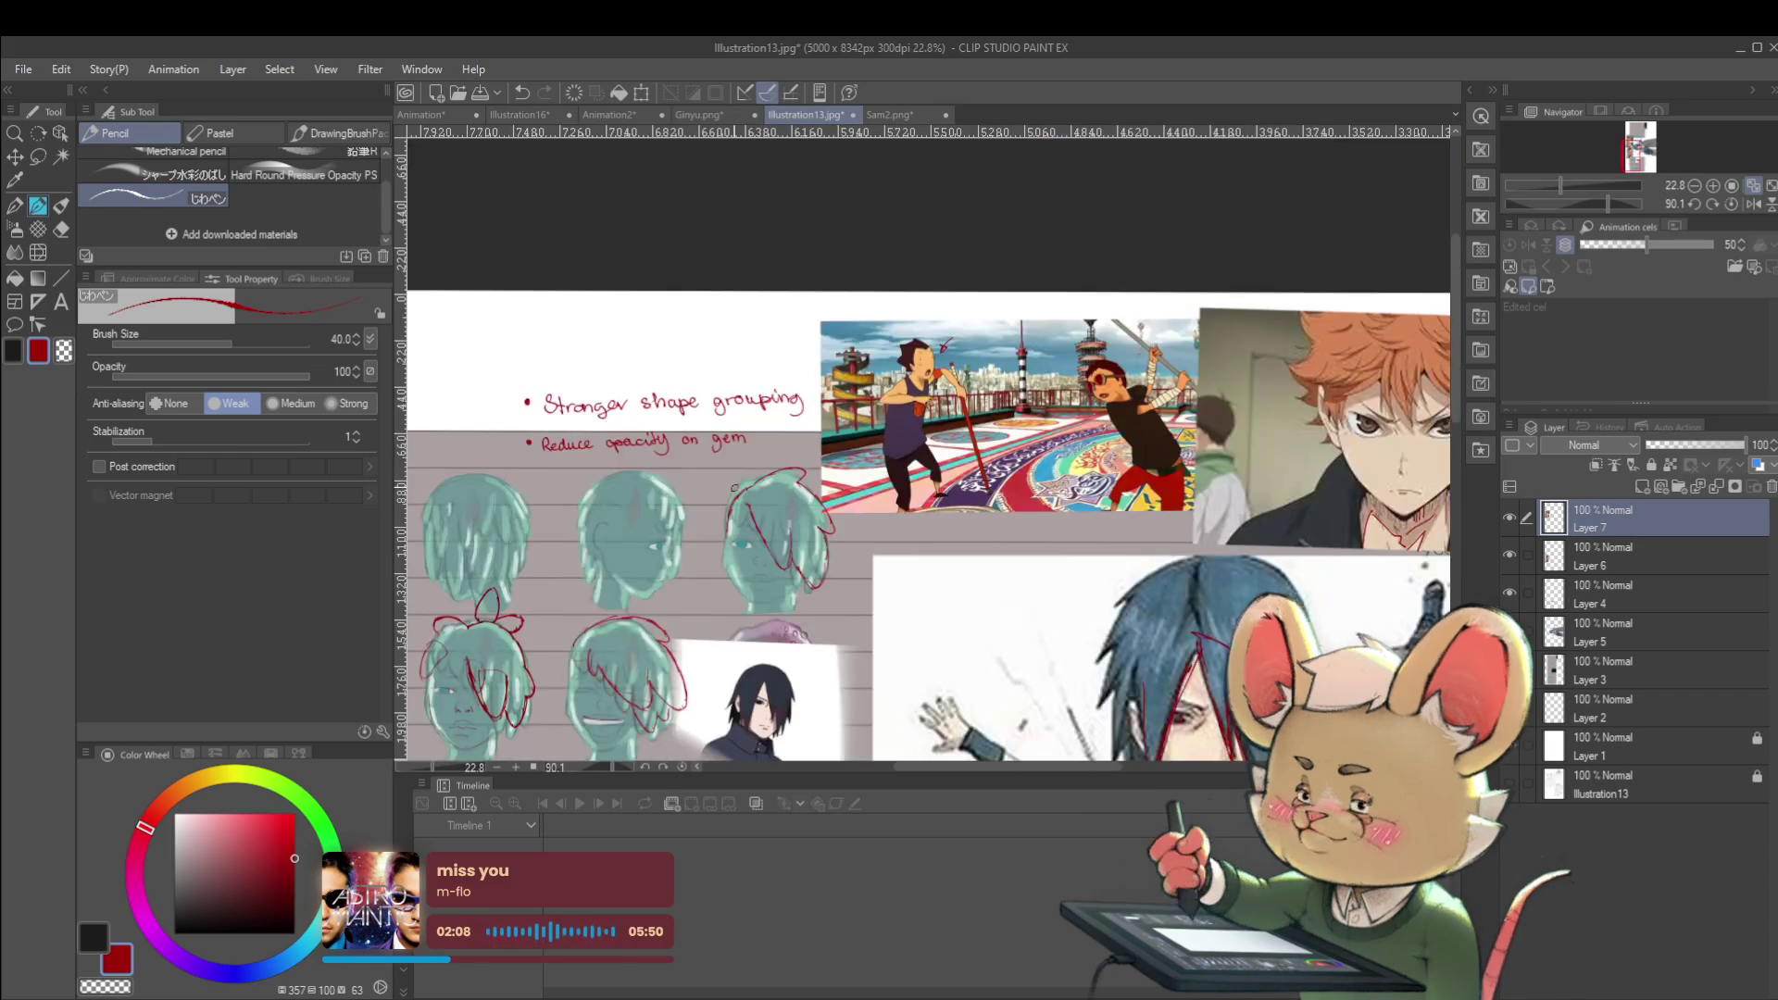
Mirror the canvas horizontally and zoom in on the rows of heads
left_click(1753, 204)
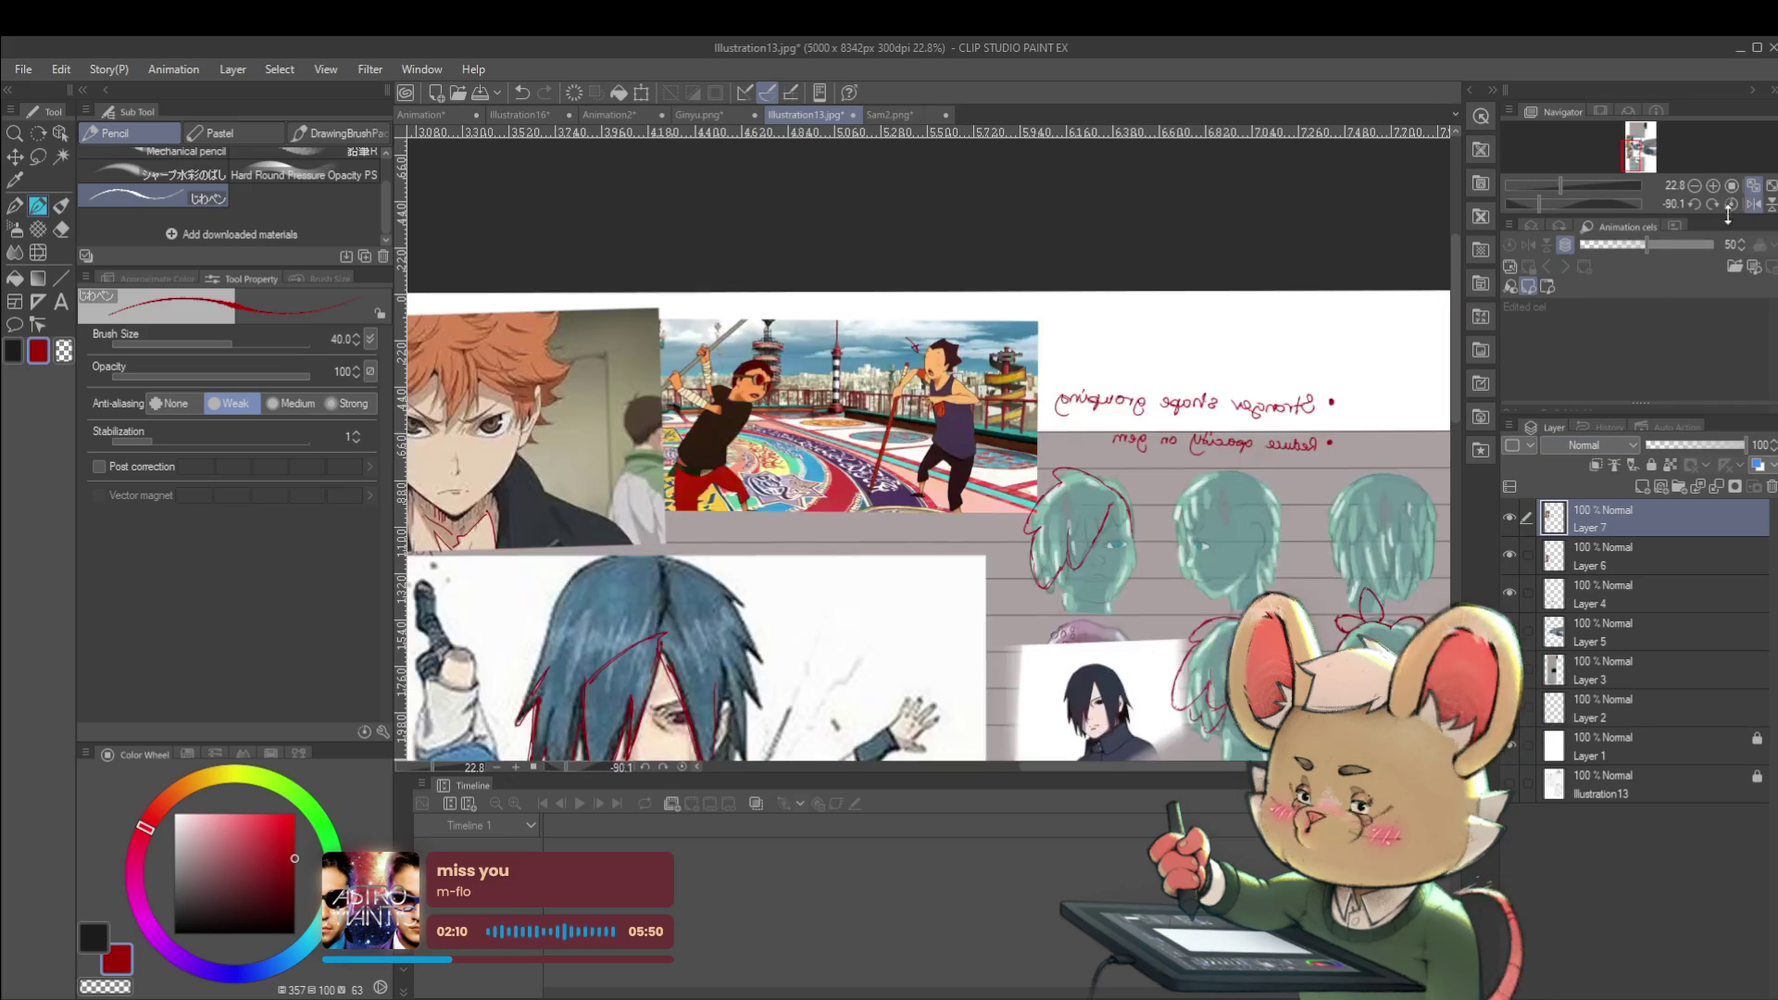
left_click_drag(1243, 481, 1016, 387)
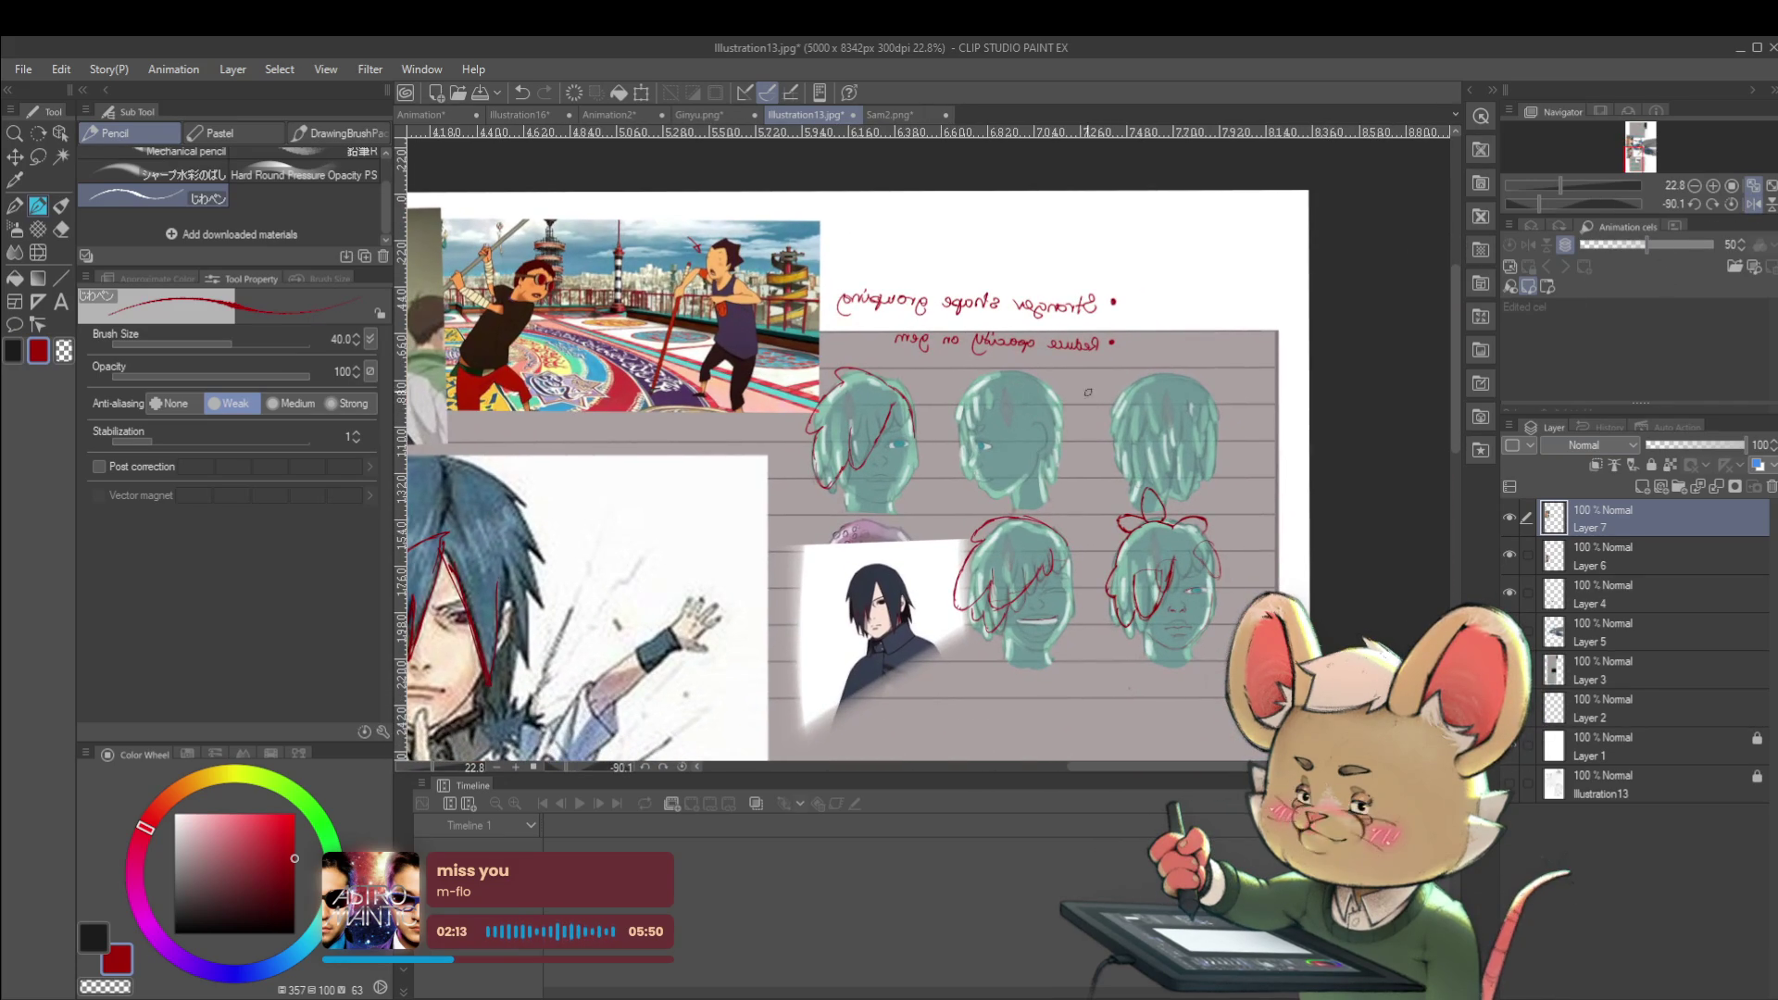
scroll(932, 409, "up", 3)
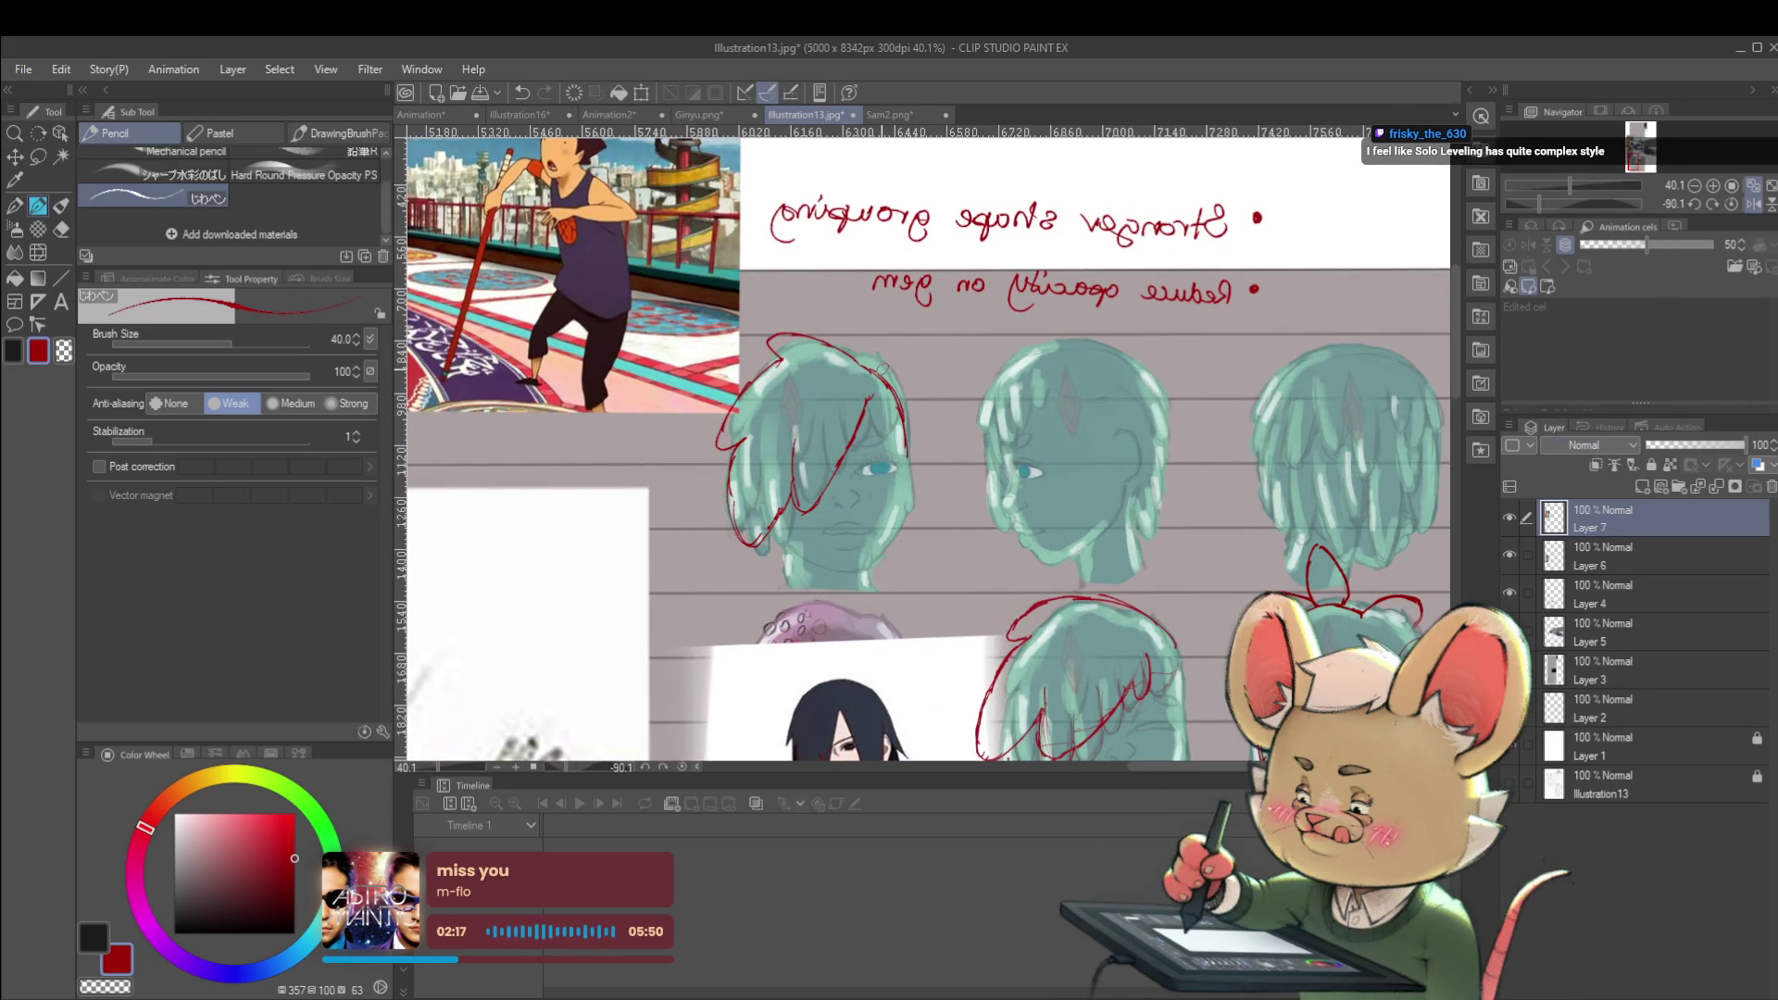
scroll(862, 496, "up", 3)
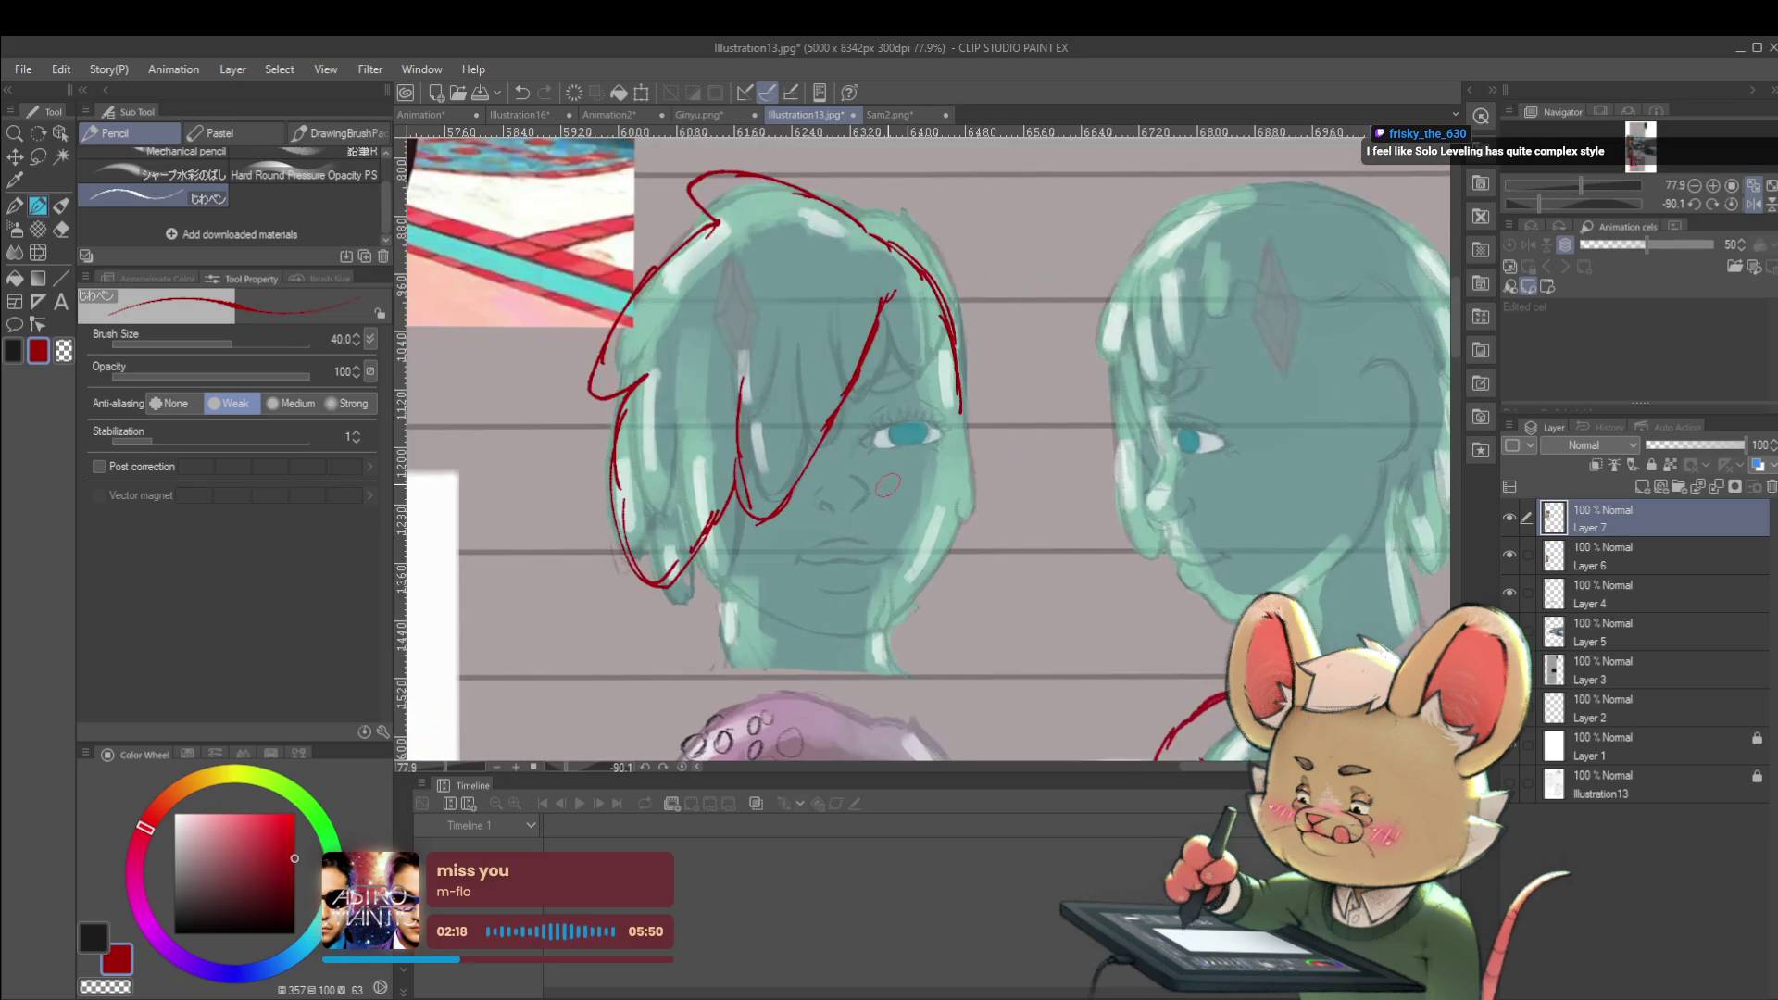
scroll(1063, 439, "down", 5)
left_click_drag(1062, 438, 927, 232)
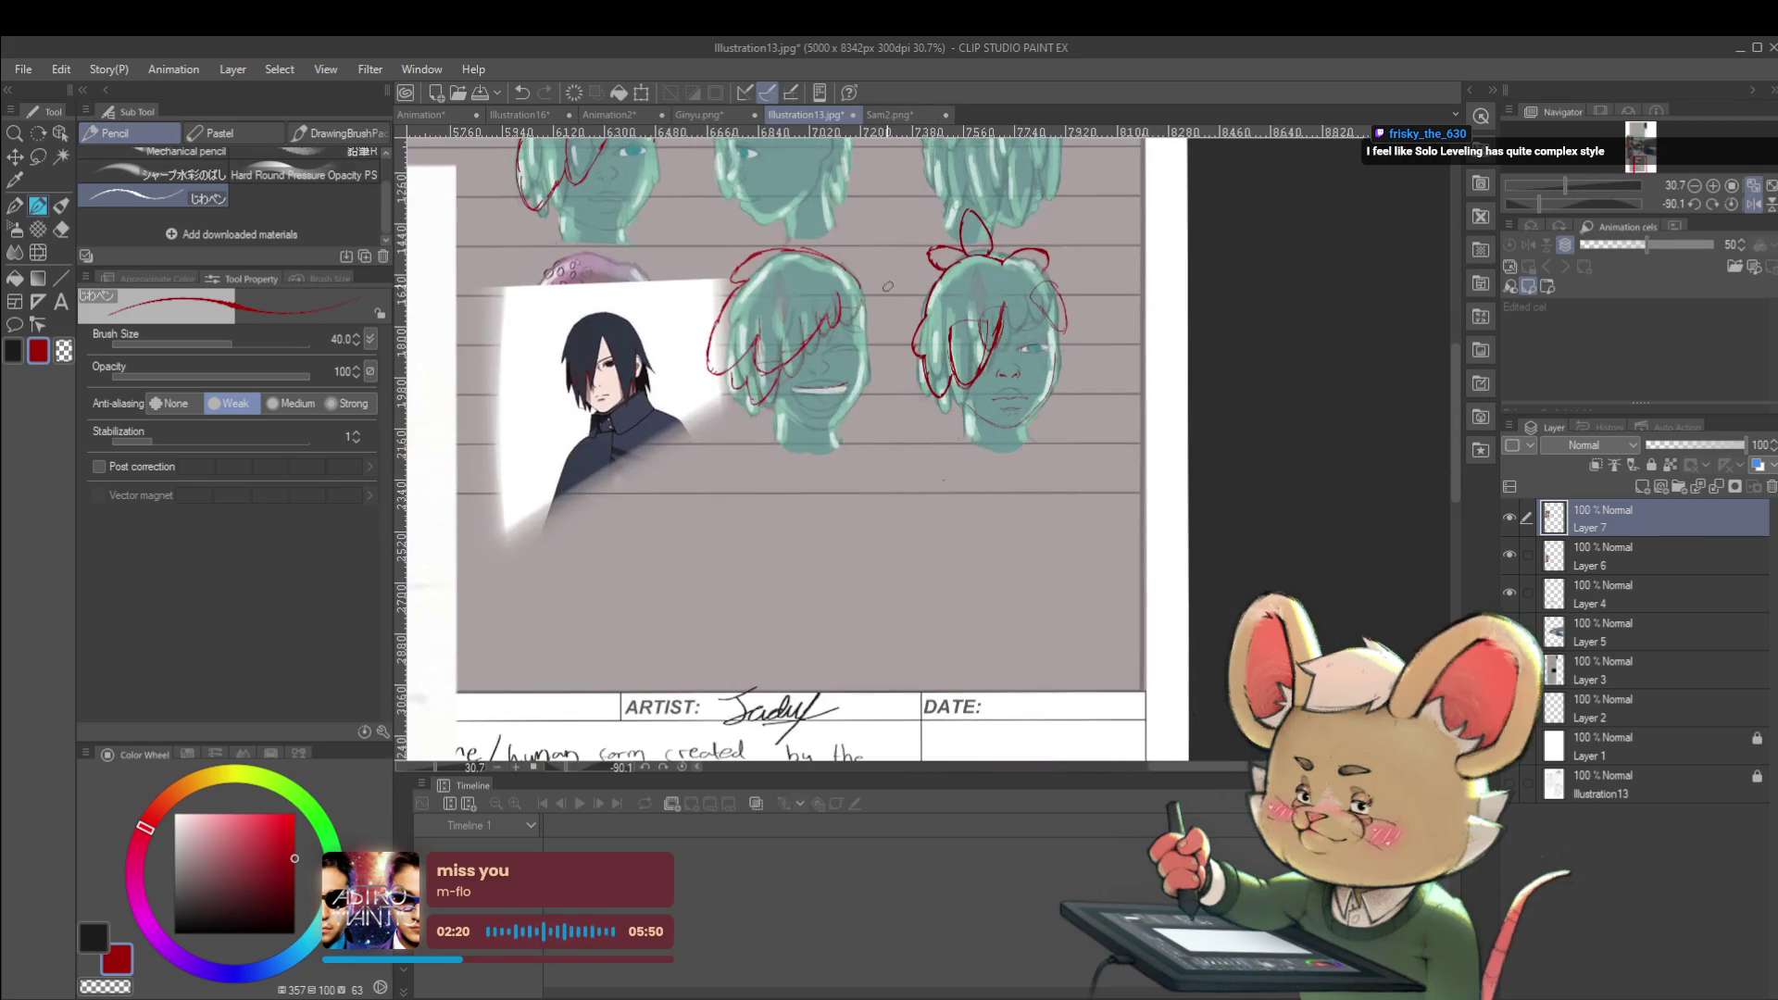
left_click_drag(907, 463, 982, 542)
scroll(666, 378, "up", 3)
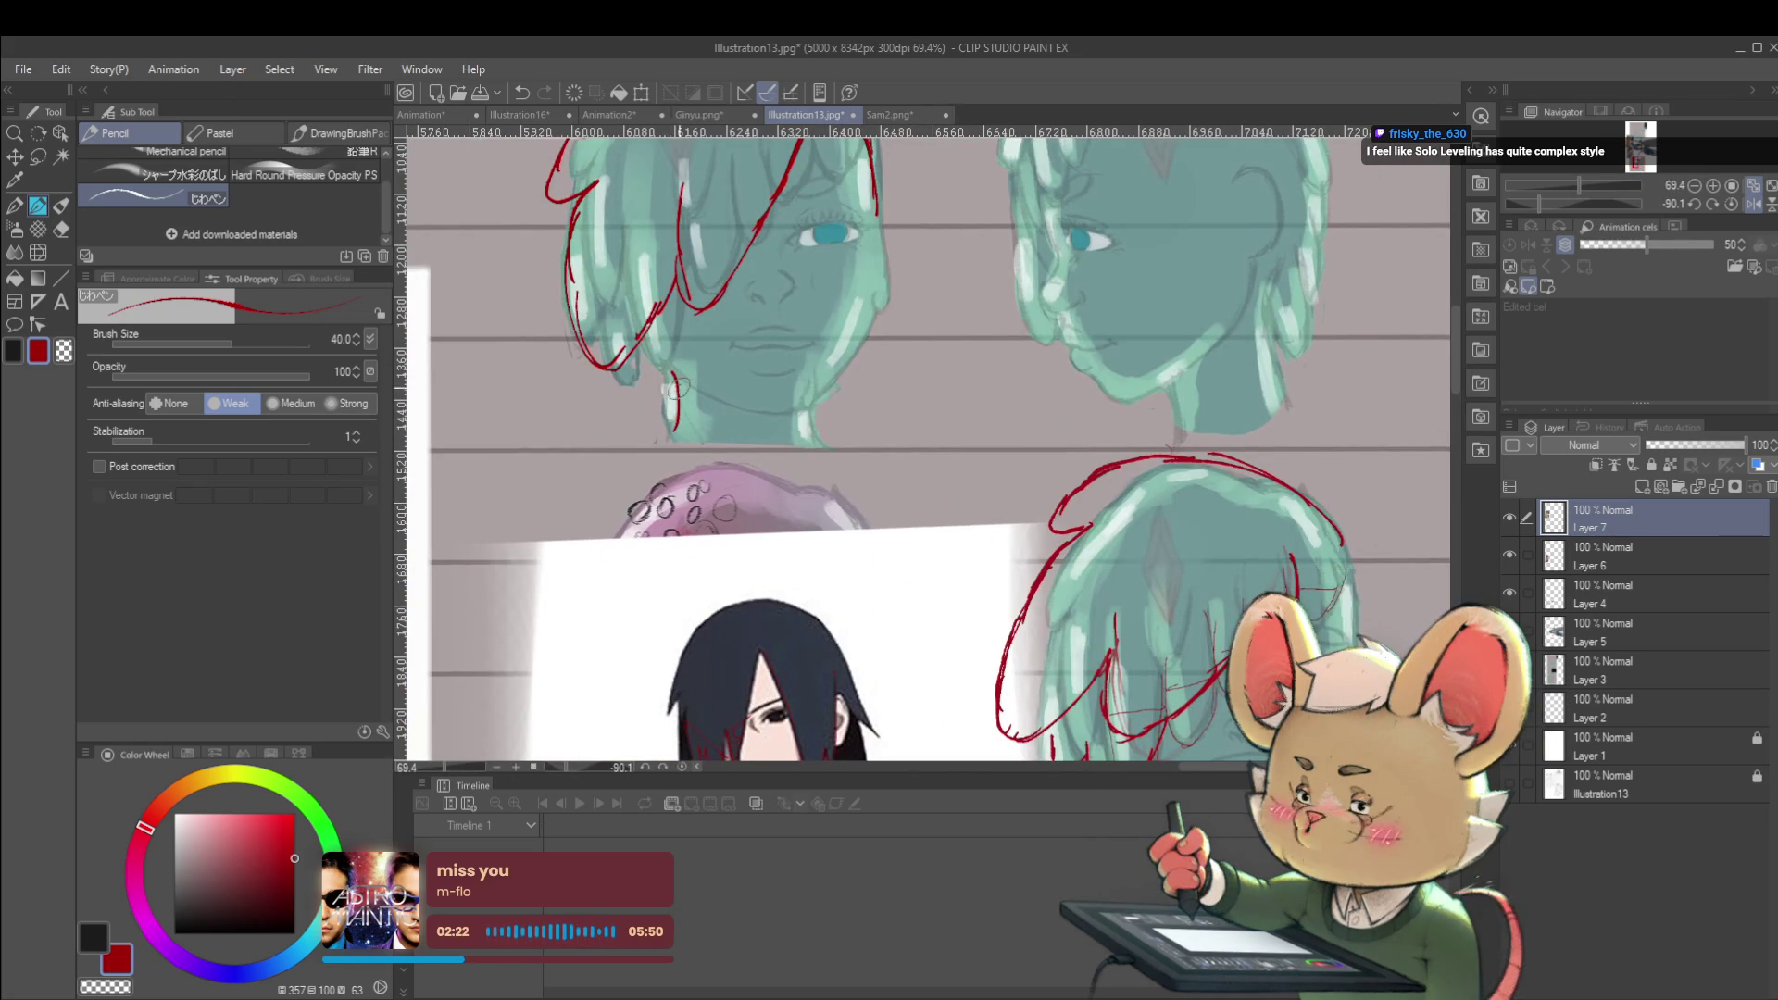
Draw red lines down the neck and along the cheek and jaw, then unflip the canvas
left_click_drag(683, 392, 667, 437)
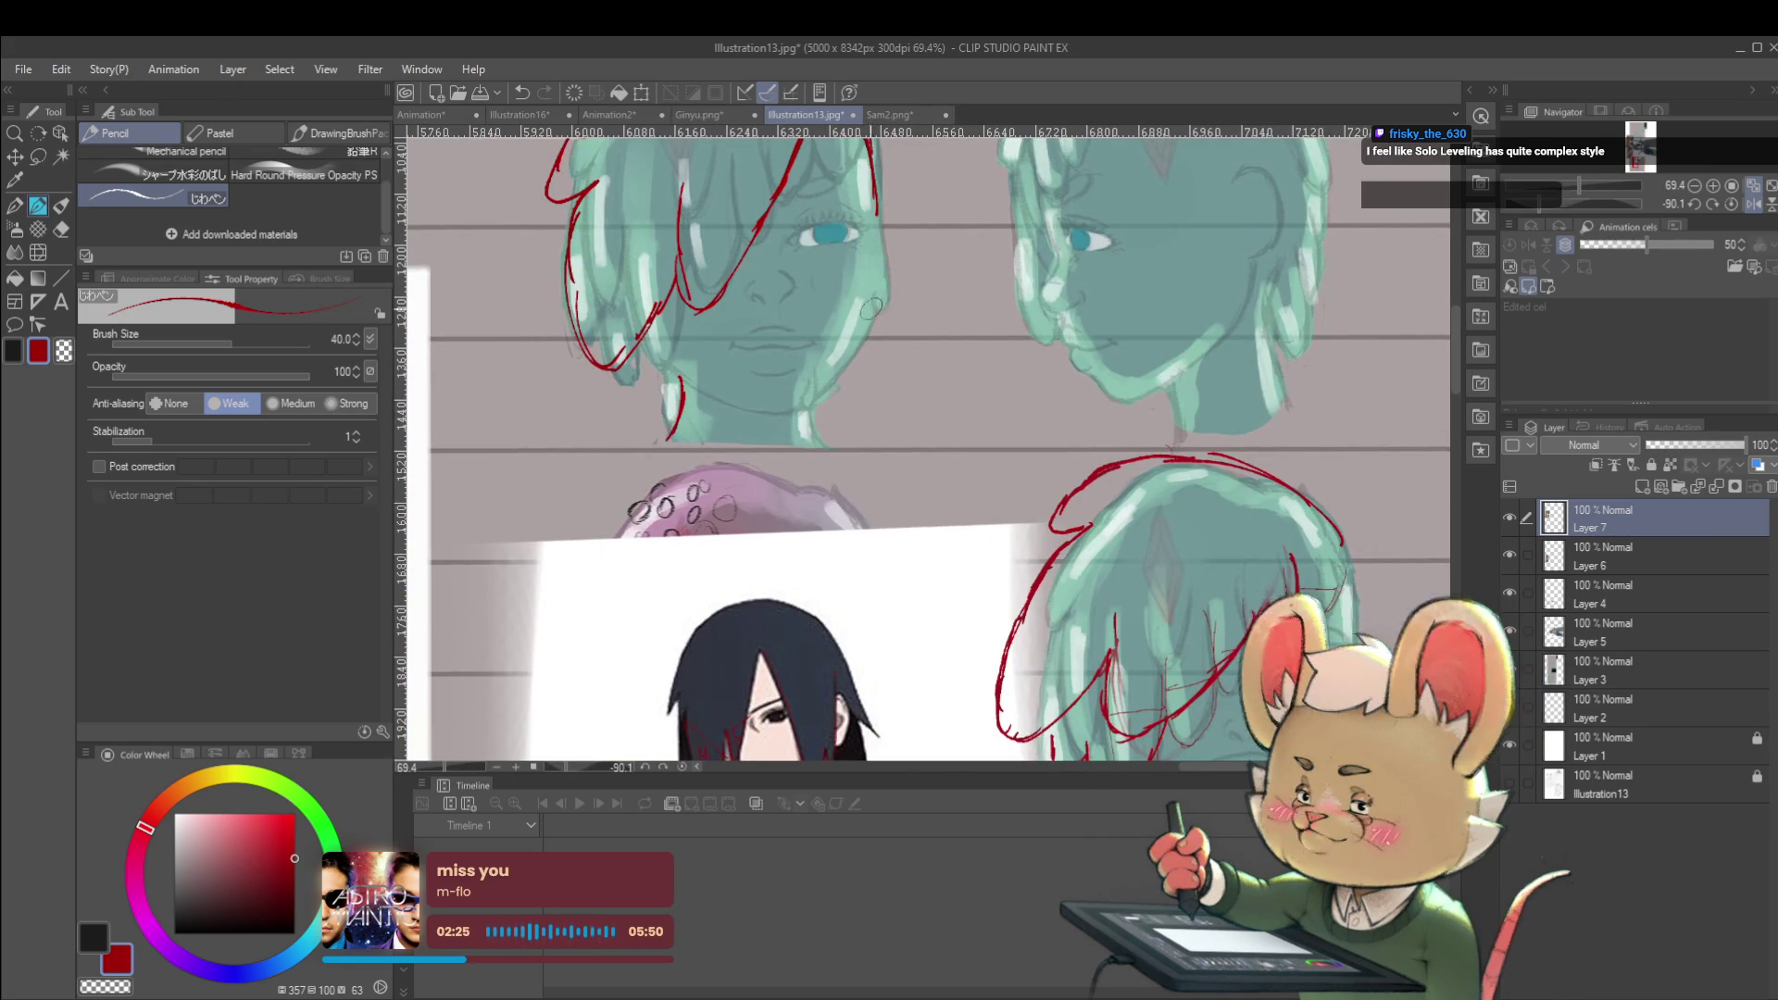
left_click_drag(800, 408, 799, 435)
scroll(815, 444, "down", 4)
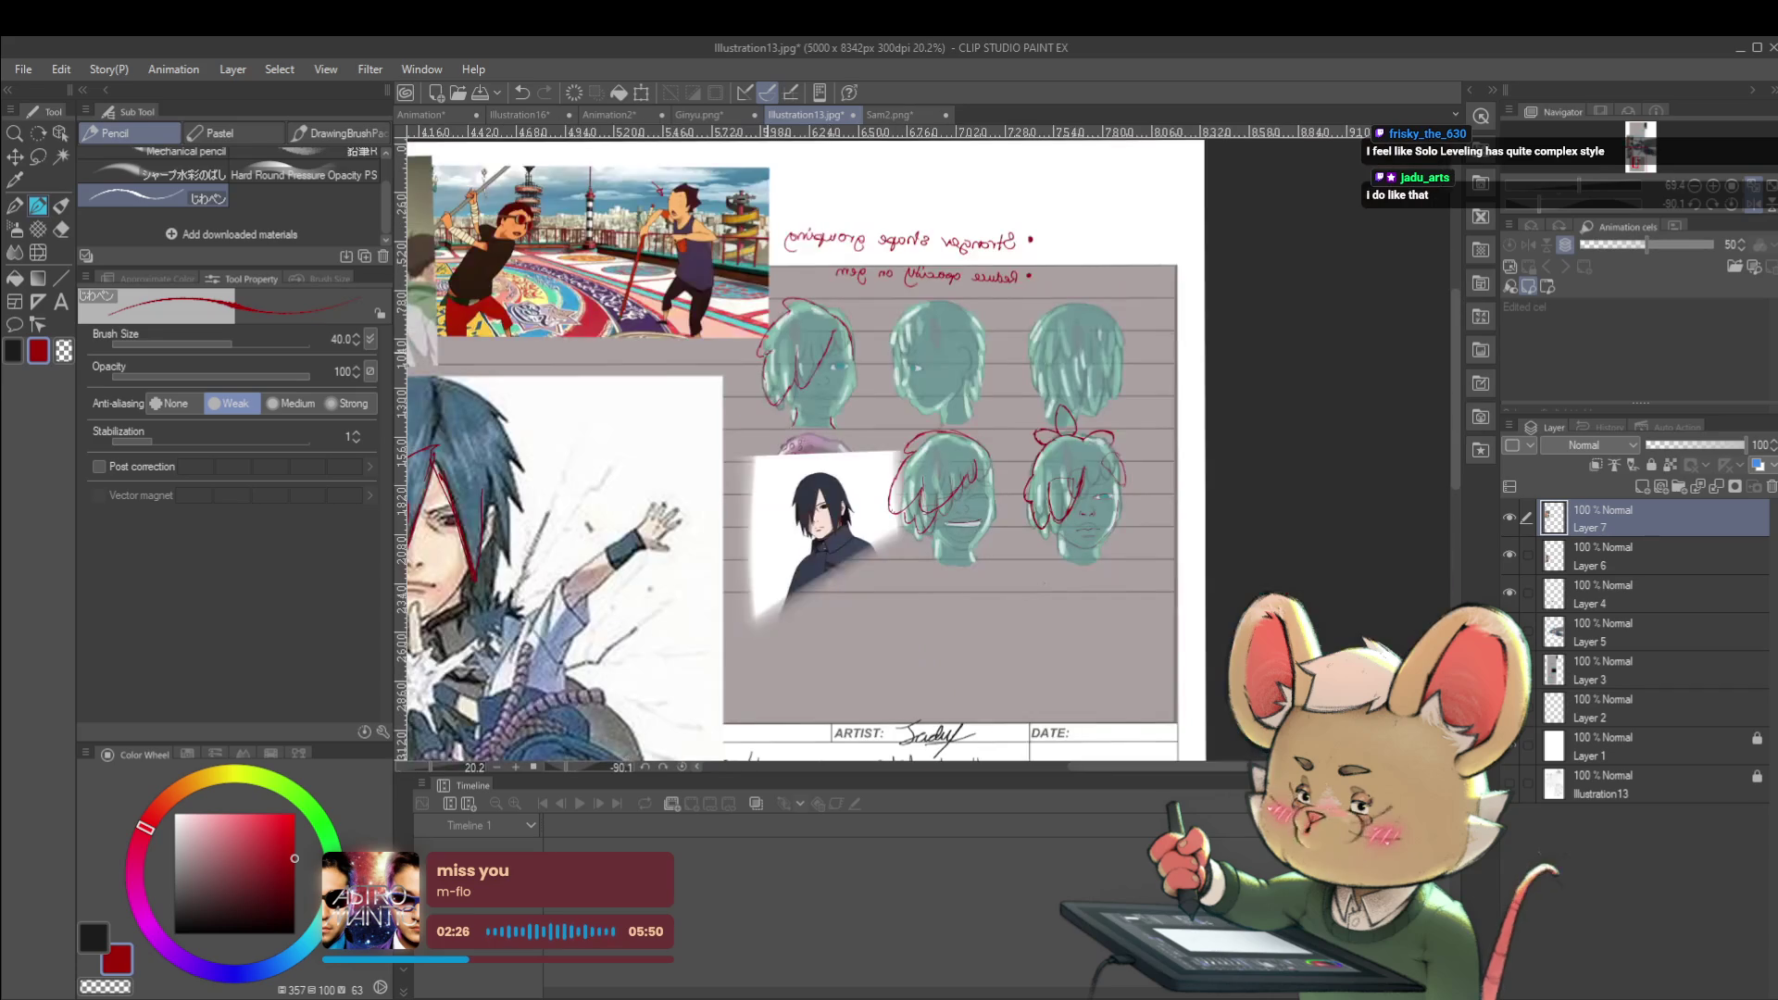
scroll(820, 375, "up", 5)
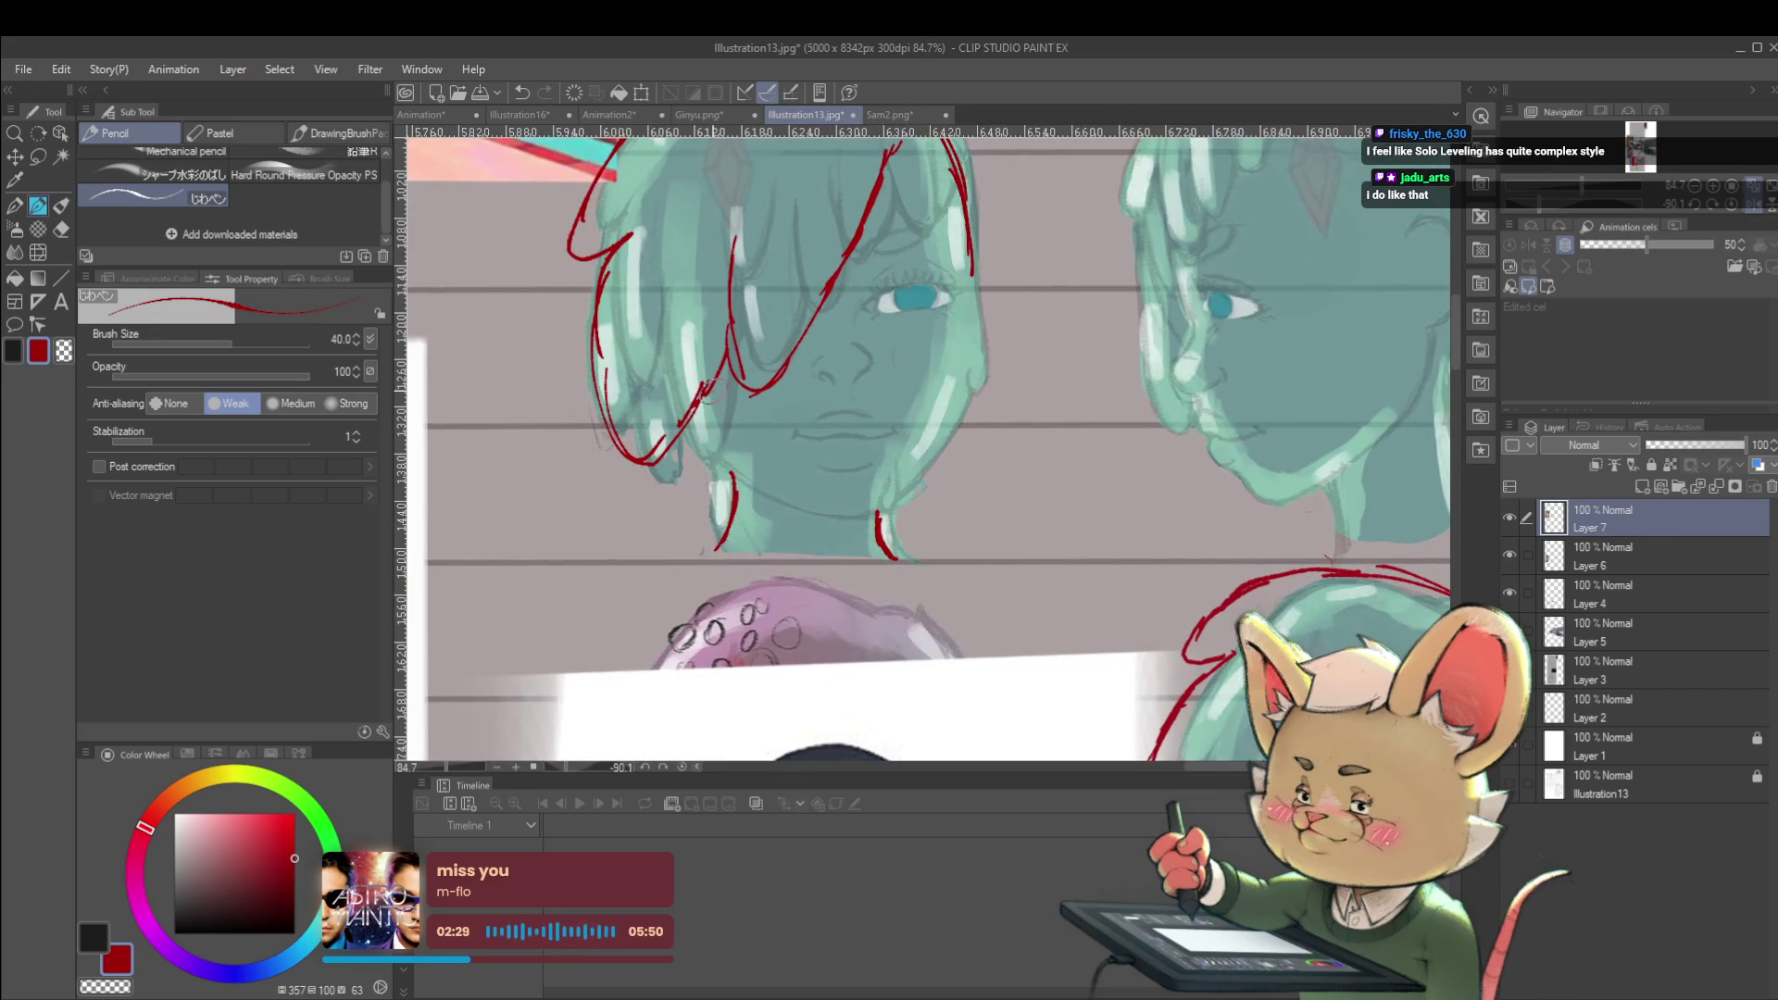
left_click_drag(711, 417, 734, 458)
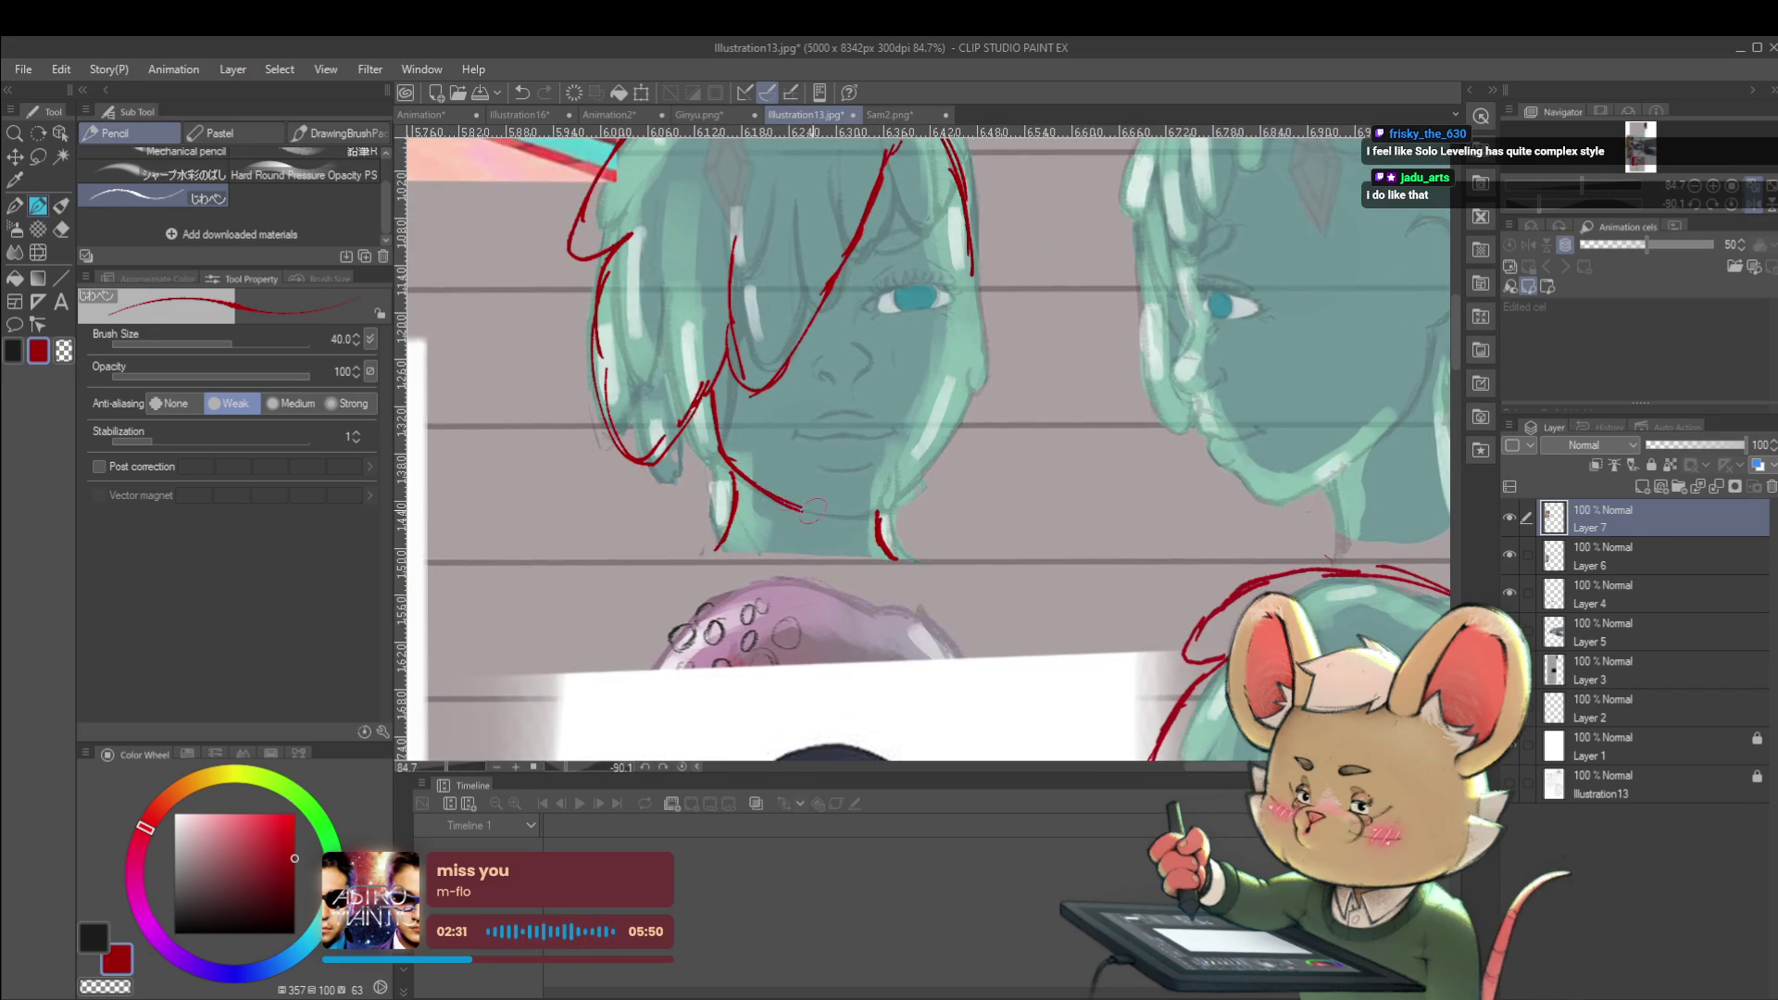
mouse_move(831, 519)
left_mouse_down()
mouse_move(929, 452)
mouse_move(958, 389)
left_mouse_up()
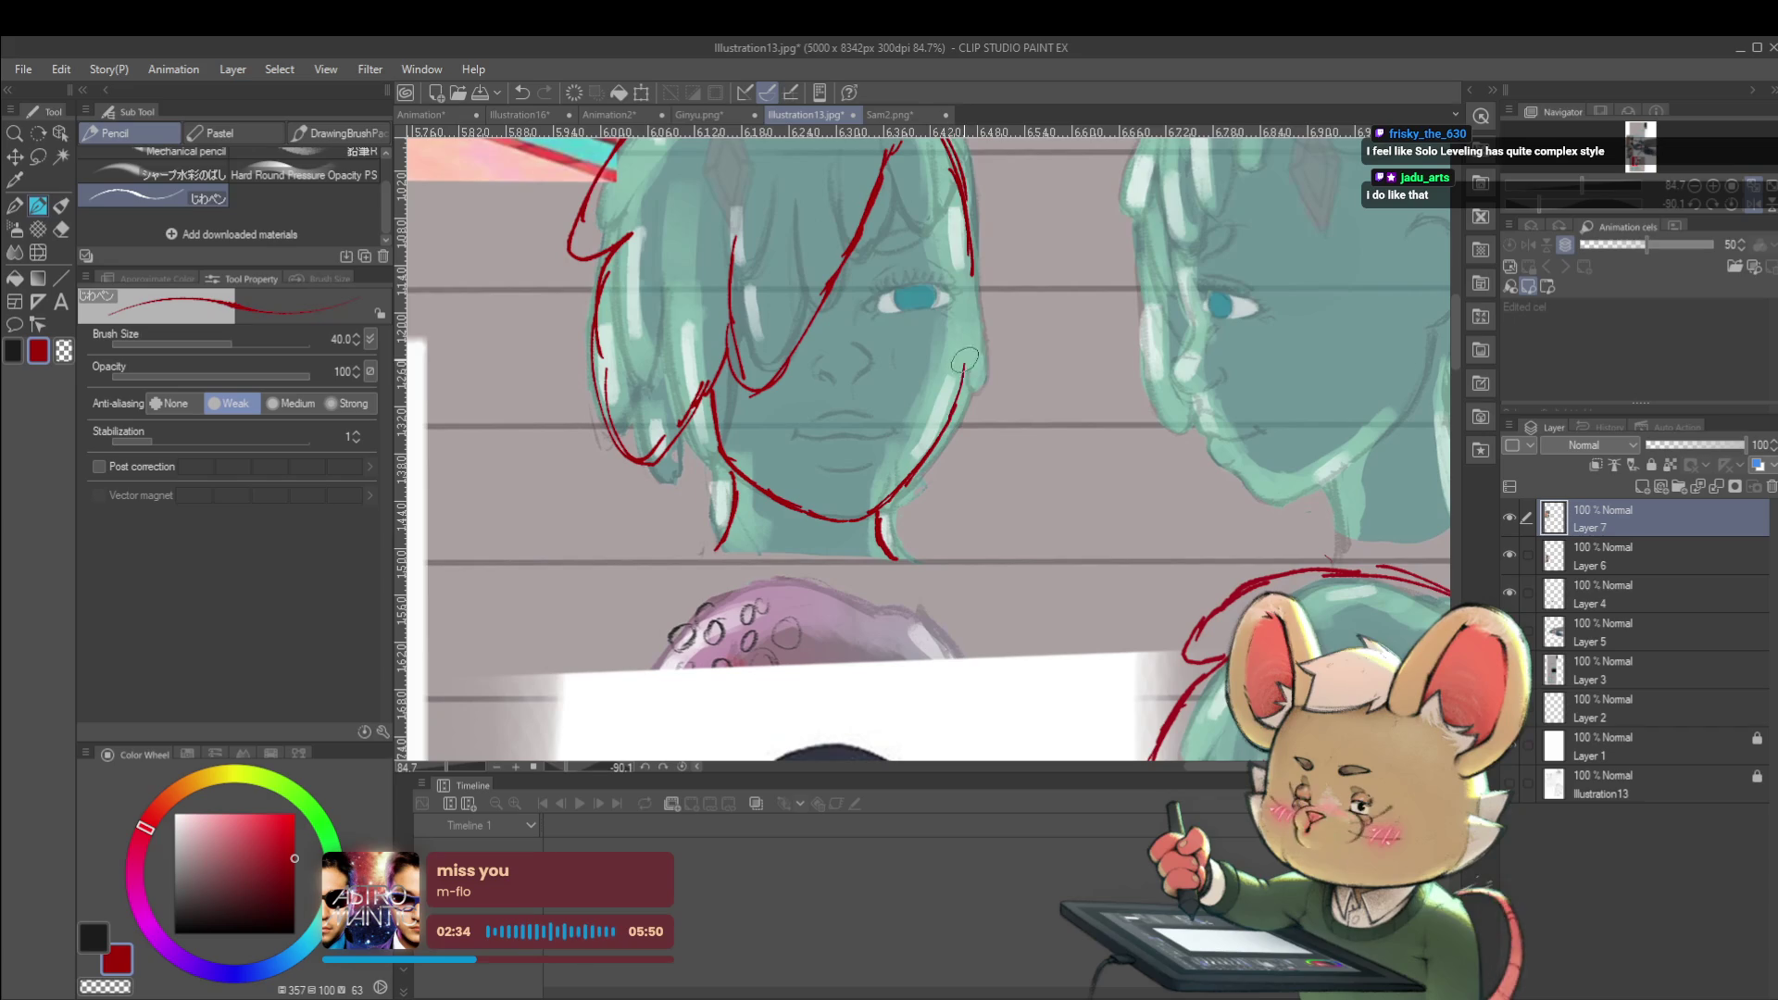
scroll(966, 348, "down", 6)
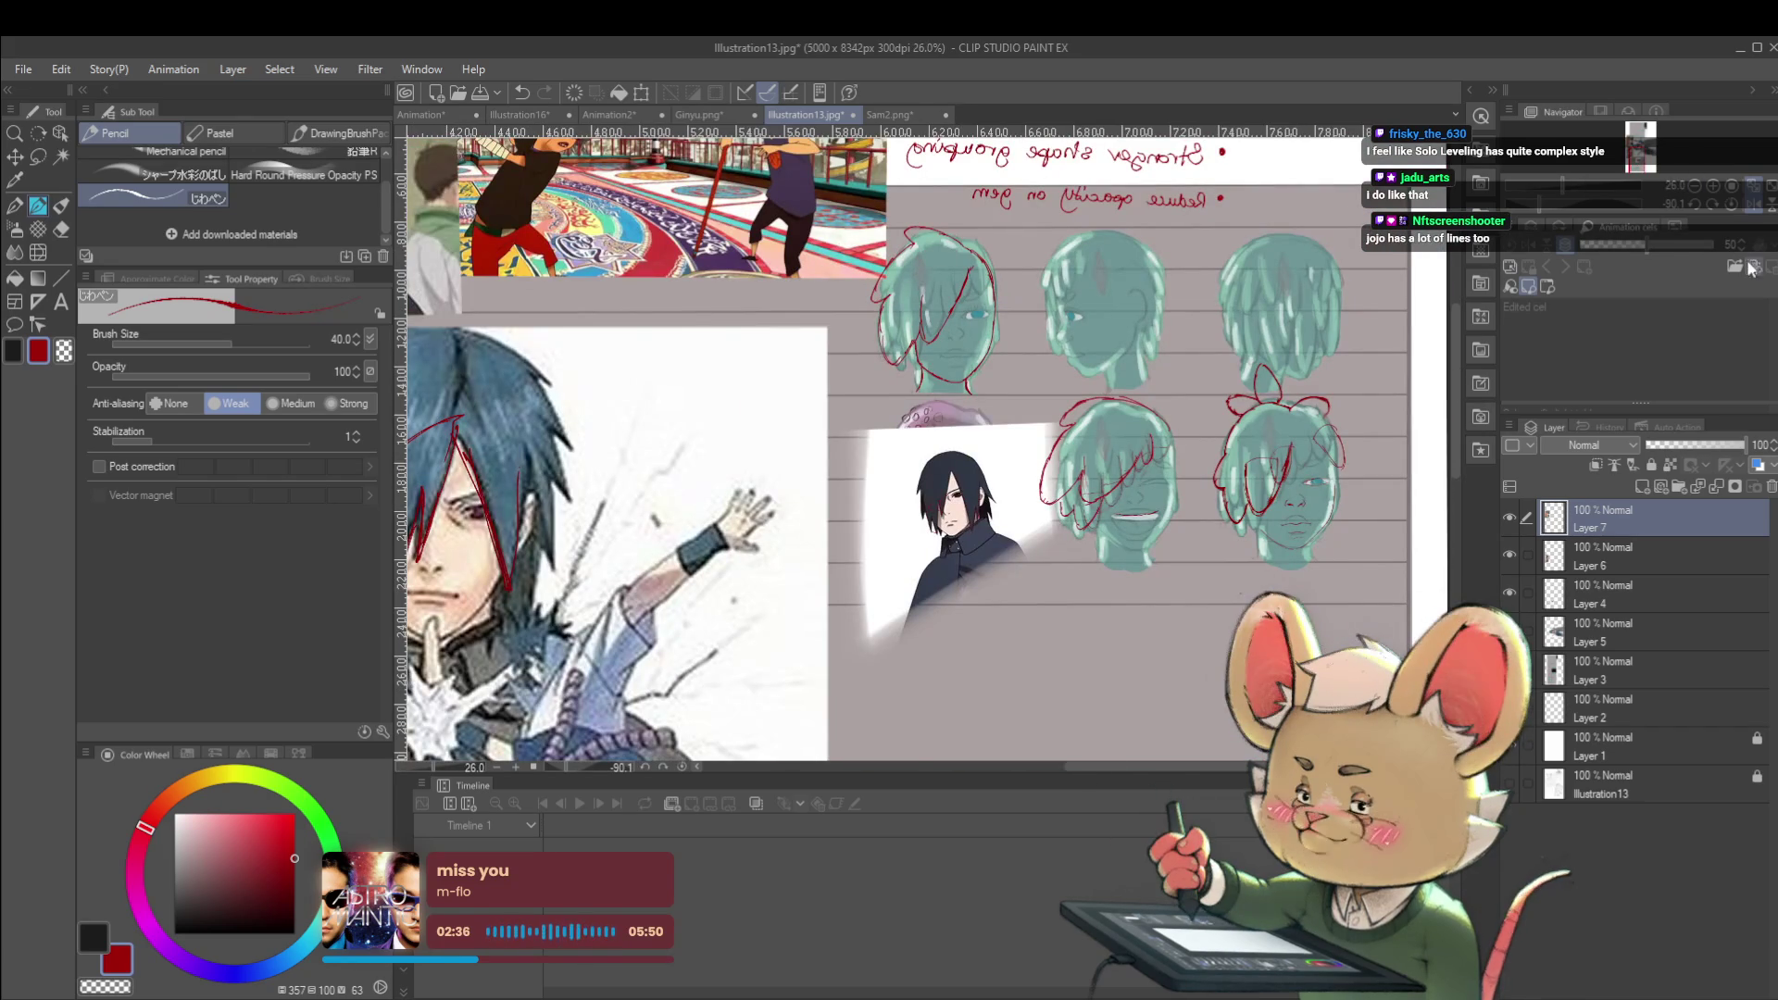
left_click(1726, 208)
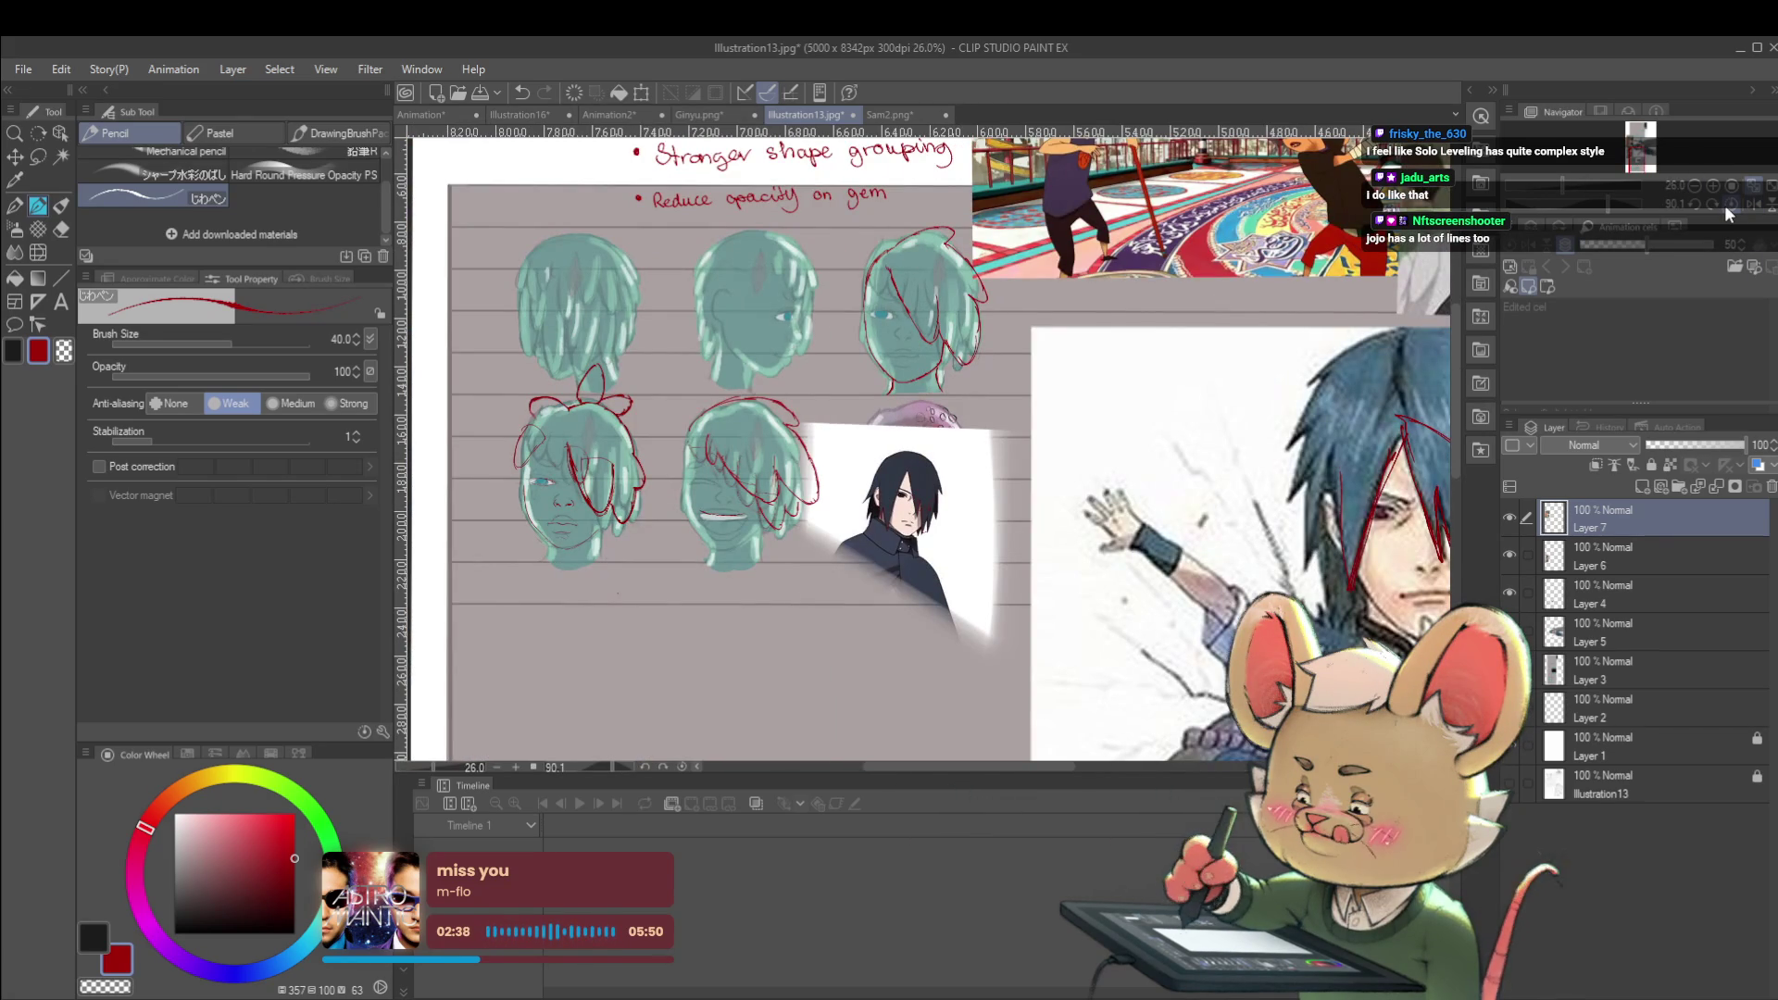
Sketch trial red eyelashes above the head's eye, then undo them
scroll(834, 313, "up", 10)
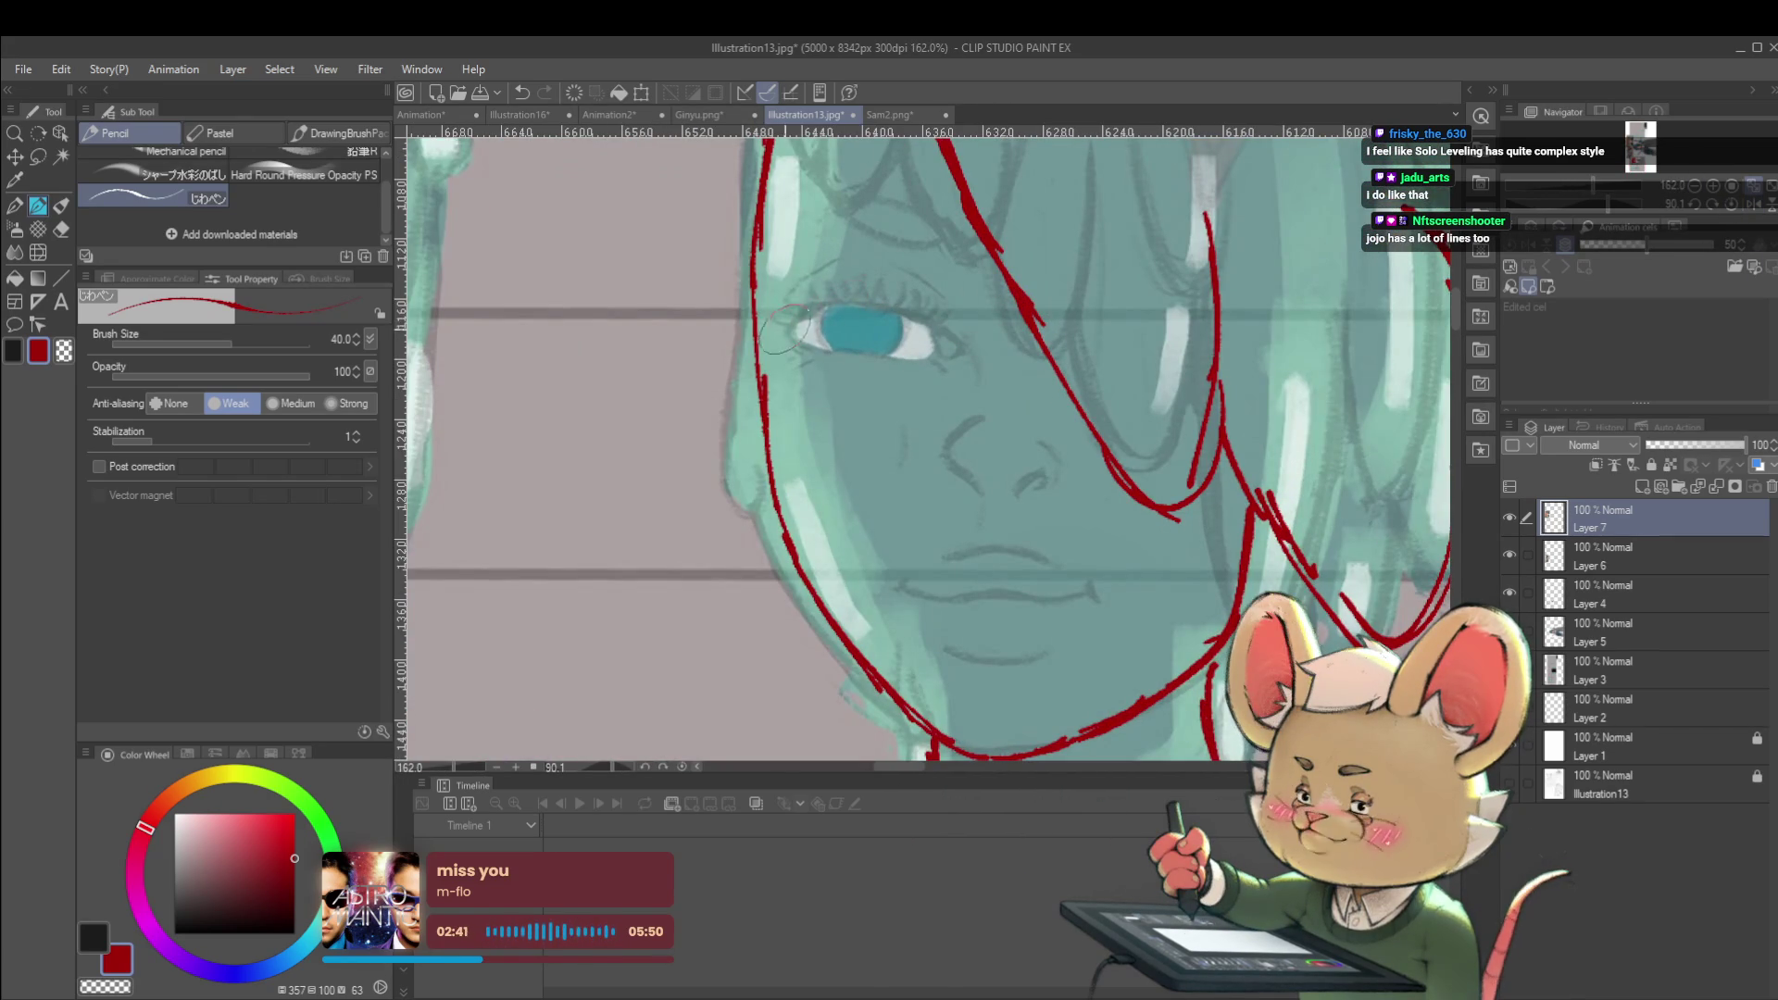
scroll(862, 281, "up", 2)
mouse_move(876, 307)
left_mouse_down()
mouse_move(870, 267)
mouse_move(837, 257)
mouse_move(915, 280)
left_mouse_up()
left_click(915, 323)
key("ctrl+z")
key("ctrl+z")
key("ctrl+z")
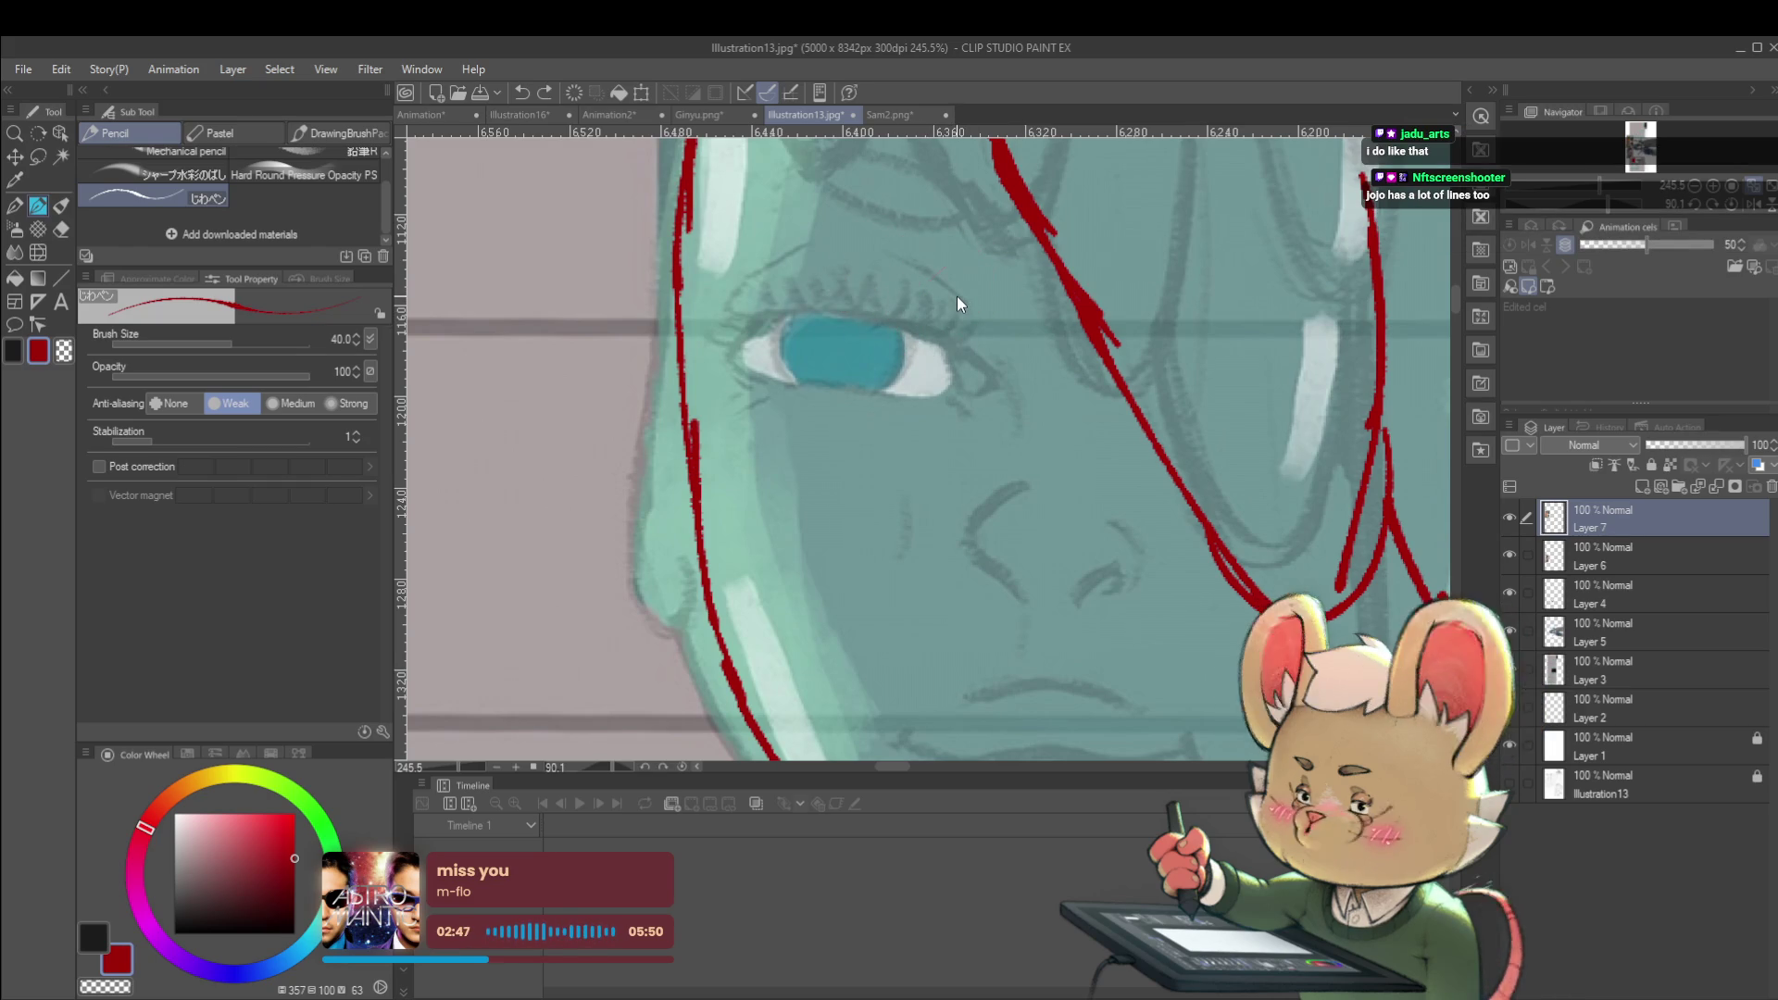
Zoom out to the heads and notes and reduce the pencil size from 40 to 15
scroll(958, 296, "down", 10)
left_click_drag(958, 296, 1096, 260)
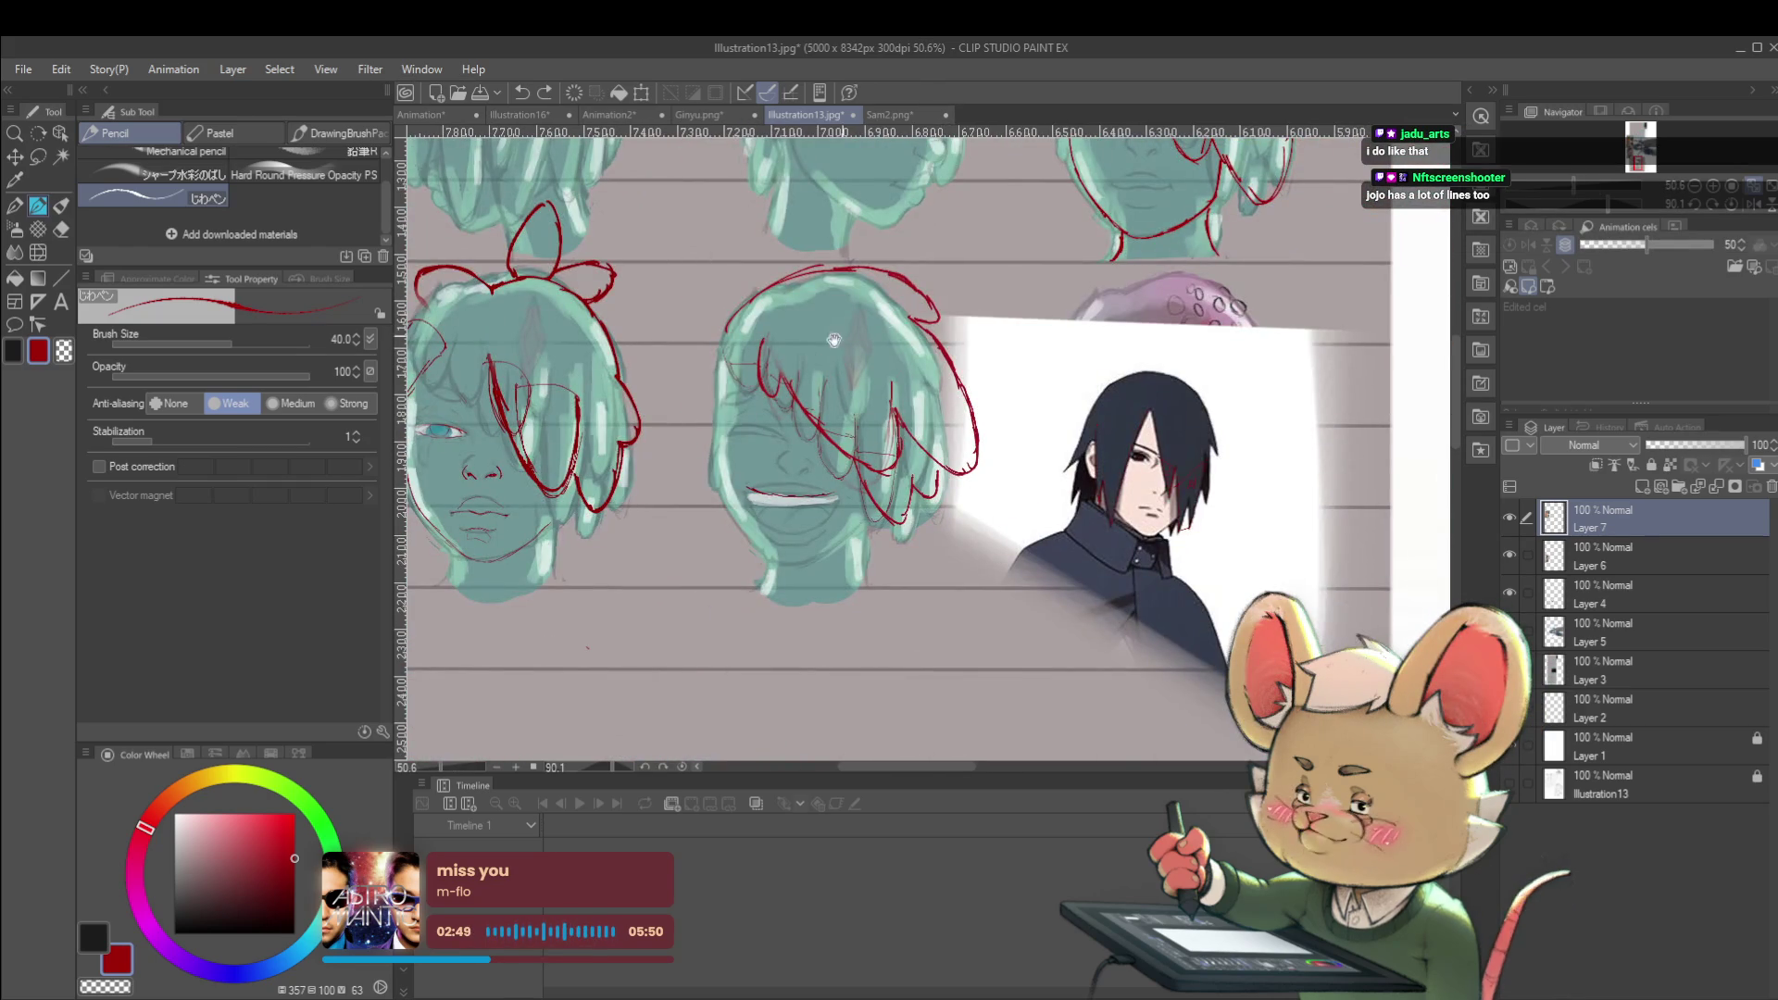
left_click_drag(992, 278, 931, 653)
scroll(1019, 473, "up", 5)
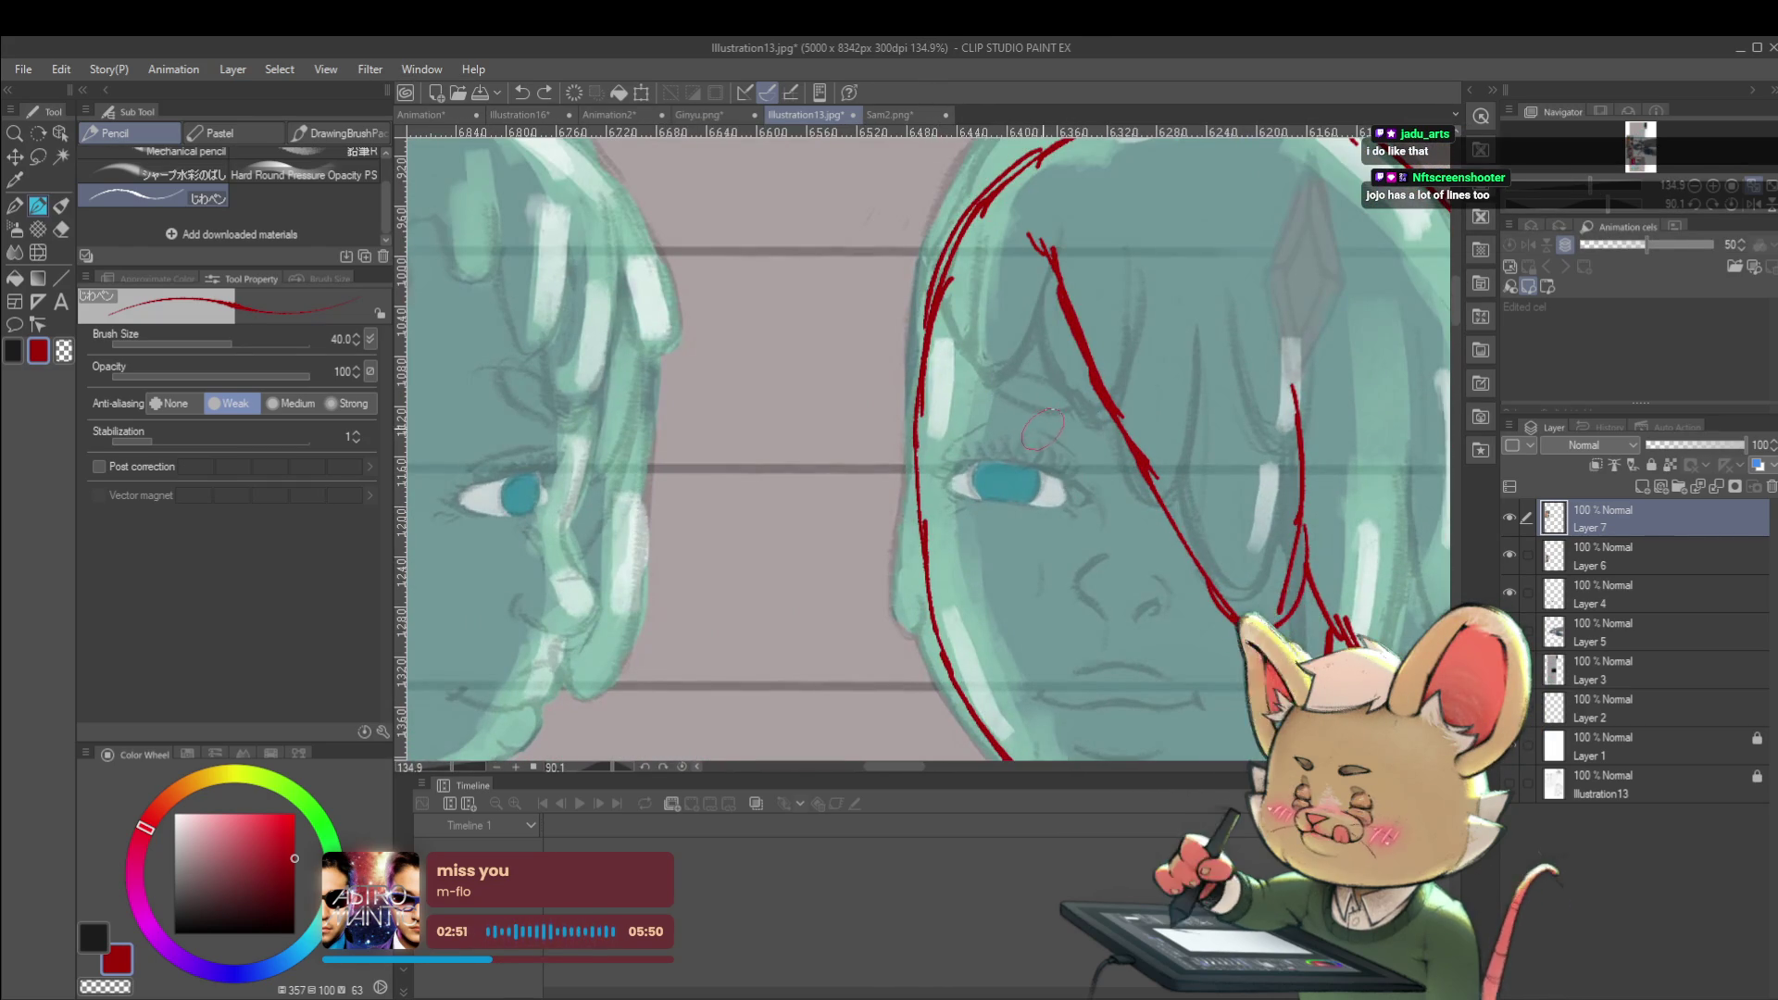
key("bracketleft")
key("bracketleft")
key("bracketleft")
scroll(1050, 418, "up", 3)
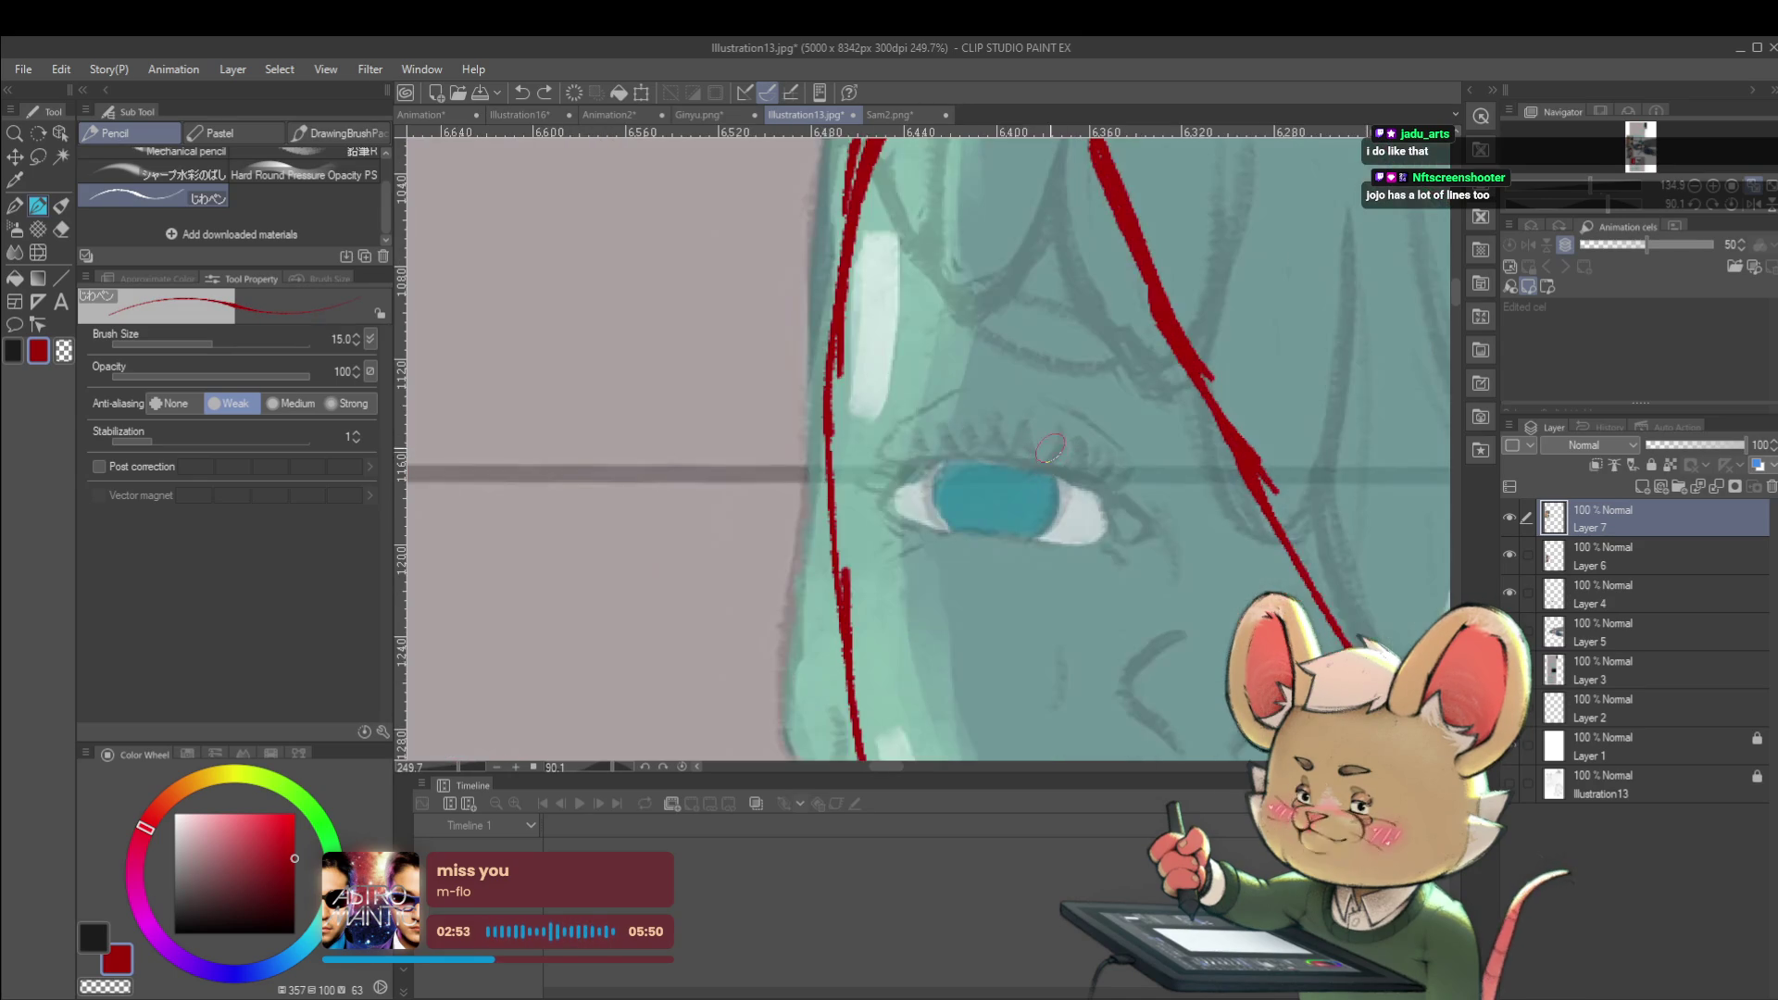
scroll(969, 450, "down", 5)
scroll(826, 347, "up", 4)
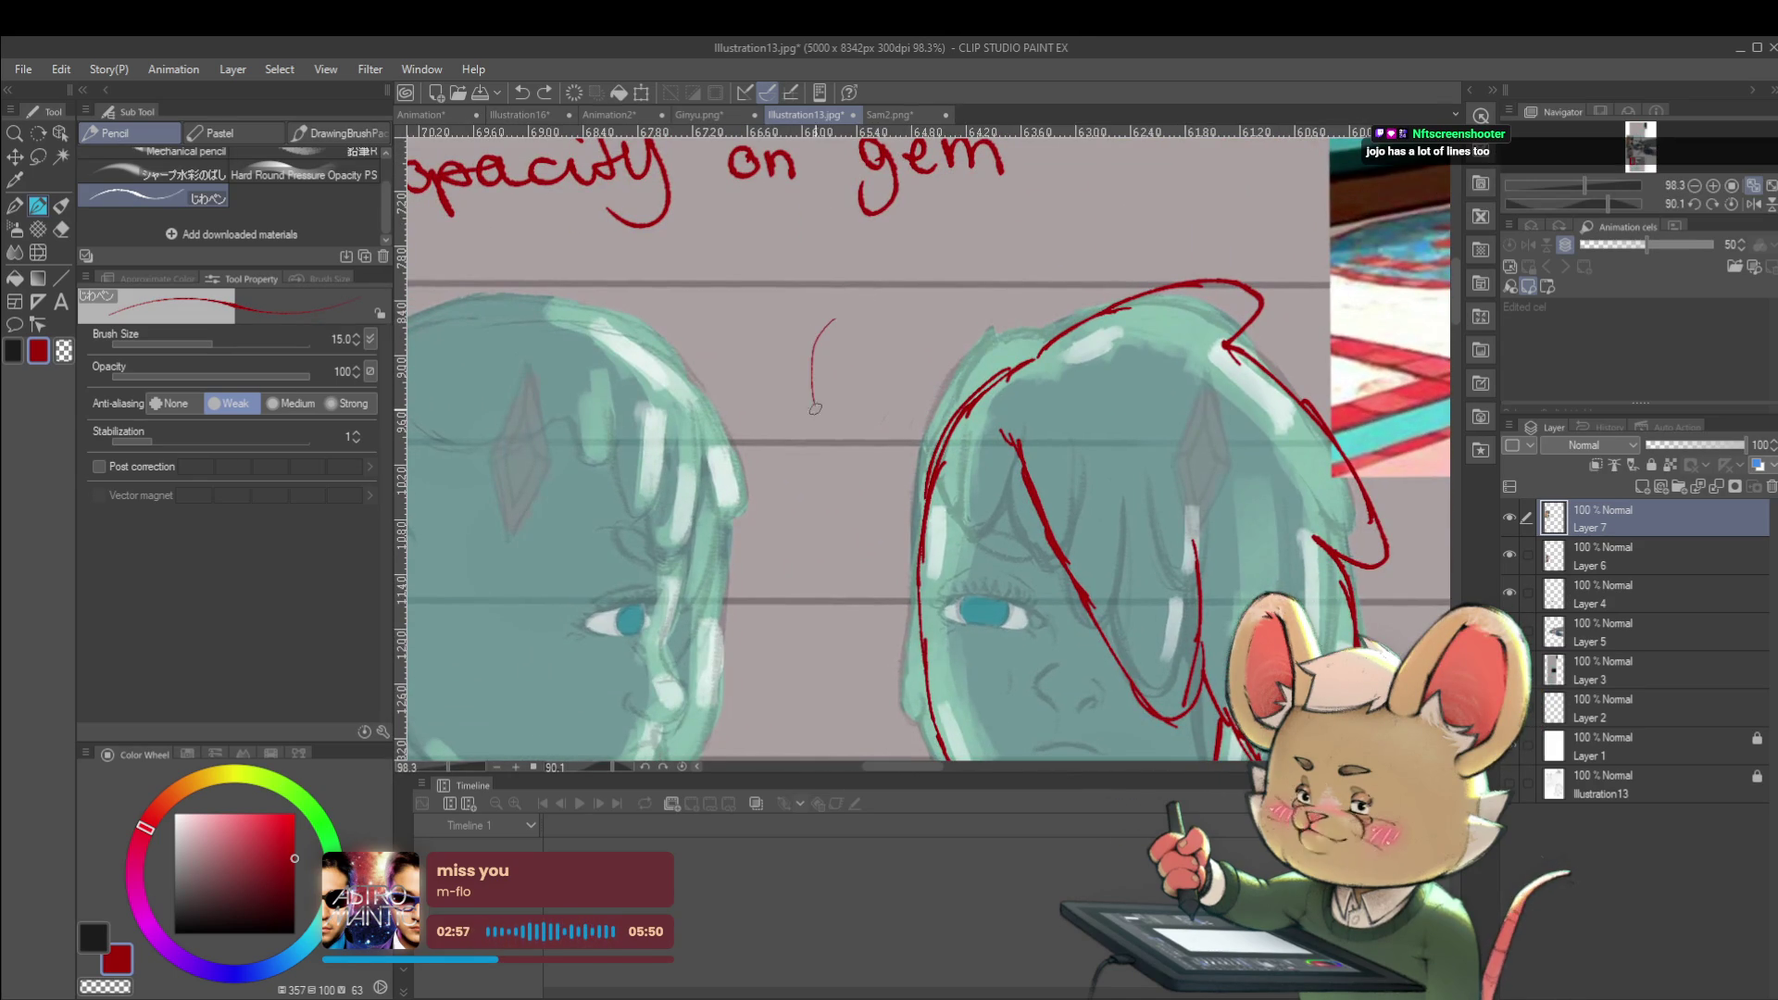
Remove the stray arc and hooked strokes and draw a red triangle sketch beside the head
key("bracketright")
key("ctrl+z")
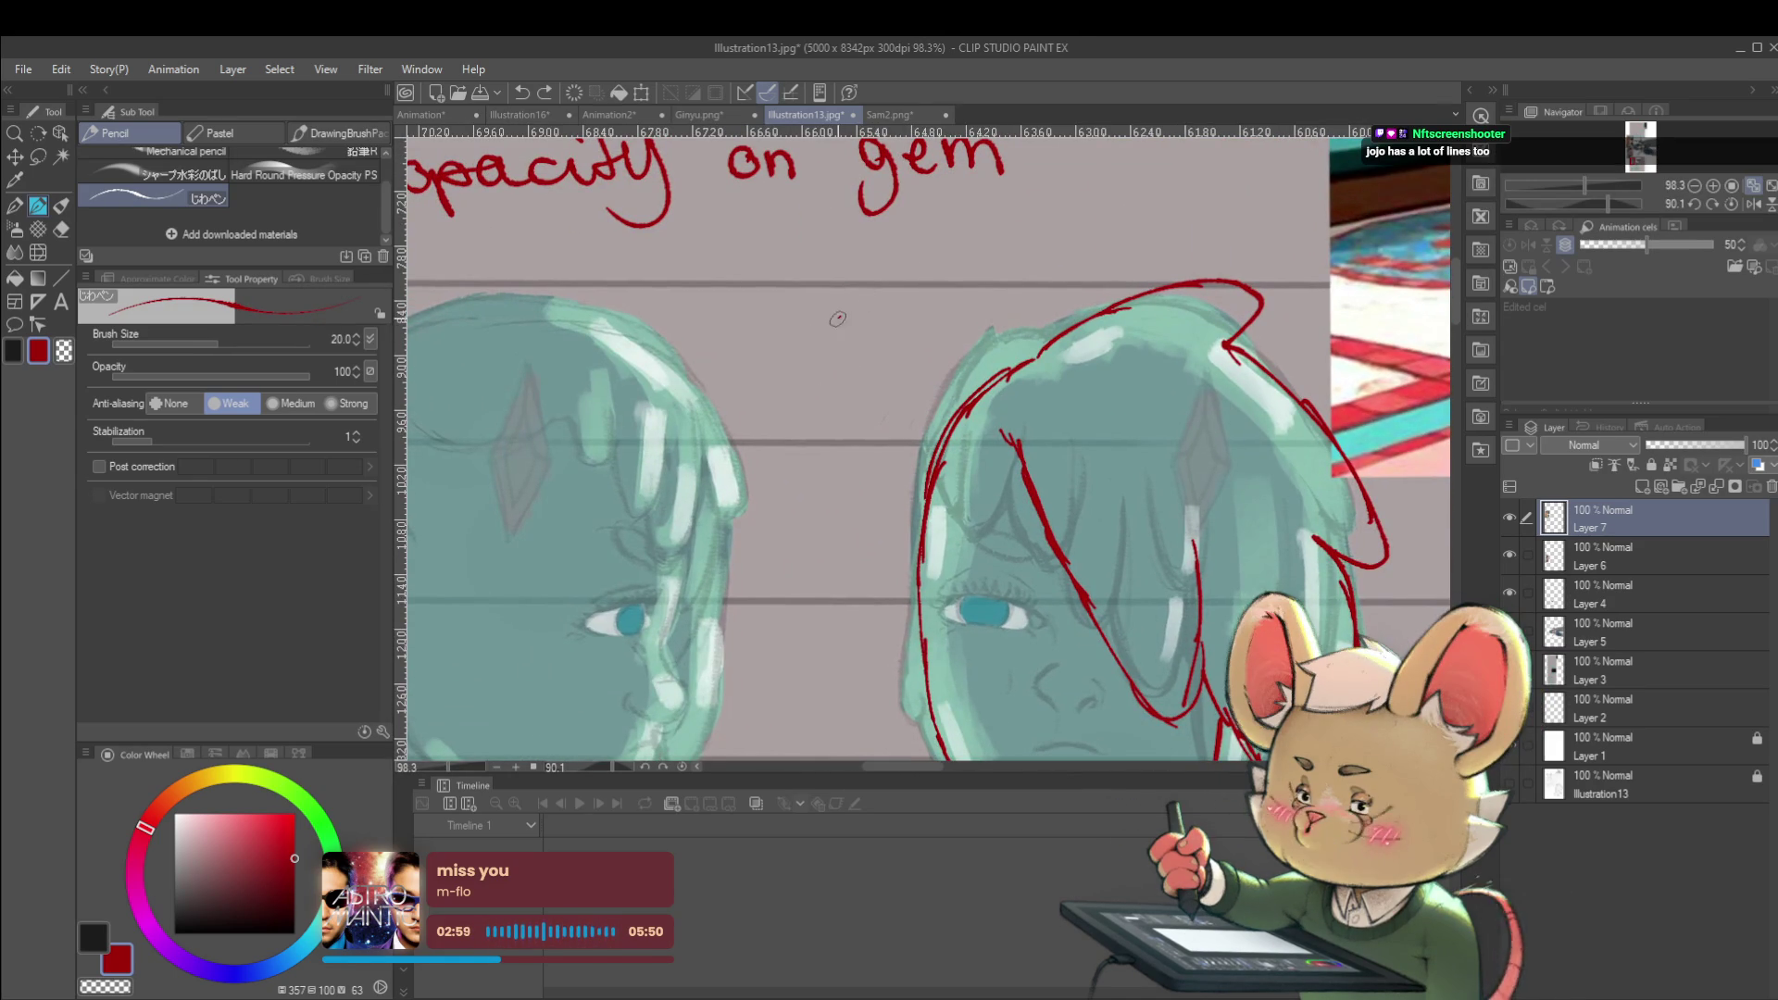
key("ctrl+z")
mouse_move(858, 349)
left_mouse_down()
mouse_move(906, 376)
mouse_move(800, 424)
left_mouse_up()
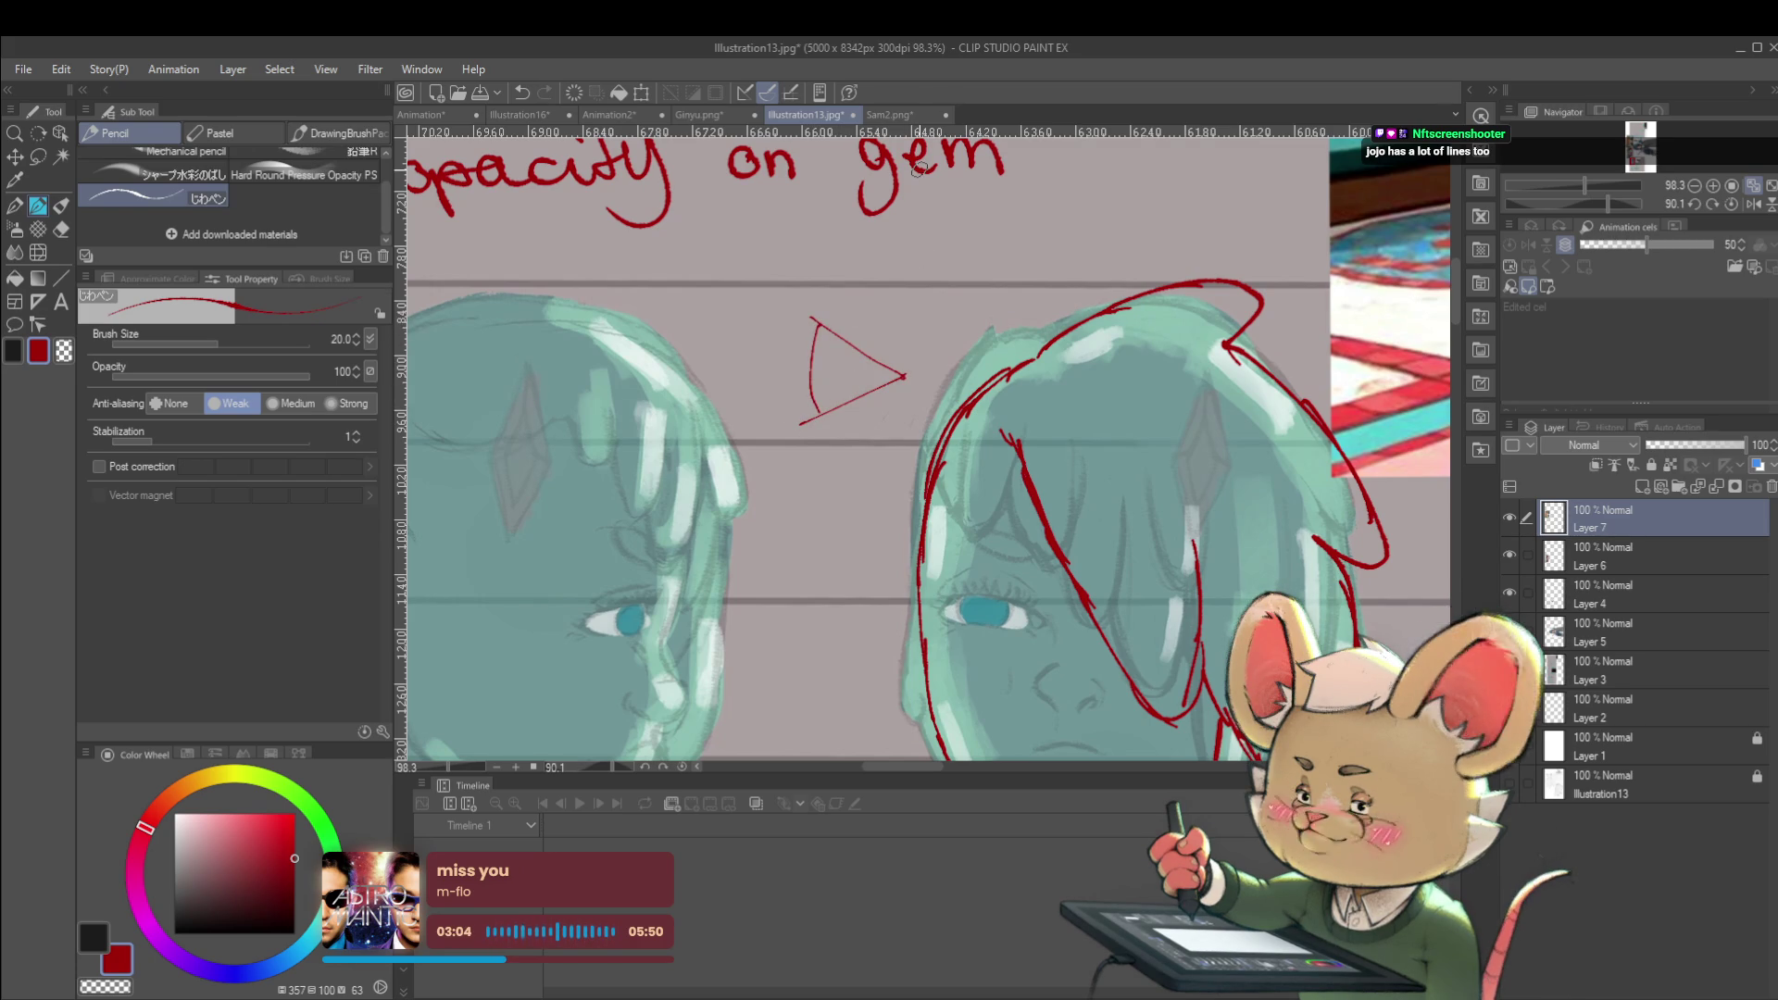
left_click_drag(822, 297, 831, 283)
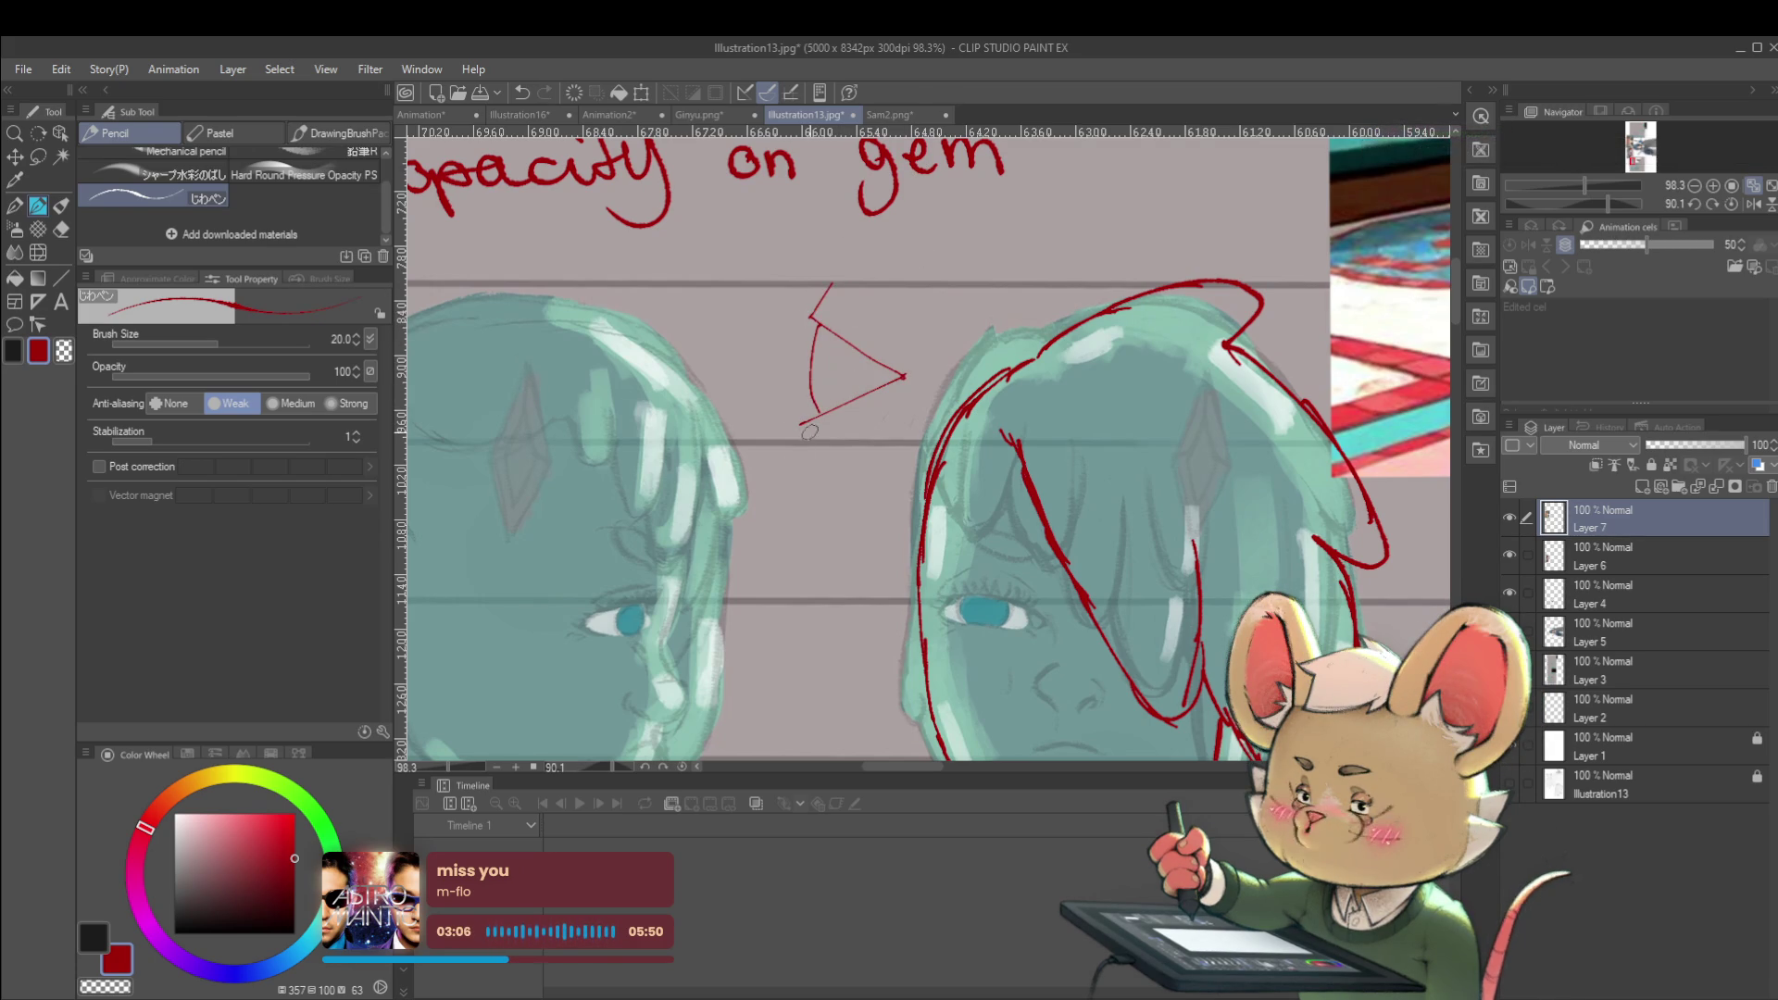
left_click_drag(817, 458, 903, 397)
left_click_drag(838, 283, 903, 334)
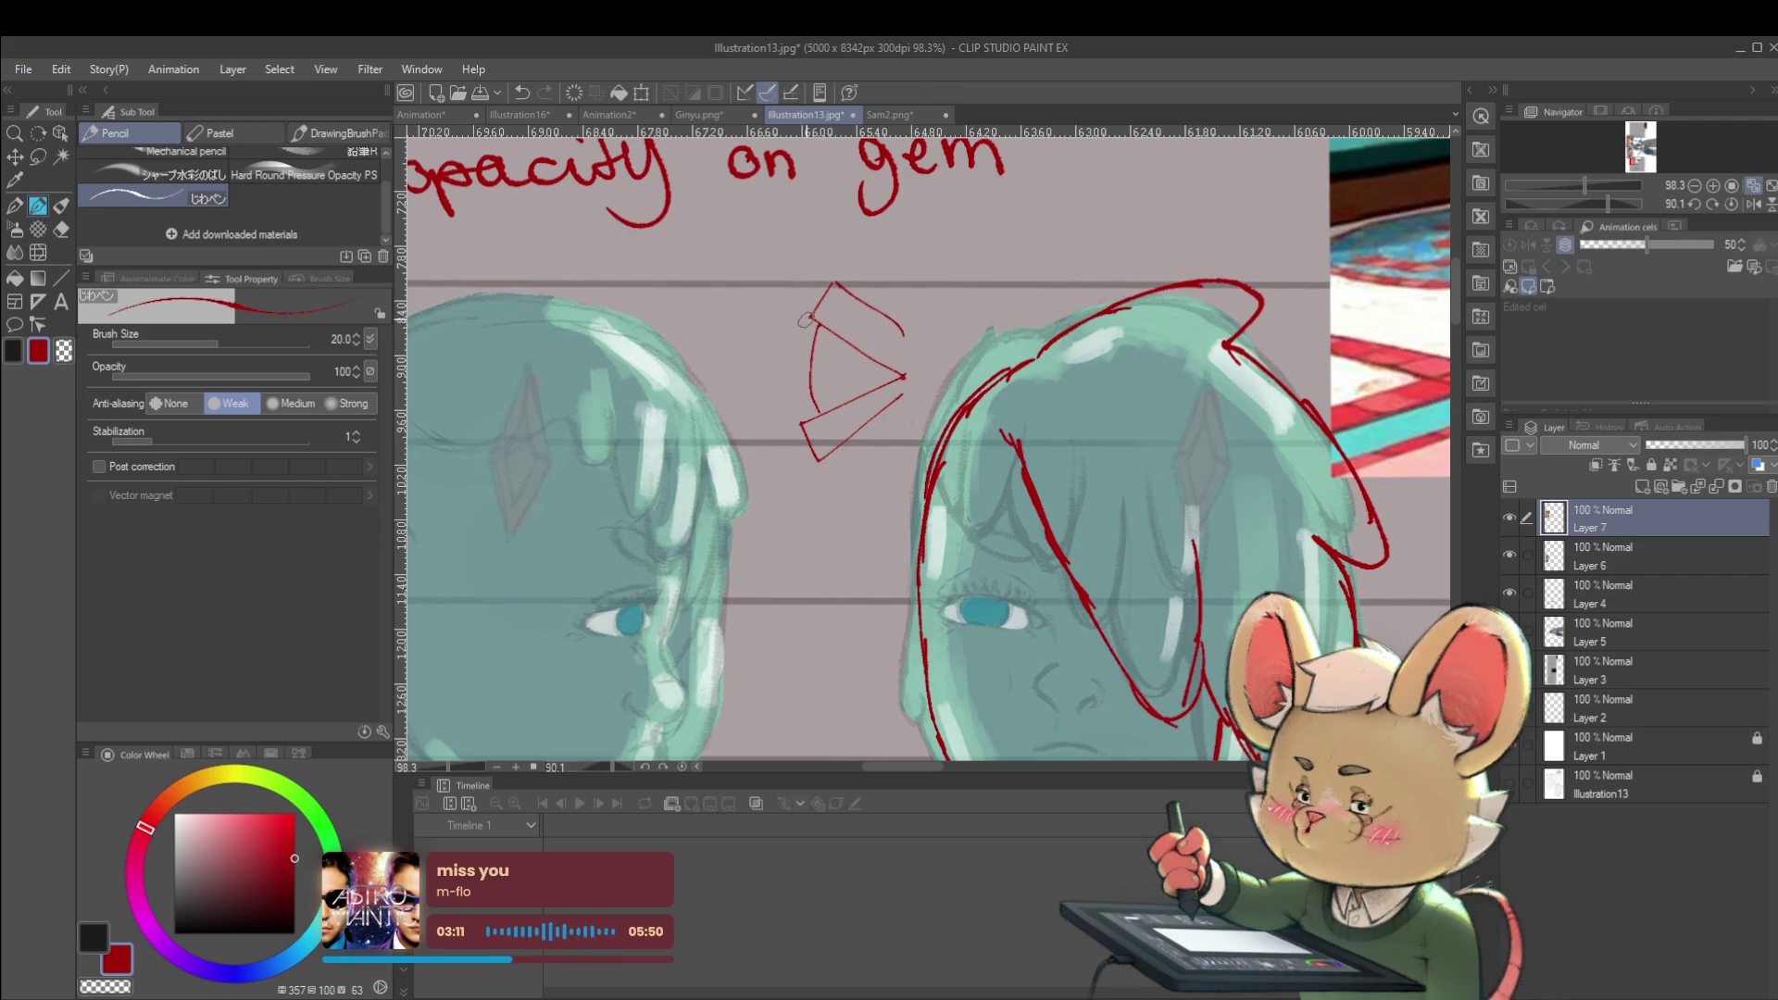
Hatch short strokes inside the triangle's upper edge, discarding stray marks, and zoom out
key("ctrl+z")
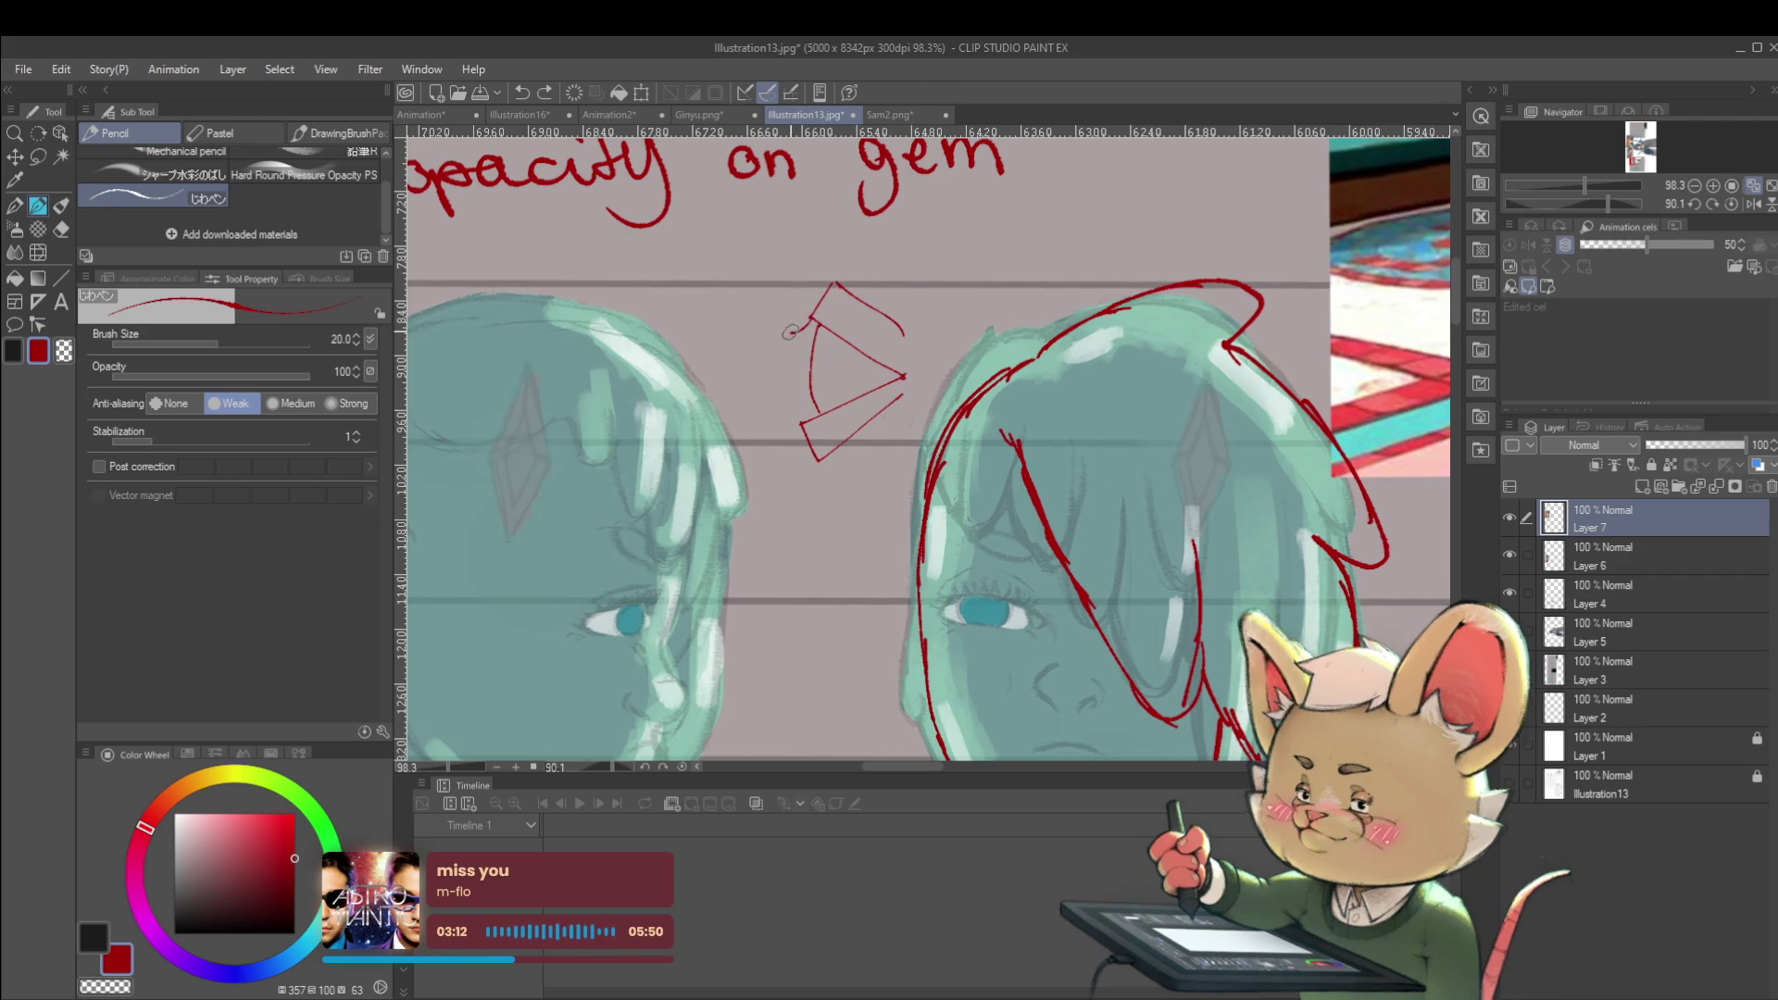
left_click_drag(808, 317, 781, 327)
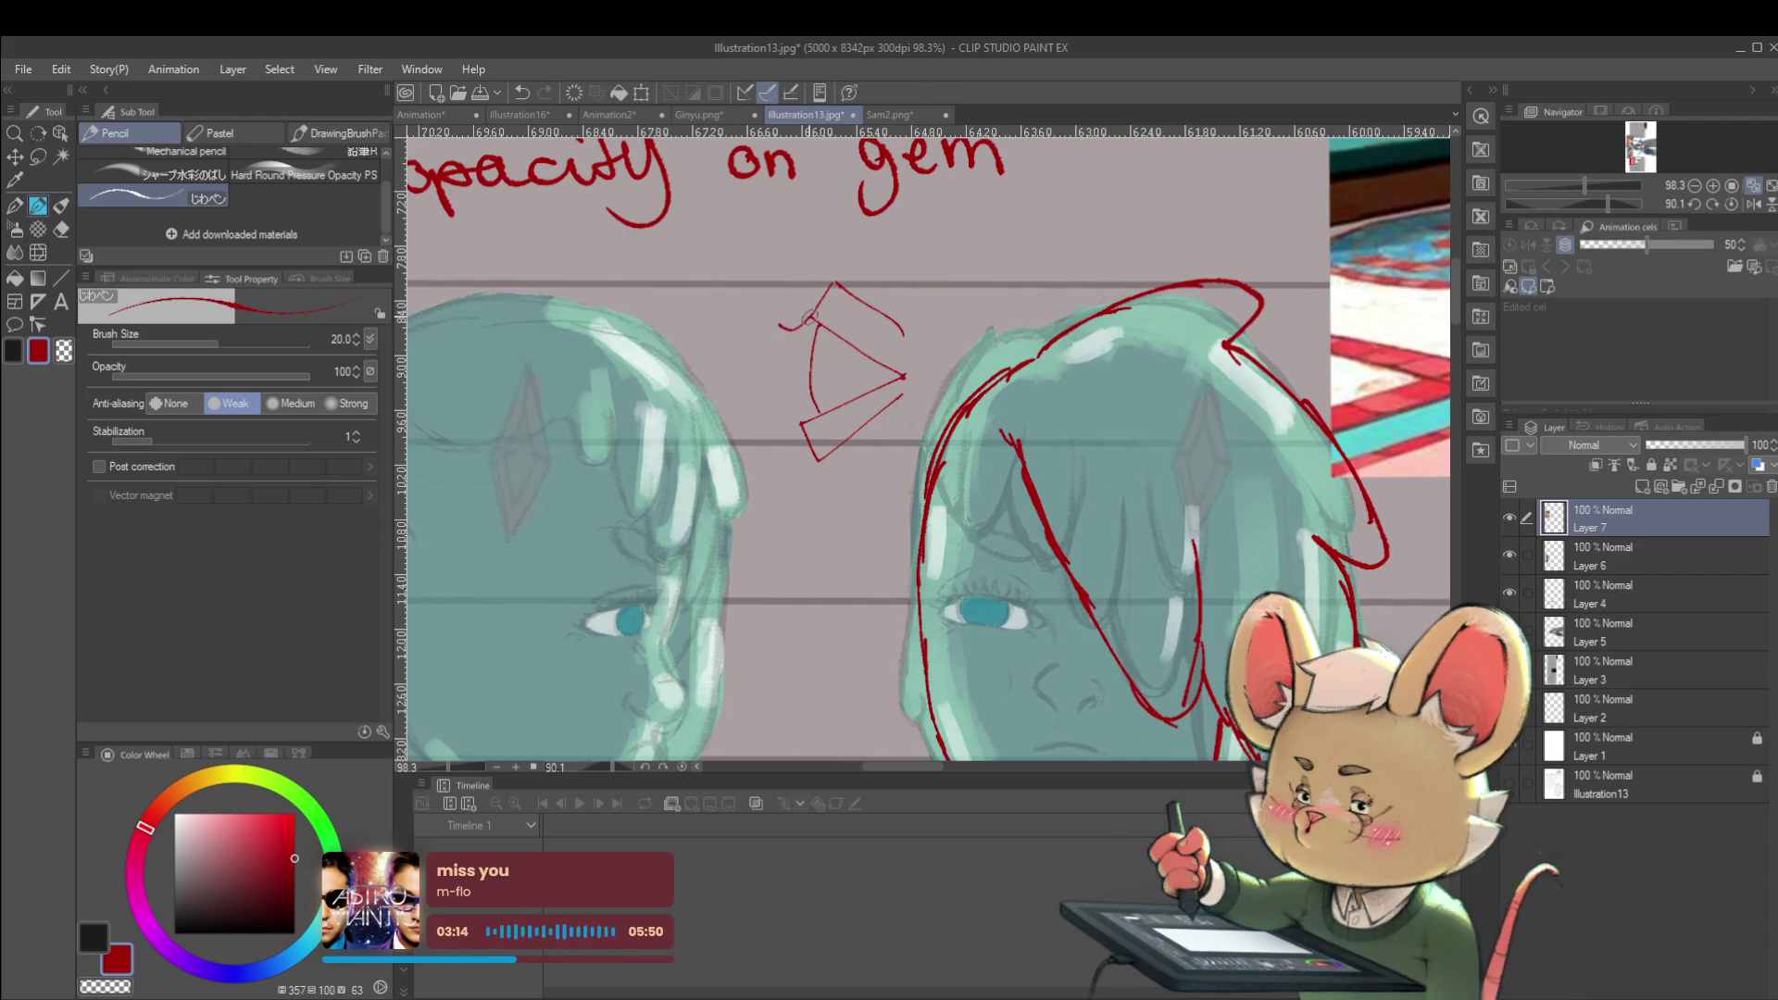
key("ctrl+z")
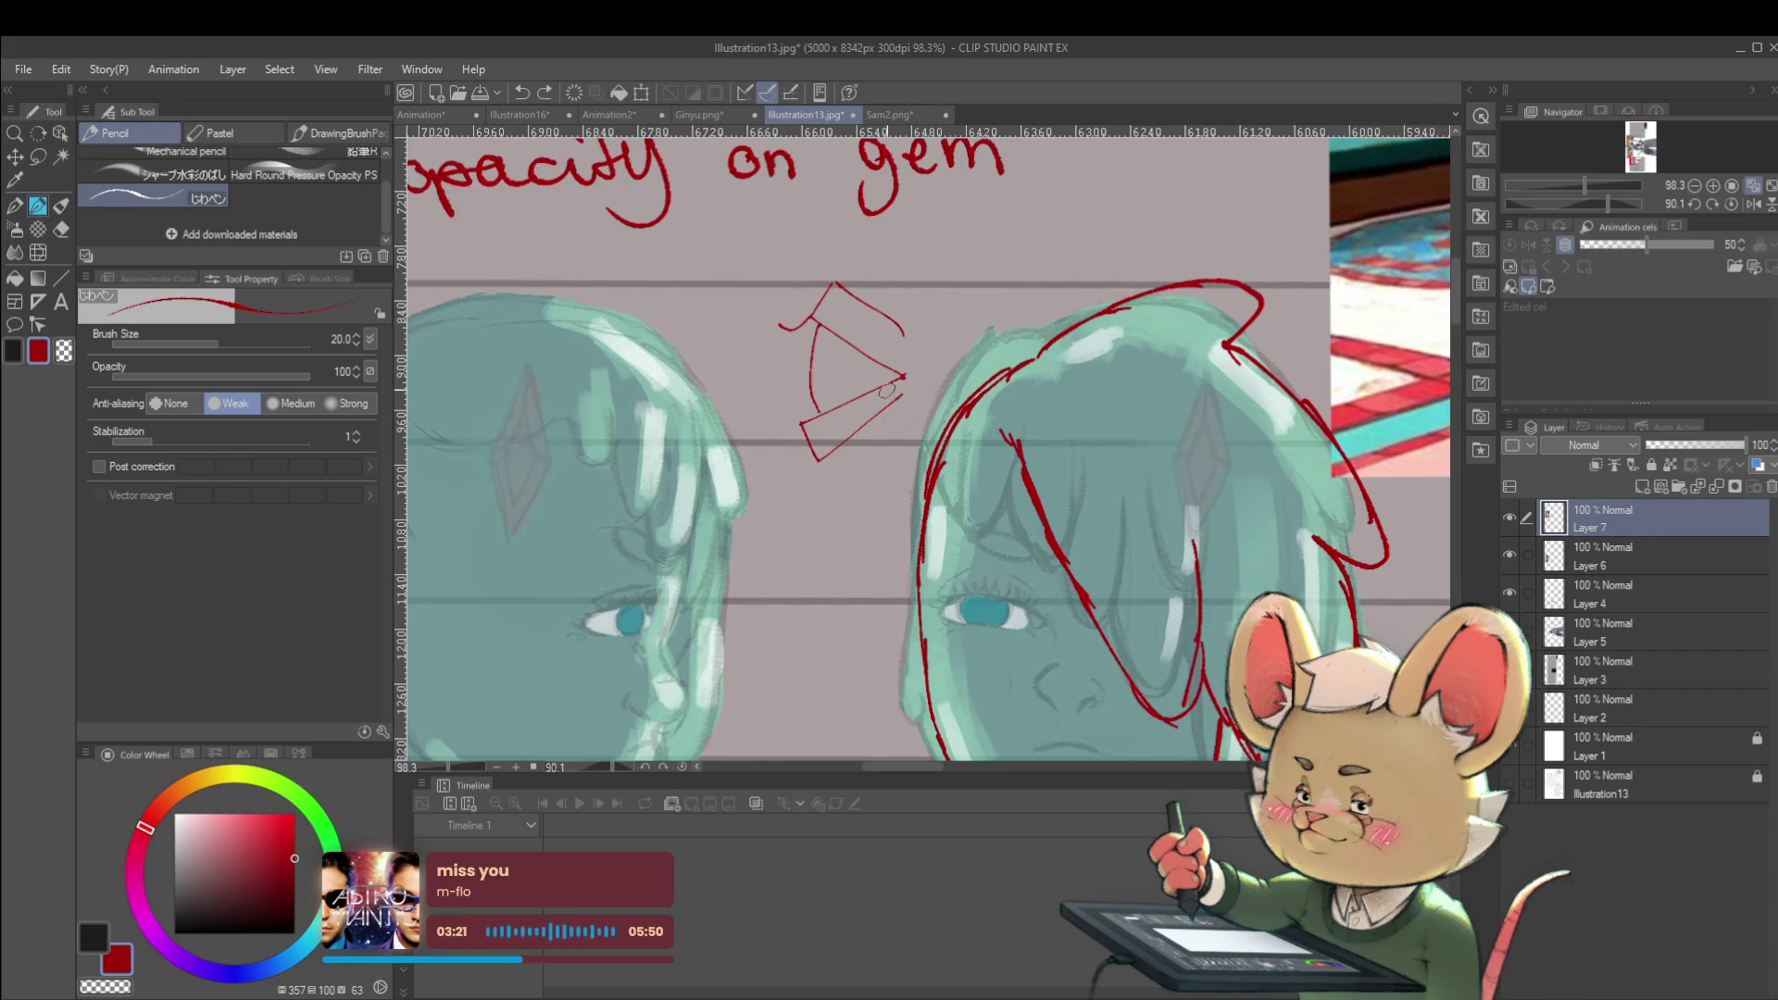
mouse_move(846, 344)
left_mouse_down()
mouse_move(837, 362)
mouse_move(894, 372)
left_mouse_up()
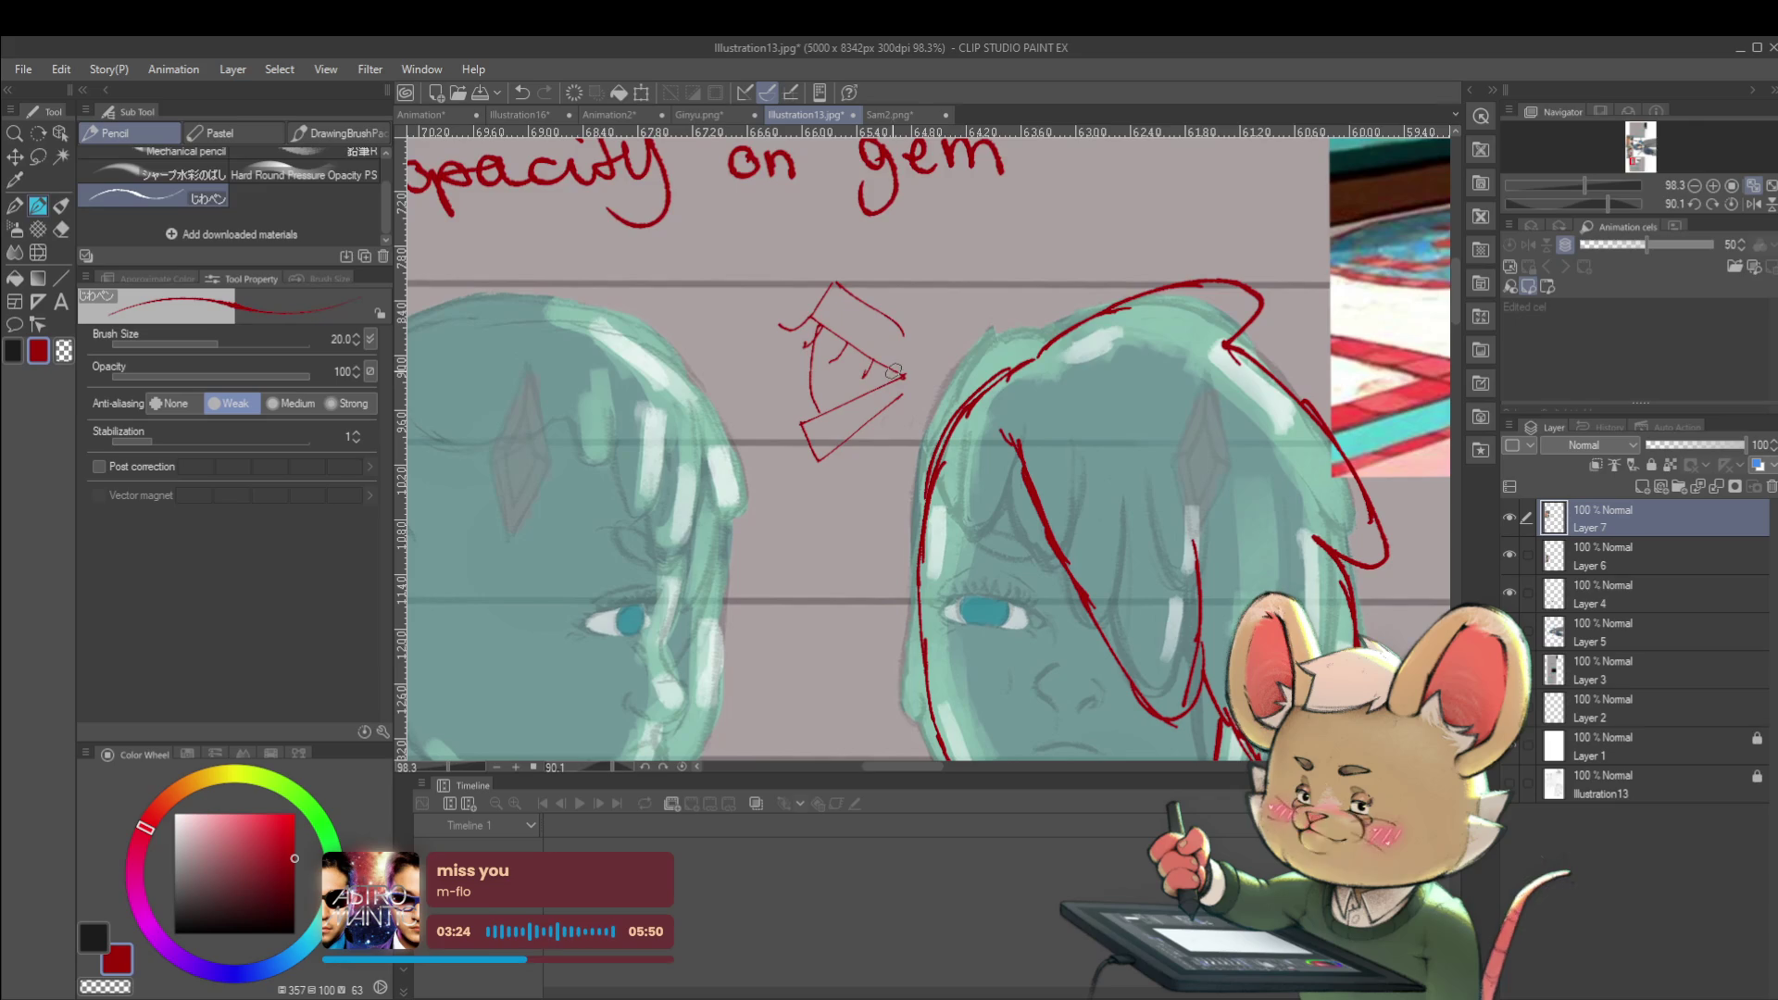
scroll(928, 405, "down", 3)
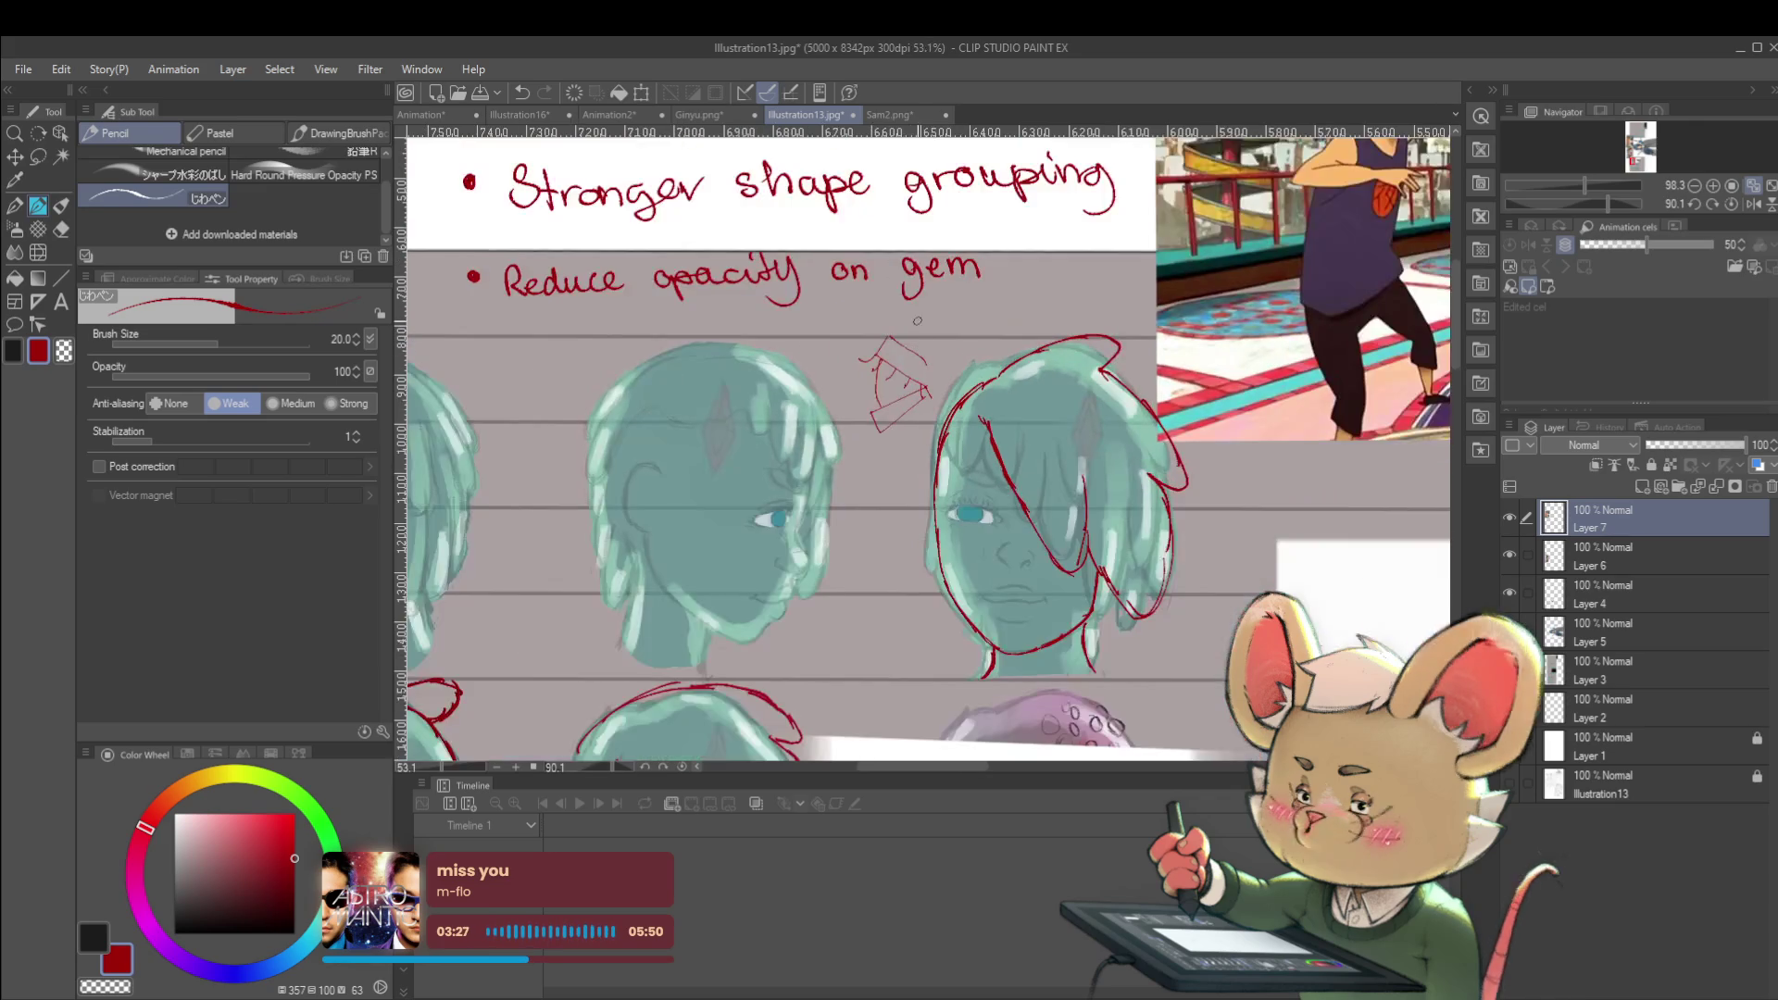
scroll(753, 325, "up", 5)
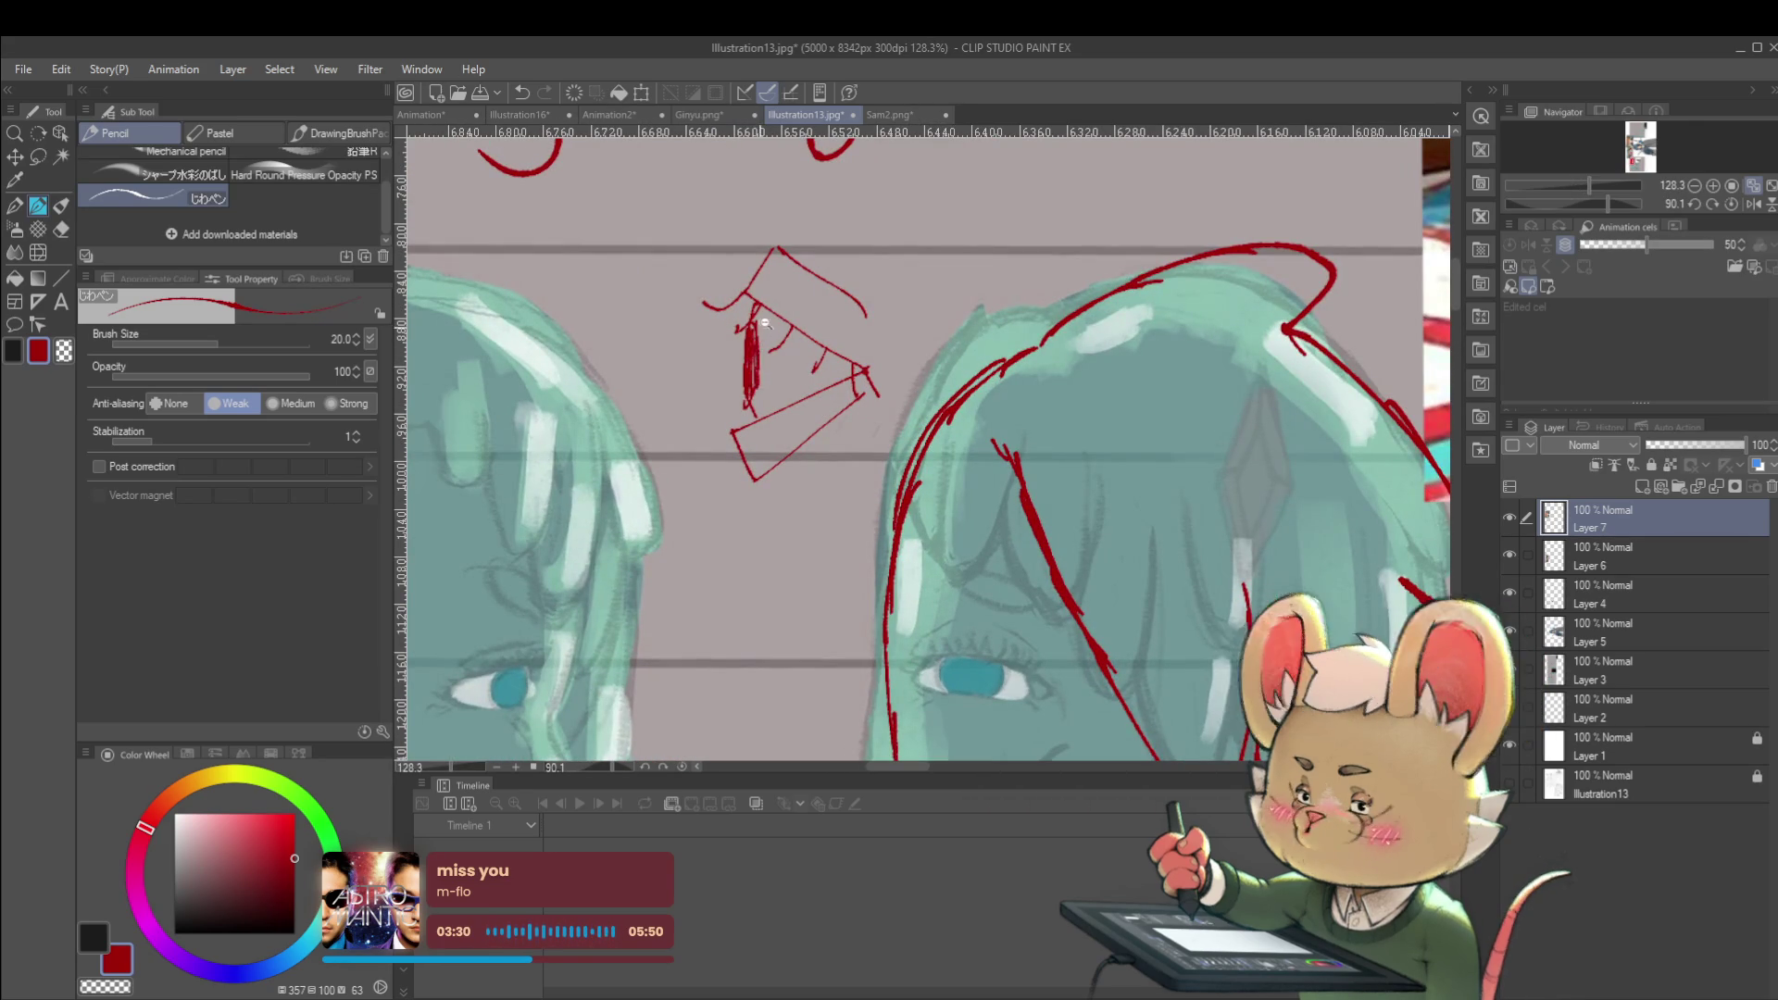
scroll(755, 324, "down", 4)
left_click_drag(942, 493, 892, 475)
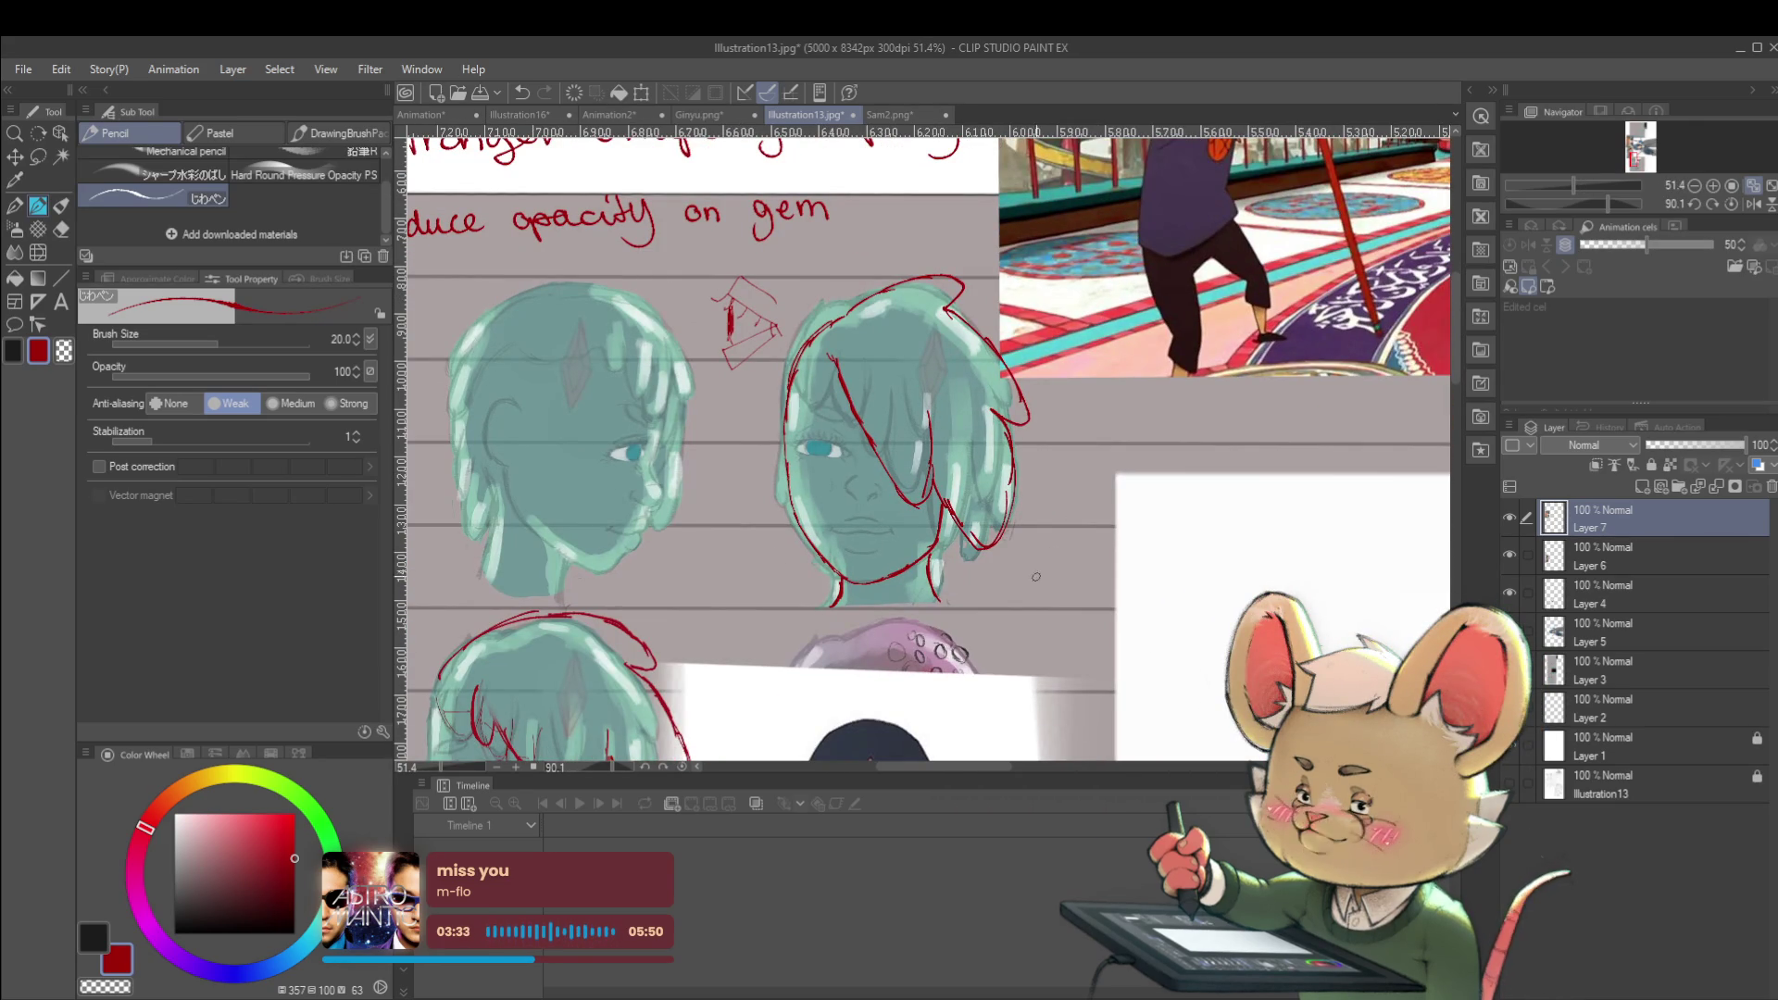
Sketch a red almond eye shape with a hooked right corner beside the three-quarter head's jaw
mouse_move(1142, 574)
left_mouse_down()
mouse_move(938, 530)
mouse_move(879, 537)
mouse_move(901, 558)
left_mouse_up()
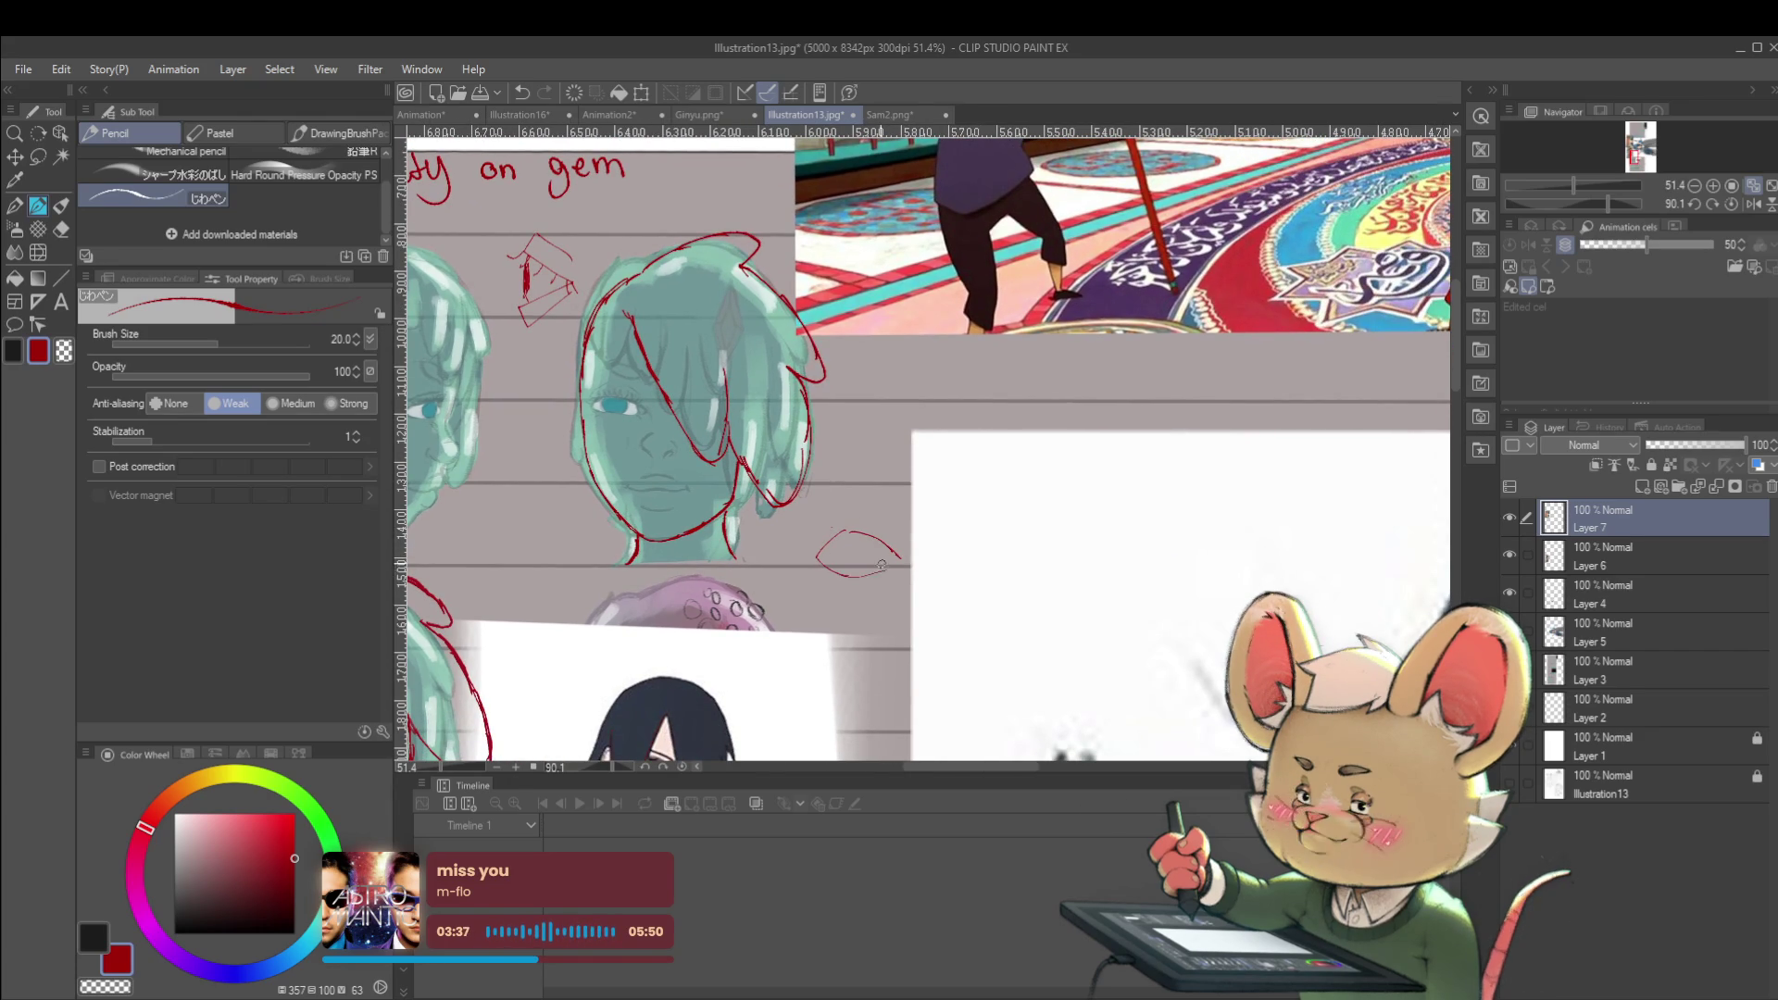
scroll(883, 564, "up", 3)
left_click_drag(795, 559, 856, 521)
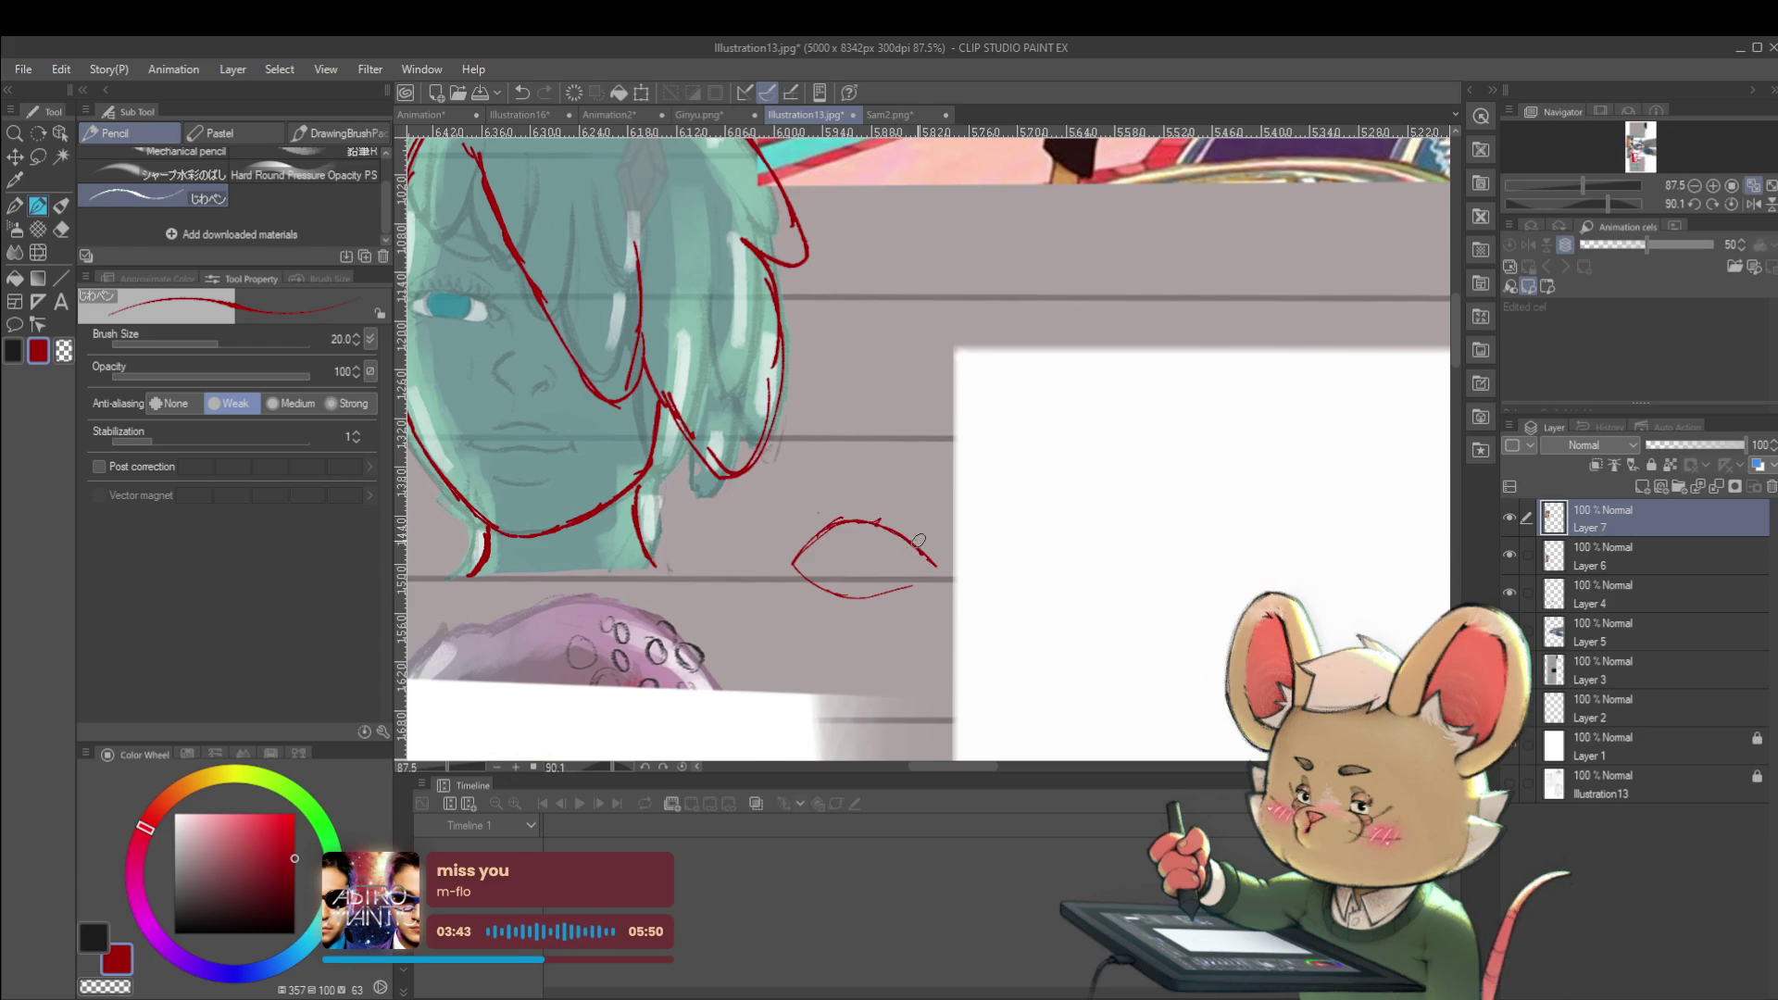
scroll(876, 505, "down", 3)
scroll(875, 501, "up", 4)
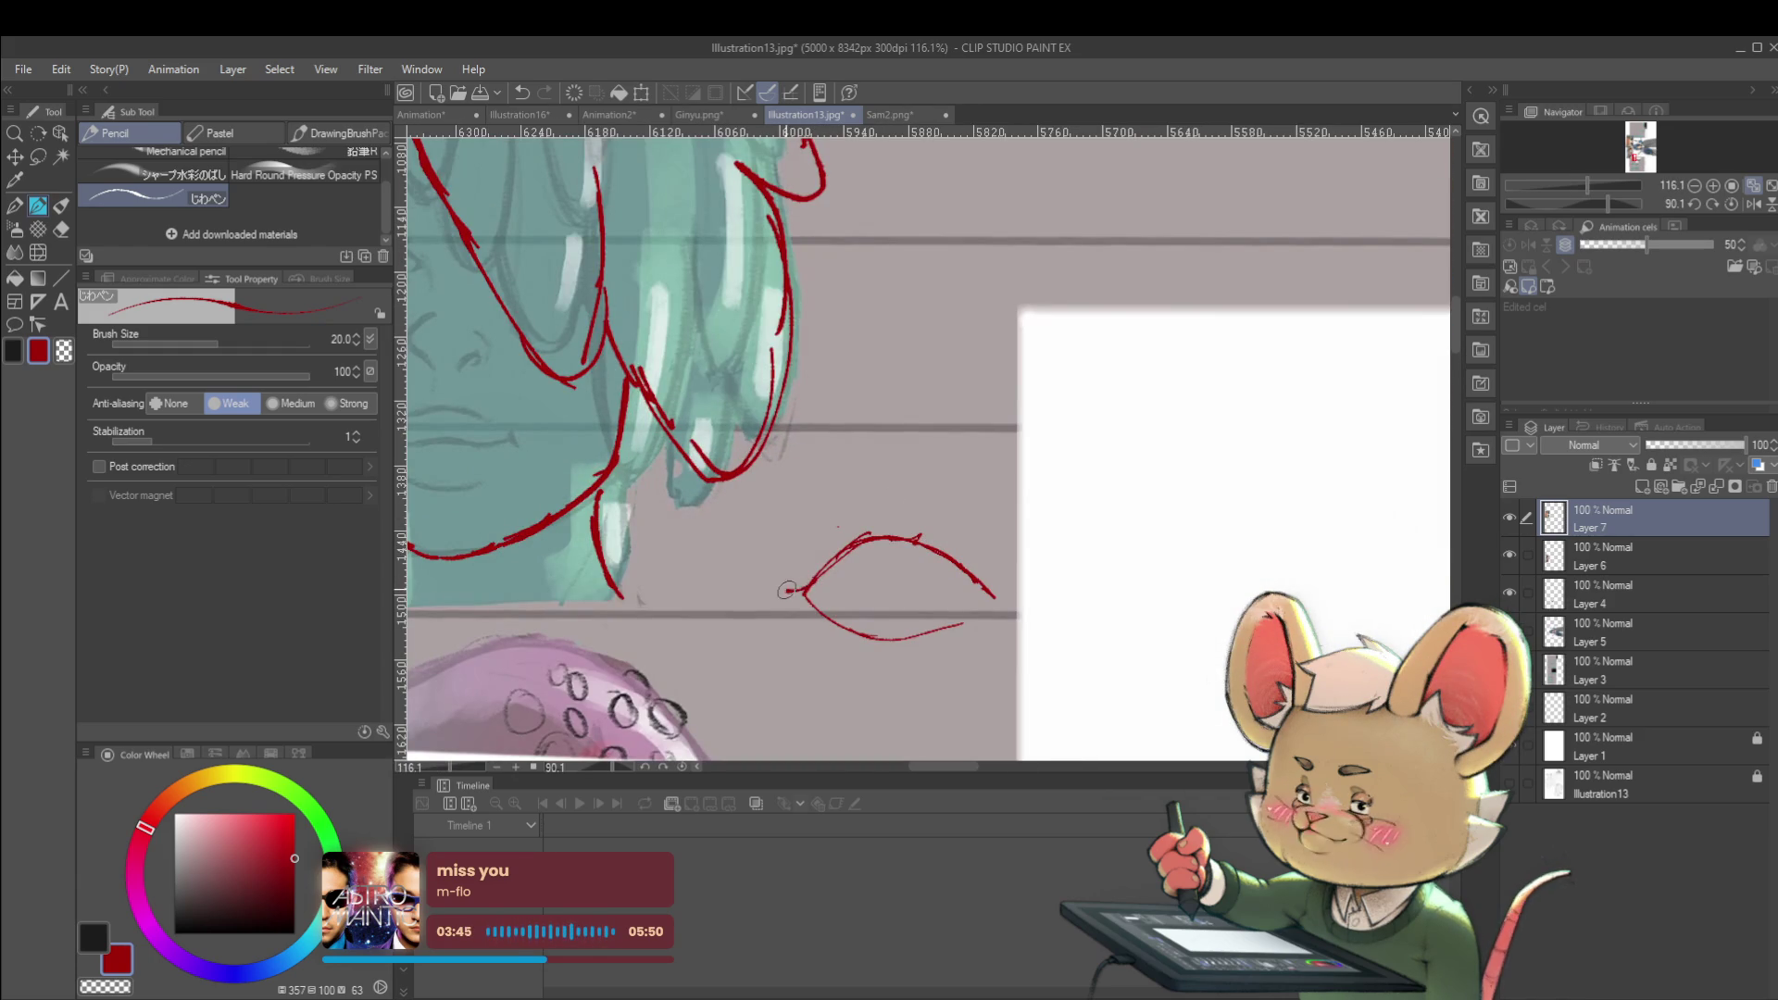
left_click_drag(982, 591, 1004, 580)
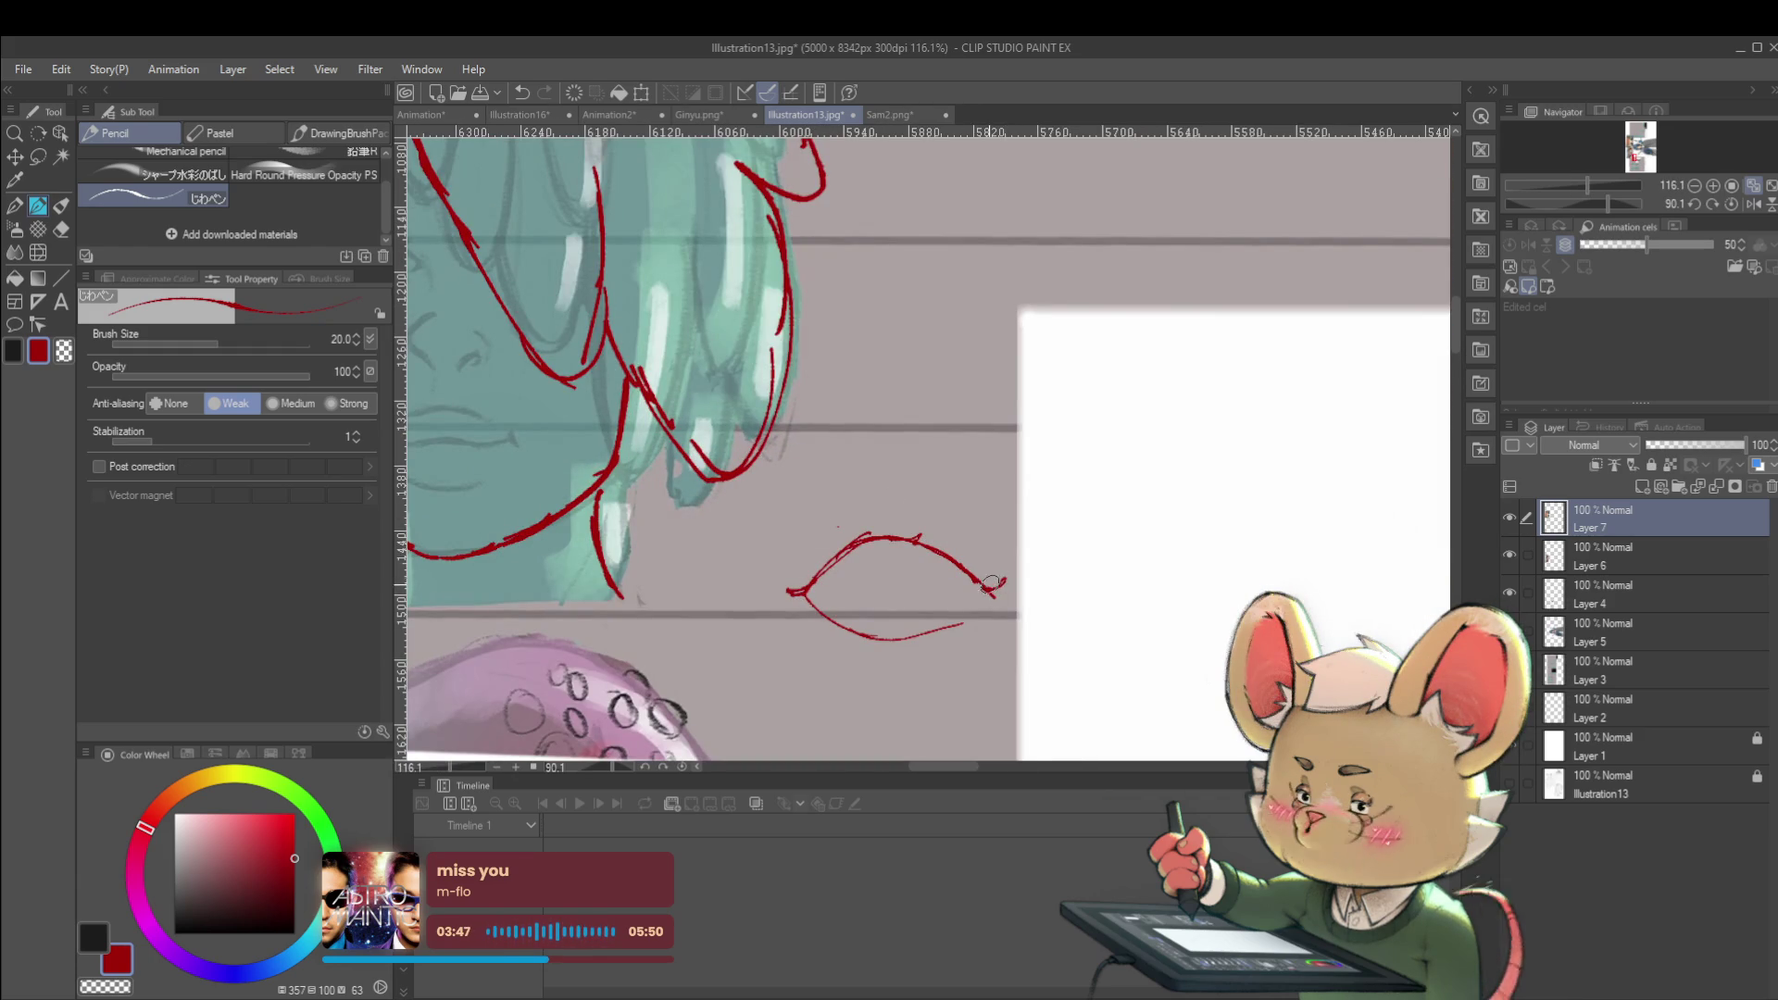
scroll(984, 565, "down", 4)
scroll(972, 532, "up", 4)
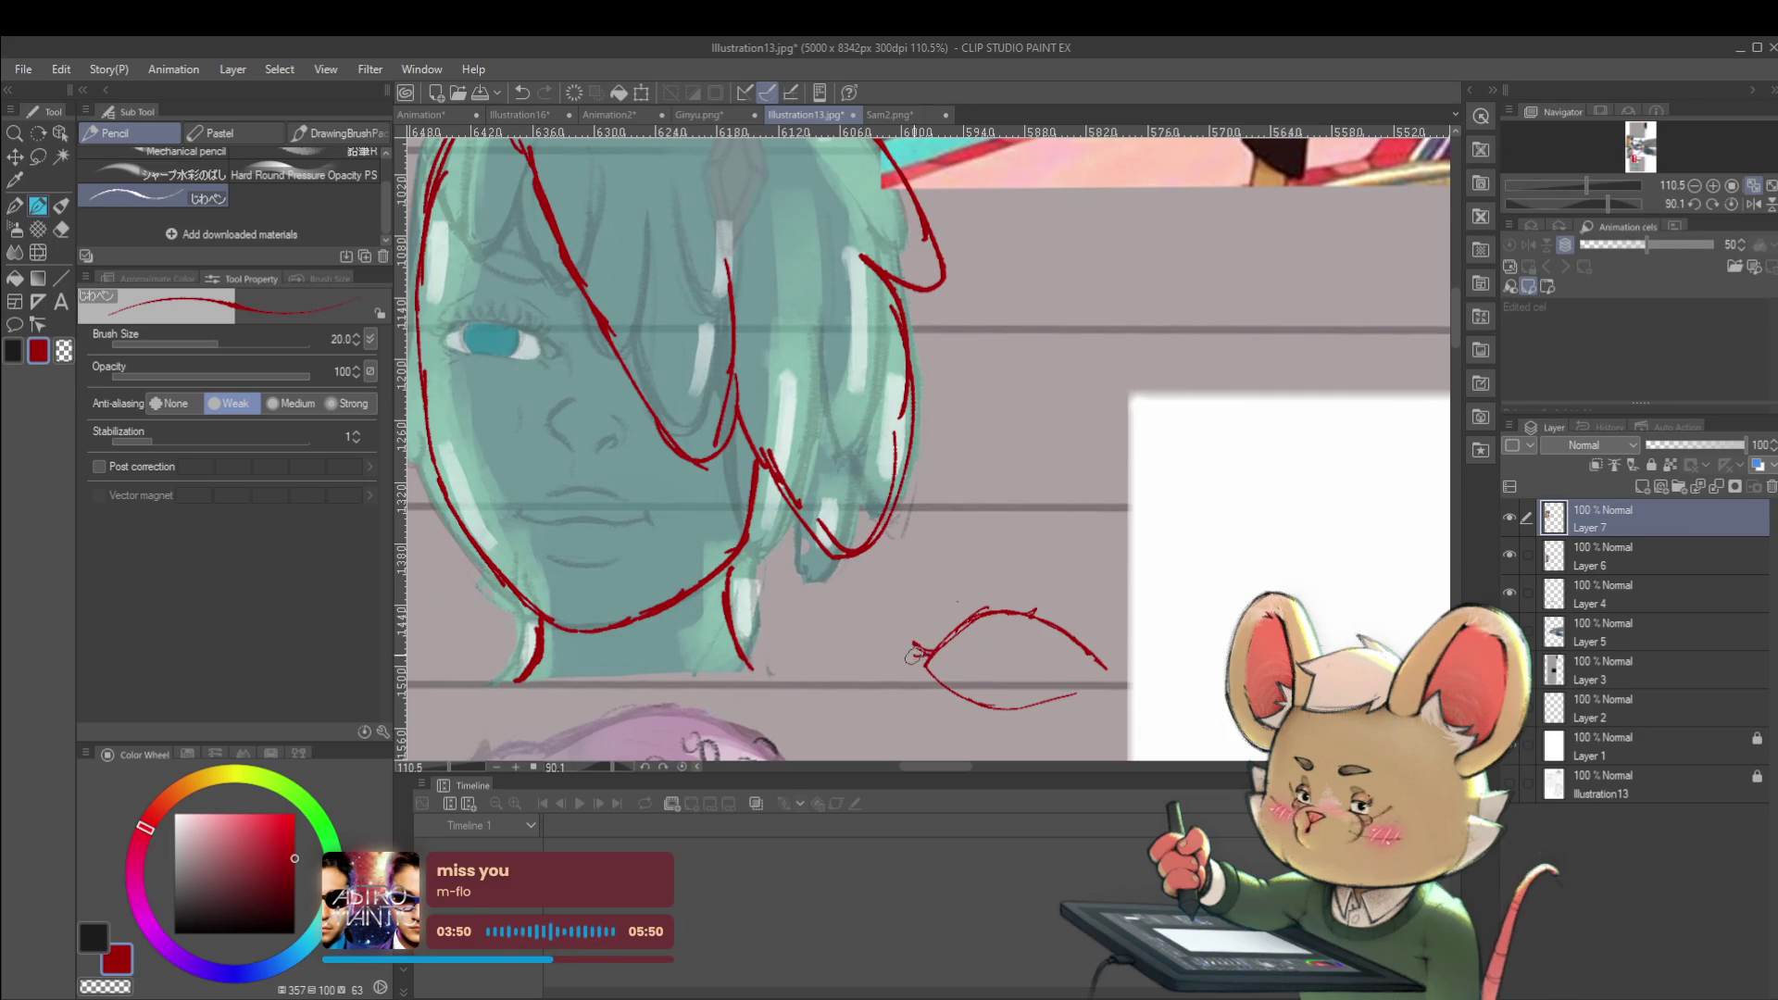
scroll(957, 625, "down", 4)
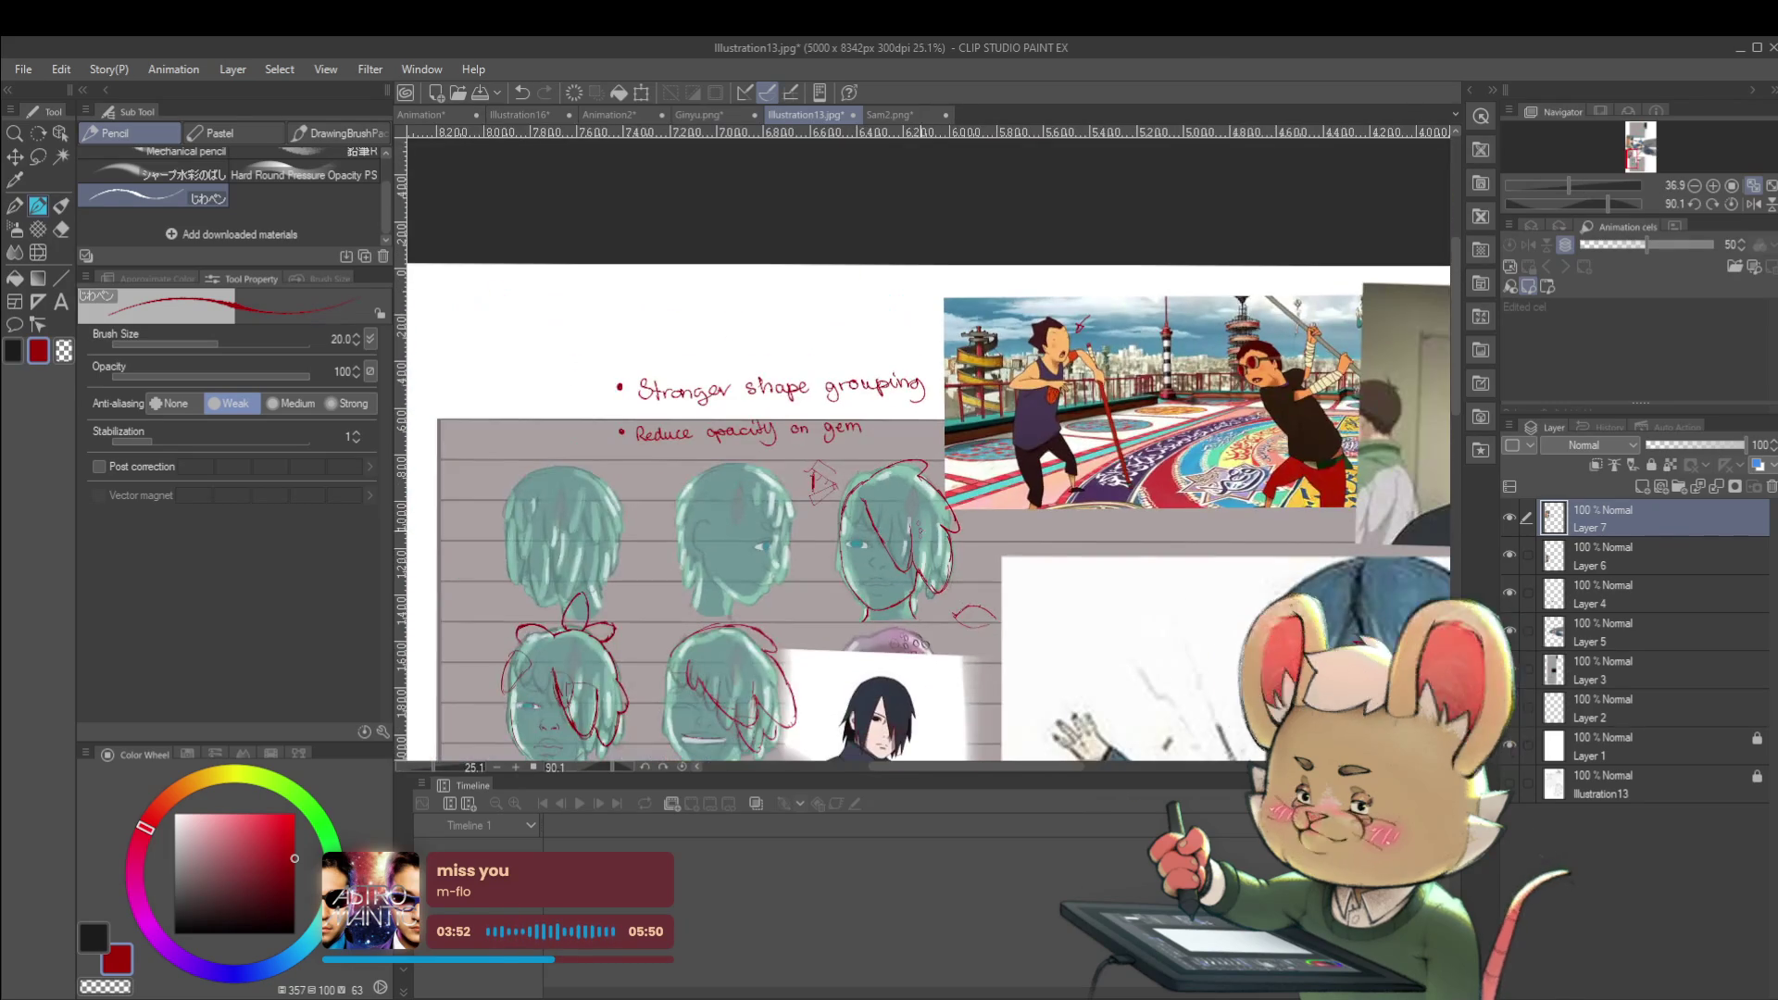
scroll(816, 433, "up", 3)
left_click_drag(1032, 535, 947, 284)
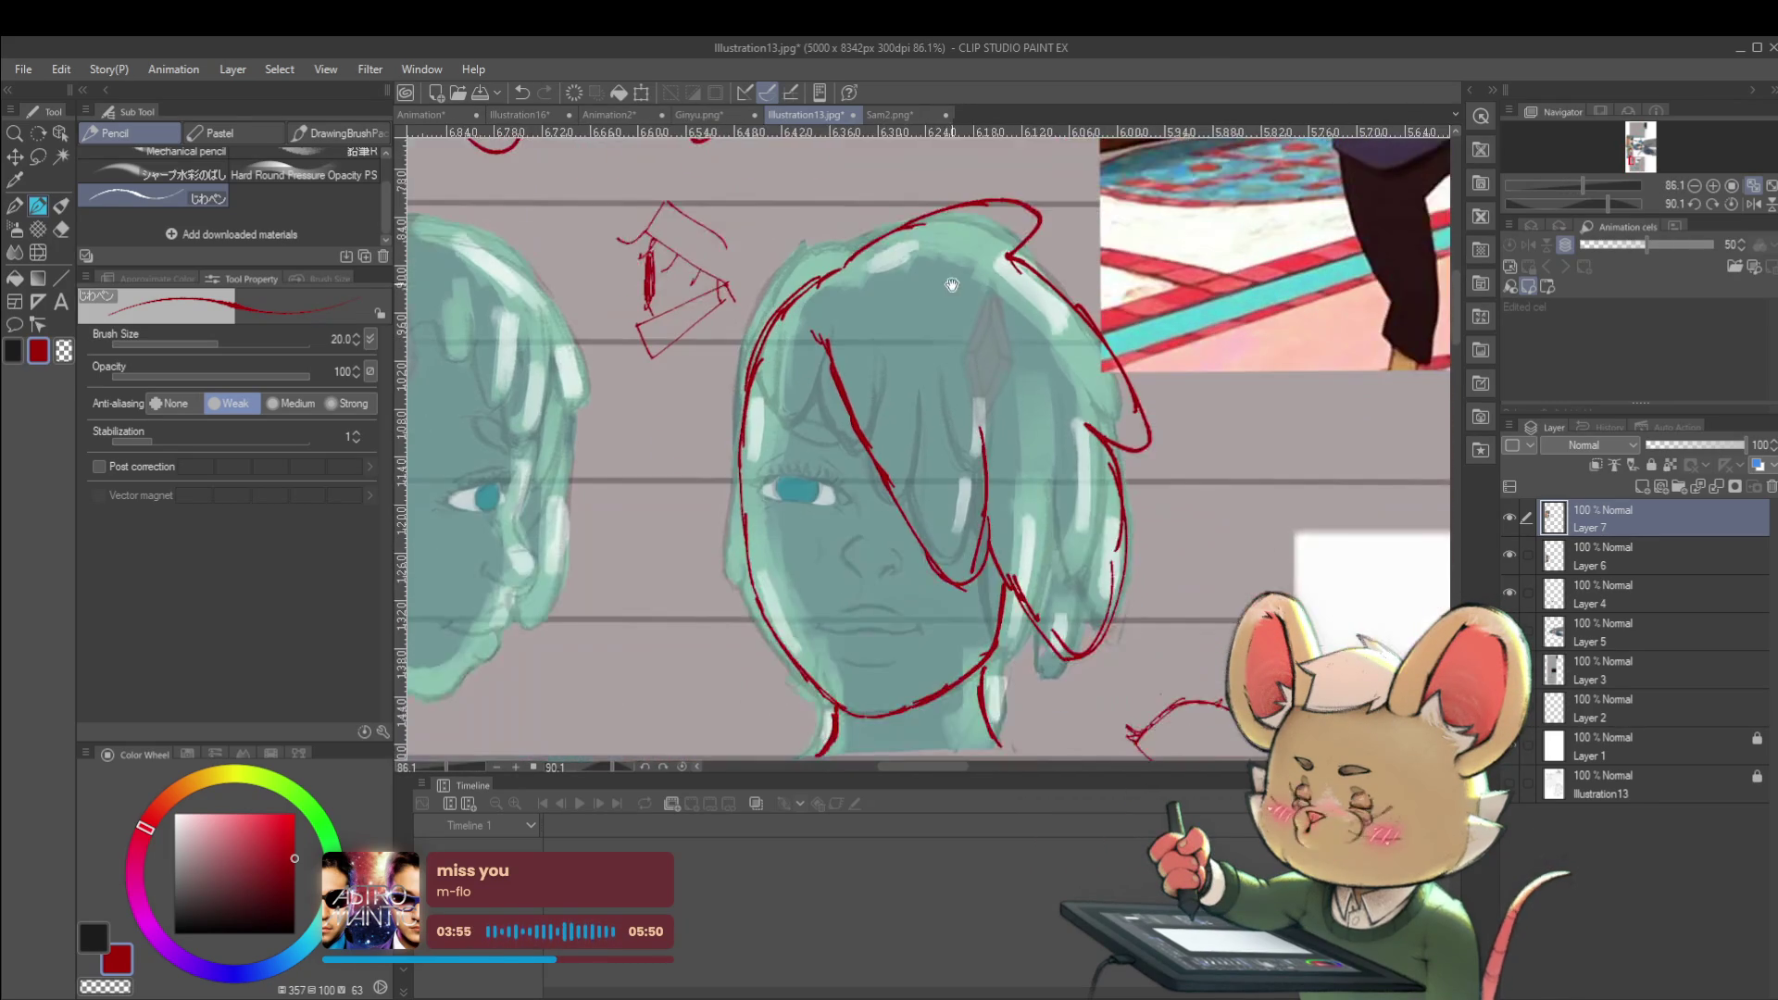
Add a short red stroke above the eye, a curl on the gem sketch's tip, and a mark beside the head
scroll(775, 439, "up", 3)
left_click_drag(804, 453, 802, 489)
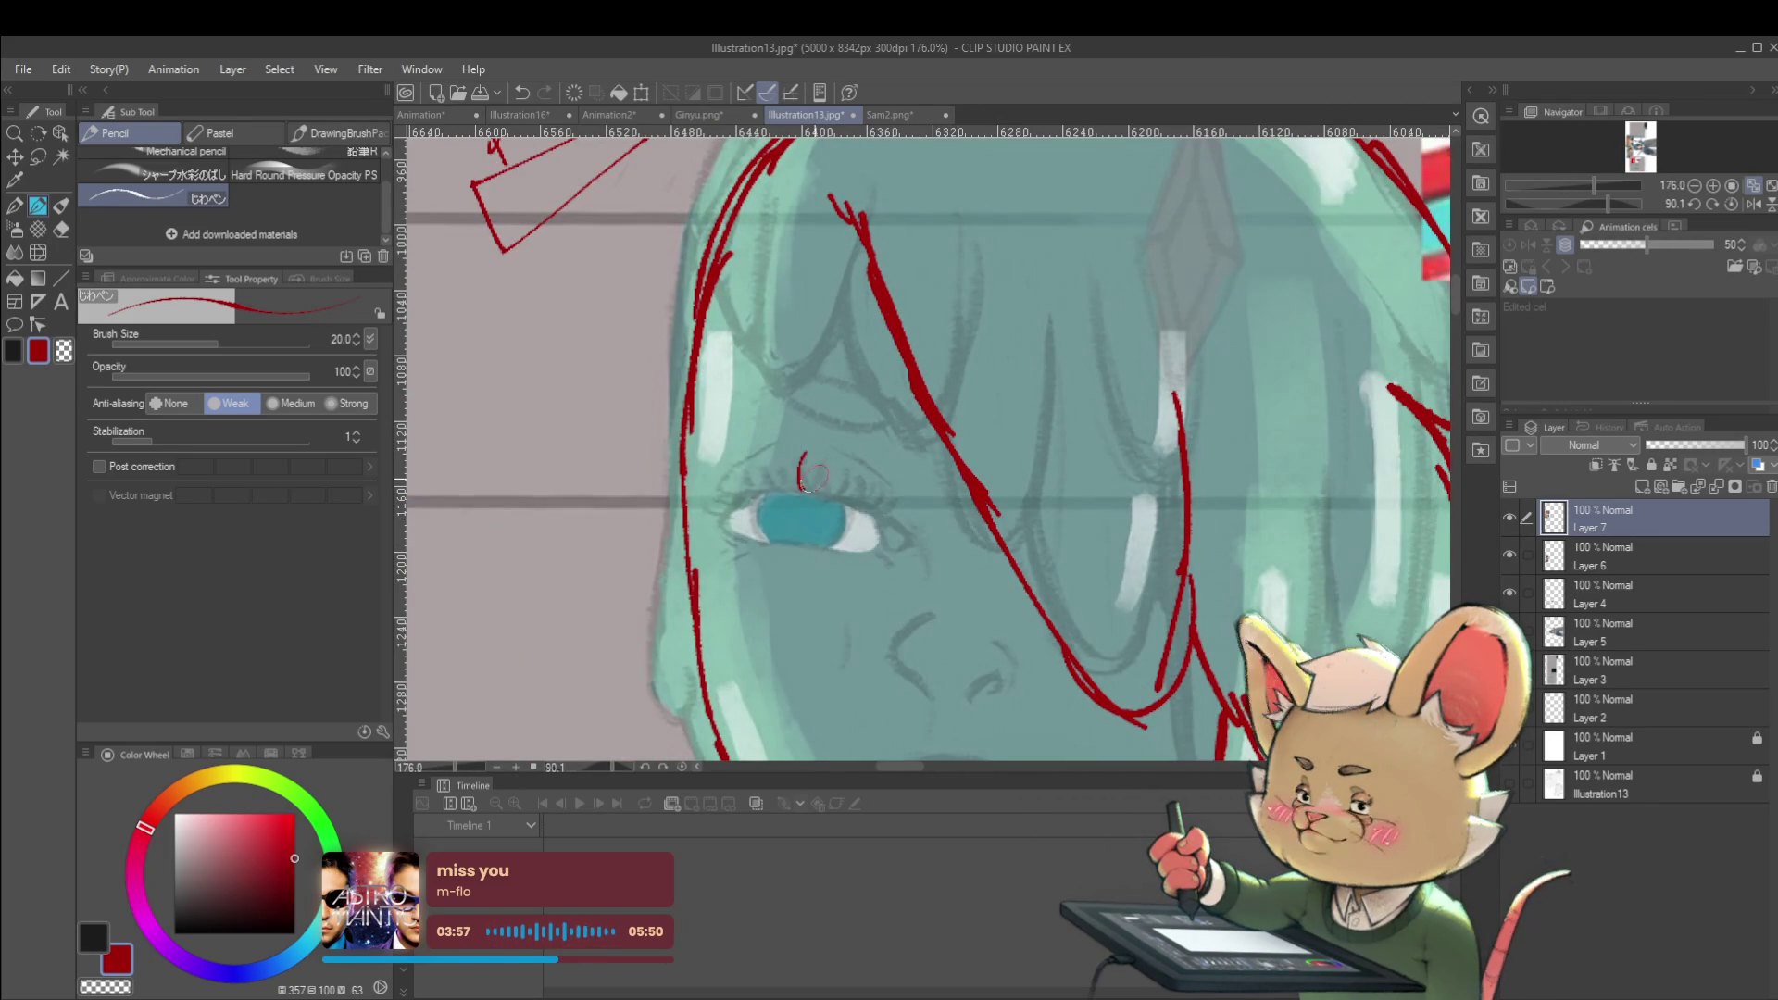
scroll(804, 482, "down", 5)
scroll(622, 373, "up", 3)
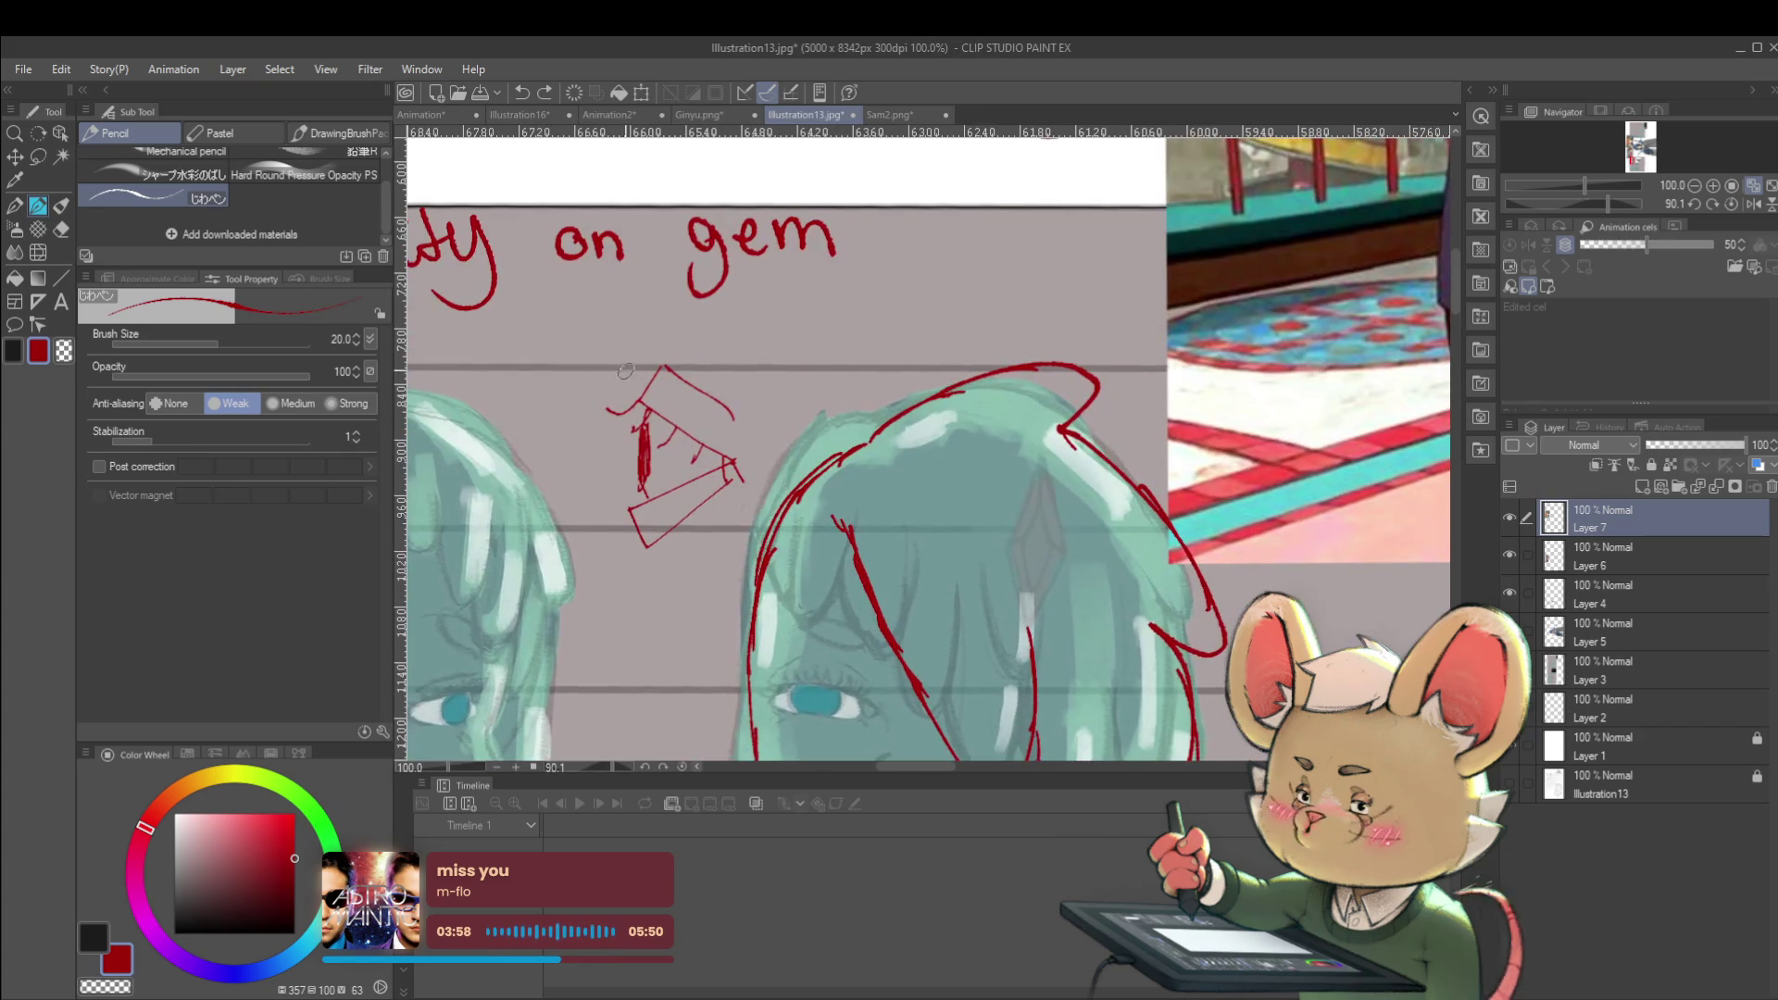
left_click_drag(638, 348, 640, 406)
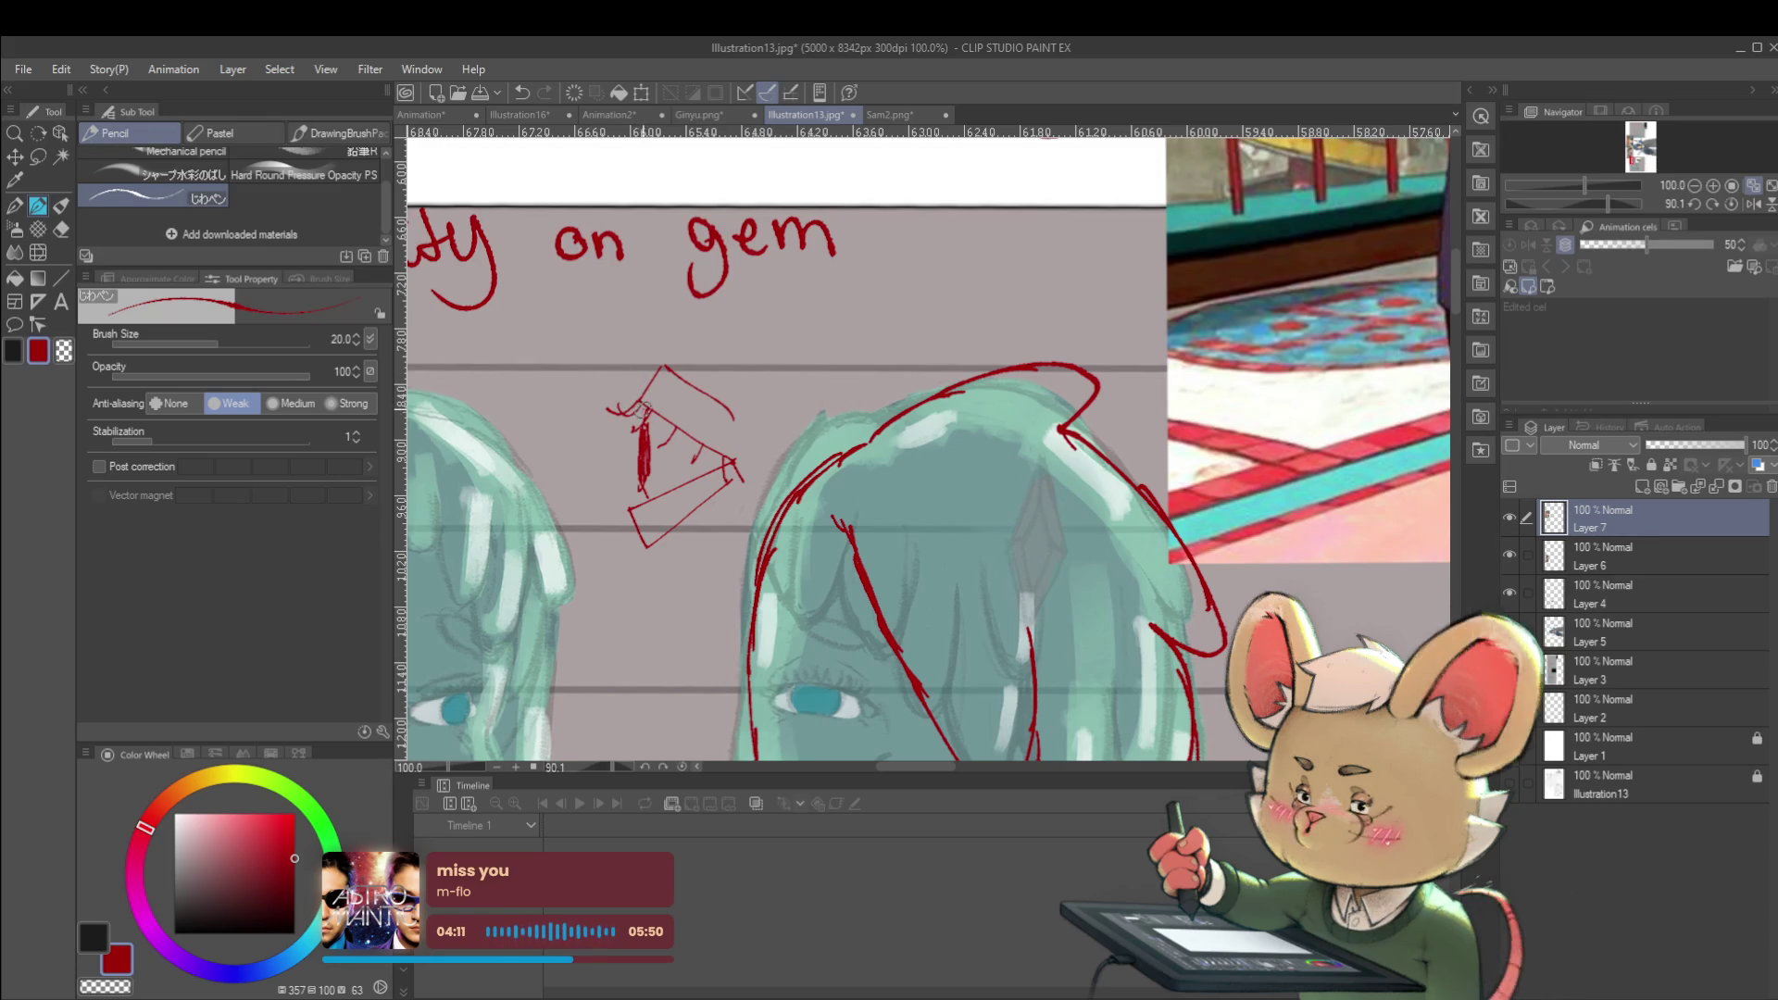
scroll(633, 375, "down", 3)
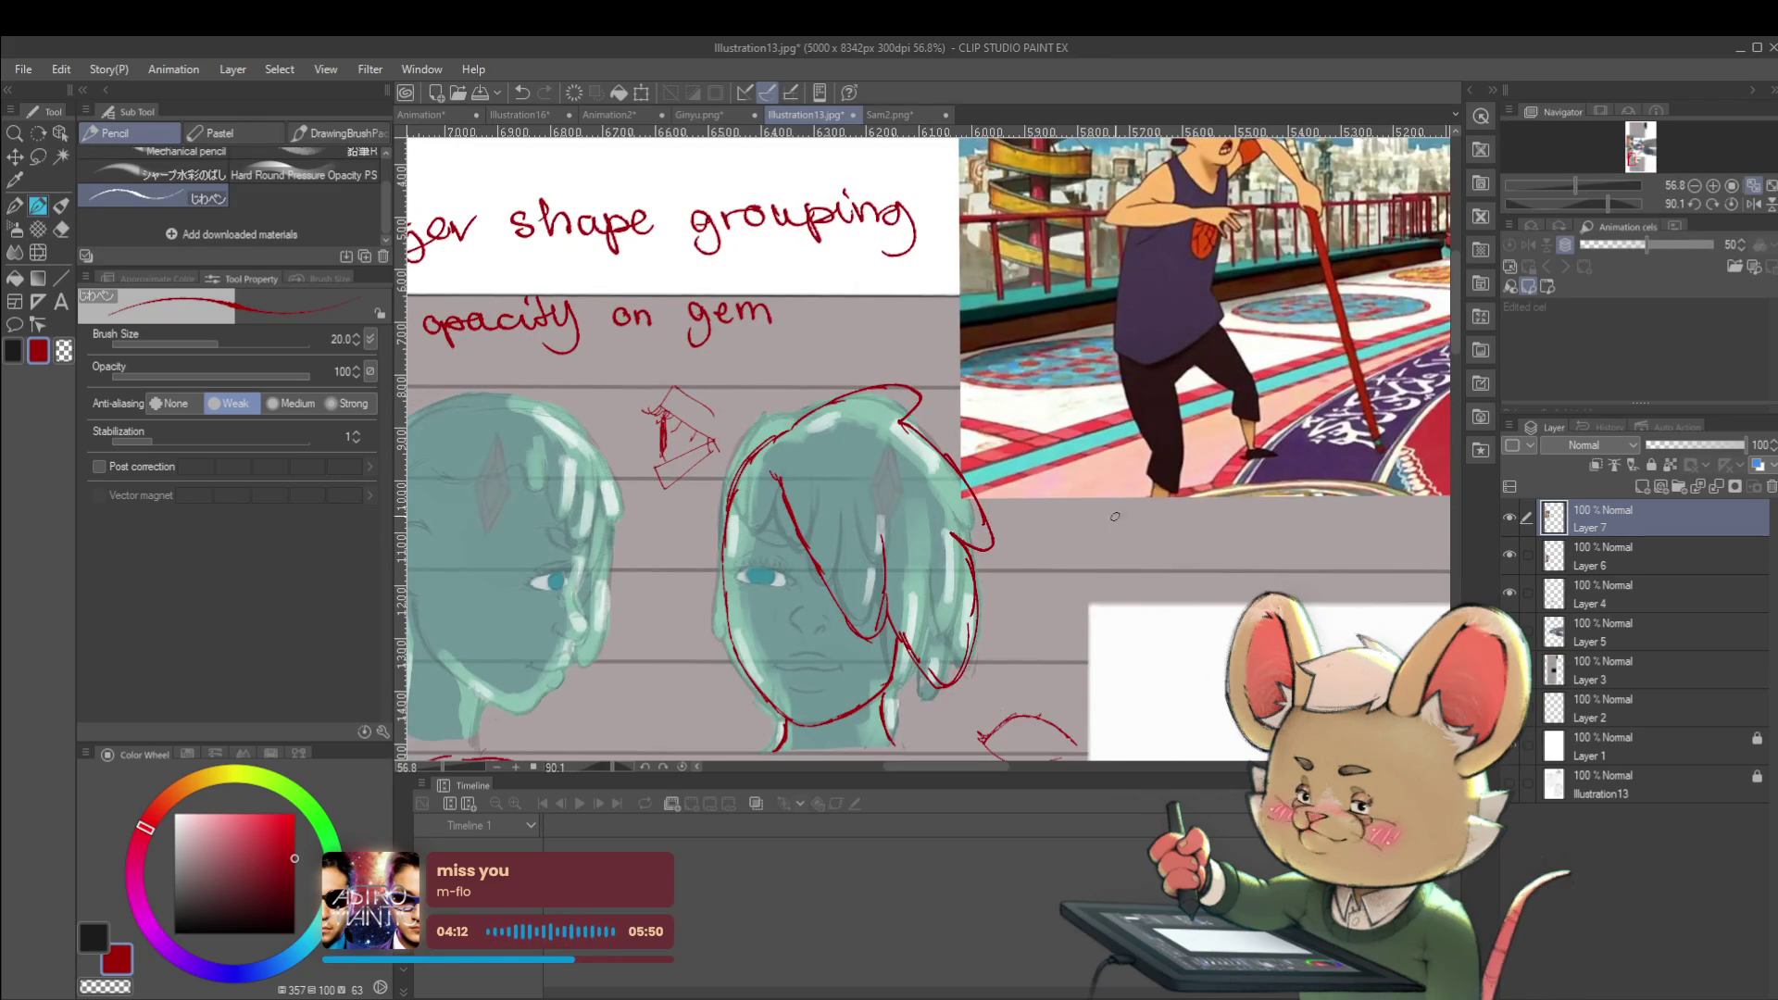
left_click_drag(1047, 614, 1081, 601)
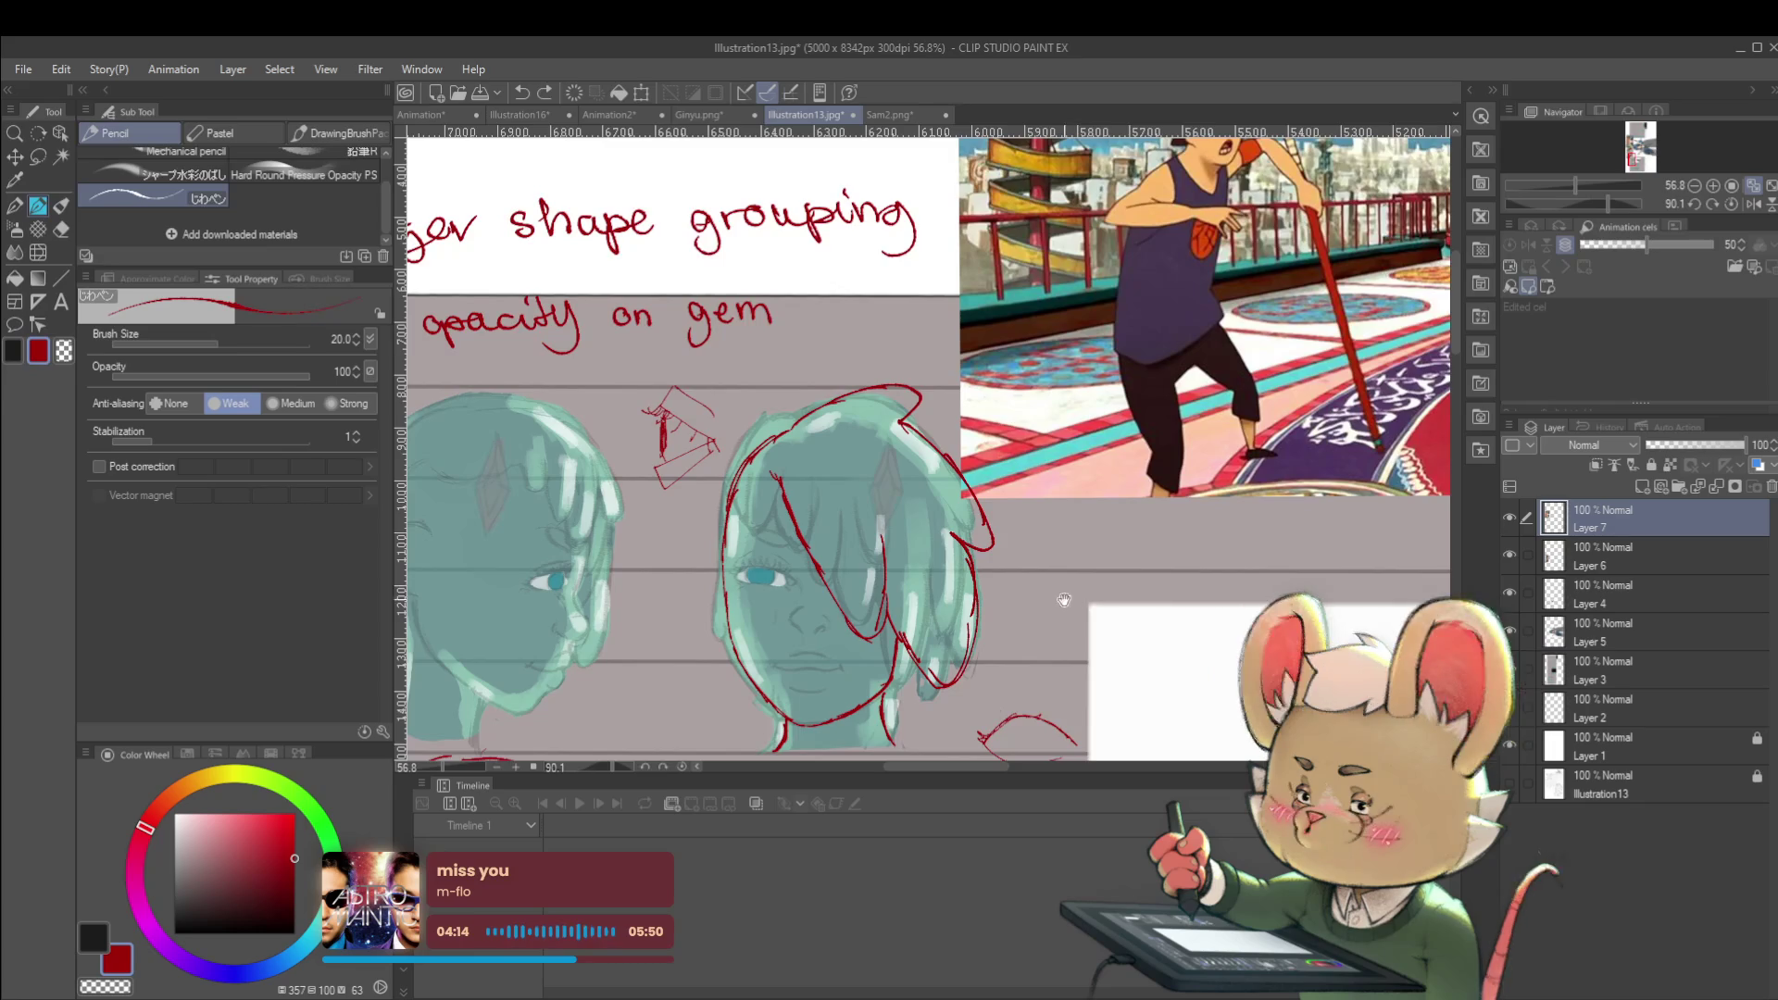
scroll(701, 428, "up", 5)
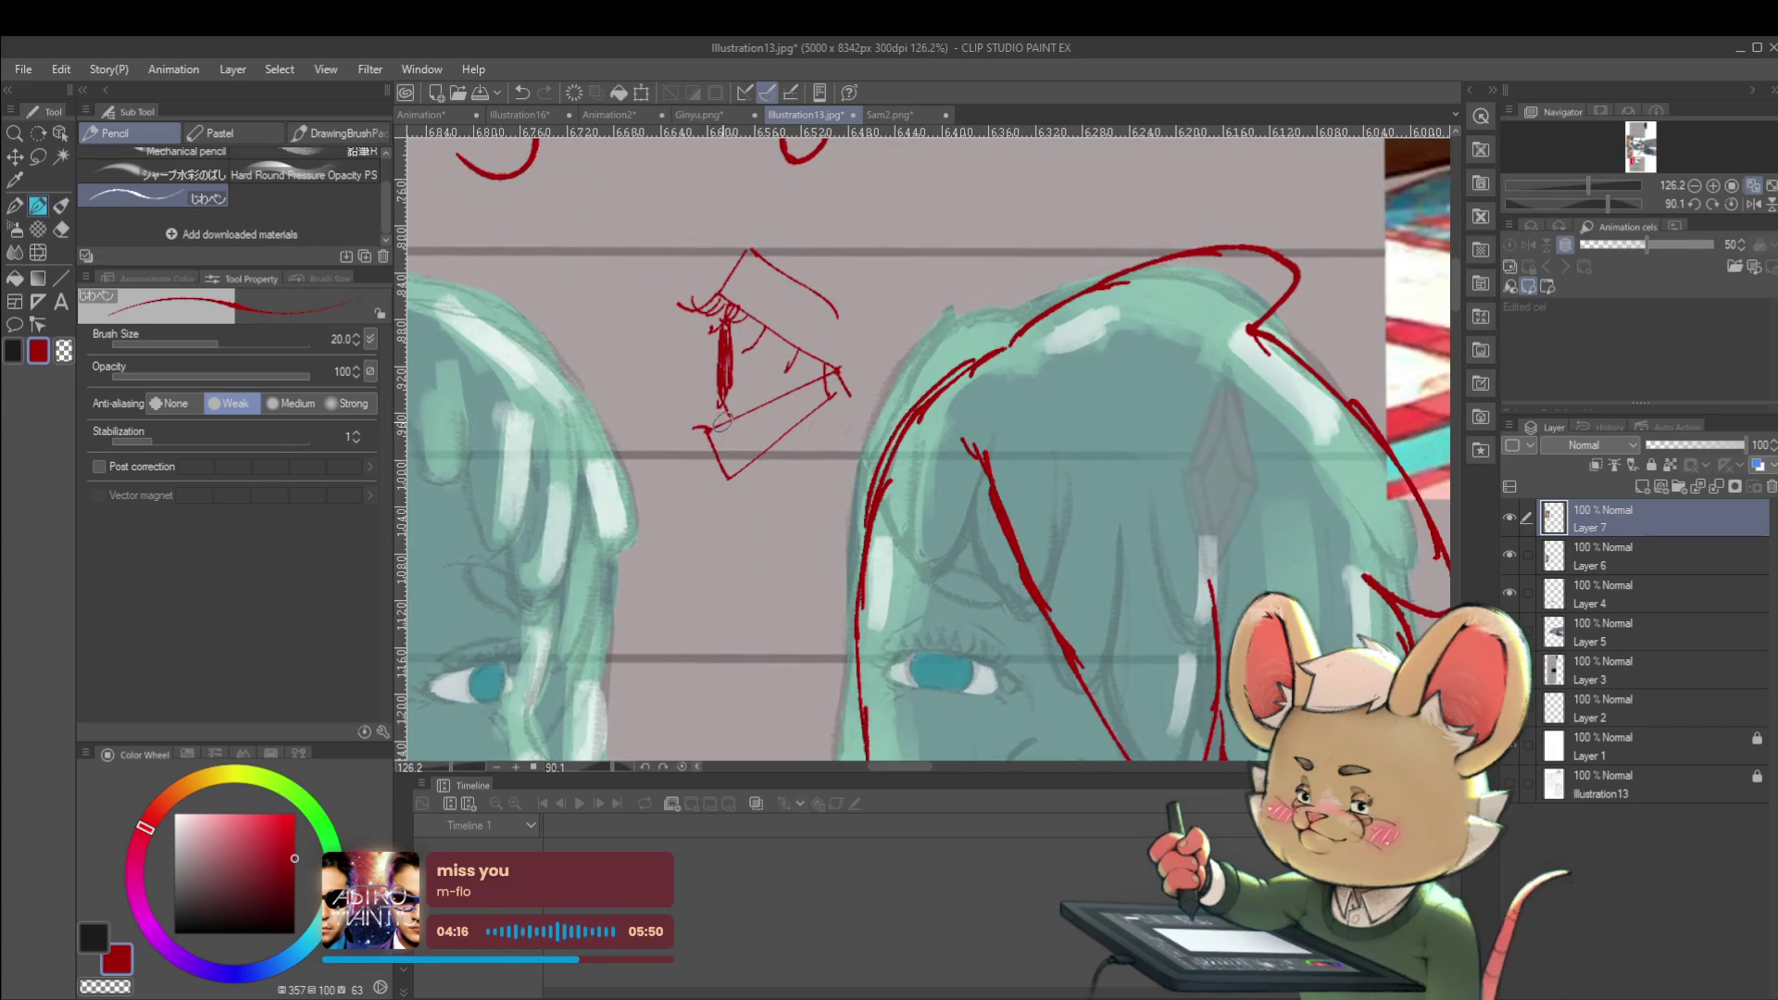
scroll(702, 431, "down", 4)
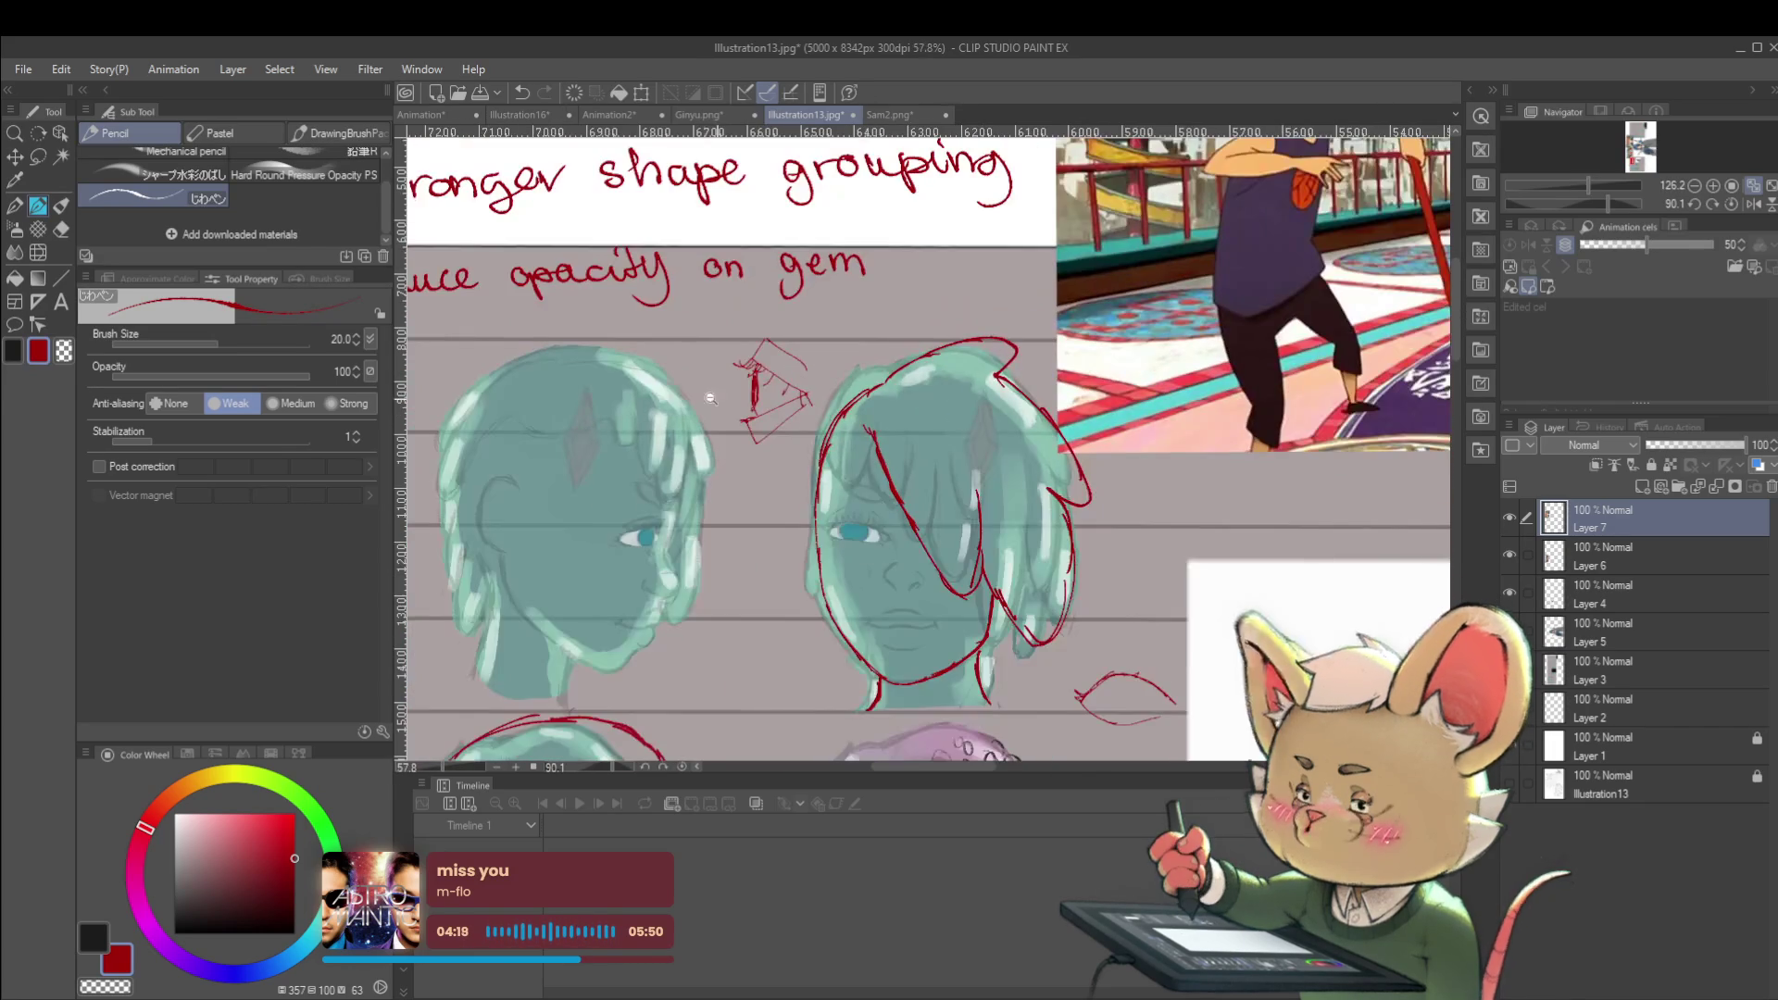
Redline the right face's eye: lower corner, upper lid line, and a circle around the blue iris
left_click_drag(1214, 535, 1108, 432)
scroll(750, 432, "up", 4)
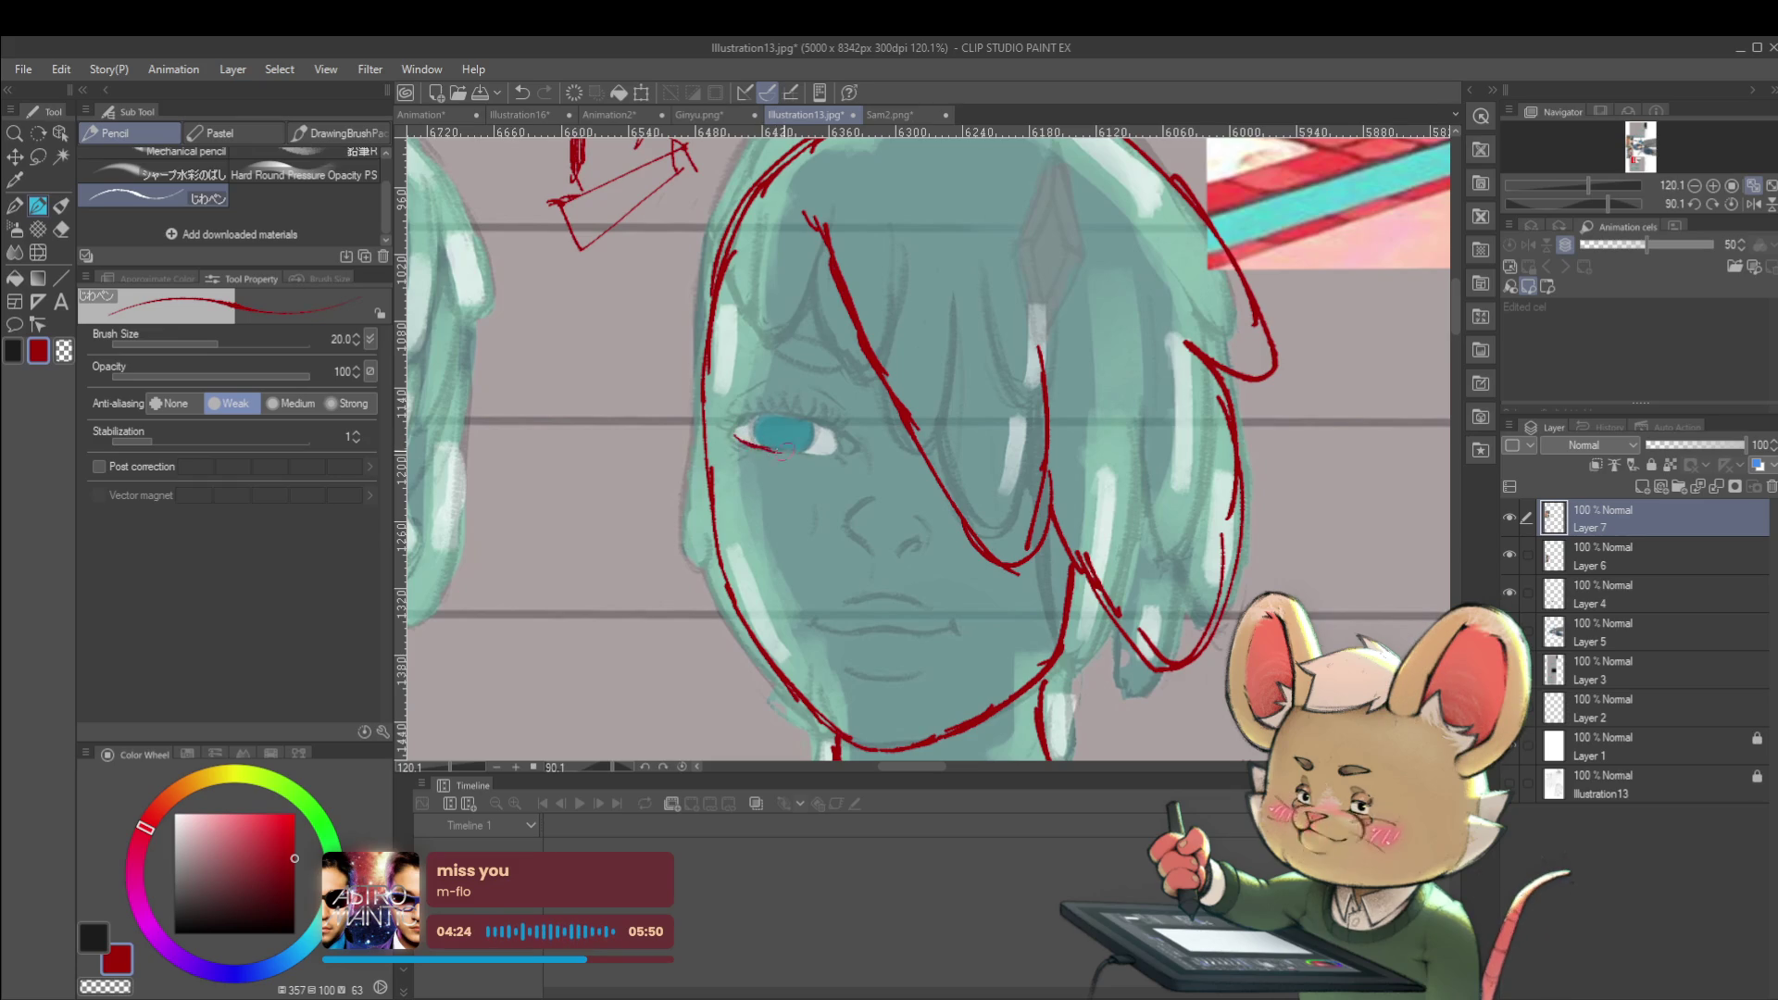
left_click_drag(733, 433, 834, 448)
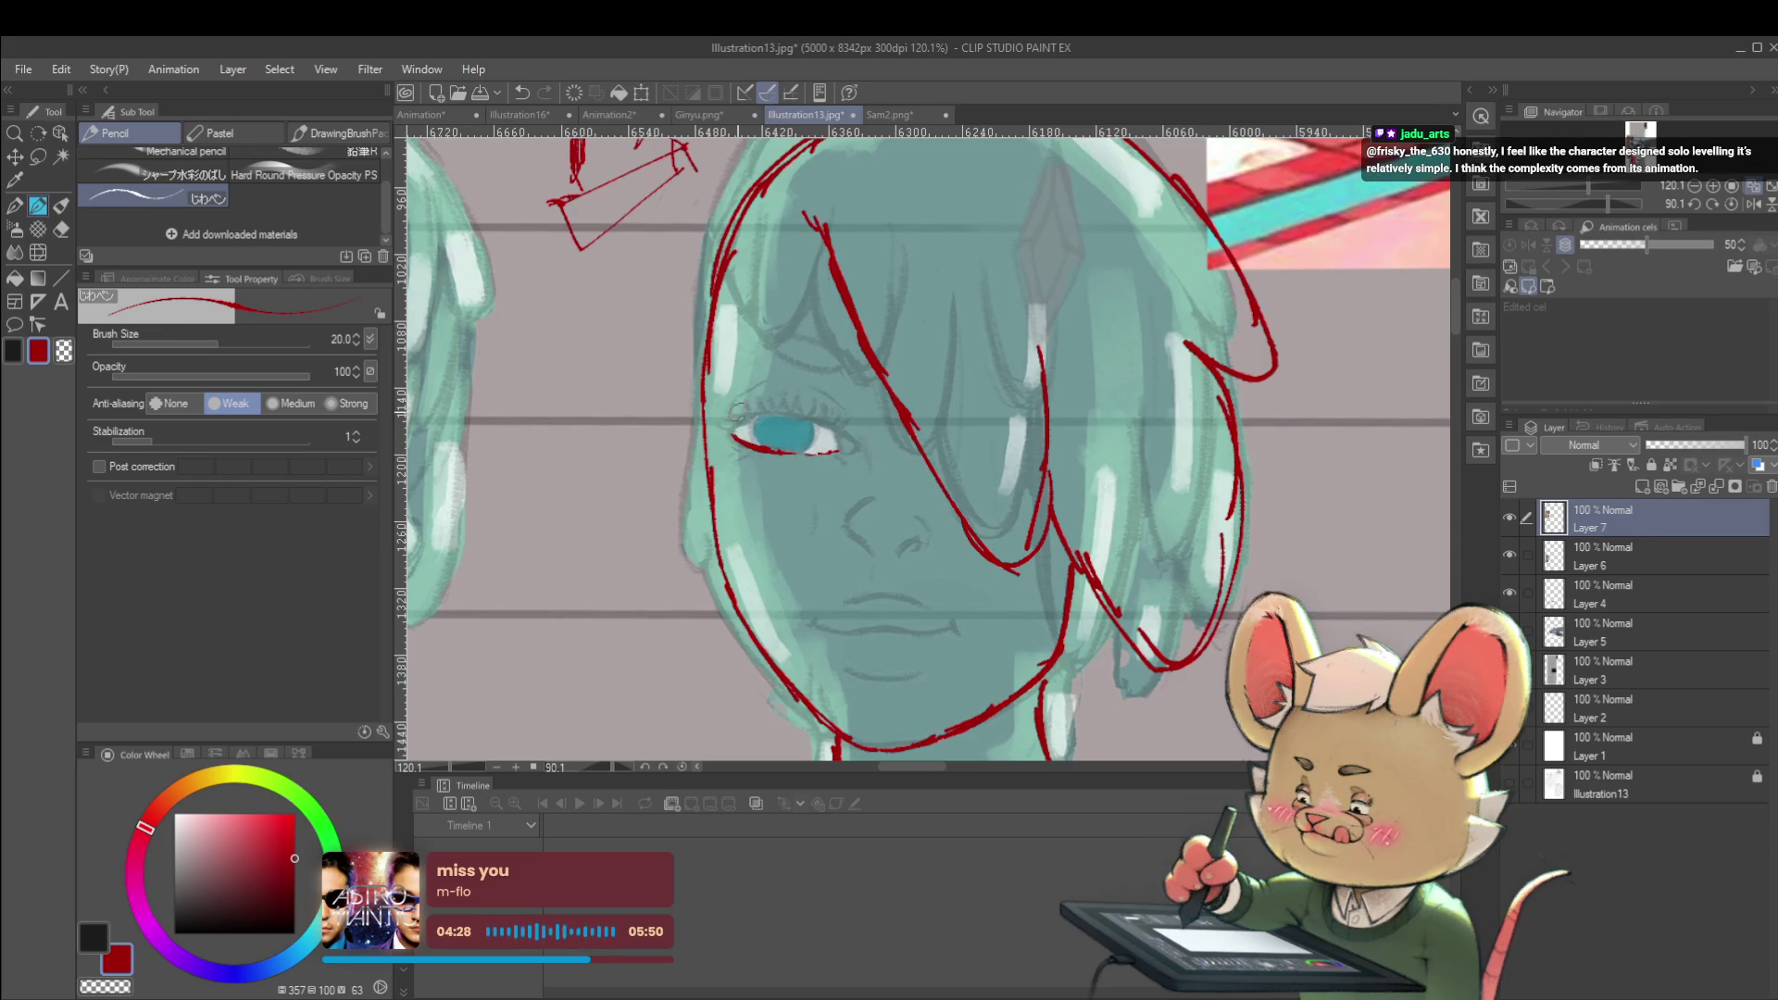
left_click_drag(1027, 536, 1068, 594)
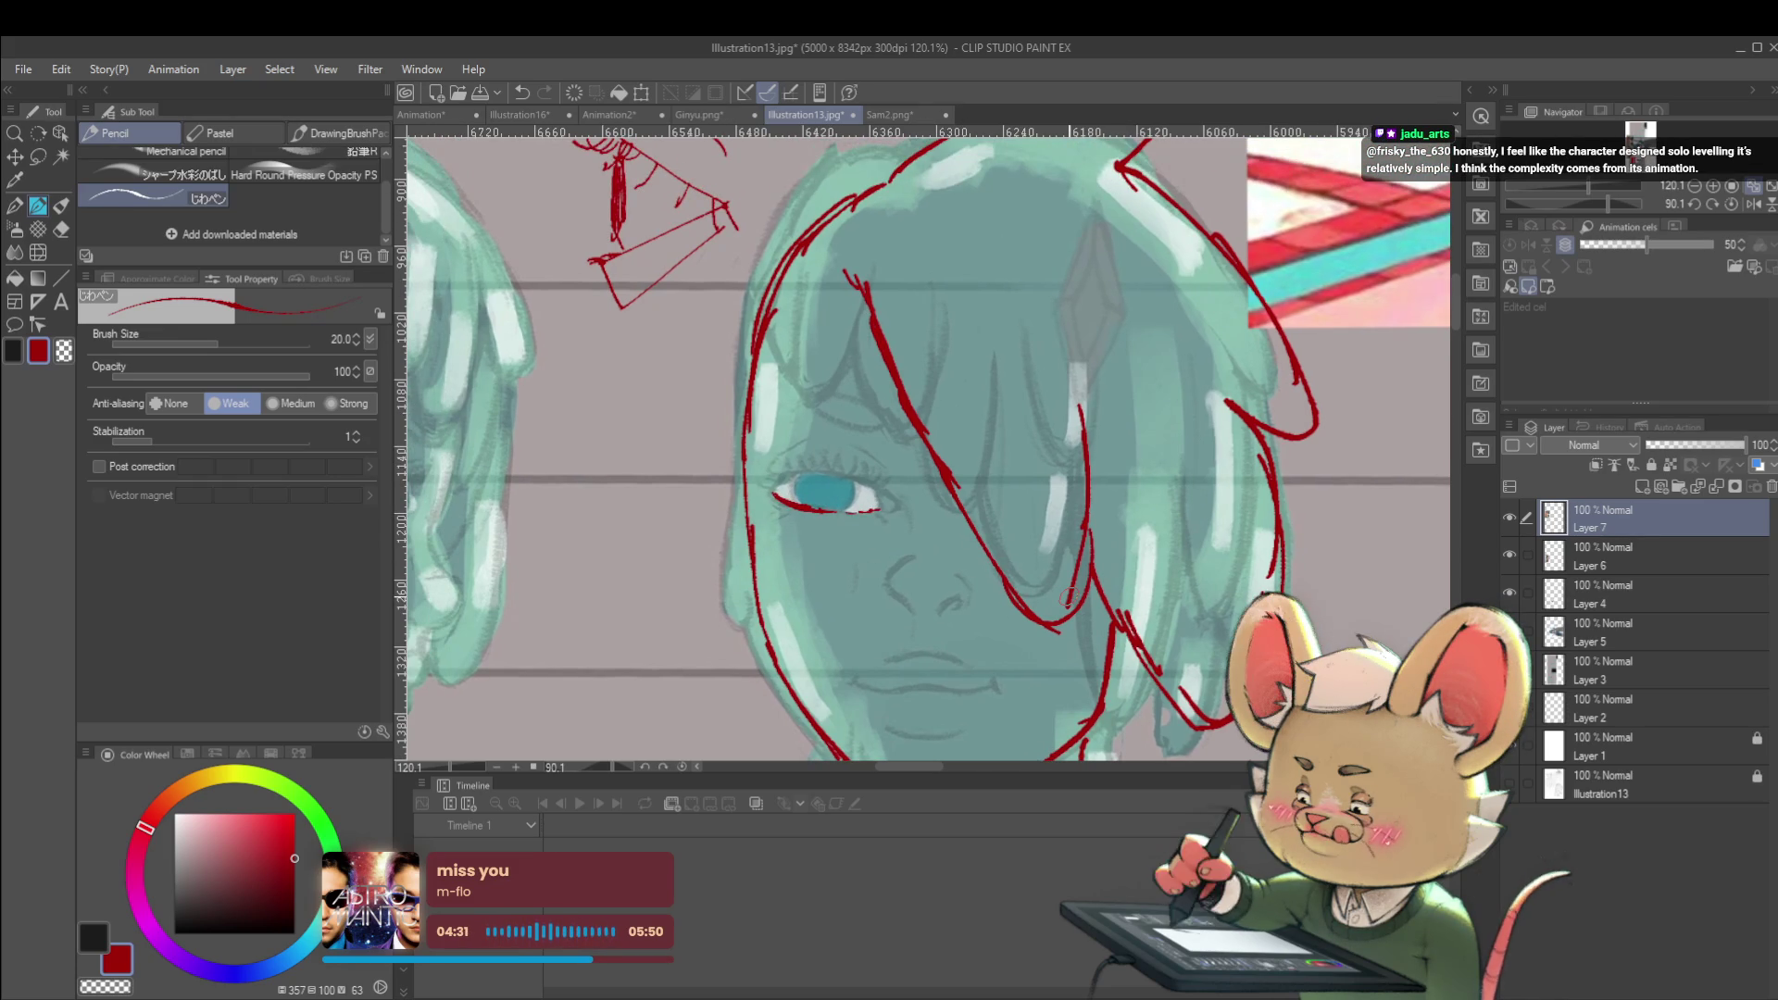
scroll(815, 477, "up", 4)
left_click_drag(731, 515, 781, 466)
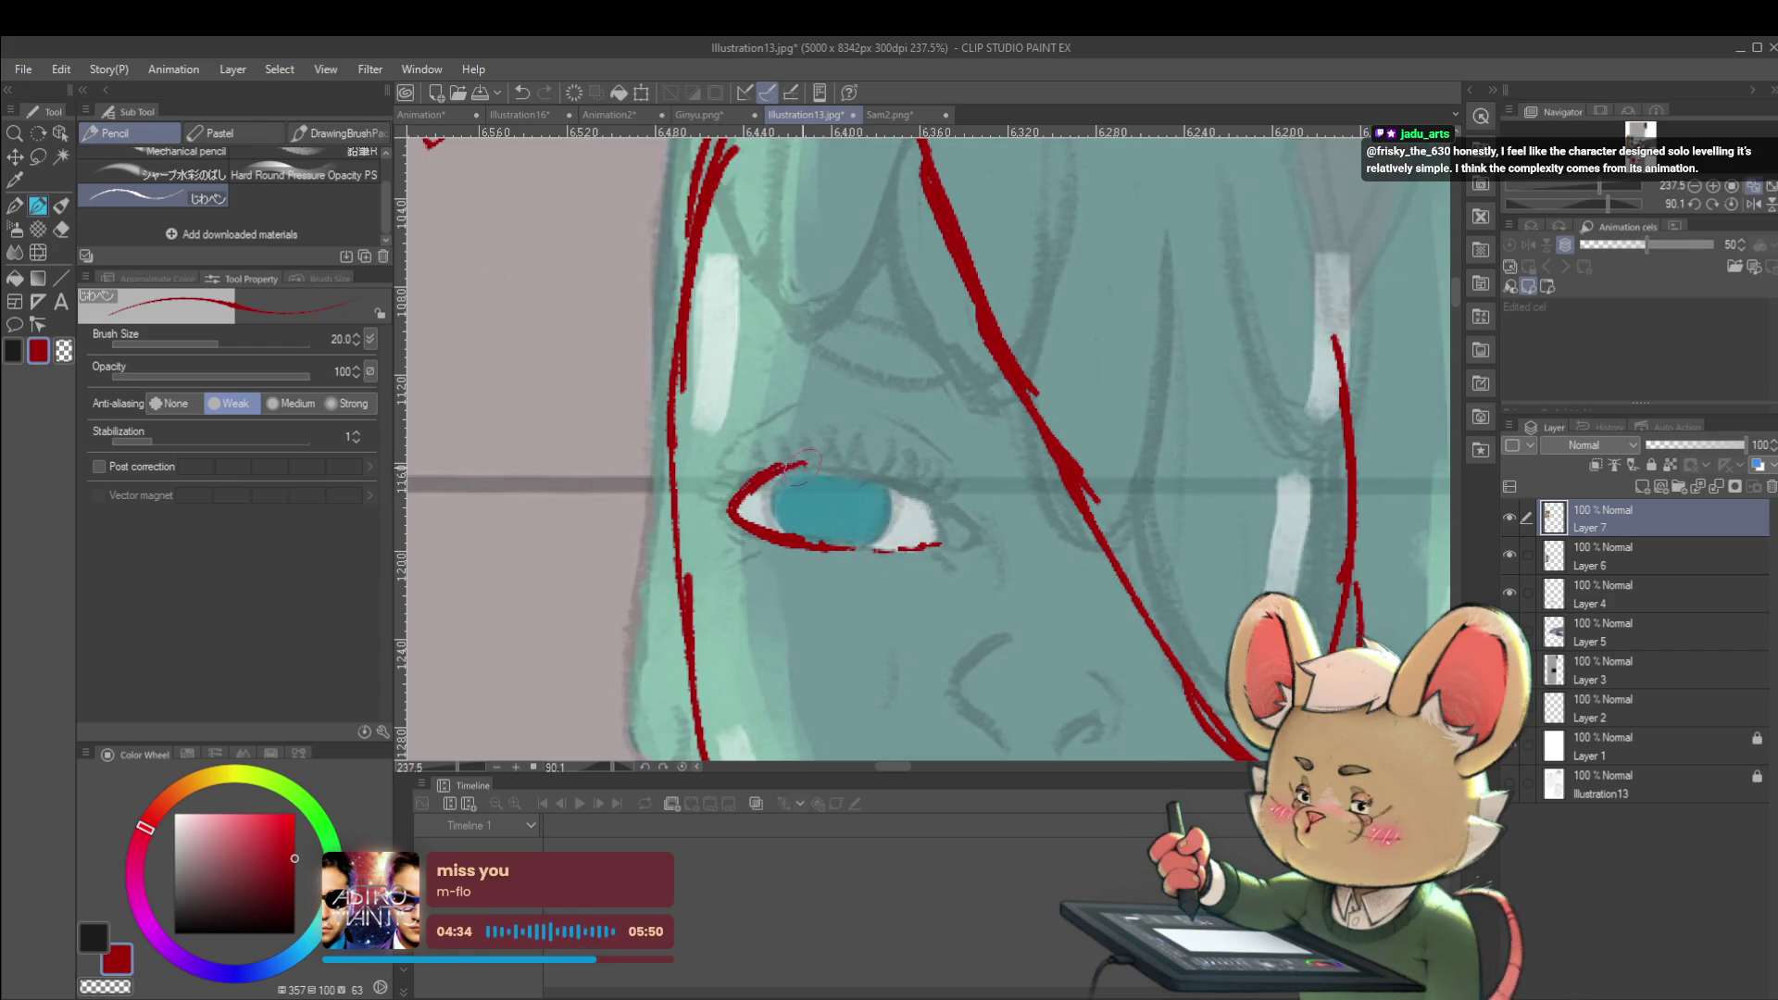
mouse_move(776, 475)
left_mouse_down()
mouse_move(848, 458)
mouse_move(519, 394)
mouse_move(567, 414)
left_mouse_up()
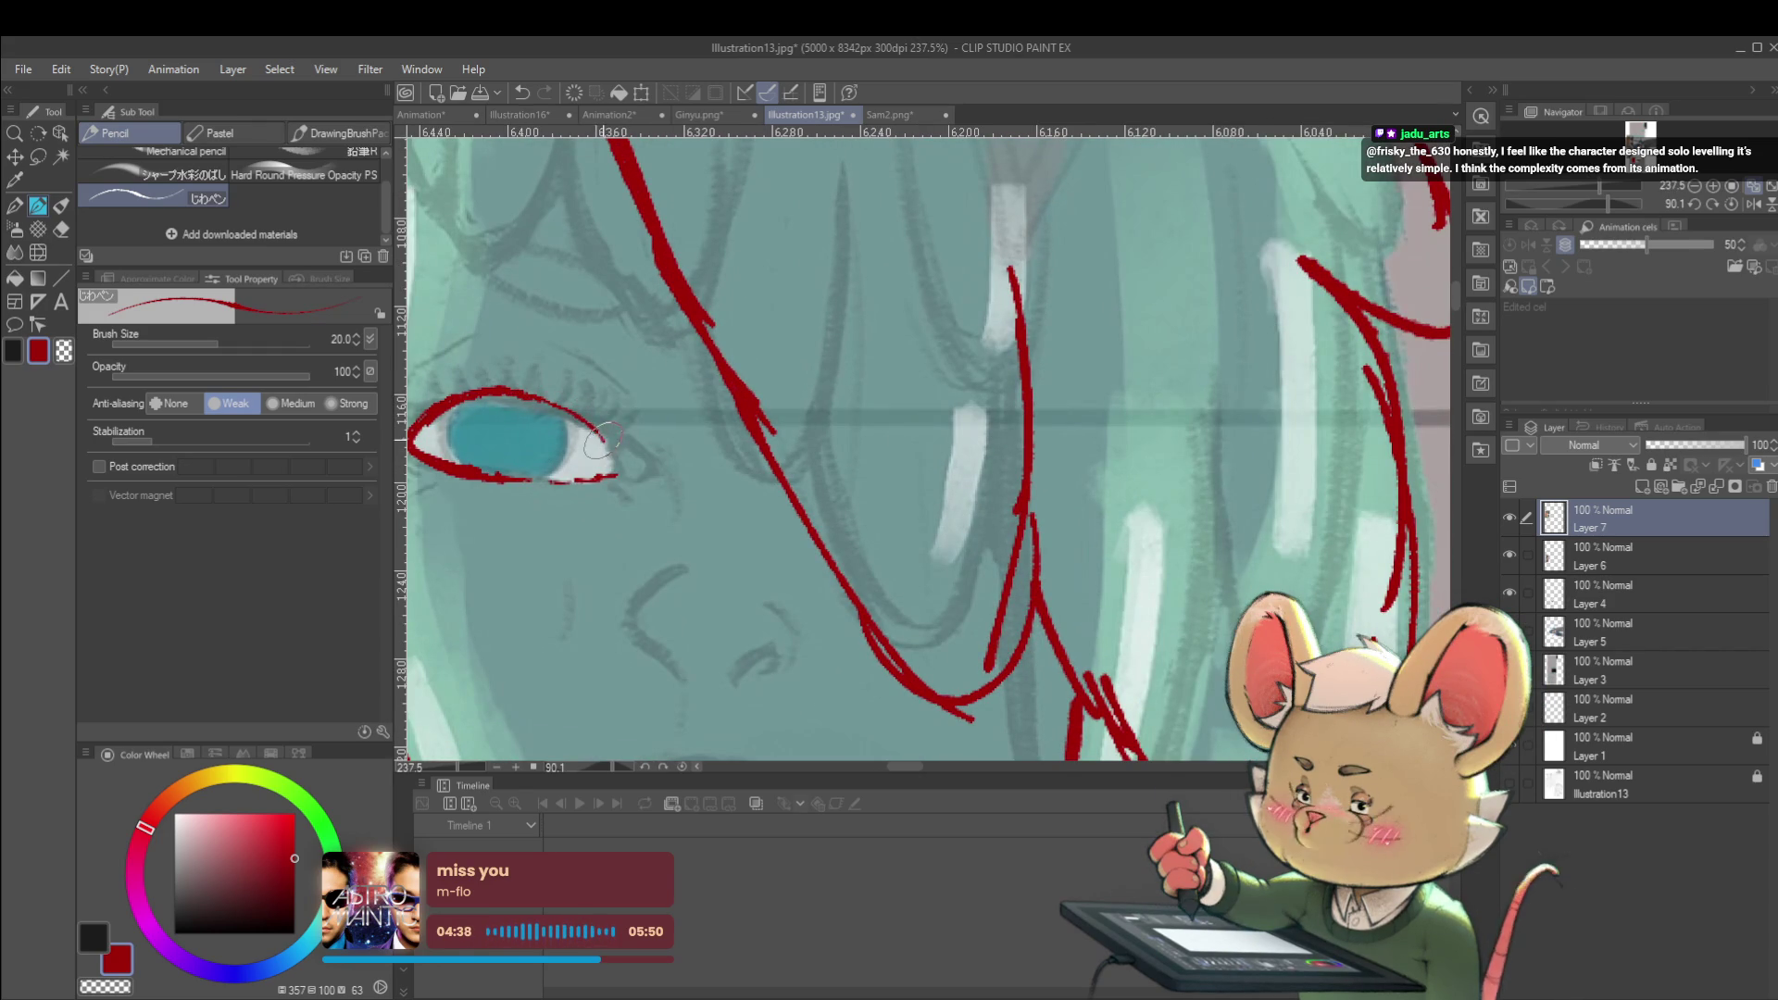
scroll(622, 461, "down", 6)
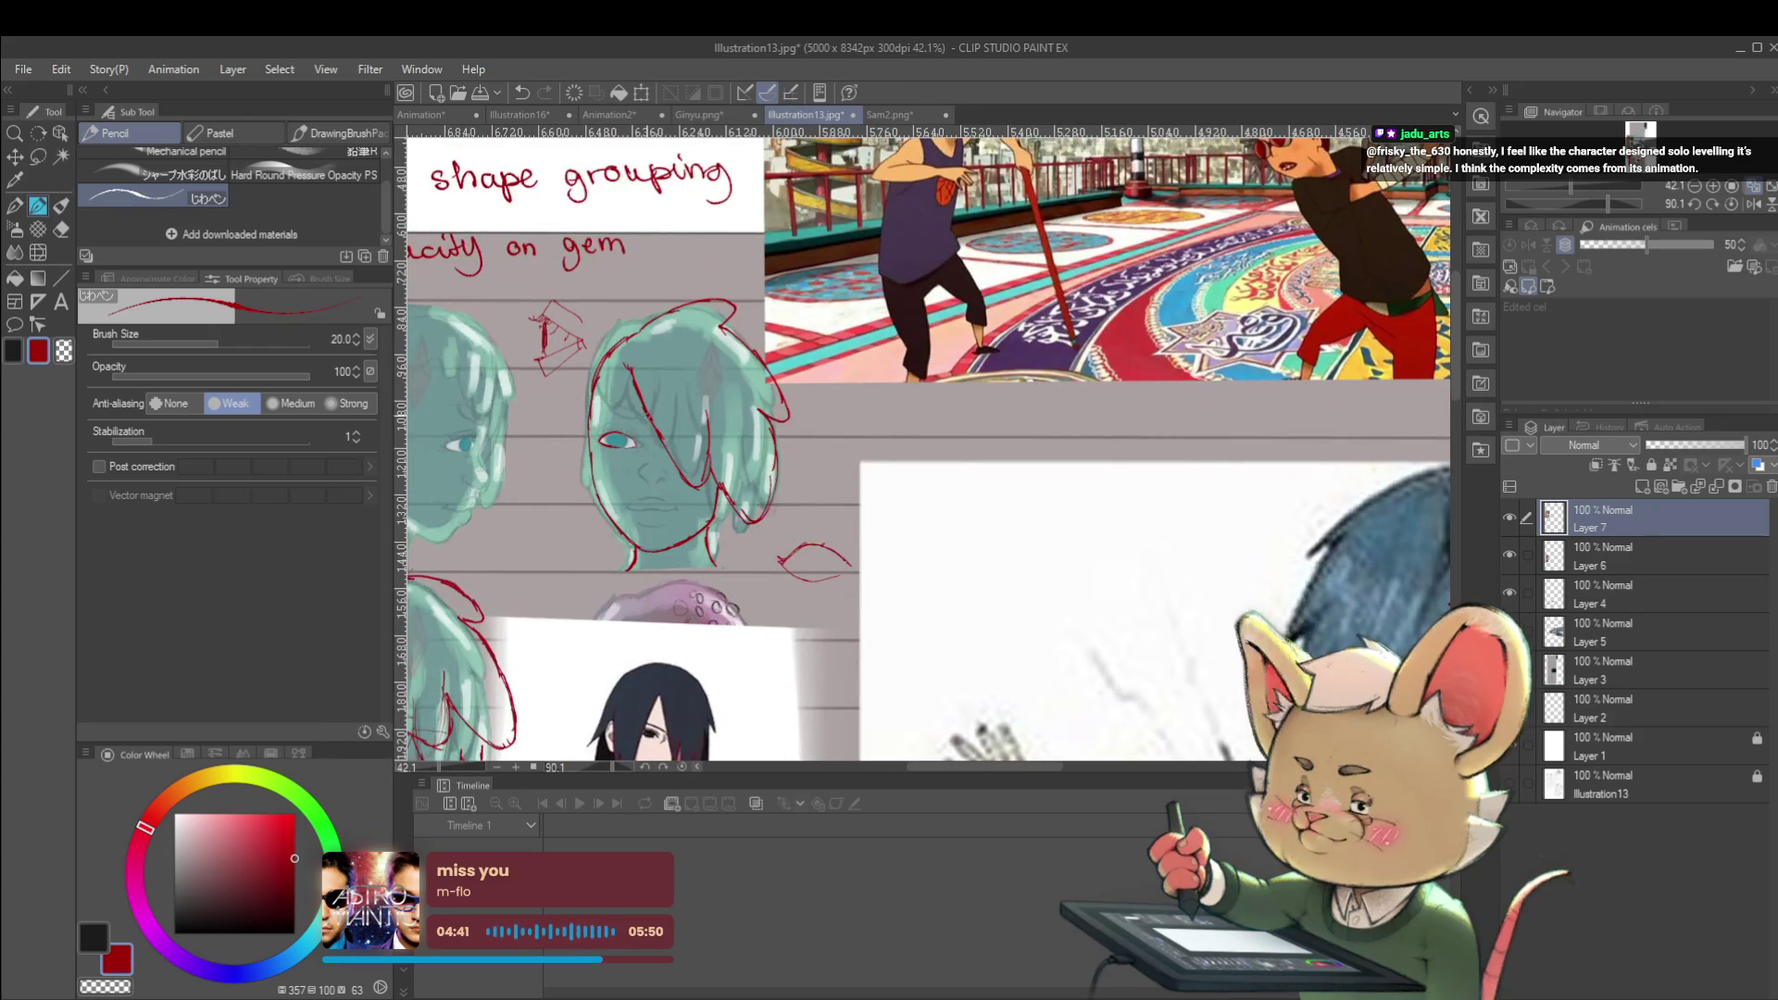
scroll(648, 448, "up", 5)
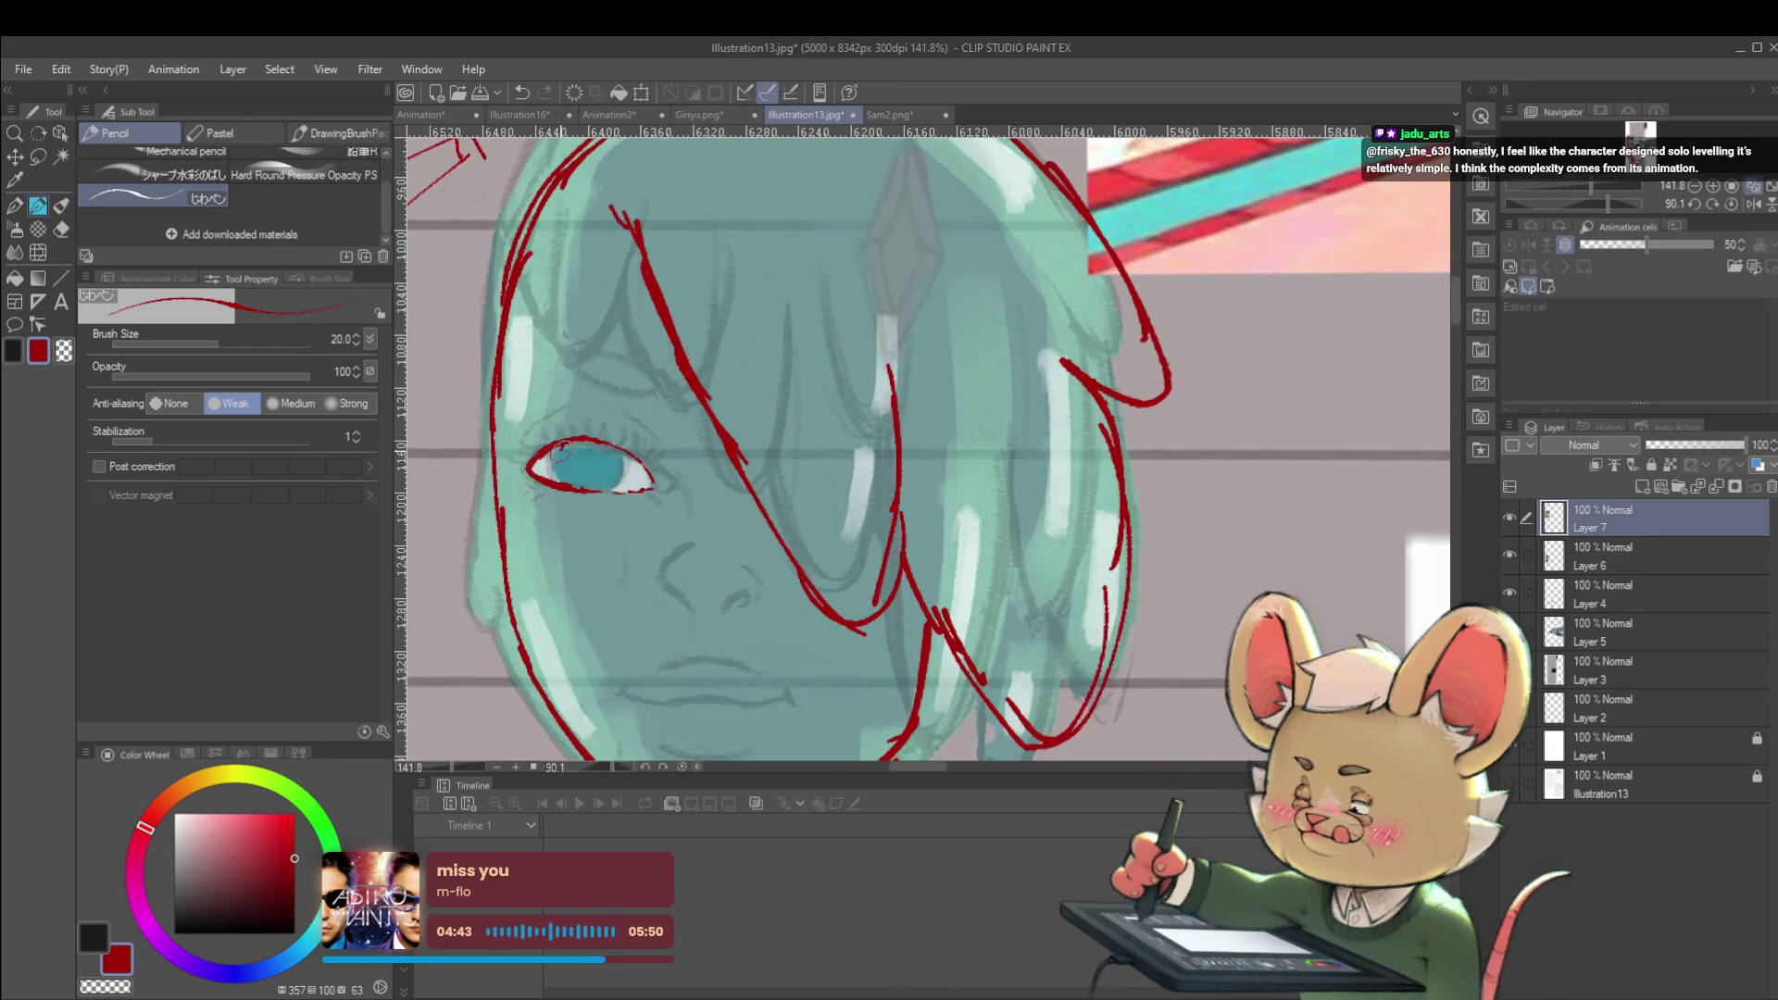
left_click_drag(563, 463, 618, 446)
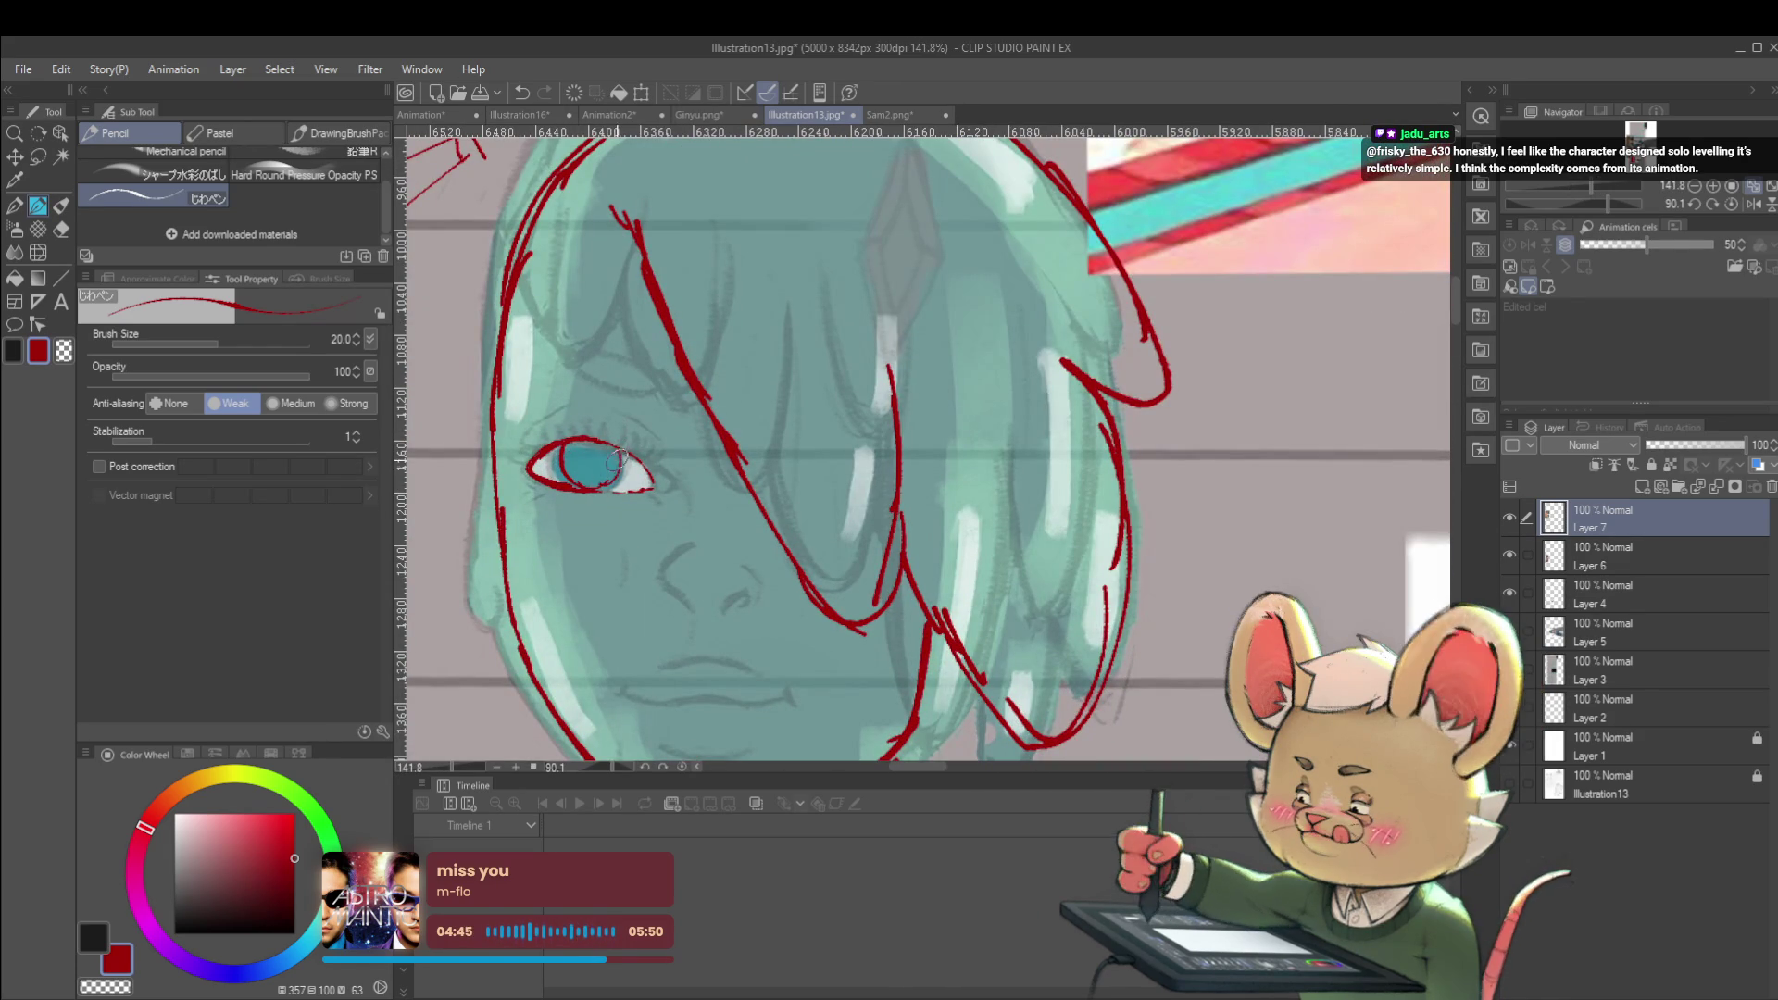
scroll(642, 452, "down", 5)
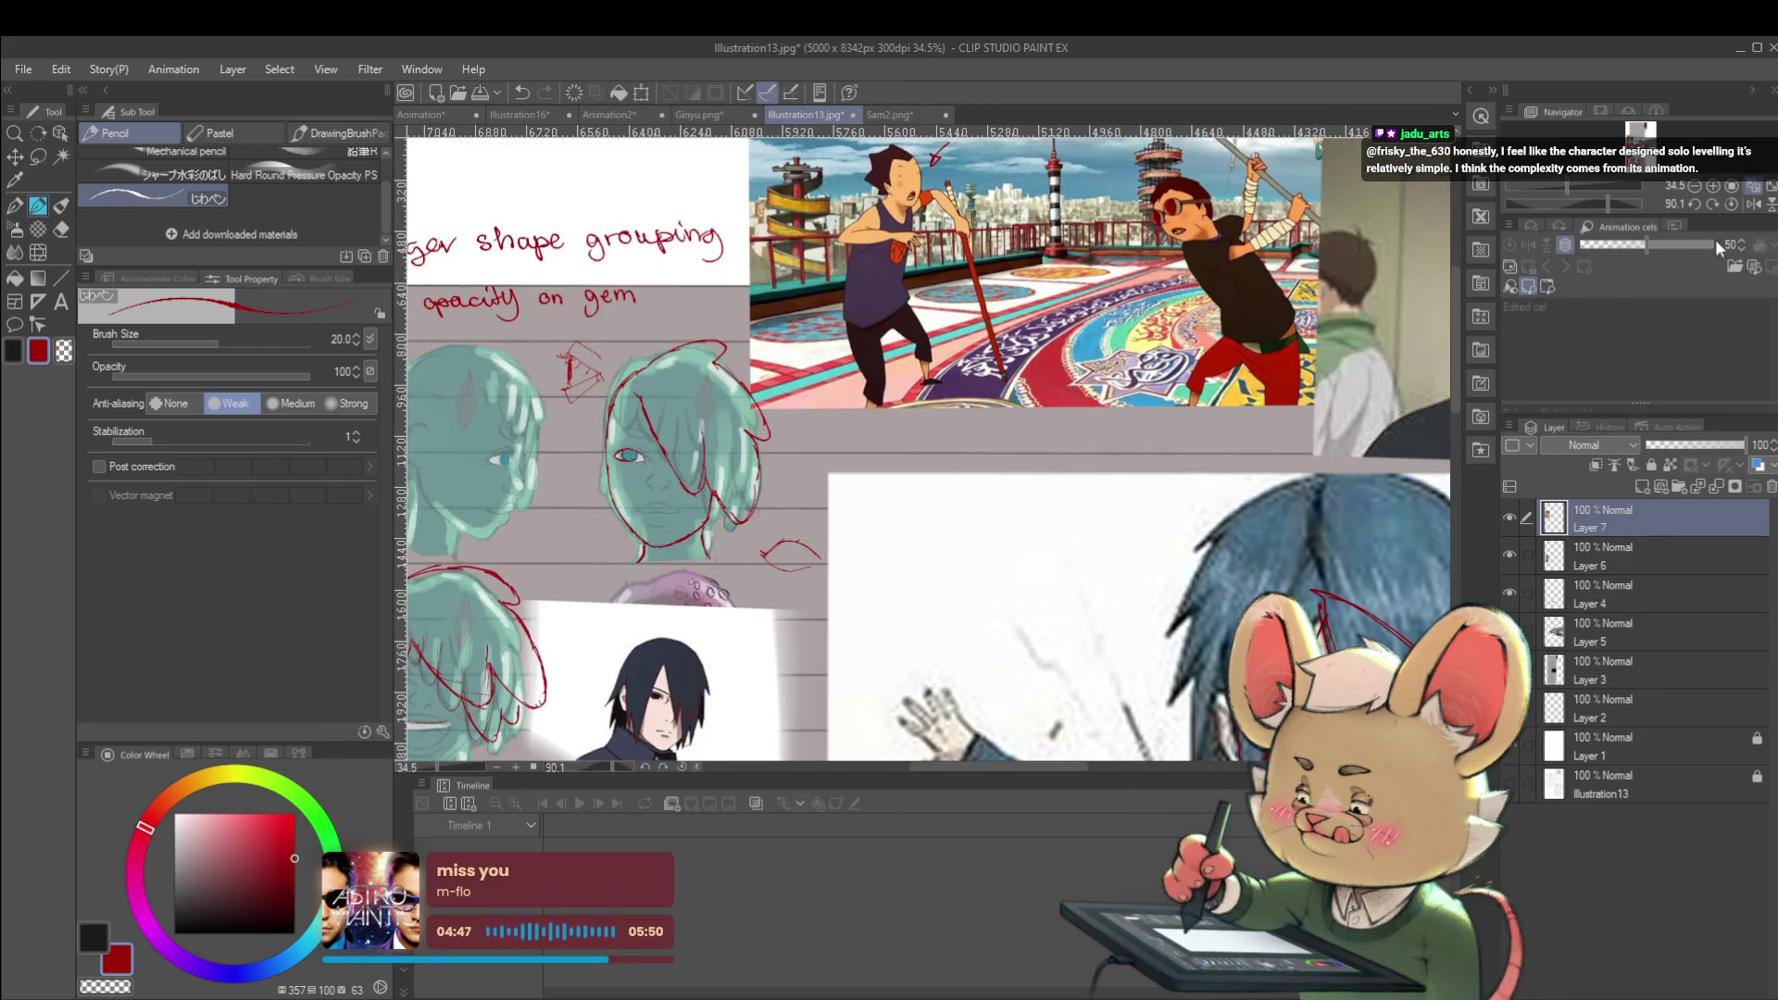
Flip the canvas, add a short stroke above the eye, then flip back and draw a red nose line
left_click(1732, 206)
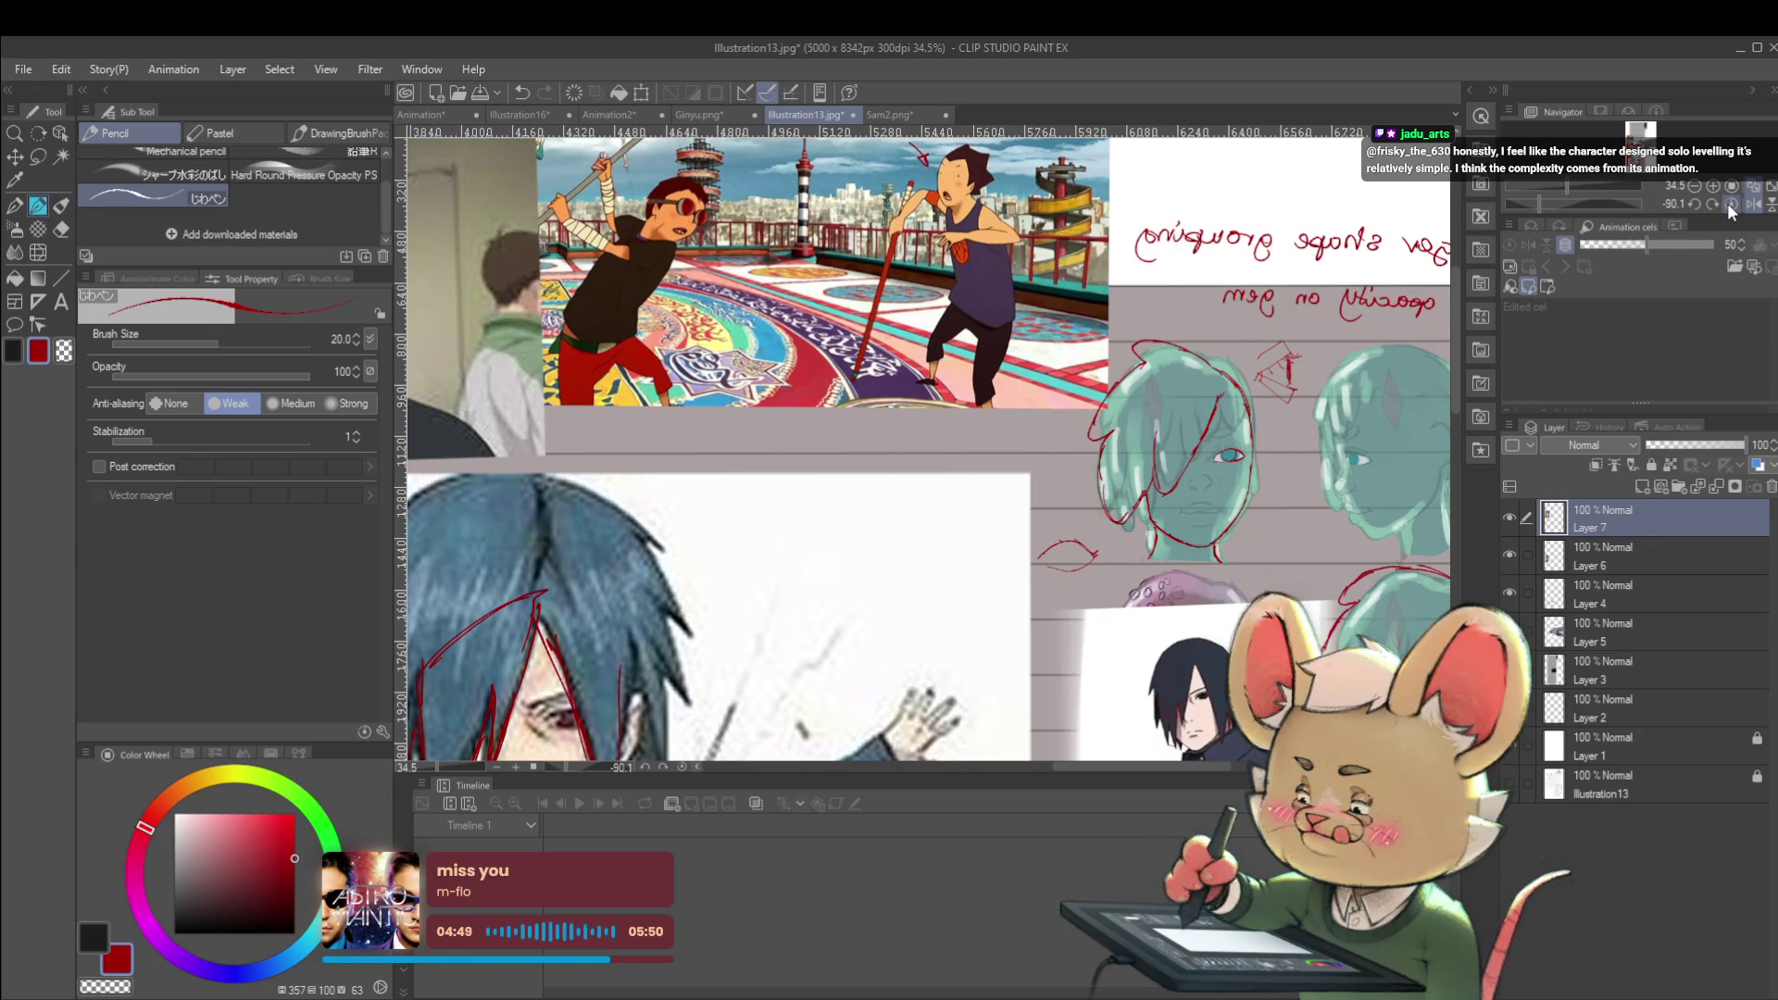
scroll(1198, 429, "up", 5)
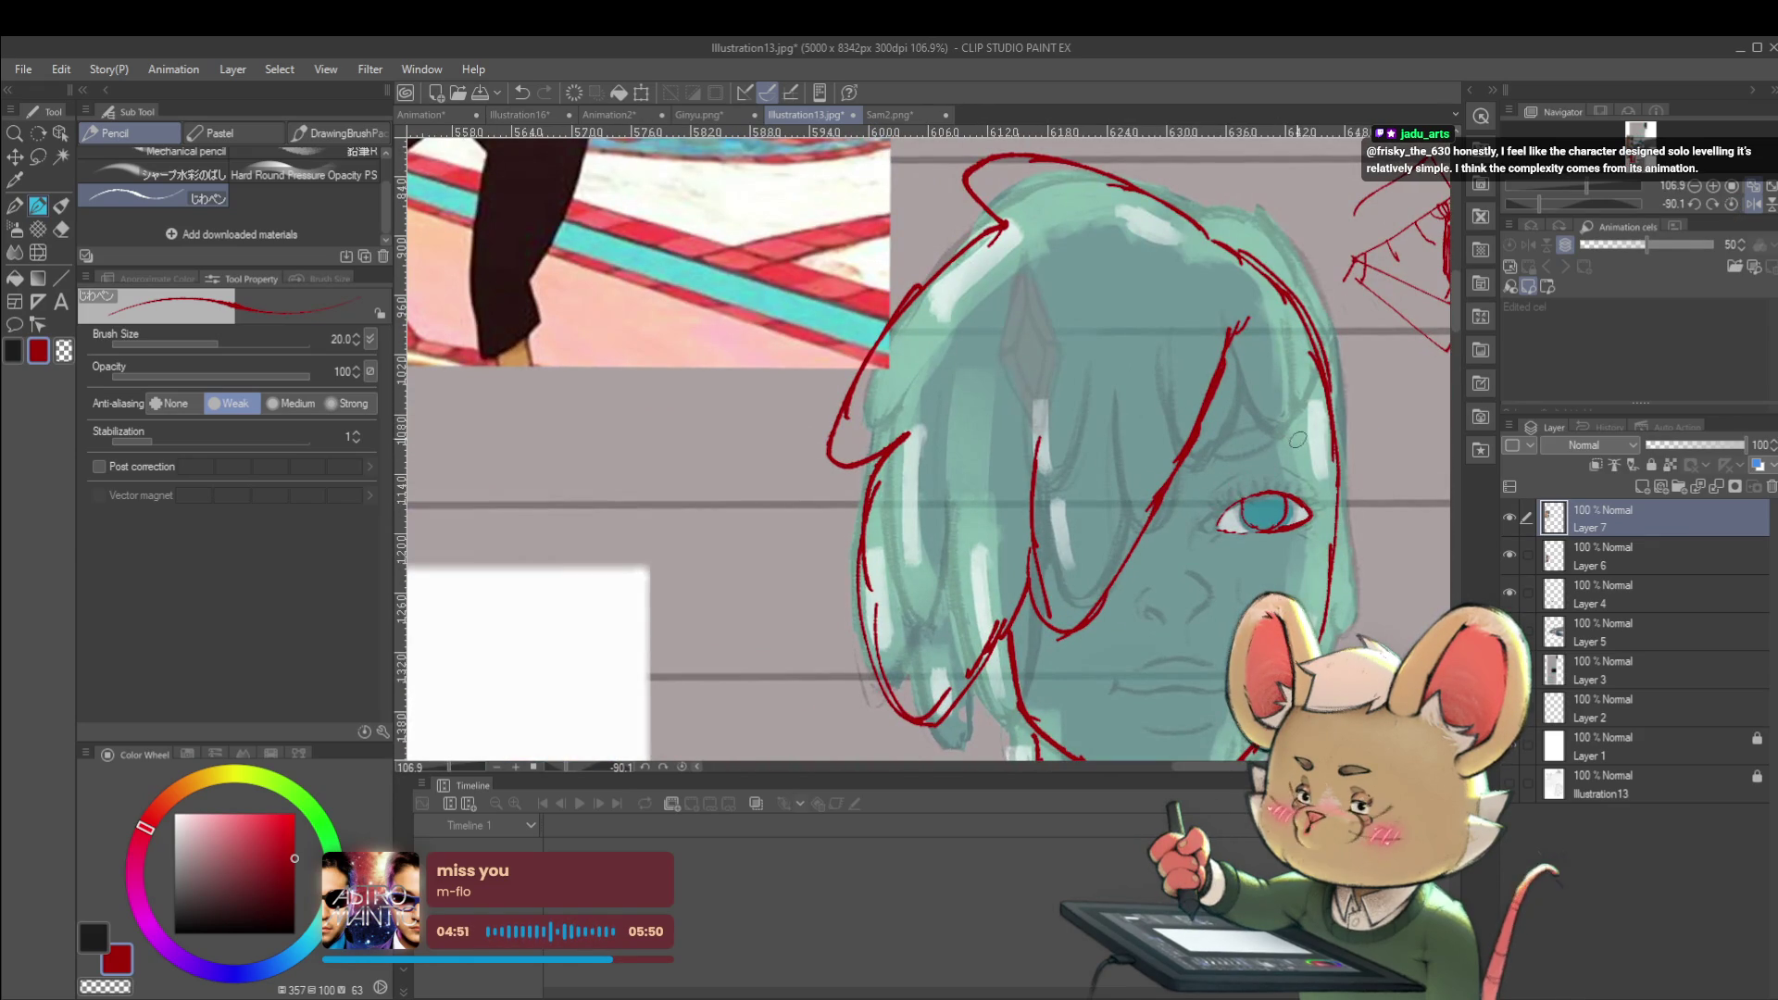
mouse_move(1263, 442)
left_mouse_down()
mouse_move(1225, 463)
mouse_move(1280, 428)
left_mouse_up()
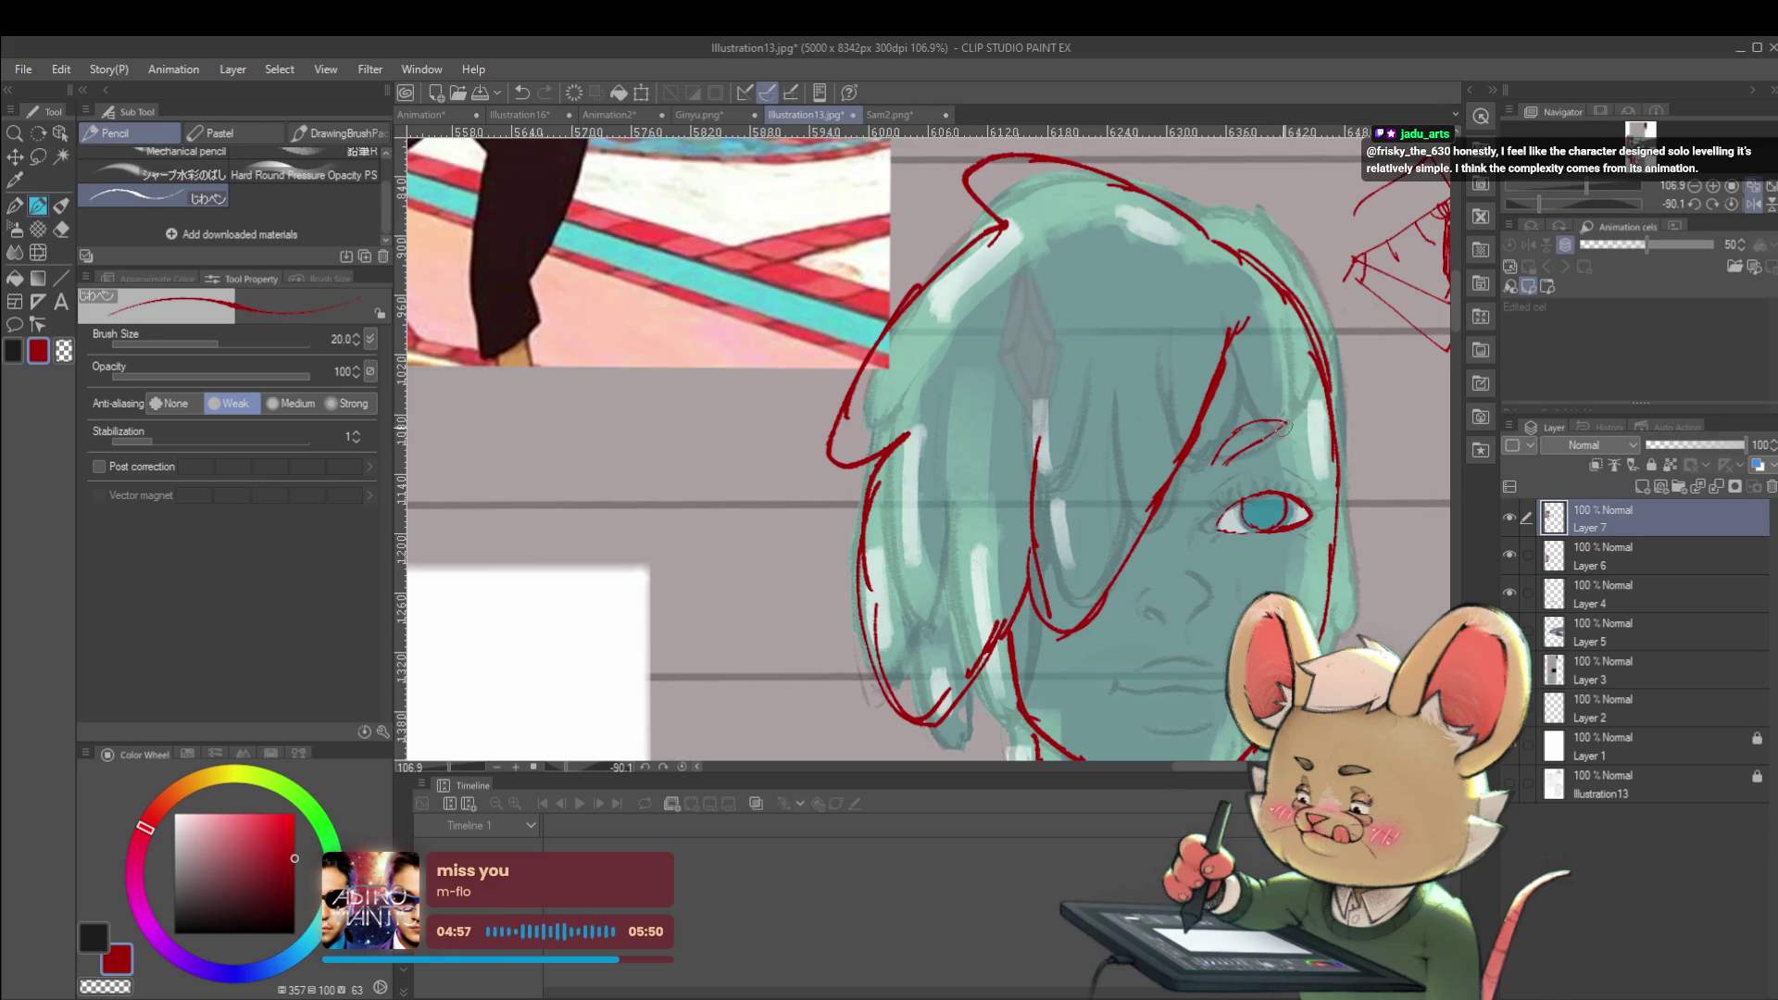
scroll(1320, 451, "down", 5)
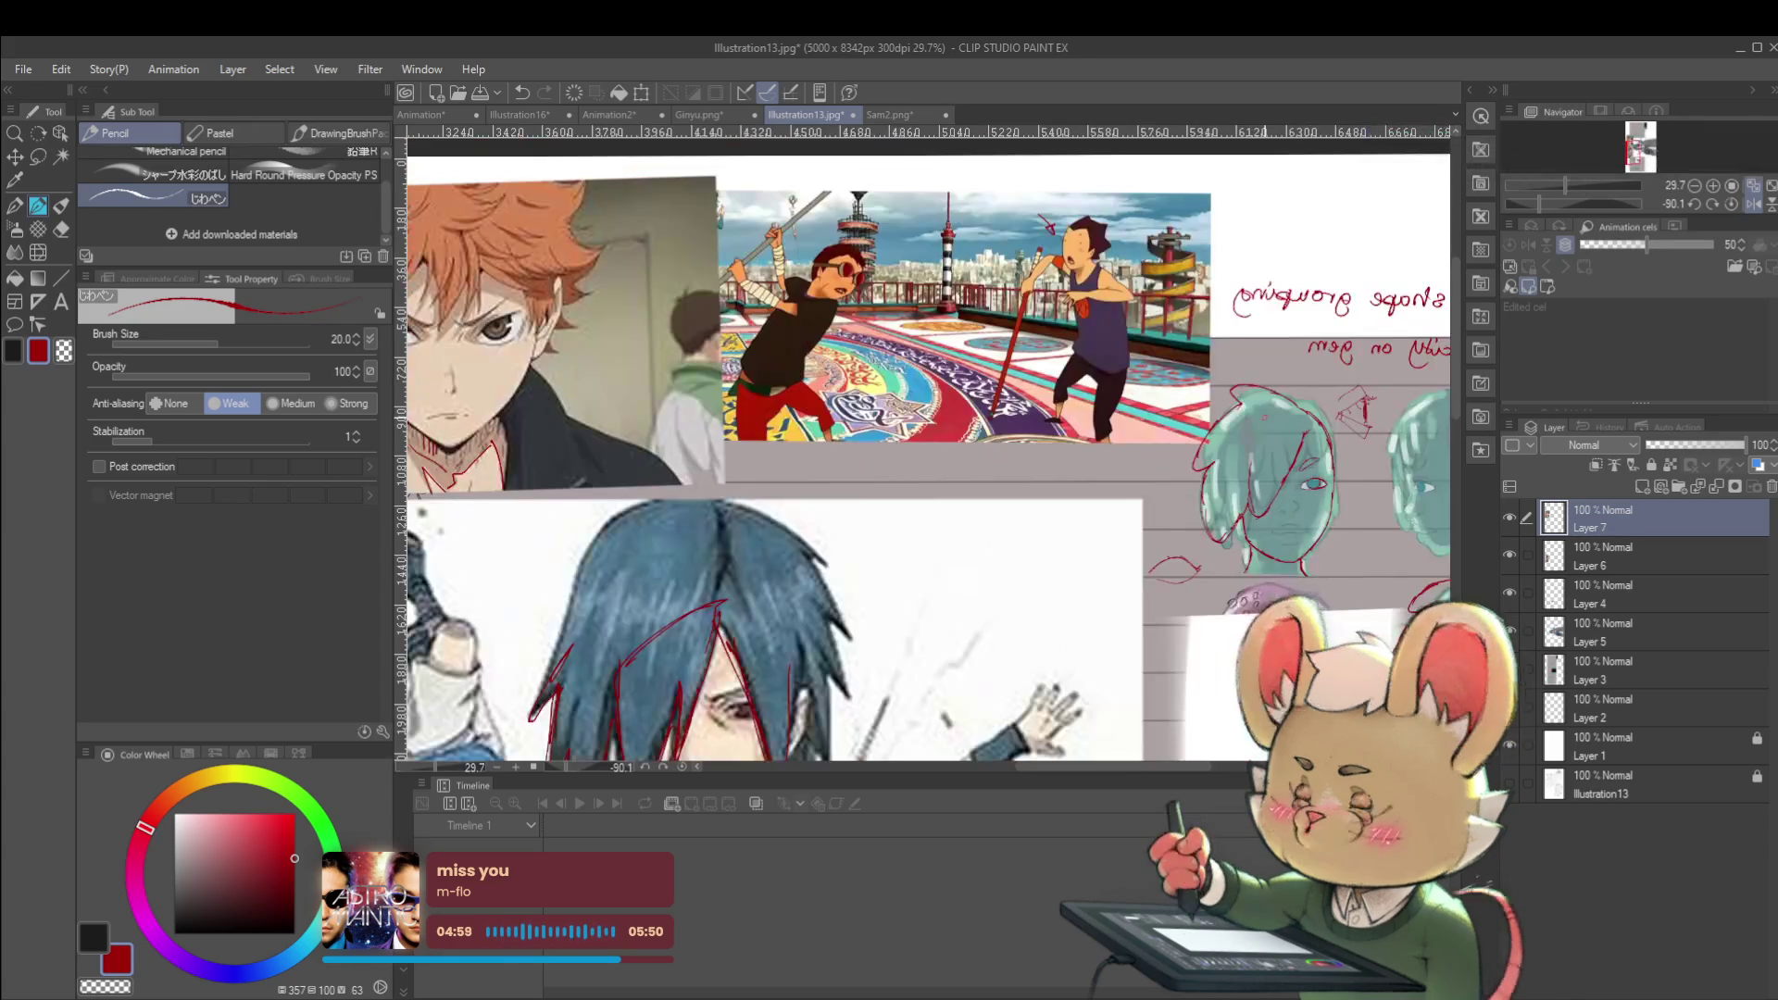
left_click(1755, 205)
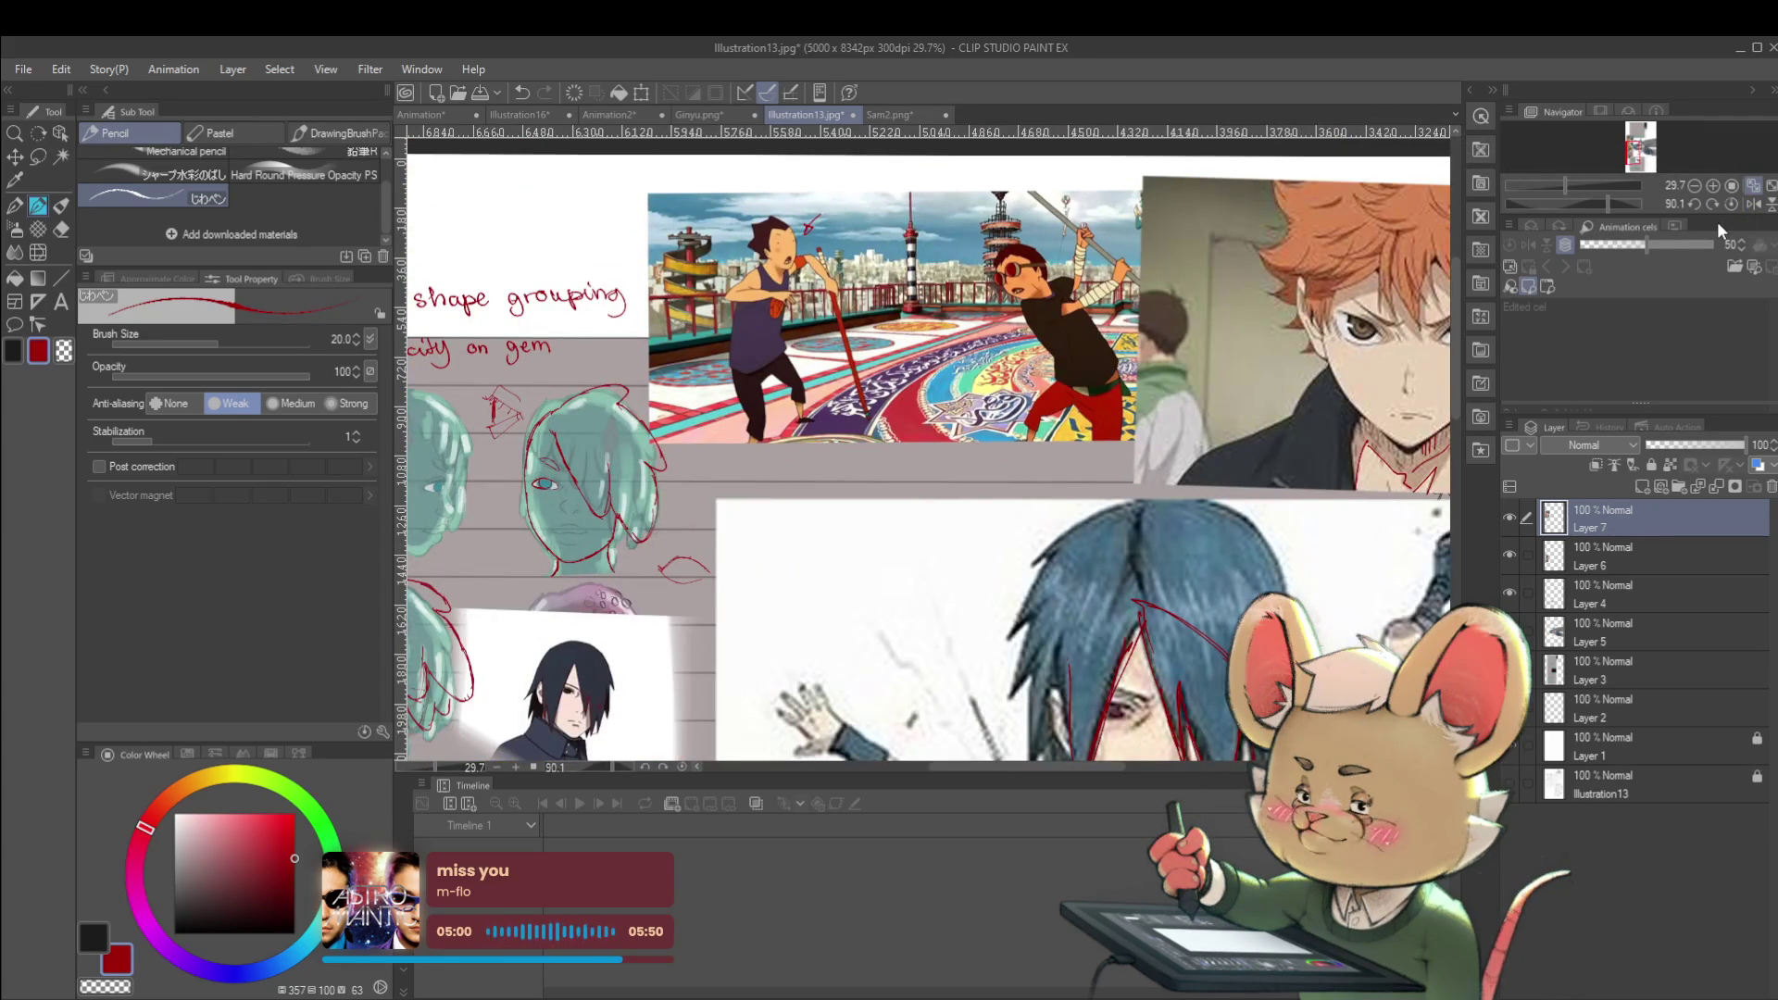
scroll(560, 495, "up", 5)
scroll(560, 460, "up", 4)
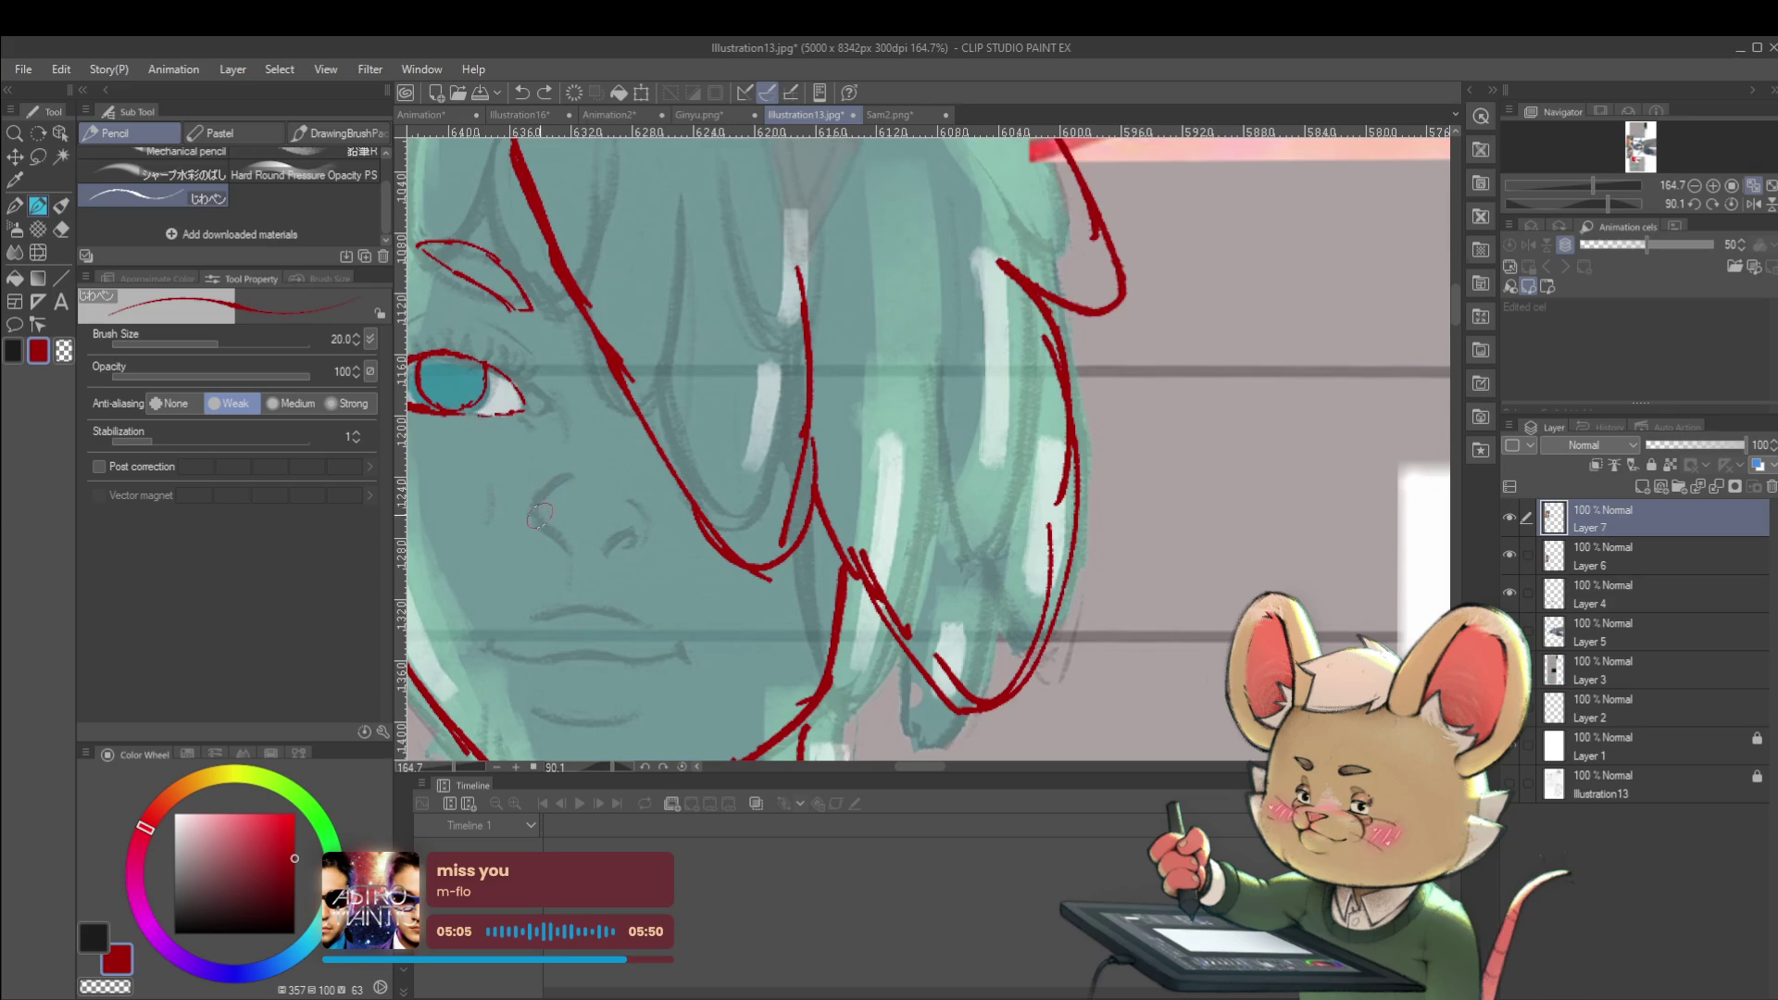
mouse_move(561, 480)
left_mouse_down()
mouse_move(543, 537)
mouse_move(562, 556)
left_mouse_up()
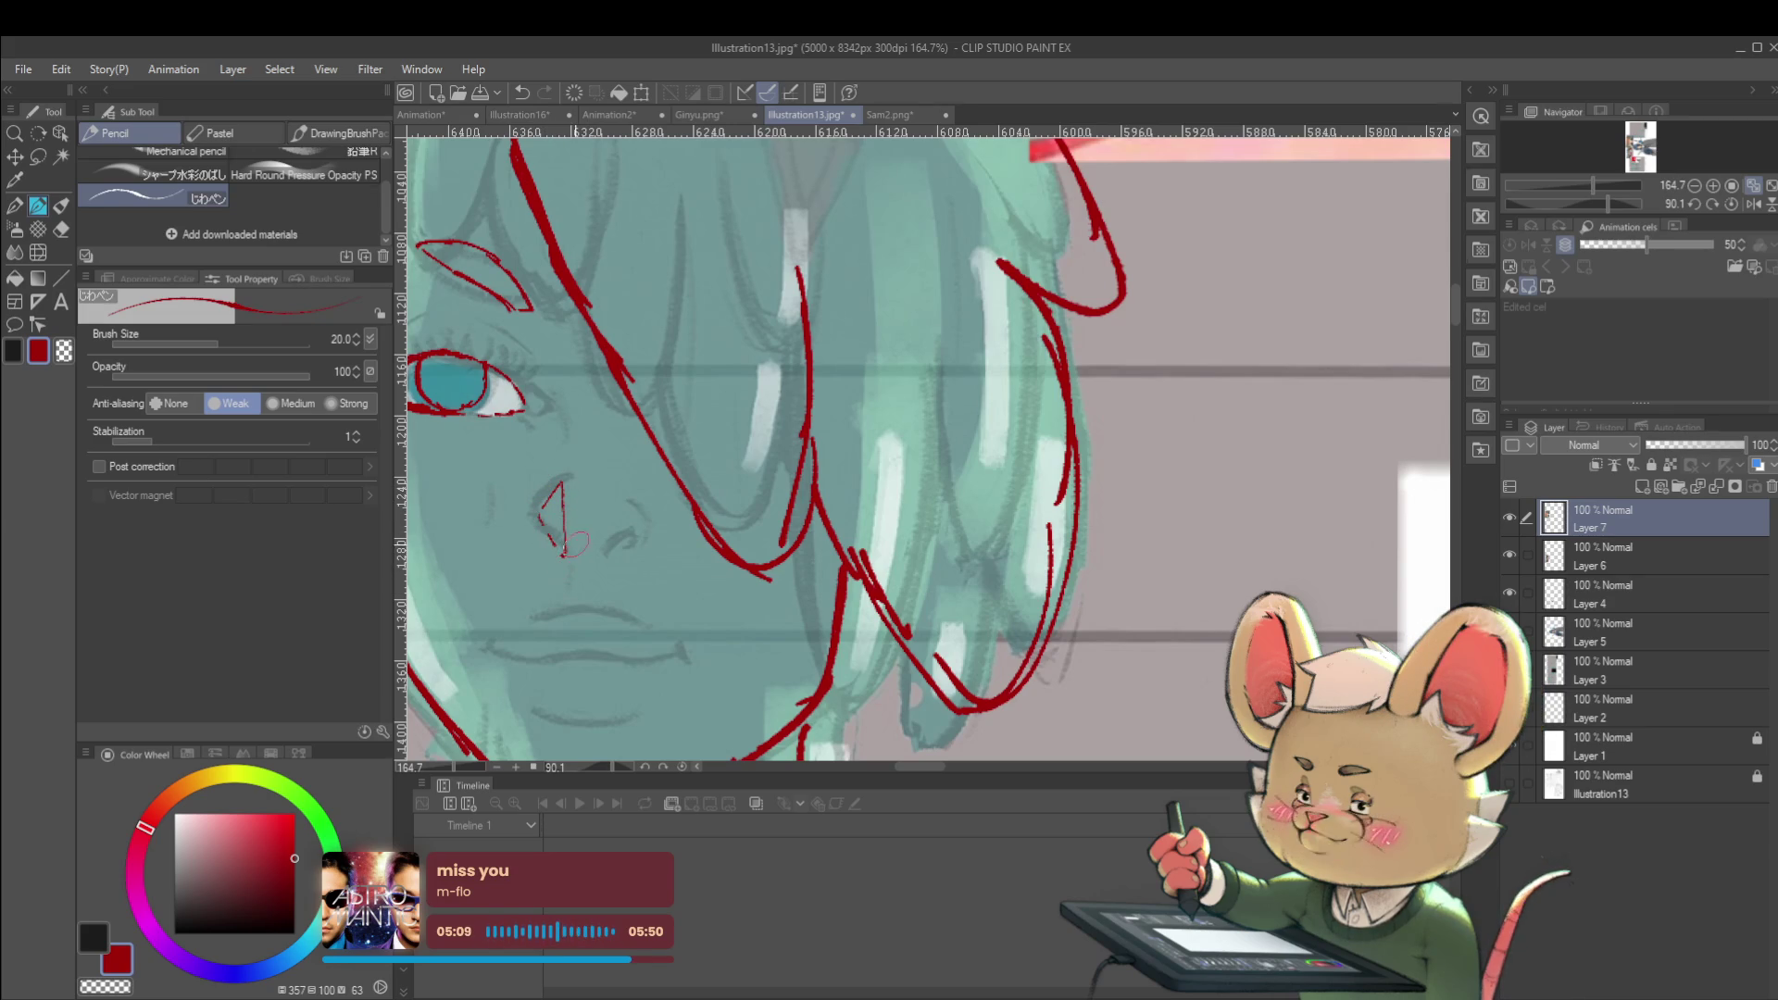
scroll(582, 477, "down", 6)
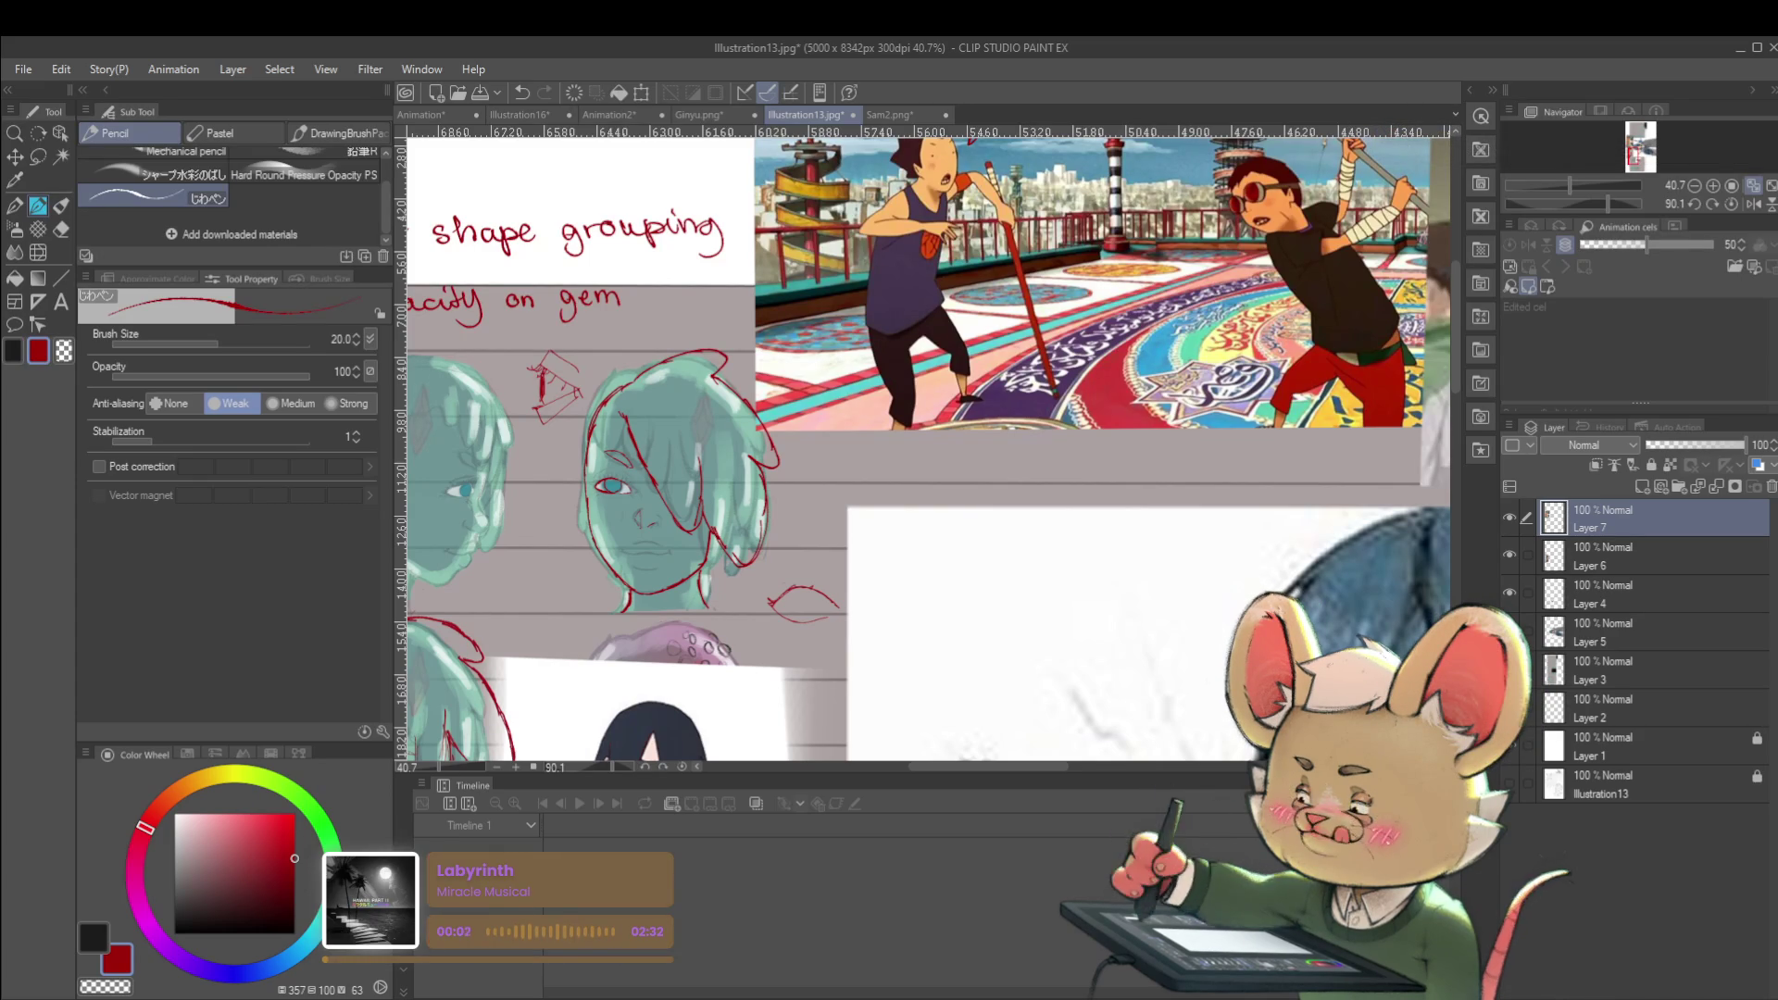
Add small red strokes to the almond eye sketch
scroll(1109, 505, "down", 2)
scroll(1112, 503, "right", 1)
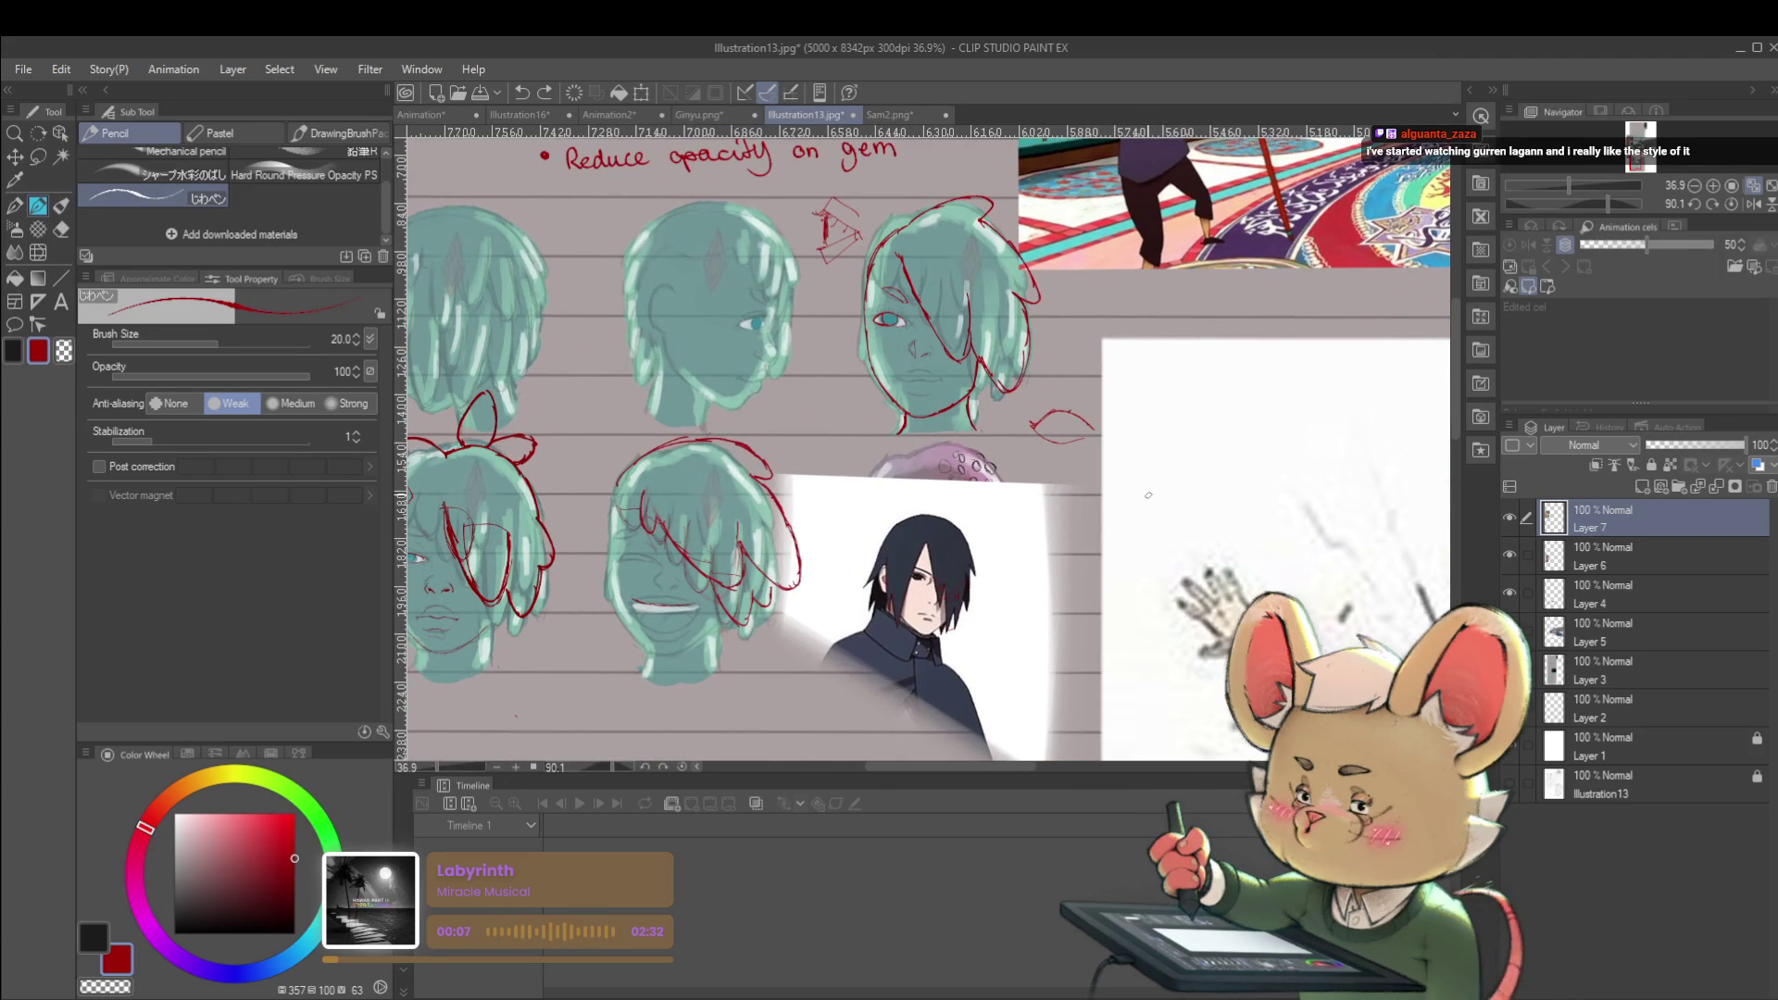
scroll(1065, 416, "up", 5)
mouse_move(1040, 435)
left_mouse_down()
mouse_move(1080, 408)
mouse_move(960, 446)
left_mouse_up()
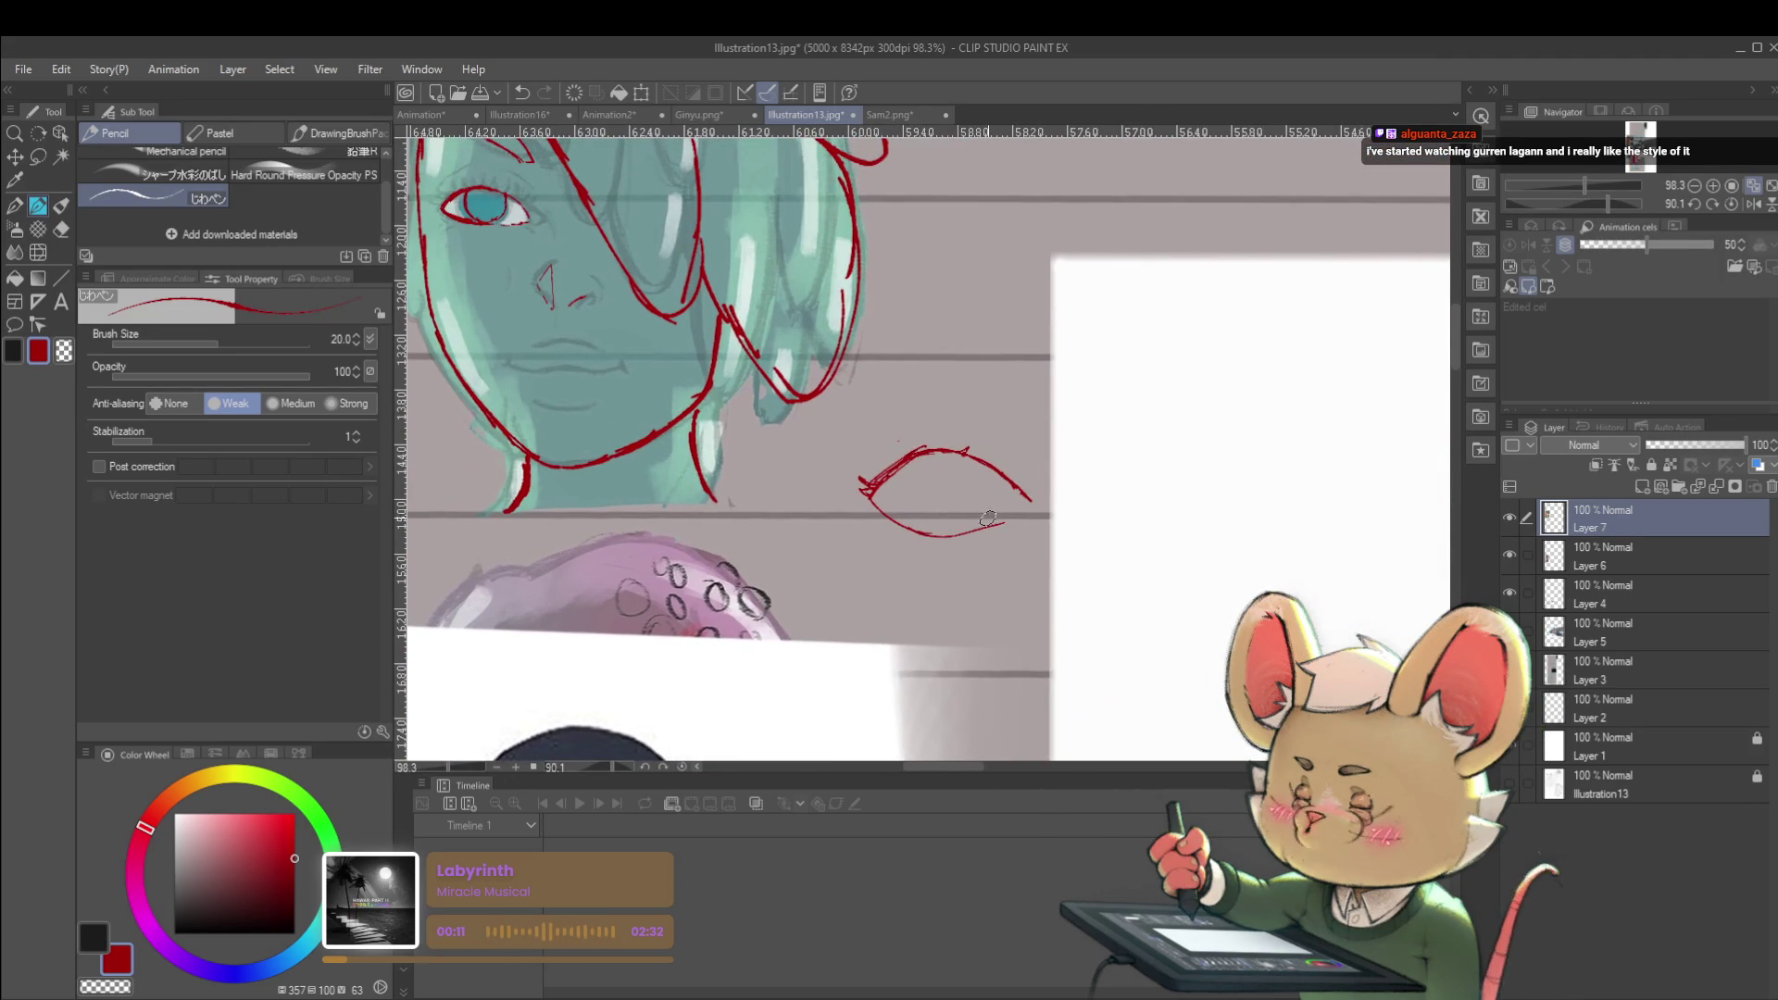
scroll(927, 493, "down", 3)
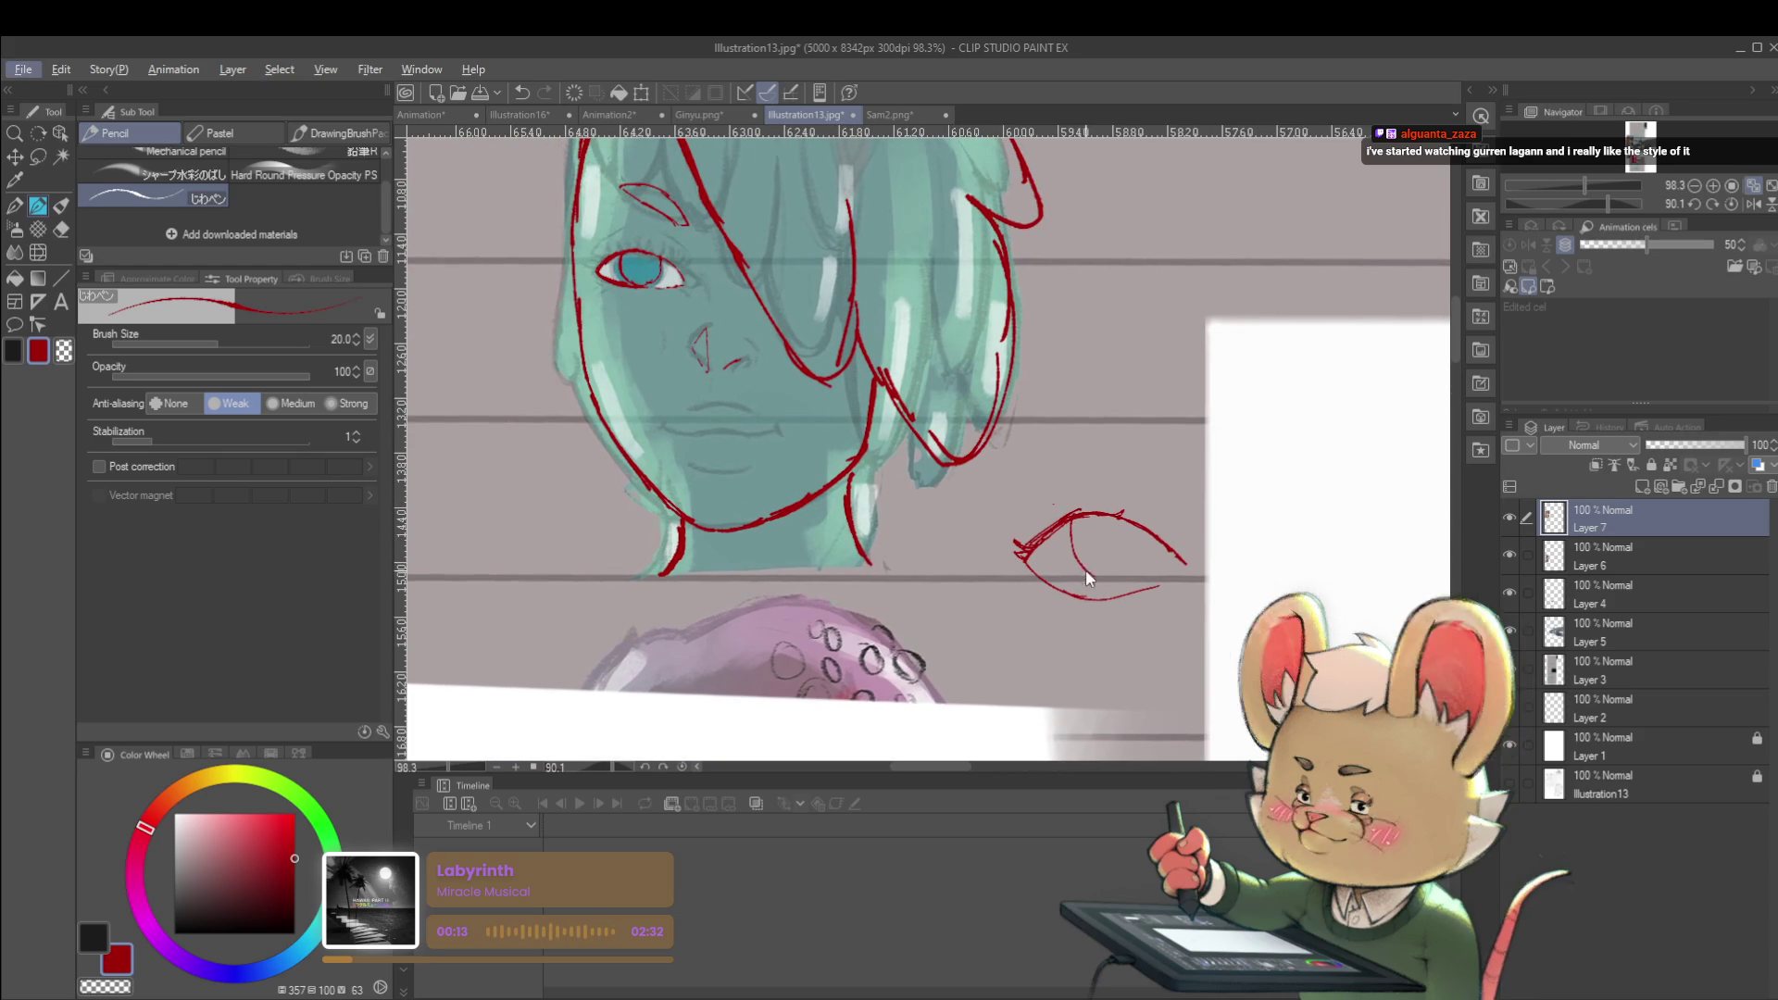
scroll(1111, 572, "down", 3)
scroll(848, 436, "up", 3)
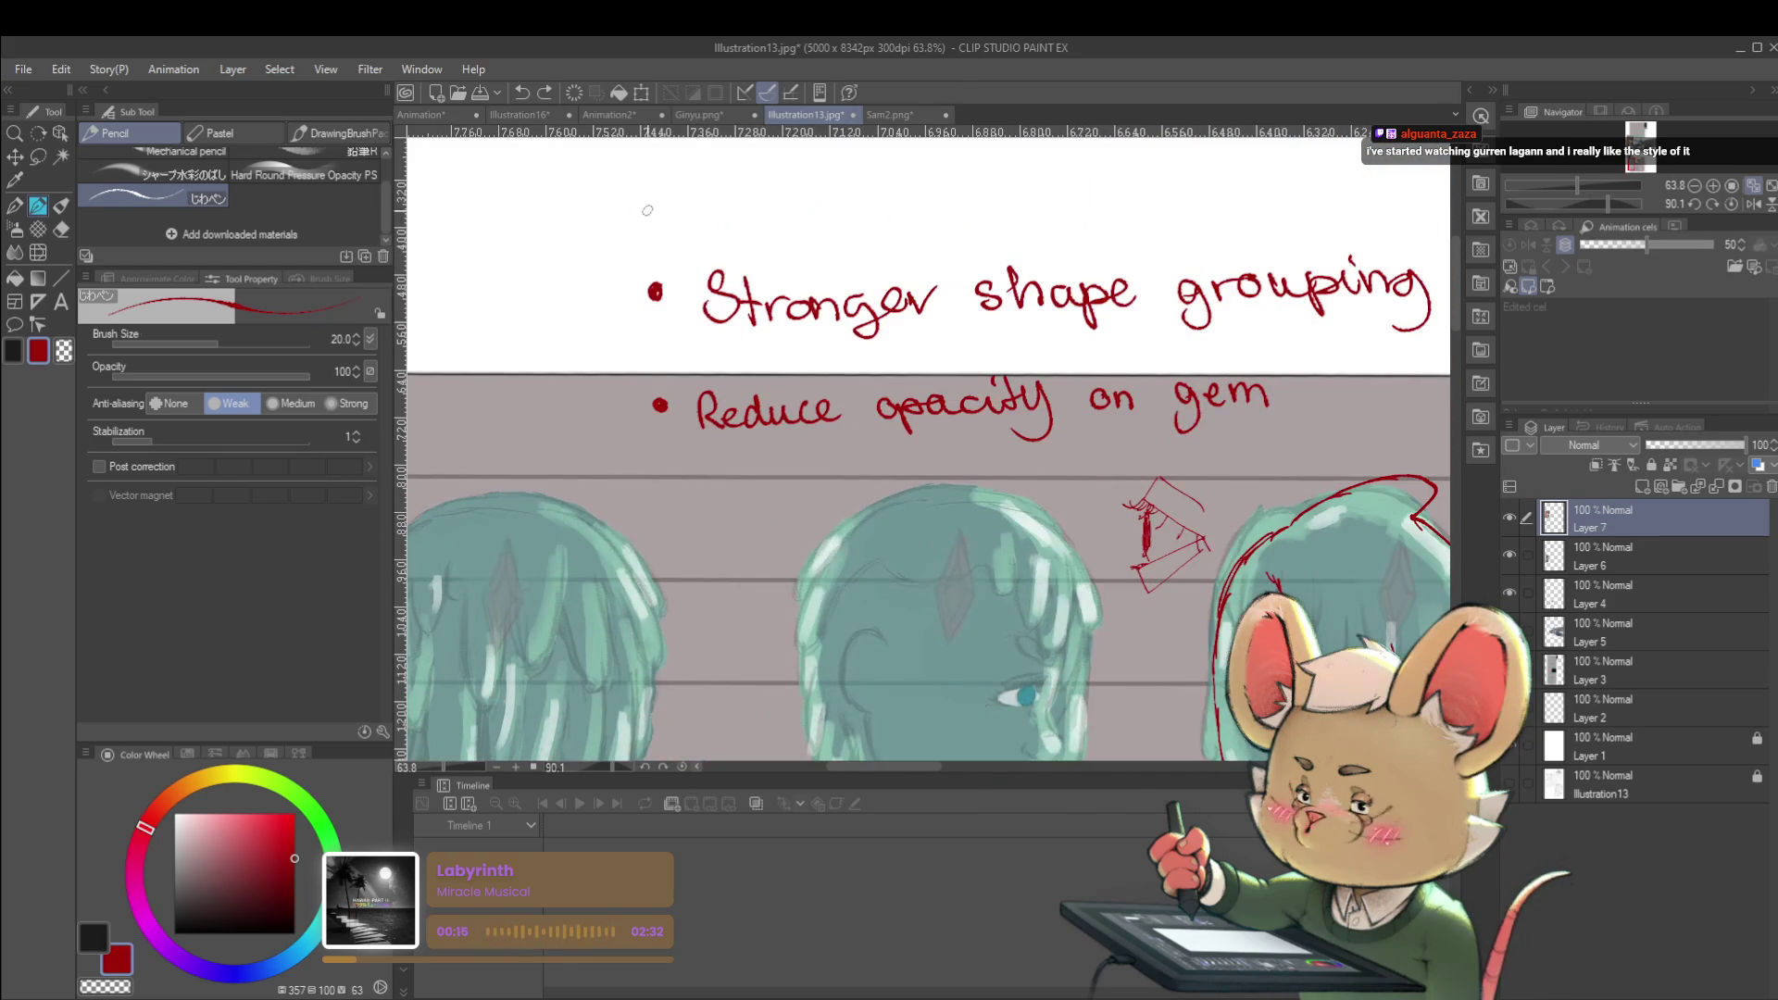
Set the pencil to size 30 and handwrite "Get rid of literal lashes." above the notes
key("bracketright")
key("bracketright")
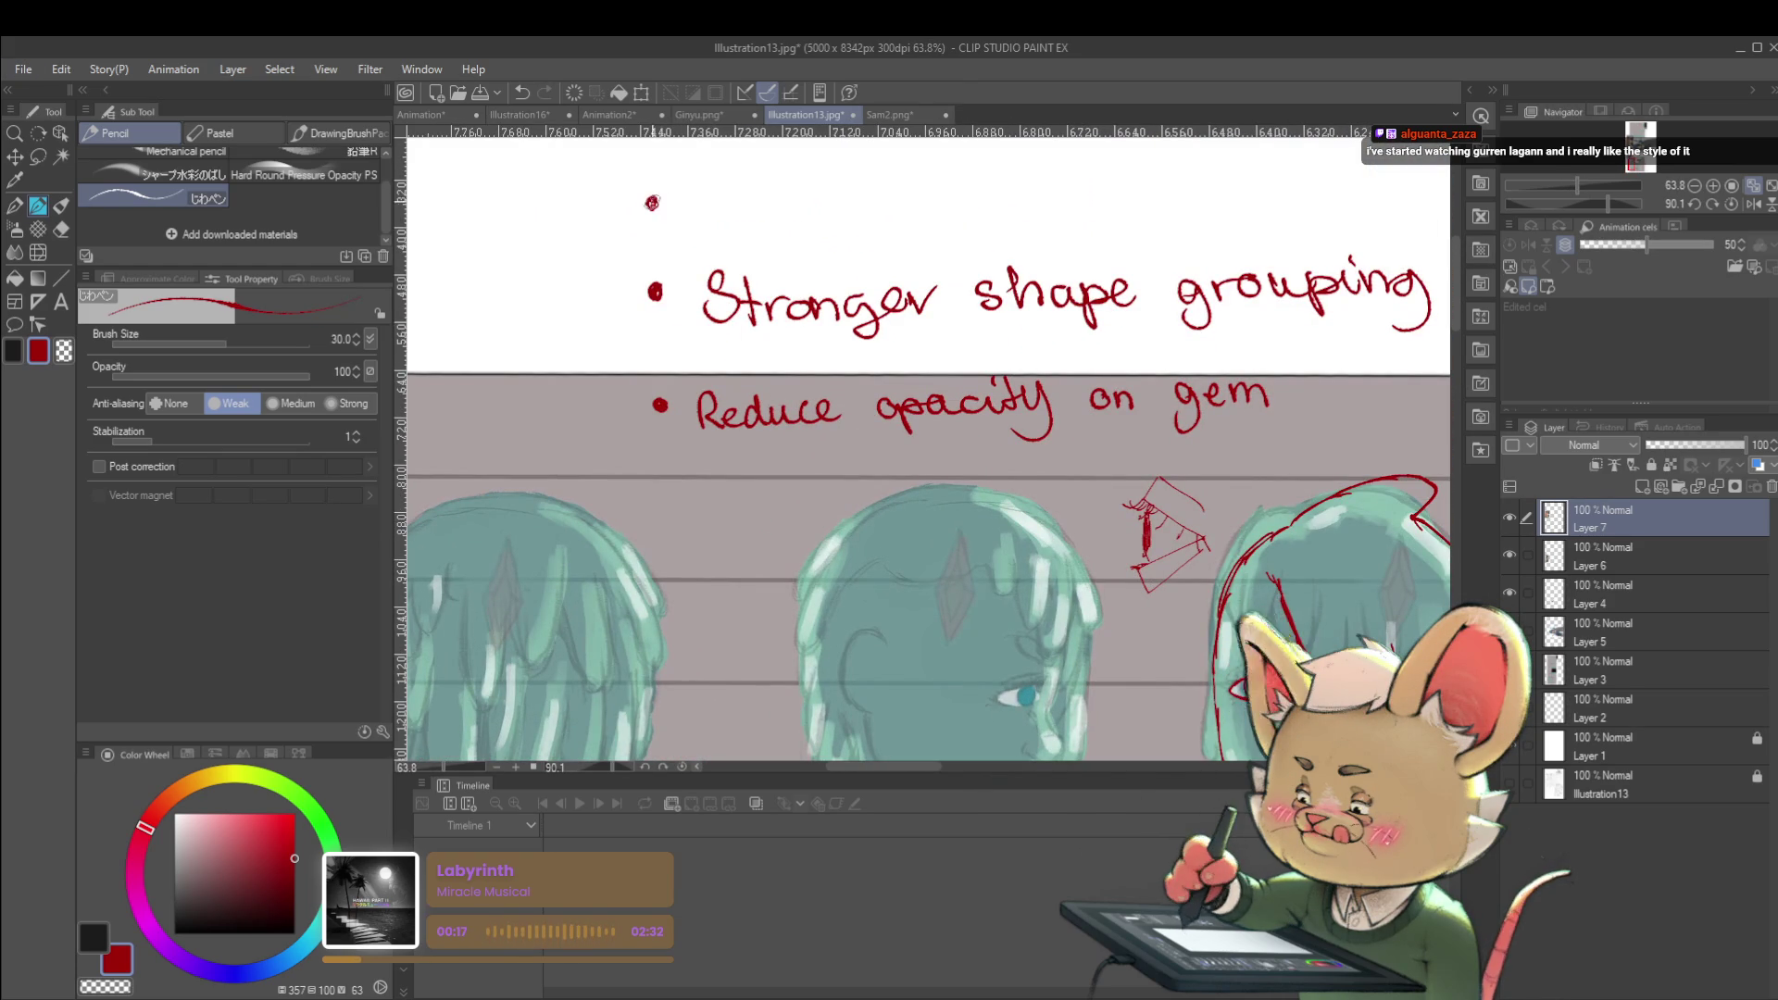
scroll(717, 196, "up", 1)
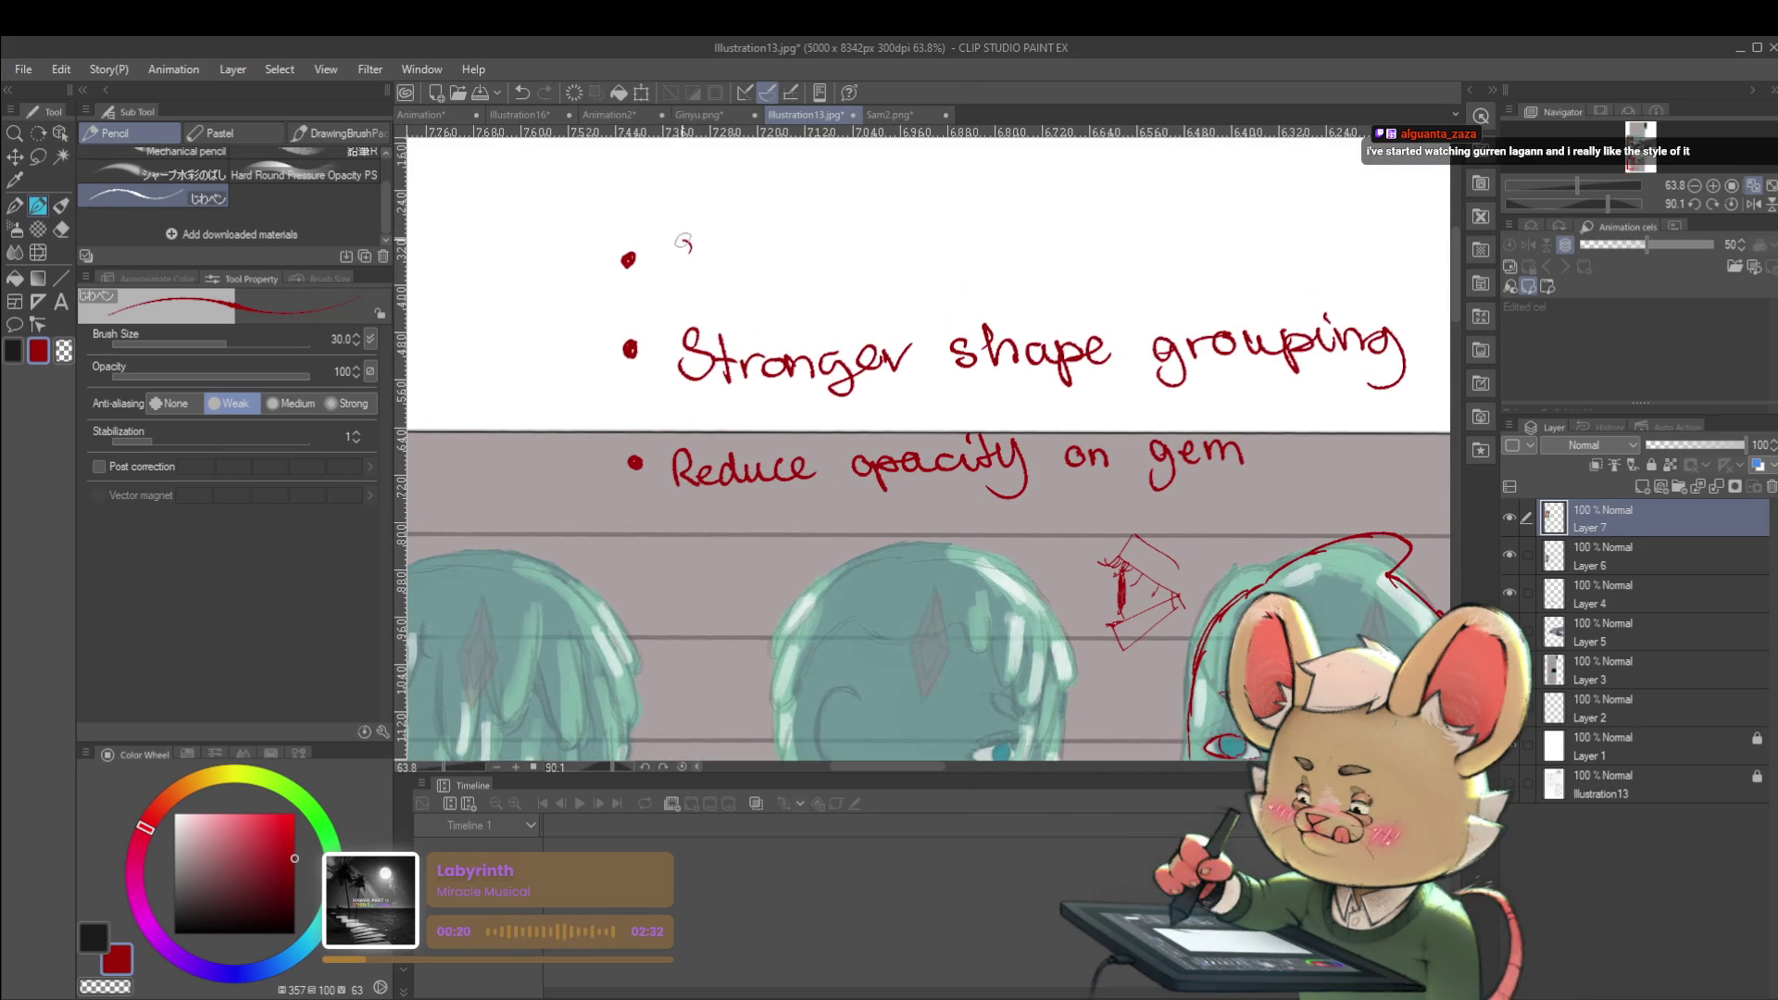
left_click_drag(704, 263, 732, 279)
left_click_drag(719, 262, 891, 252)
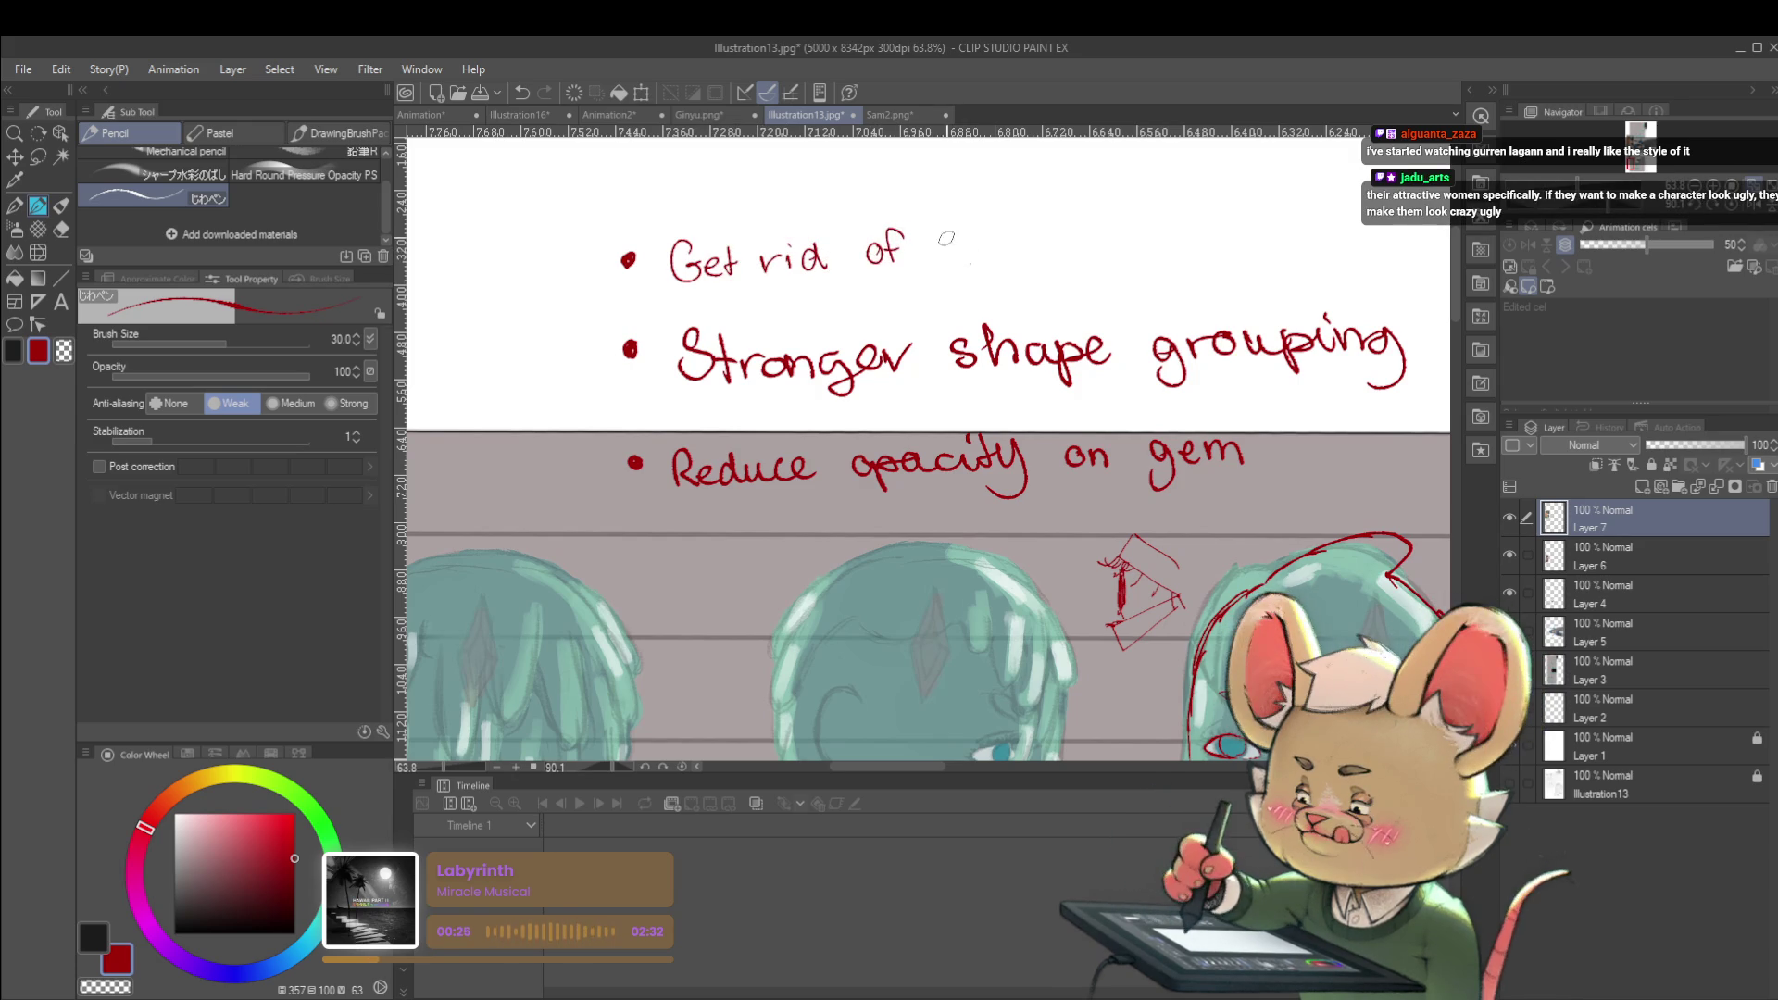
mouse_move(967, 228)
left_mouse_down()
mouse_move(970, 263)
mouse_move(980, 241)
left_mouse_up()
left_click_drag(983, 255, 1053, 264)
mouse_move(1095, 227)
left_mouse_down()
mouse_move(997, 222)
mouse_move(1051, 252)
mouse_move(1111, 246)
left_mouse_up()
left_click(1114, 245)
scroll(1102, 236, "down", 2)
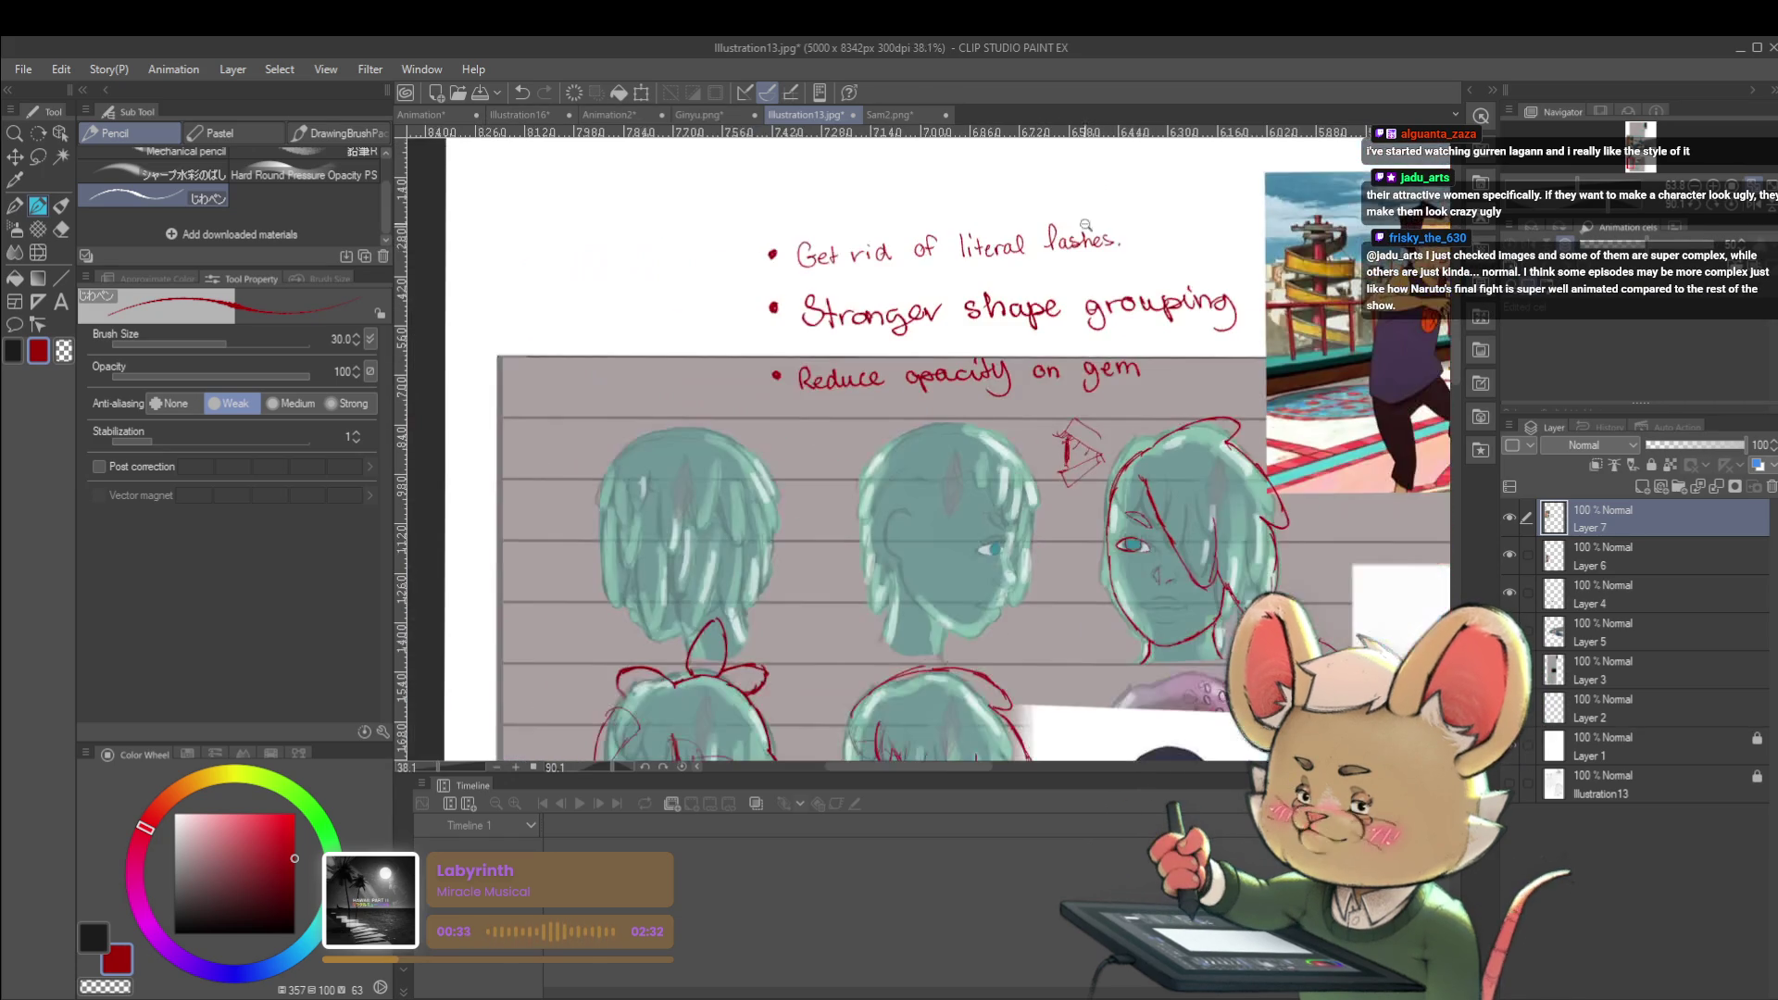
Add short red corrections on the left and right heads and restore the unmirrored view
scroll(1225, 537, "down", 3)
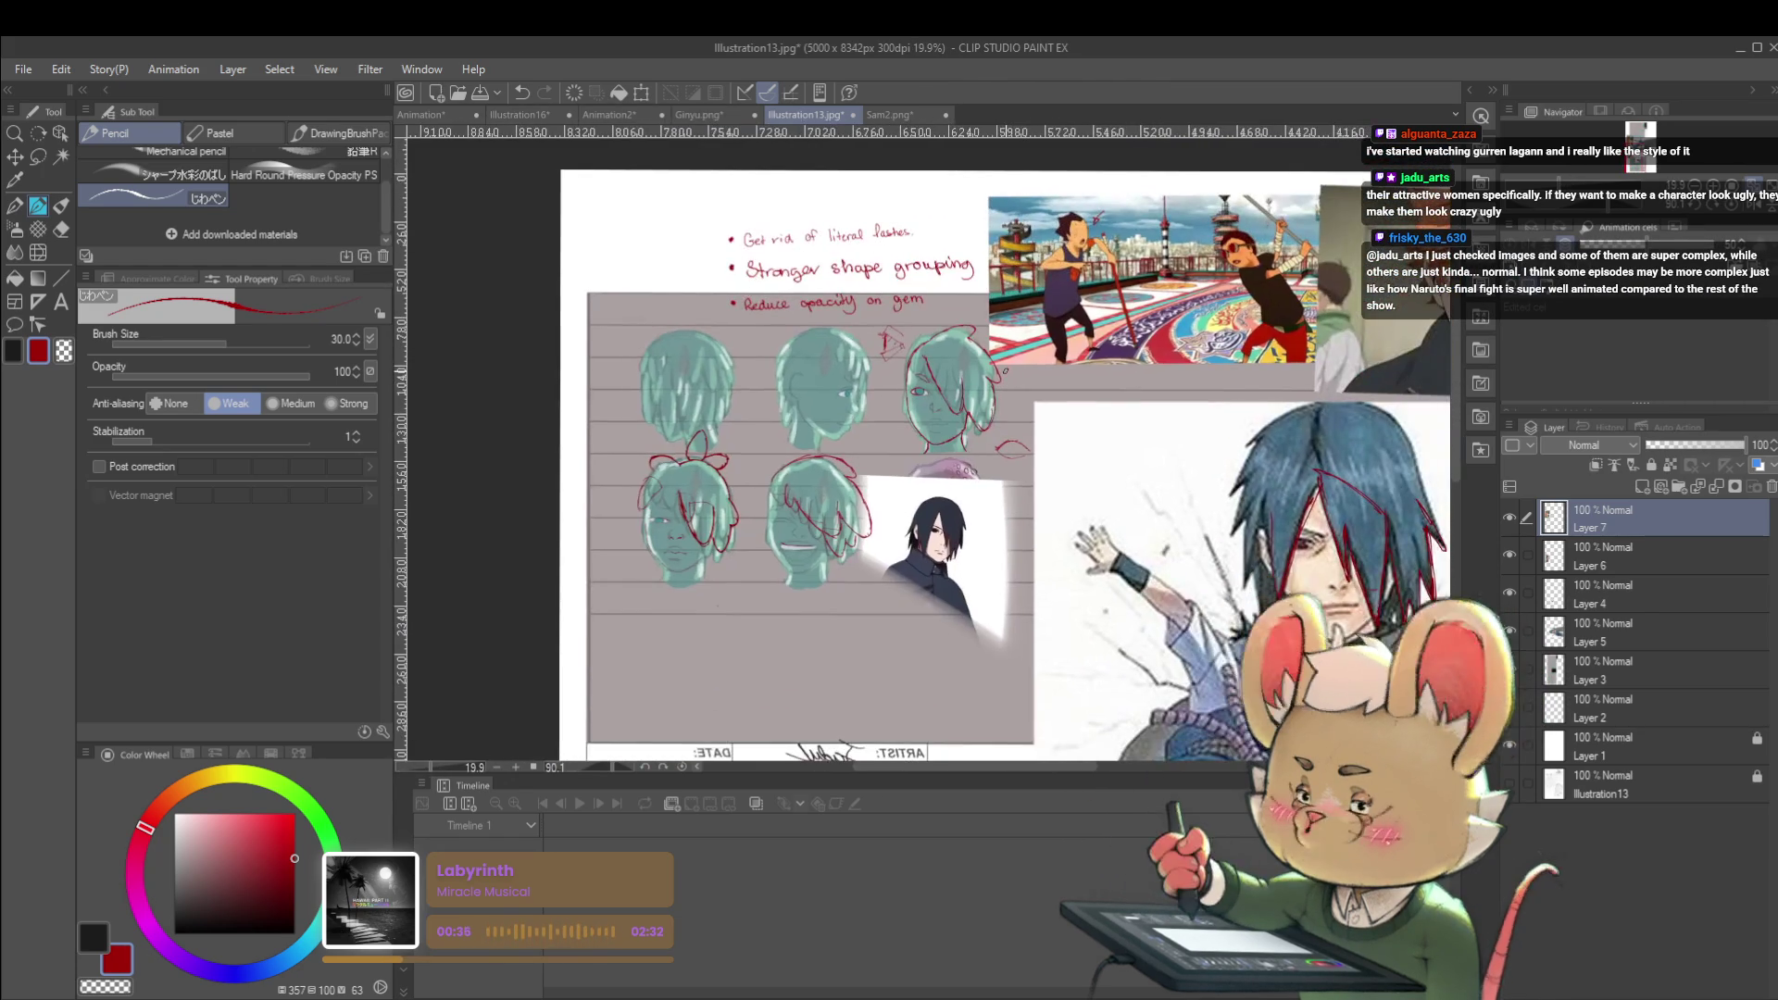
scroll(685, 426, "up", 4)
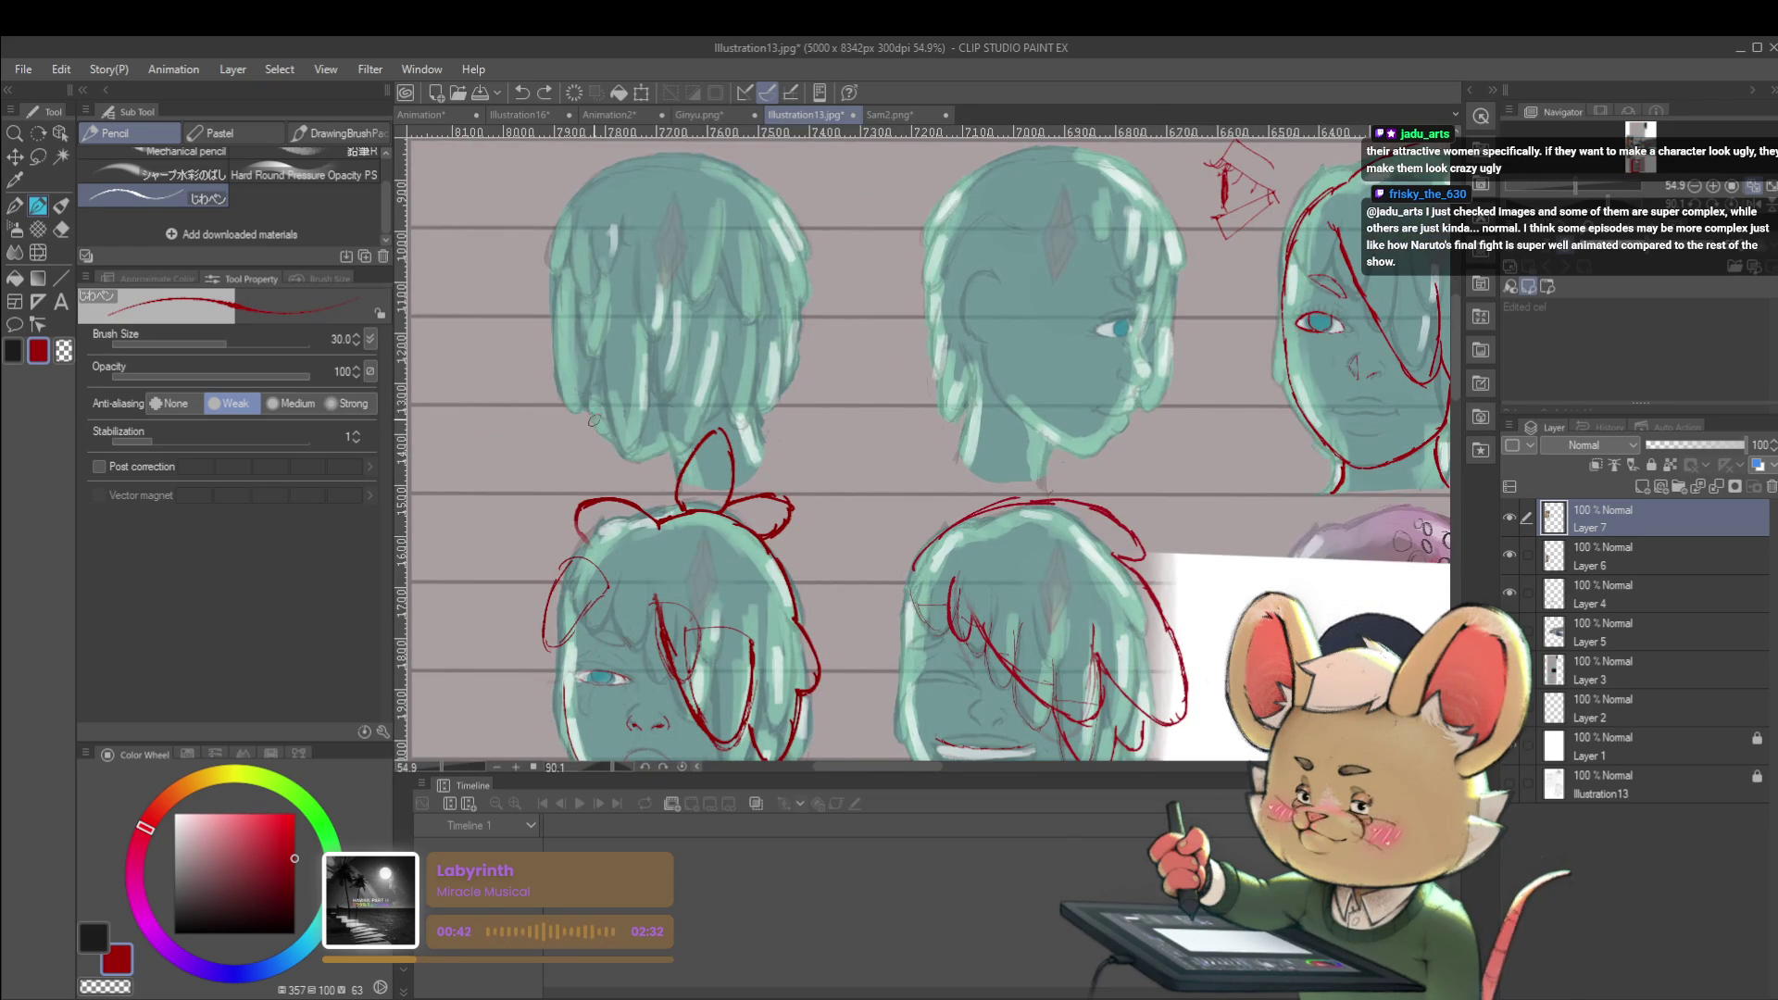
left_click_drag(593, 424, 615, 456)
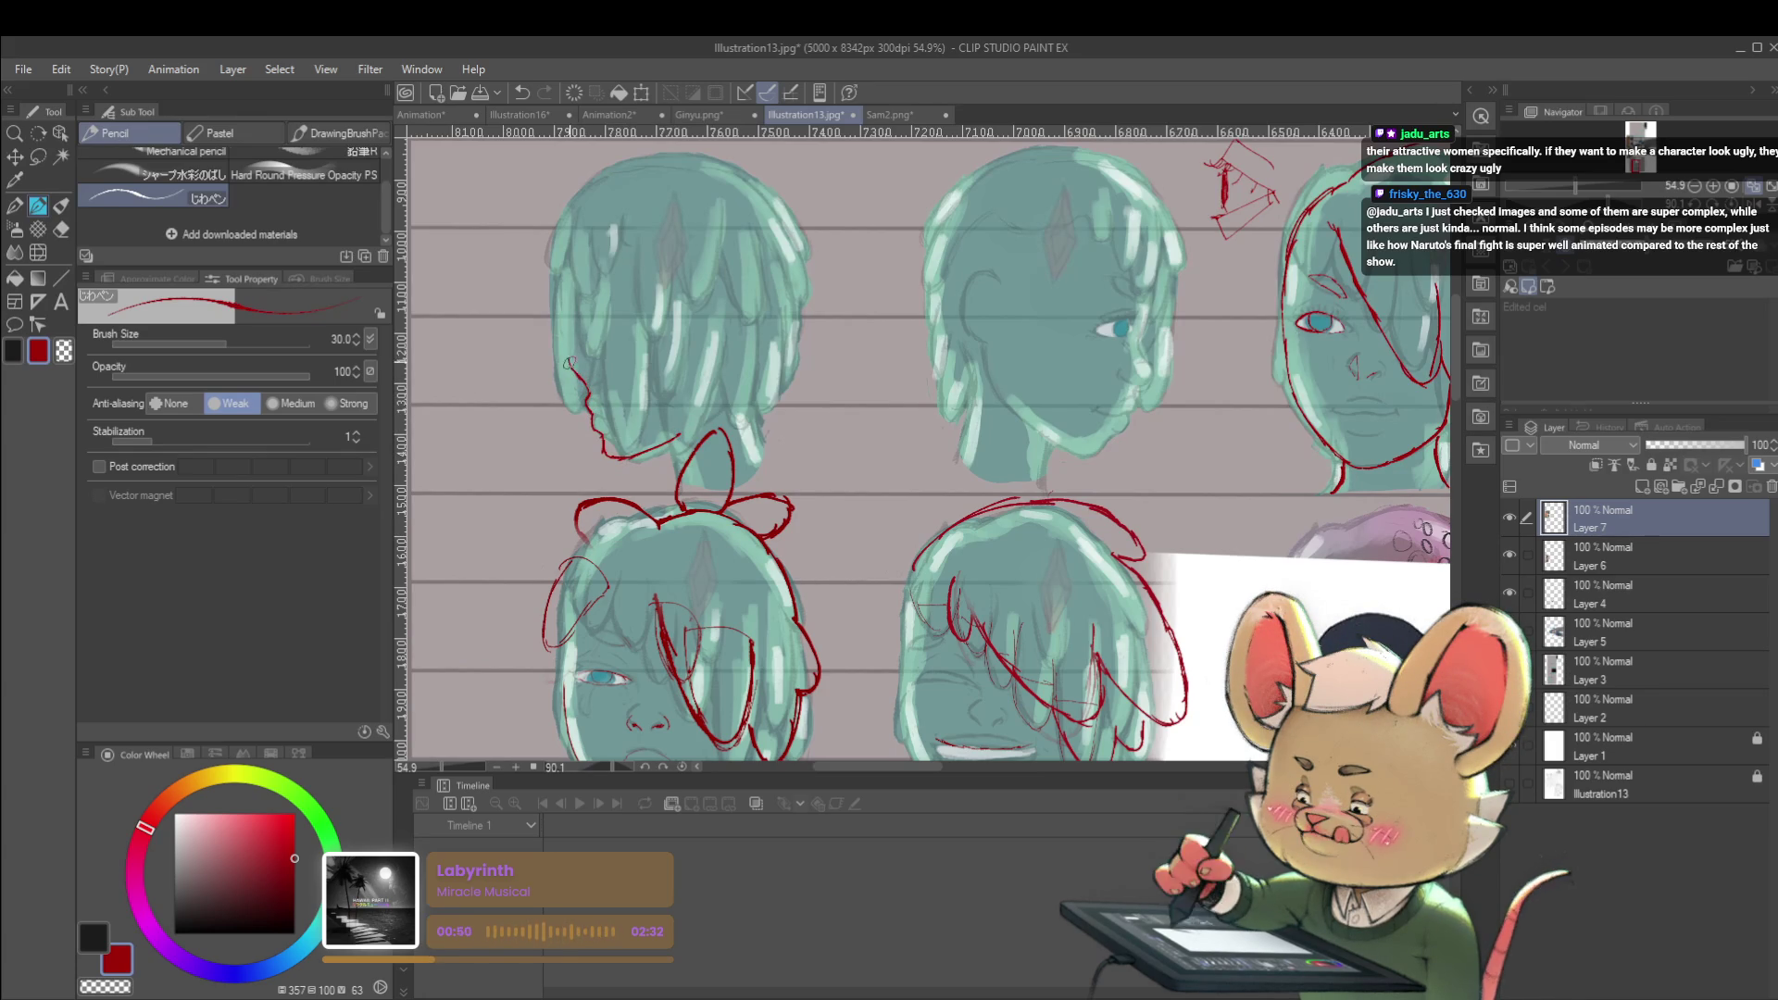
scroll(616, 293, "down", 5)
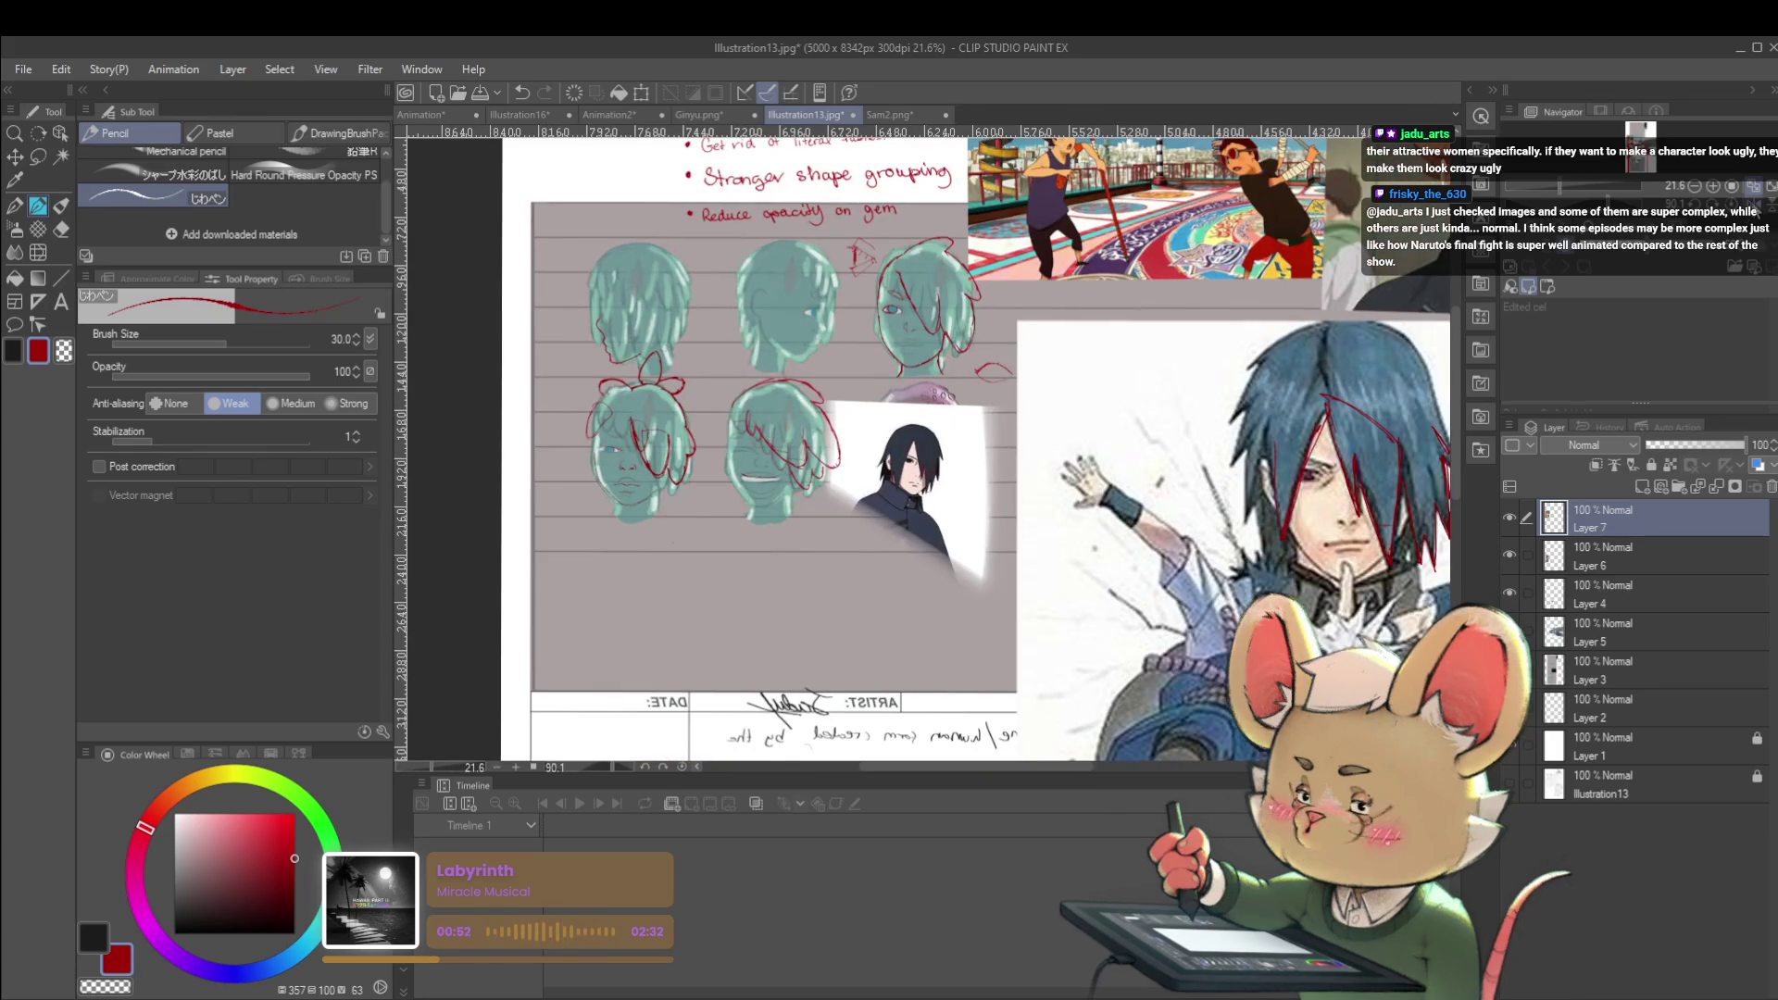
key("h")
scroll(1315, 343, "up", 6)
left_click_drag(1318, 344, 1313, 389)
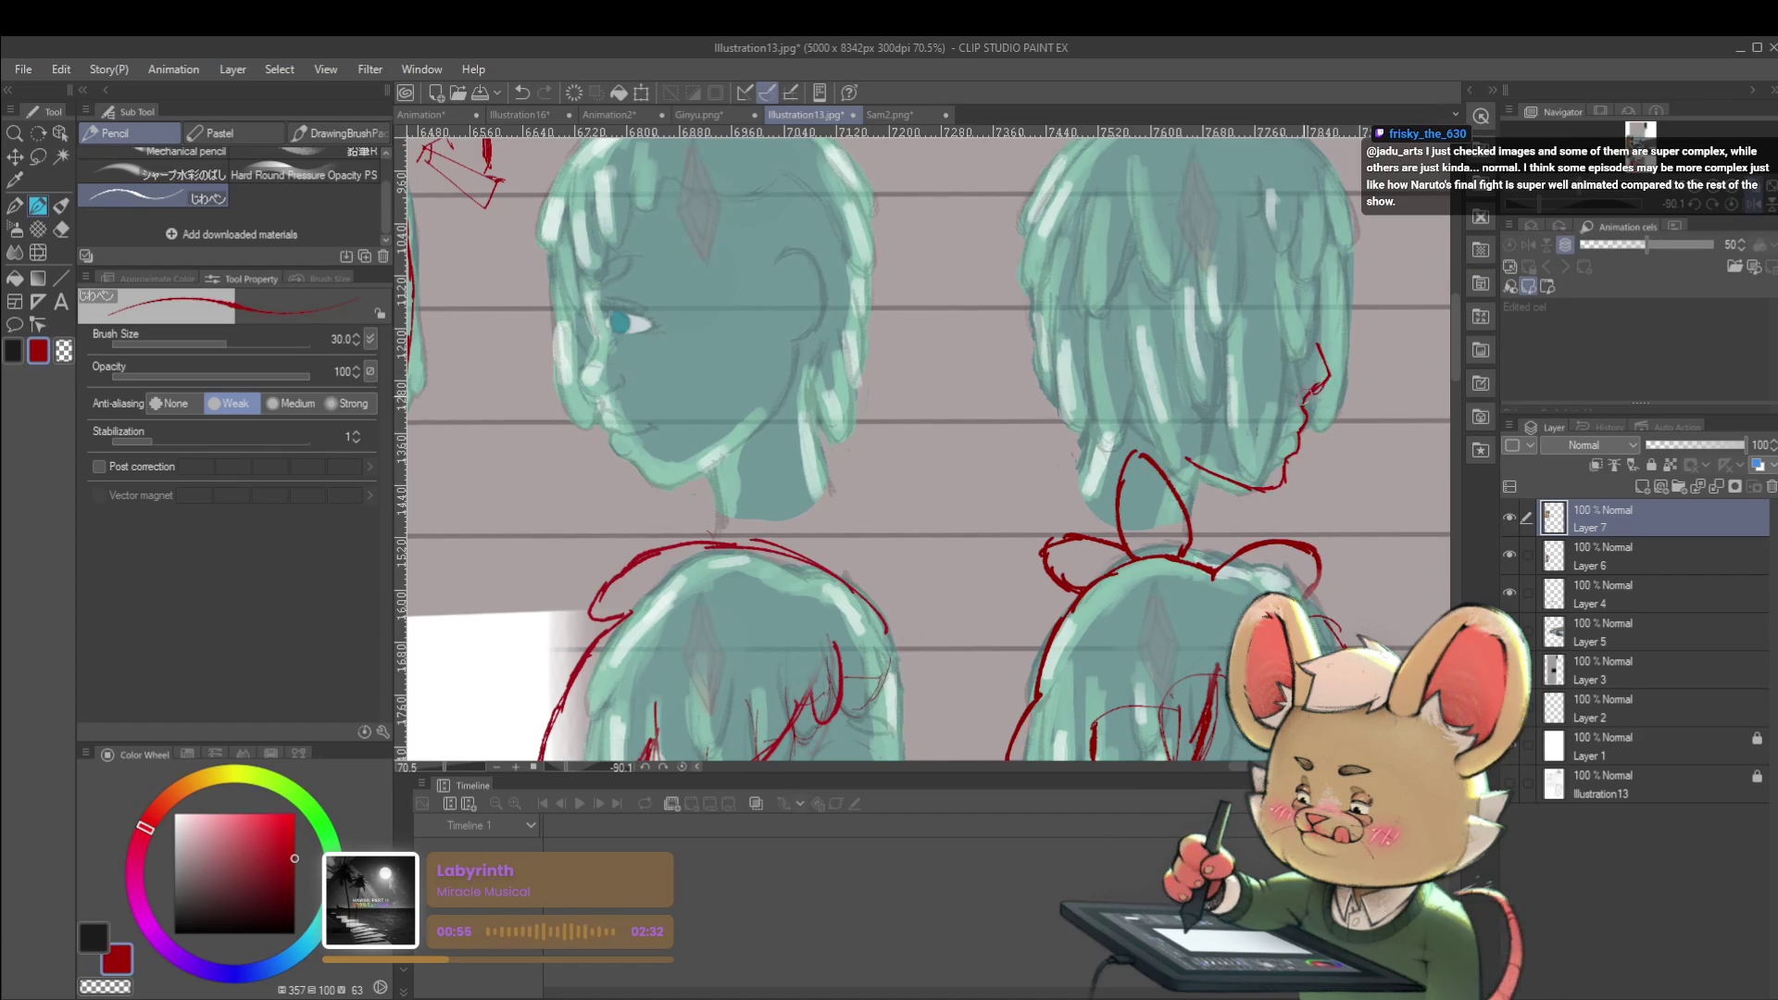
scroll(1348, 367, "down", 5)
Mirror the canvas and redline the first head's face profile, undoing the faulty lower part
left_click_drag(1325, 380, 945, 380)
scroll(946, 306, "up", 5)
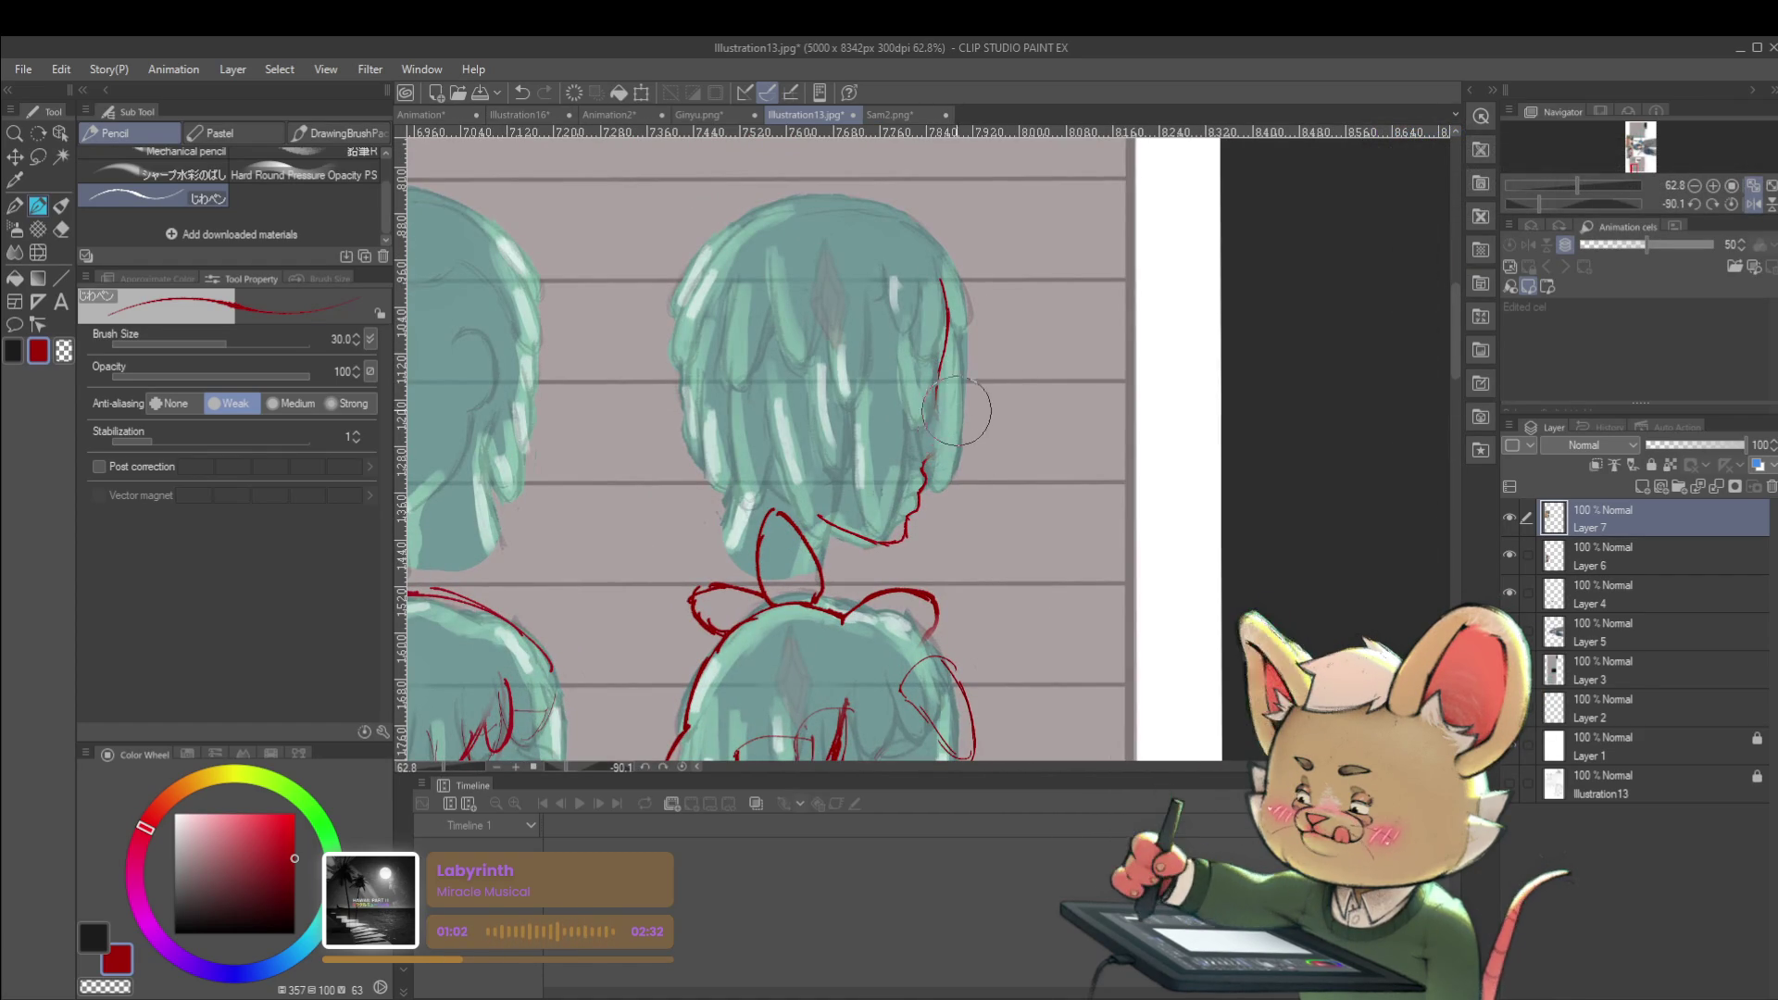
left_click(1747, 190)
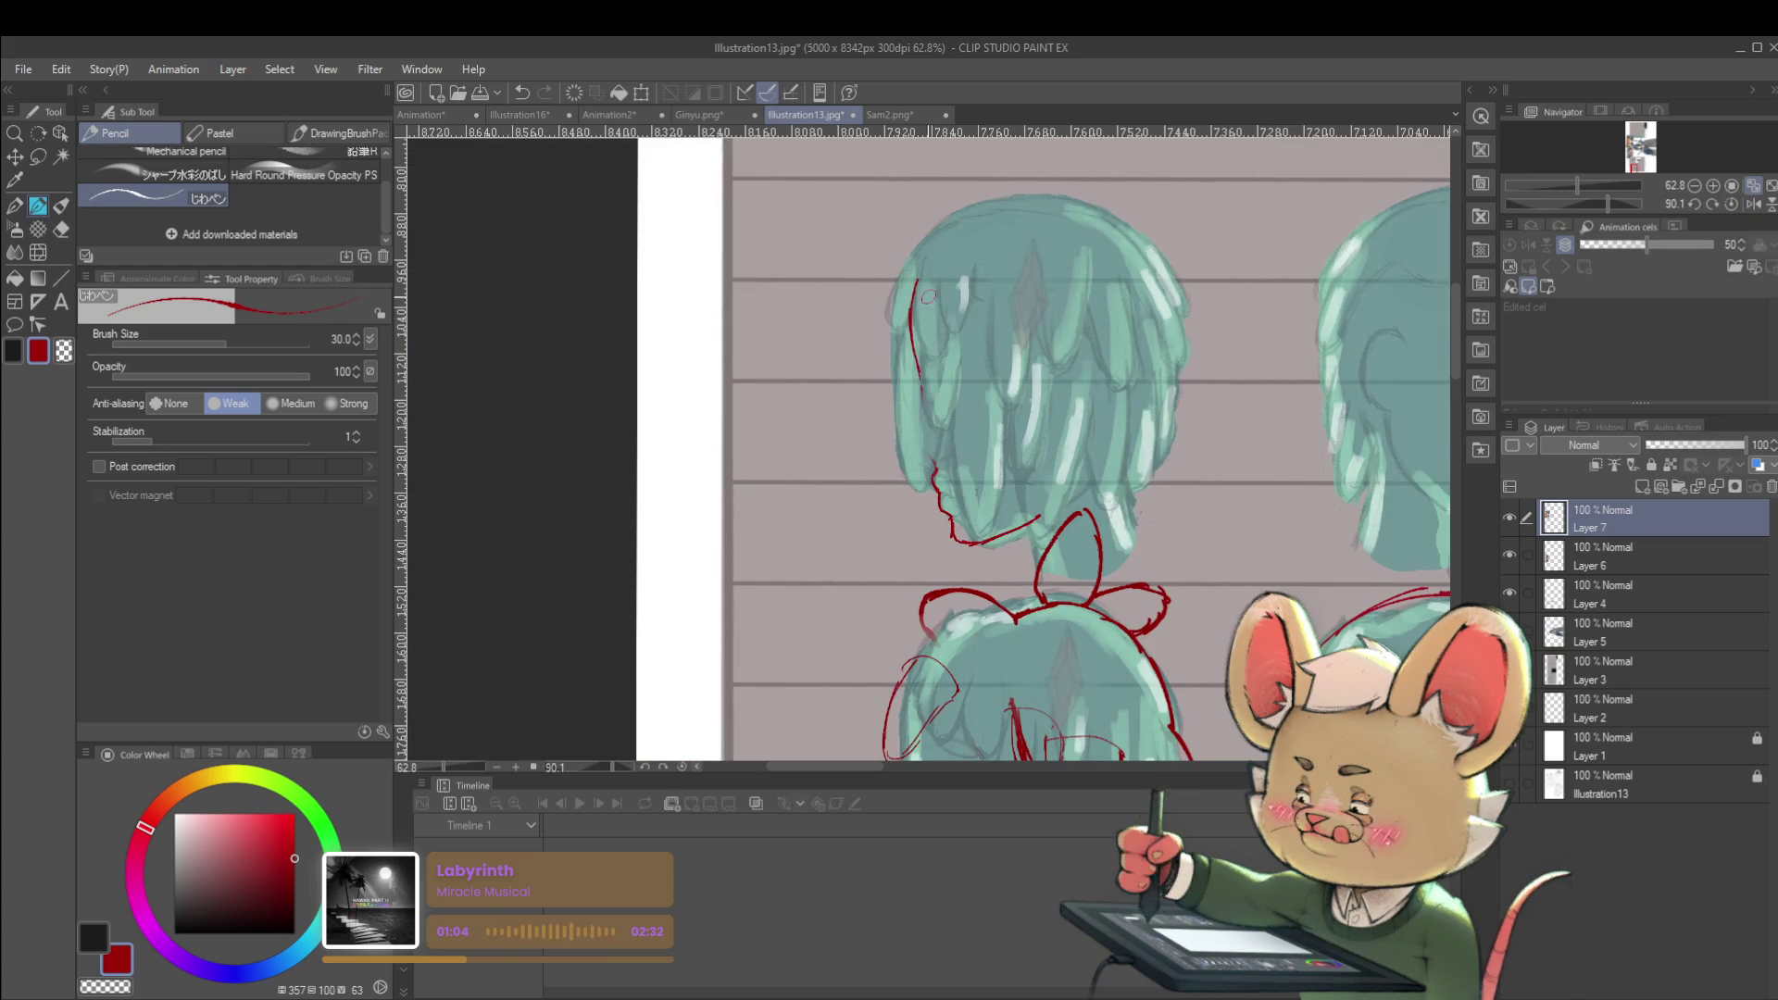
left_click_drag(908, 345, 910, 381)
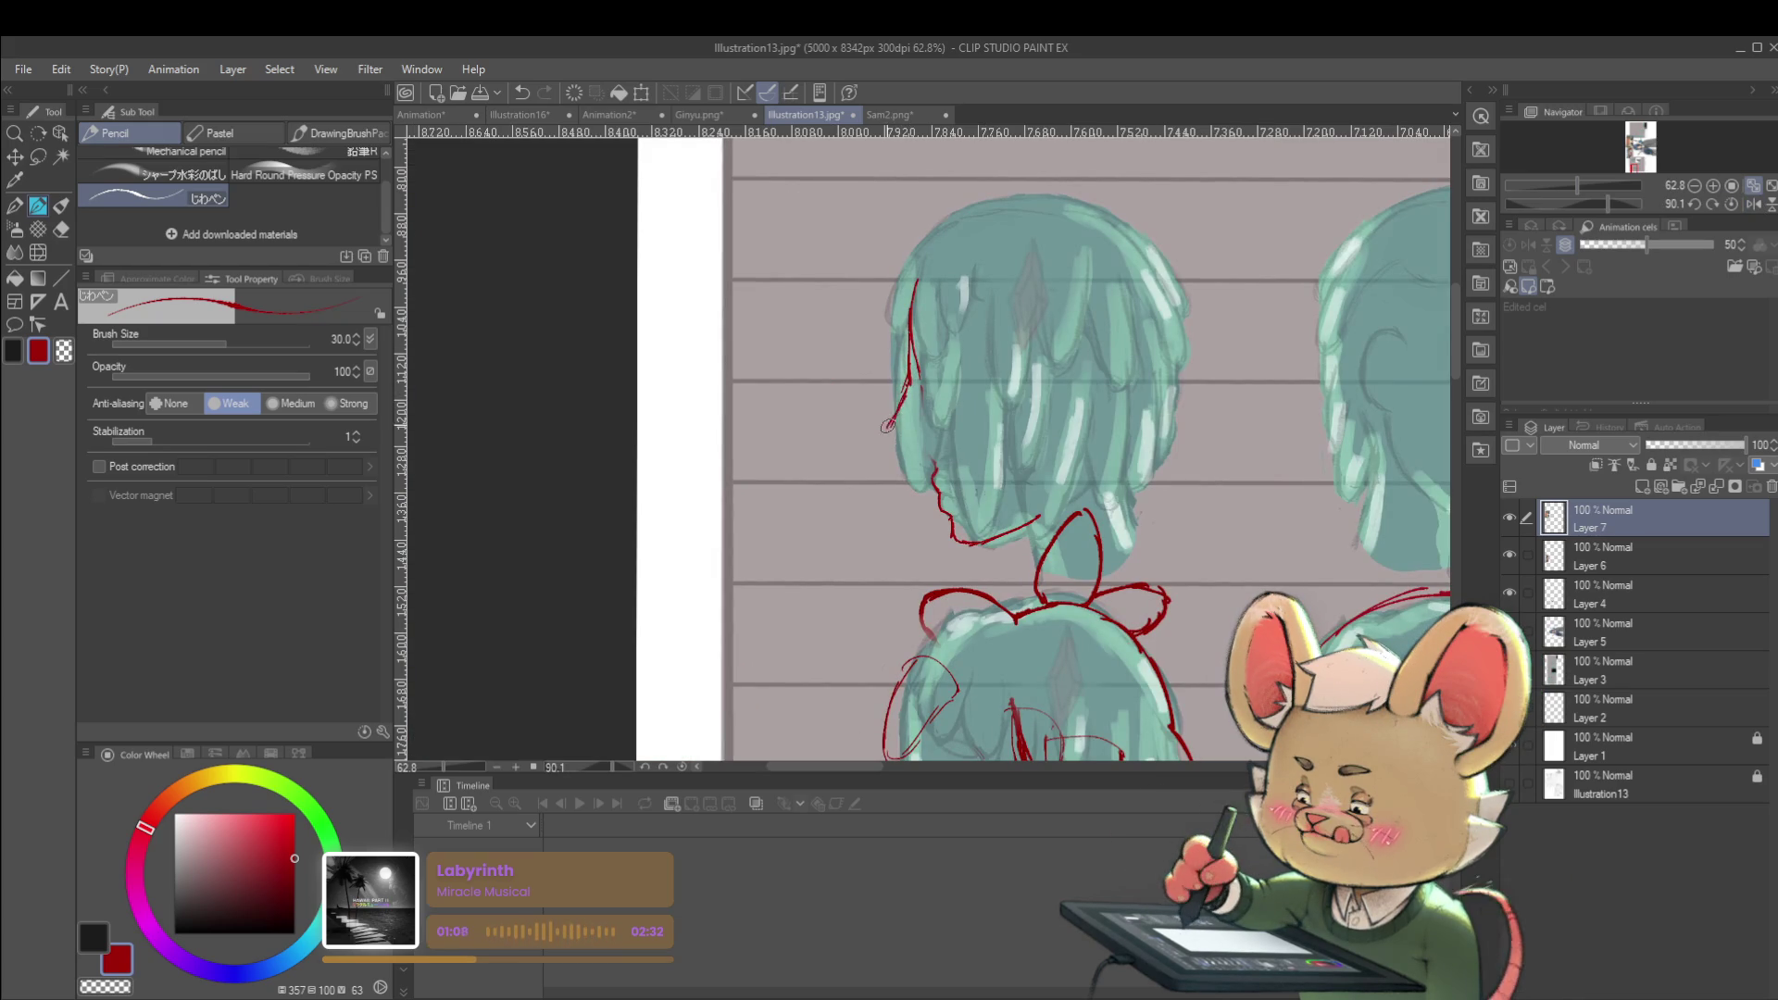
left_click_drag(890, 428, 920, 477)
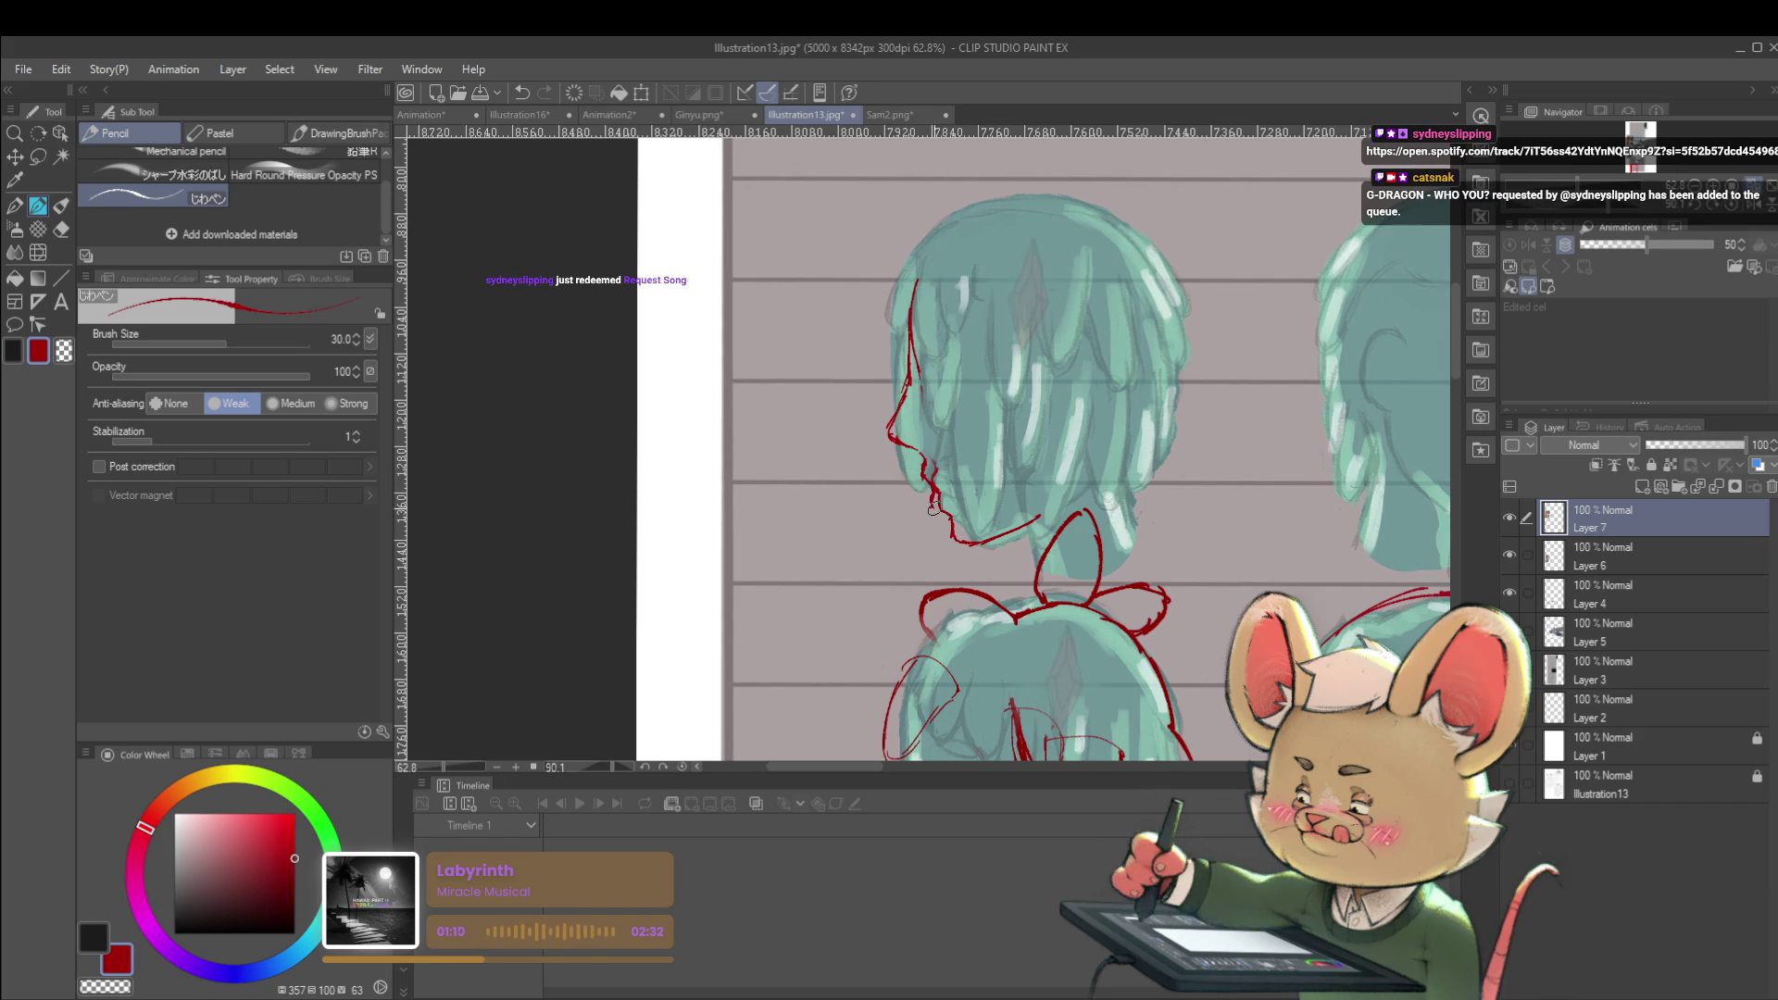
scroll(968, 535, "down", 5)
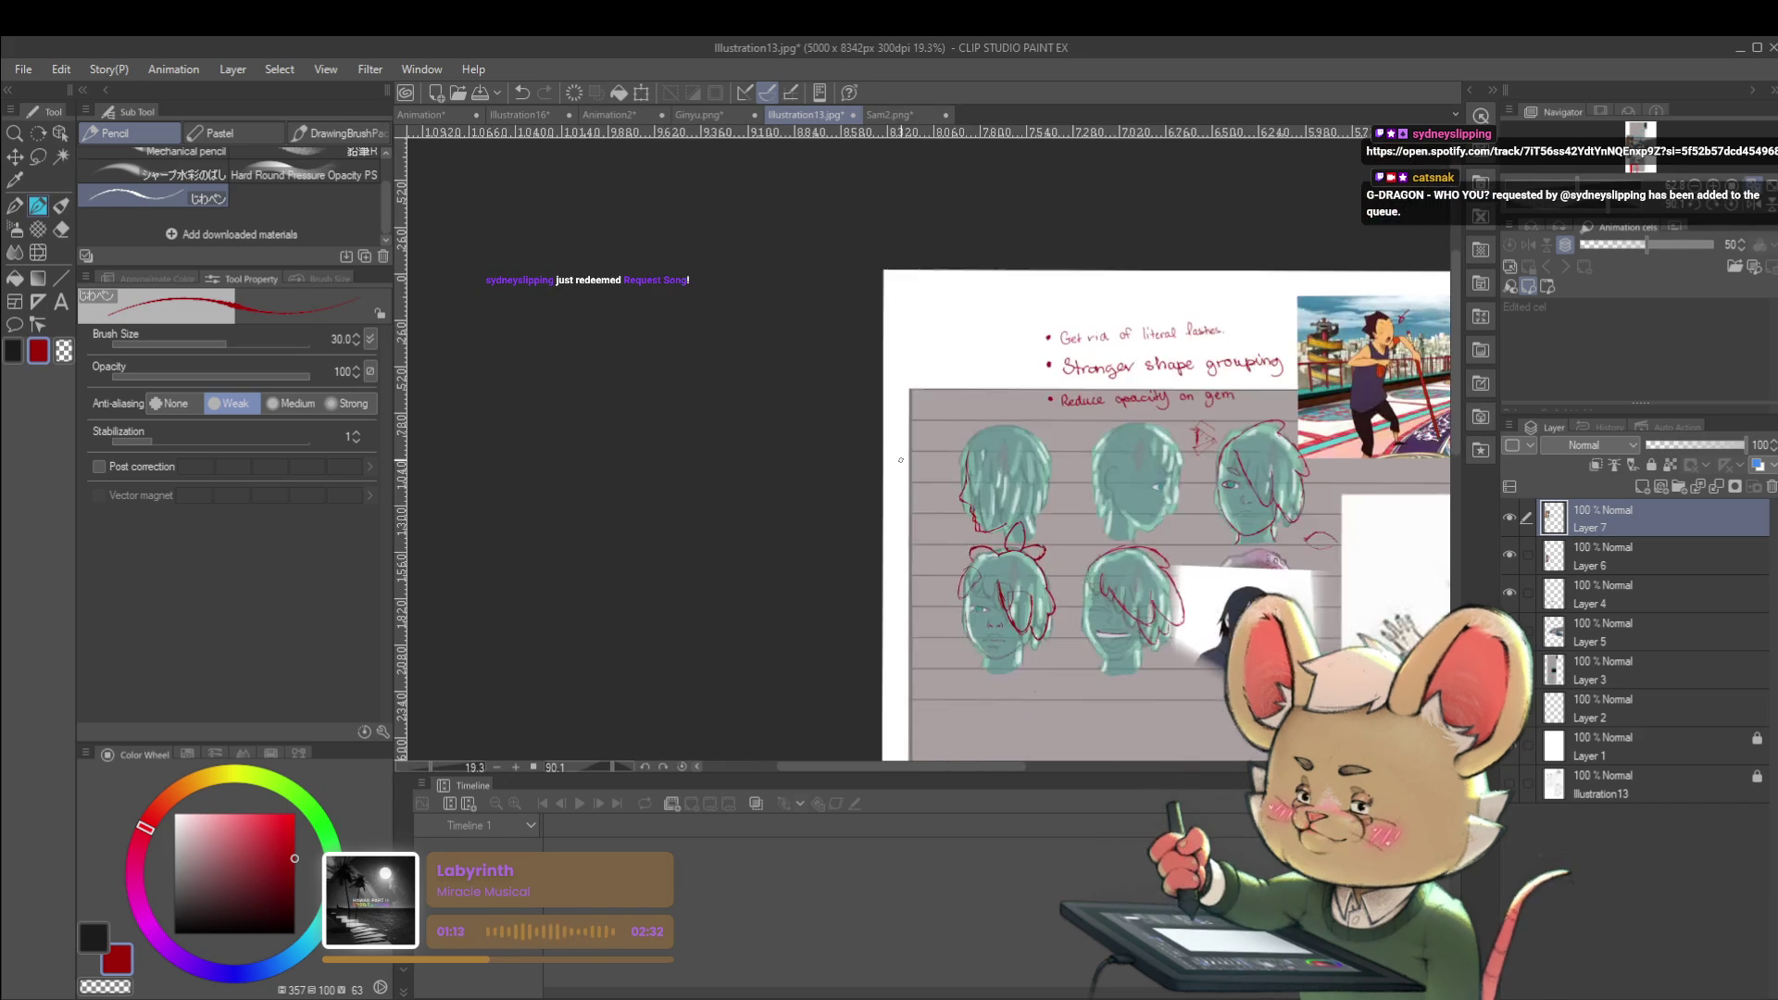
scroll(901, 460, "up", 4)
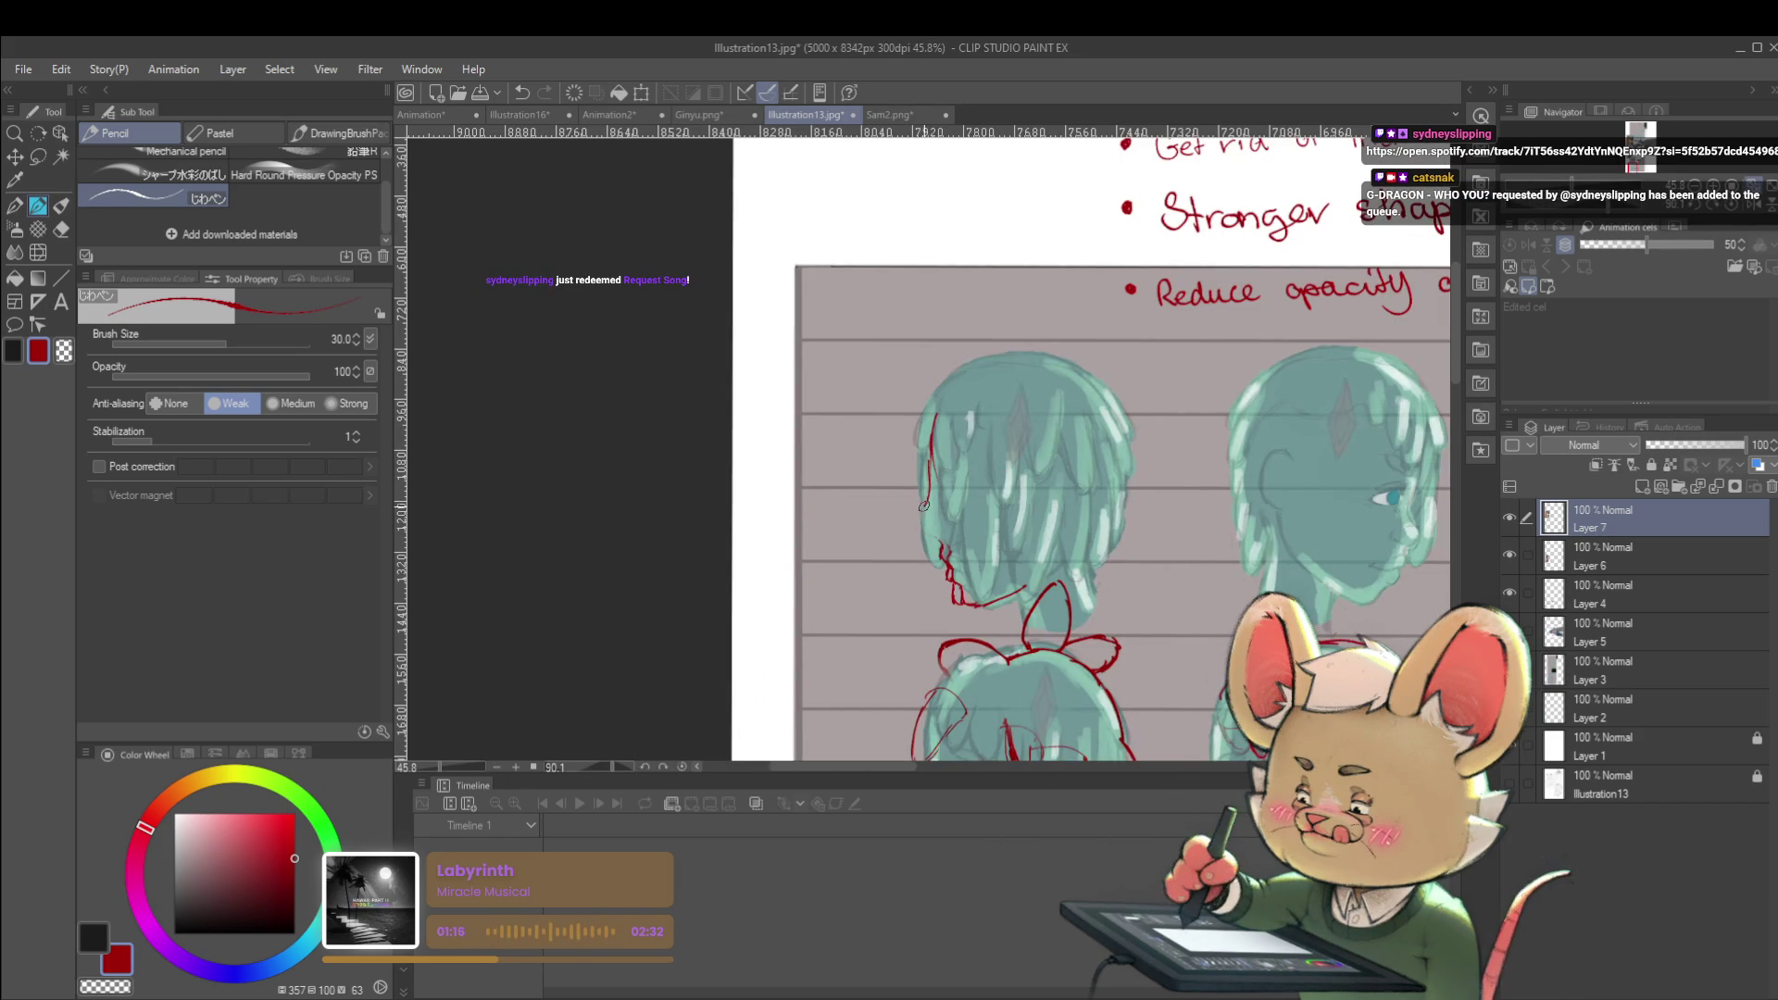
key("ctrl+z")
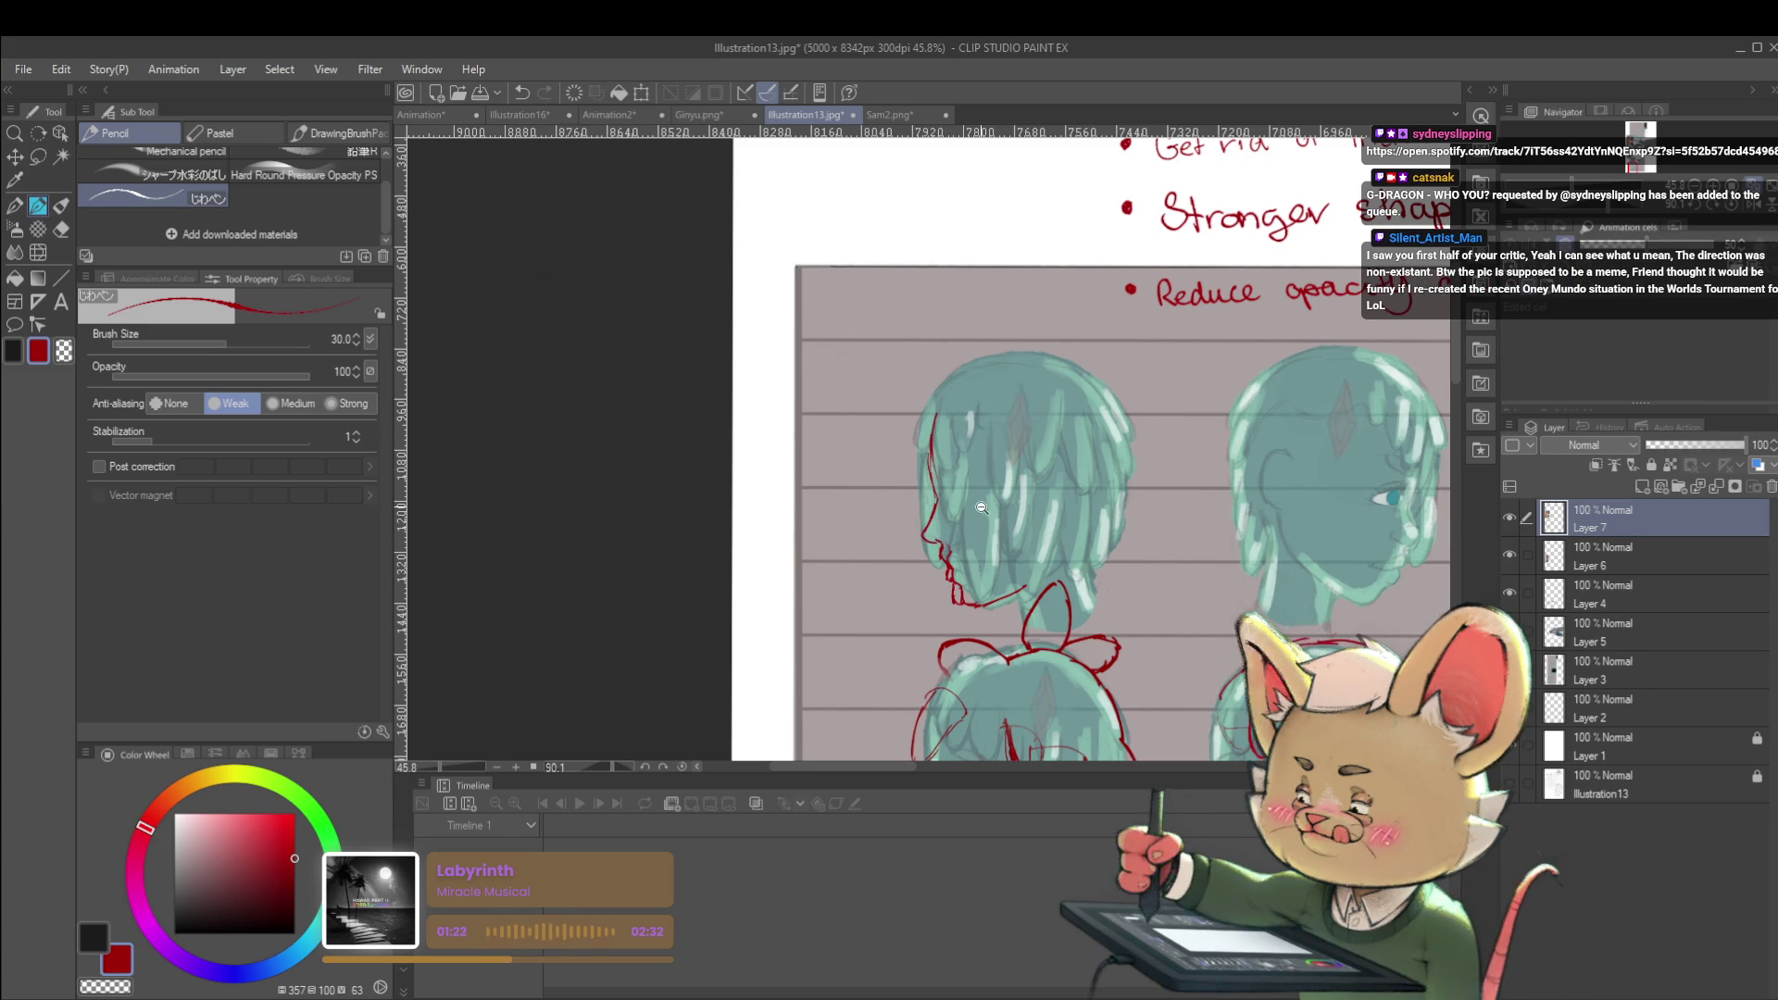
Arc a red skull outline over the head's top and down its right side
scroll(891, 439, "down", 5)
scroll(936, 492, "up", 5)
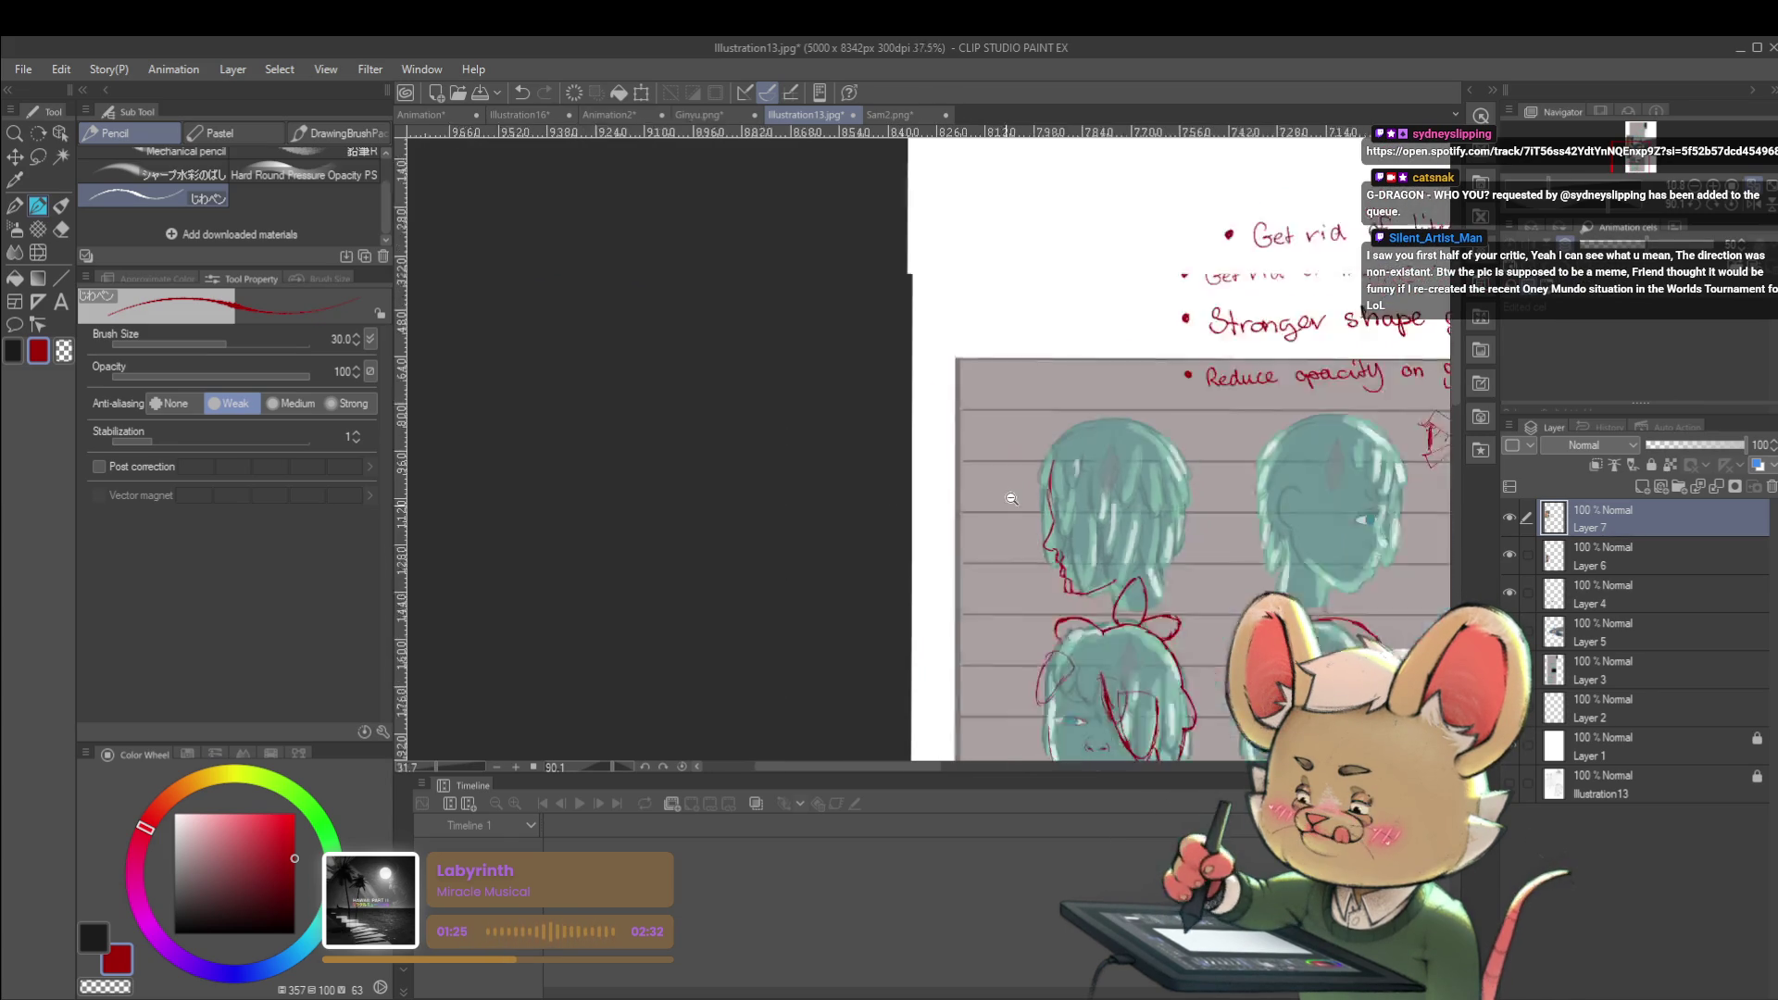
left_click_drag(1091, 443, 1169, 413)
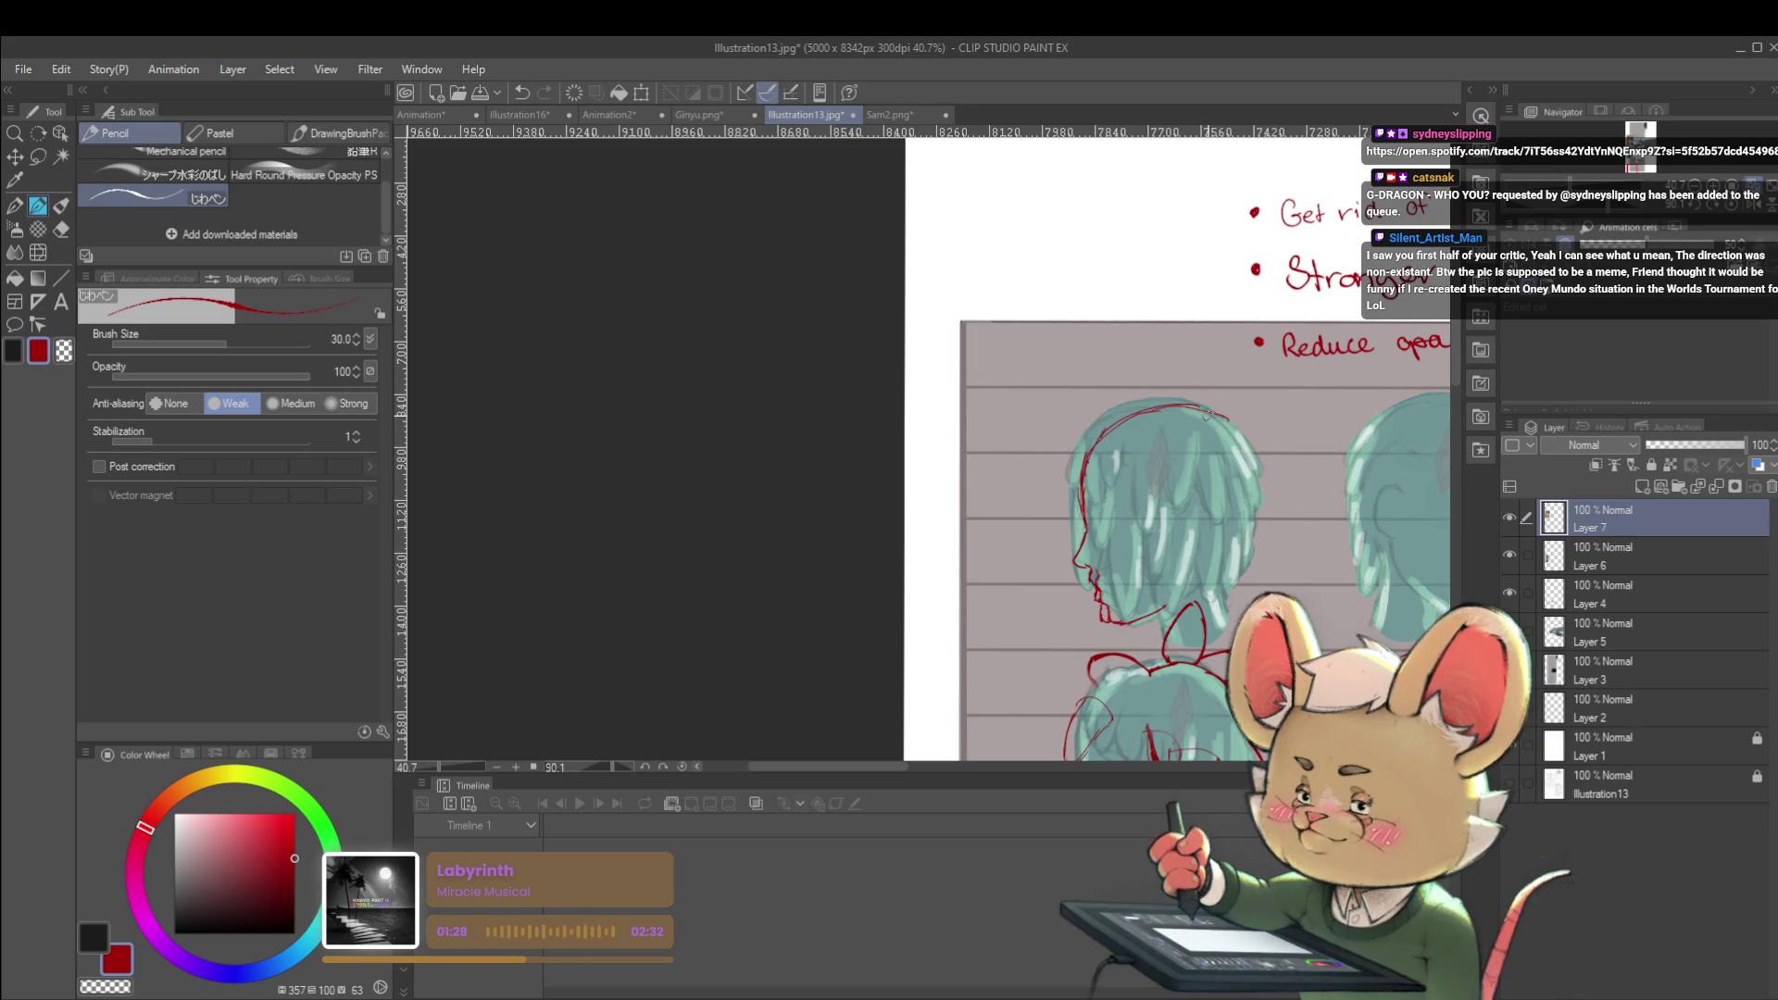
mouse_move(1223, 416)
left_mouse_down()
mouse_move(1255, 453)
mouse_move(1232, 554)
mouse_move(1001, 524)
left_mouse_up()
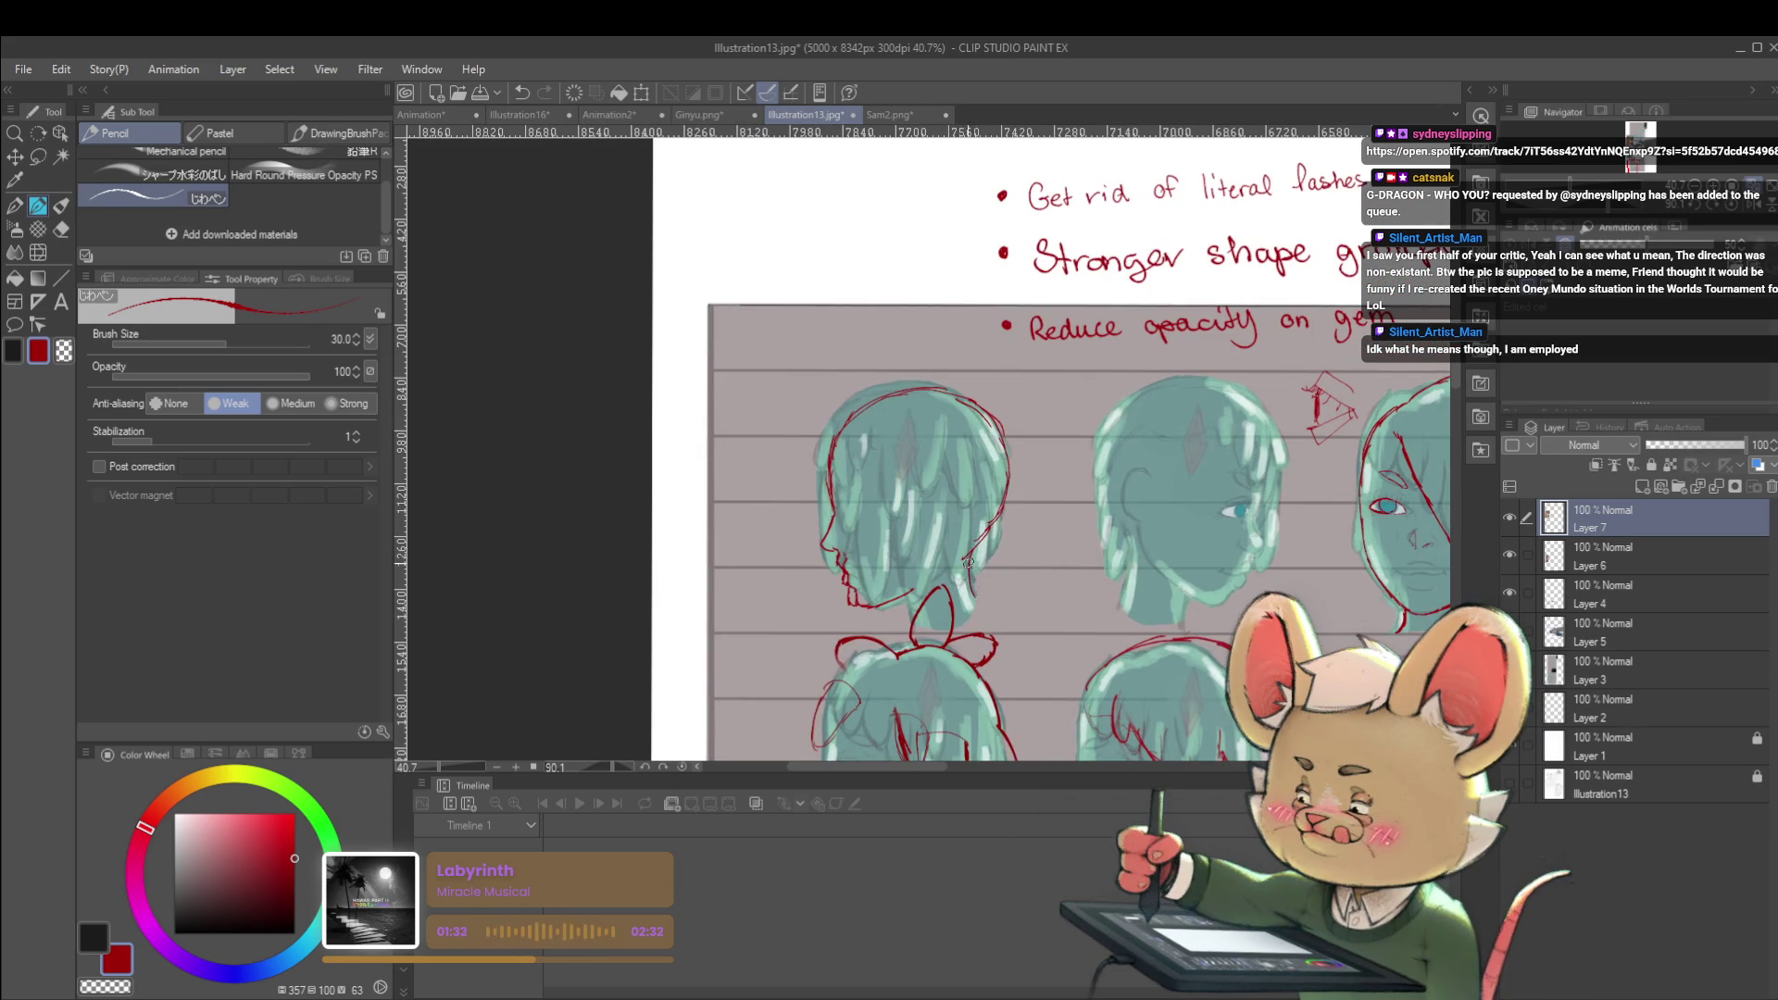
scroll(969, 565, "down", 3)
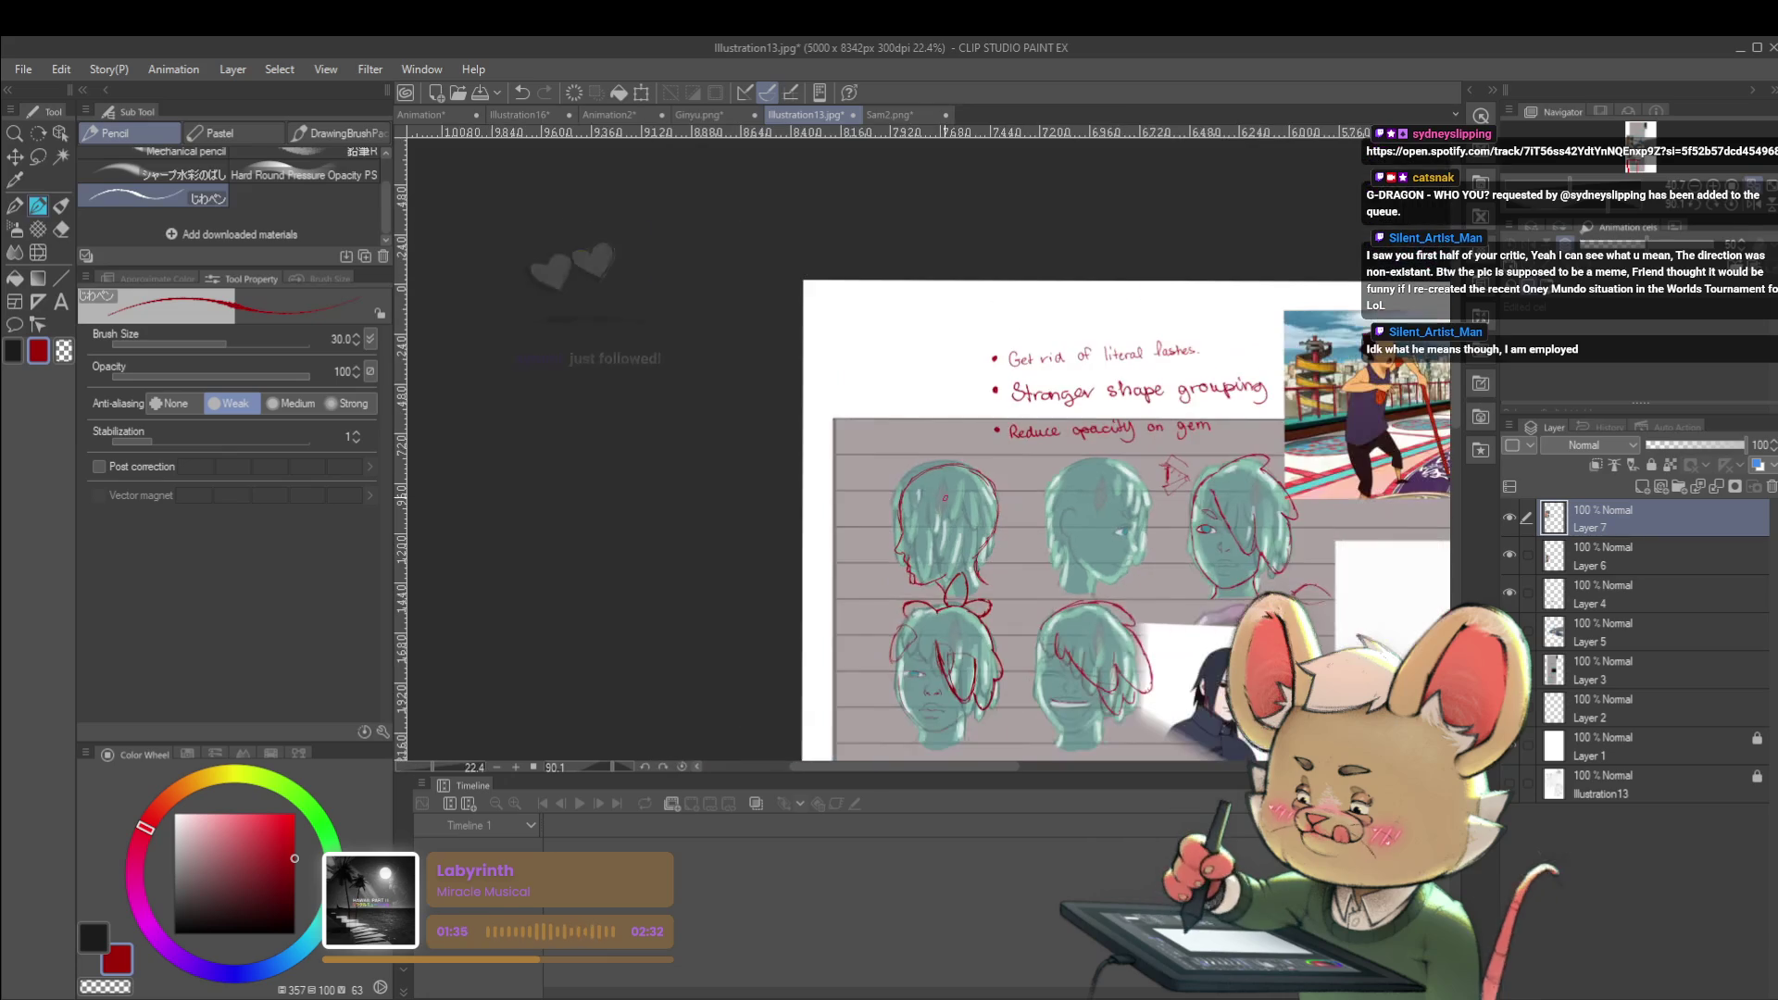
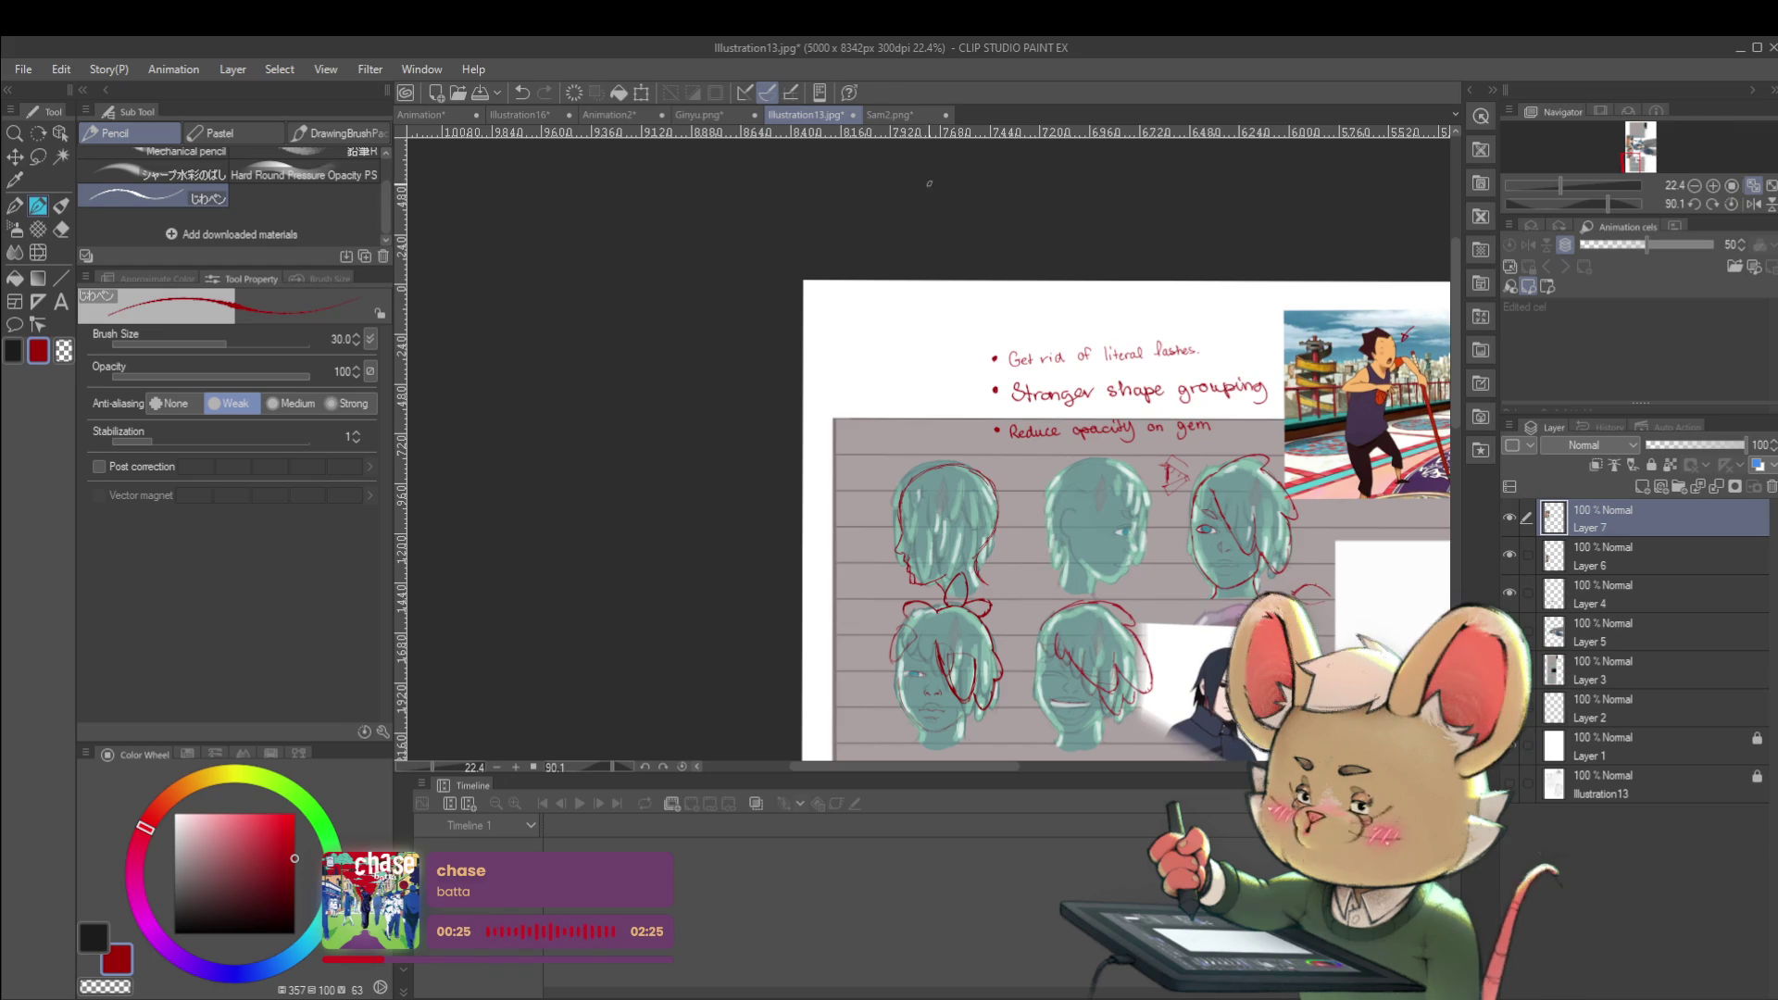
Preview the Animation document, stop playback on frame 21, then bring up the Ginyu.png illustration
left_click(461, 114)
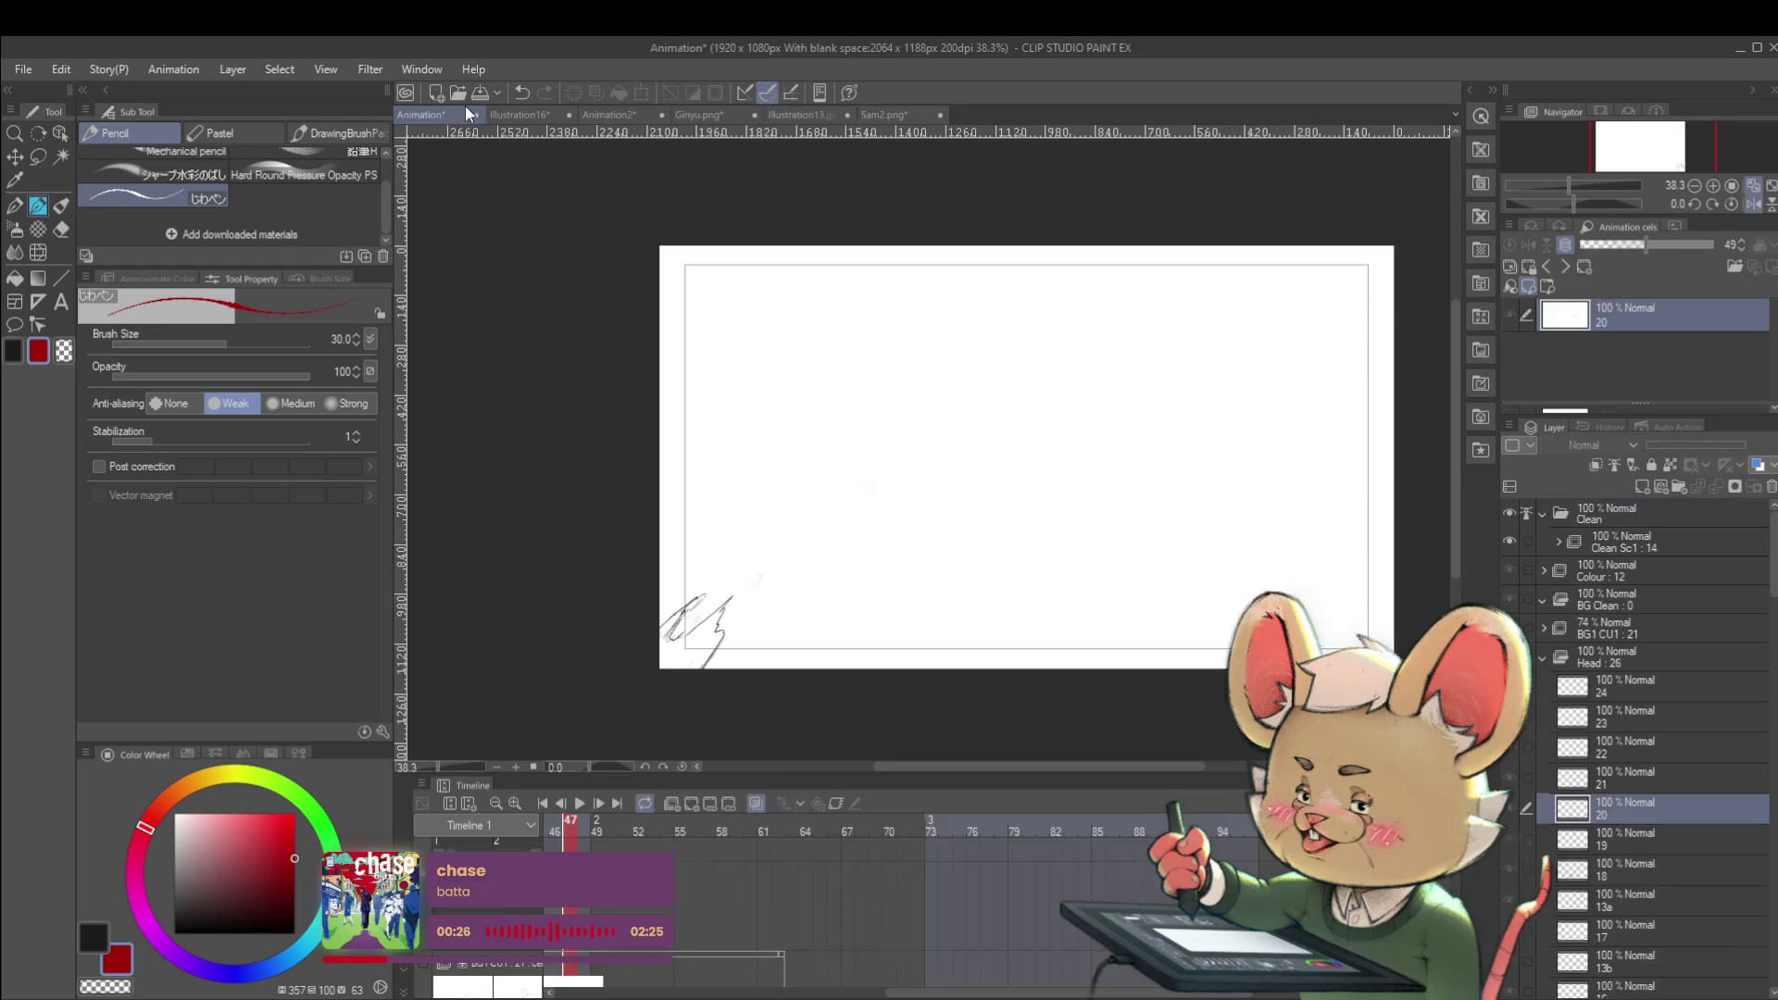
left_click(576, 805)
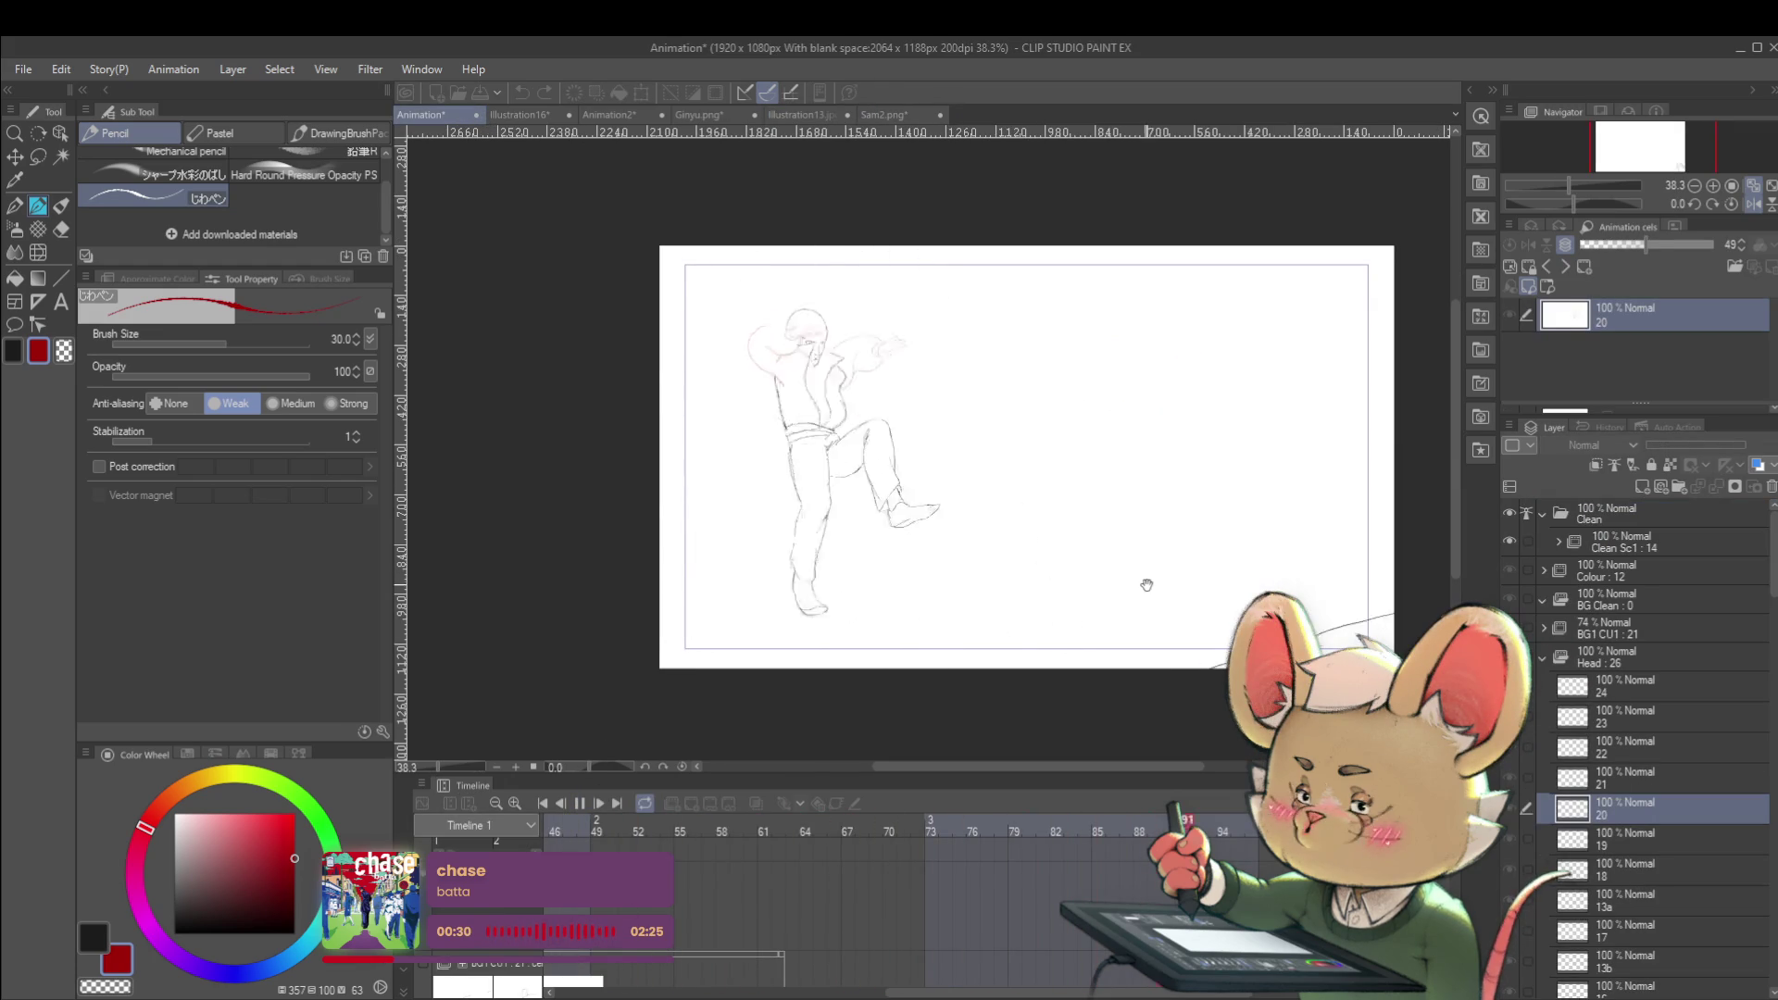
key("Return")
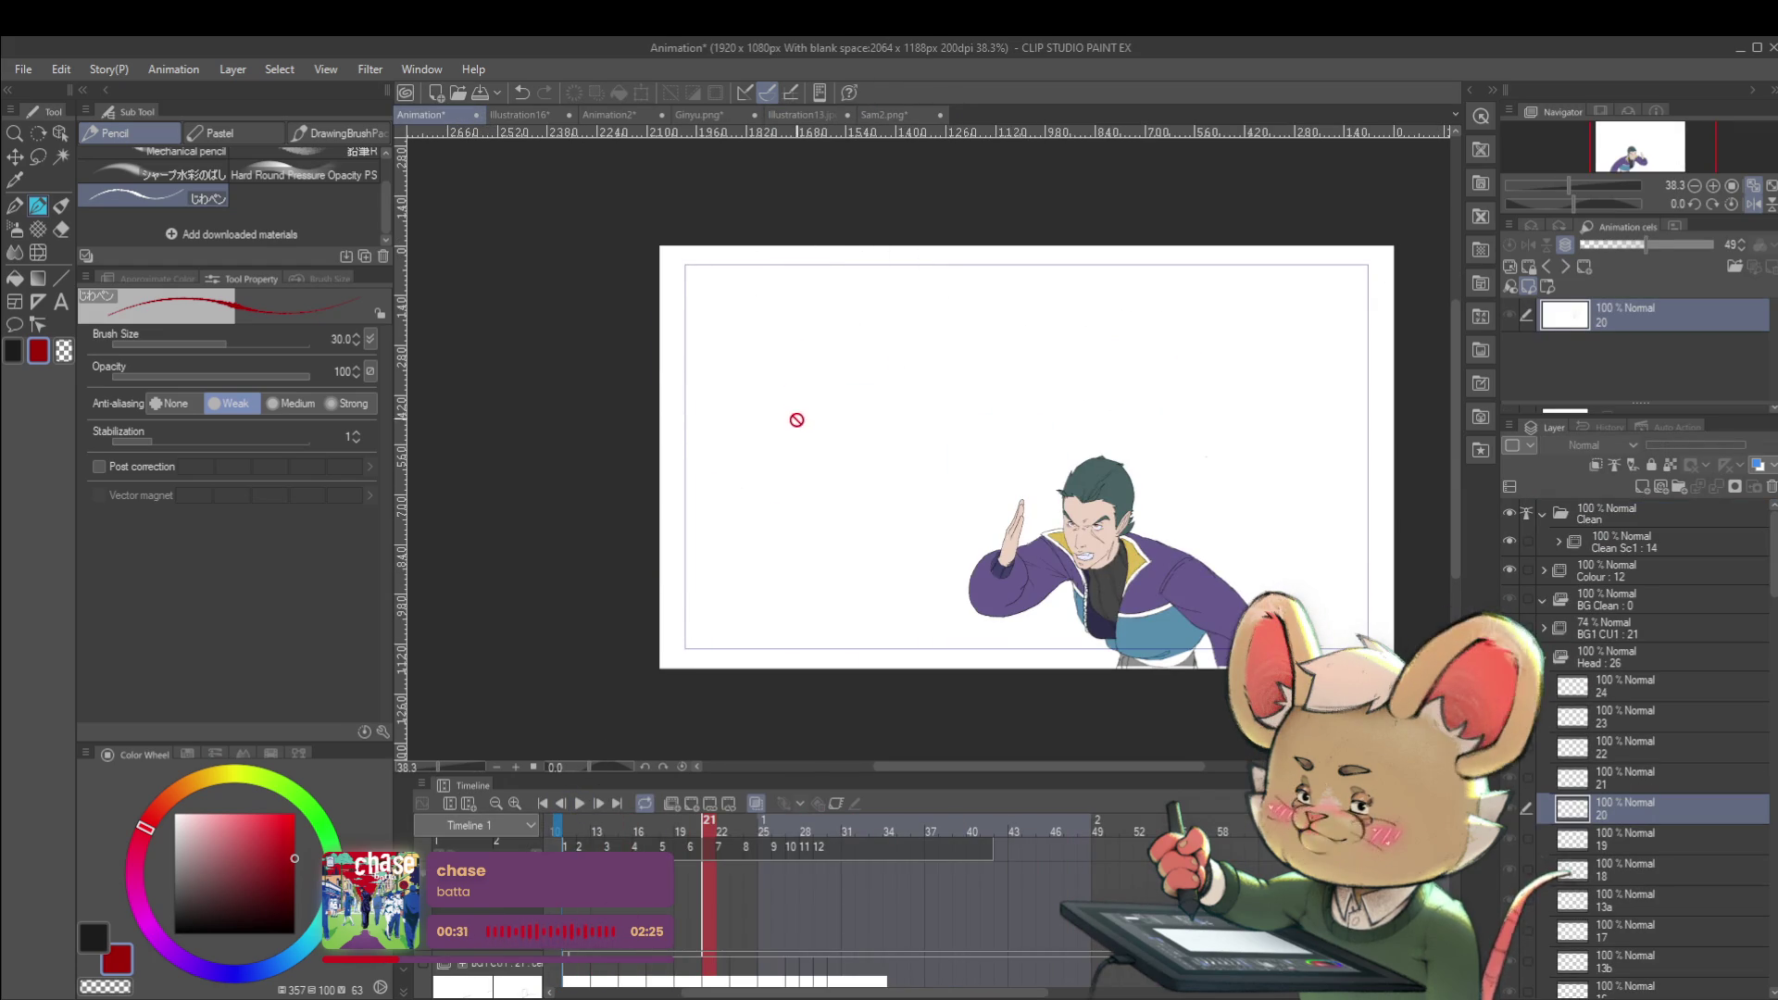
left_click(721, 114)
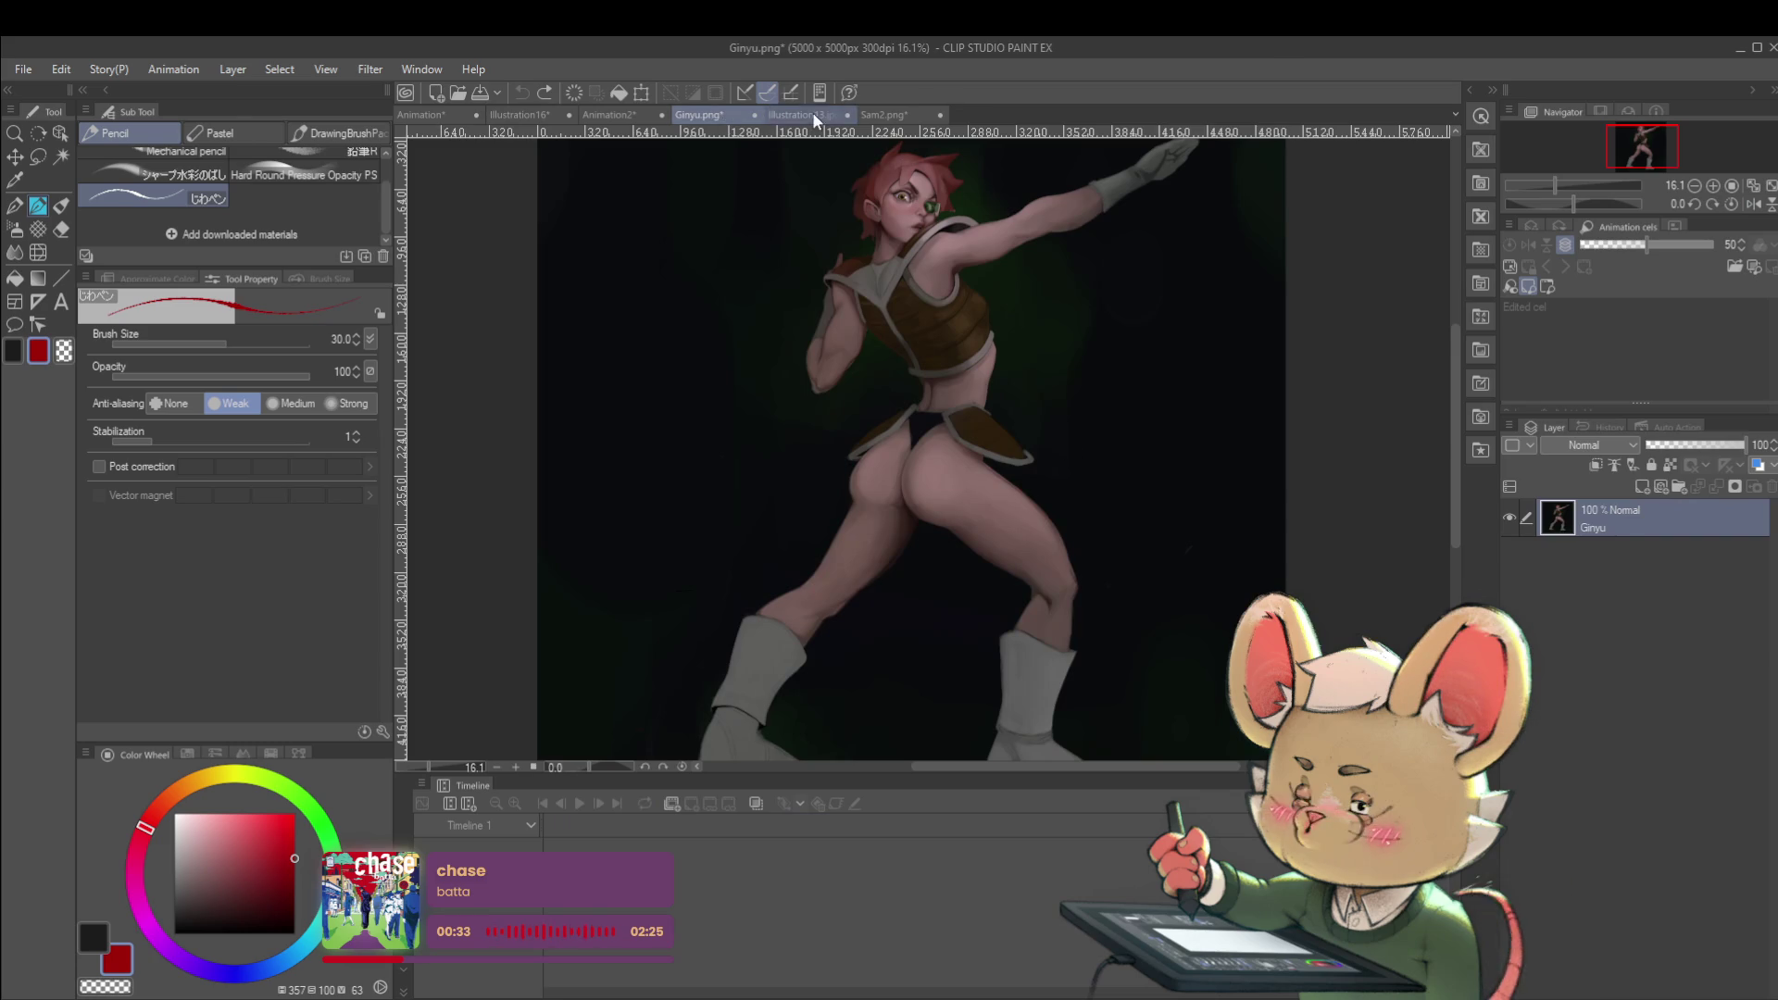
left_click(814, 114)
Sketch two small red marks beside the critique notes, then undo them while panning the page
mouse_move(879, 380)
left_mouse_down()
mouse_move(883, 309)
mouse_move(924, 294)
left_mouse_up()
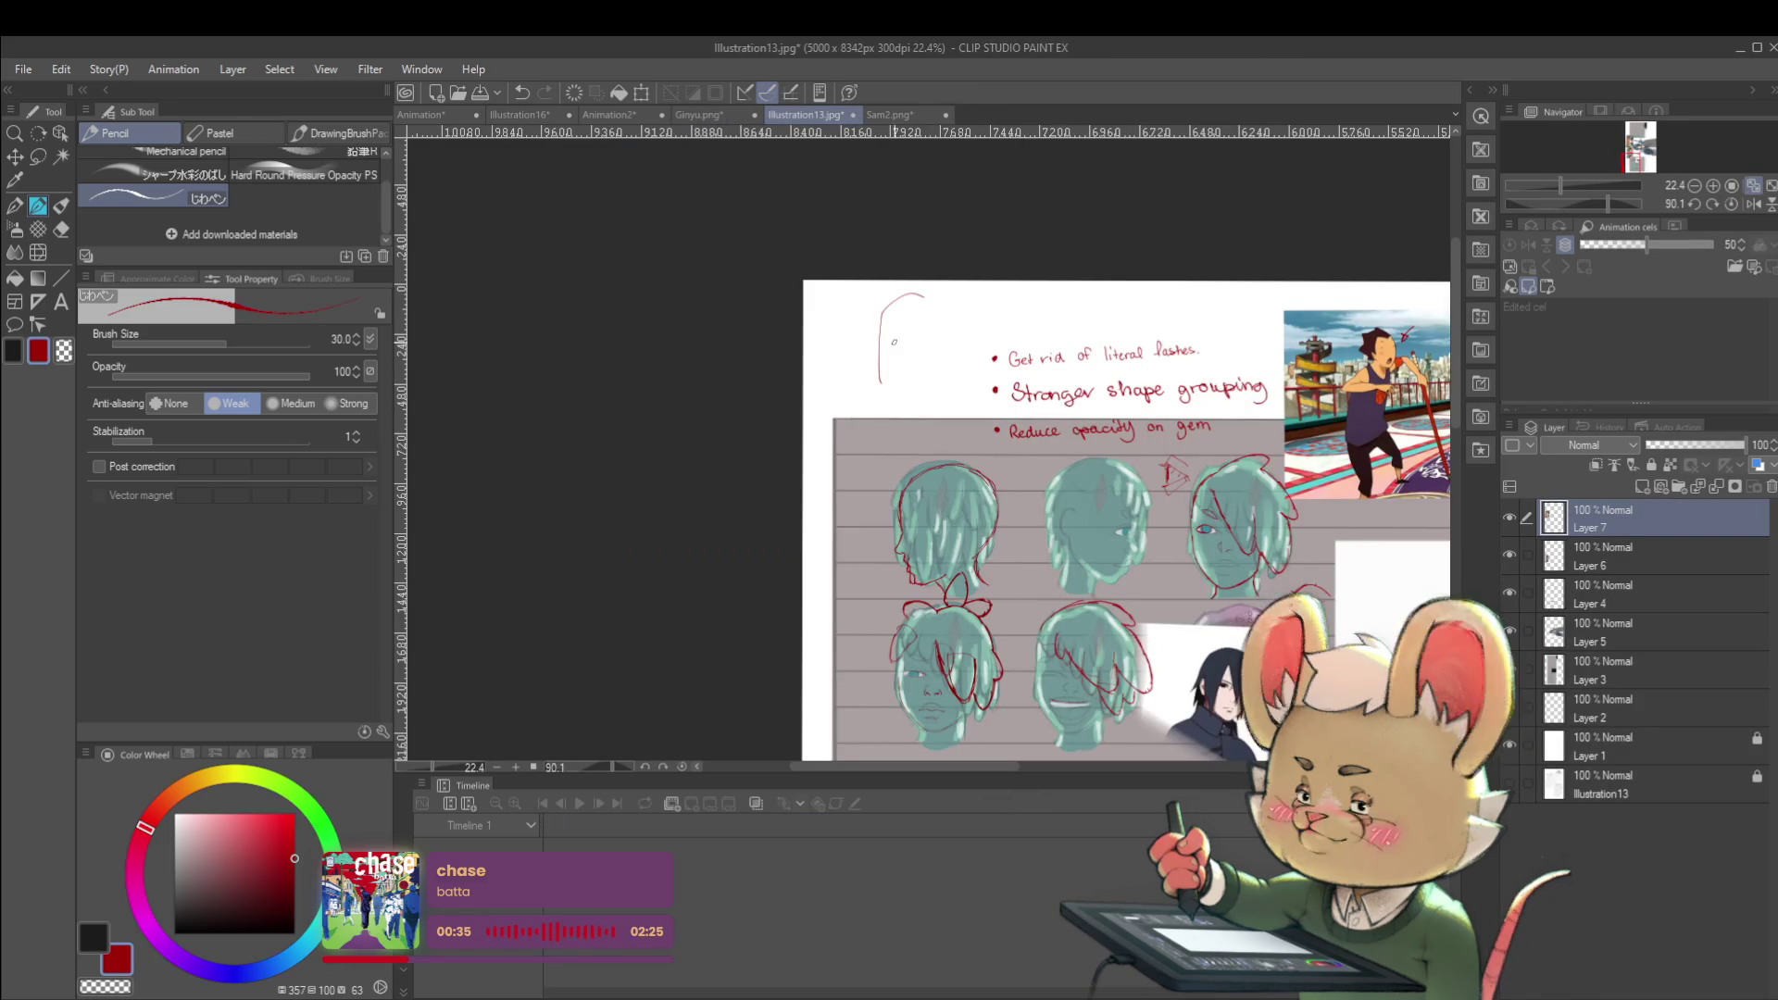
left_click_drag(891, 357, 963, 343)
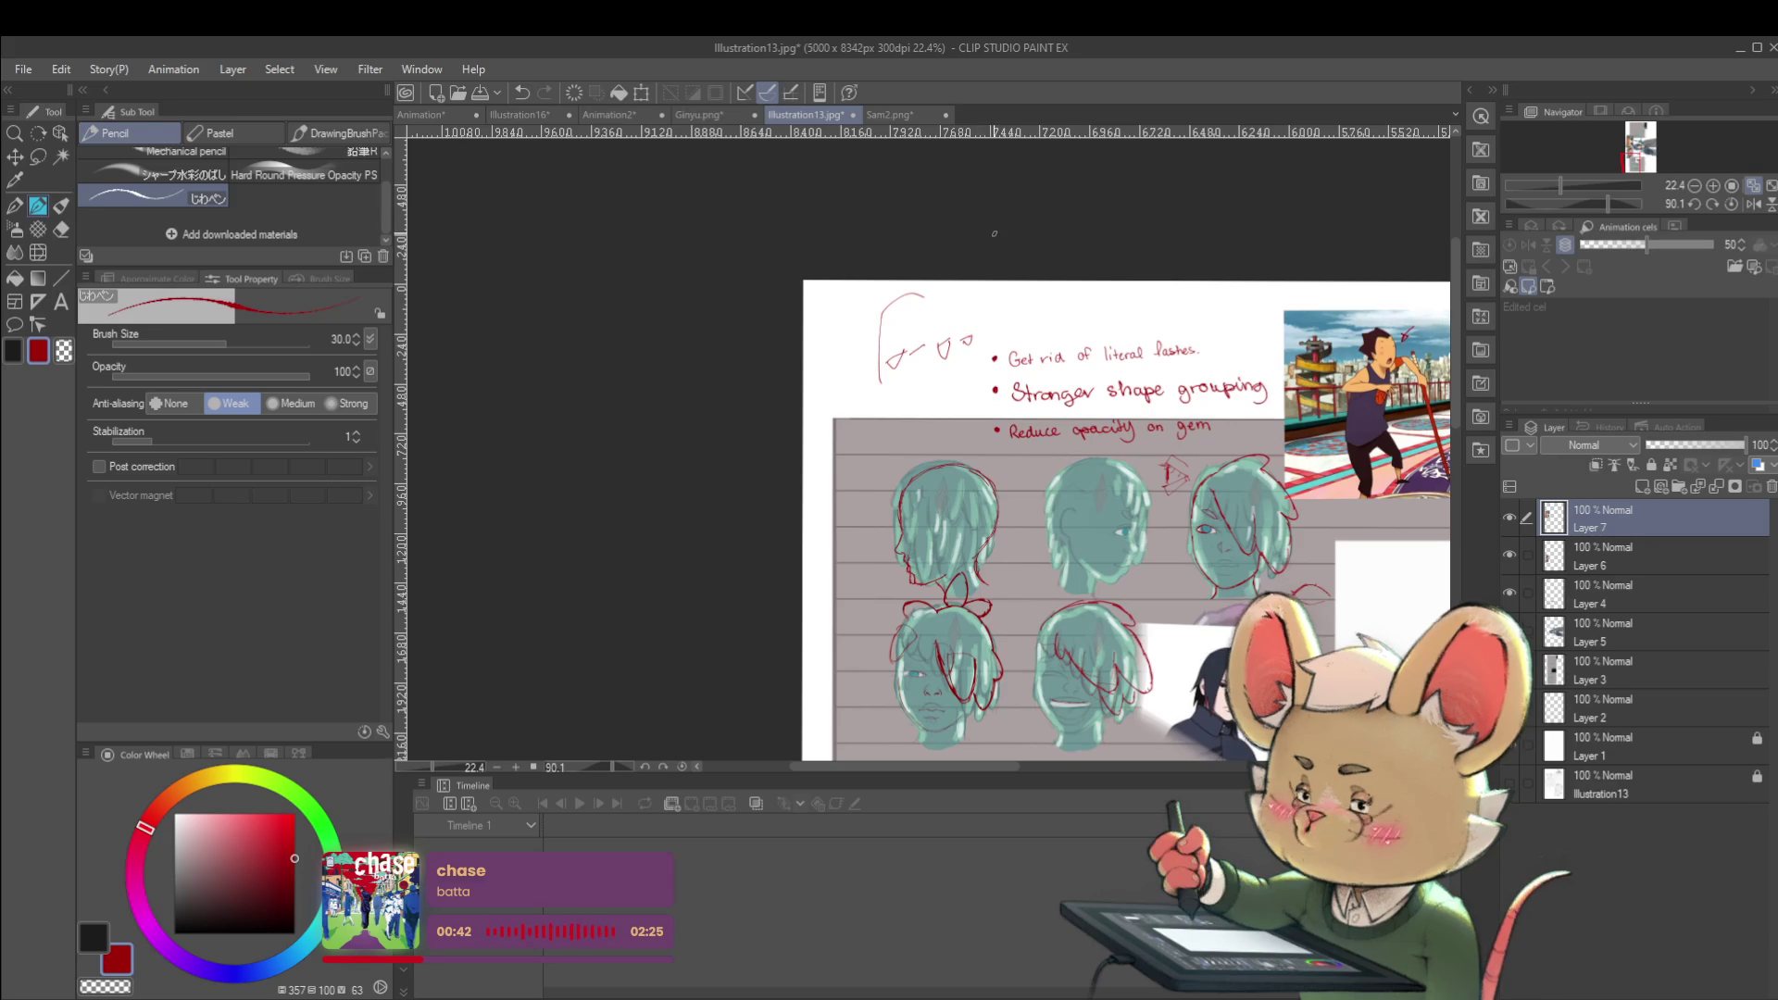
scroll(966, 350, "up", 3)
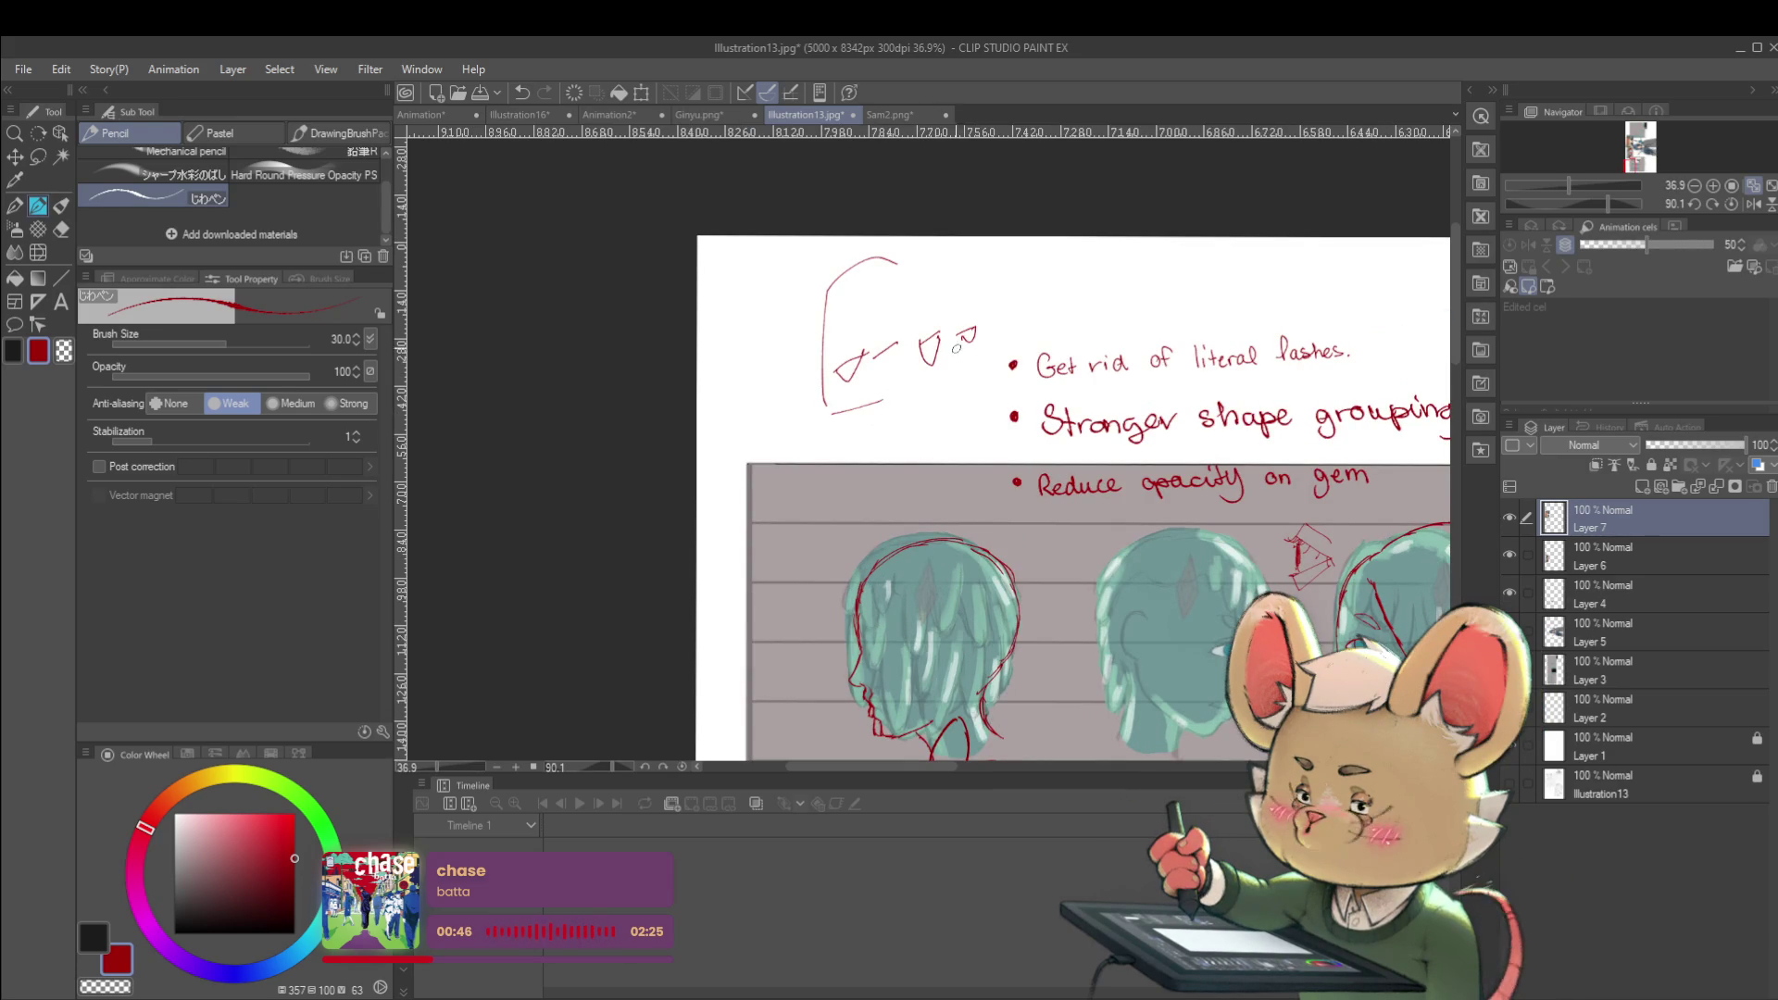
left_click_drag(1288, 632, 1171, 602)
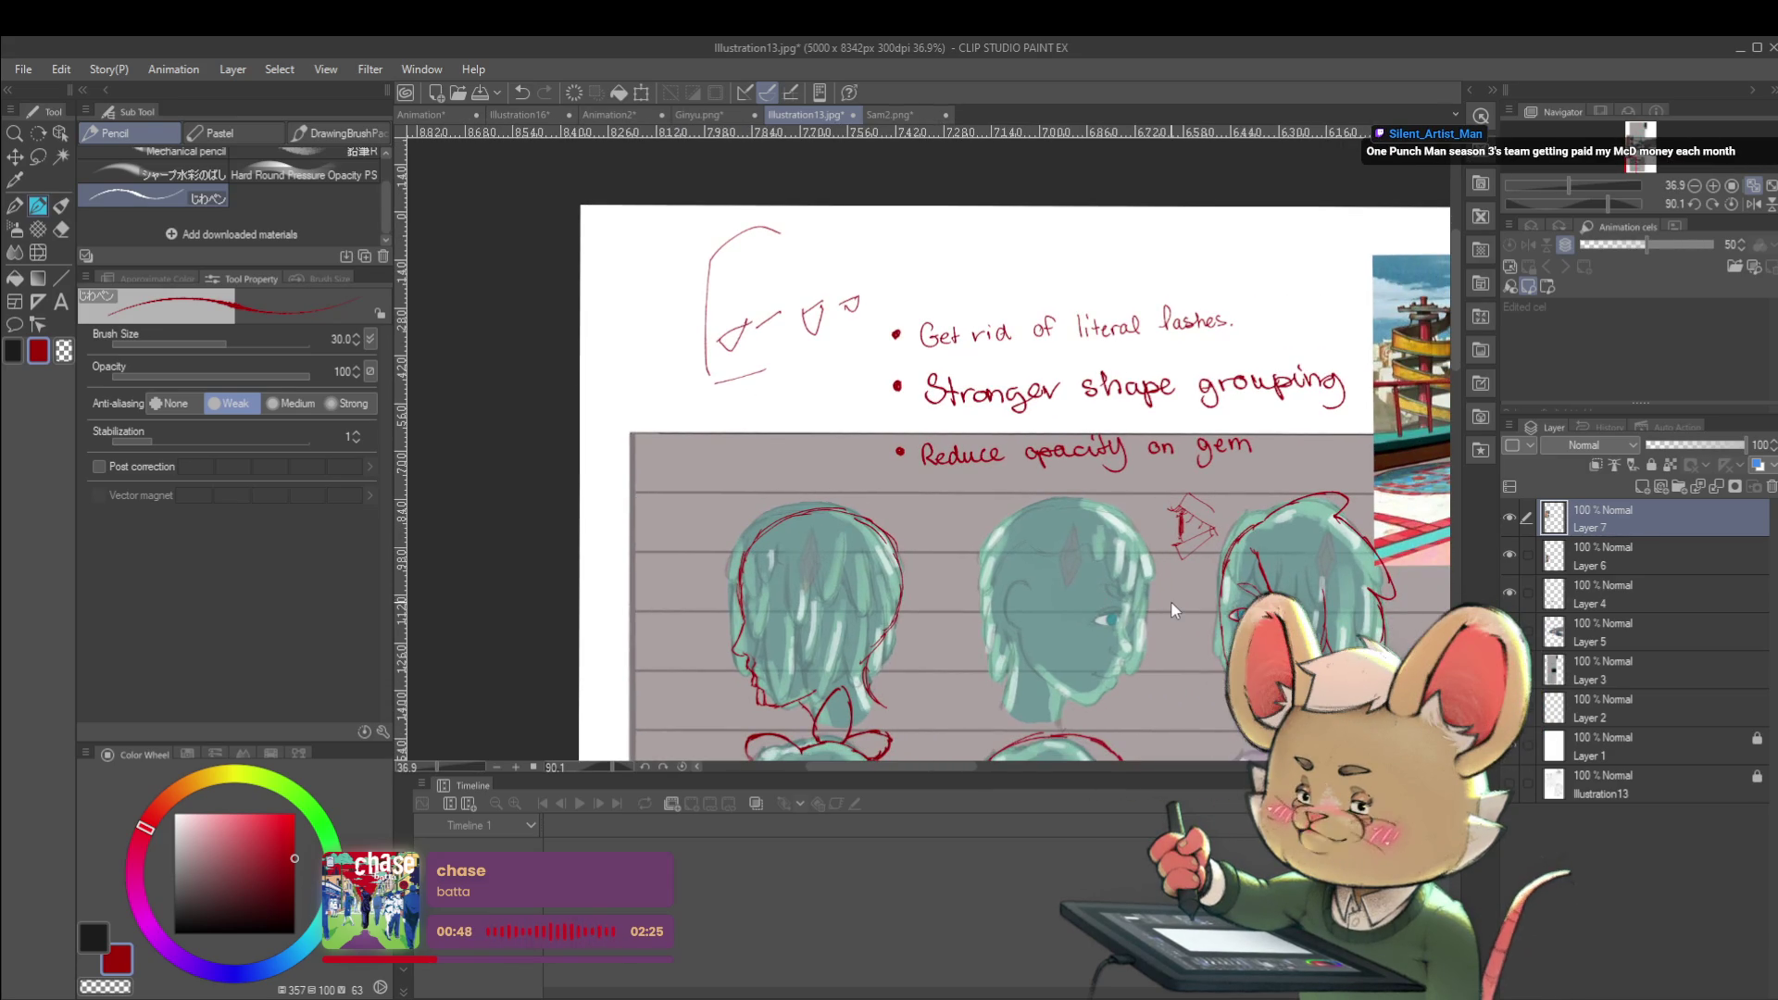
key("ctrl+z")
key("ctrl+z")
key("ctrl+z")
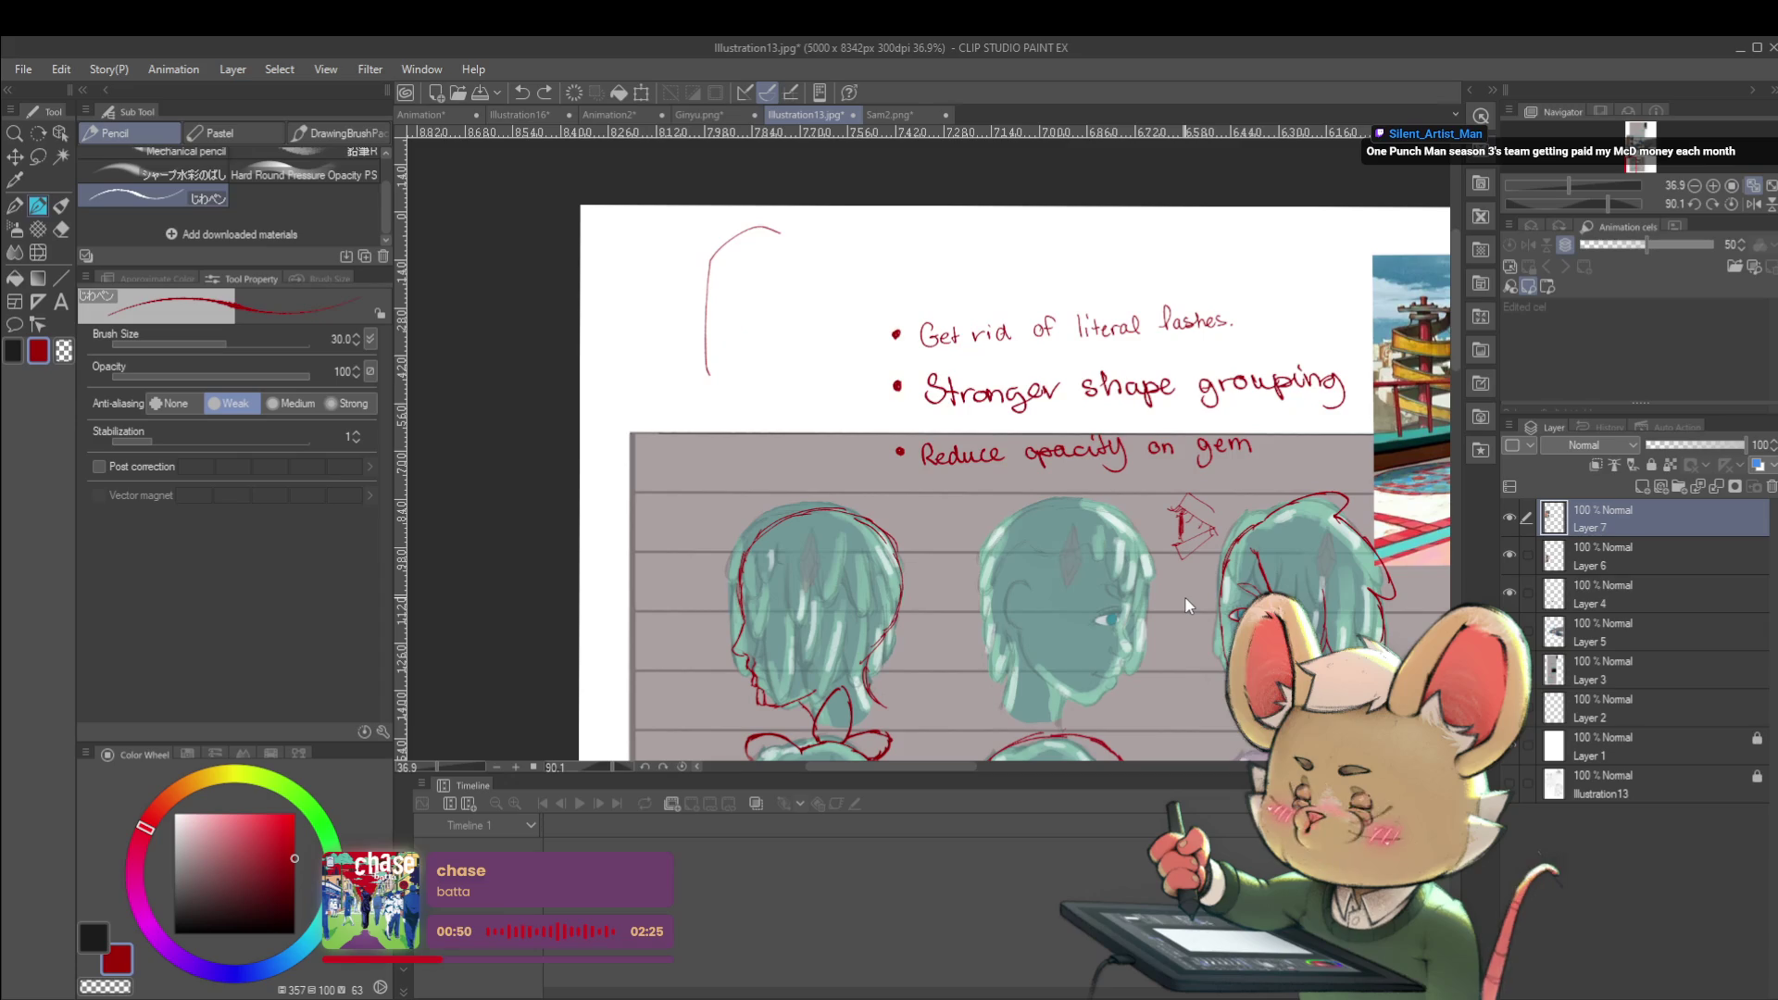
left_click_drag(1269, 517, 1041, 443)
scroll(1041, 443, "down", 2)
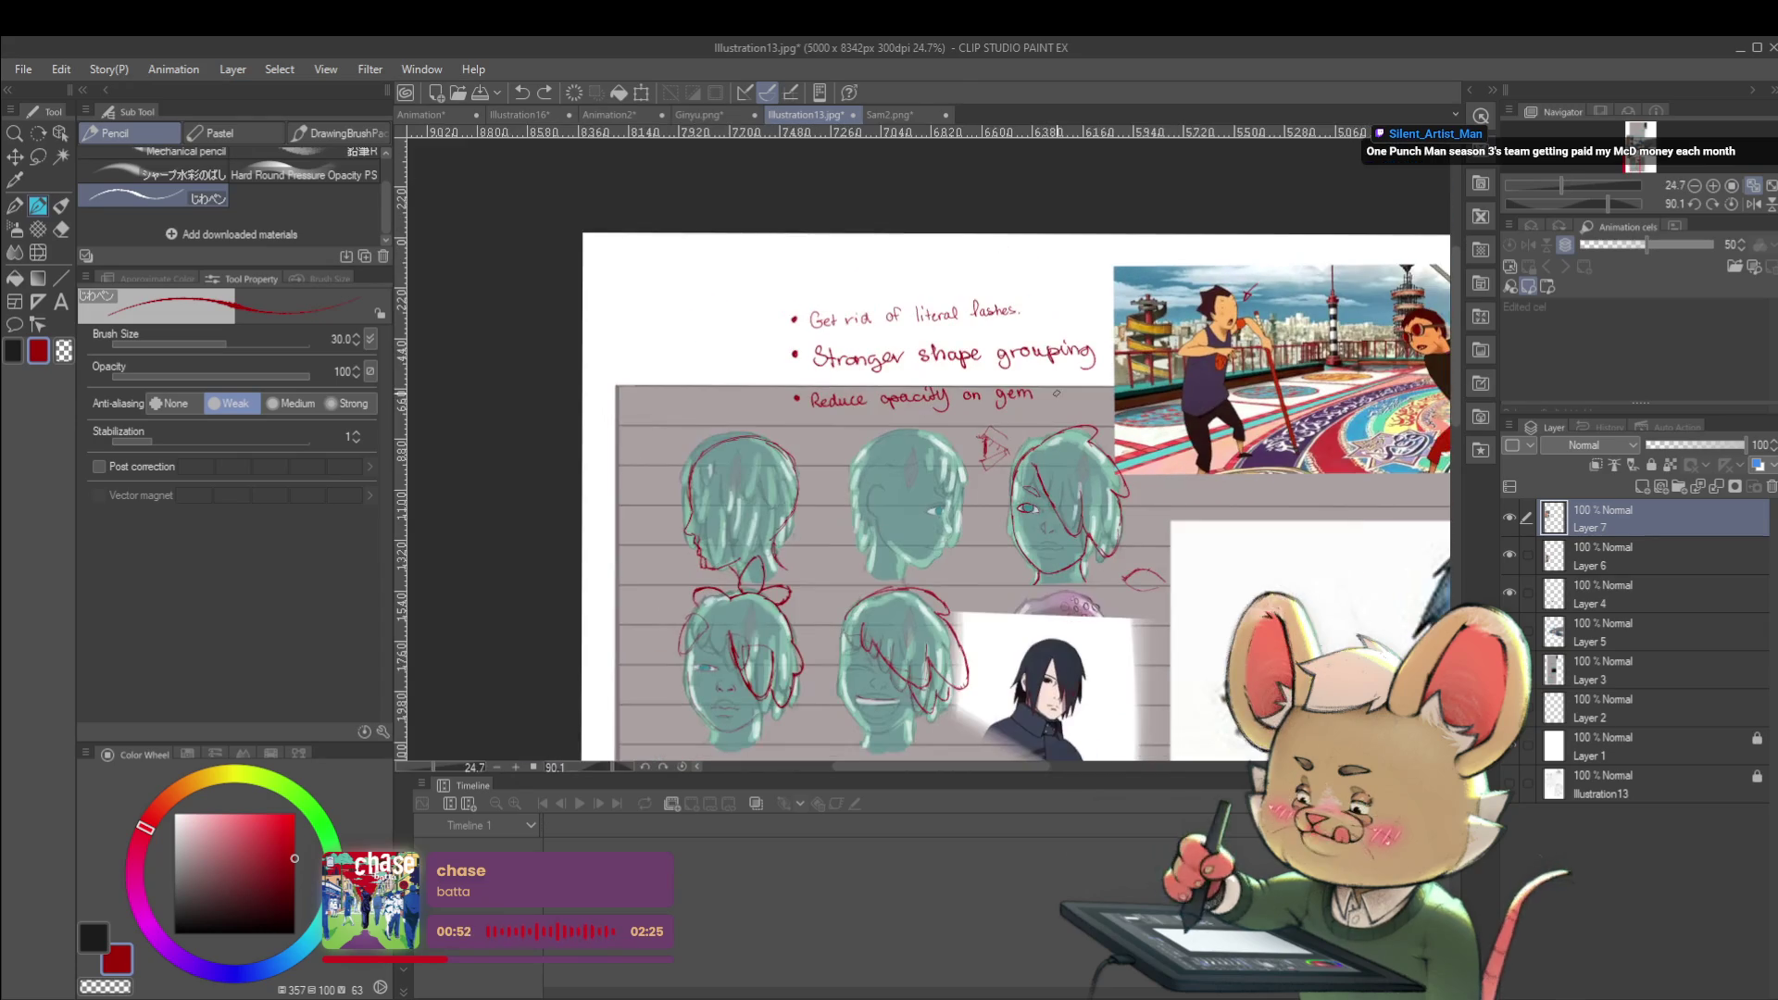
scroll(792, 294, "up", 4)
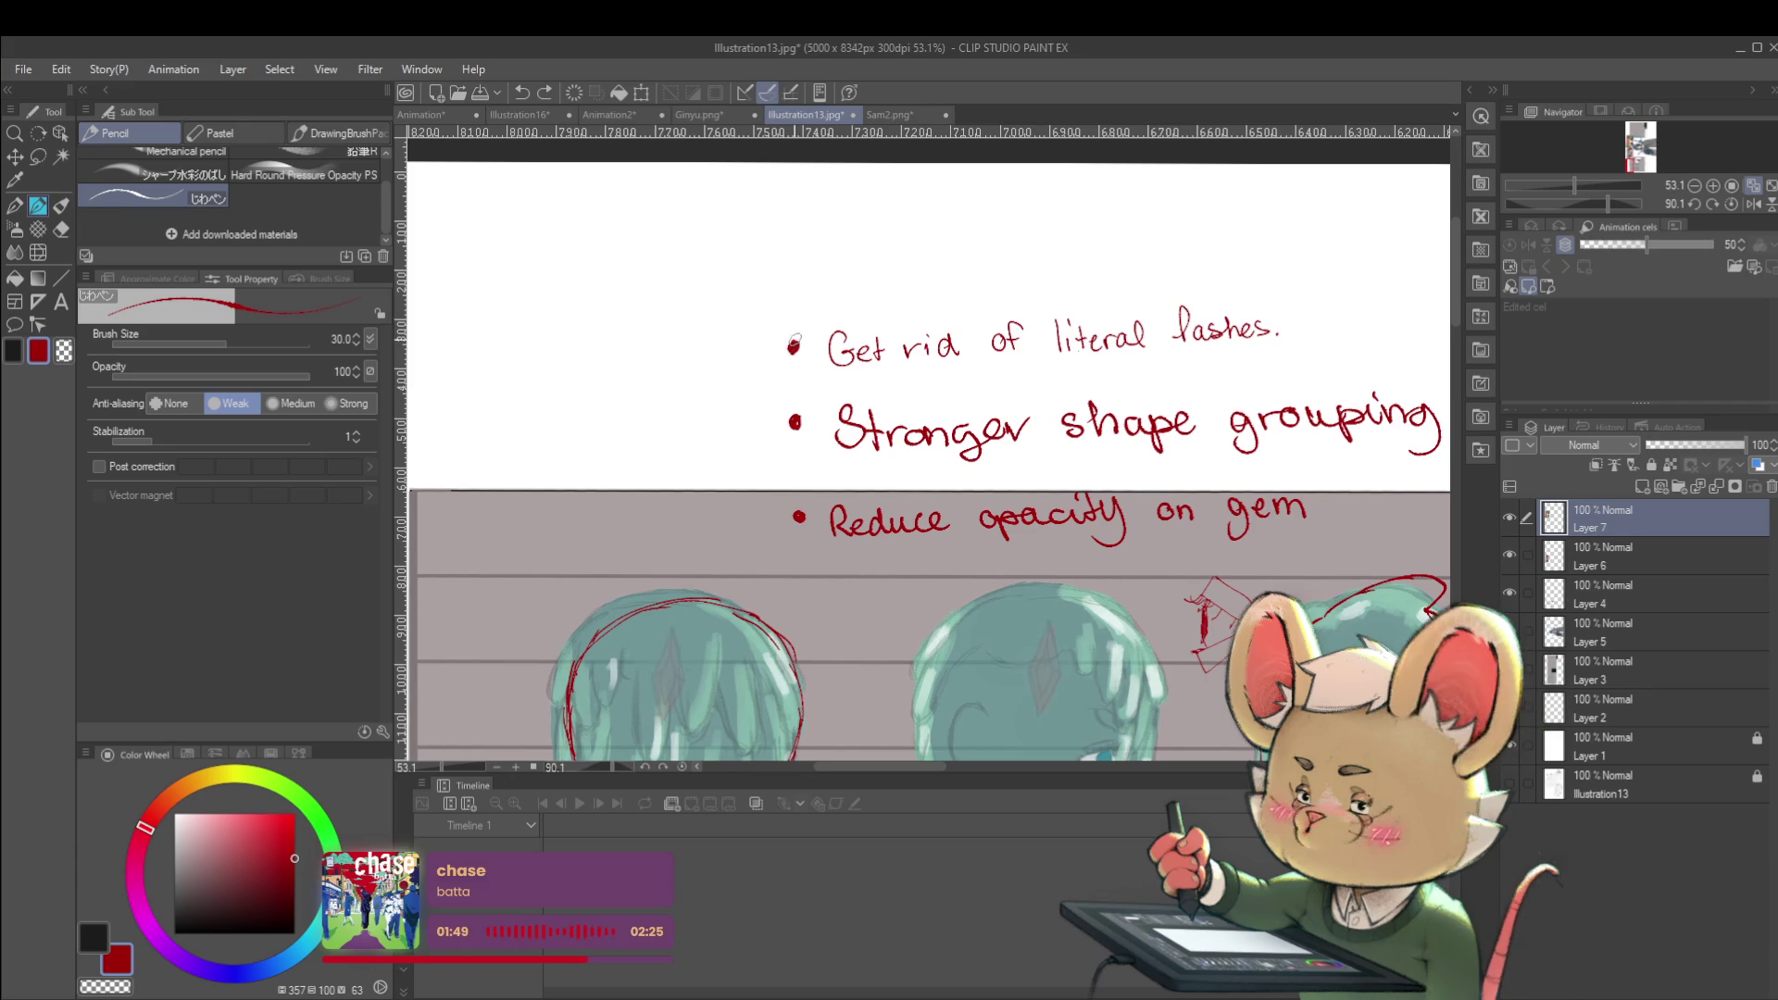
Zoom to the head sketches and try a red jaw line on the middle head, then undo it
scroll(1164, 382, "down", 5)
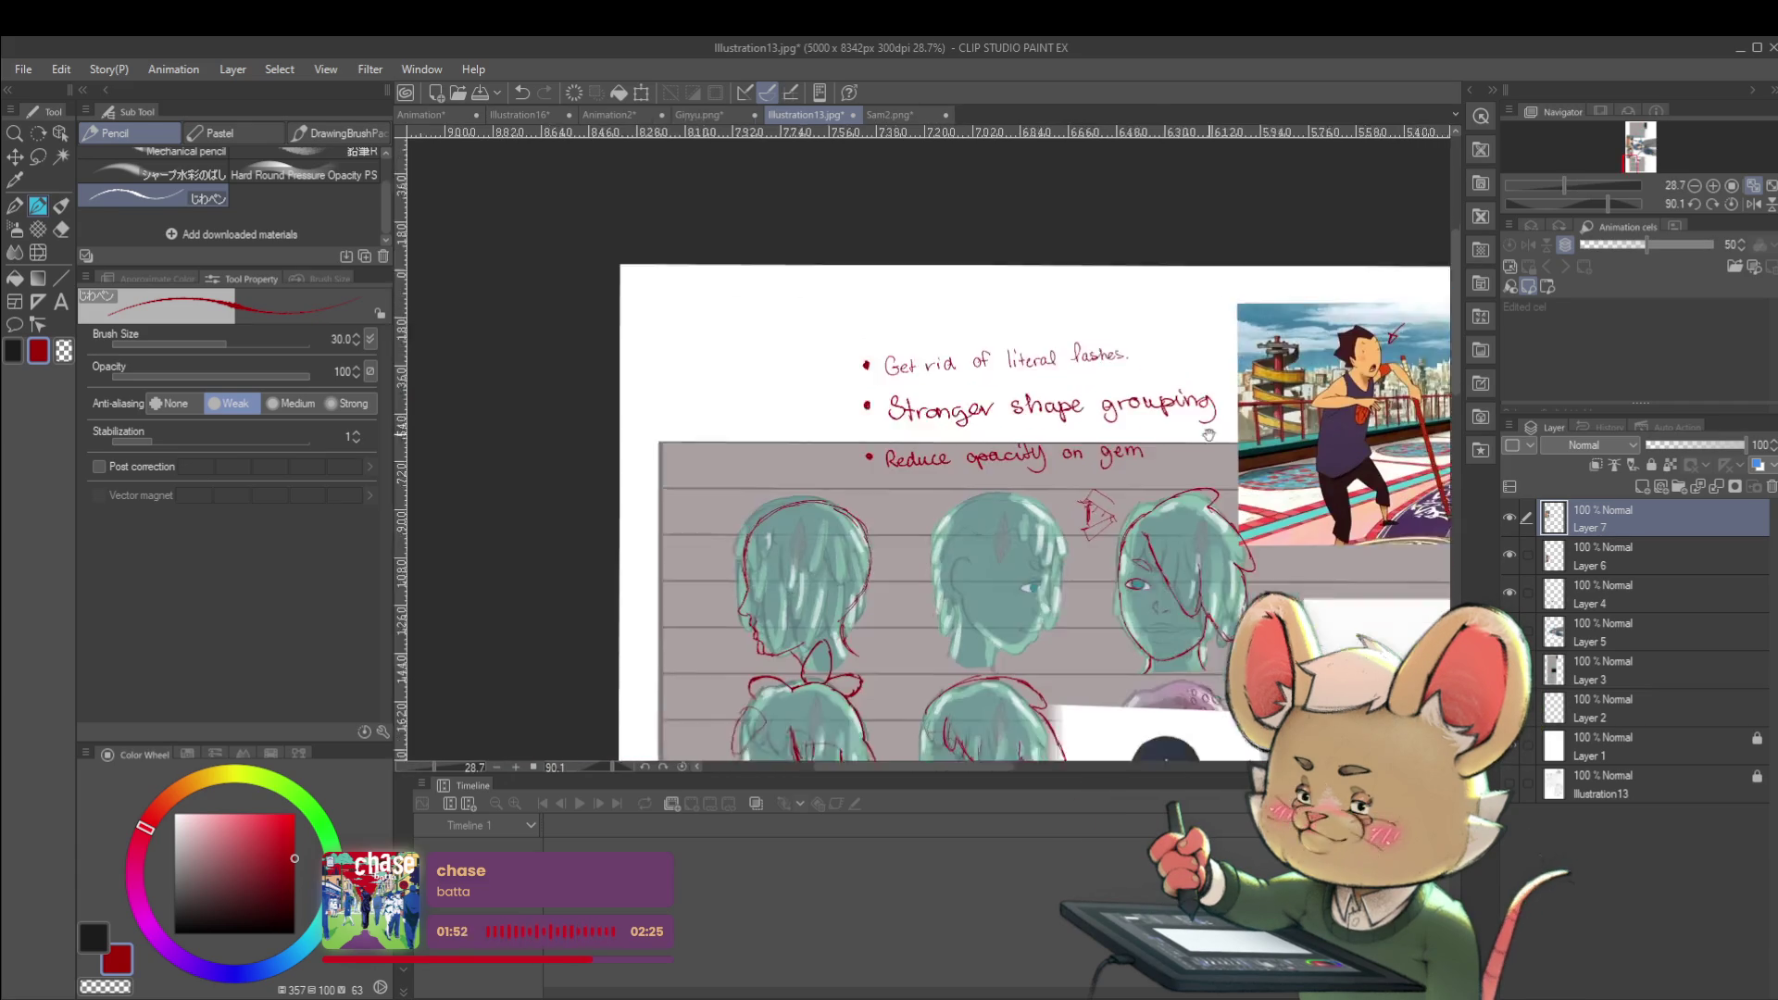
scroll(1164, 383, "down", 1)
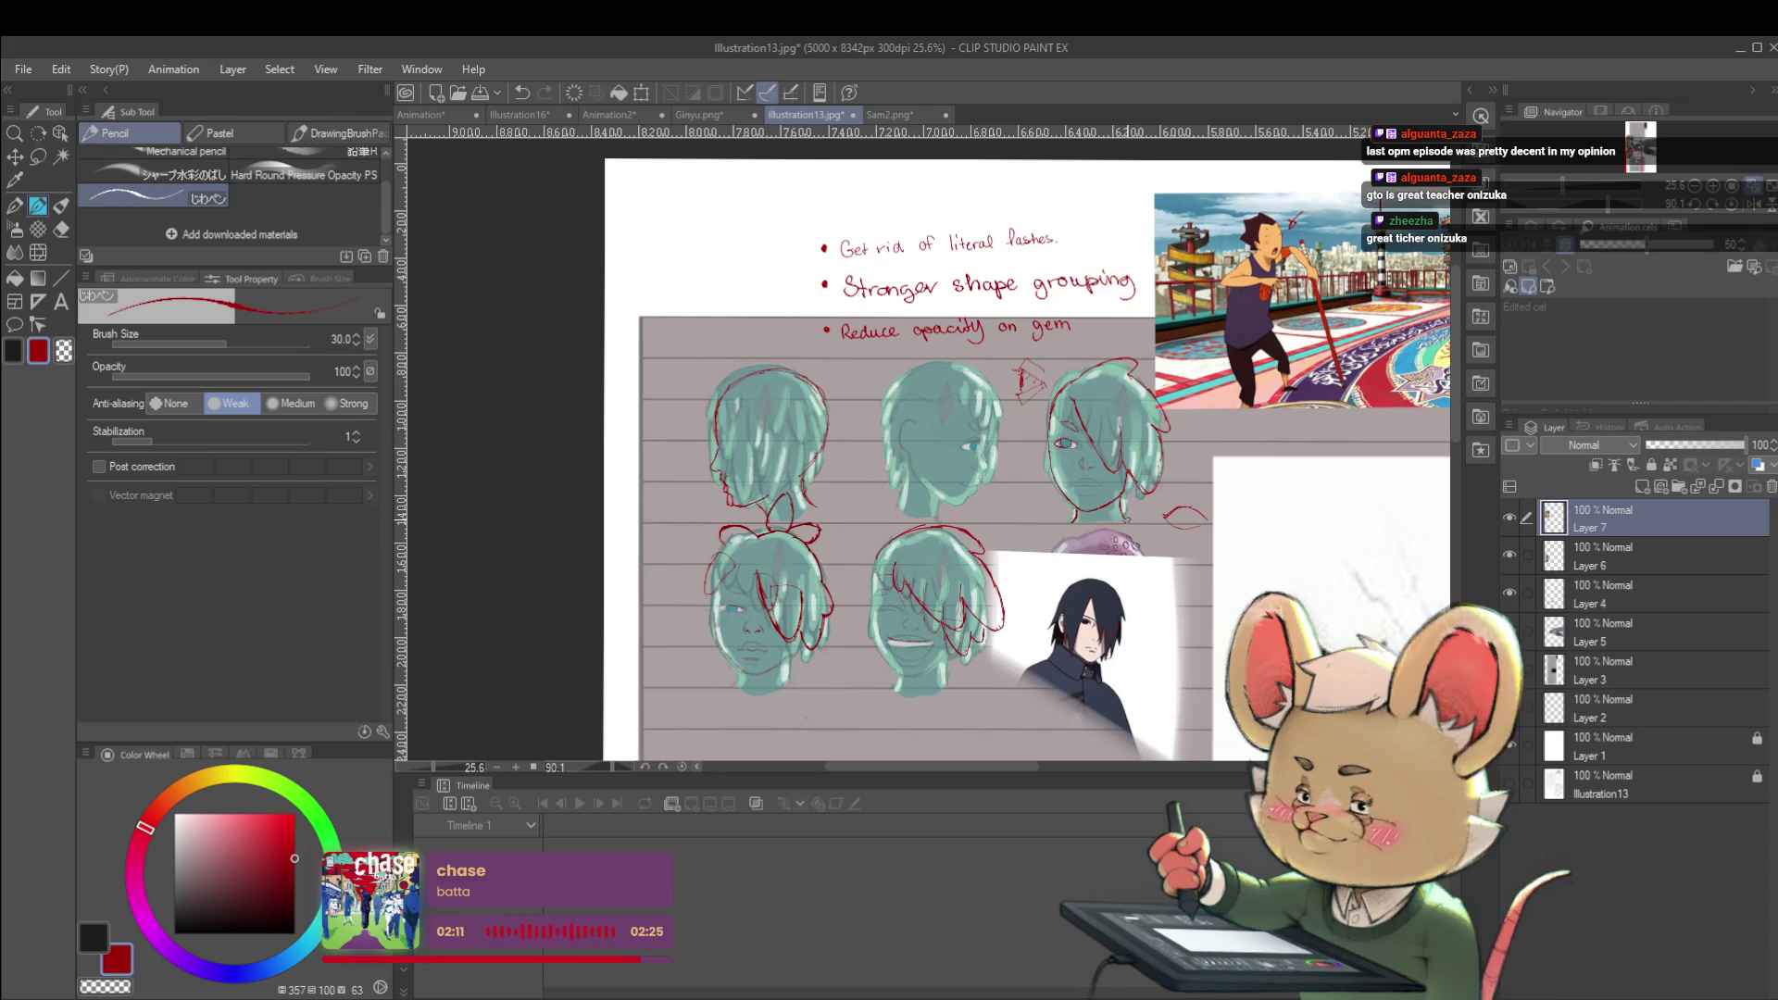
left_click_drag(926, 445, 855, 407)
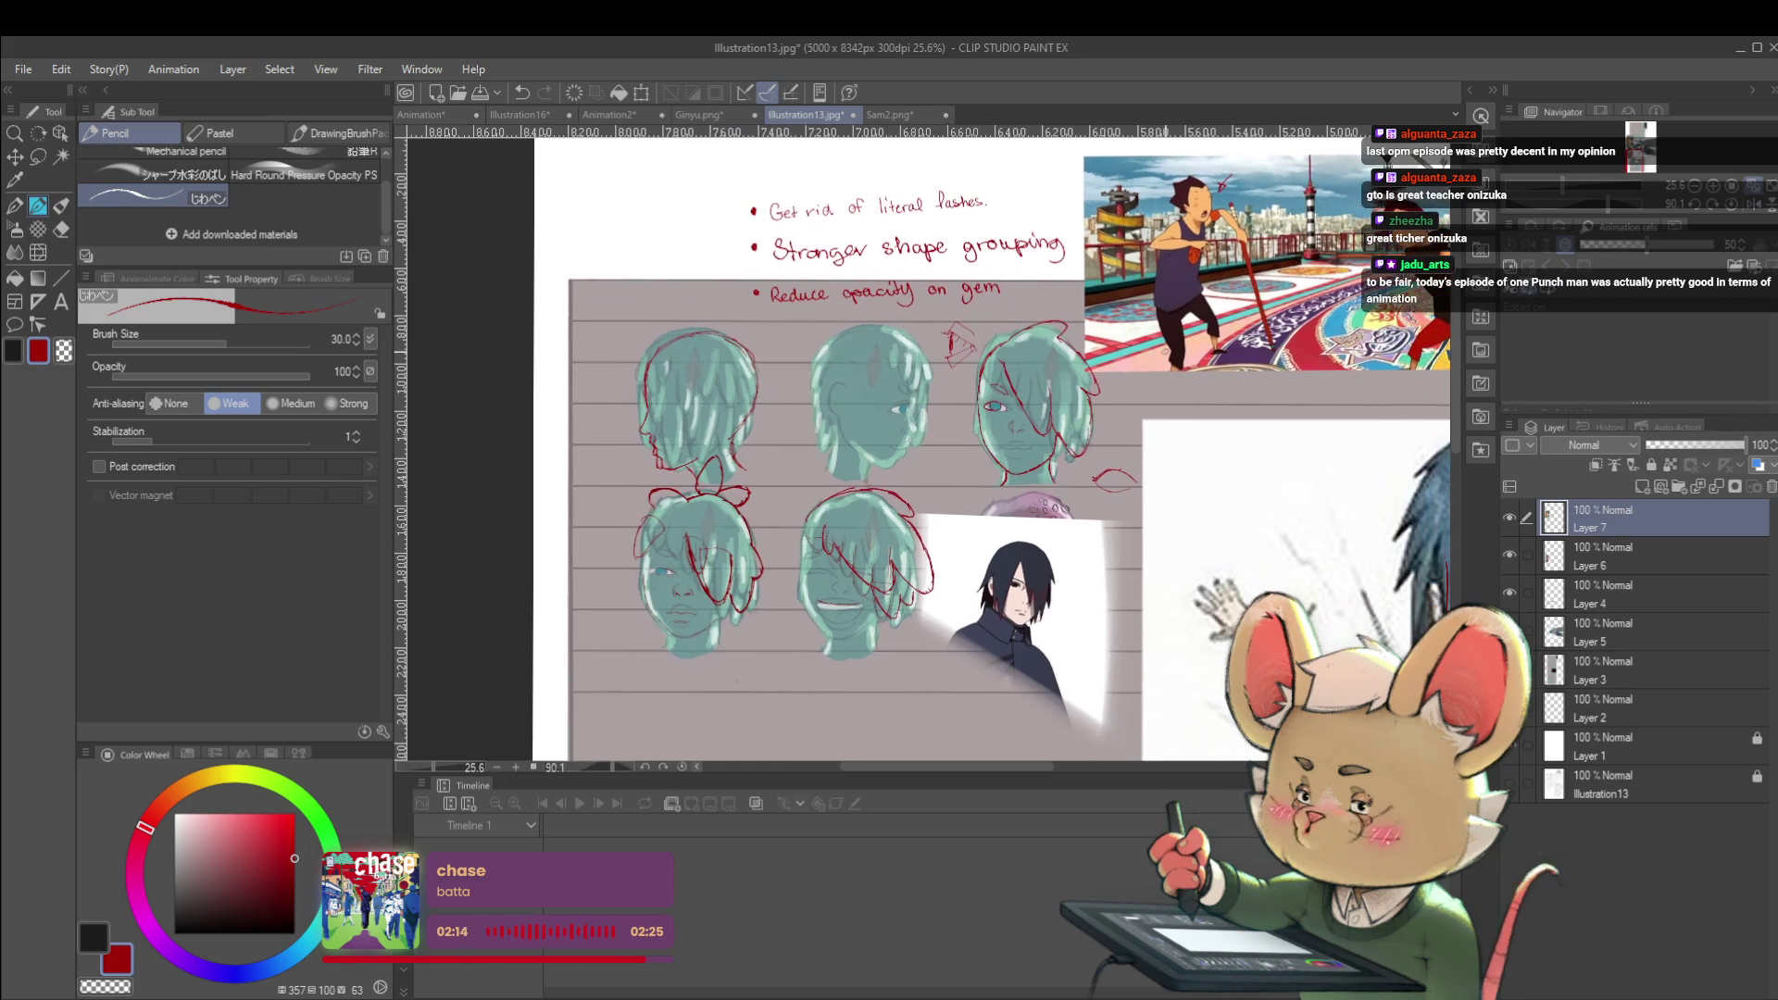
scroll(920, 444, "up", 2)
left_click_drag(959, 508, 1055, 484)
left_click_drag(863, 404, 822, 476)
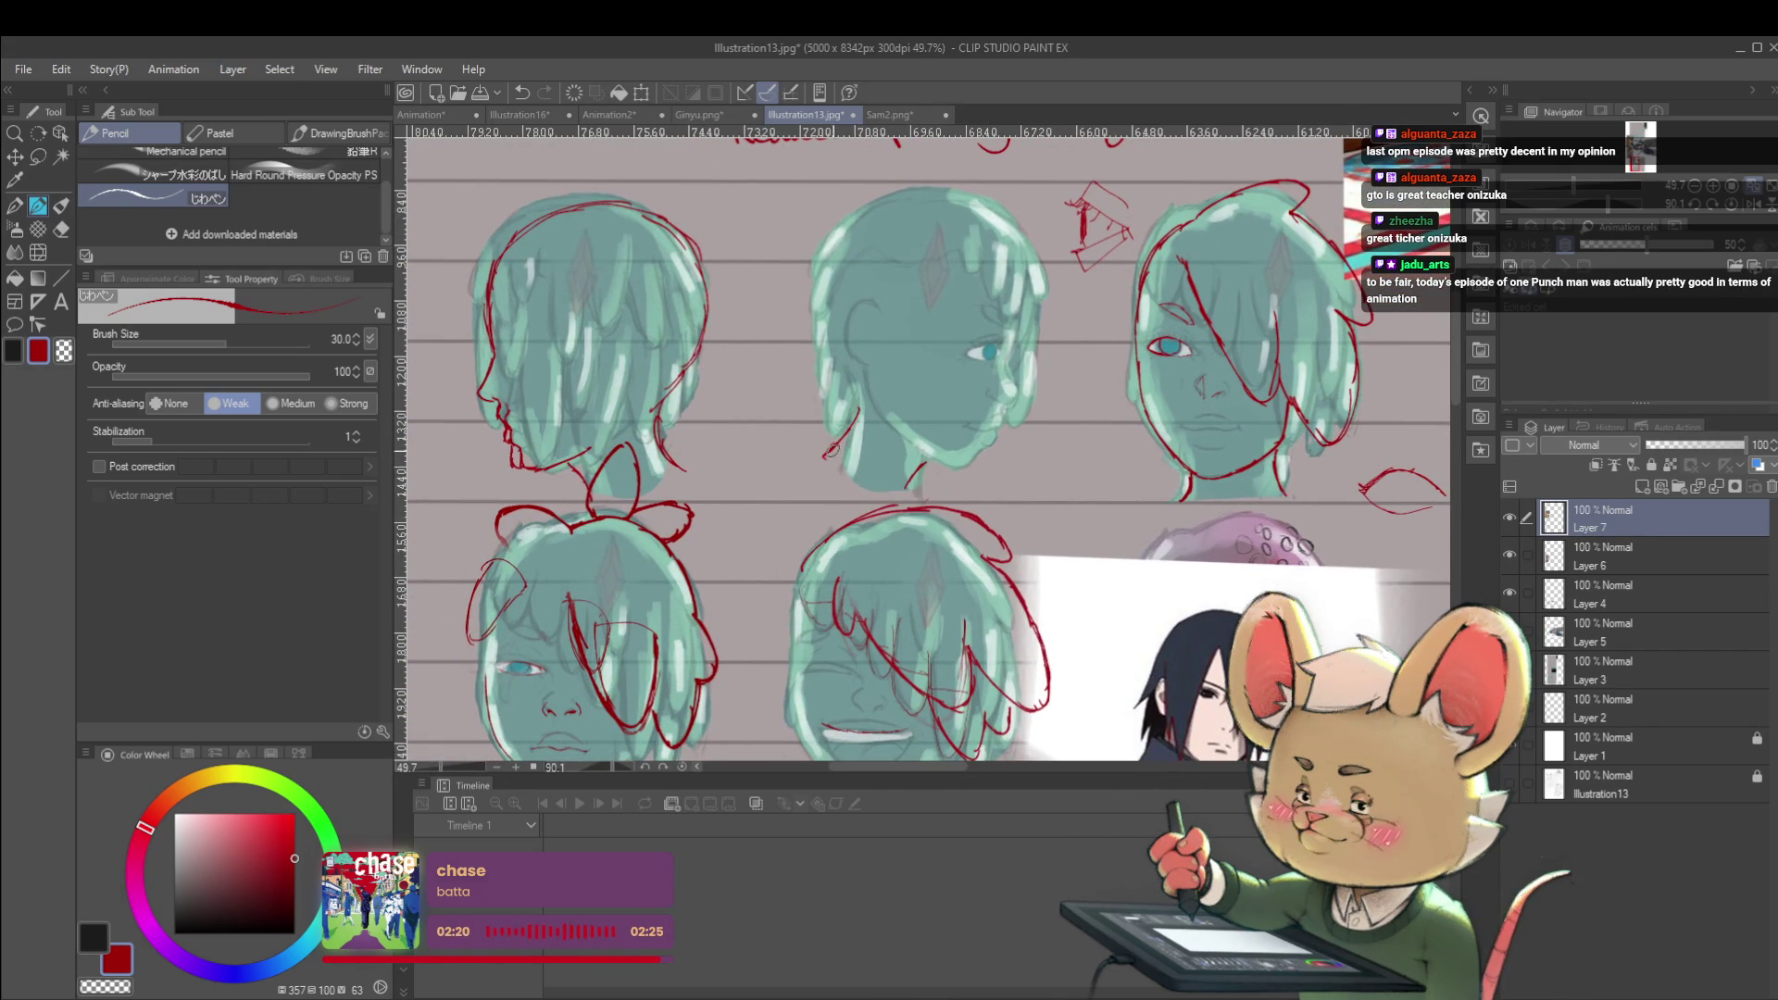
key("ctrl+z")
Redraw a short red jaw stroke on the middle head and undo the trial chin line
left_click_drag(859, 405, 855, 377)
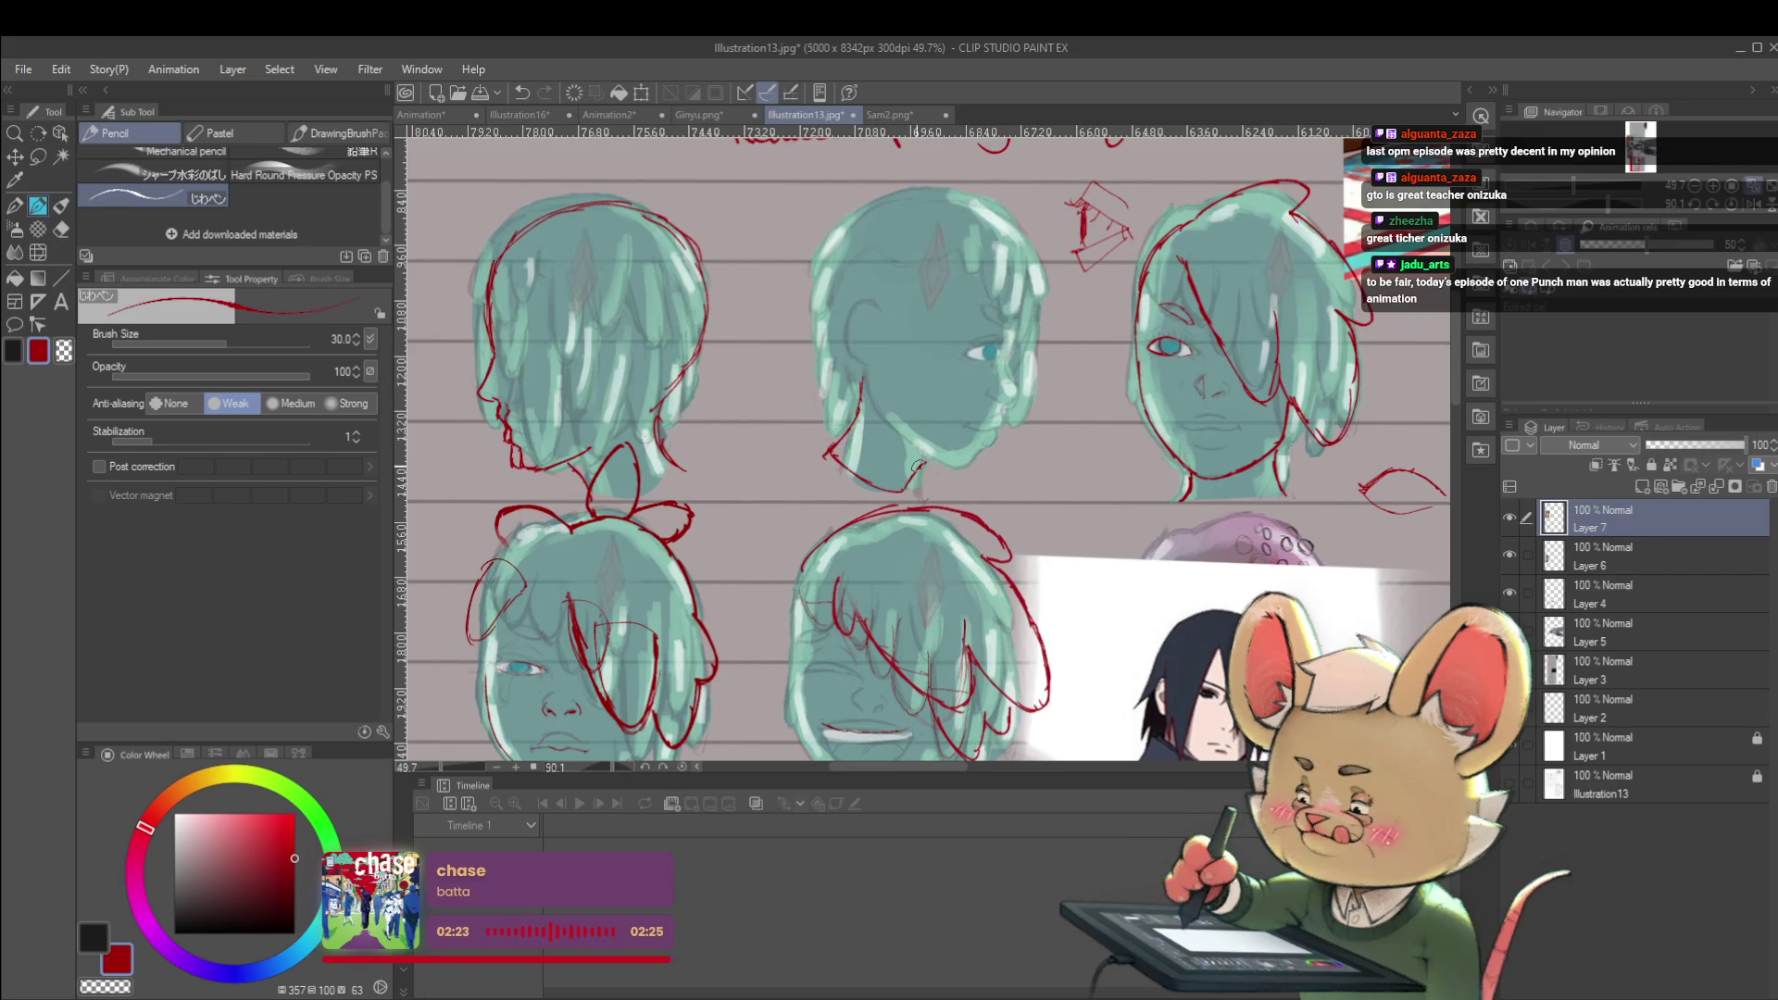
left_click_drag(922, 465, 983, 462)
key("ctrl+z")
left_click_drag(855, 526, 1022, 457)
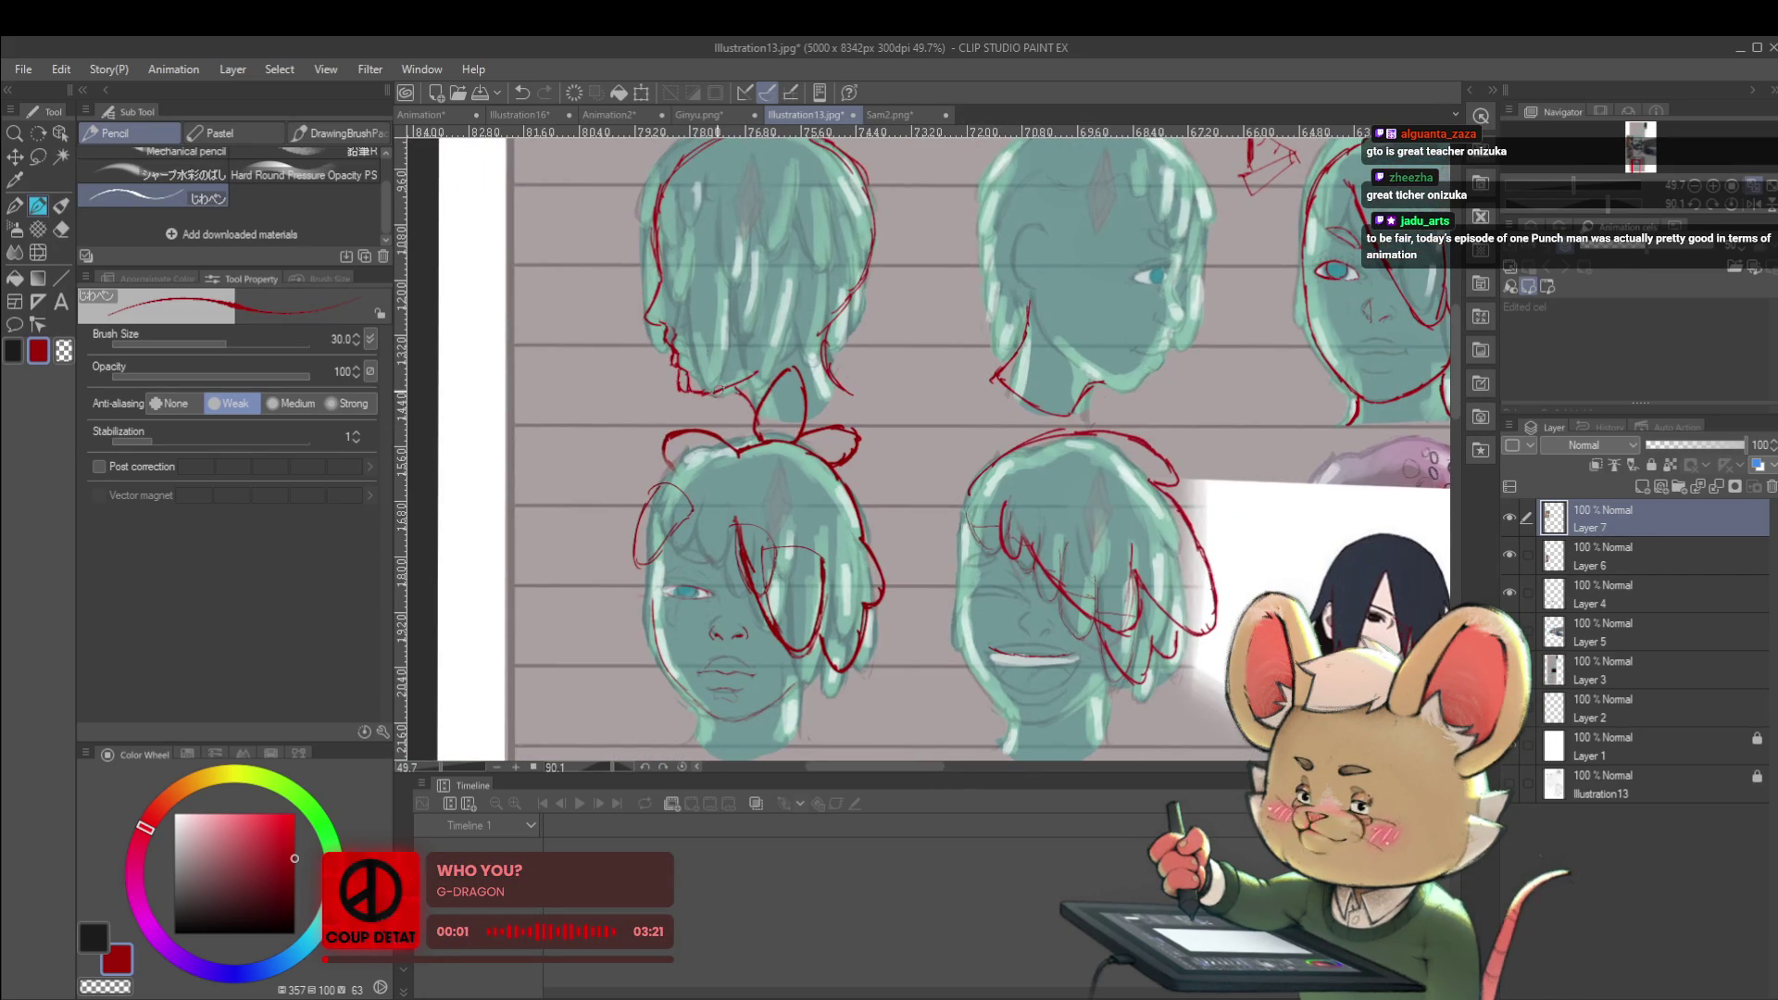
scroll(754, 404, "down", 5)
Sketch a red profile head outline with an L-shaped jaw and an eye above the ARTIST box
scroll(842, 536, "up", 3)
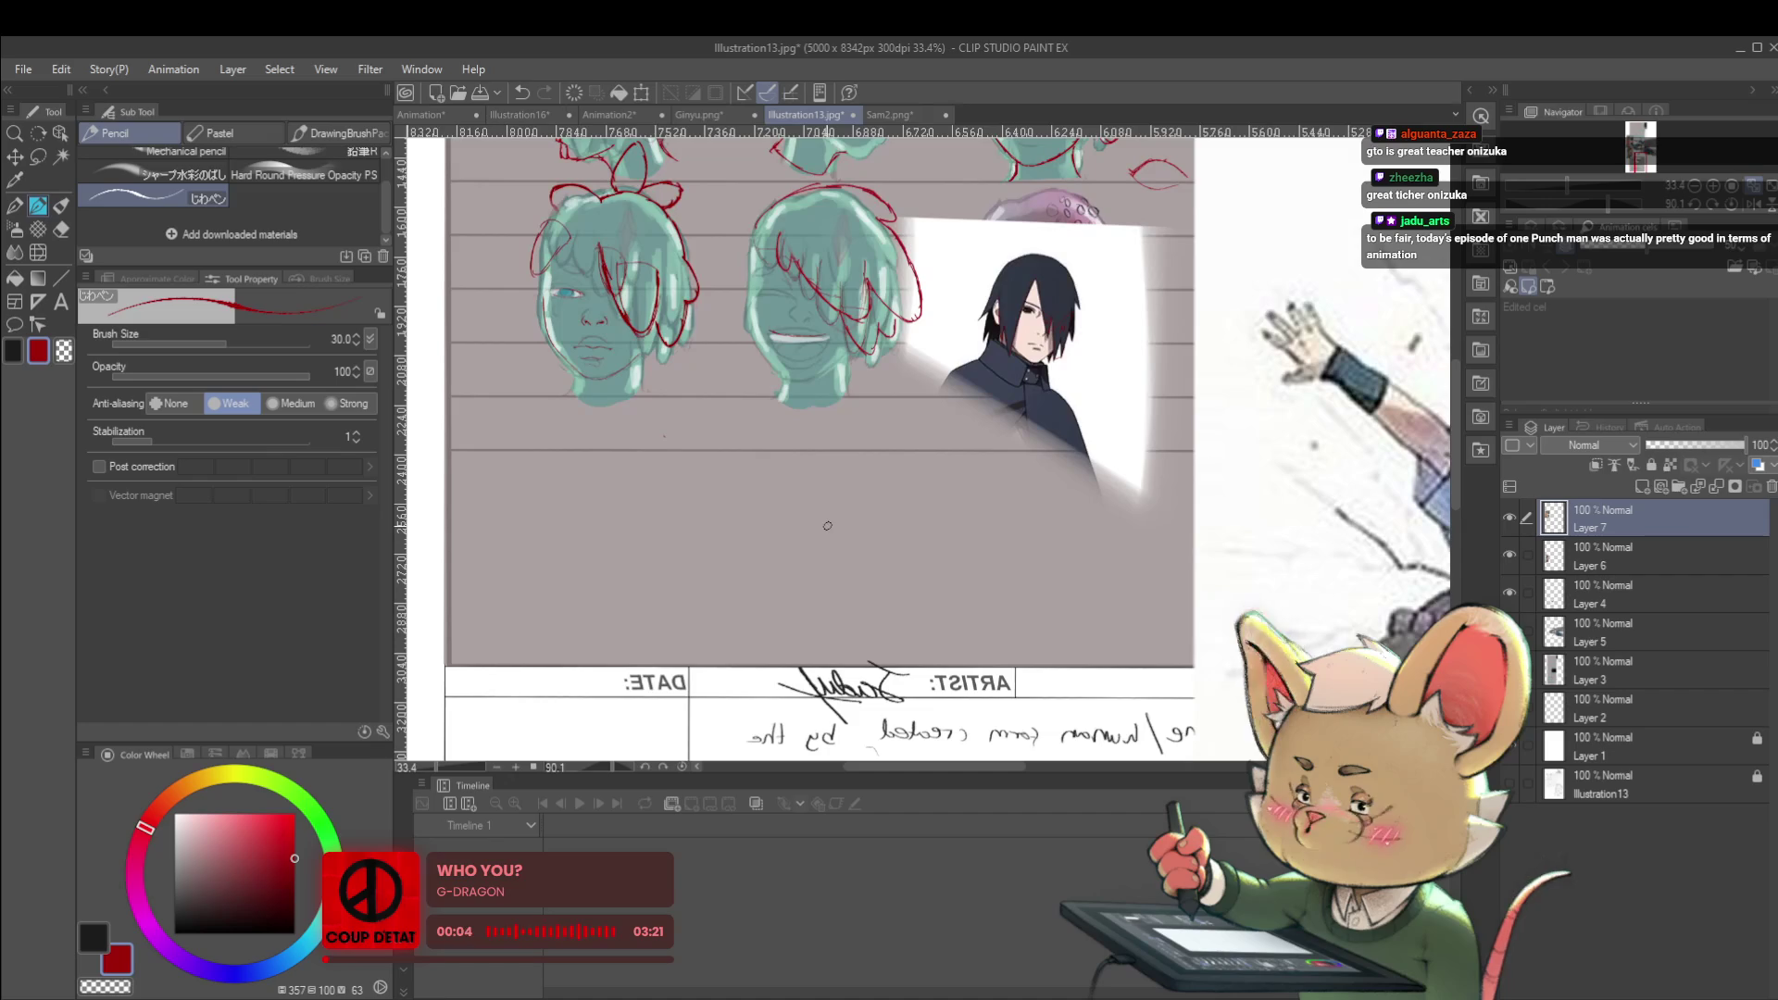
left_click_drag(869, 623, 916, 630)
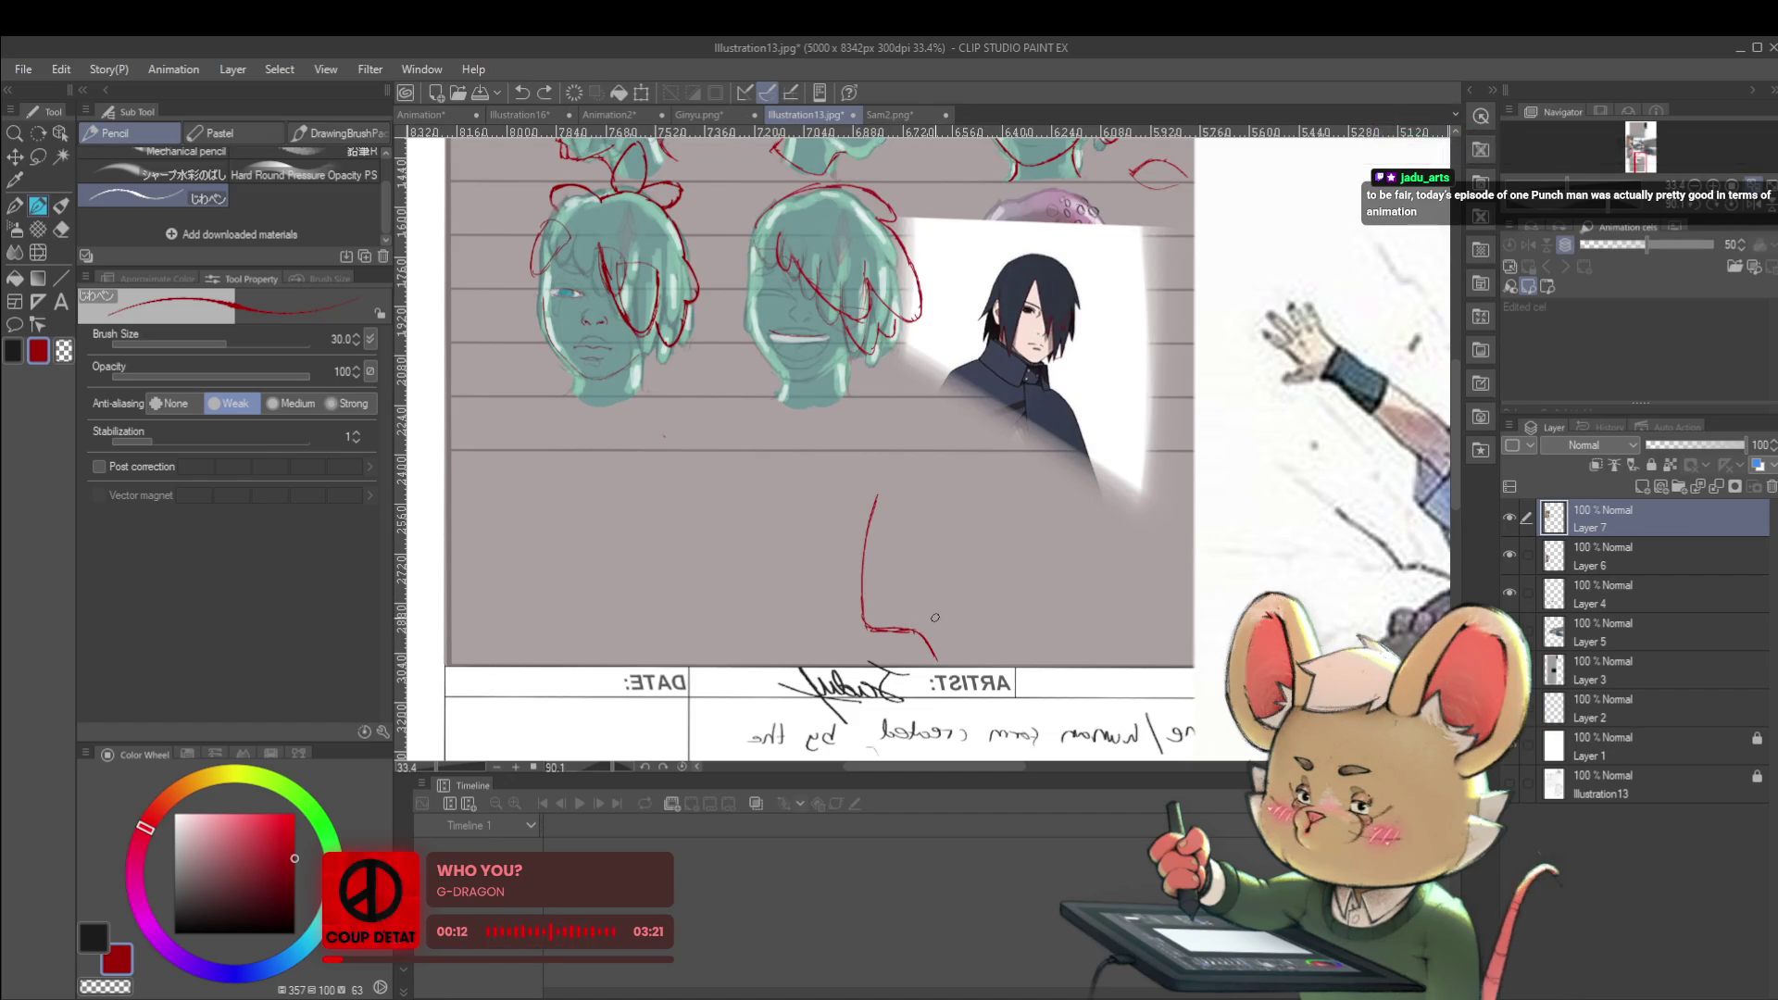
left_click_drag(936, 619, 947, 598)
mouse_move(994, 492)
left_mouse_down()
mouse_move(1010, 535)
mouse_move(967, 598)
left_mouse_up()
mouse_move(876, 539)
left_mouse_down()
mouse_move(900, 554)
mouse_move(883, 534)
mouse_move(895, 491)
left_mouse_up()
Draw the profile's nose tip and turn Flip Horizontal off in the Navigator
scroll(886, 556, "up", 2)
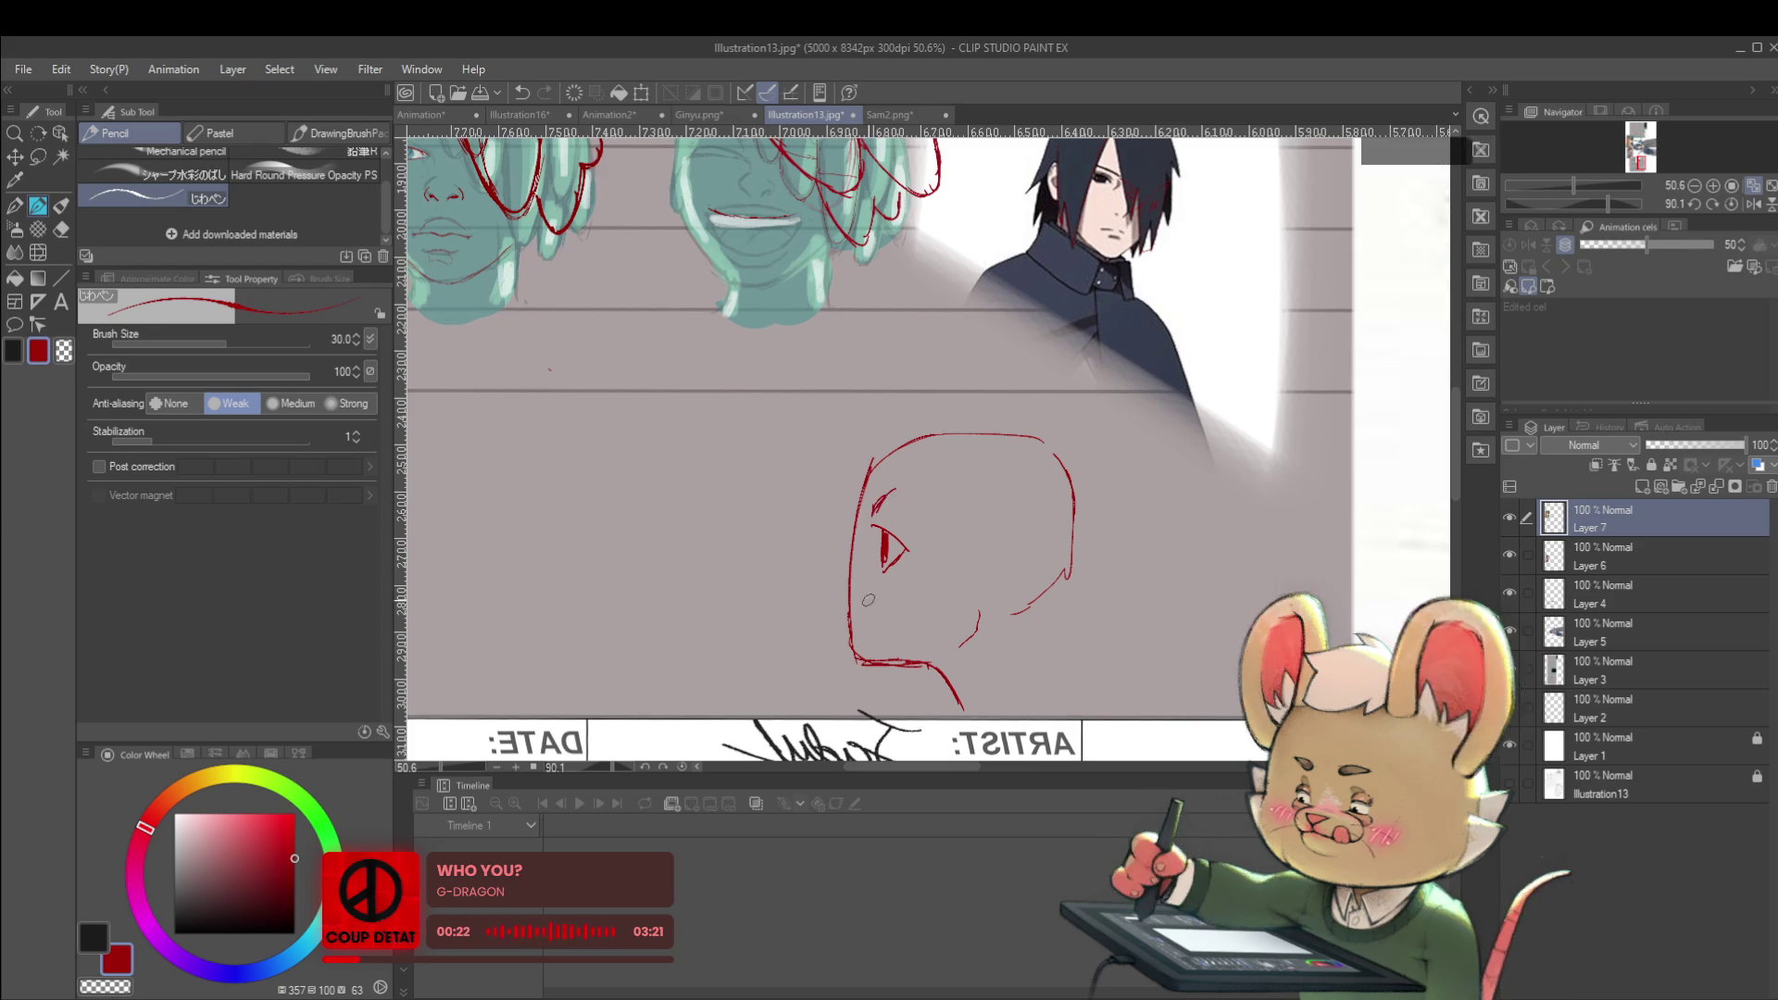
left_click_drag(833, 573, 848, 625)
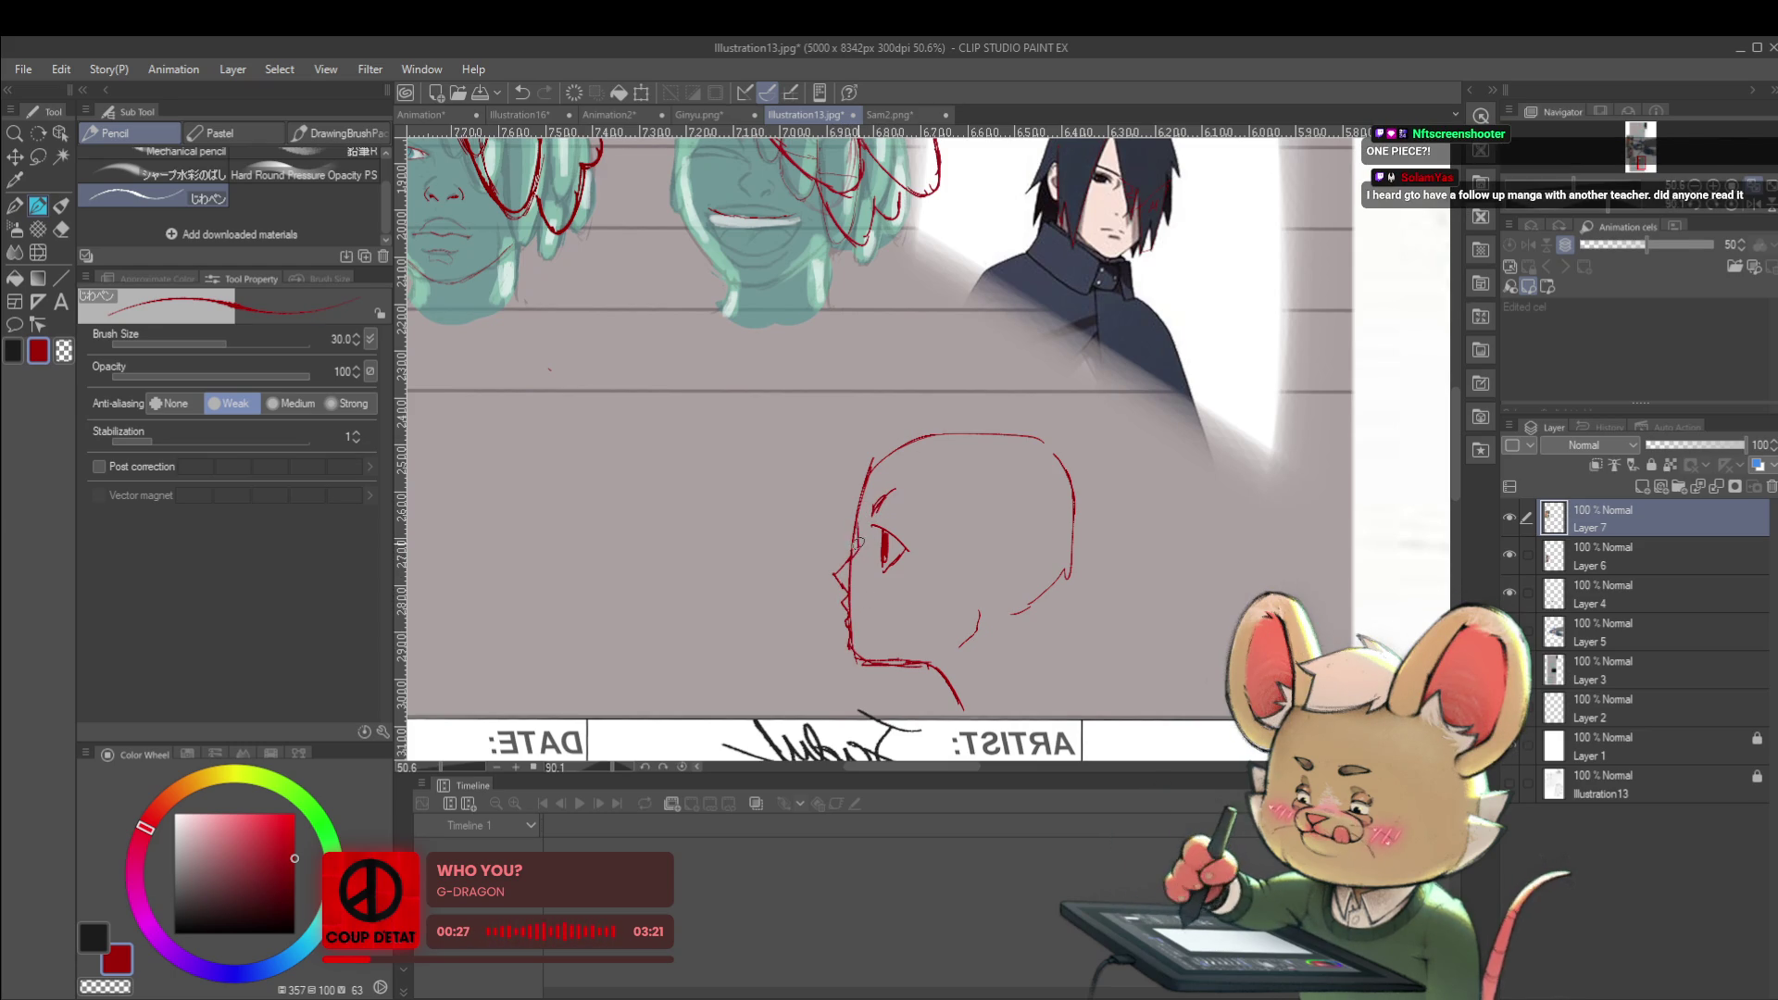
scroll(999, 469, "down", 3)
left_click(1751, 215)
Add an ear and a small stroke behind the neck of the red profile head
scroll(941, 472, "up", 2)
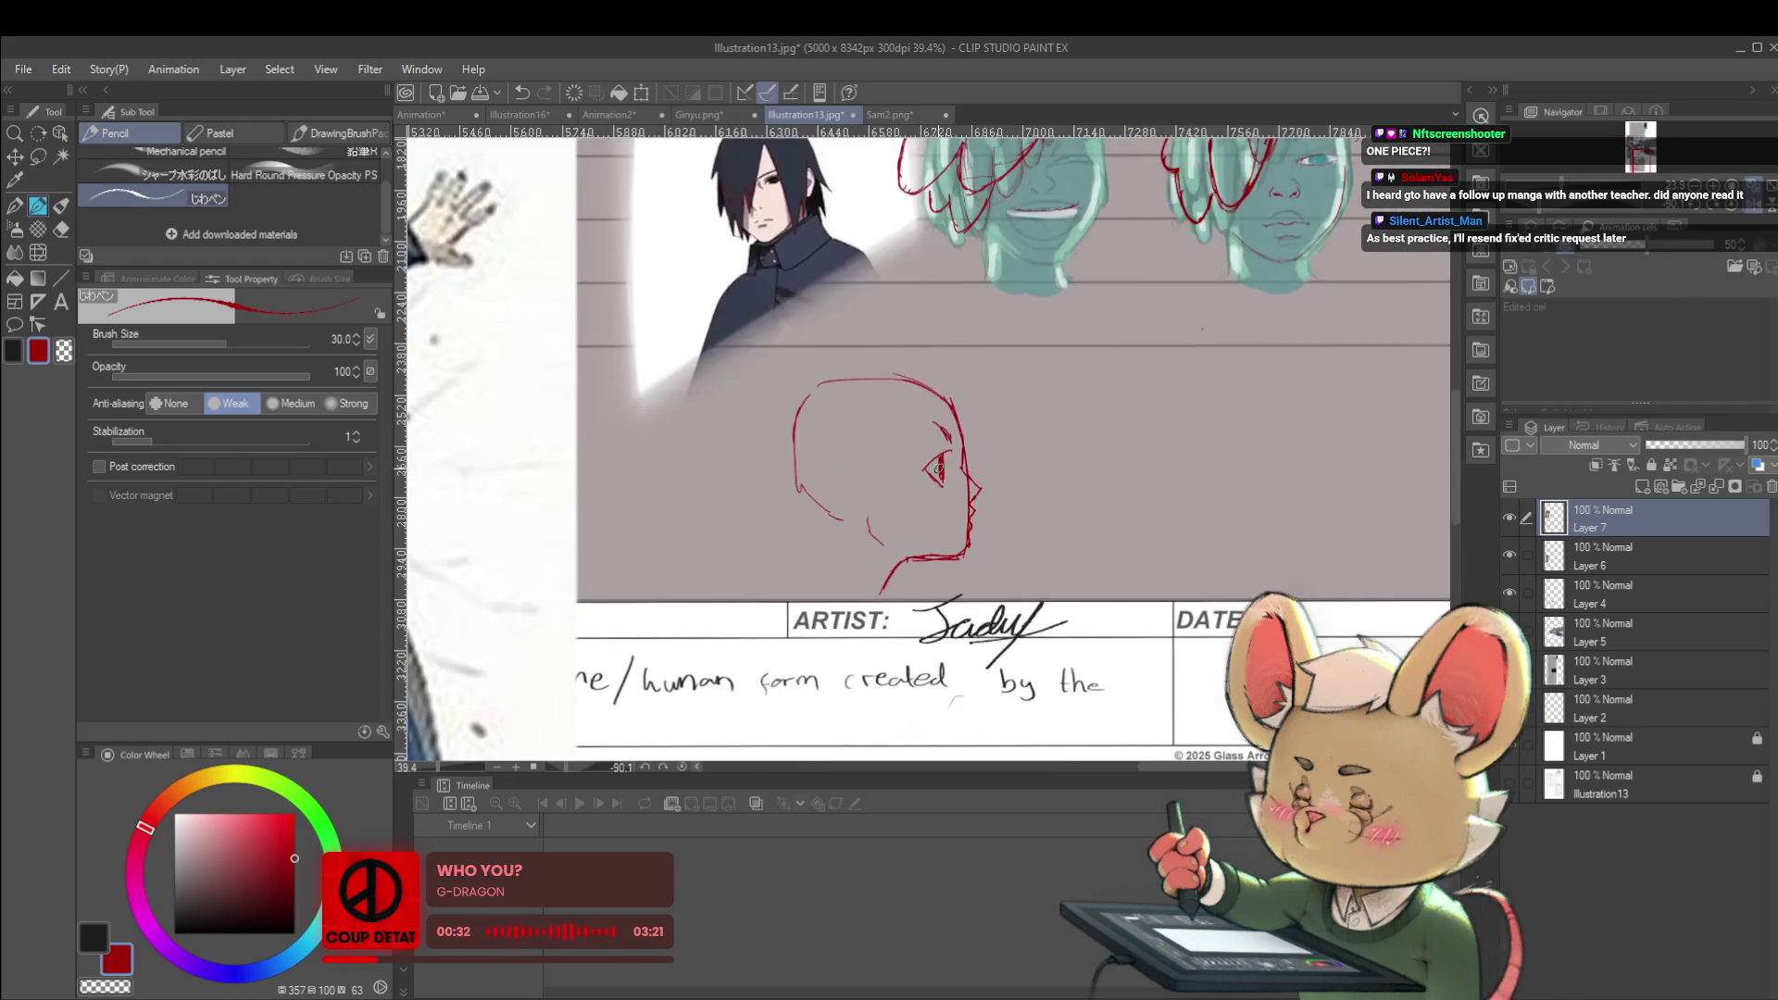
left_click_drag(839, 483, 869, 489)
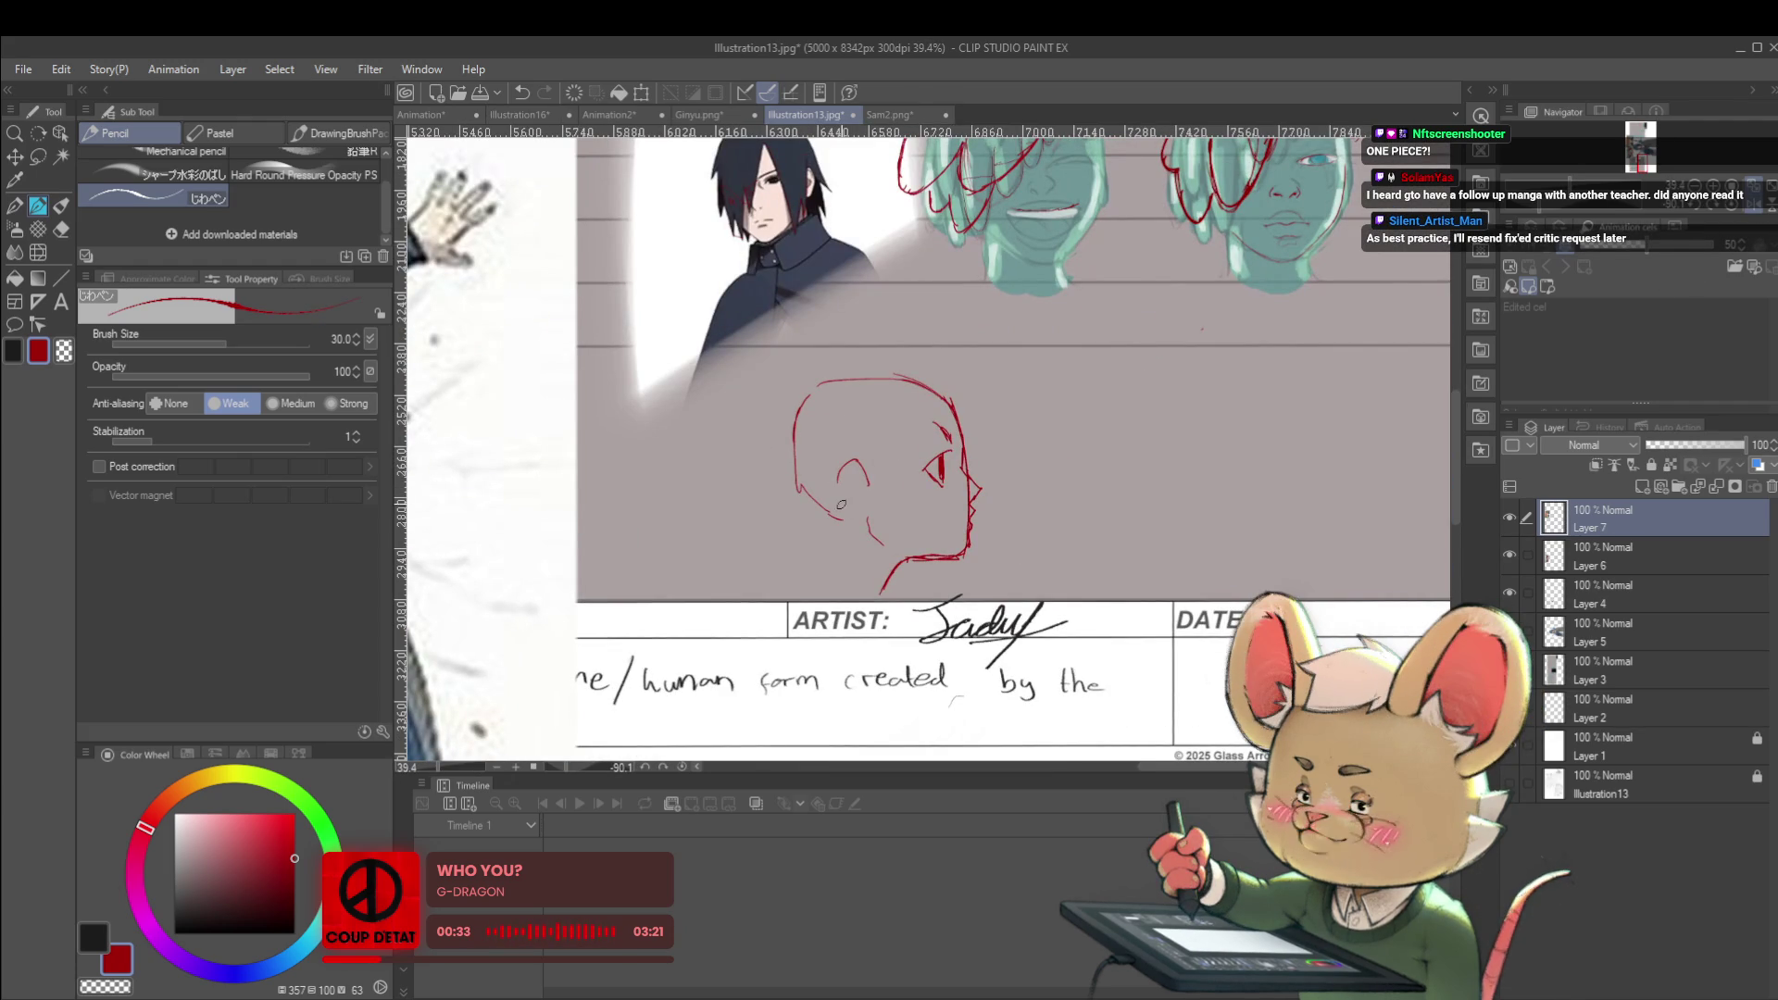
scroll(895, 445, "down", 2)
scroll(913, 504, "up", 2)
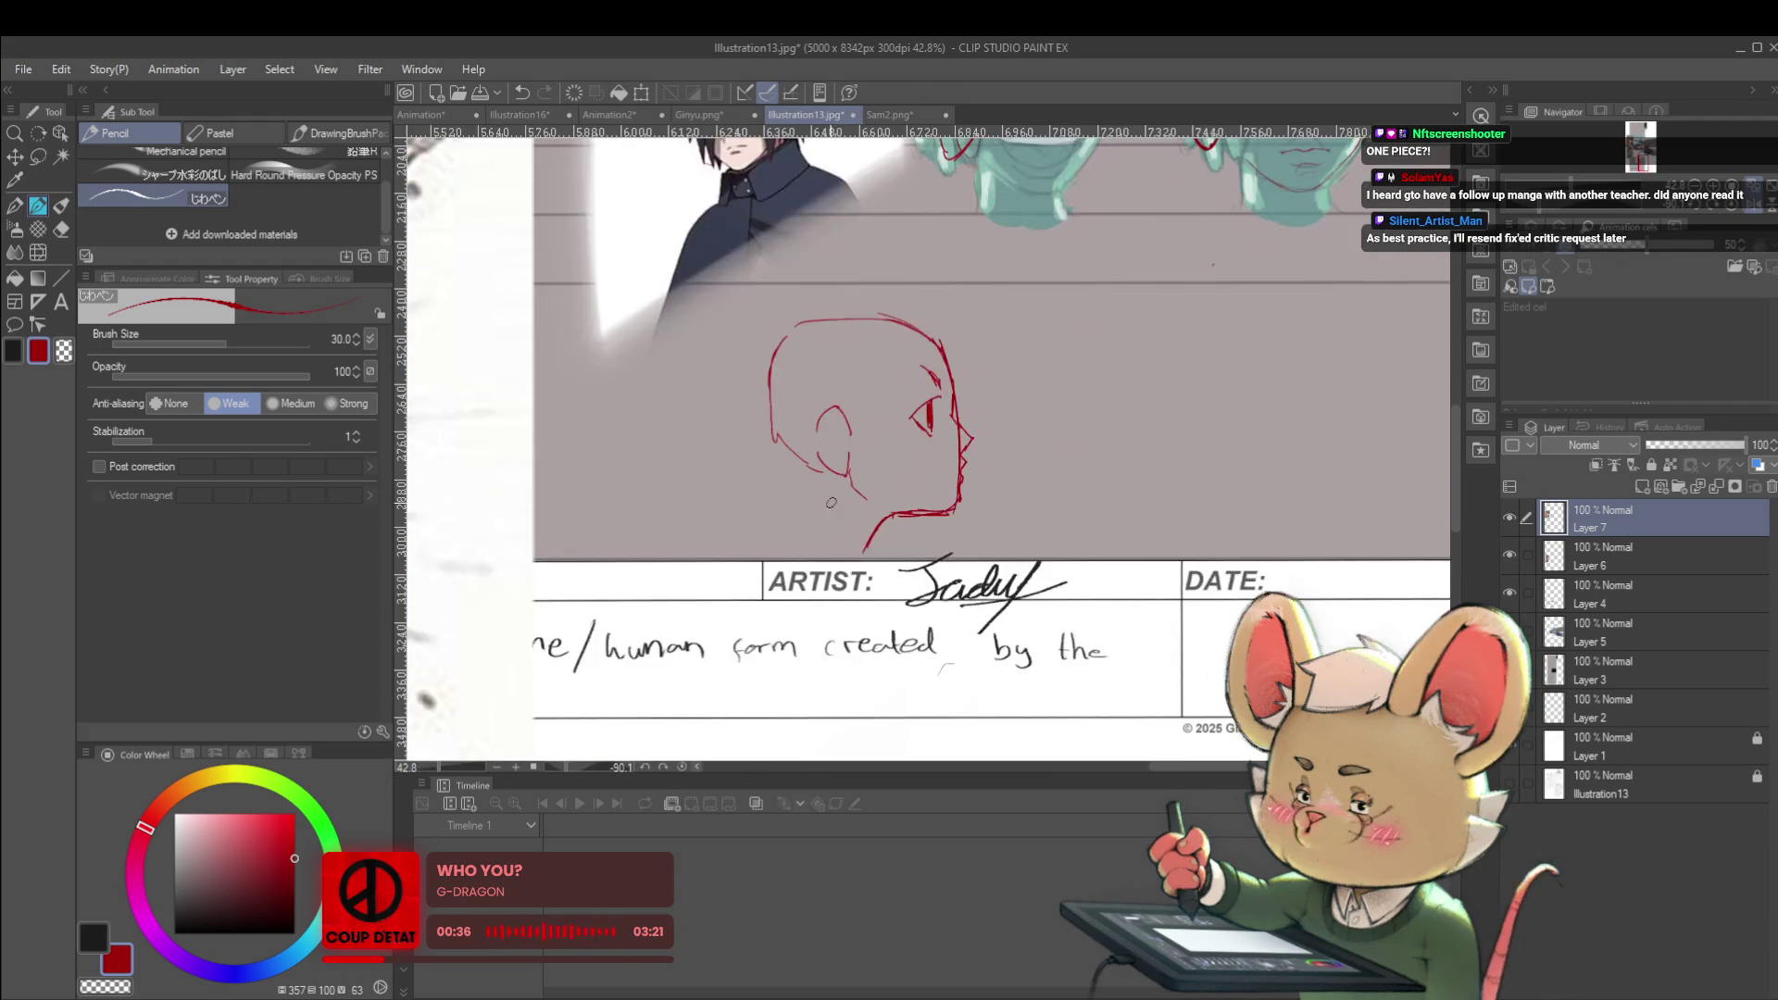
left_click_drag(802, 510, 792, 523)
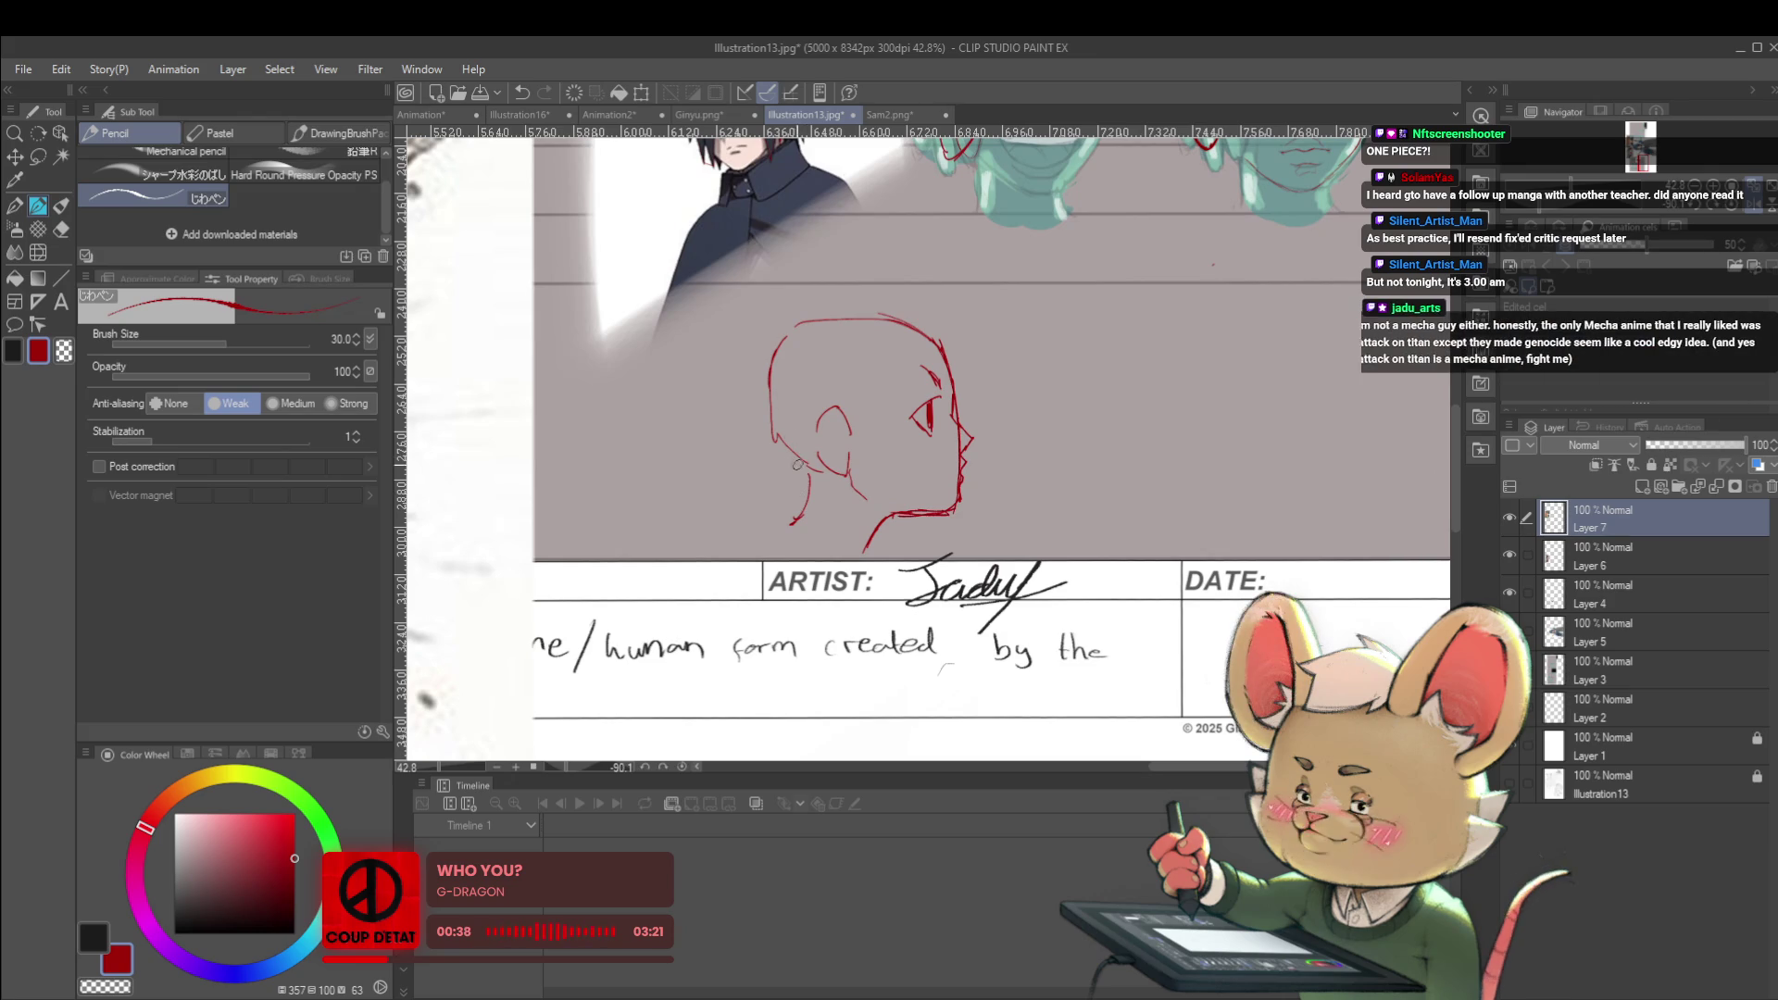
left_click_drag(797, 415, 776, 420)
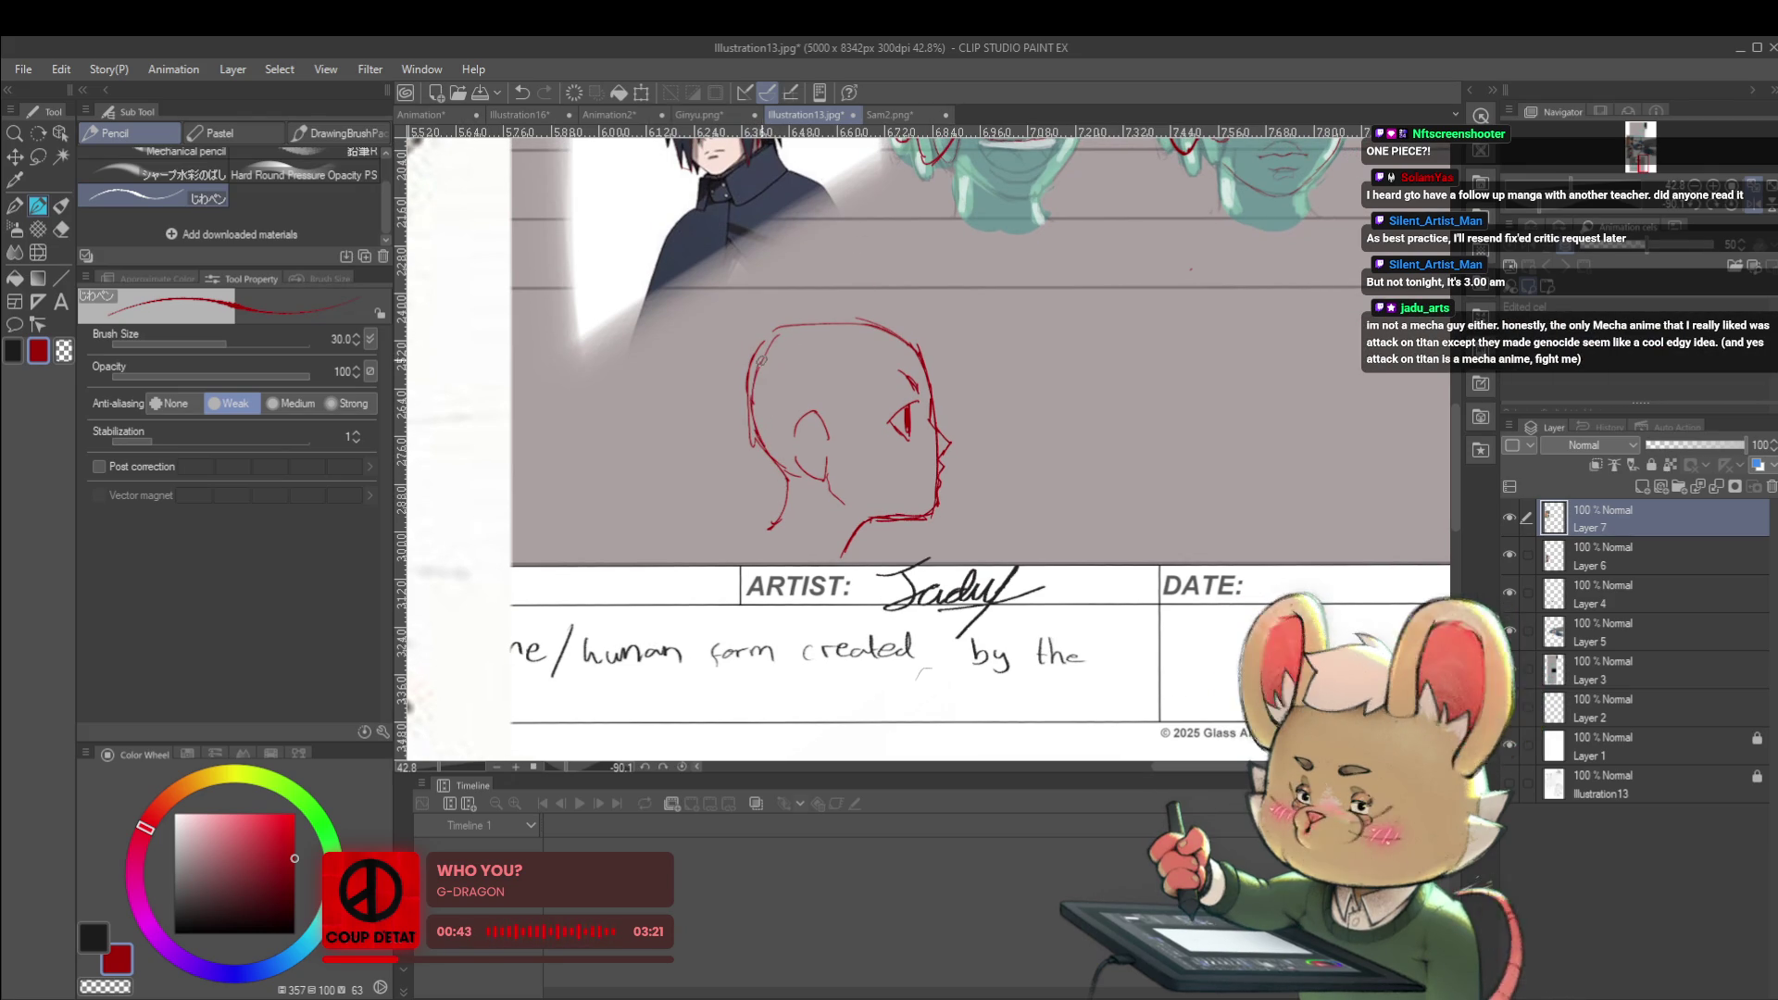
scroll(882, 320, "down", 3)
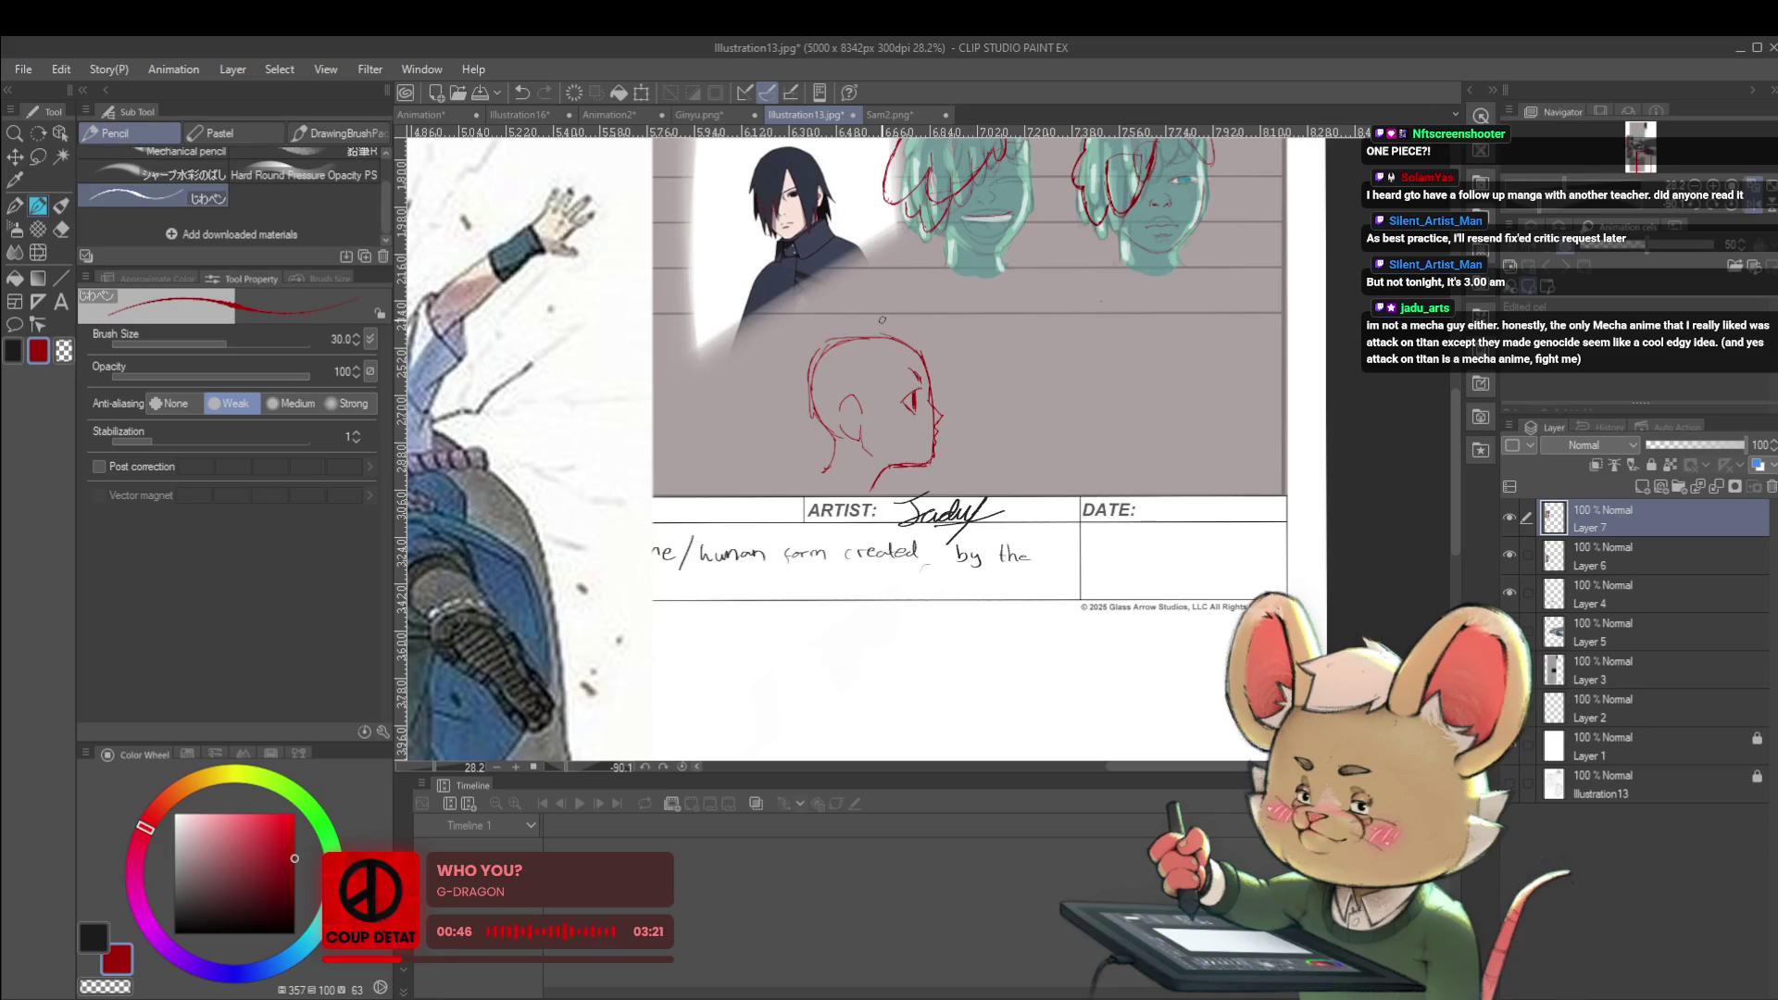
Mirror the canvas with H and add red pencil strokes around the profile head's eye
scroll(882, 320, "up", 3)
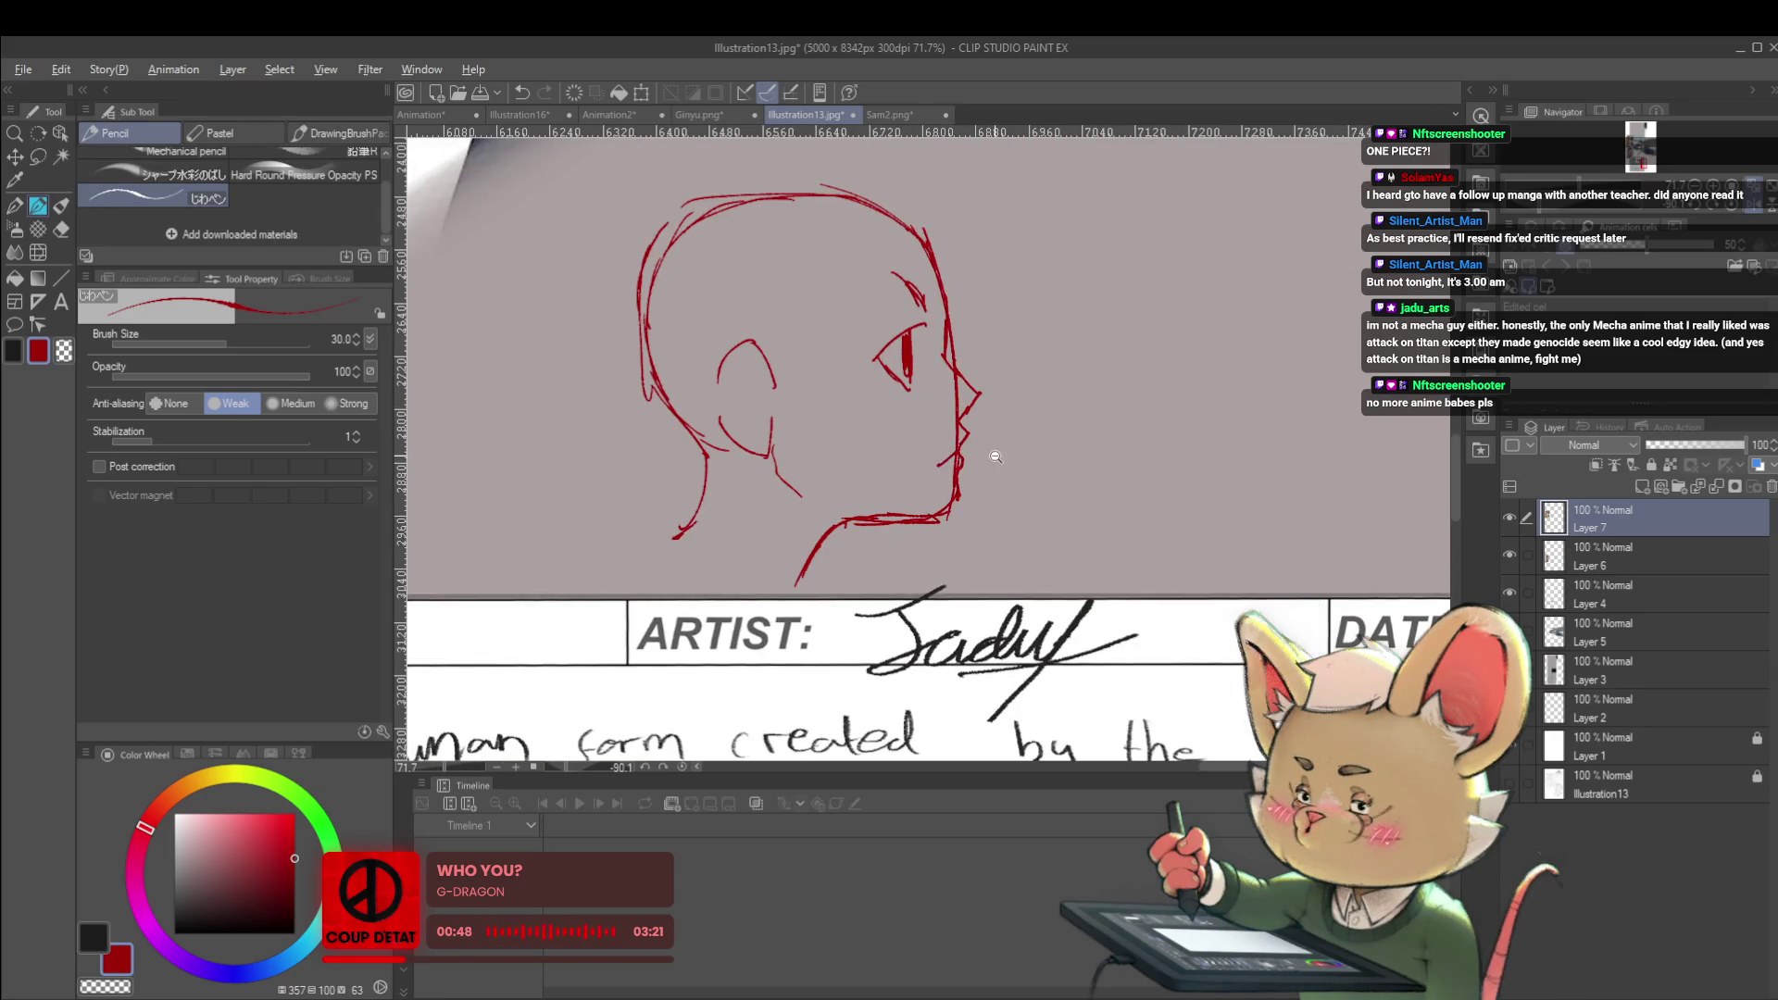
scroll(935, 439, "down", 3)
key("h")
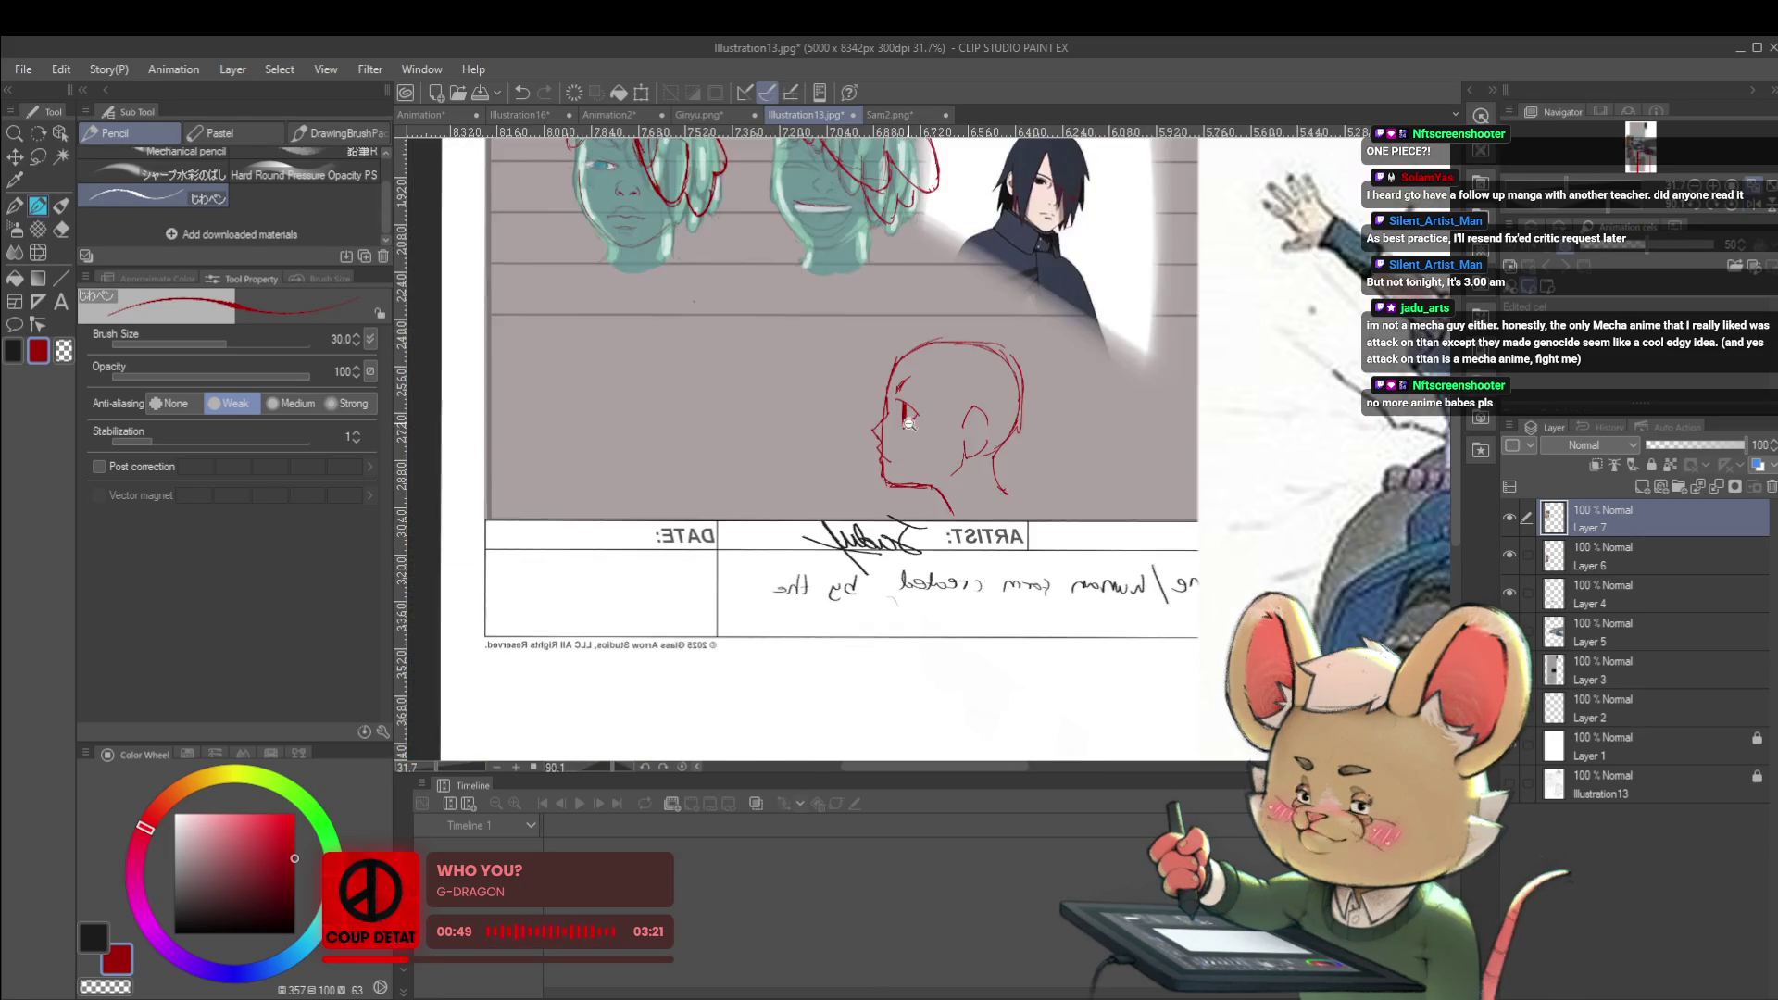
scroll(931, 417, "up", 4)
left_click_drag(929, 399, 911, 426)
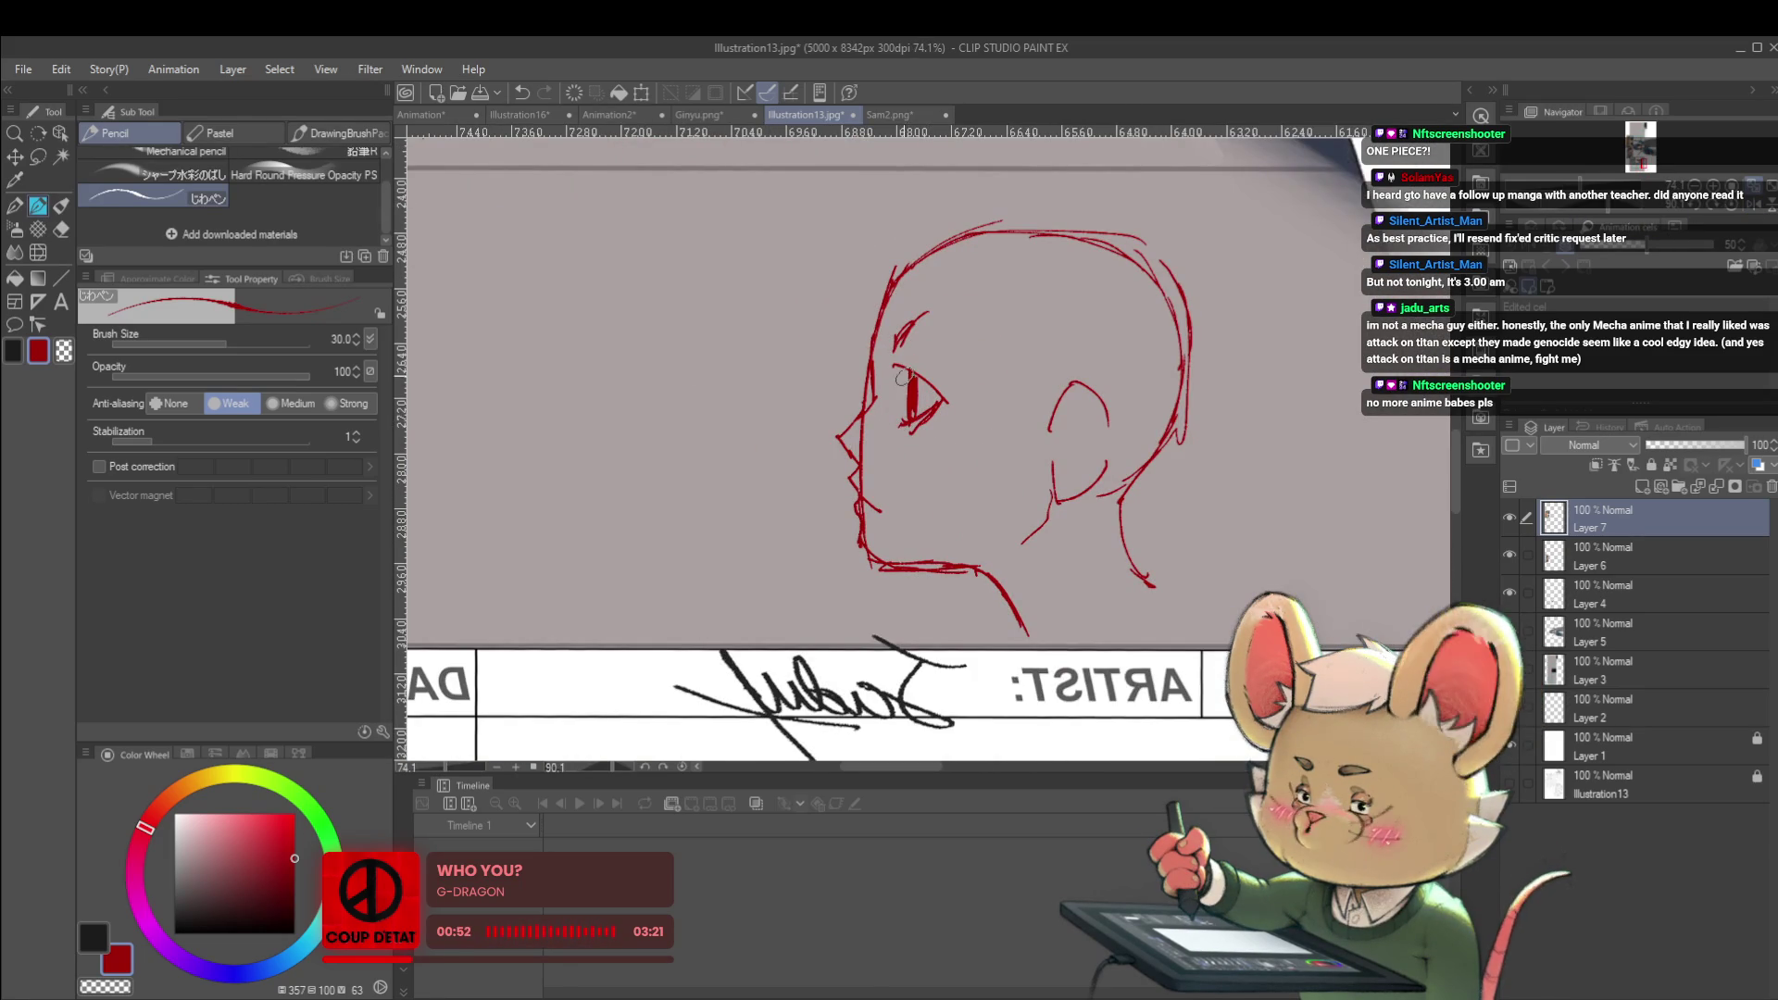
scroll(866, 354, "down", 5)
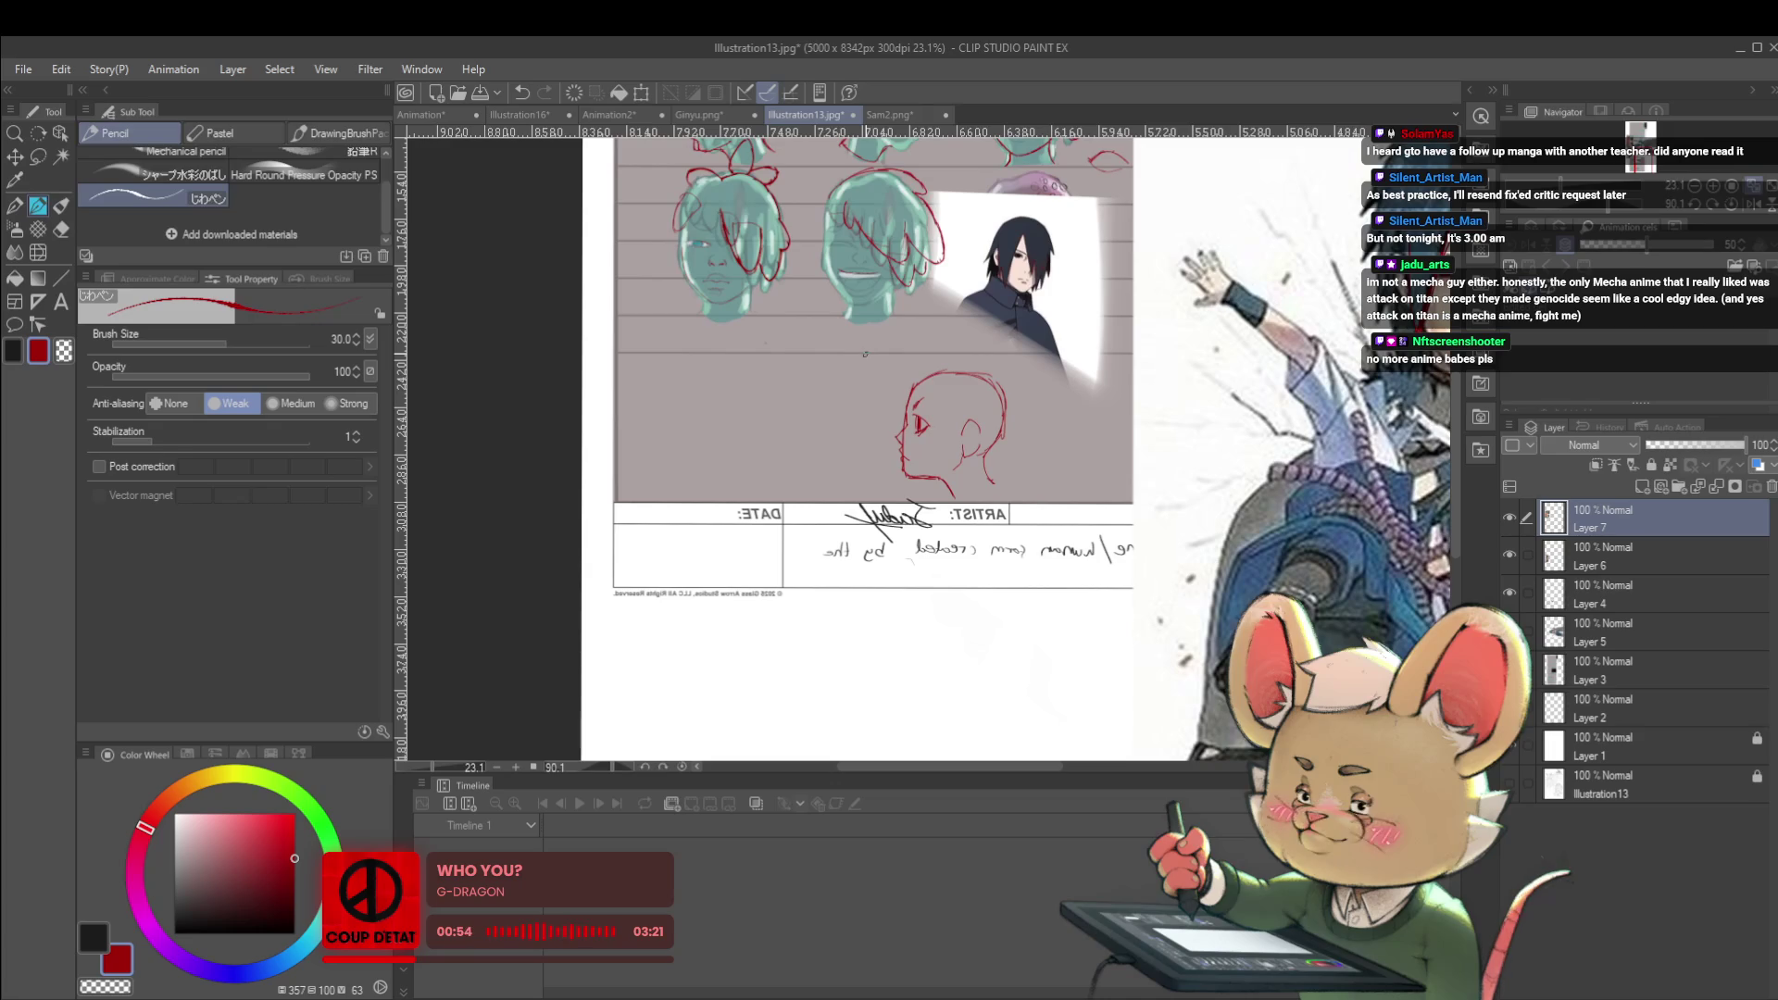
scroll(910, 406, "up", 5)
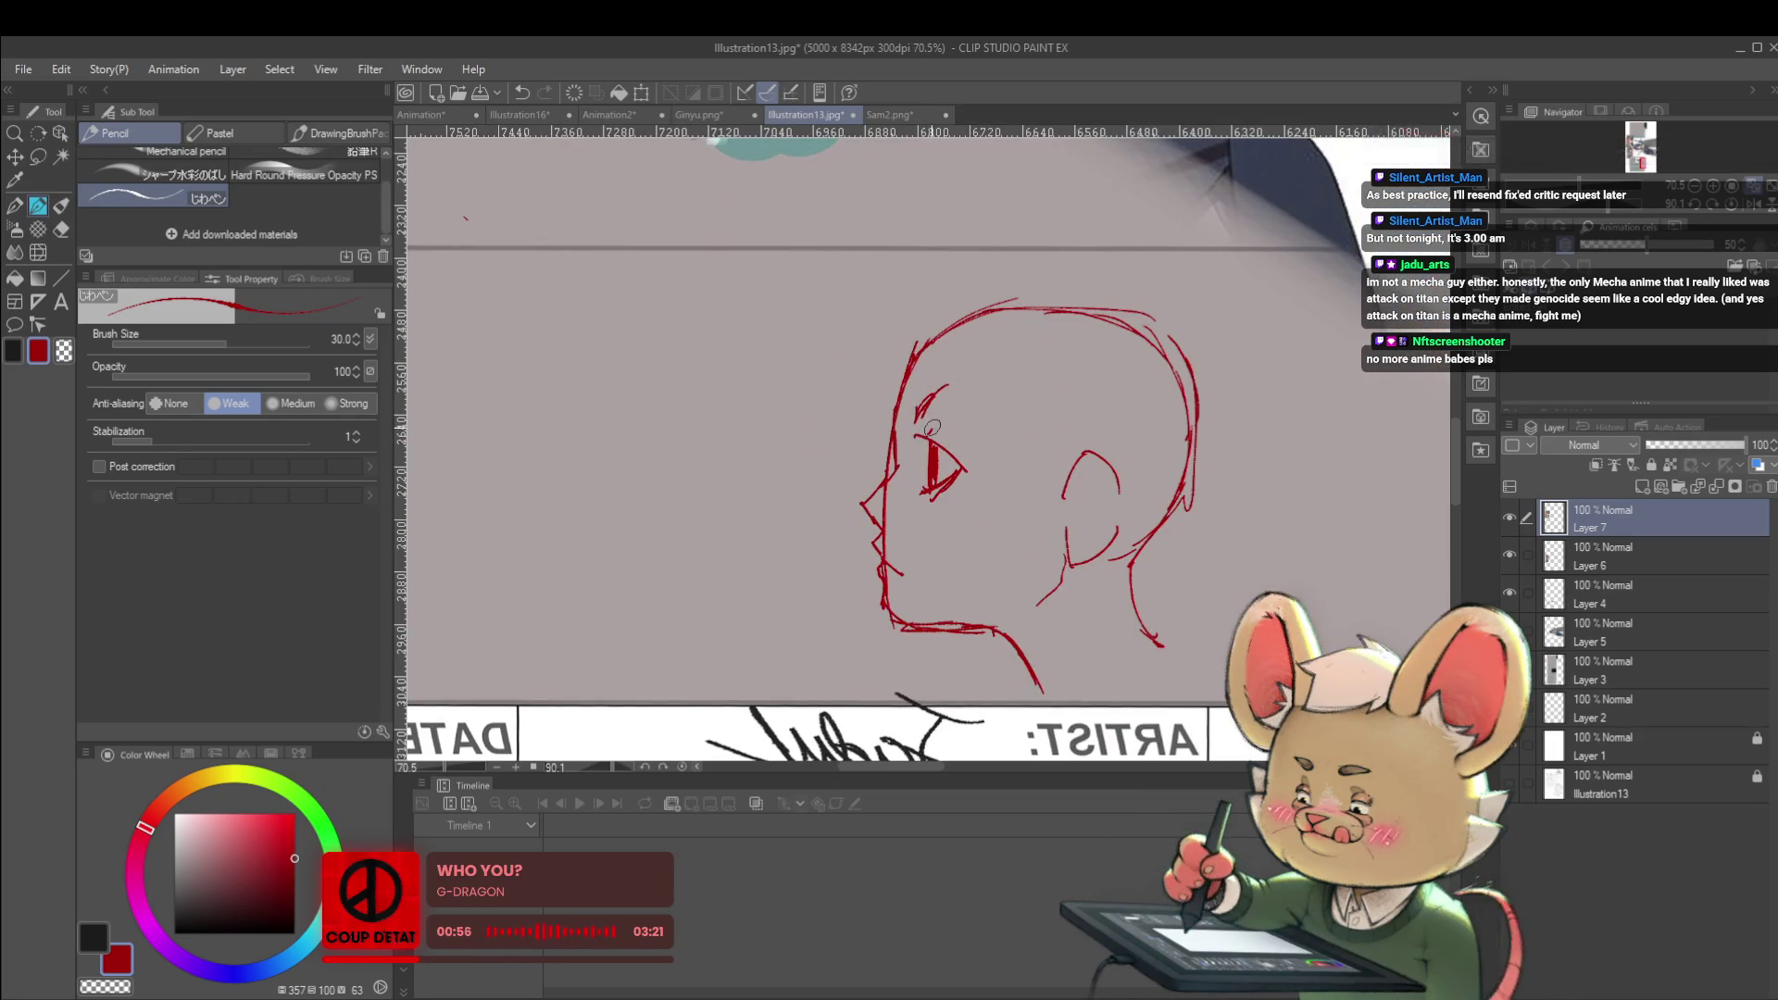
scroll(891, 393, "down", 4)
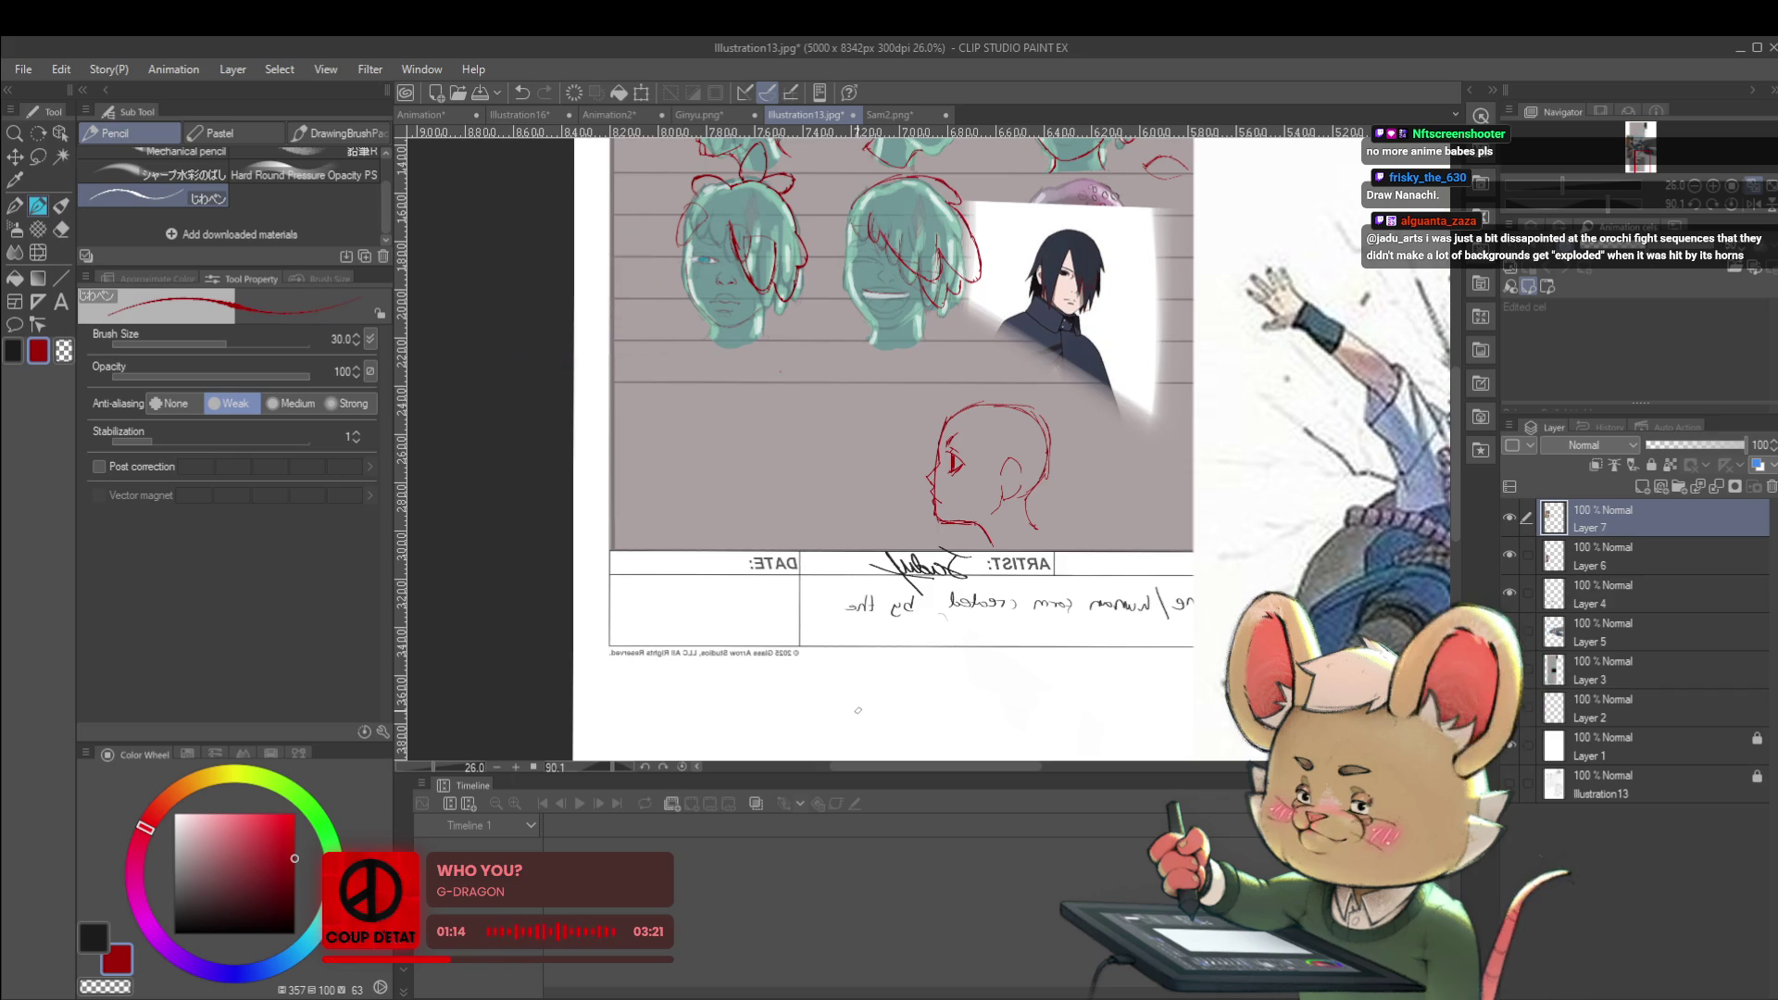
scroll(963, 452, "up", 4)
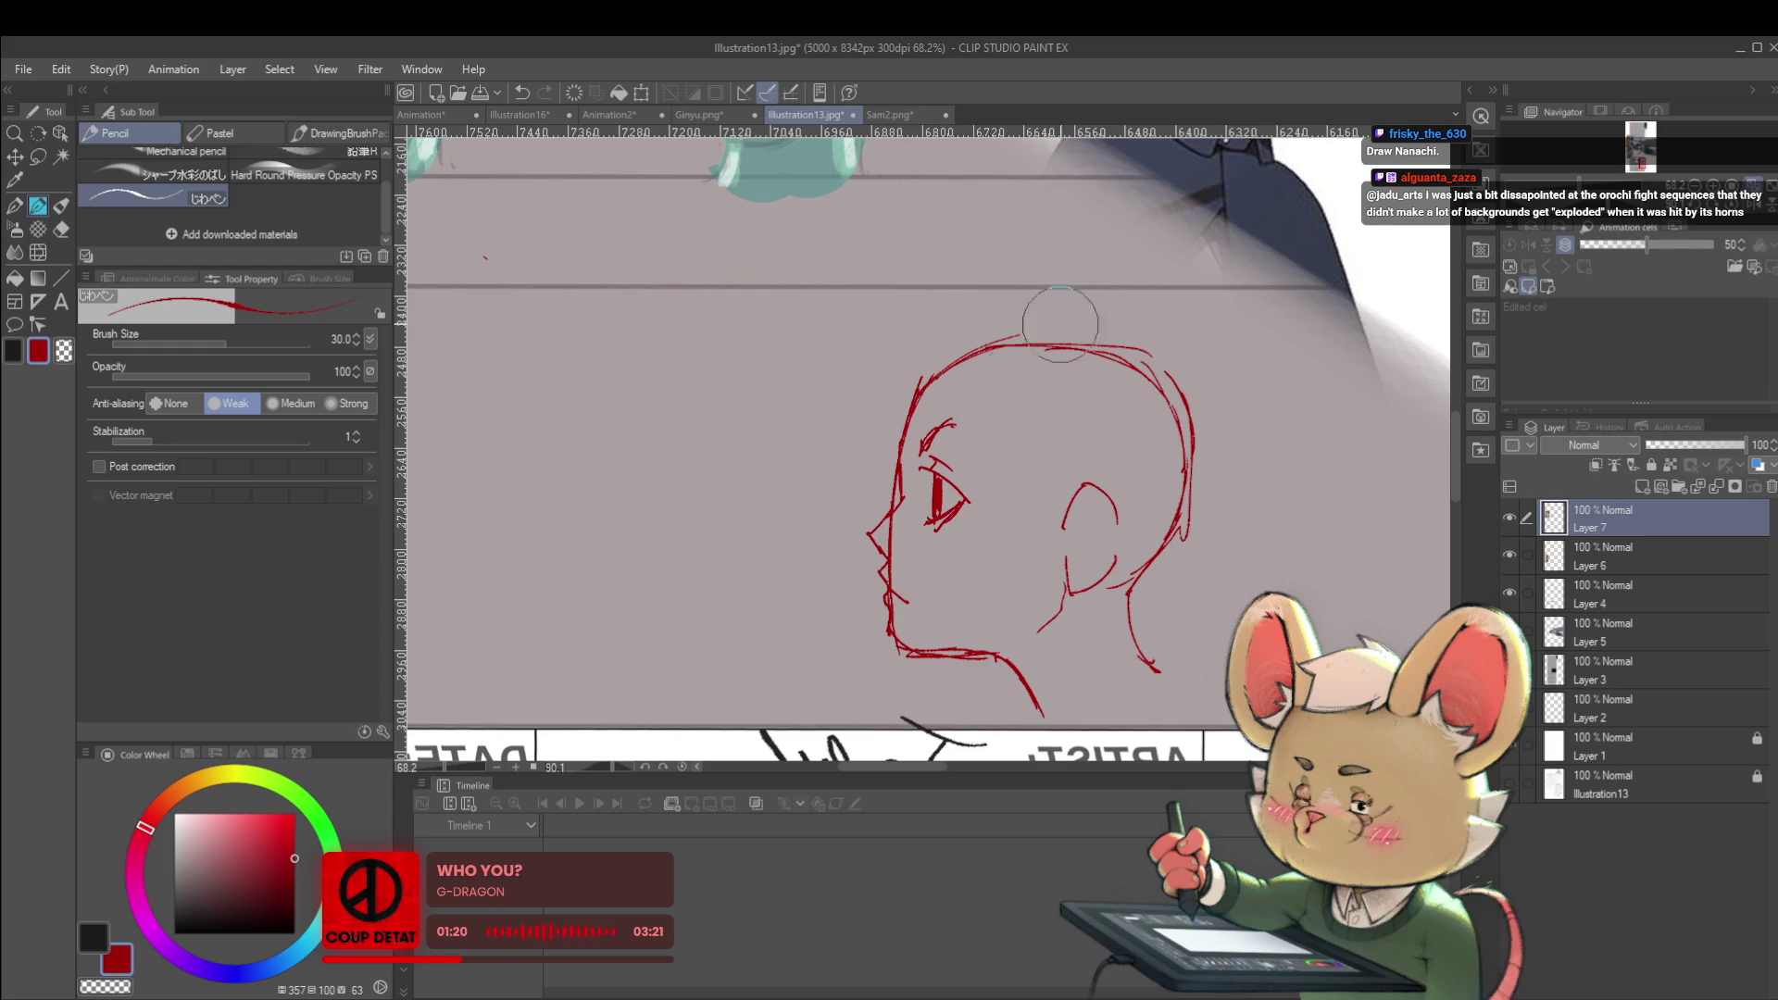
scroll(1236, 501, "down", 4)
scroll(1201, 478, "up", 3)
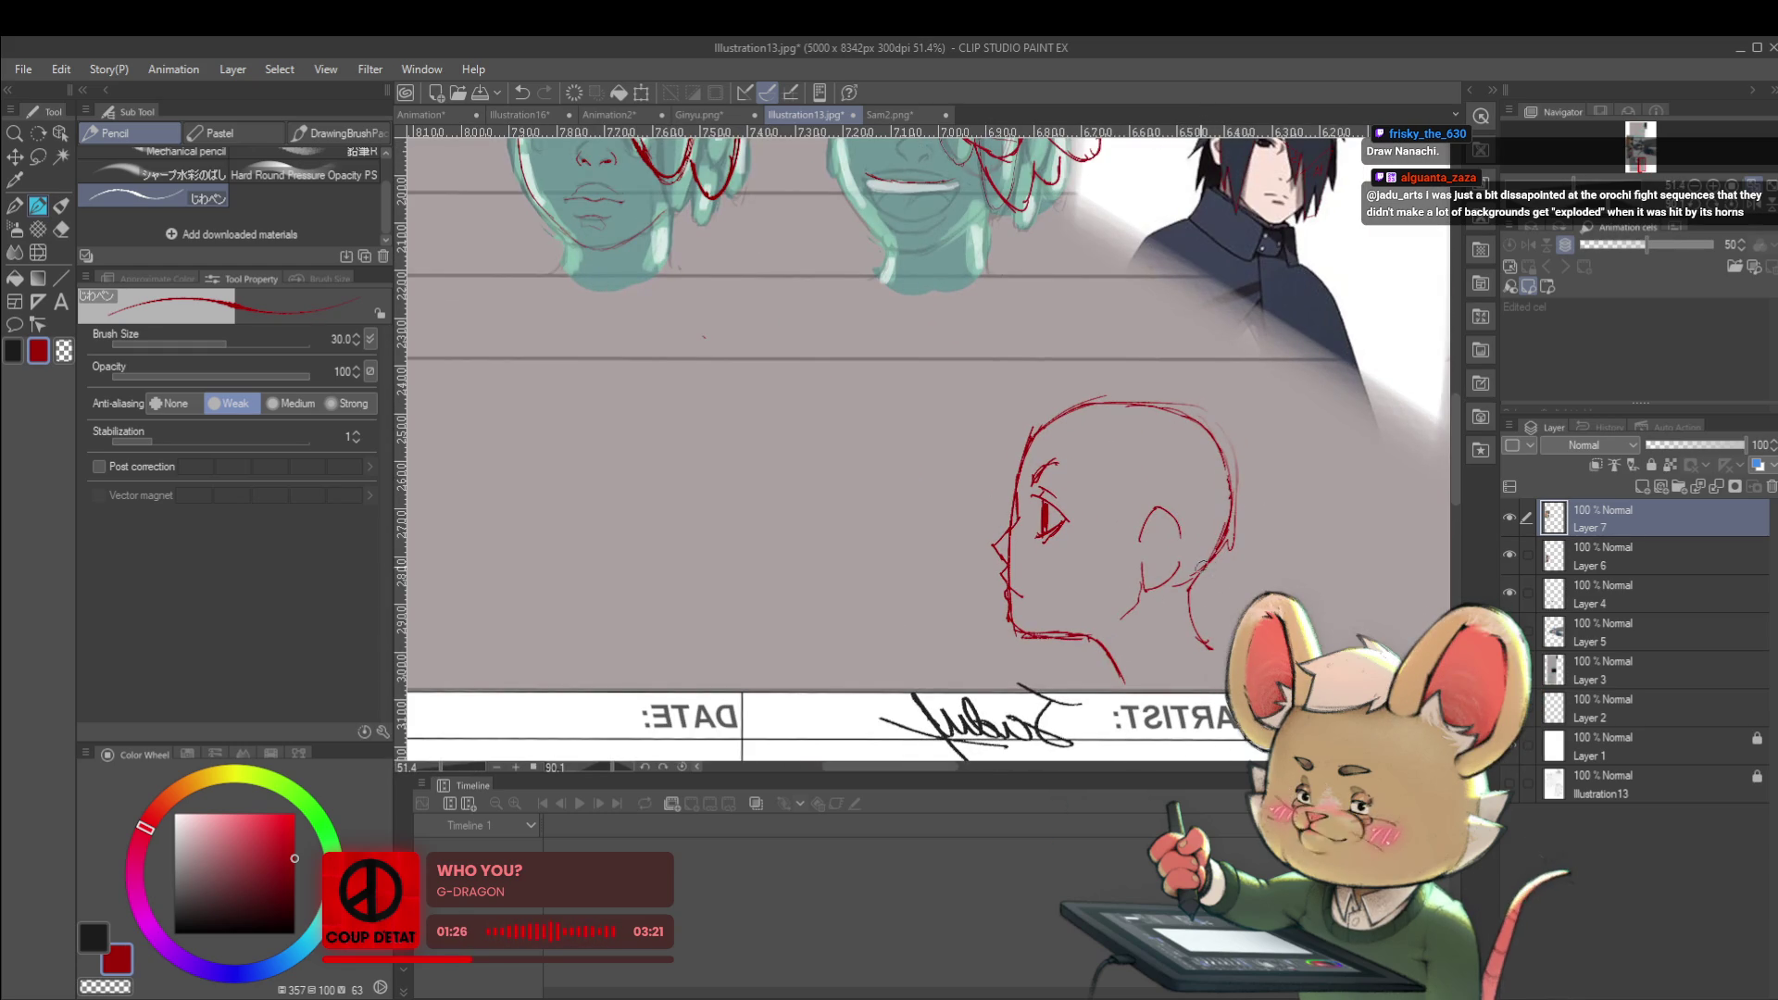
scroll(1202, 641, "down", 2)
scroll(1186, 630, "up", 3)
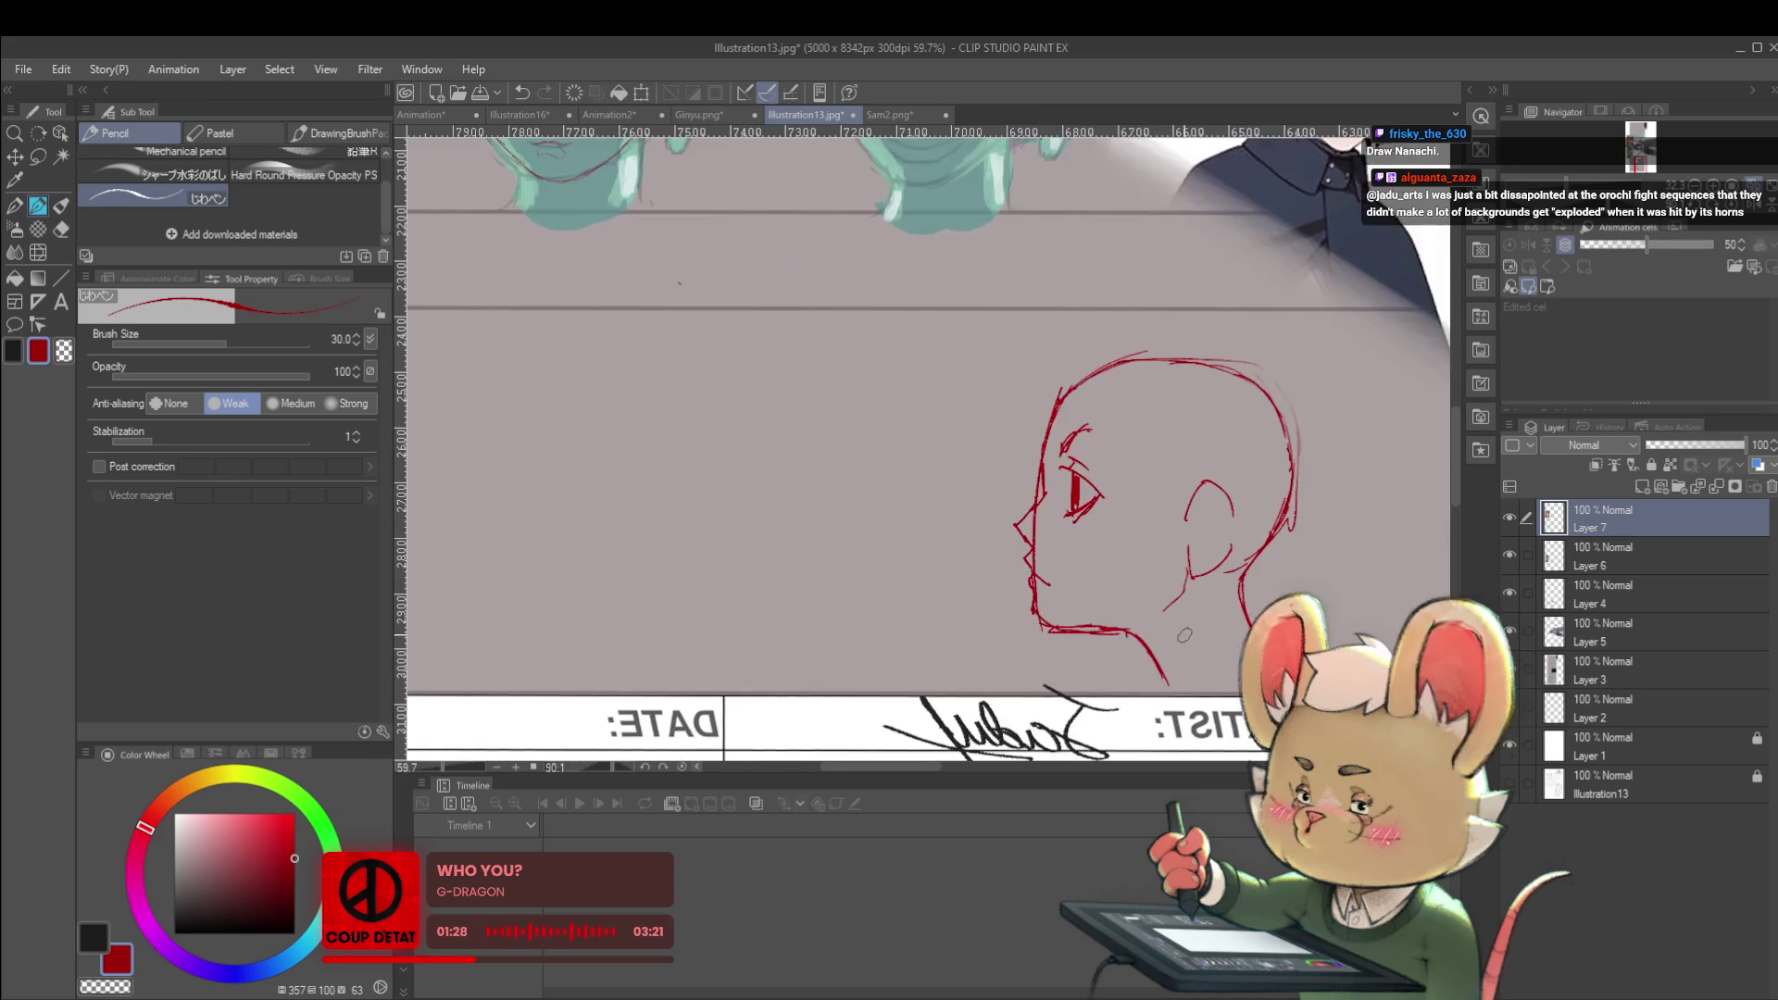
scroll(1162, 609, "down", 4)
scroll(1097, 586, "up", 1)
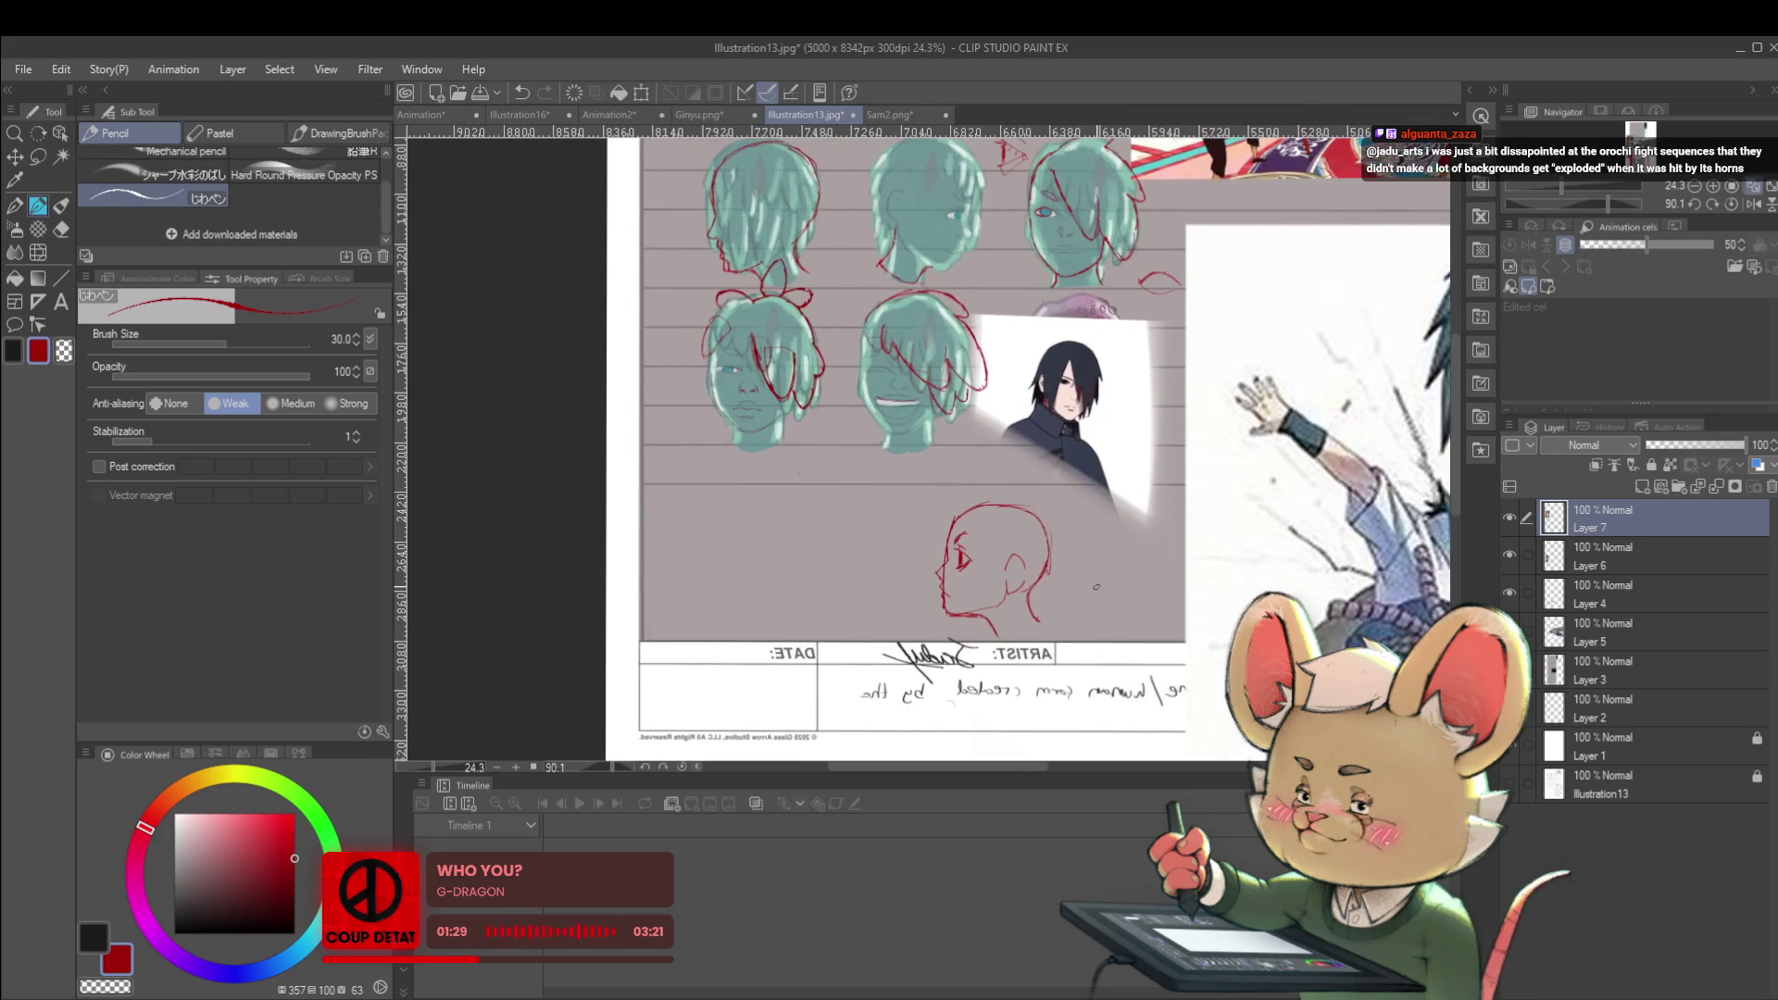
scroll(1097, 586, "up", 1)
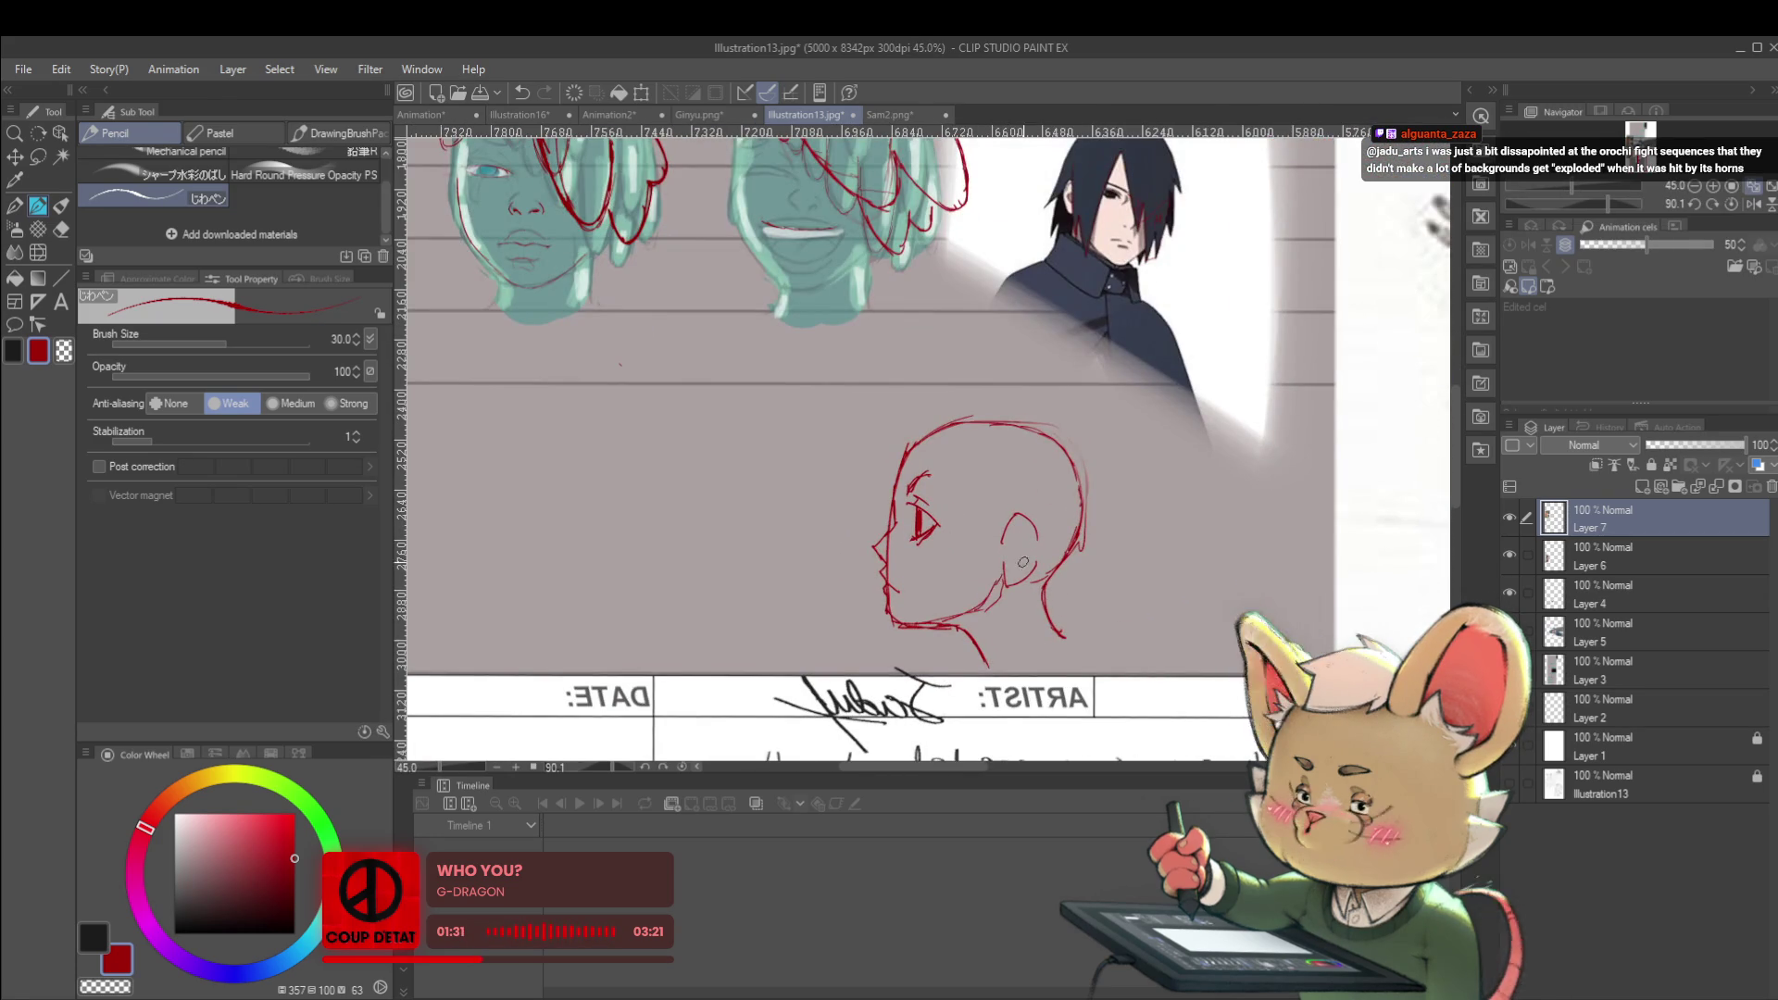
Draw a curved line over the profile's skull and undo a trial stroke down the back of the head
scroll(980, 542, "down", 2)
scroll(978, 540, "up", 3)
mouse_move(934, 412)
left_mouse_down()
mouse_move(837, 453)
mouse_move(890, 510)
left_mouse_up()
scroll(952, 479, "down", 3)
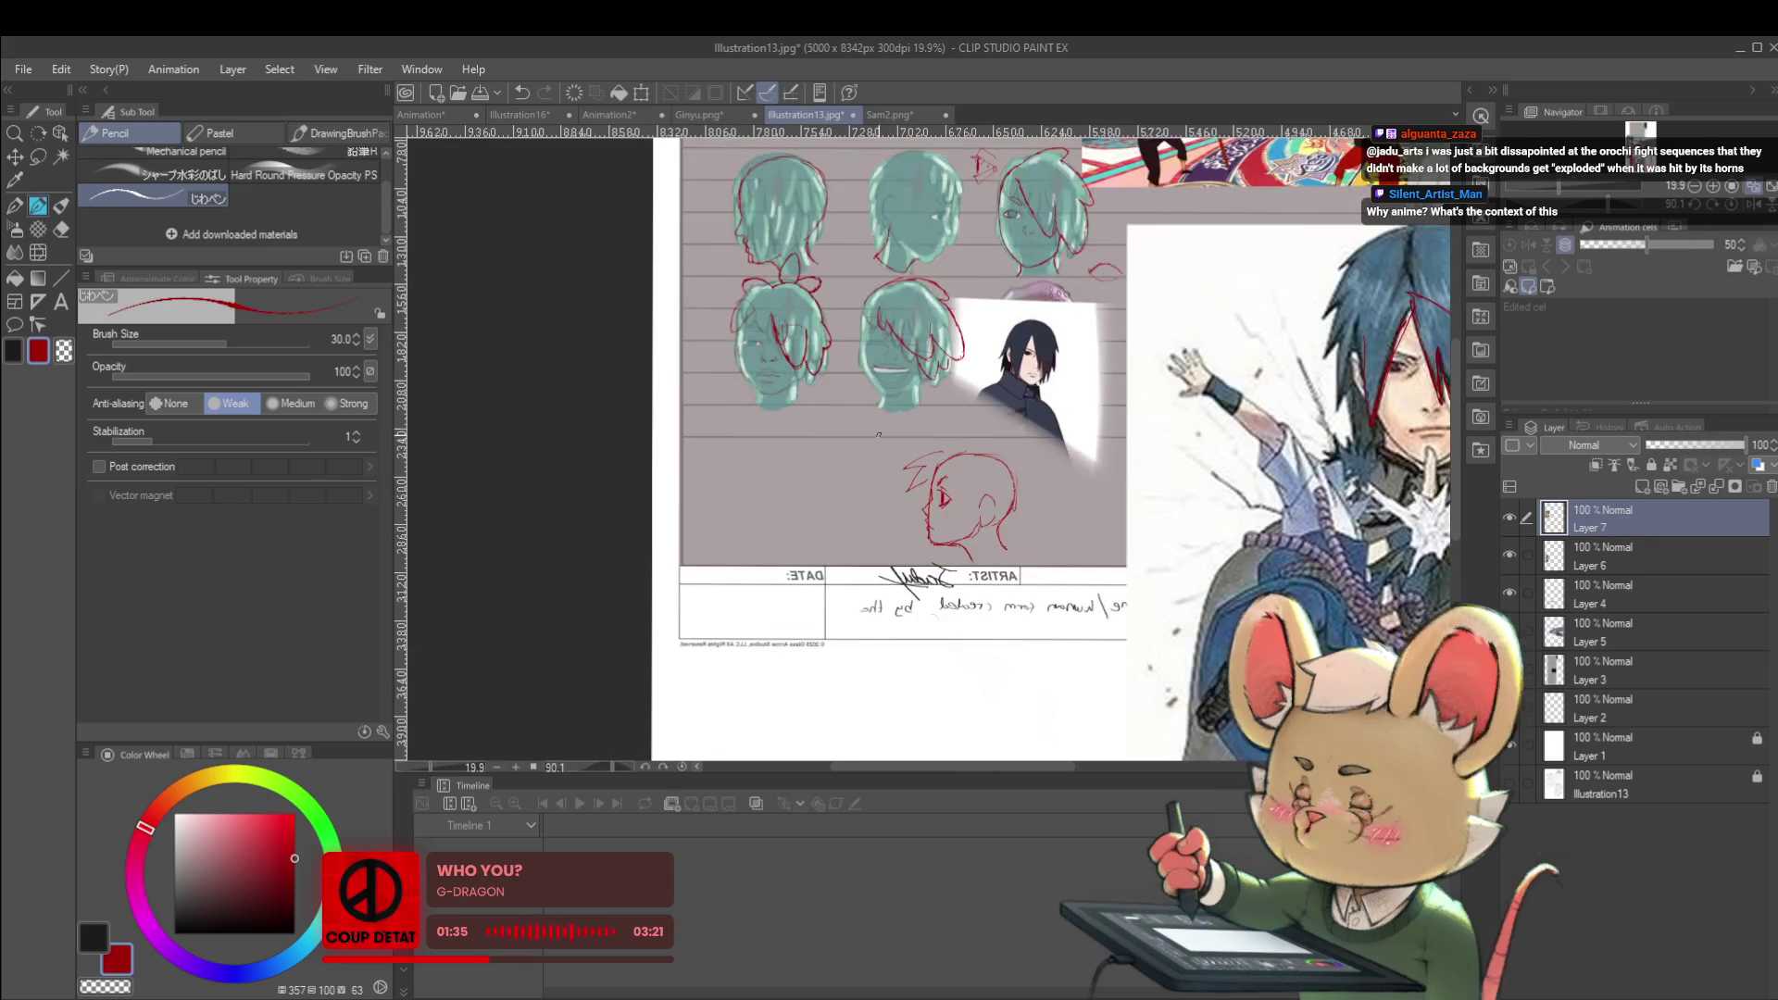
left_click_drag(1017, 468, 1018, 547)
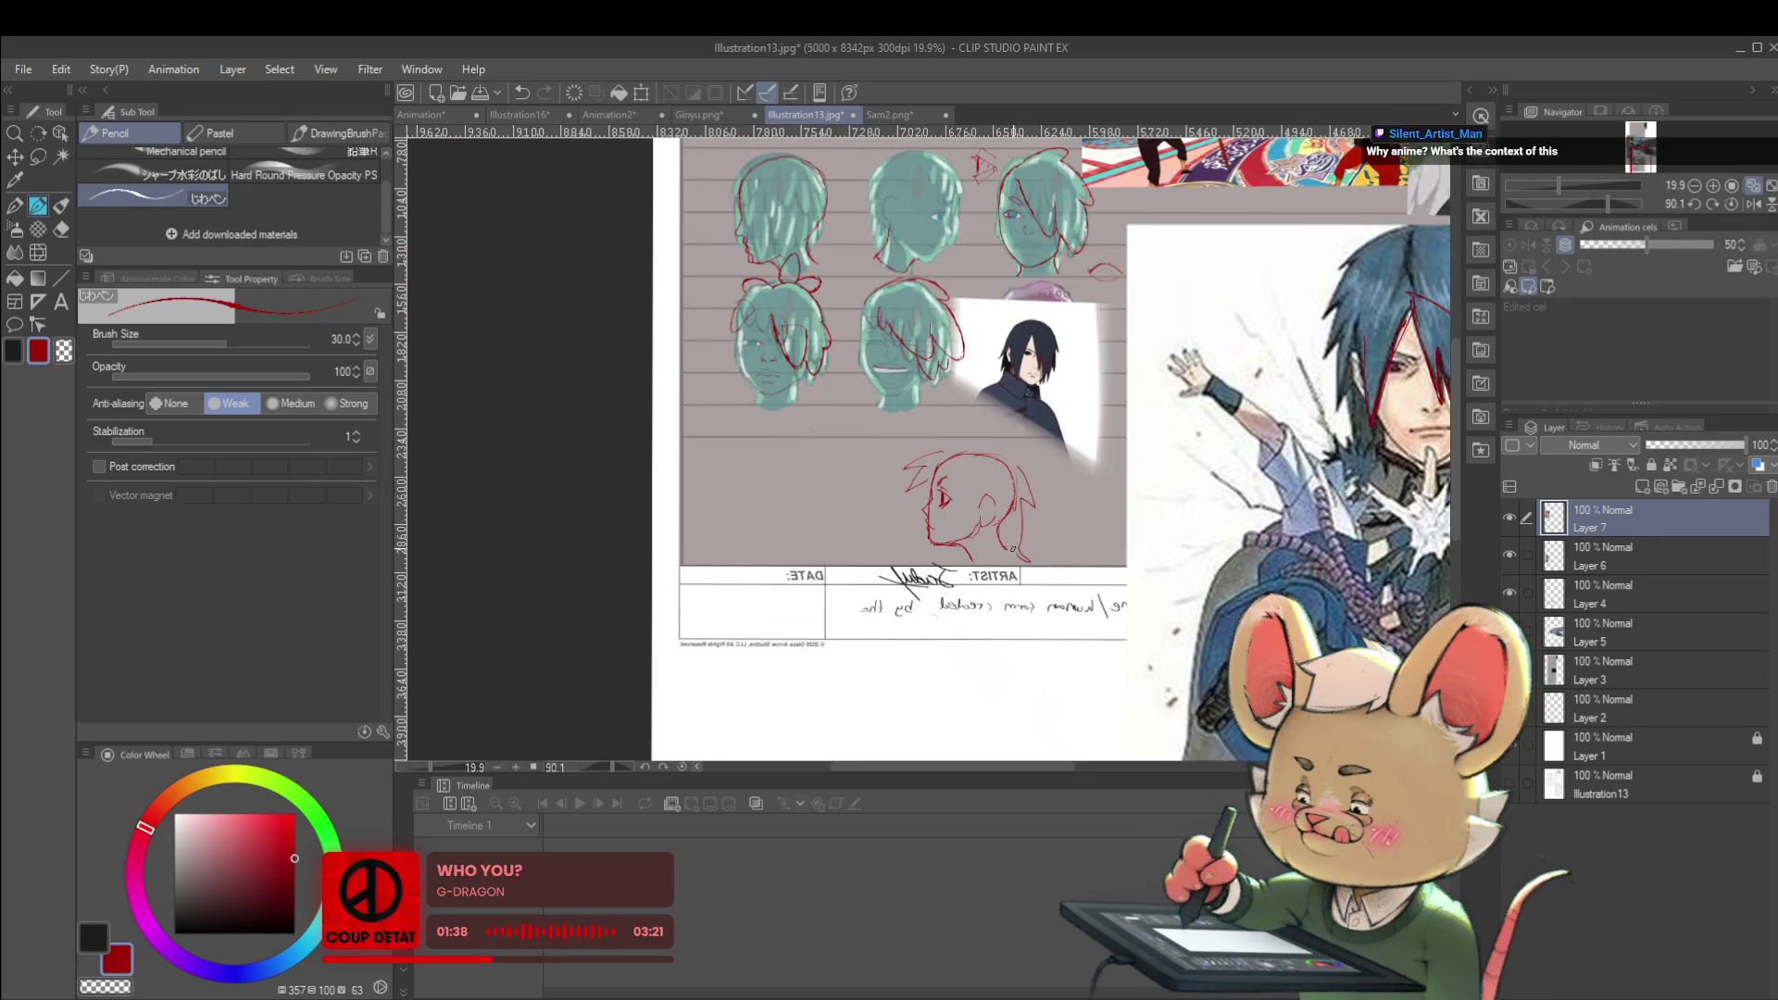
key("ctrl+z")
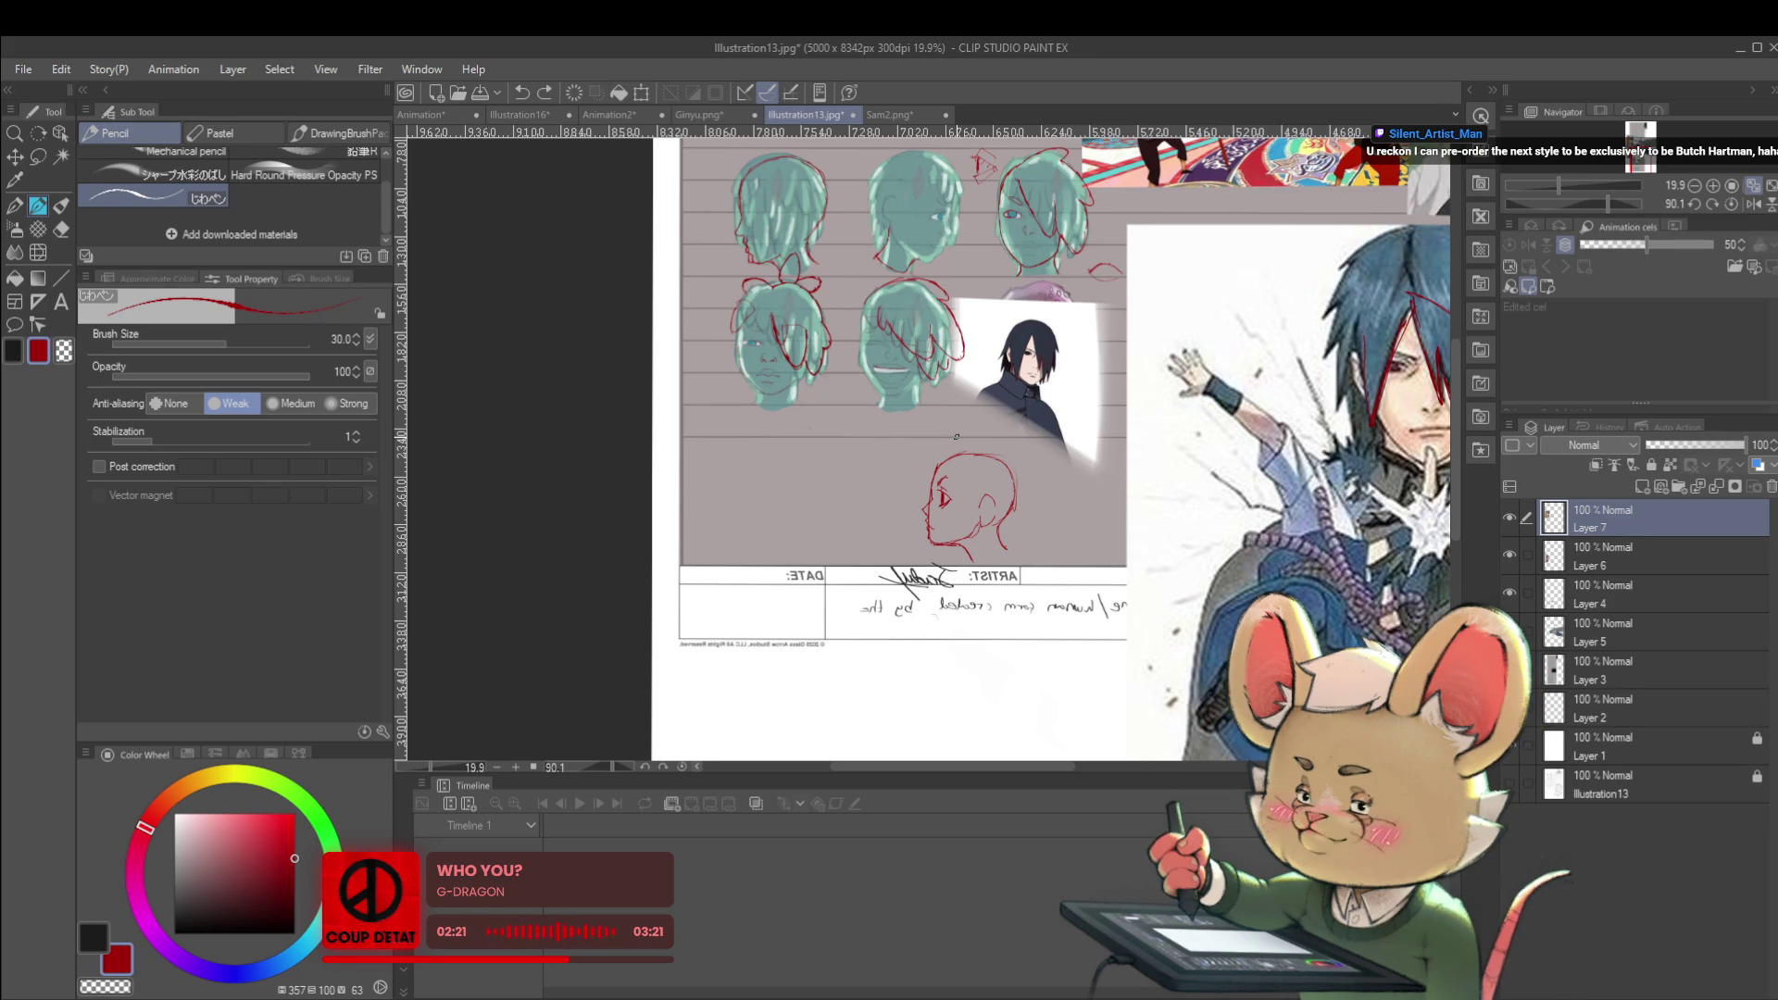
left_click(535, 115)
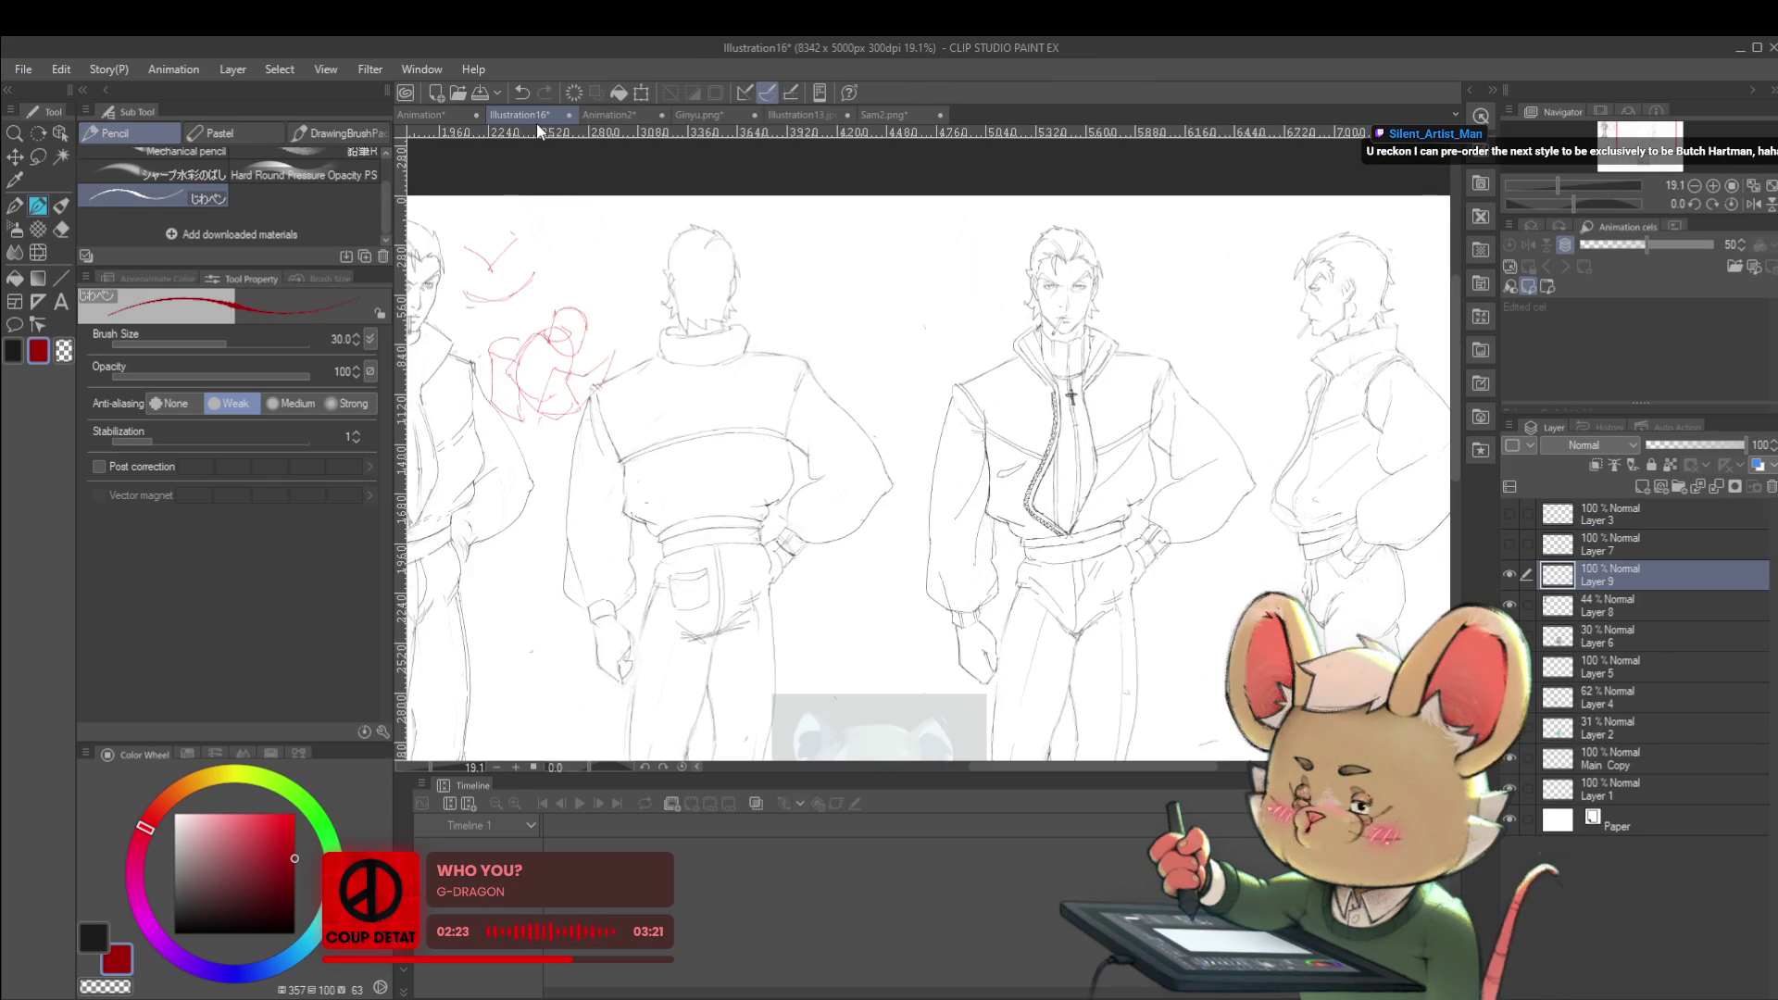
left_click(885, 115)
left_click(825, 115)
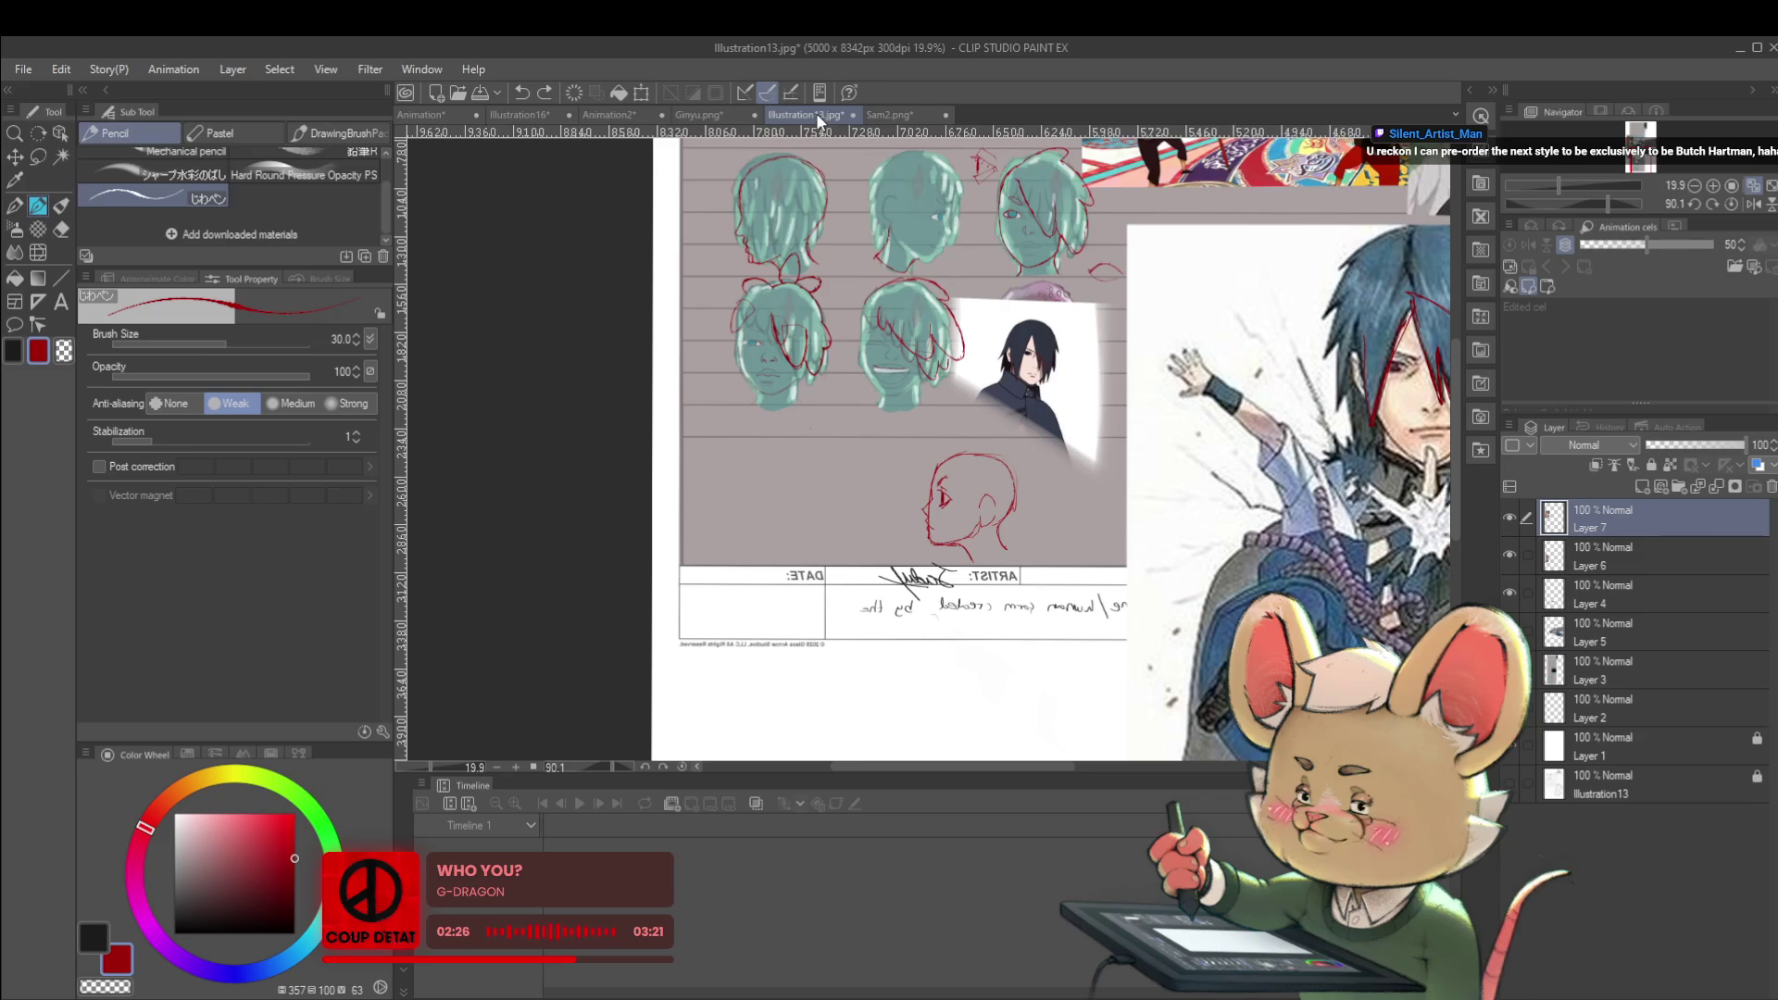
scroll(1360, 304, "down", 3)
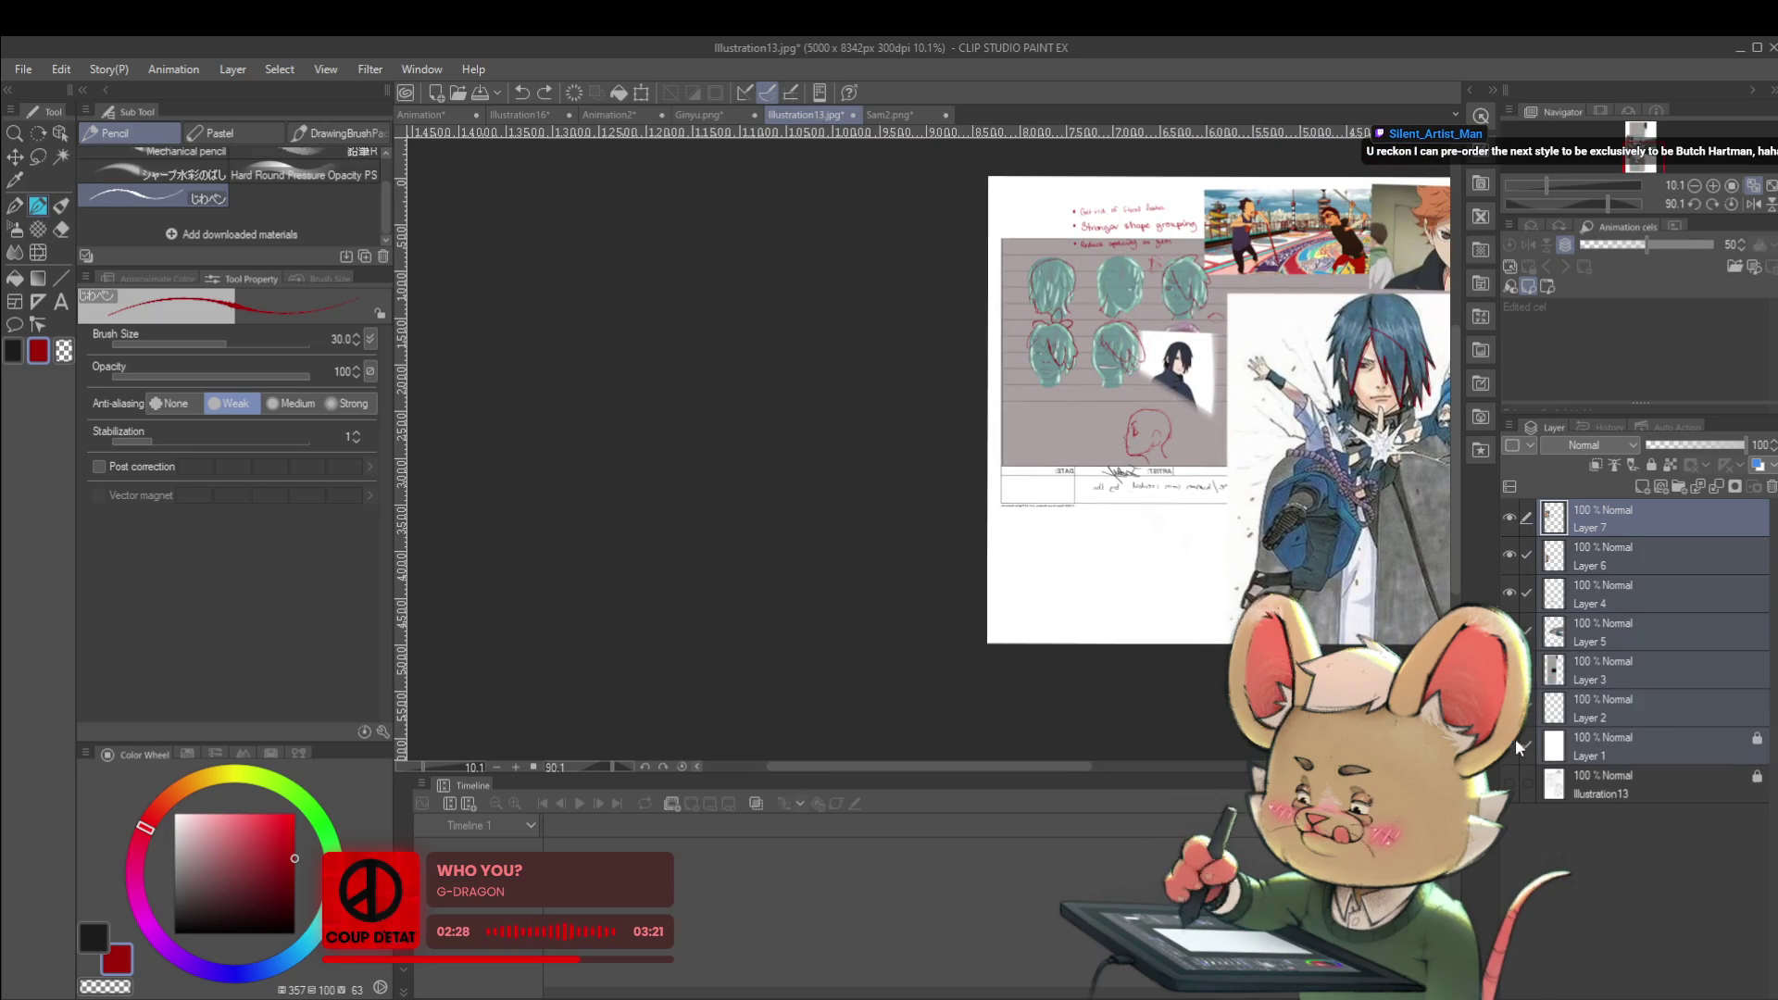
left_click_drag(1510, 743, 1510, 535)
left_click(1512, 783)
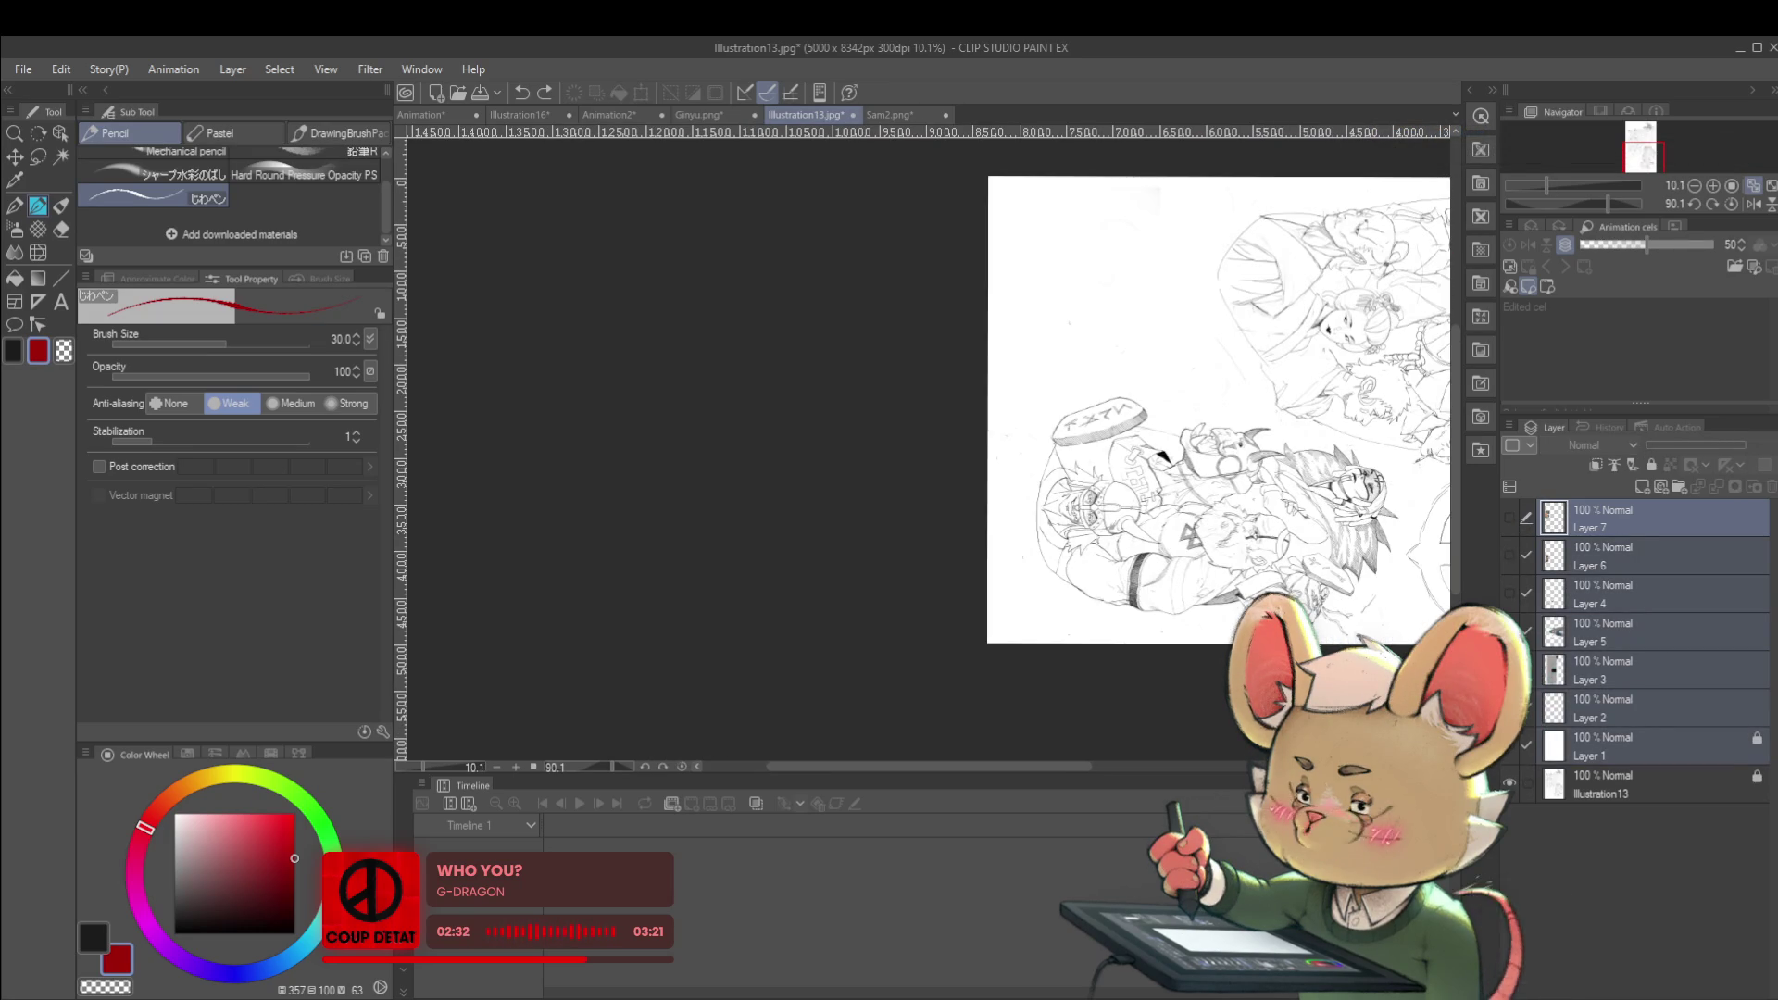
left_click_drag(1285, 612, 1176, 684)
key("r")
left_click_drag(1416, 424, 1297, 278)
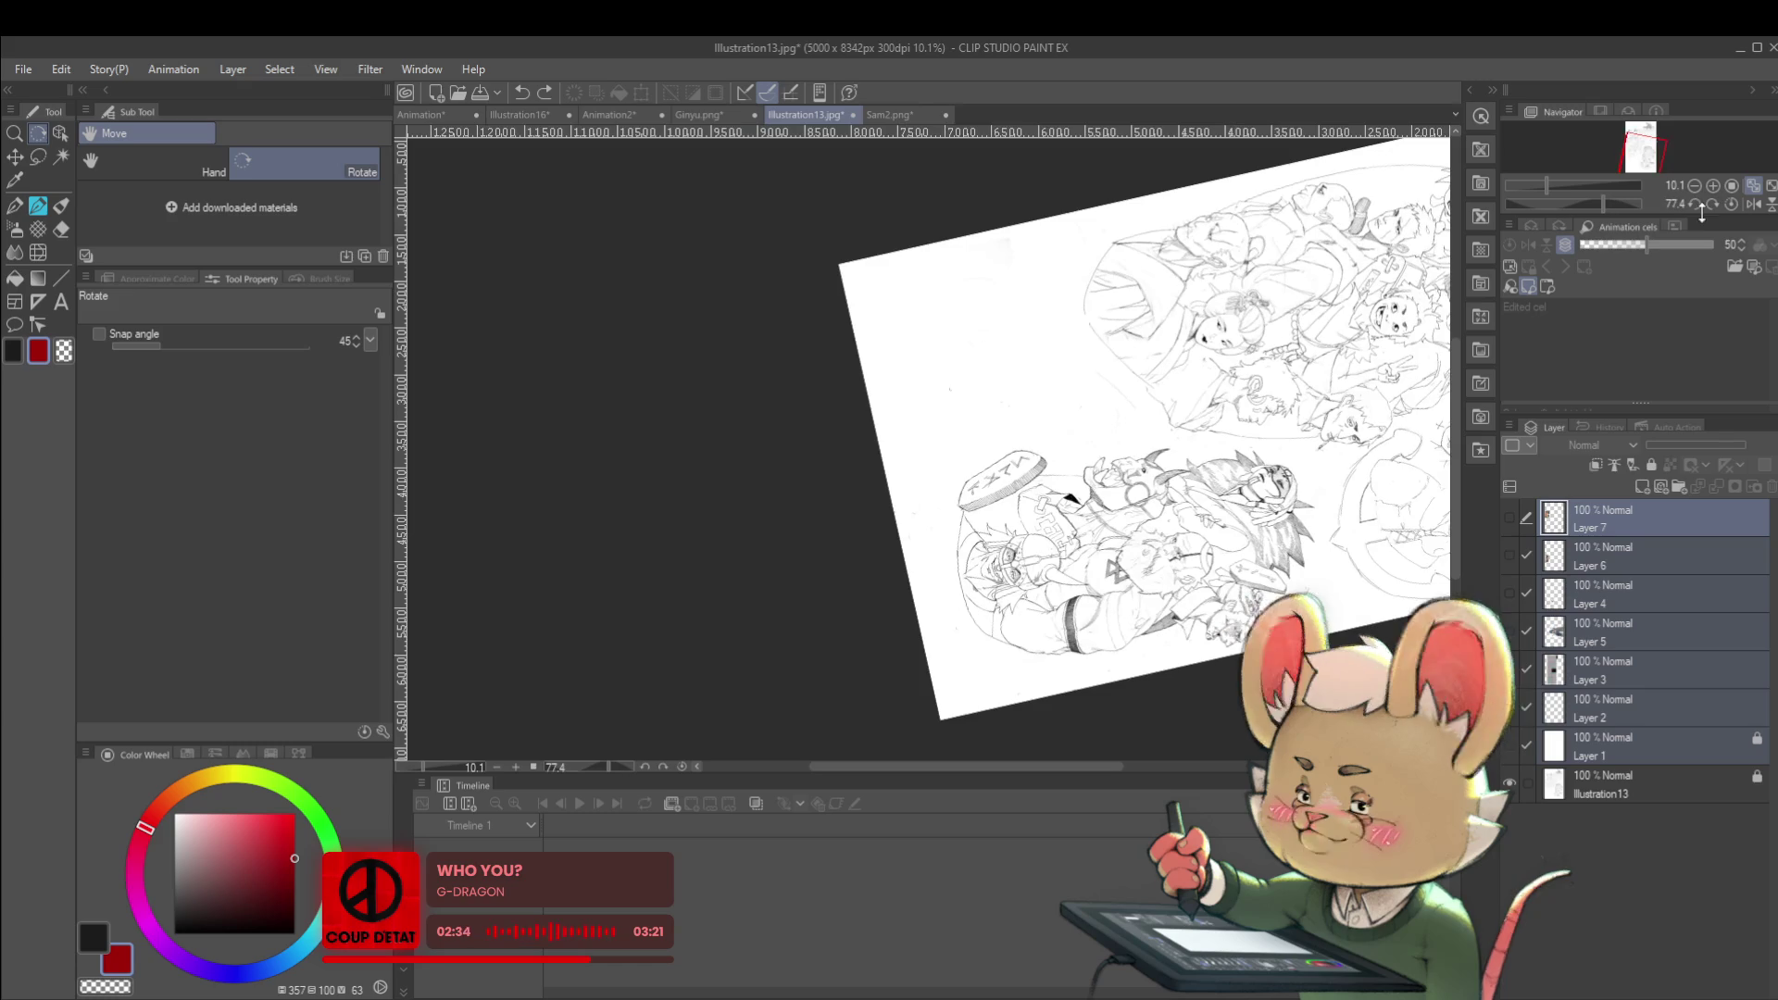
left_click(1731, 204)
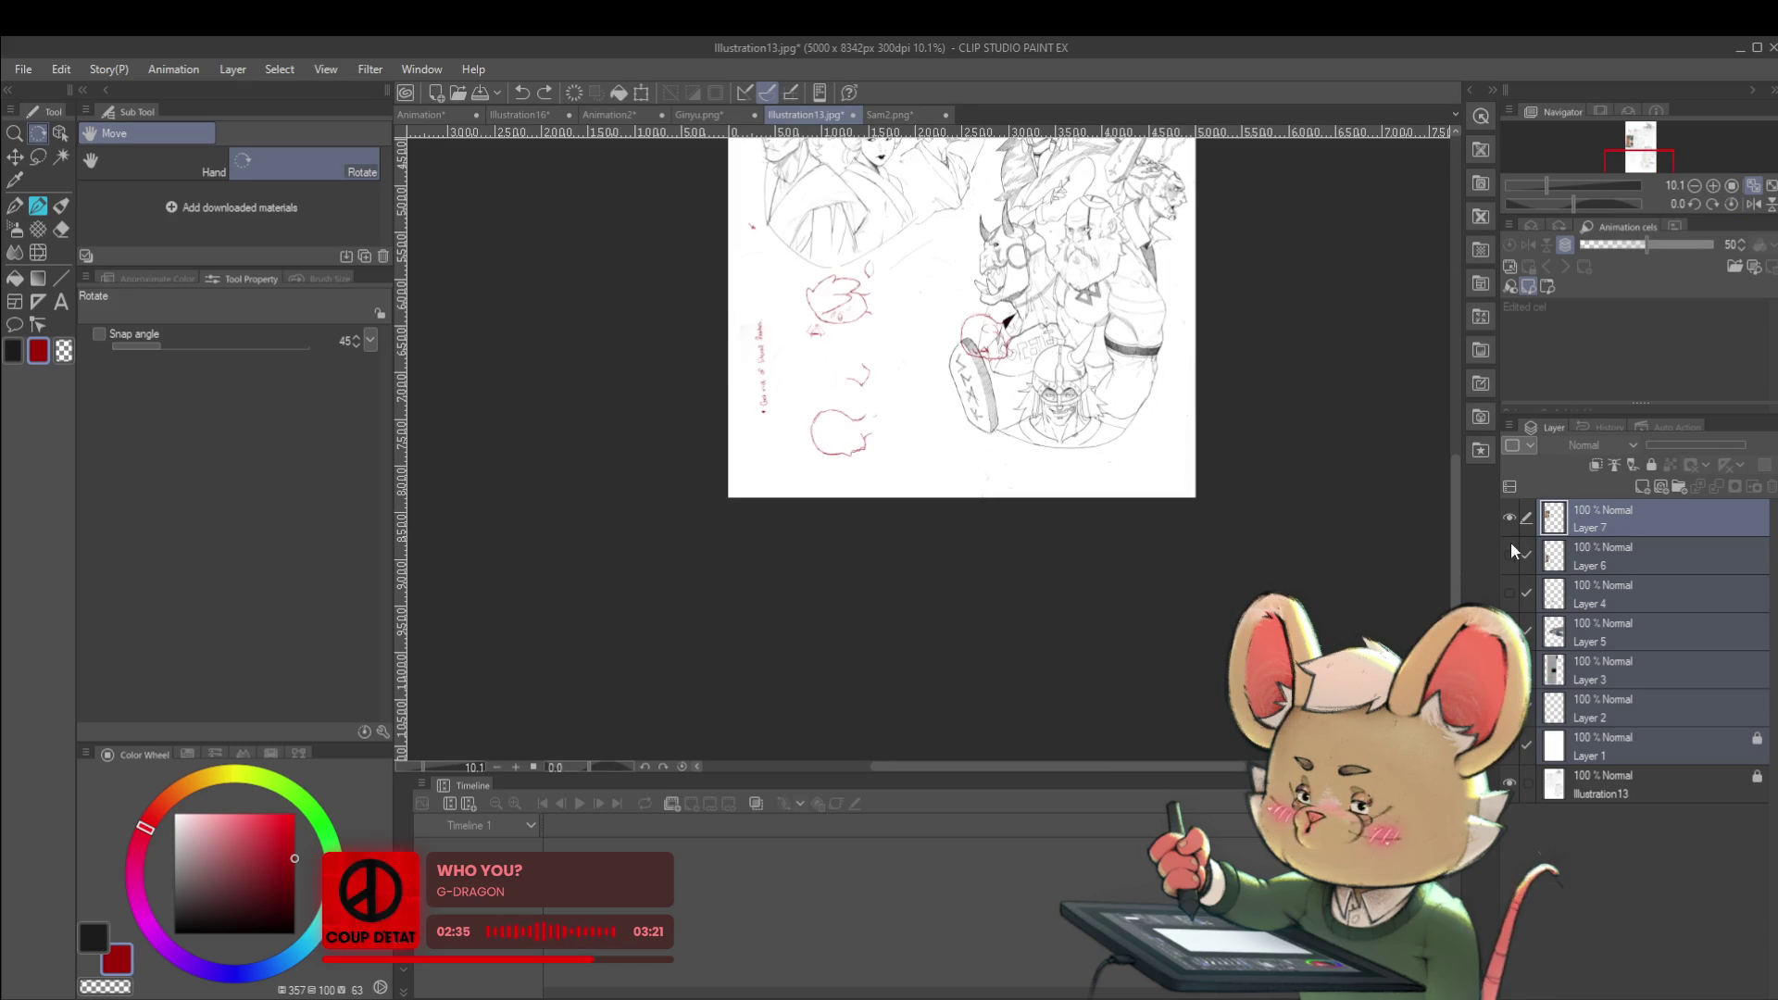
left_click(1510, 517)
left_click(1510, 783)
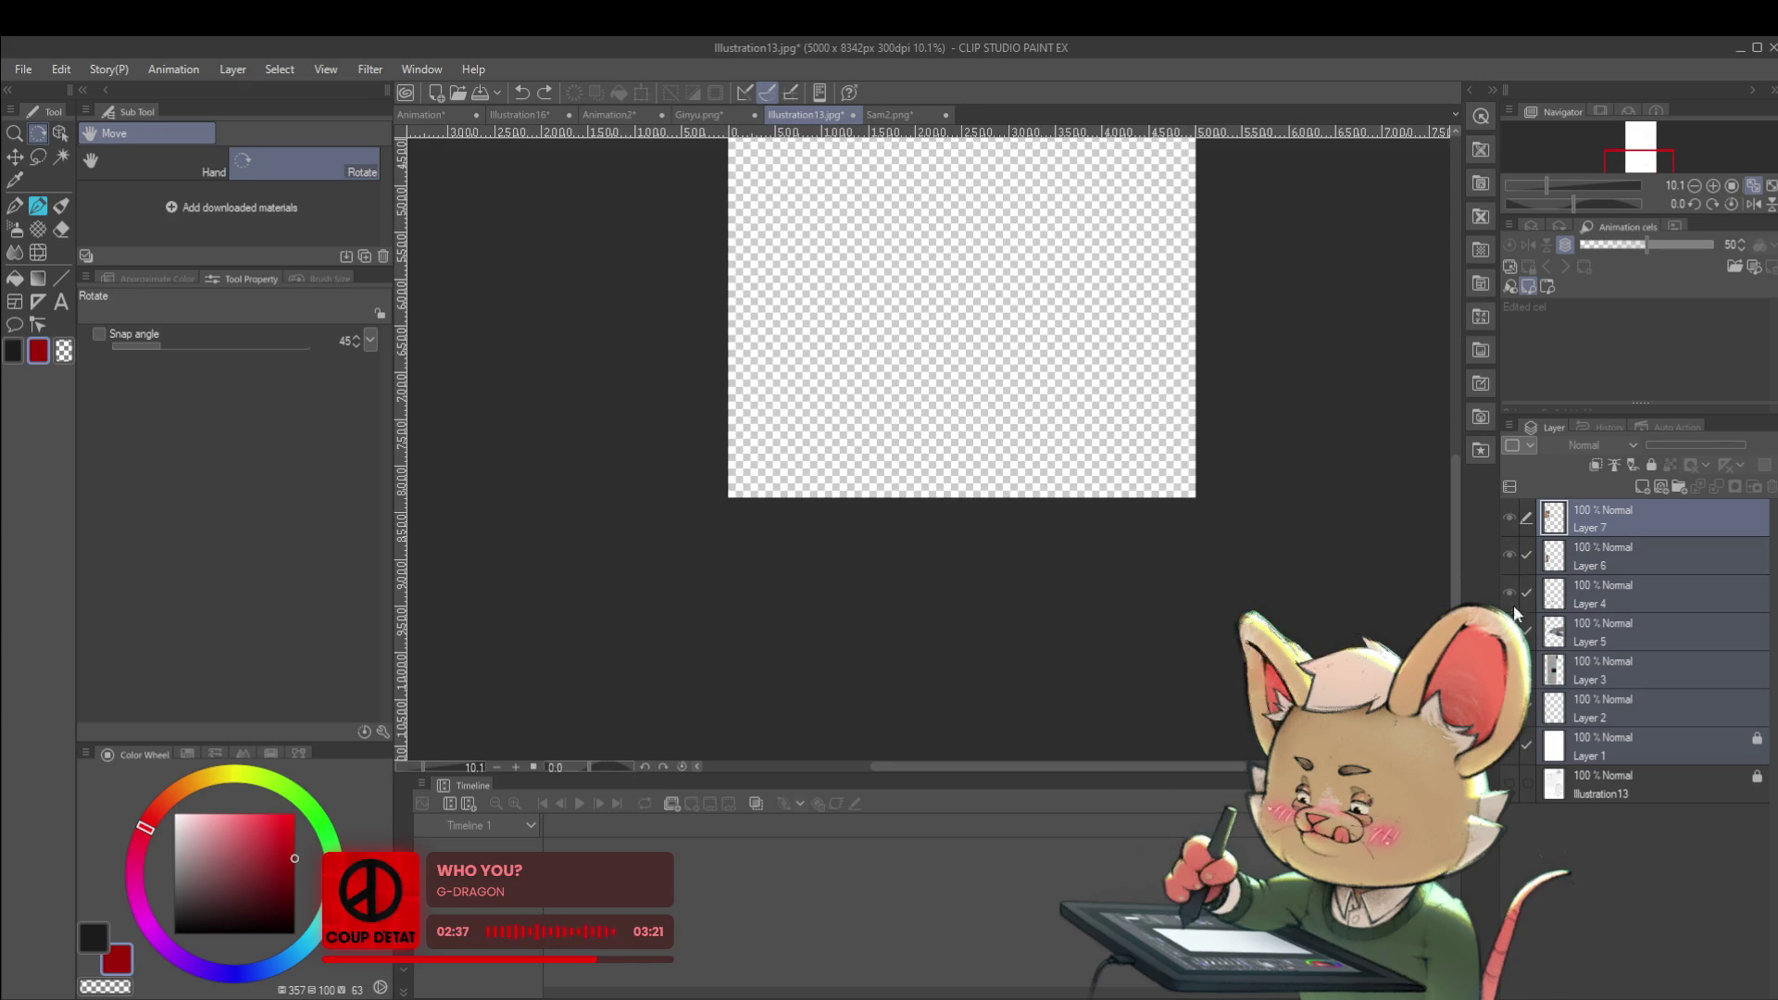
left_click(1510, 517)
scroll(1219, 564, "up", 2)
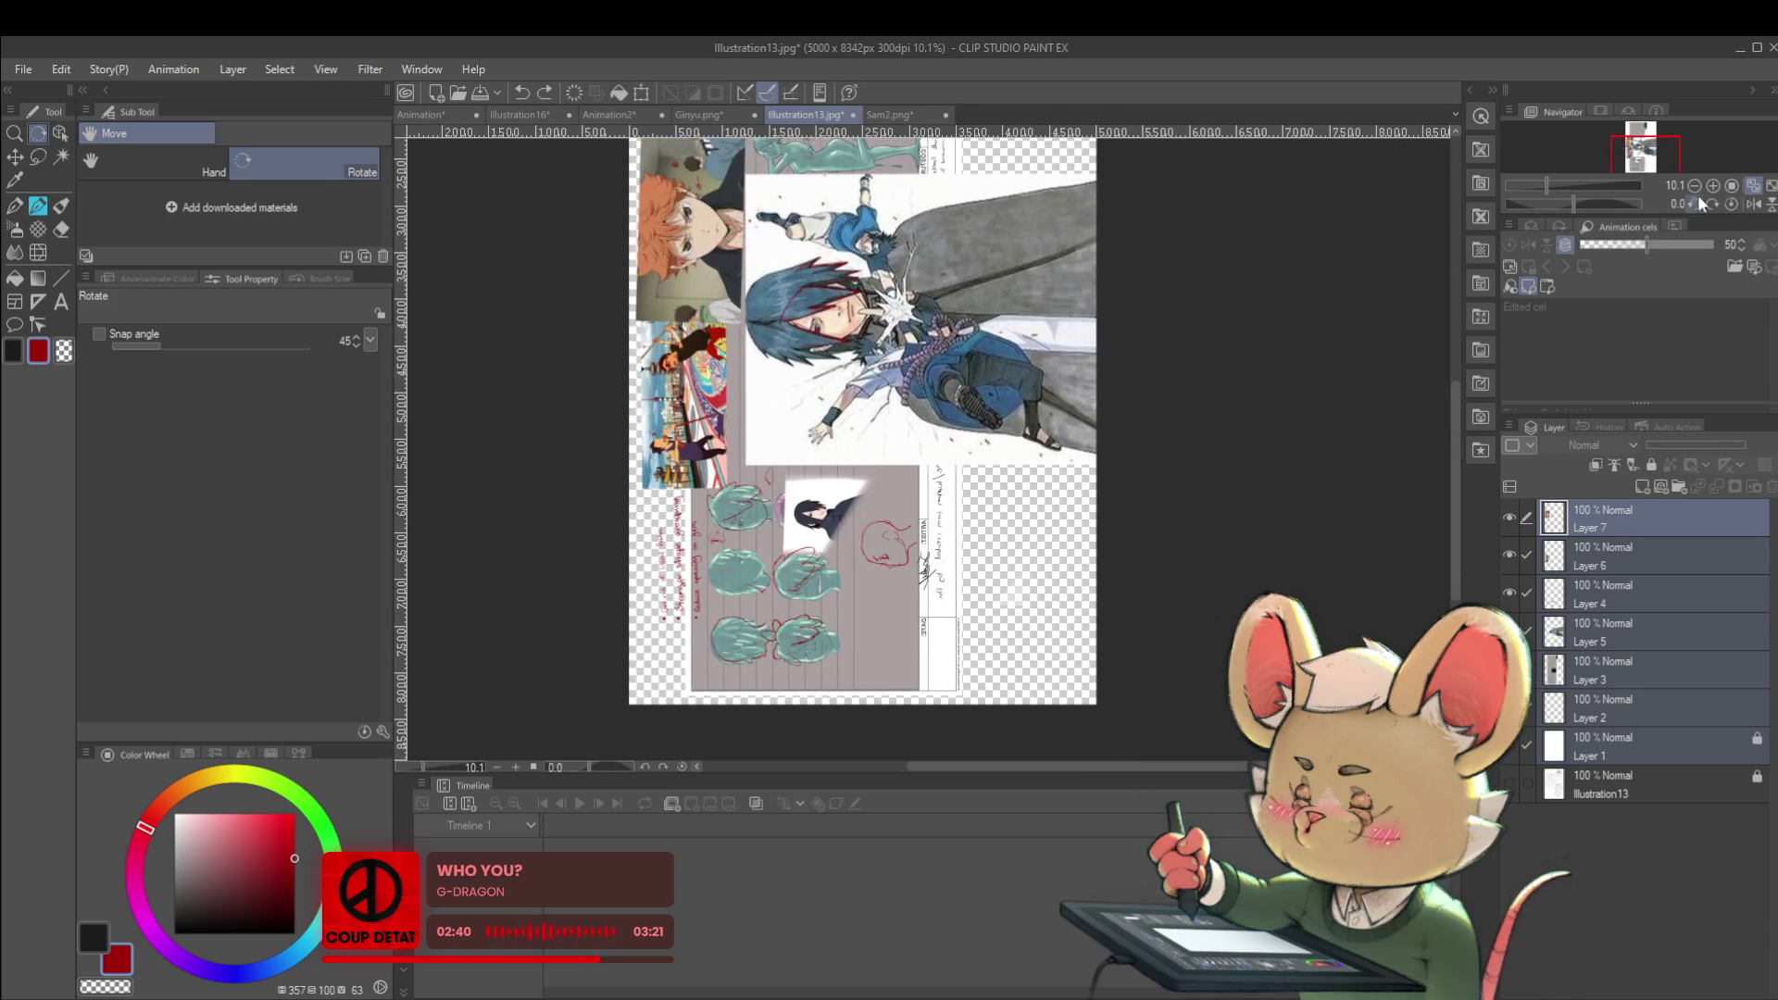
left_click(1510, 783)
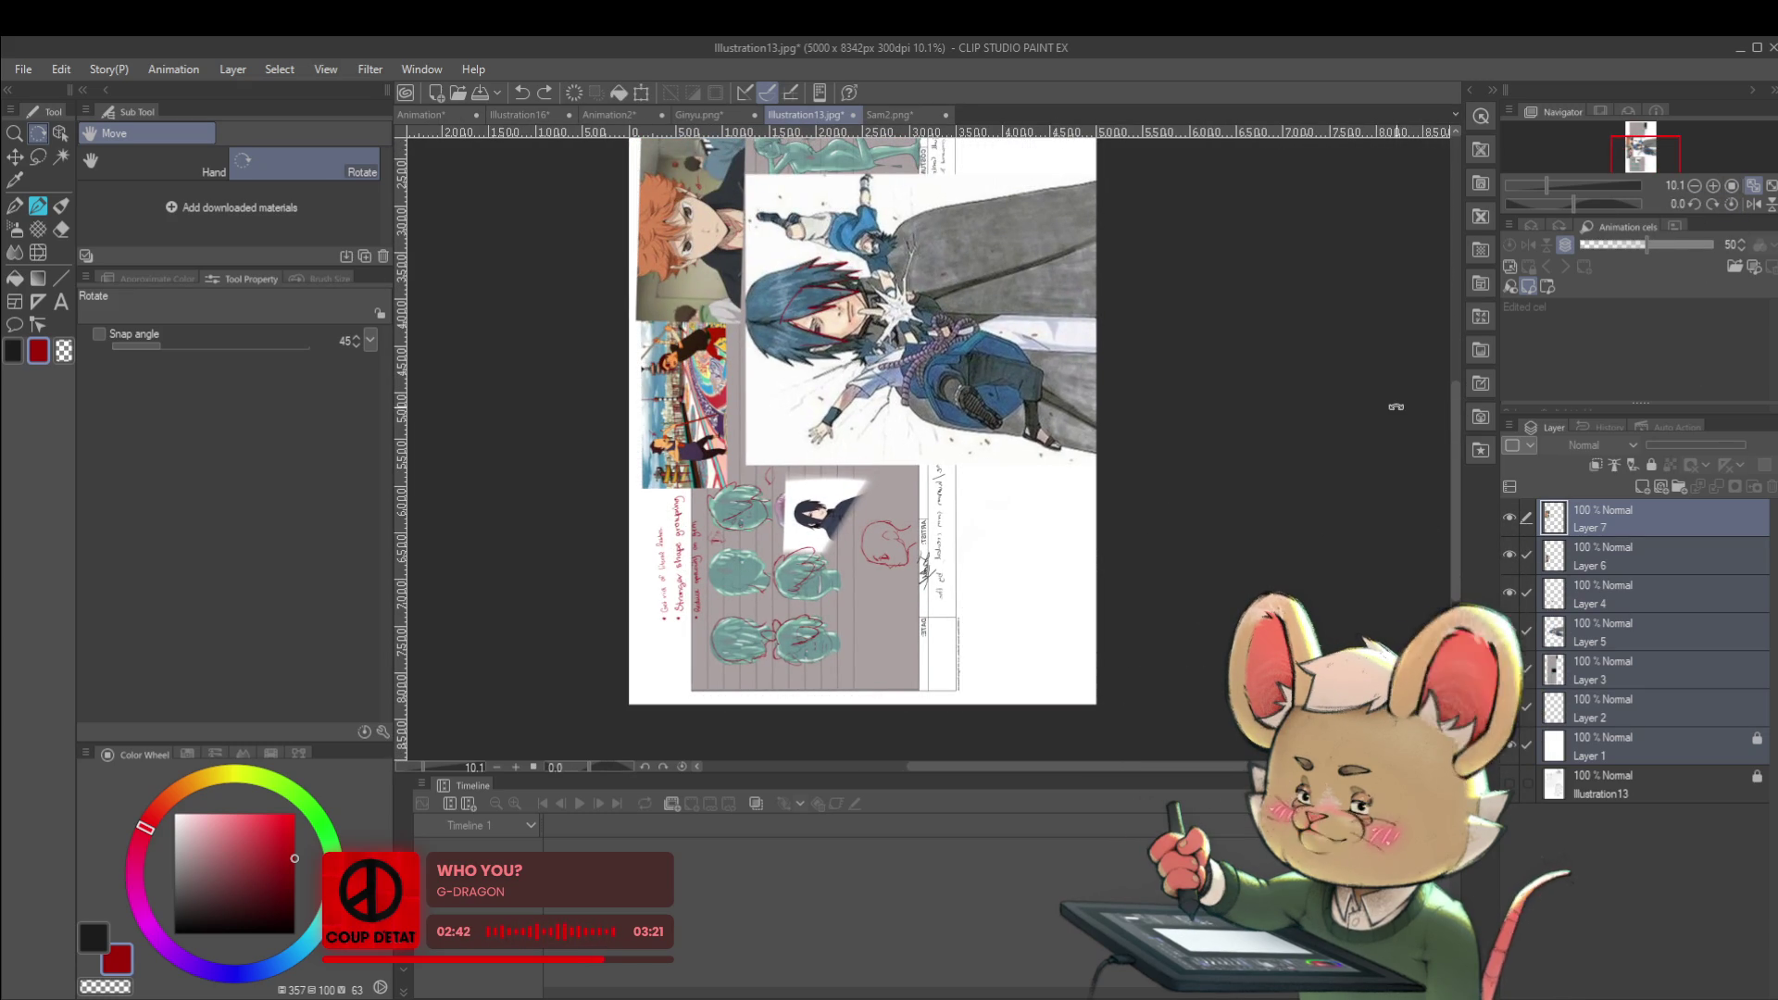
mouse_move(1334, 305)
left_mouse_down()
mouse_move(1316, 389)
mouse_move(1066, 732)
mouse_move(1000, 720)
mouse_move(1020, 714)
left_mouse_up()
scroll(1044, 675, "up", 2)
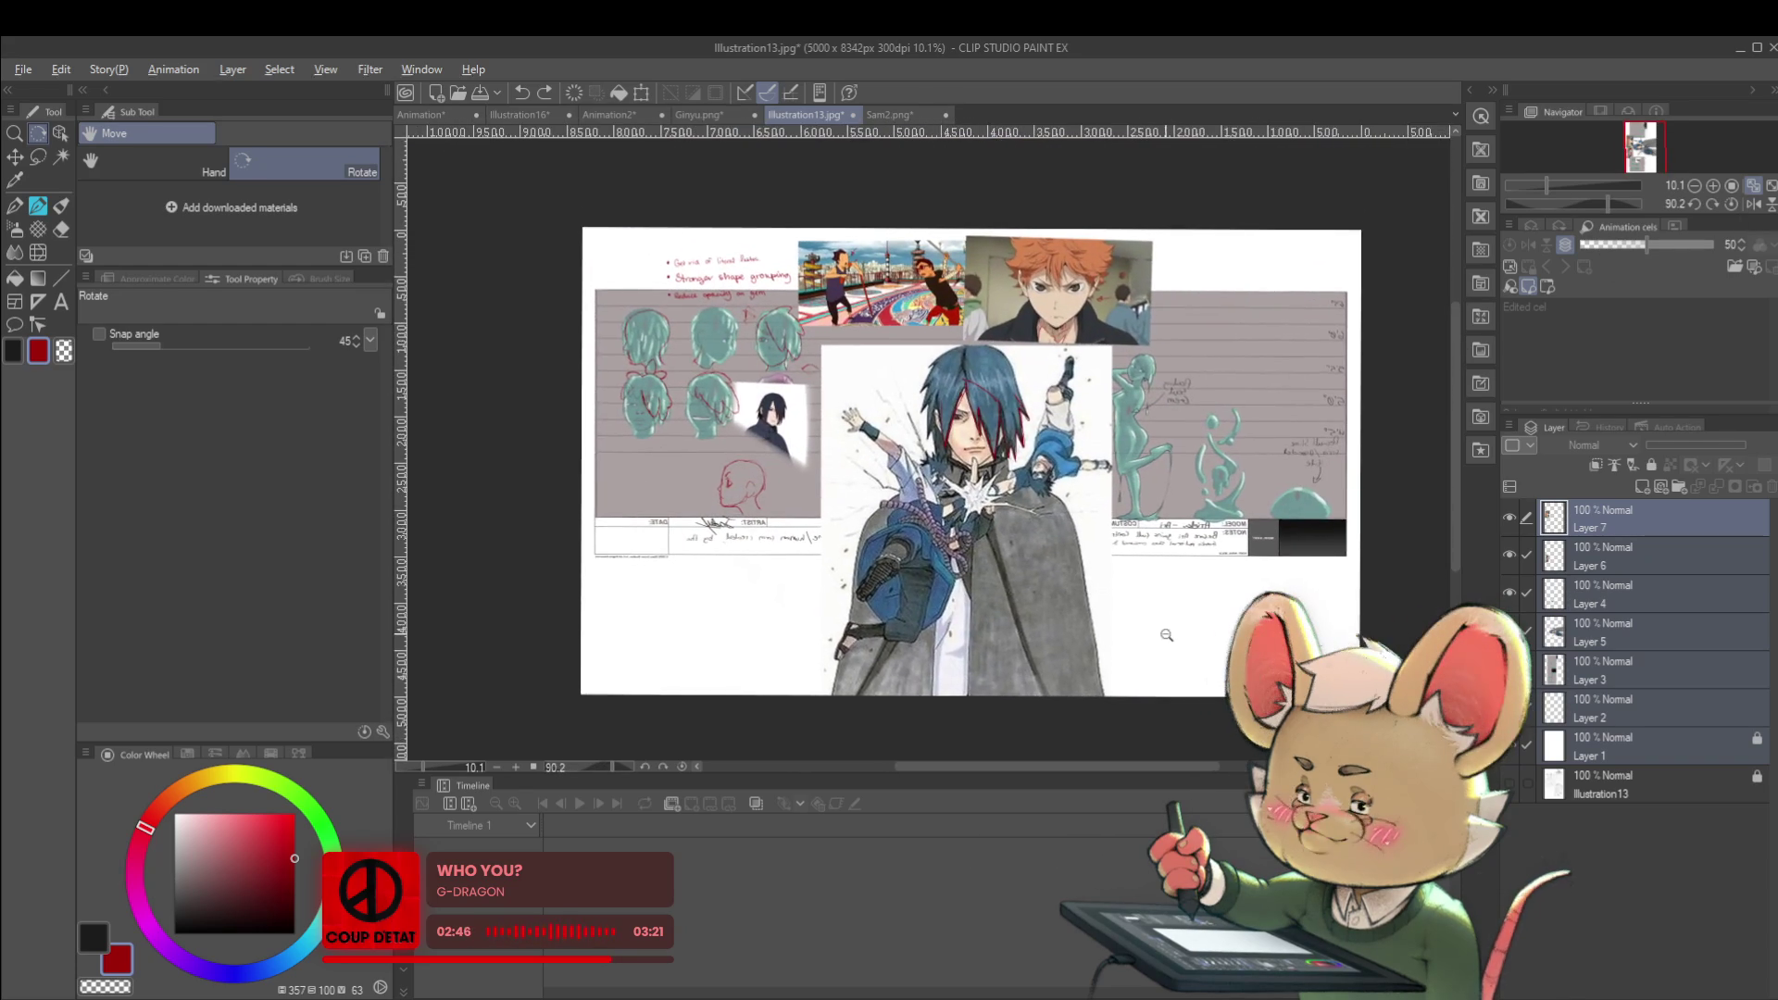
scroll(1167, 629, "up", 5)
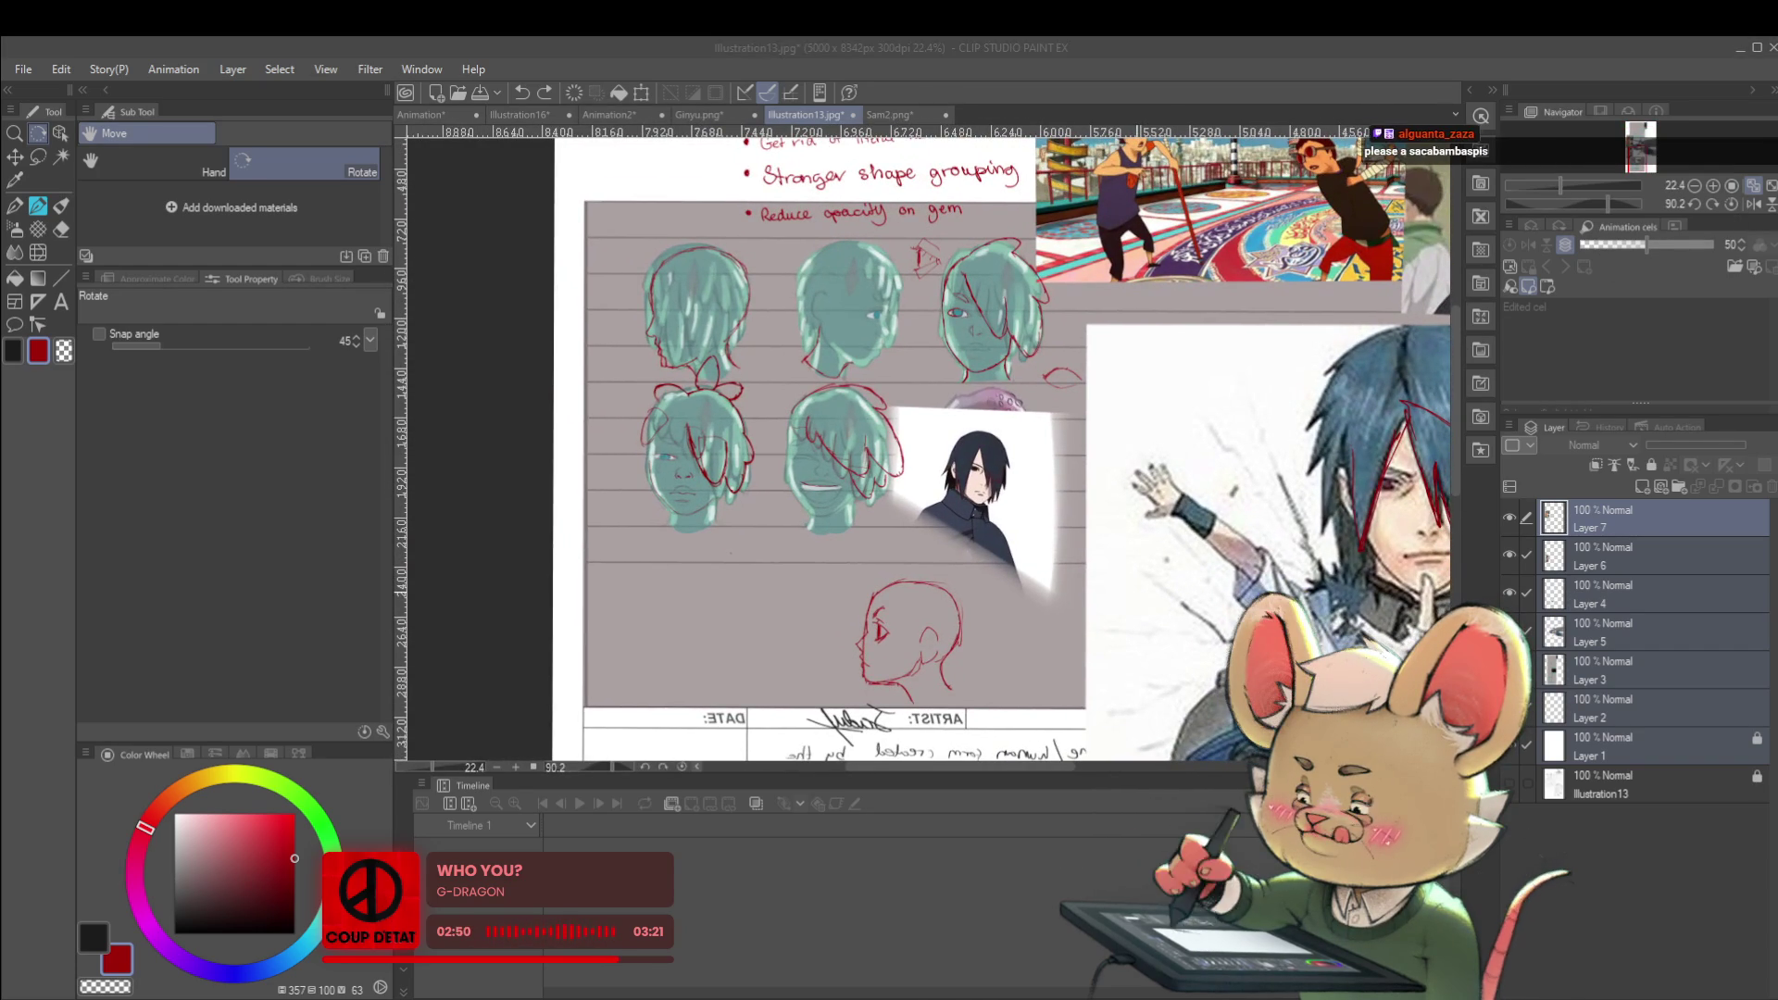
Hide reference Layers 7, 6 and 4 in the Layer palette, leaving only the red sketch
left_click_drag(1094, 475, 1083, 488)
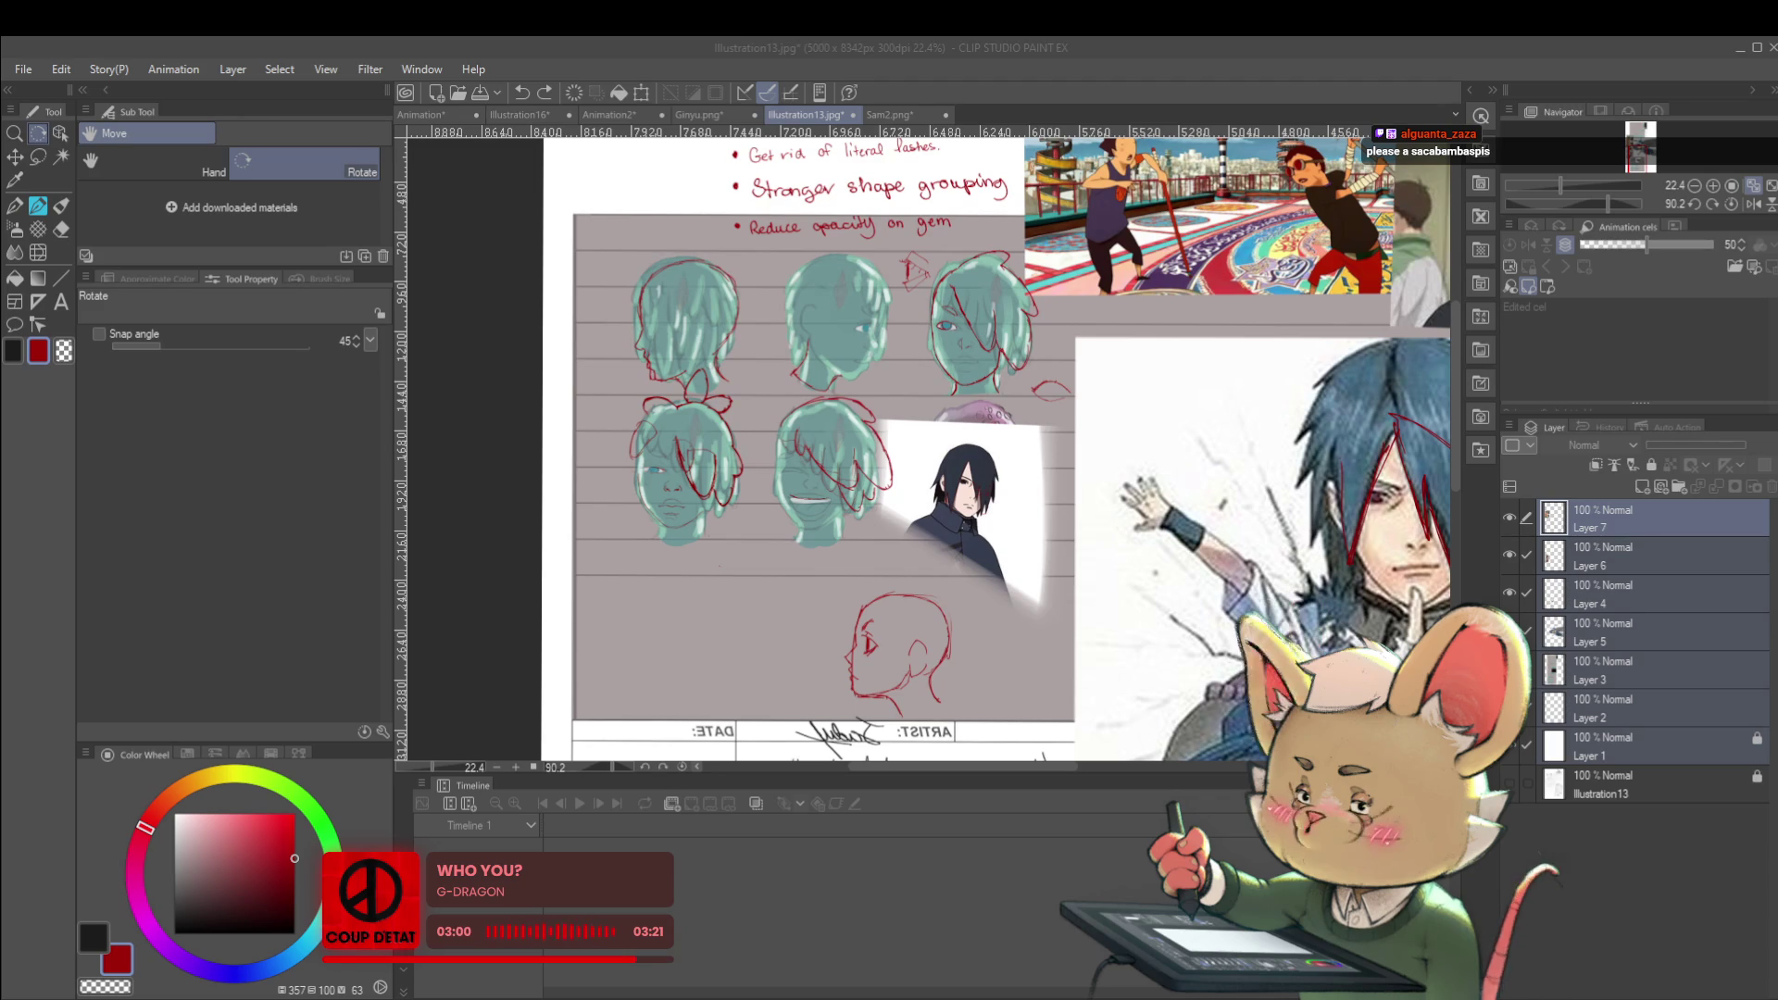
left_click(1171, 729)
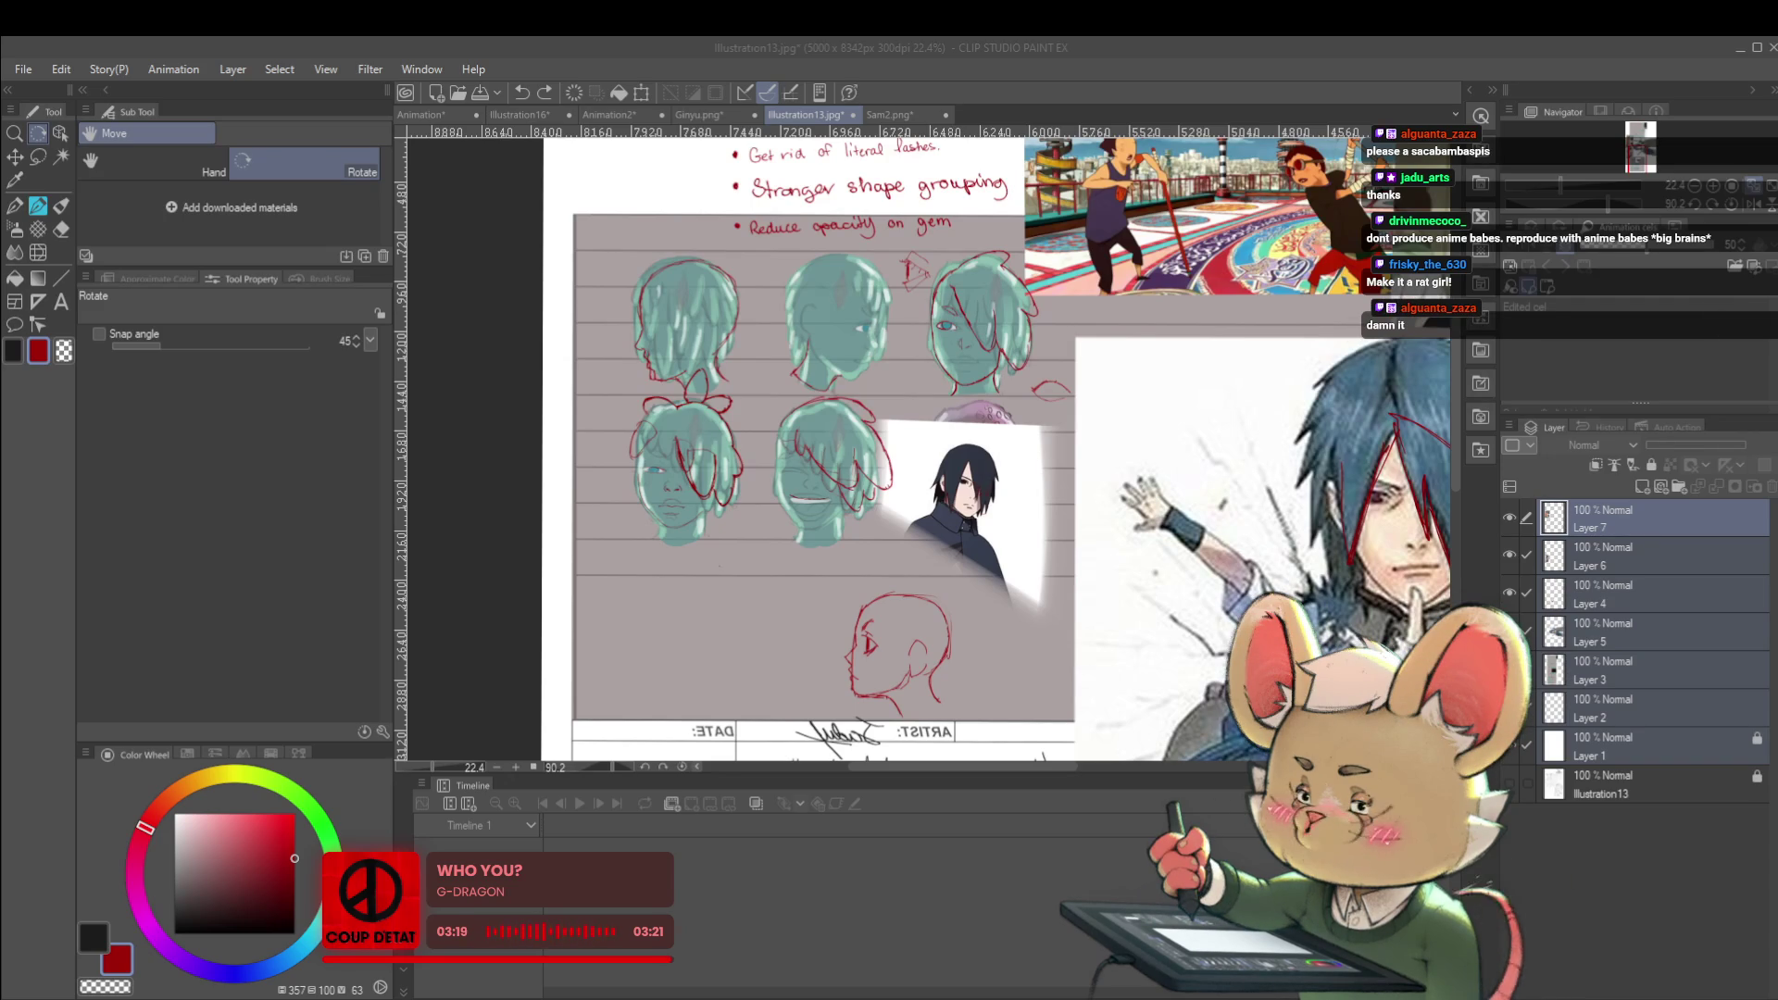
key("alt+Tab")
left_click(1511, 745)
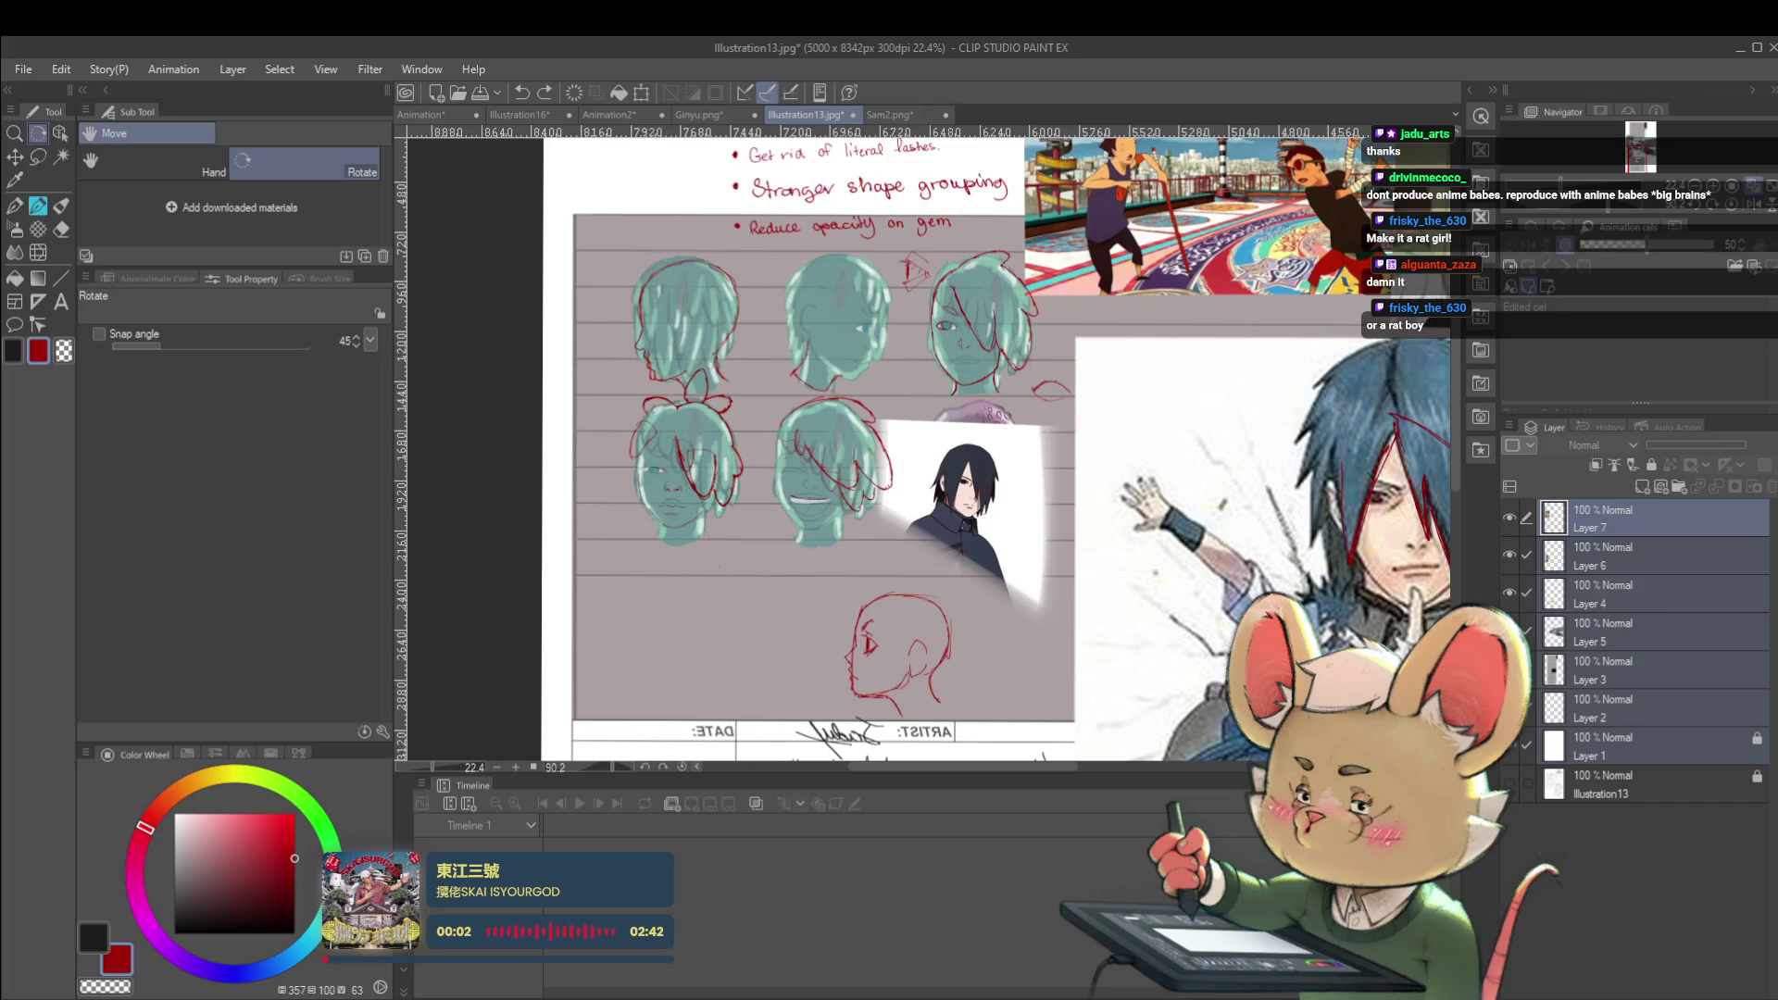
left_click_drag(1511, 703, 1515, 533)
Show the crowd line-art layer again and turn the page back upright
scroll(1115, 588, "down", 3)
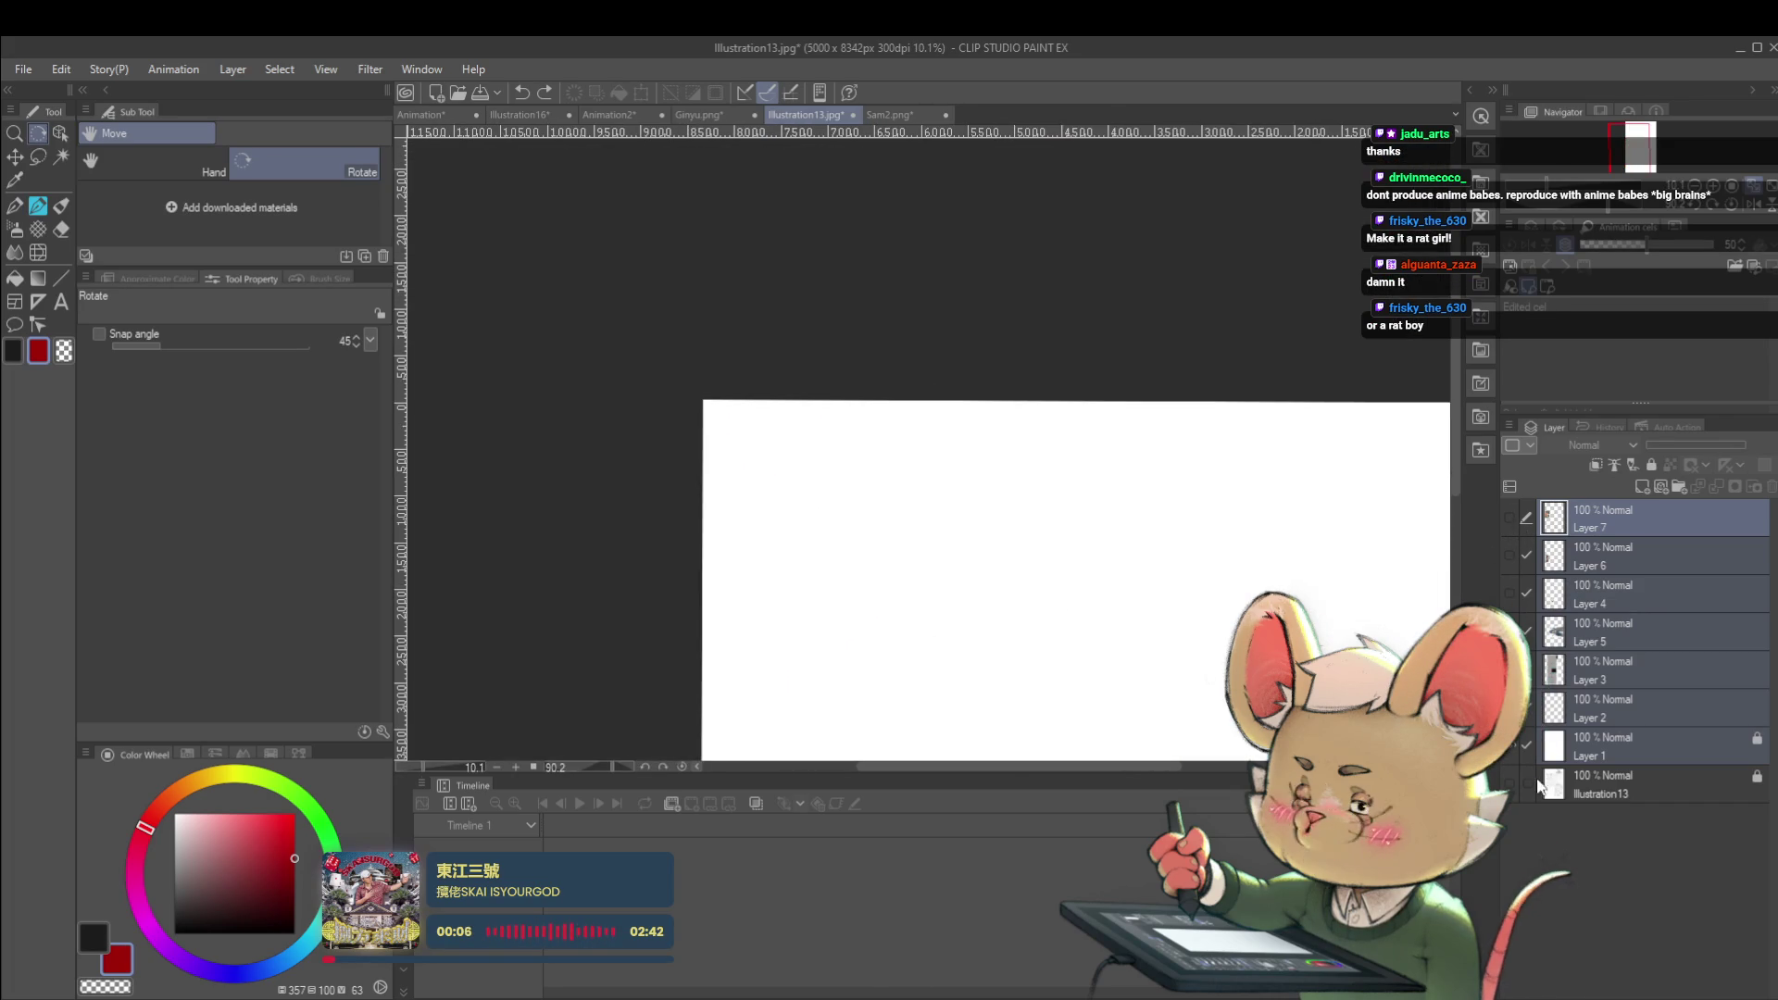
left_click_drag(1471, 699, 1243, 436)
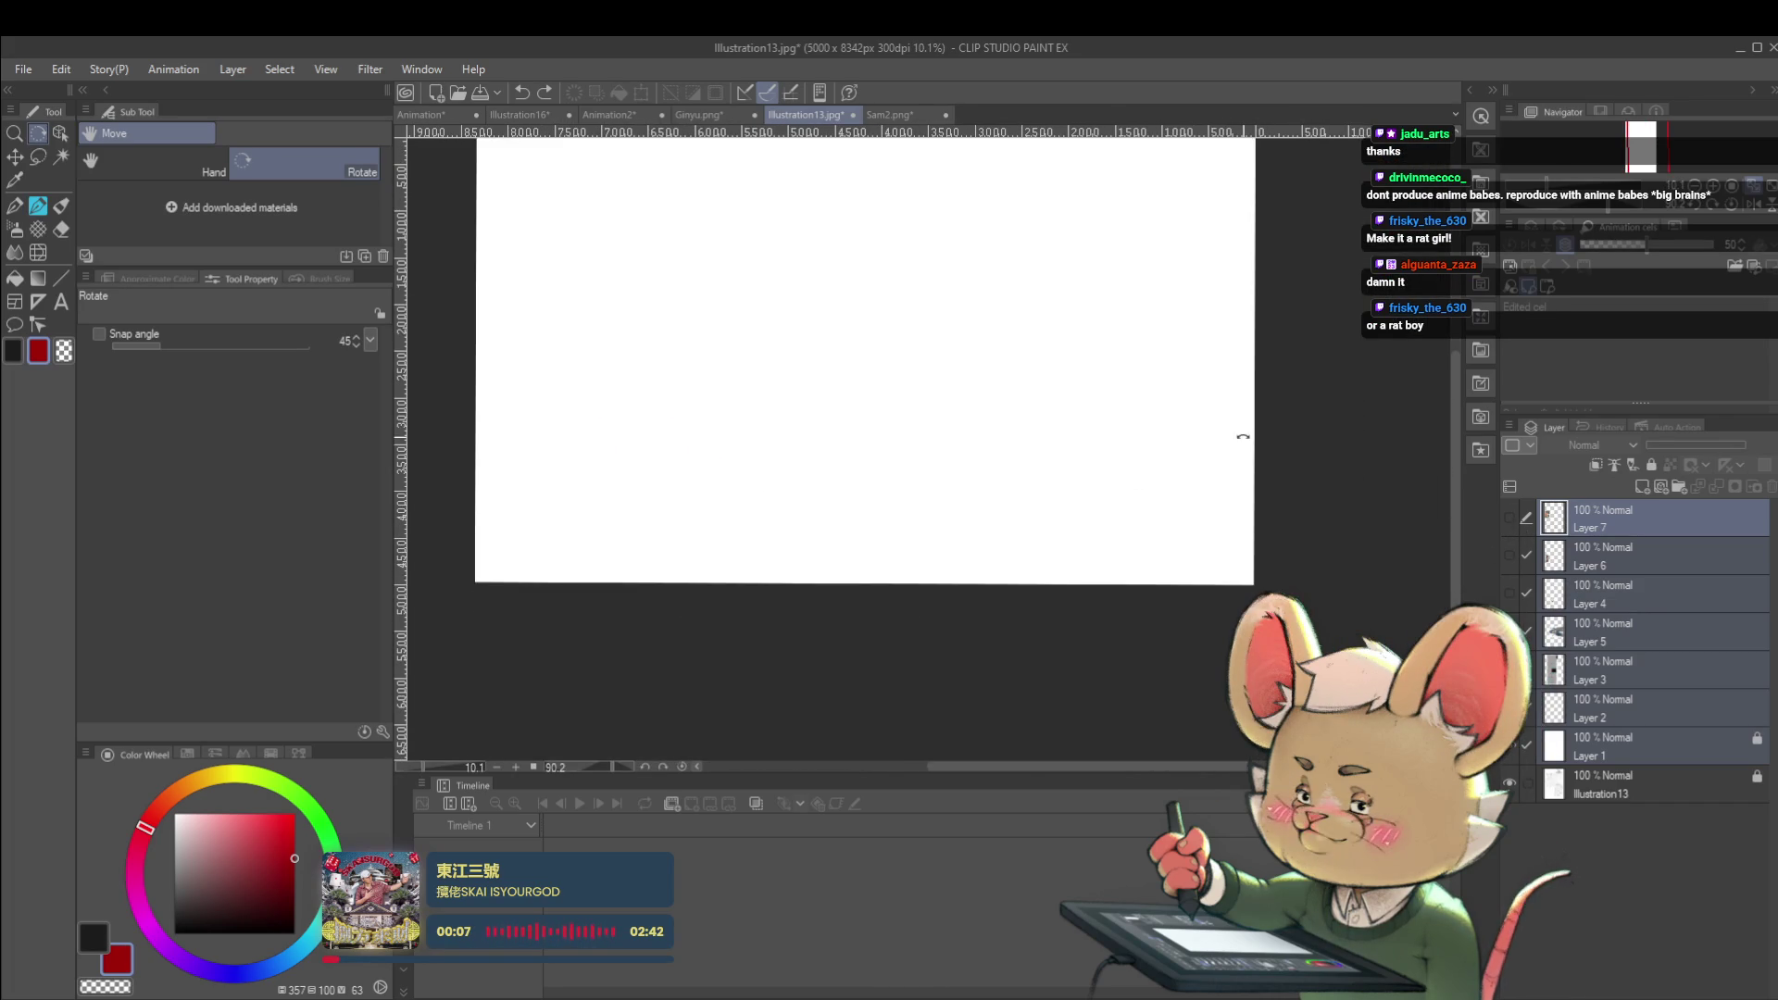
left_click(1511, 746)
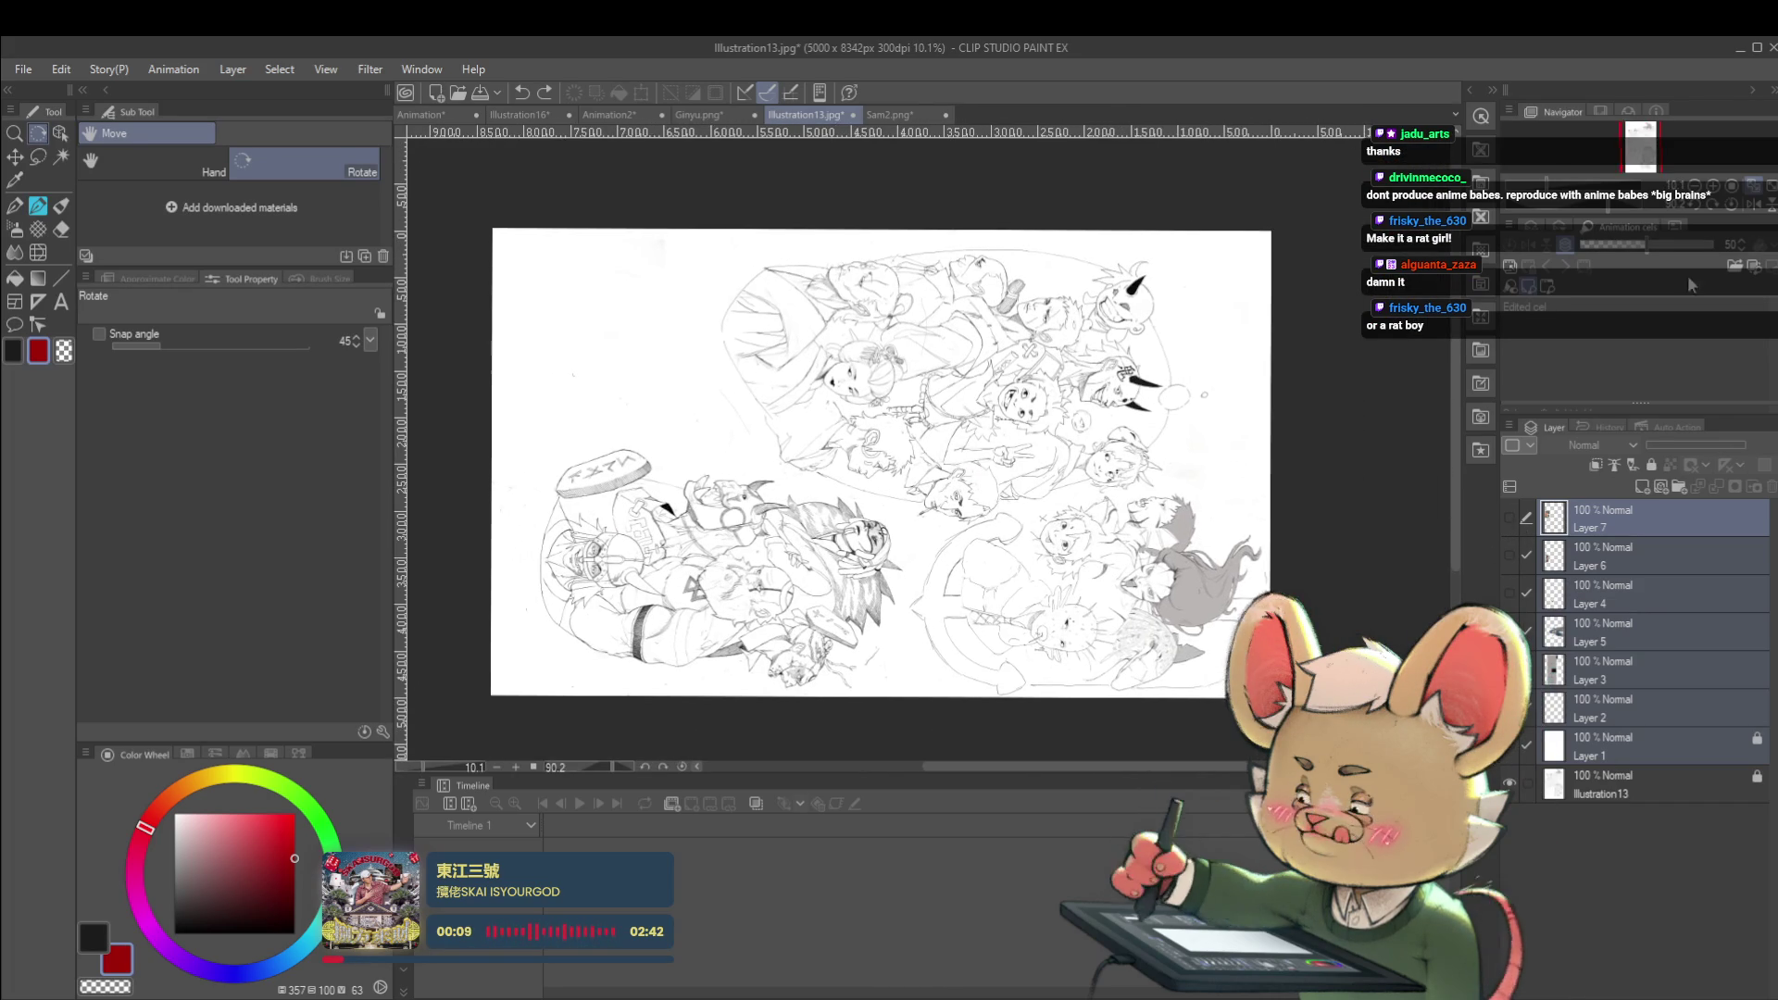
left_click(1732, 204)
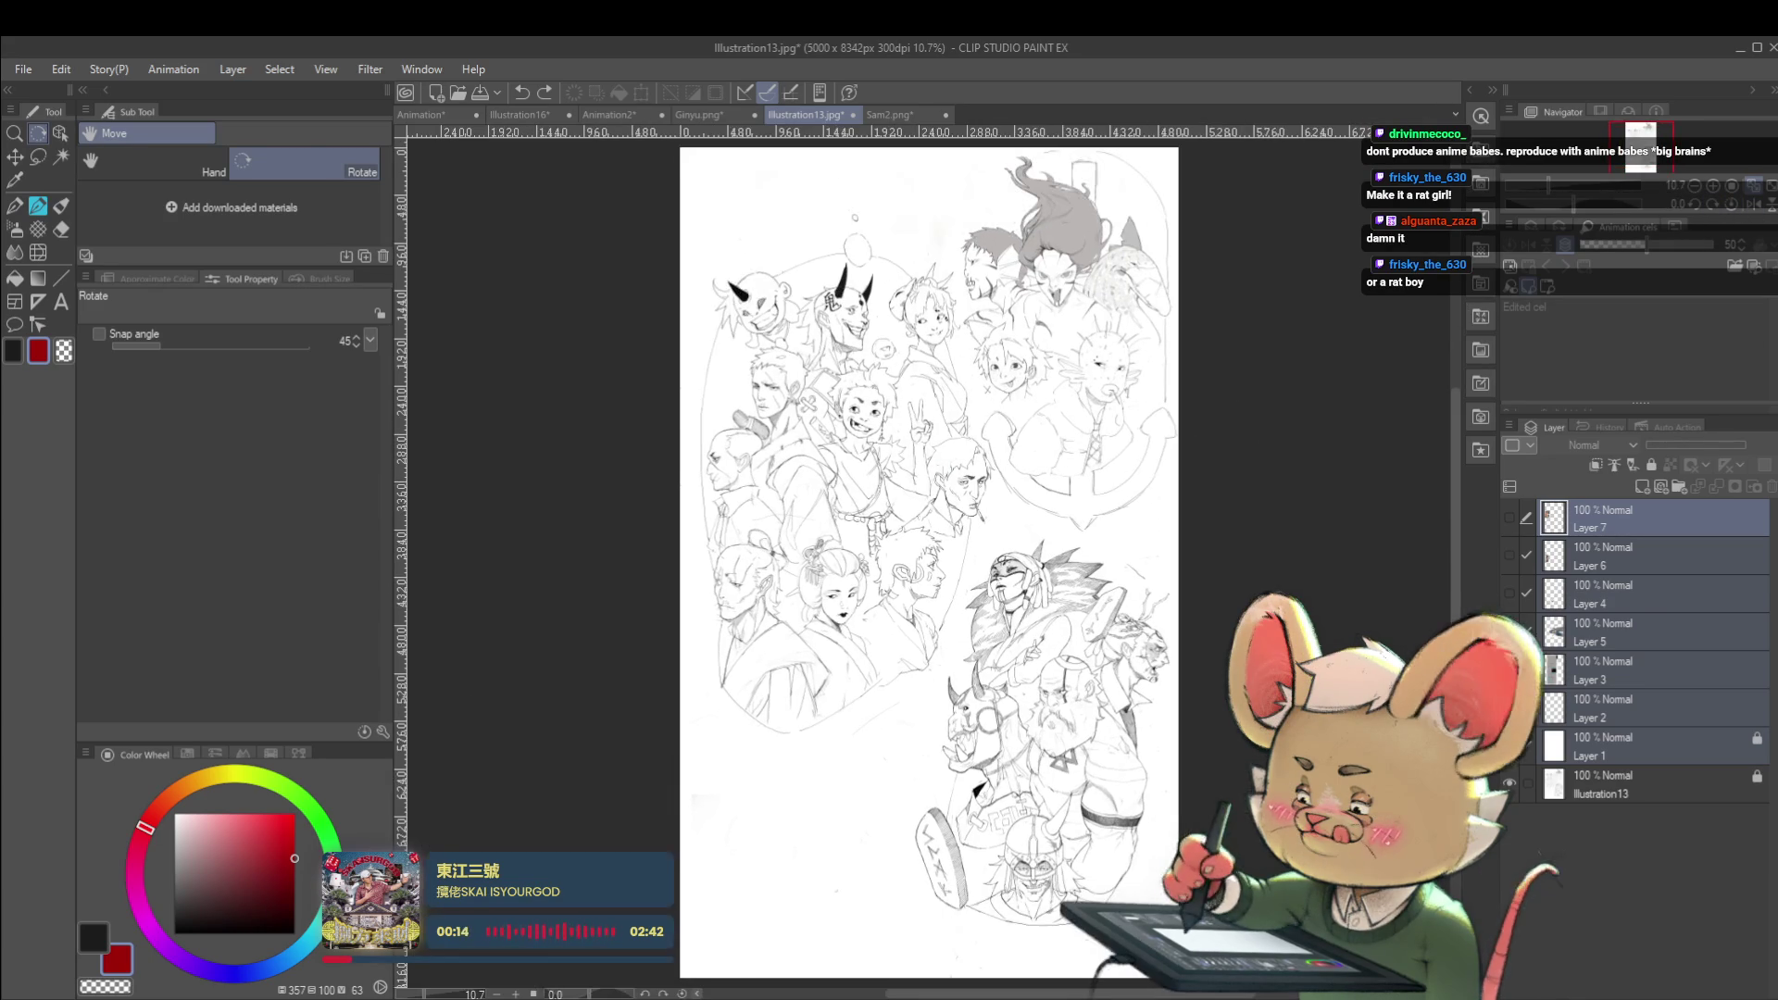
Save the Animation document with Ctrl+S and return to Illustration13
left_click(457, 117)
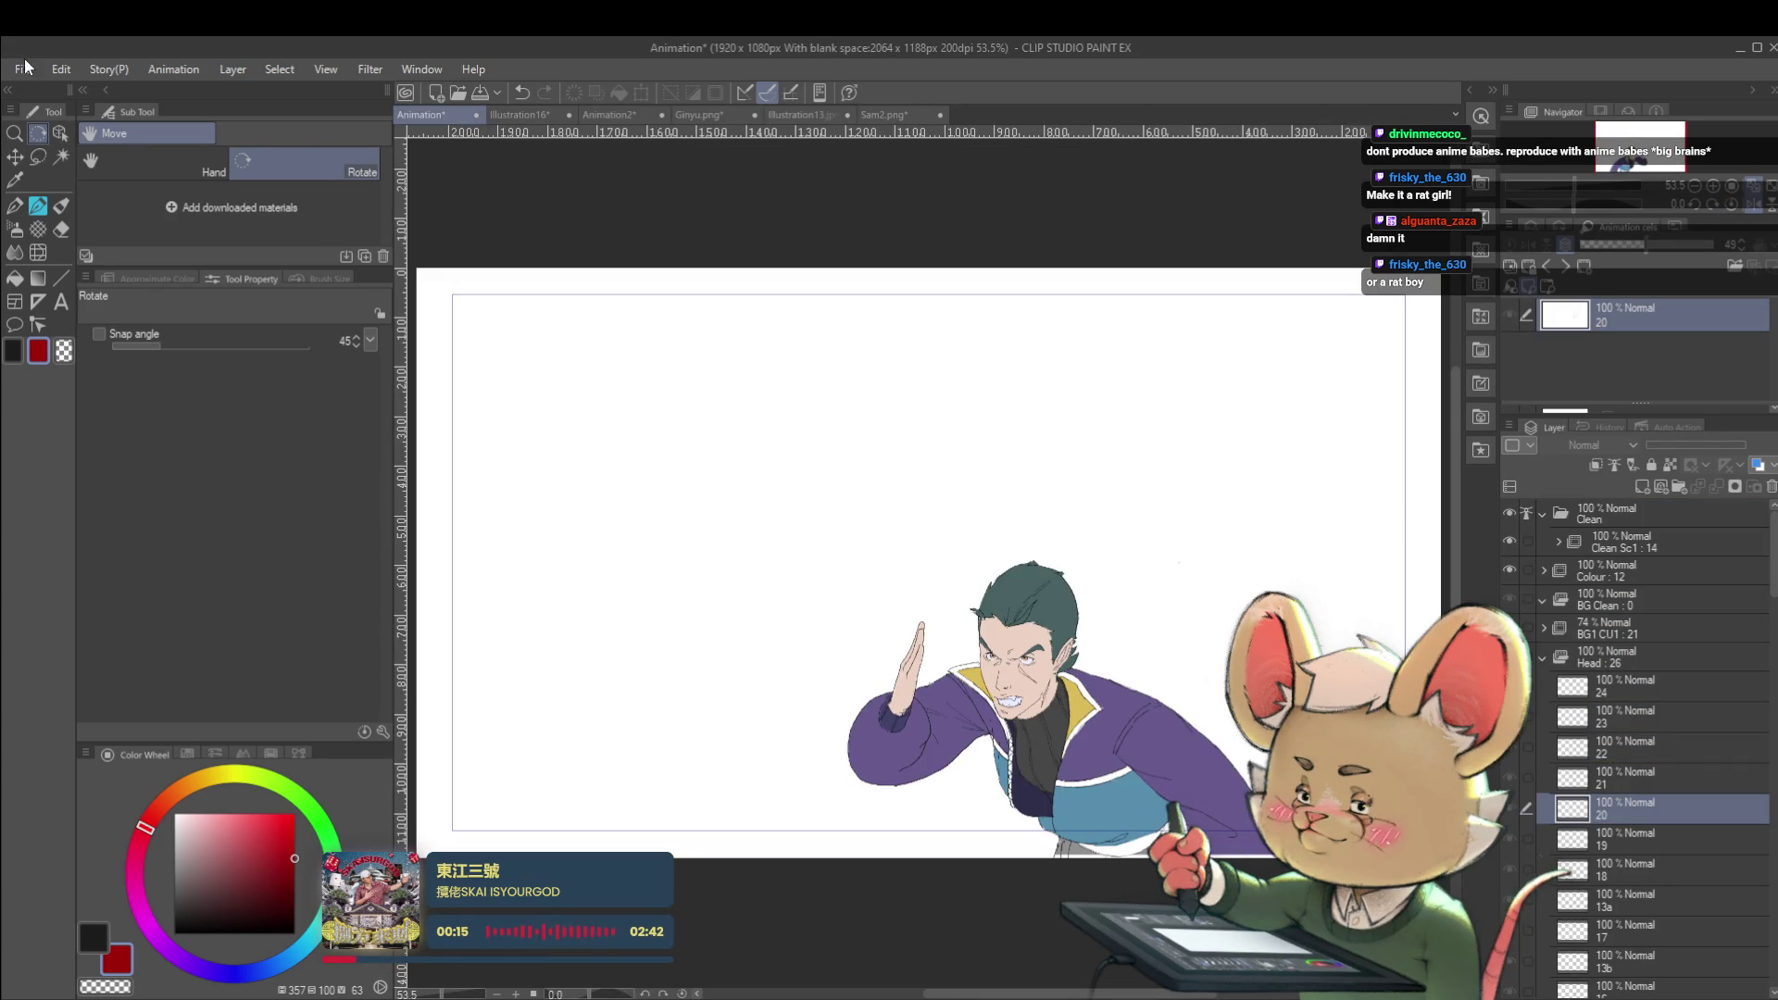
key("ctrl+s")
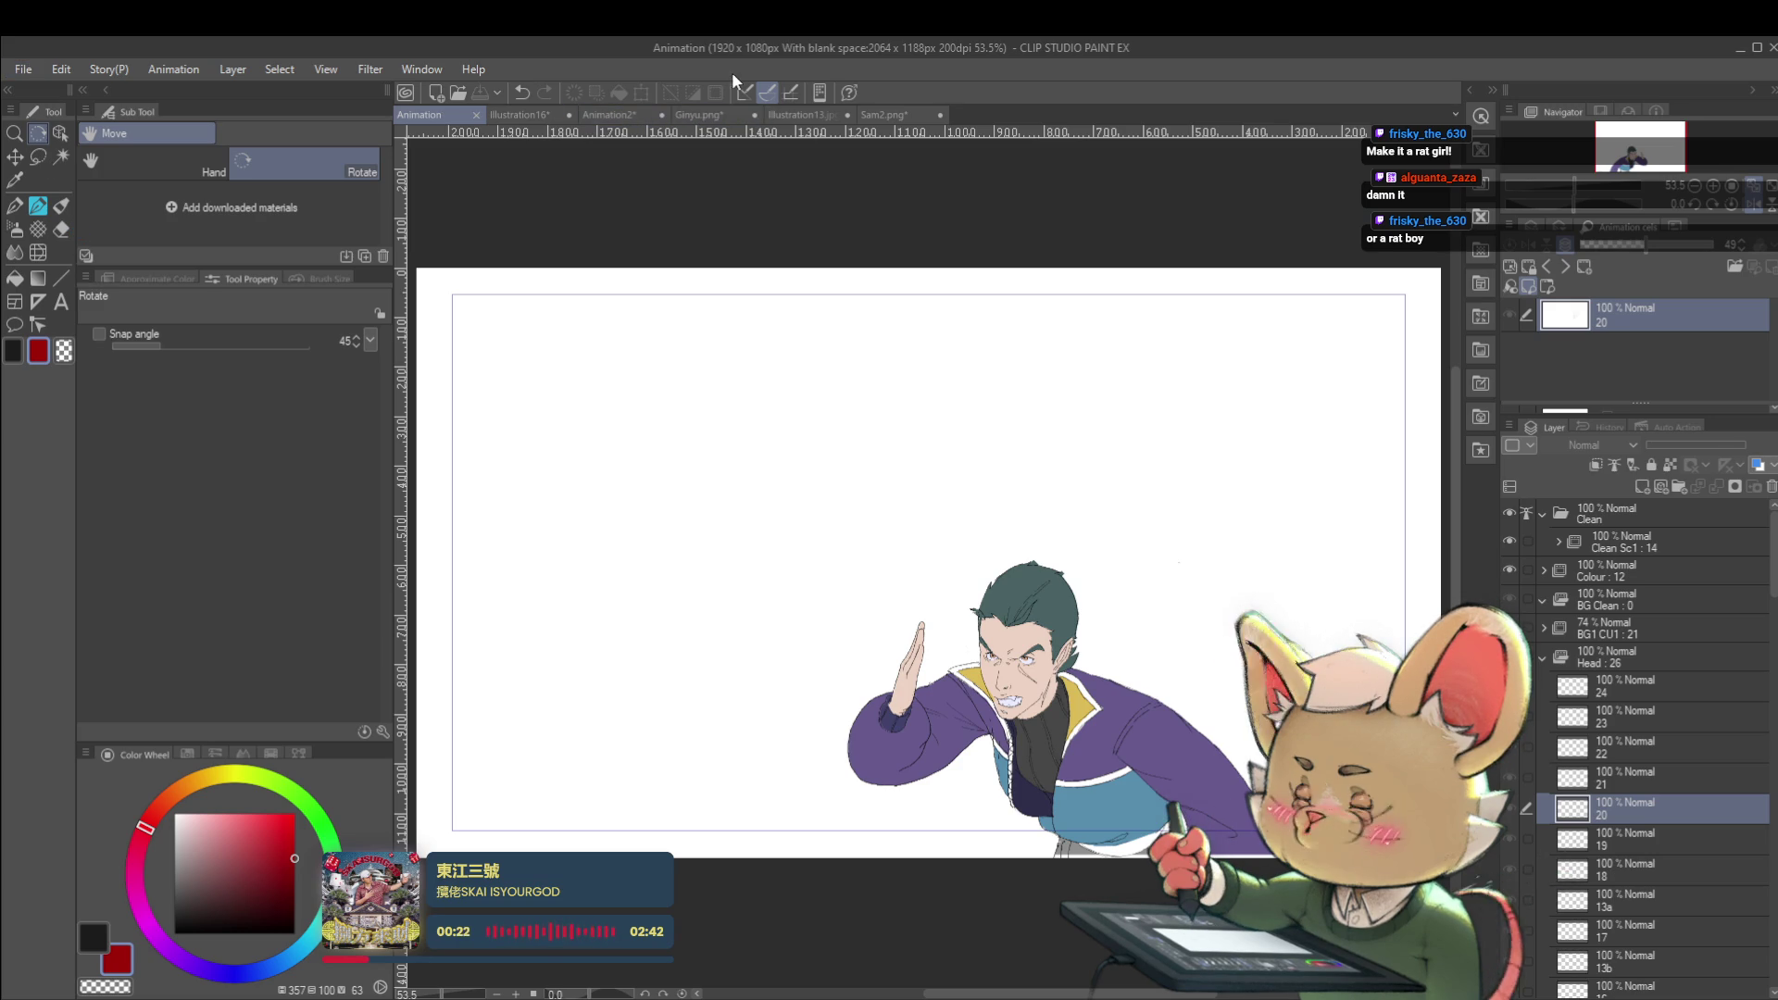
left_click(821, 115)
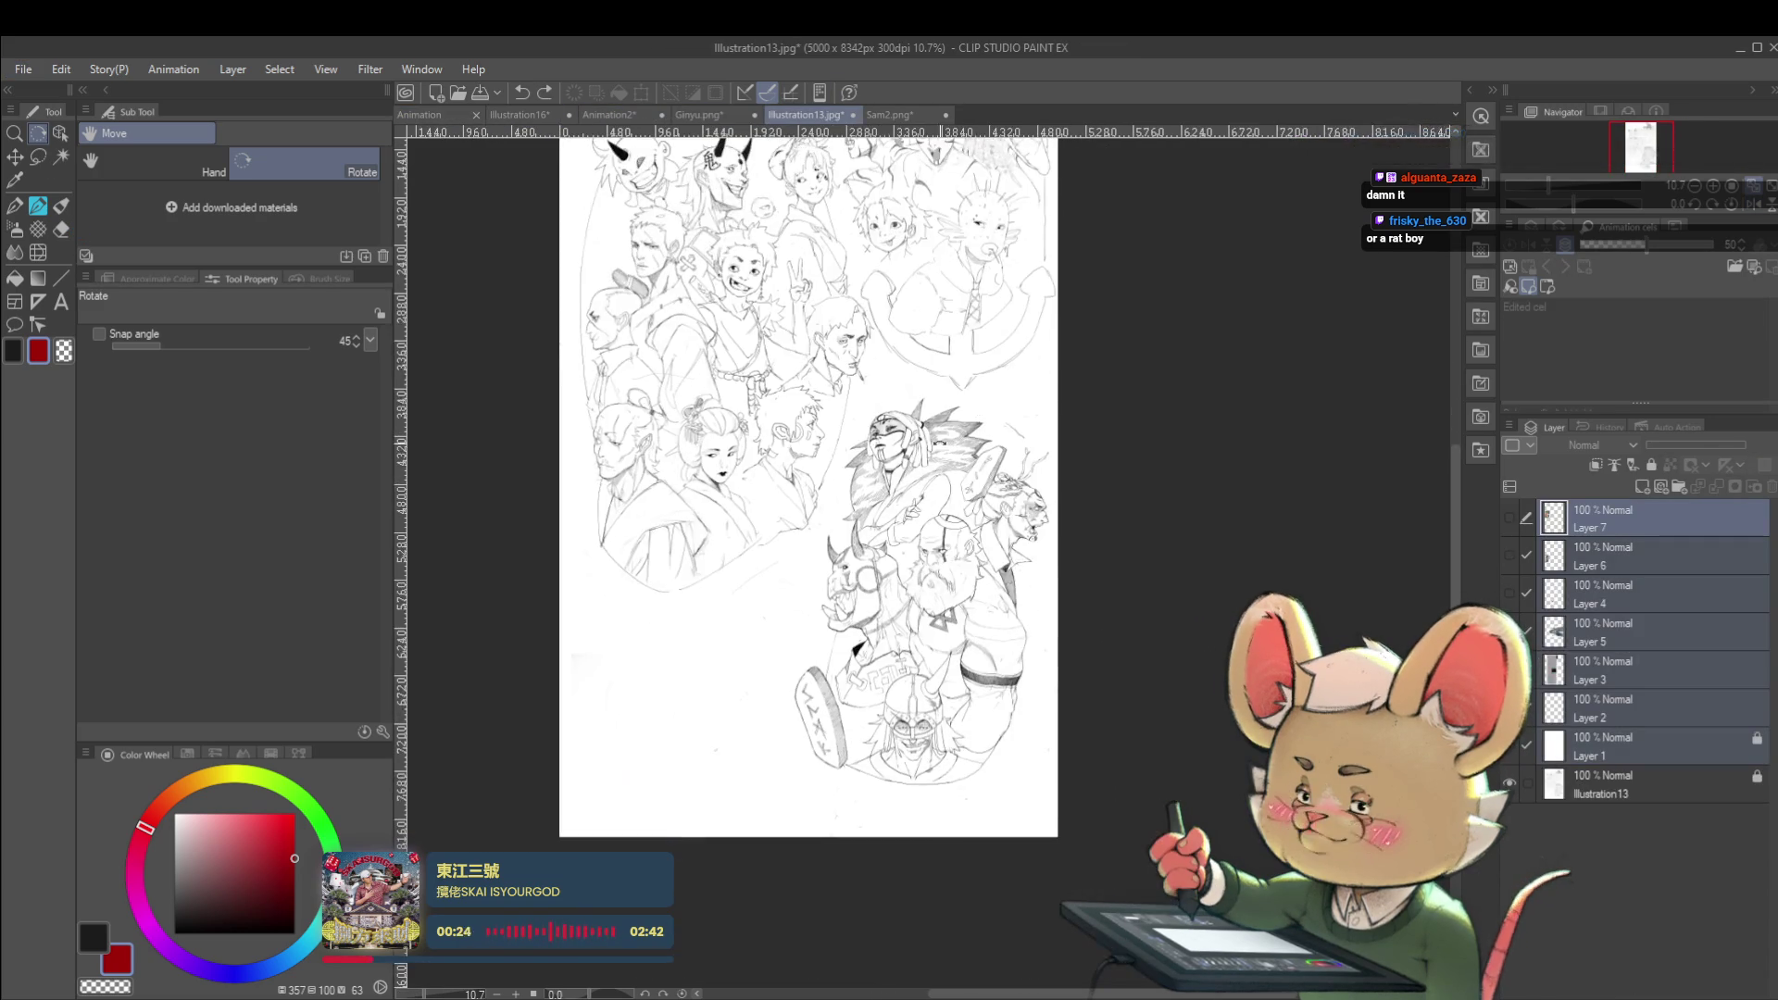
Set the drawing colour to blue with the Pencil tool and select Layer 1
scroll(697, 293, "up", 5)
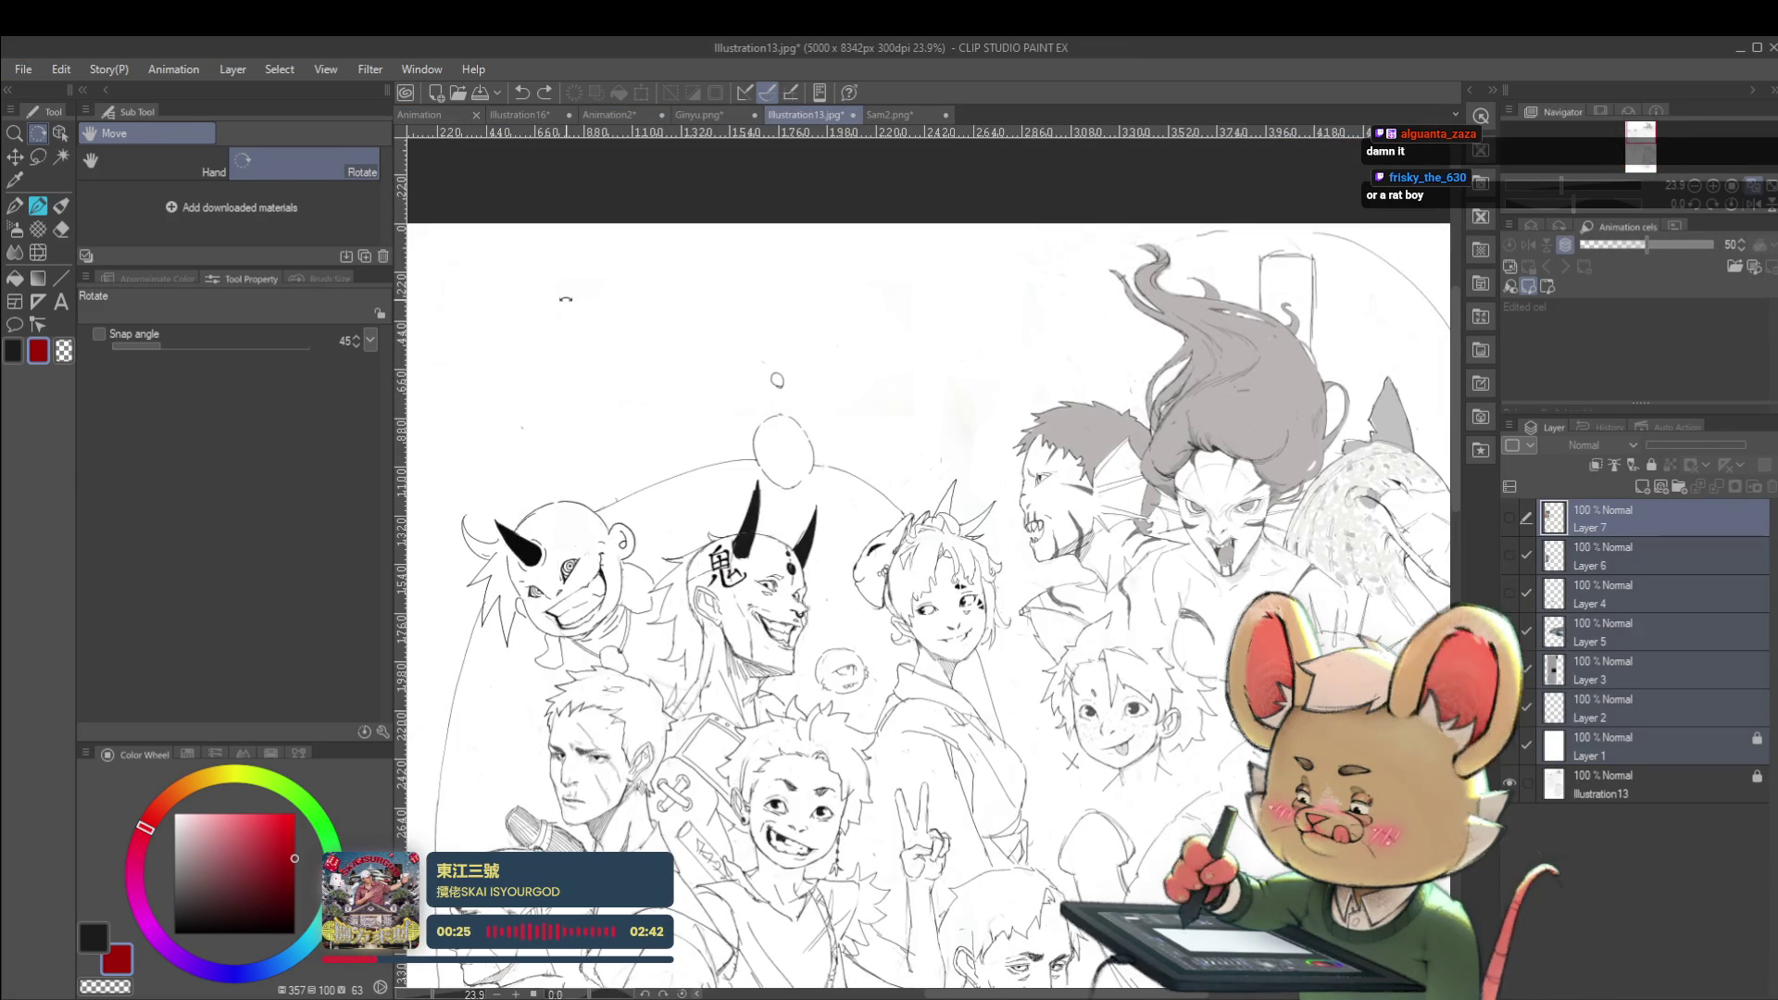
key("p")
left_click(262, 969)
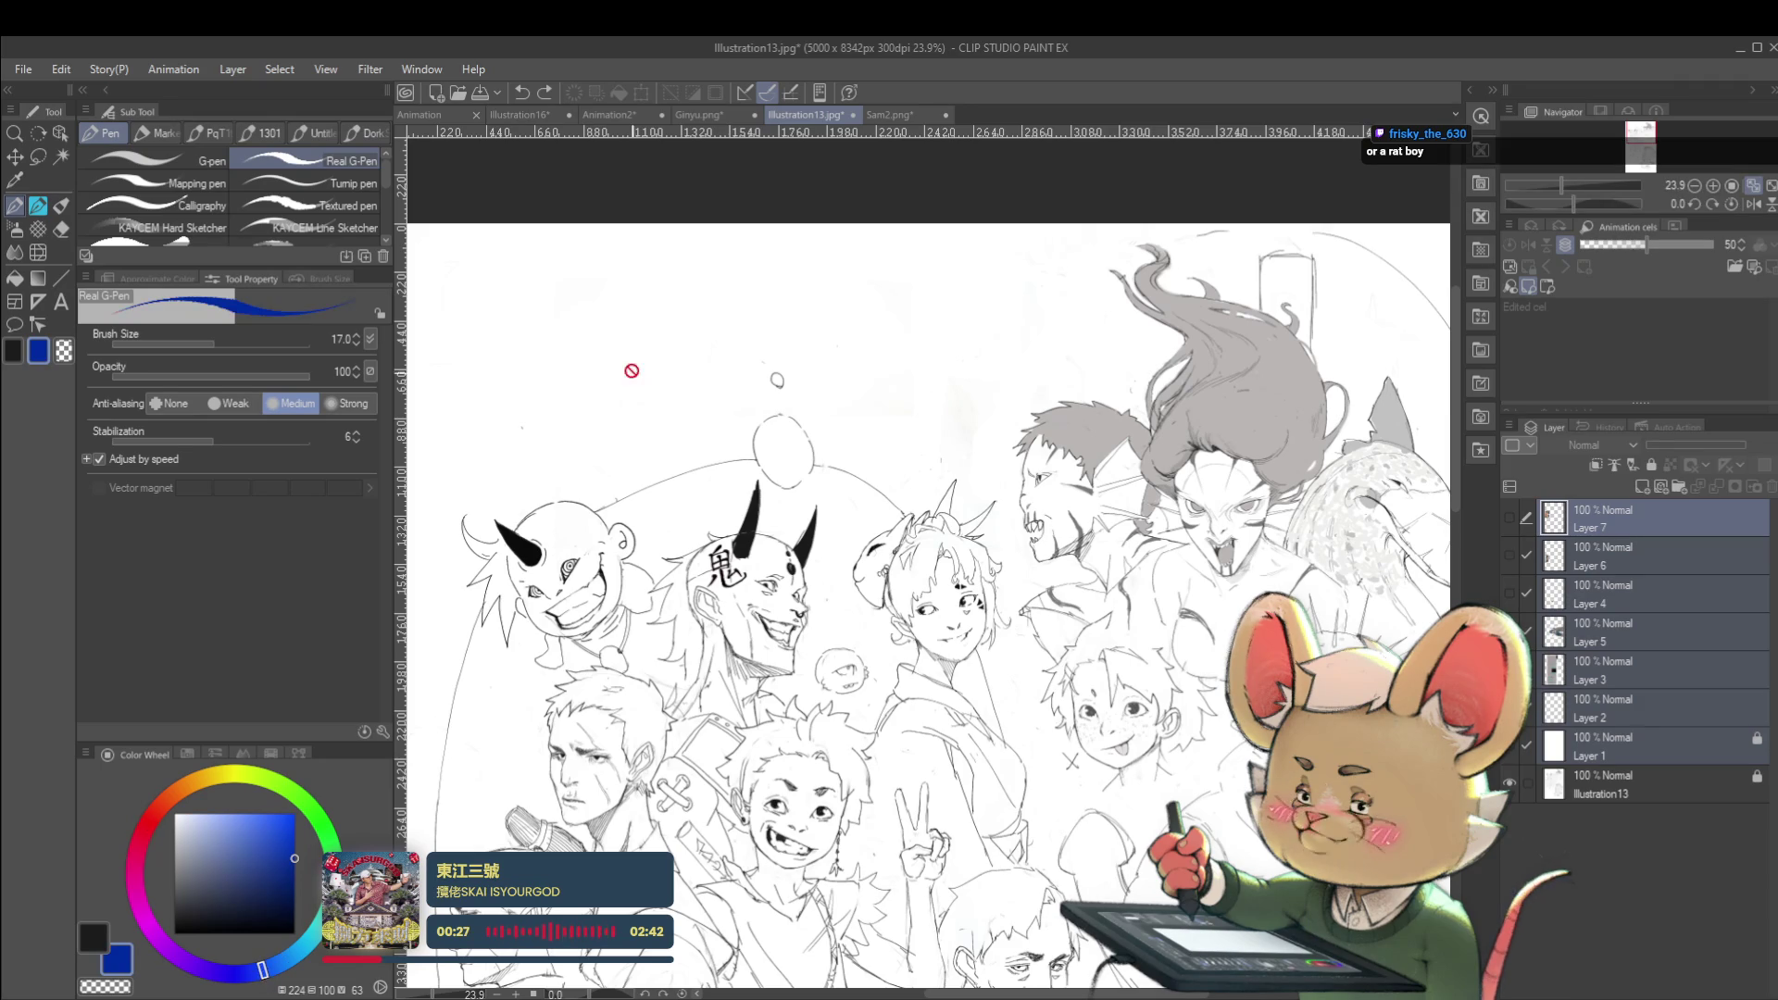
key("p")
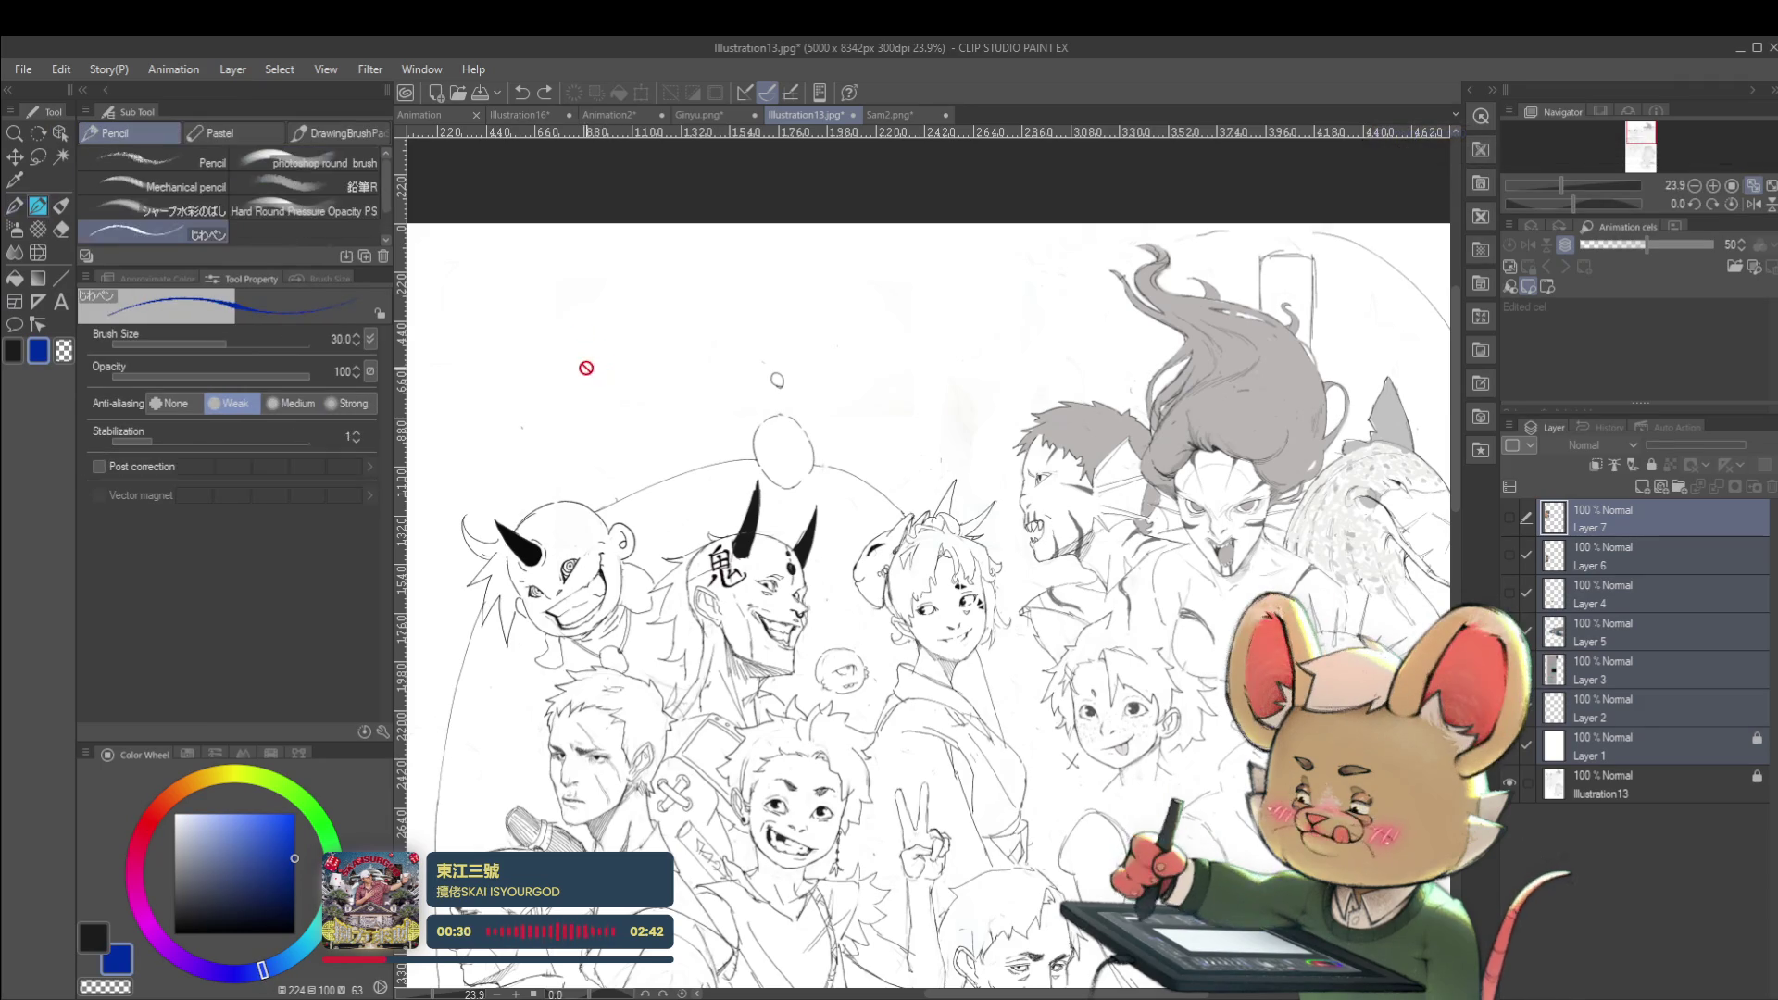
left_click(1588, 744)
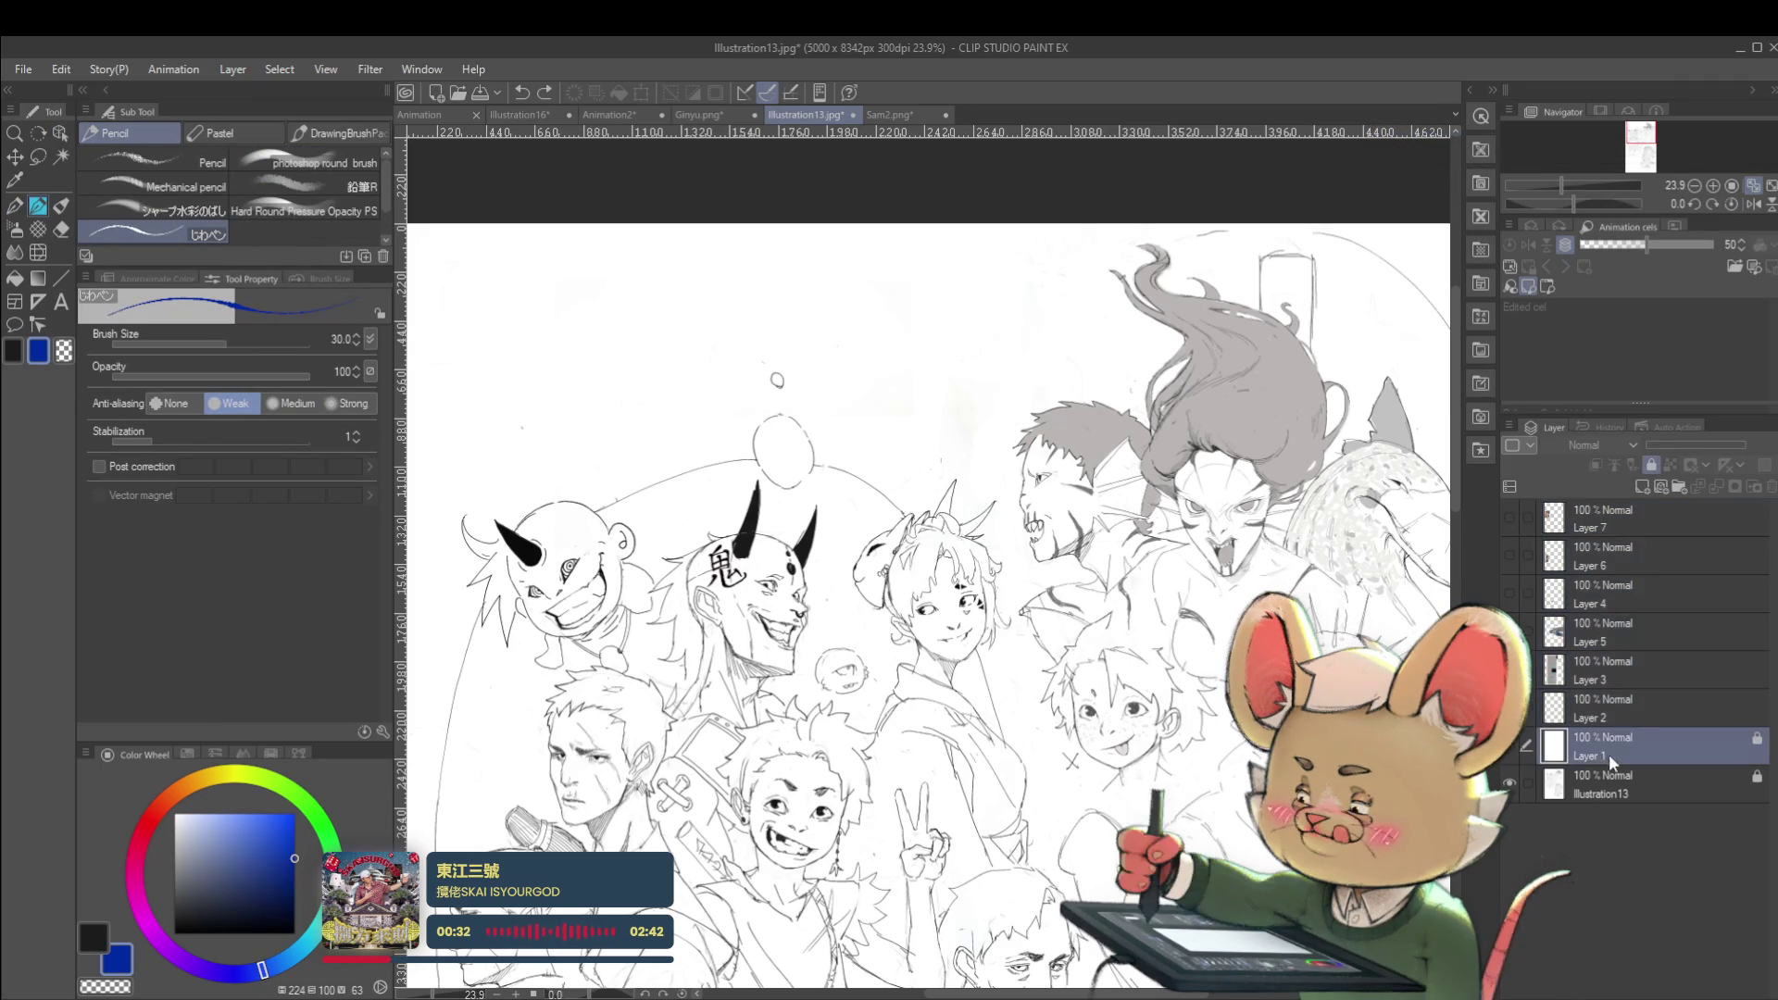
Add a new layer above Illustration13 and sketch a blue head arc above the crowd, undoing a stray stroke
left_click(1590, 785)
key("ctrl+shift+n")
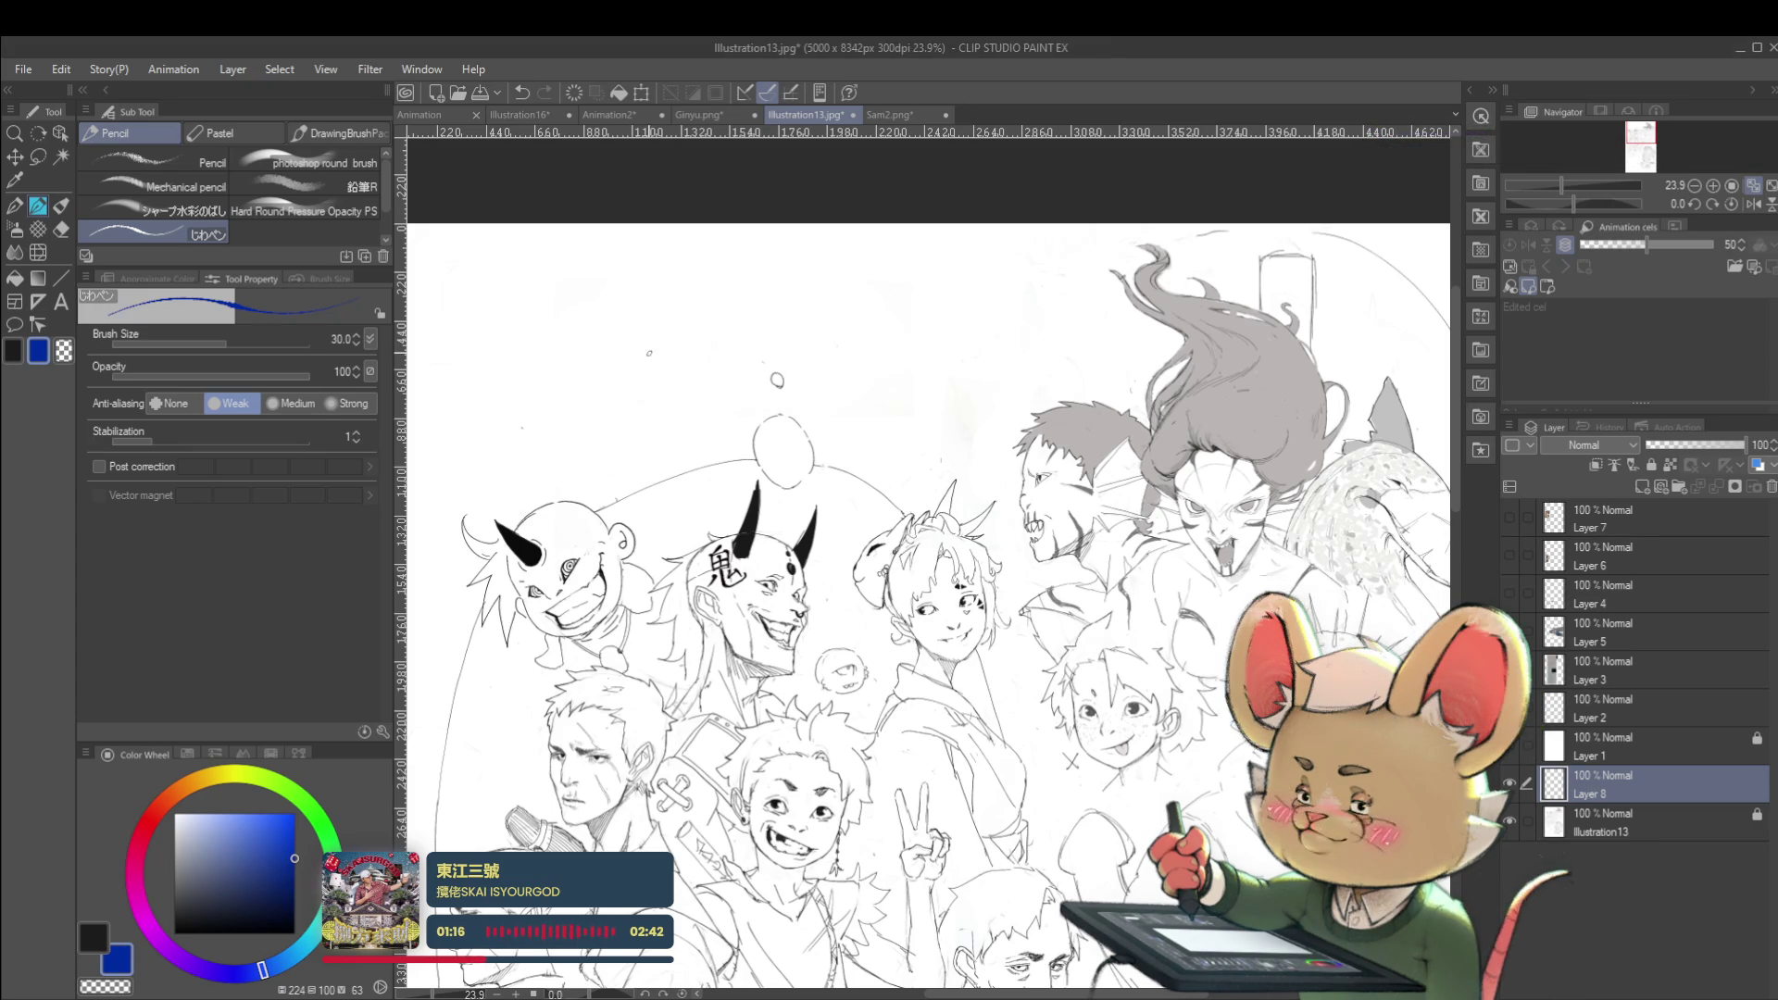
mouse_move(648, 304)
left_mouse_down()
mouse_move(653, 405)
mouse_move(639, 380)
mouse_move(700, 276)
mouse_move(730, 295)
left_mouse_up()
left_click(783, 355)
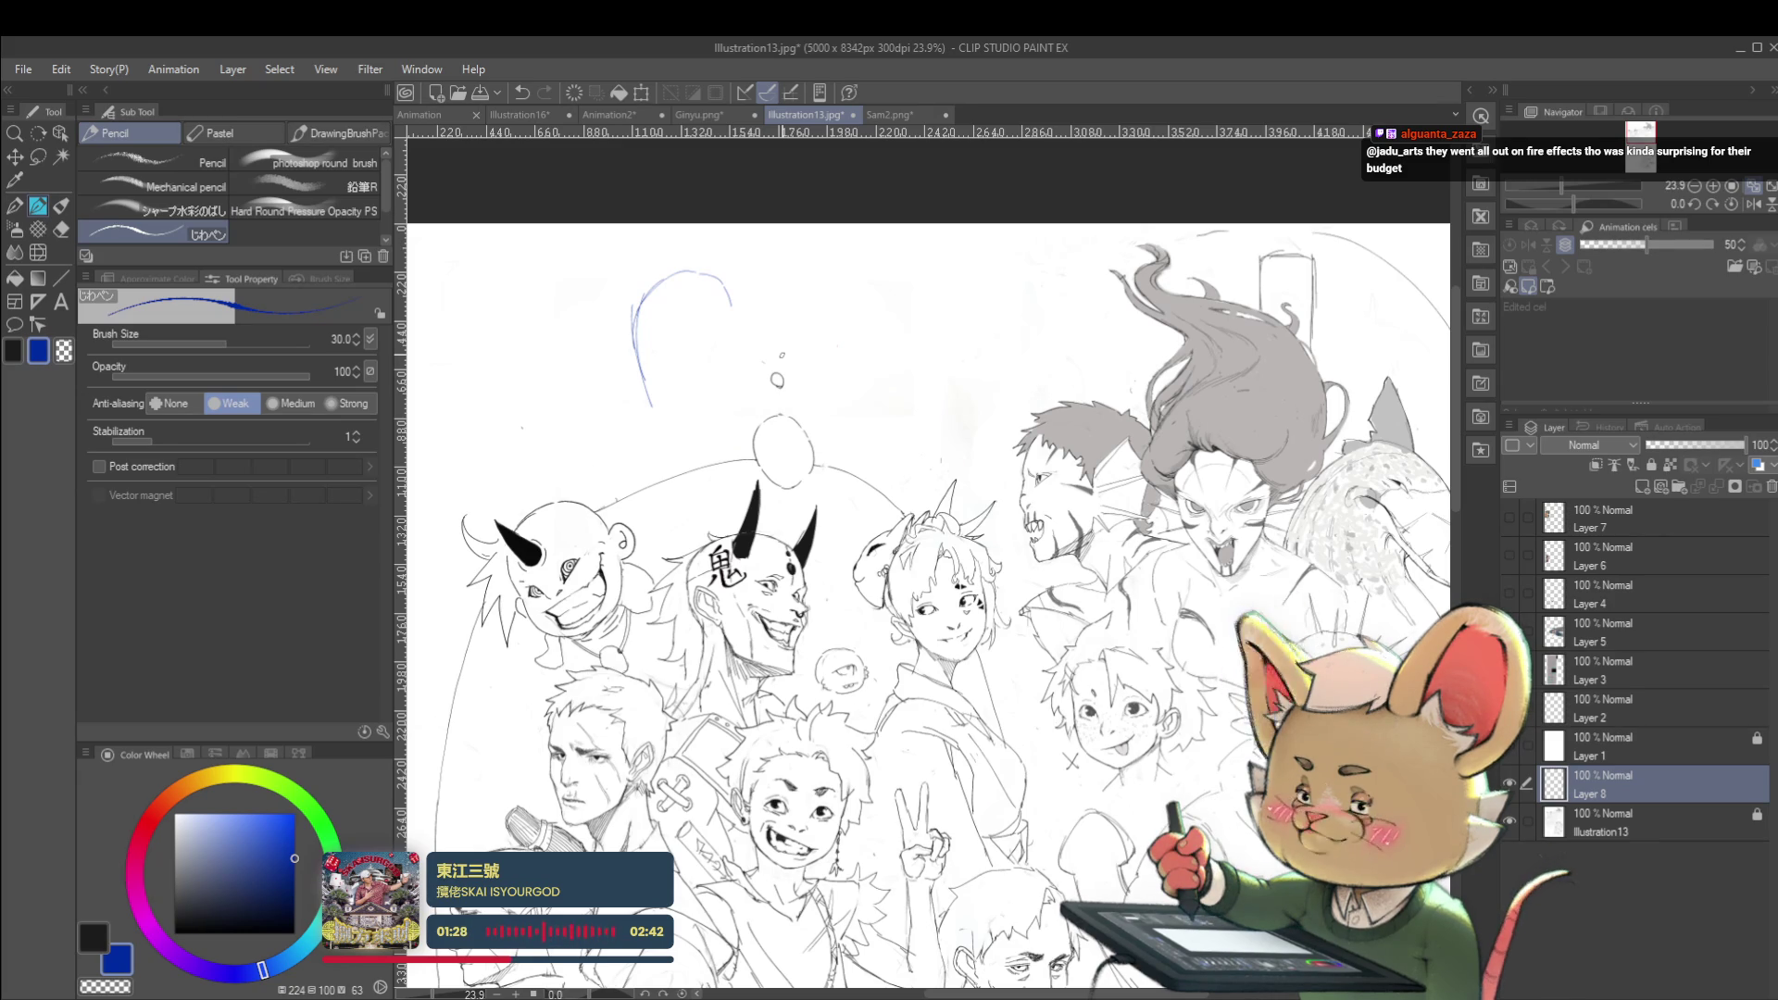
key("alt")
scroll(942, 558, "down", 1)
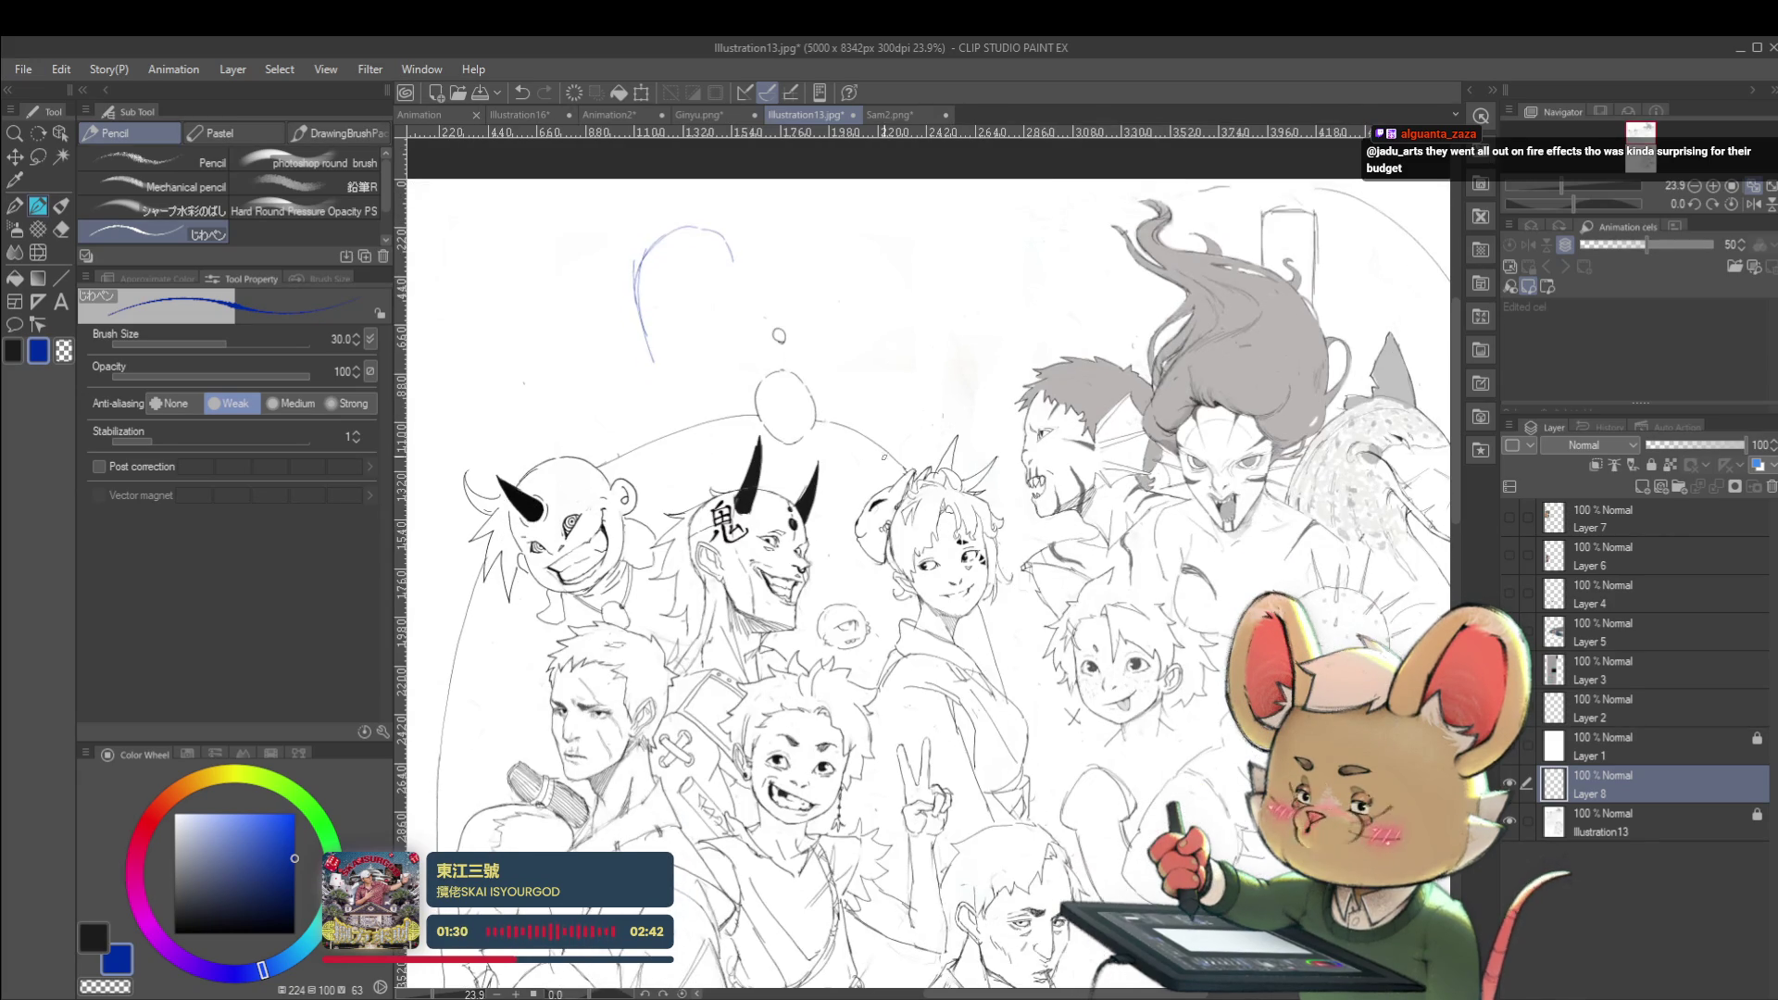
left_click_drag(903, 408, 847, 485)
key("ctrl+z")
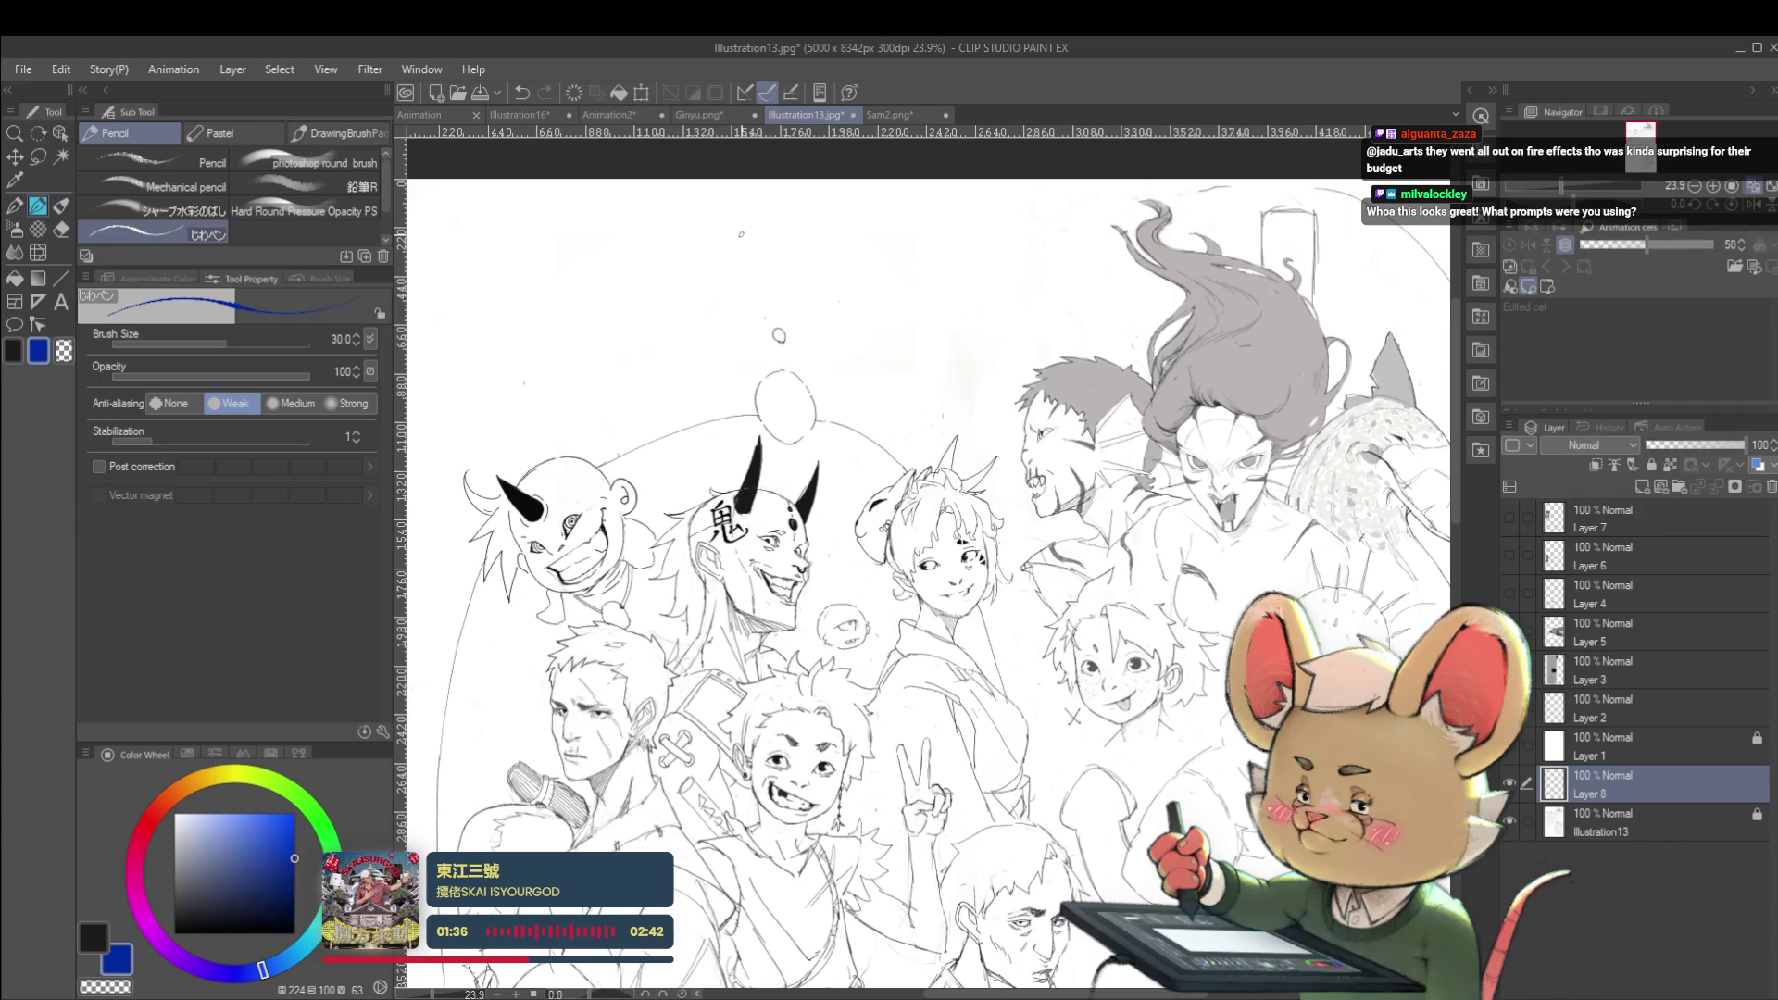
Sketch the face's side curve, brow arc and looped eye mark in blue, mirroring the view to check
left_click_drag(696, 297, 656, 236)
scroll(912, 358, "up", 1)
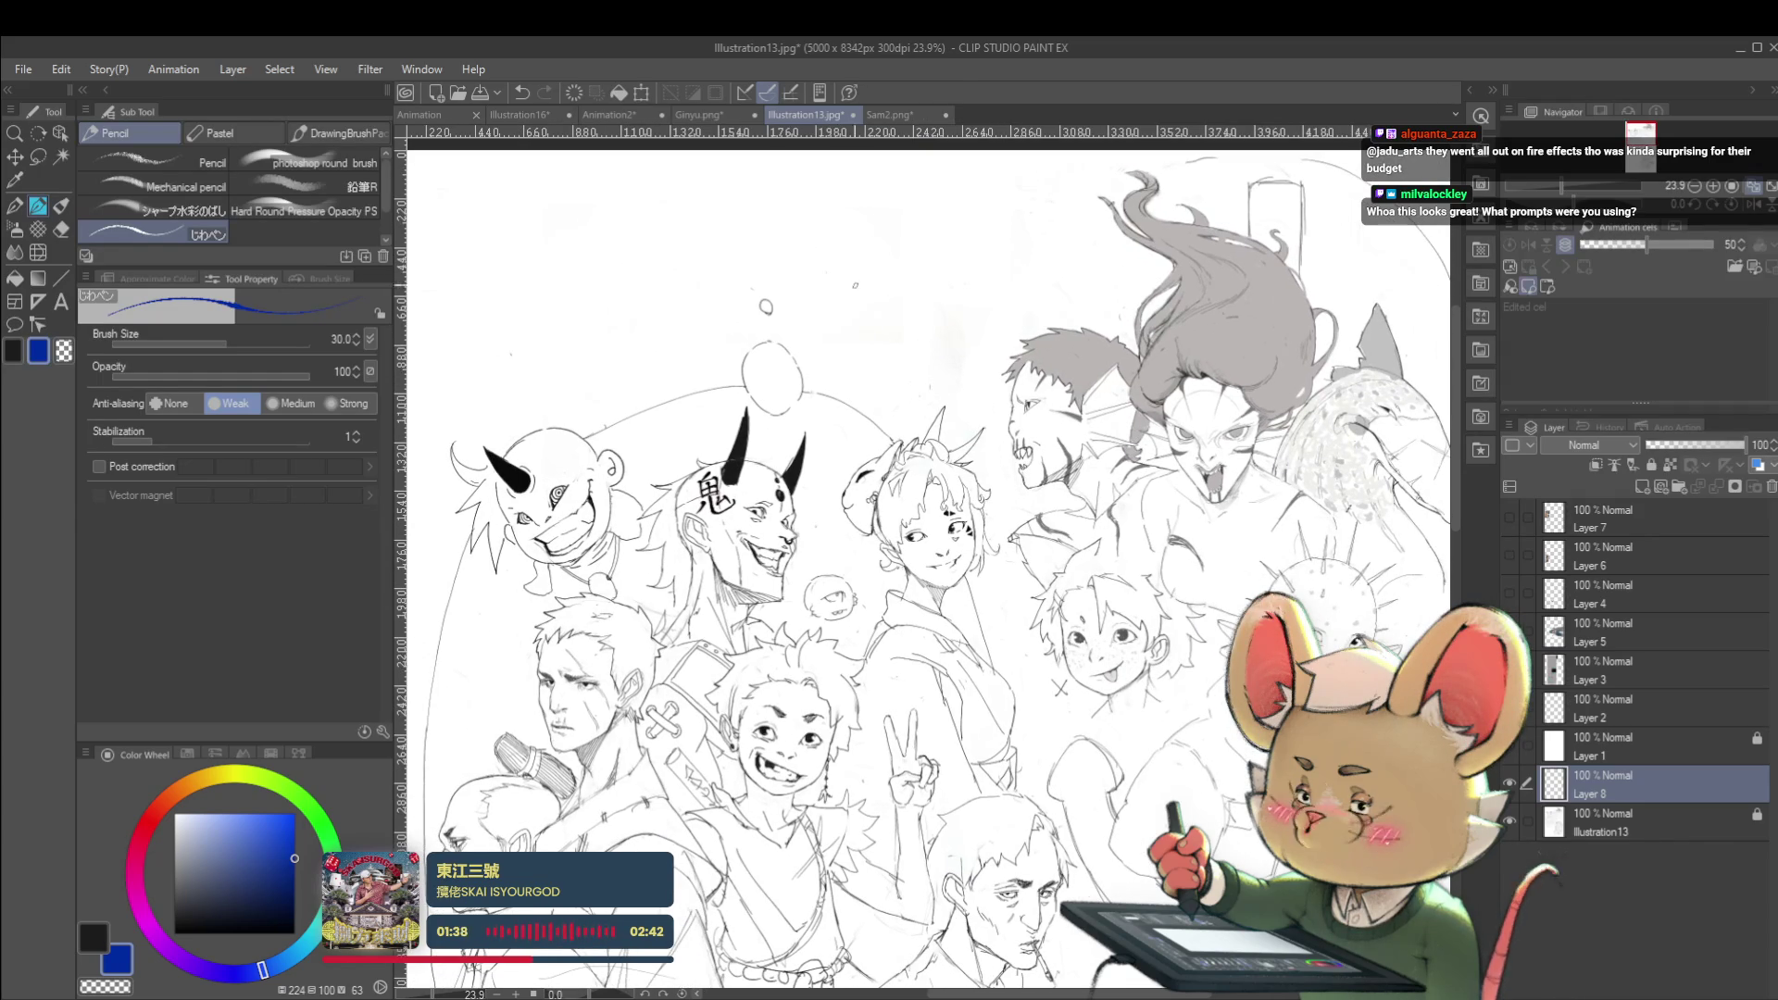
mouse_move(846, 308)
left_mouse_down()
mouse_move(881, 199)
mouse_move(878, 249)
left_mouse_up()
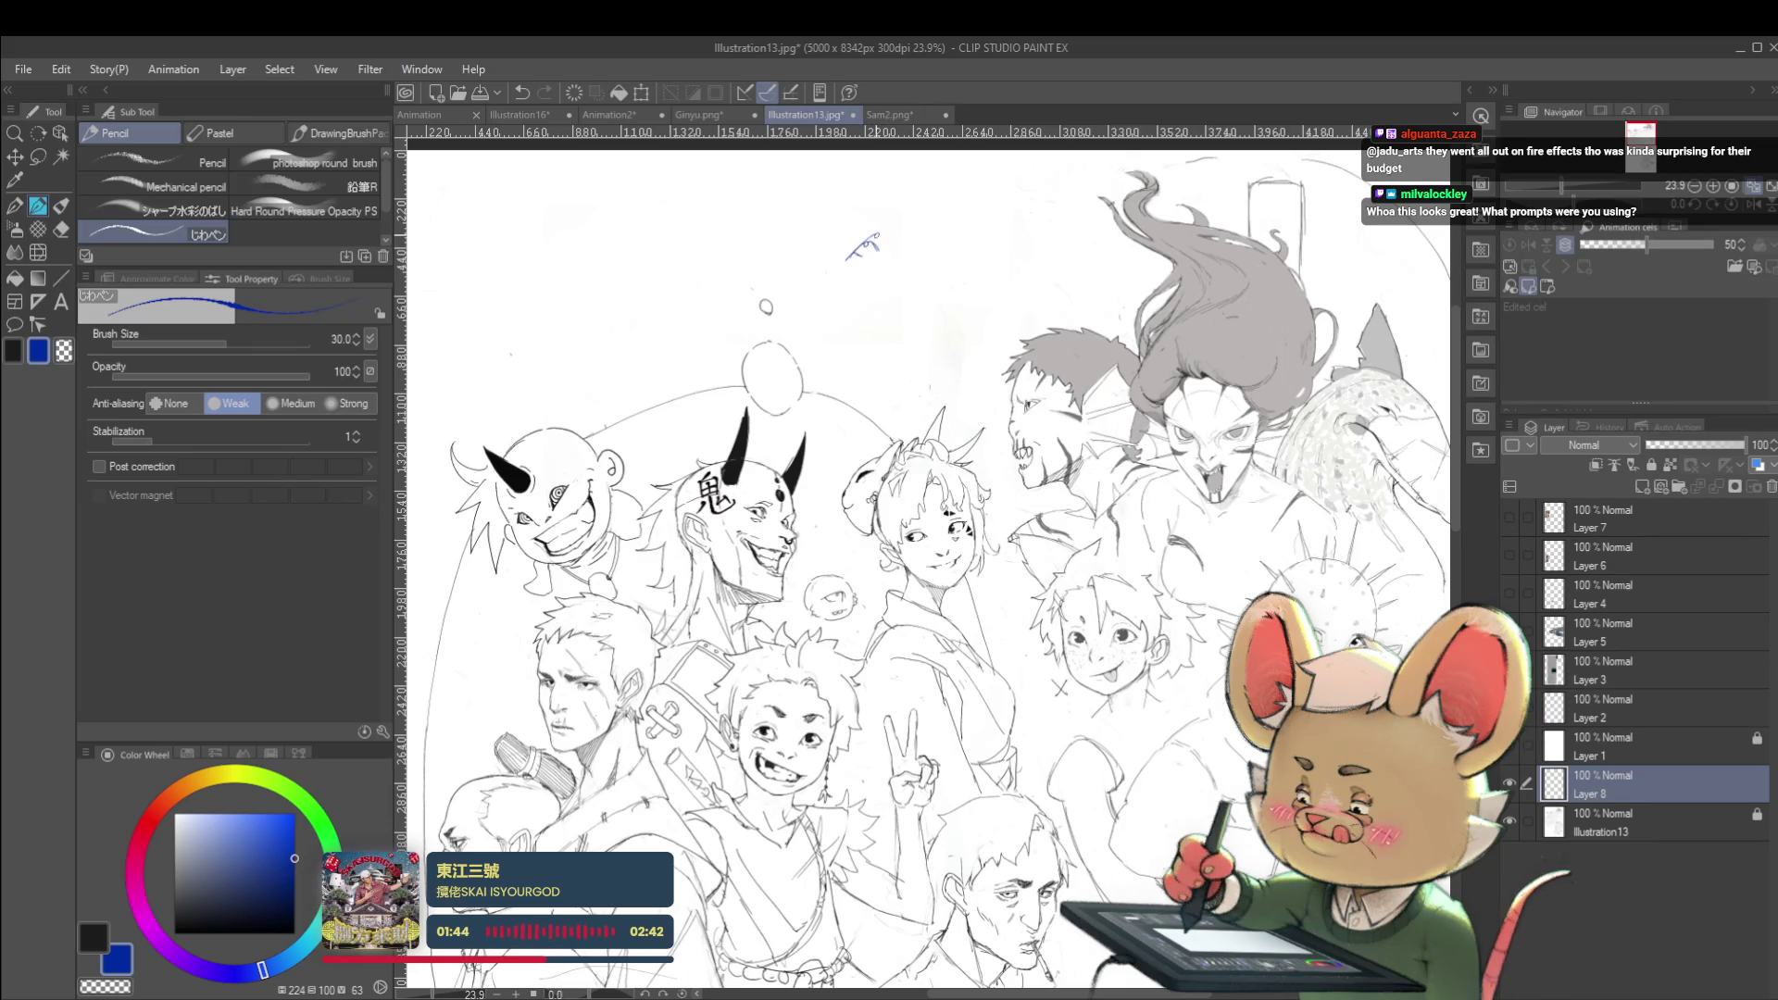
left_click_drag(899, 234, 921, 233)
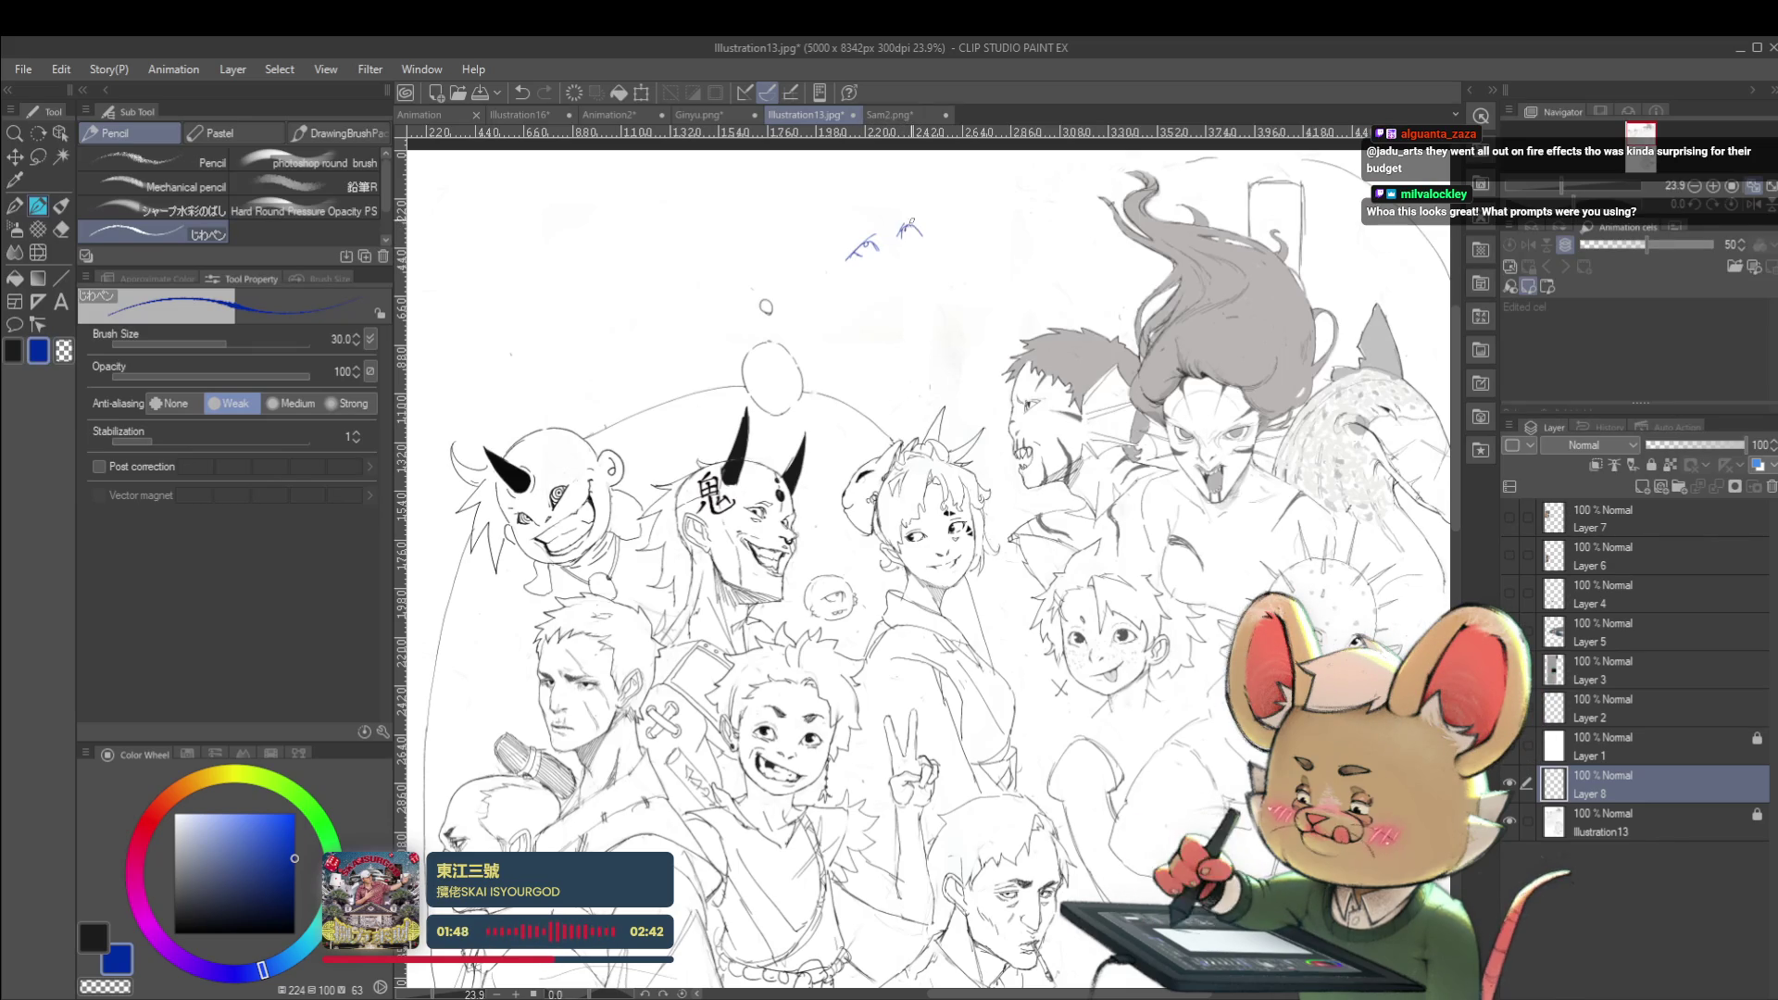
key("h")
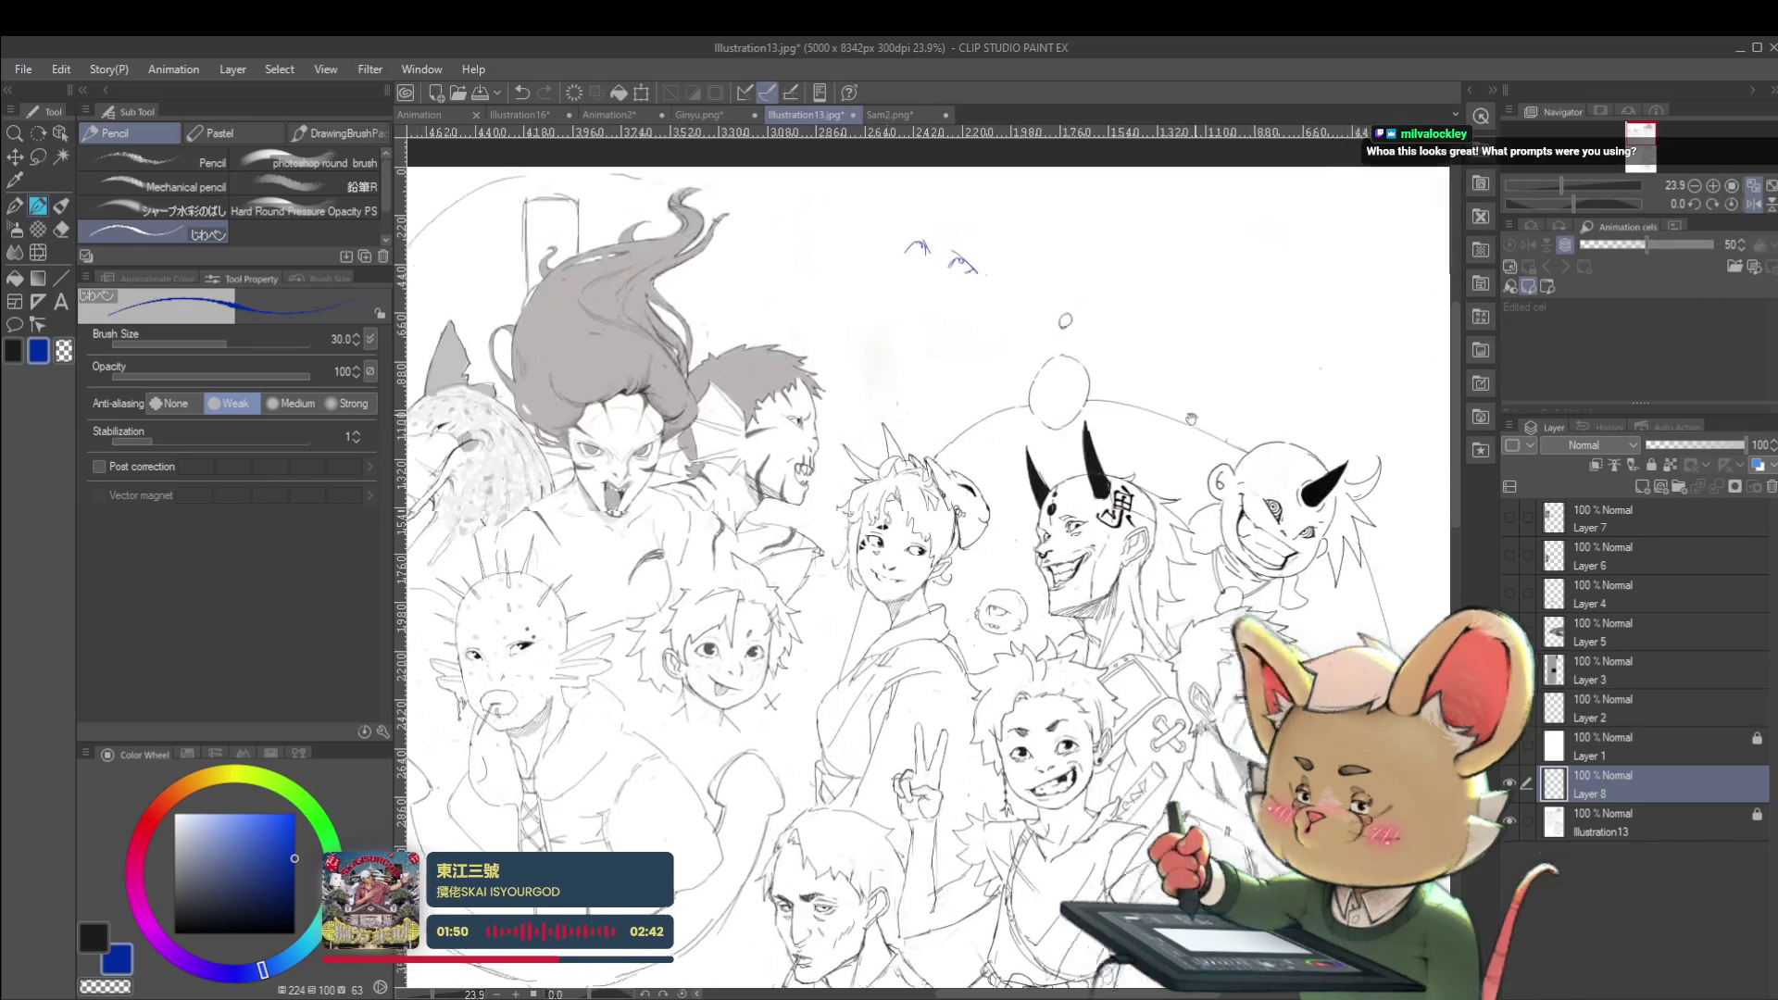
scroll(927, 556, "up", 2)
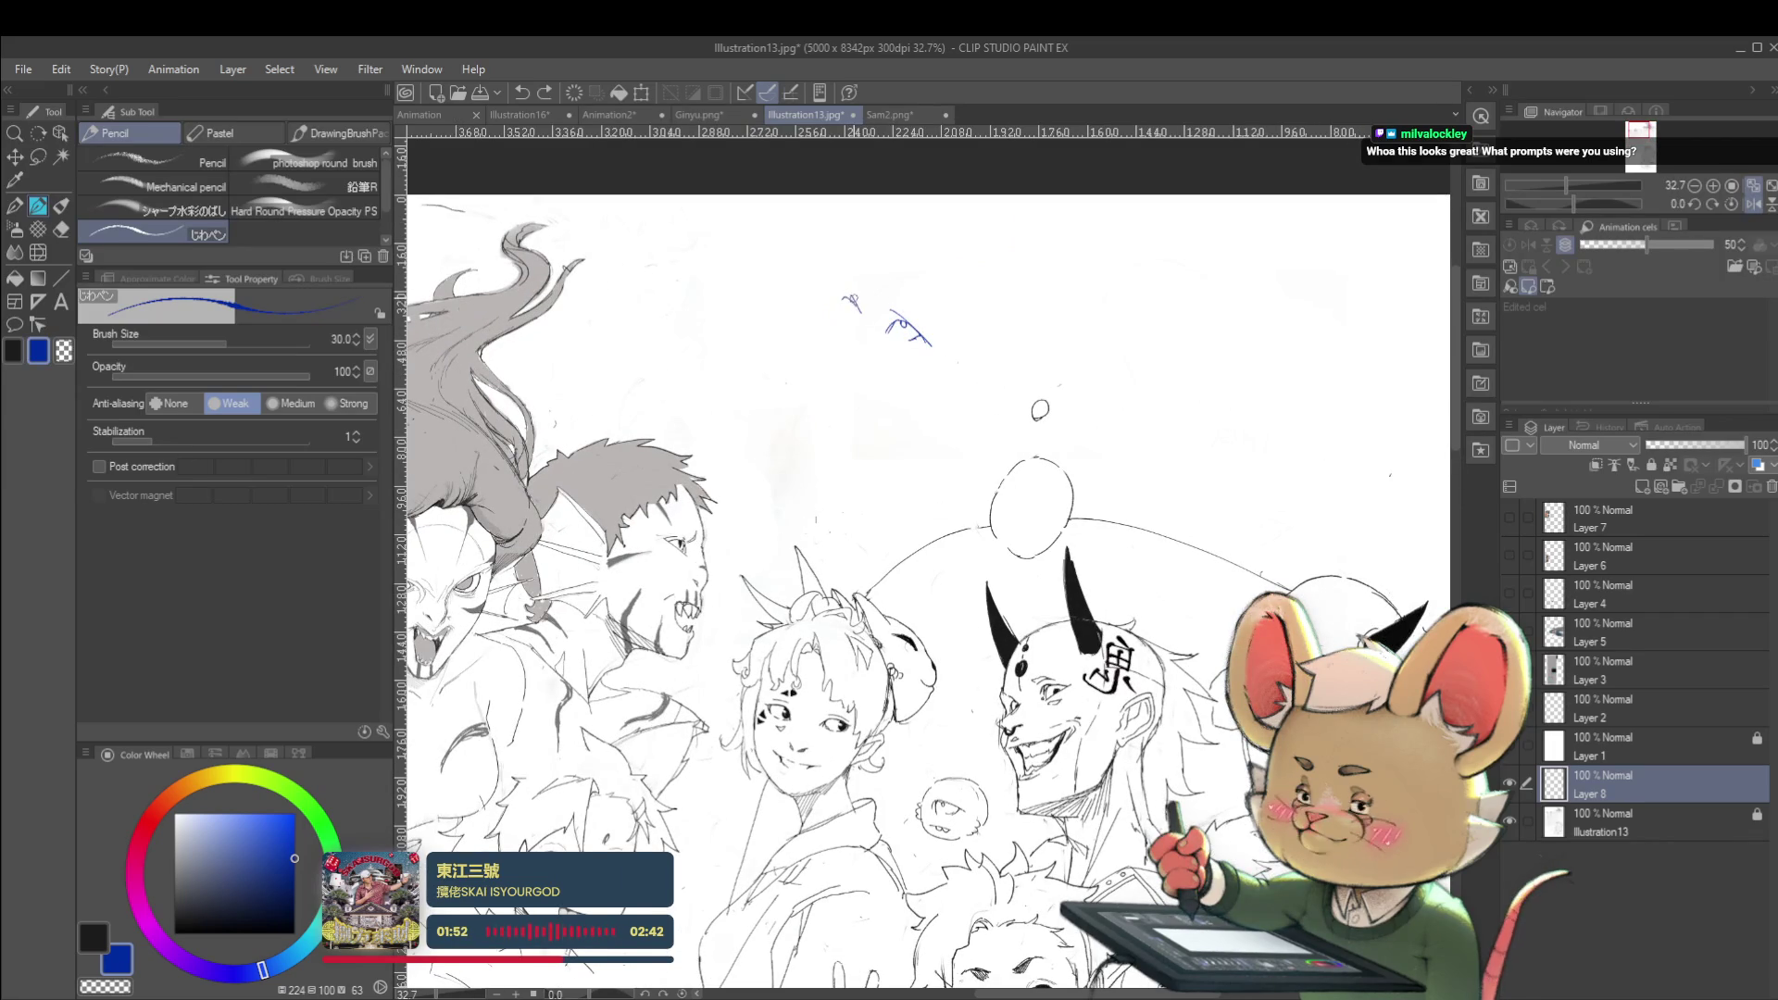
left_click_drag(845, 298, 859, 309)
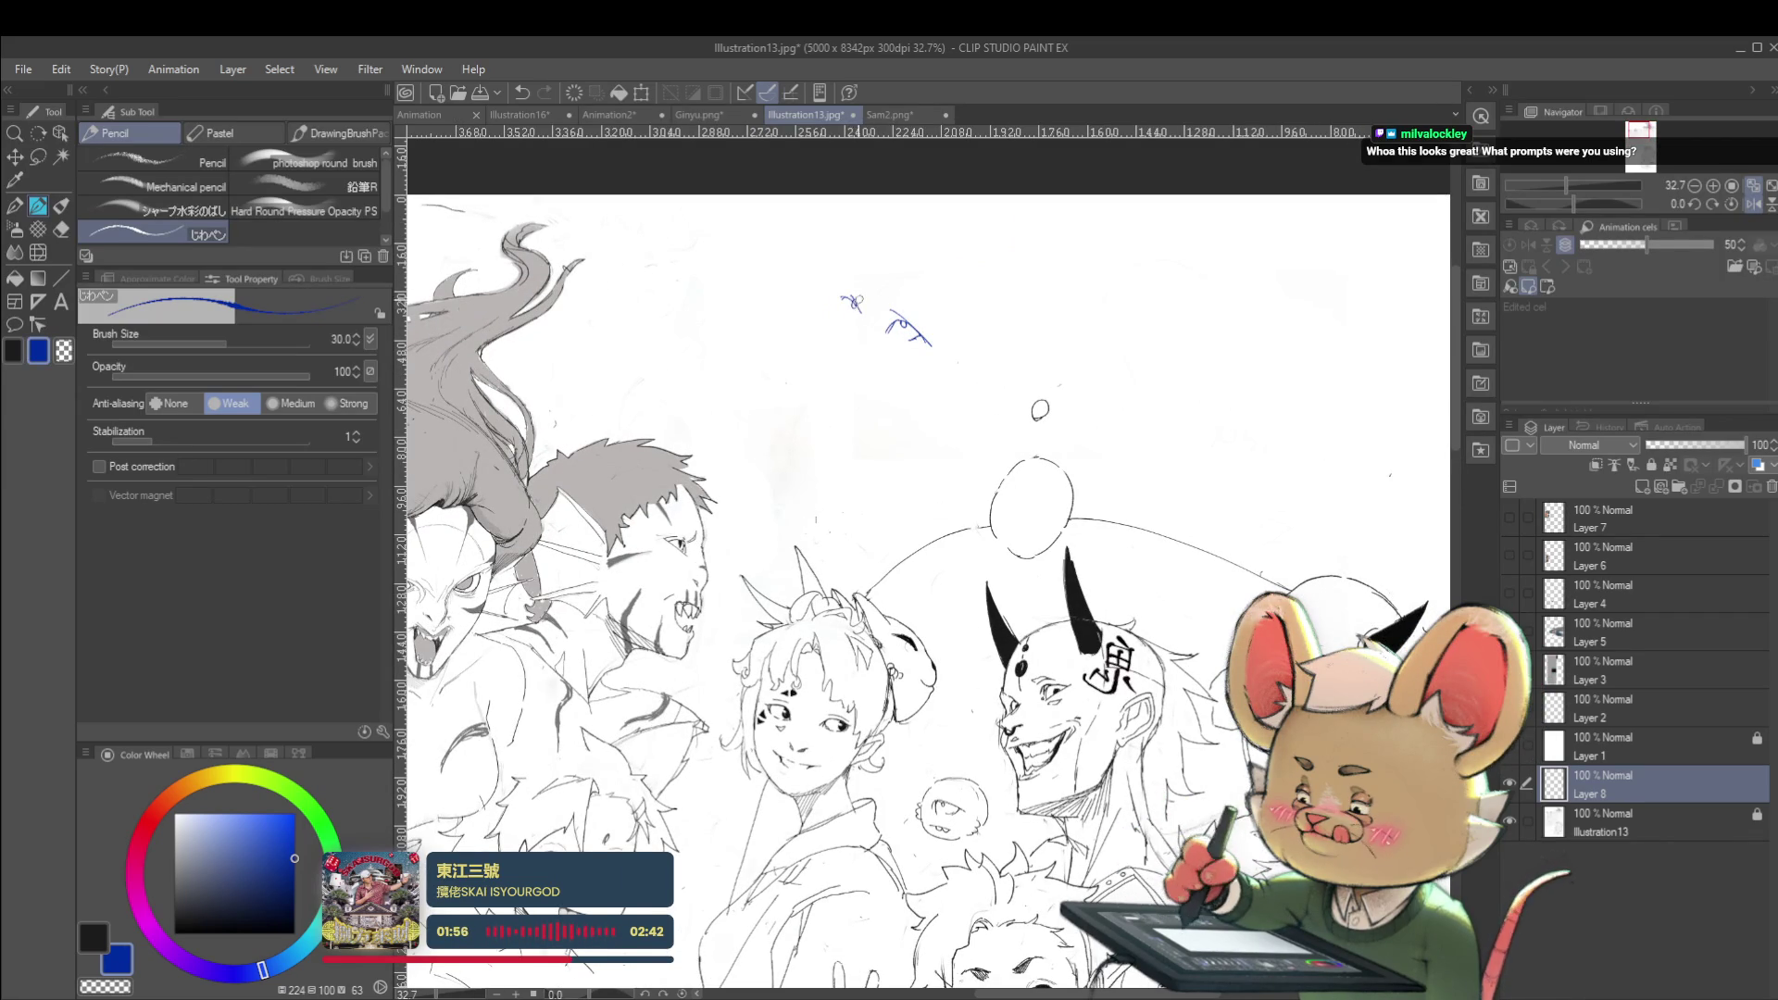
mouse_move(838, 293)
left_mouse_down()
mouse_move(917, 295)
mouse_move(843, 357)
mouse_move(860, 373)
left_mouse_up()
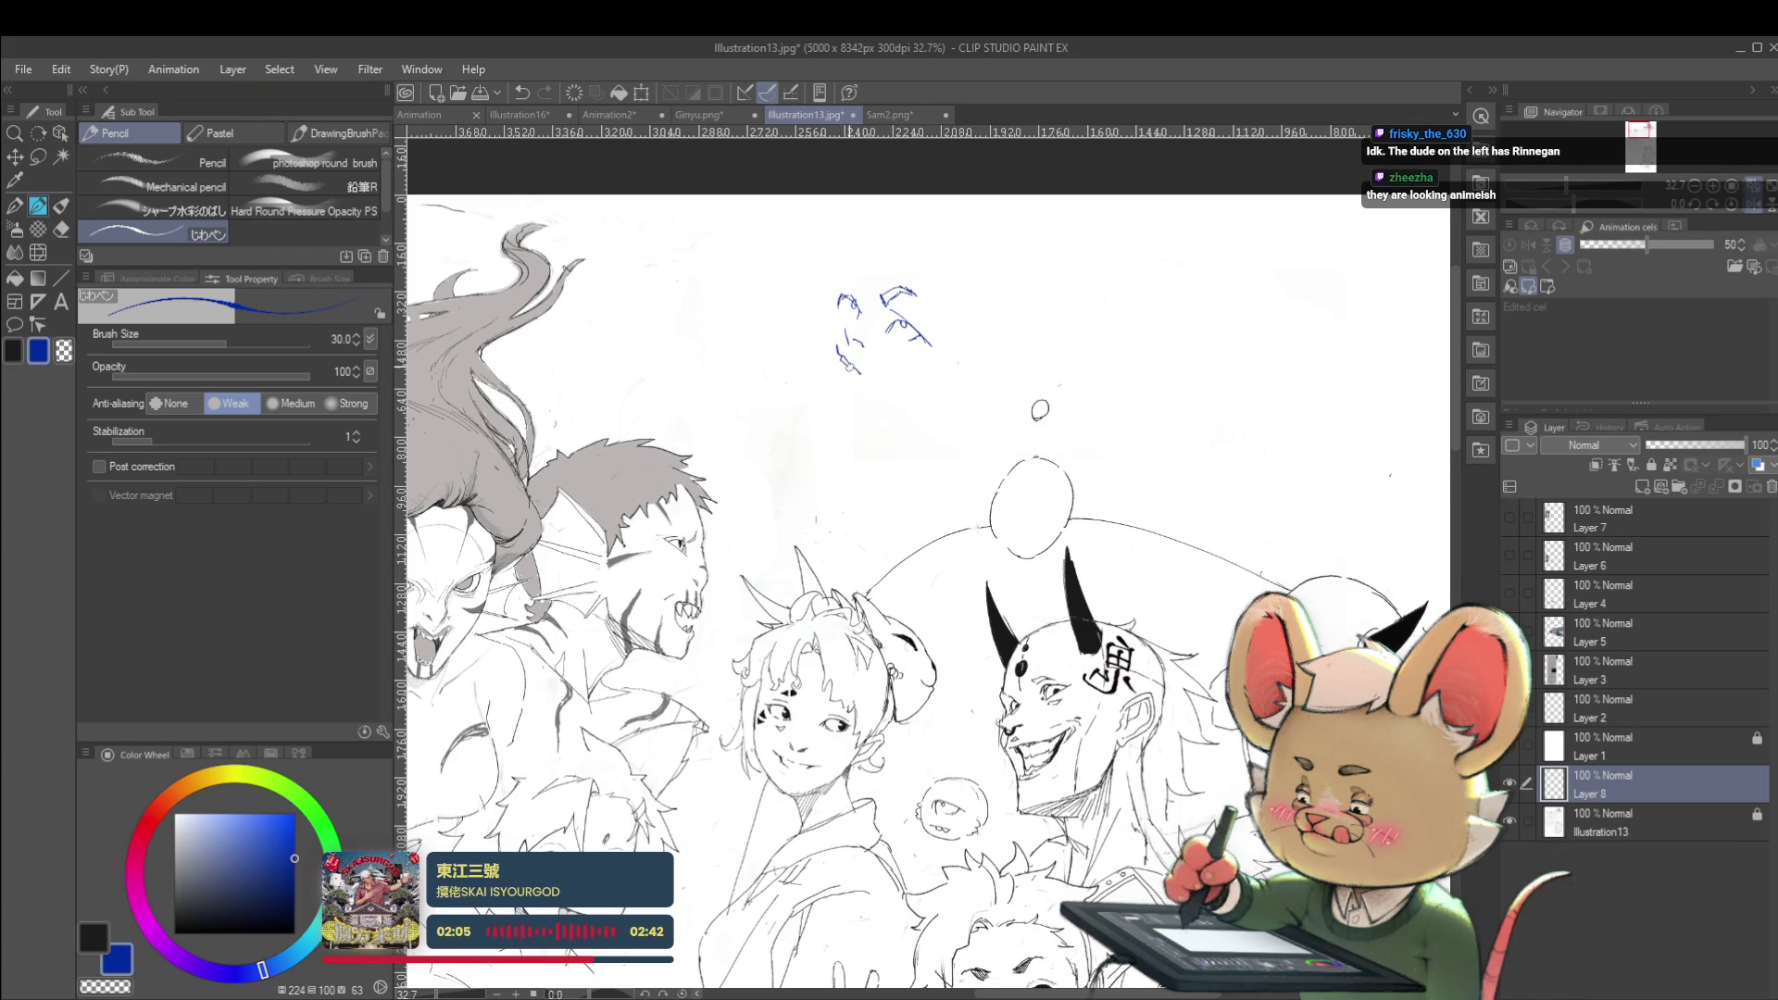
key("ctrl+minus")
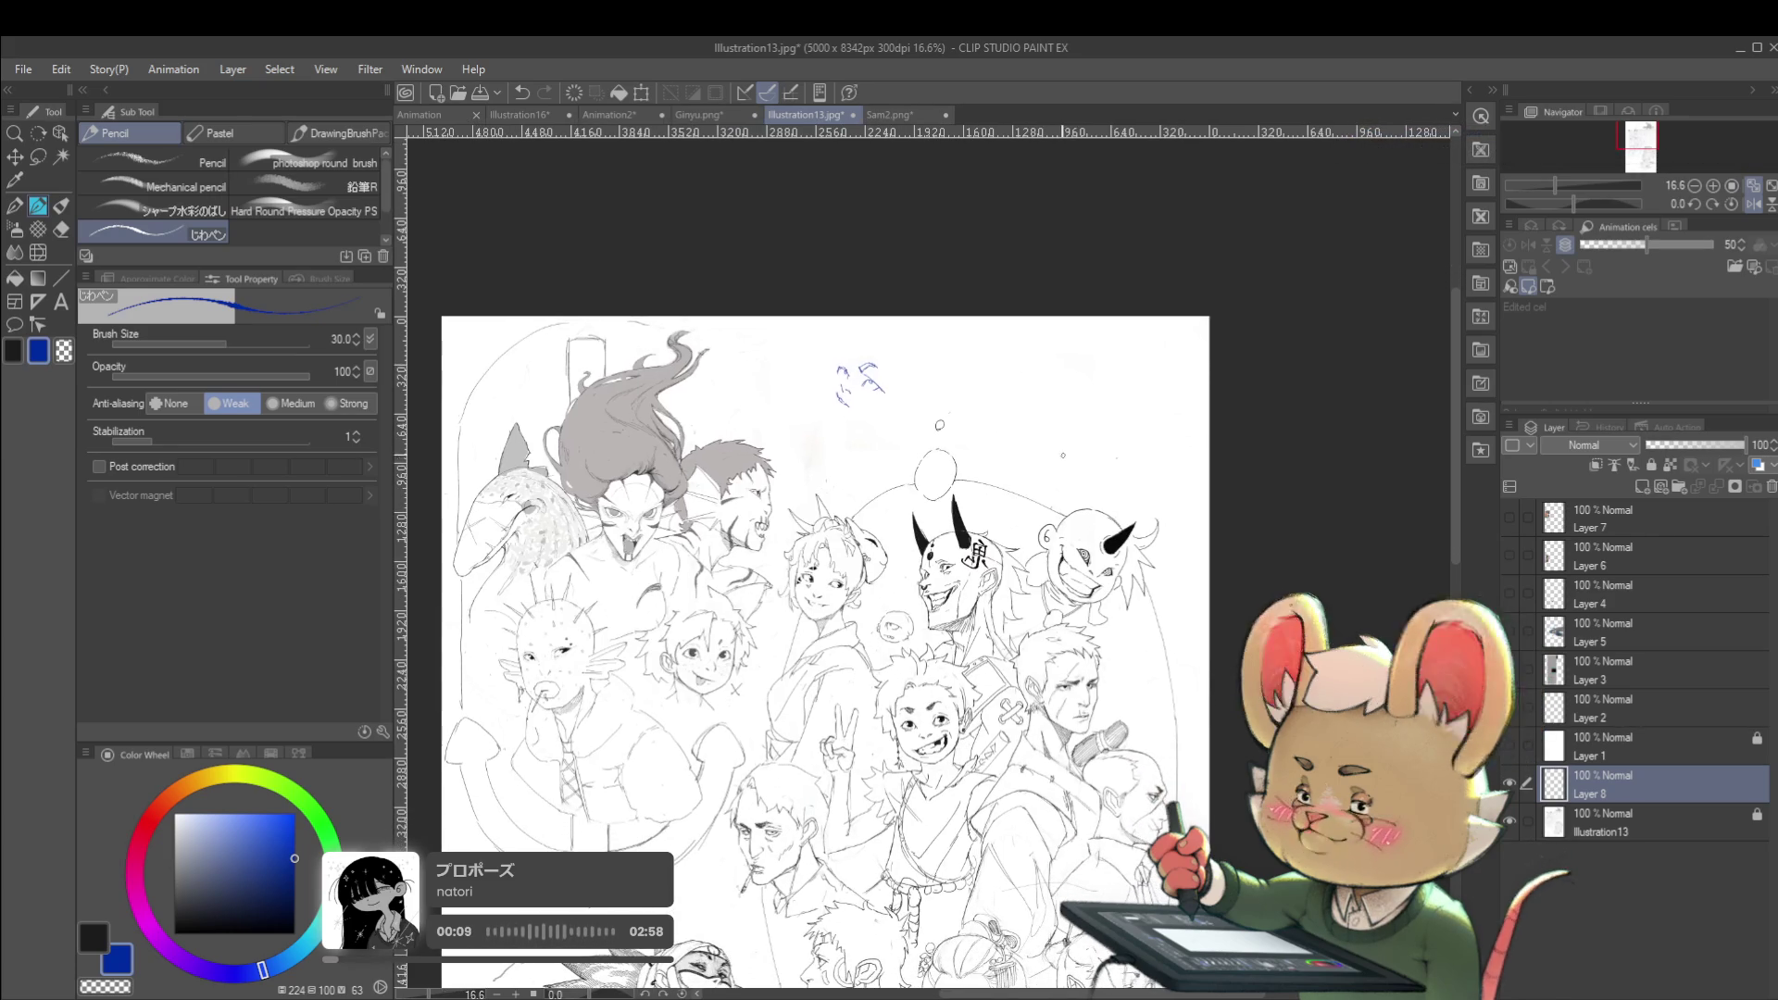
Lasso the blue face sketch, rotate it with Ctrl+T, and clear the selection
scroll(907, 567, "up", 3)
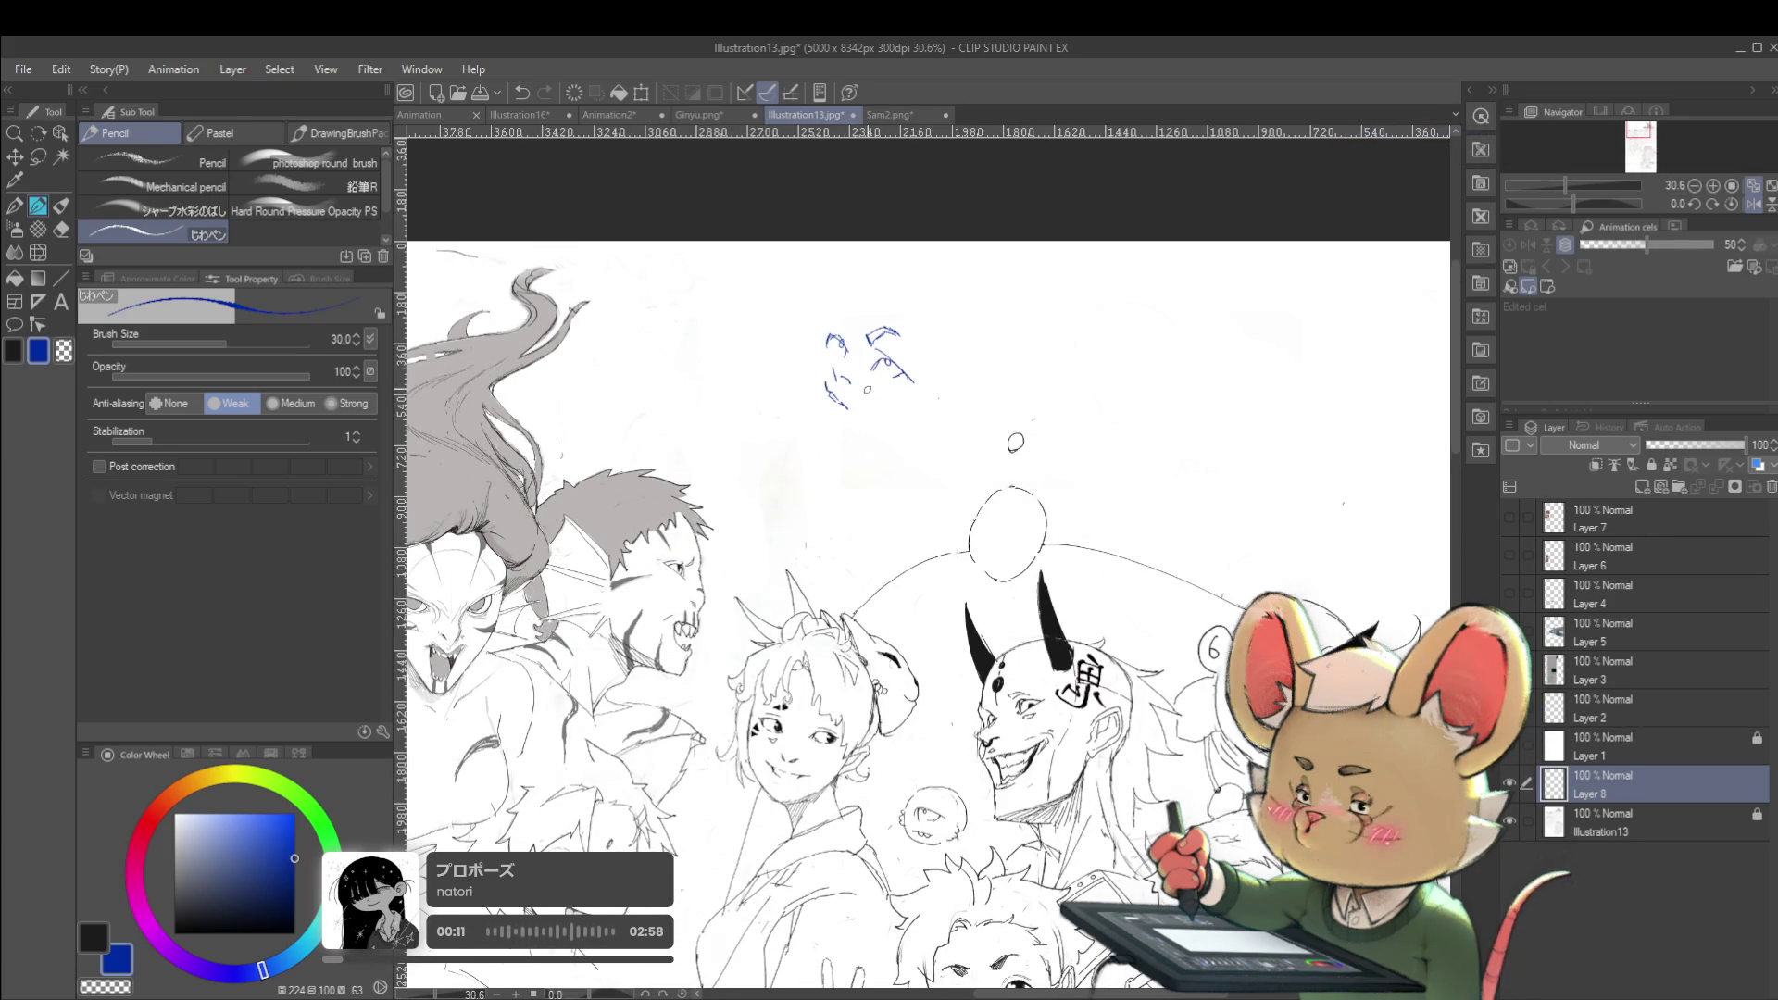
key("m")
mouse_move(918, 424)
left_mouse_down()
mouse_move(970, 347)
mouse_move(981, 264)
mouse_move(967, 252)
left_mouse_up()
key("ctrl+t")
key("Return")
key("ctrl+d")
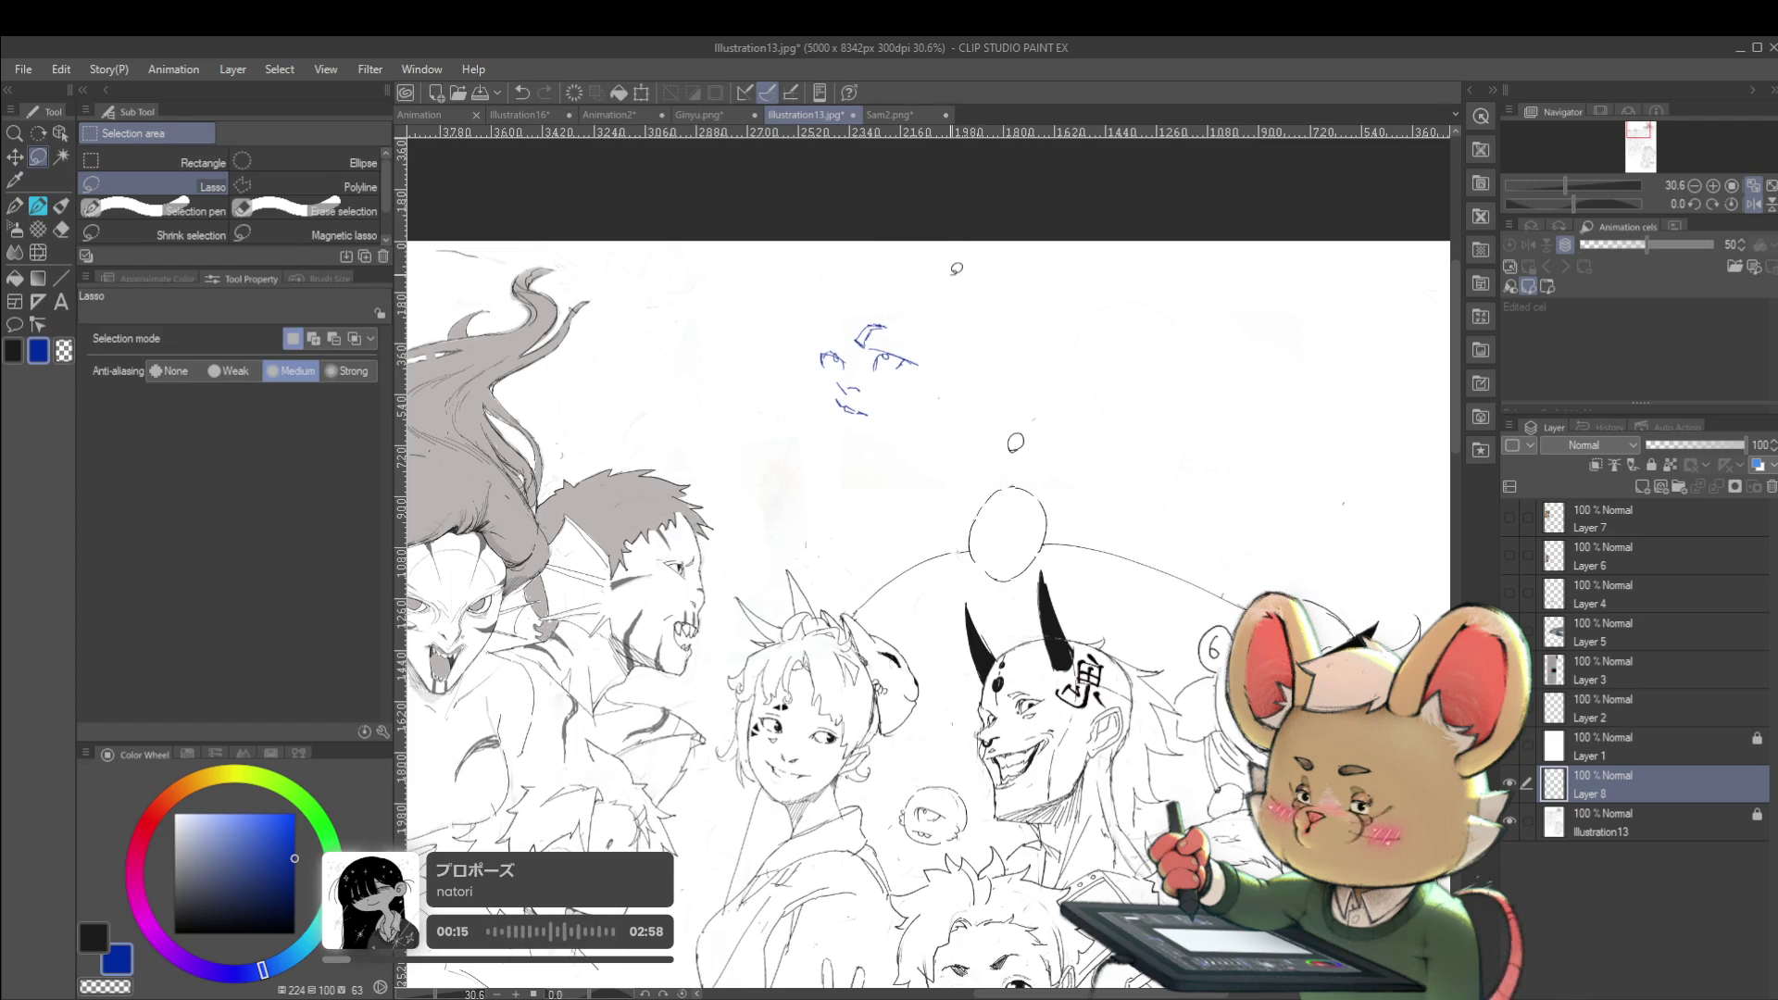
scroll(1221, 427, "down", 3)
Flip the canvas view horizontally, select the Pencil, and switch to the Animation document
left_click(1754, 204)
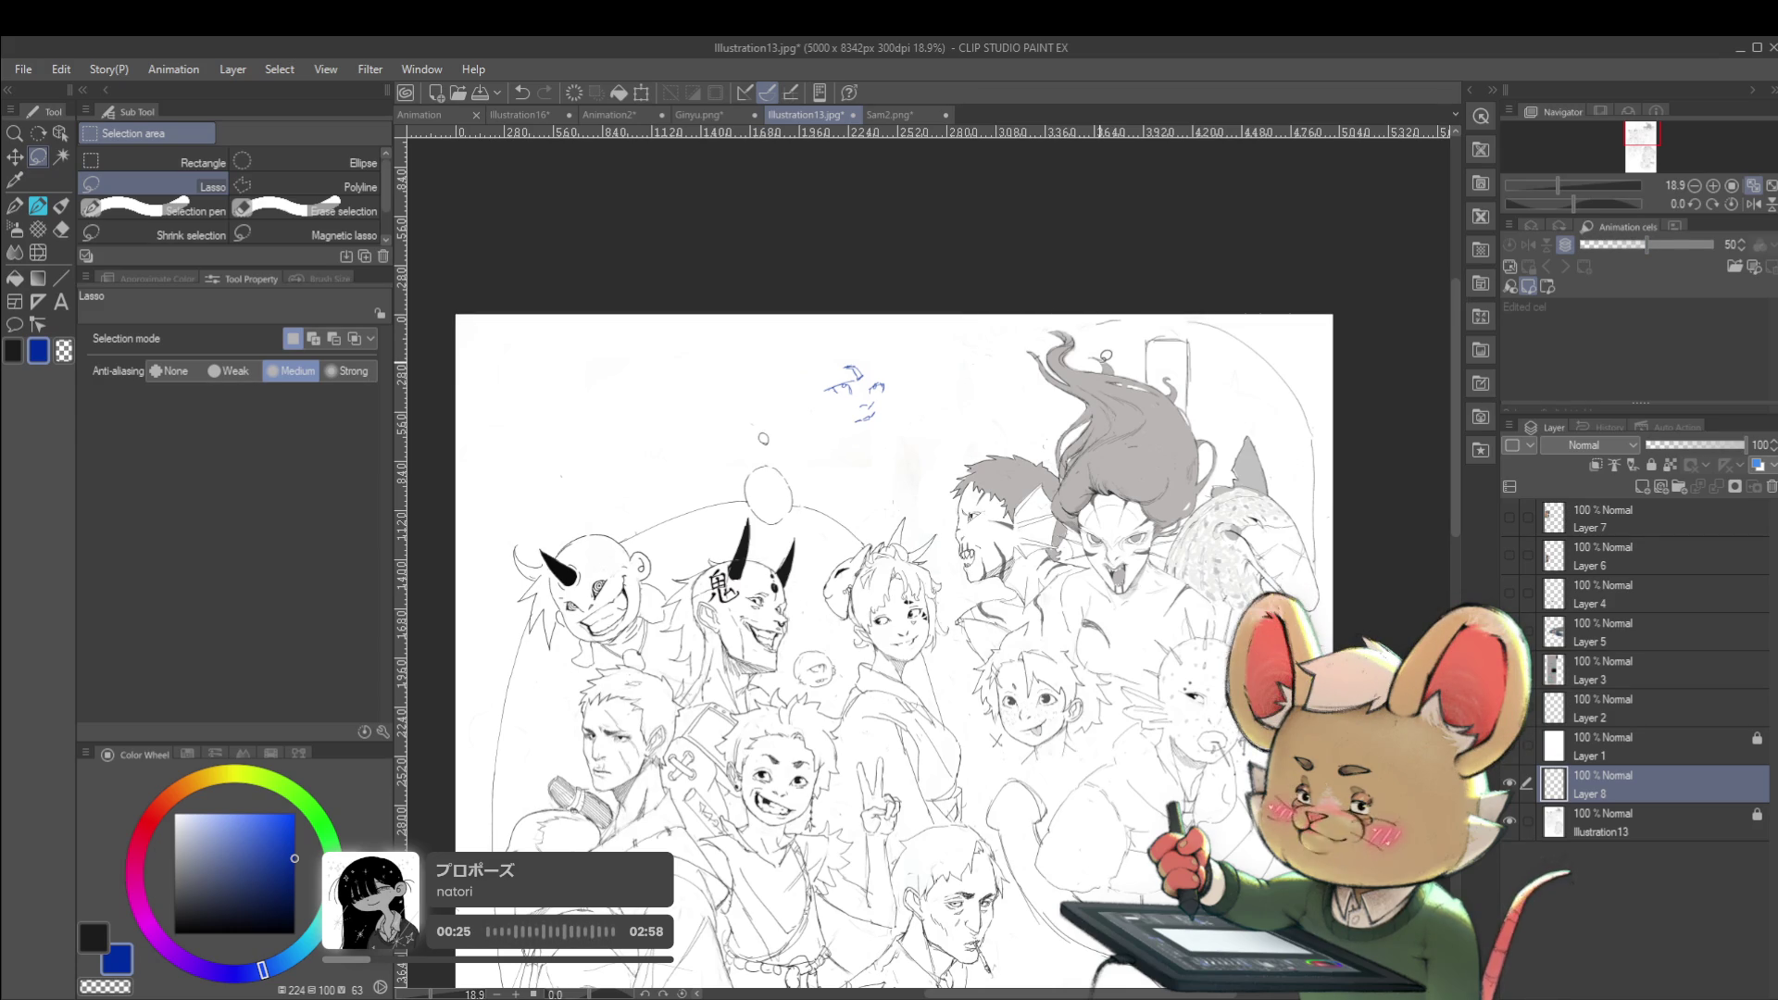
left_click(1751, 207)
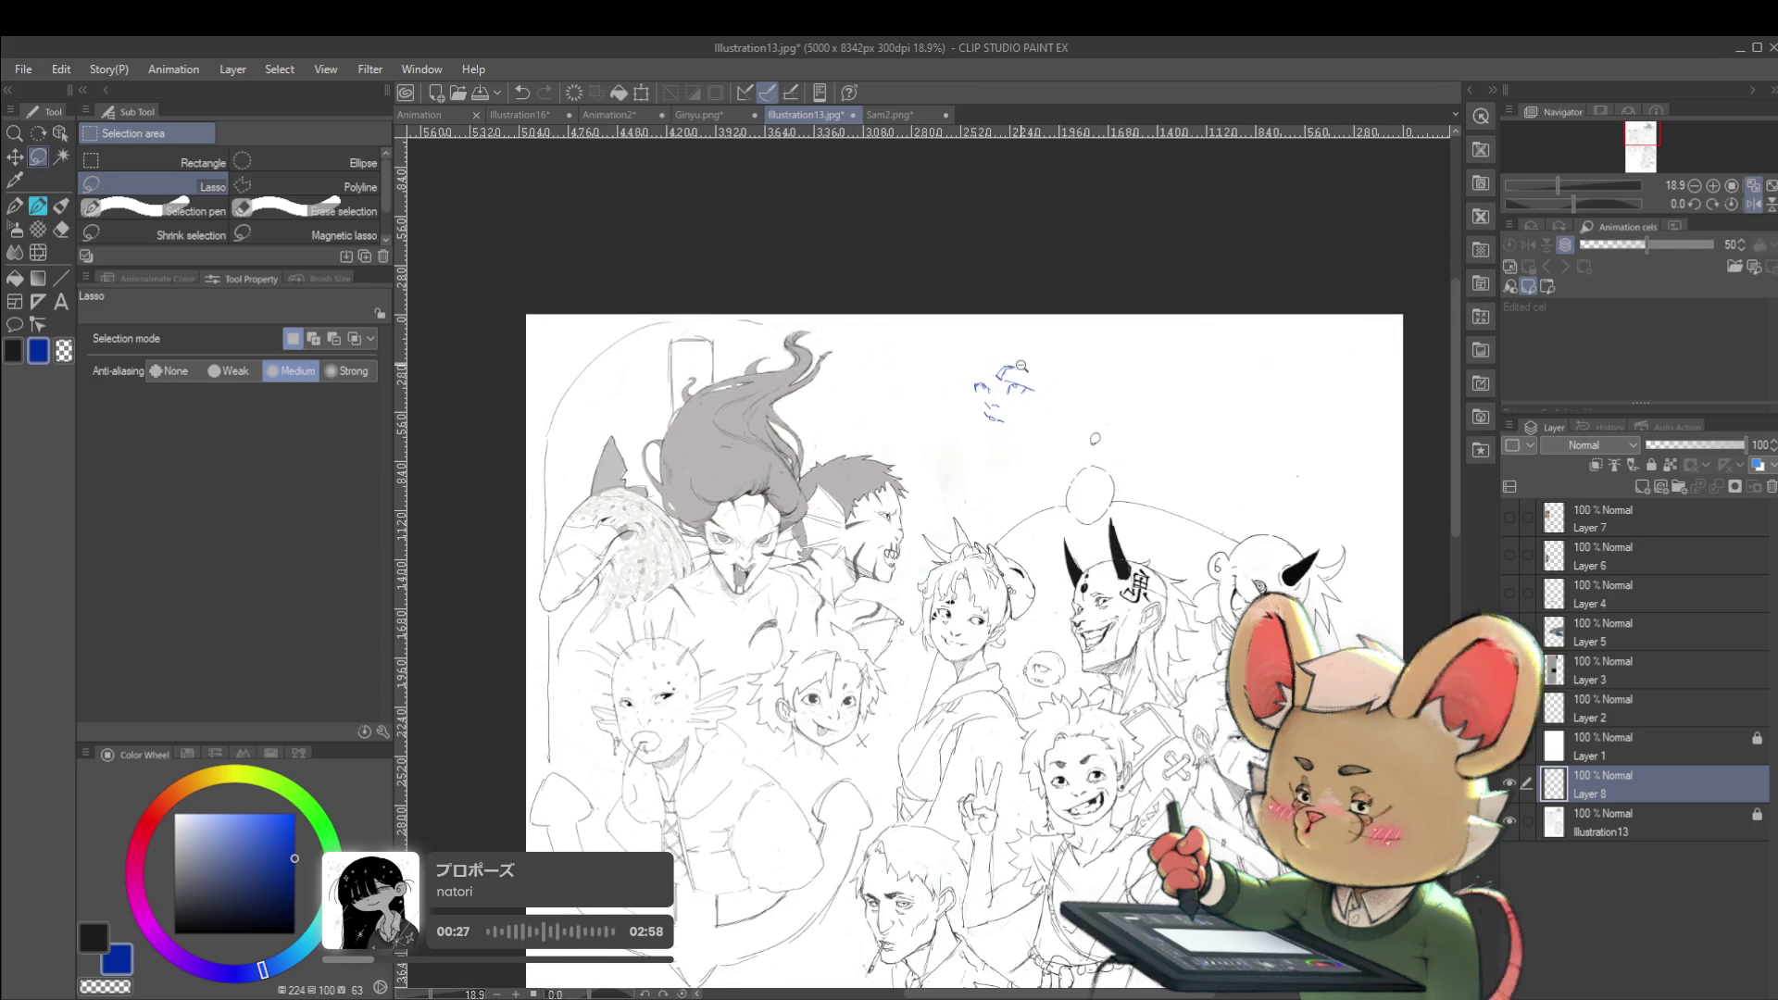
scroll(1019, 357, "up", 3)
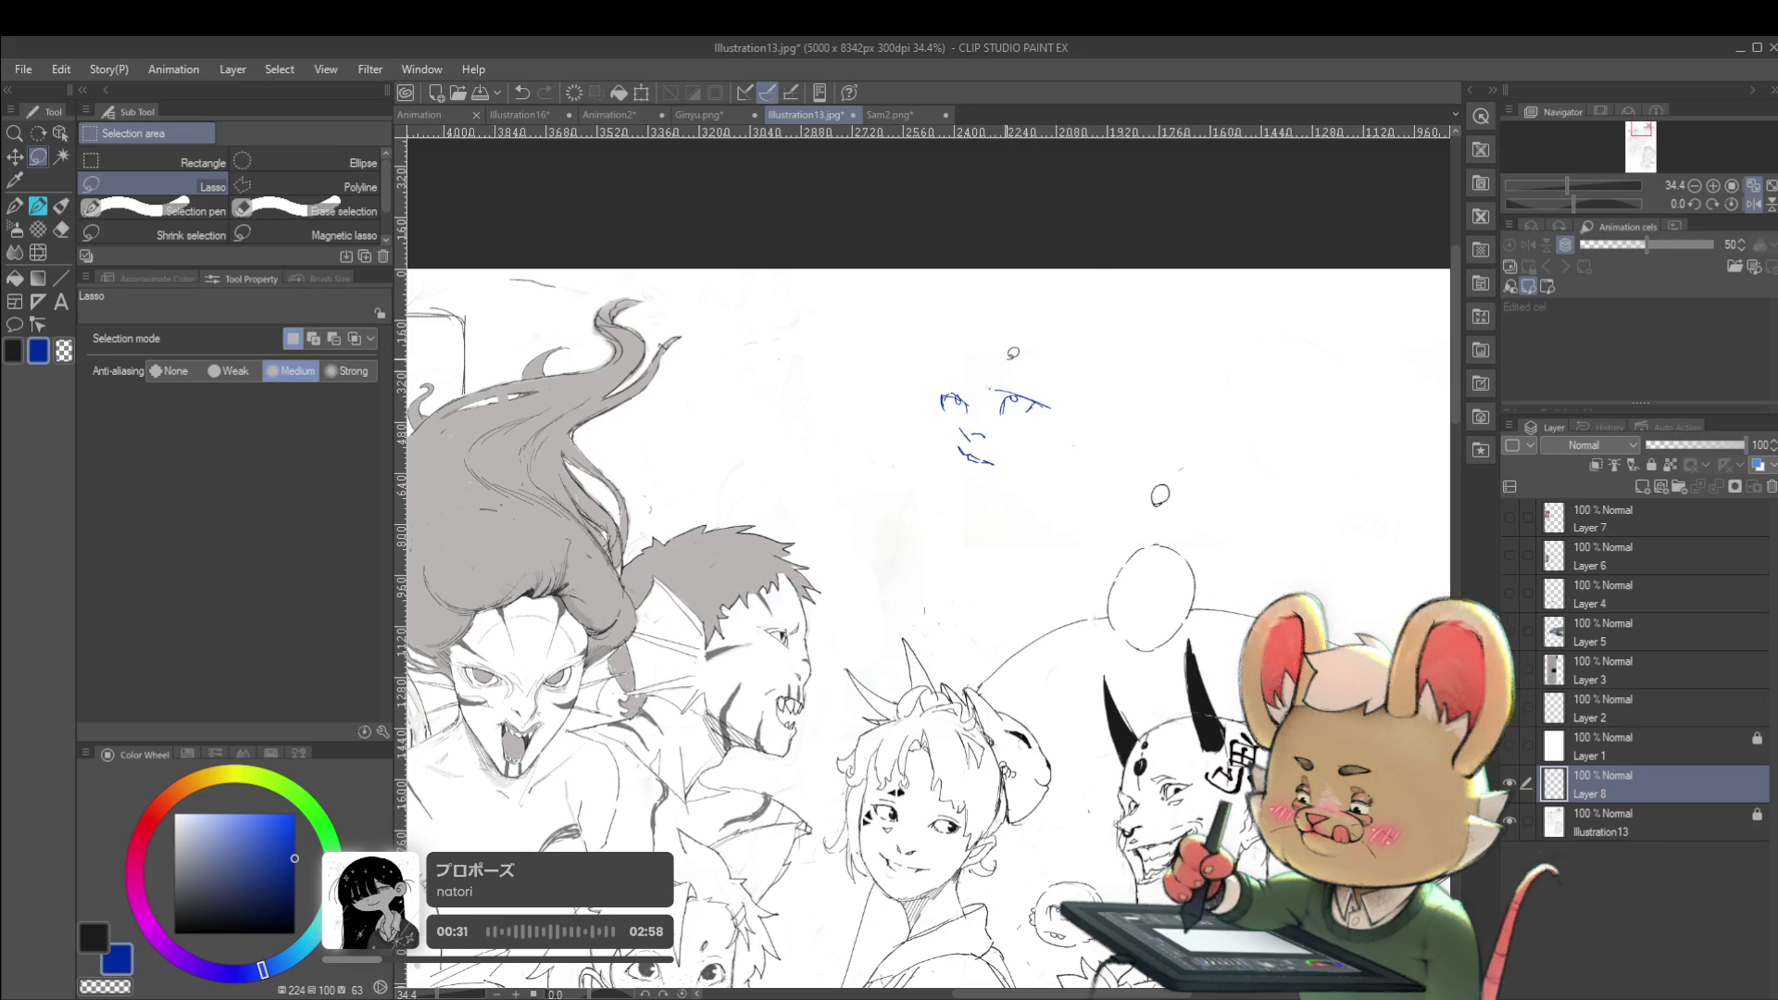
key("p")
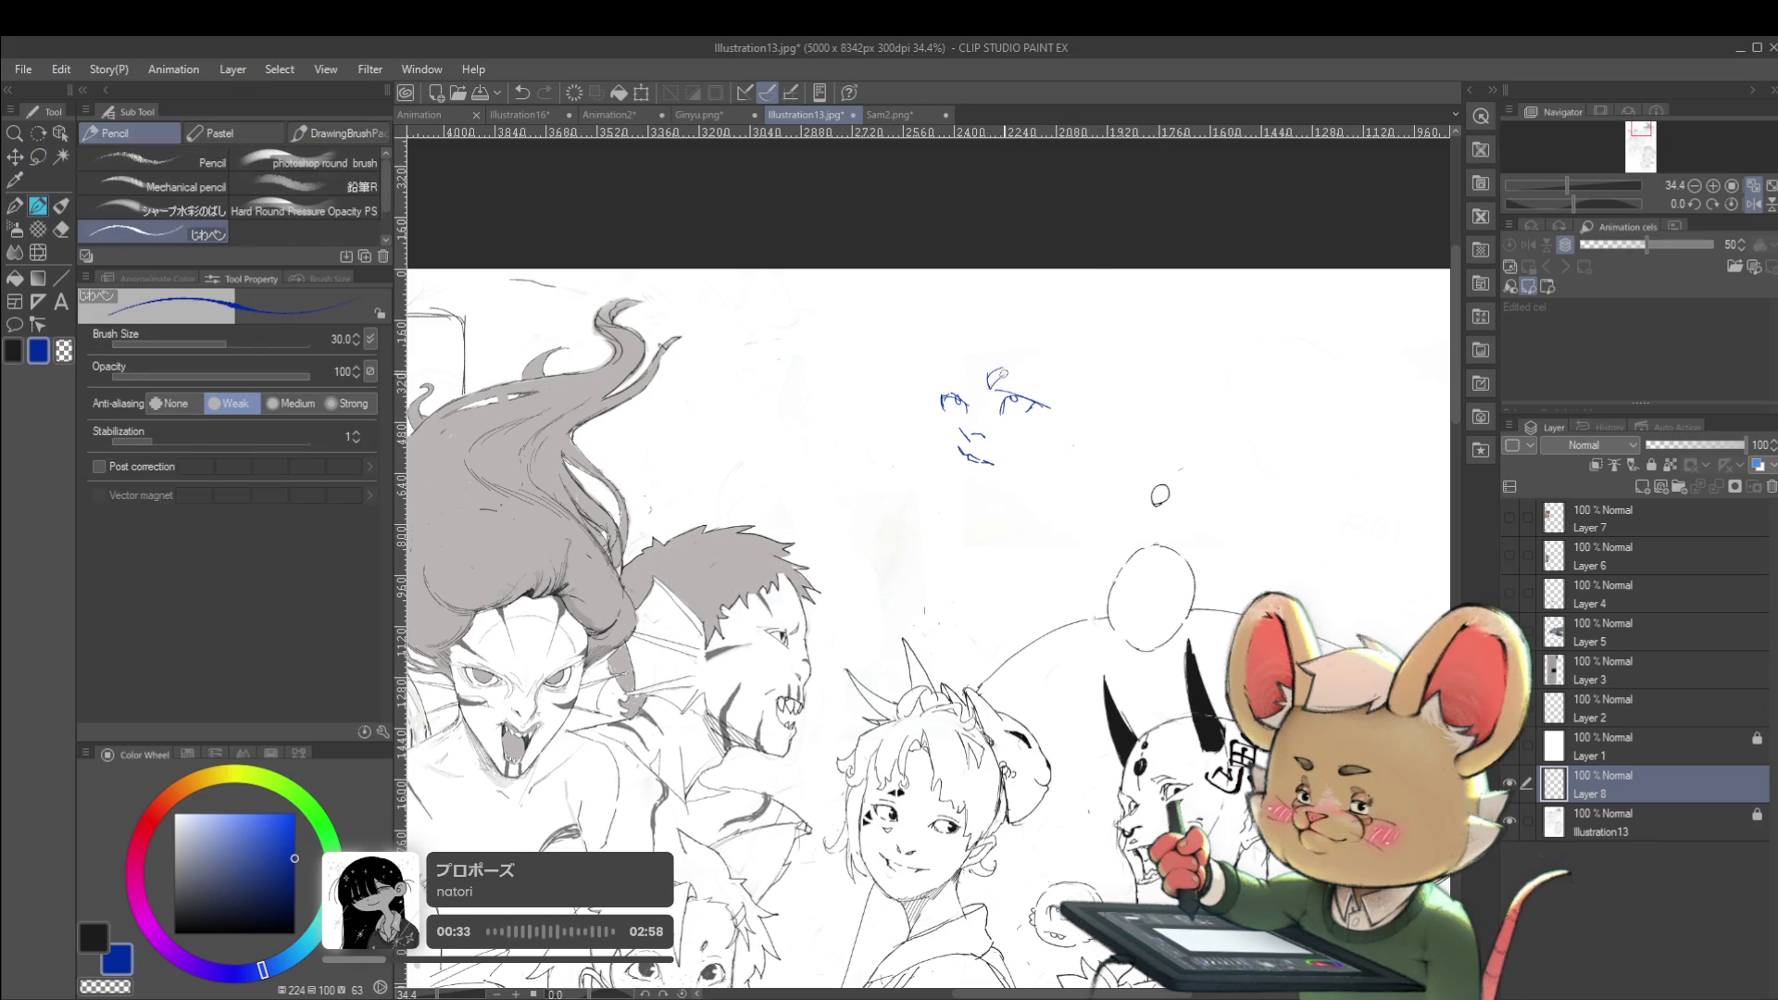
left_click(425, 113)
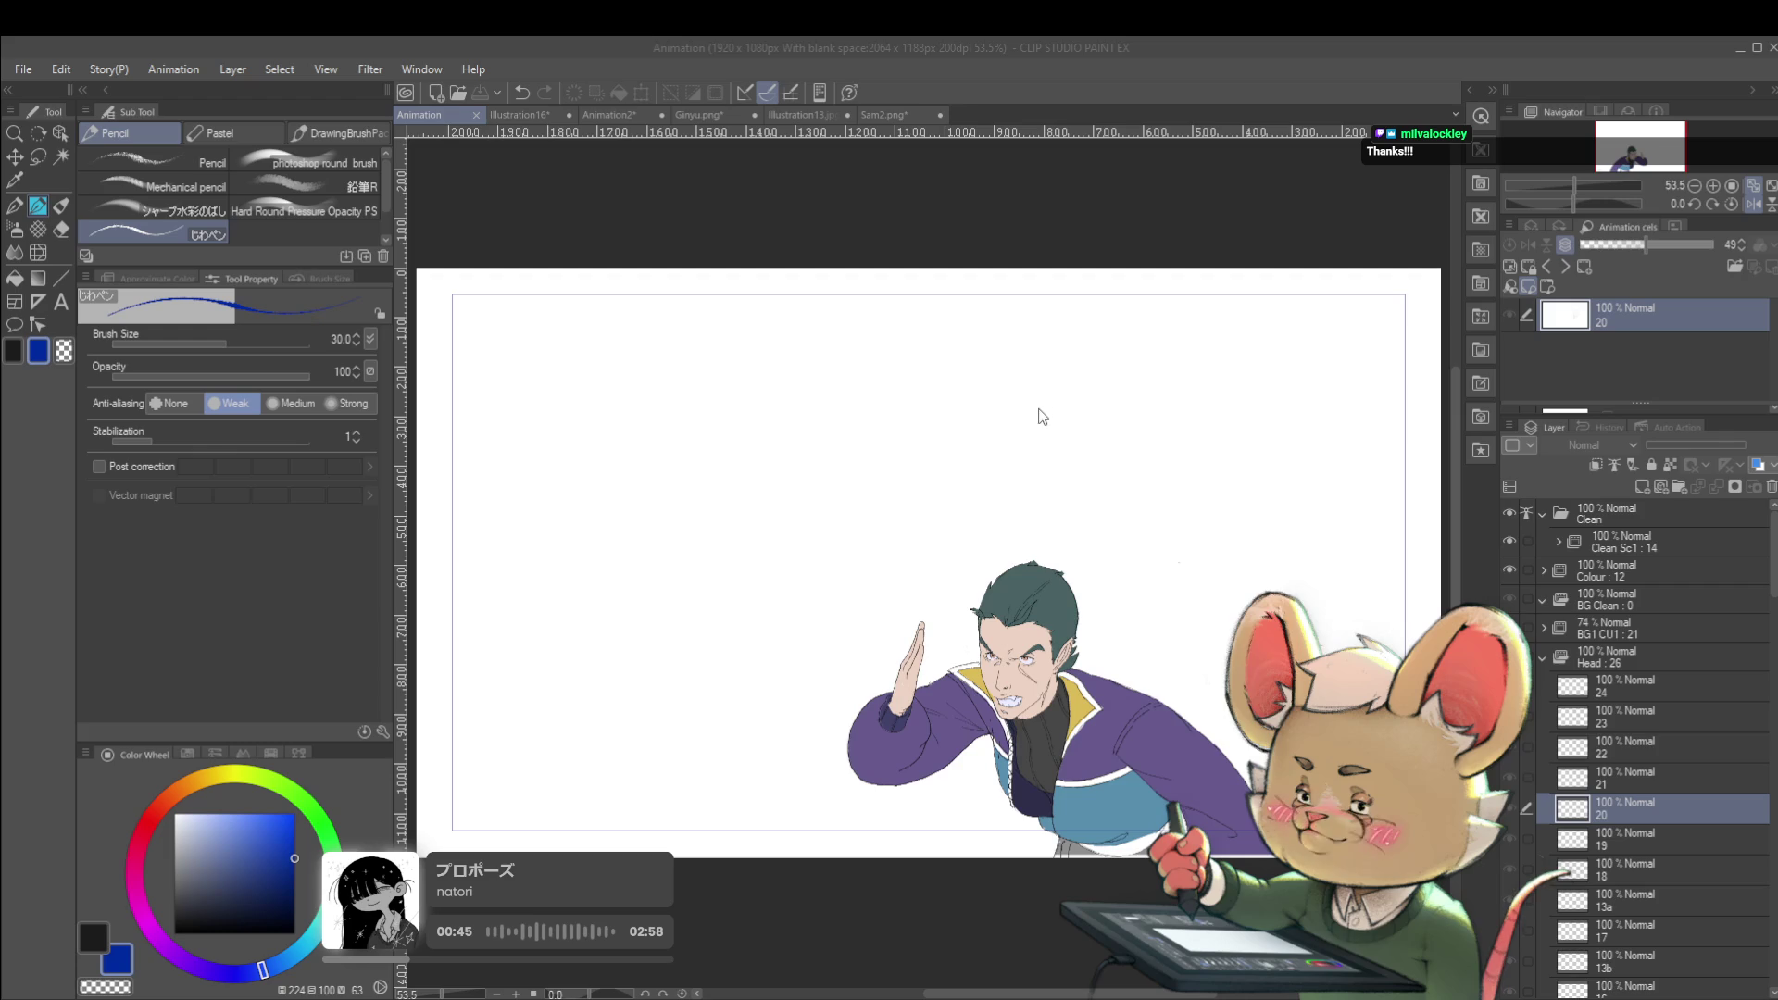
Pan and zoom around the frame in the Animation document
left_click(1064, 357)
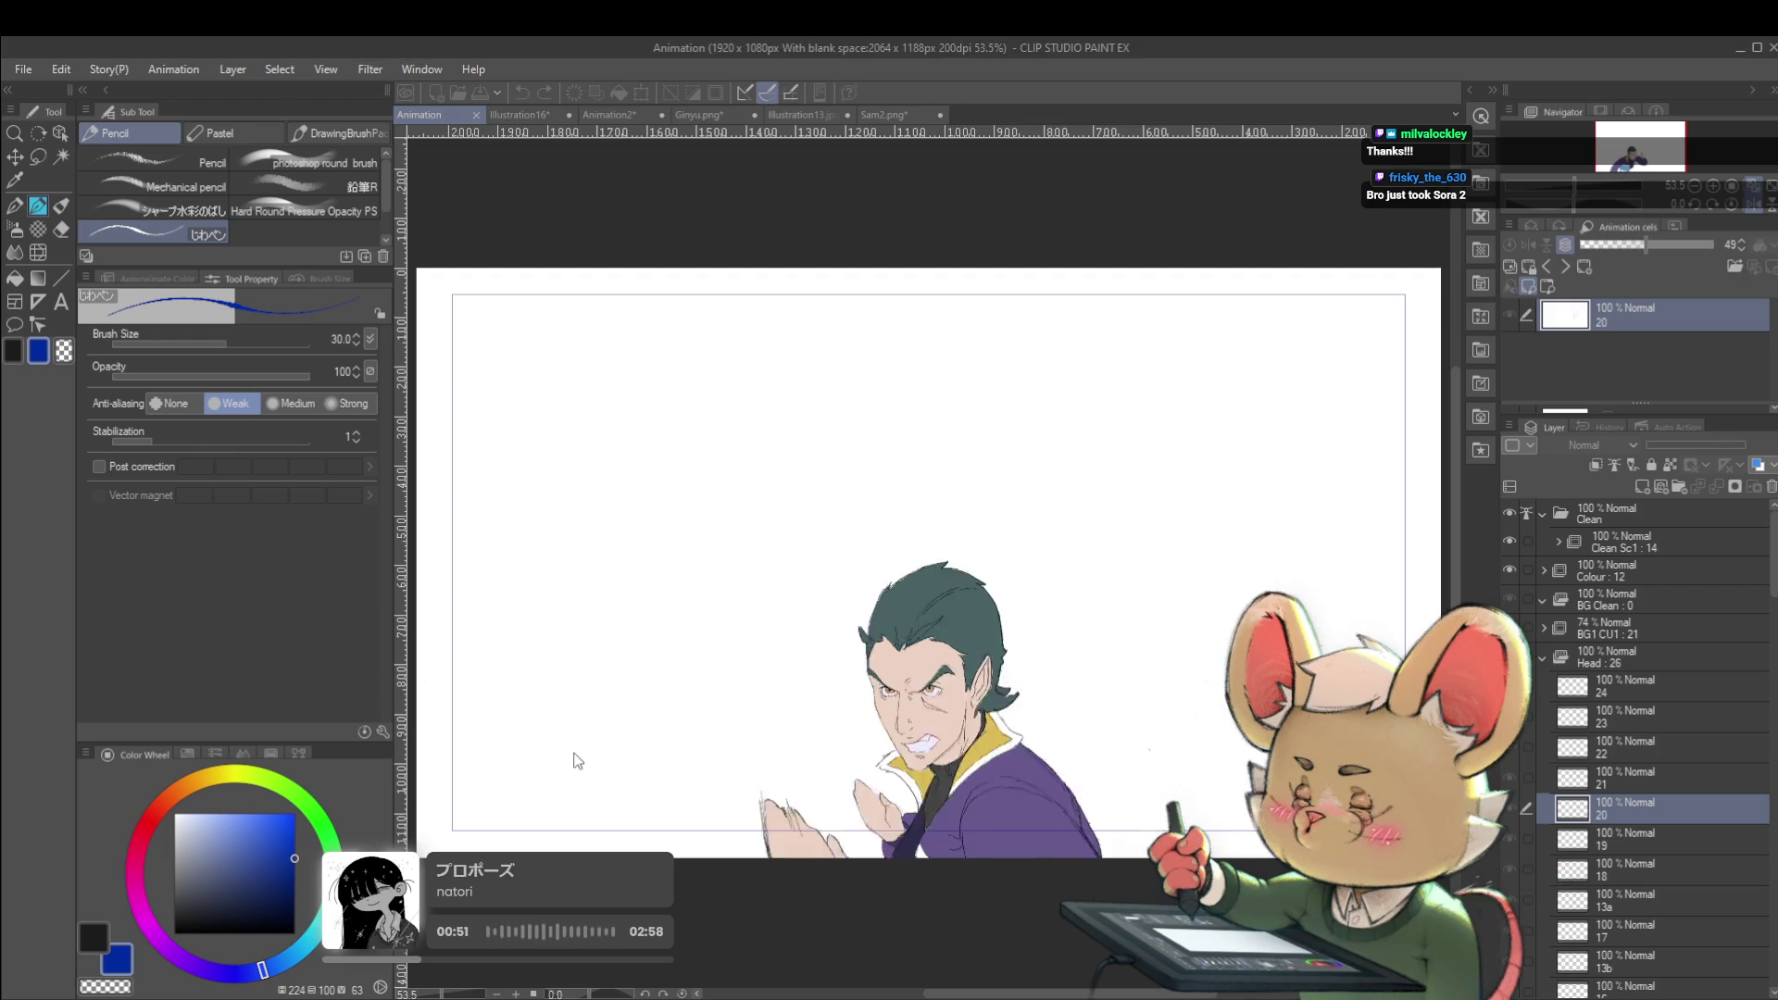
left_click_drag(1109, 563, 1044, 399)
scroll(1136, 476, "down", 2)
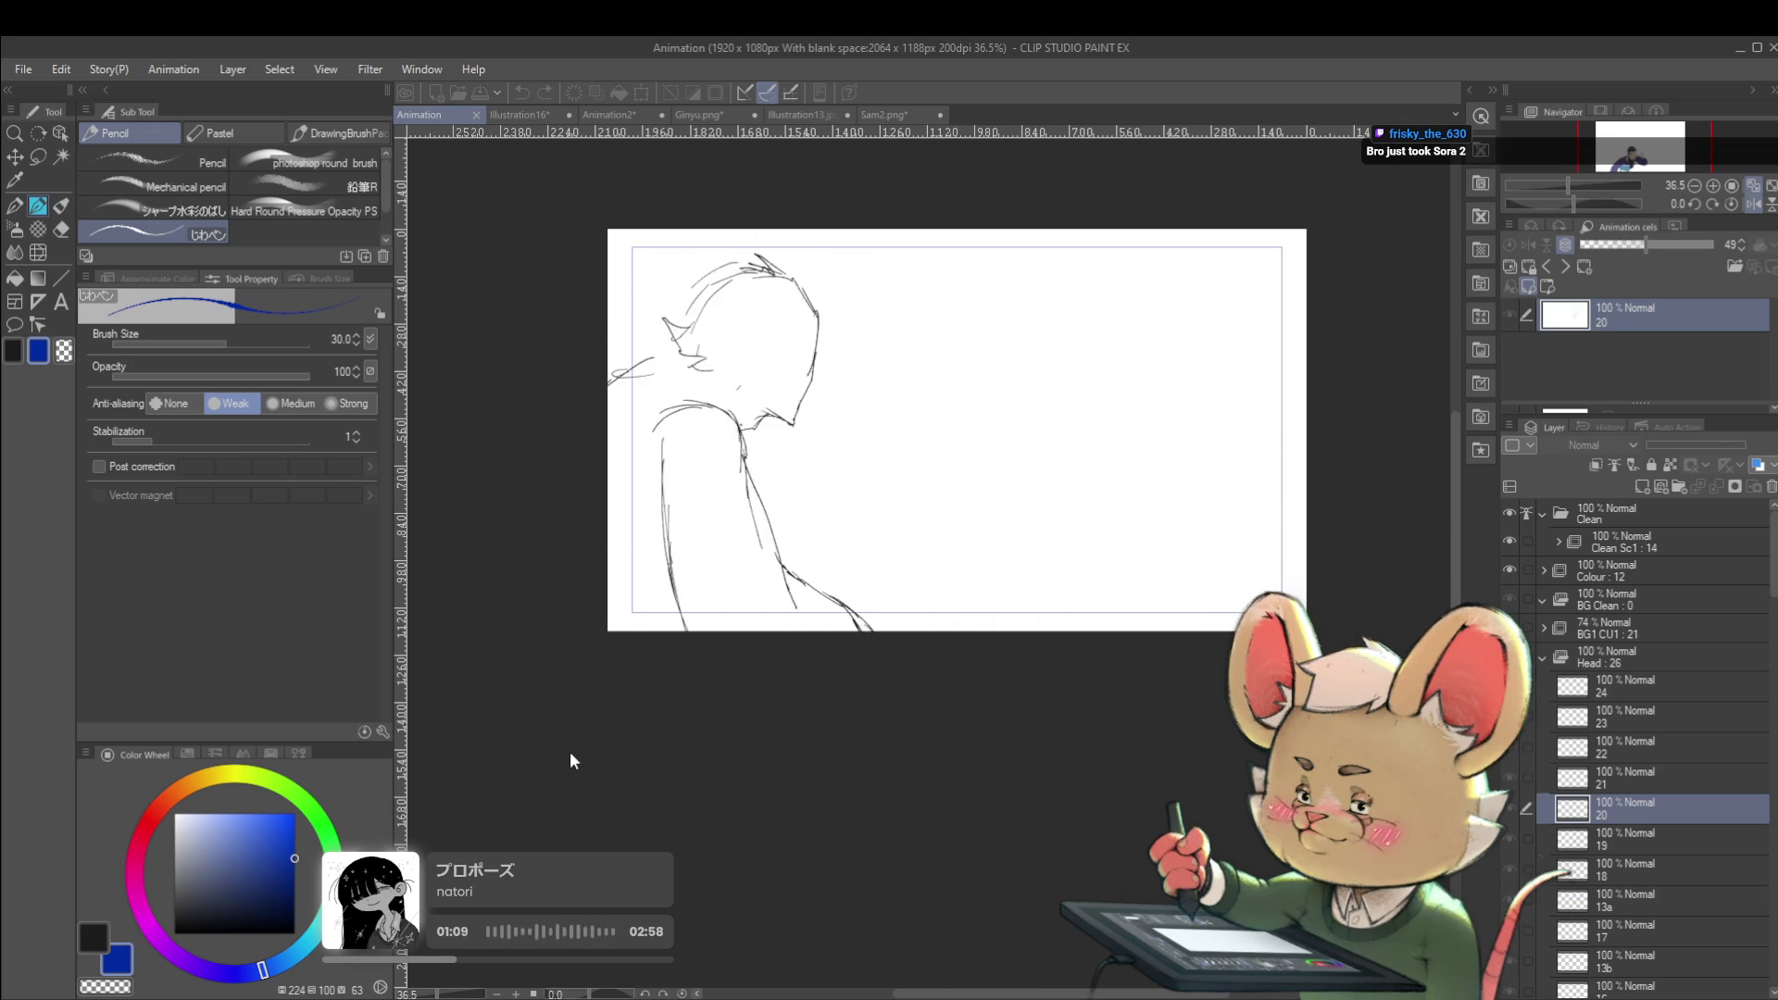
Glance at Illustration16, Animation2 and Ginyu.png, then return to Illustration13.jpg
left_click(536, 117)
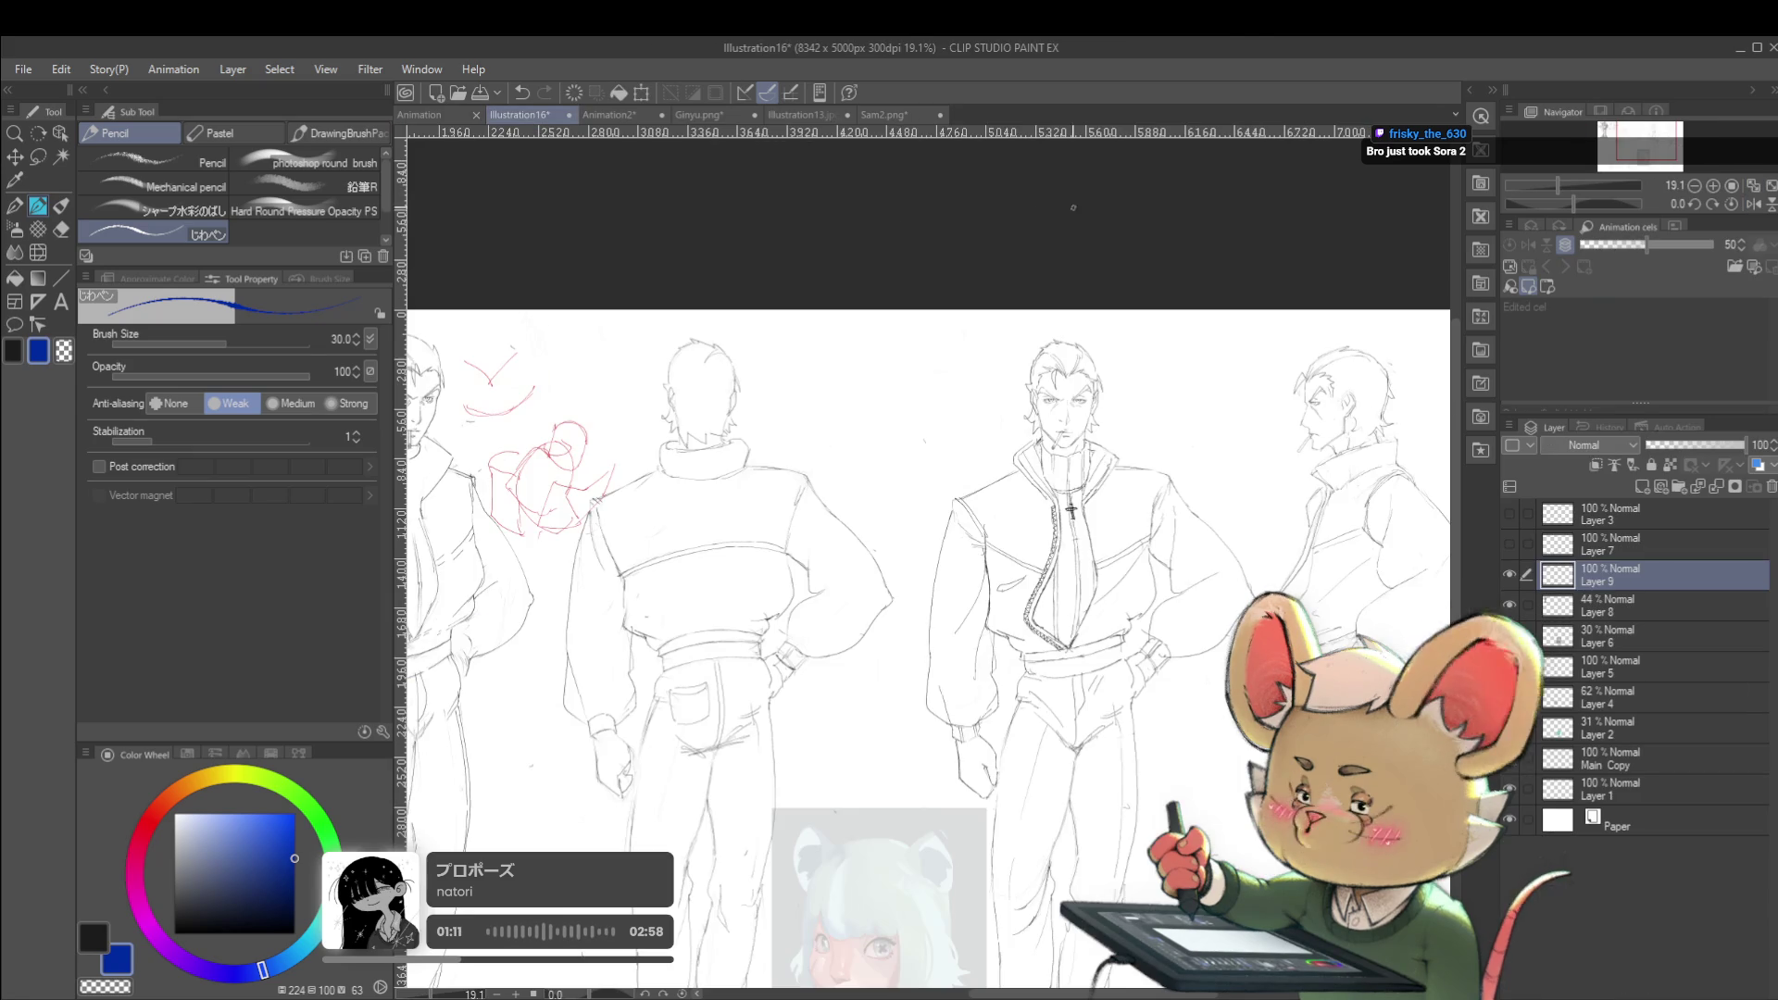
left_click(641, 113)
left_click(698, 114)
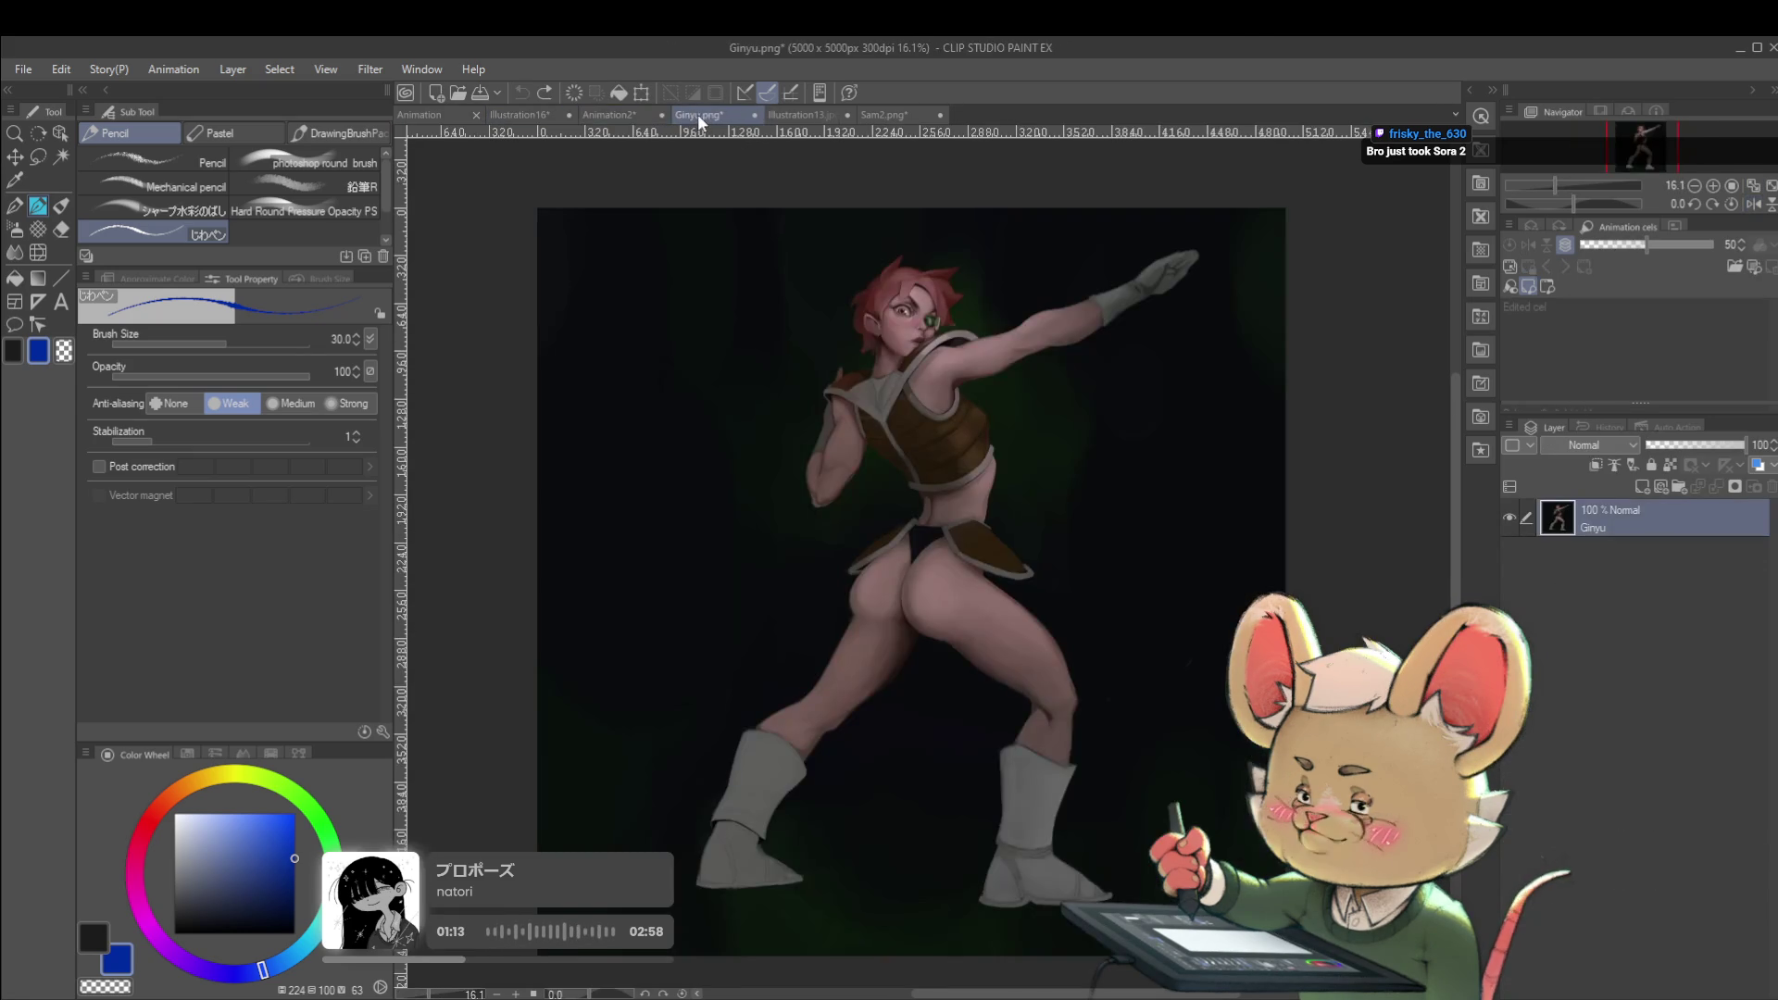
left_click(824, 115)
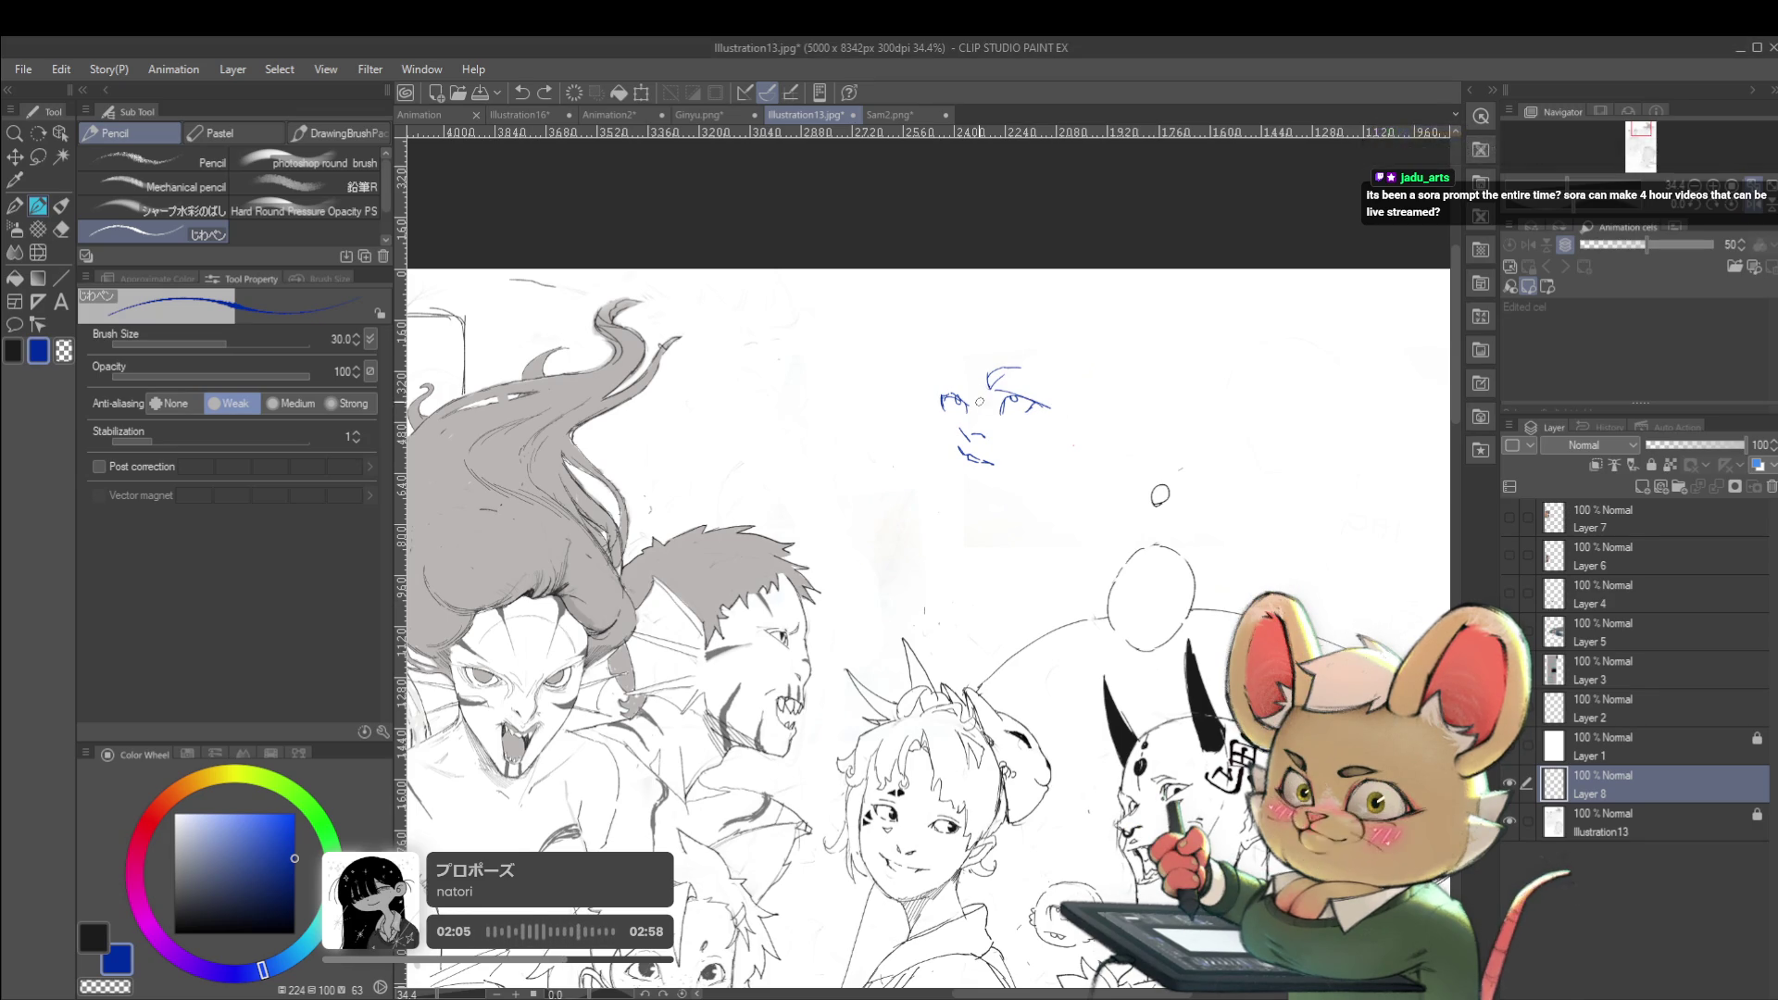
Zoom in and redraw the face sketch's left eye as a small loop, undoing stray inner strokes
left_click_drag(945, 414, 958, 394)
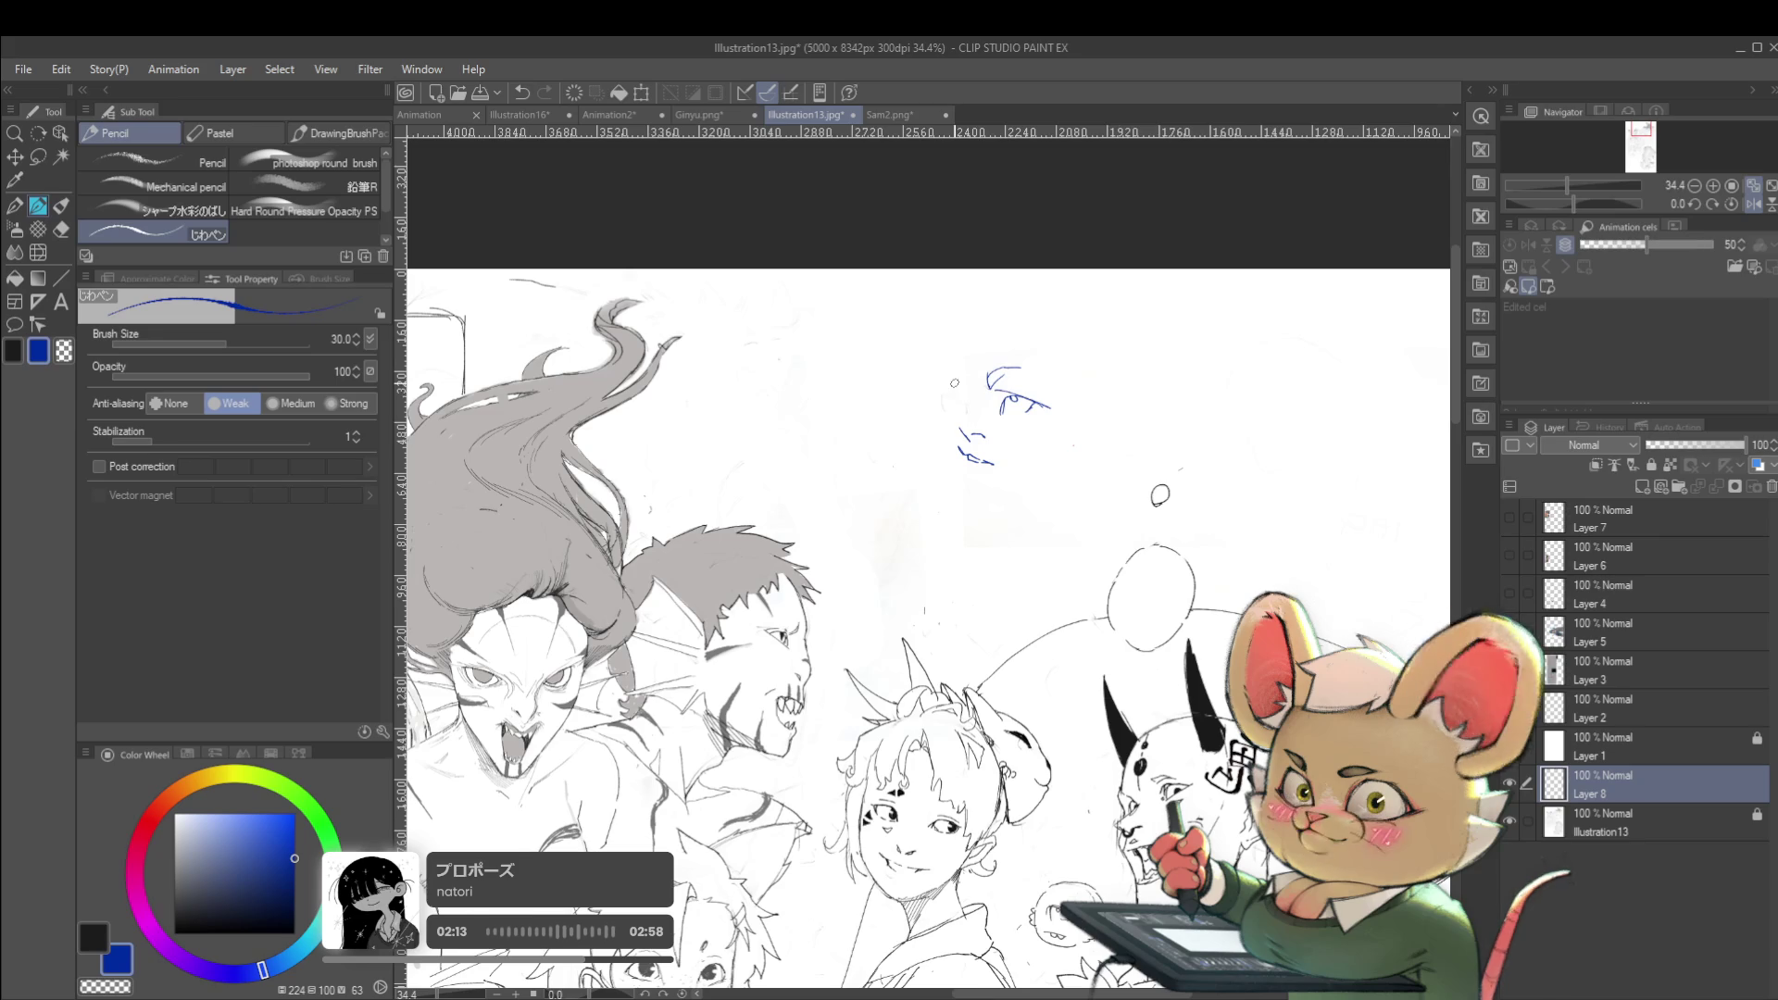
scroll(959, 408, "up", 3)
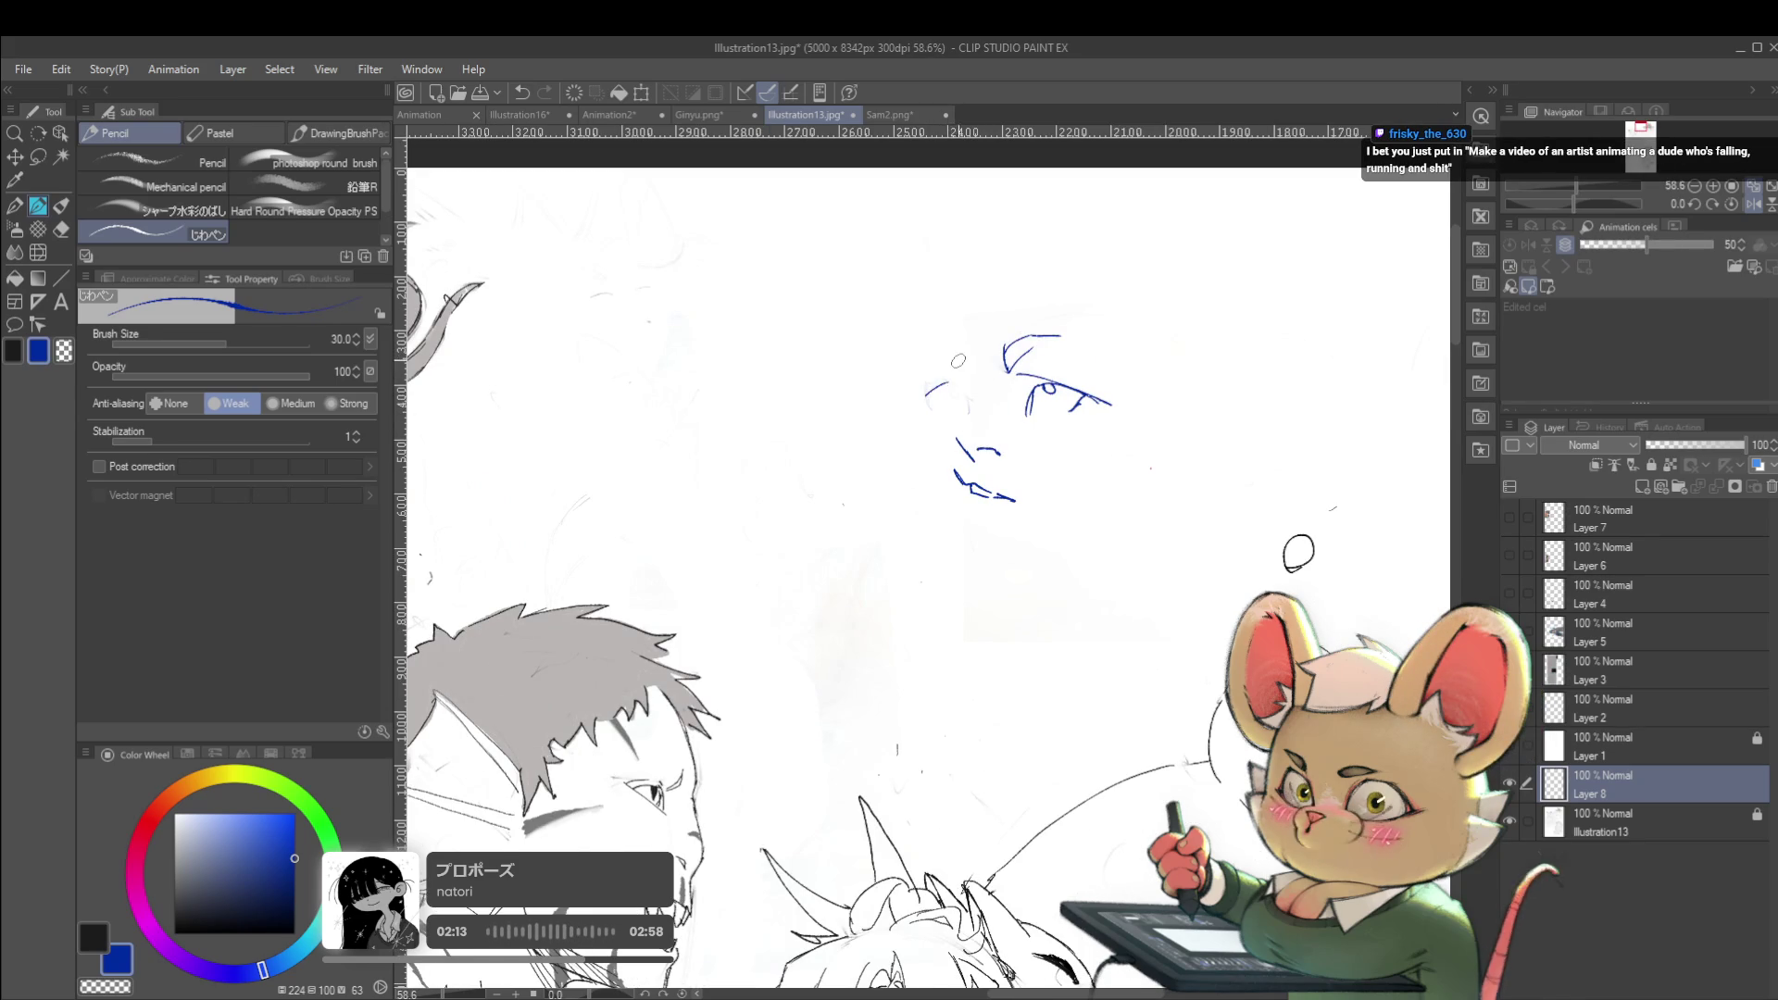
left_click_drag(954, 387, 969, 407)
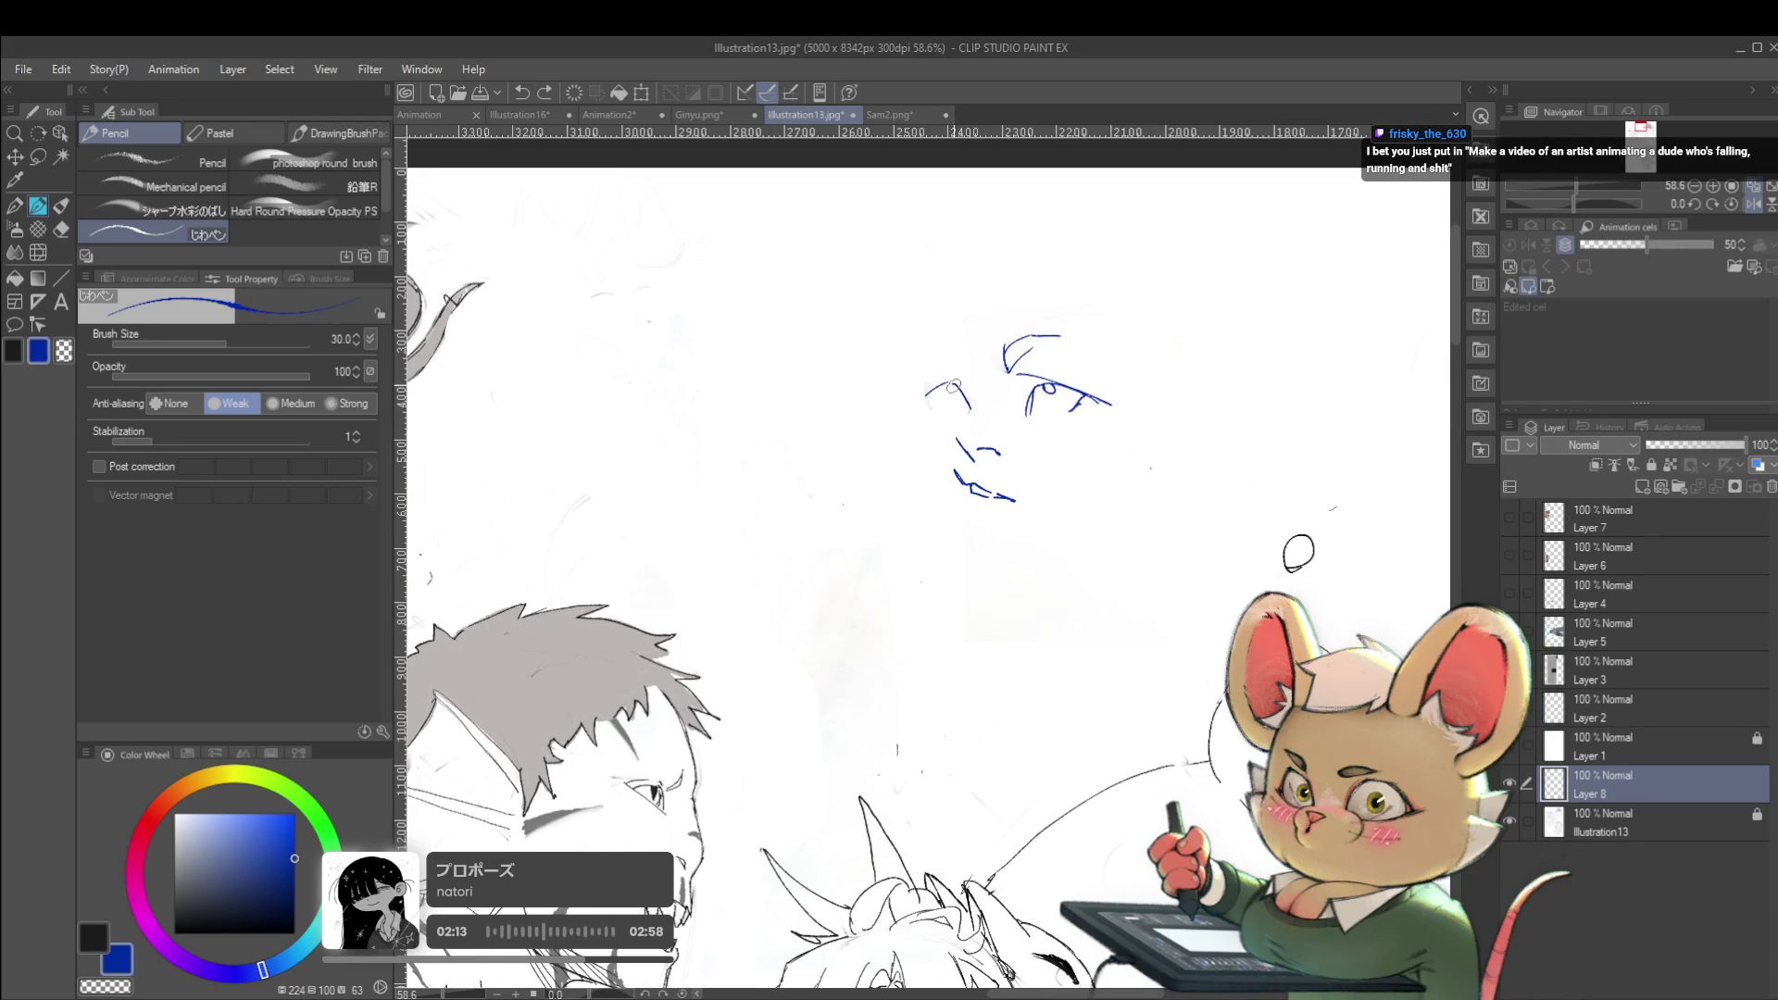
key("ctrl+z")
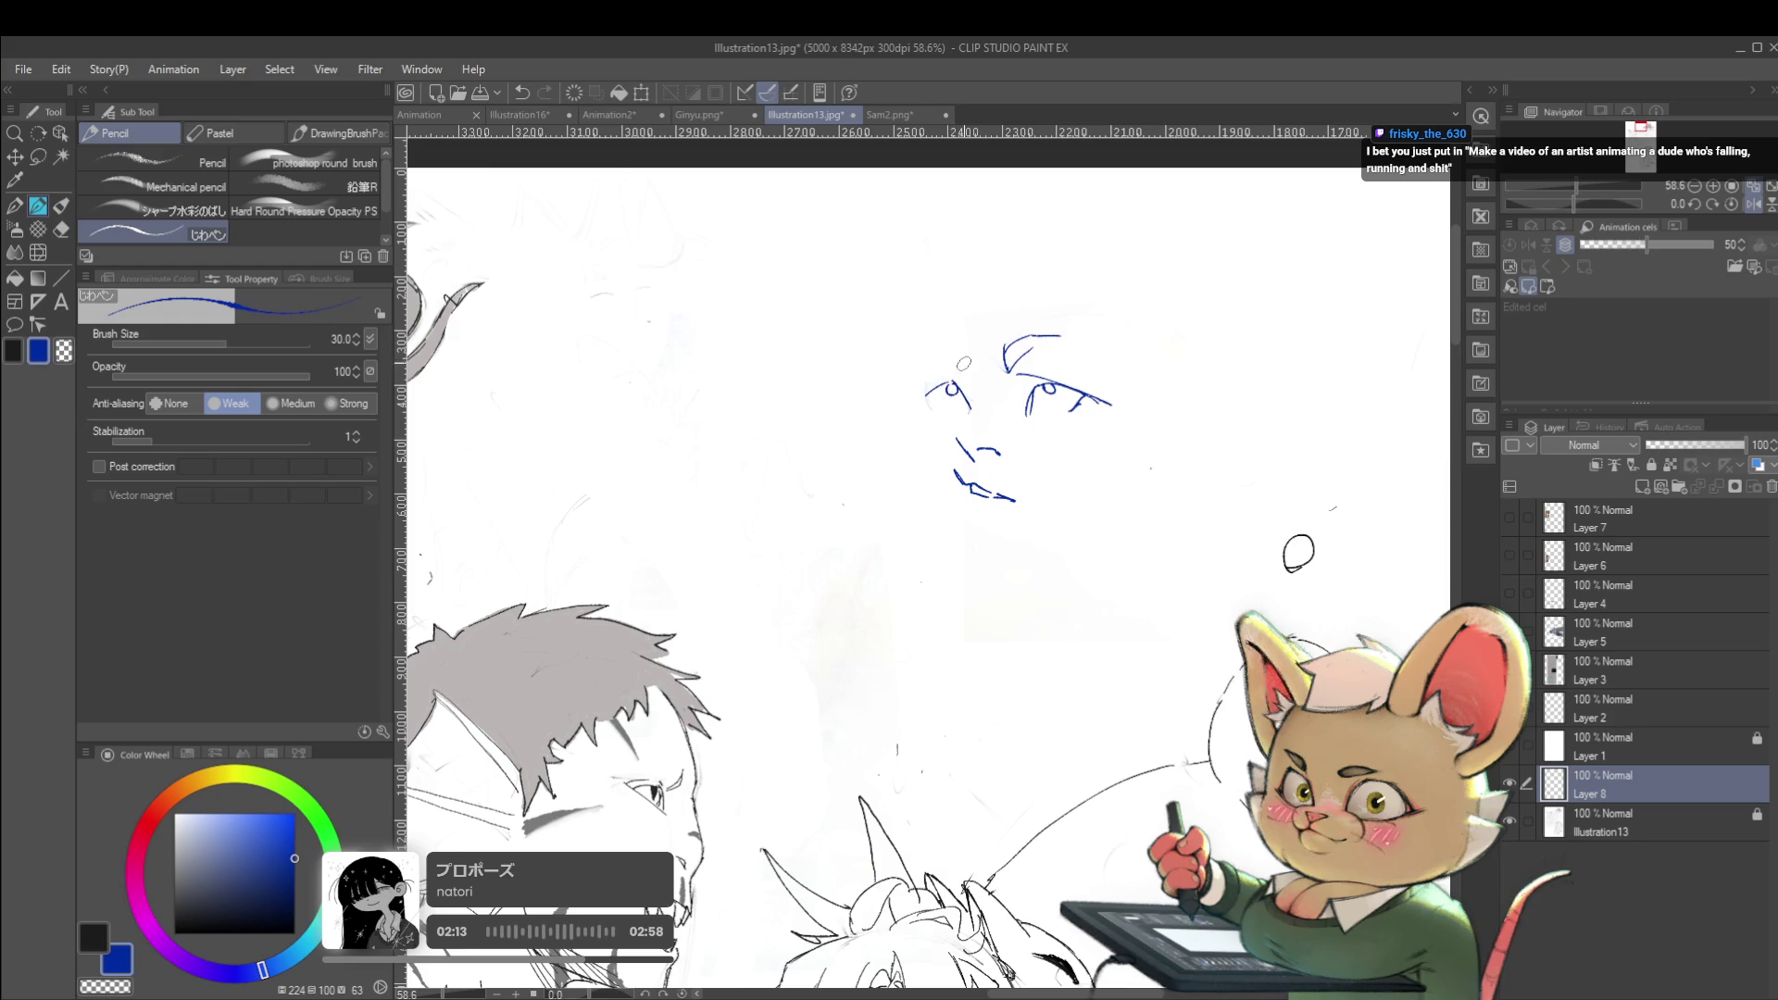
left_click_drag(955, 383, 957, 389)
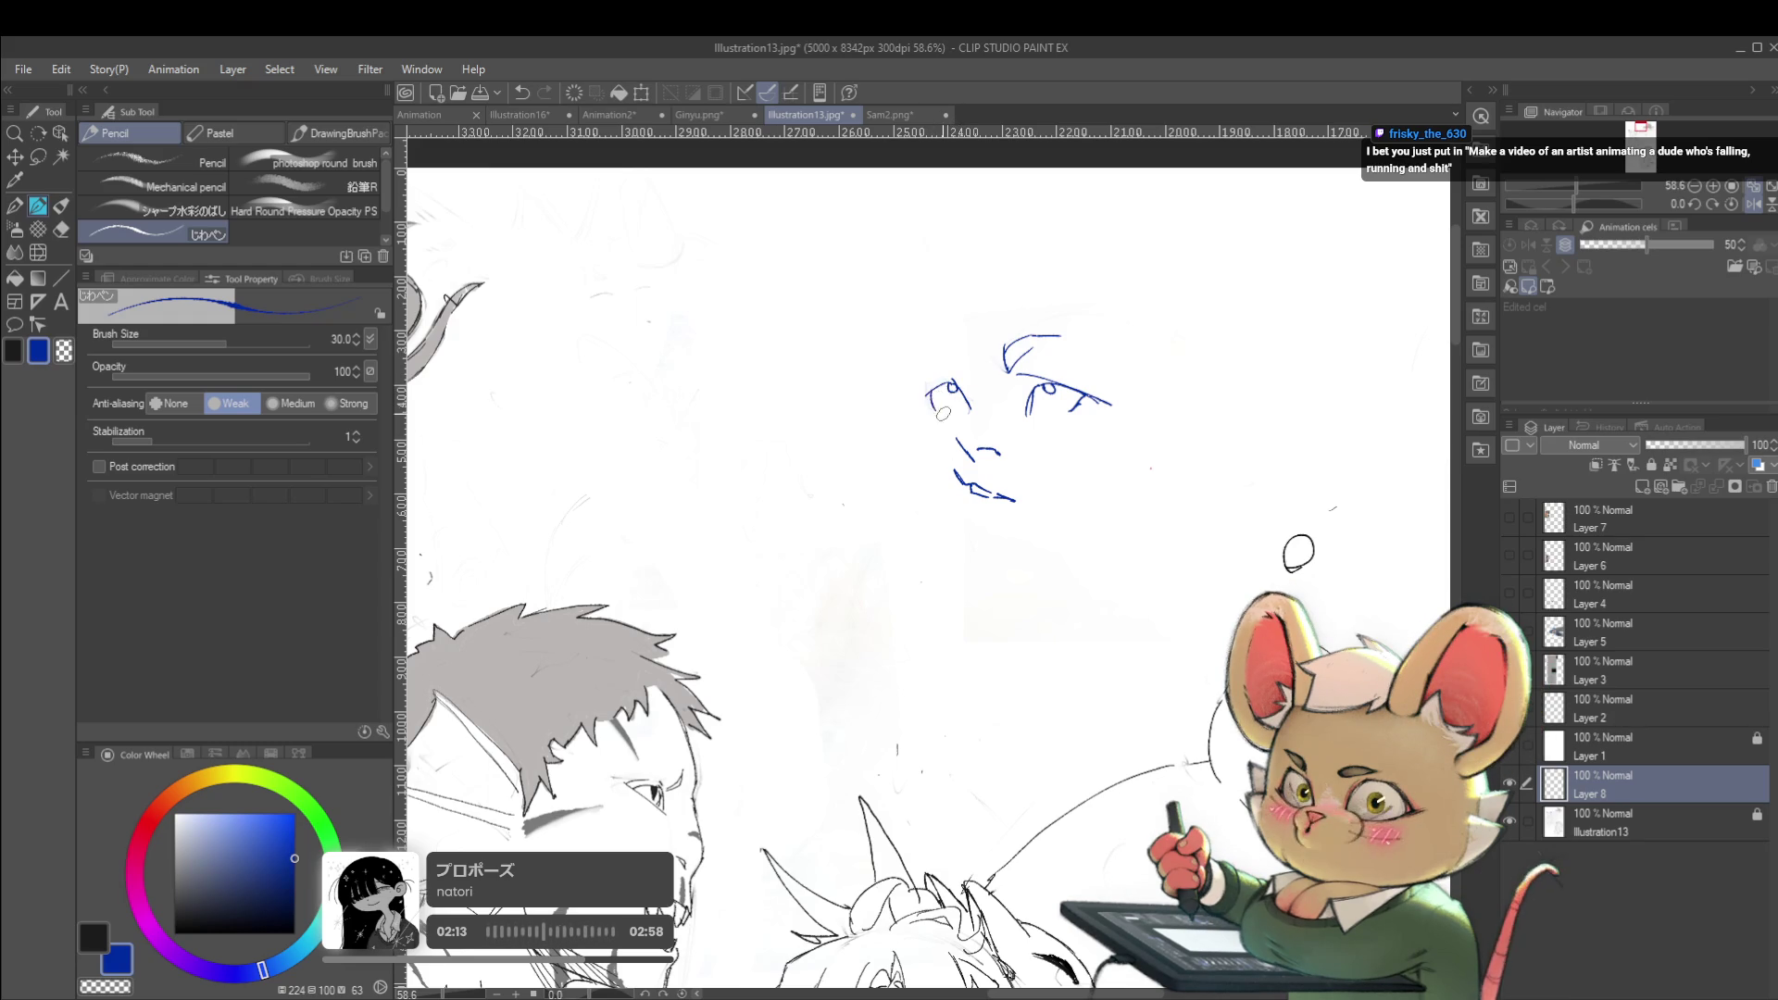
key("ctrl+z")
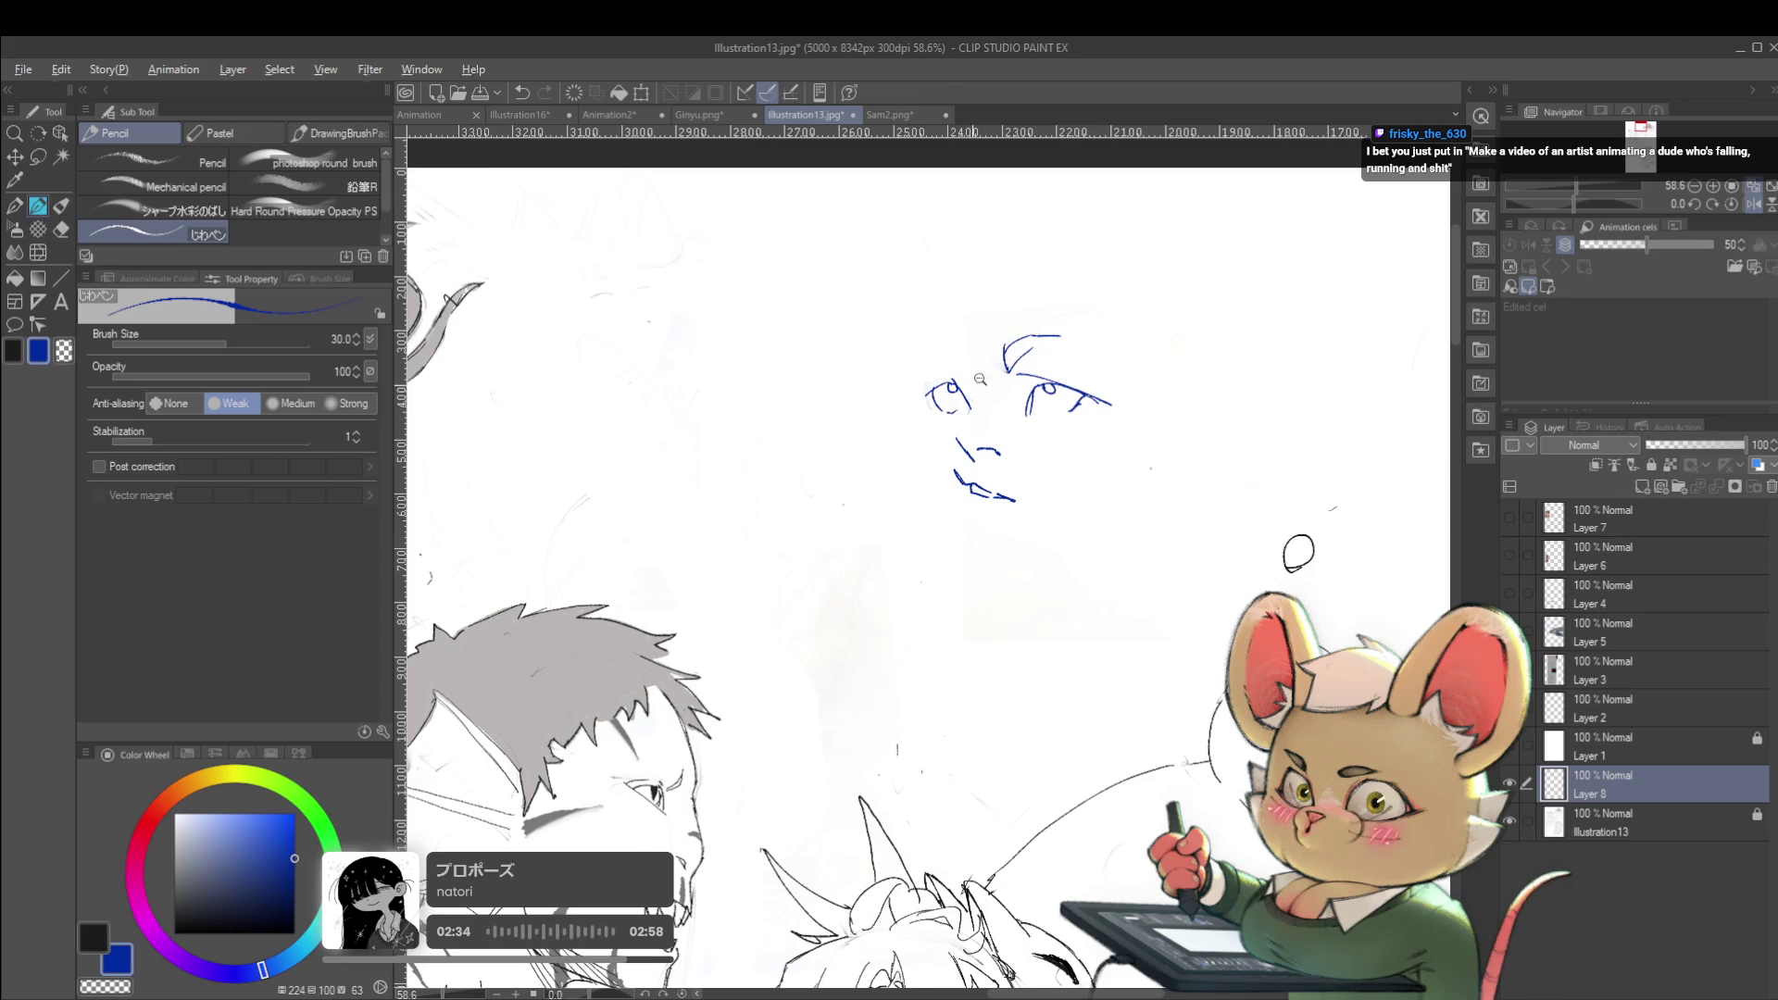
scroll(989, 390, "down", 3)
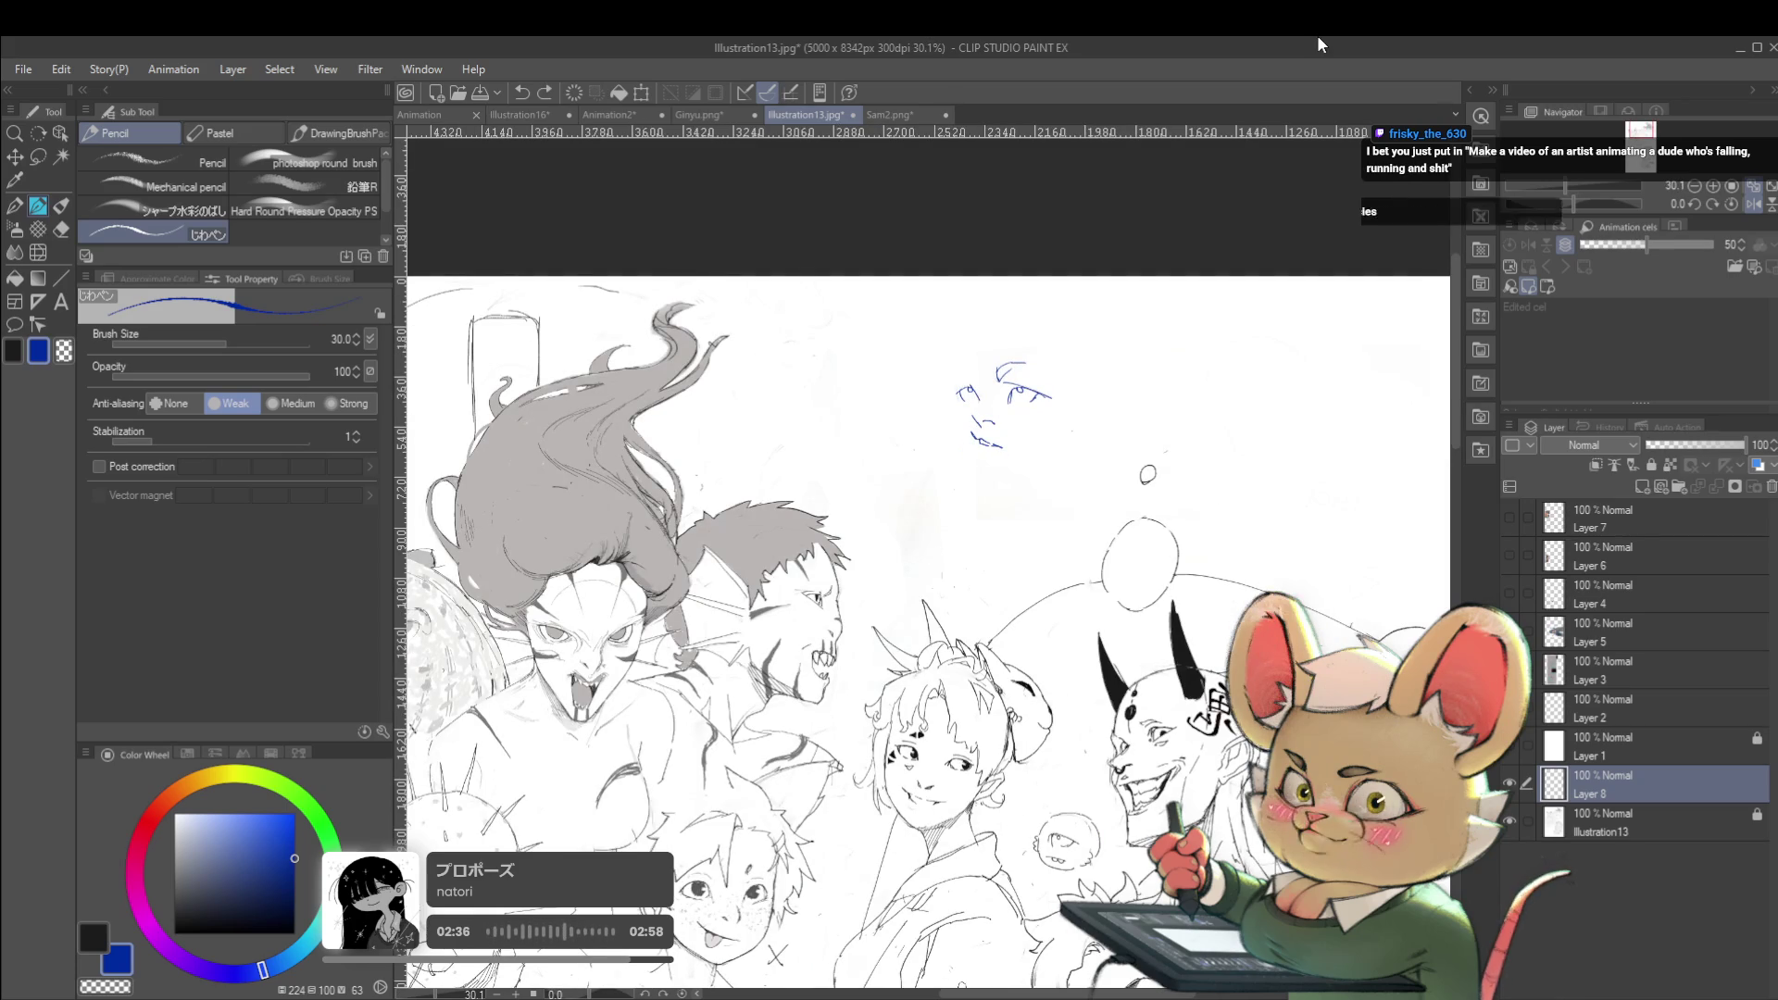
scroll(1024, 384, "up", 3)
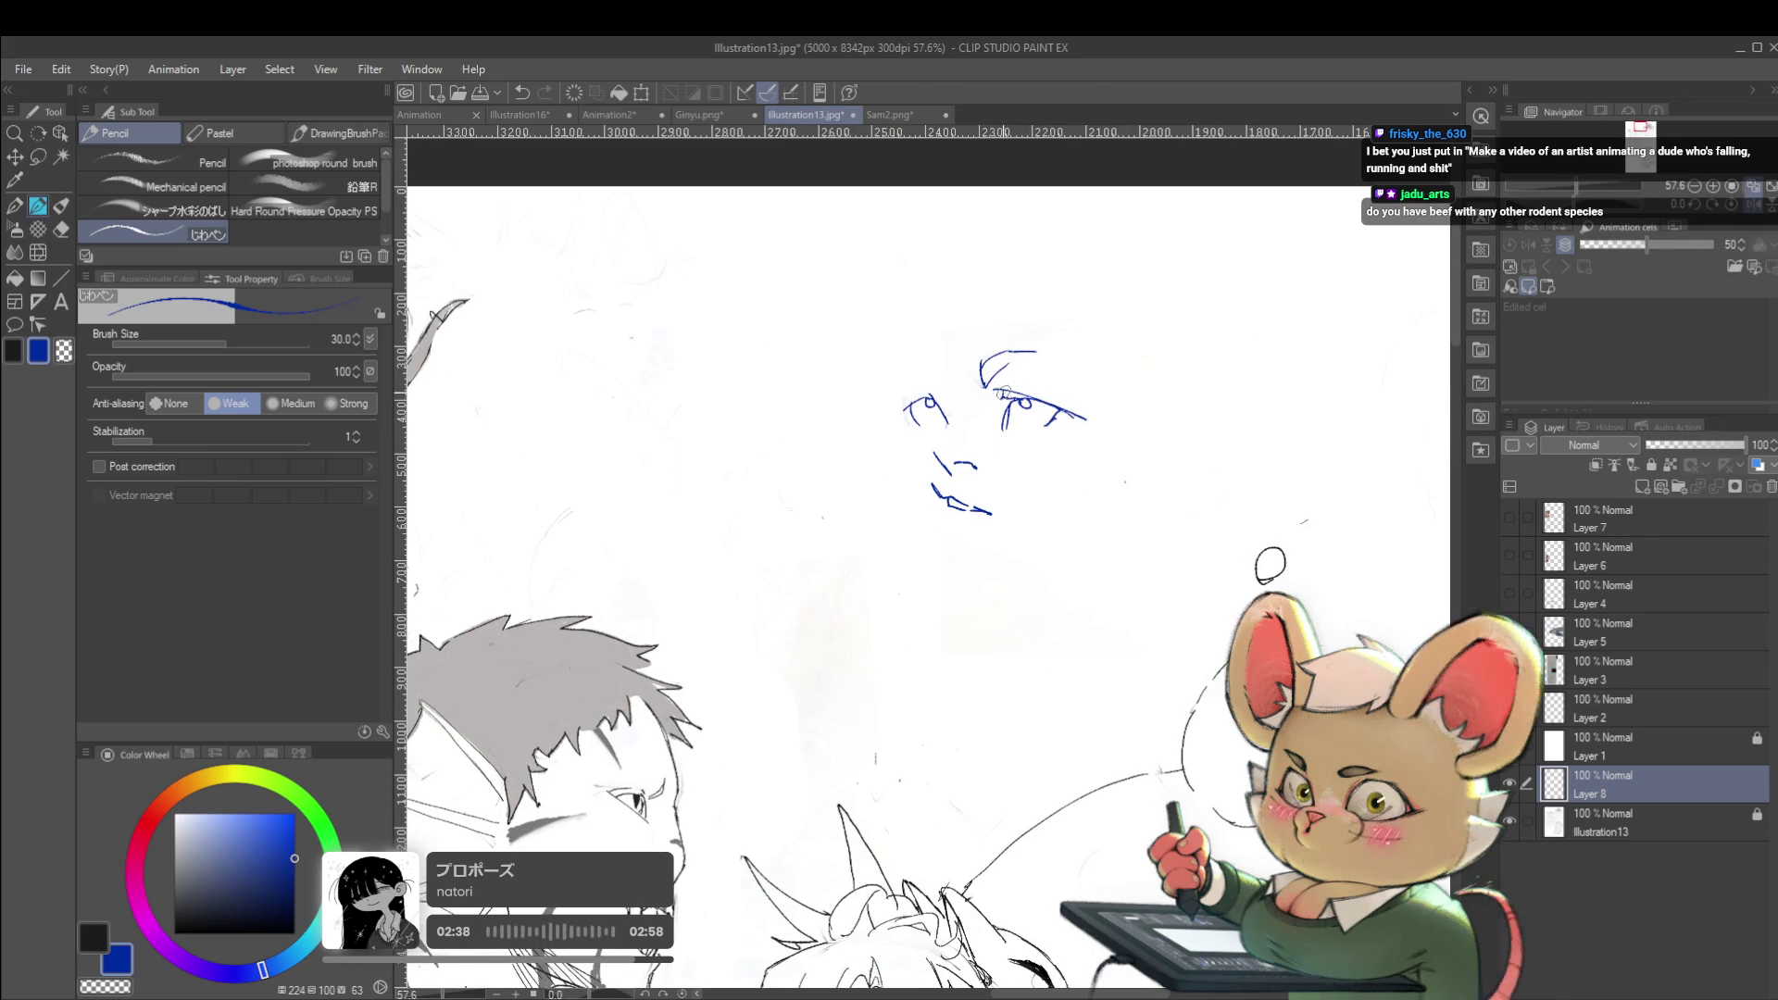
scroll(1017, 384, "down", 3)
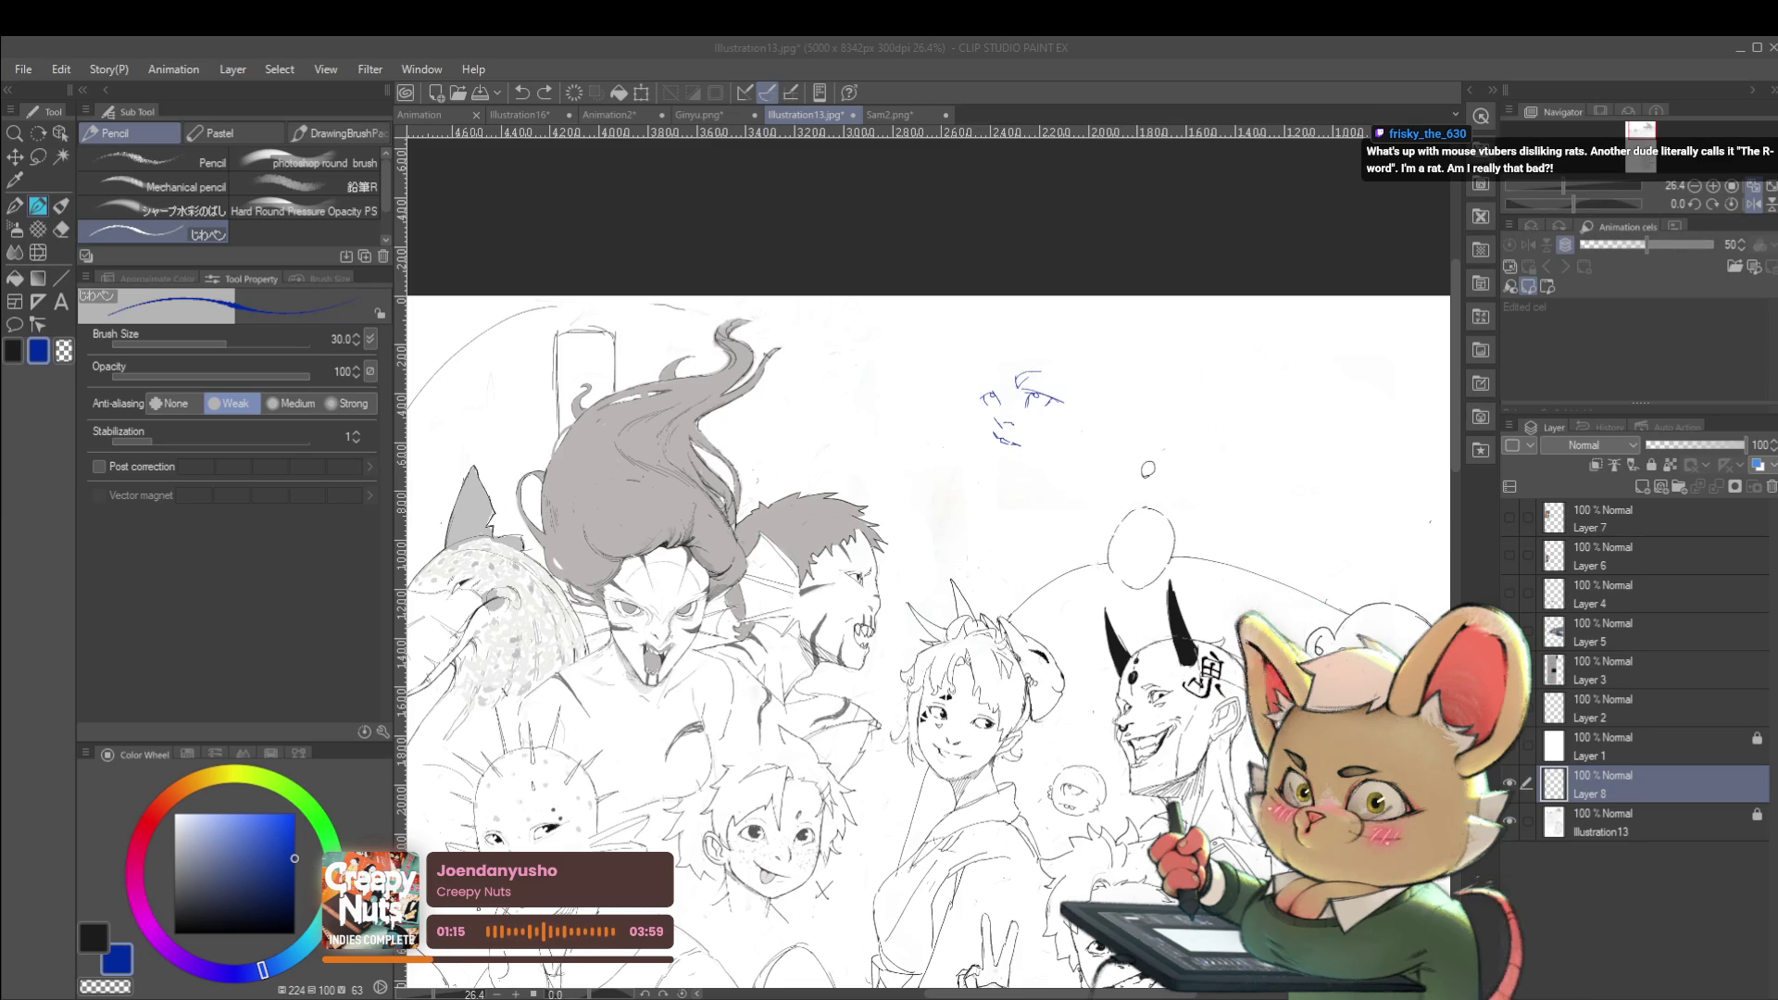
Unflip the canvas view and add a short pencil stroke above the face's right eye
left_click(1754, 213)
left_click(1754, 206)
scroll(712, 235, "up", 4)
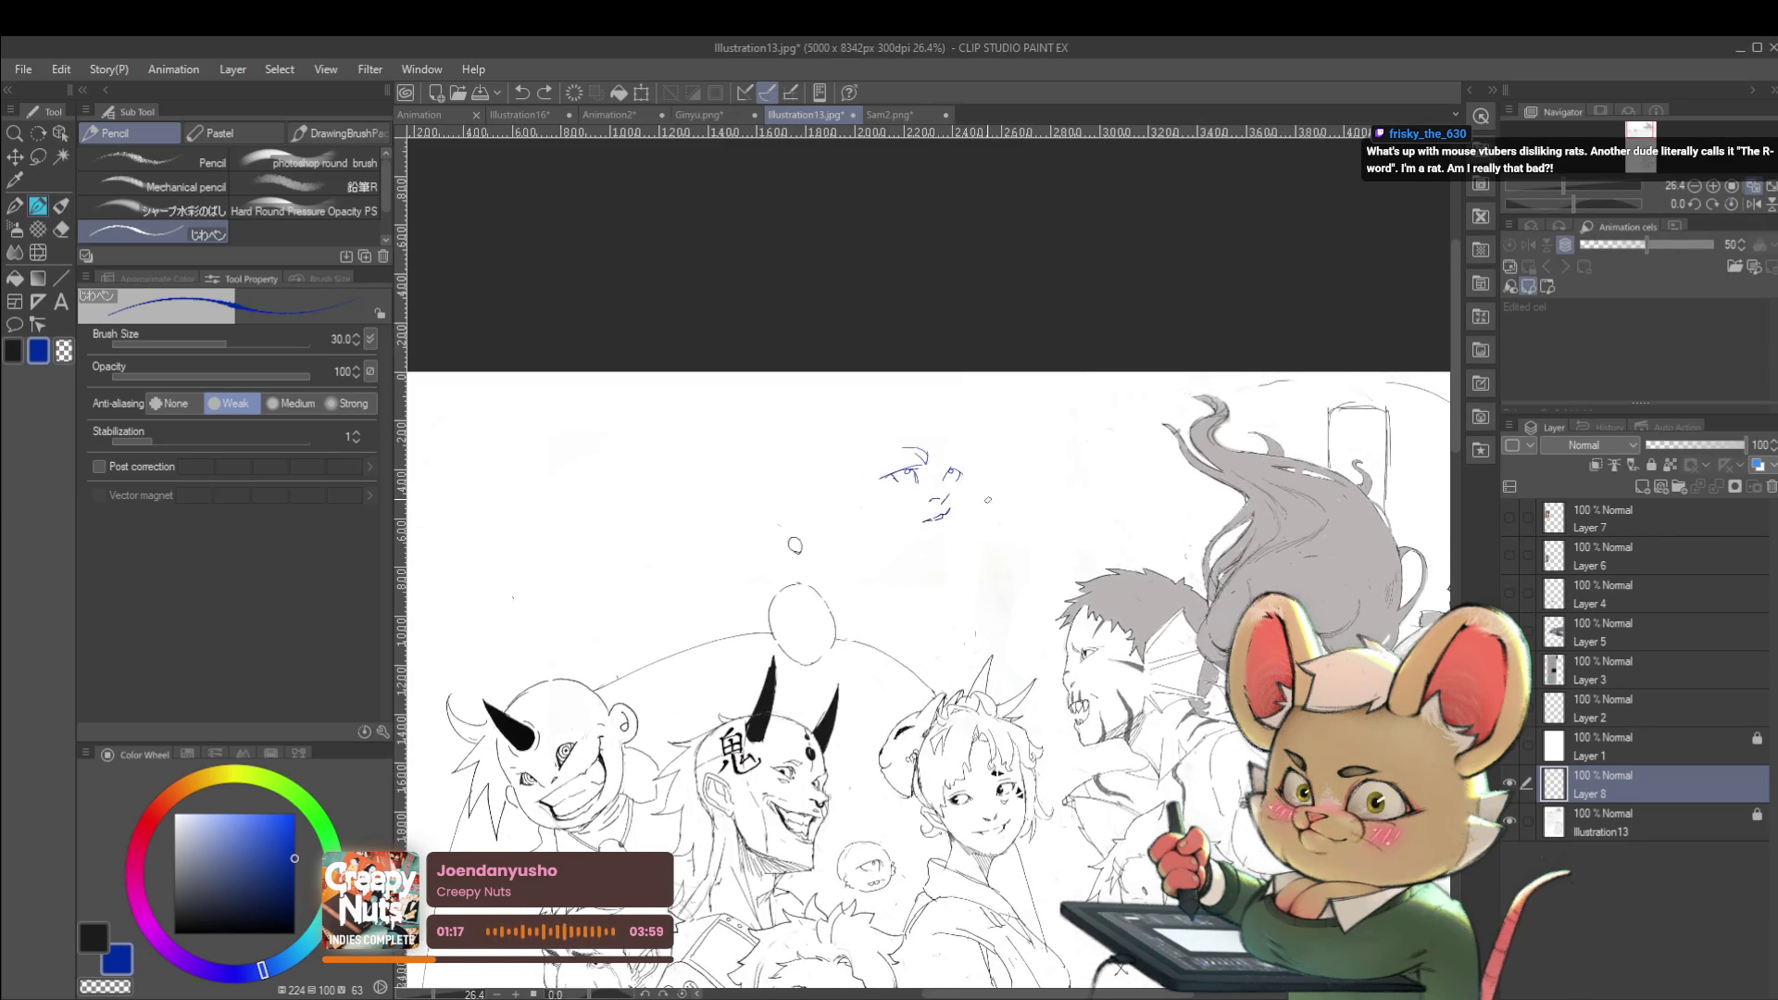
left_click_drag(950, 467, 957, 450)
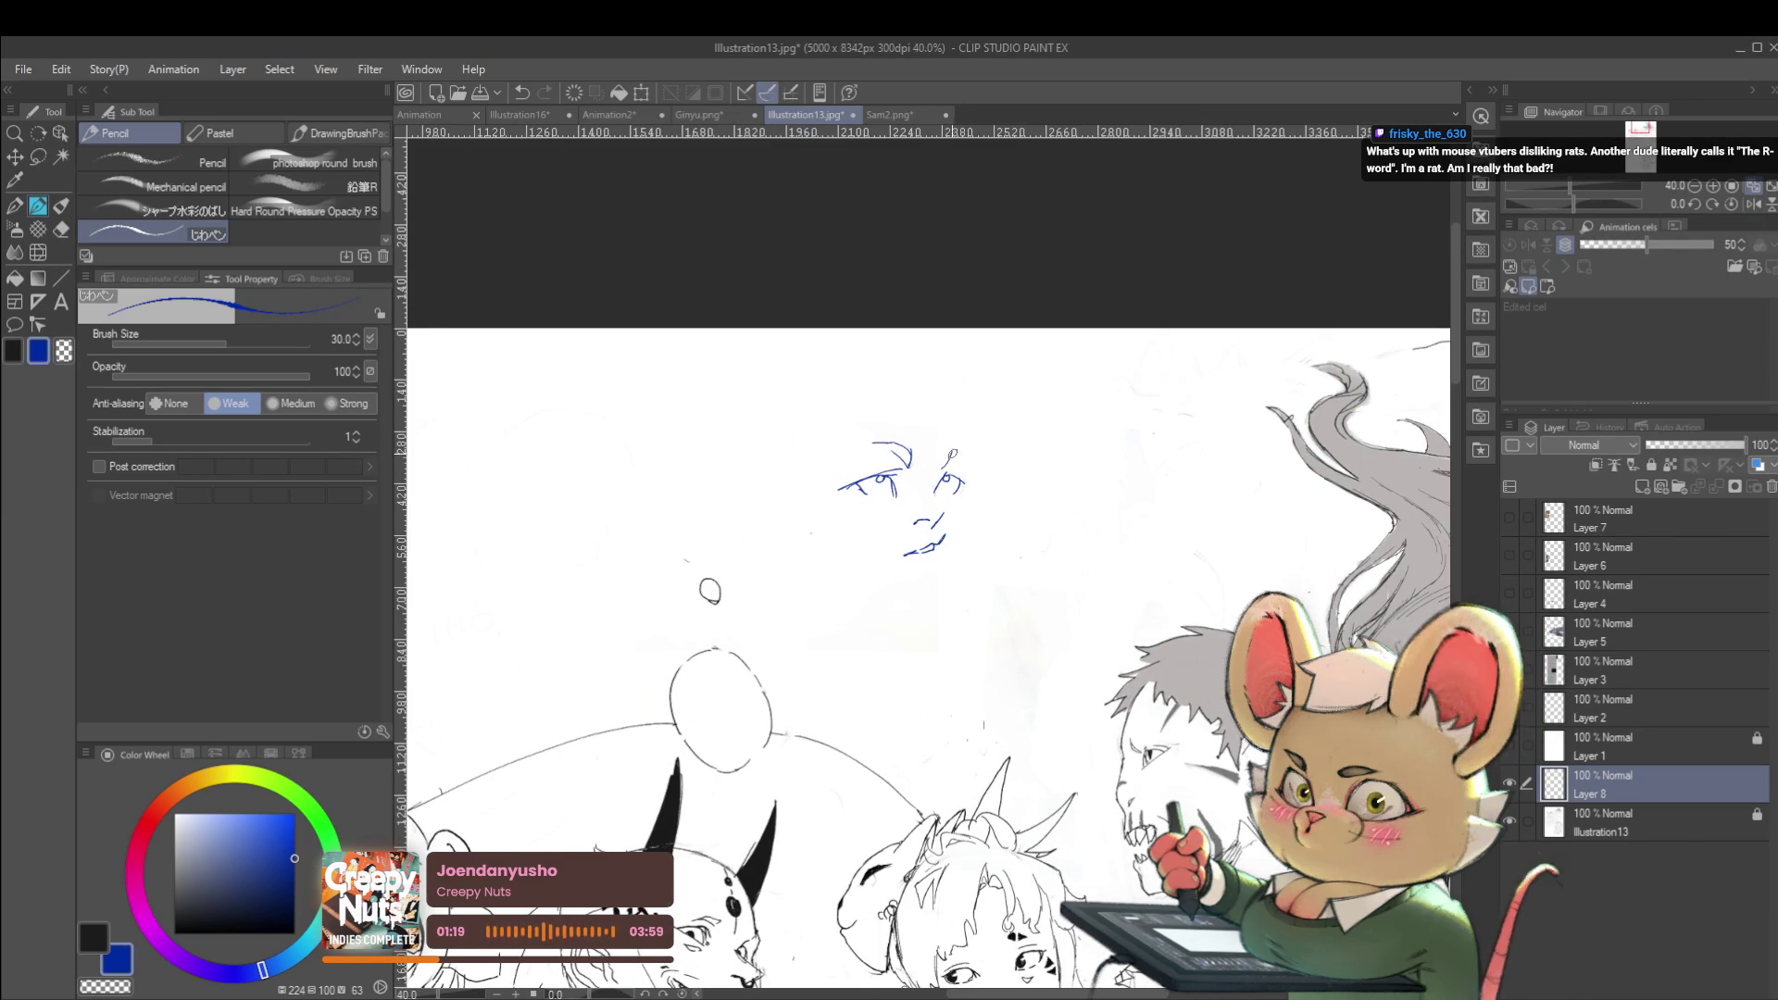
scroll(955, 456, "down", 2)
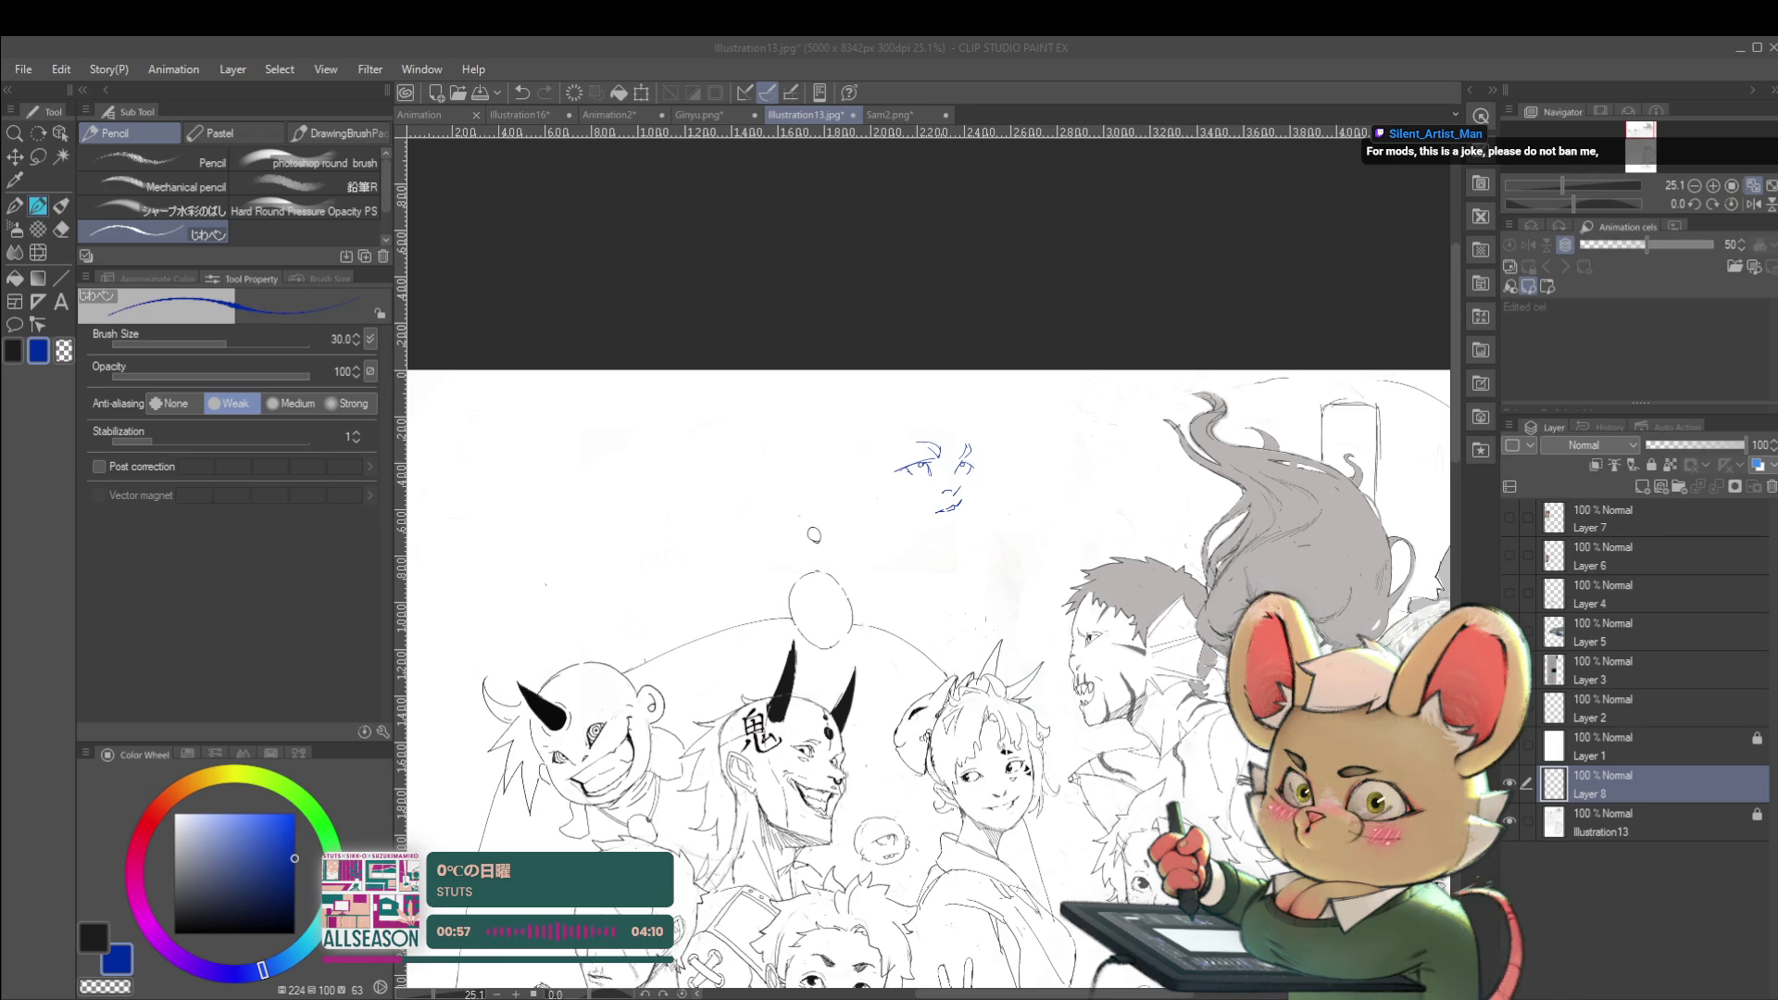
Mirror the view horizontally and add a curved eyebrow stroke to the face sketch
left_click(1754, 208)
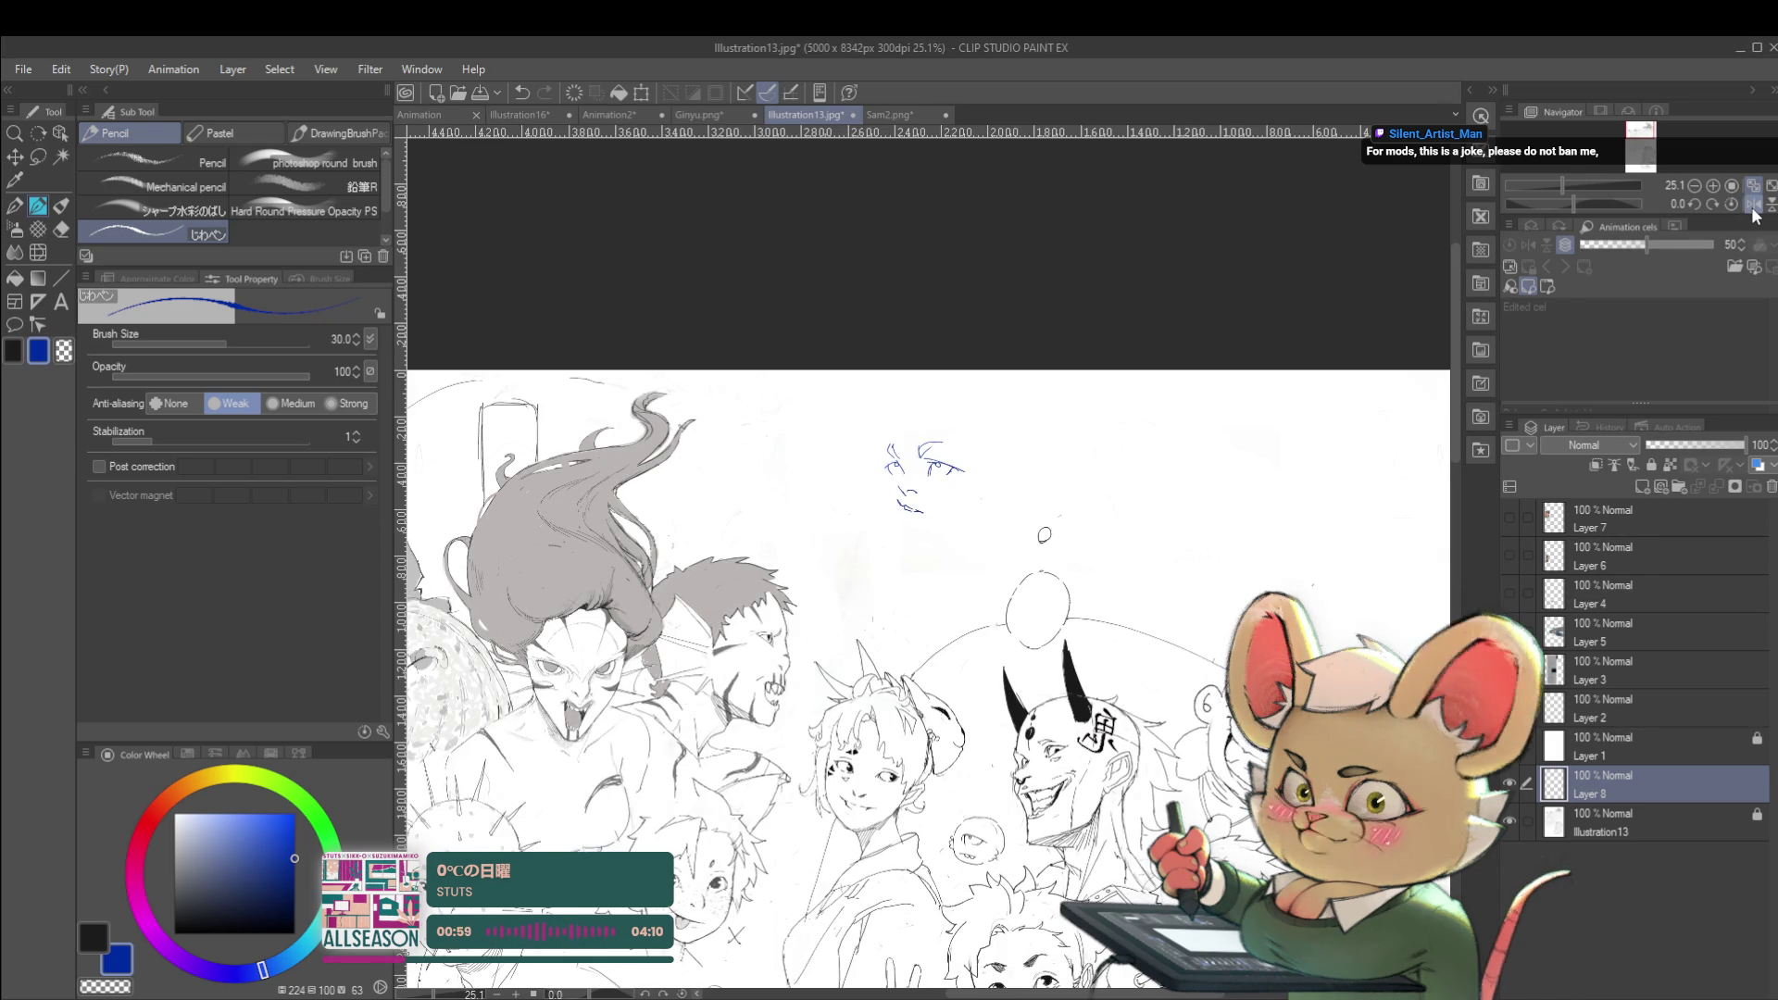
scroll(968, 492, "up", 3)
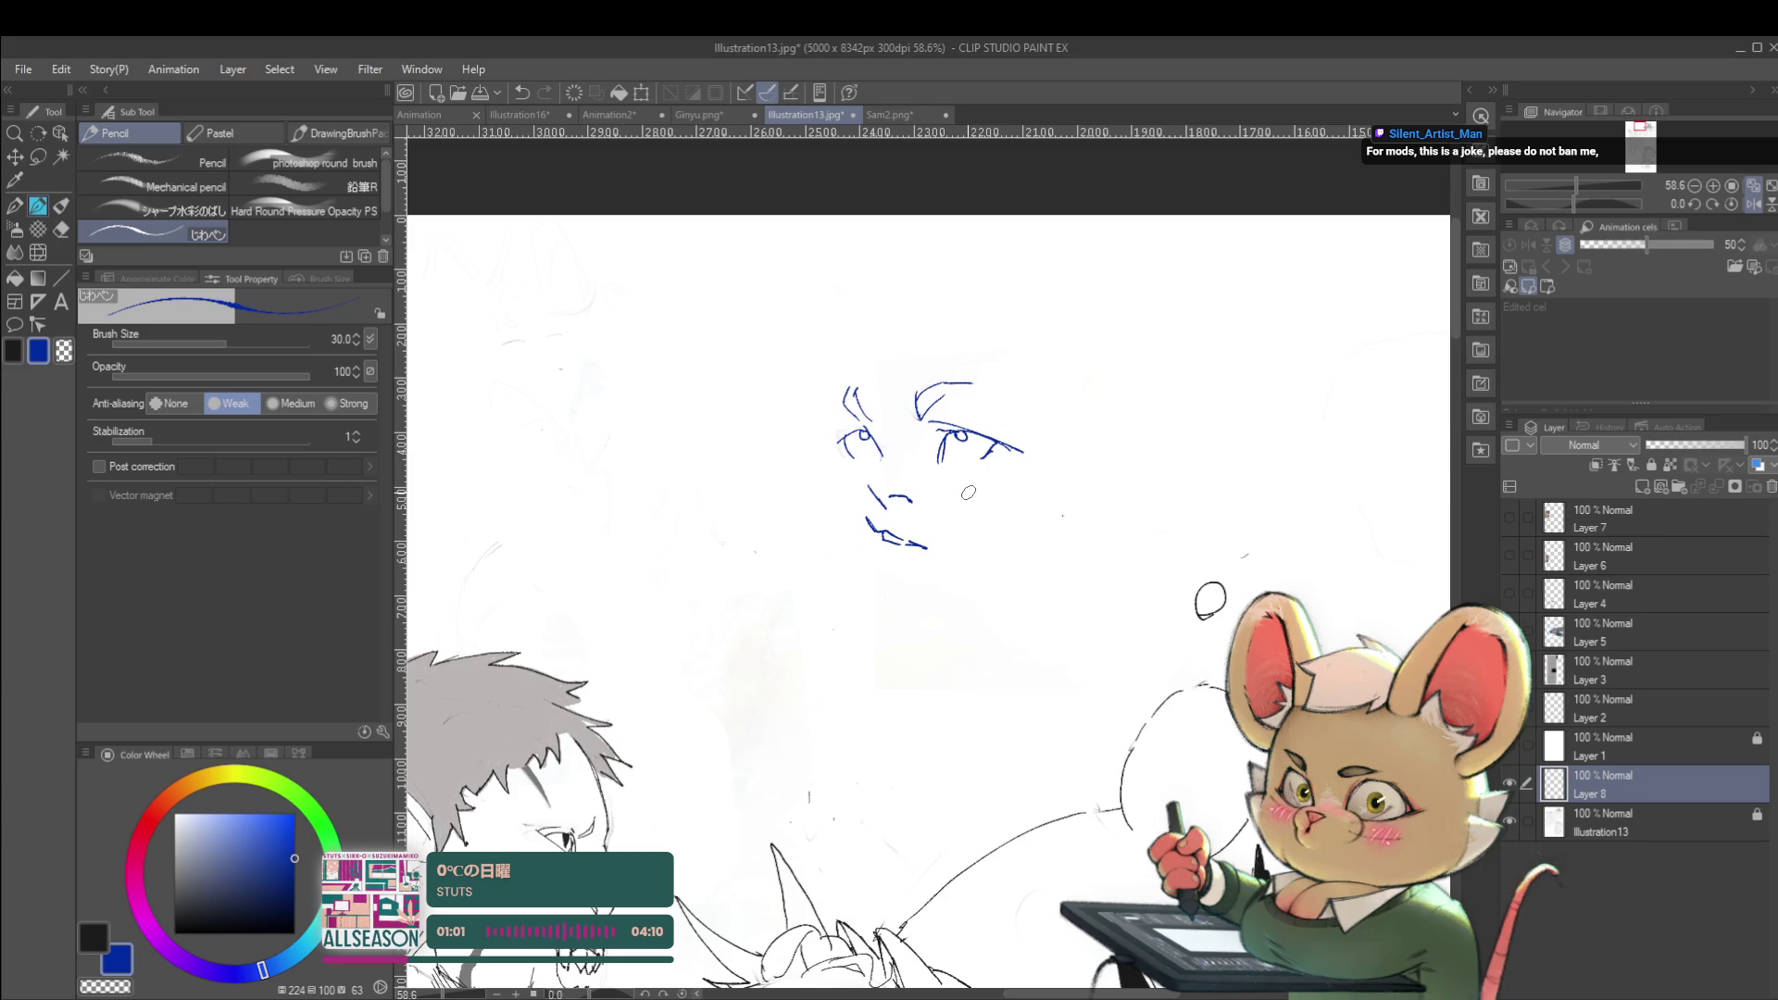
left_click_drag(849, 387, 846, 419)
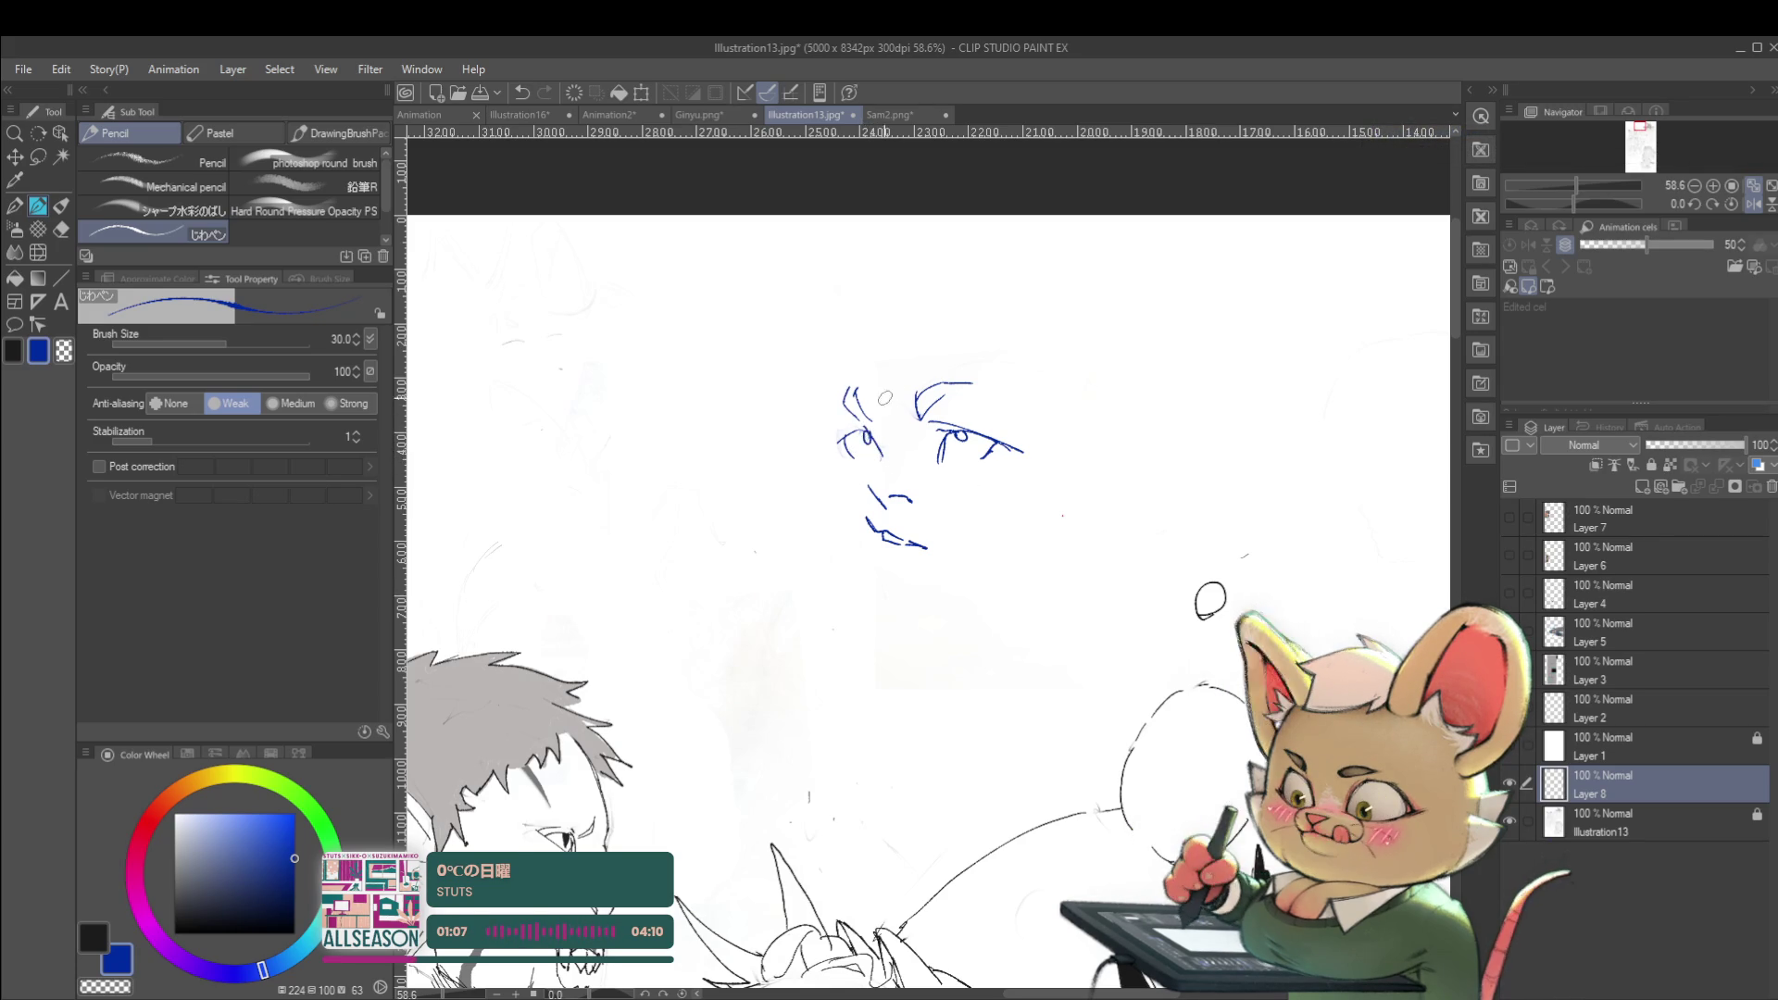
scroll(871, 456, "down", 3)
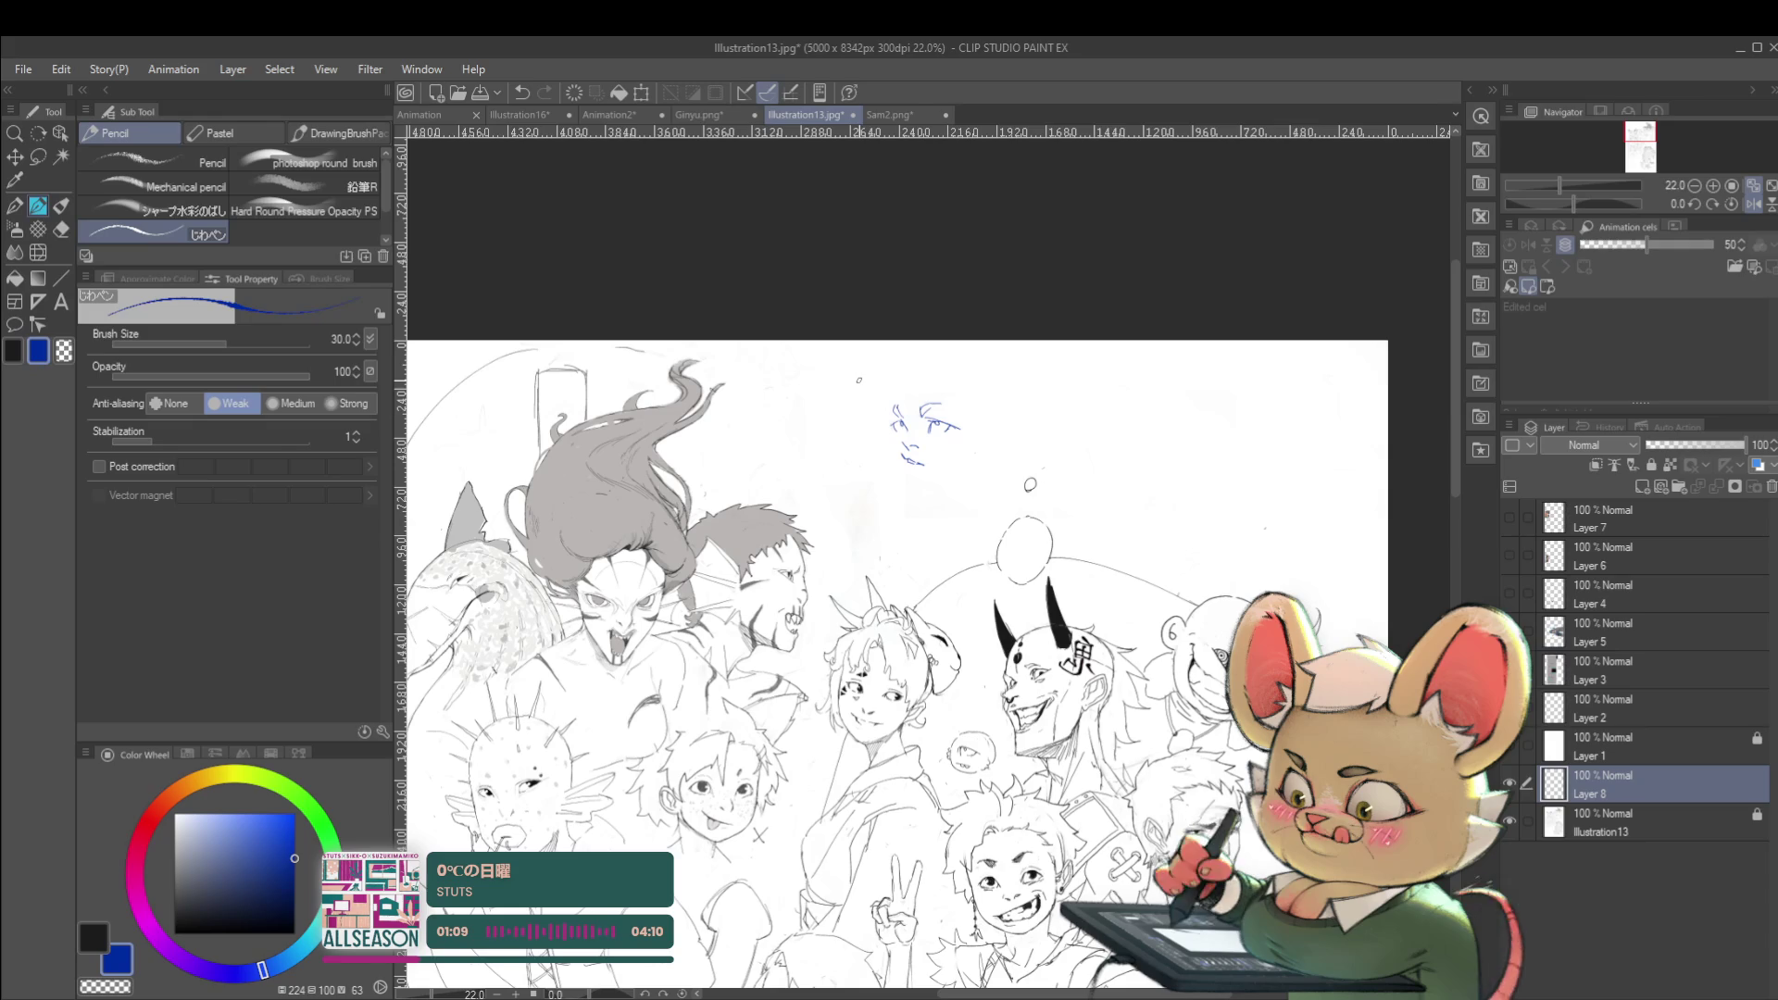
scroll(901, 428, "up", 3)
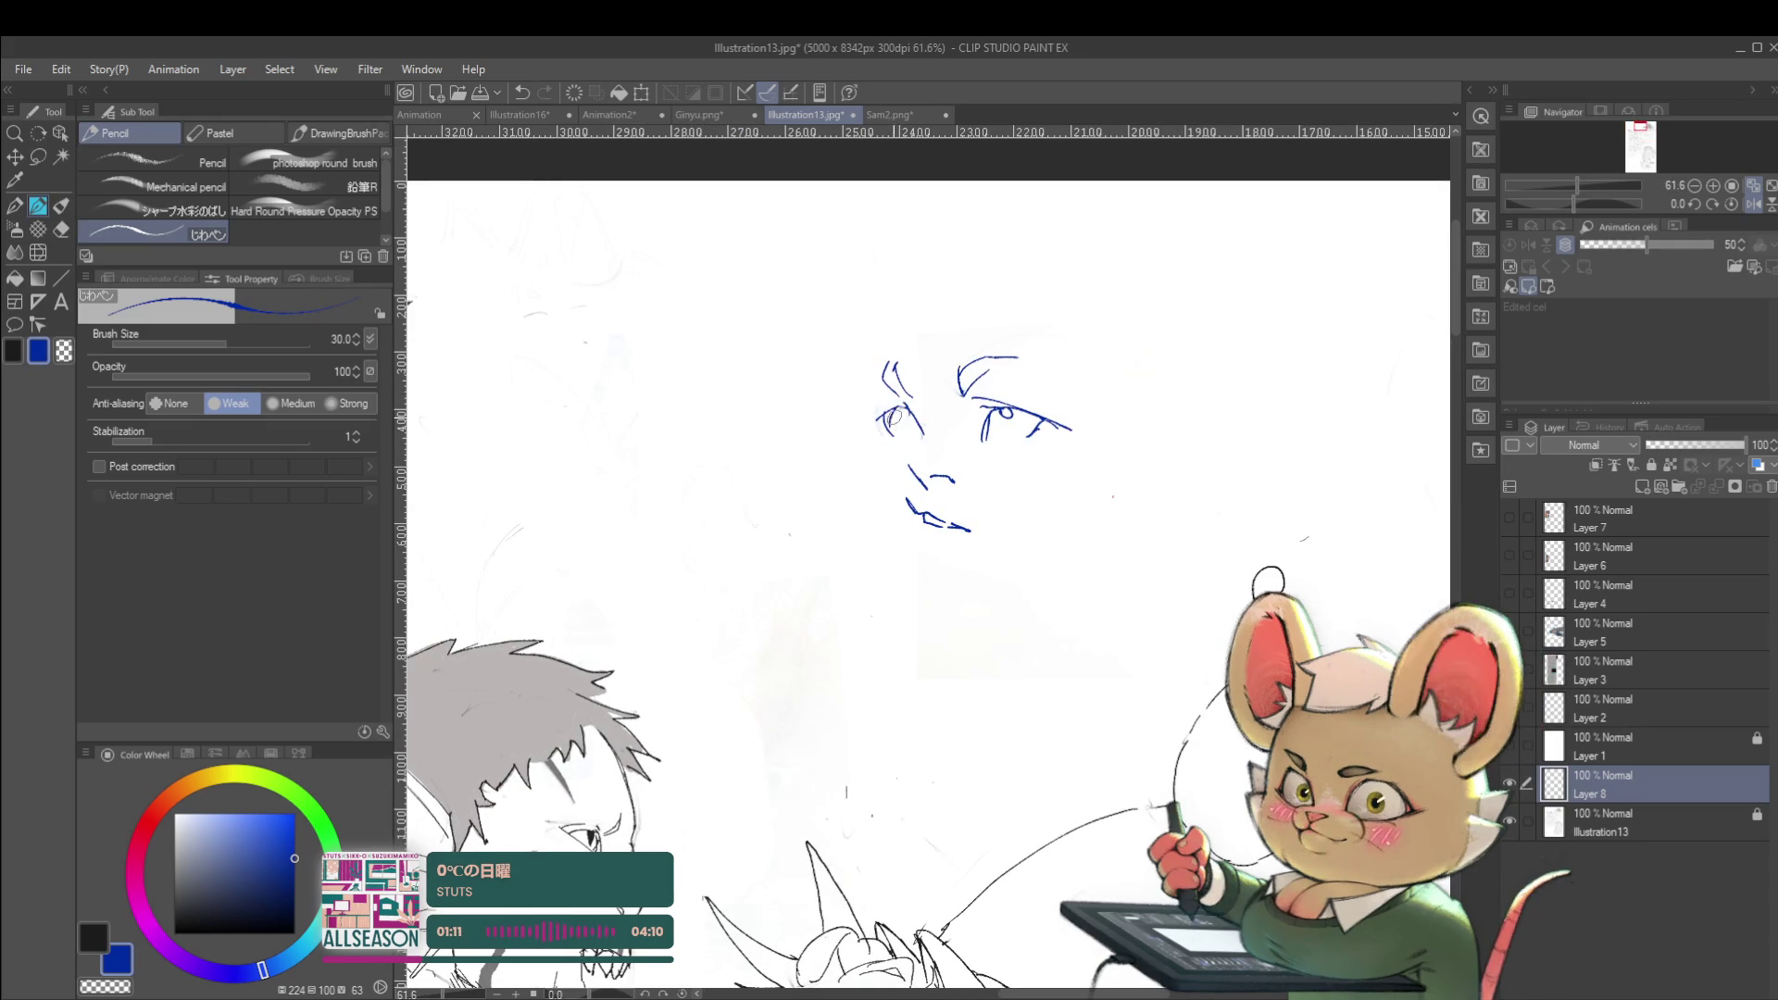
scroll(940, 375, "down", 3)
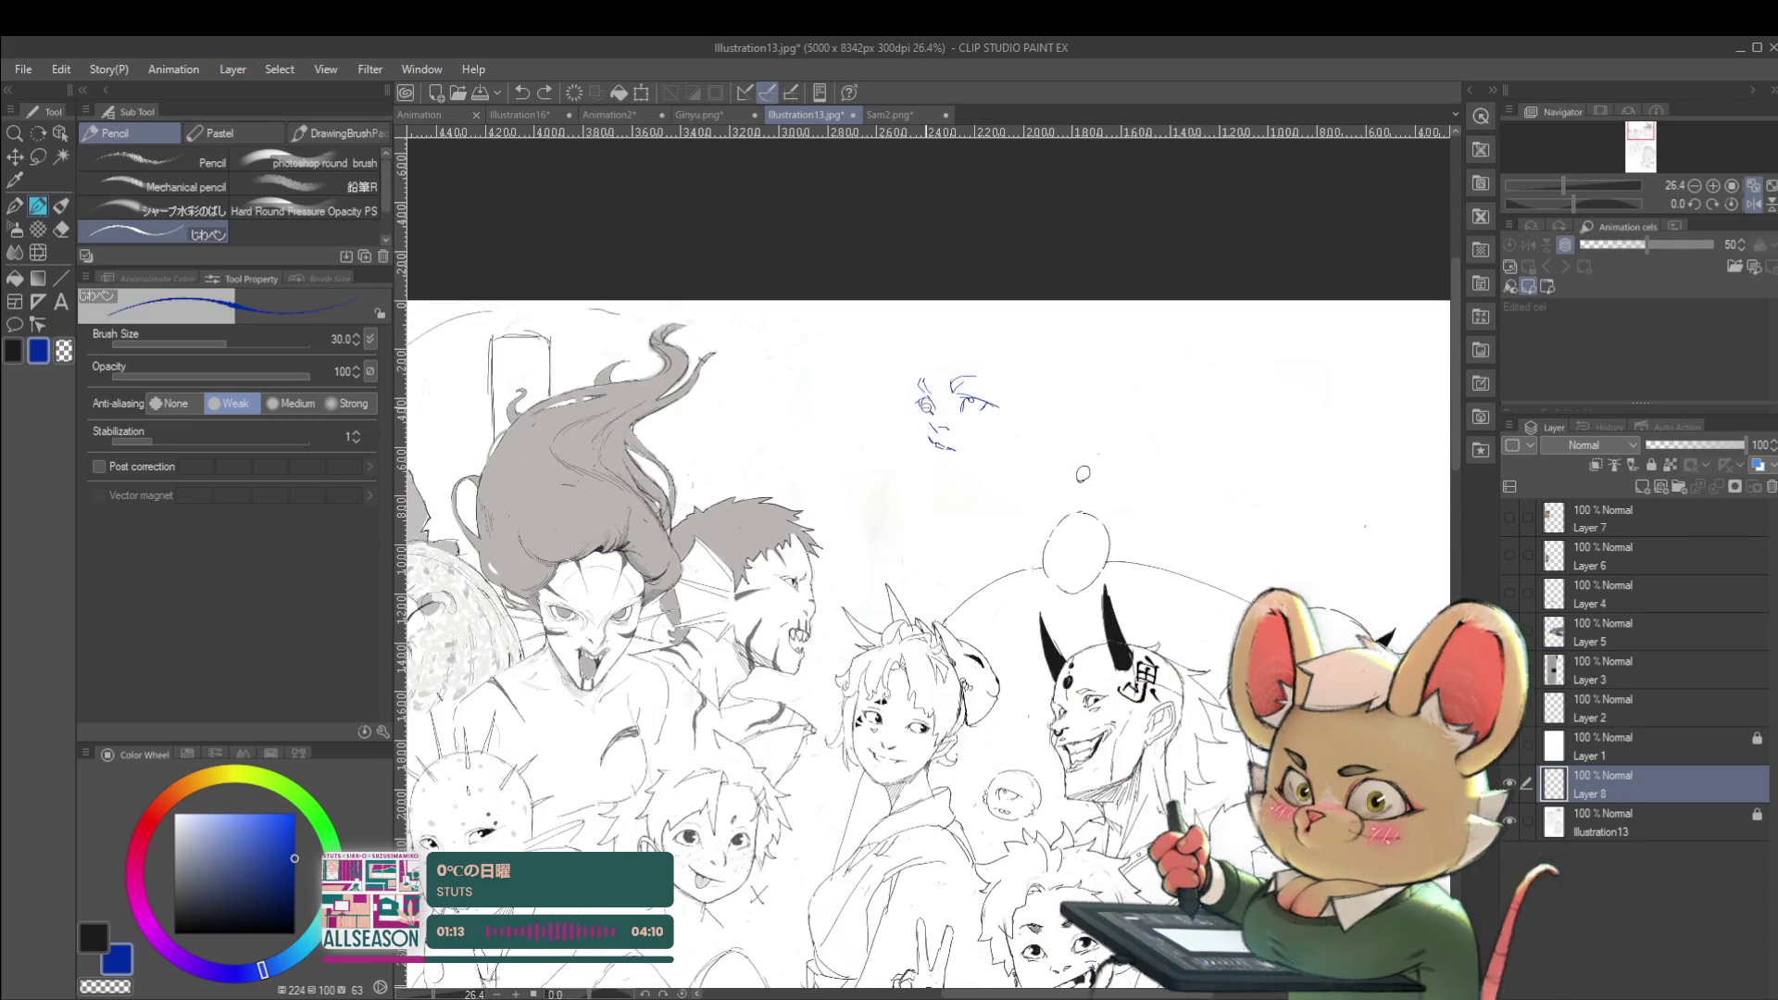
scroll(929, 399, "up", 3)
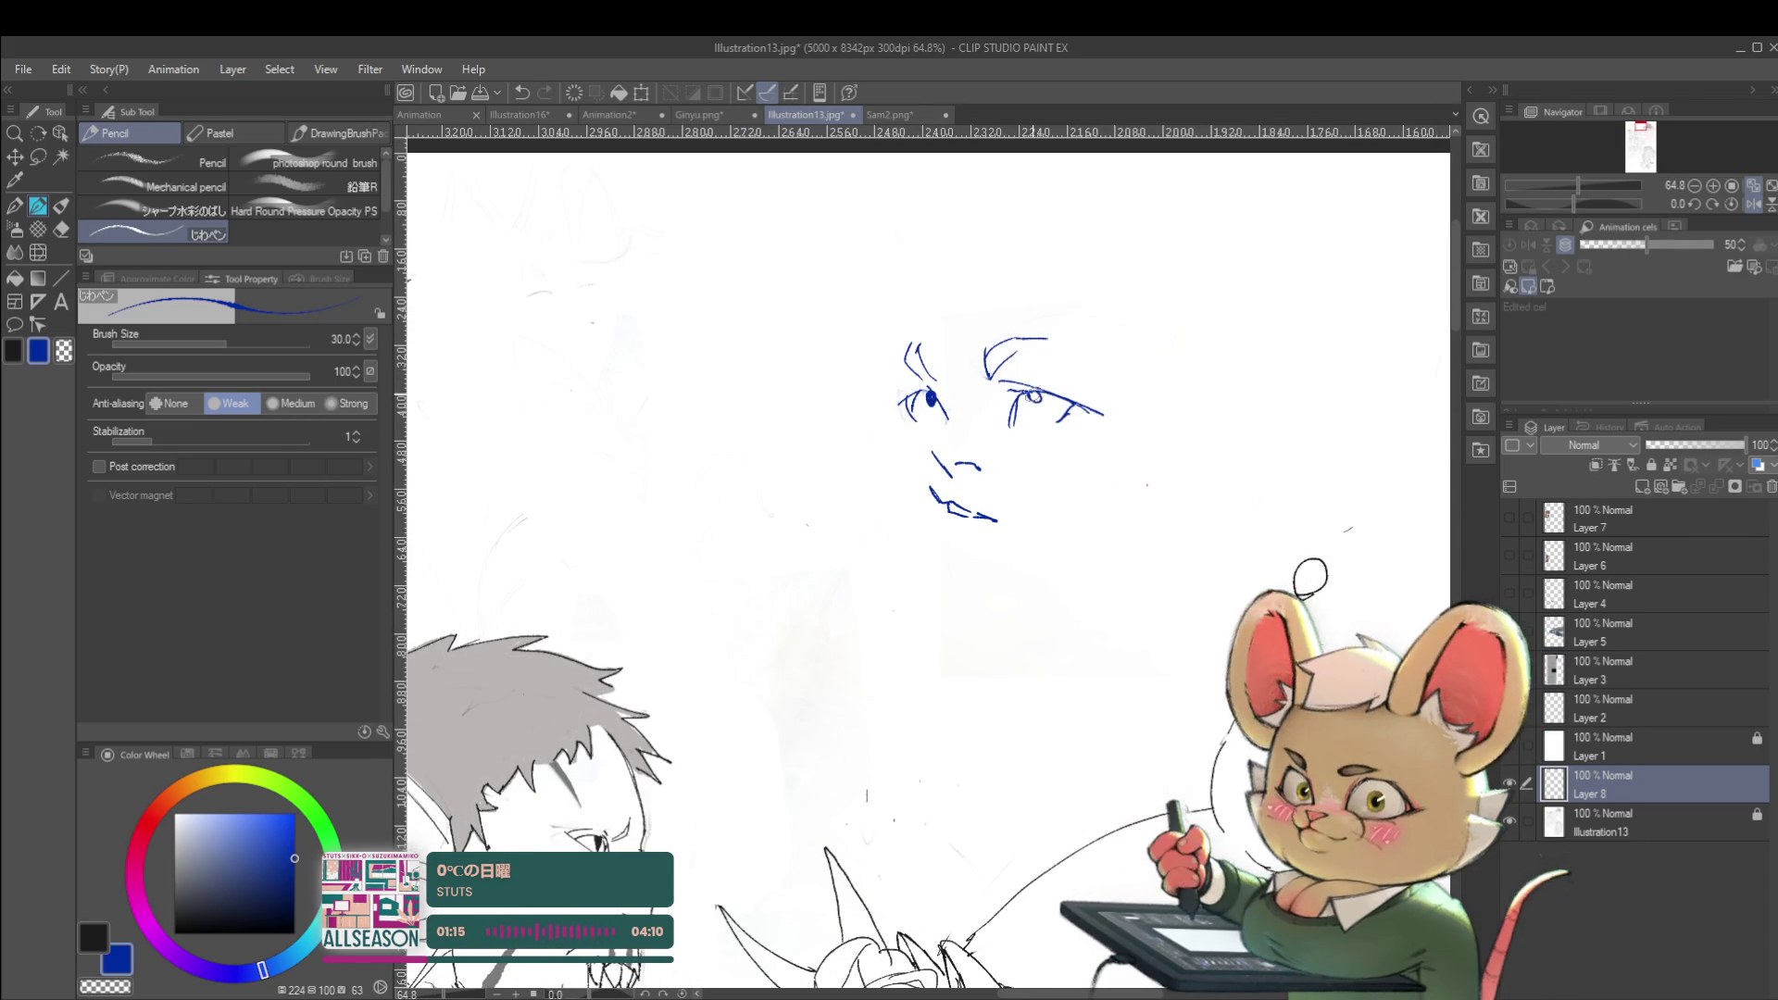
scroll(1036, 396, "down", 4)
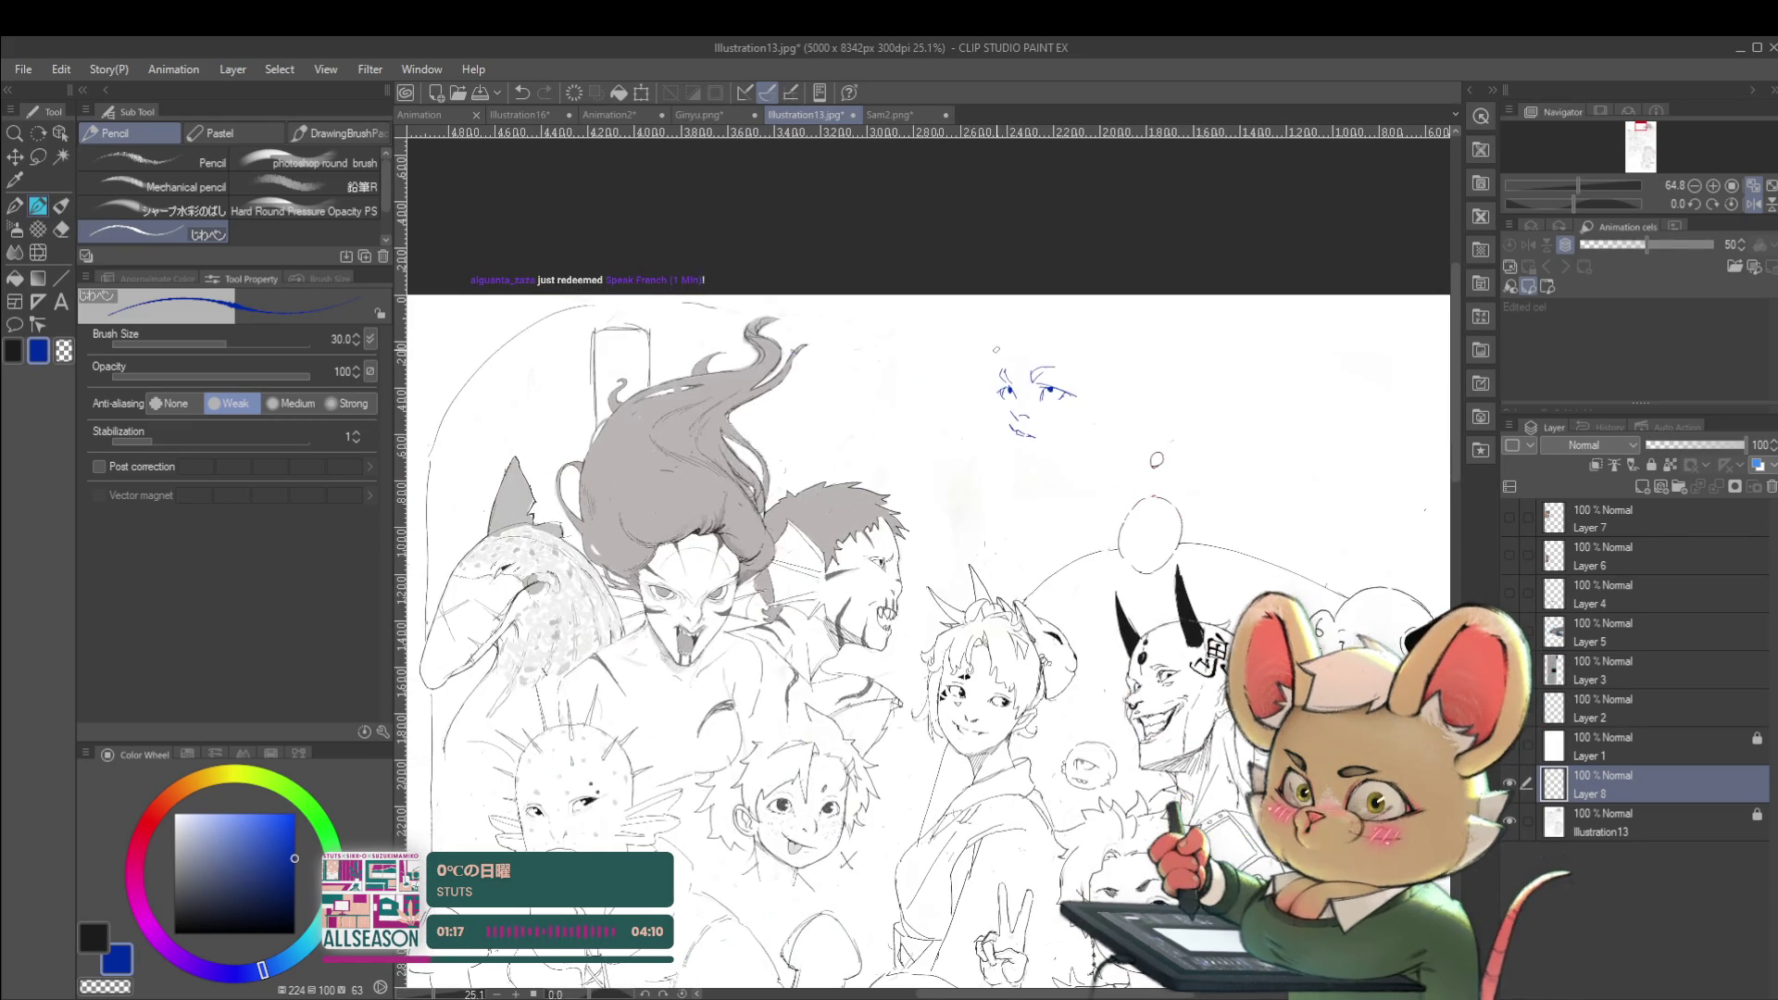
Toggle the mirrored view again and draw brow strokes above both eyes
left_click(1736, 198)
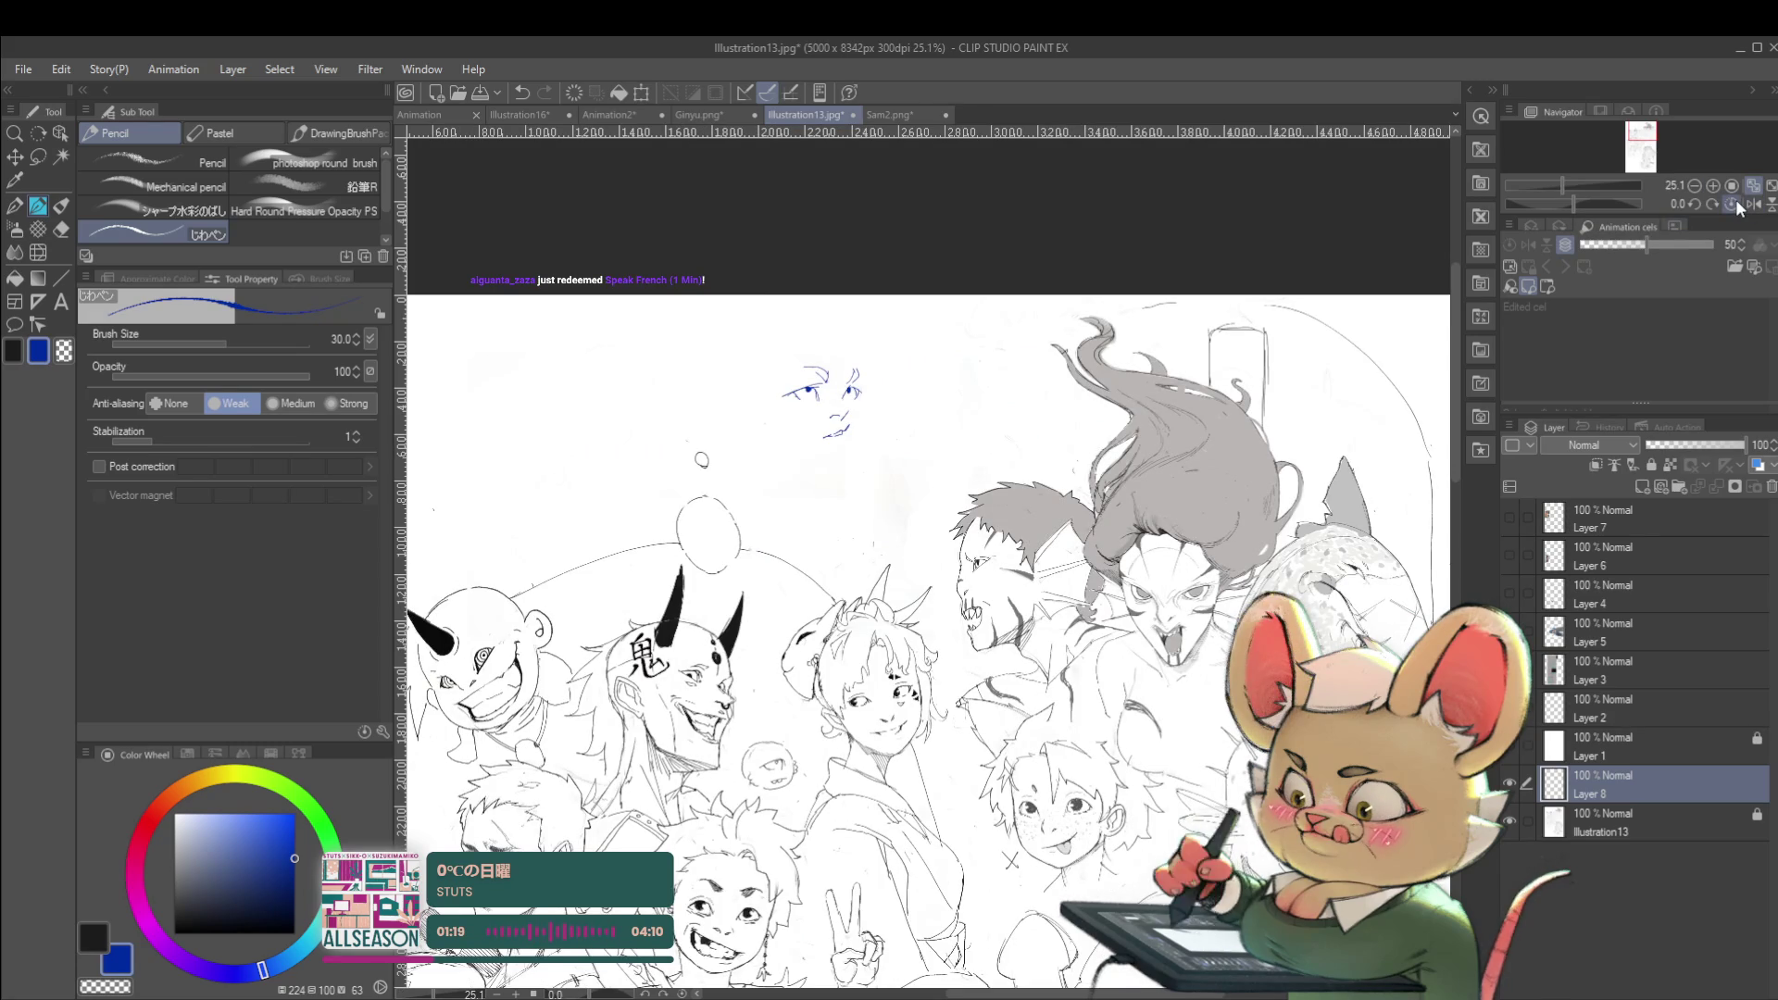
scroll(791, 342, "up", 1)
mouse_move(781, 353)
left_mouse_down()
mouse_move(823, 337)
mouse_move(870, 371)
left_mouse_up()
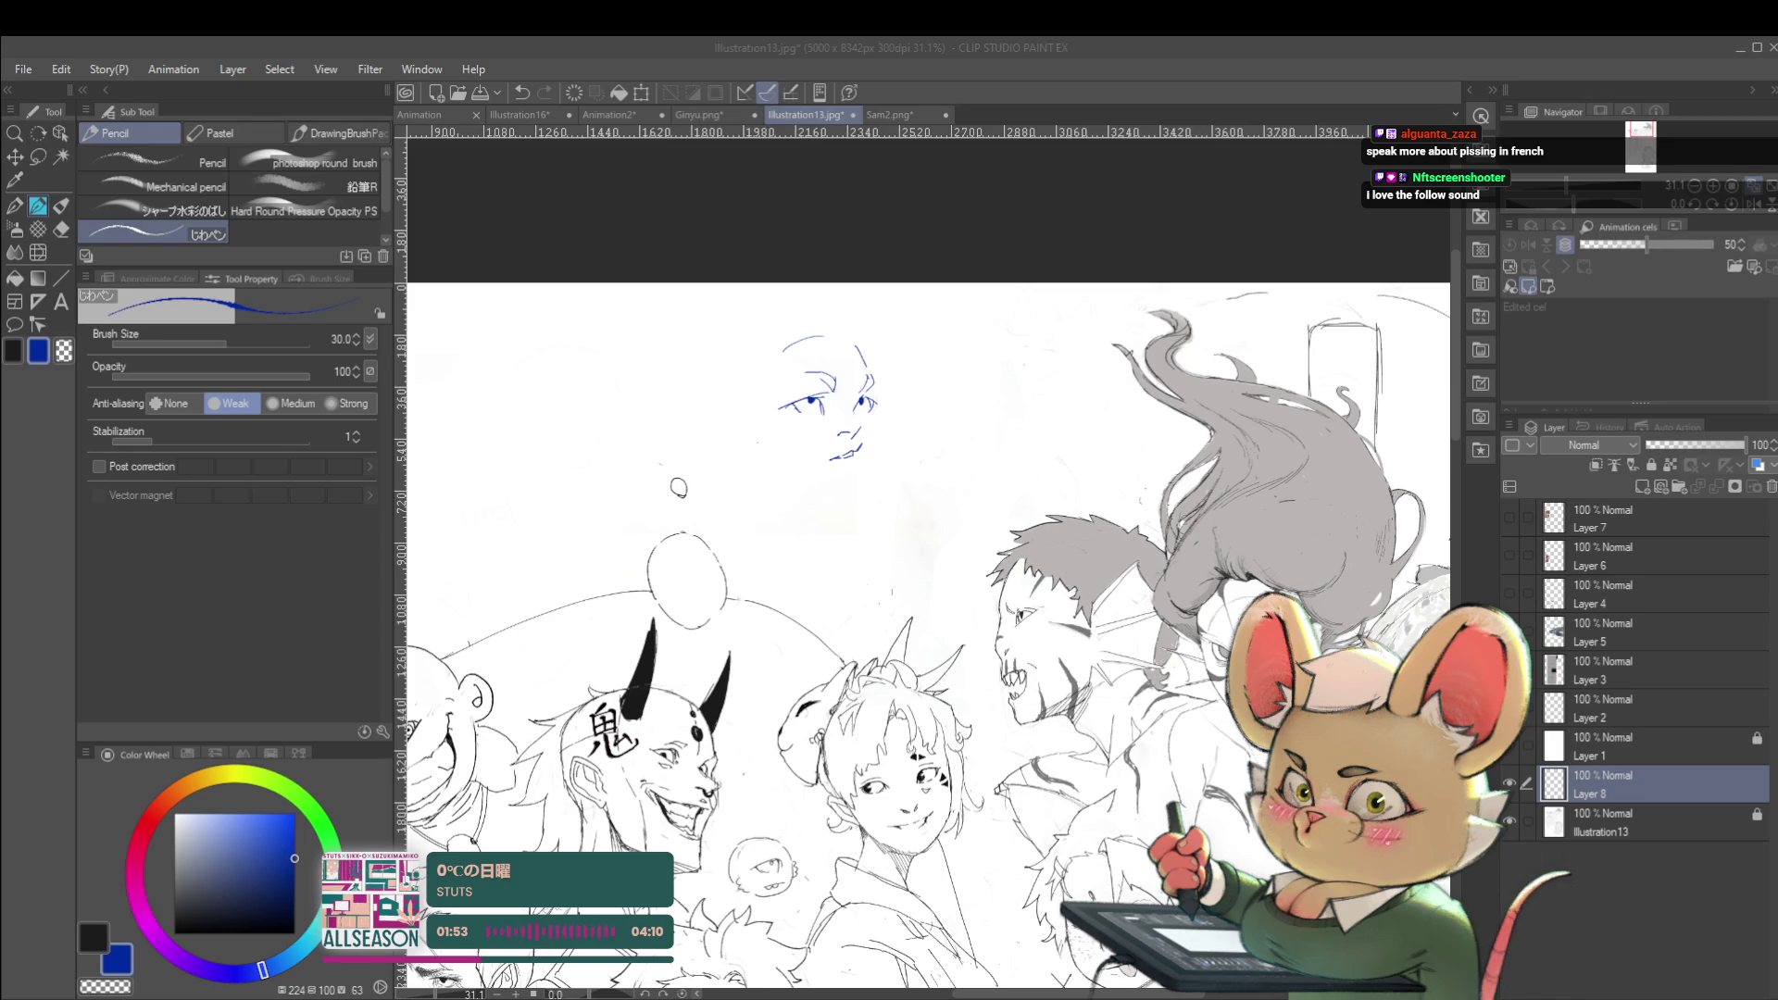
Flip the view back to normal with H and try a left face contour, undoing unwanted strokes
key("h")
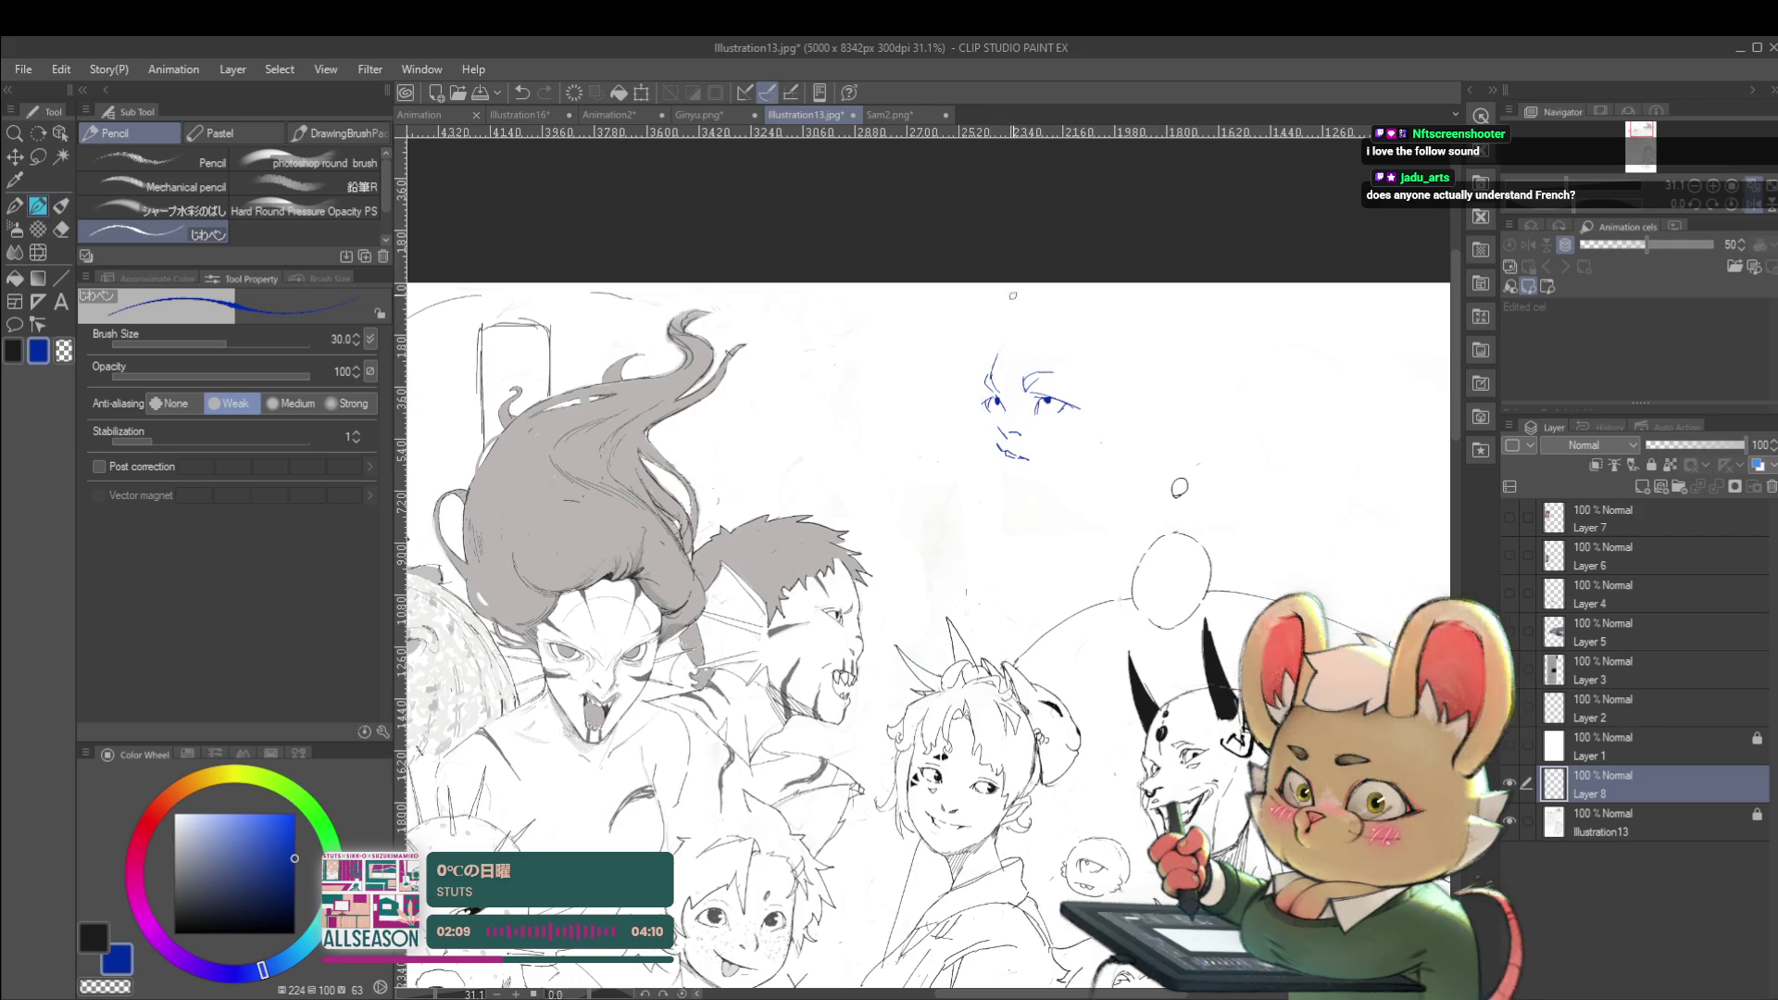
key("ctrl+z")
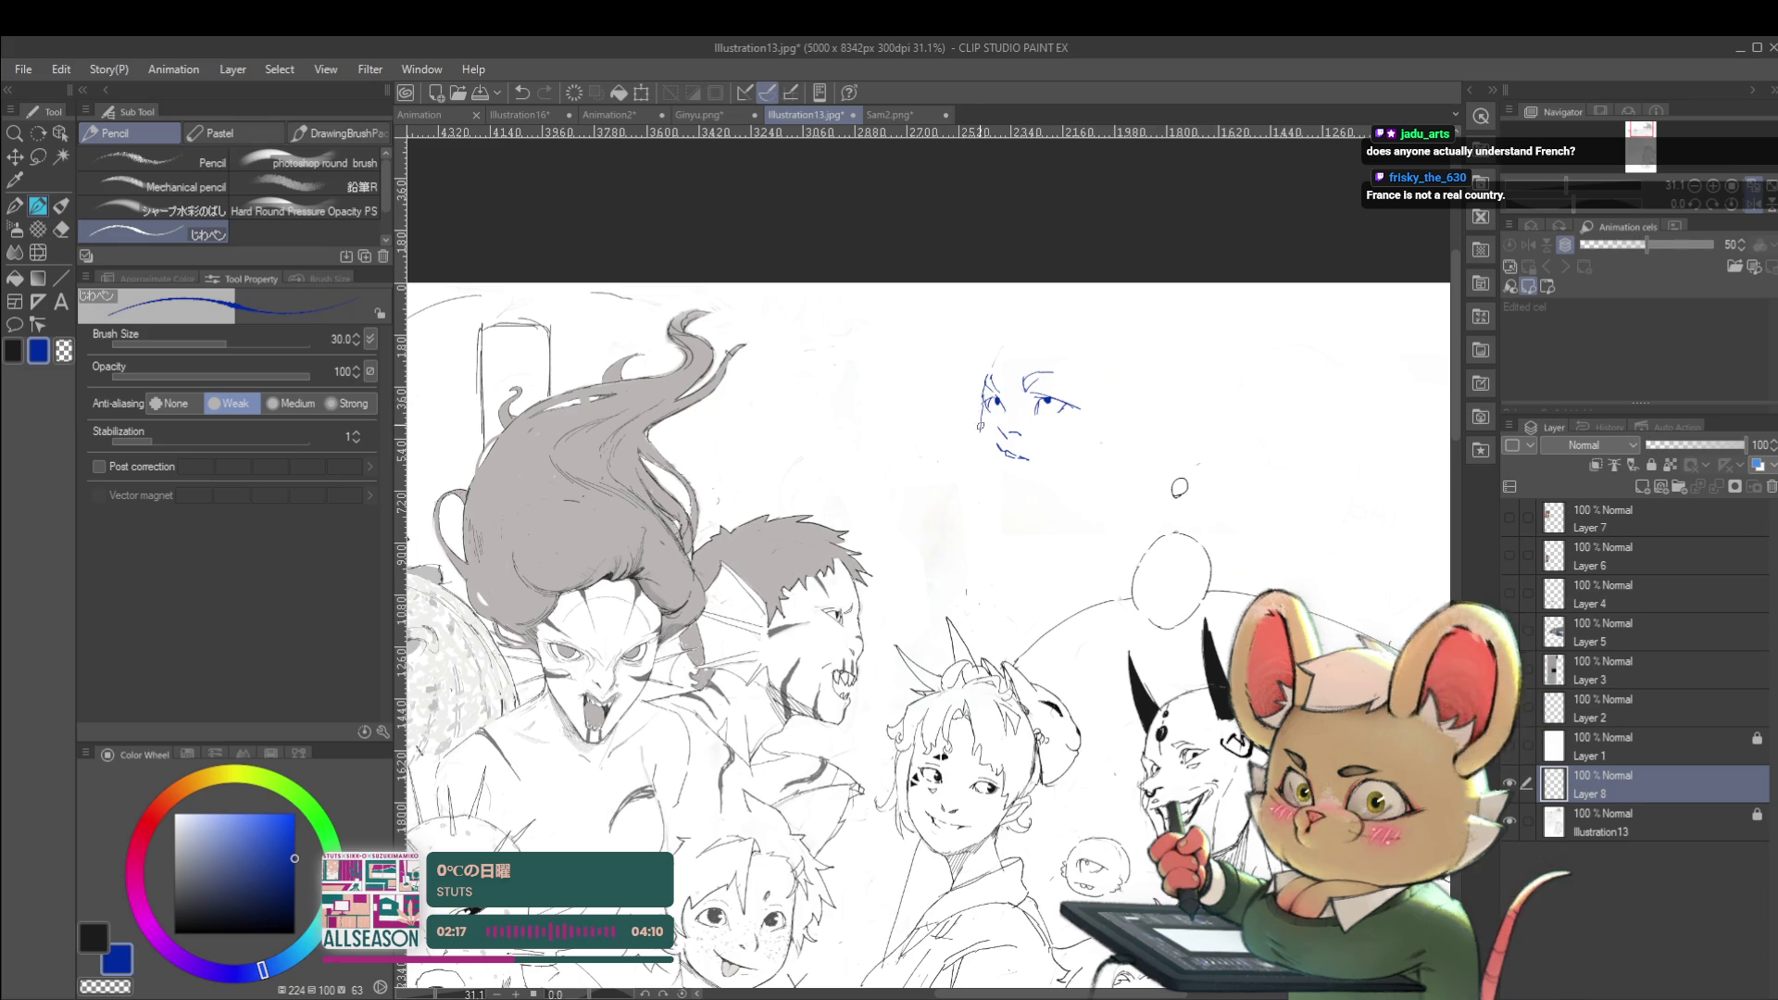
left_click_drag(982, 444, 1004, 490)
key("ctrl+z")
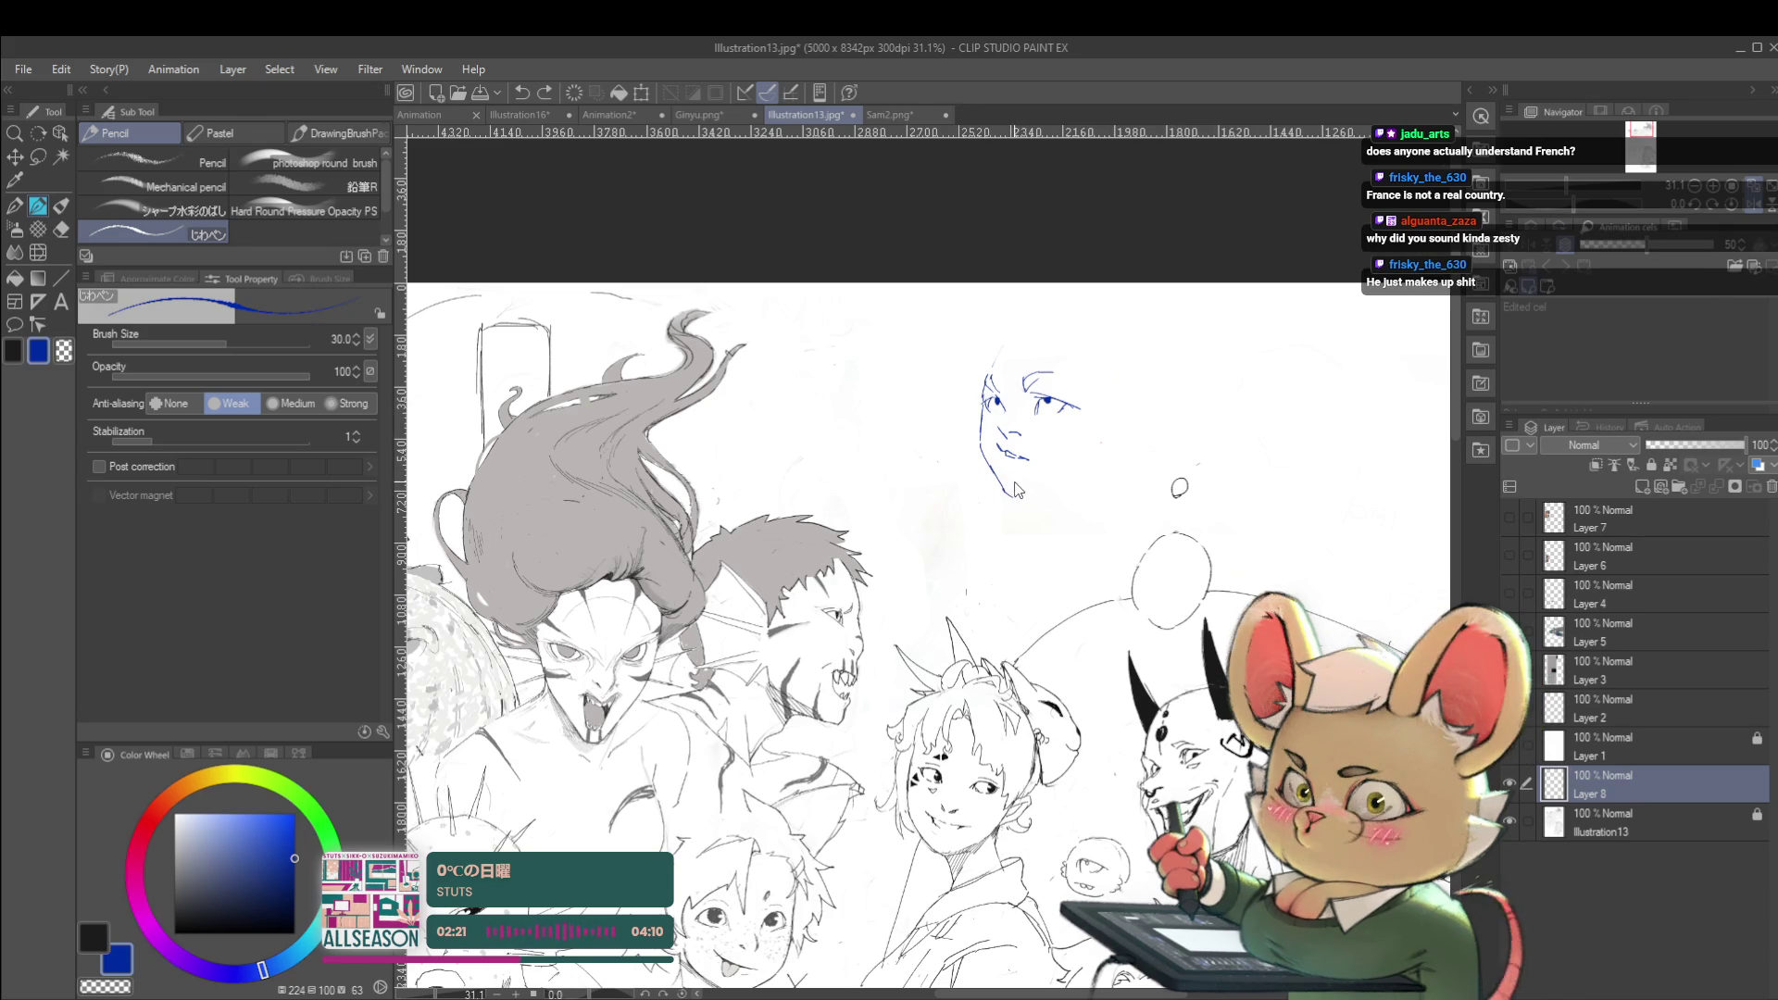
key("ctrl+z")
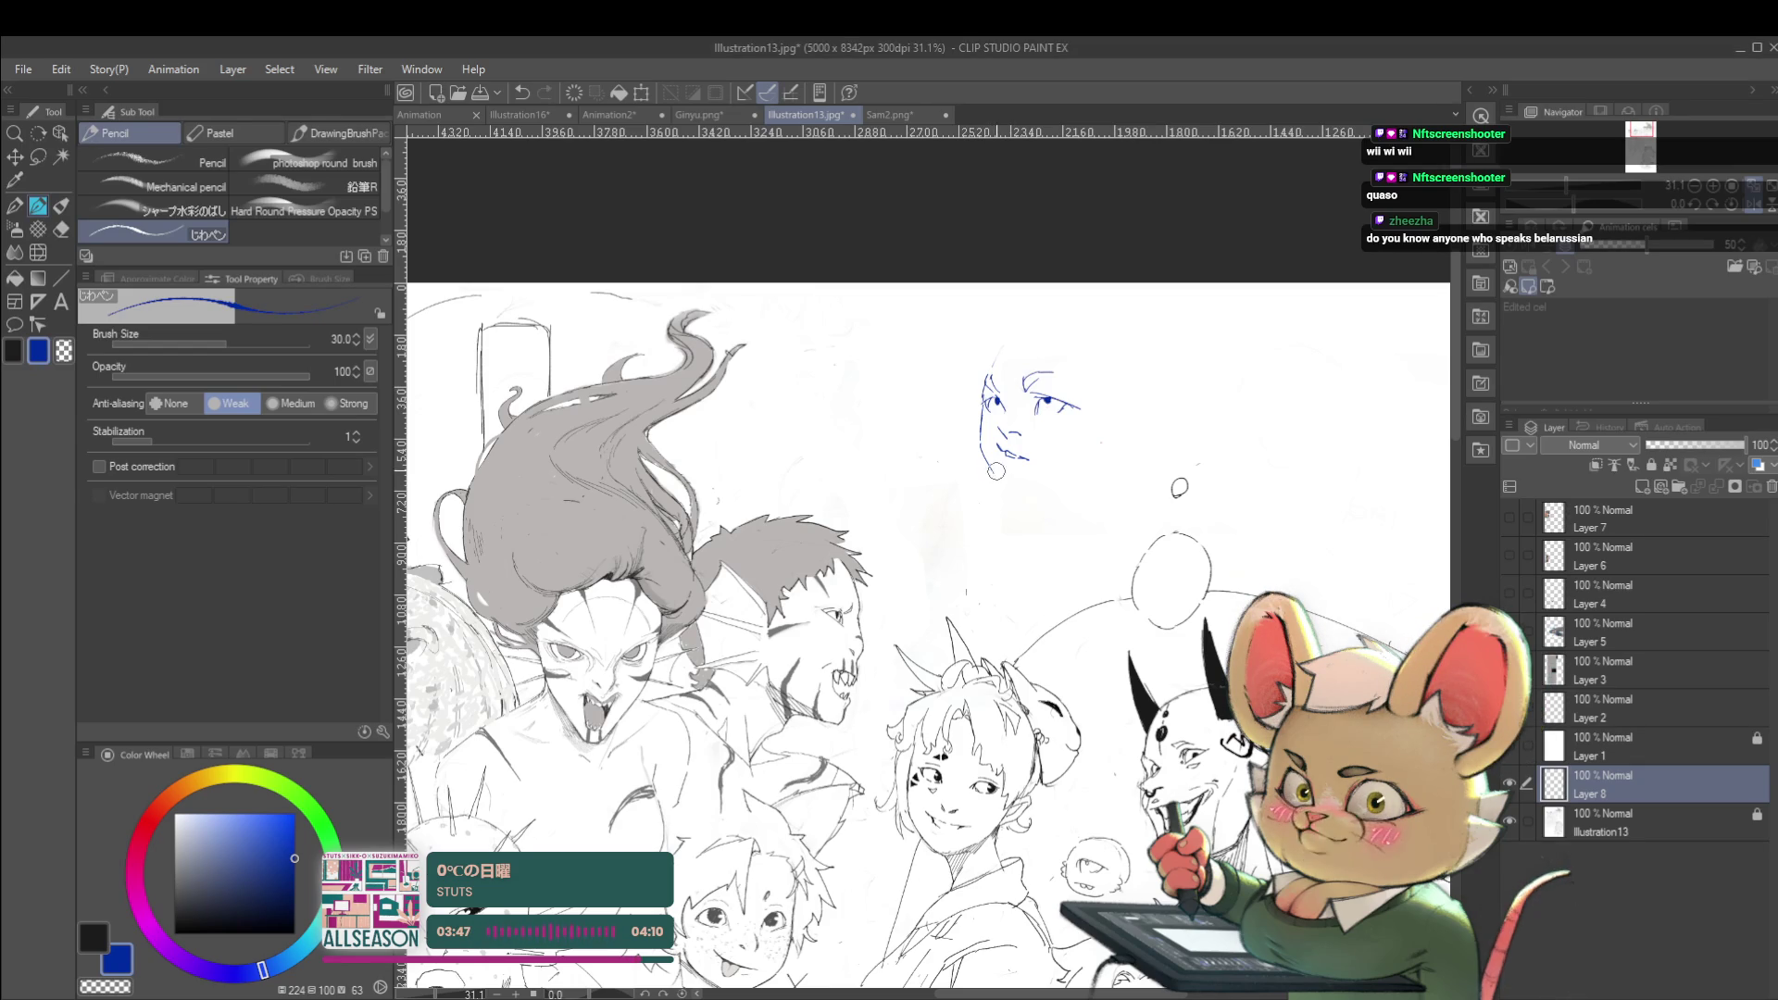
left_click_drag(1187, 448, 1185, 450)
Clear the old left contour and draw the curved head outline above the hairline
mouse_move(984, 414)
left_mouse_down()
mouse_move(975, 468)
mouse_move(975, 436)
left_mouse_up()
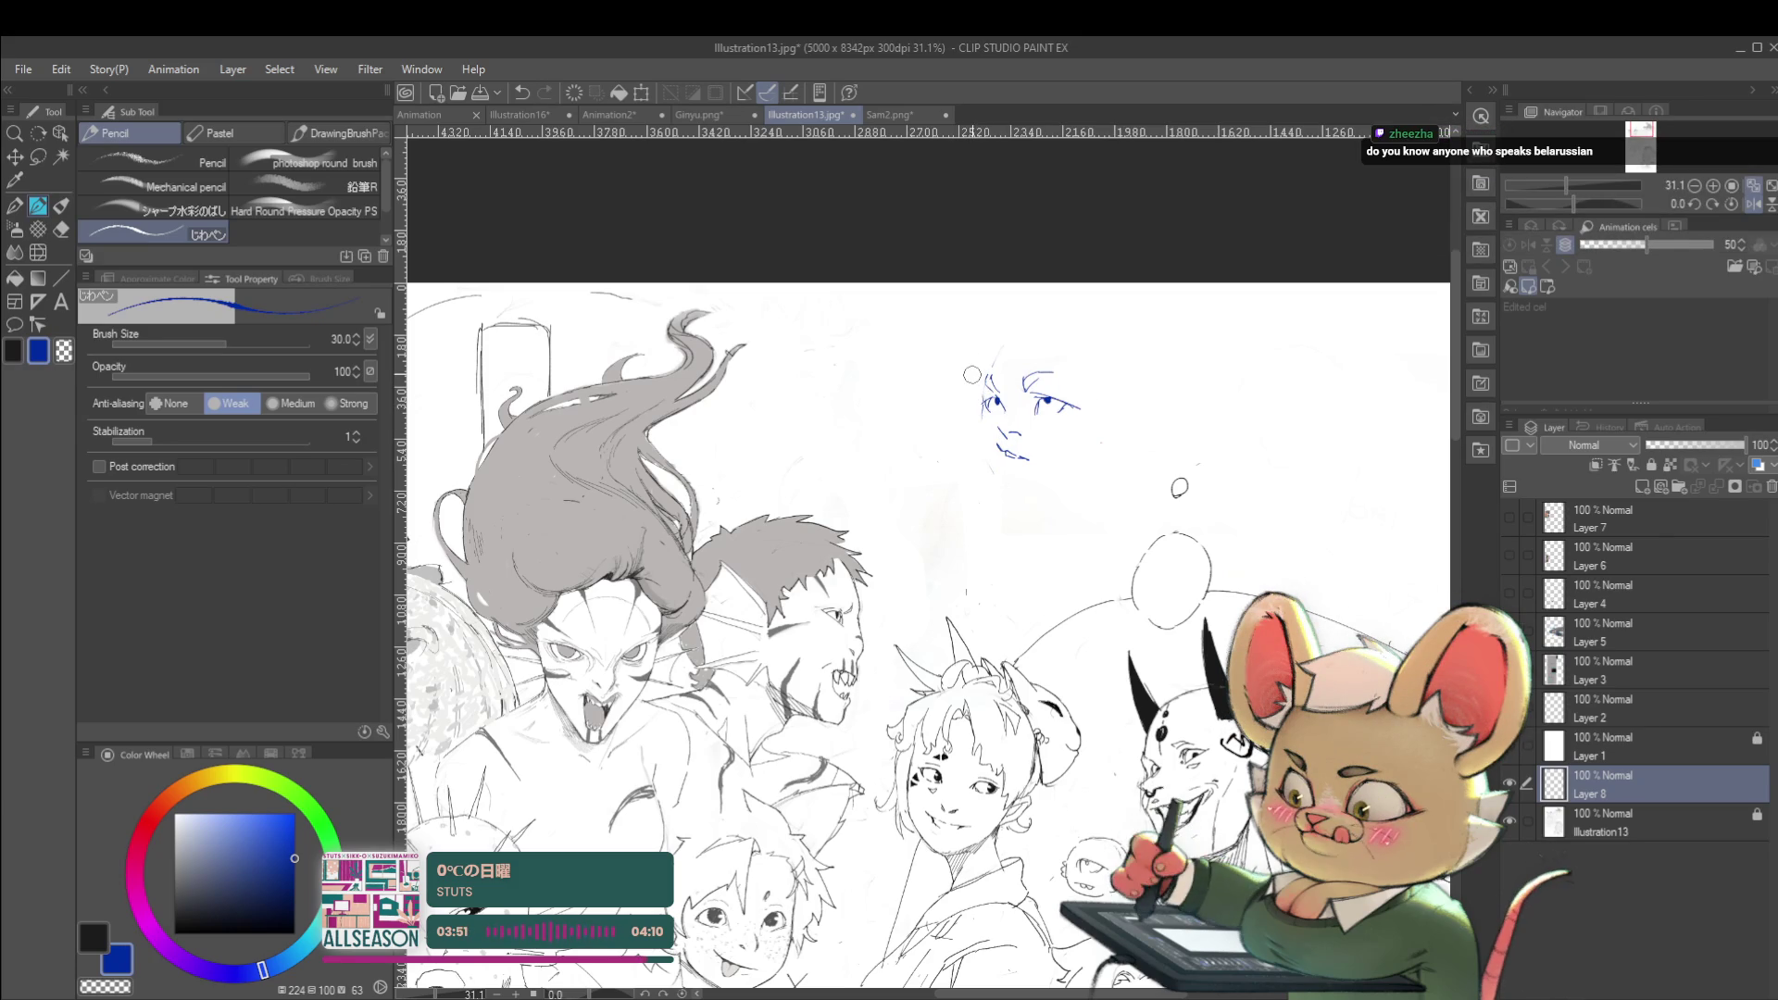
scroll(987, 370, "up", 2)
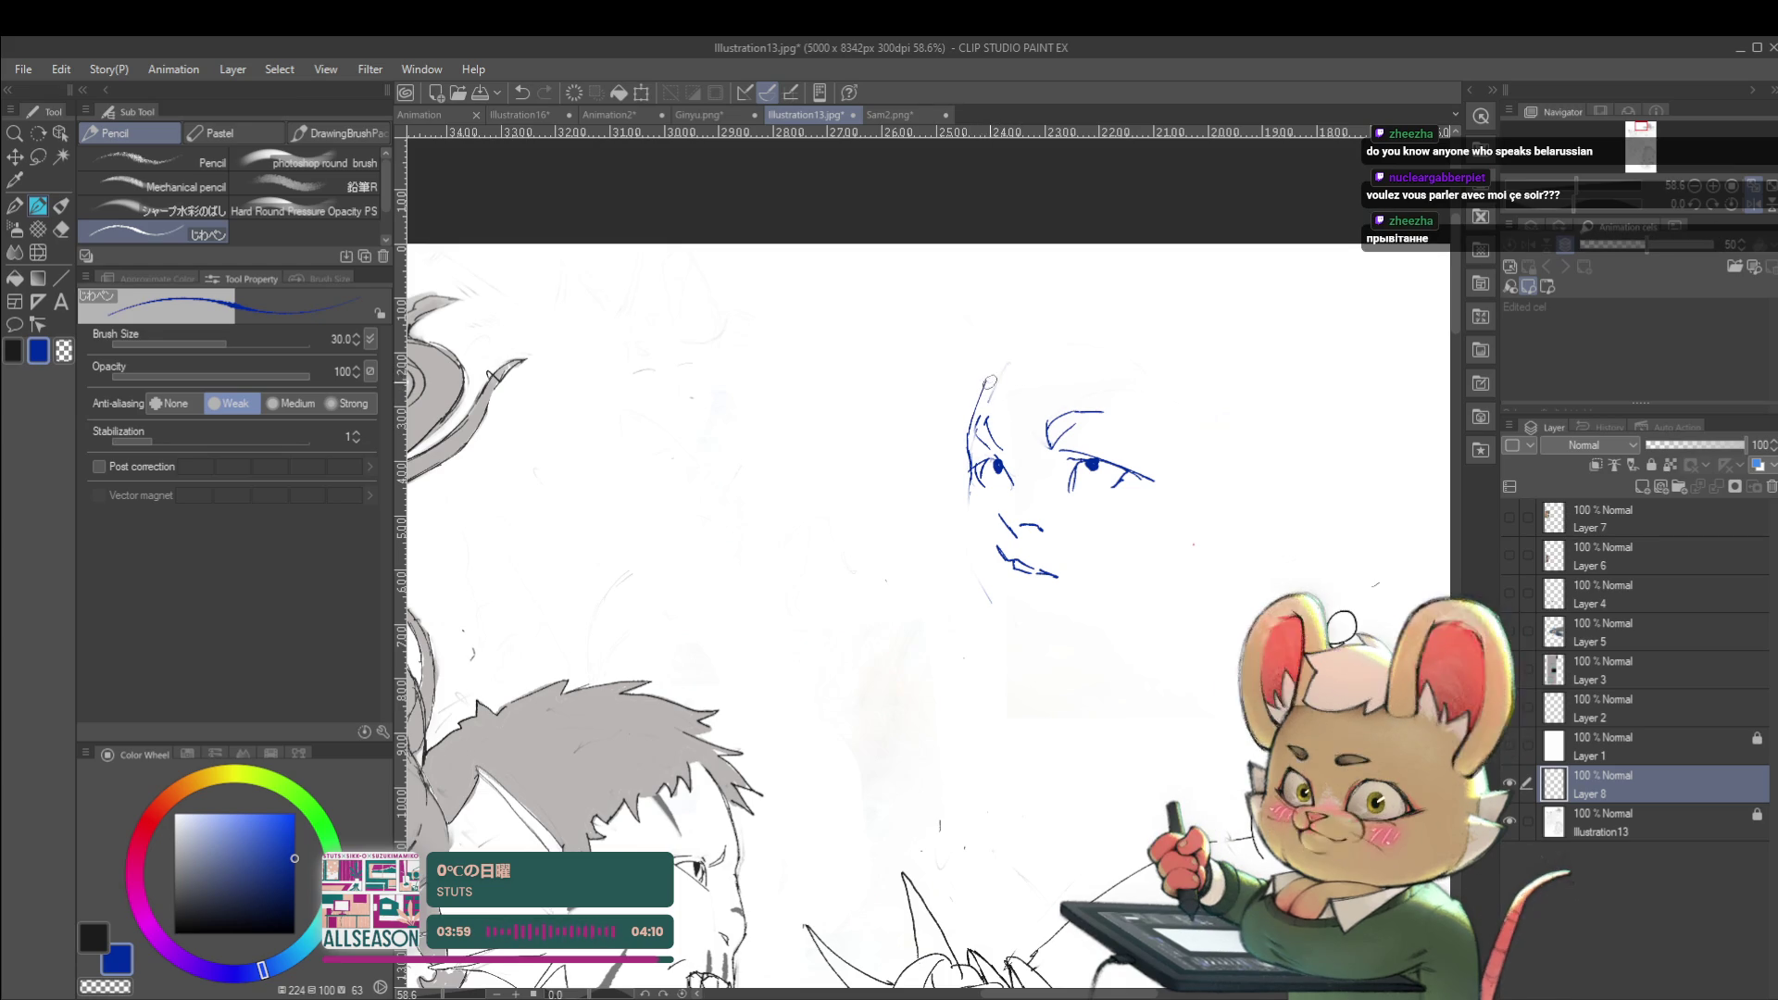
left_click_drag(1165, 469, 1165, 578)
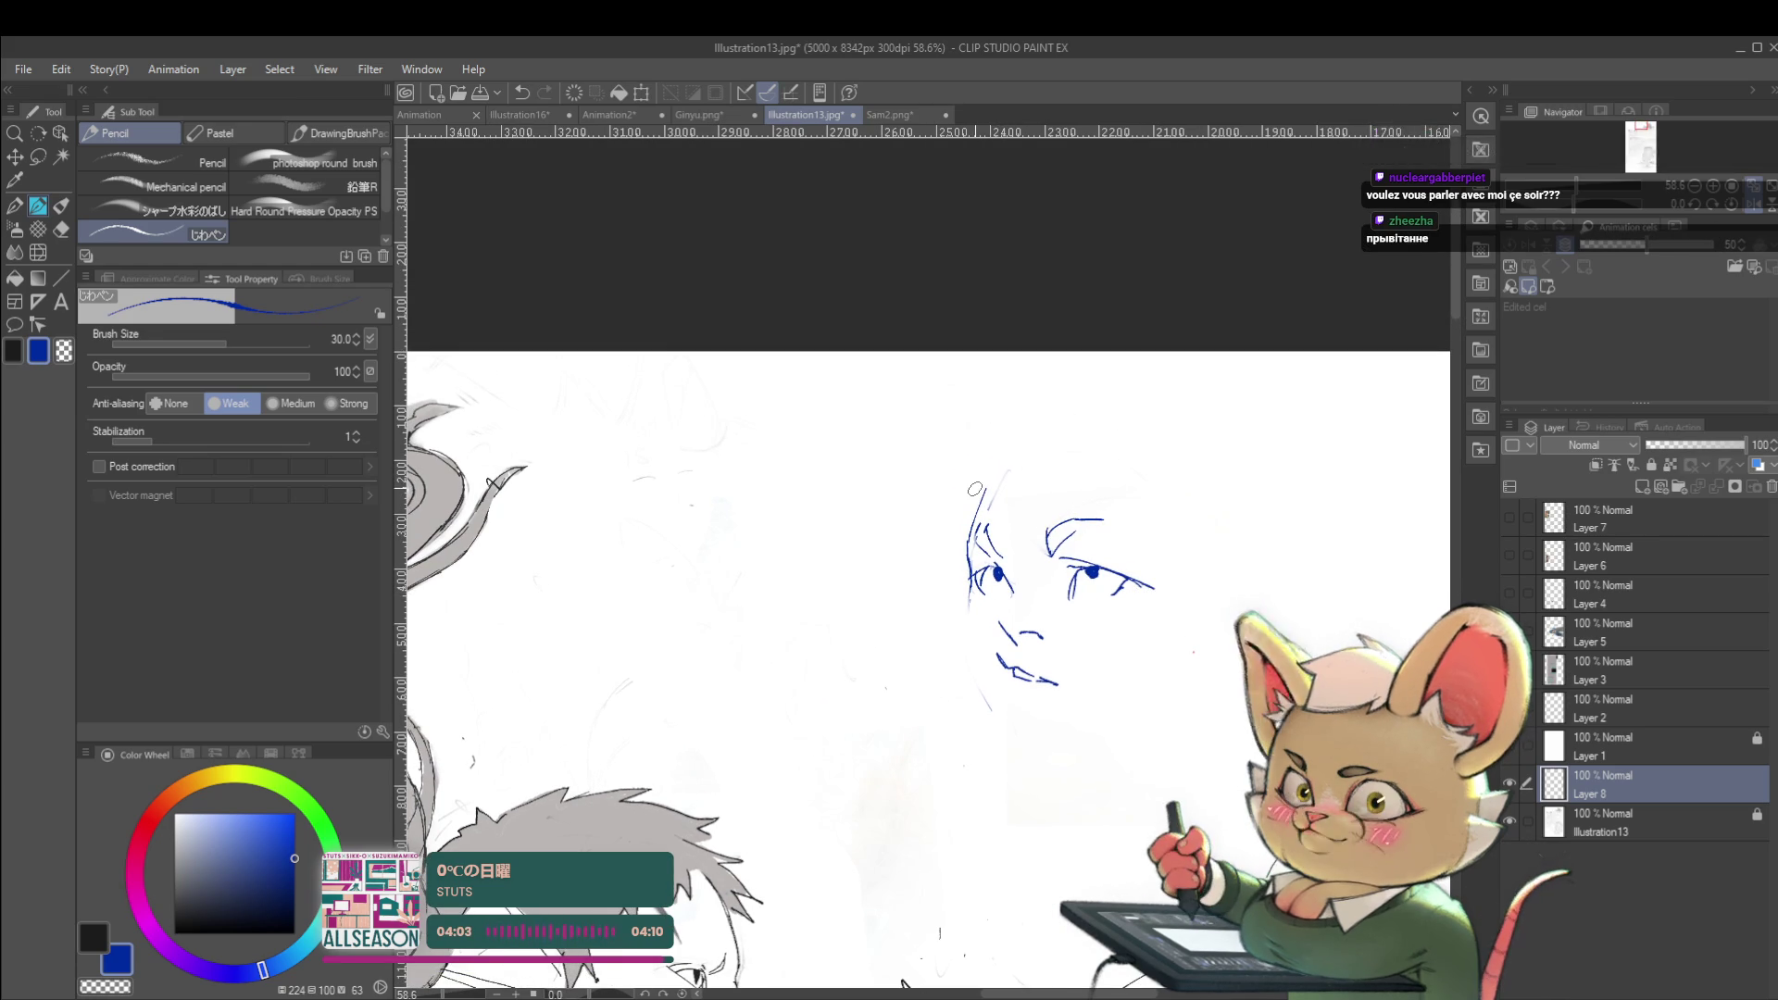
left_click_drag(974, 532, 1006, 460)
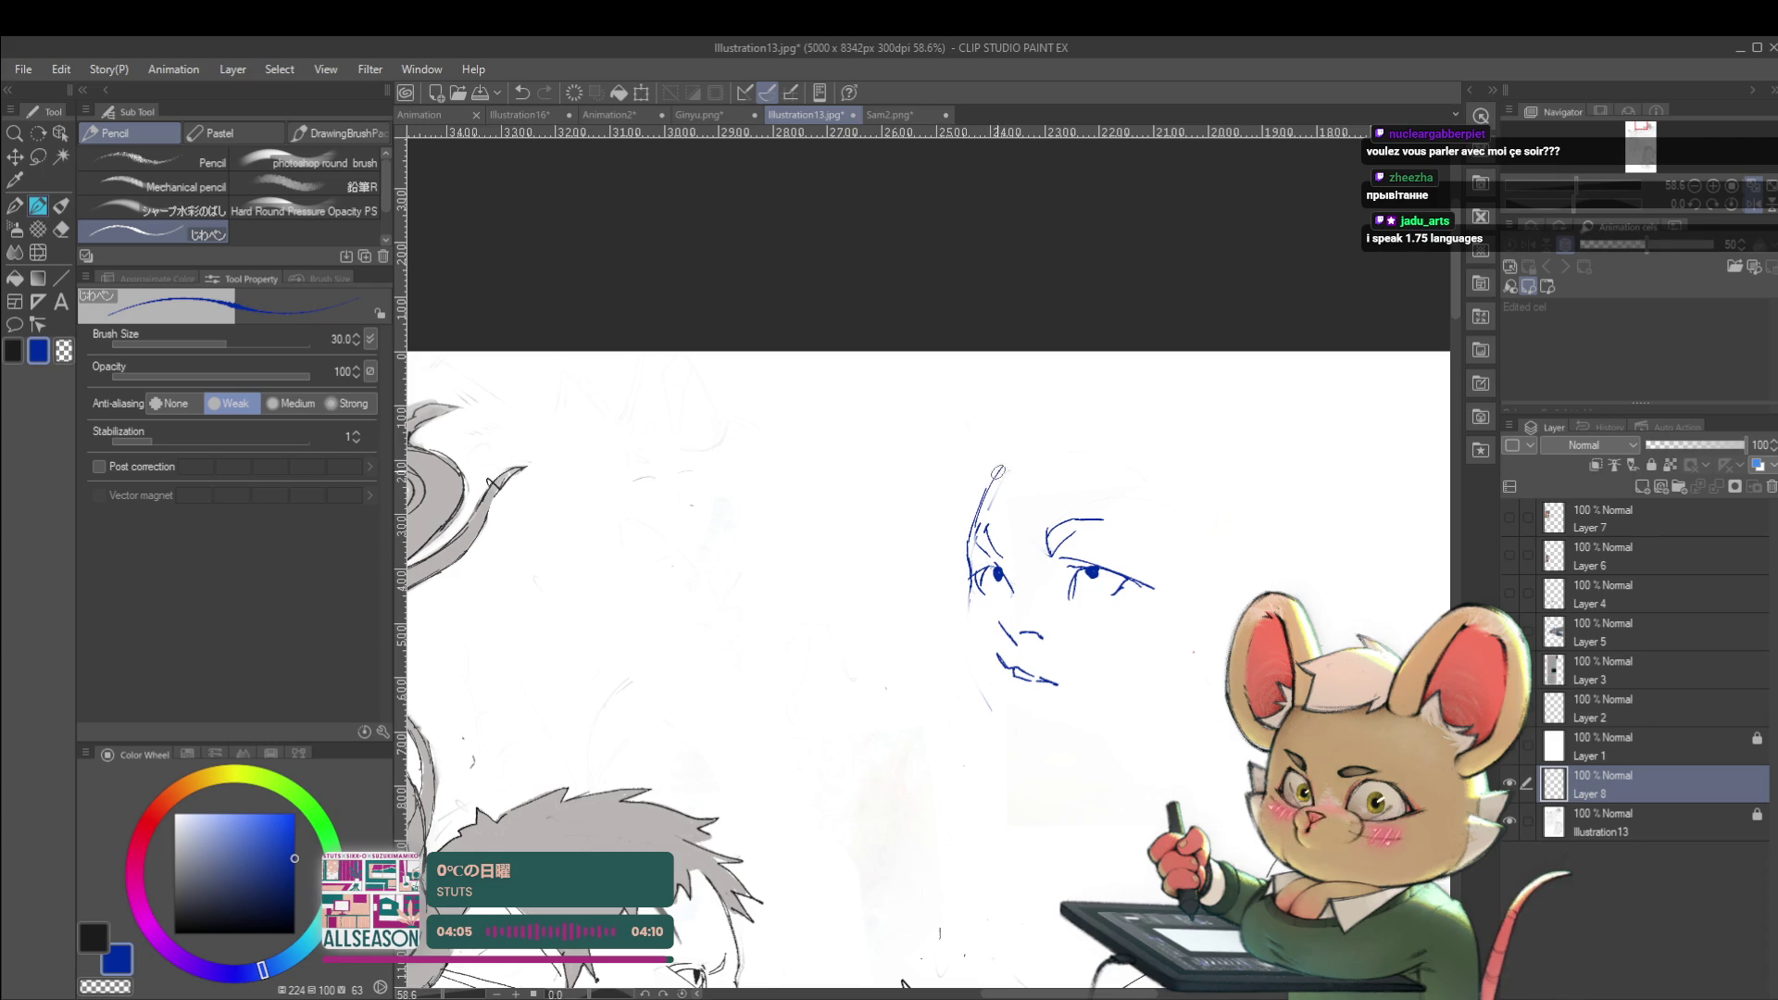
left_click_drag(967, 625, 969, 586)
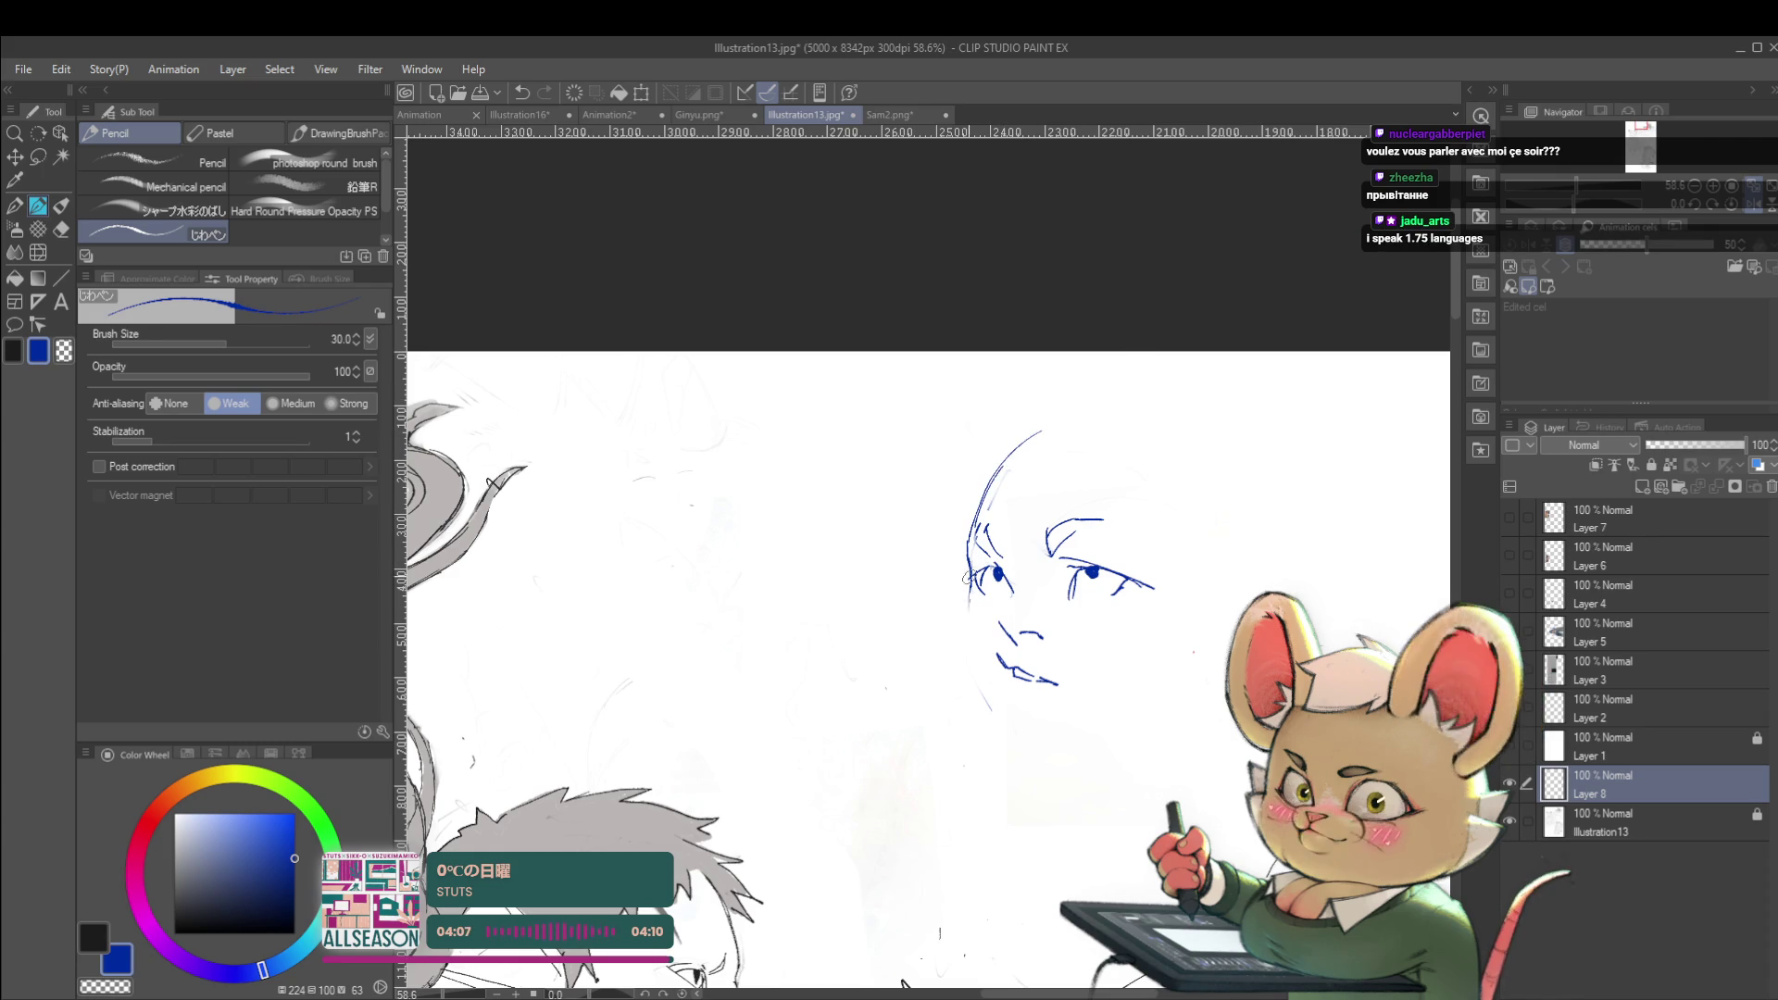
key("ctrl+z")
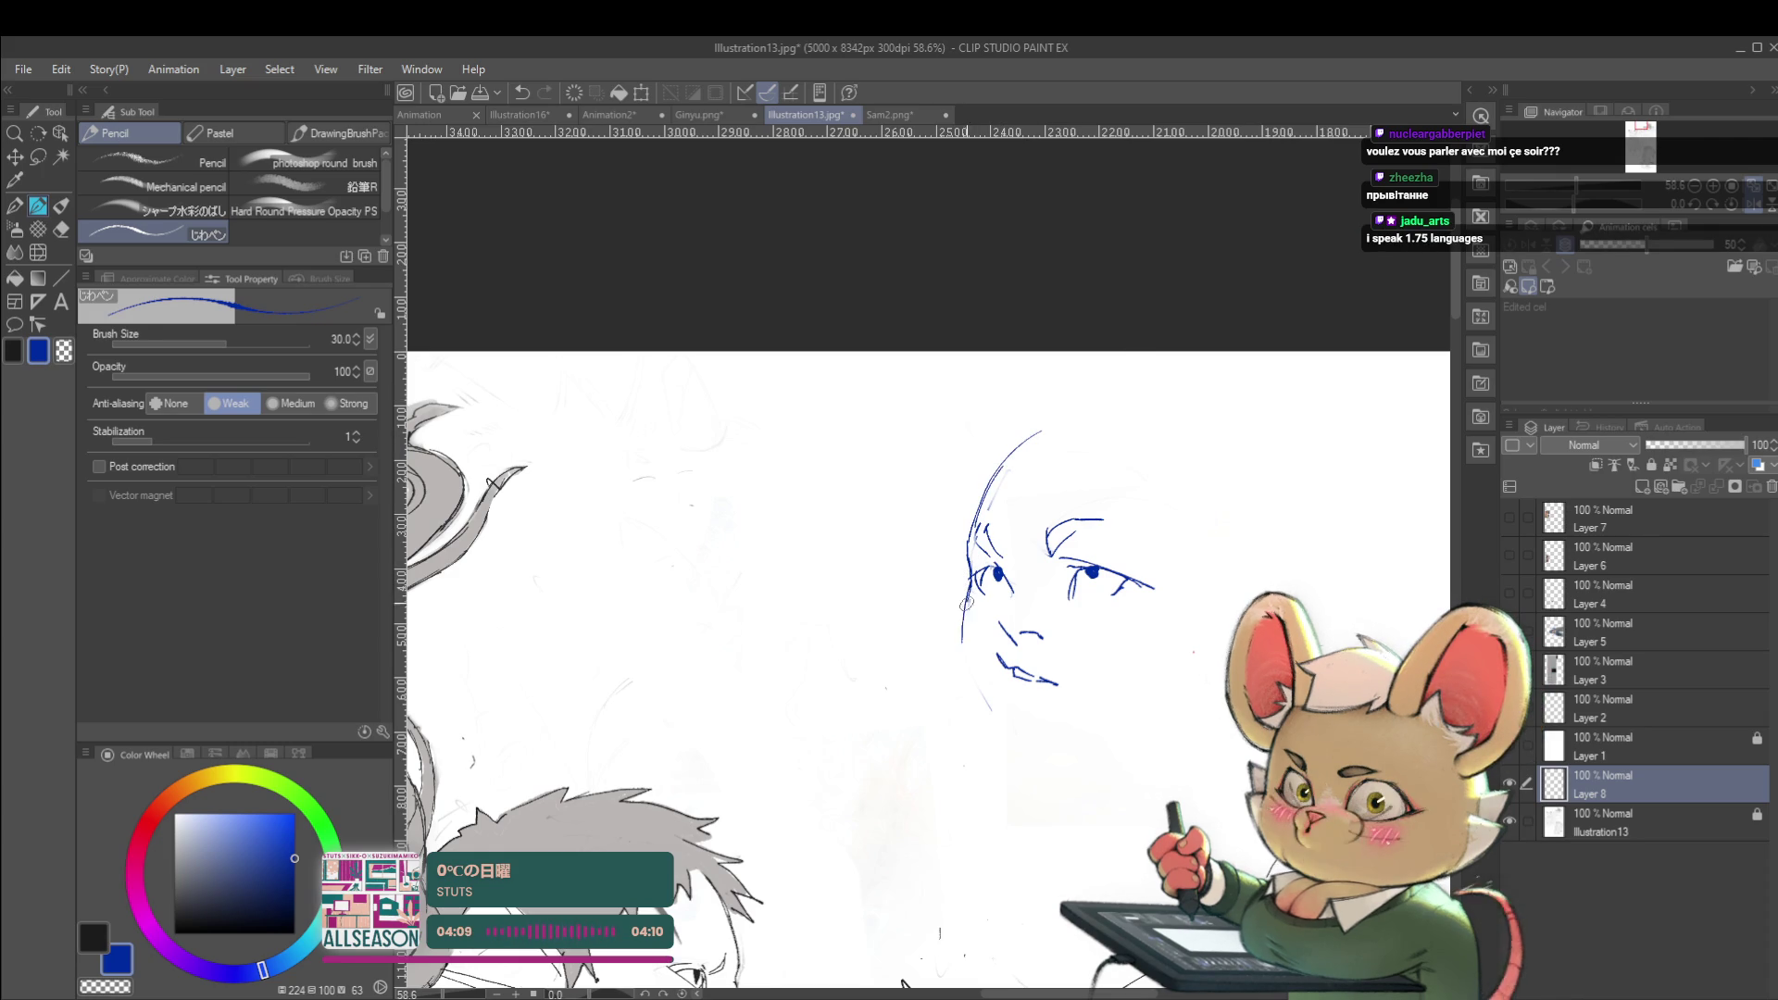
Redraw the left cheek contour down to the chin and add a short line under the mouth
left_click_drag(966, 674, 996, 717)
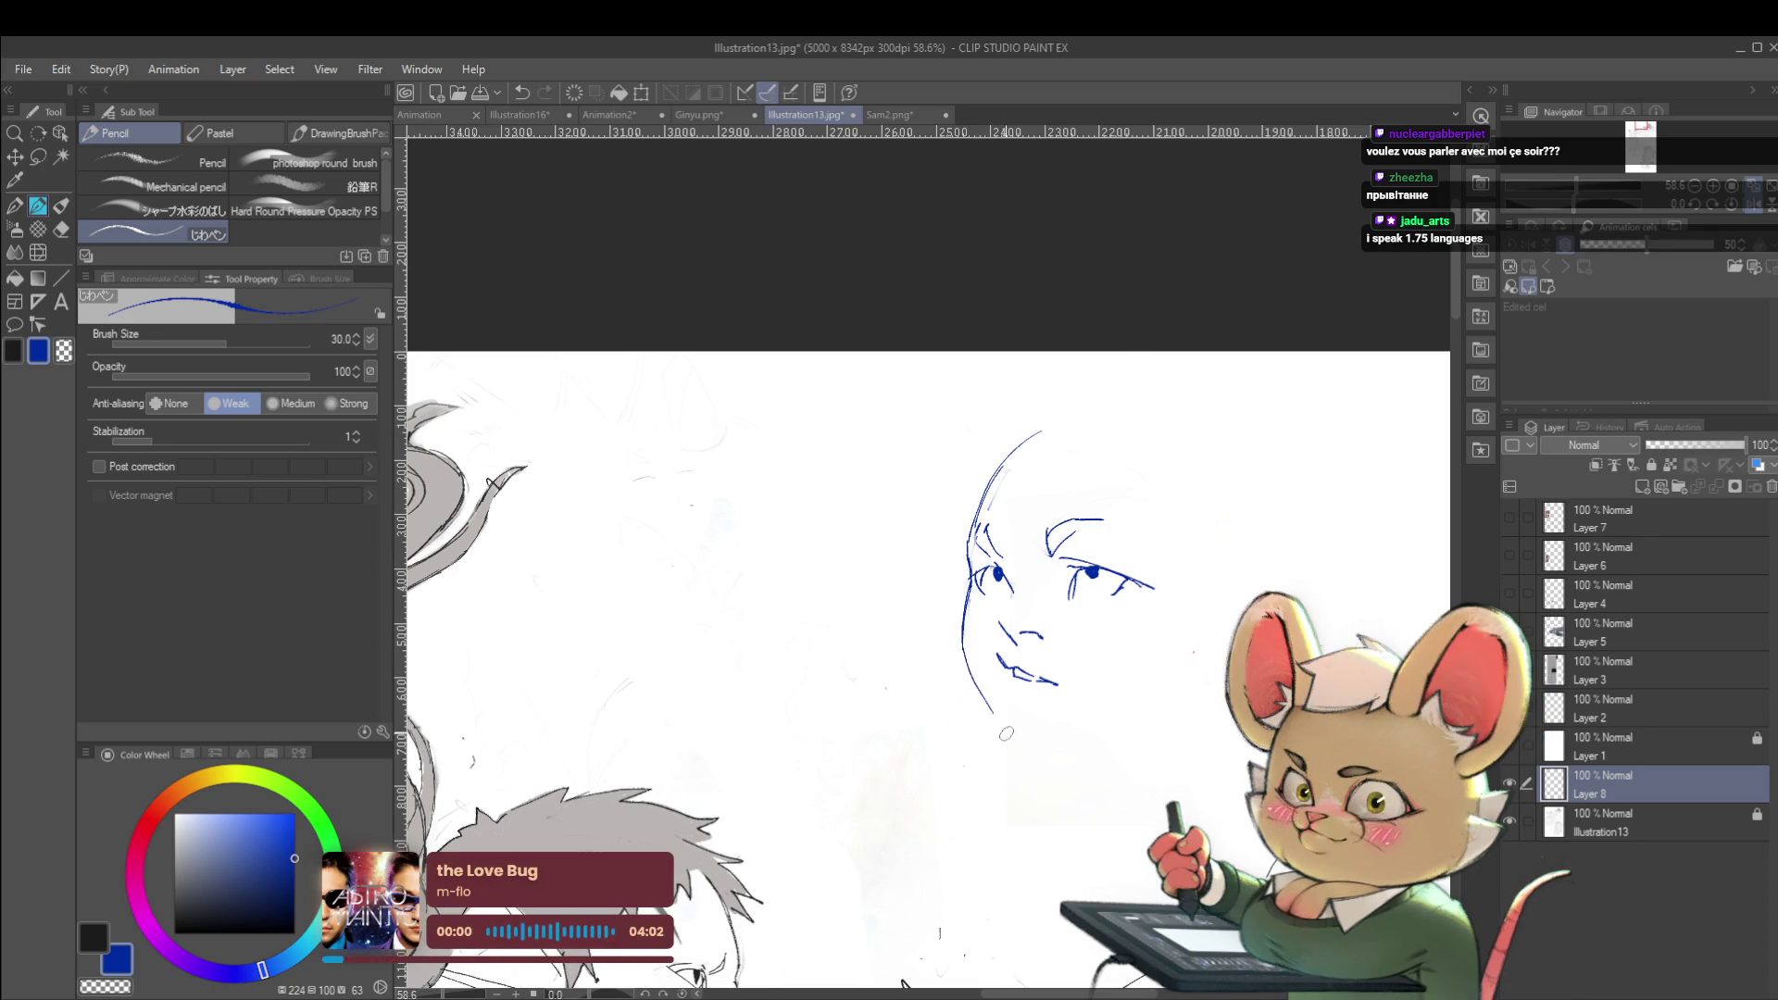
scroll(992, 684, "down", 3)
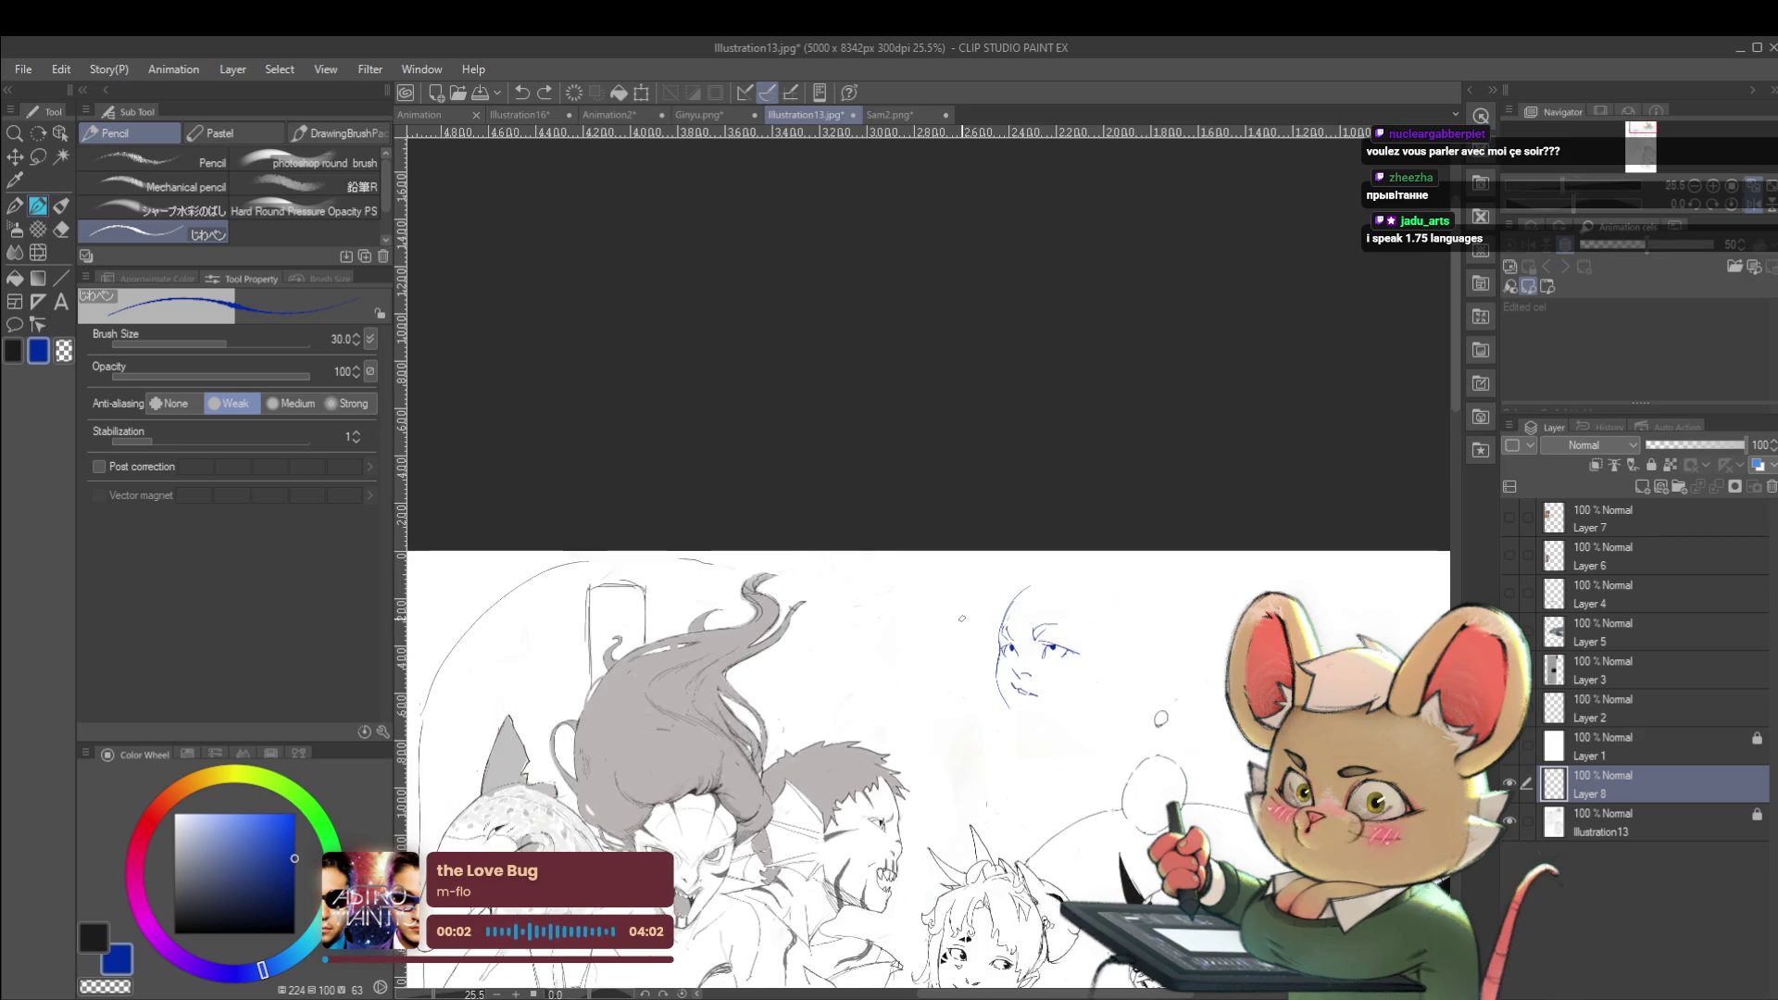
scroll(1028, 695, "up", 3)
key("ctrl+z")
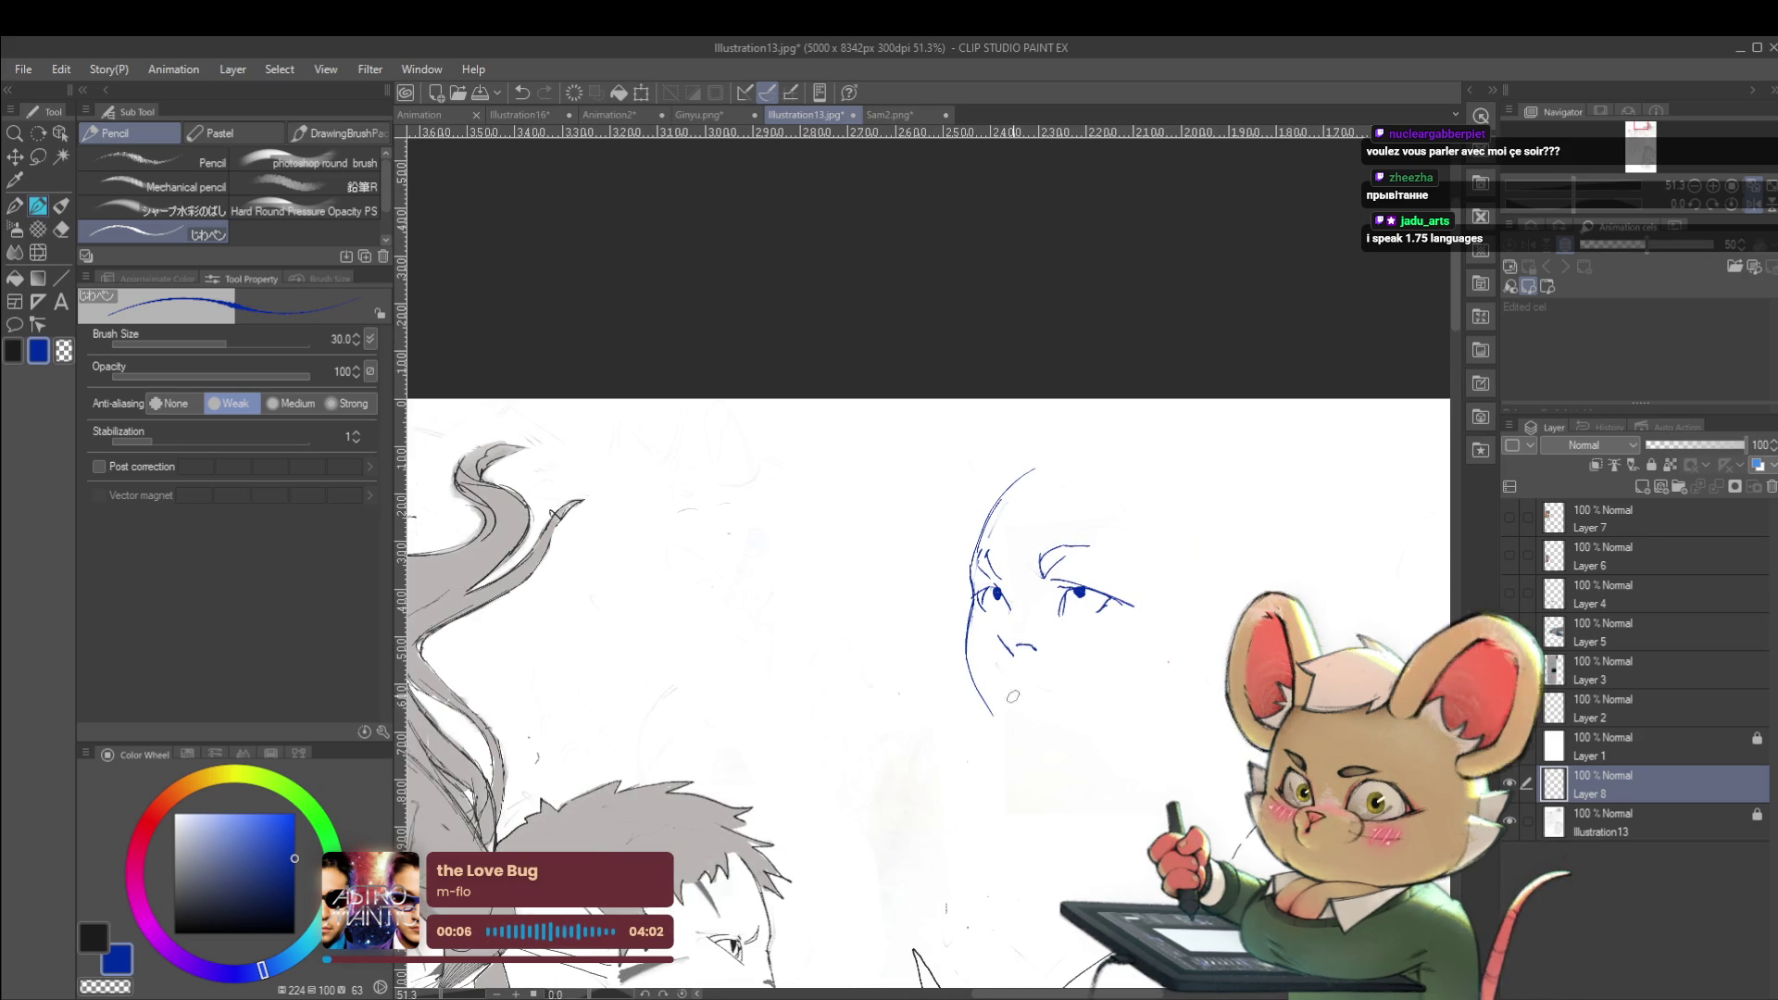
left_click_drag(1007, 692, 1057, 687)
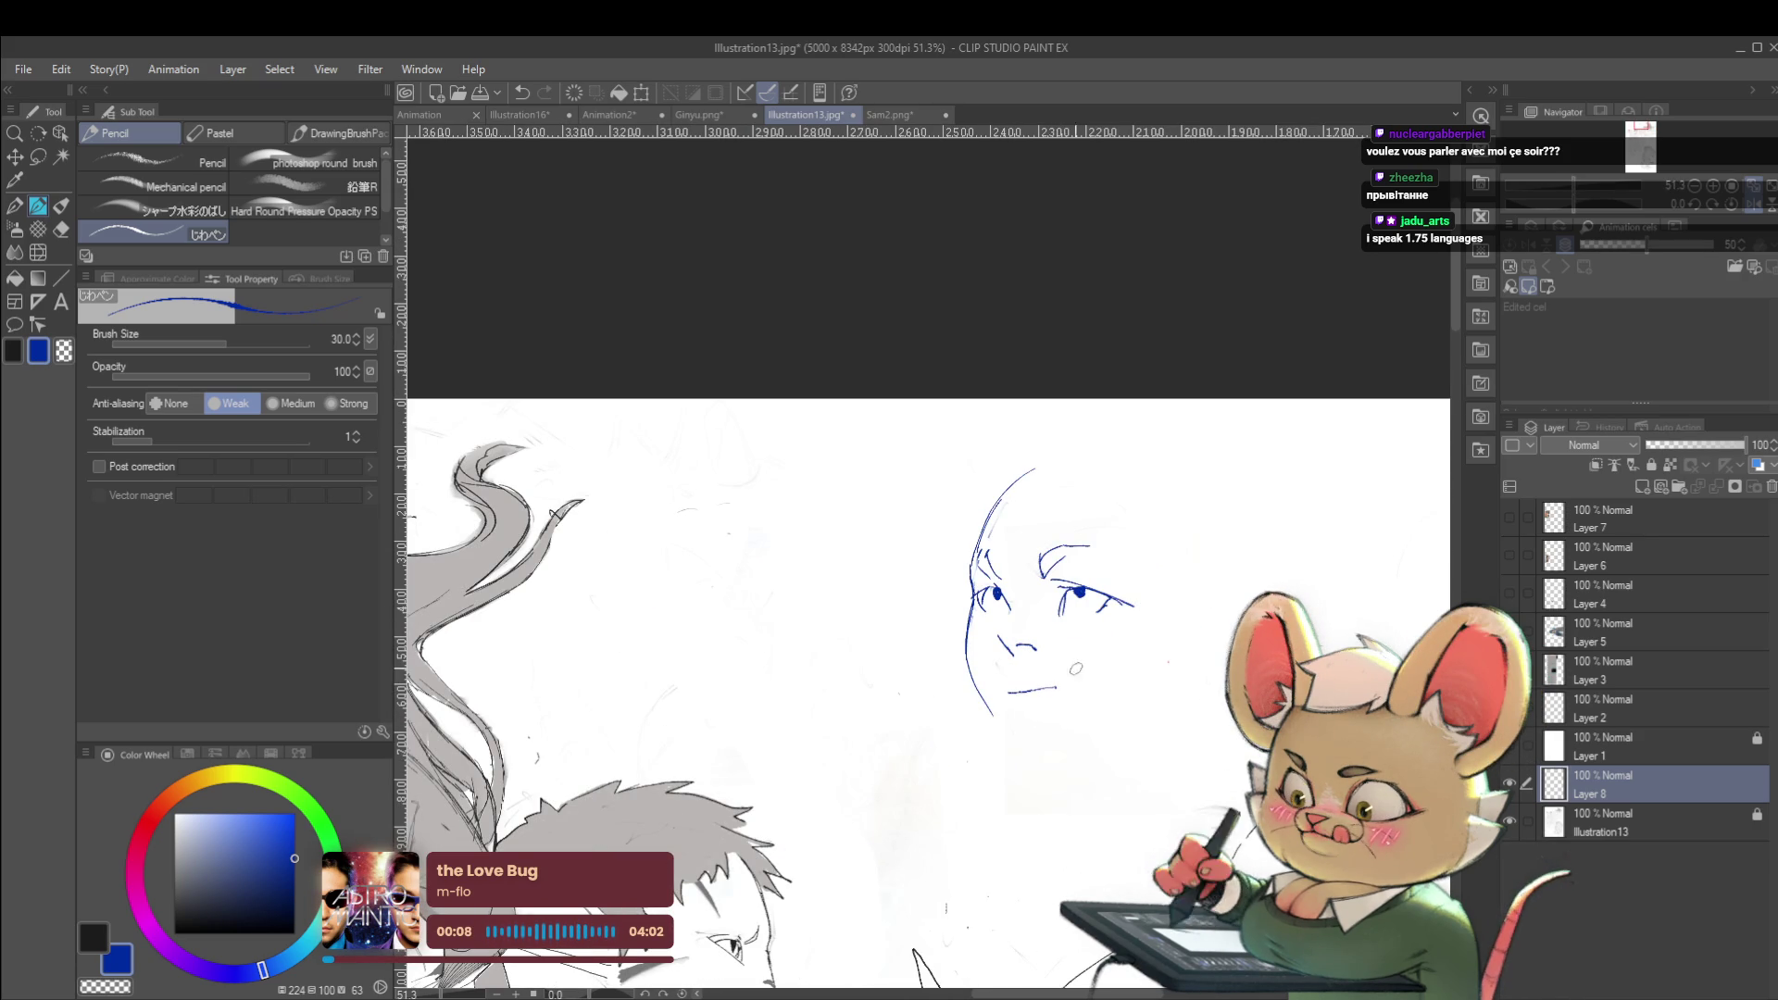
key("ctrl+z")
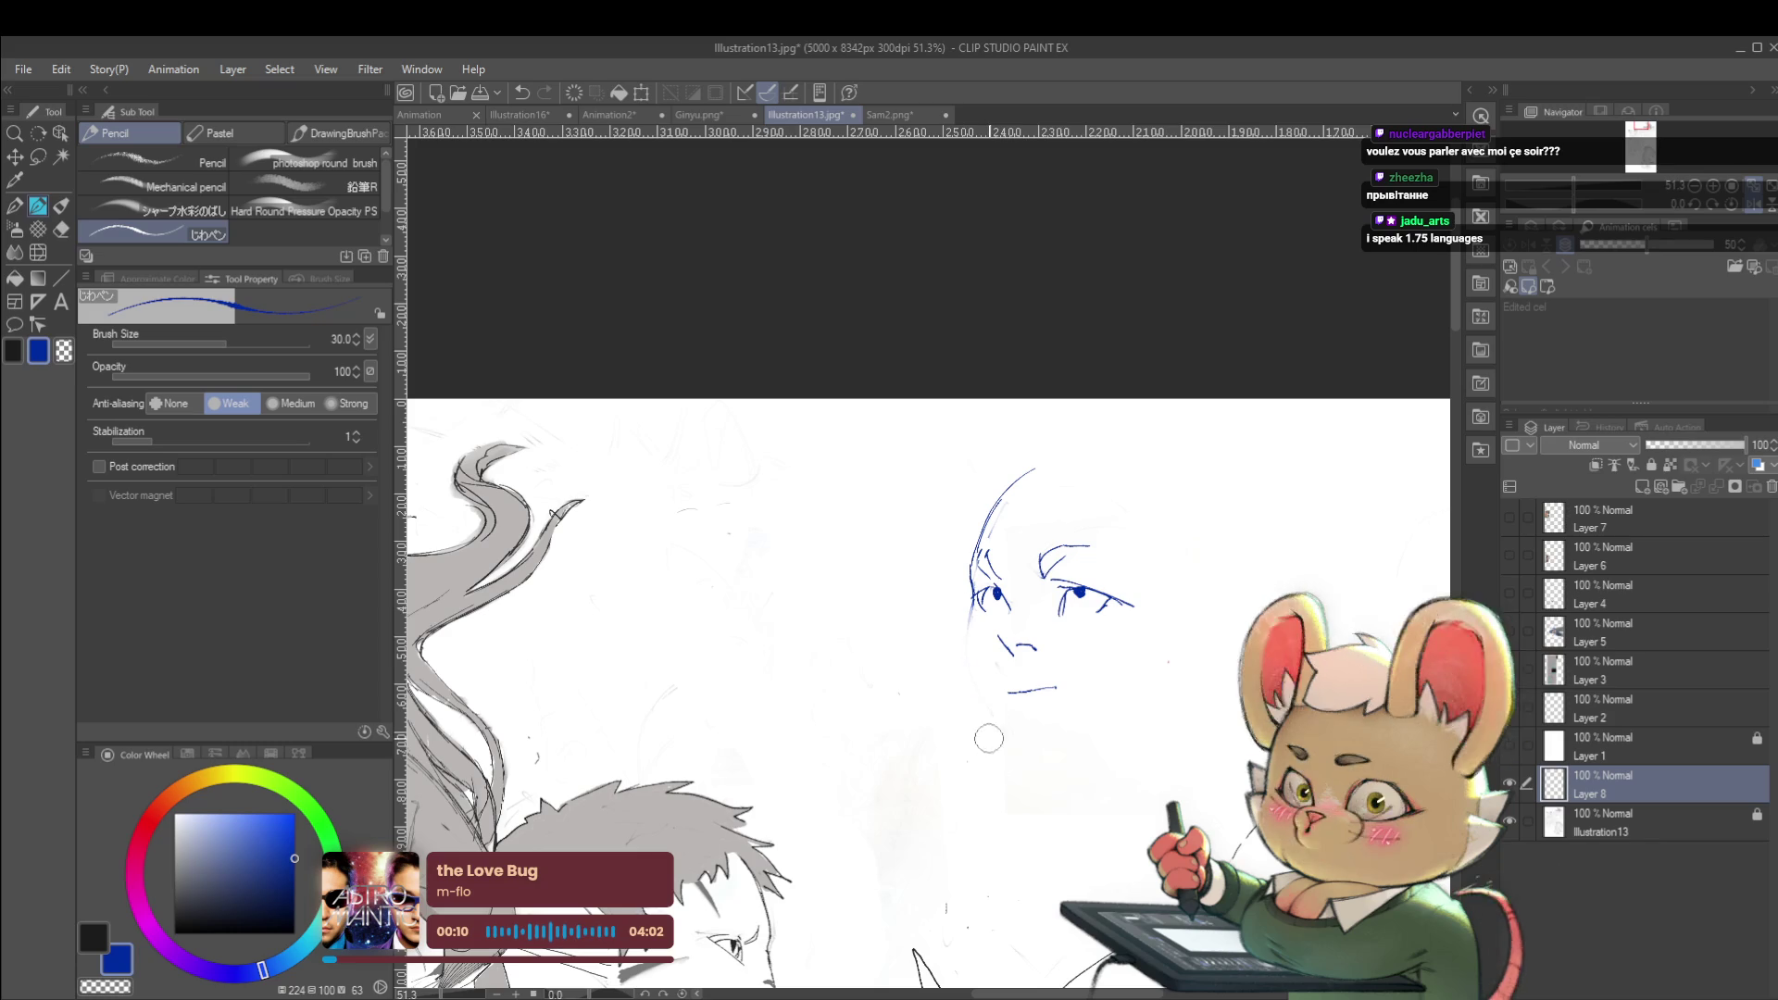
Add short extra strokes at the right brow
scroll(1083, 608, "up", 3)
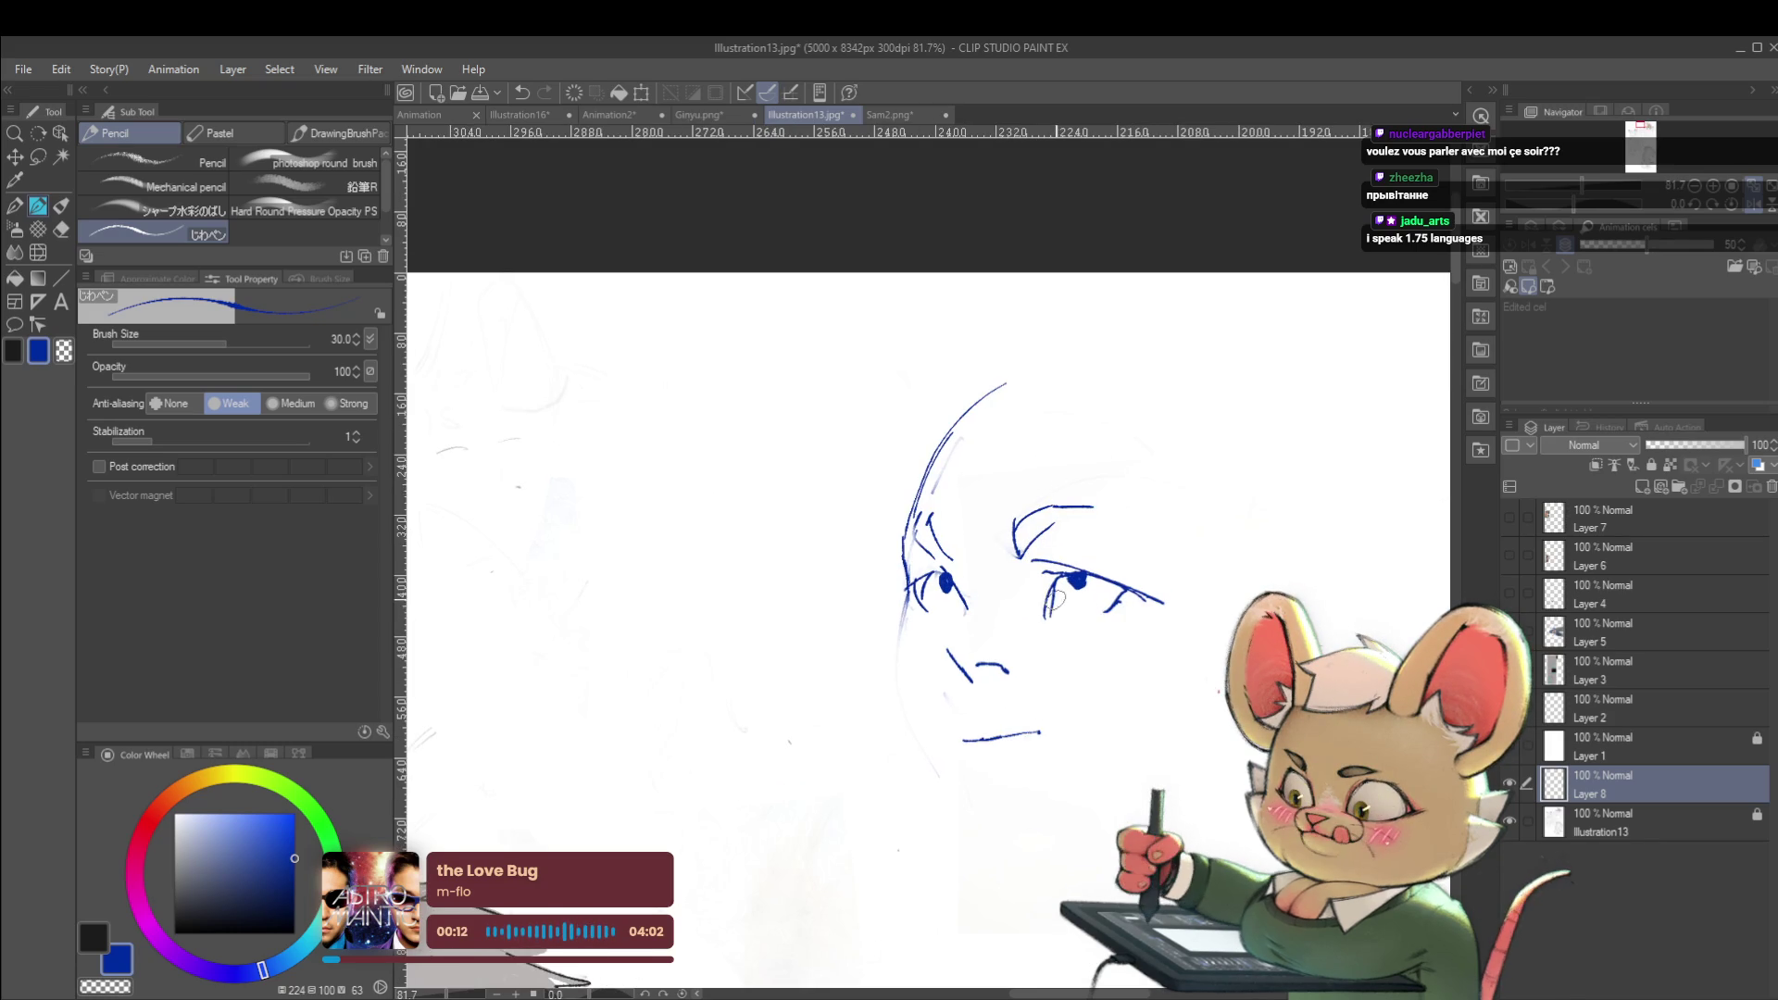
scroll(1118, 619, "down", 3)
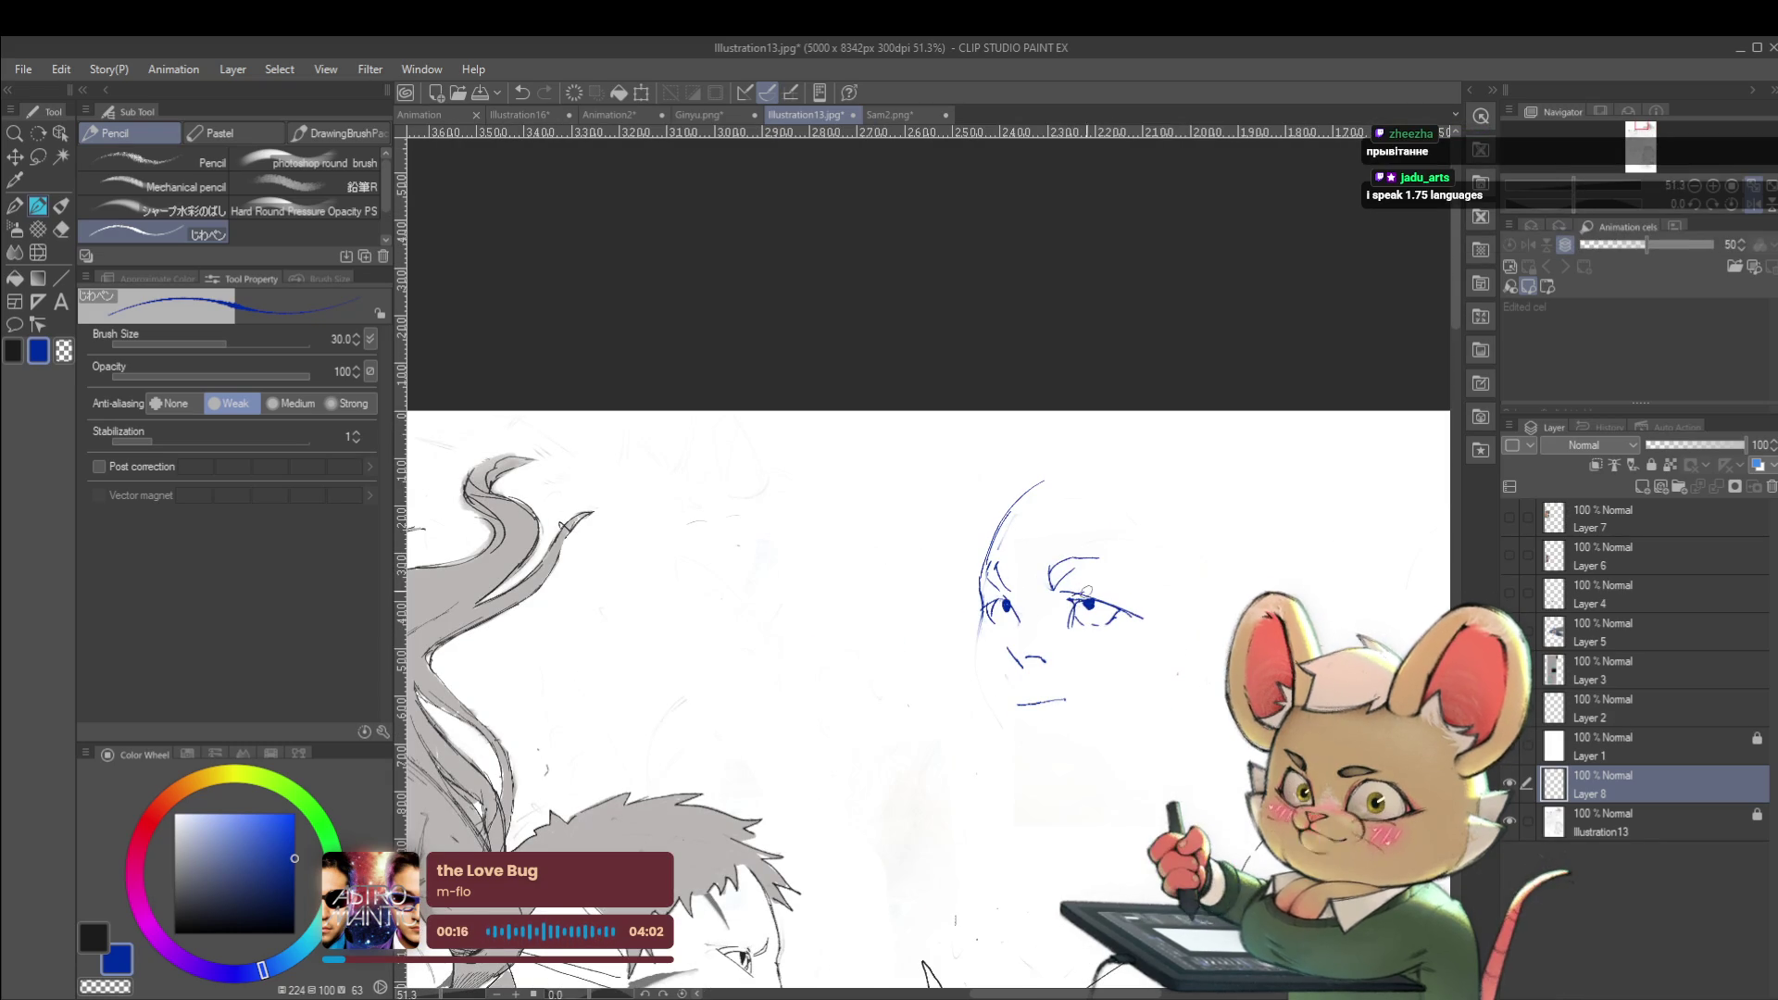
scroll(1112, 602, "down", 5)
scroll(1116, 609, "up", 5)
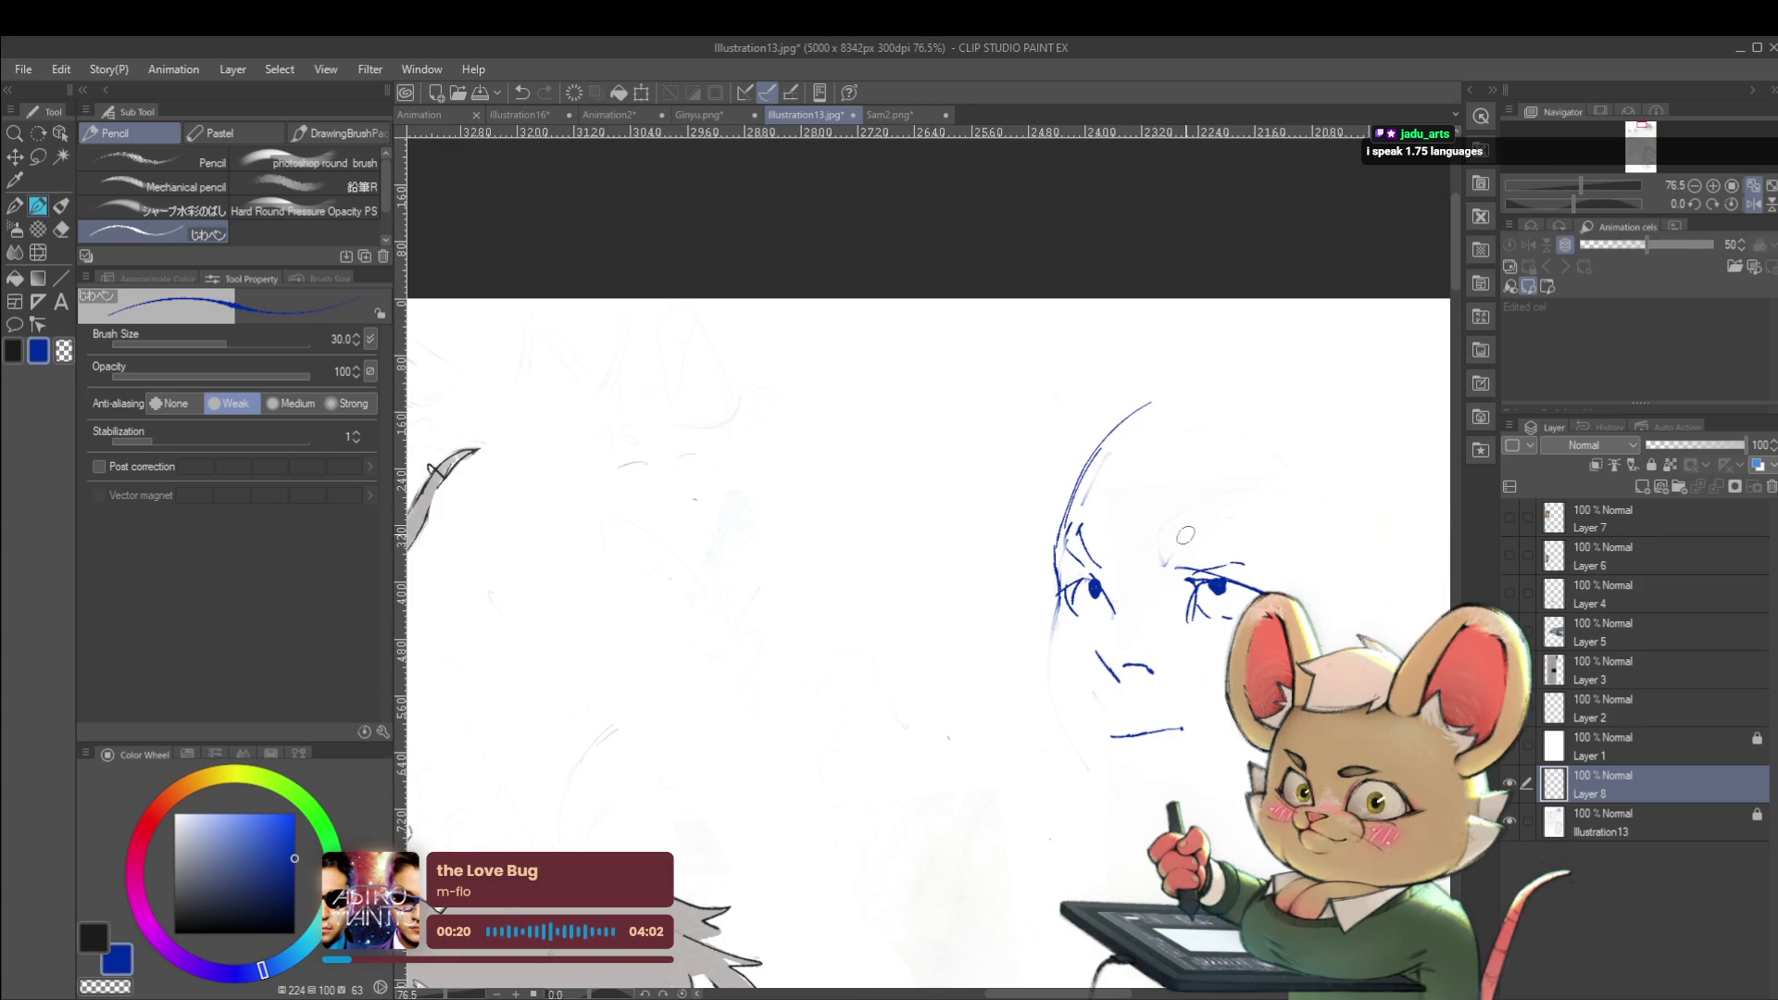
left_click_drag(1170, 531, 1214, 512)
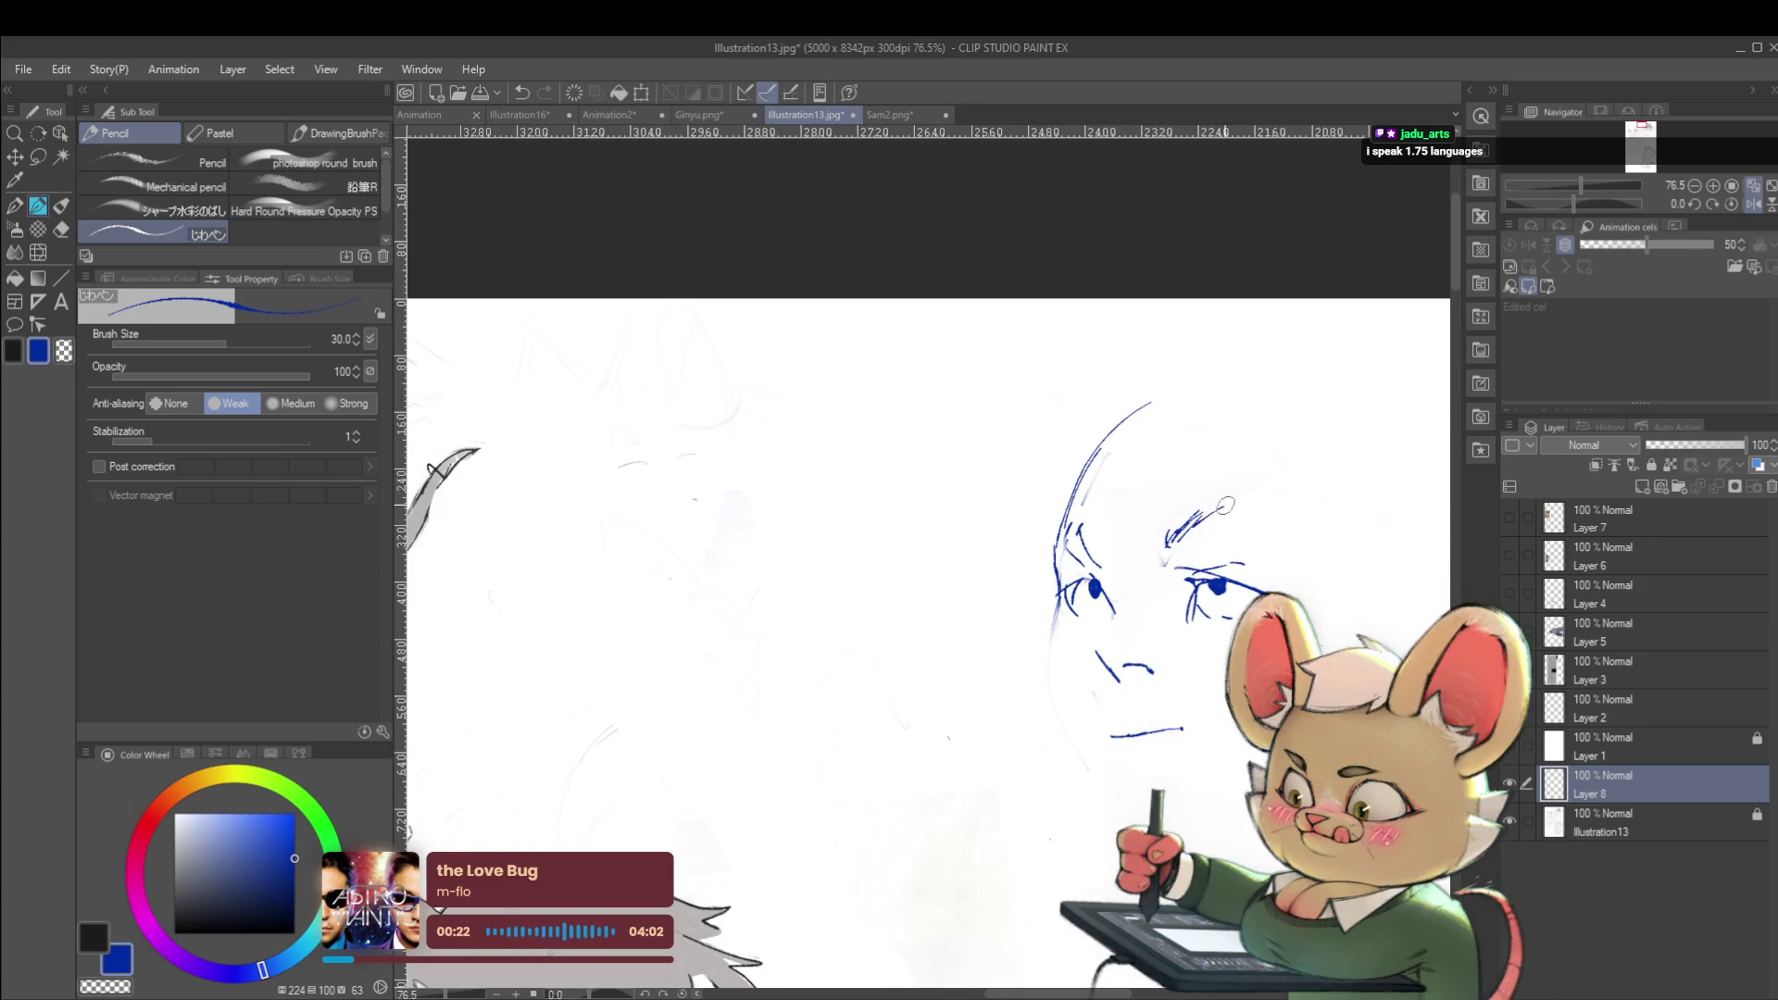
scroll(1251, 500, "down", 5)
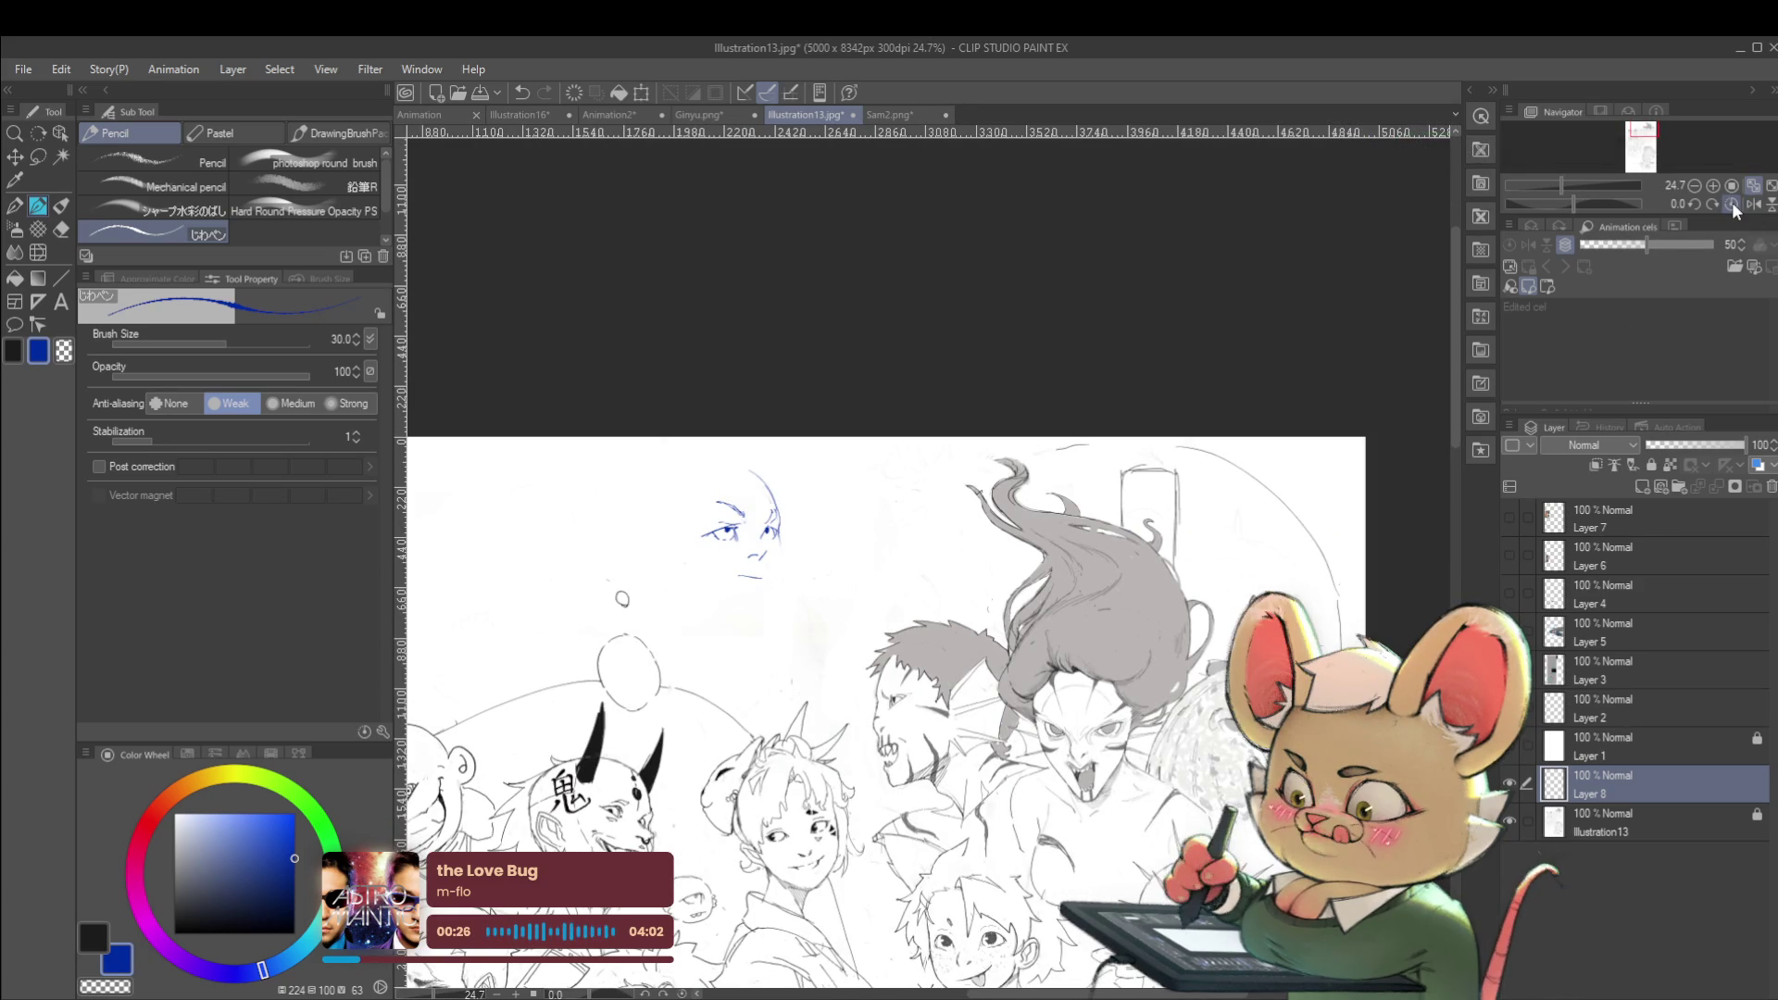
Sketch the lower jaw and chin line, then mirror the view and zoom in on the face
left_click(1733, 206)
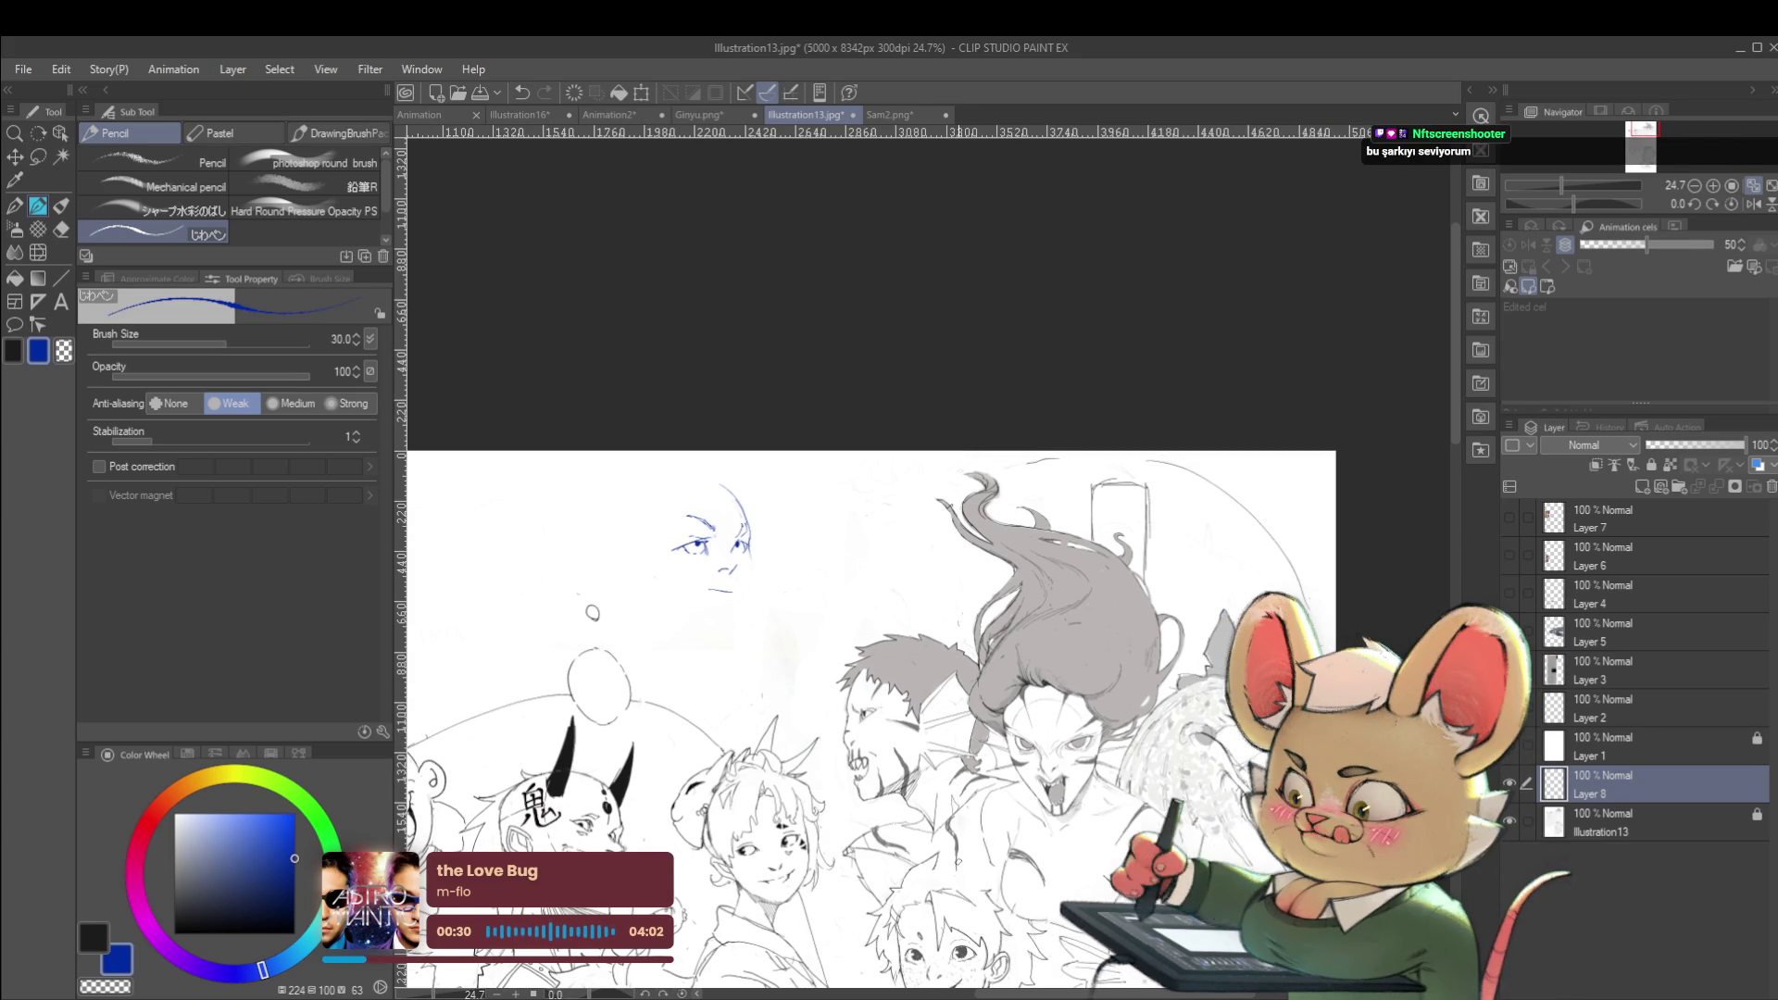
scroll(653, 565, "up", 2)
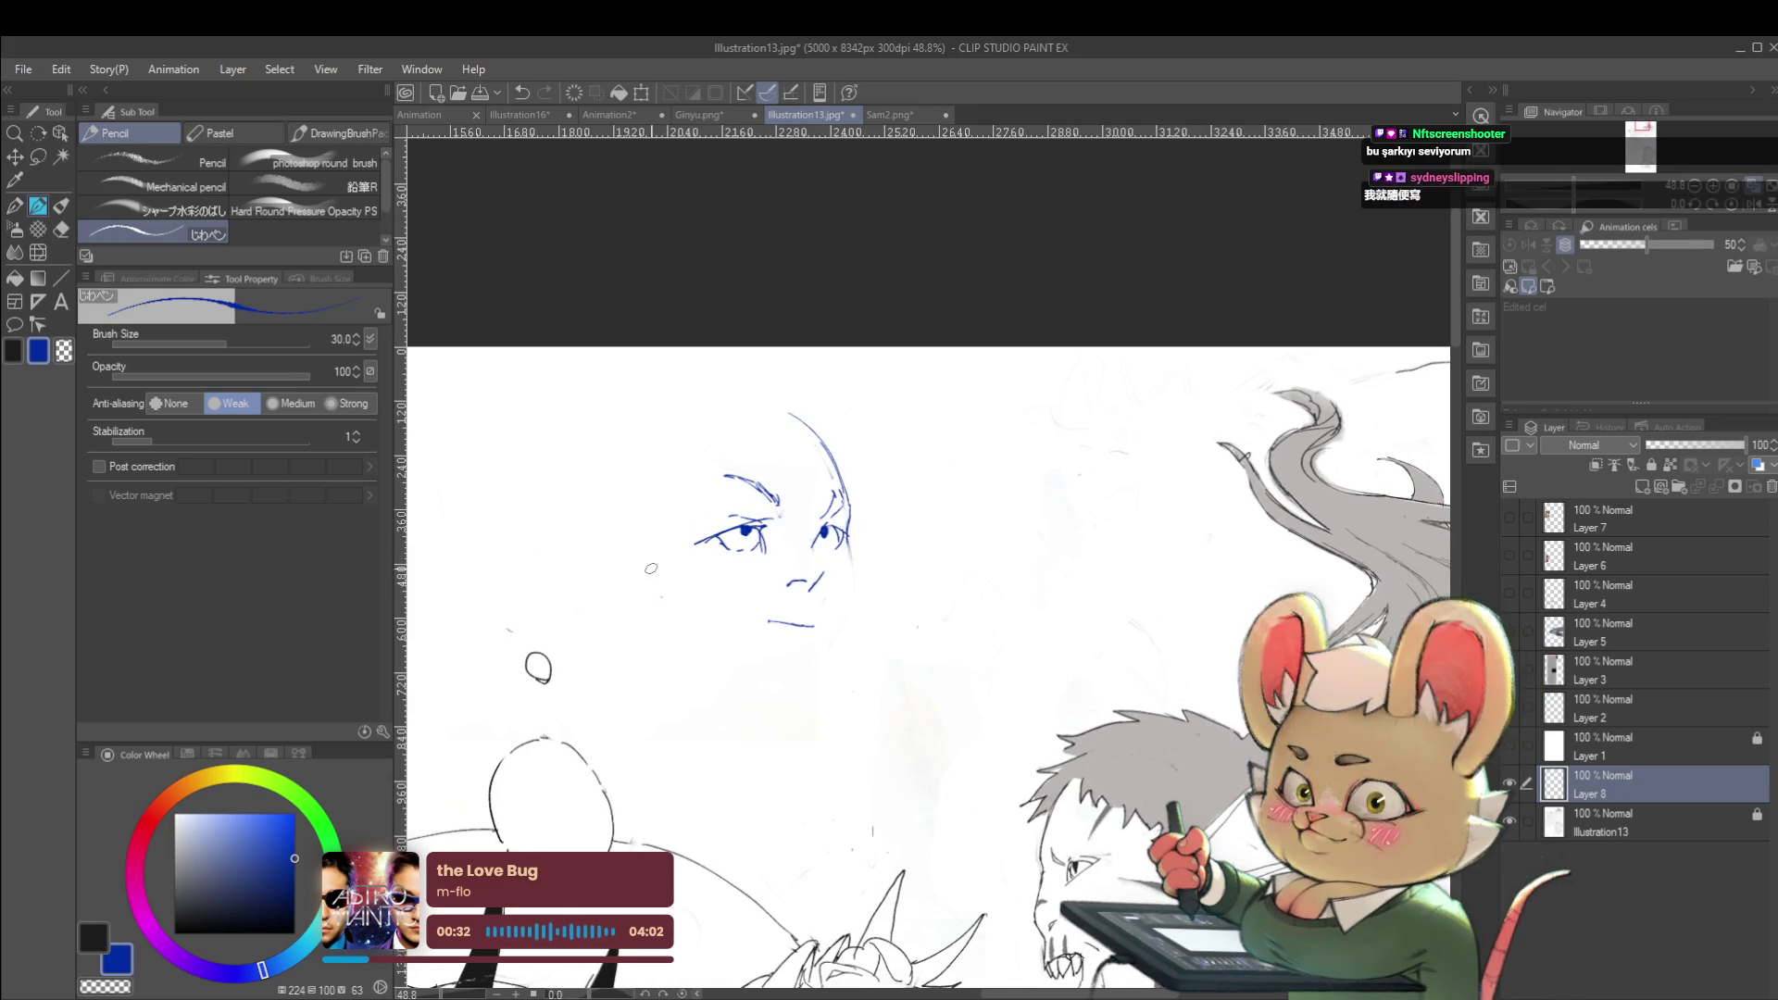
mouse_move(675, 634)
left_mouse_down()
mouse_move(795, 685)
mouse_move(848, 600)
mouse_move(848, 538)
left_mouse_up()
scroll(839, 519, "down", 2)
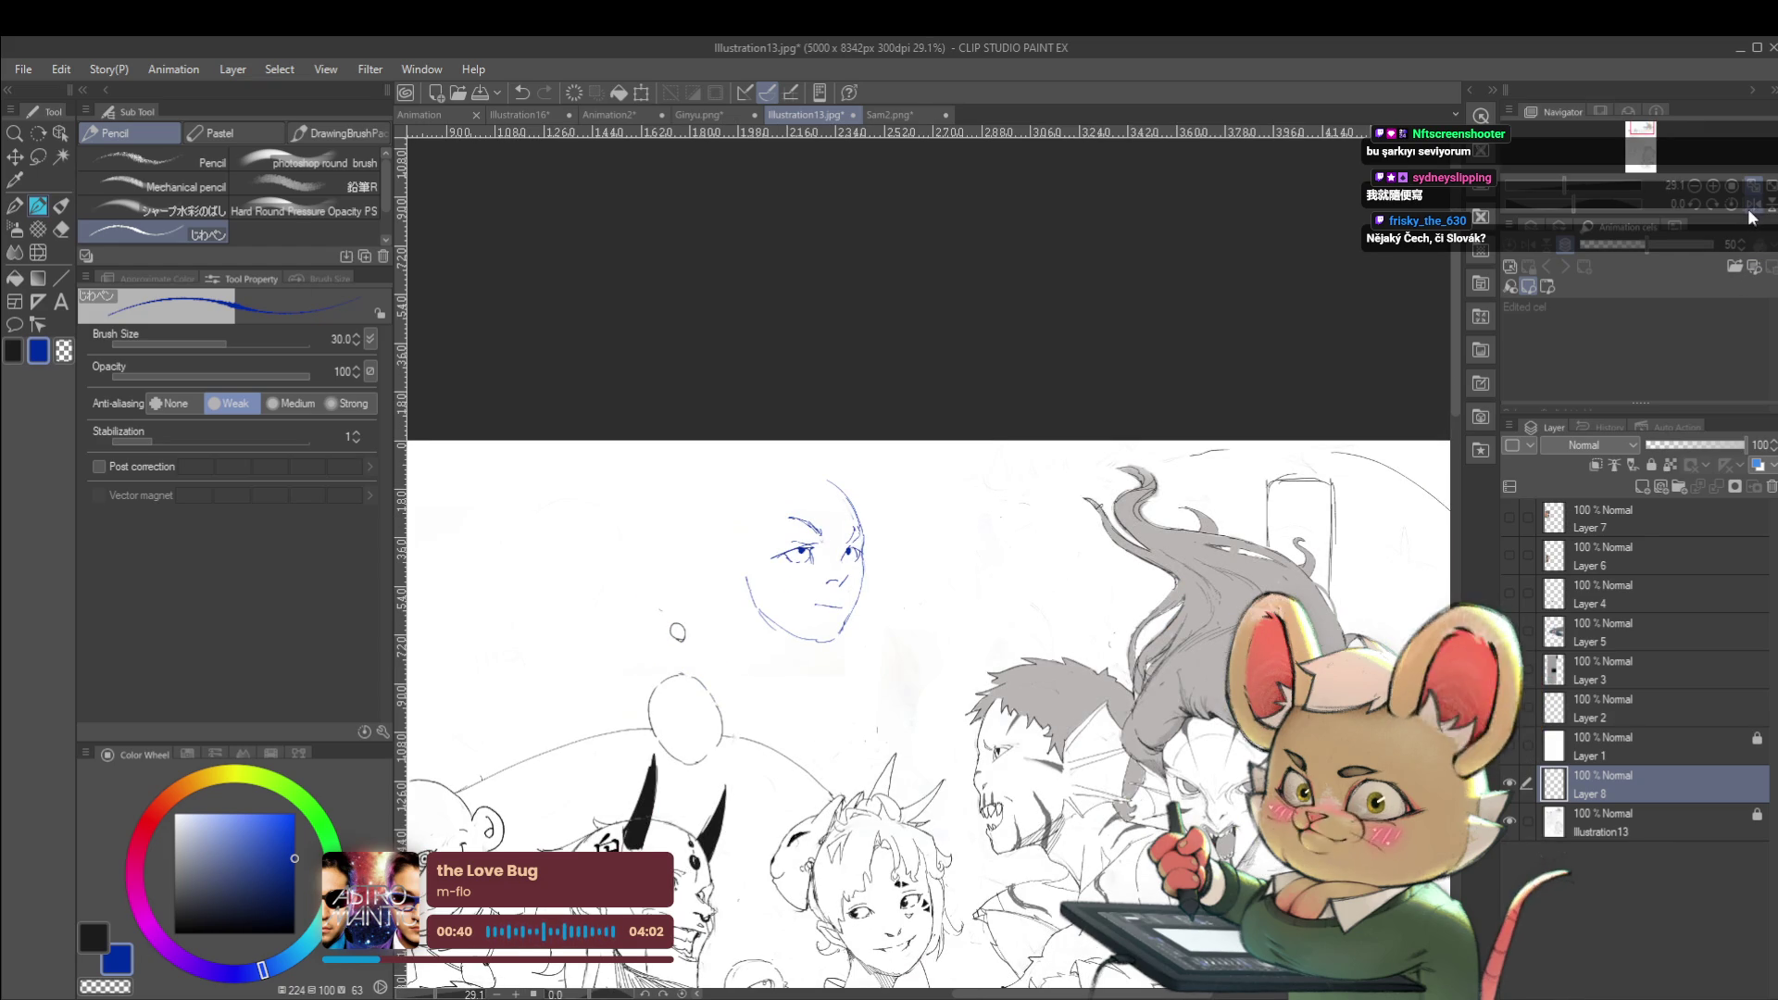
left_click(1748, 206)
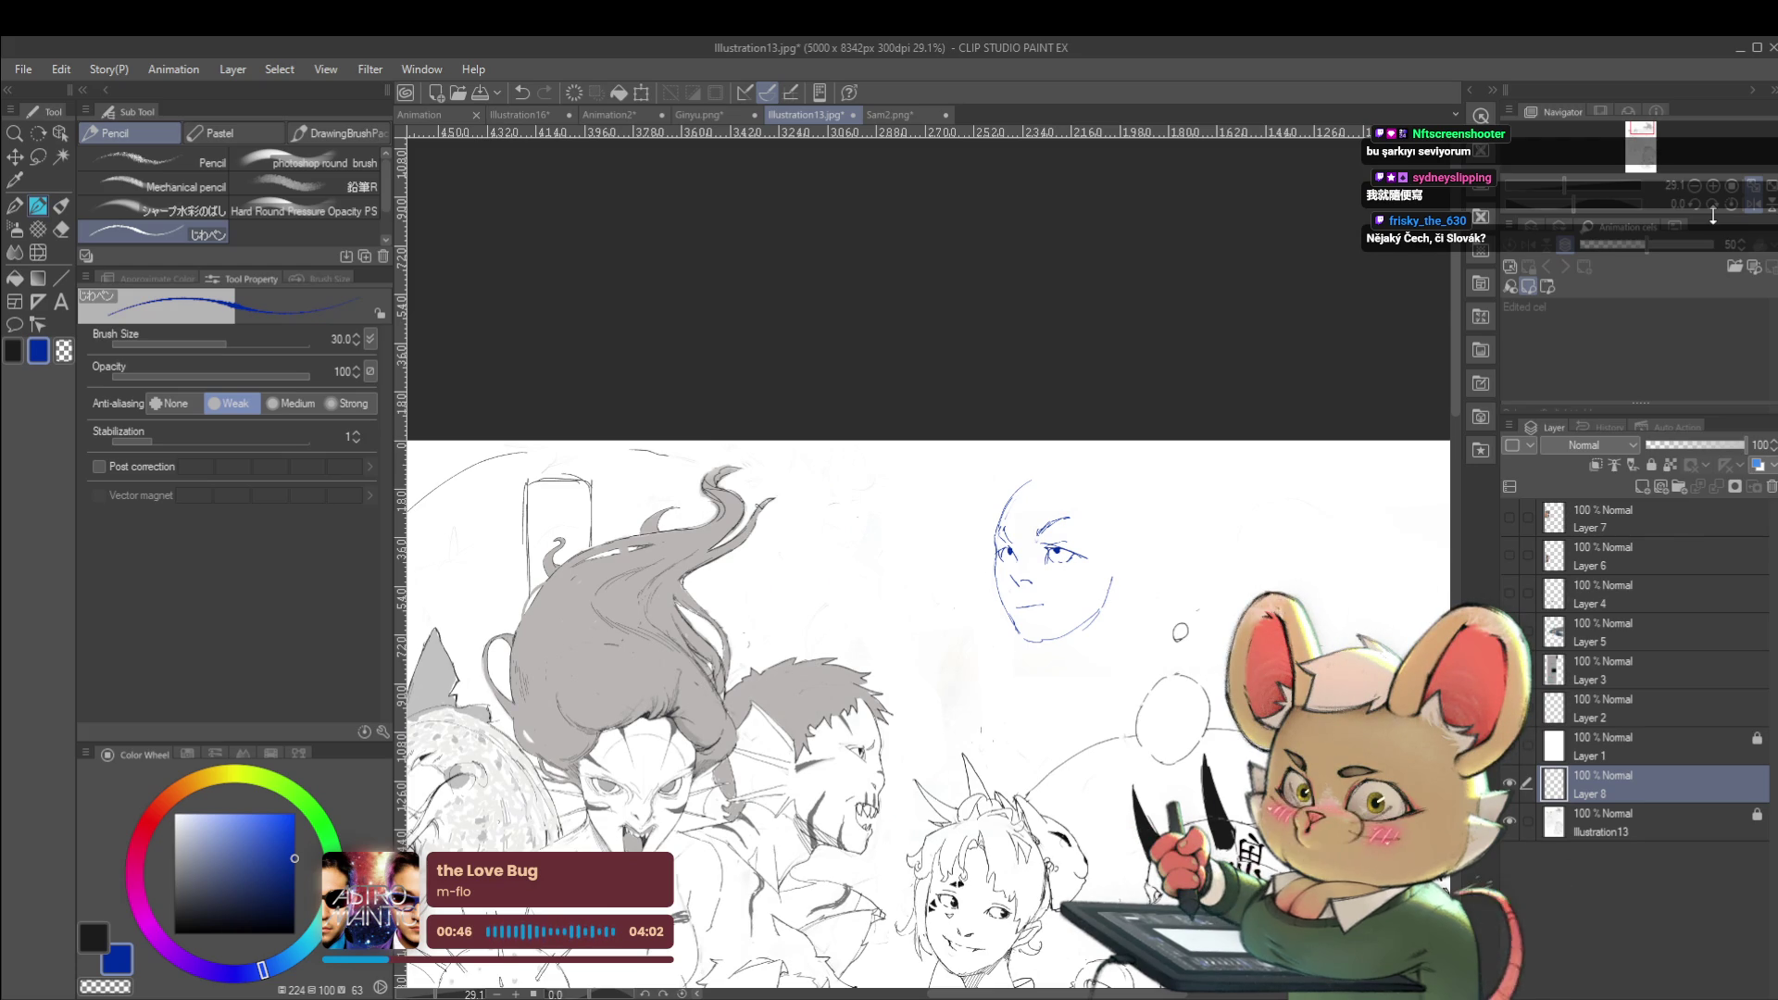
scroll(1009, 523, "up", 3)
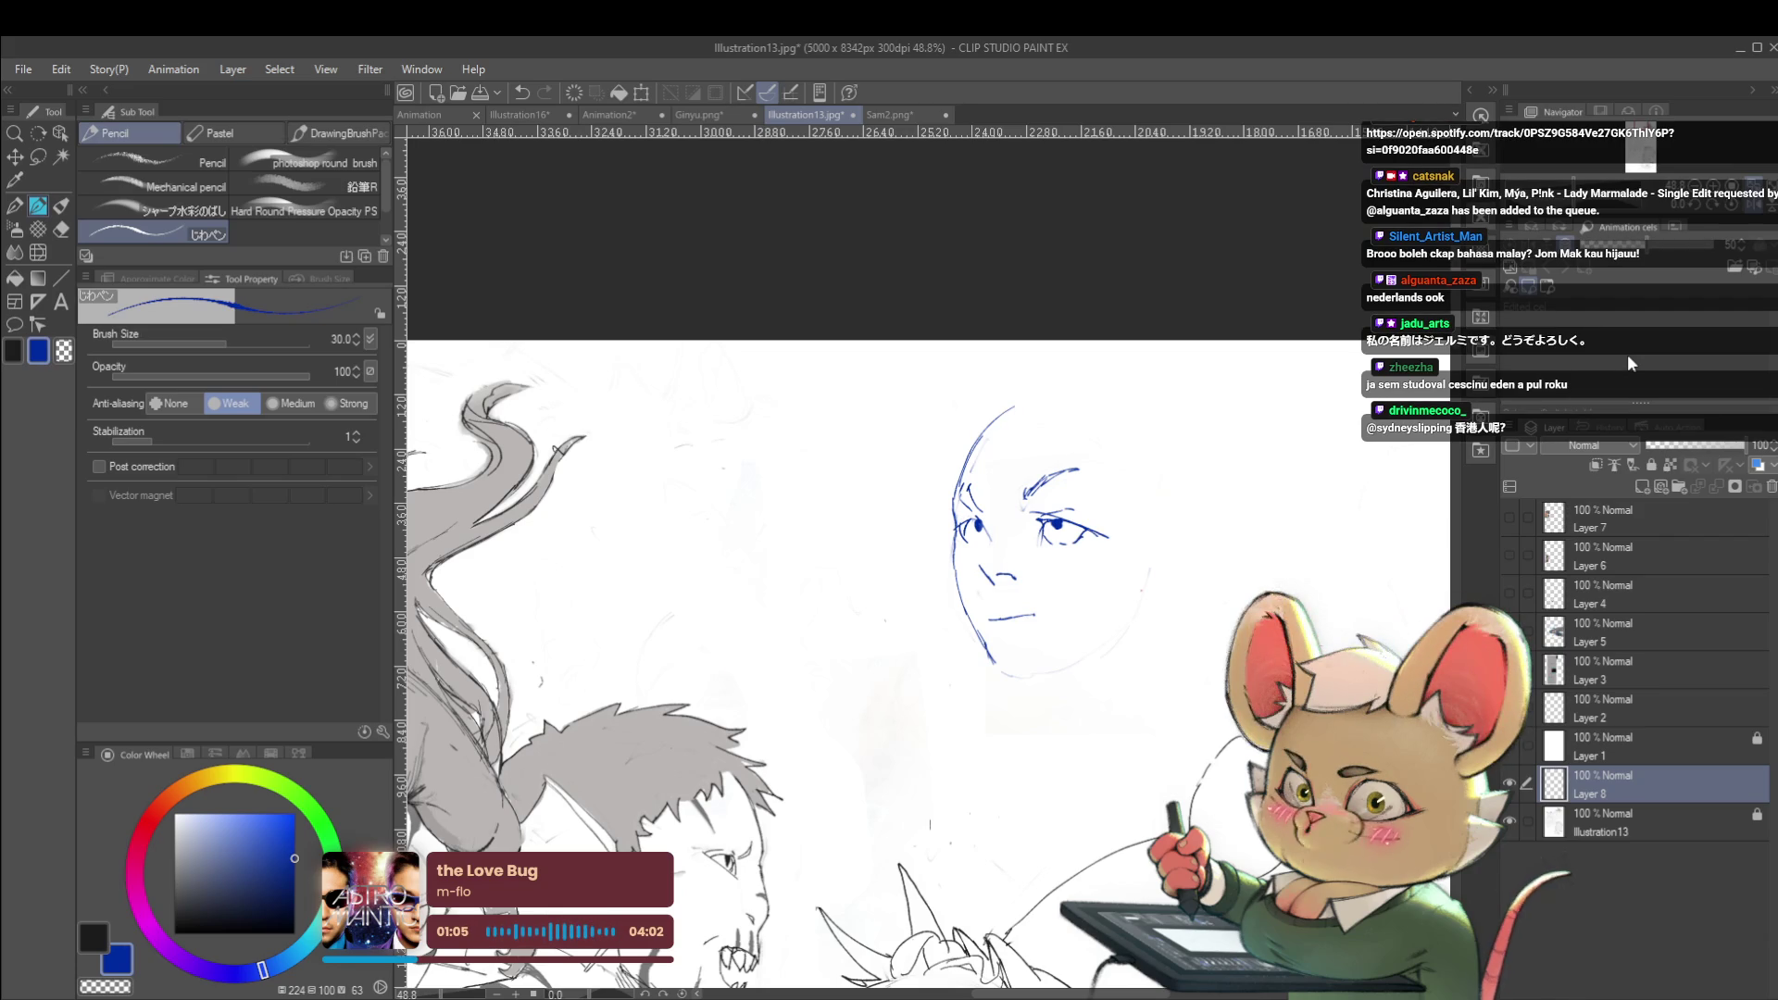
Unmirror the view, undo the old right-eye strokes and redraw its upper lid and dark pupil
left_click(1728, 213)
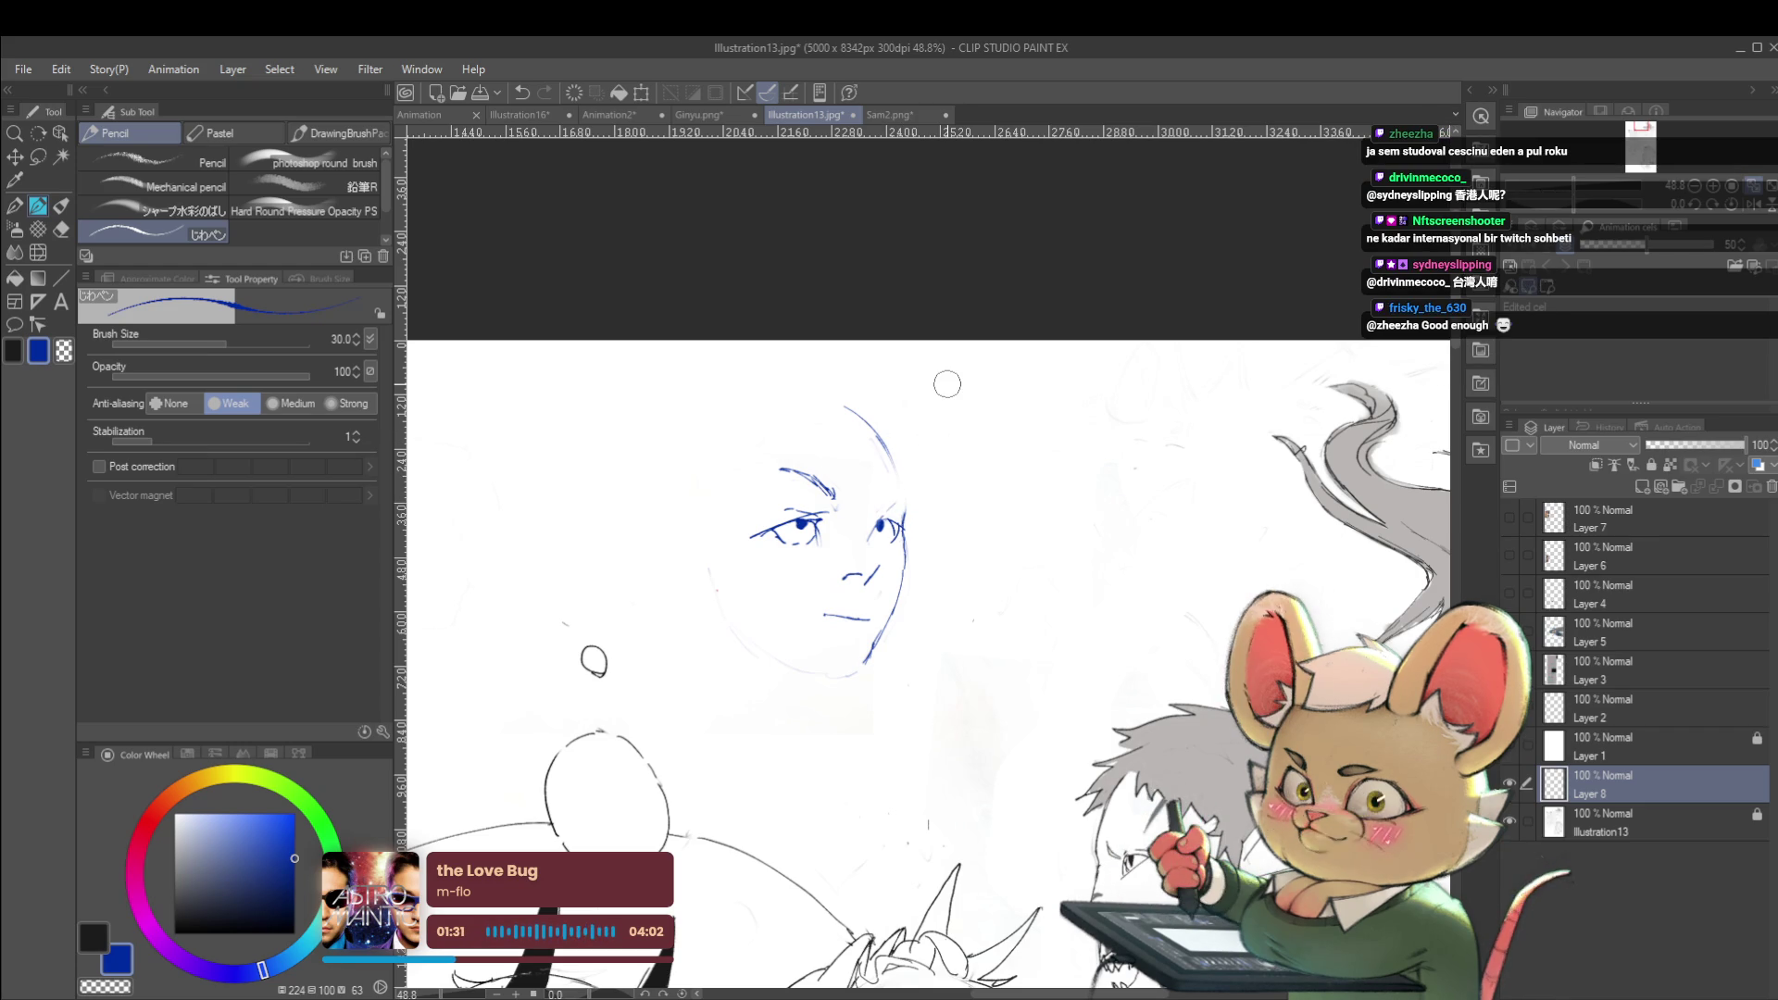
scroll(947, 384, "up", 3)
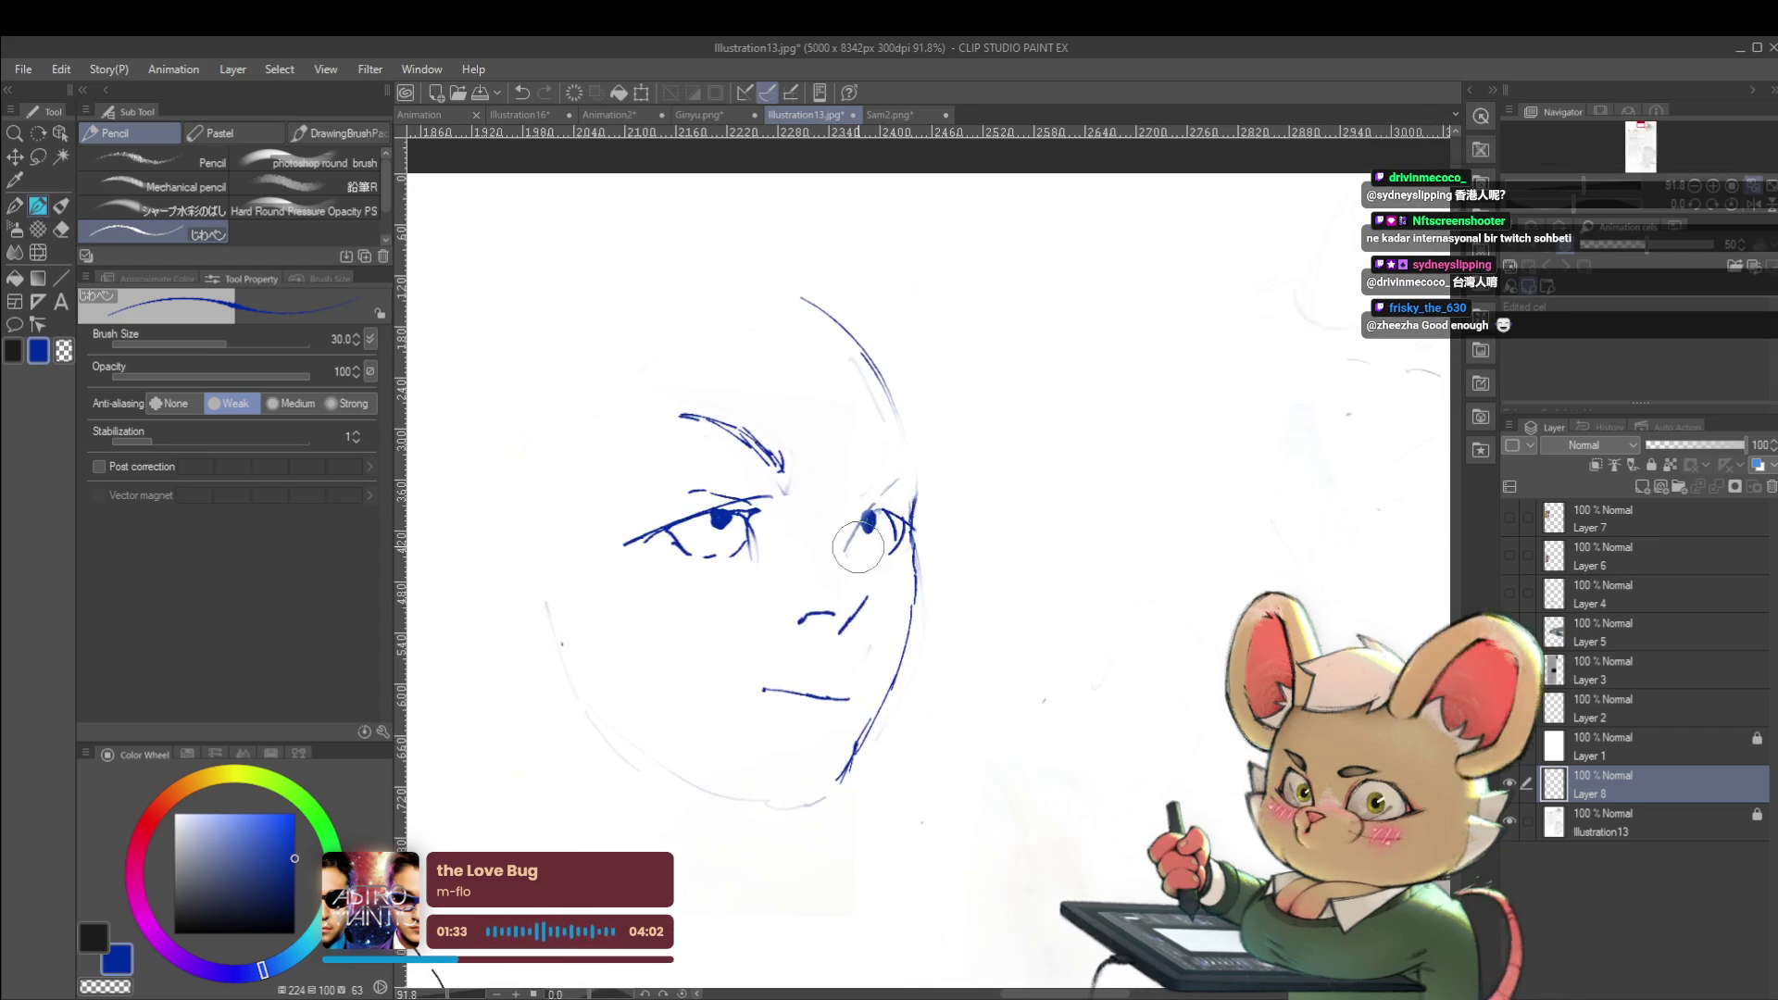
key("ctrl+z")
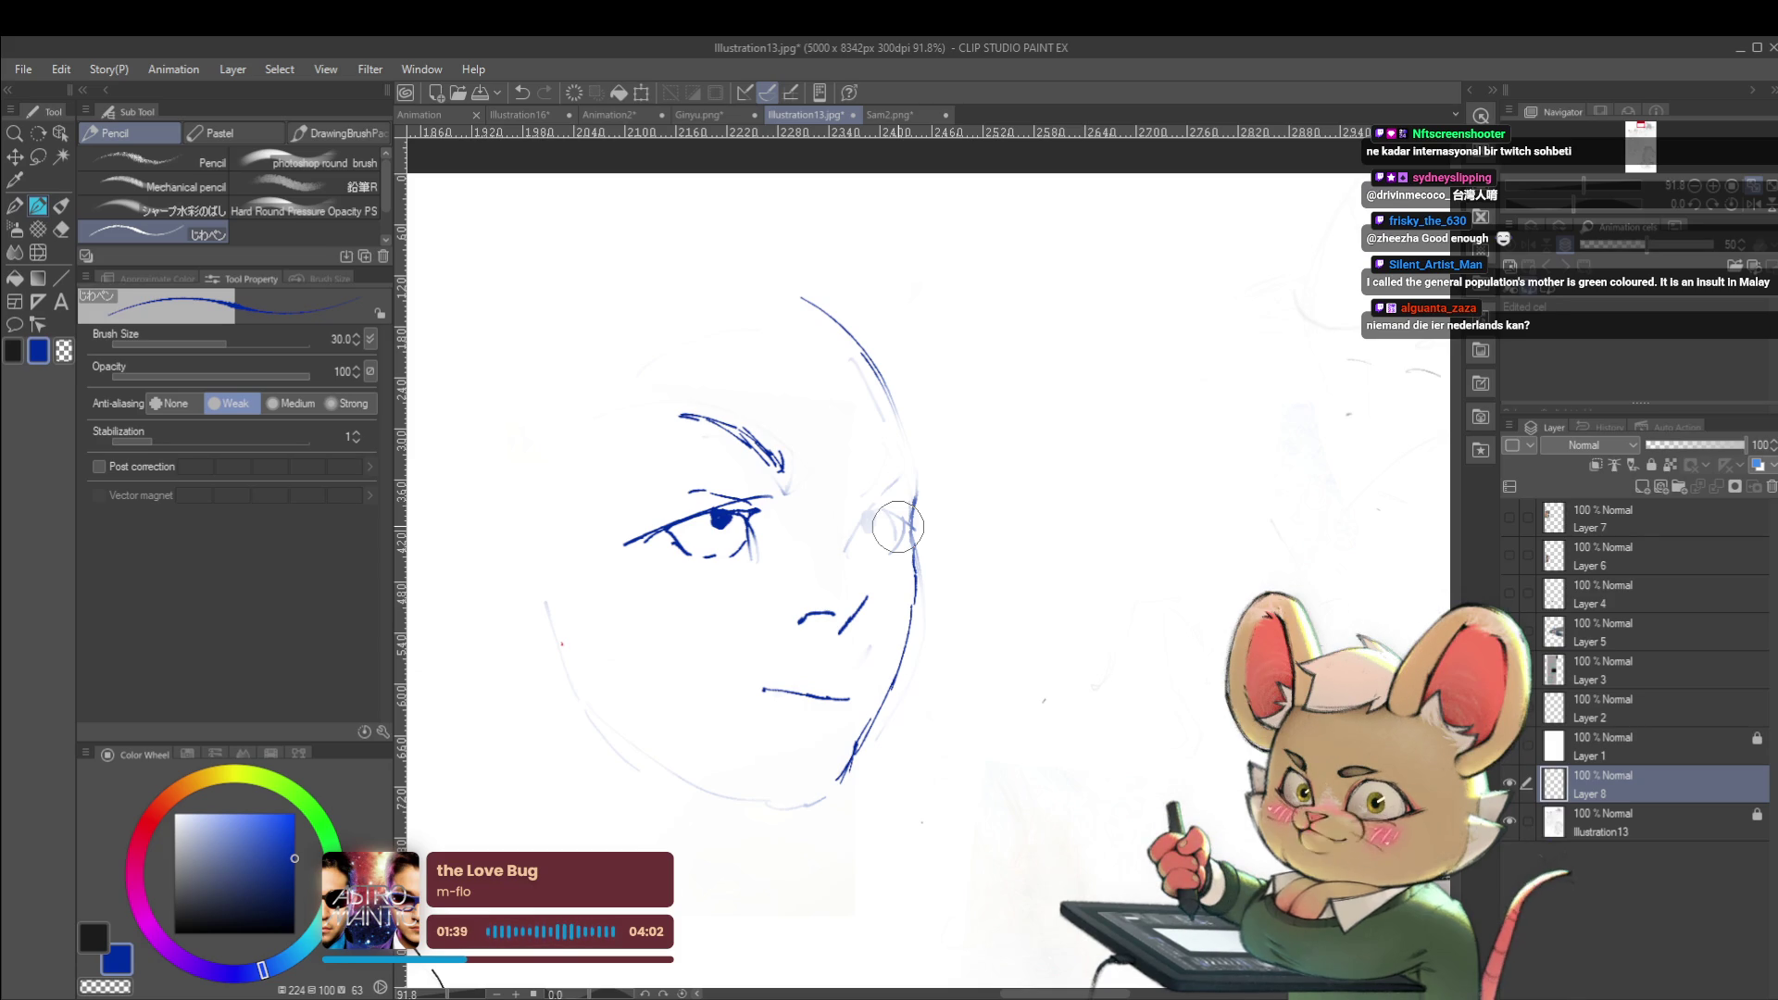
left_click_drag(848, 549, 896, 514)
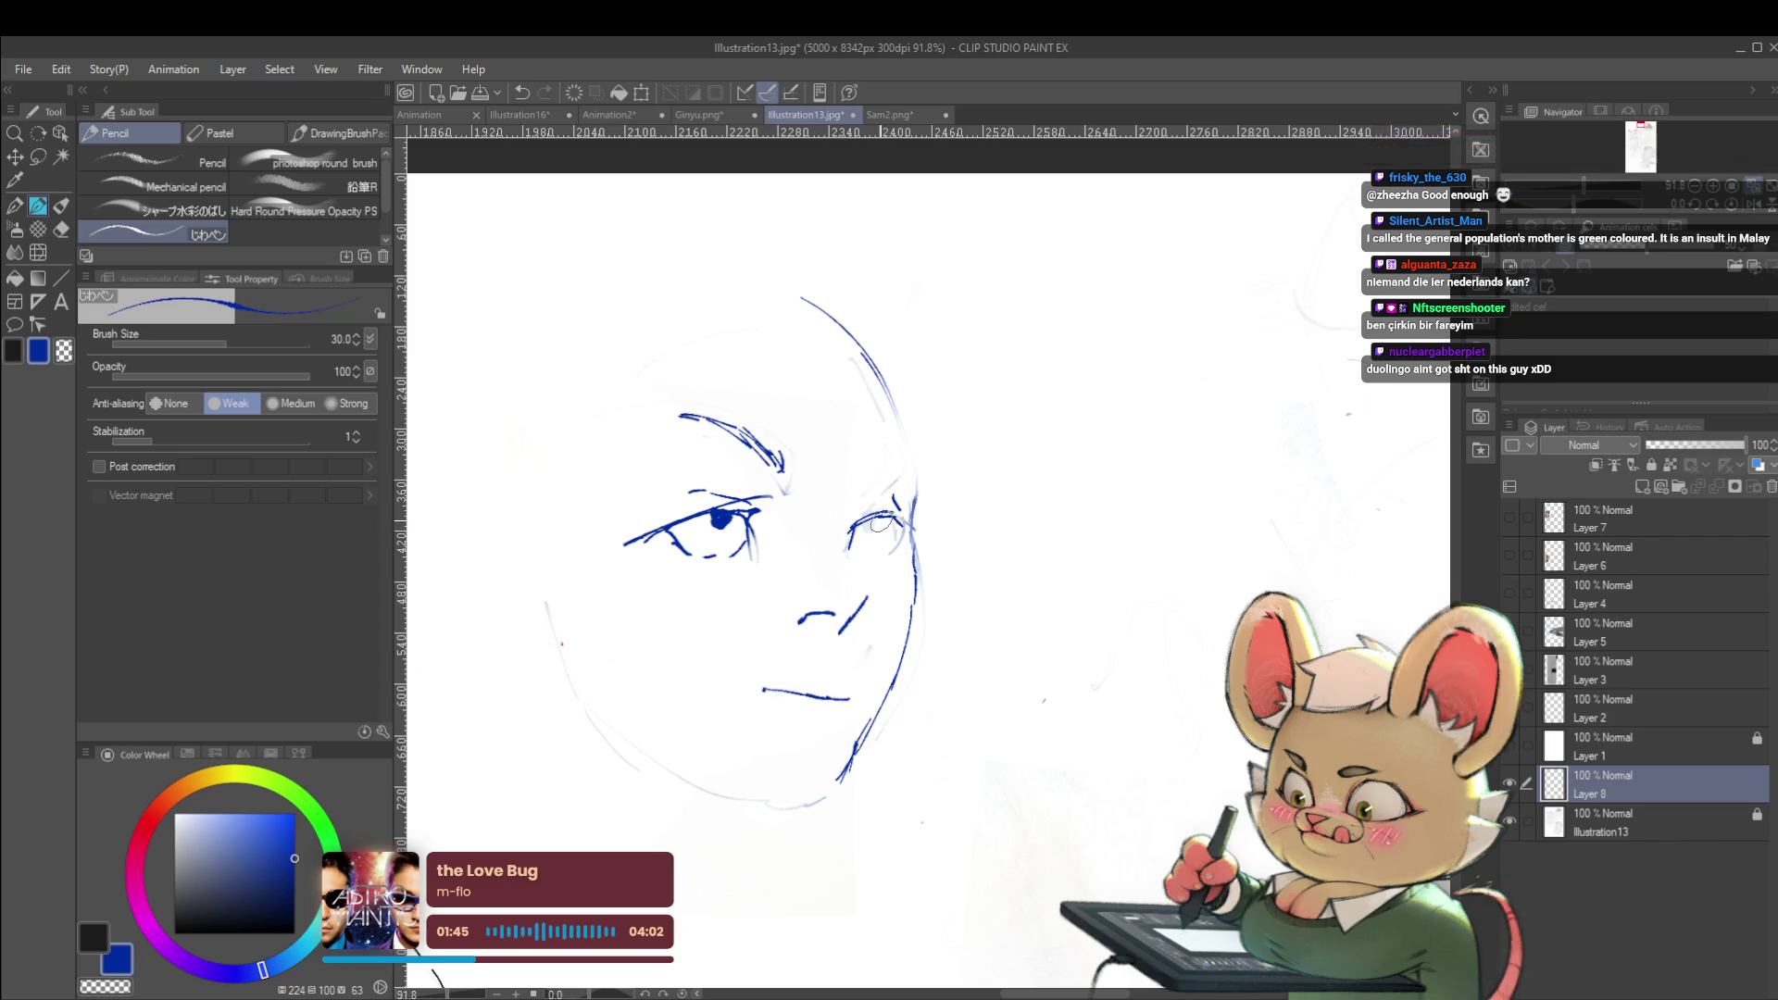
left_click_drag(892, 520, 880, 534)
Add short pencil strokes at the left brow
scroll(883, 530, "down", 5)
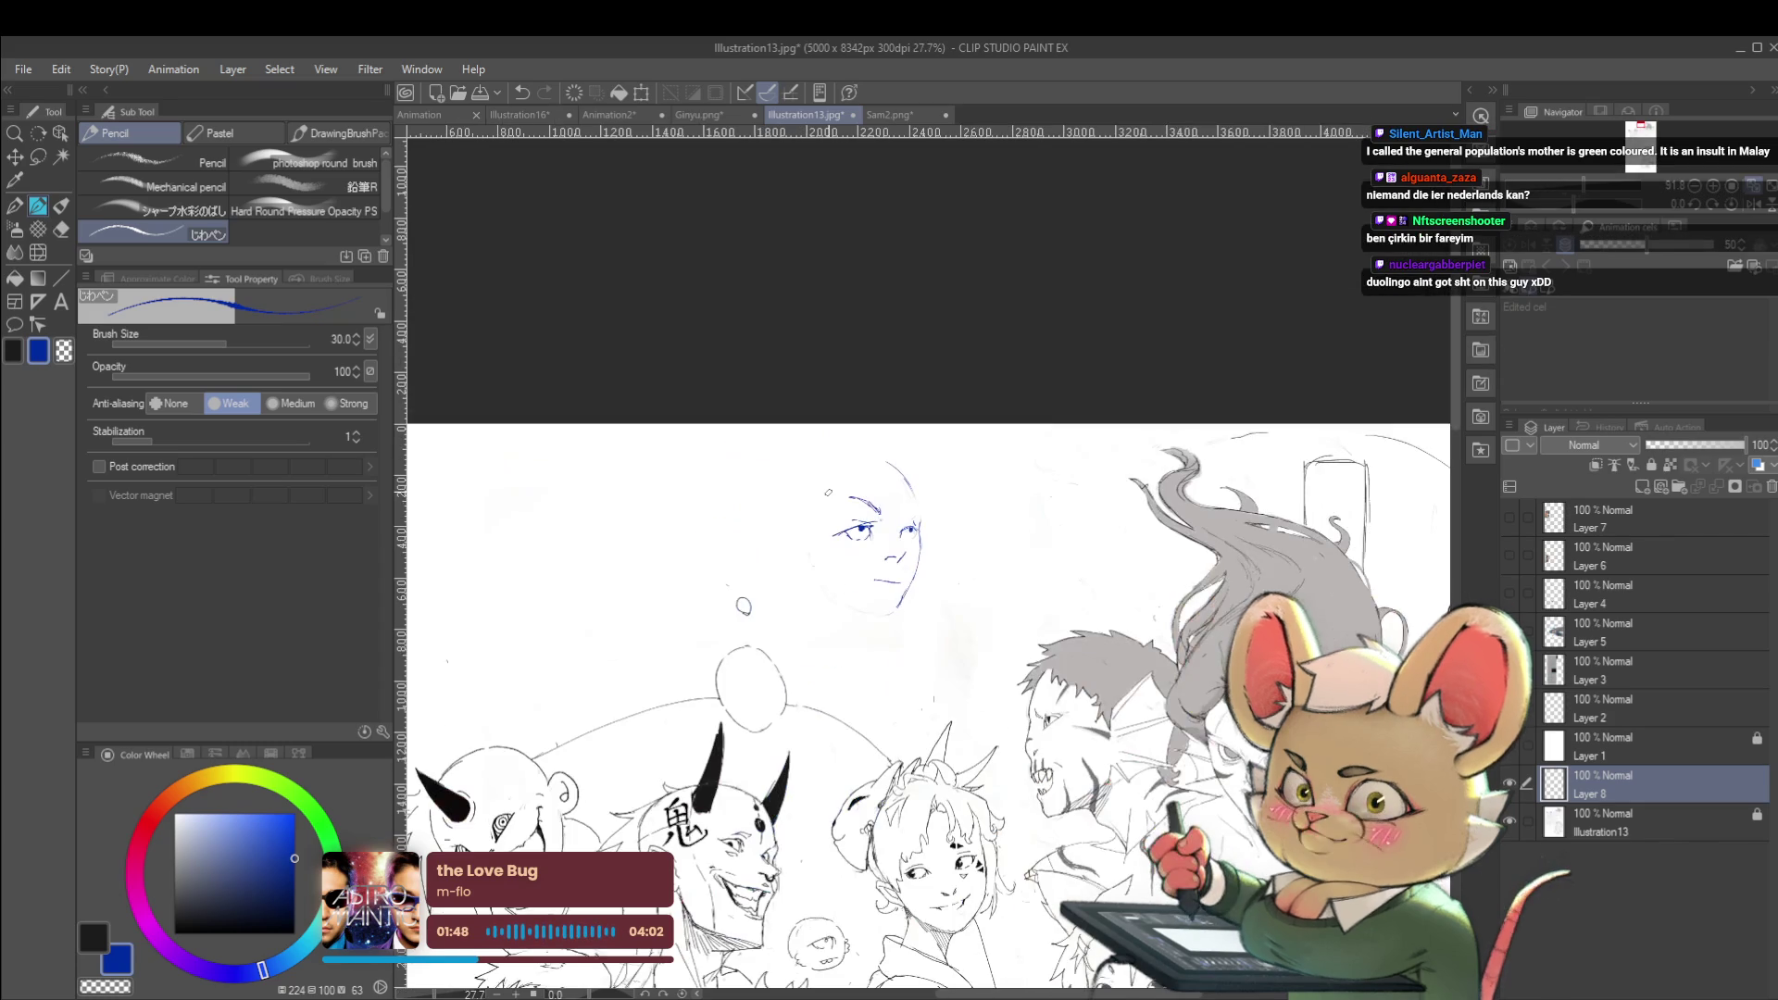
scroll(1035, 535, "up", 4)
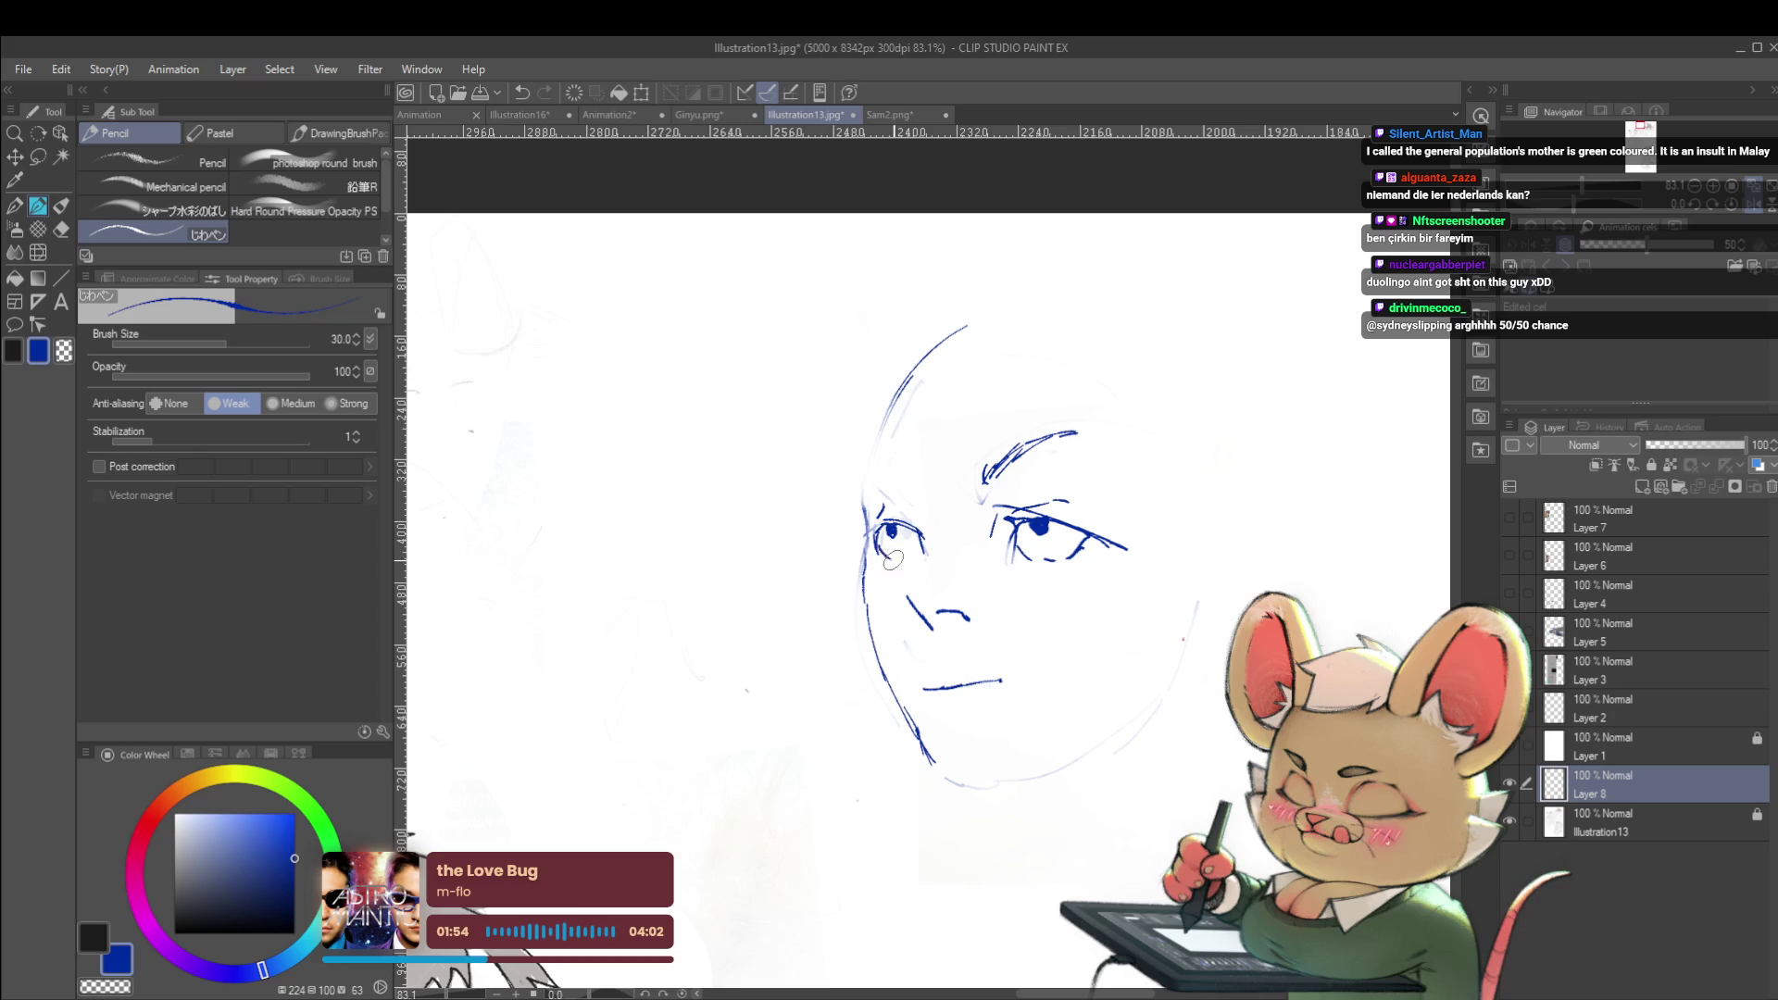
left_click_drag(871, 474, 891, 498)
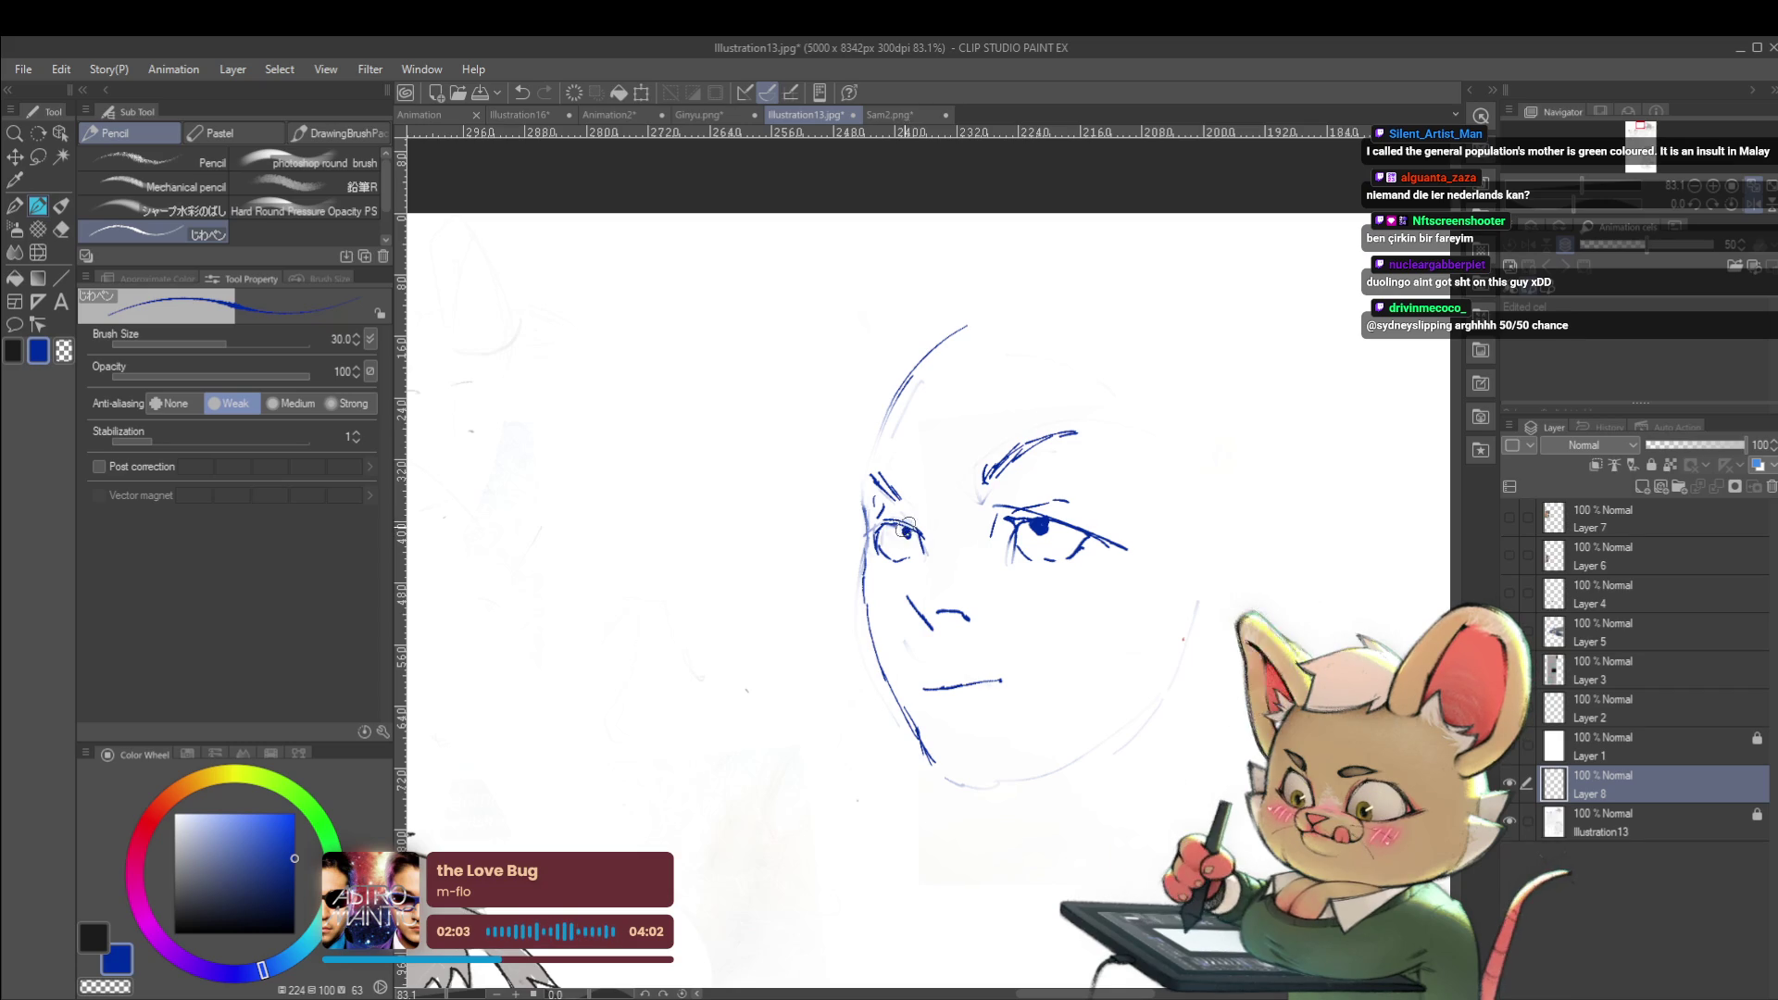
key("m")
mouse_move(912, 586)
left_mouse_down()
mouse_move(882, 432)
mouse_move(927, 579)
left_mouse_up()
key("ctrl+t")
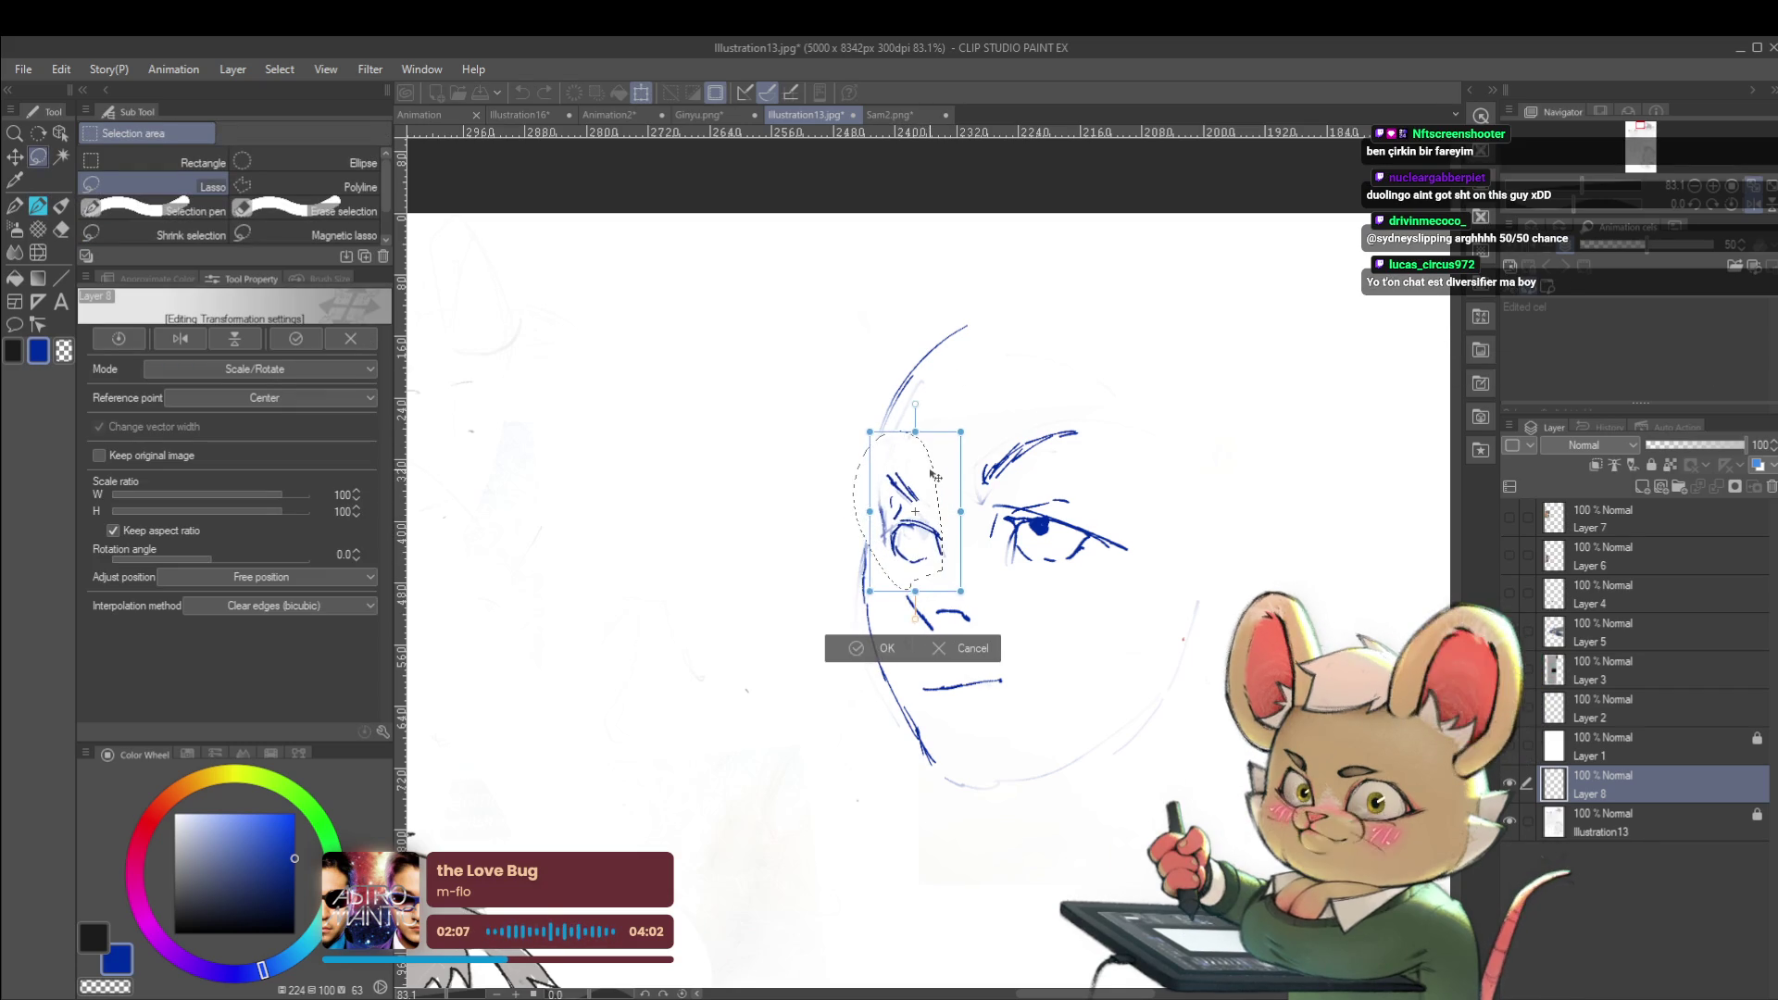
key("Return")
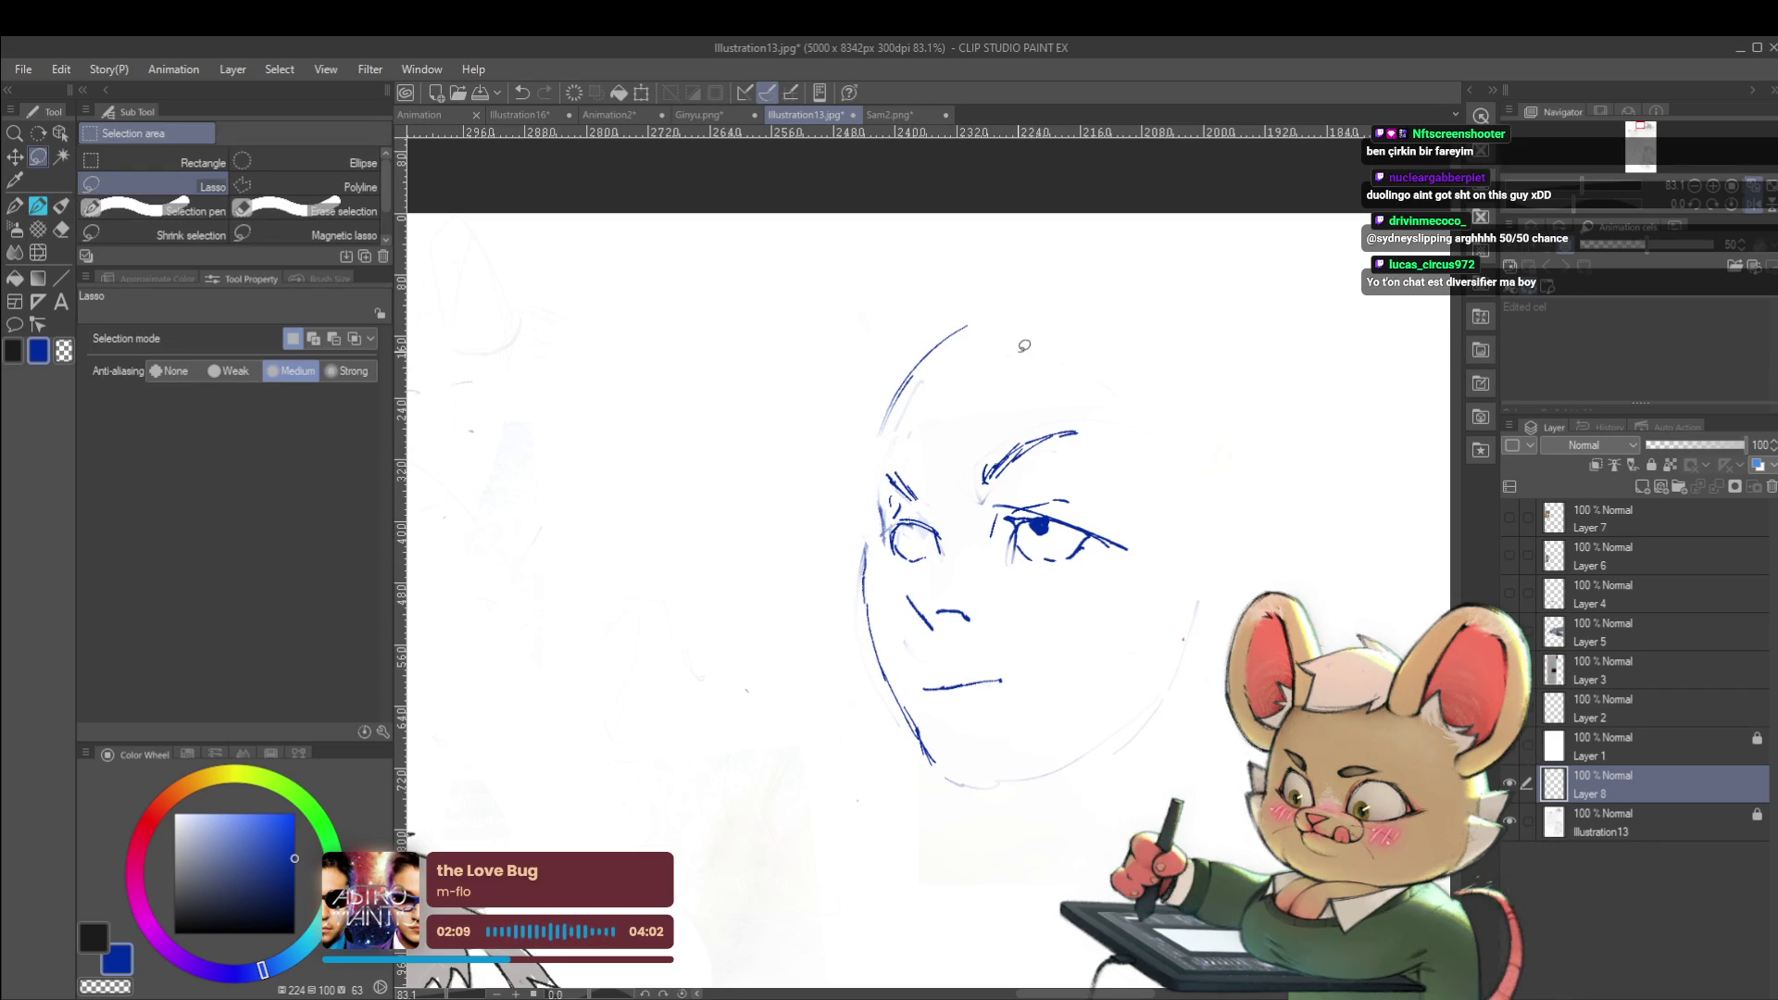
key("p")
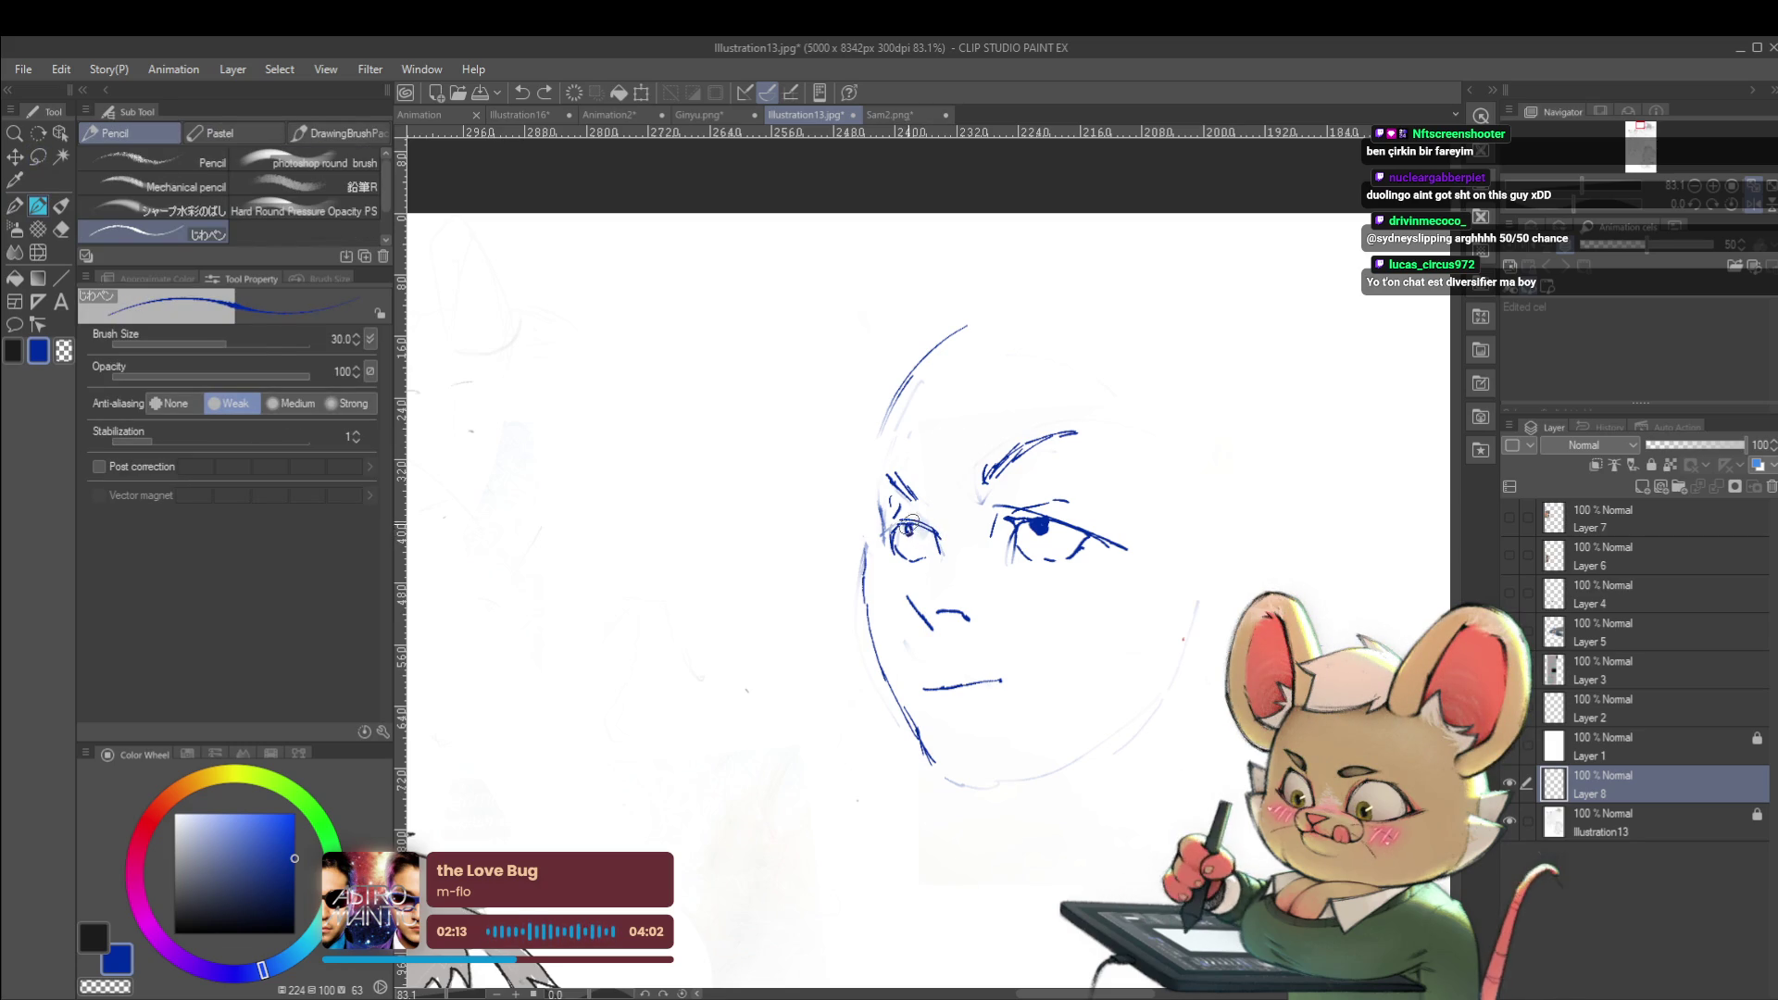
scroll(908, 526, "down", 1)
scroll(964, 384, "down", 2)
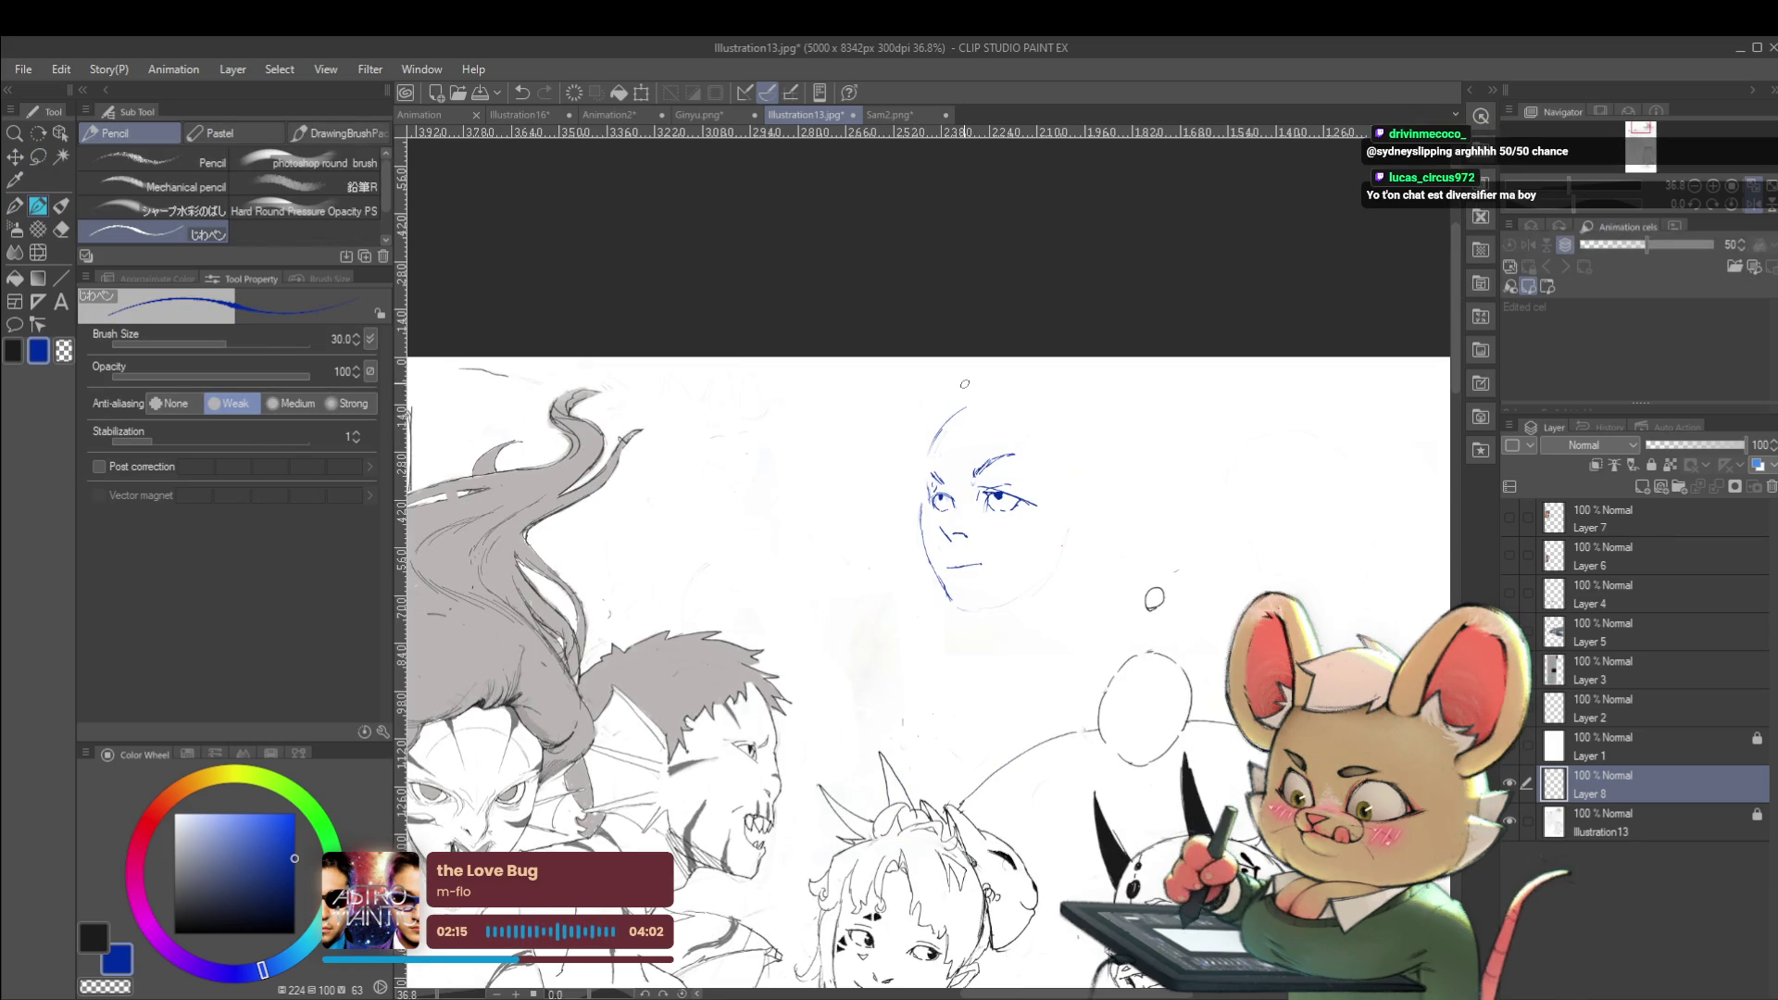
left_click(1757, 206)
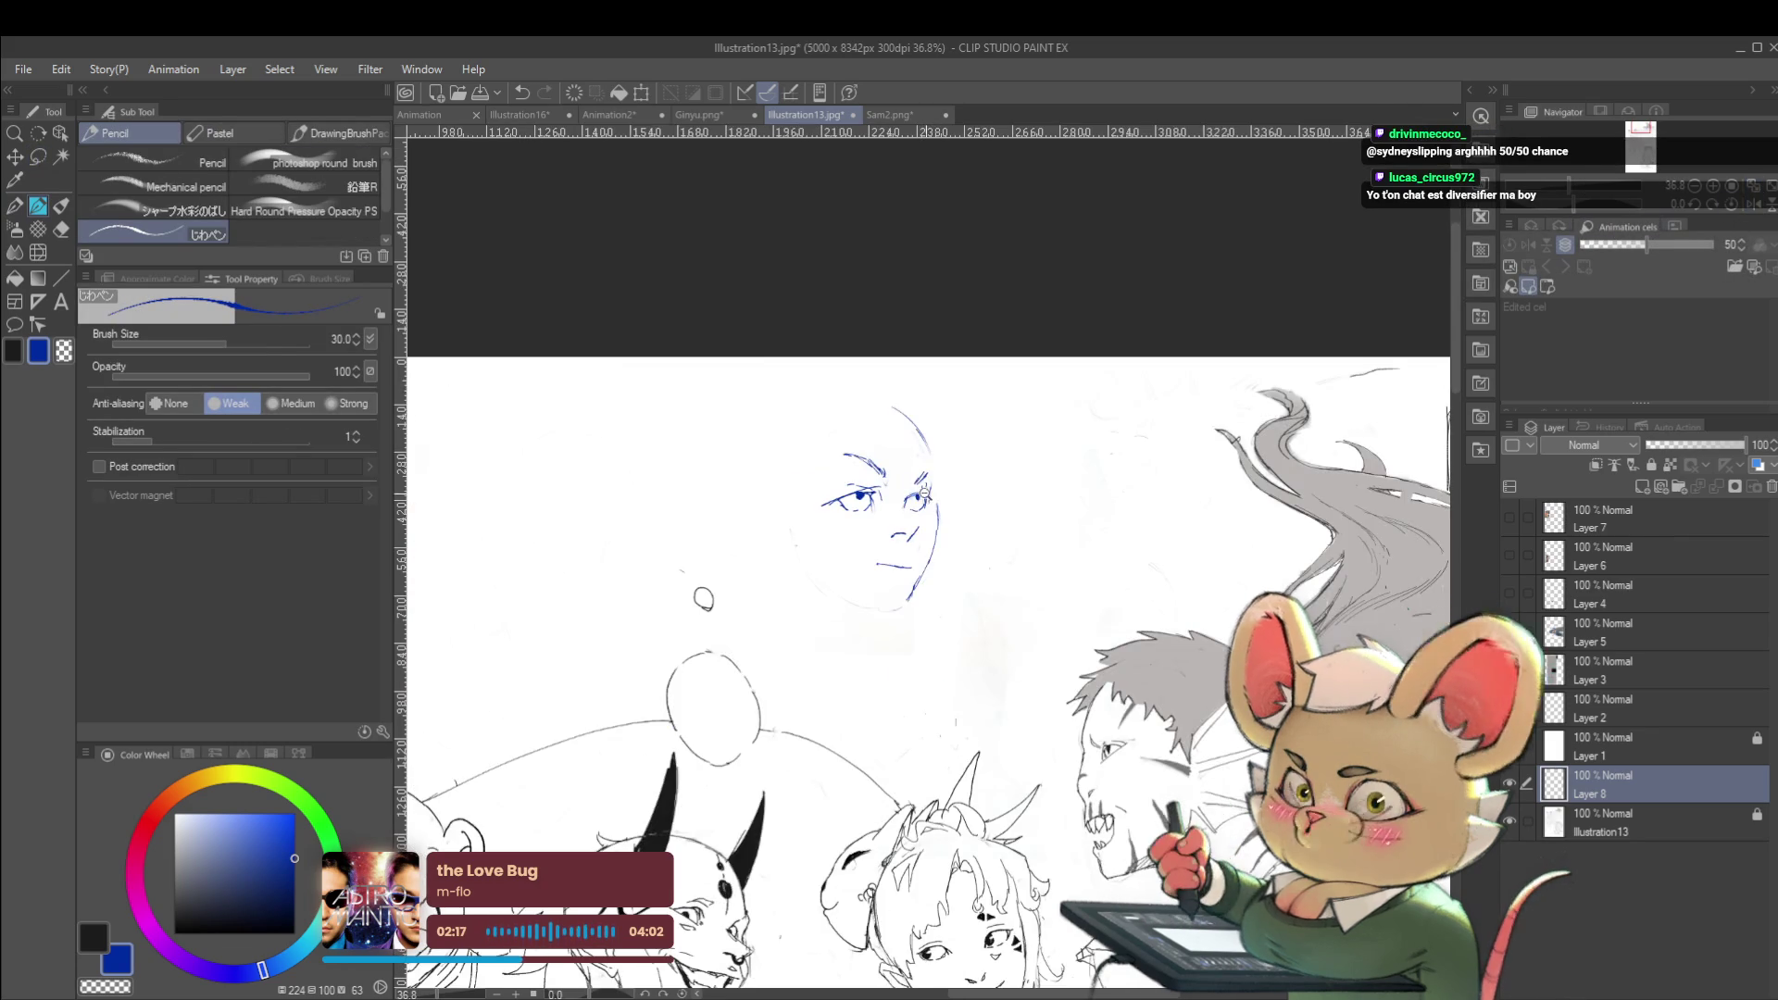
scroll(912, 505, "up", 3)
scroll(913, 505, "down", 3)
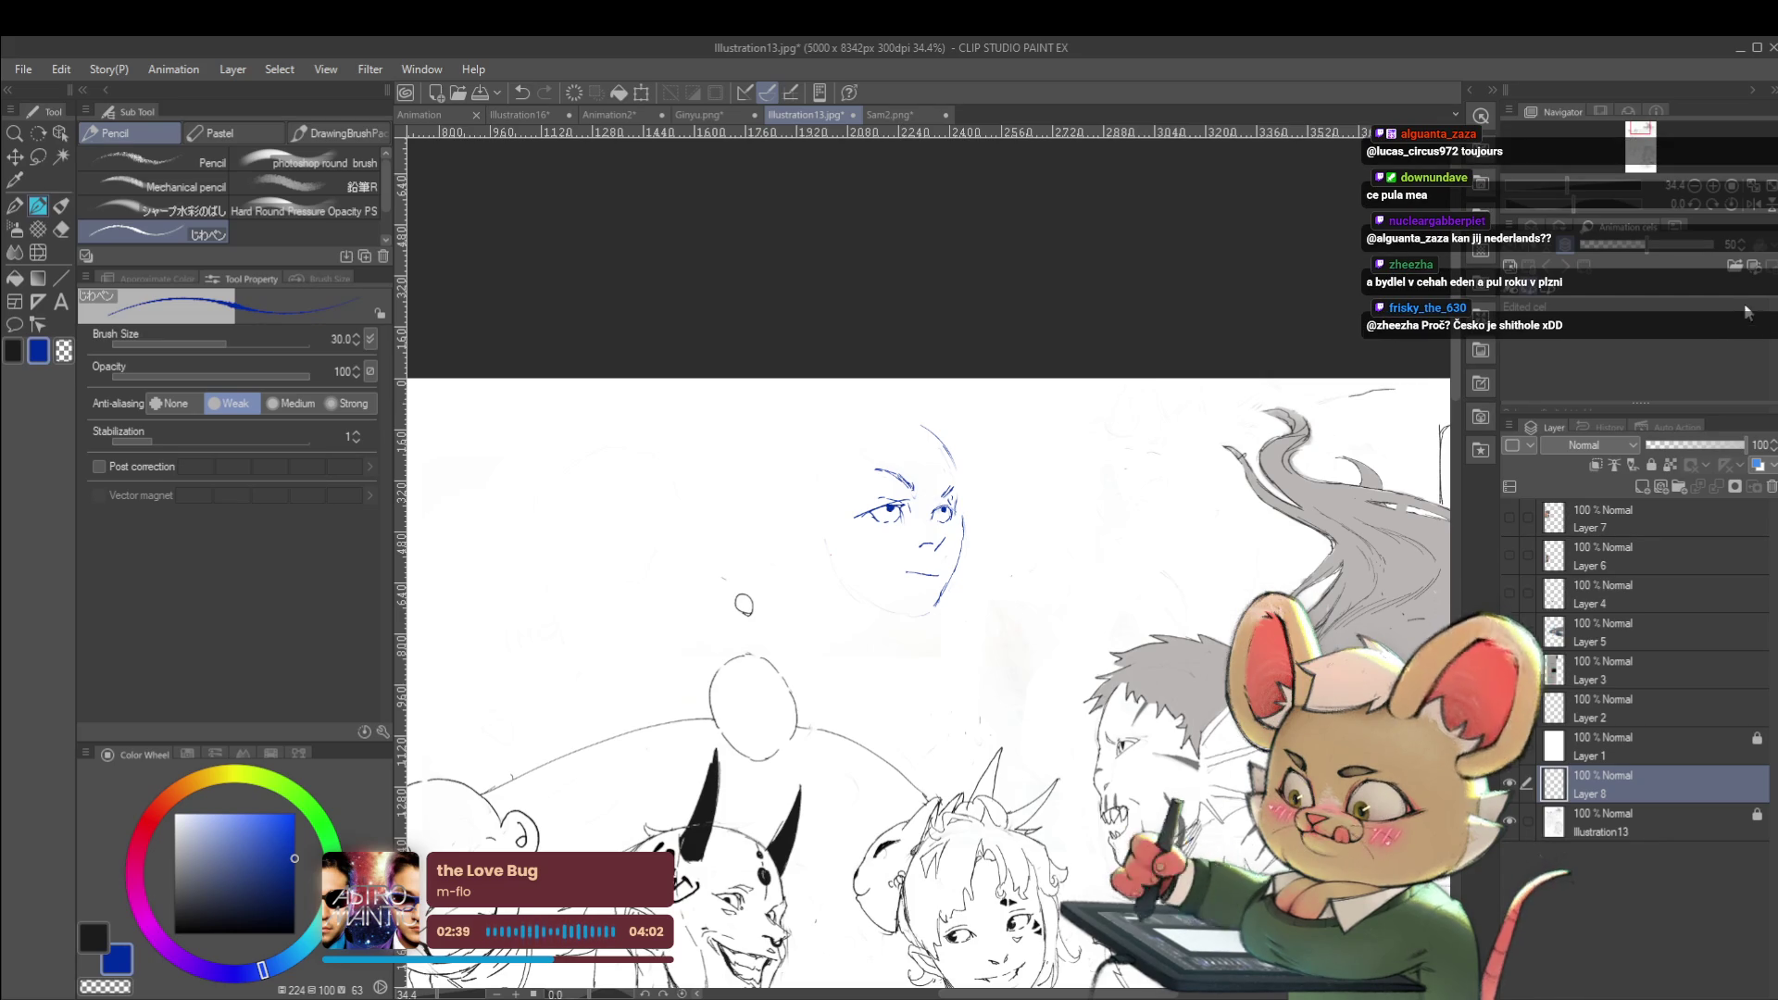
left_click(1751, 203)
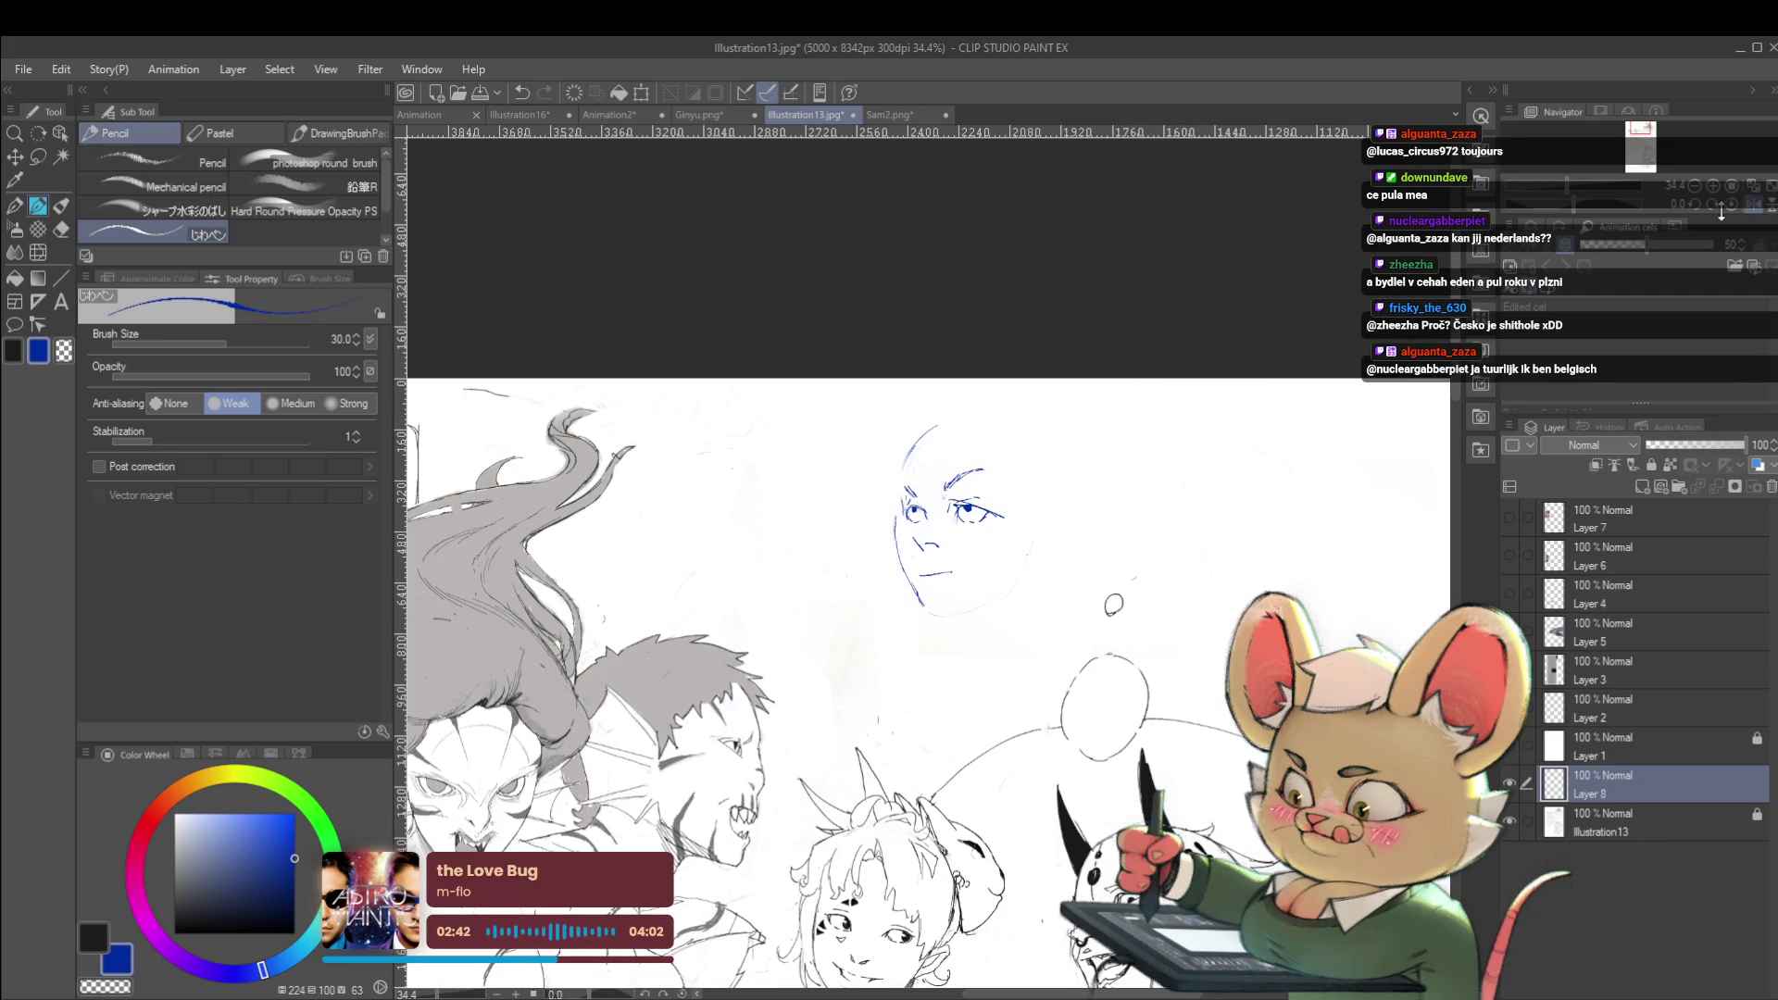
scroll(908, 517, "up", 3)
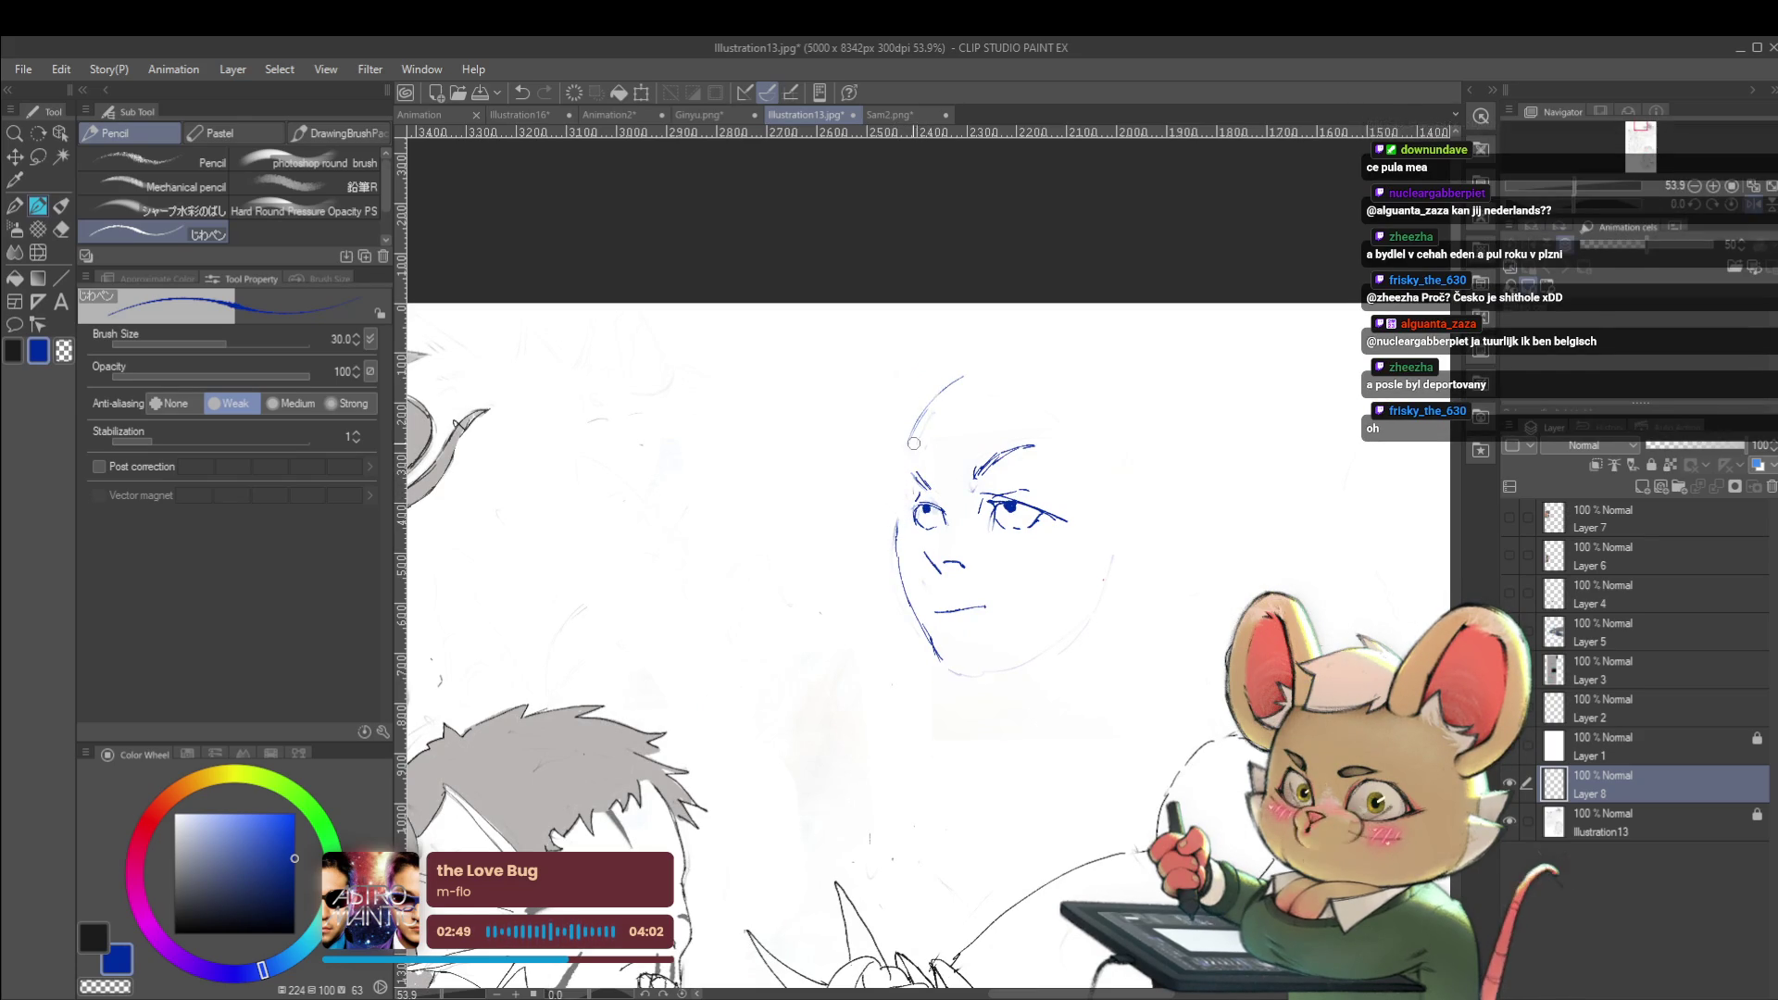
Undo the faint head-top stroke and both left jawline strokes
key("ctrl+z")
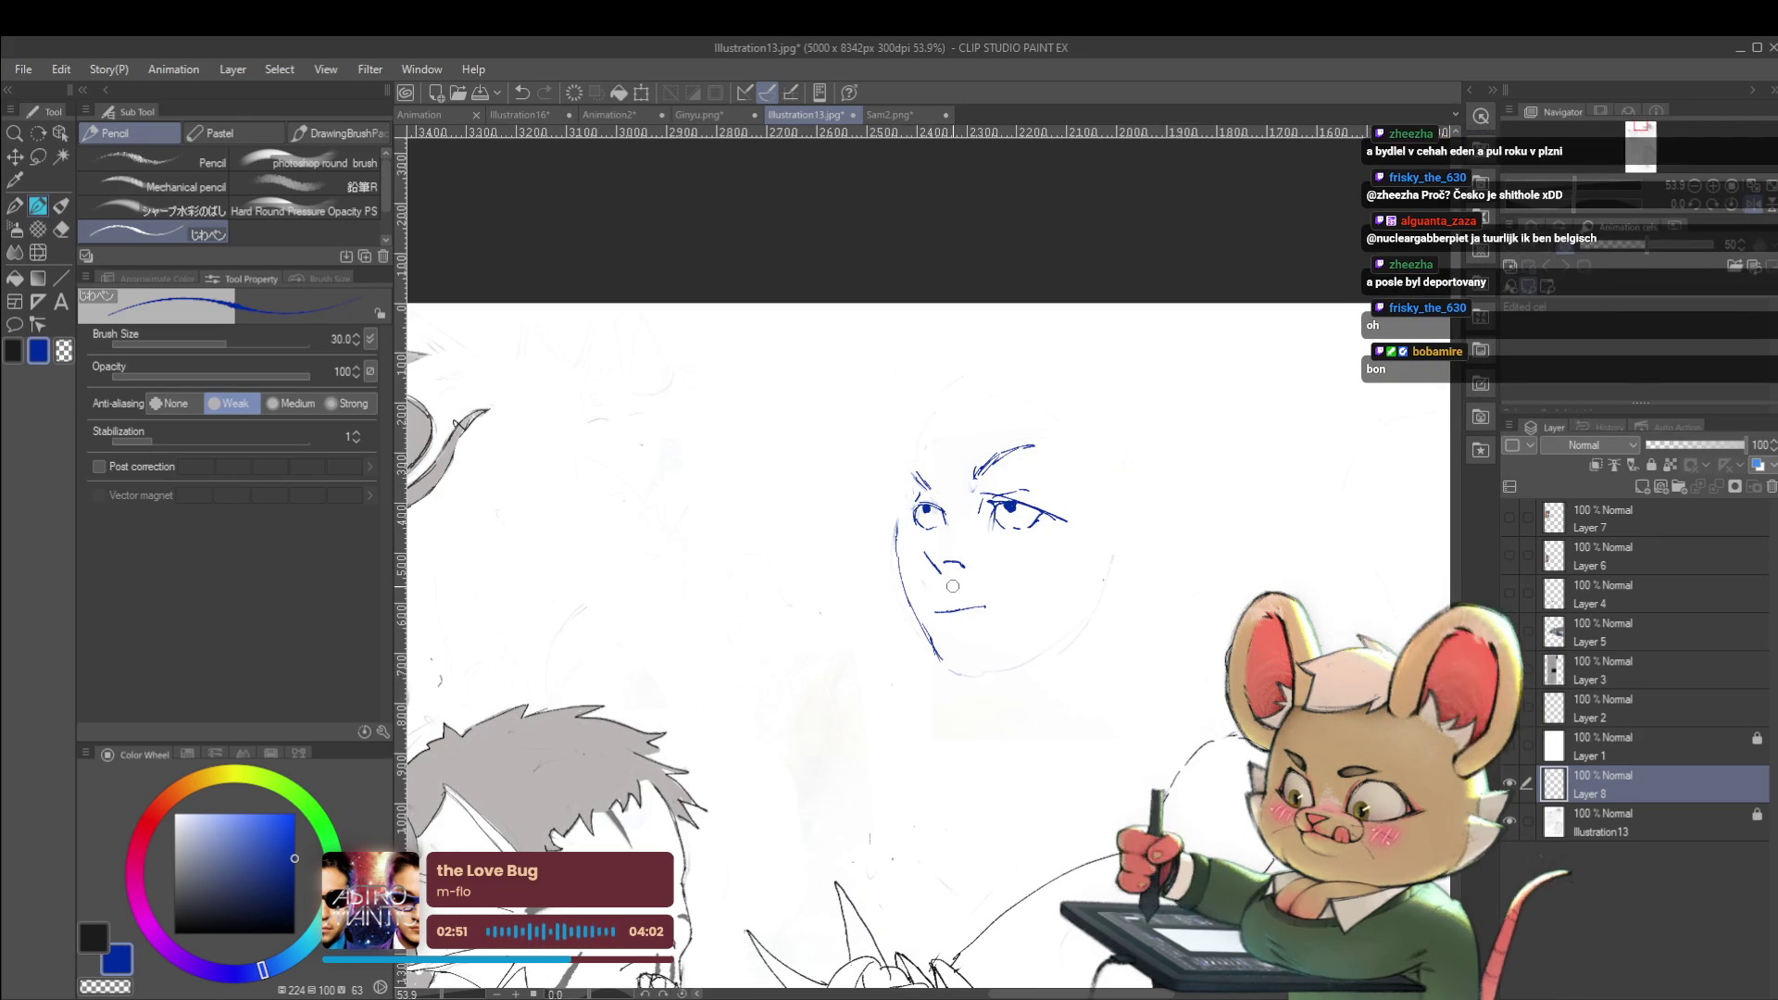
key("ctrl+z")
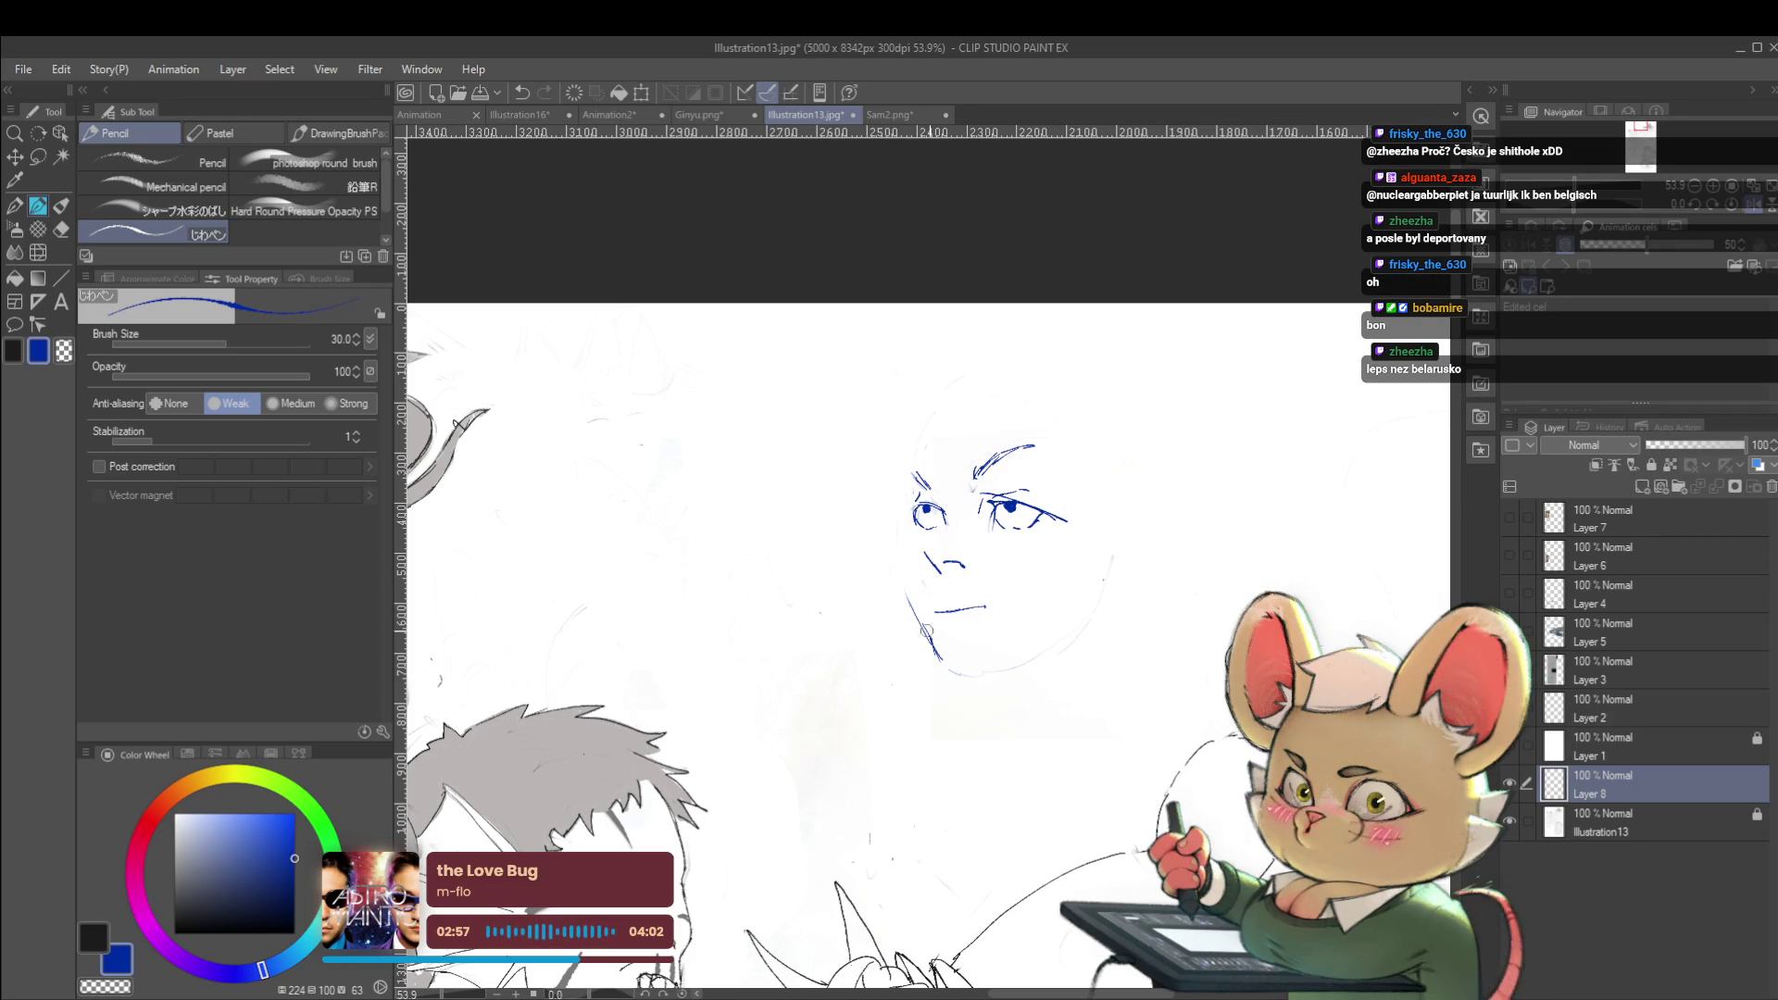
key("ctrl+z")
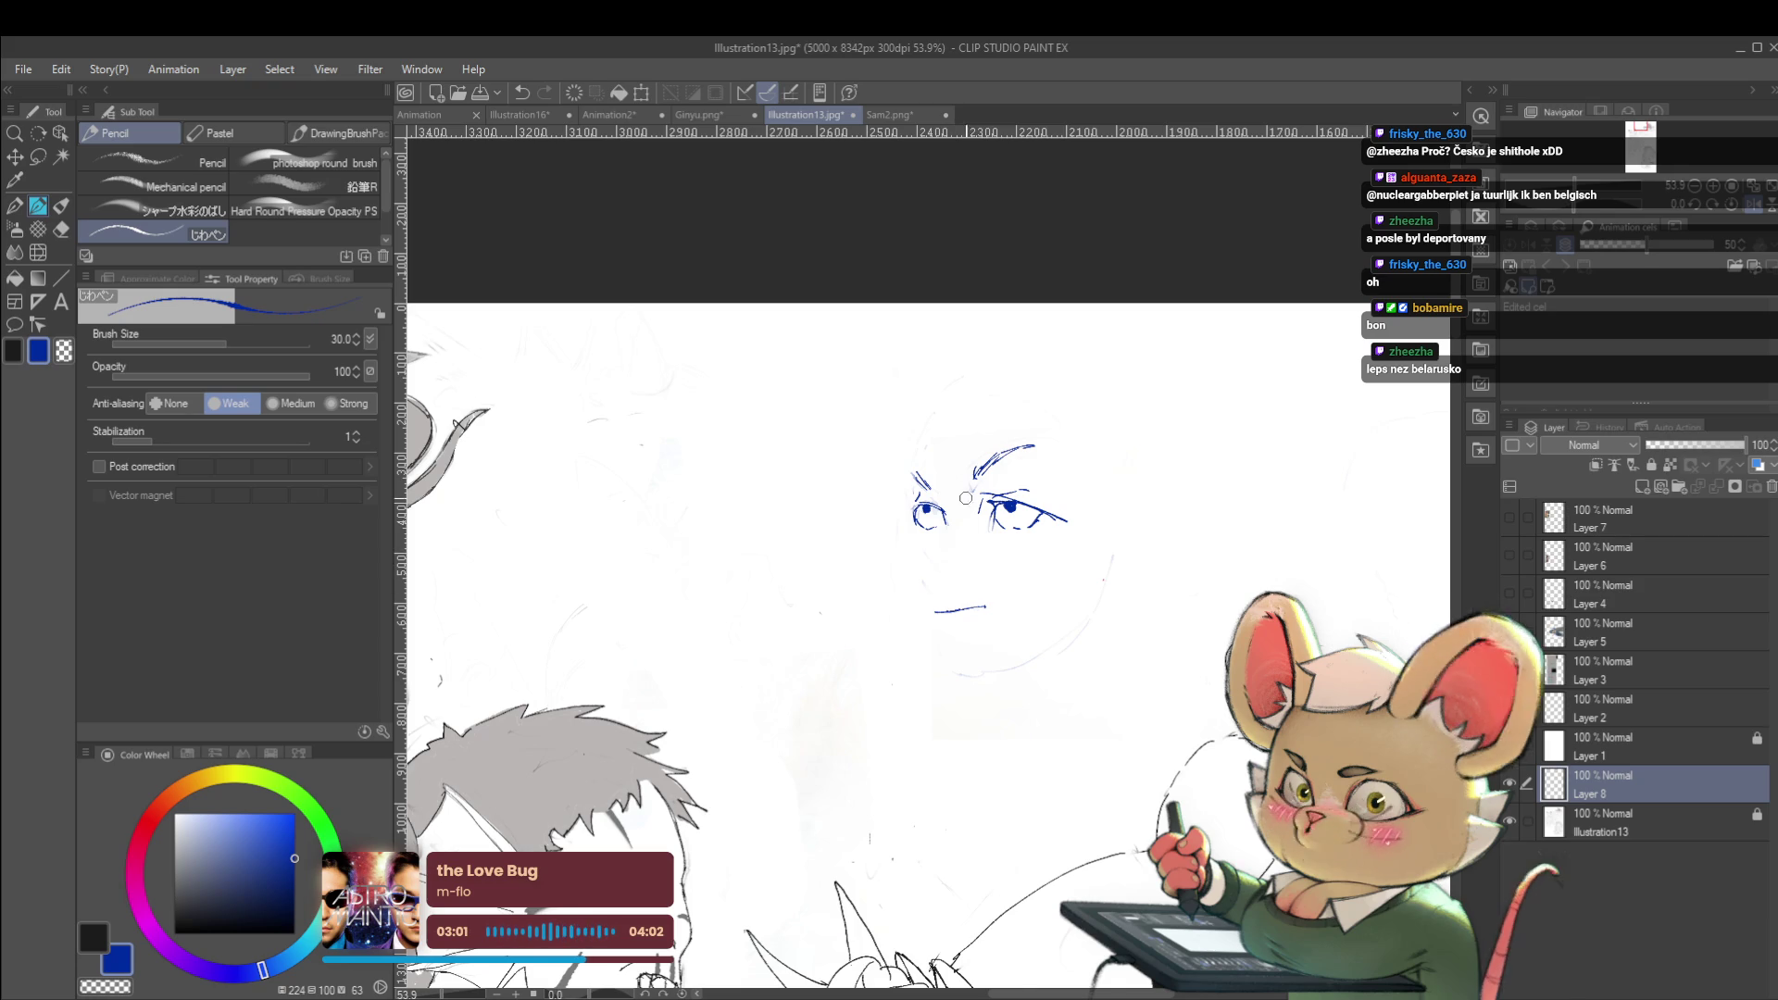
Center the face, undo the last left-eye stroke and redraw the eye's outer edge
scroll(949, 517, "up", 3)
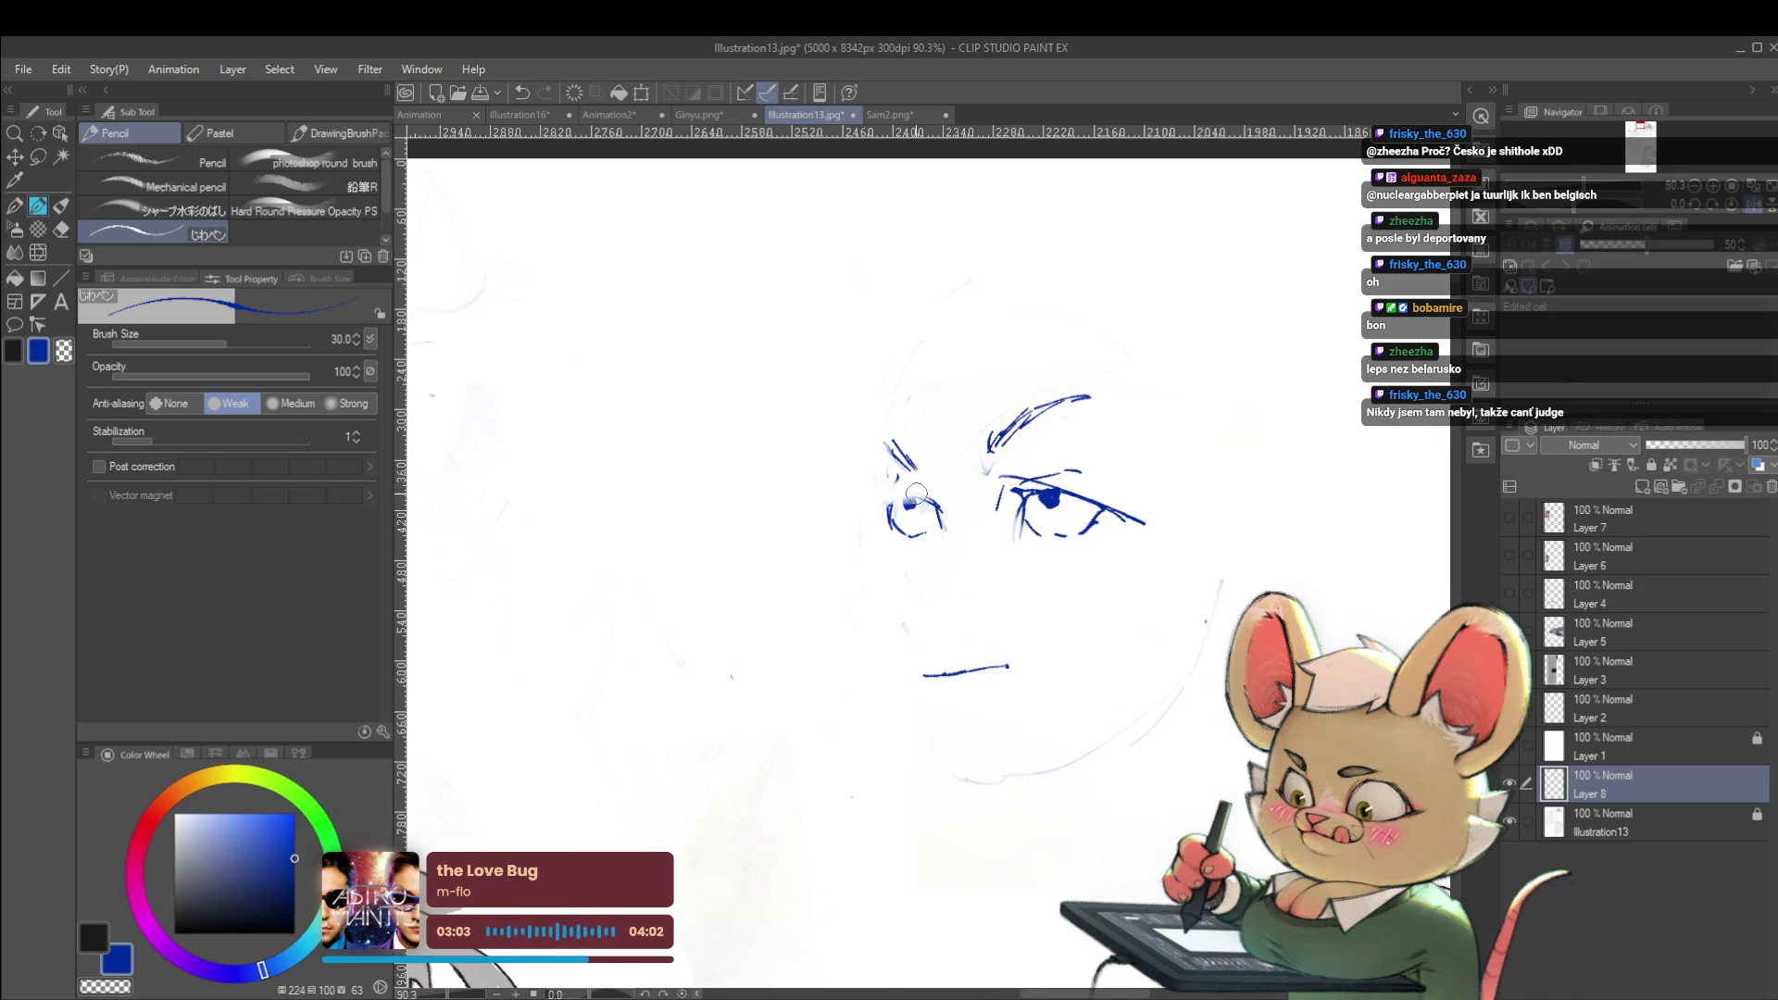
mouse_move(946, 514)
left_mouse_down()
mouse_move(1024, 553)
mouse_move(1008, 524)
left_mouse_up()
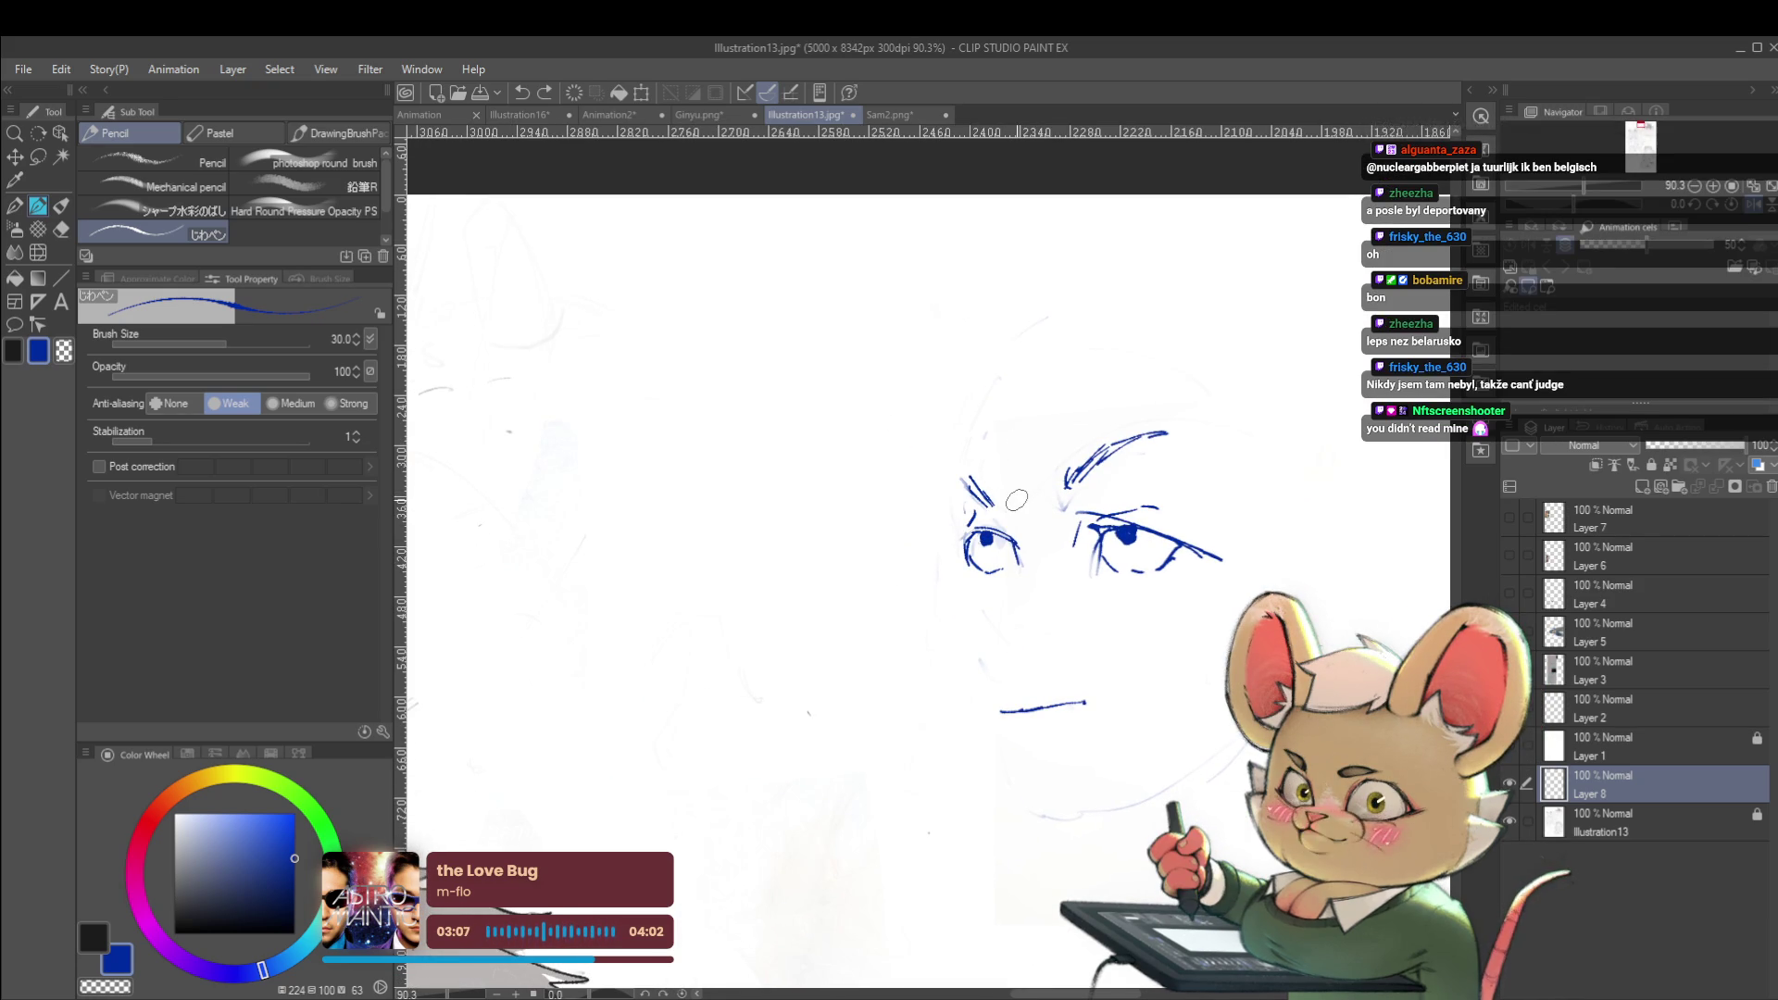
key("ctrl+z")
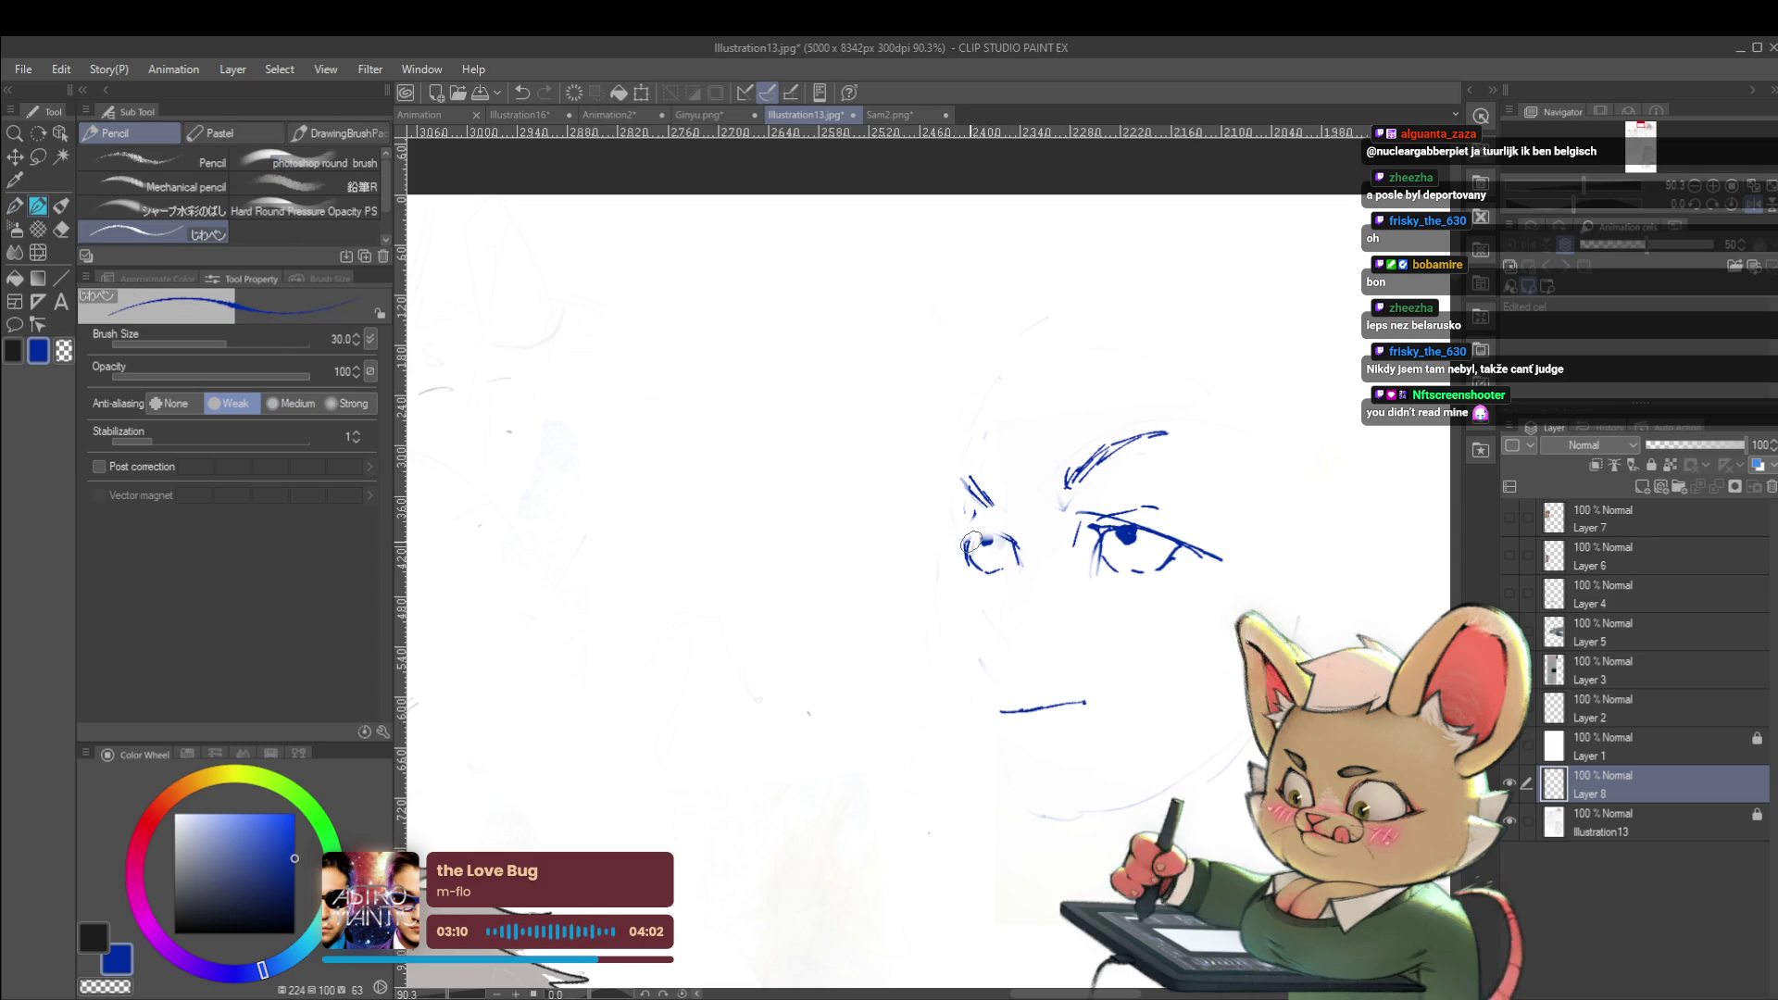
left_click_drag(980, 534, 1008, 530)
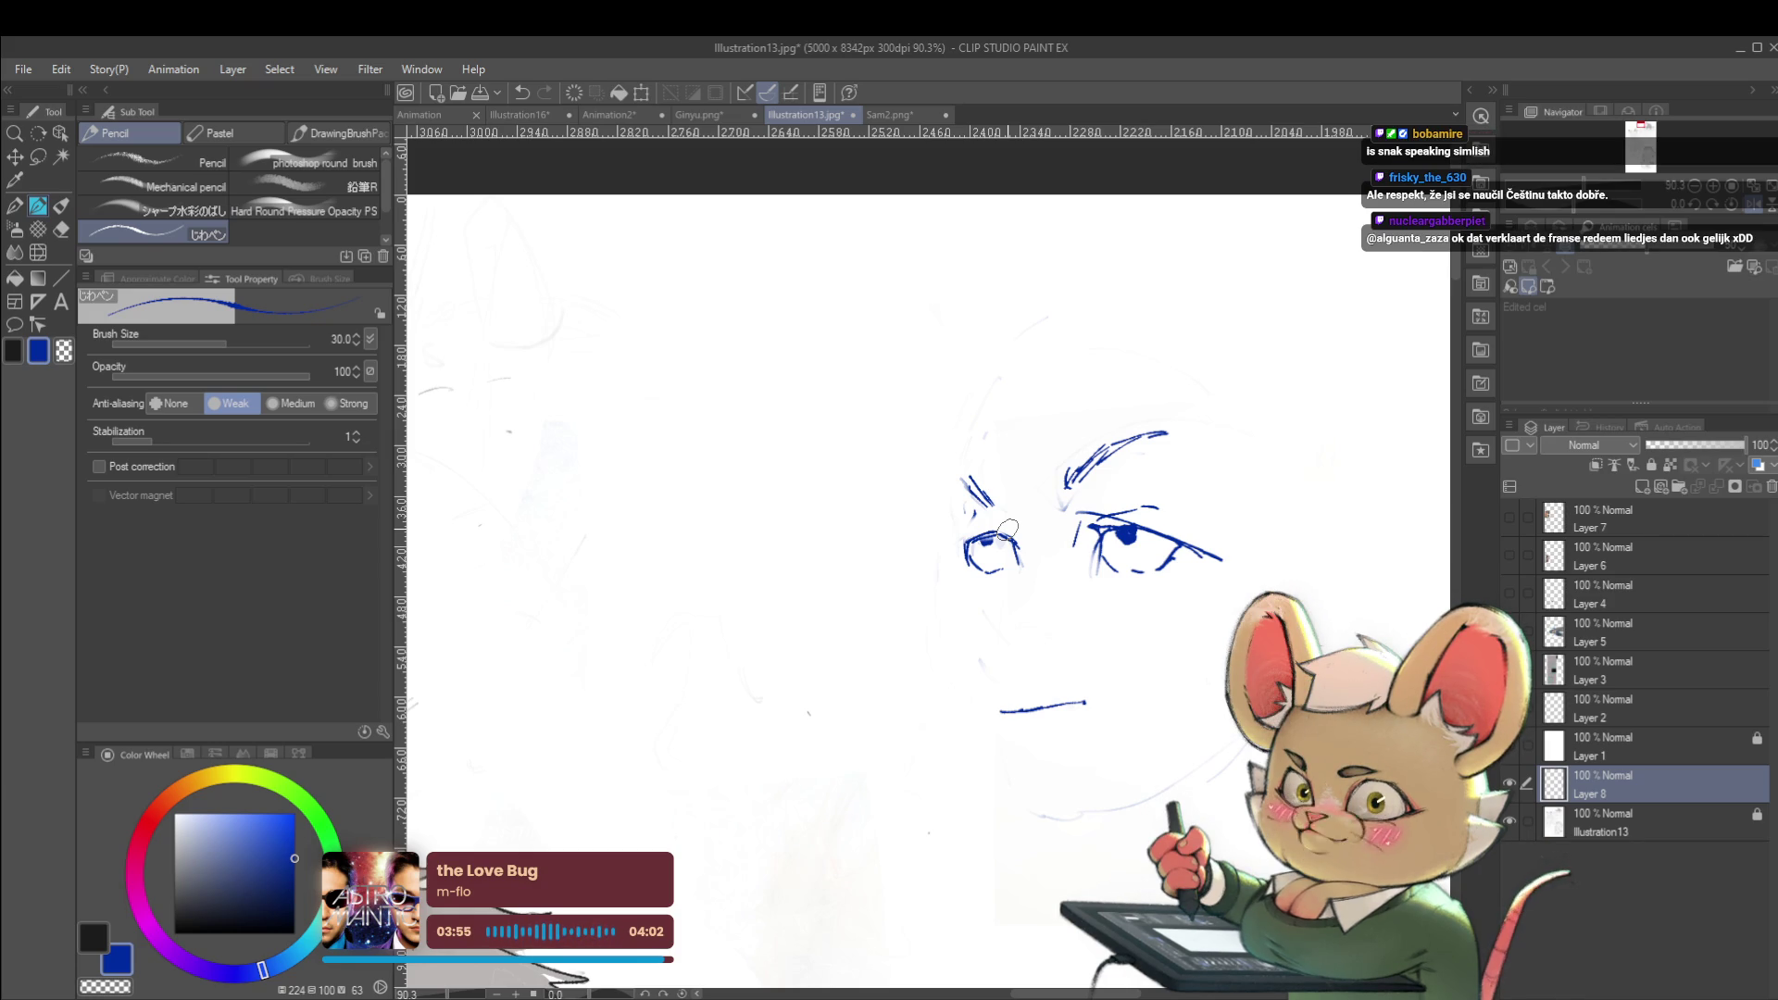
Draw a small dark pupil mark inside the face sketch's left eye with the Pencil
left_click_drag(996, 544, 993, 544)
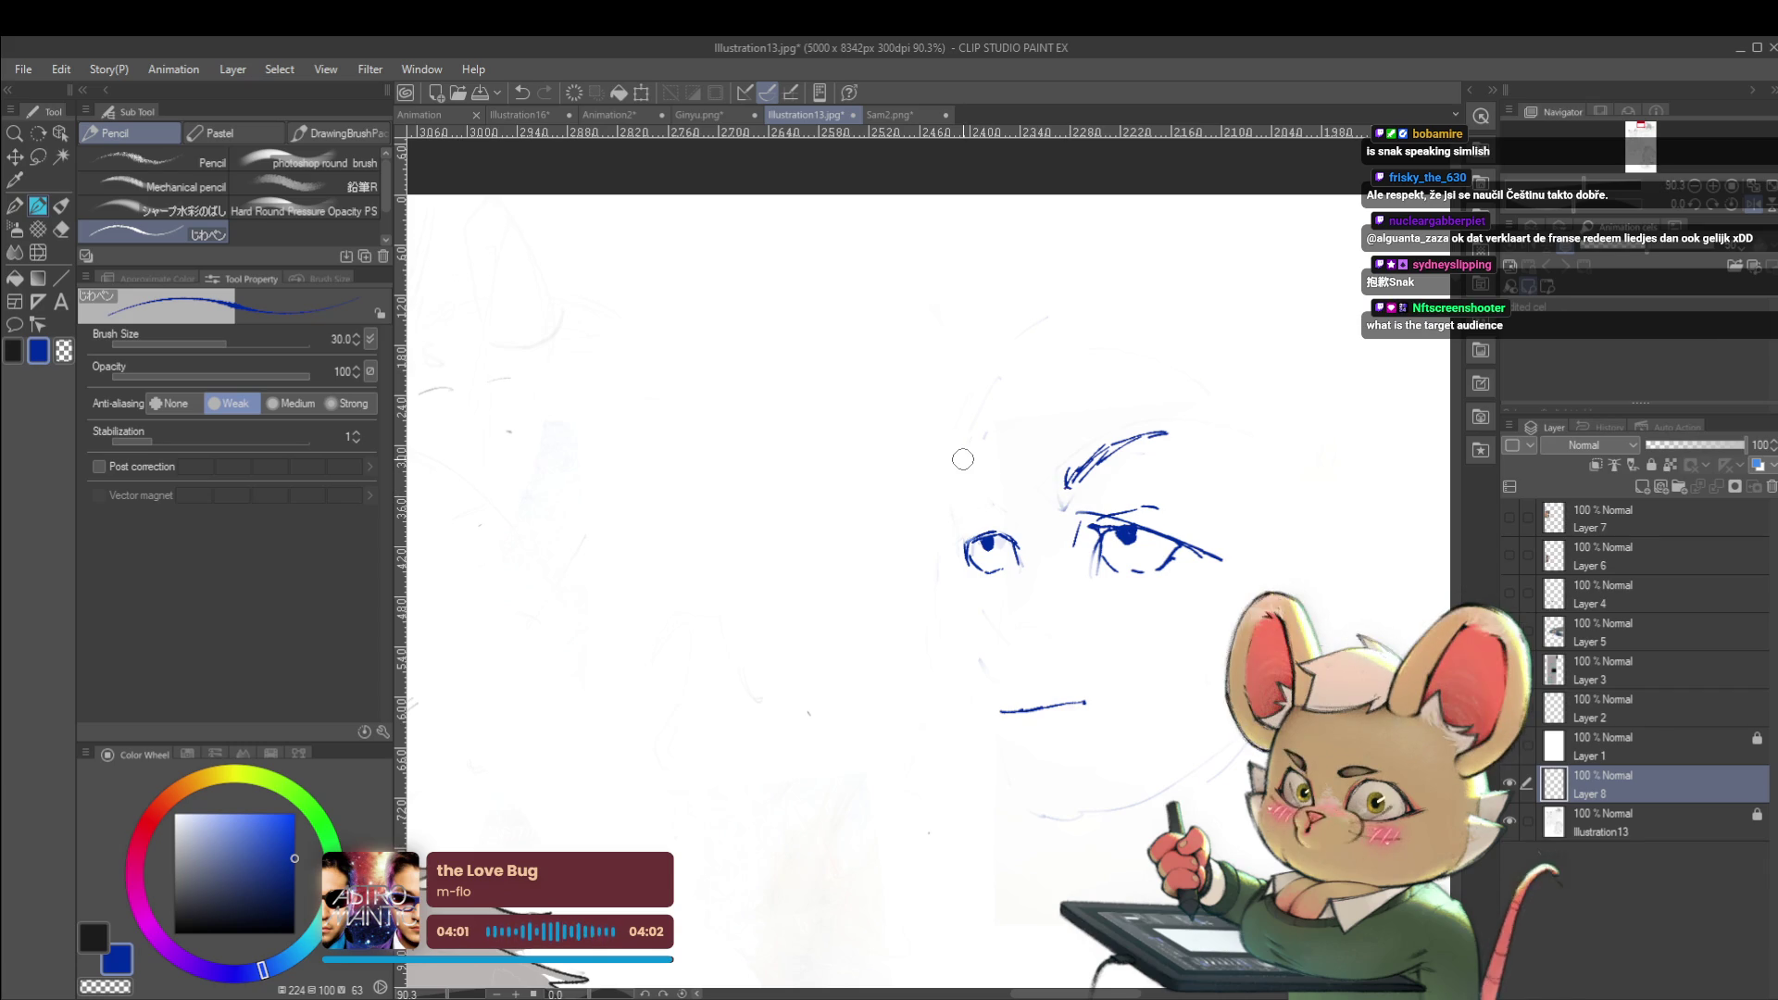
Remove the mouth stroke, hatch the right eyebrow and draw an under-eye line and the nose
left_click(1753, 206)
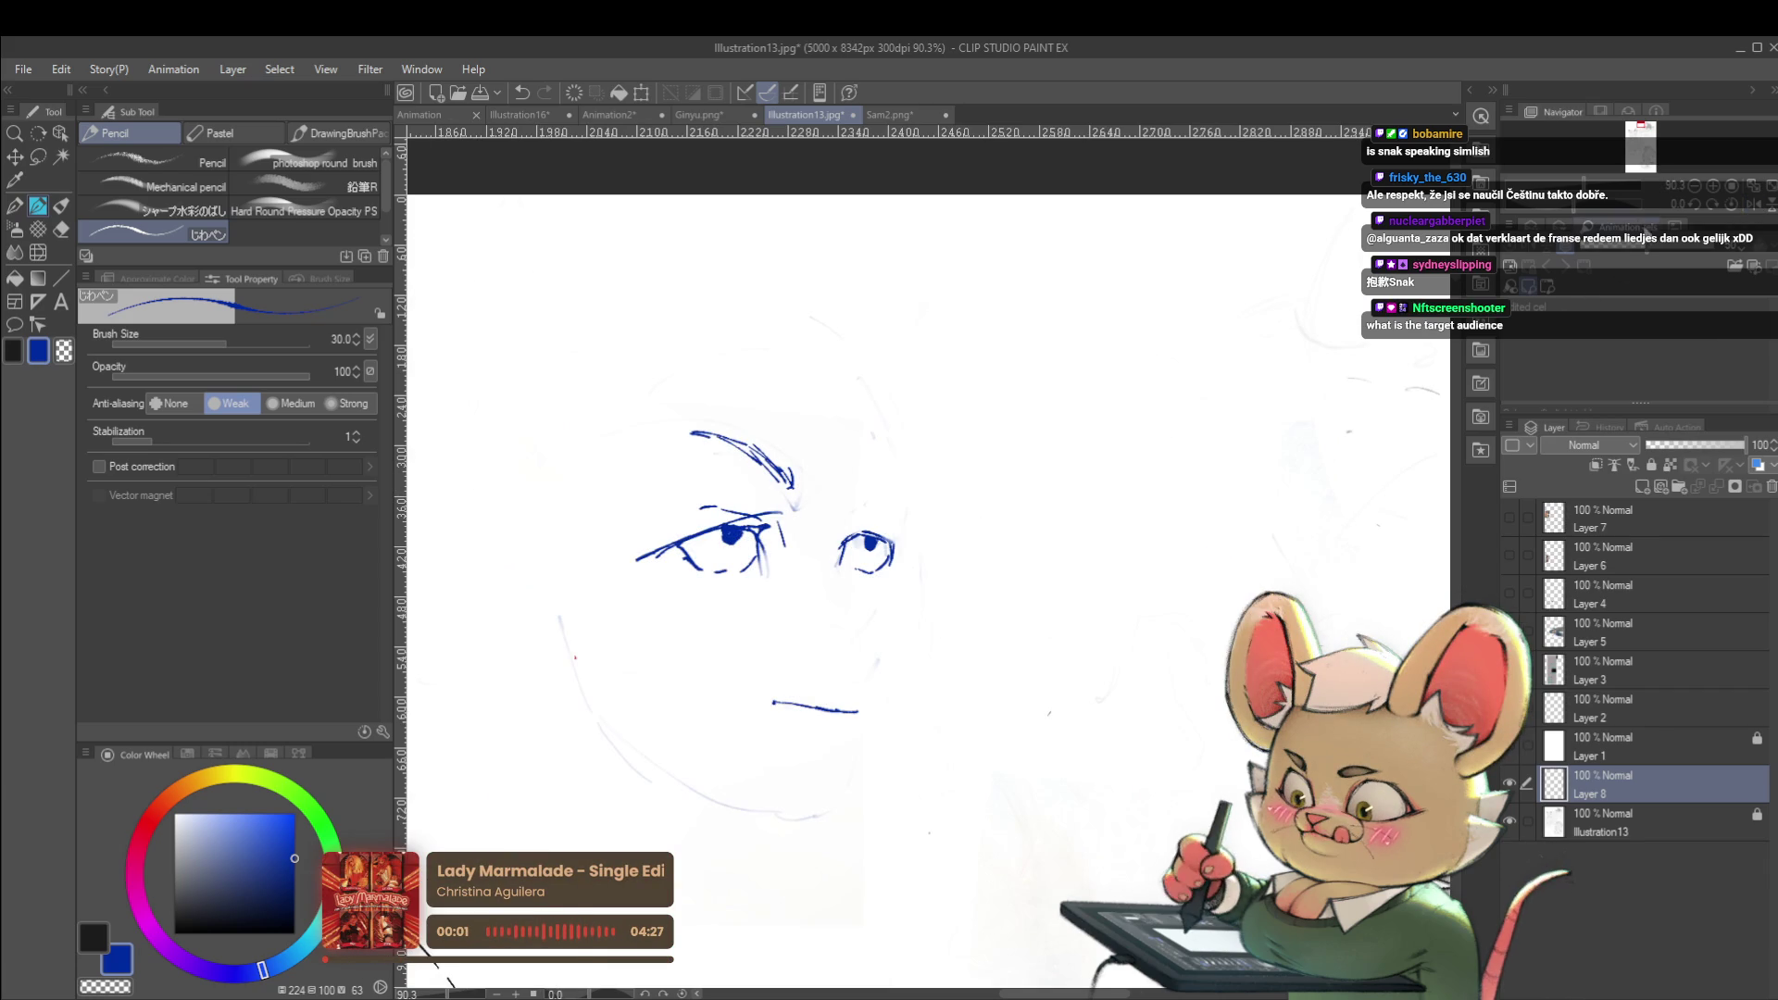
left_click_drag(850, 505, 889, 463)
scroll(886, 470, "down", 3)
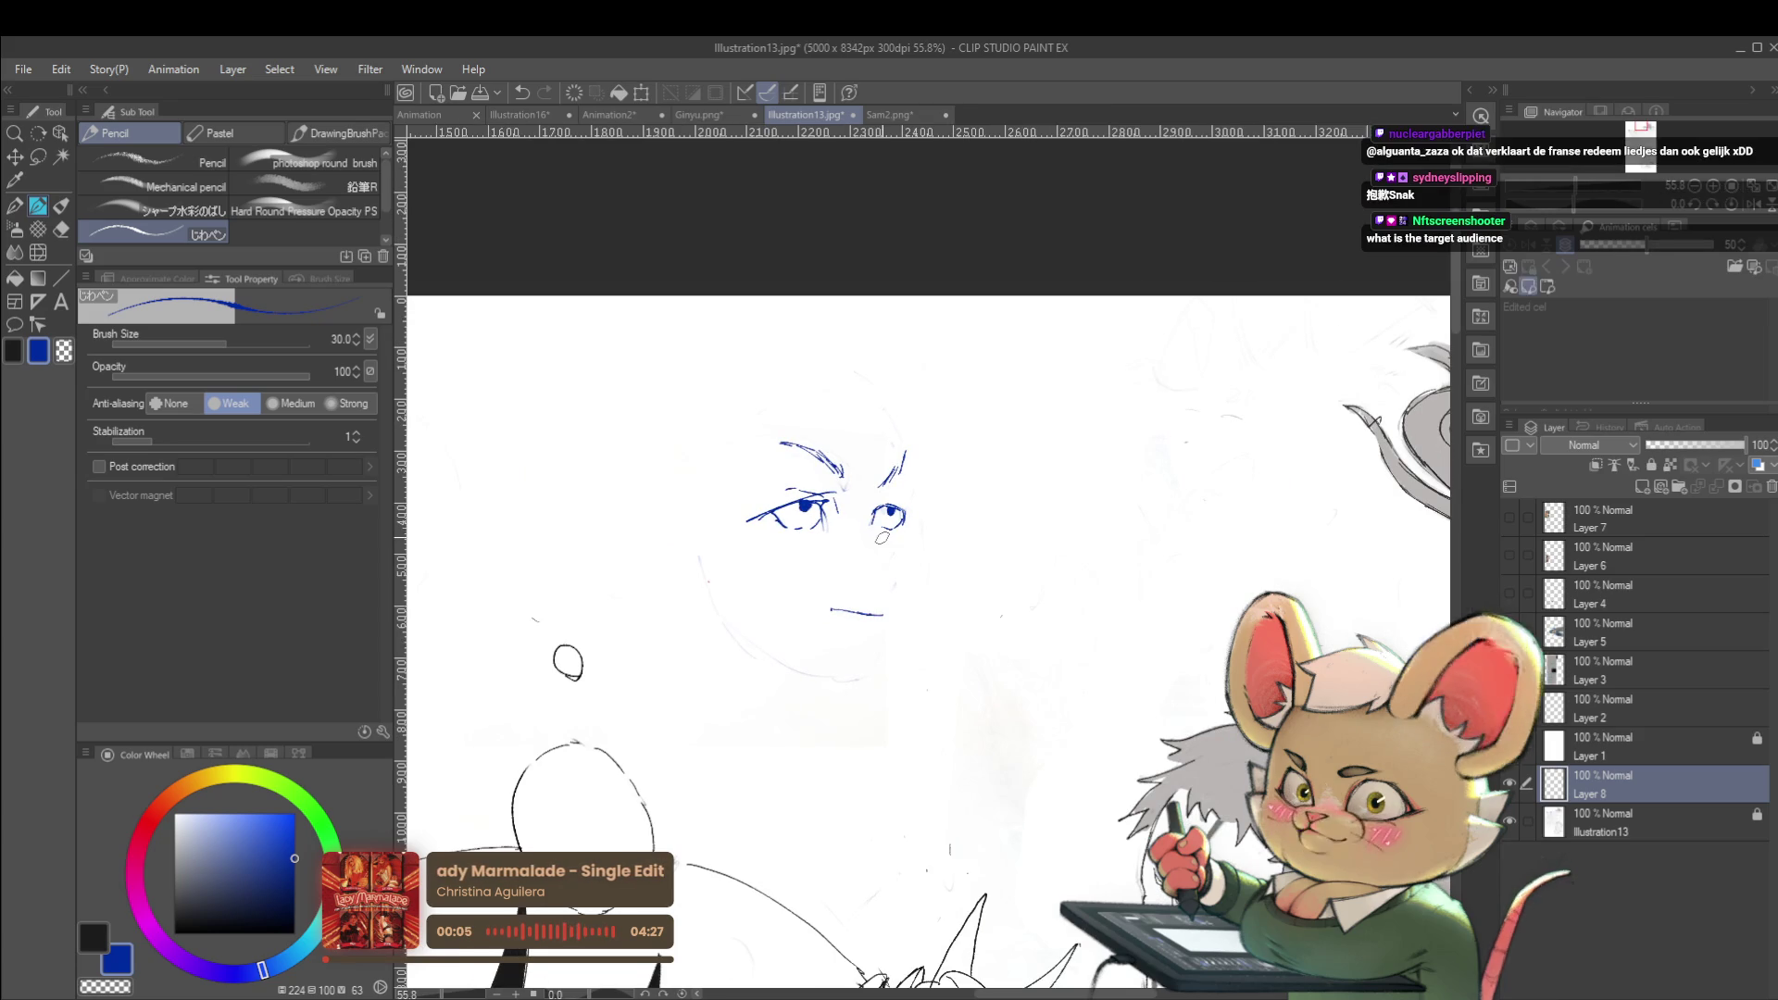
key("ctrl+z")
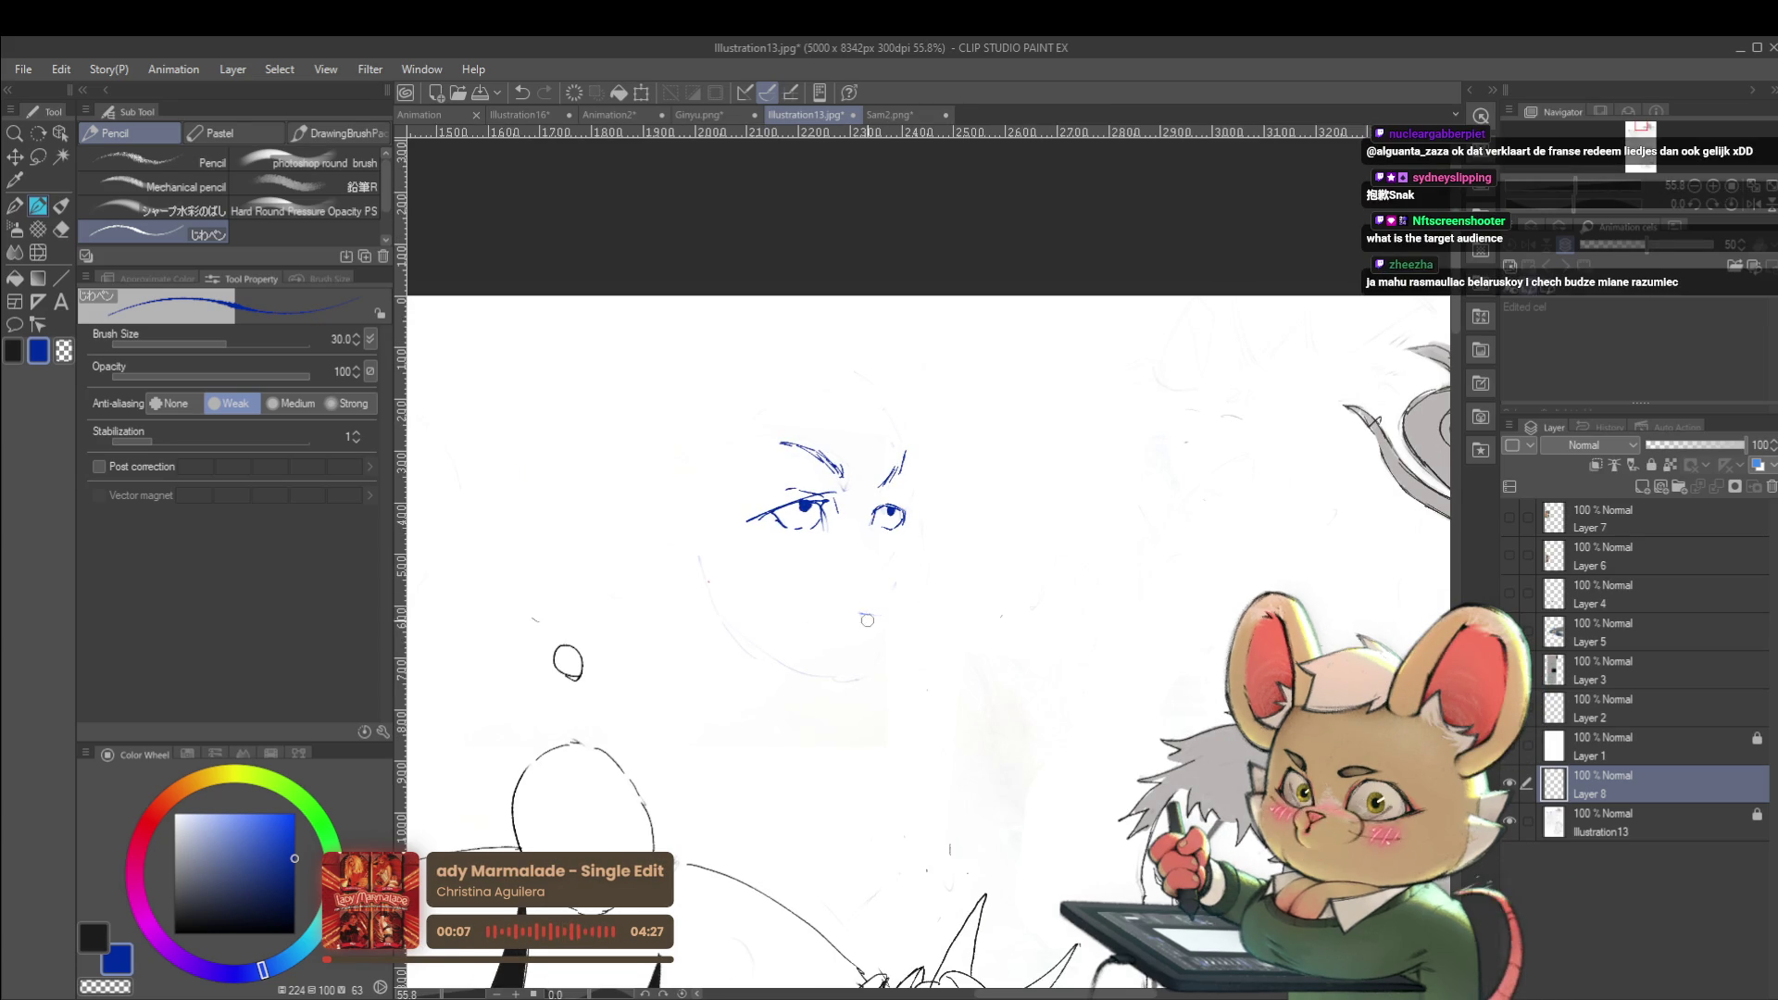
scroll(910, 514, "up", 2)
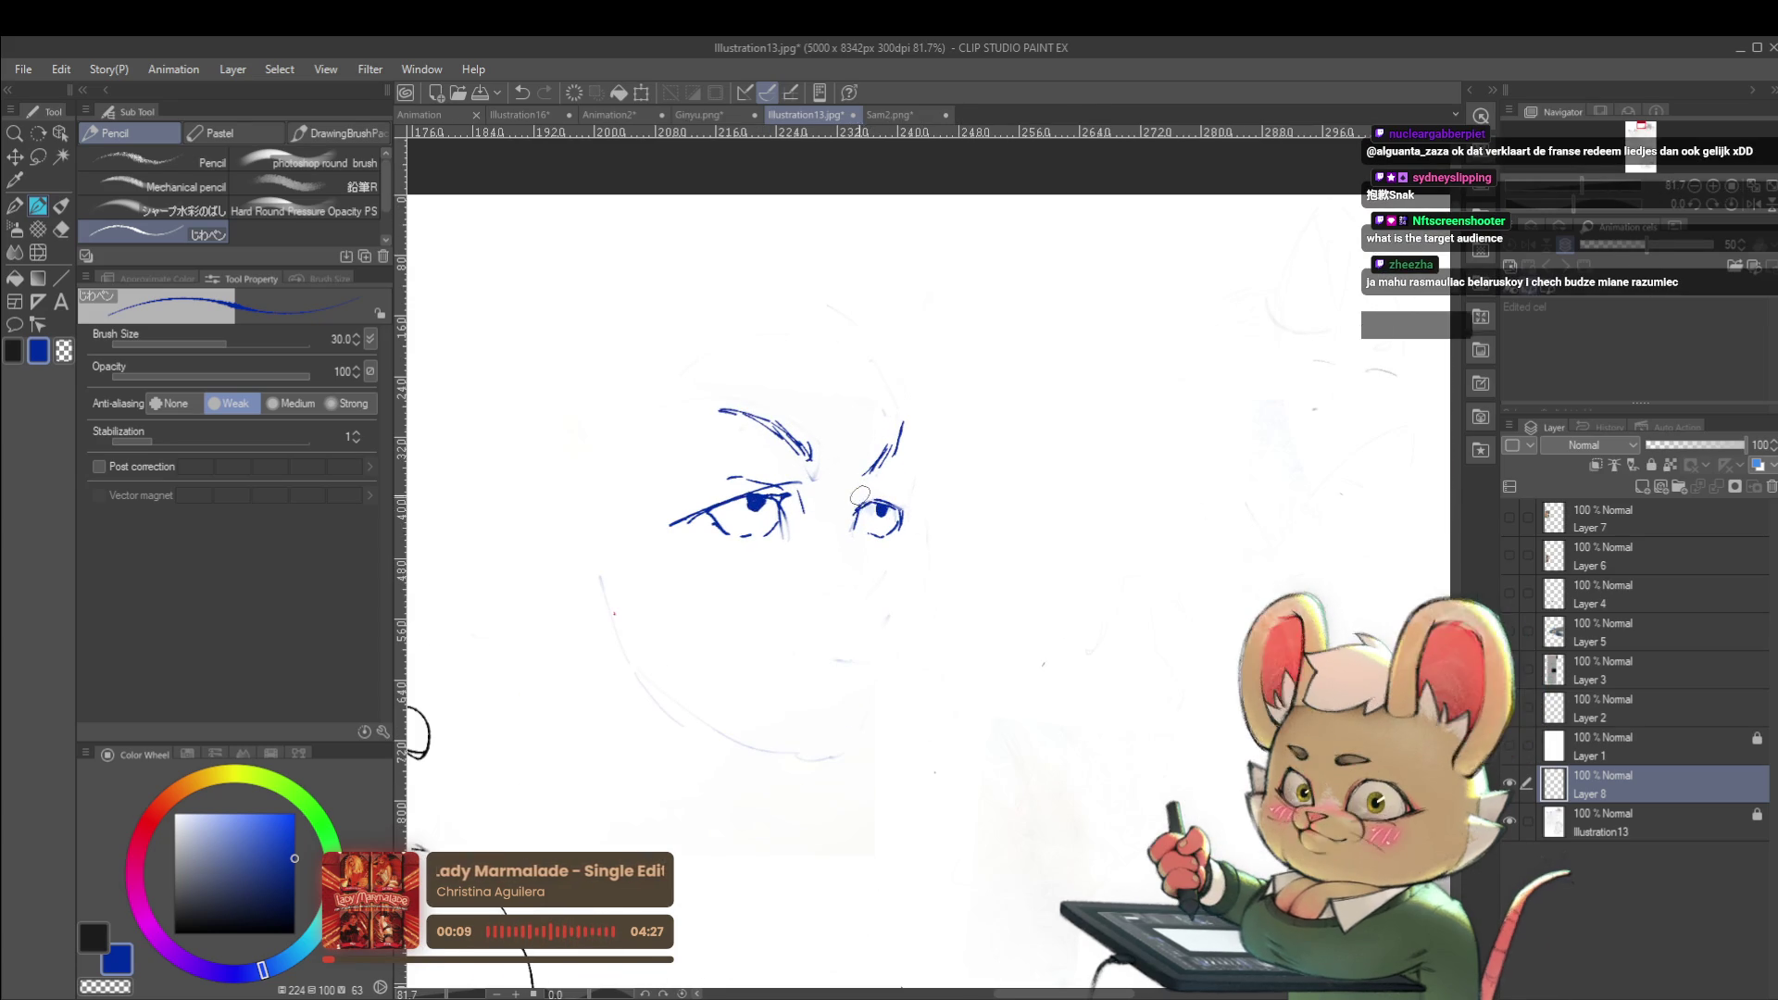
mouse_move(869, 535)
left_mouse_down()
mouse_move(906, 543)
mouse_move(897, 653)
left_mouse_up()
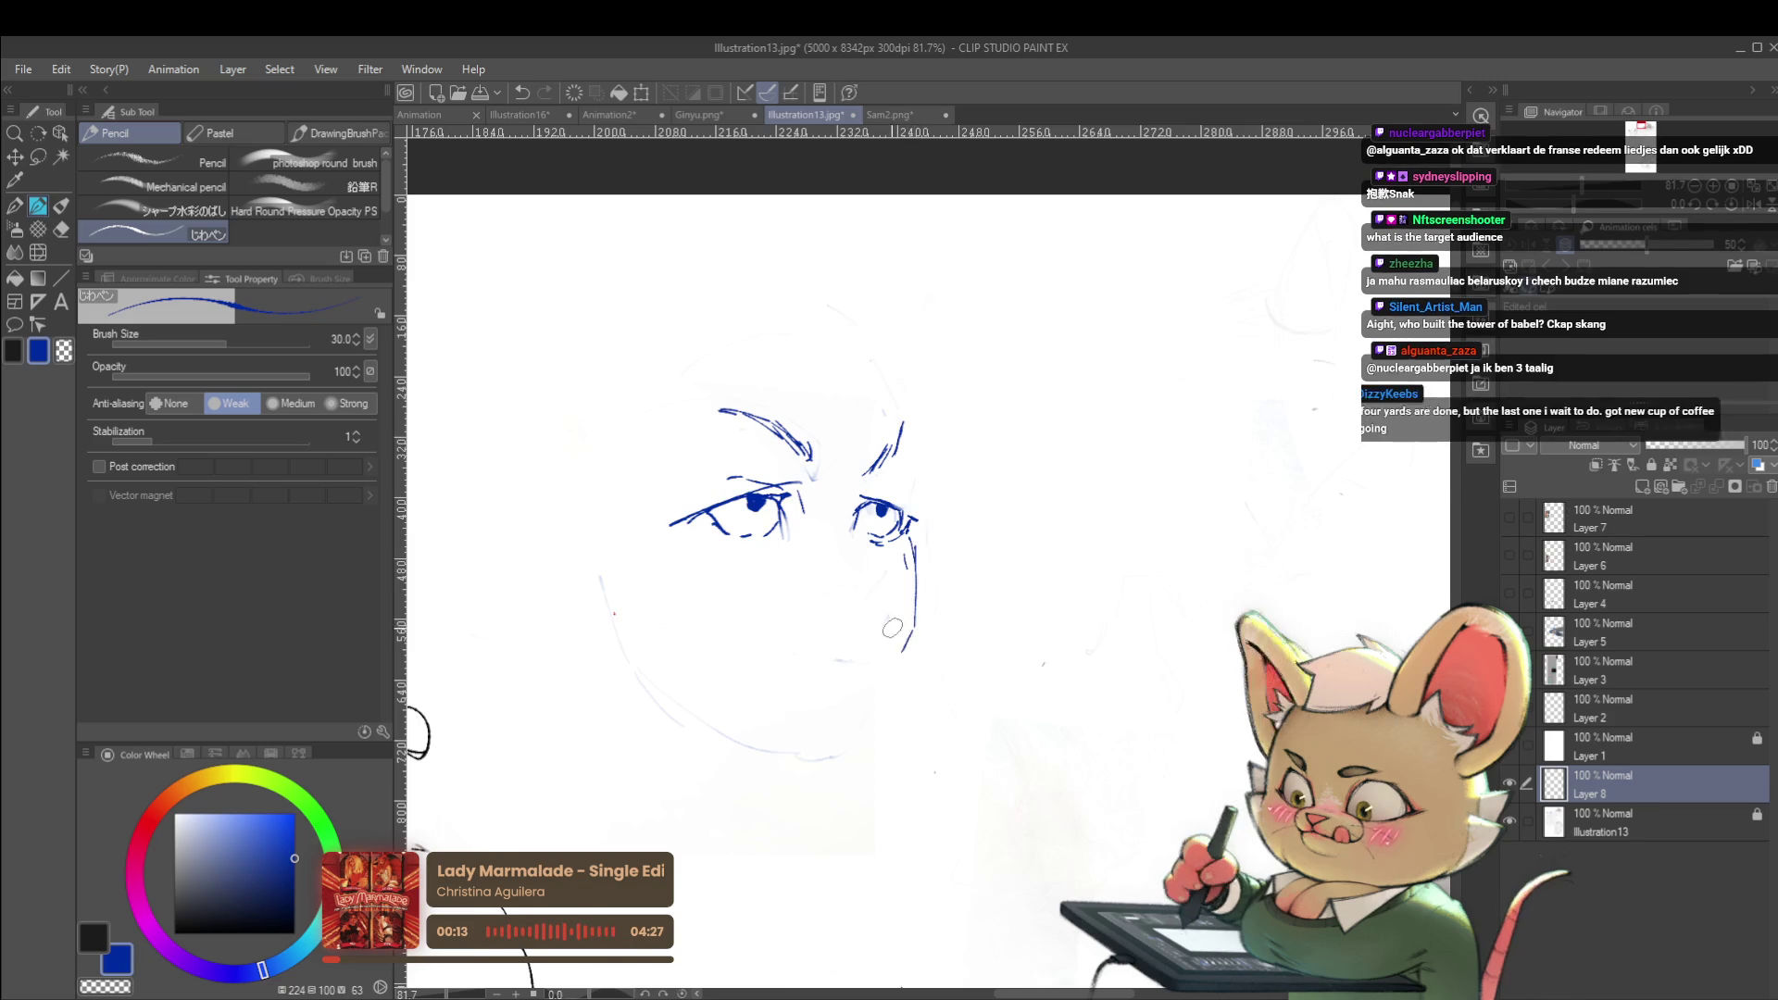
scroll(897, 653, "down", 3)
With the view mirrored, sketch the bottom of the nose and a jaw line right of the chin
key("h")
mouse_move(776, 628)
left_mouse_down()
mouse_move(770, 648)
mouse_move(806, 640)
left_mouse_up()
key("ctrl+z")
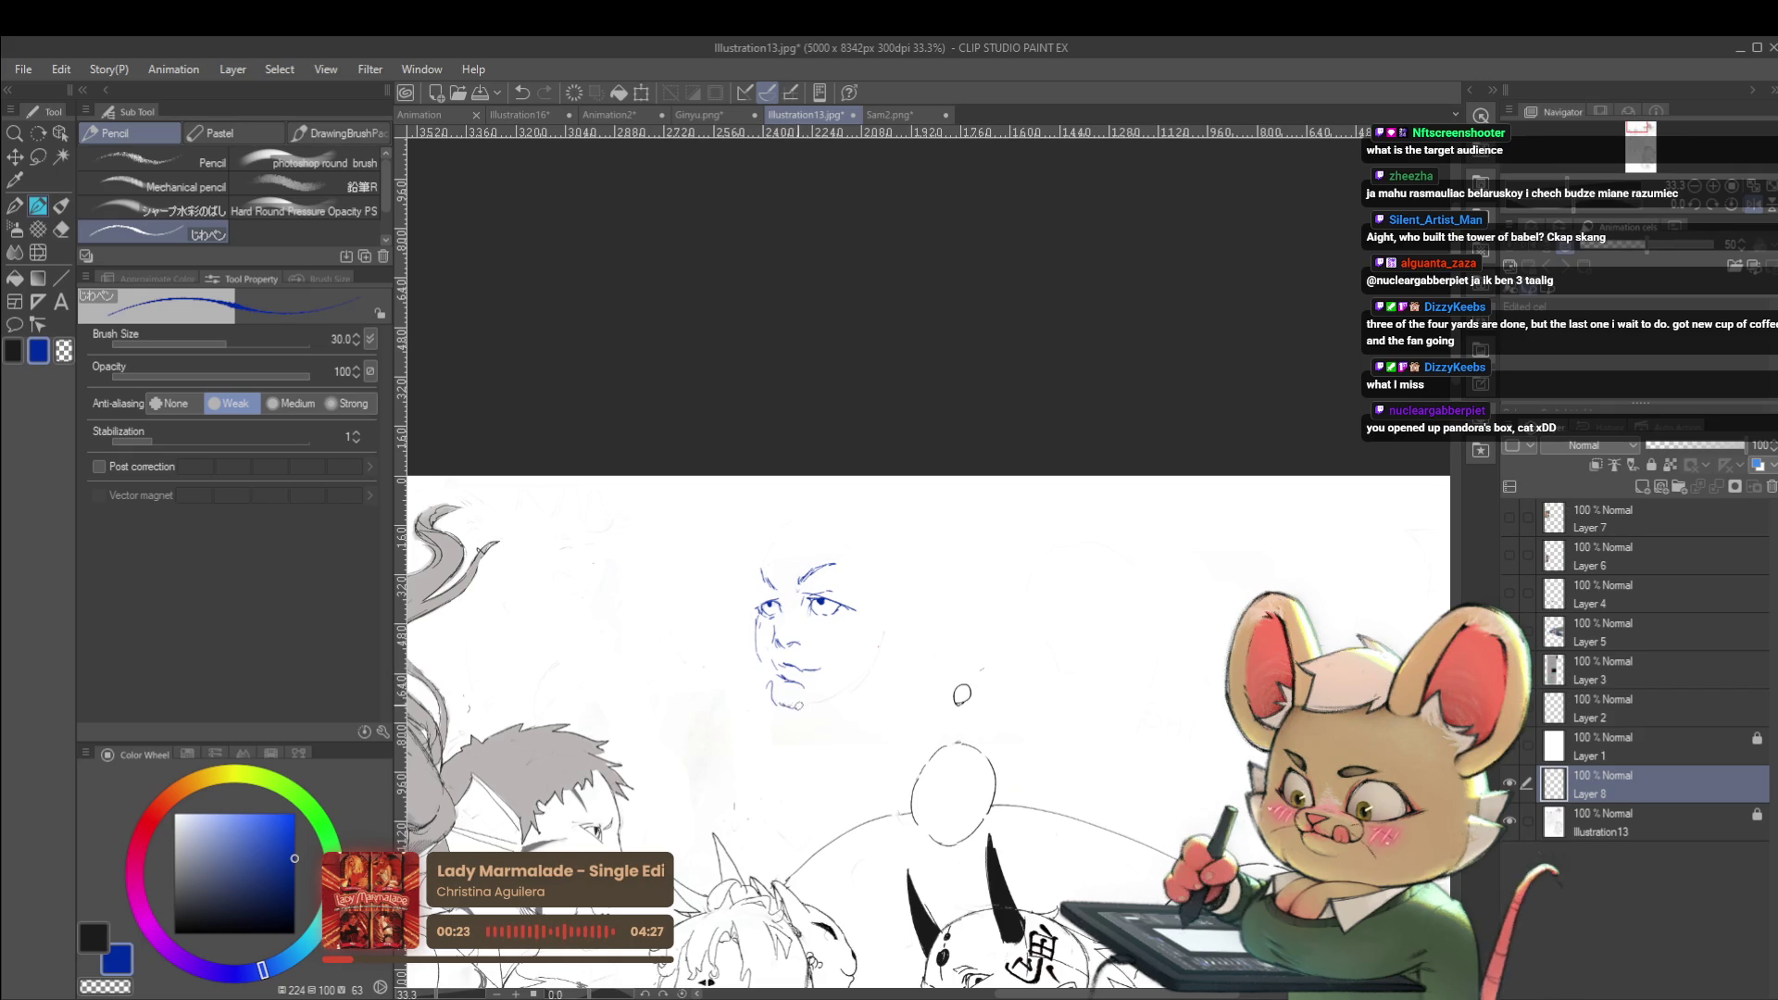
left_click_drag(814, 709, 867, 669)
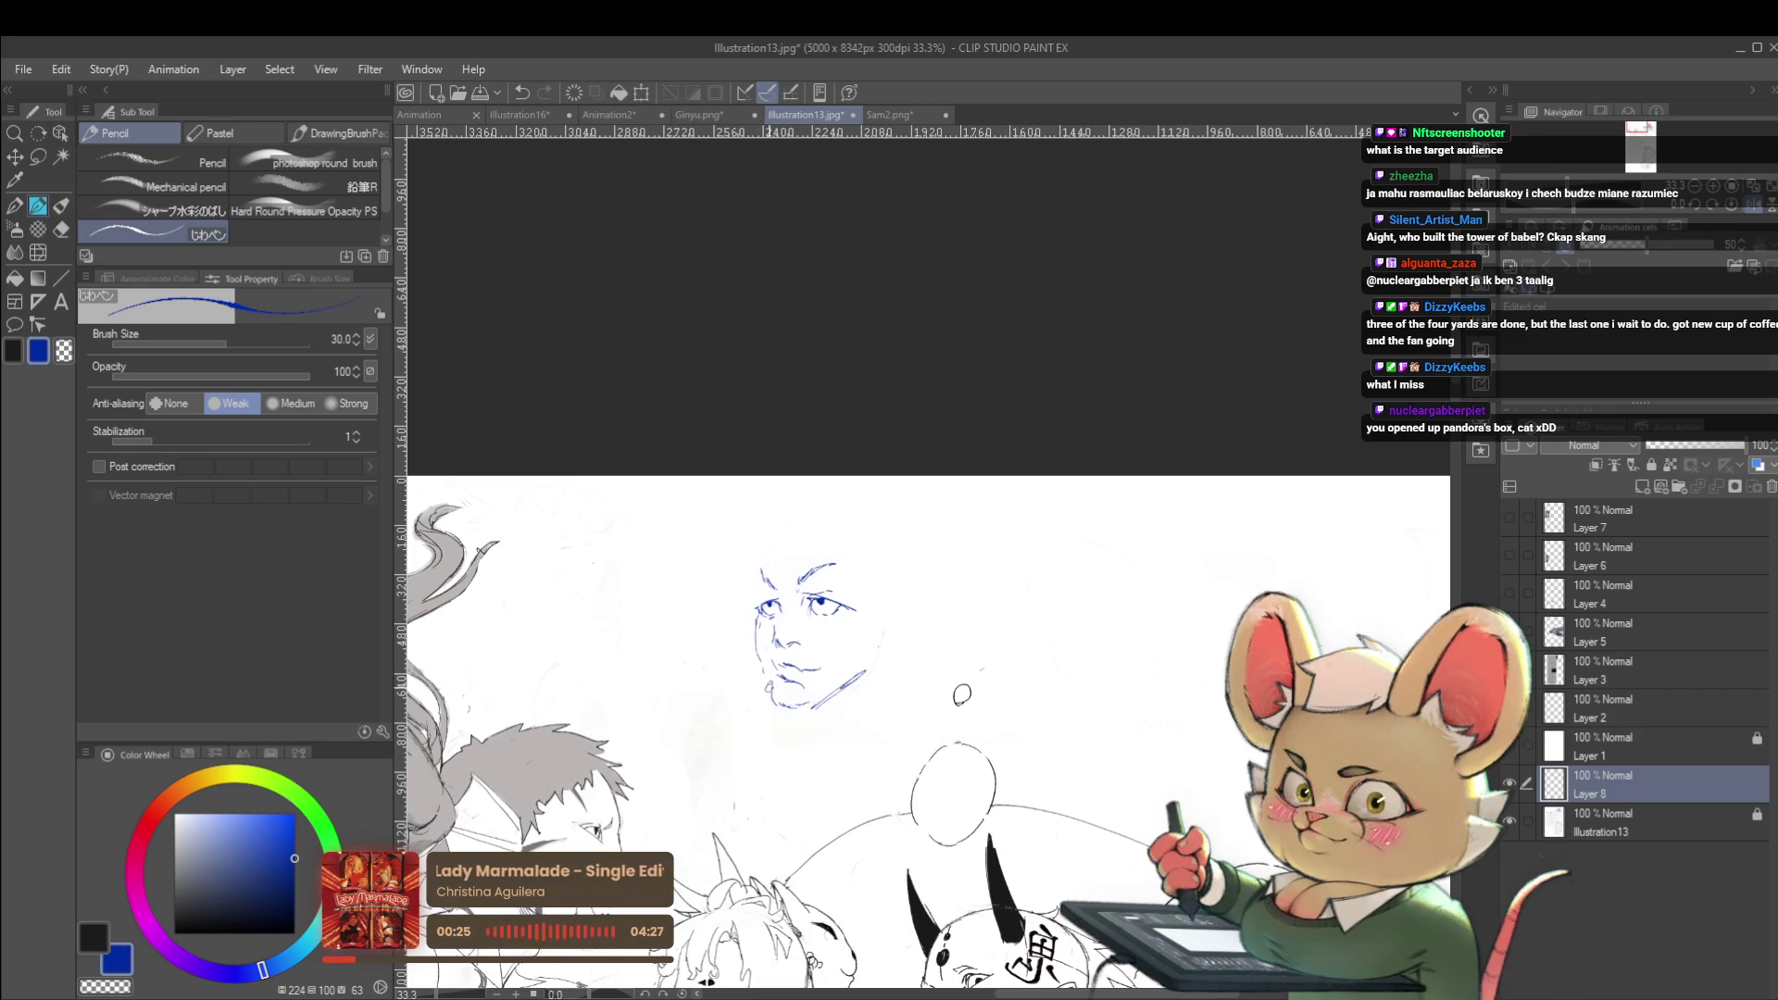
Draw the rounded head outline, a peaked forehead hair stroke, the right face side and upper-left hair
mouse_move(759, 603)
left_mouse_down()
mouse_move(759, 542)
mouse_move(841, 498)
left_mouse_up()
mouse_move(883, 509)
left_mouse_down()
mouse_move(908, 530)
mouse_move(903, 556)
left_mouse_up()
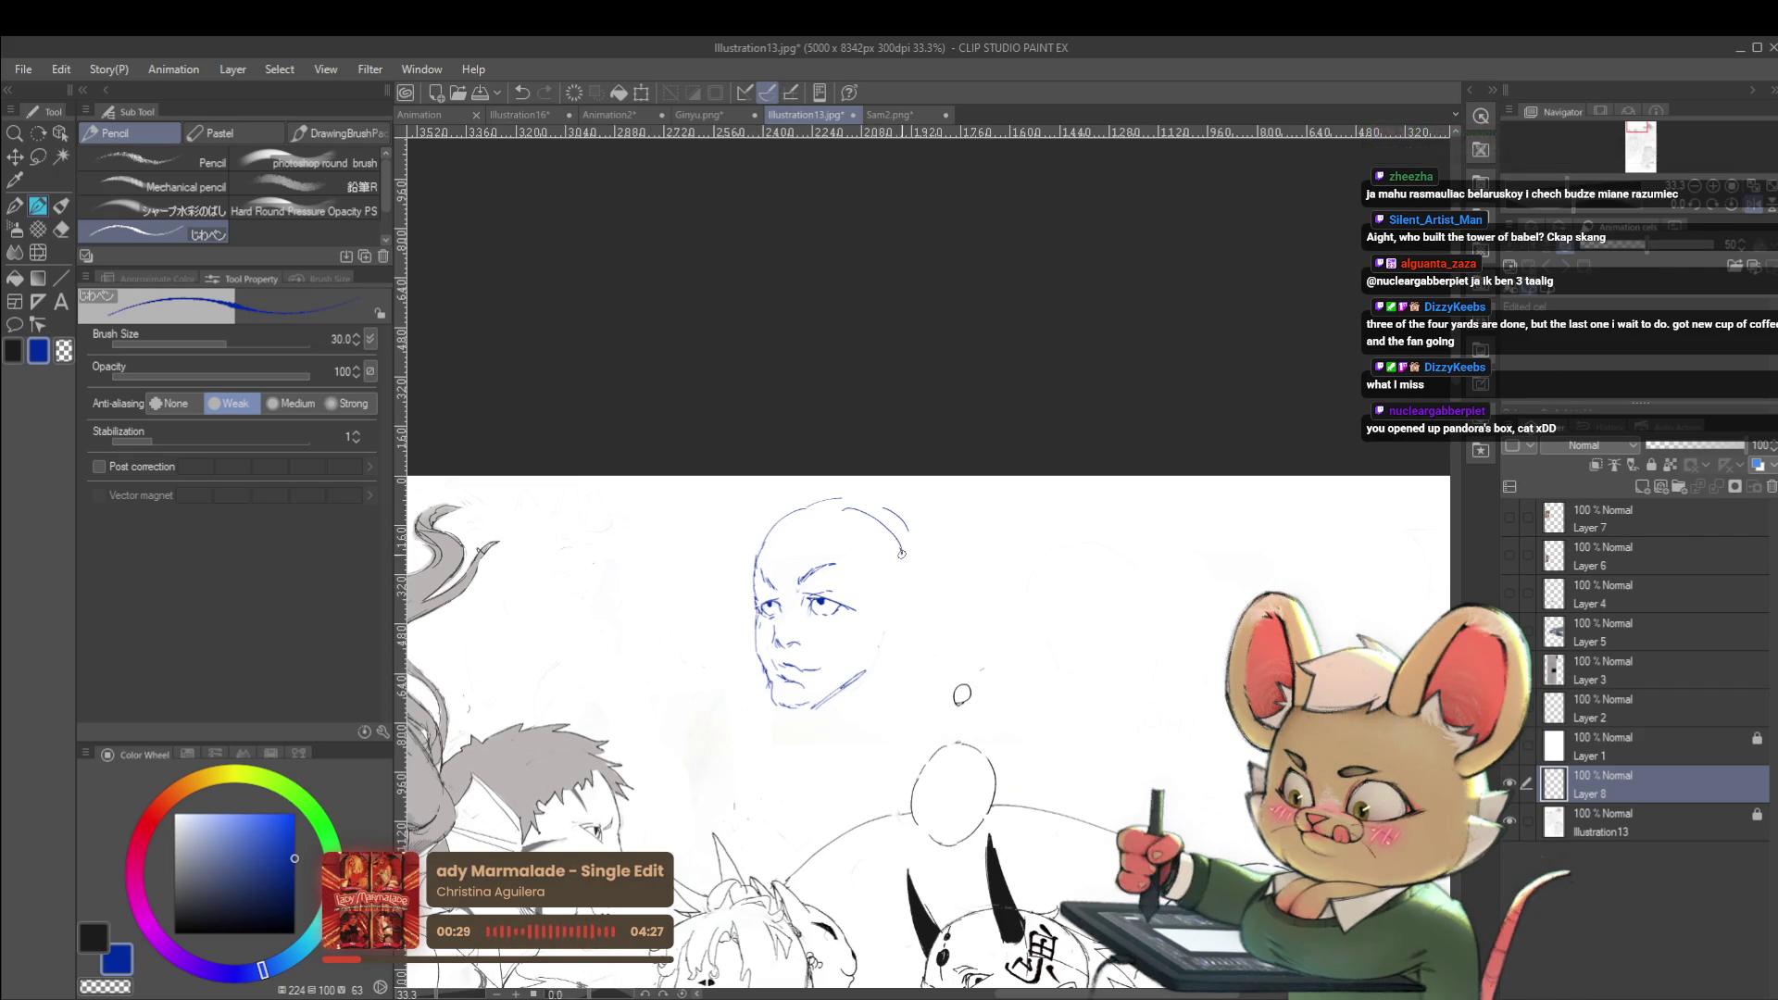
key("ctrl+z")
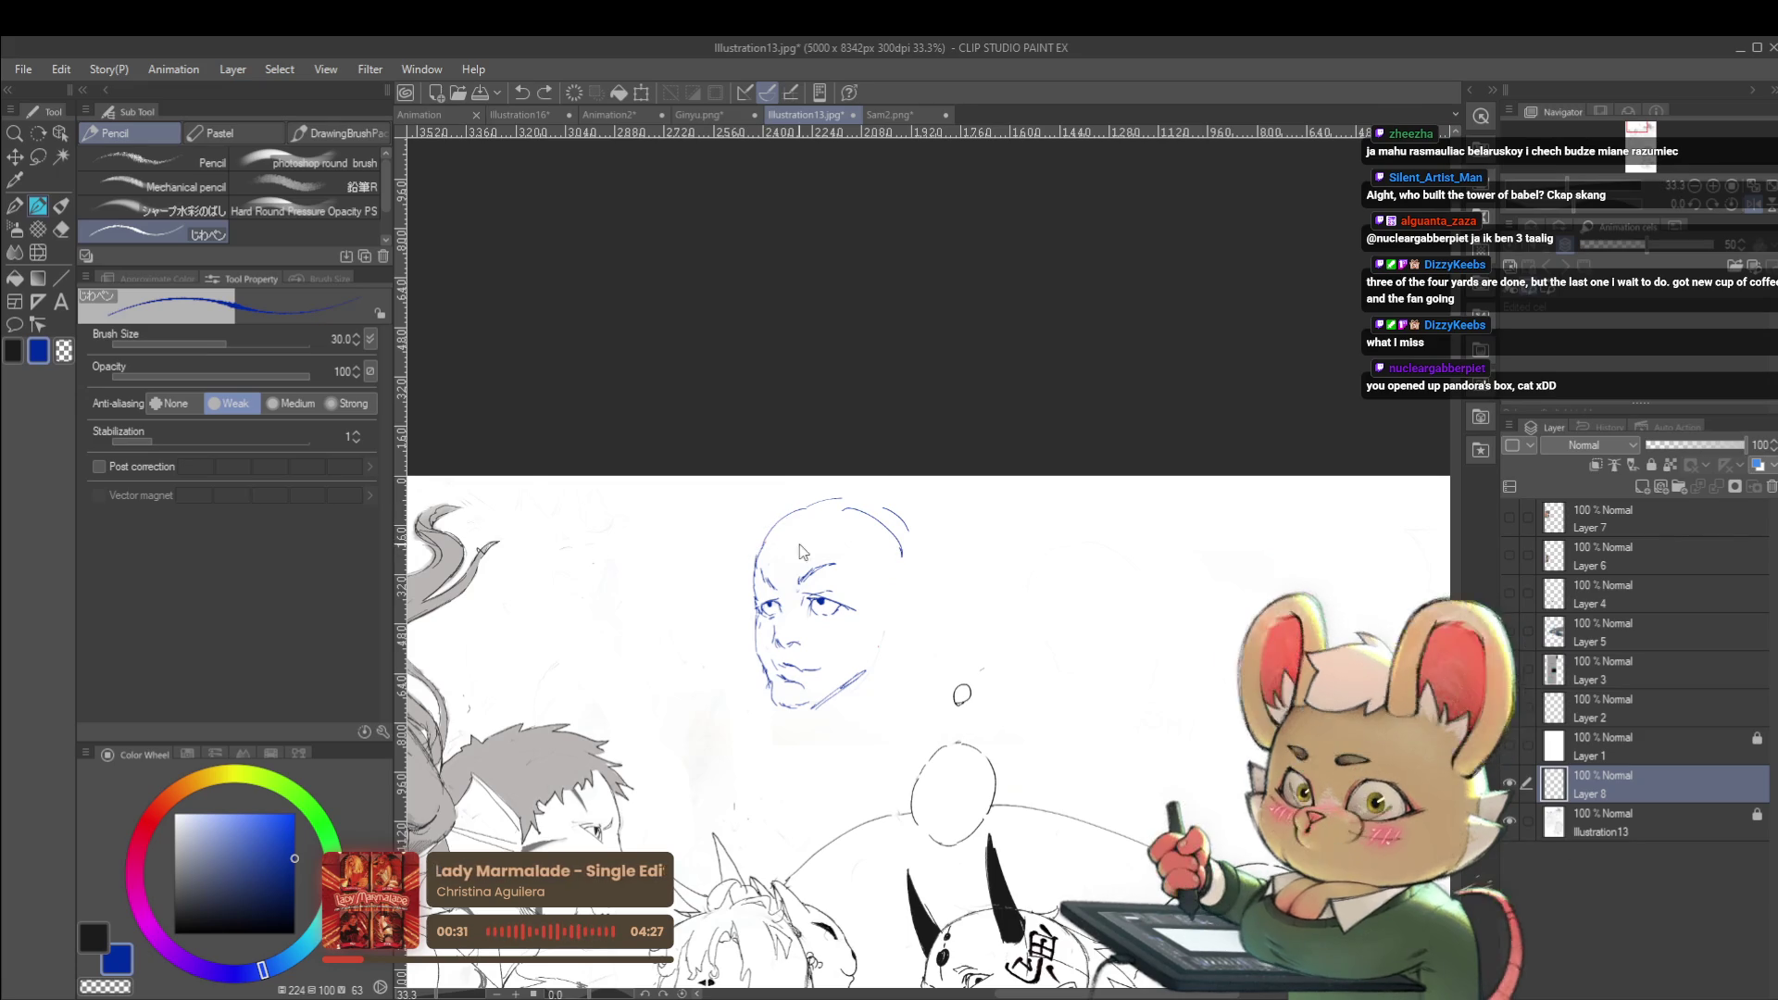
mouse_move(790, 558)
left_mouse_down()
mouse_move(826, 547)
mouse_move(901, 595)
mouse_move(854, 683)
left_mouse_up()
left_click_drag(880, 620, 866, 669)
left_click_drag(773, 521, 731, 573)
scroll(898, 602, "down", 2)
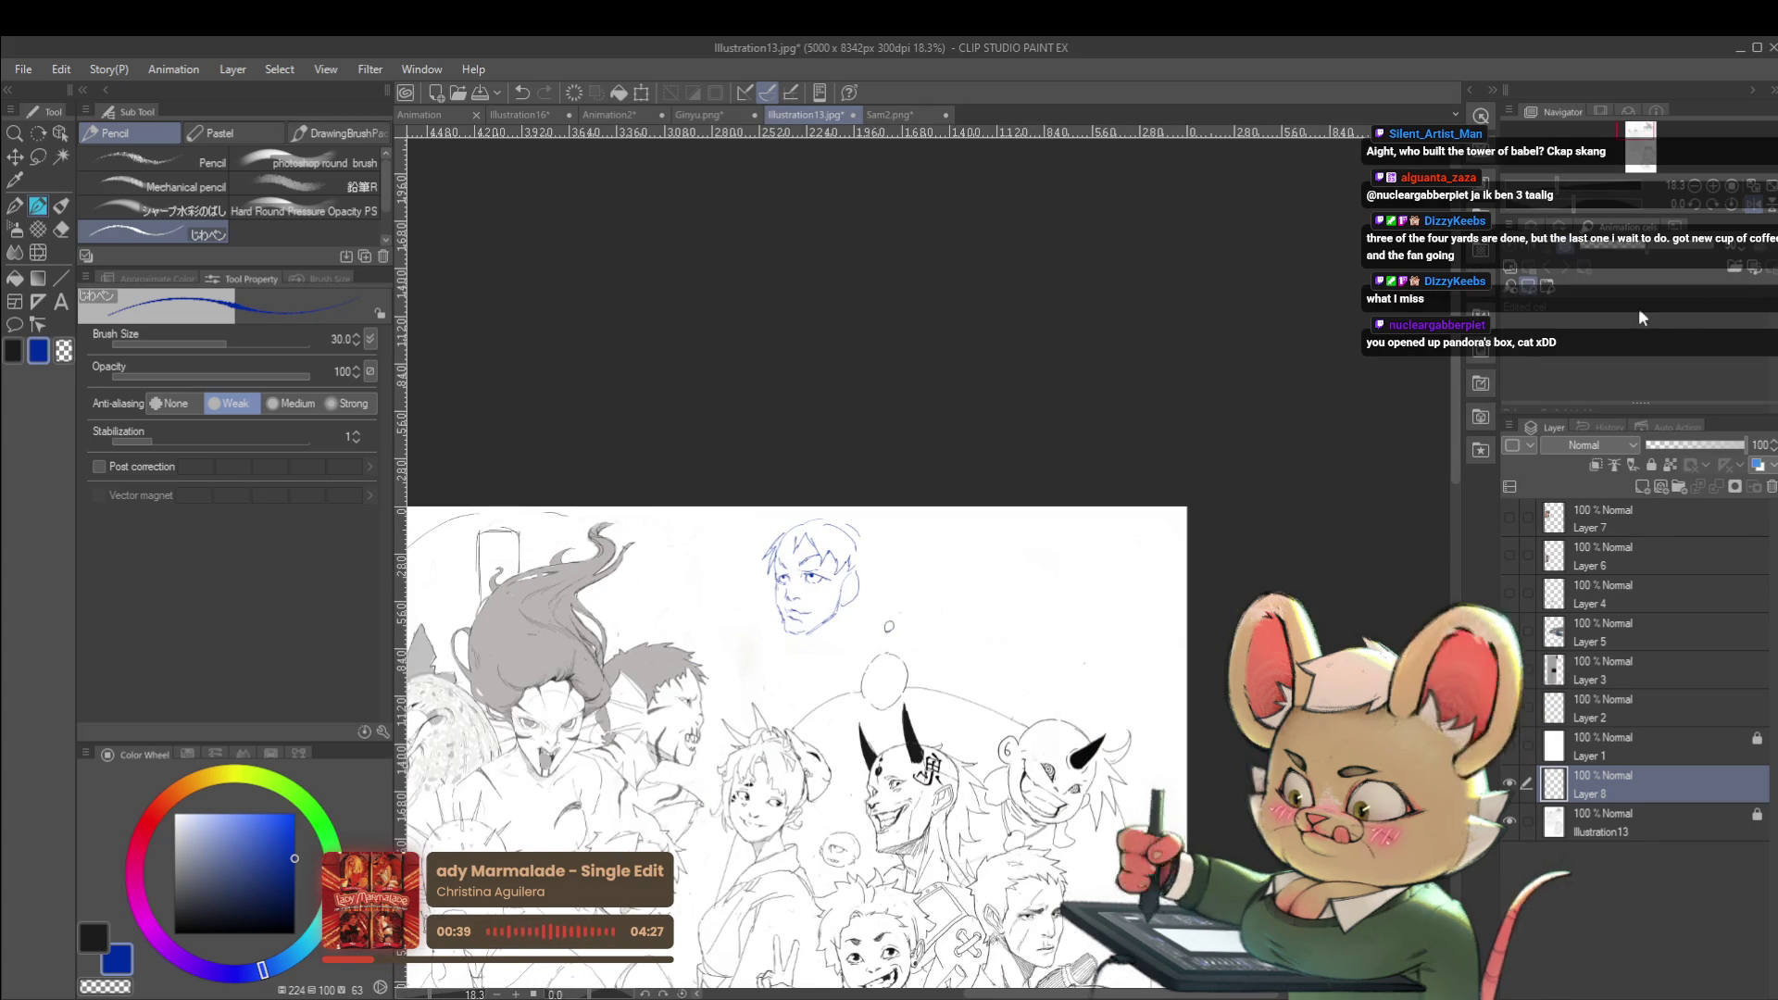
Unmirror the view, zoom in and draw a neck line below the face
left_click(1746, 209)
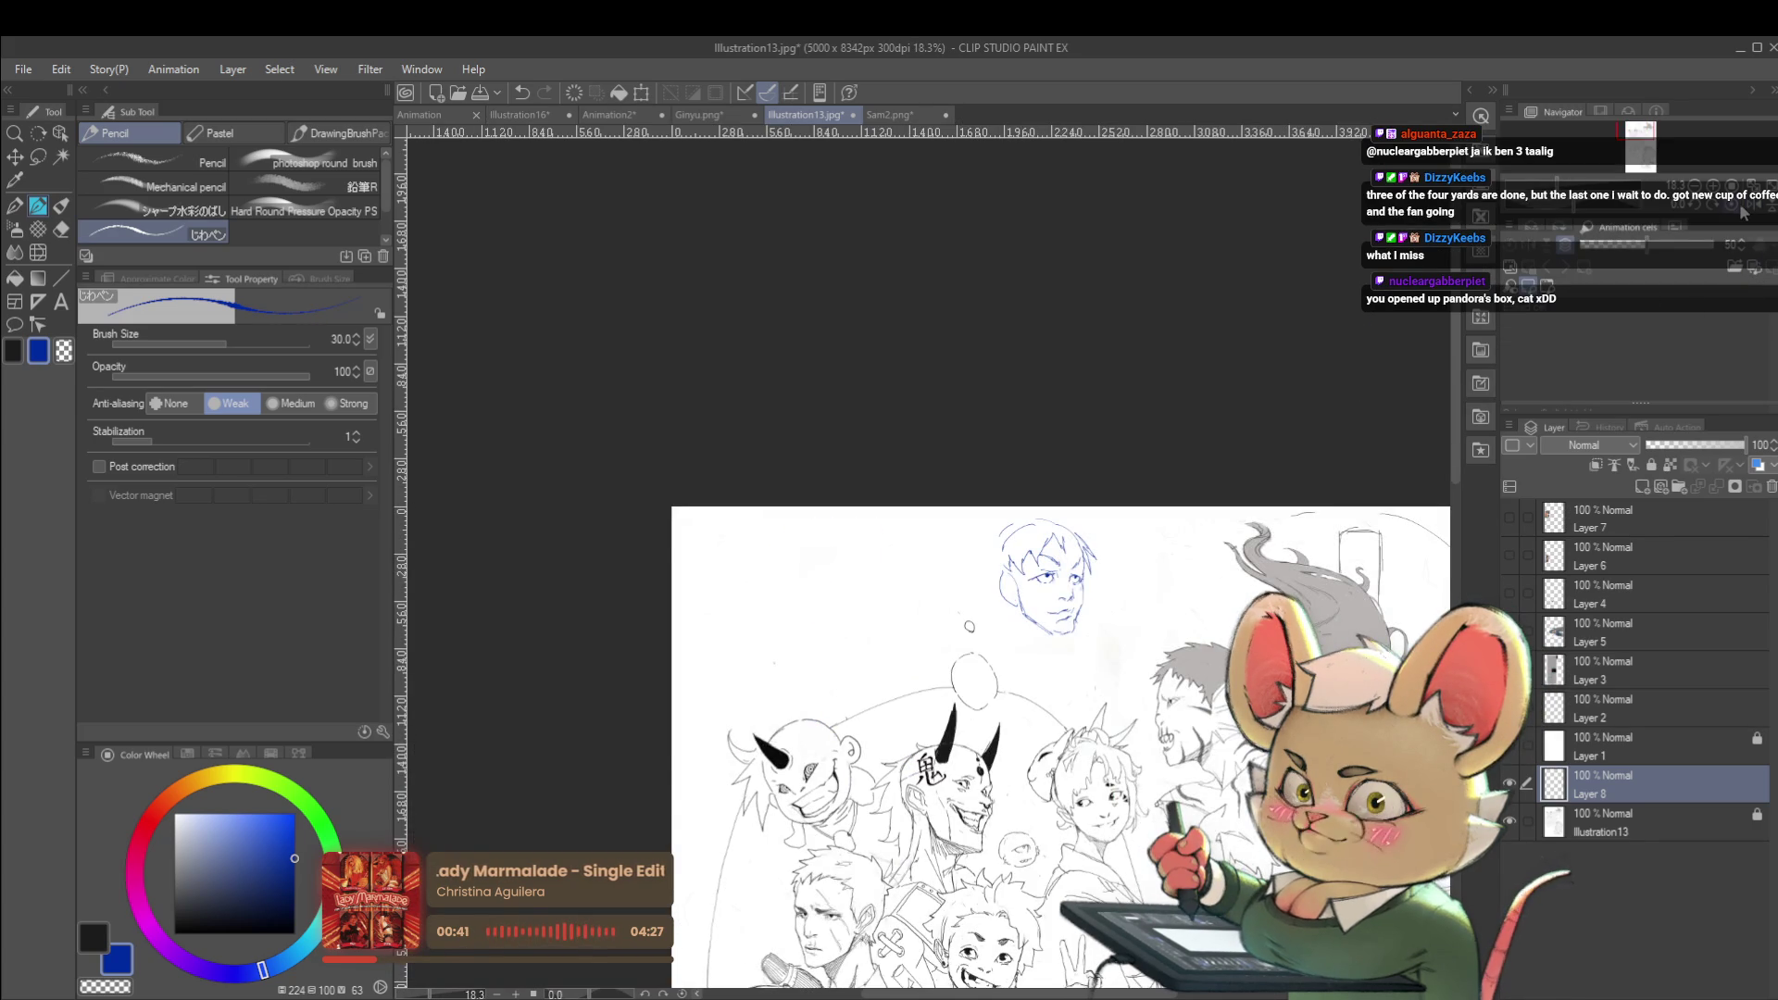
scroll(1056, 648, "up", 1)
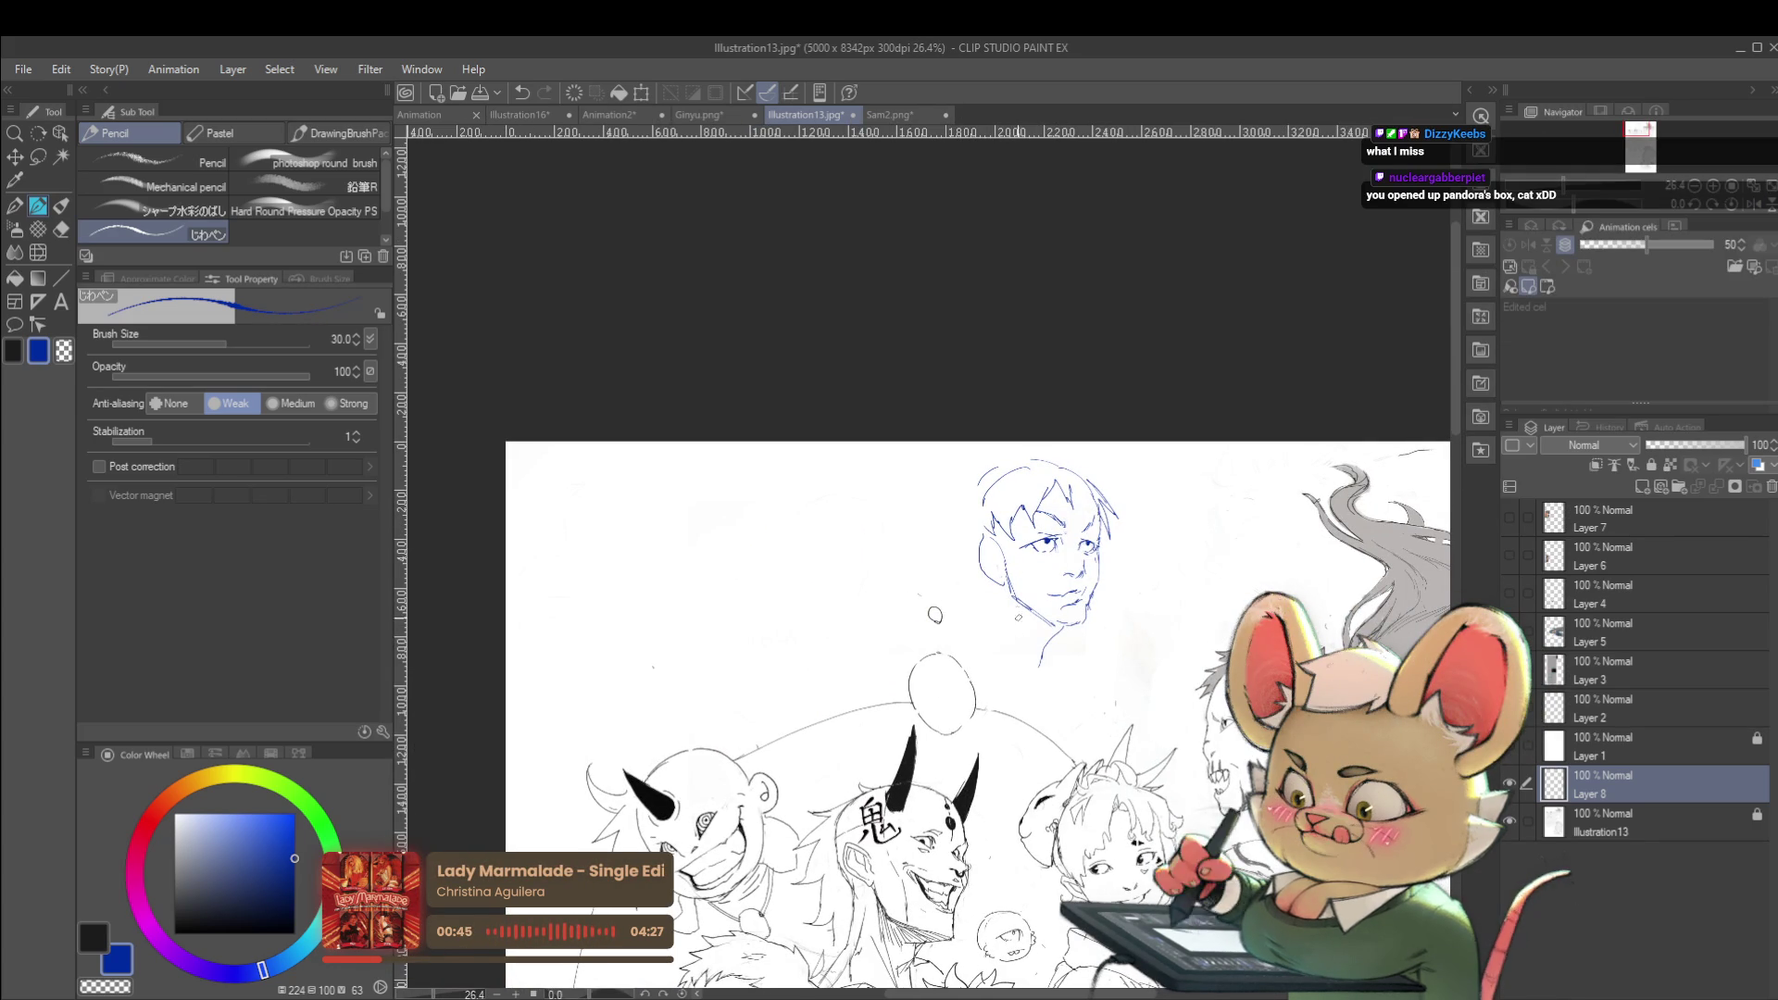
left_click_drag(1018, 638, 1036, 672)
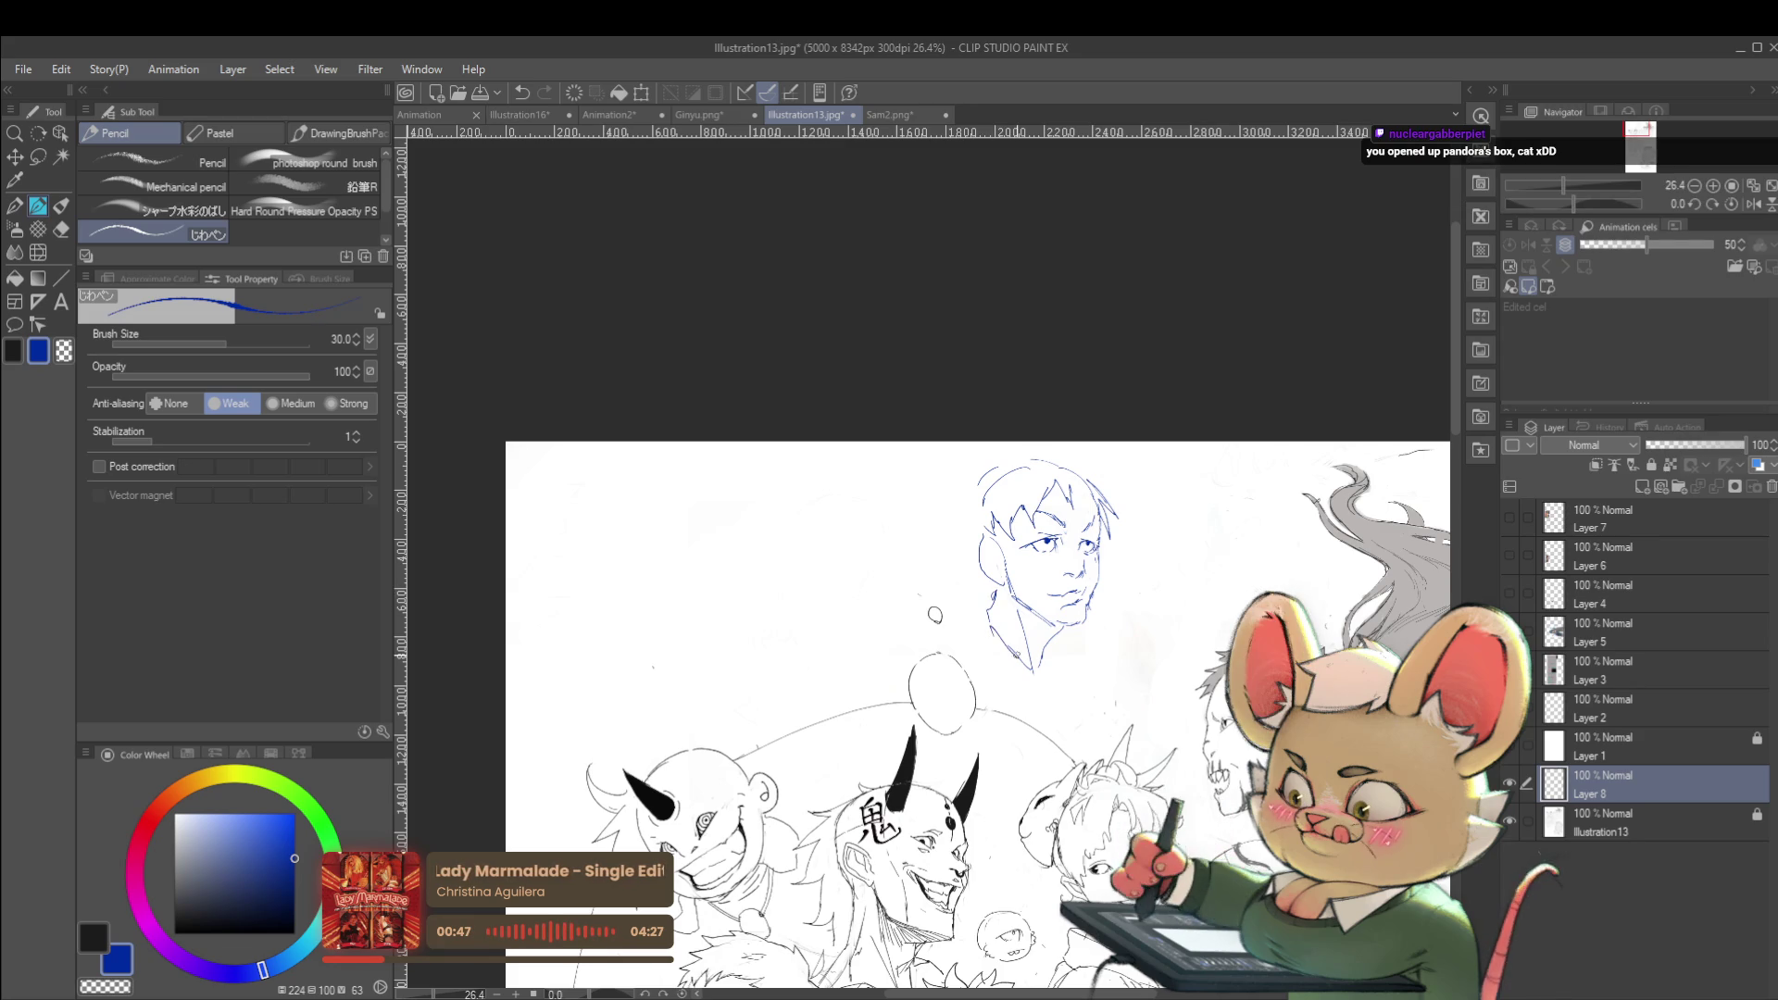
Sketch a second profile head outline left of the face with an ear curl, checking it mirrored
mouse_move(894, 598)
left_mouse_down()
mouse_move(881, 543)
mouse_move(966, 515)
left_mouse_up()
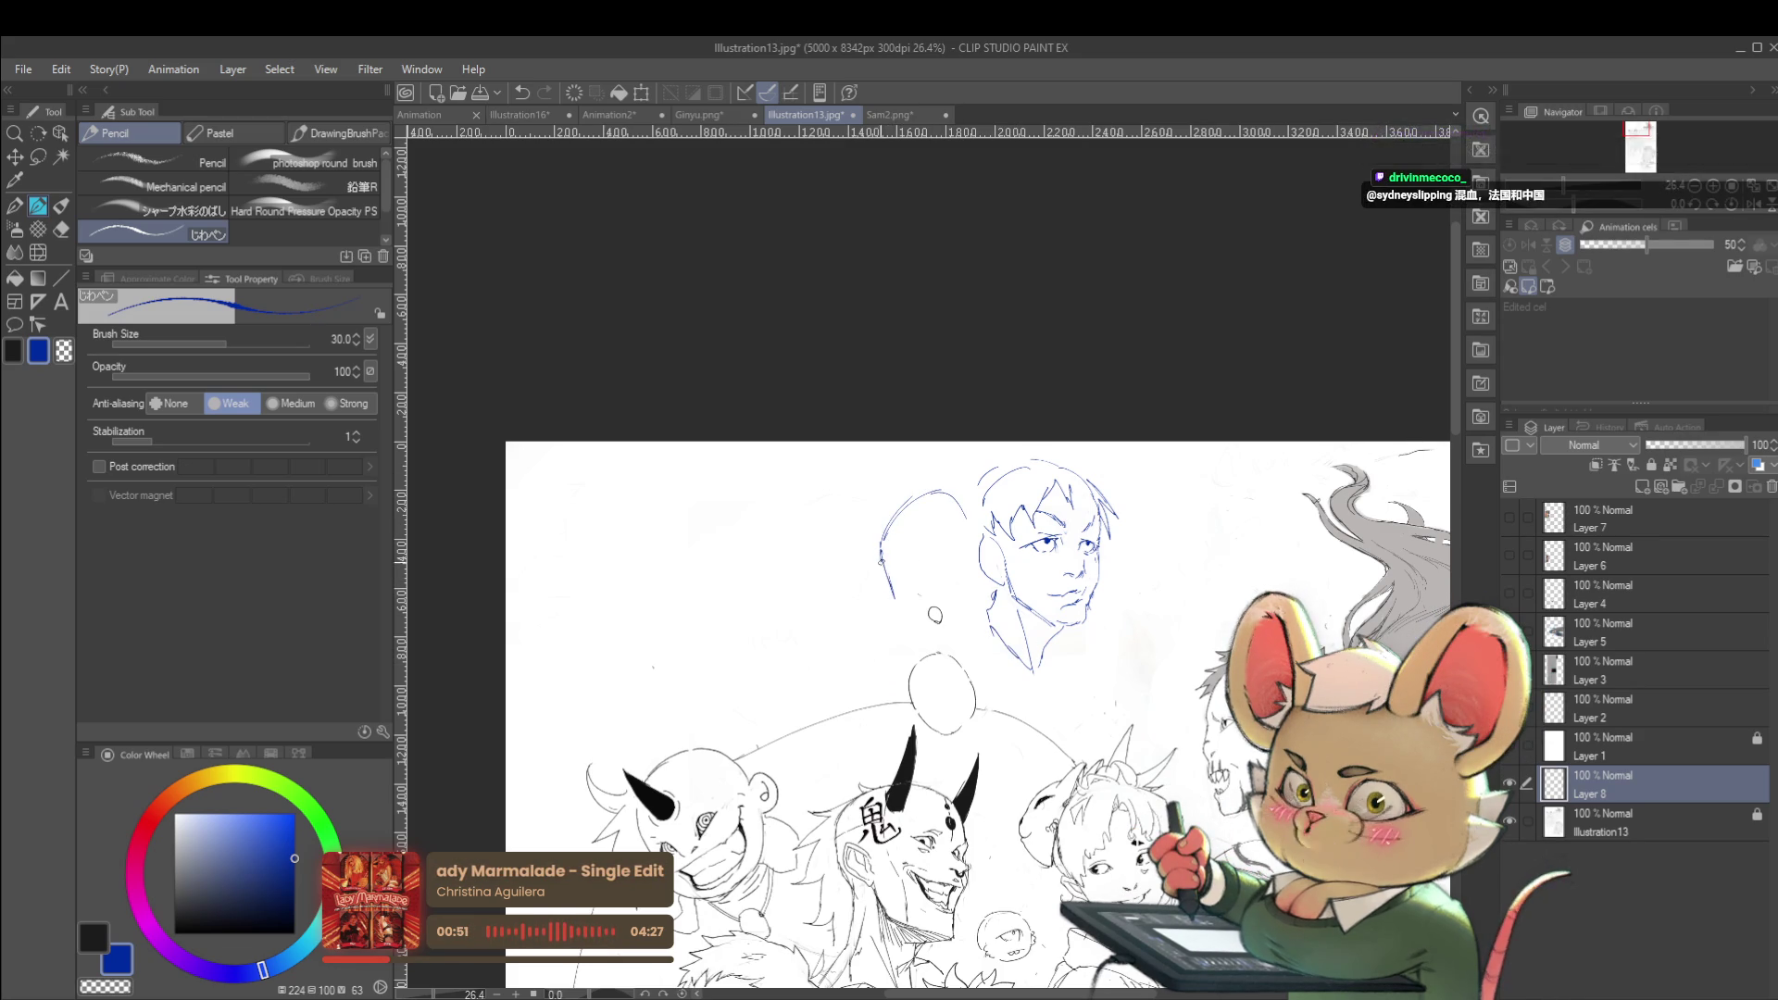
scroll(908, 592, "up", 3)
left_click_drag(887, 609, 881, 628)
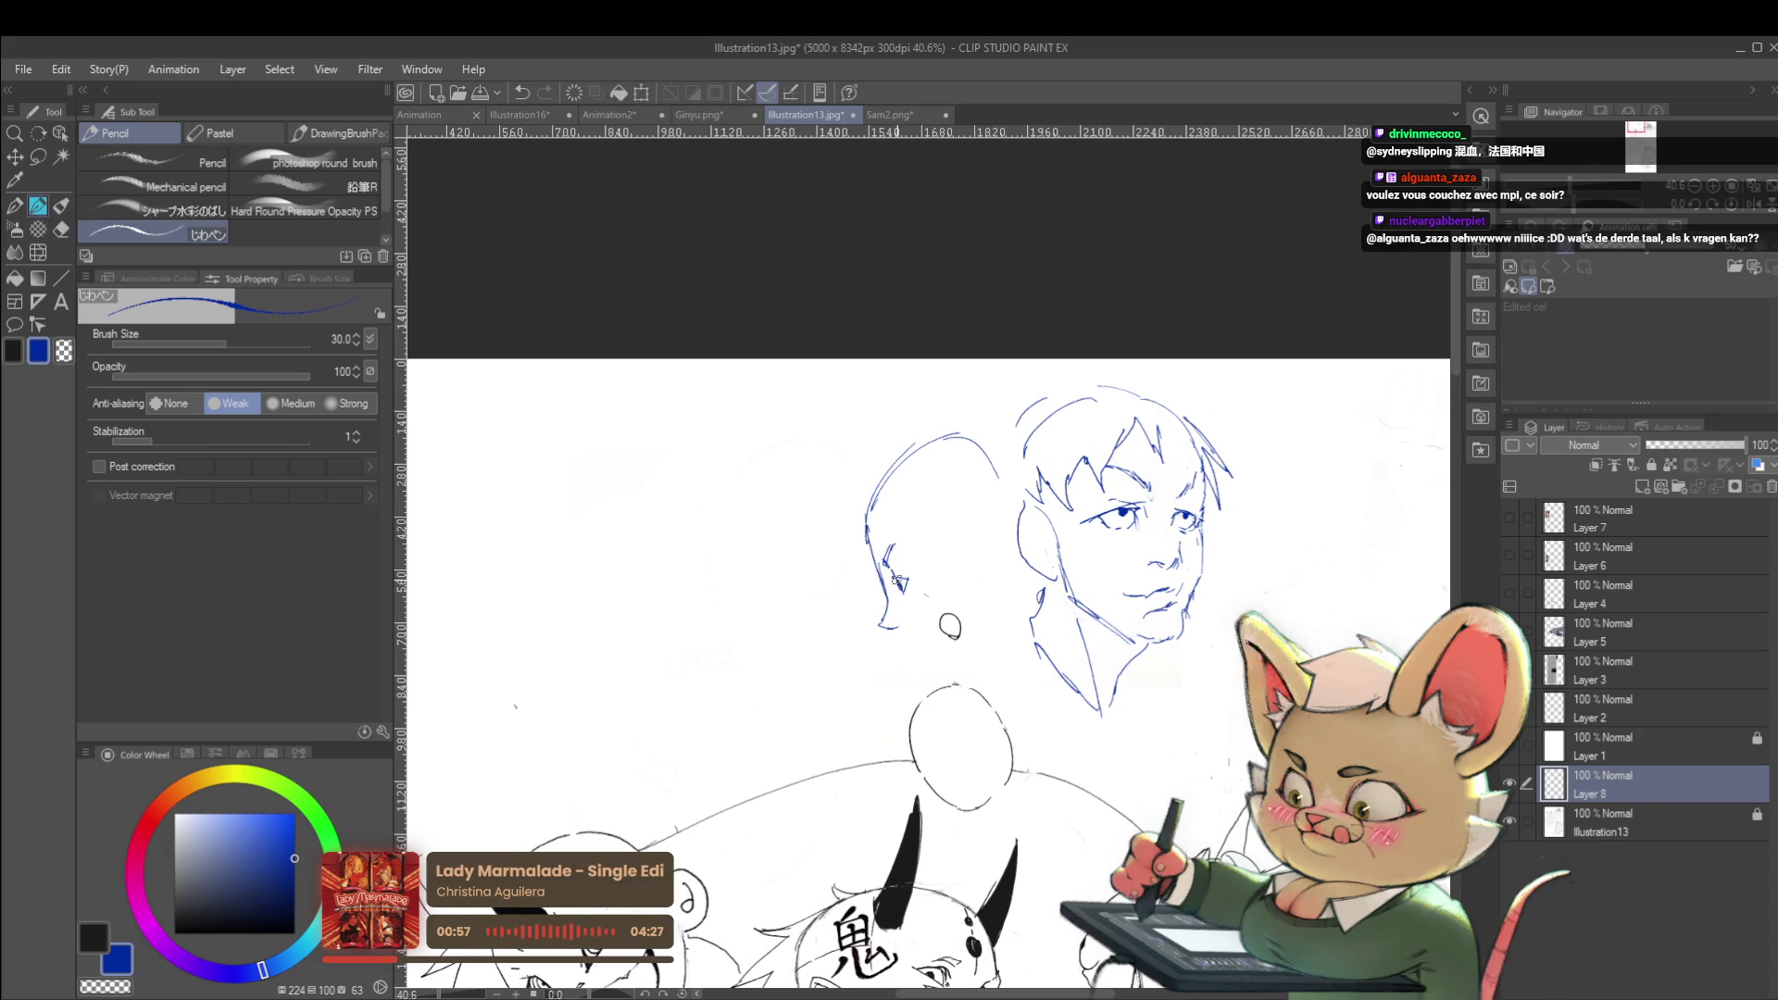
scroll(936, 542, "down", 4)
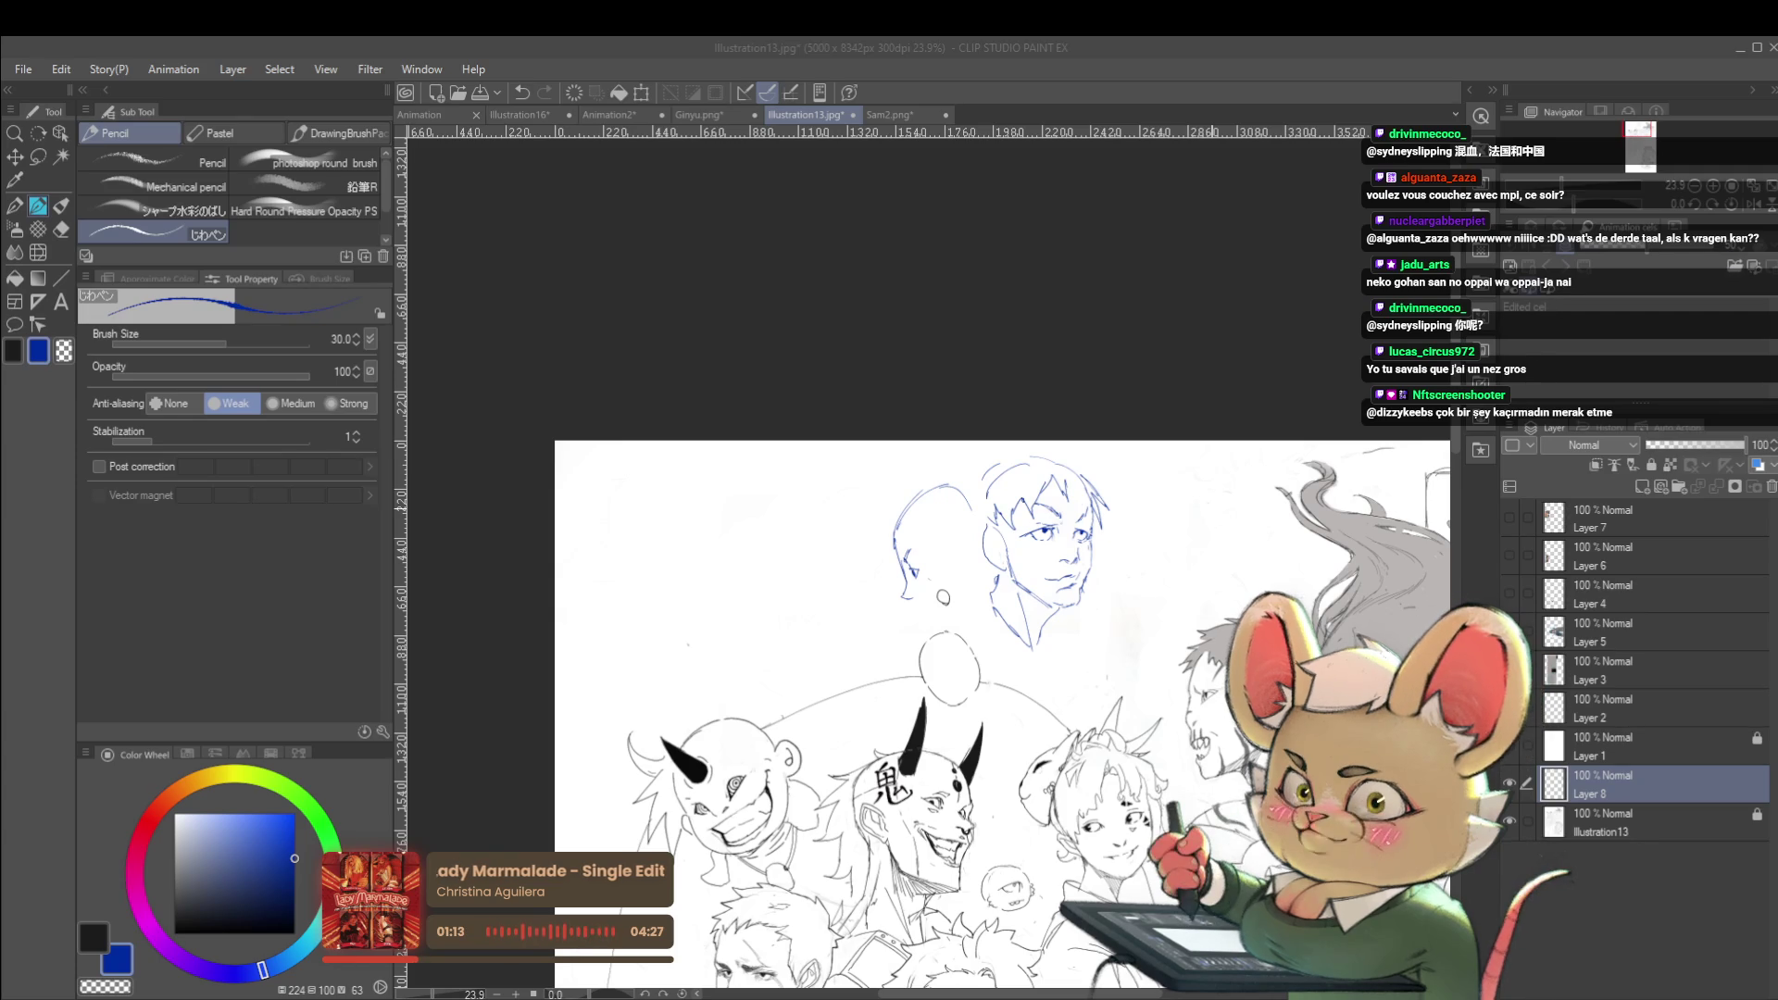
left_click(1757, 208)
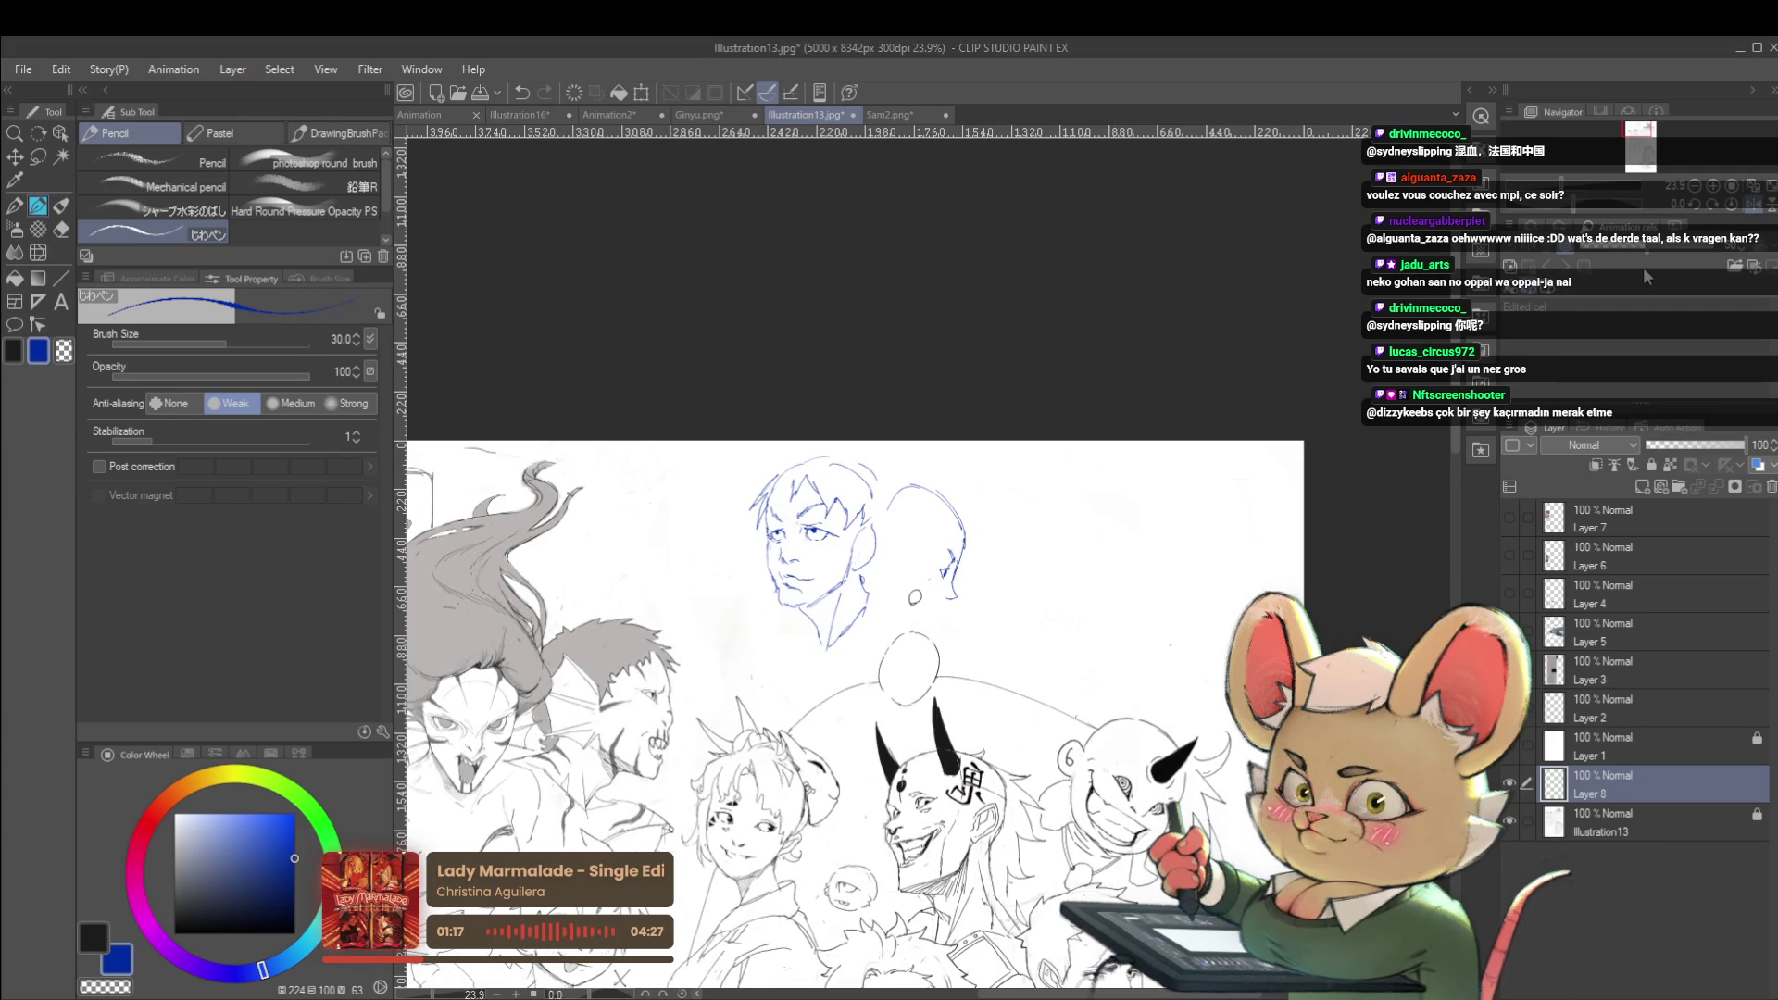
left_click(1757, 204)
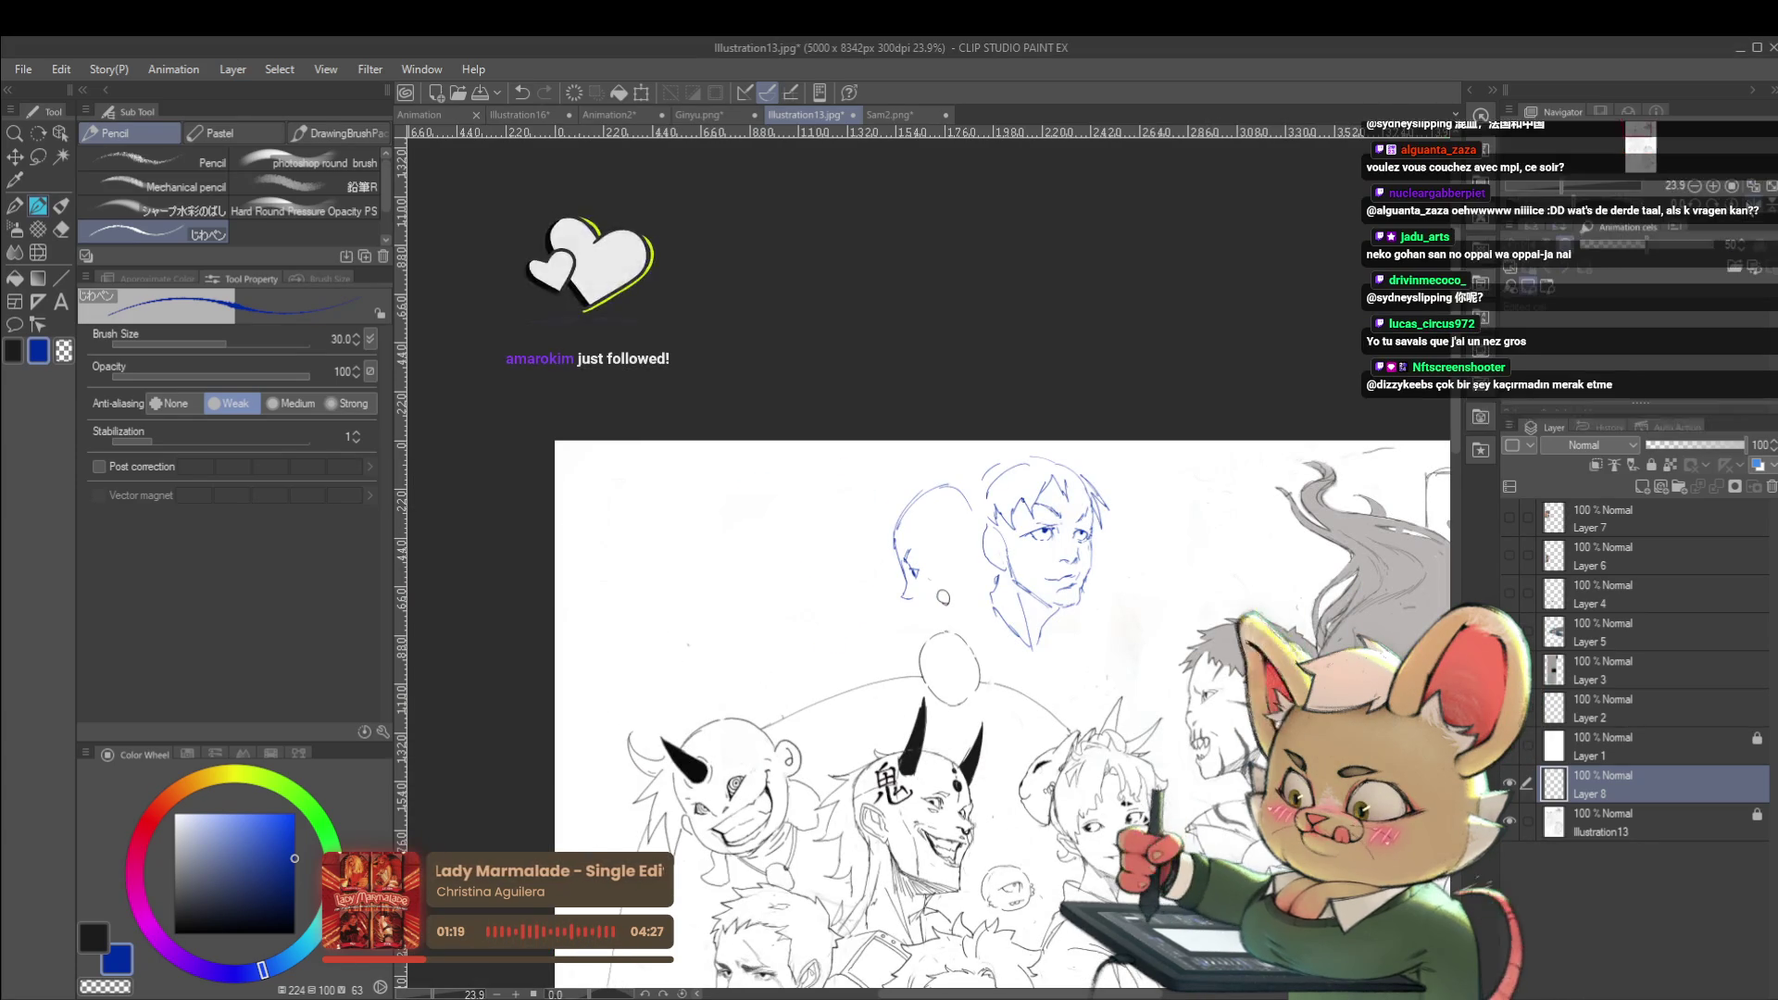
scroll(998, 476, "up", 3)
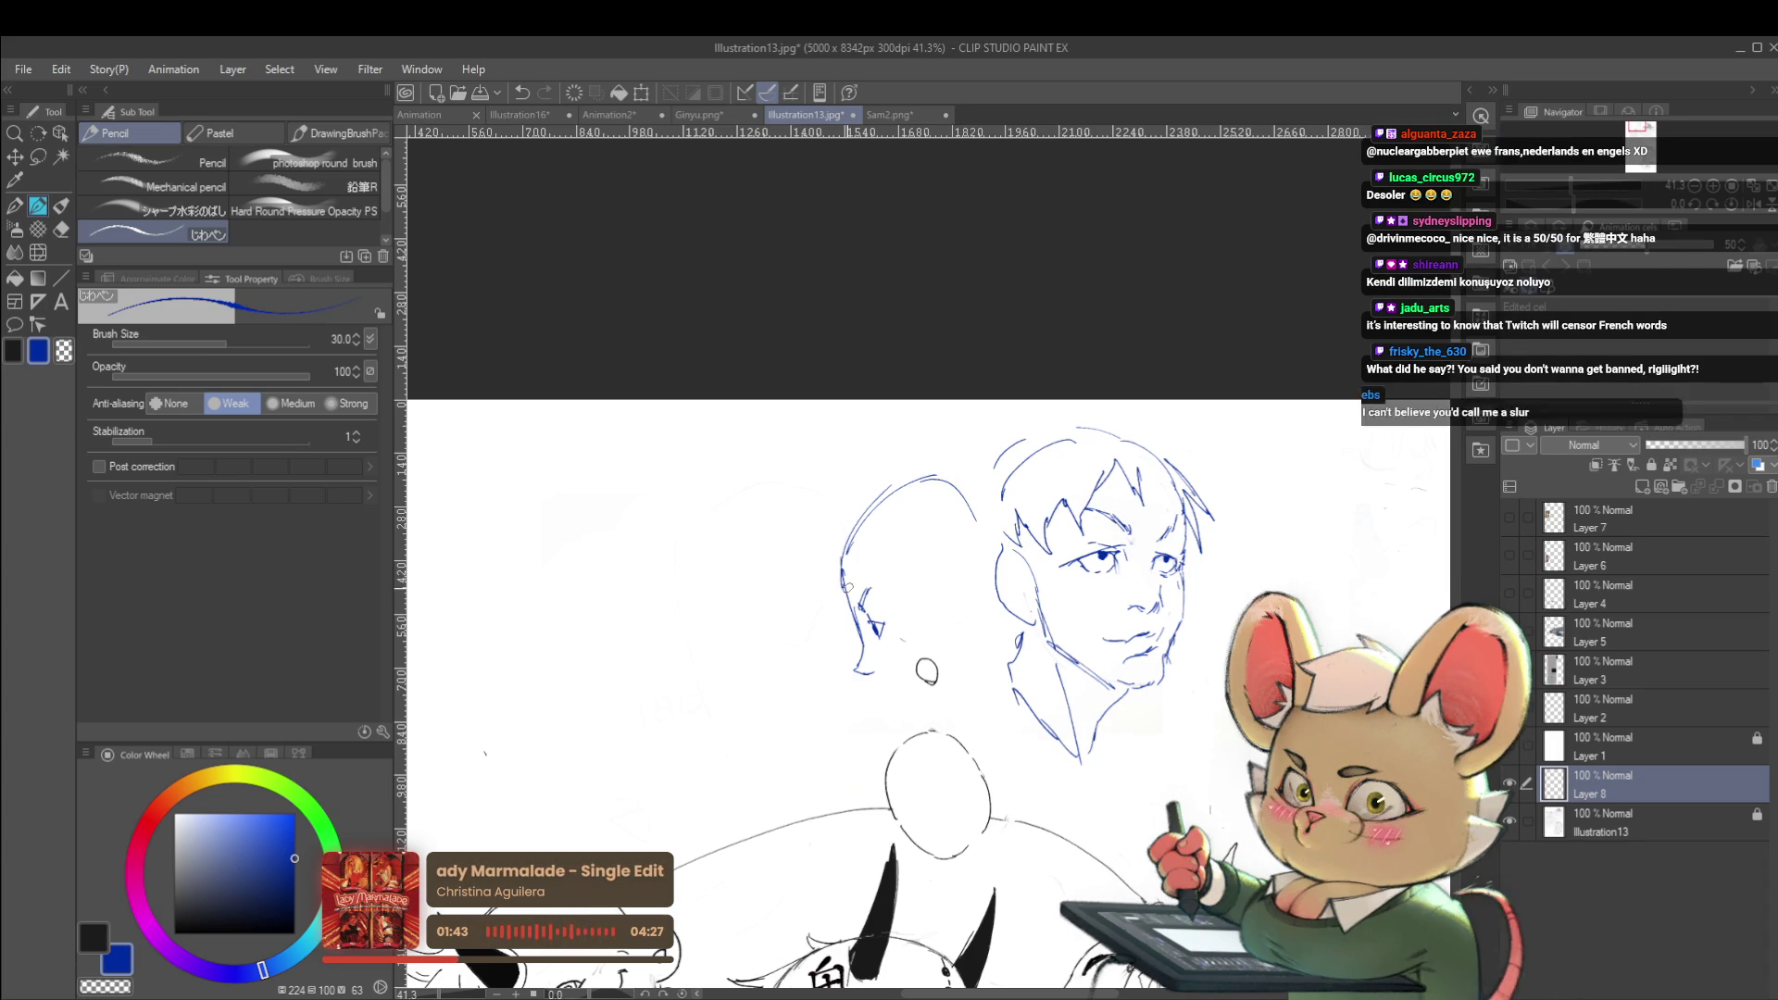
Mirror the view, undo the short hair stroke, then flip the canvas back to normal
left_click(1752, 208)
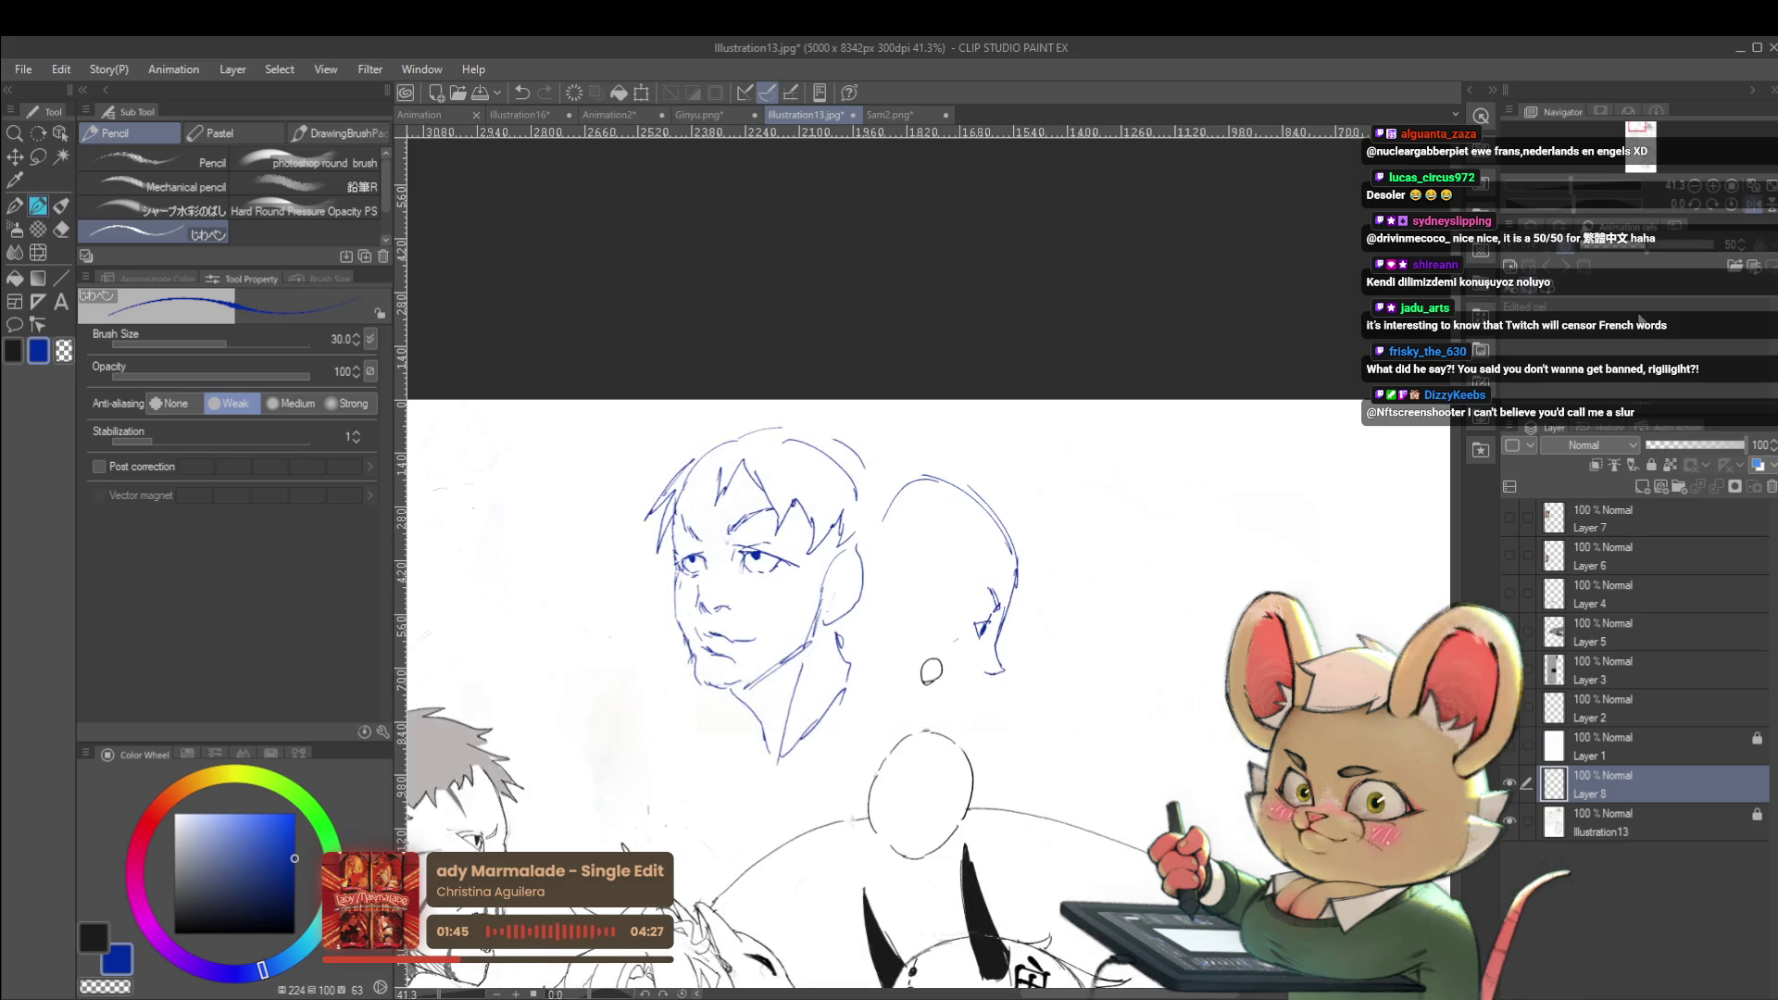
key("ctrl+z")
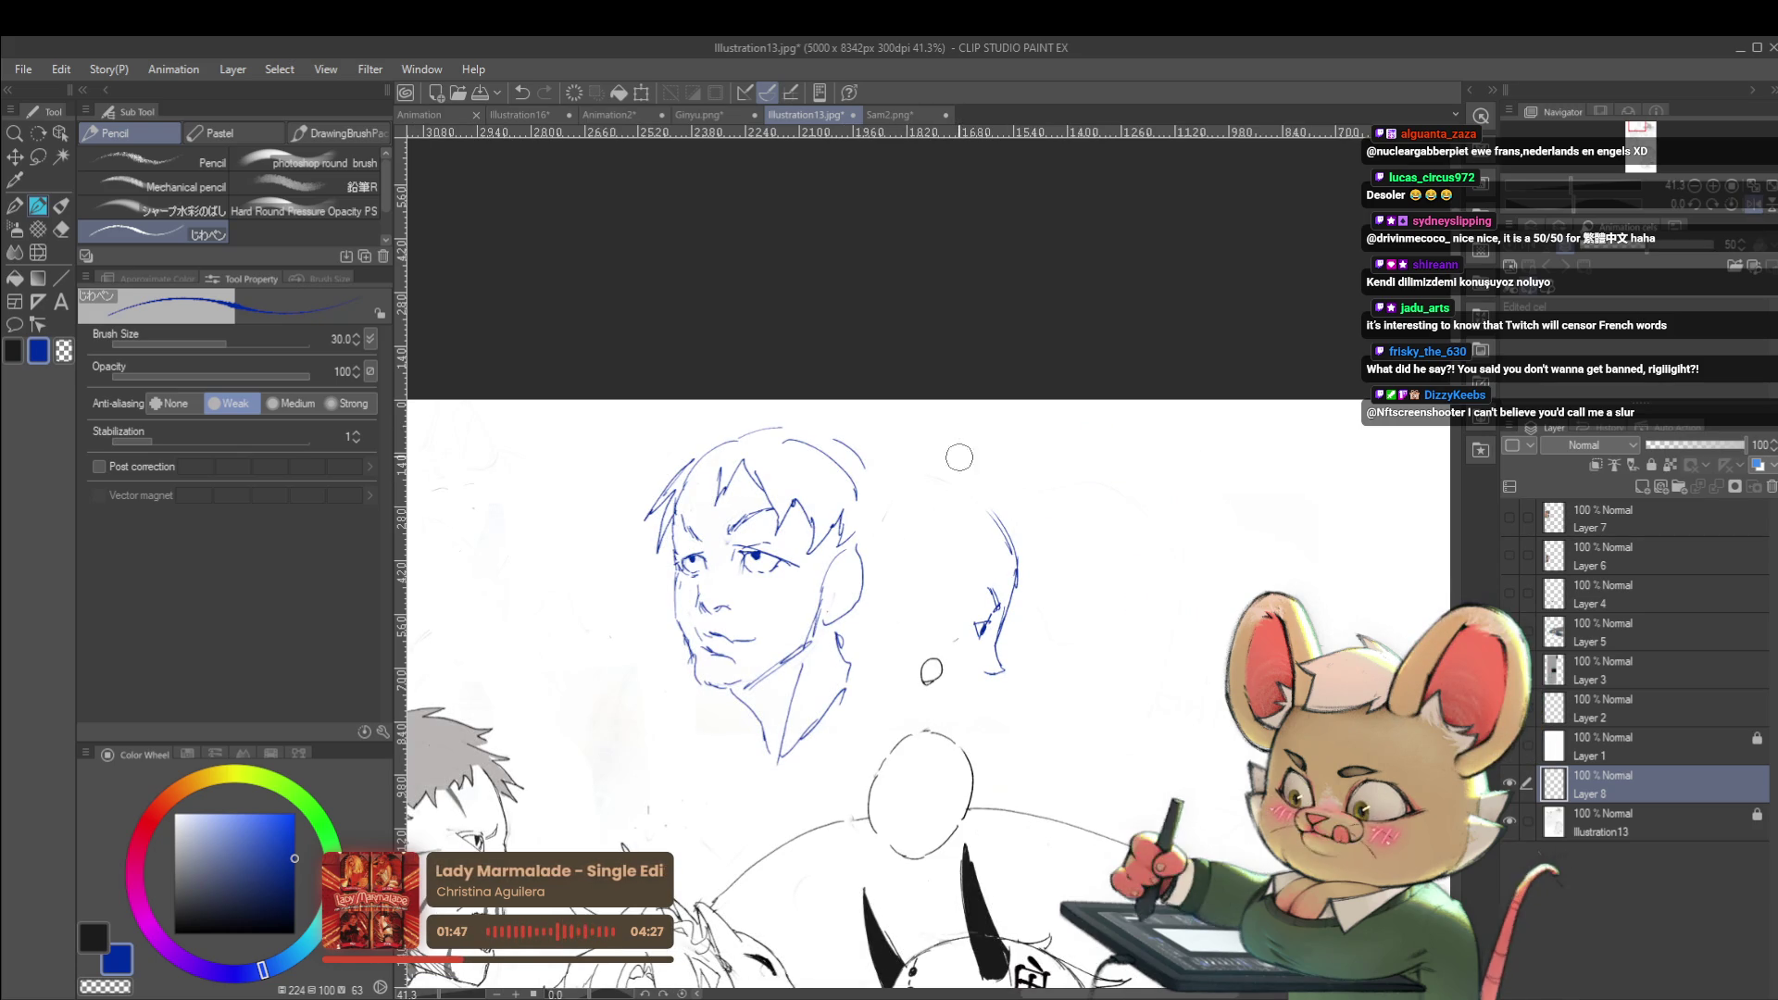
key("h")
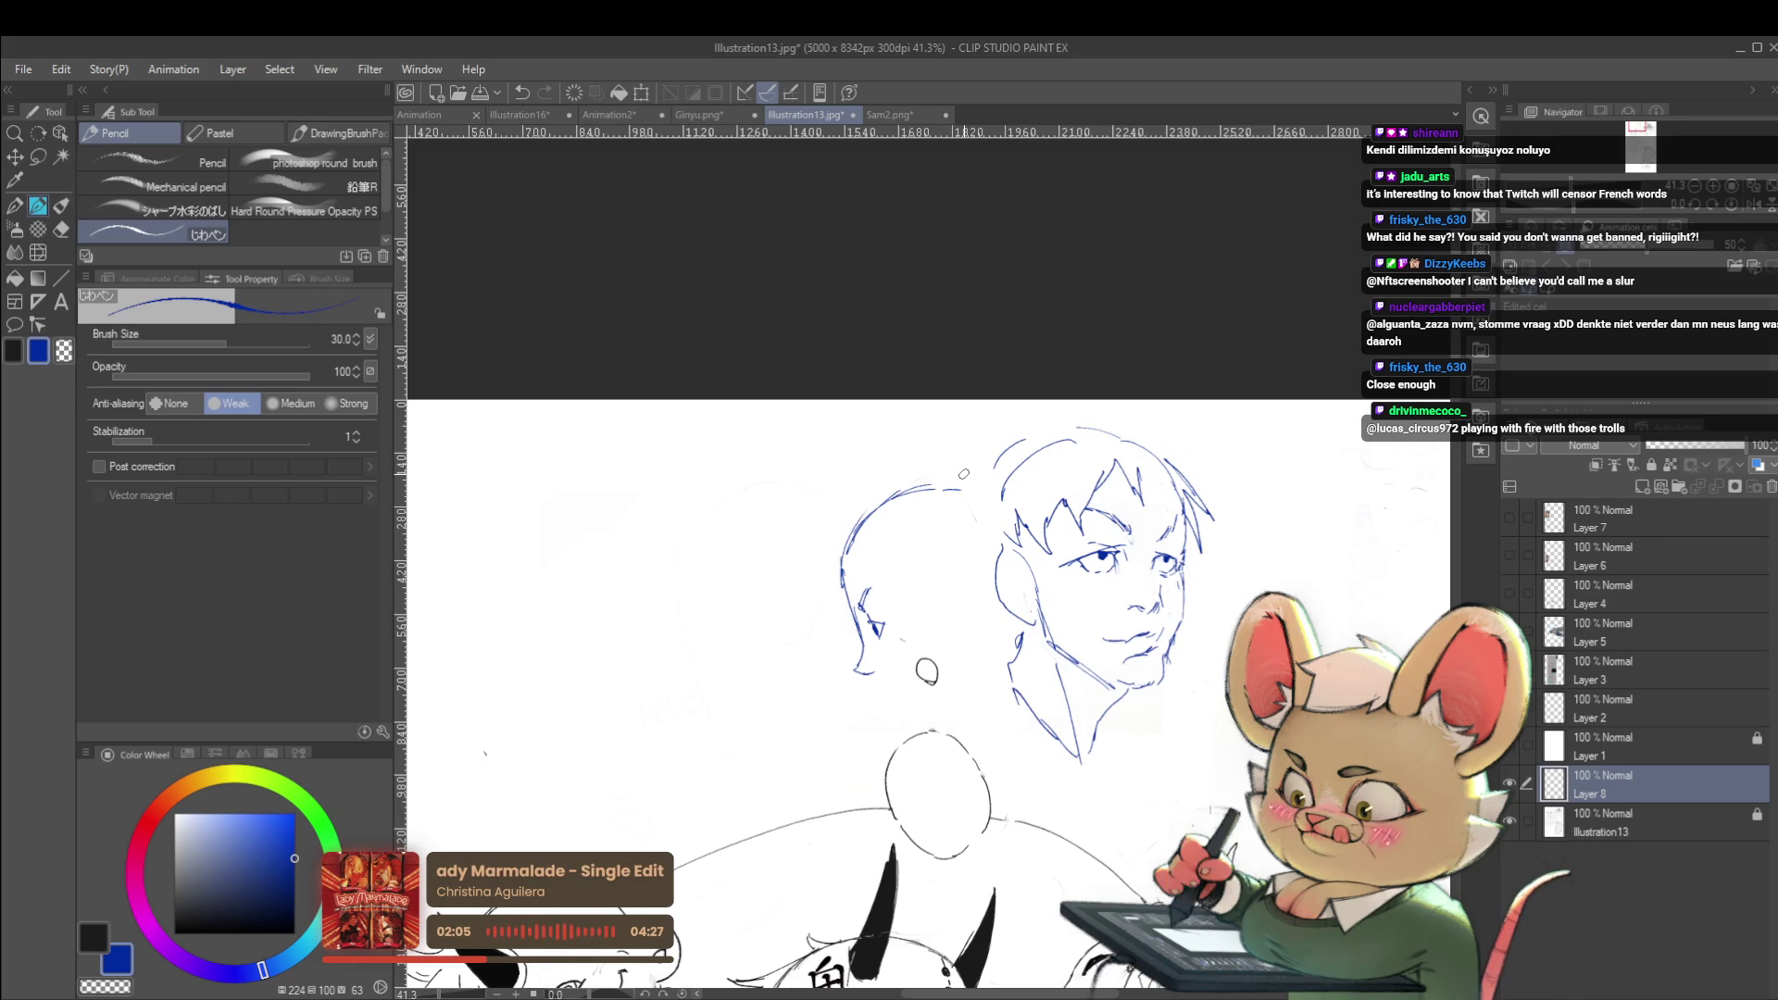
scroll(899, 560, "up", 3)
Replace the profile head's arcs with a back-of-head outline rising from the cheek, checked mirrored
key("ctrl+z")
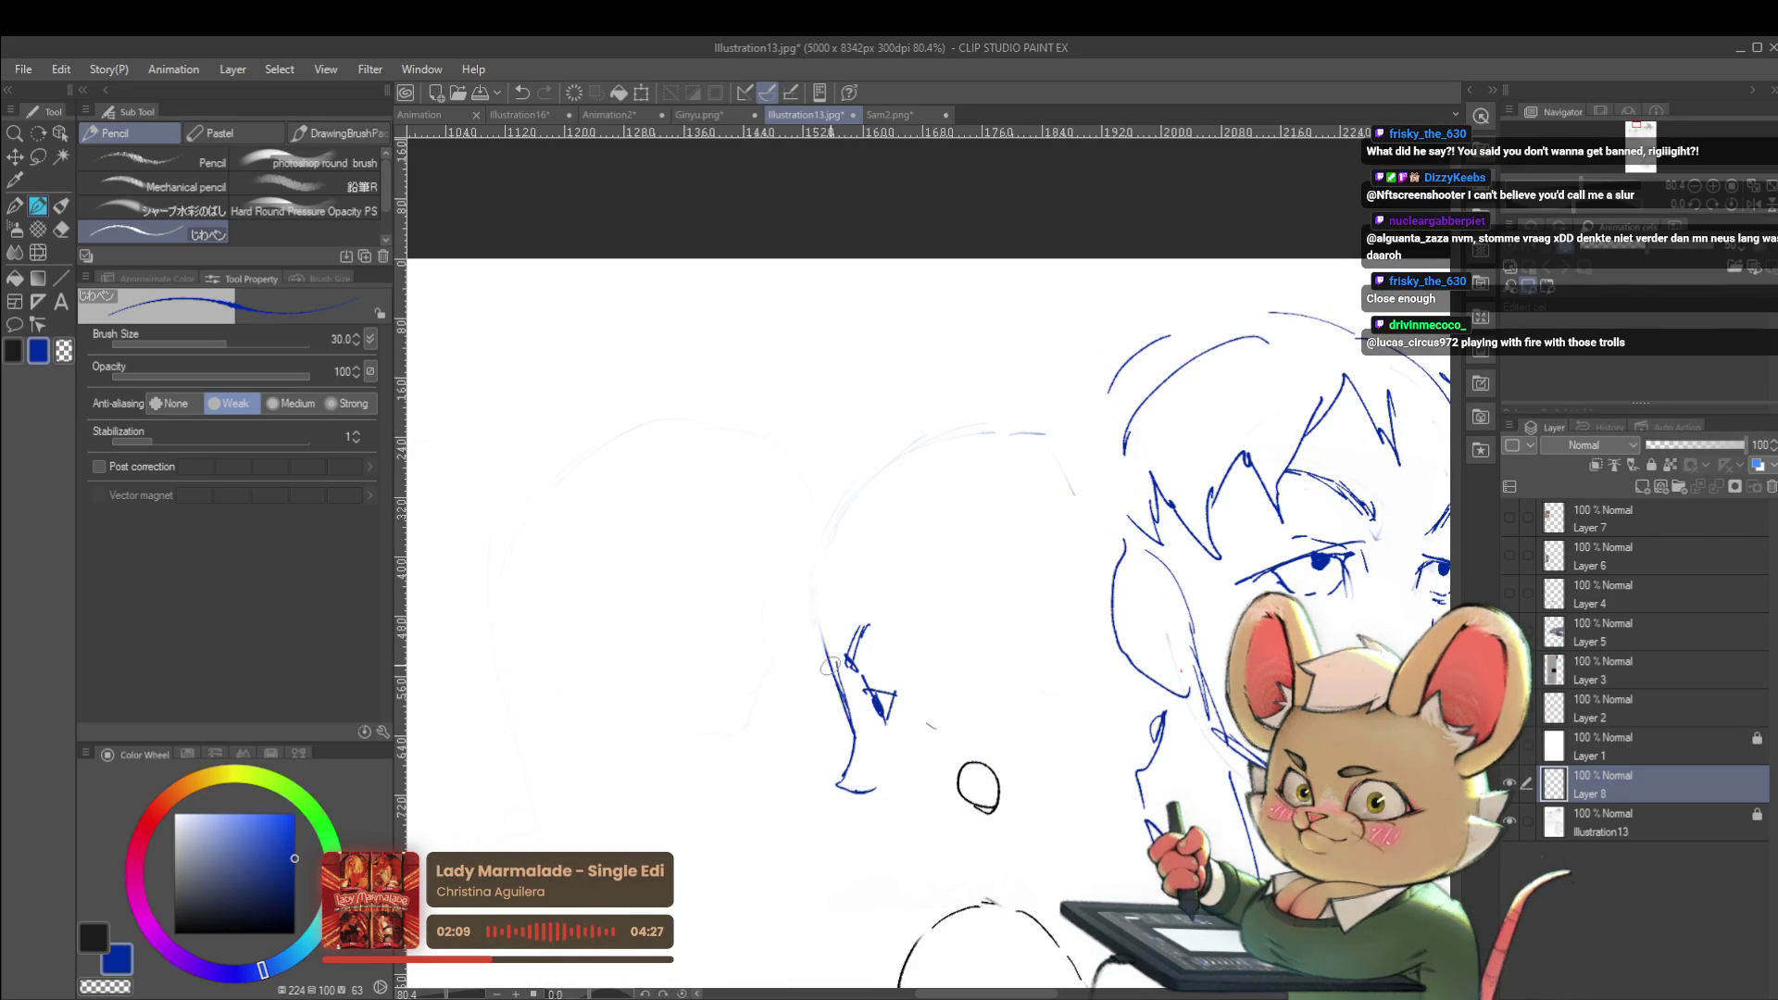
left_click_drag(824, 593, 909, 482)
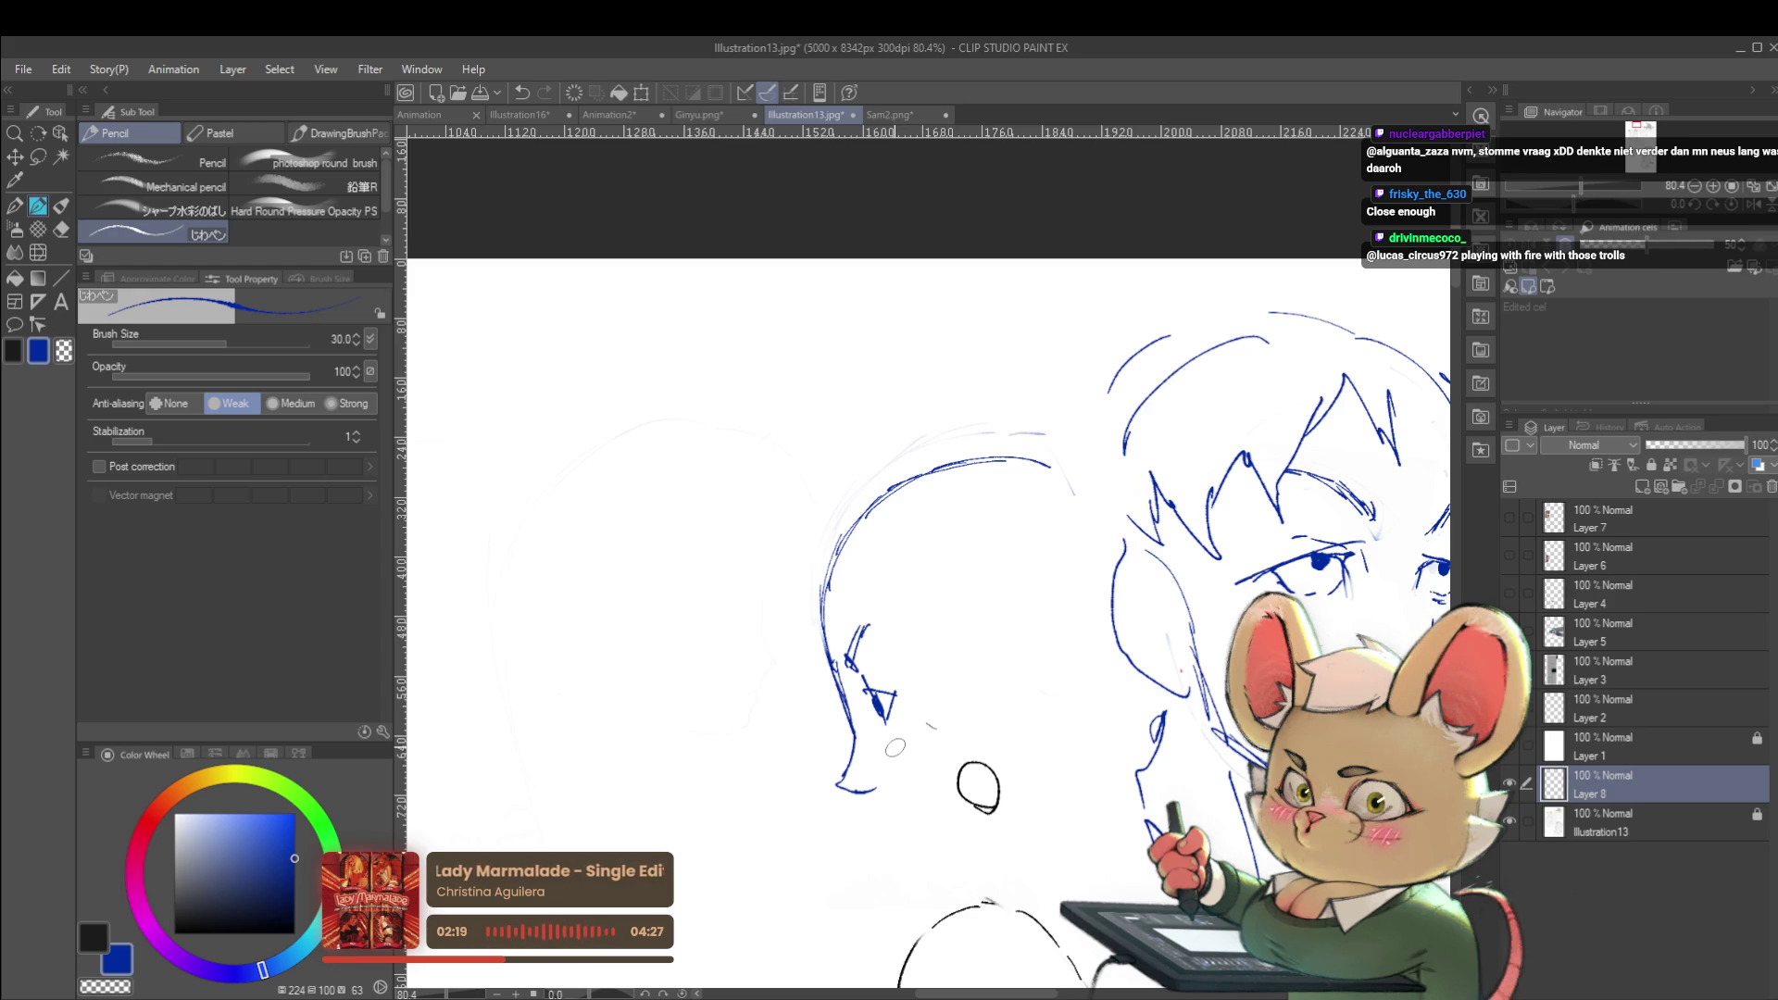
left_click(1763, 207)
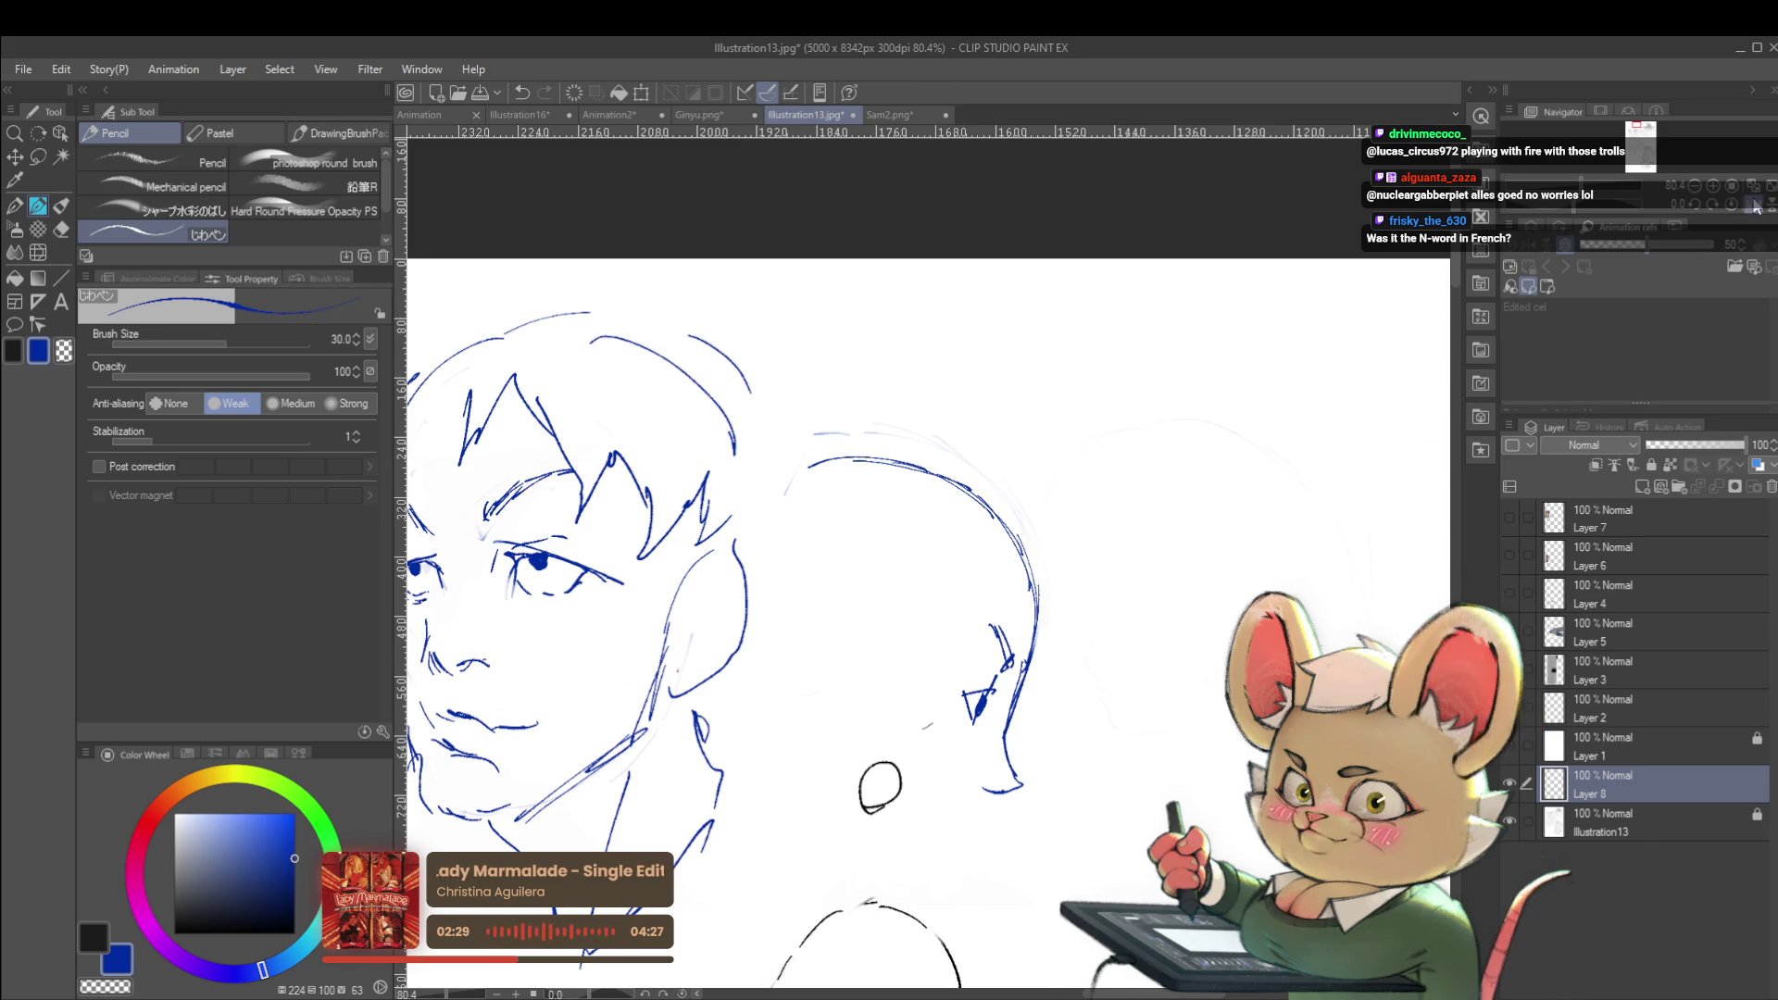
left_click(1708, 211)
scroll(930, 356, "down", 3)
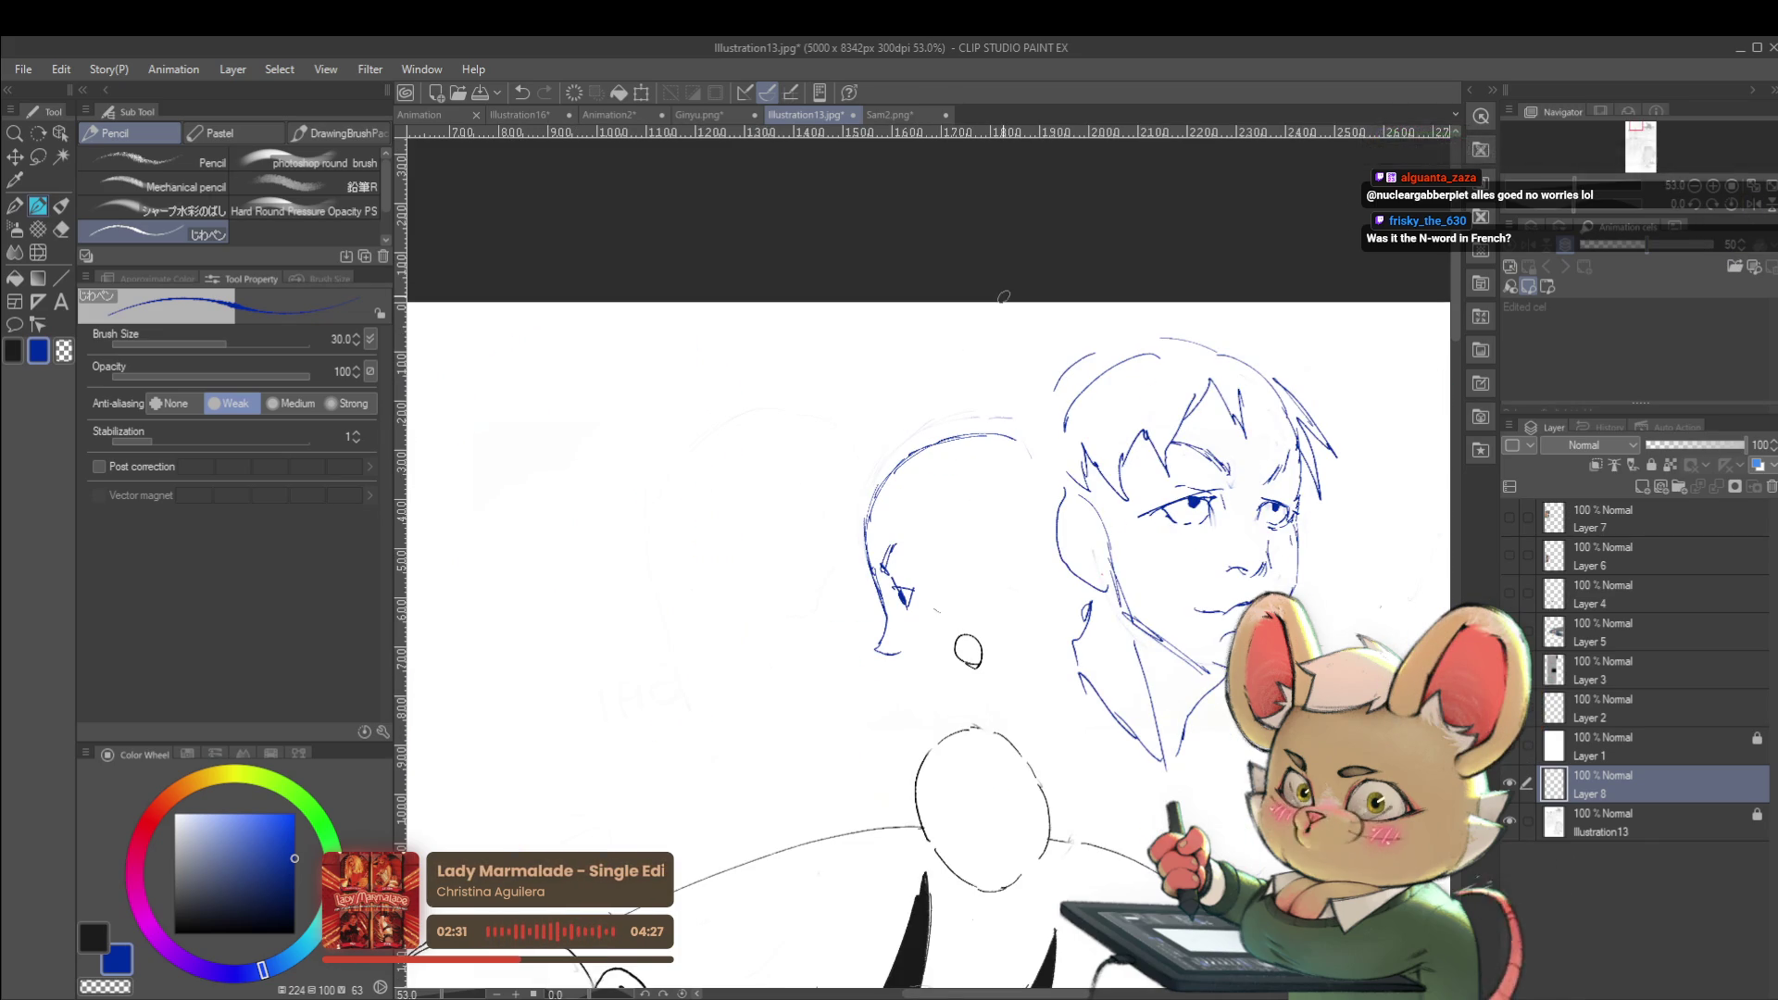
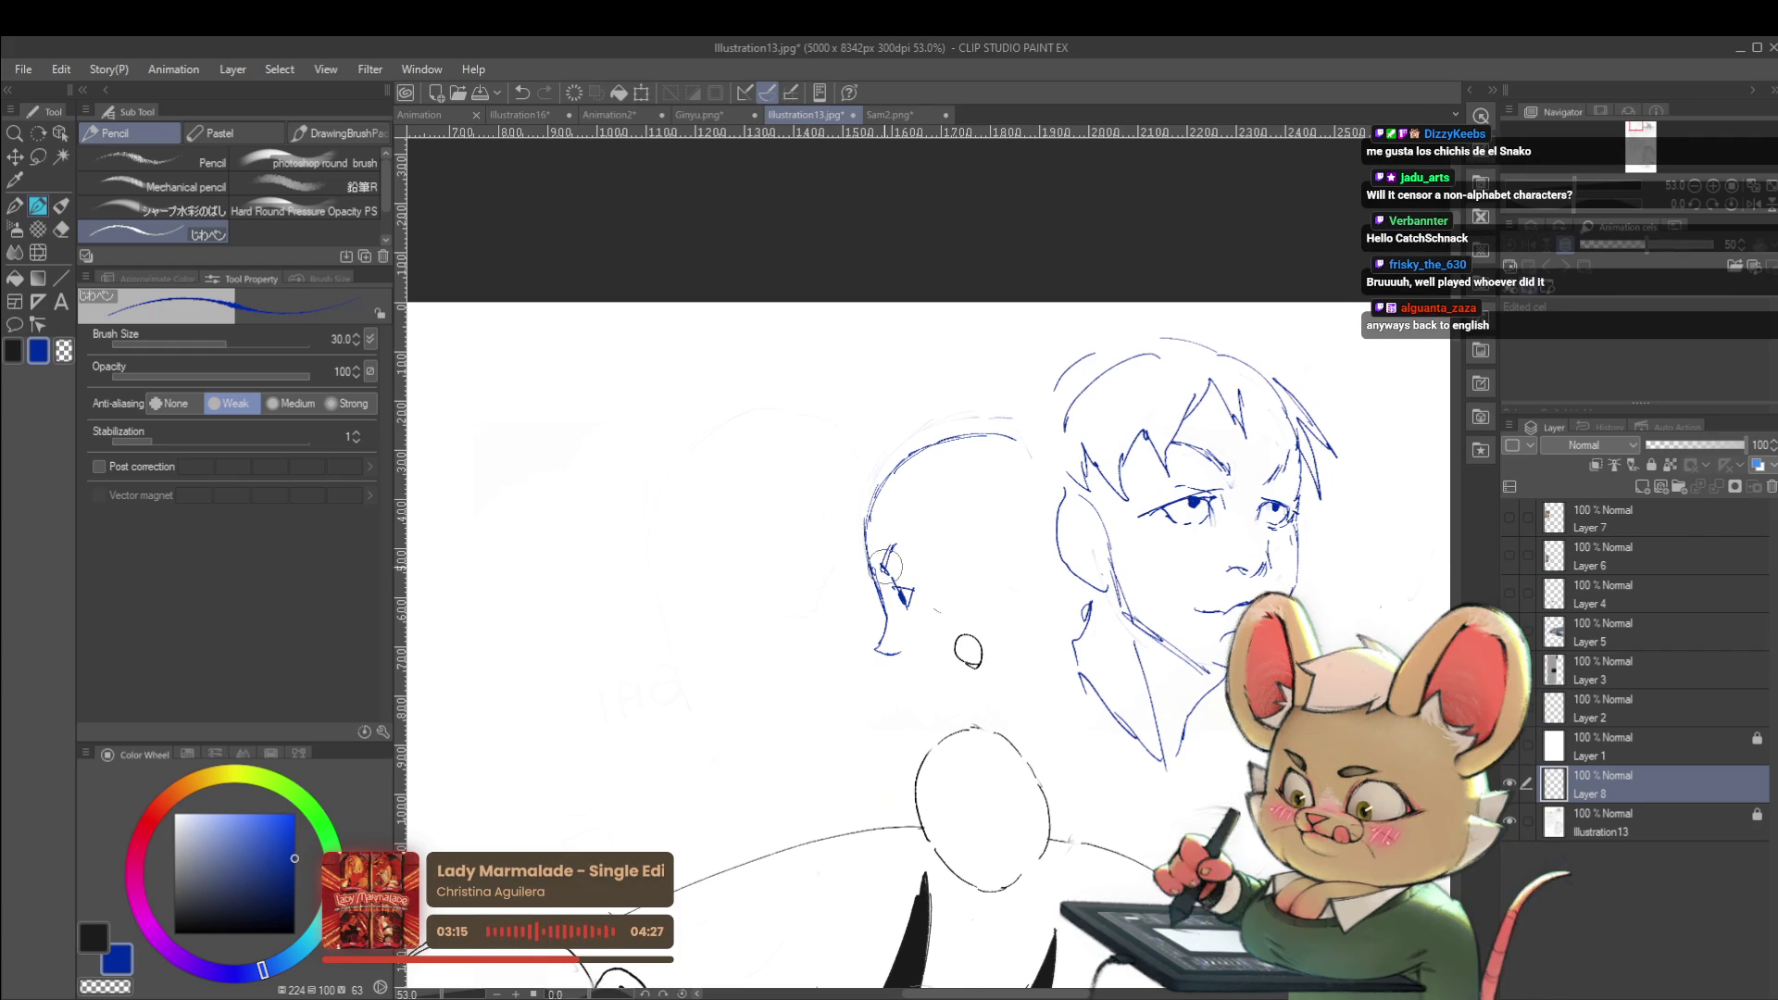
Undo the stray head arc, add a short upward line, and return the pencil to blue
key("ctrl+z")
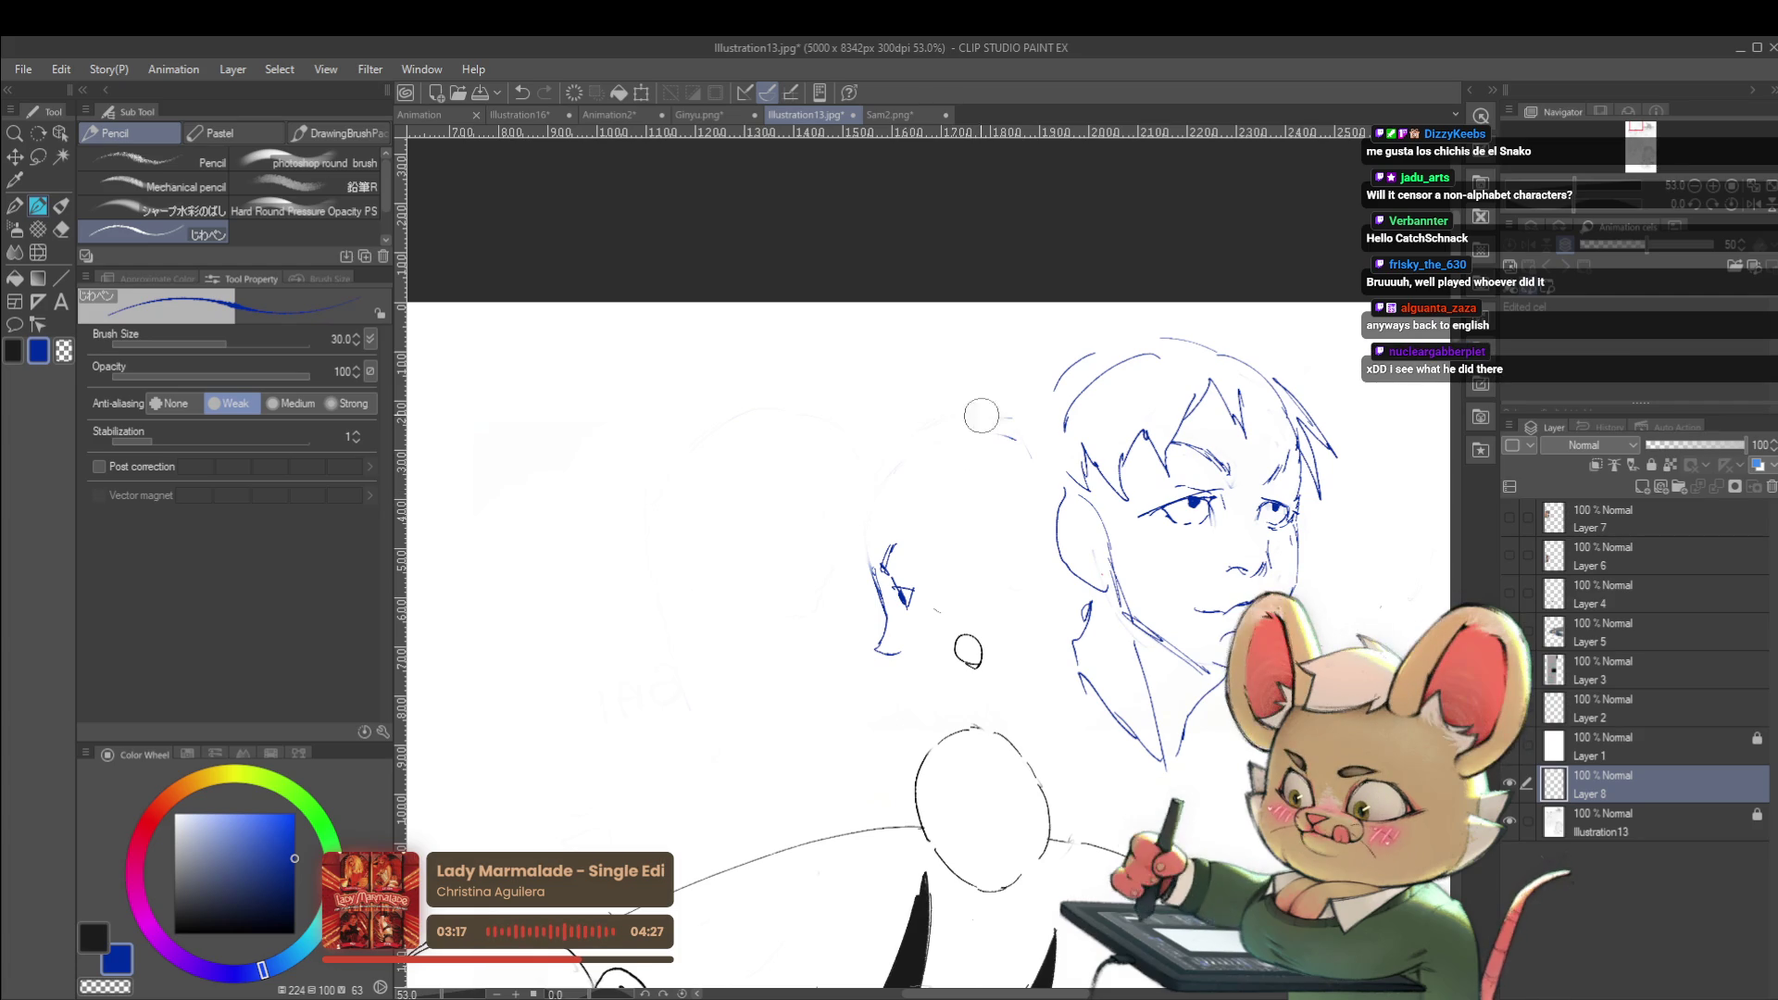
left_click_drag(873, 560, 878, 493)
left_click(881, 465, "alt")
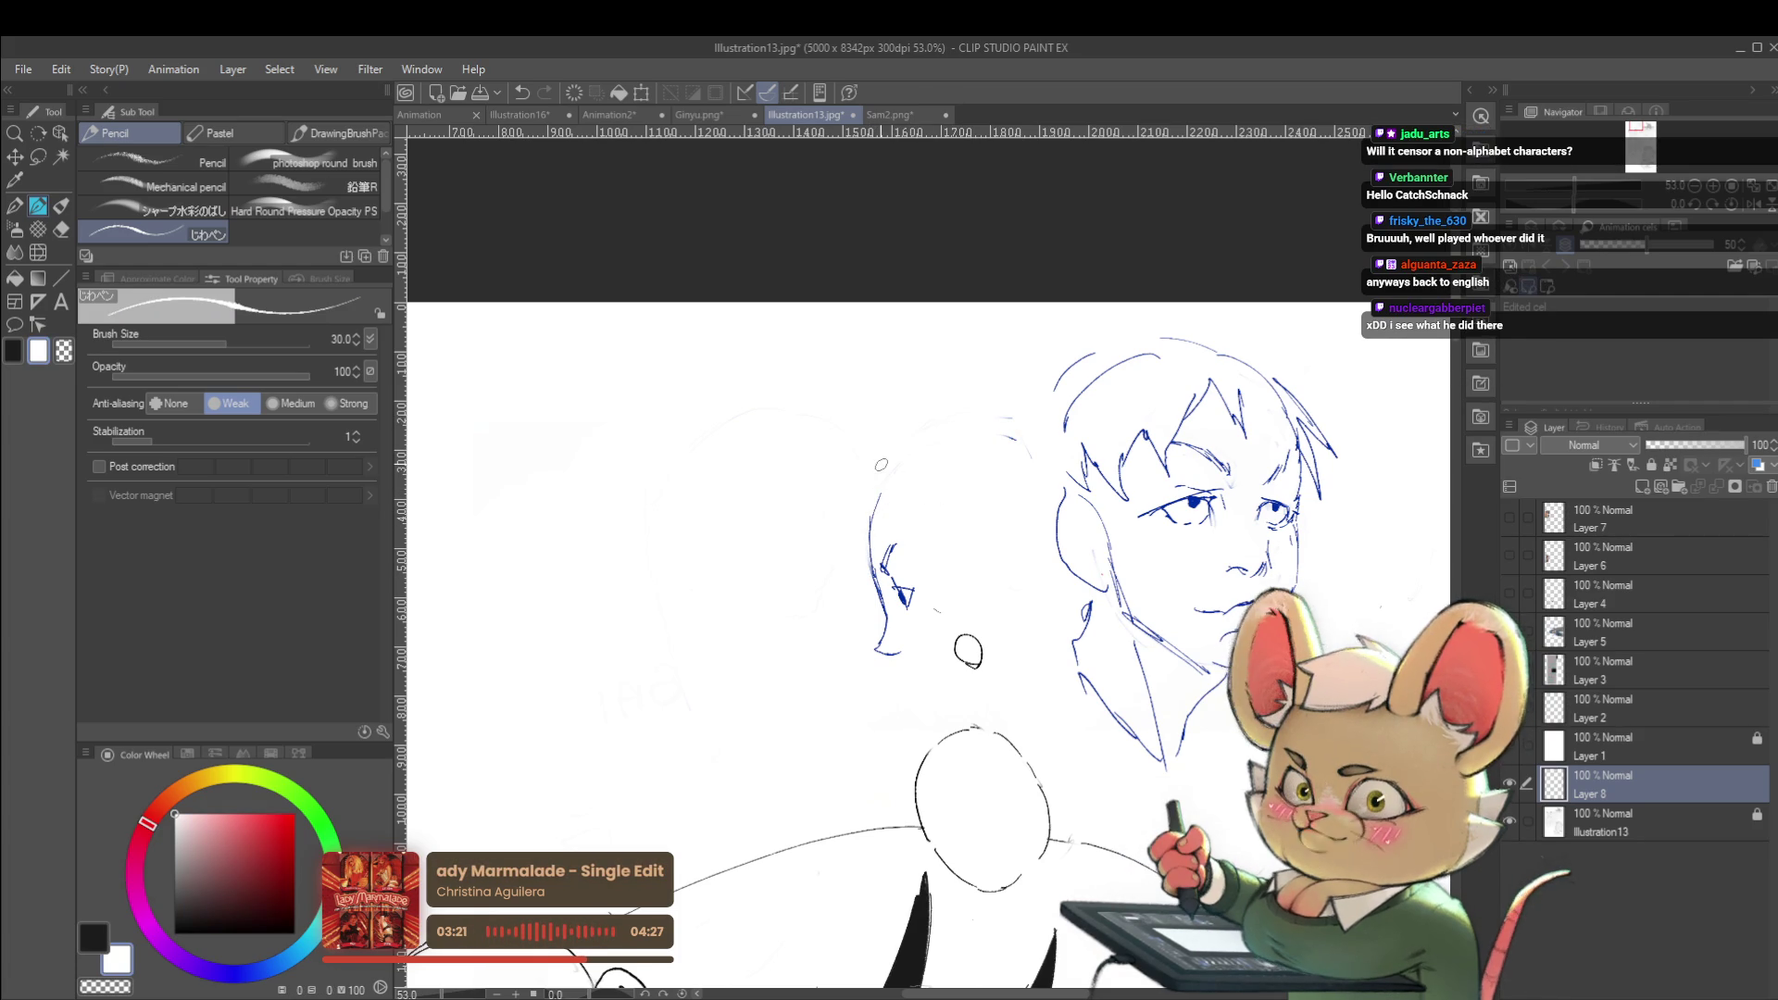
scroll(880, 556, "up", 5)
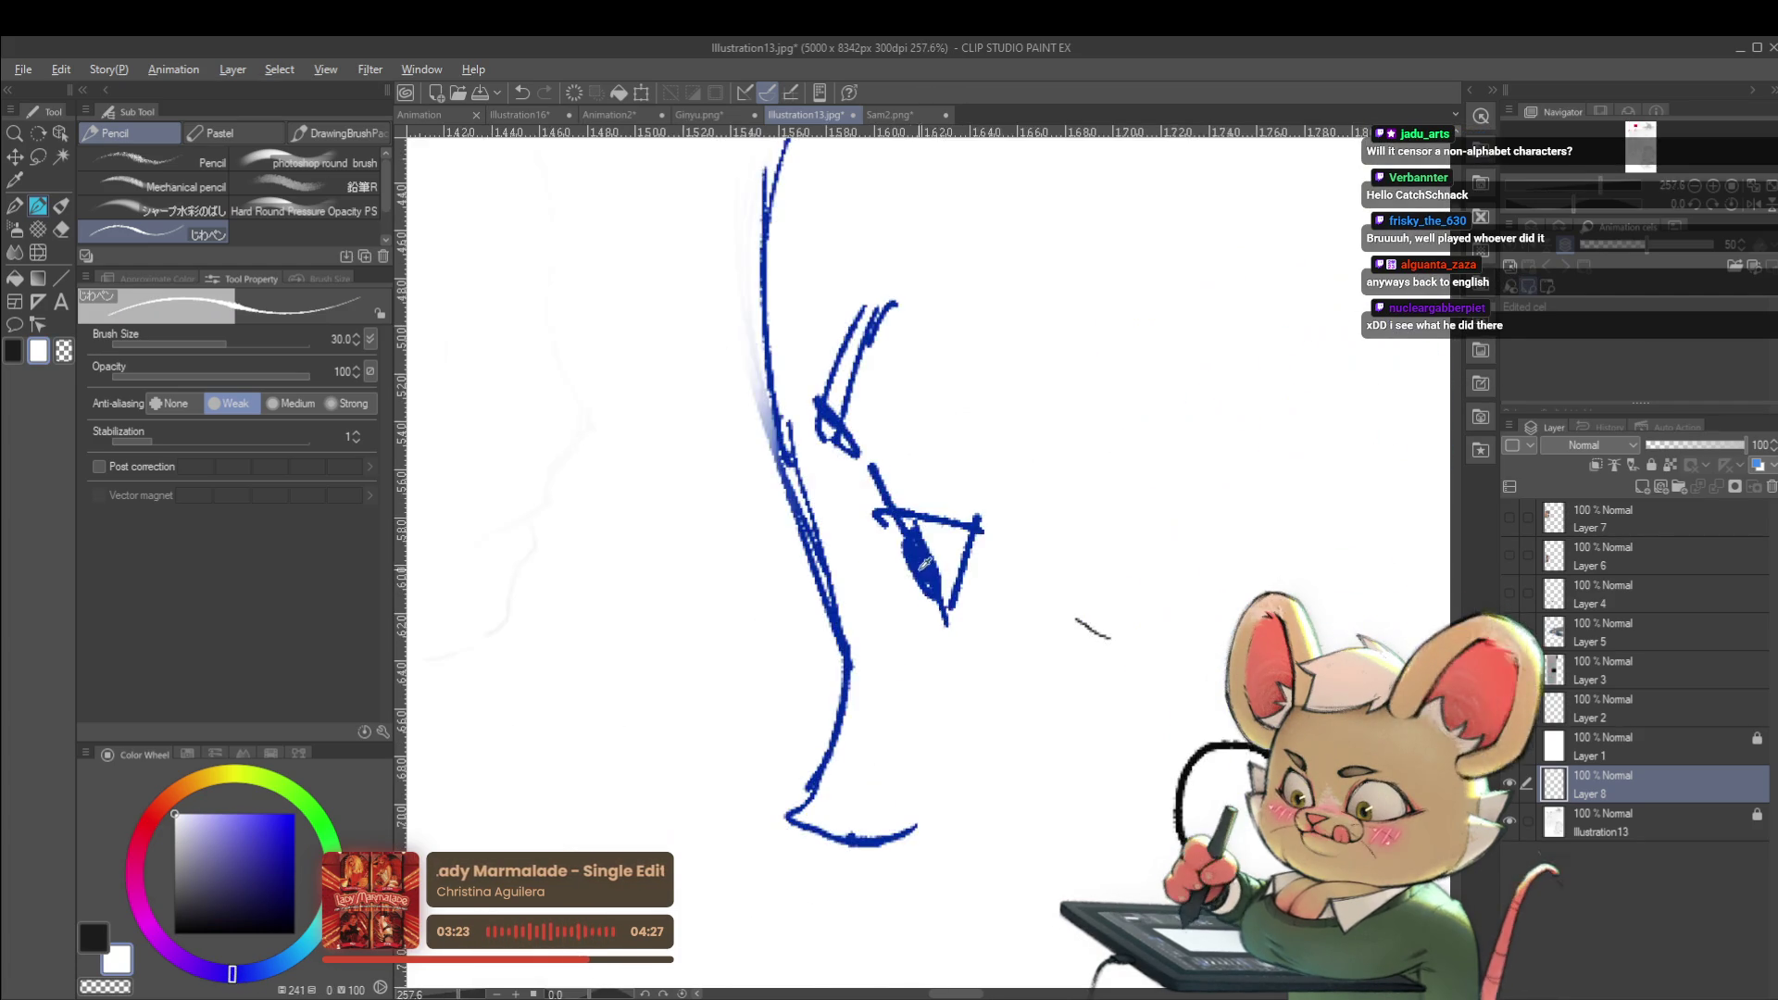
left_click(879, 526, "alt")
scroll(879, 526, "down", 4)
Draw a blue outline across the top of the bald skull and check it mirrored
mouse_move(876, 480)
left_mouse_down()
mouse_move(954, 370)
mouse_move(1064, 356)
left_mouse_up()
scroll(1075, 370, "down", 4)
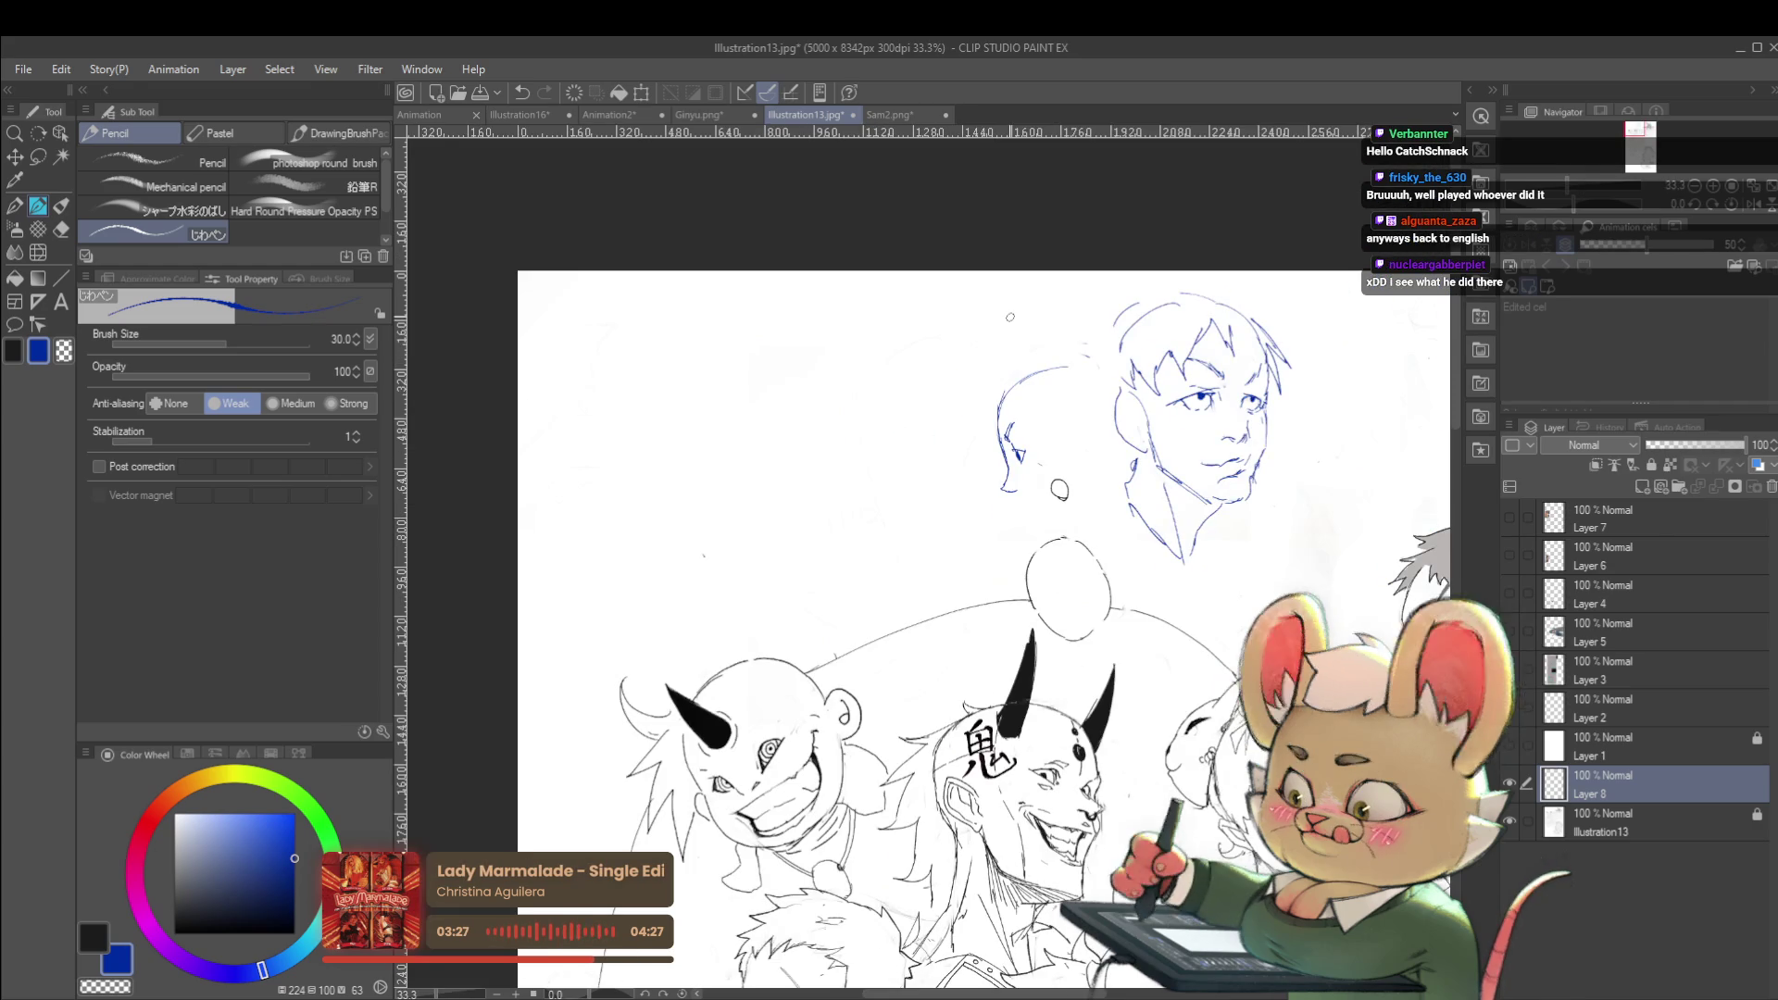
scroll(982, 500, "up", 3)
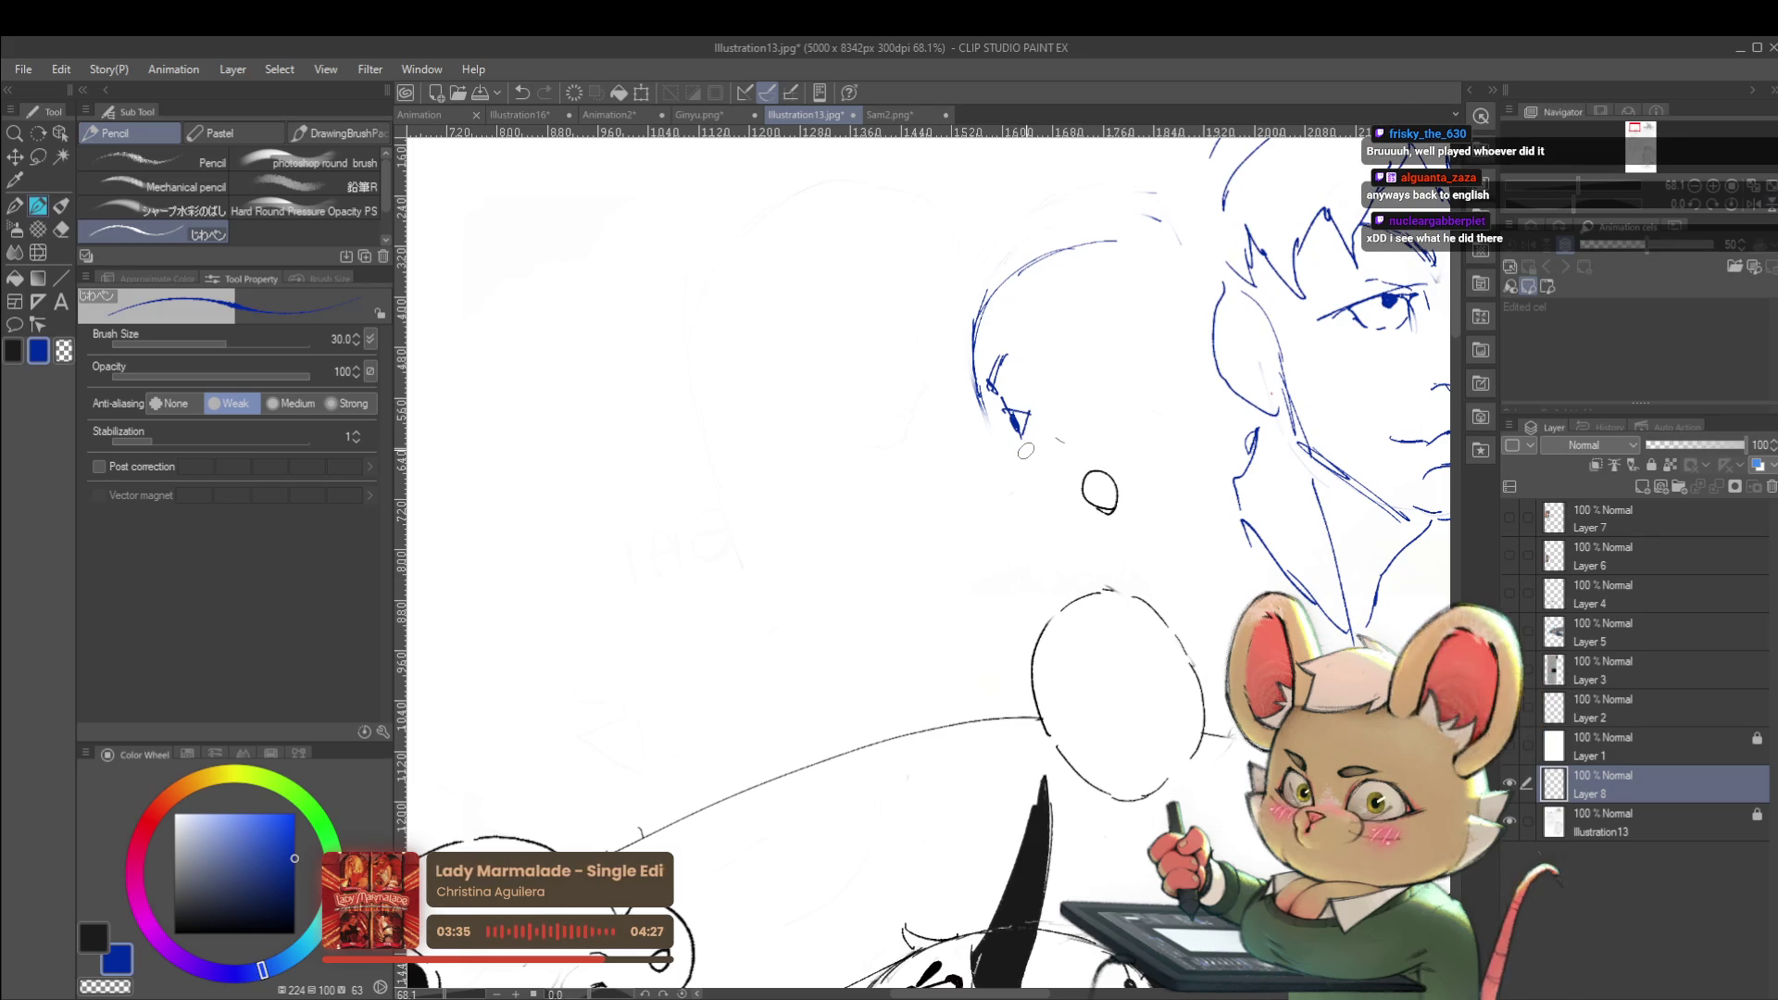
left_click(1754, 207)
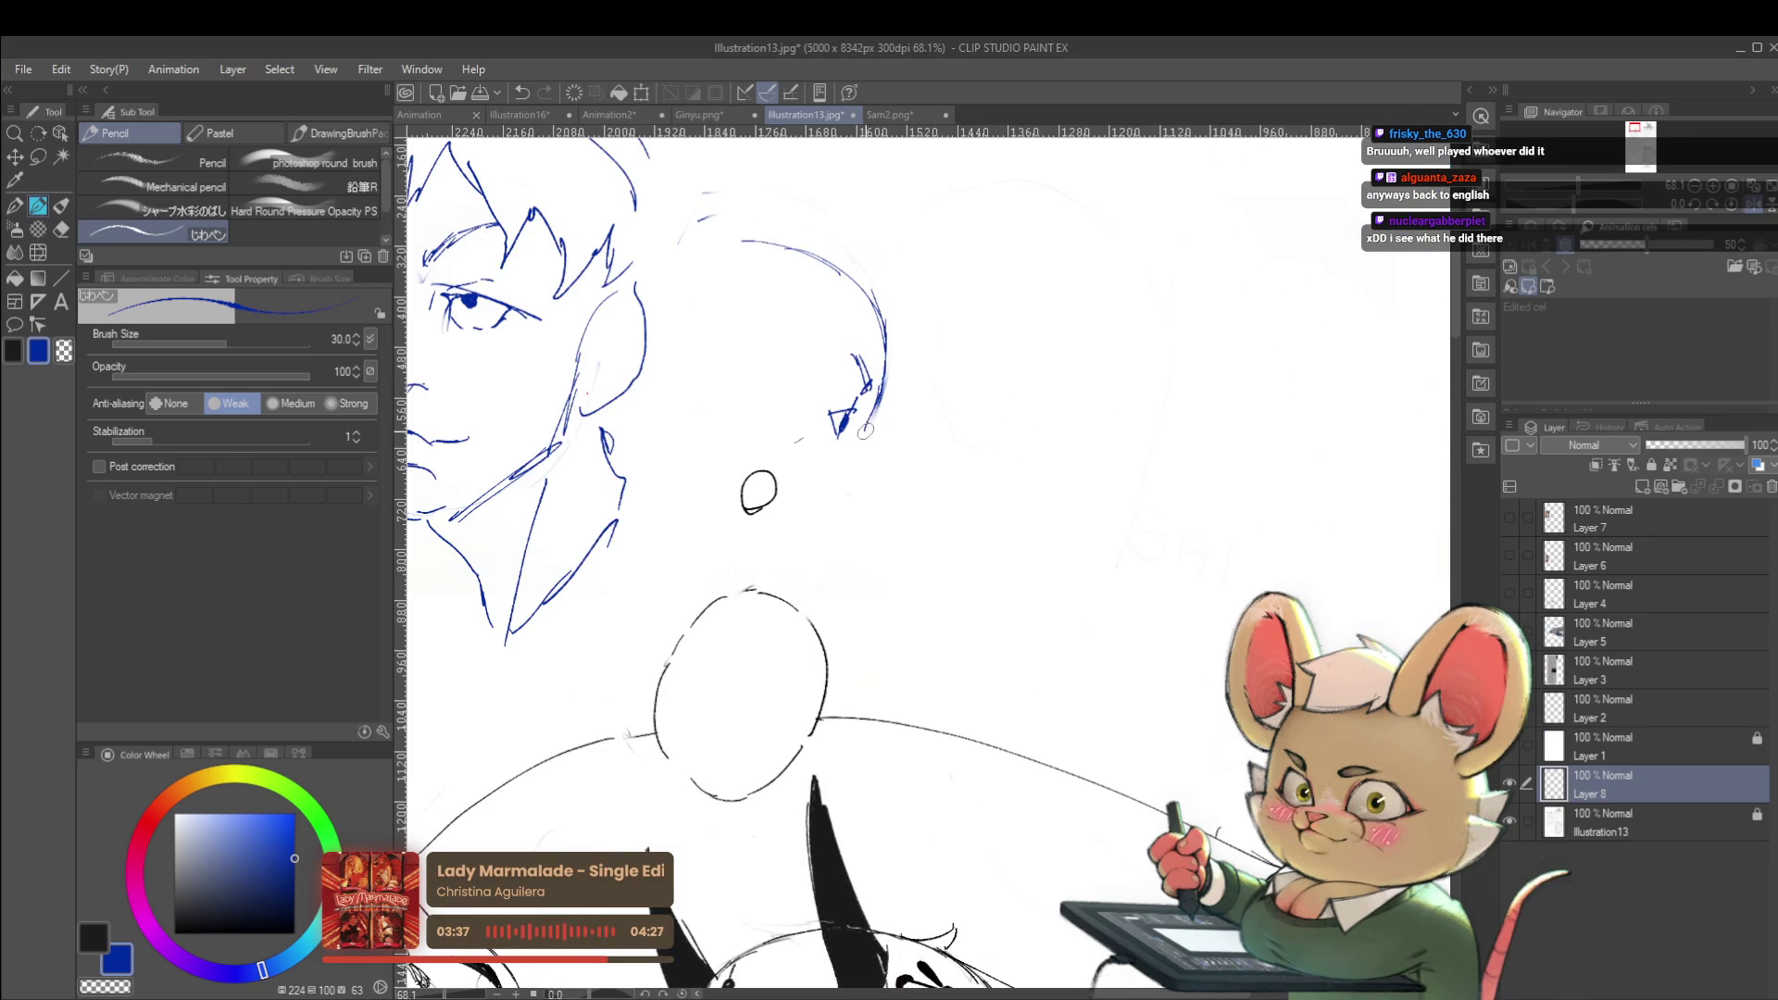
scroll(895, 445, "down", 3)
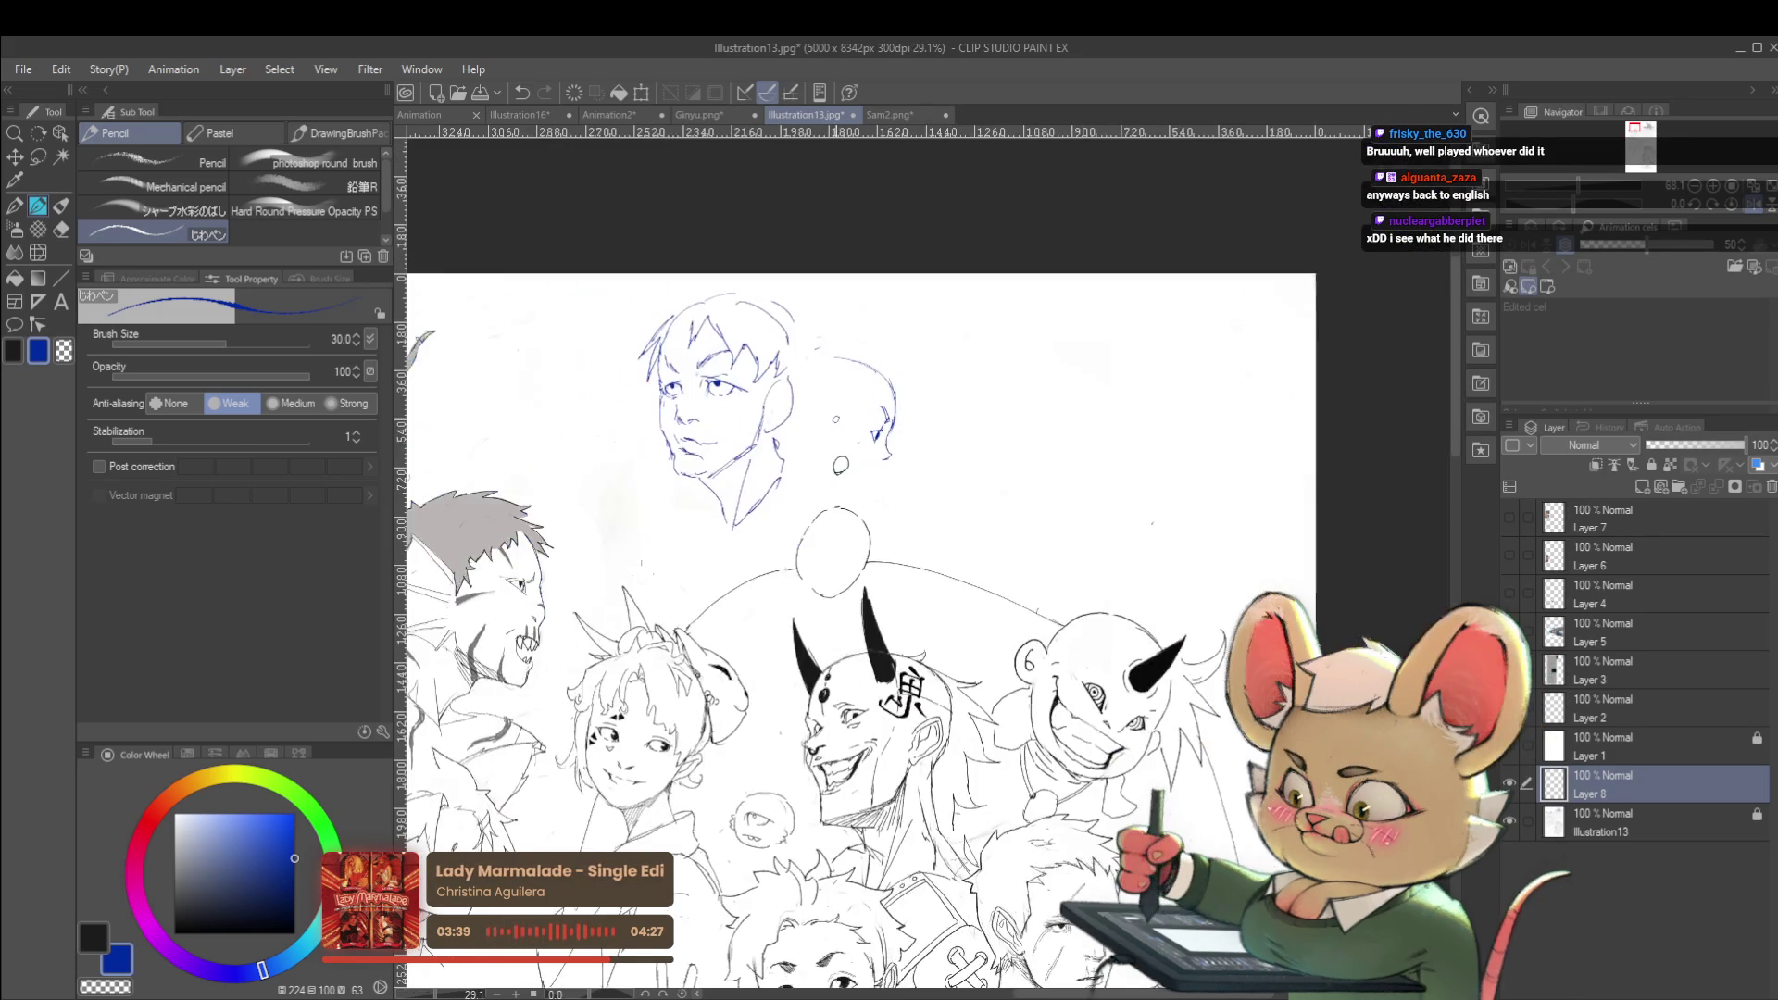
With the view unflipped, extend the chin and draw the jawline up to the earring
left_click(1723, 207)
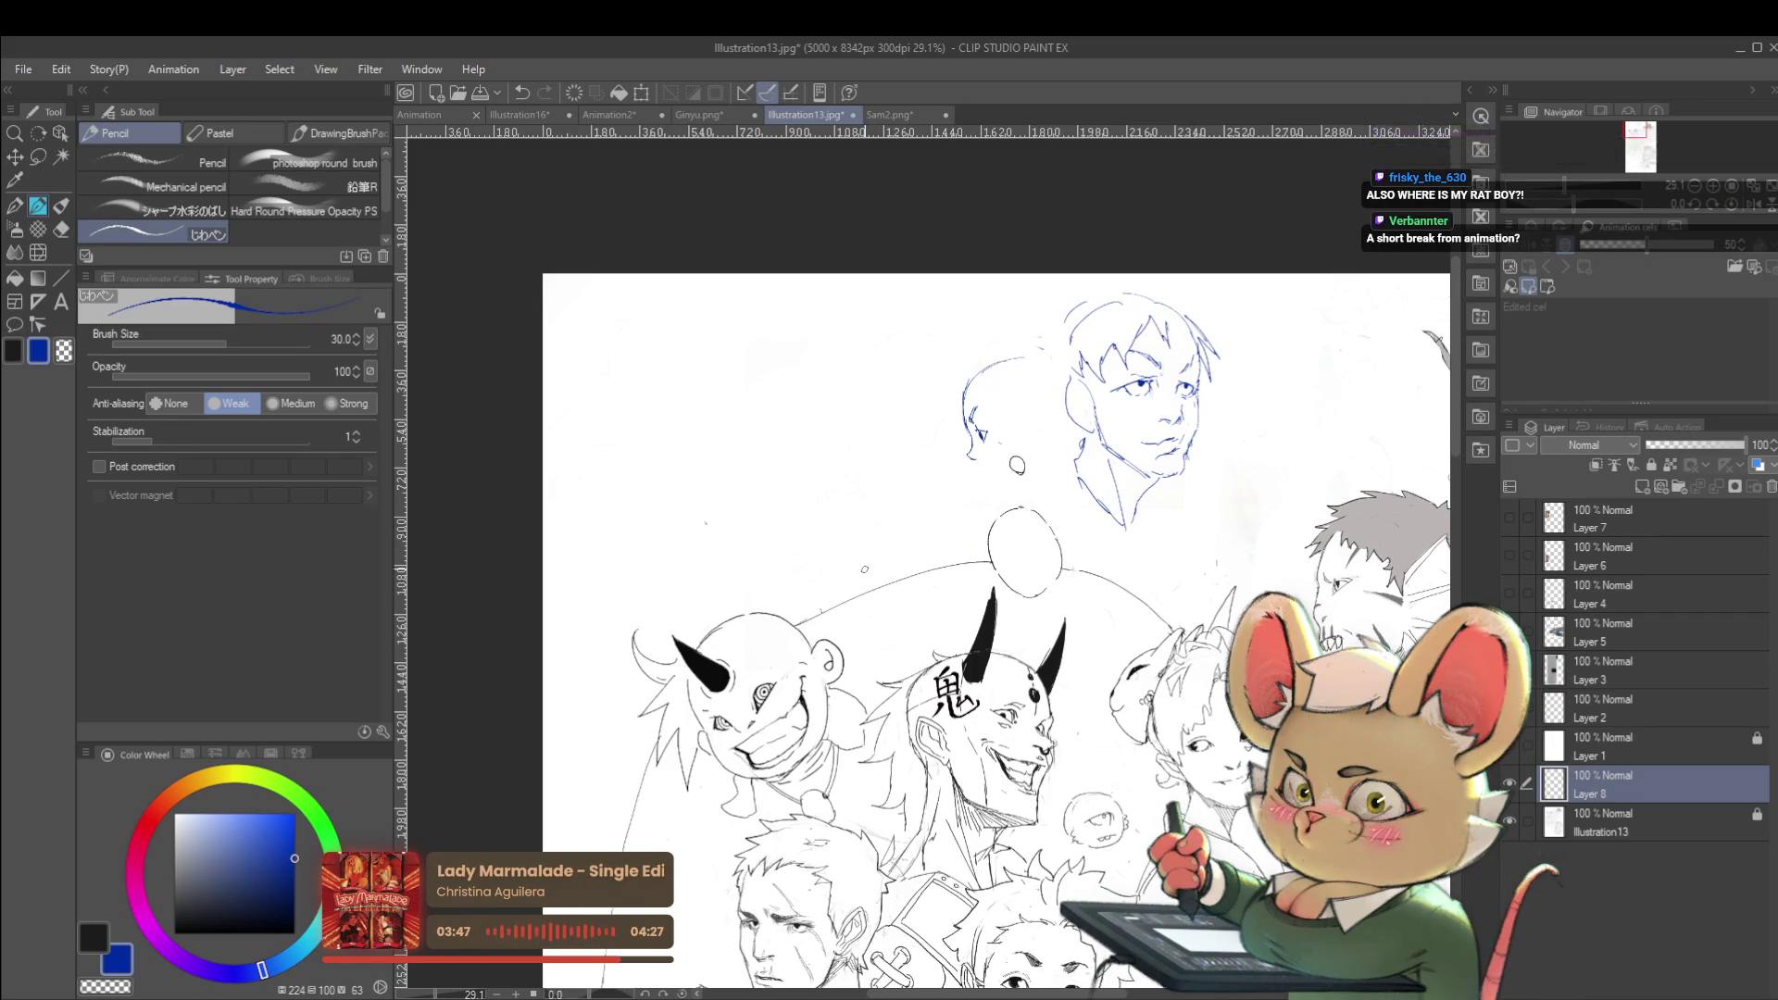
scroll(998, 468, "up", 3)
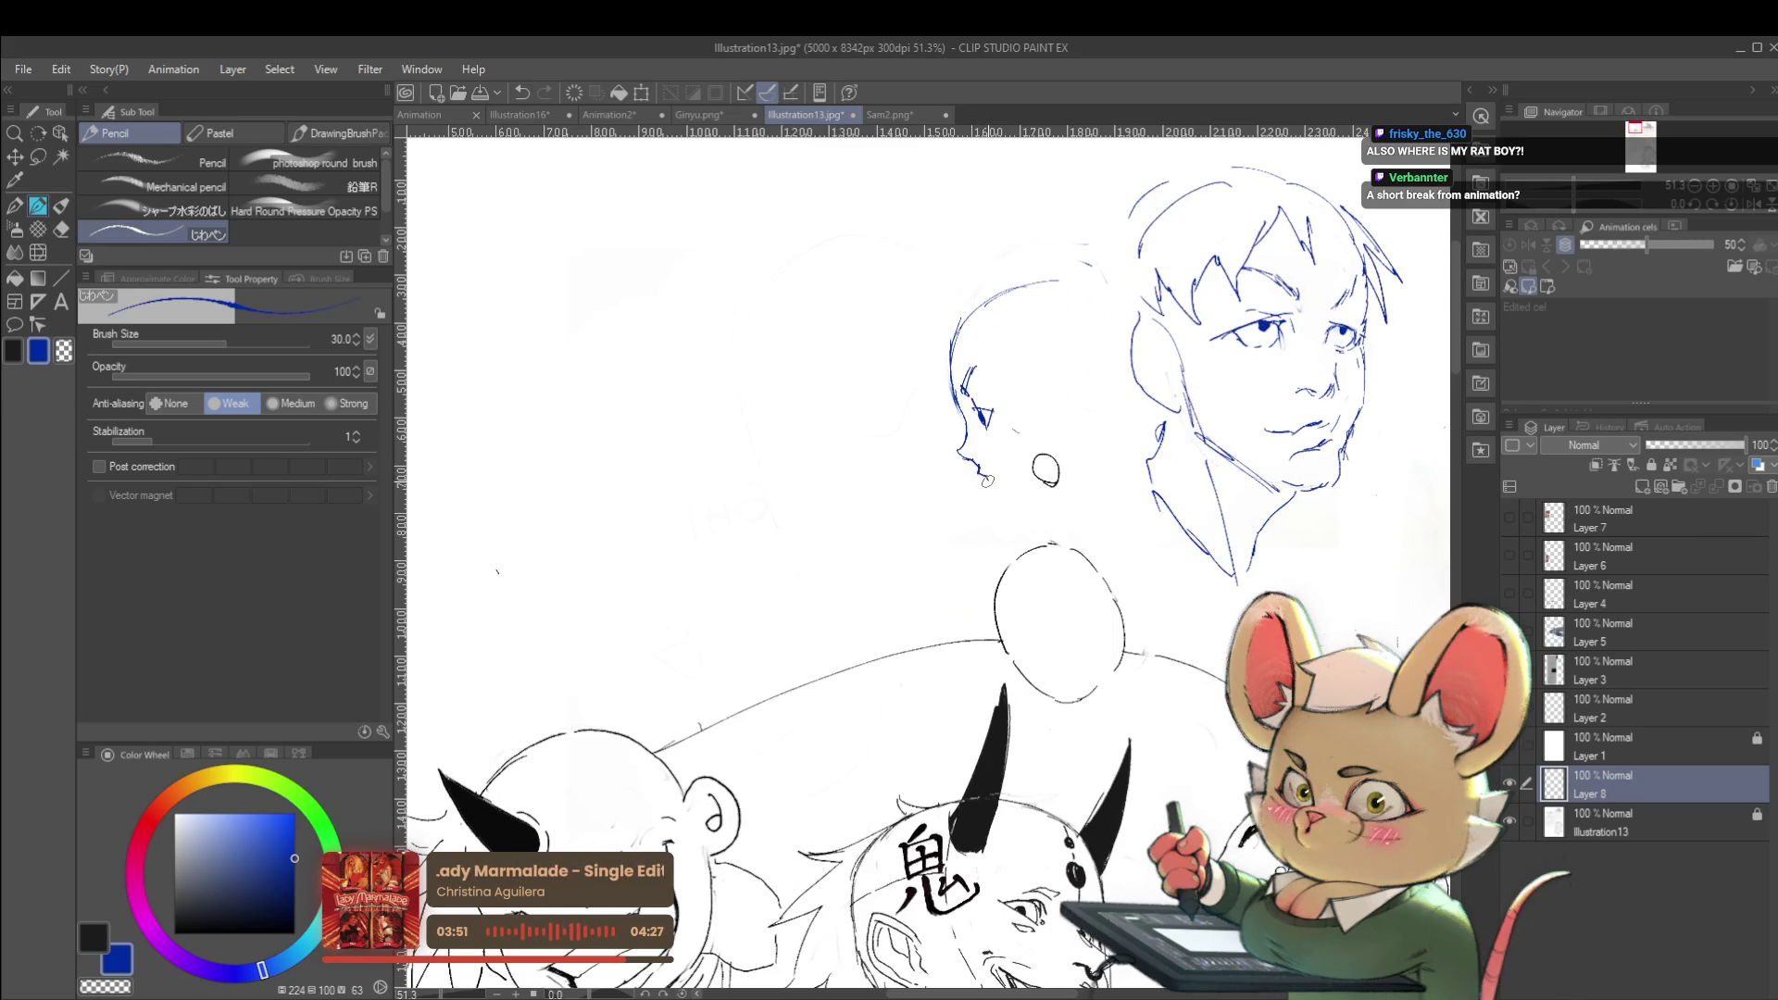
left_click_drag(987, 487, 997, 506)
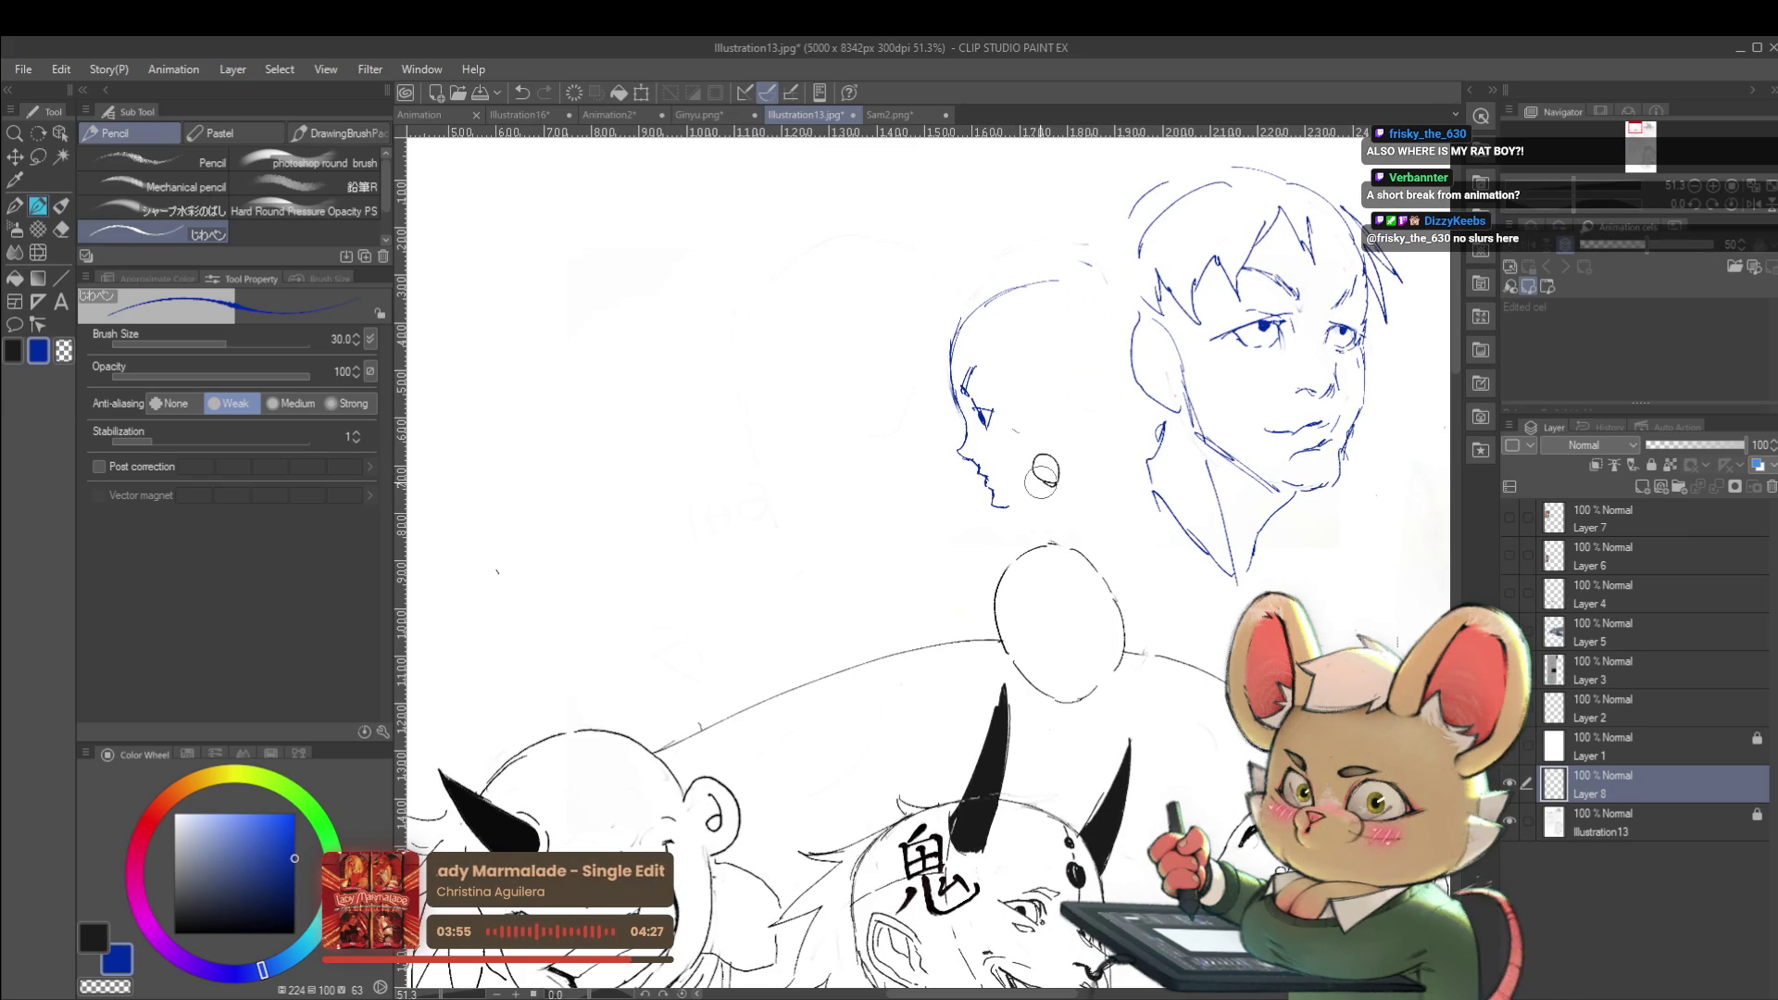
left_click_drag(1010, 507, 1070, 457)
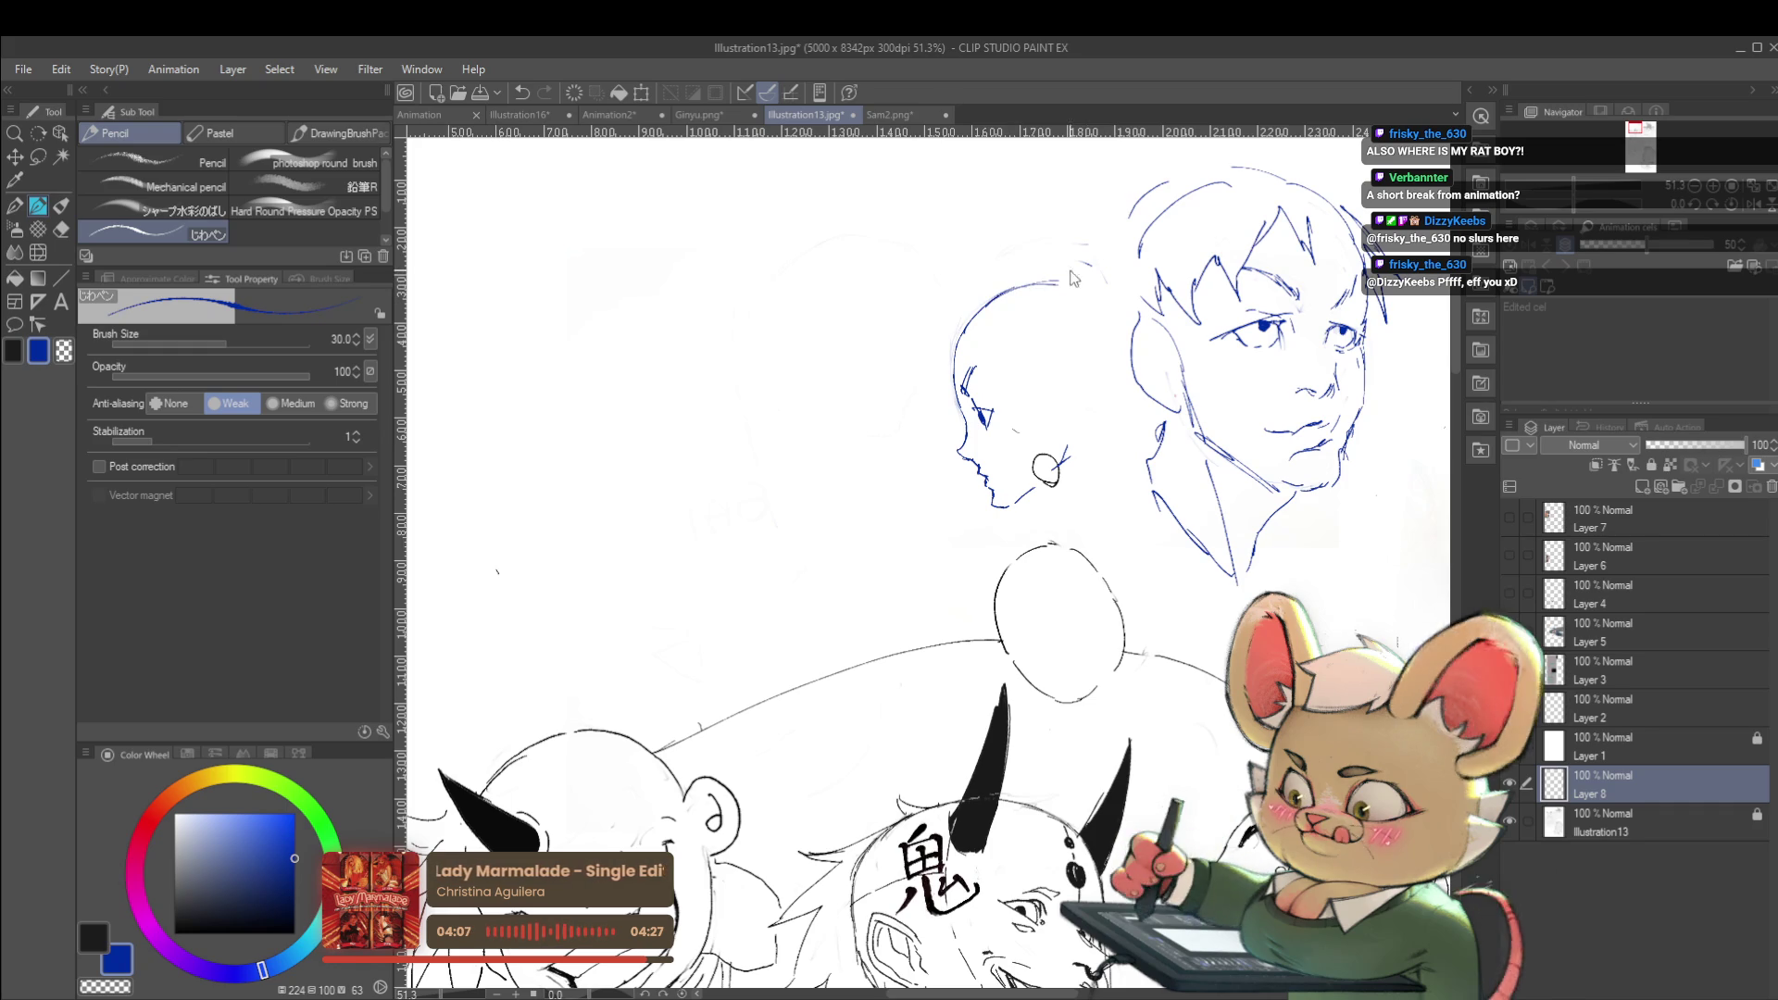
Redraw the top of the skull, remove a stray mark, and add the back-of-head line
left_click_drag(995, 299, 1070, 293)
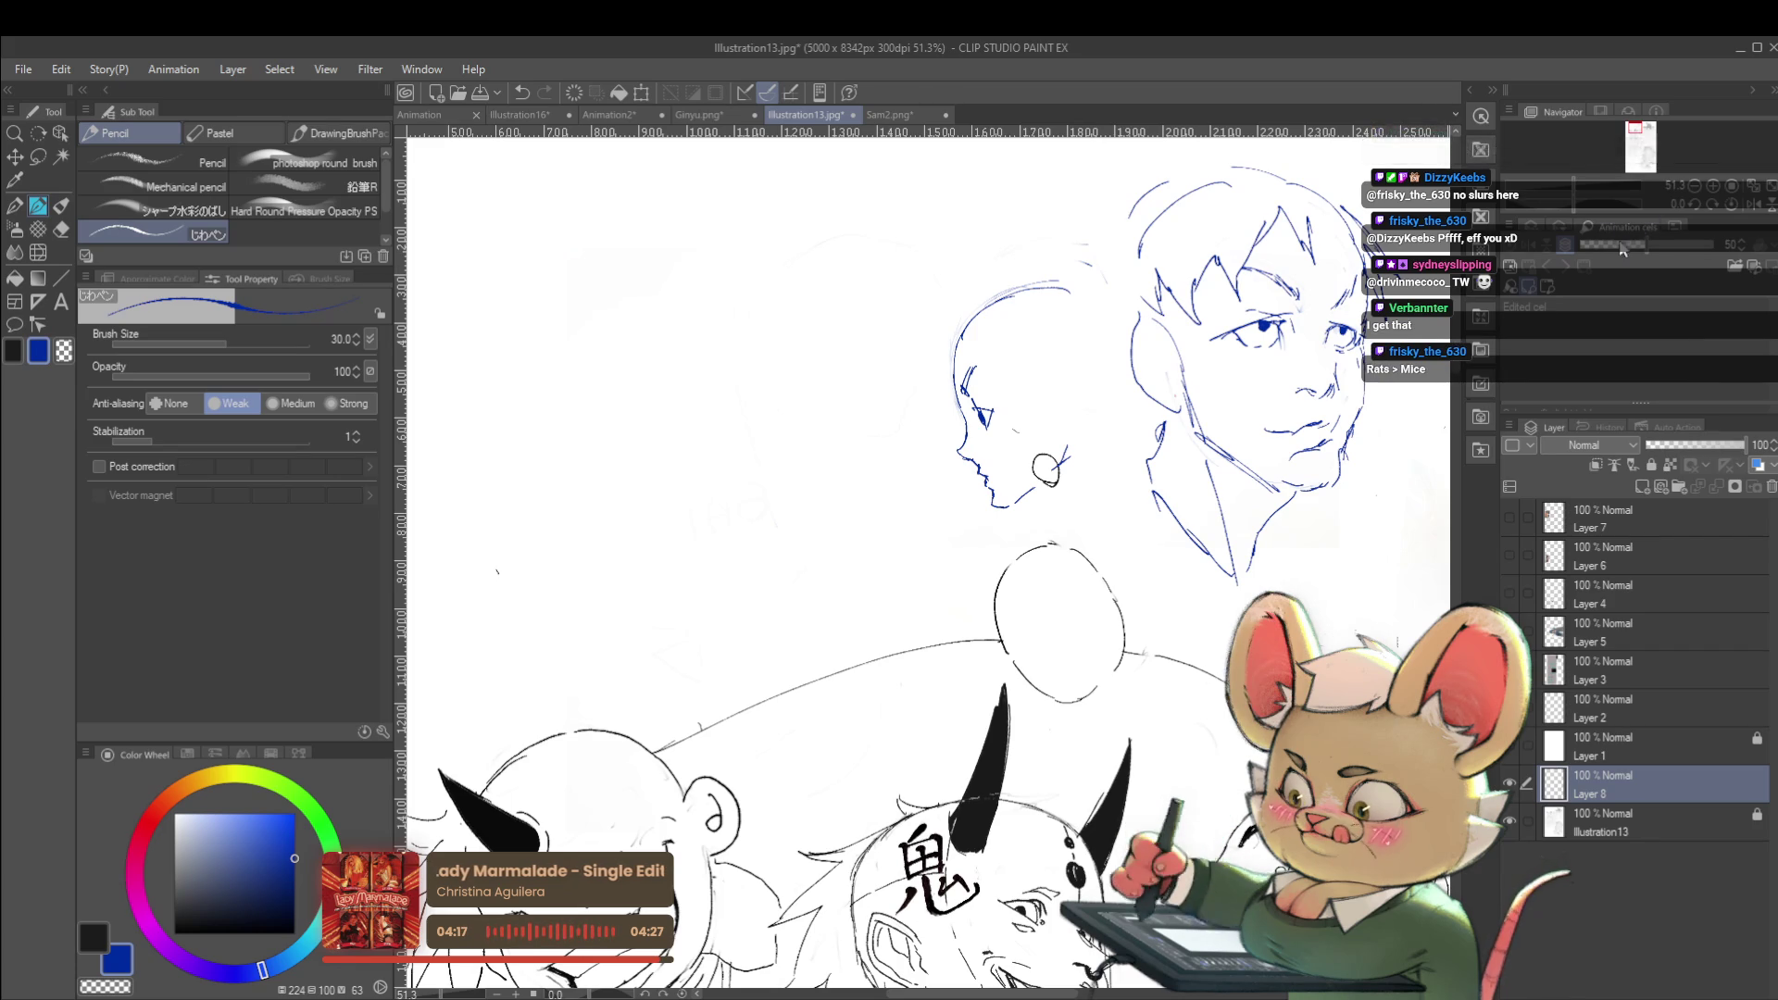
key("h")
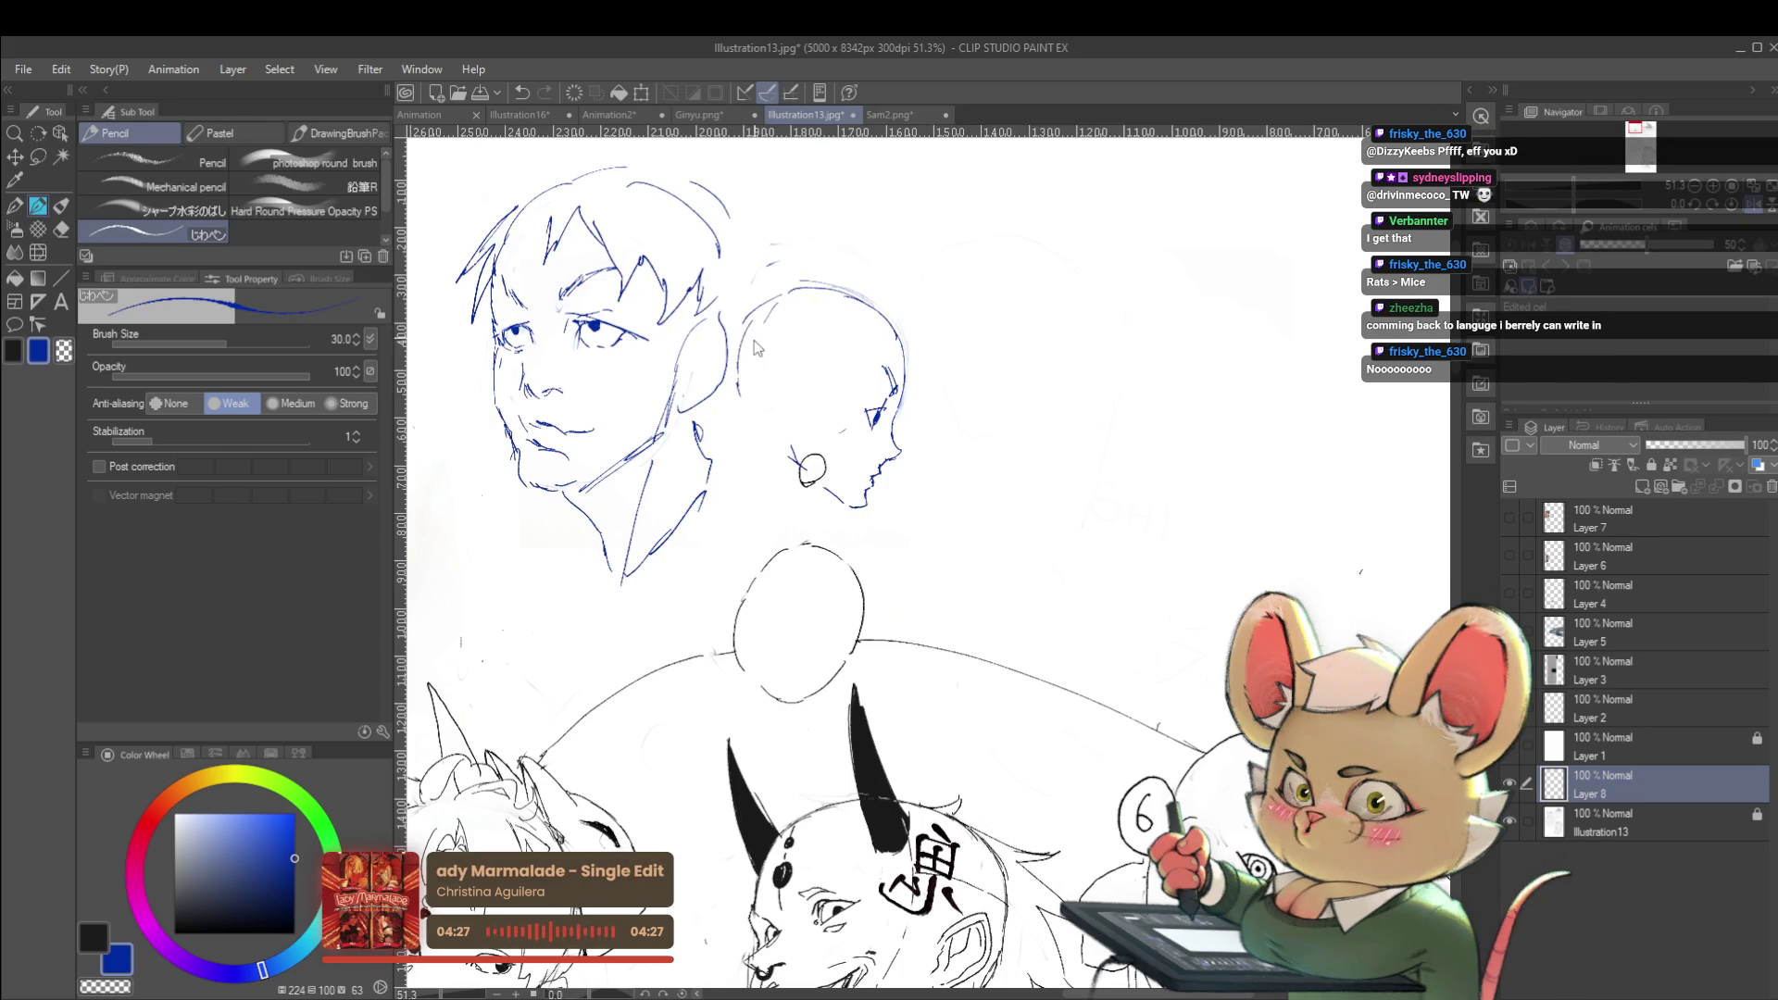
key("ctrl+z")
left_click_drag(743, 317, 739, 391)
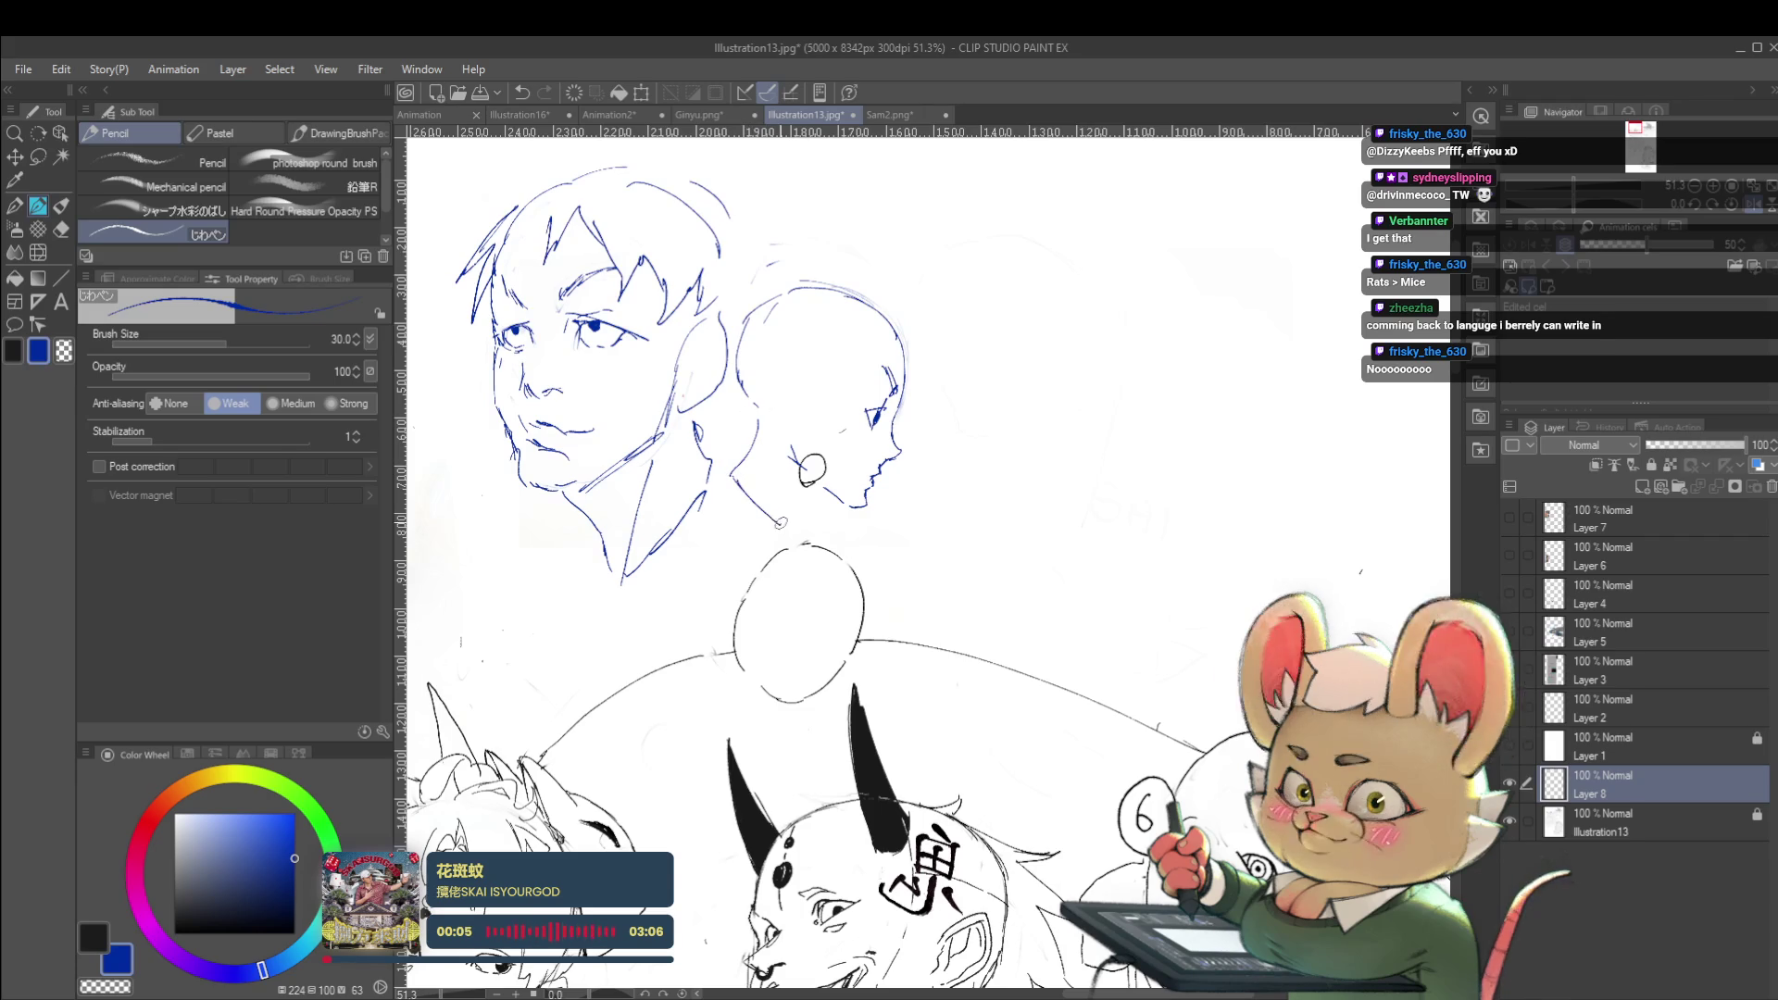
scroll(787, 510, "down", 3)
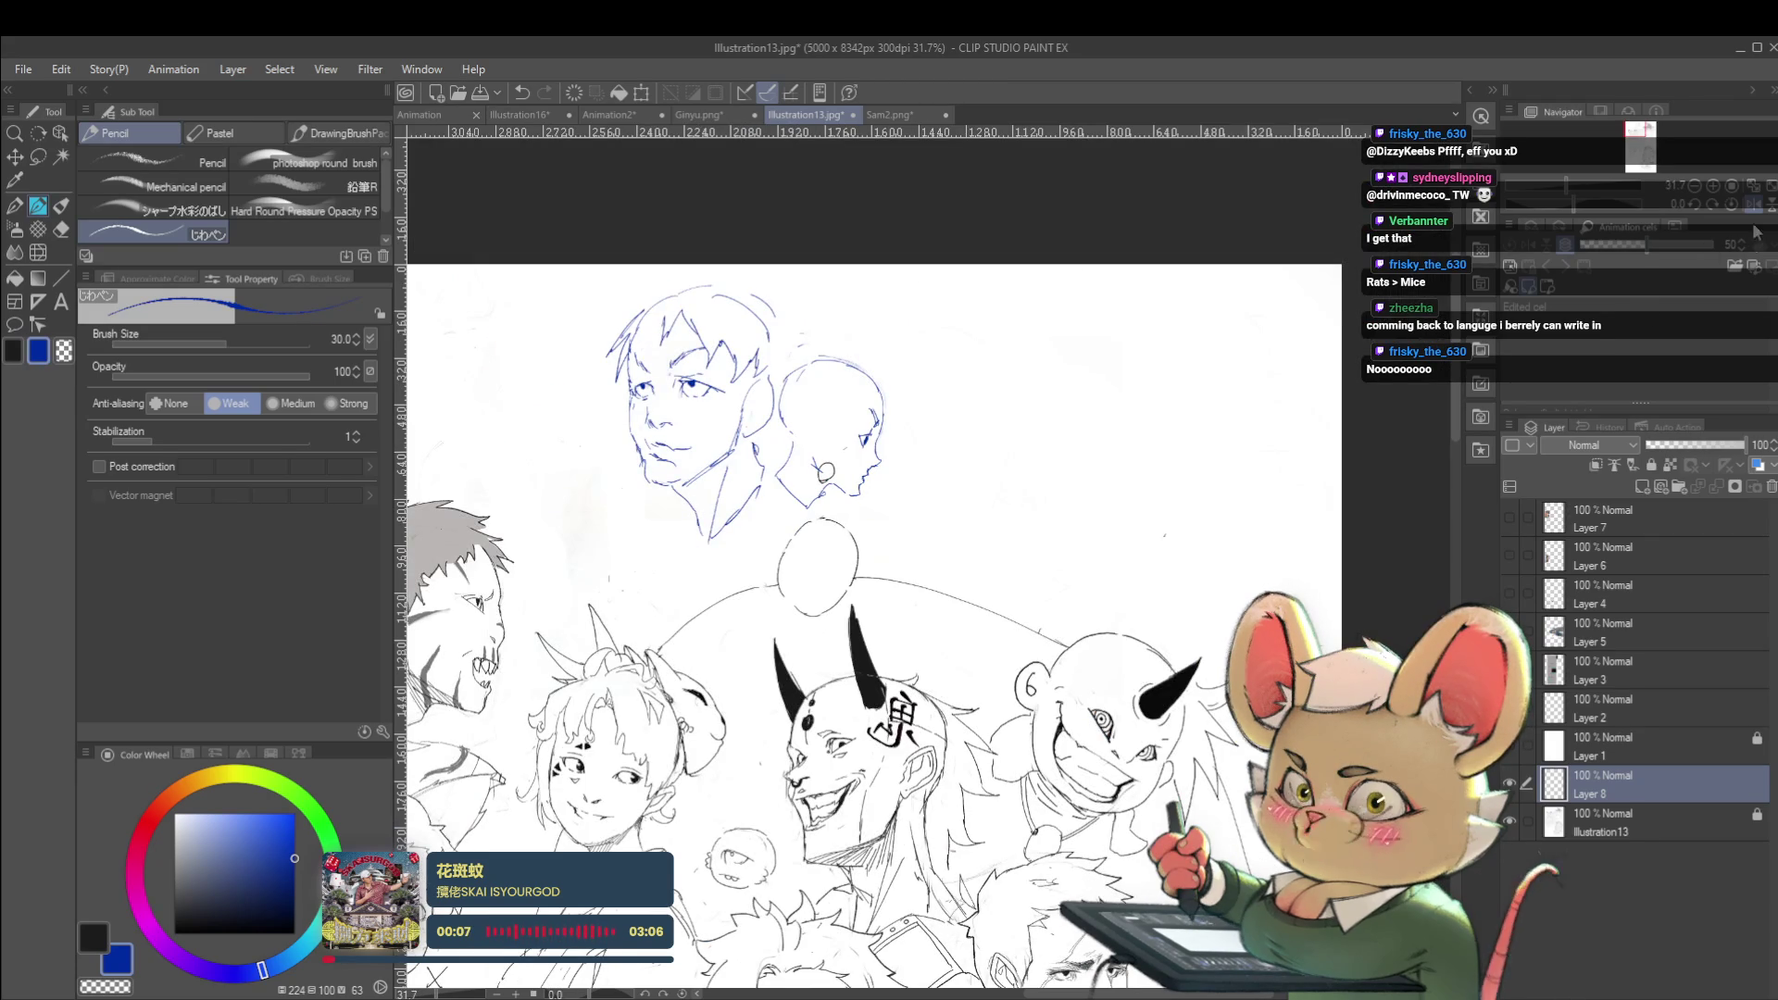
Zoom in on the profile face and sketch a short dark-blue eyebrow above the eye
scroll(927, 556, "up", 2)
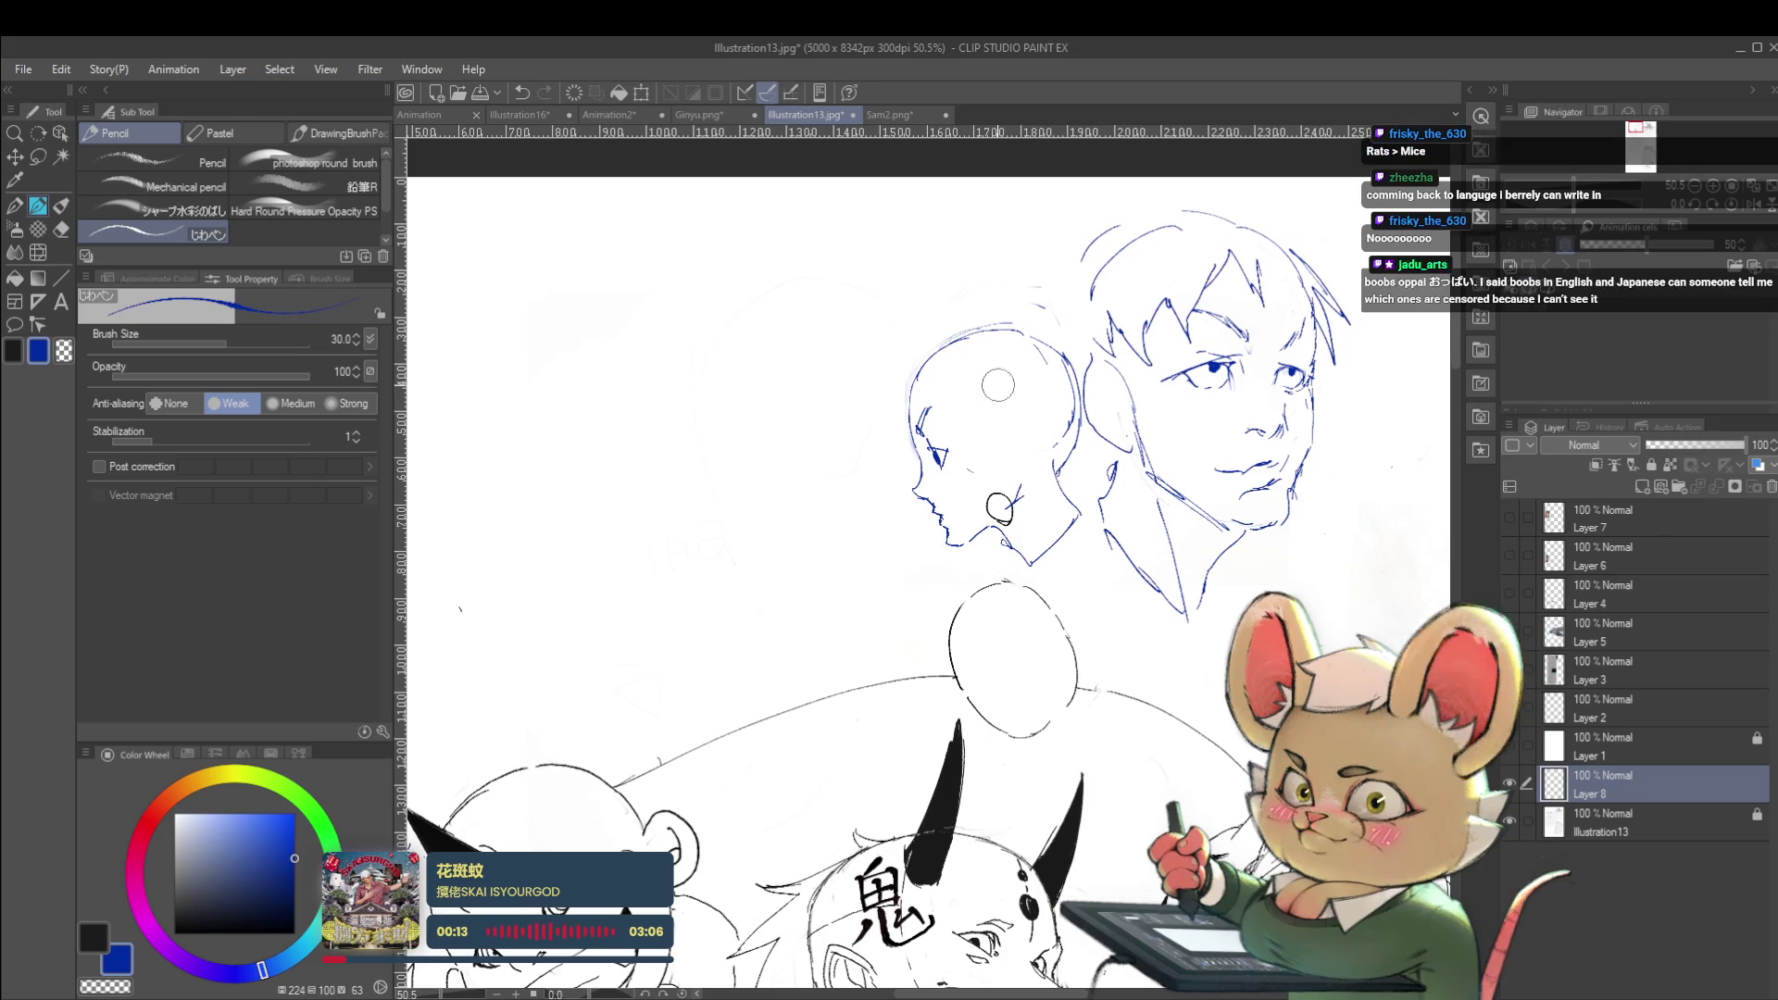
left_click_drag(1002, 427, 1063, 438)
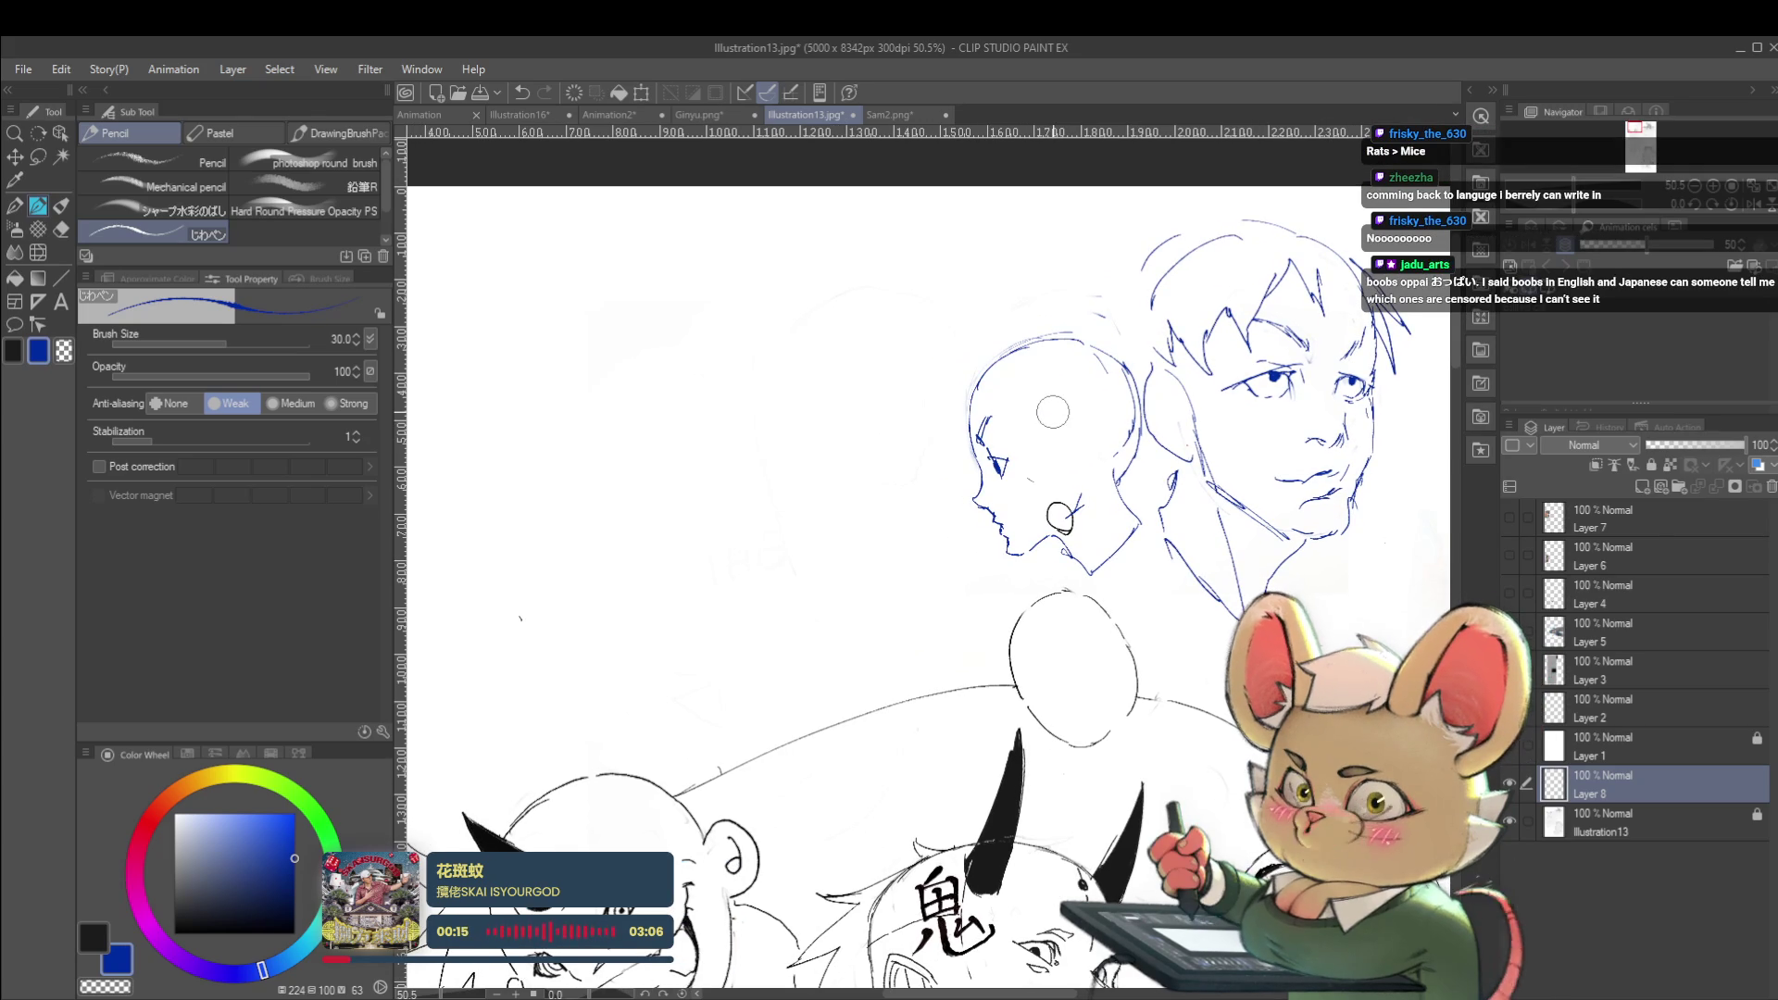
left_click(1044, 430)
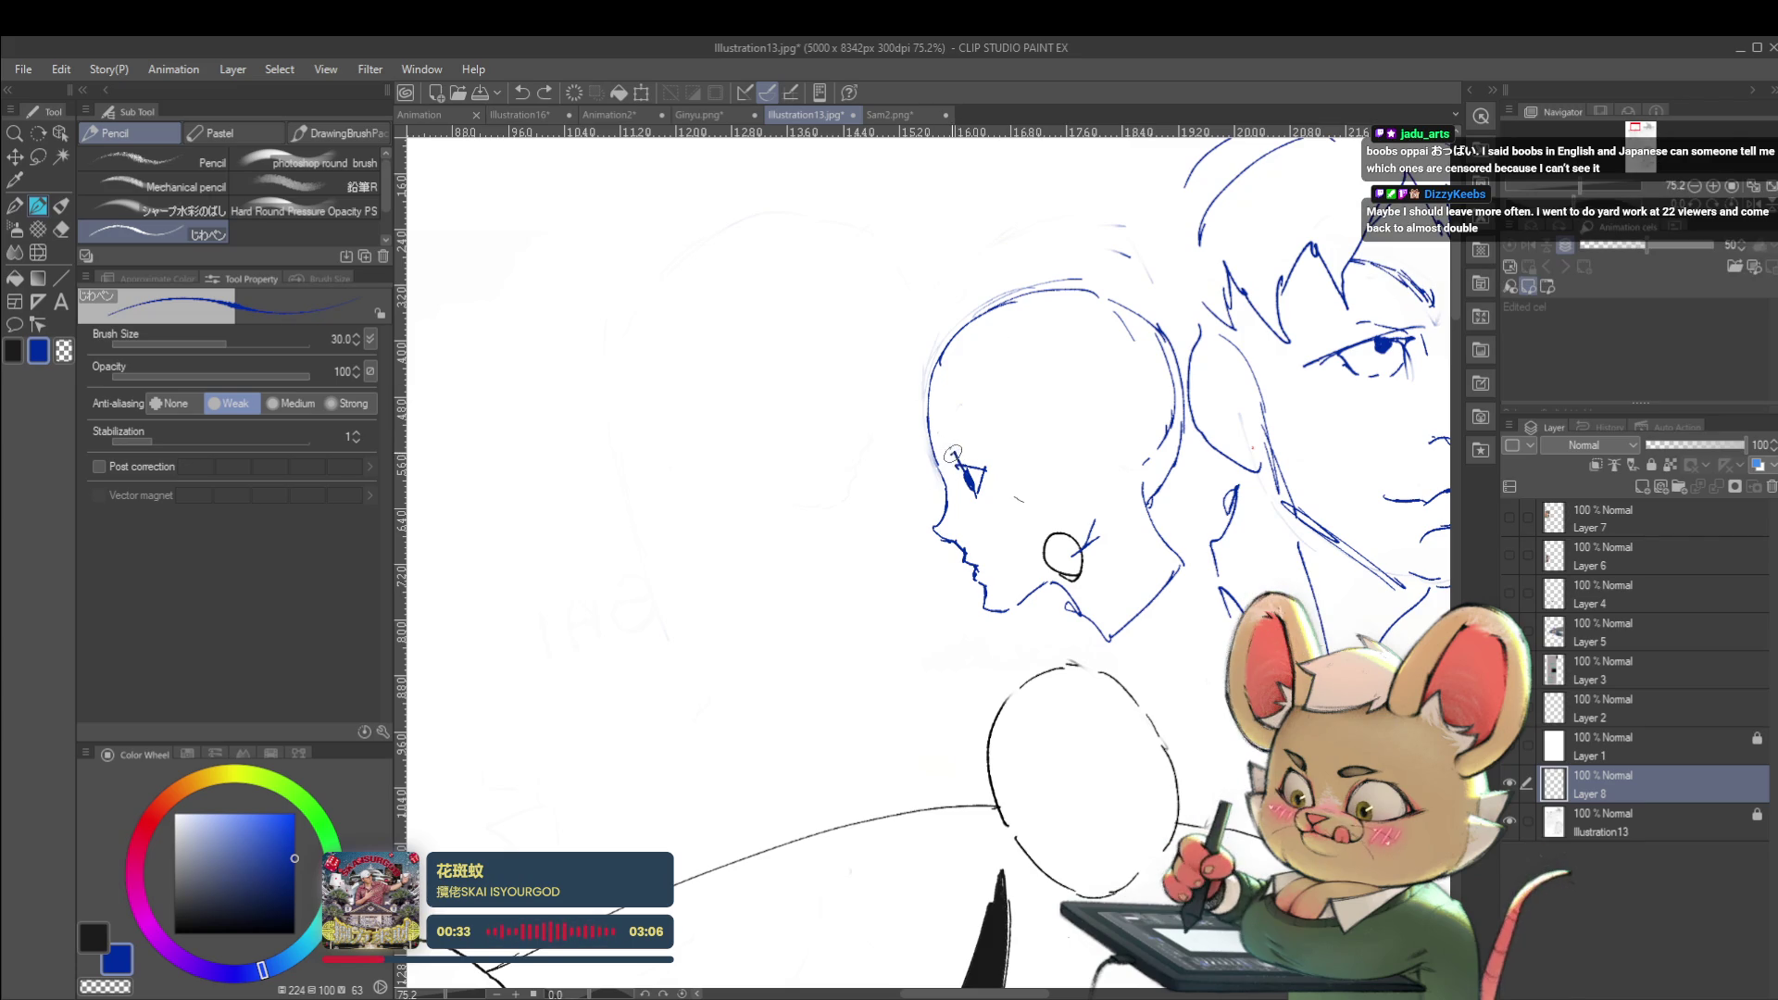
left_click_drag(944, 452, 950, 433)
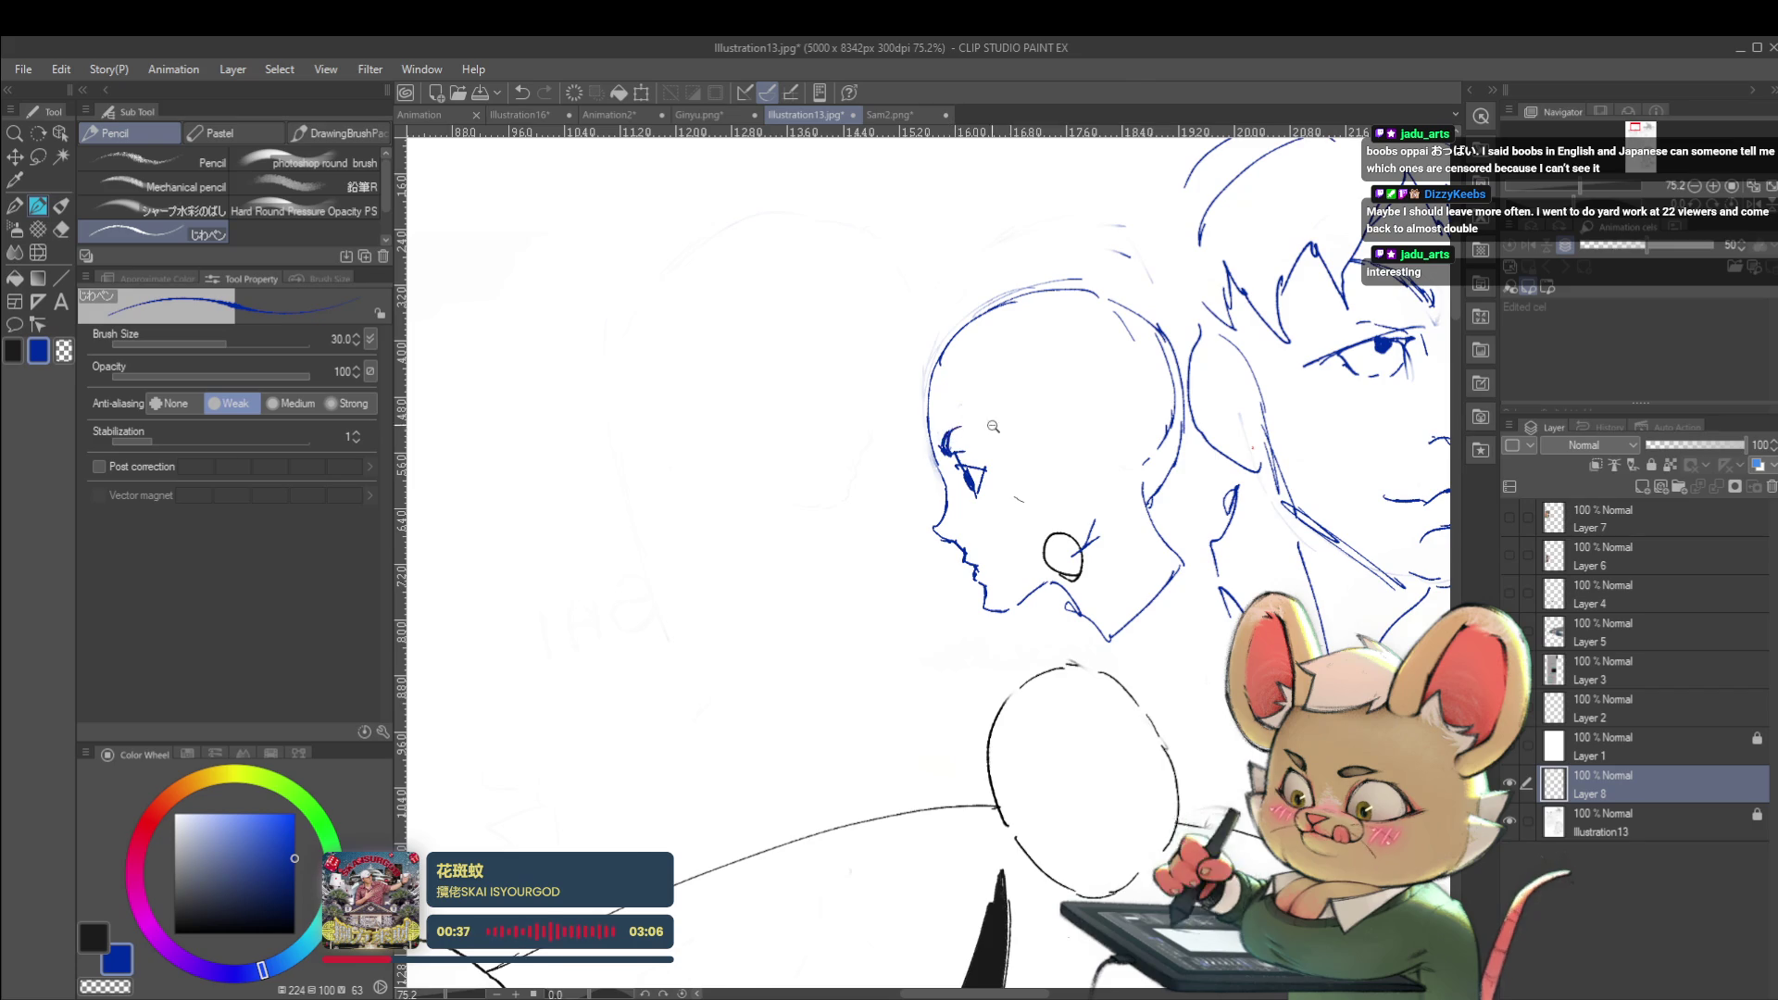
scroll(986, 421, "down", 3)
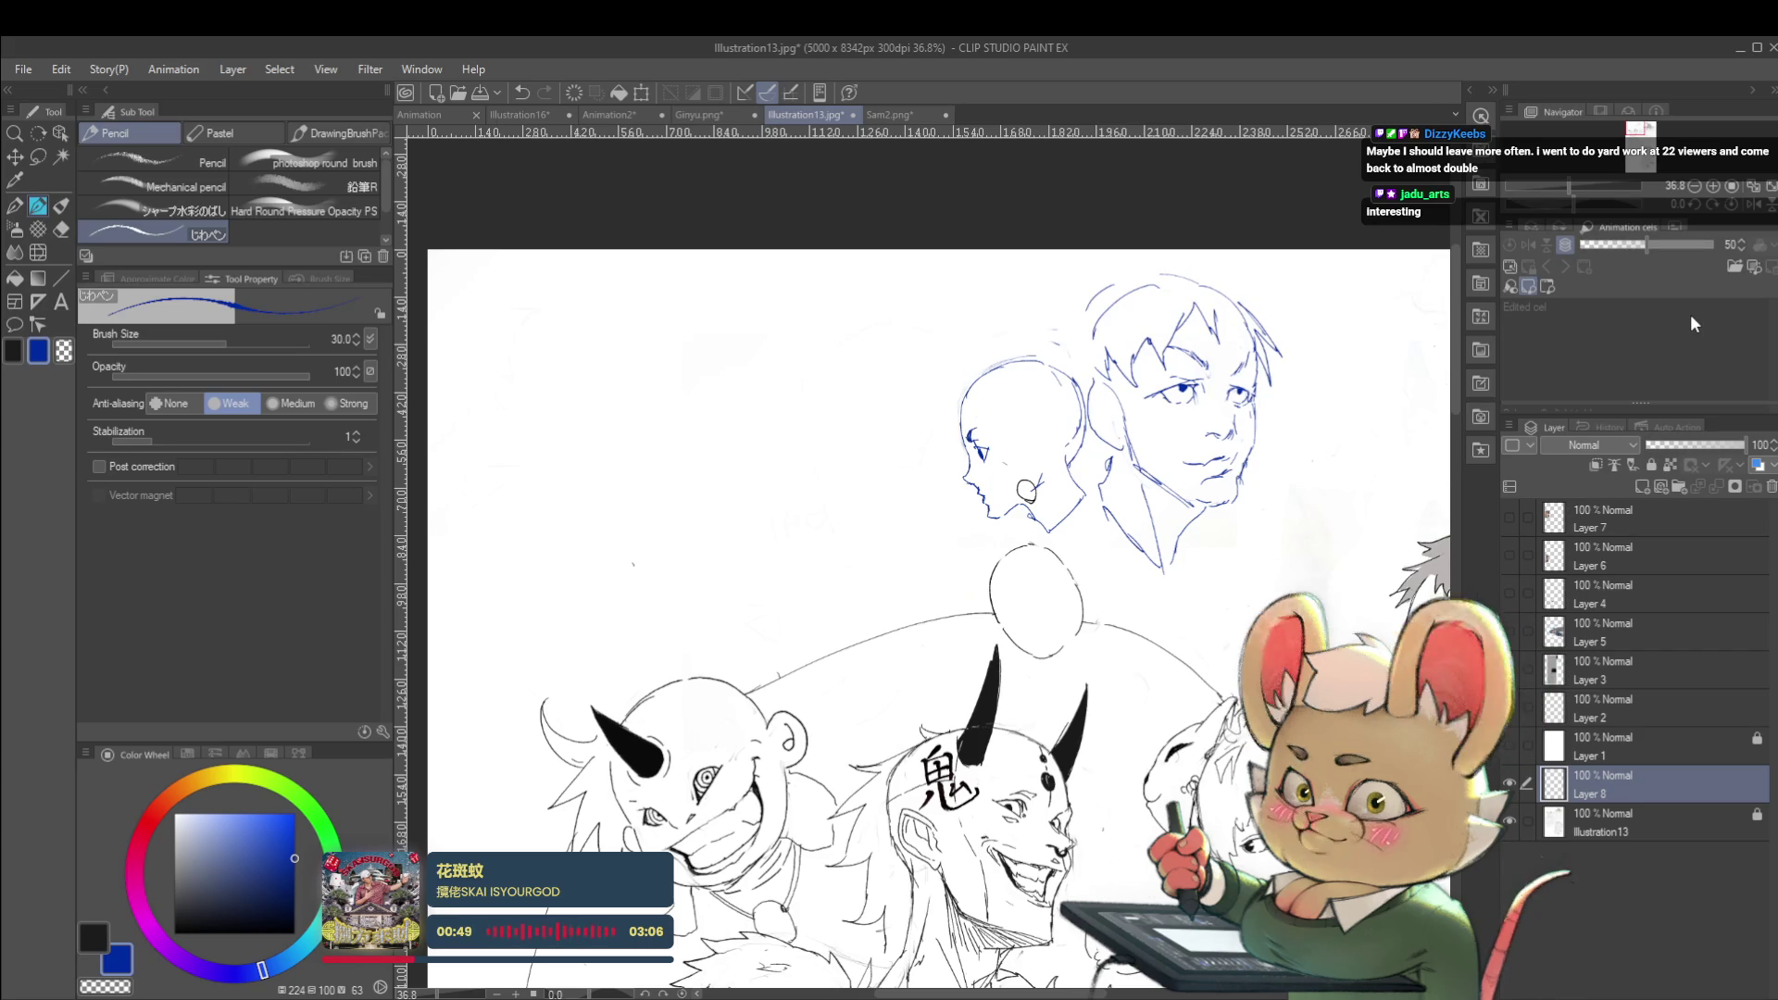
Frame both heads in the normal view and trace the back of the bald head
left_click(1754, 204)
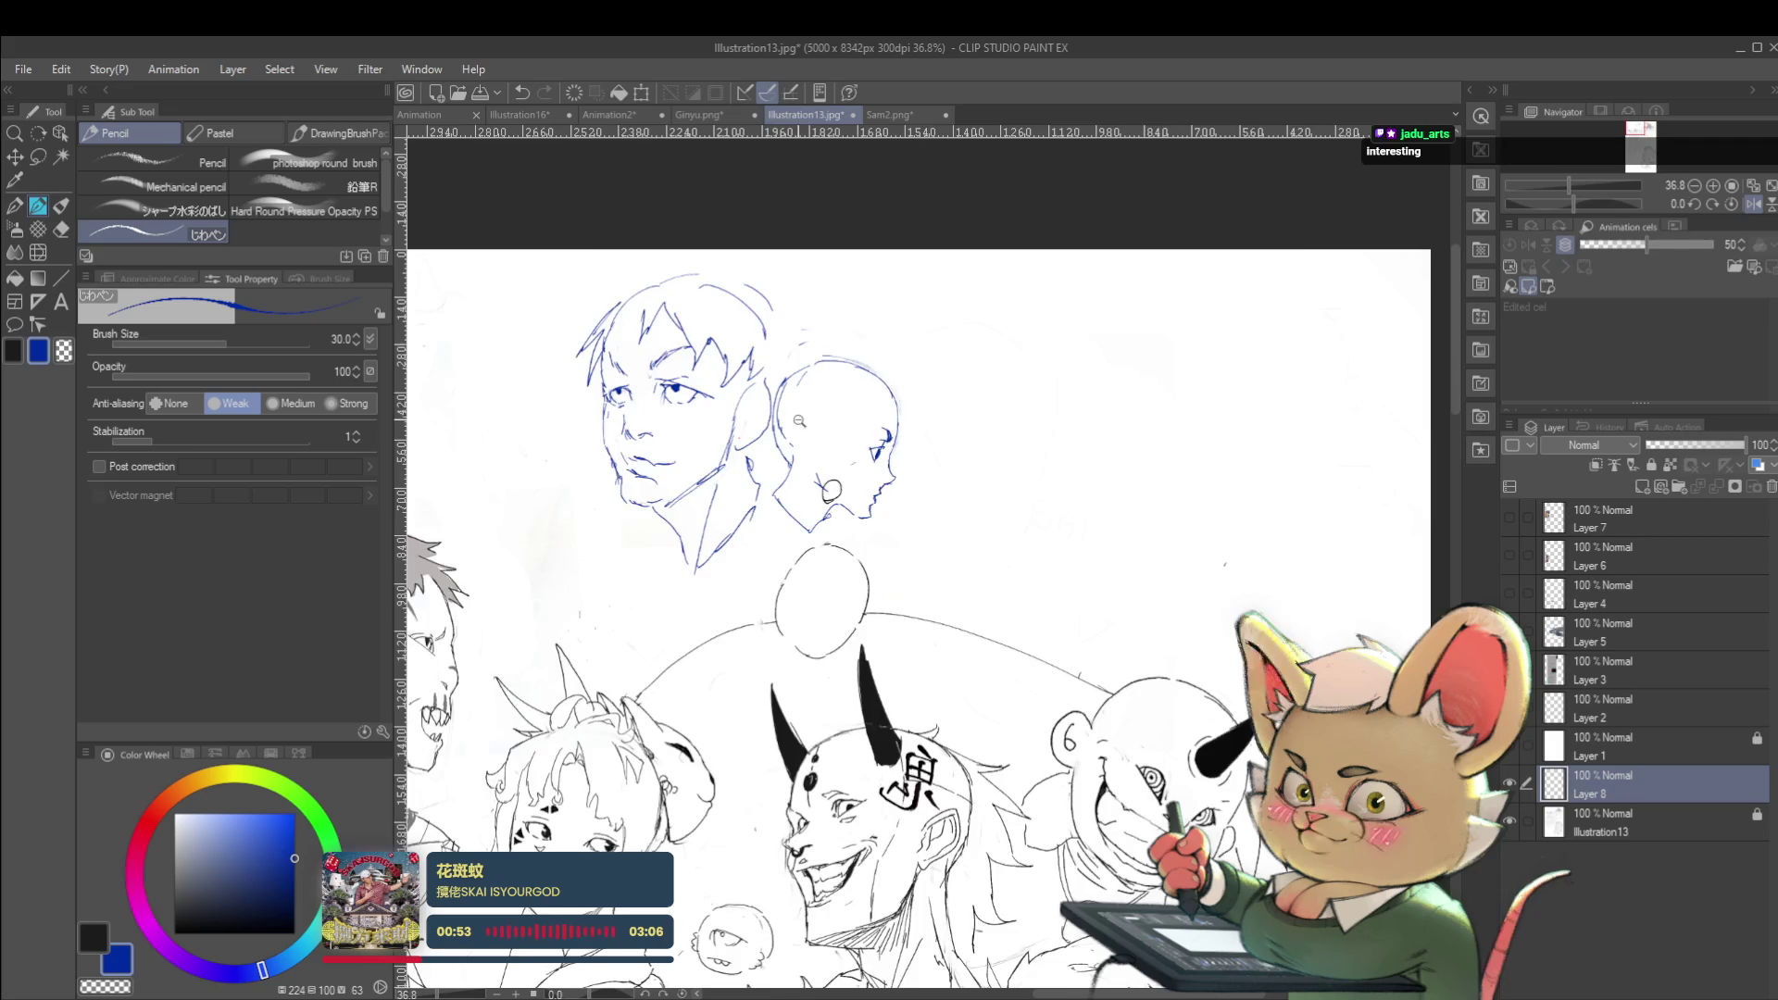
scroll(804, 426, "up", 2)
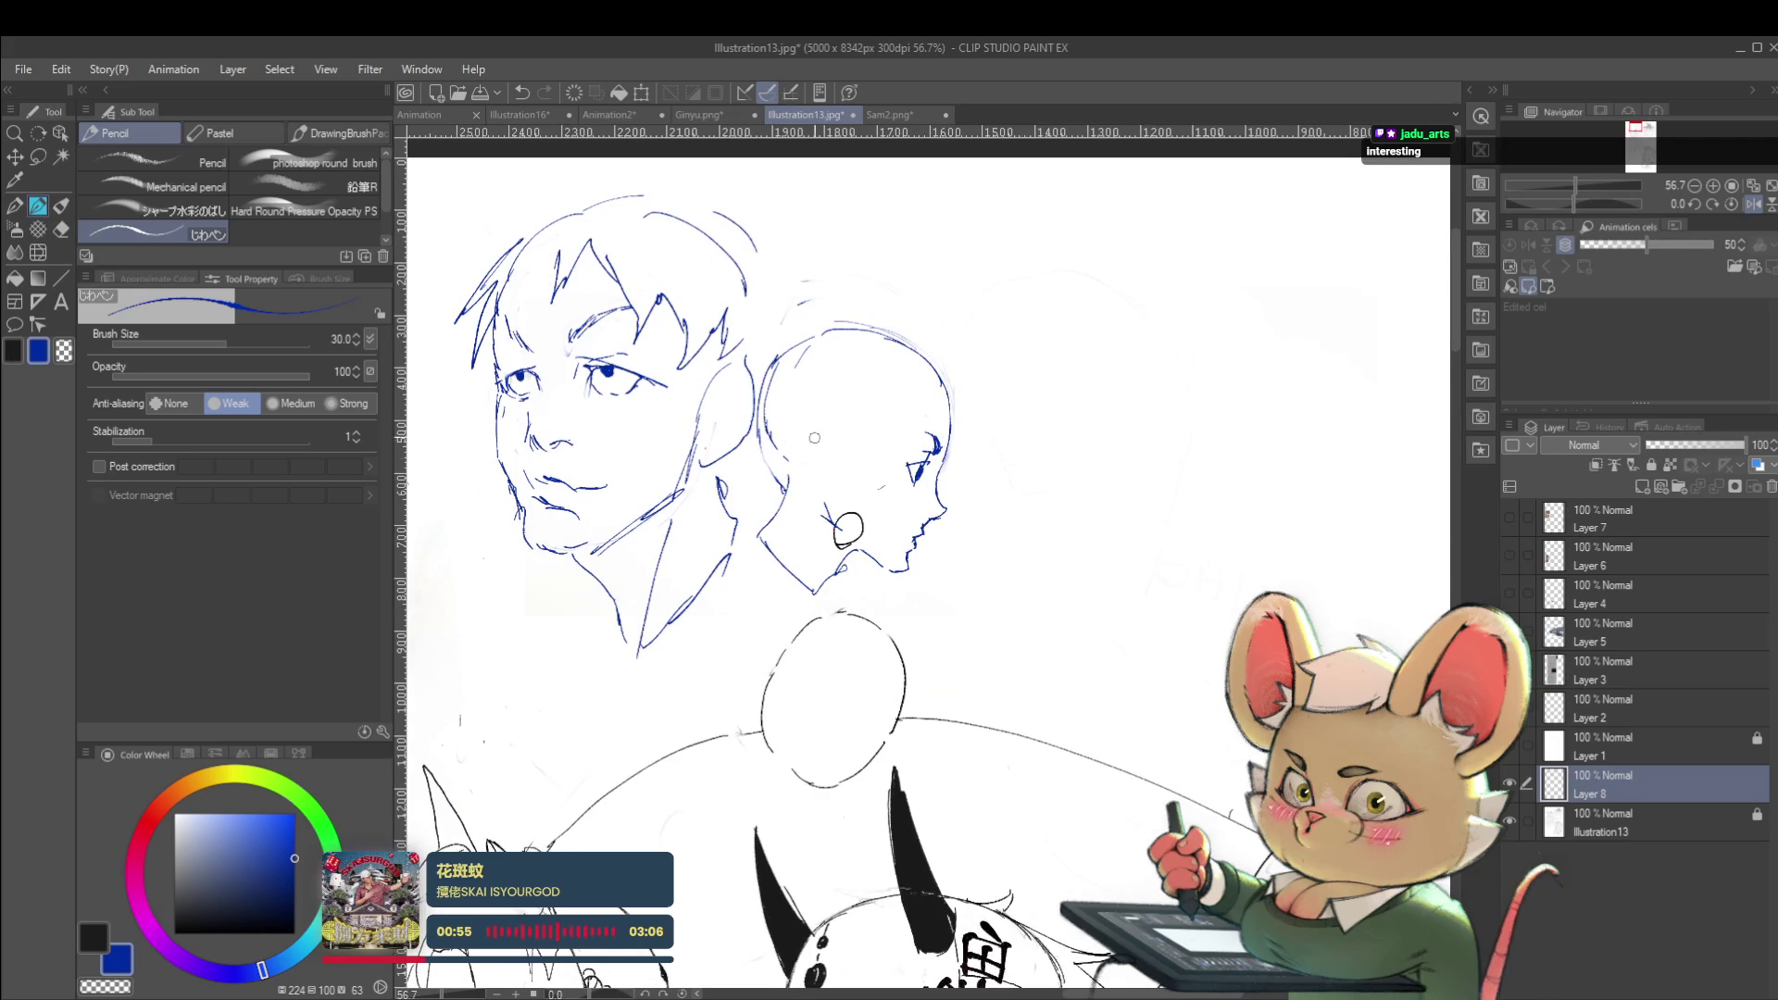
left_click_drag(813, 447, 850, 455)
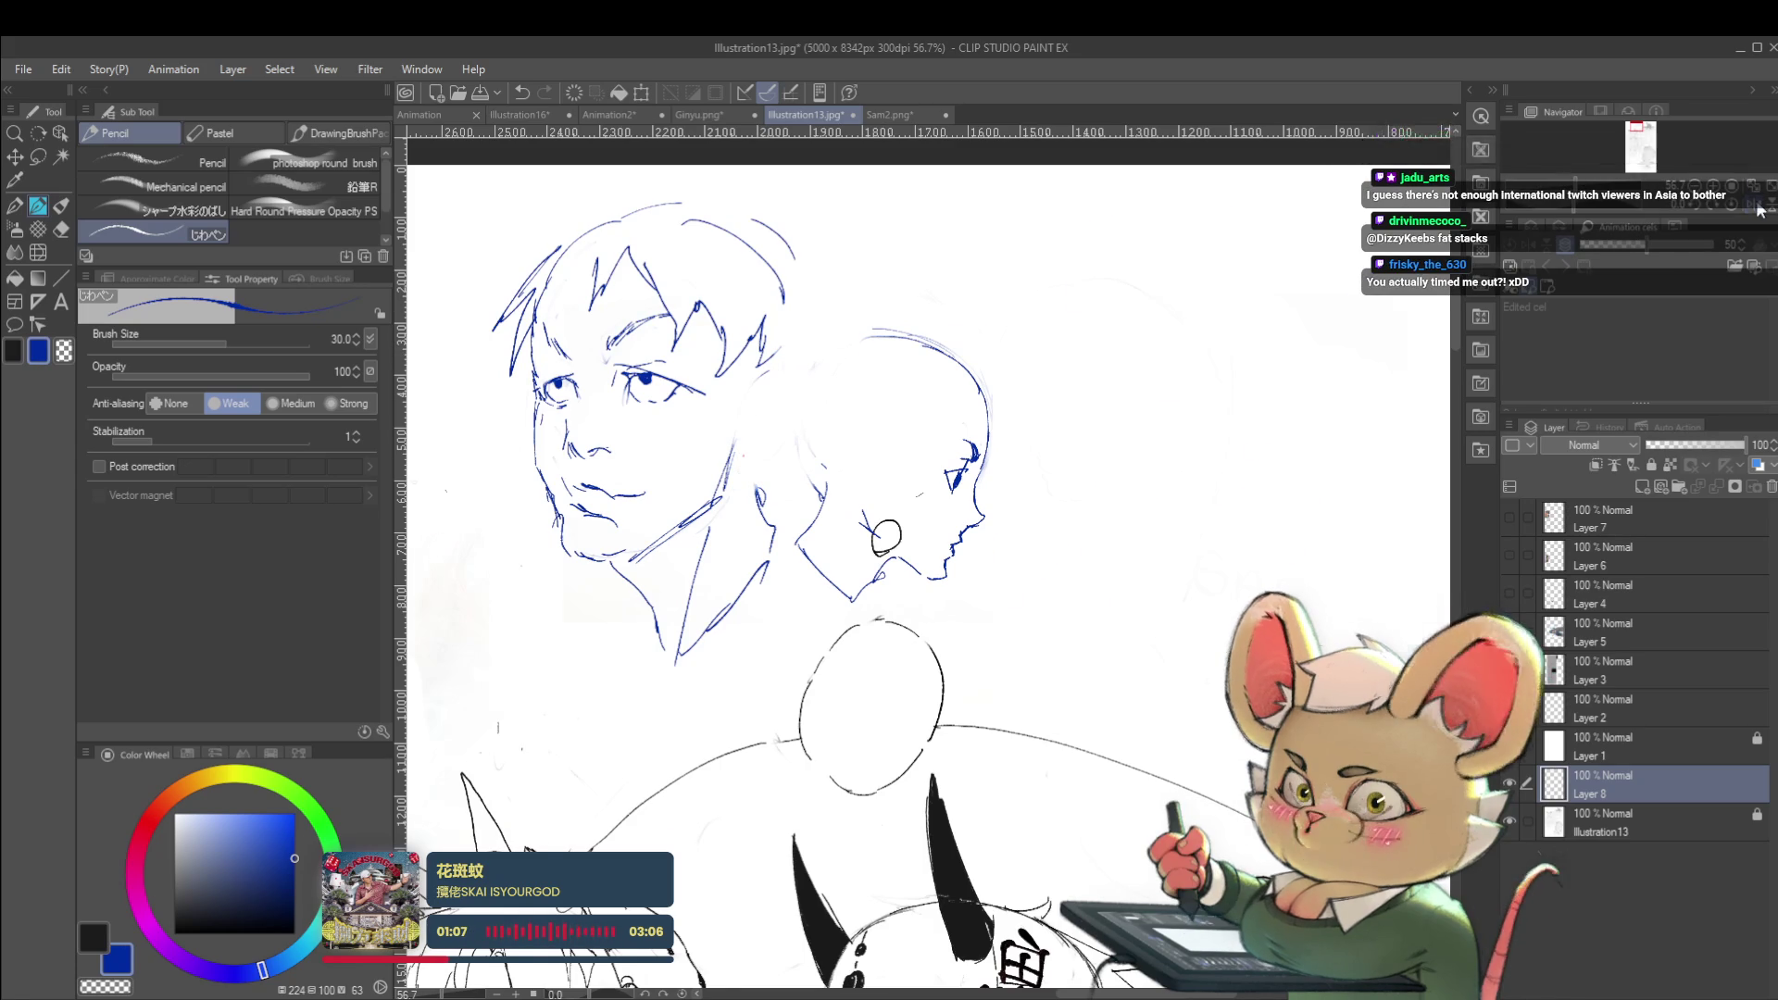
key("h")
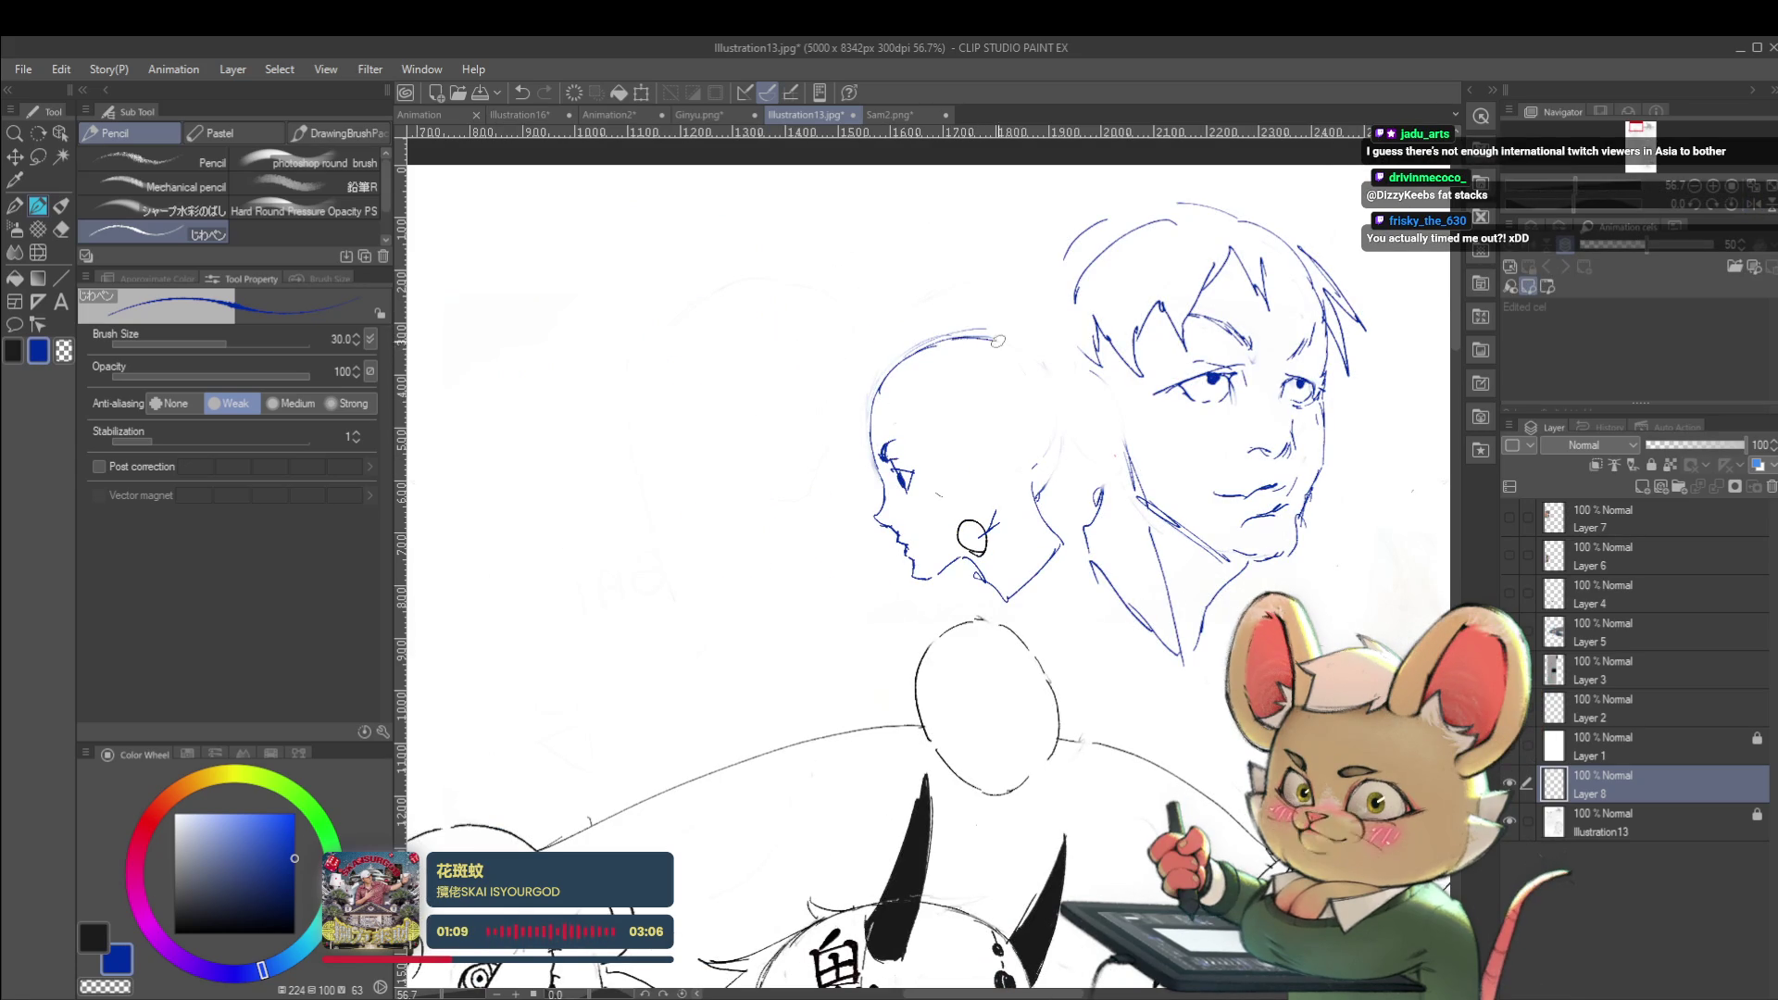
left_click_drag(1007, 339, 1056, 423)
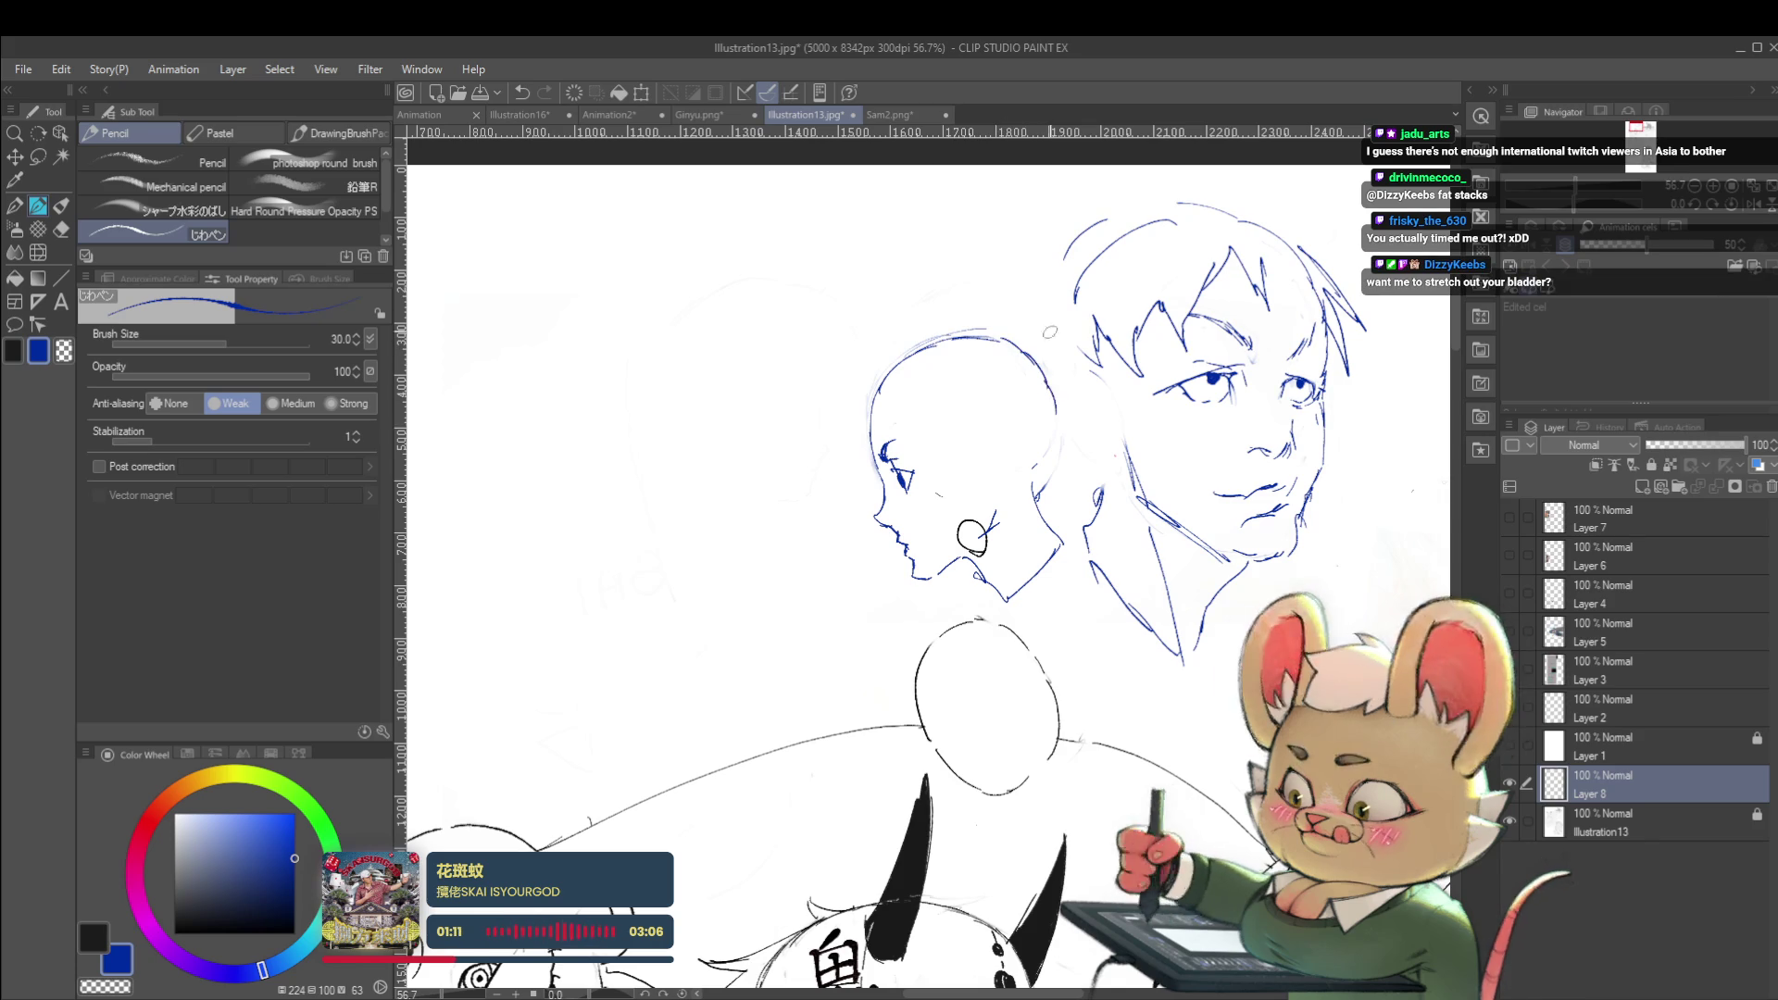
scroll(1033, 494, "down", 2)
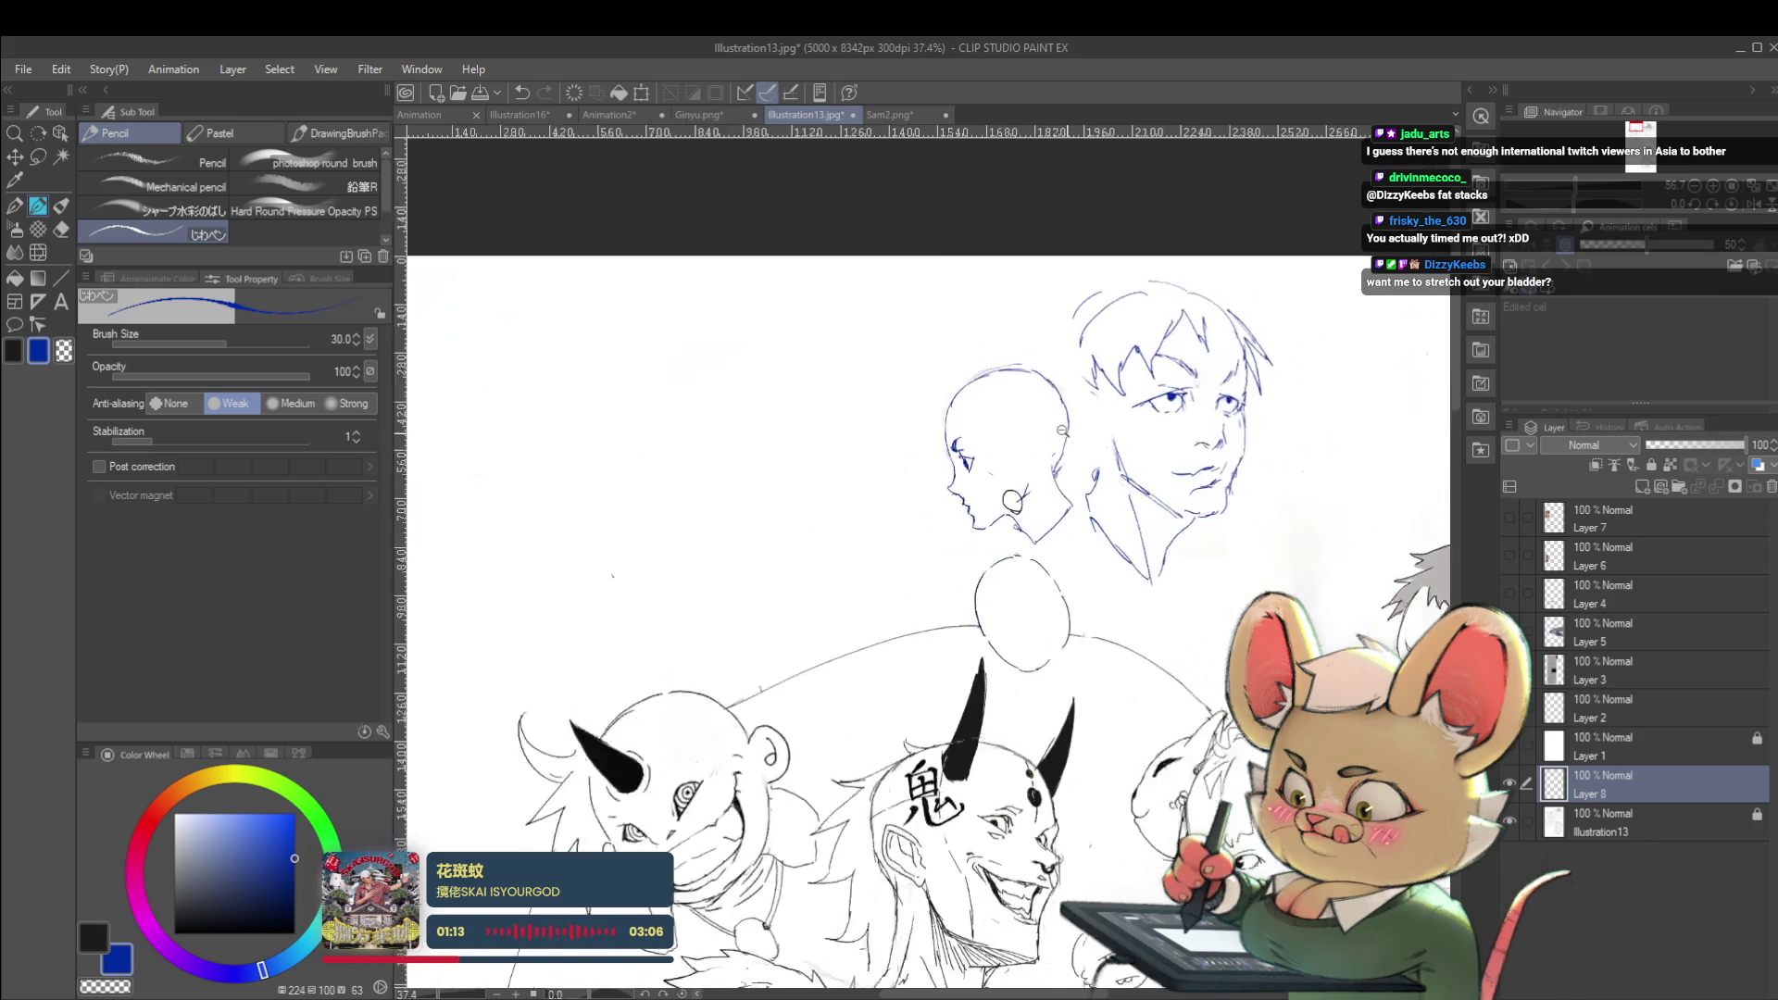
scroll(947, 559, "up", 2)
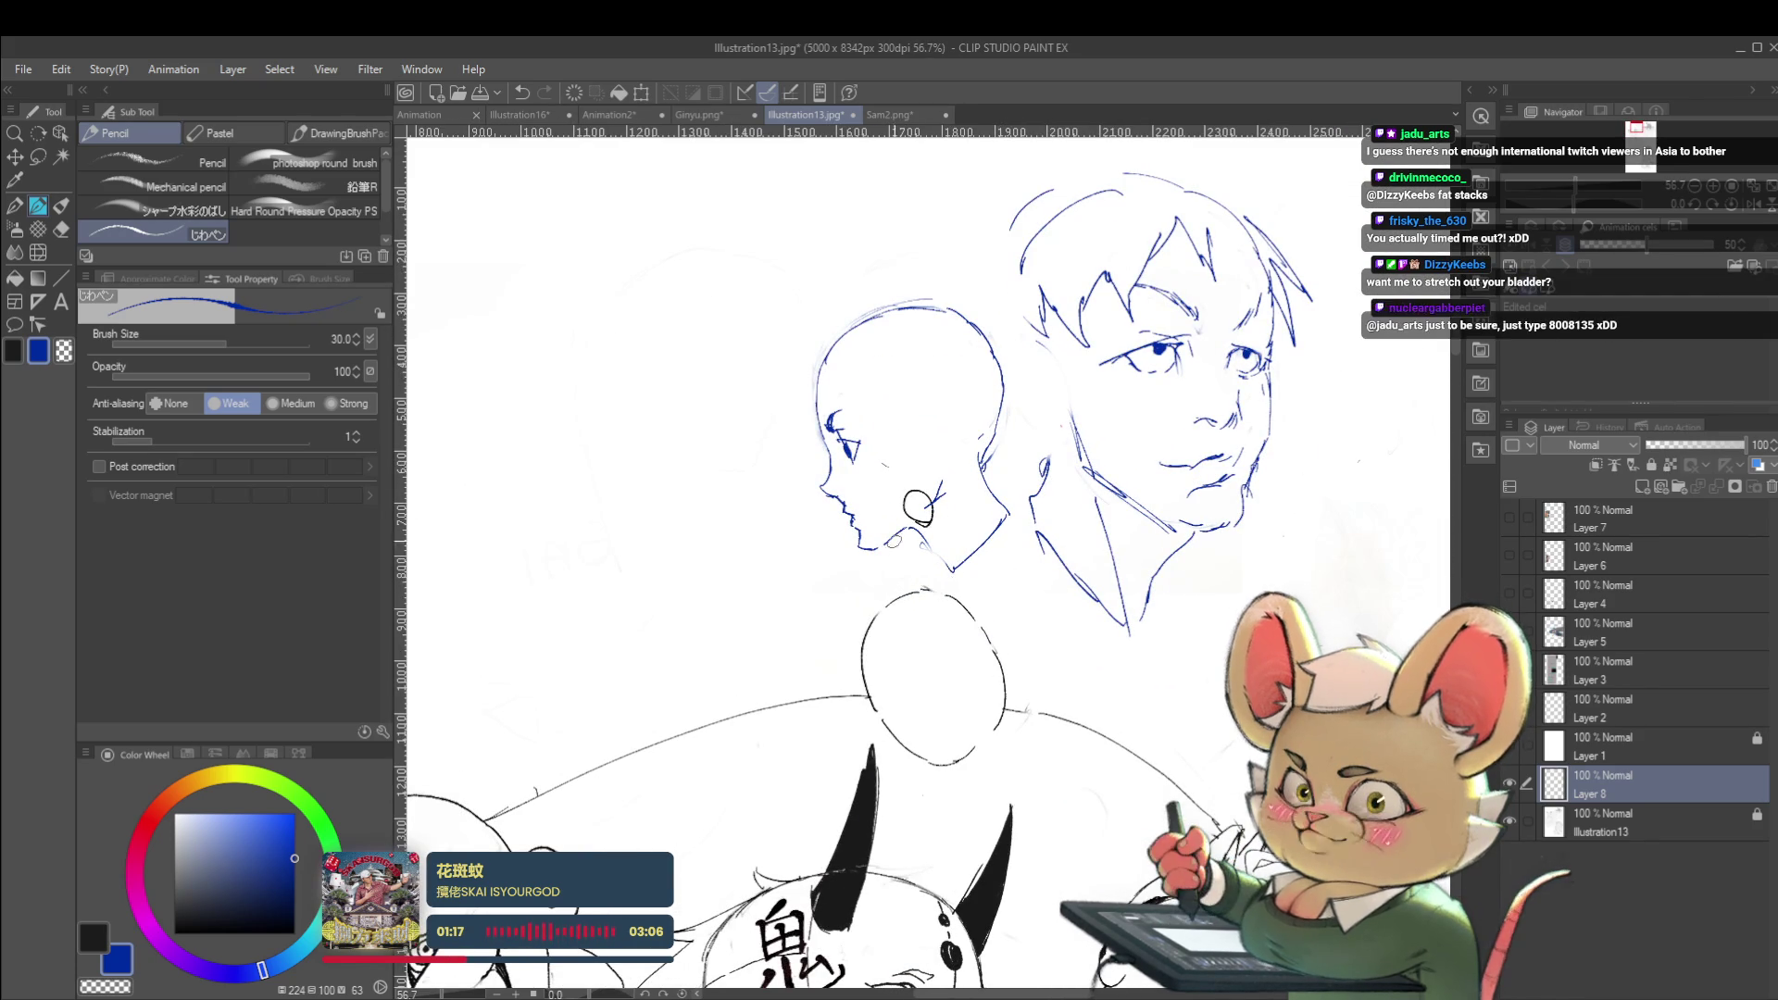
Draw the neck line below the earring, then sketch the first hair strands in the mirrored view
left_click_drag(925, 544, 945, 580)
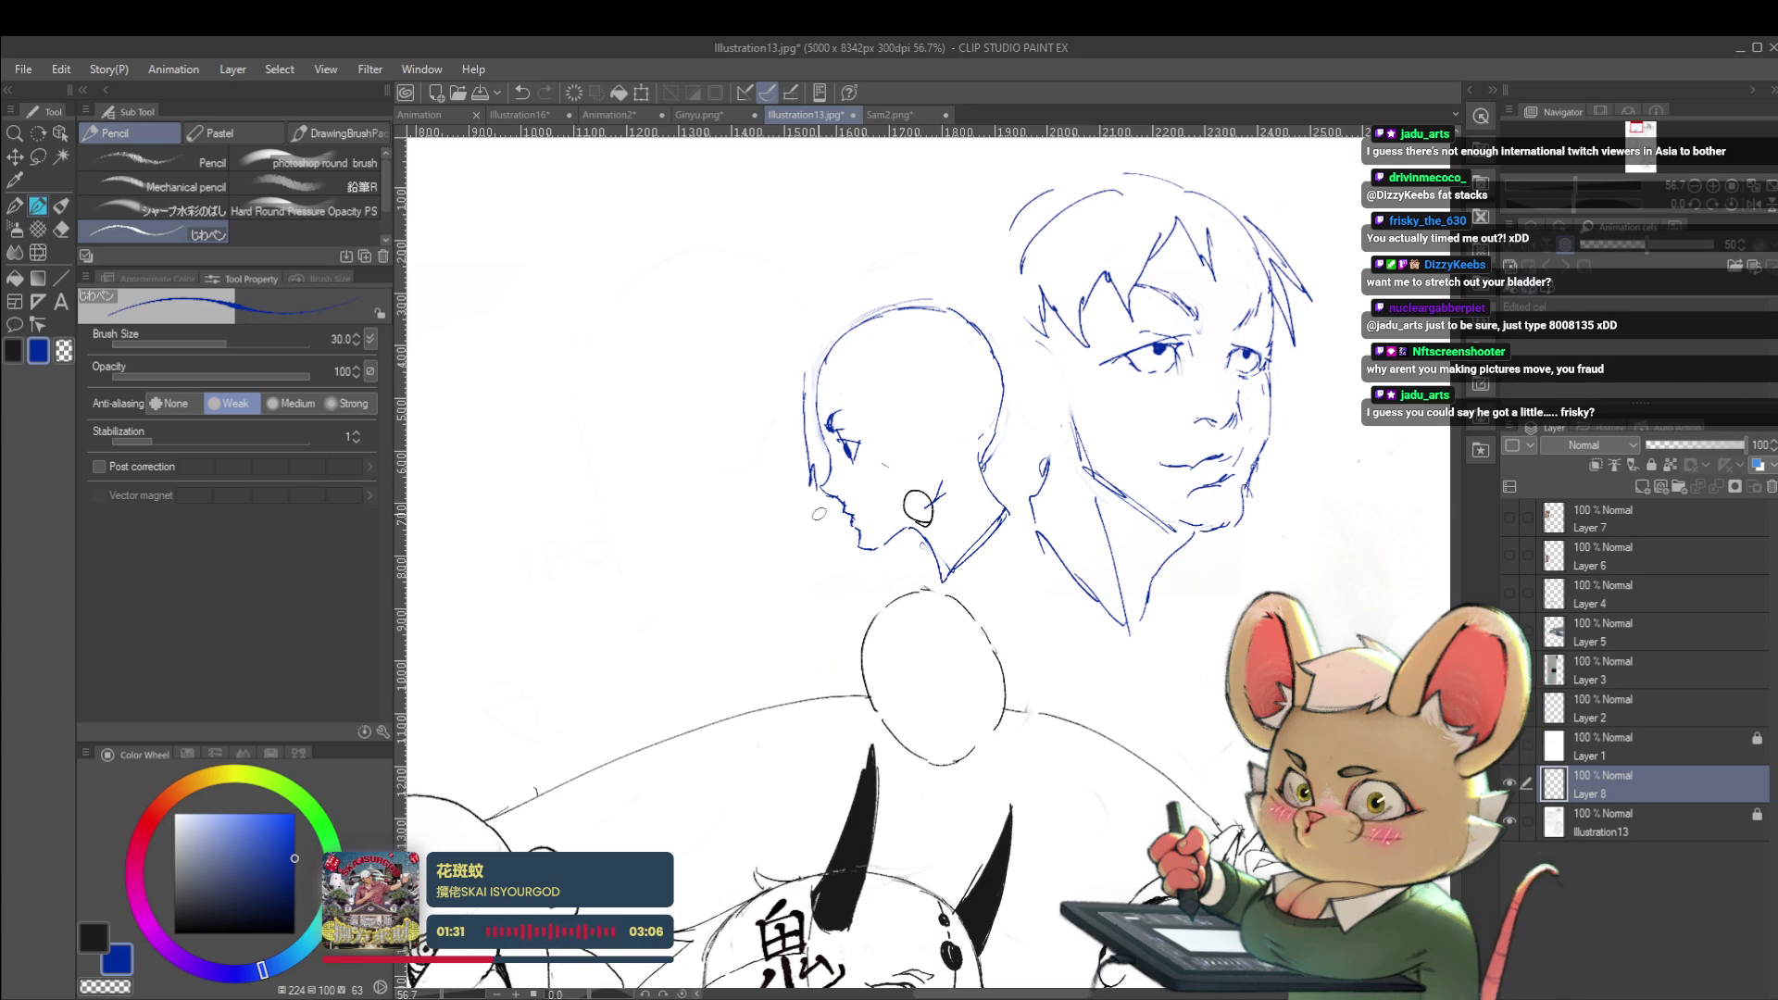
scroll(854, 549, "down", 3)
left_click(1753, 204)
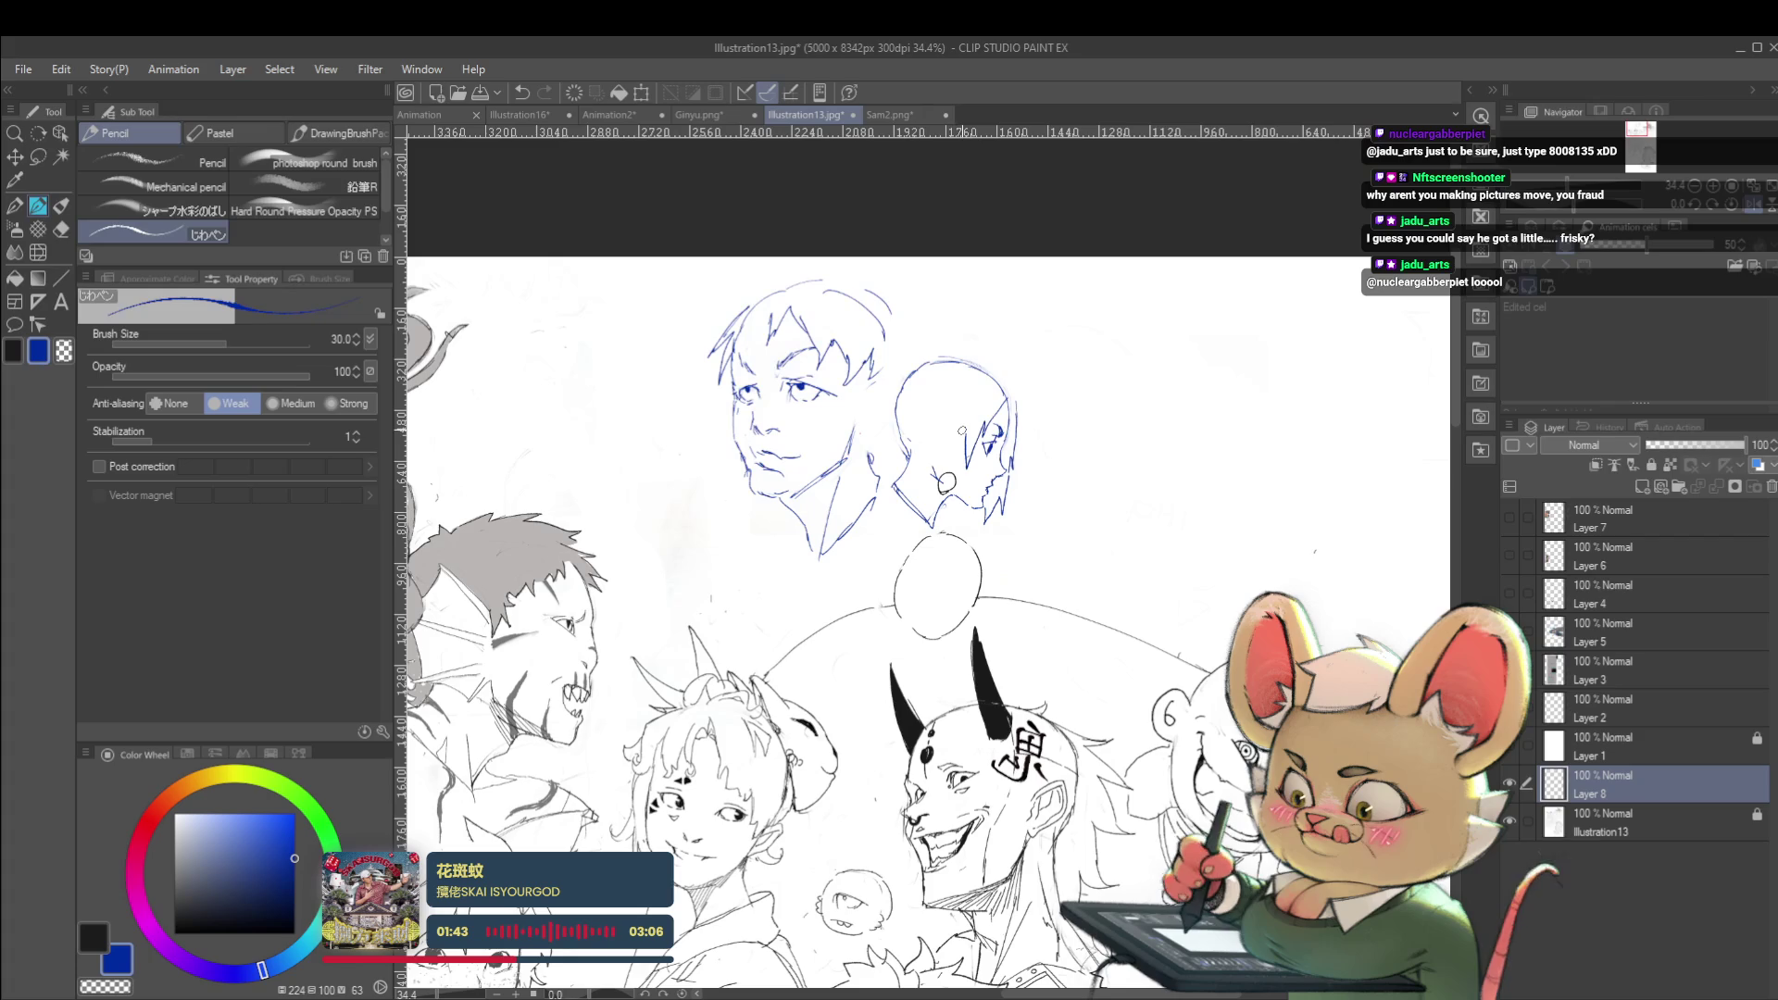
left_click_drag(940, 480, 948, 404)
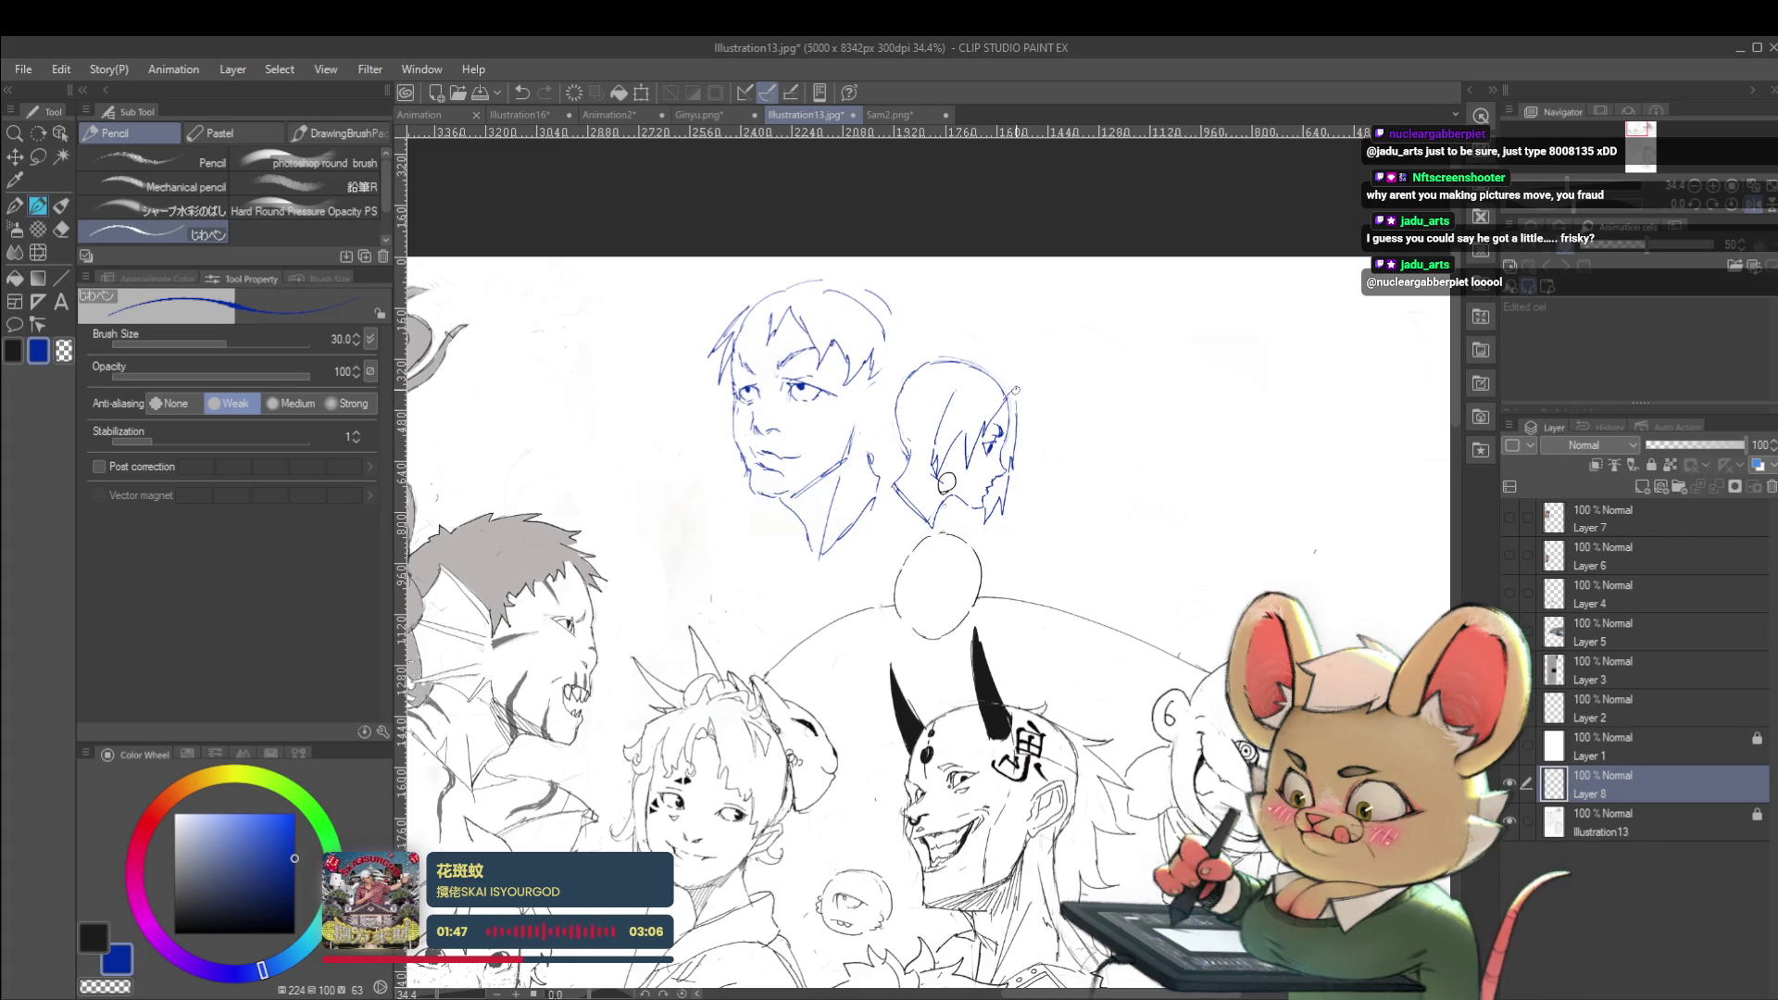
scroll(1015, 388, "down", 3)
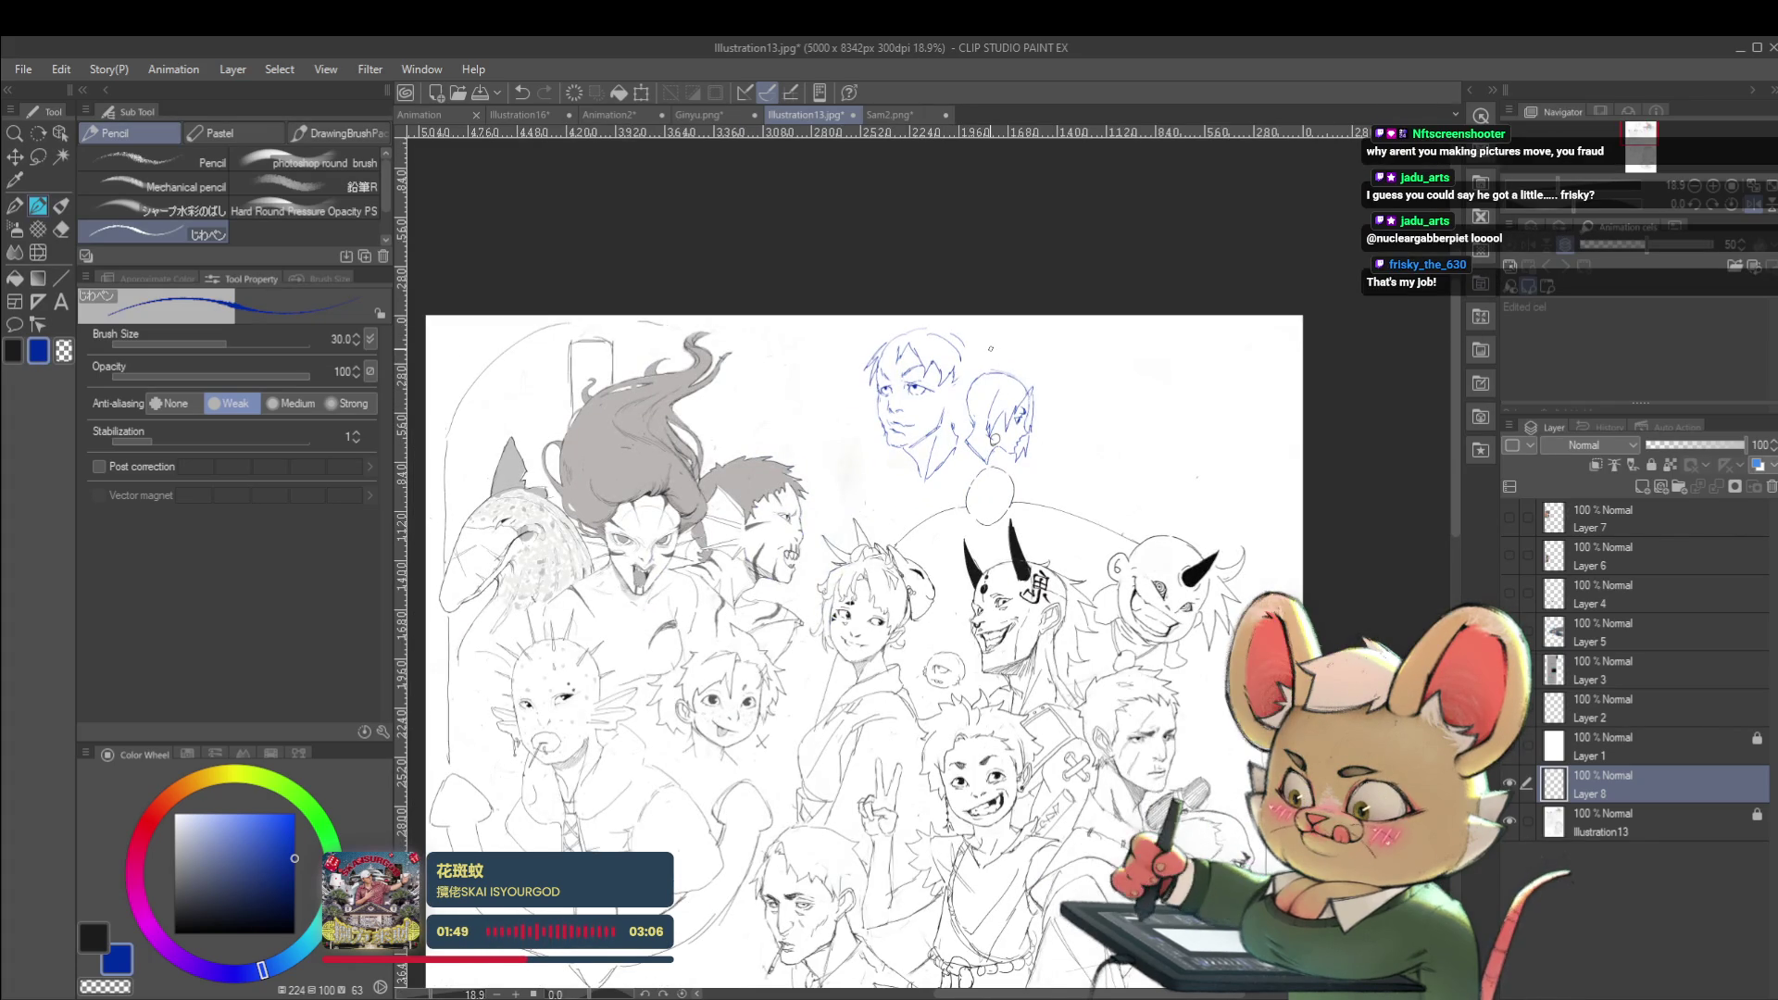
Undo the stray stroke on the bald head and extend the profile's chin line downward
scroll(990, 348, "up", 4)
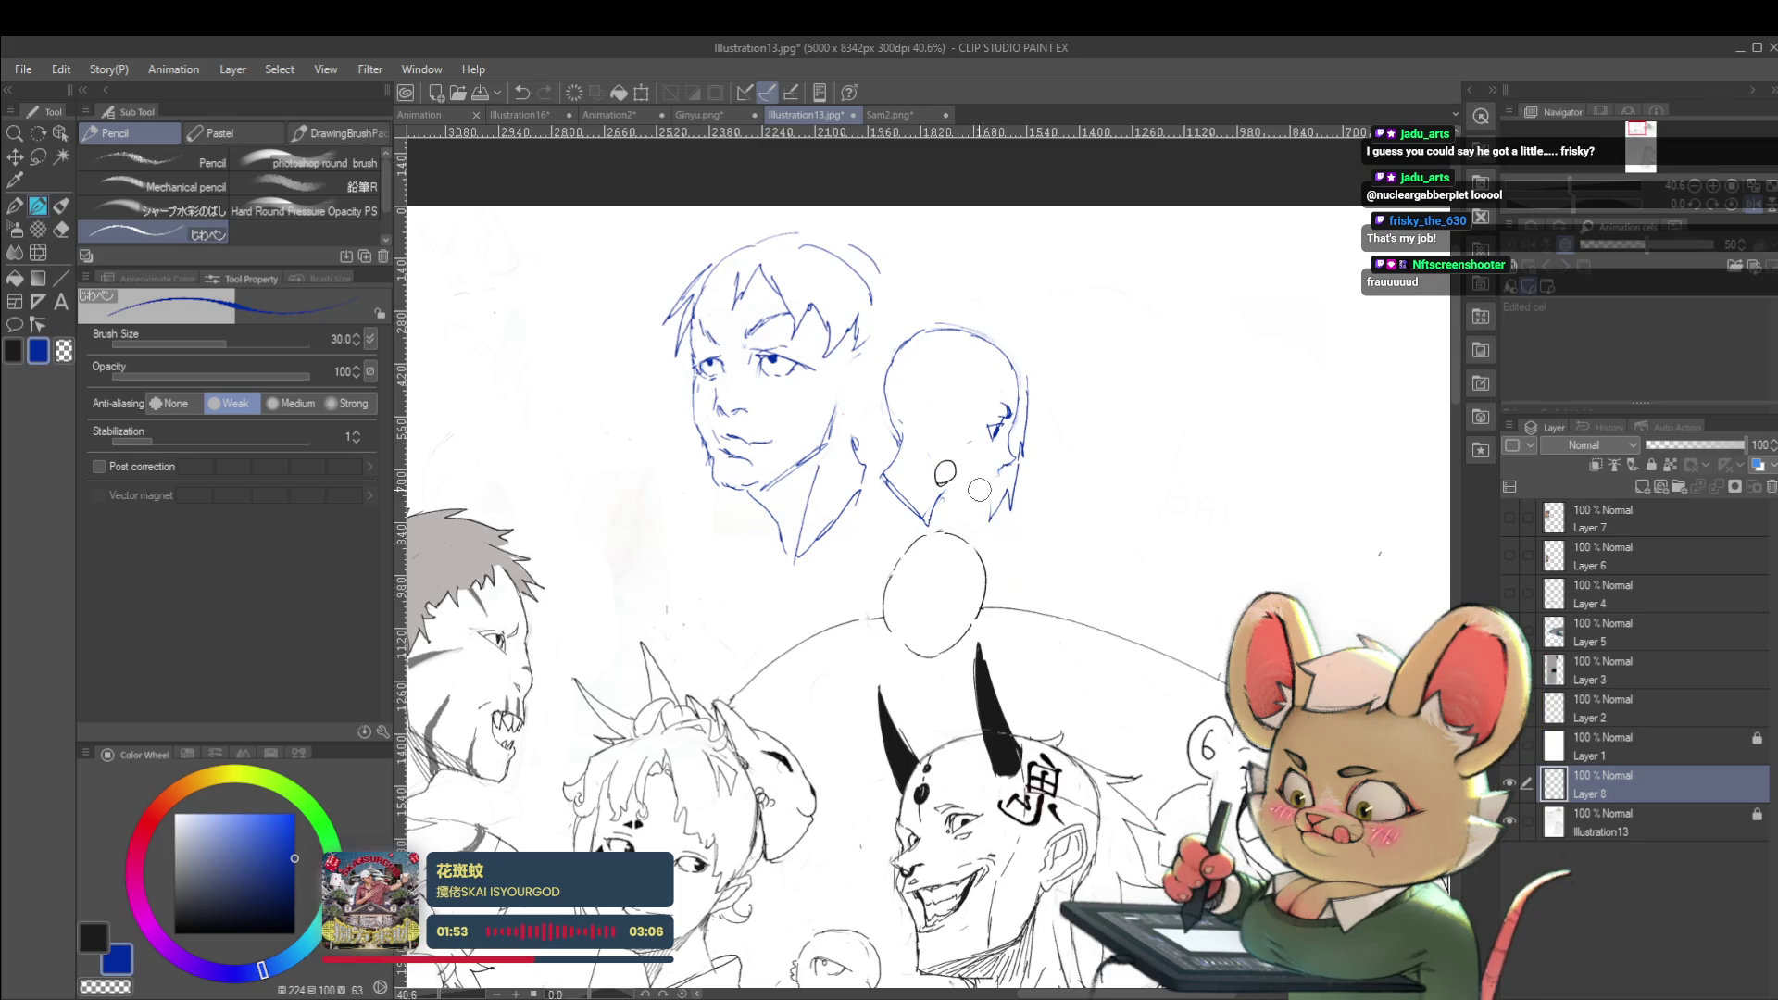
key("ctrl+z")
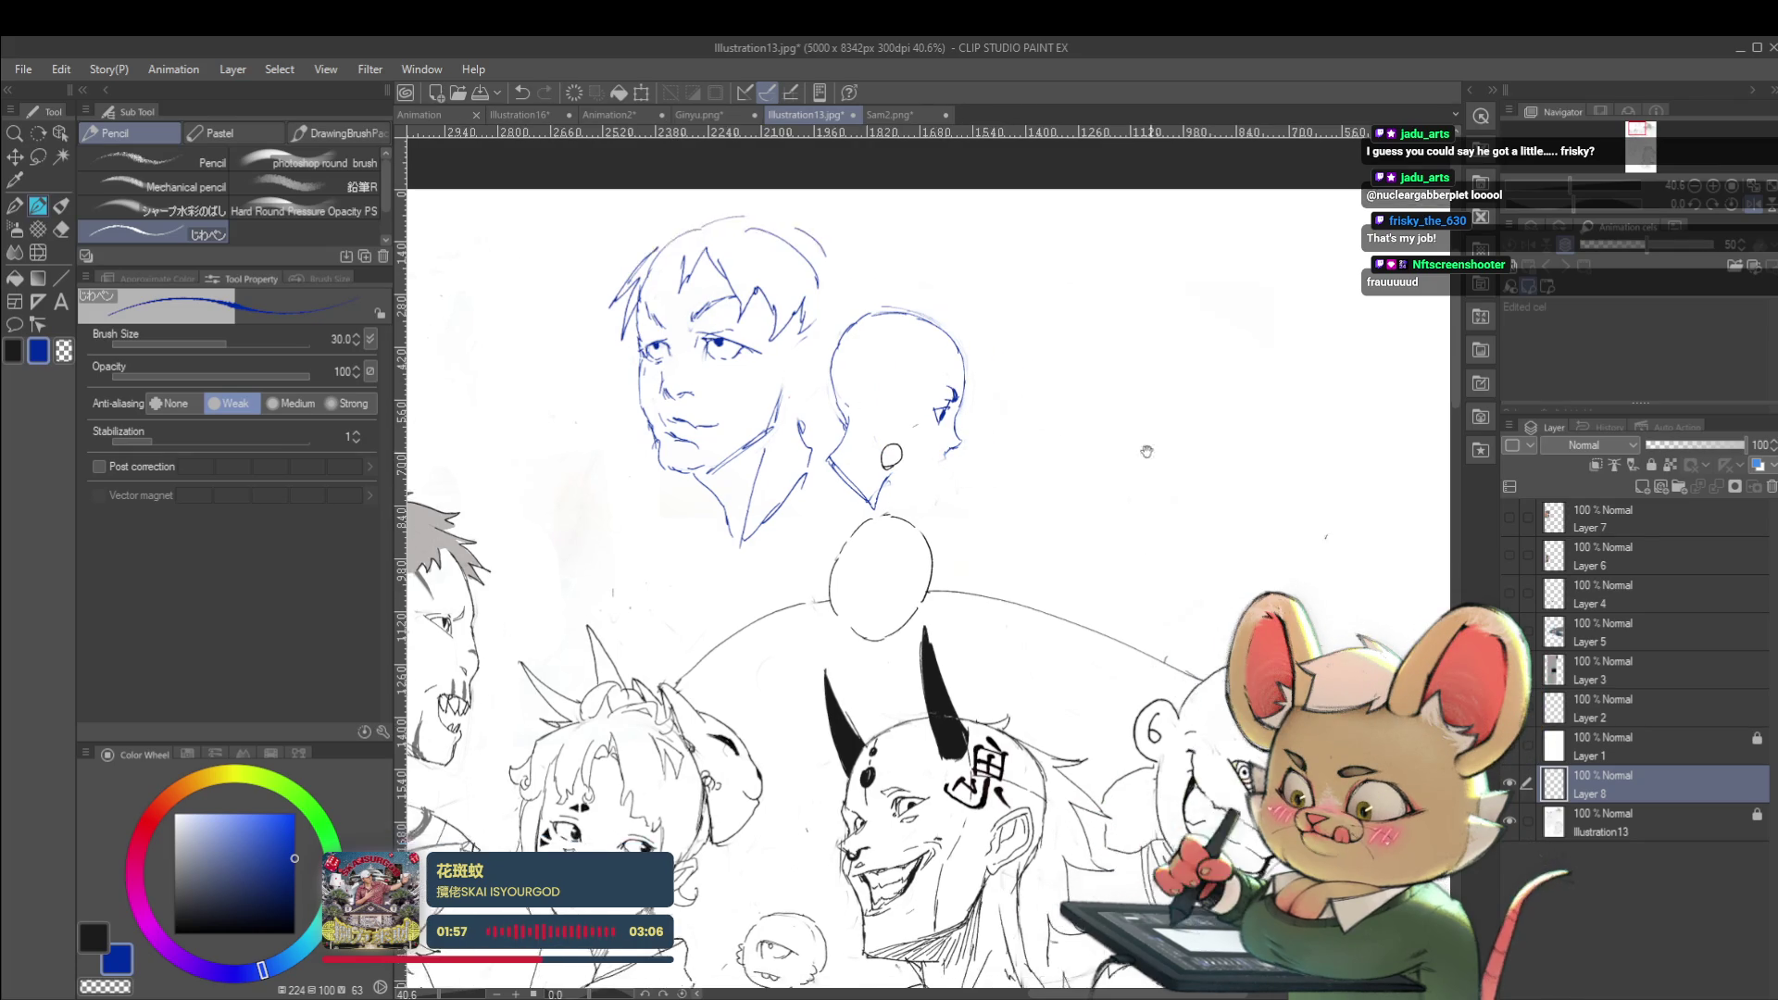
key("h")
scroll(940, 446, "up", 4)
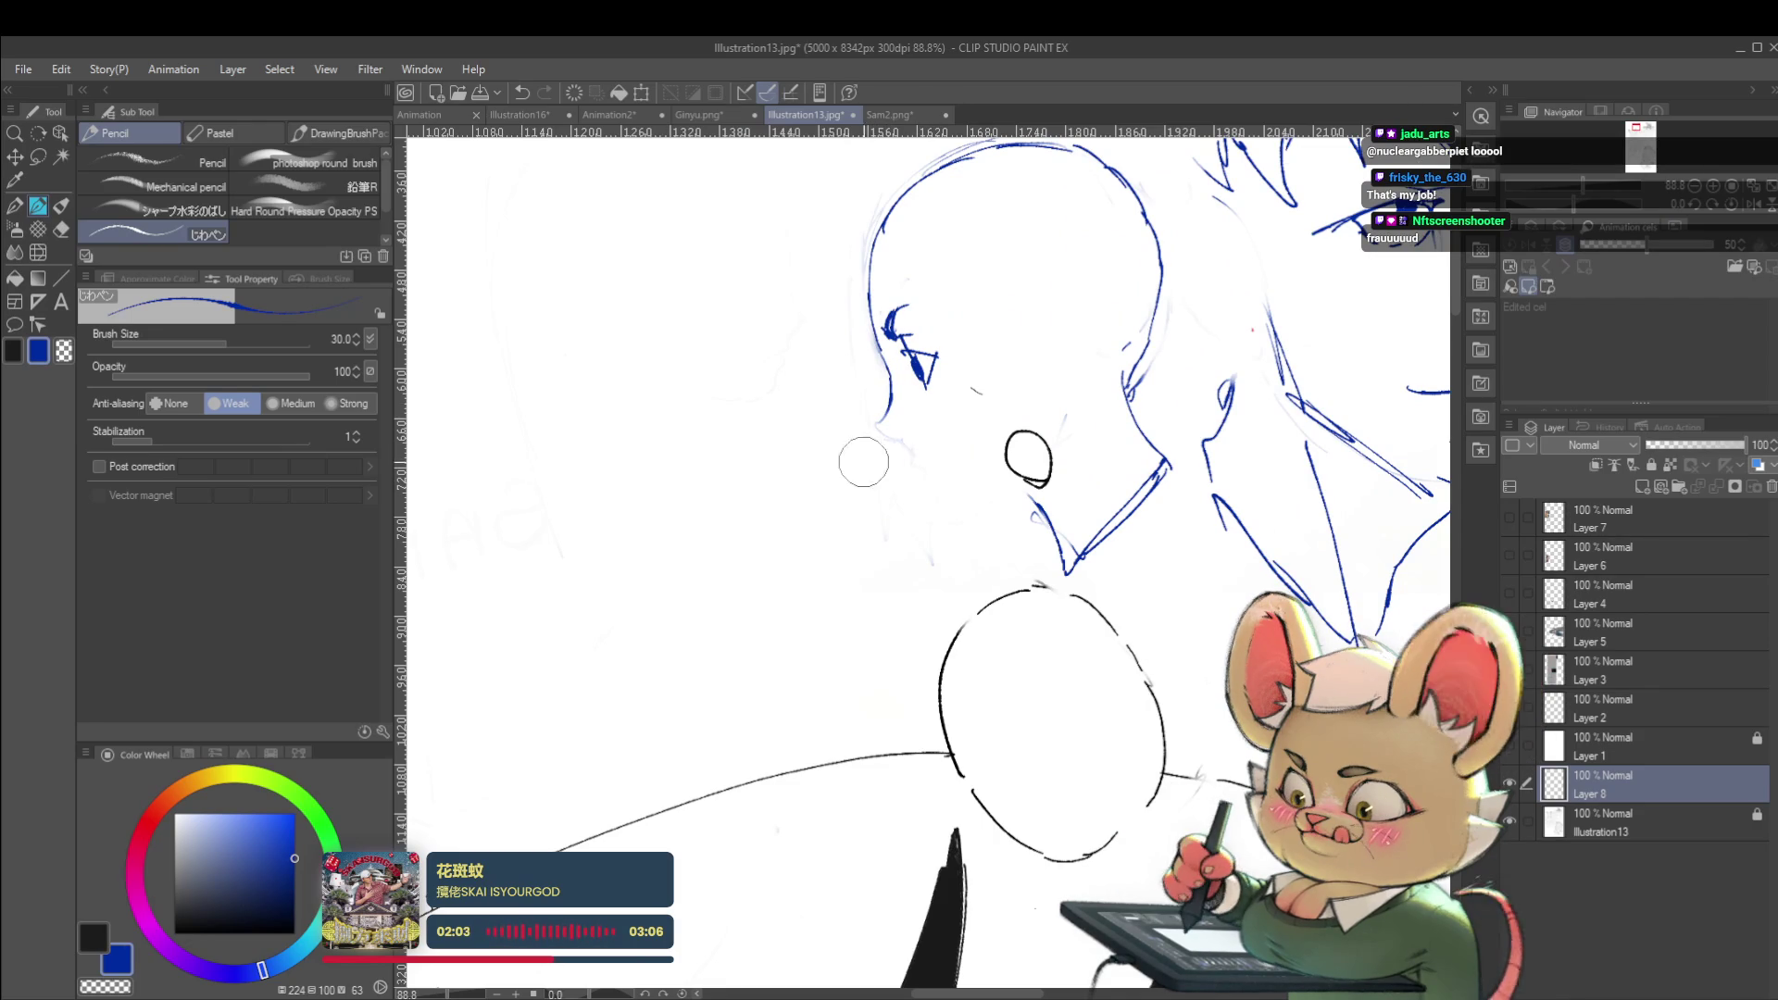
left_click_drag(887, 415, 895, 448)
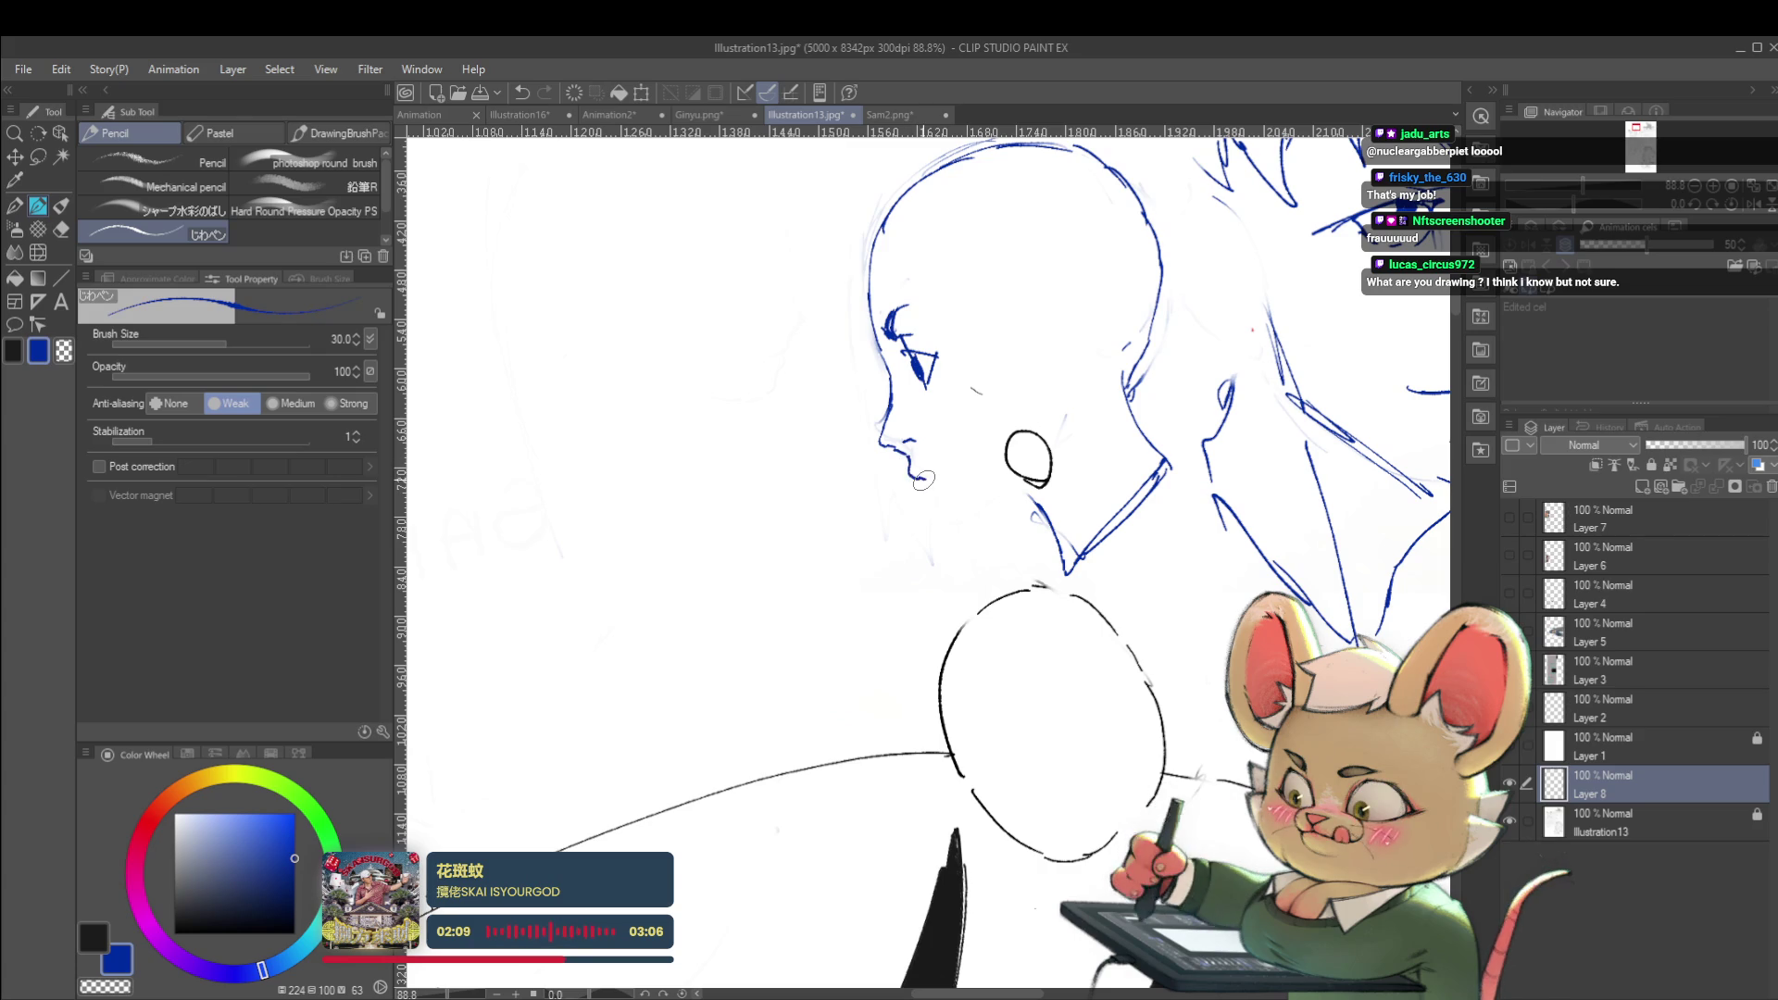
mouse_move(926, 480)
left_mouse_down()
mouse_move(773, 478)
mouse_move(817, 540)
mouse_move(913, 472)
left_mouse_up()
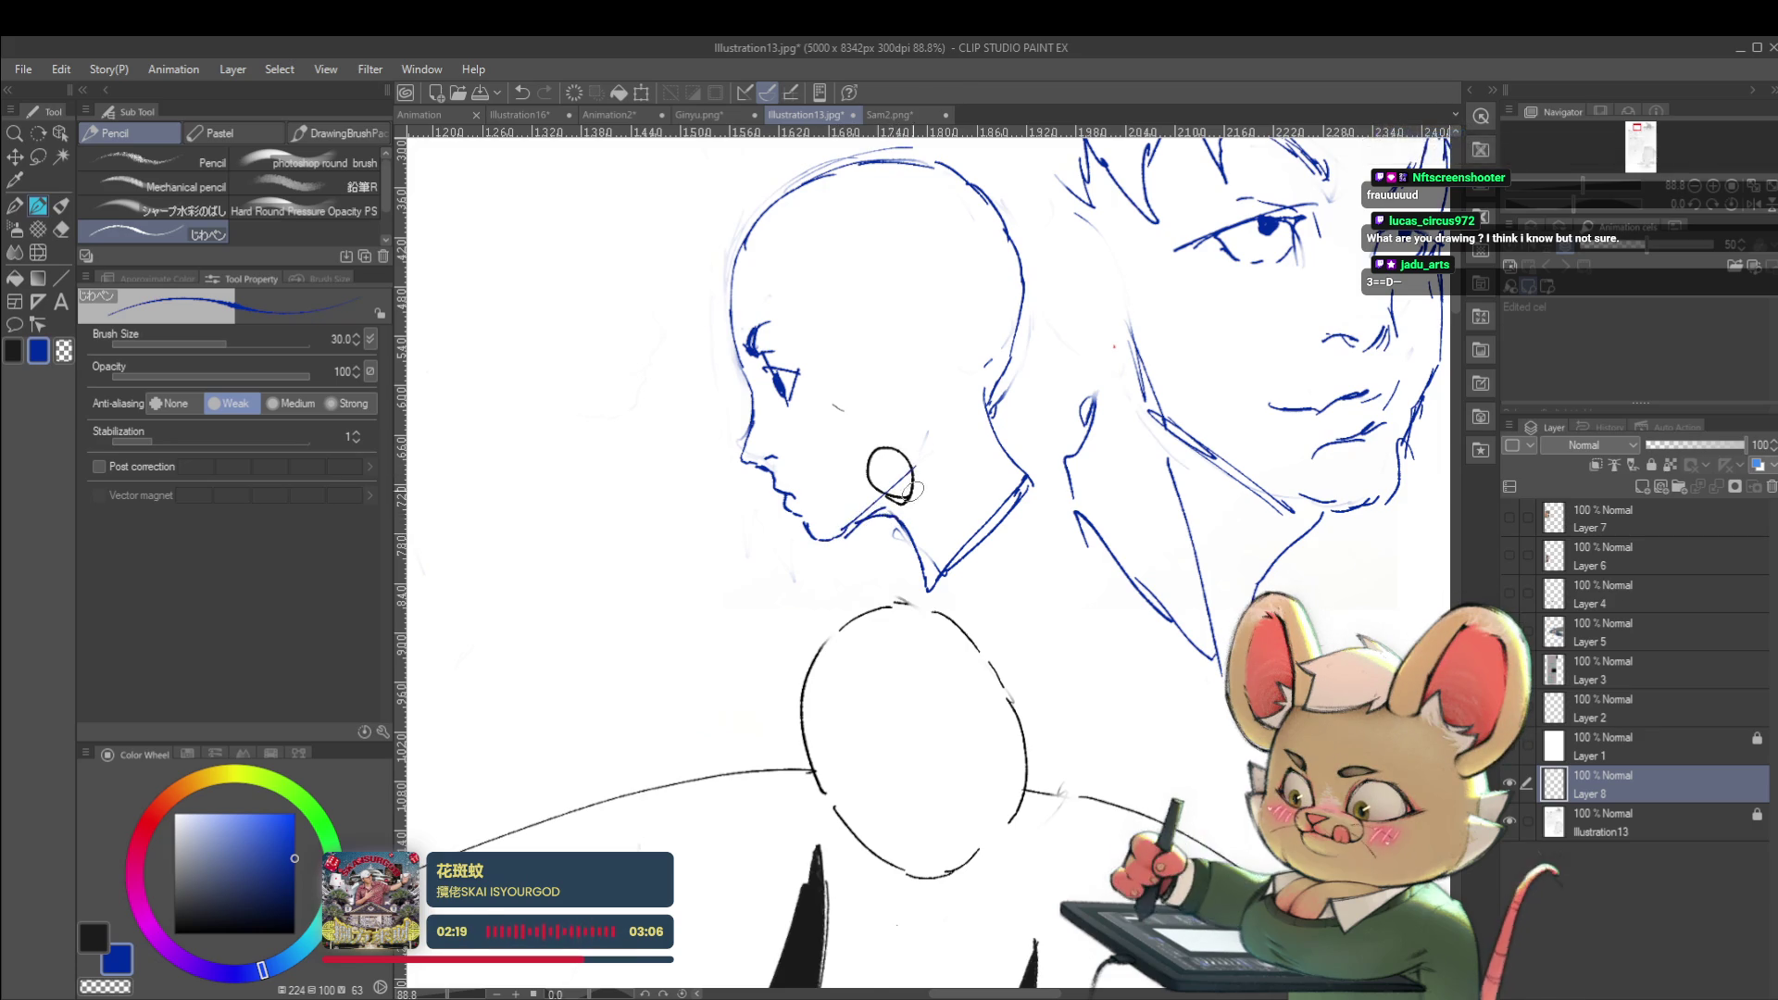
scroll(854, 521, "down", 5)
scroll(919, 520, "up", 5)
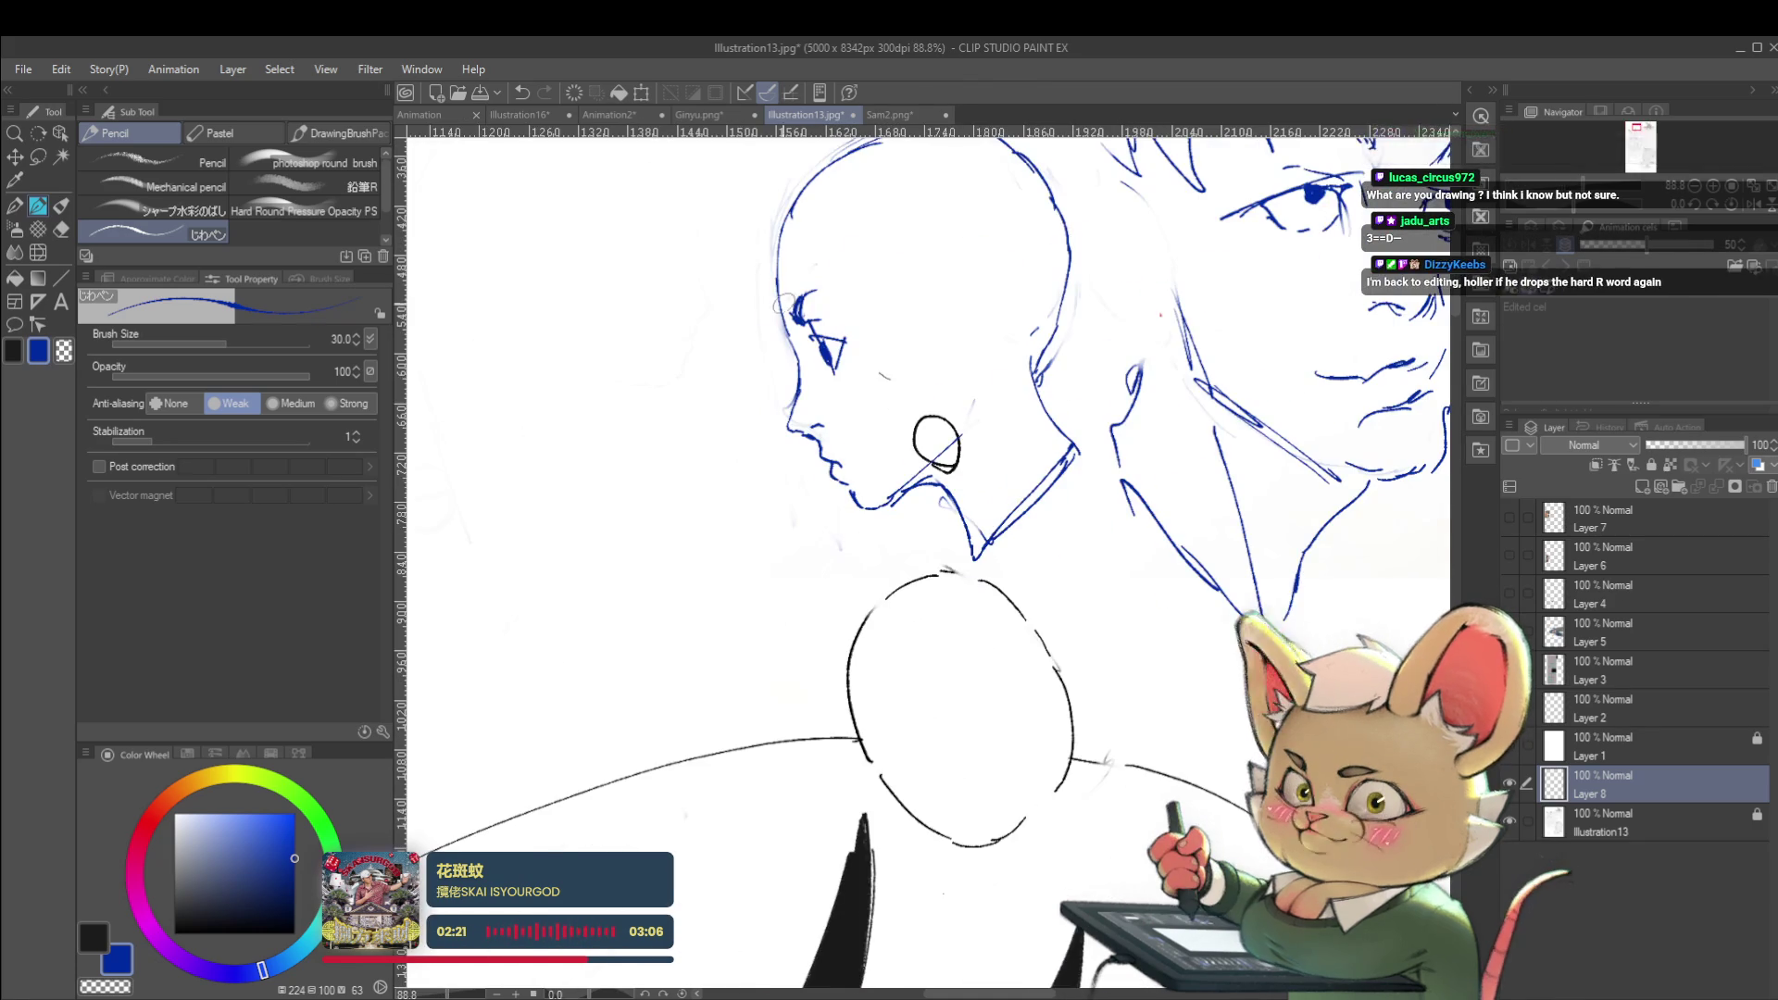
Erase the old blue arc over the head top and the faint eye strokes
left_click_drag(785, 236, 647, 436)
mouse_move(680, 360)
left_mouse_down()
mouse_move(815, 318)
mouse_move(900, 355)
left_mouse_up()
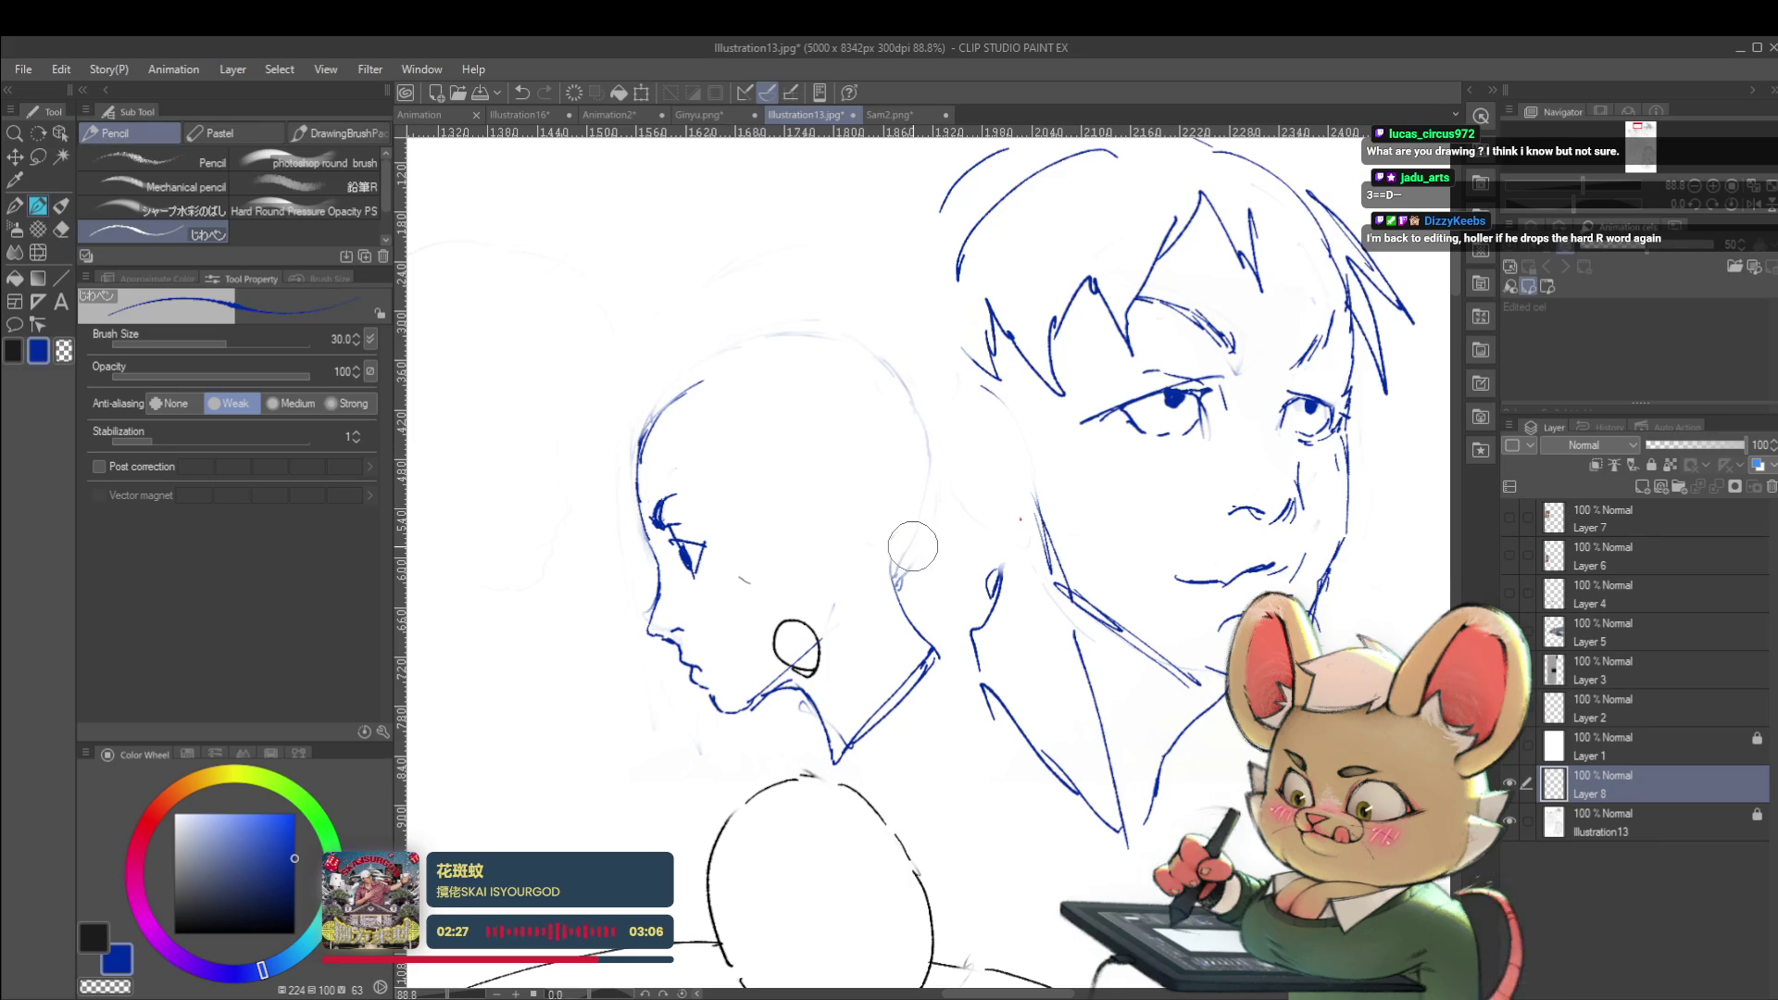
mouse_move(671, 552)
left_mouse_down()
mouse_move(693, 584)
mouse_move(703, 552)
mouse_move(674, 548)
mouse_move(686, 567)
left_mouse_up()
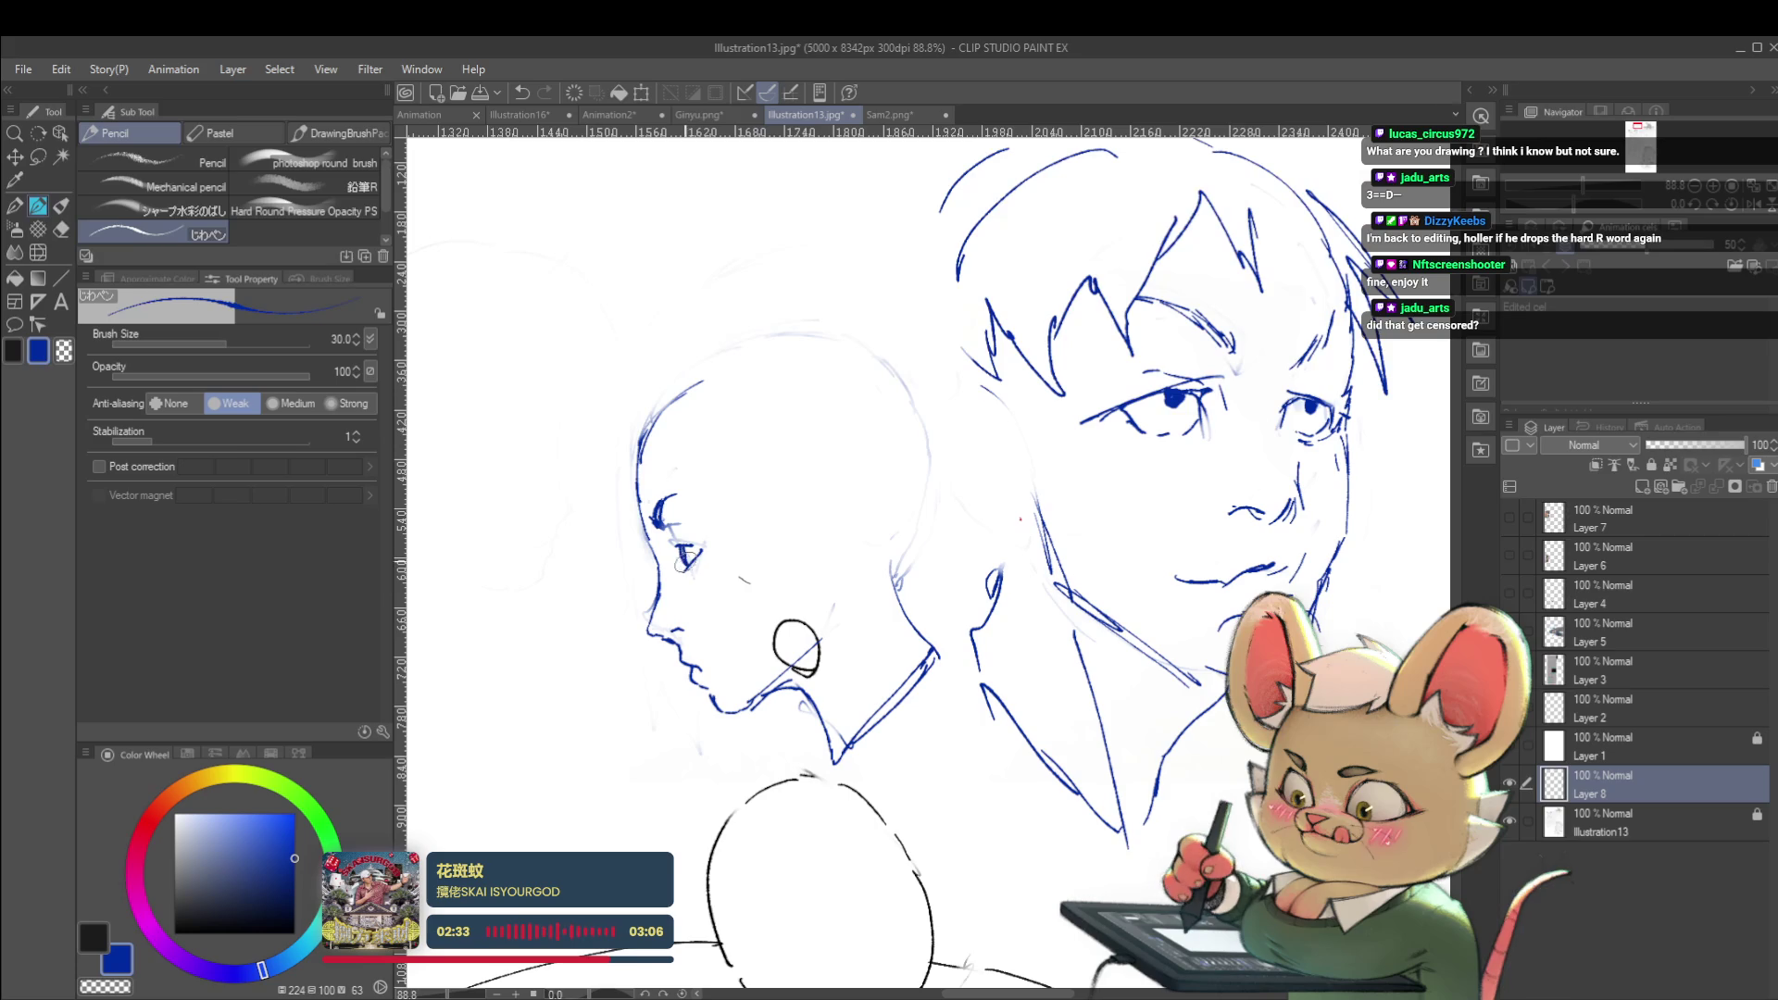
scroll(711, 524, "down", 5)
scroll(663, 511, "up", 3)
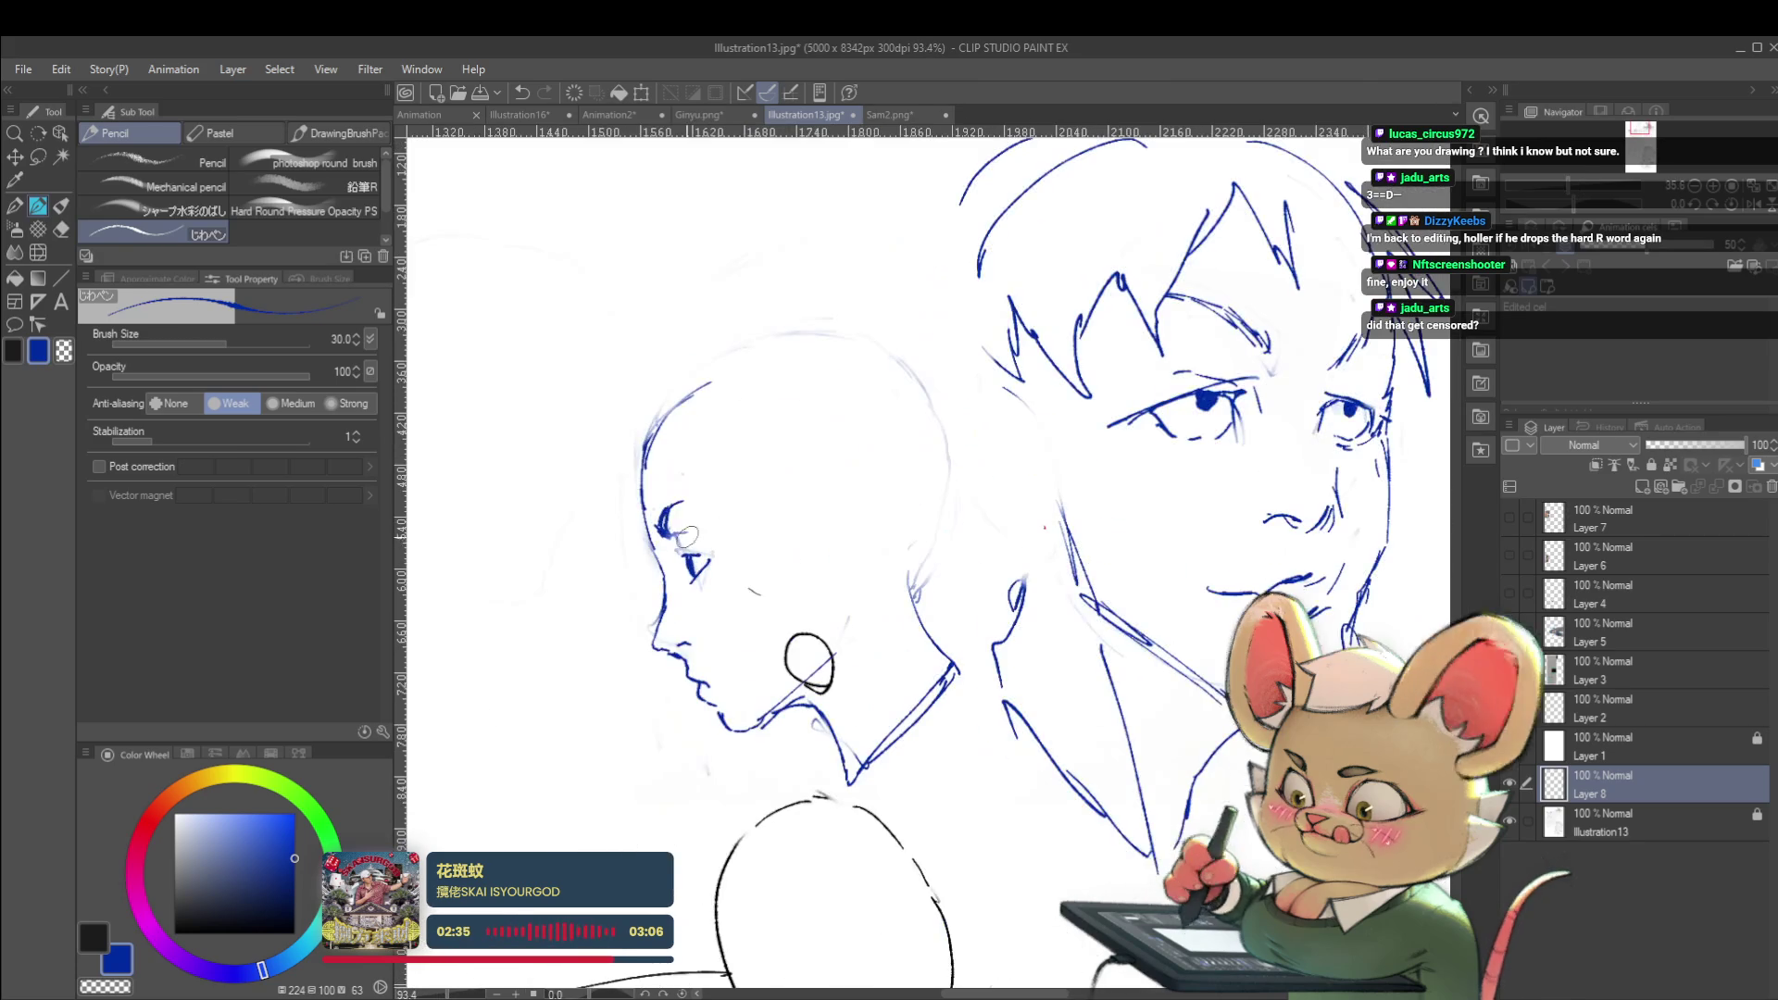
scroll(682, 508, "down", 5)
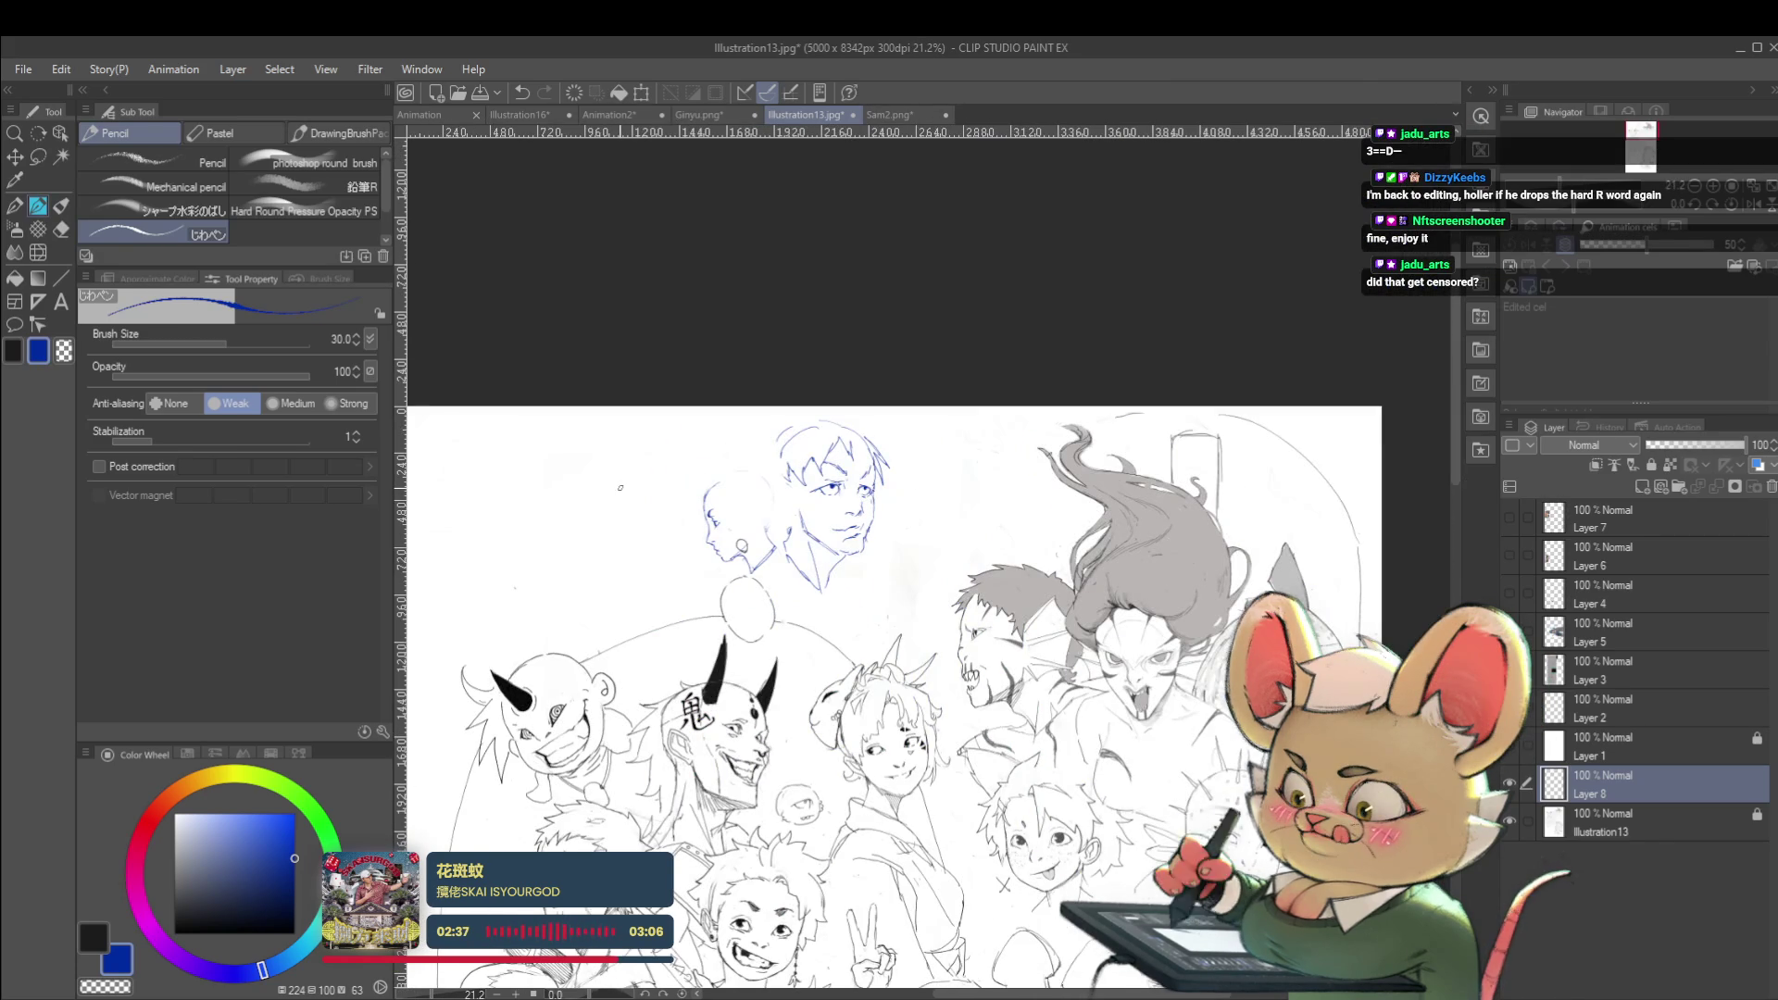
After a mirrored check, draw the nose bridge down to the tip with a nostril stroke
left_click(1749, 205)
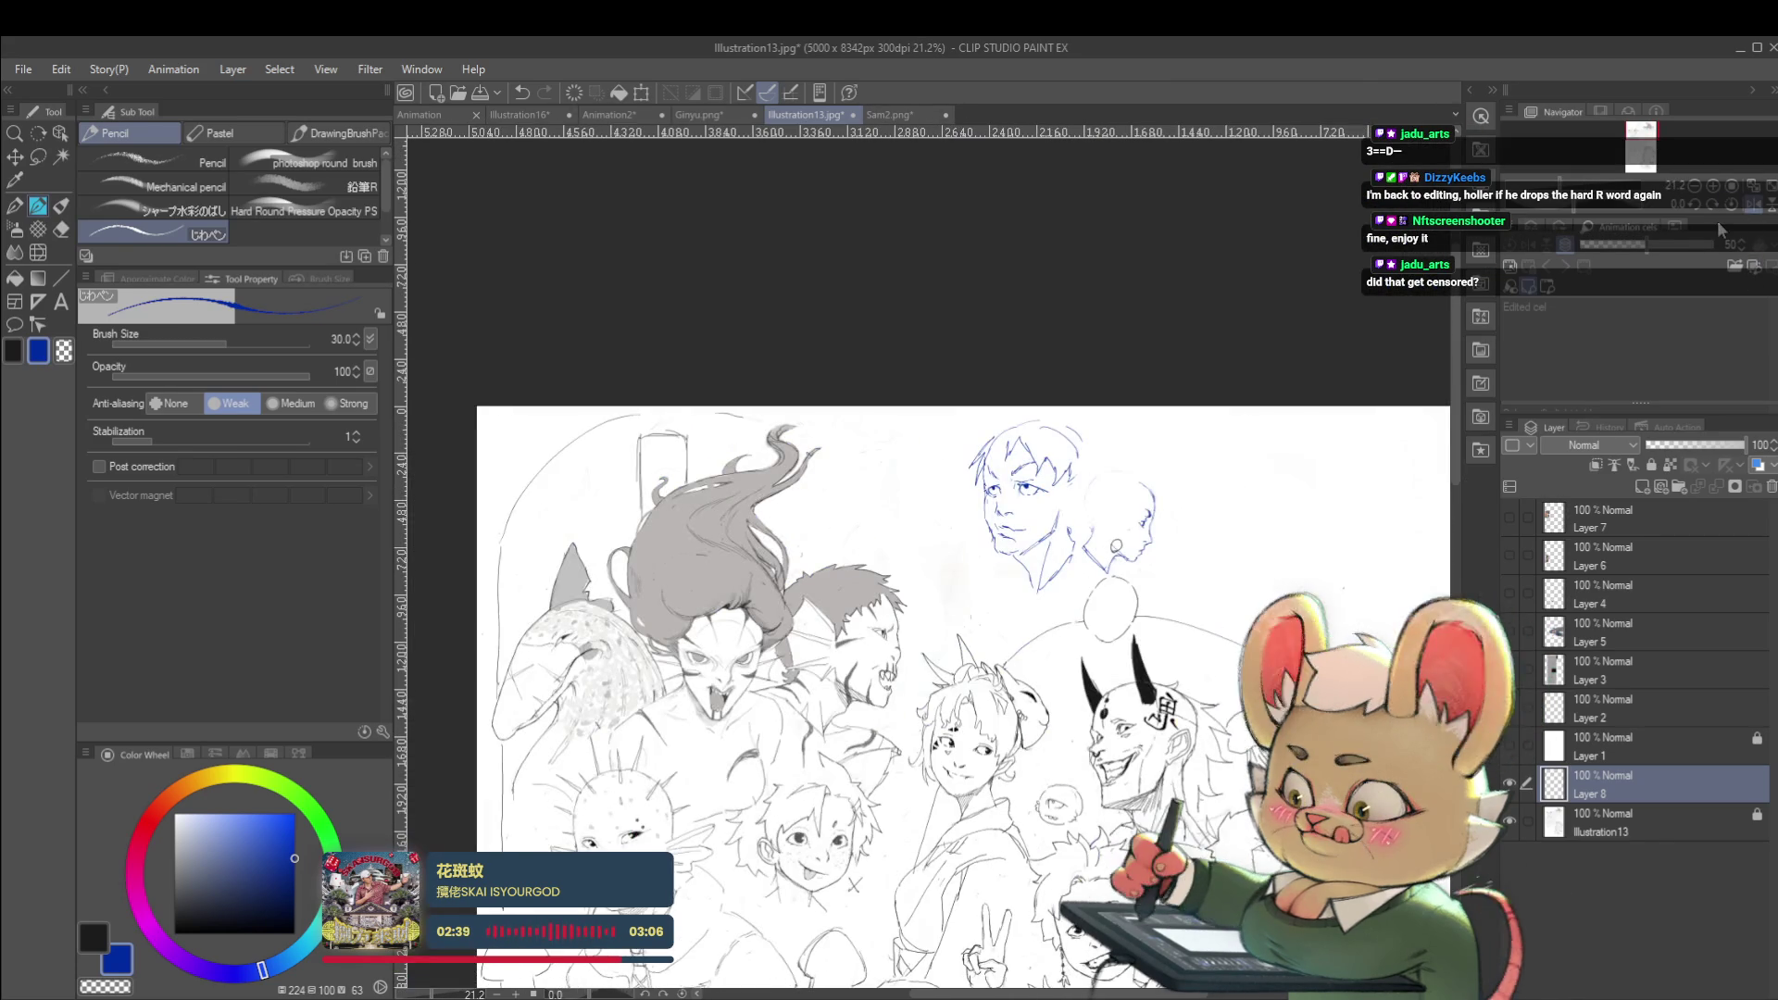
scroll(1149, 532, "up", 3)
scroll(1149, 533, "up", 1)
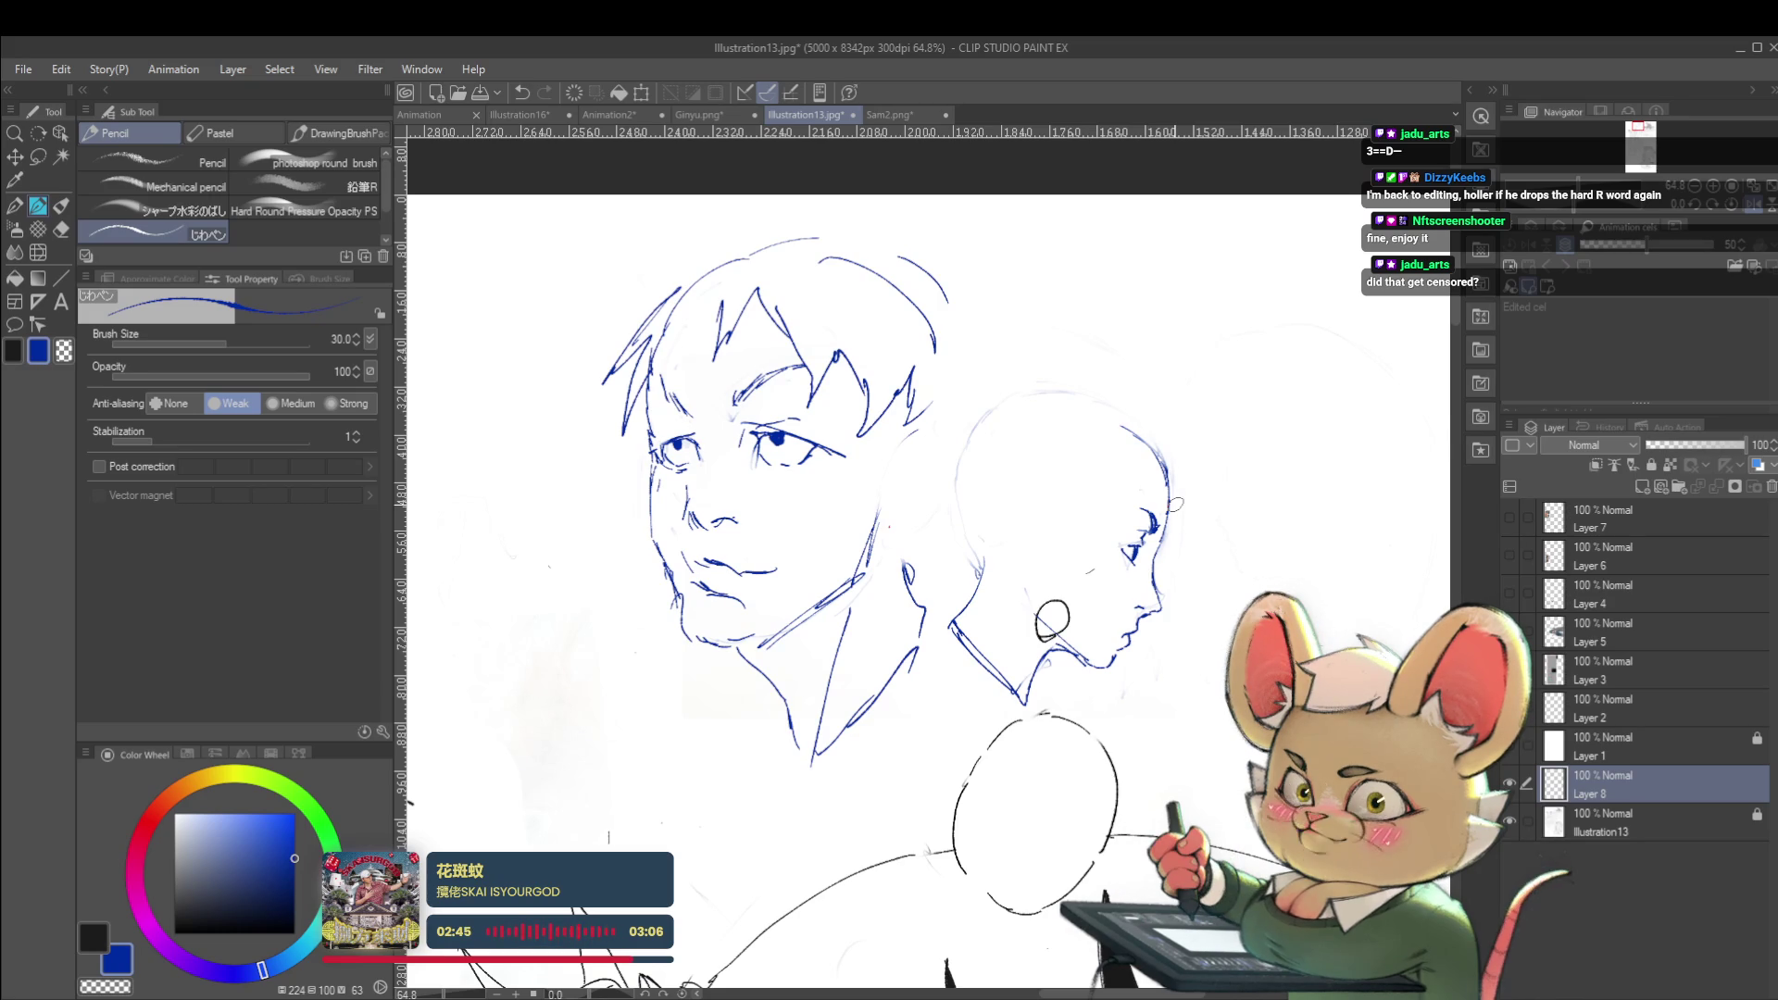
key("h")
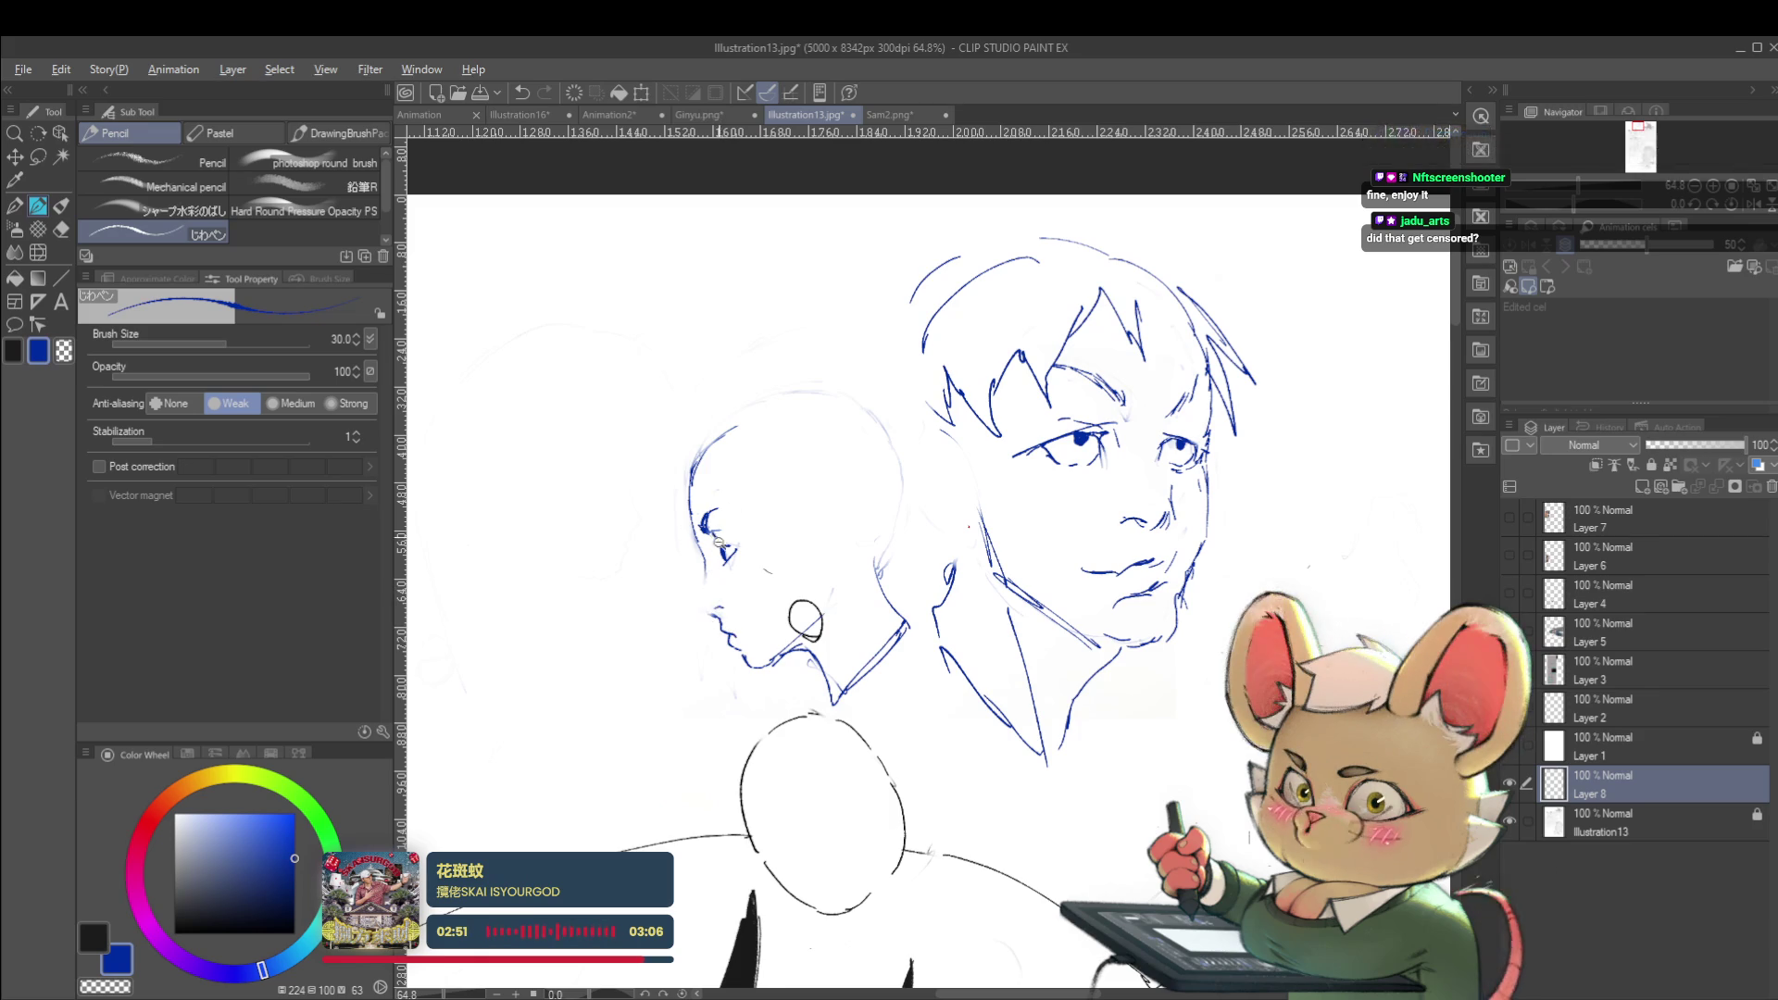
scroll(719, 617, "up", 3)
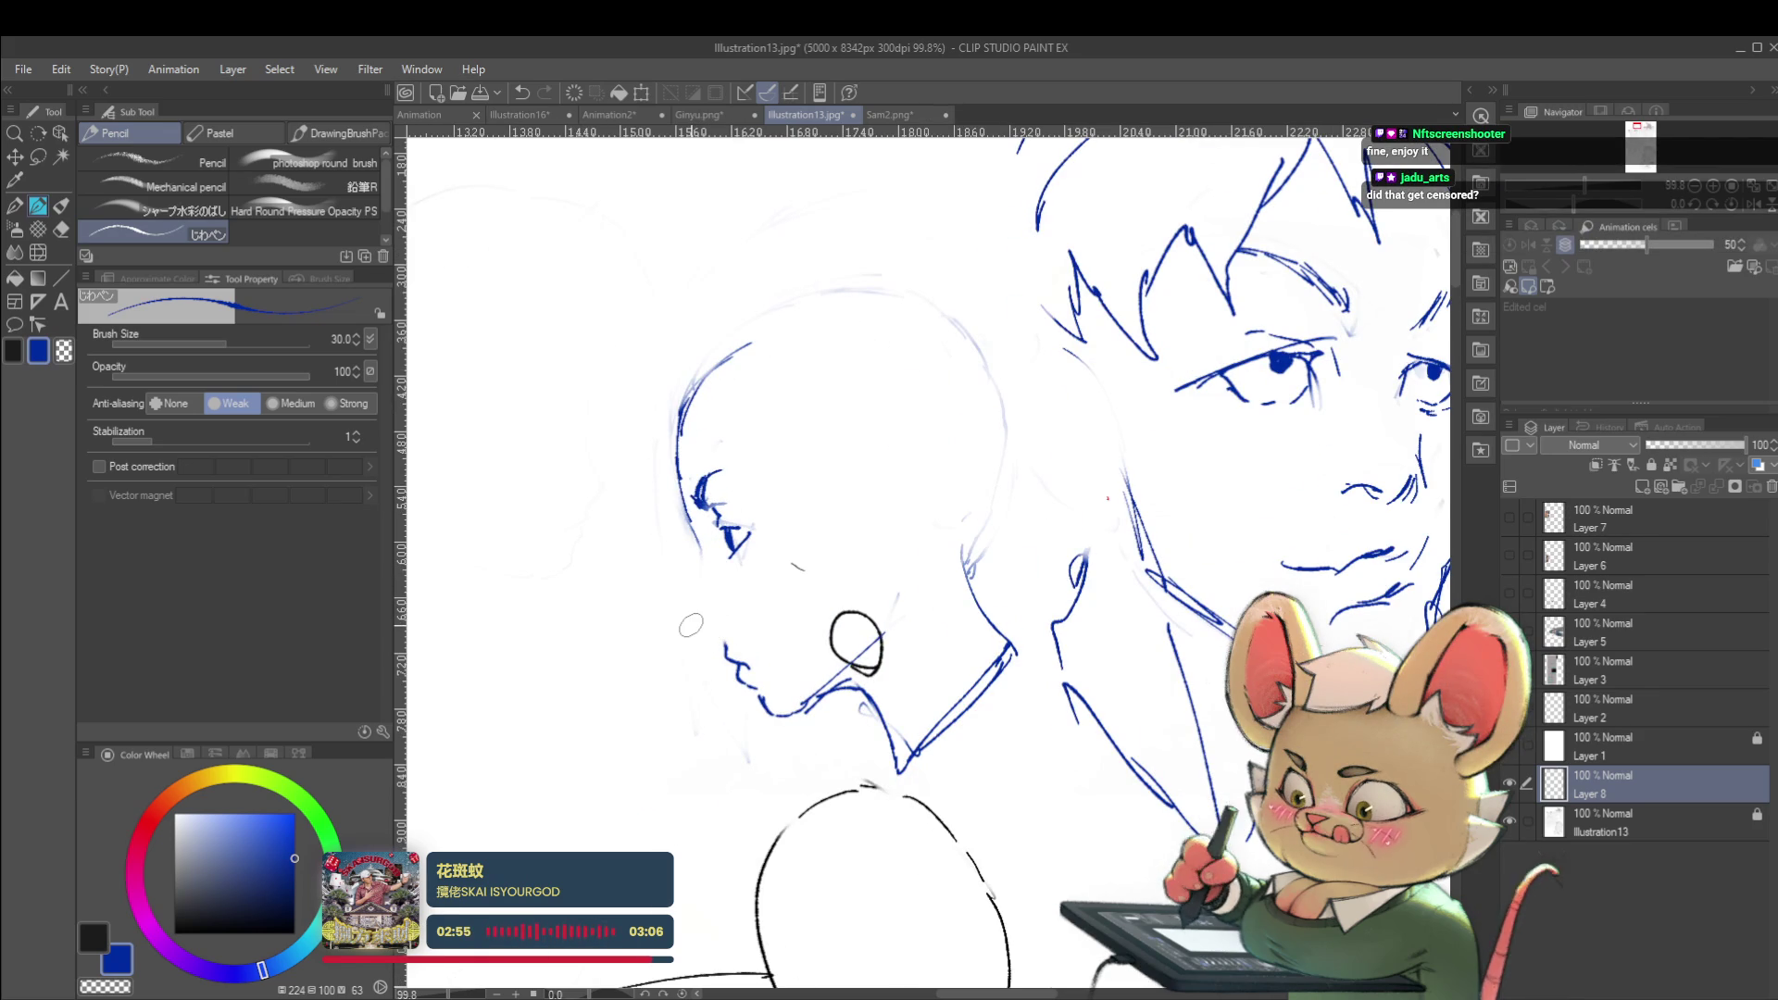
left_click_drag(702, 540, 687, 607)
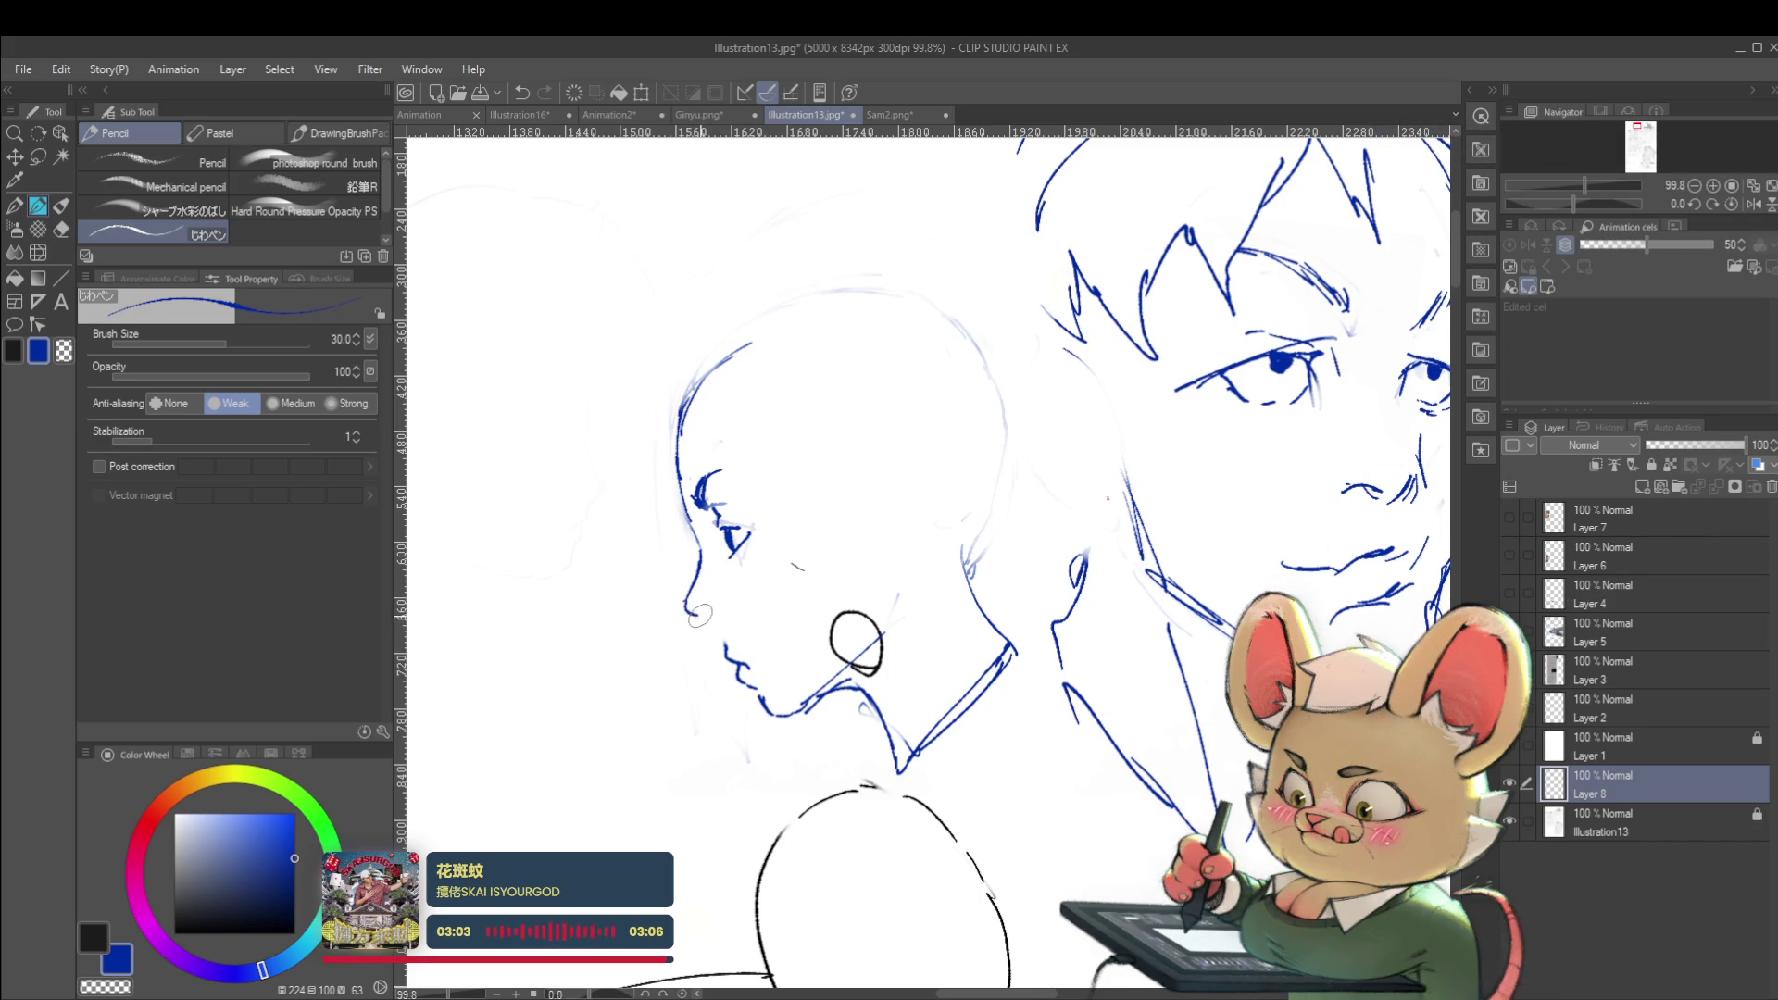
left_click_drag(710, 613, 724, 610)
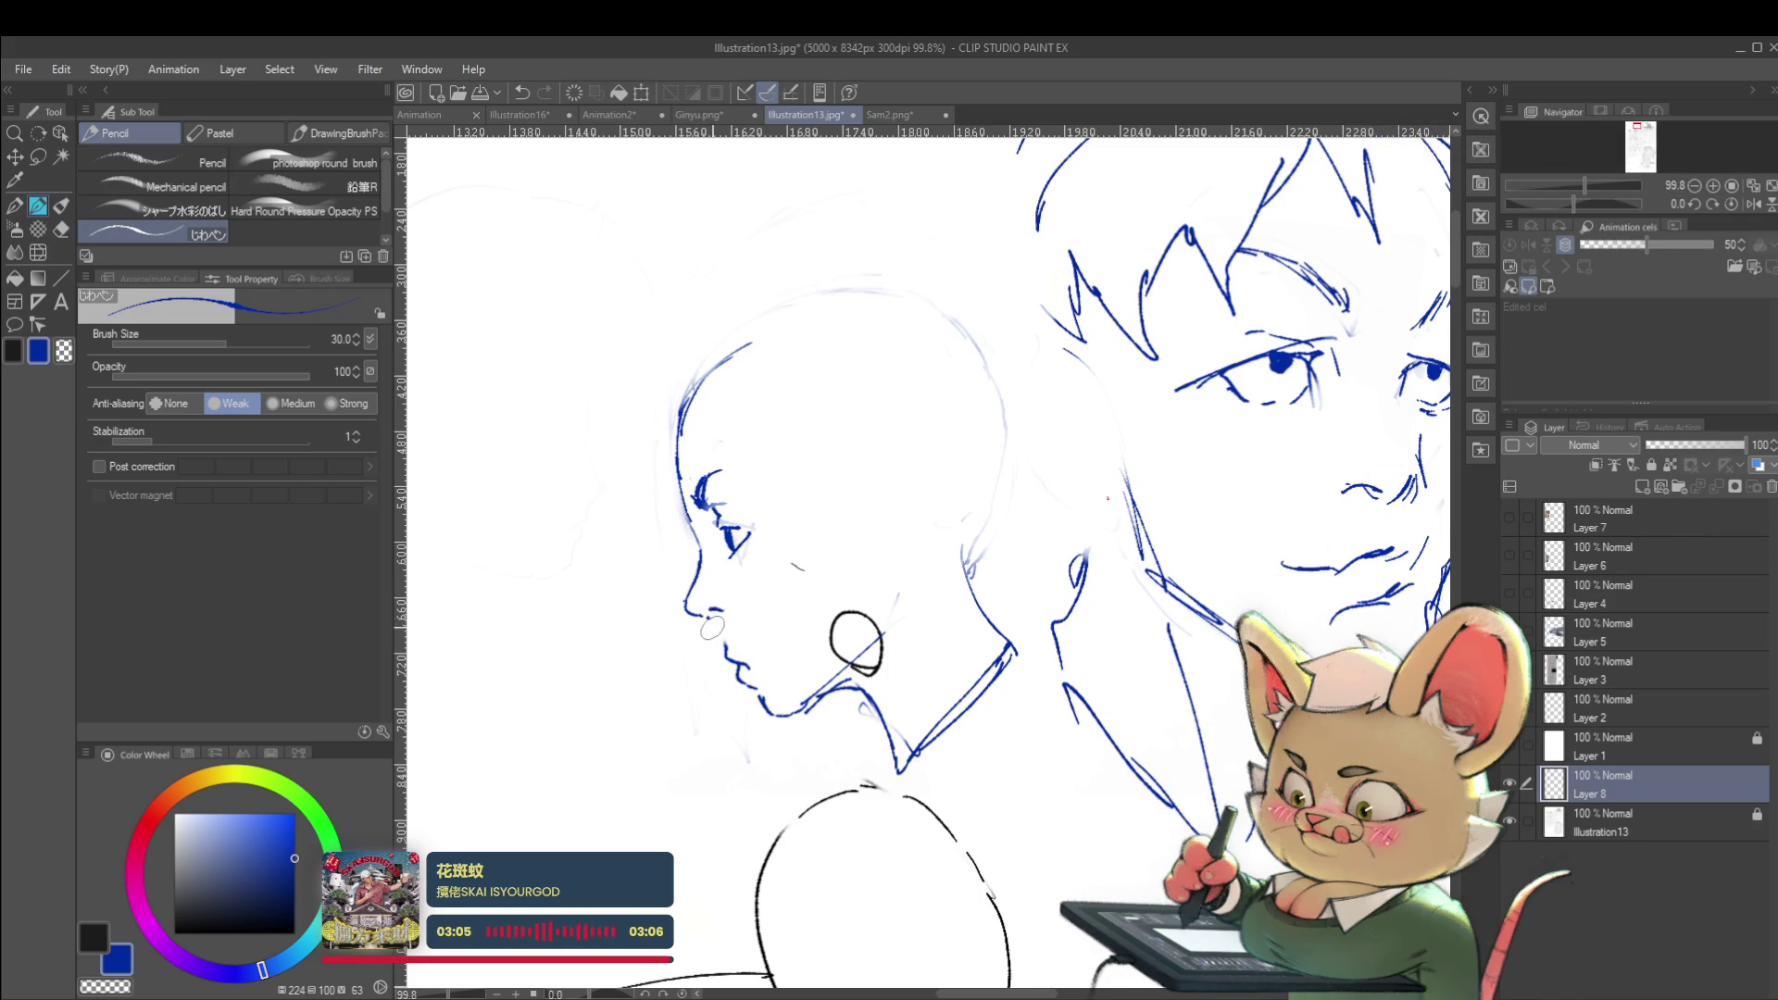
scroll(787, 533, "down", 5)
scroll(786, 533, "up", 5)
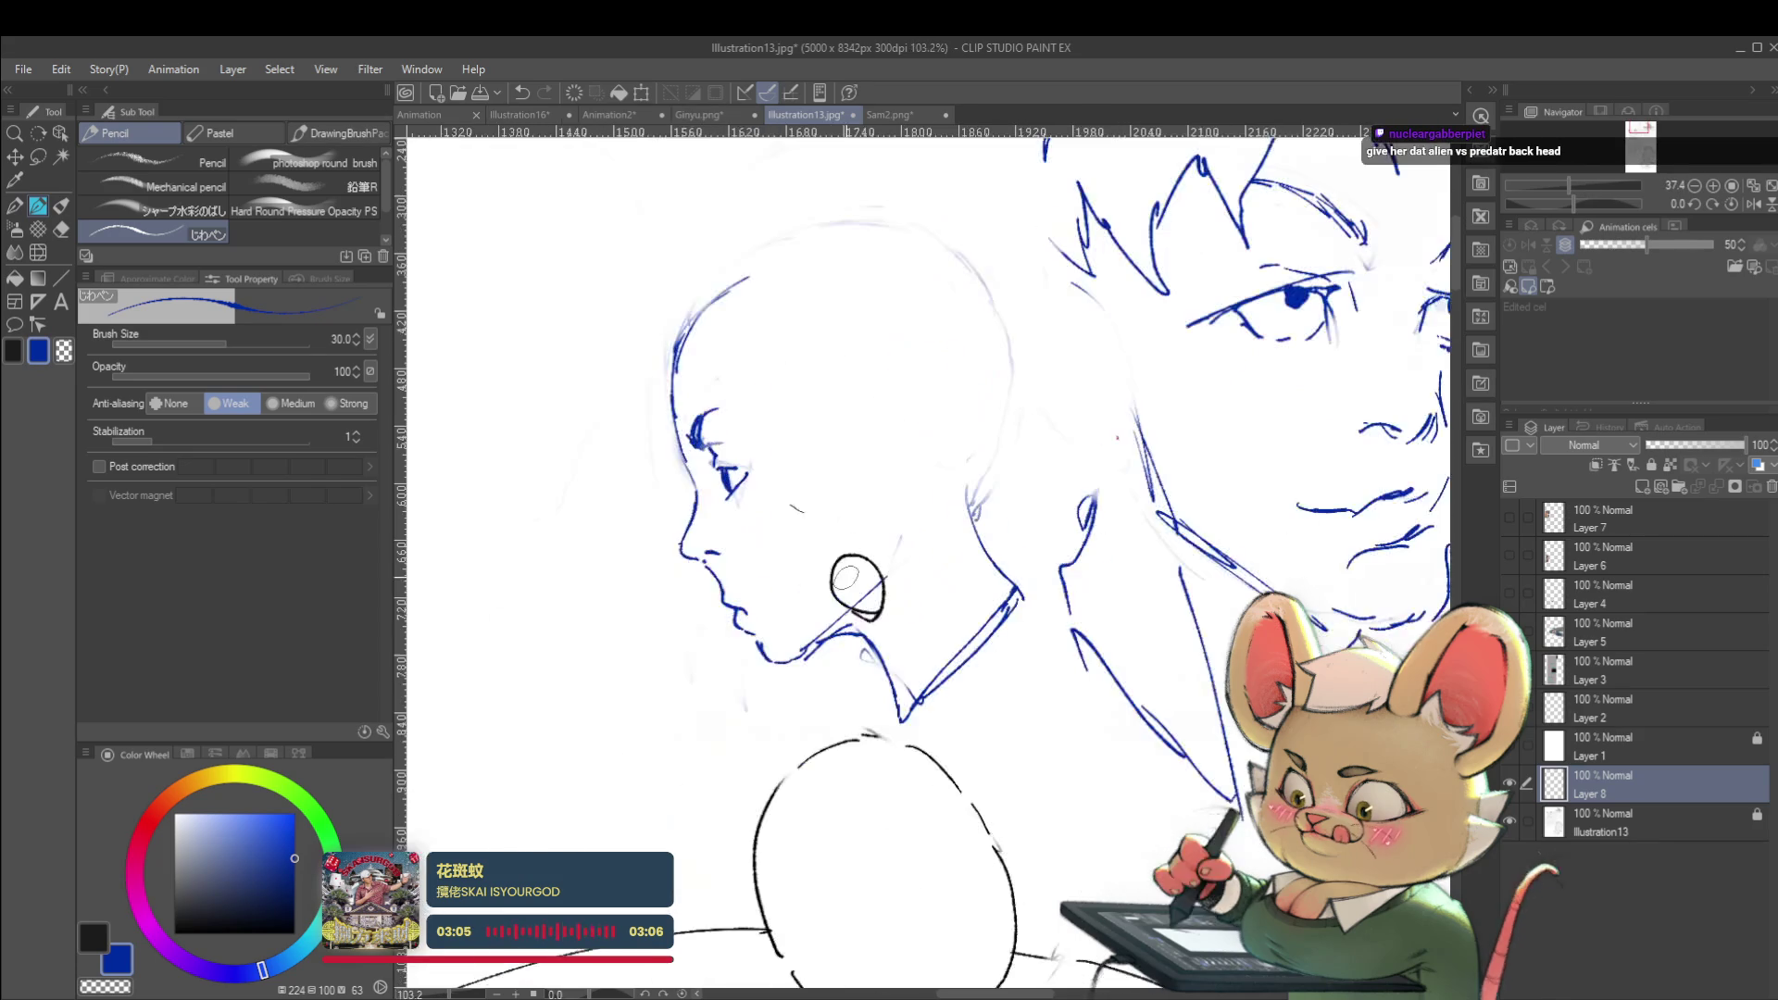
Undo the stray stroke by the nose, redraw the chin, and sketch a new crown curve
key("ctrl+z")
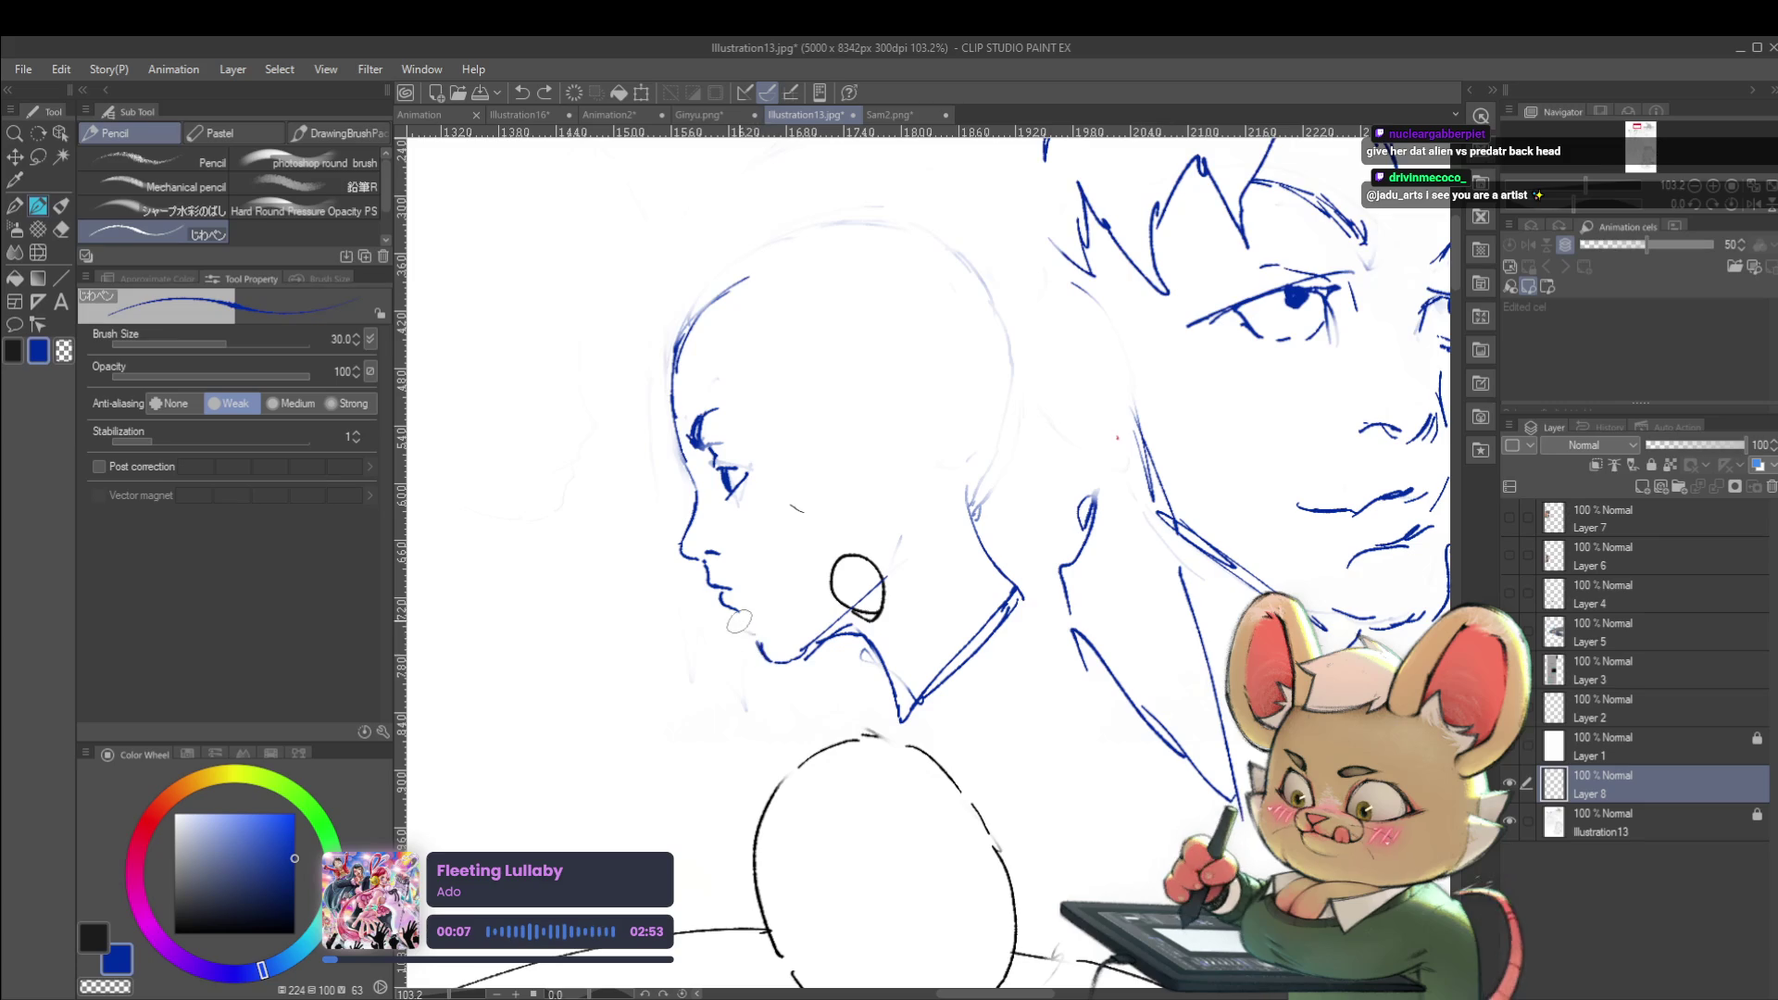
left_click_drag(739, 621, 769, 653)
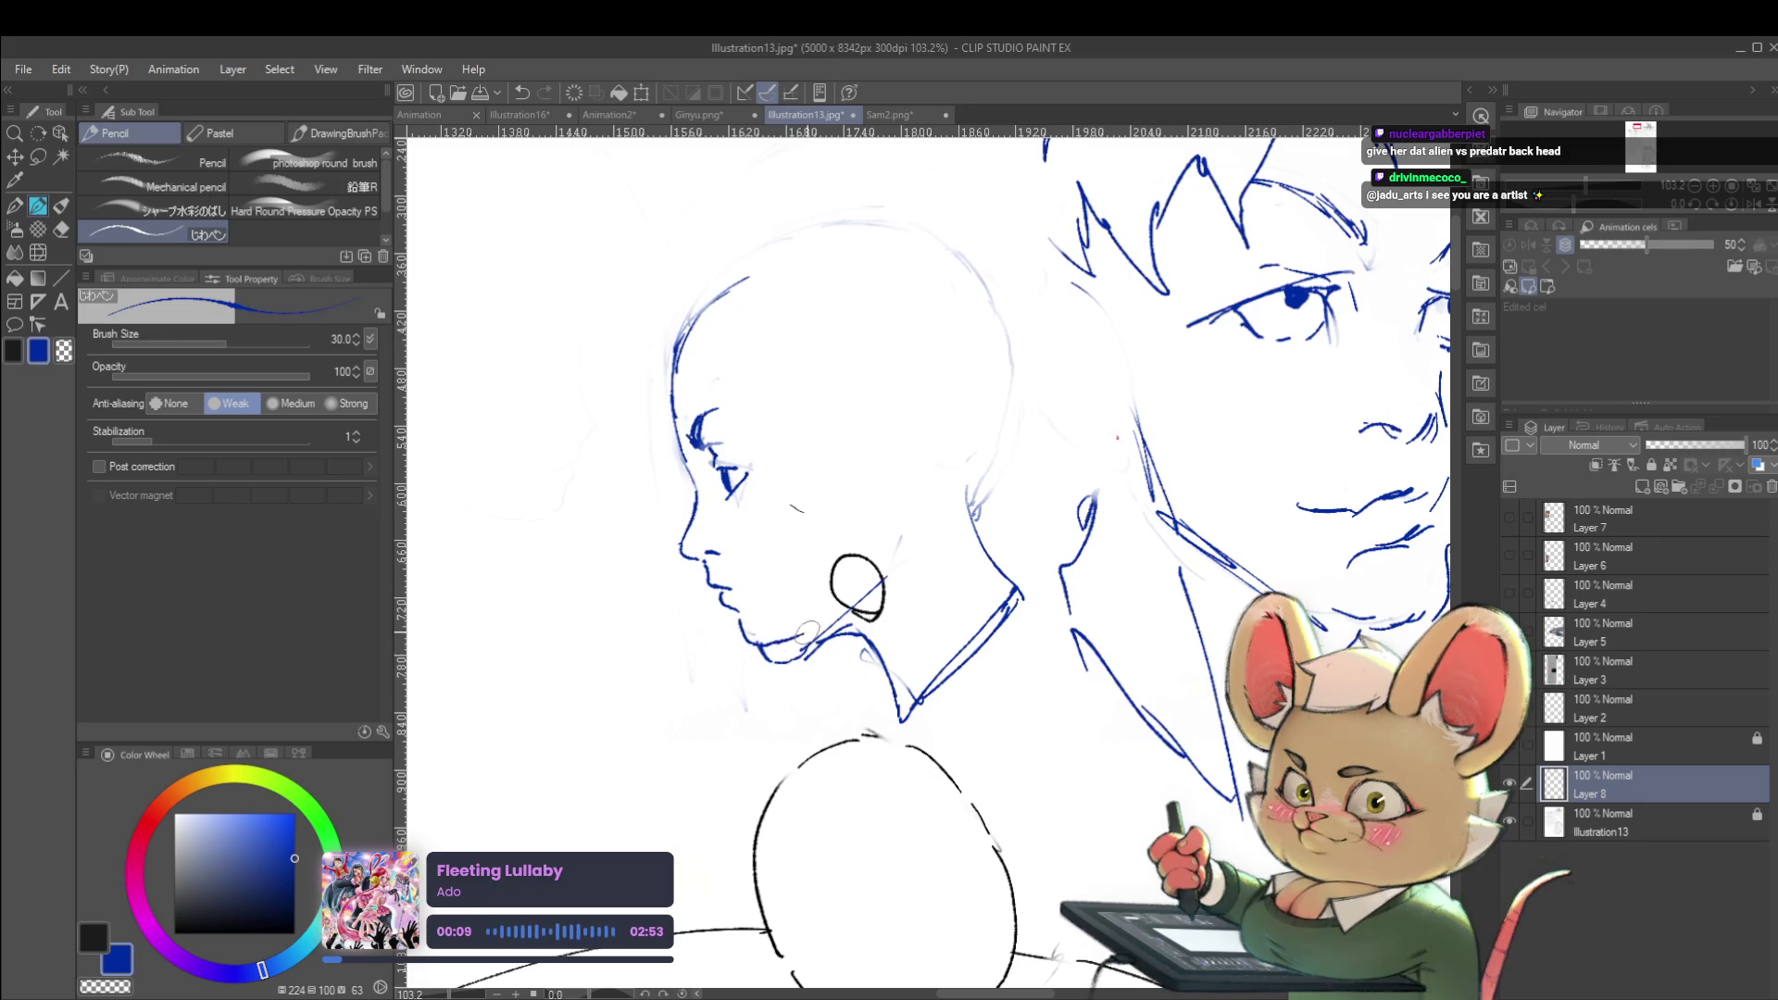
scroll(857, 623, "down", 5)
scroll(892, 610, "up", 4)
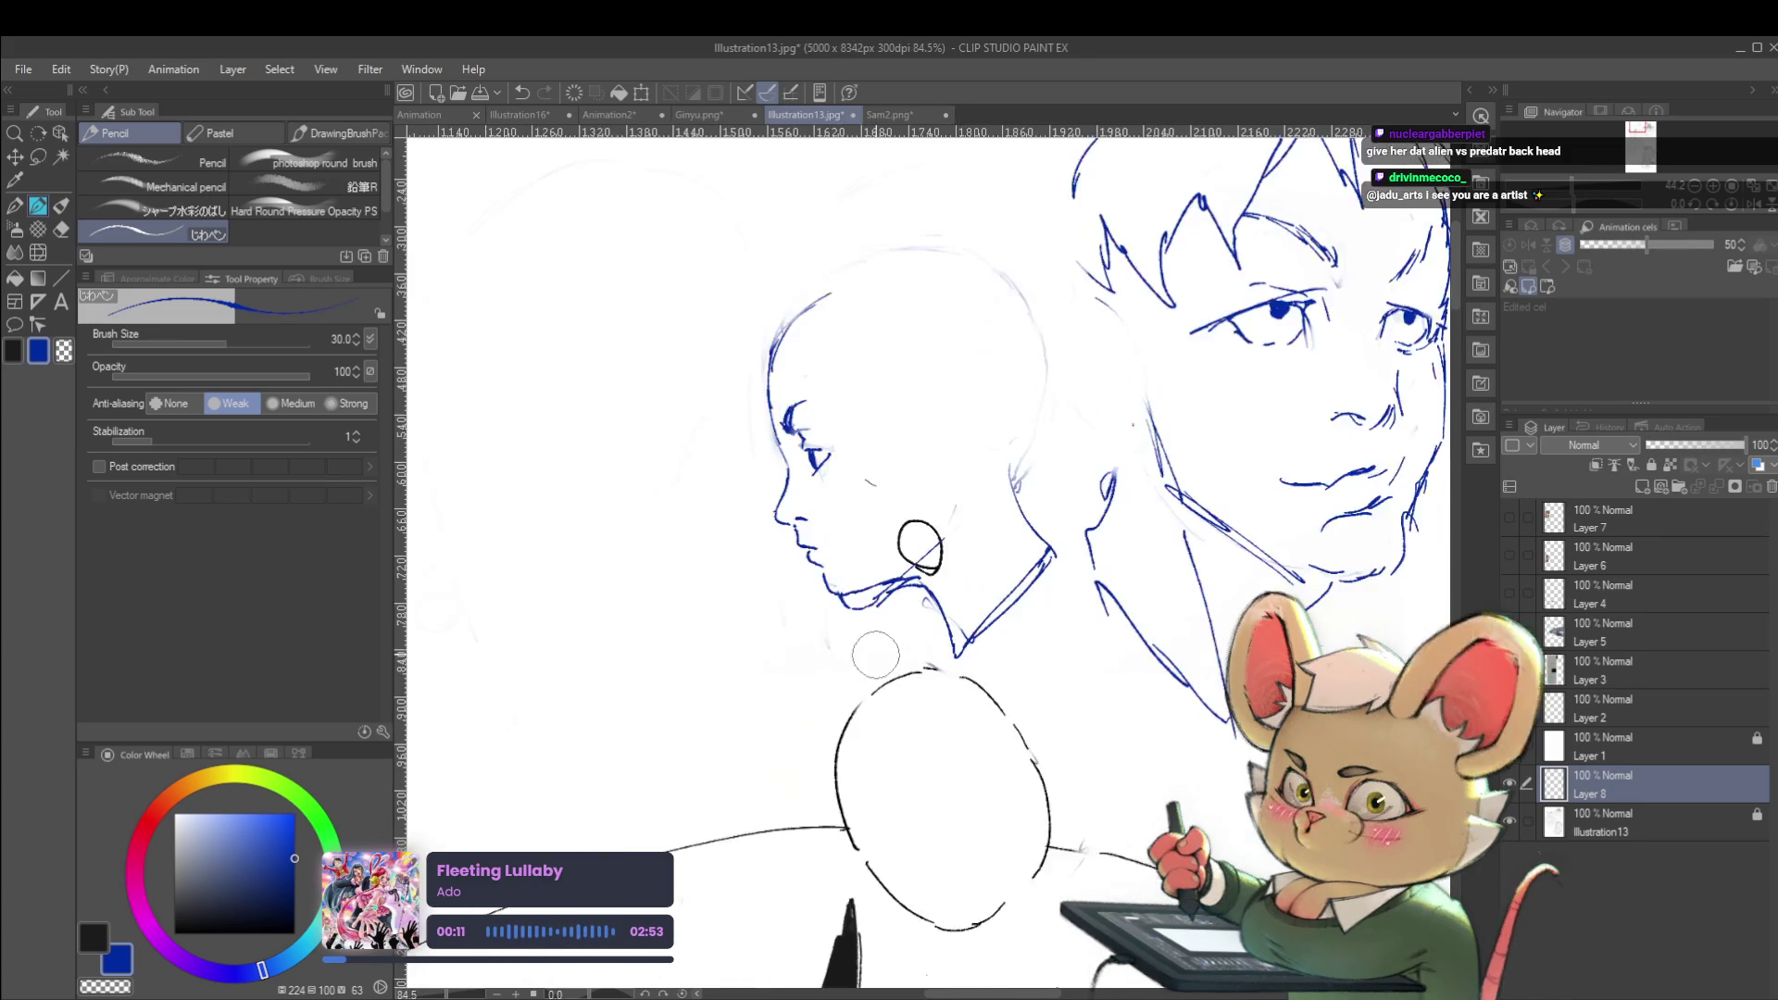
scroll(796, 632, "down", 4)
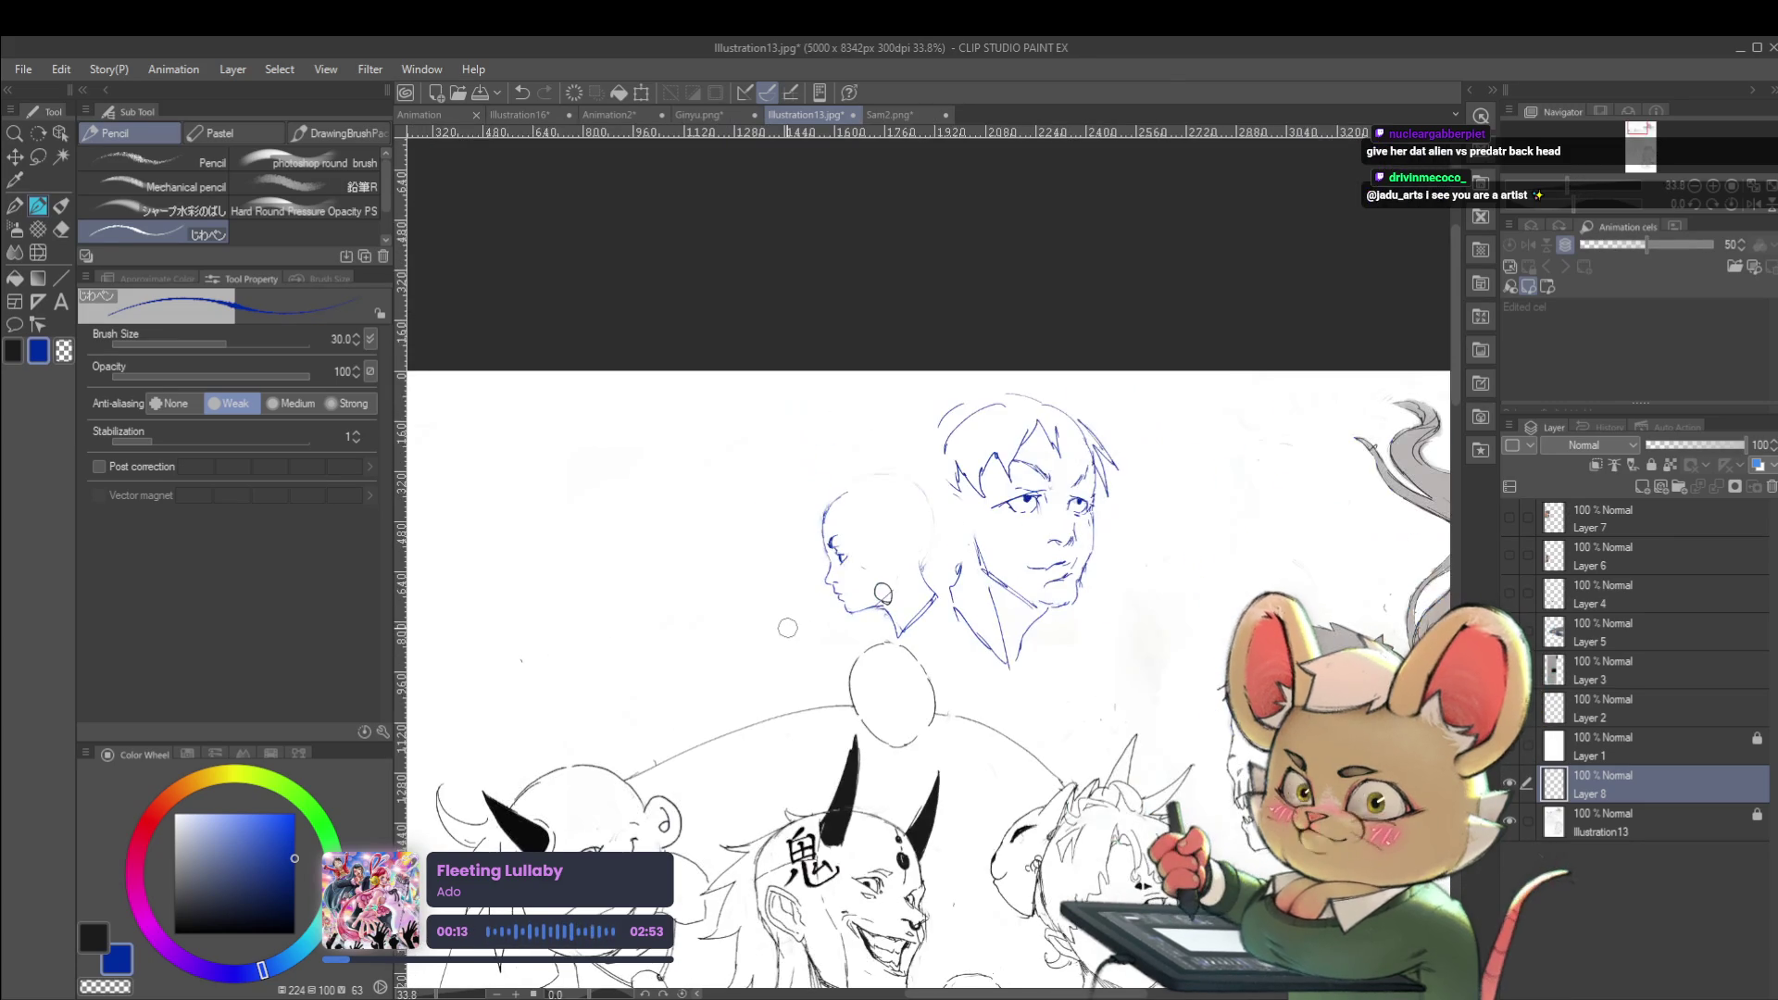
scroll(787, 628, "up", 4)
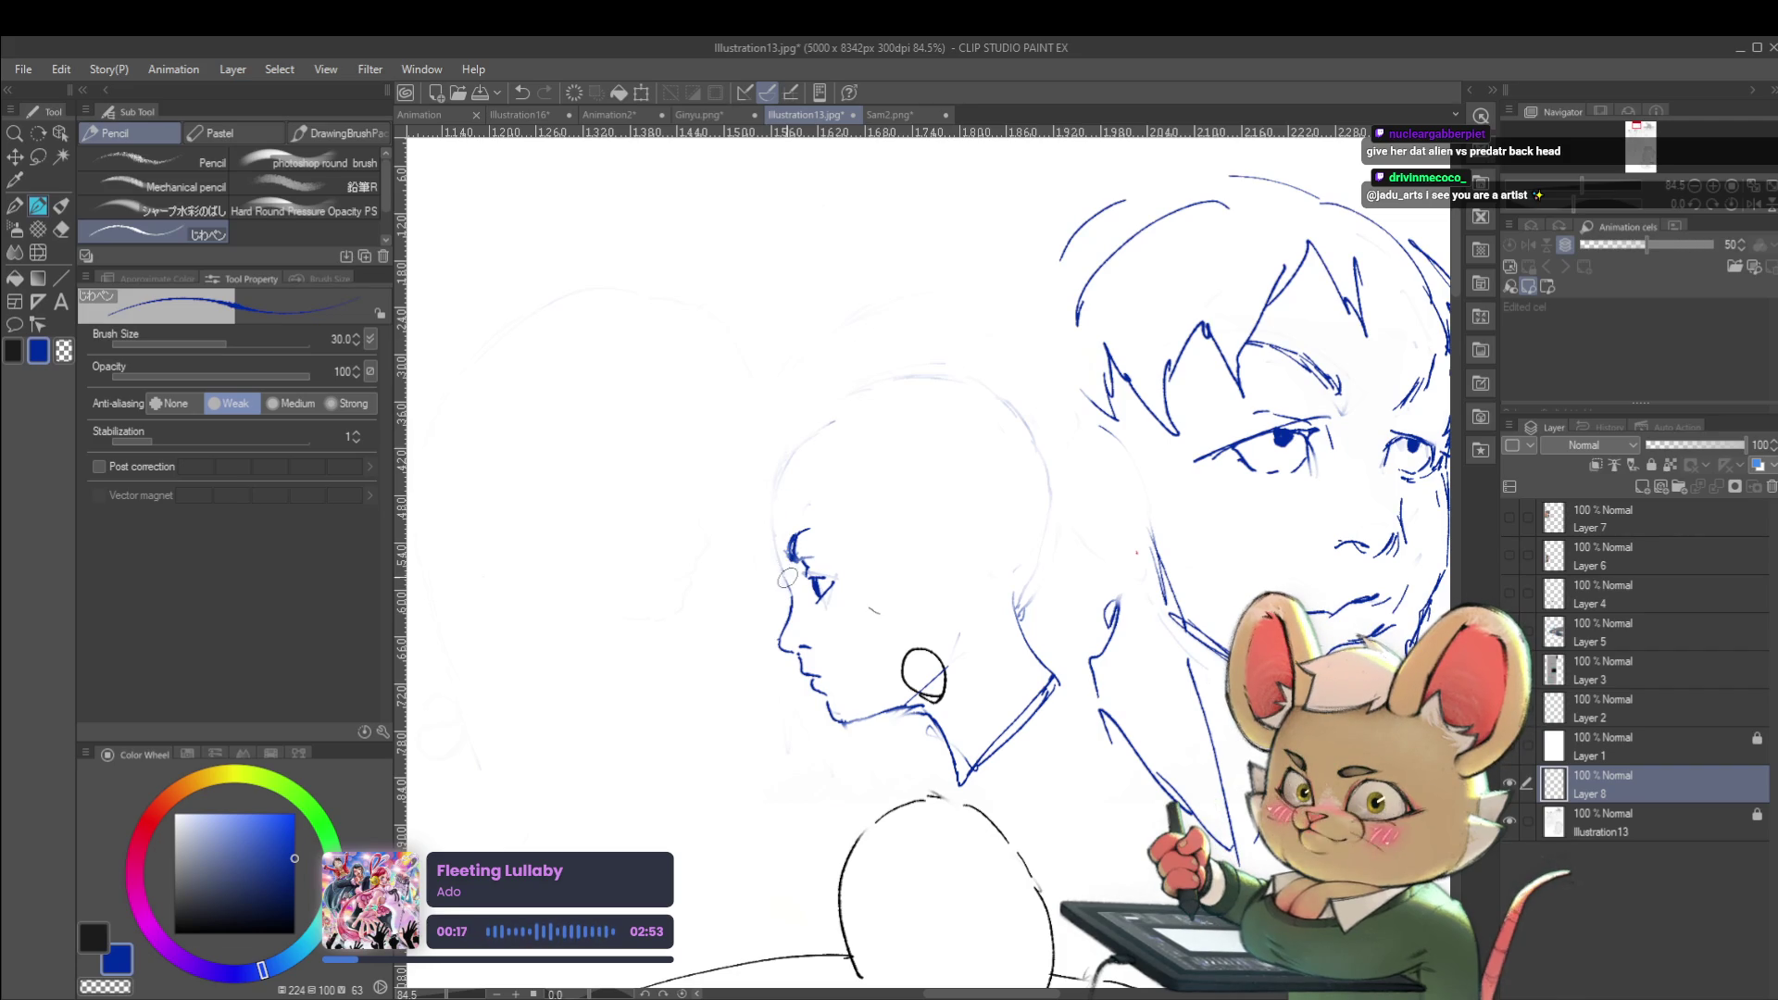
mouse_move(779, 540)
left_mouse_down()
mouse_move(794, 463)
mouse_move(875, 419)
mouse_move(804, 468)
mouse_move(831, 463)
left_mouse_up()
scroll(890, 420, "down", 4)
scroll(882, 438, "up", 4)
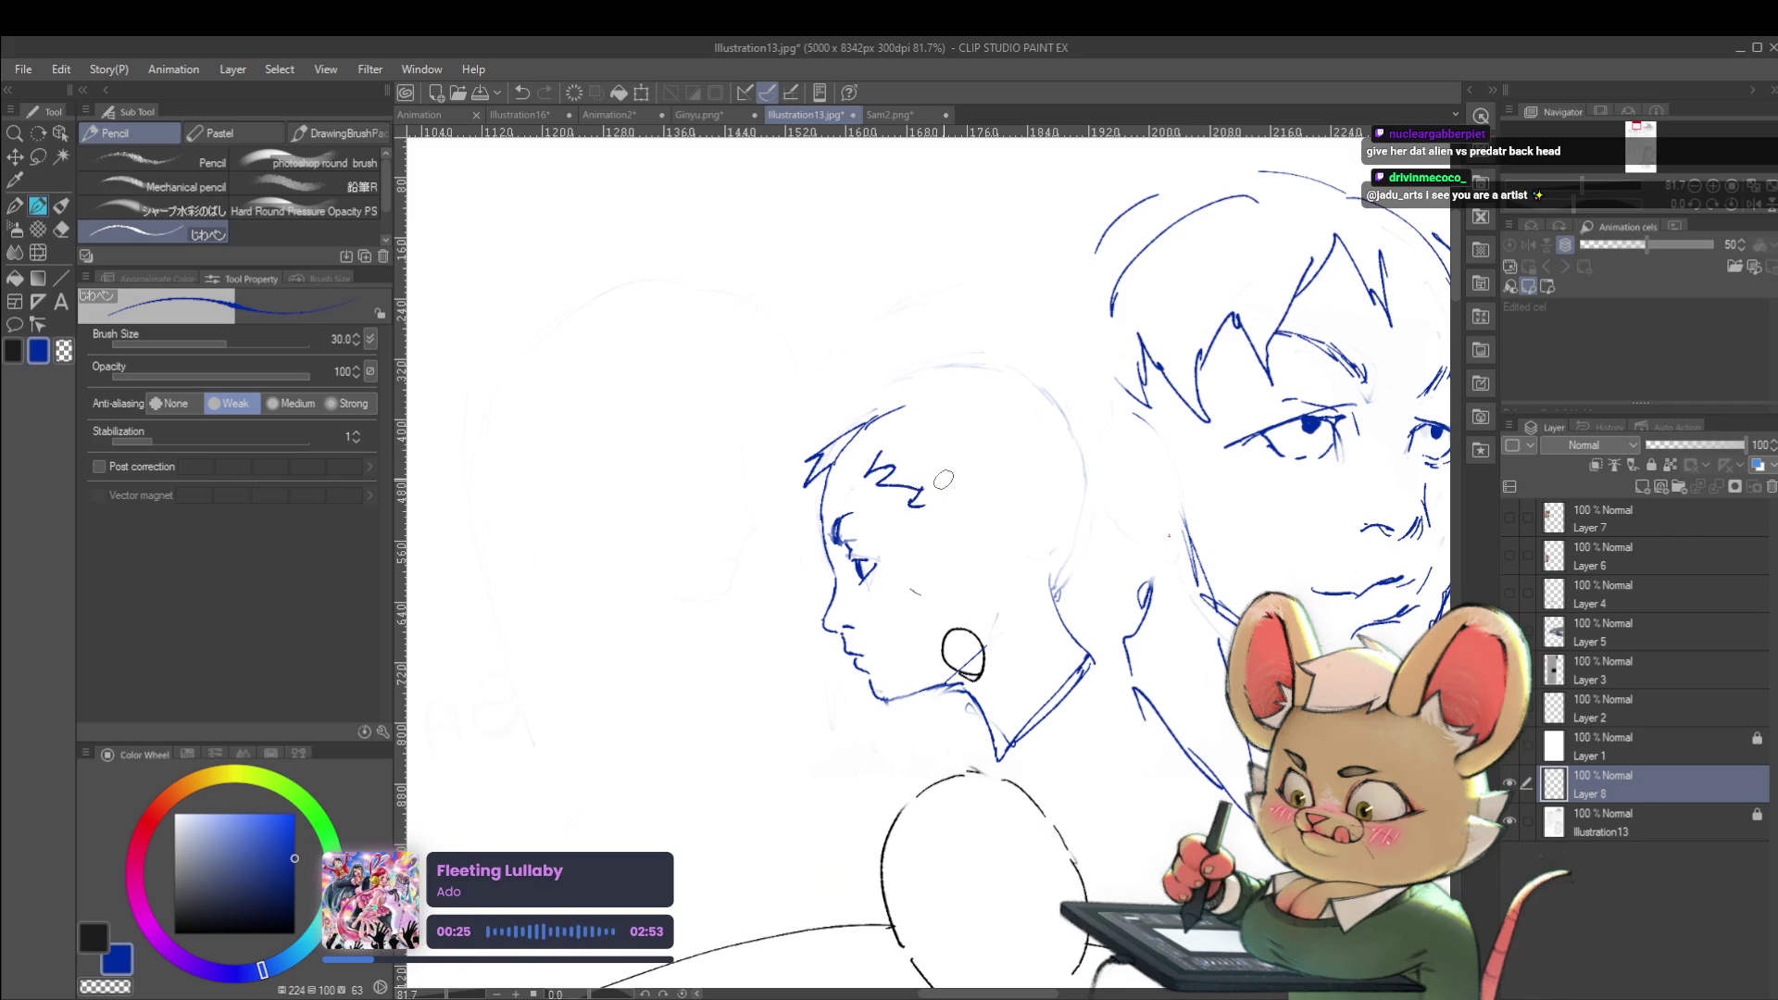
Draw the ear beside the profile head down to the earring and check it mirrored
mouse_move(949, 567)
left_mouse_down()
mouse_move(987, 517)
mouse_move(989, 593)
mouse_move(962, 632)
left_mouse_up()
scroll(972, 648, "down", 4)
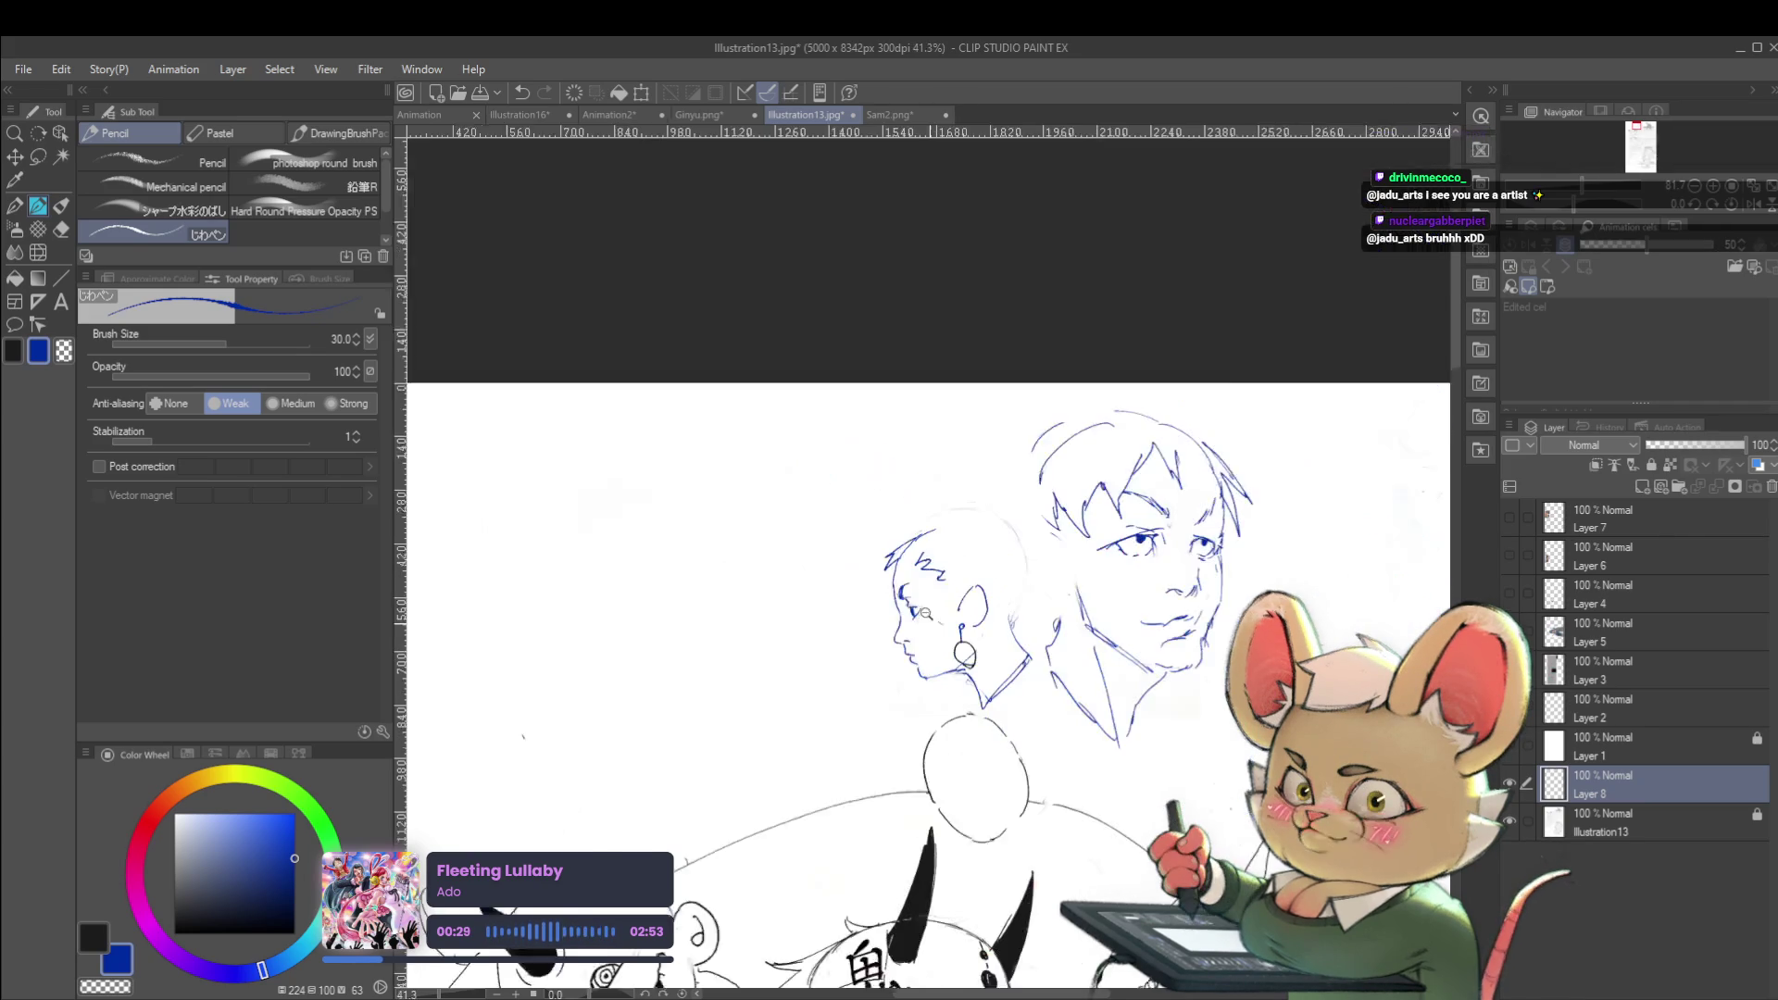
key("h")
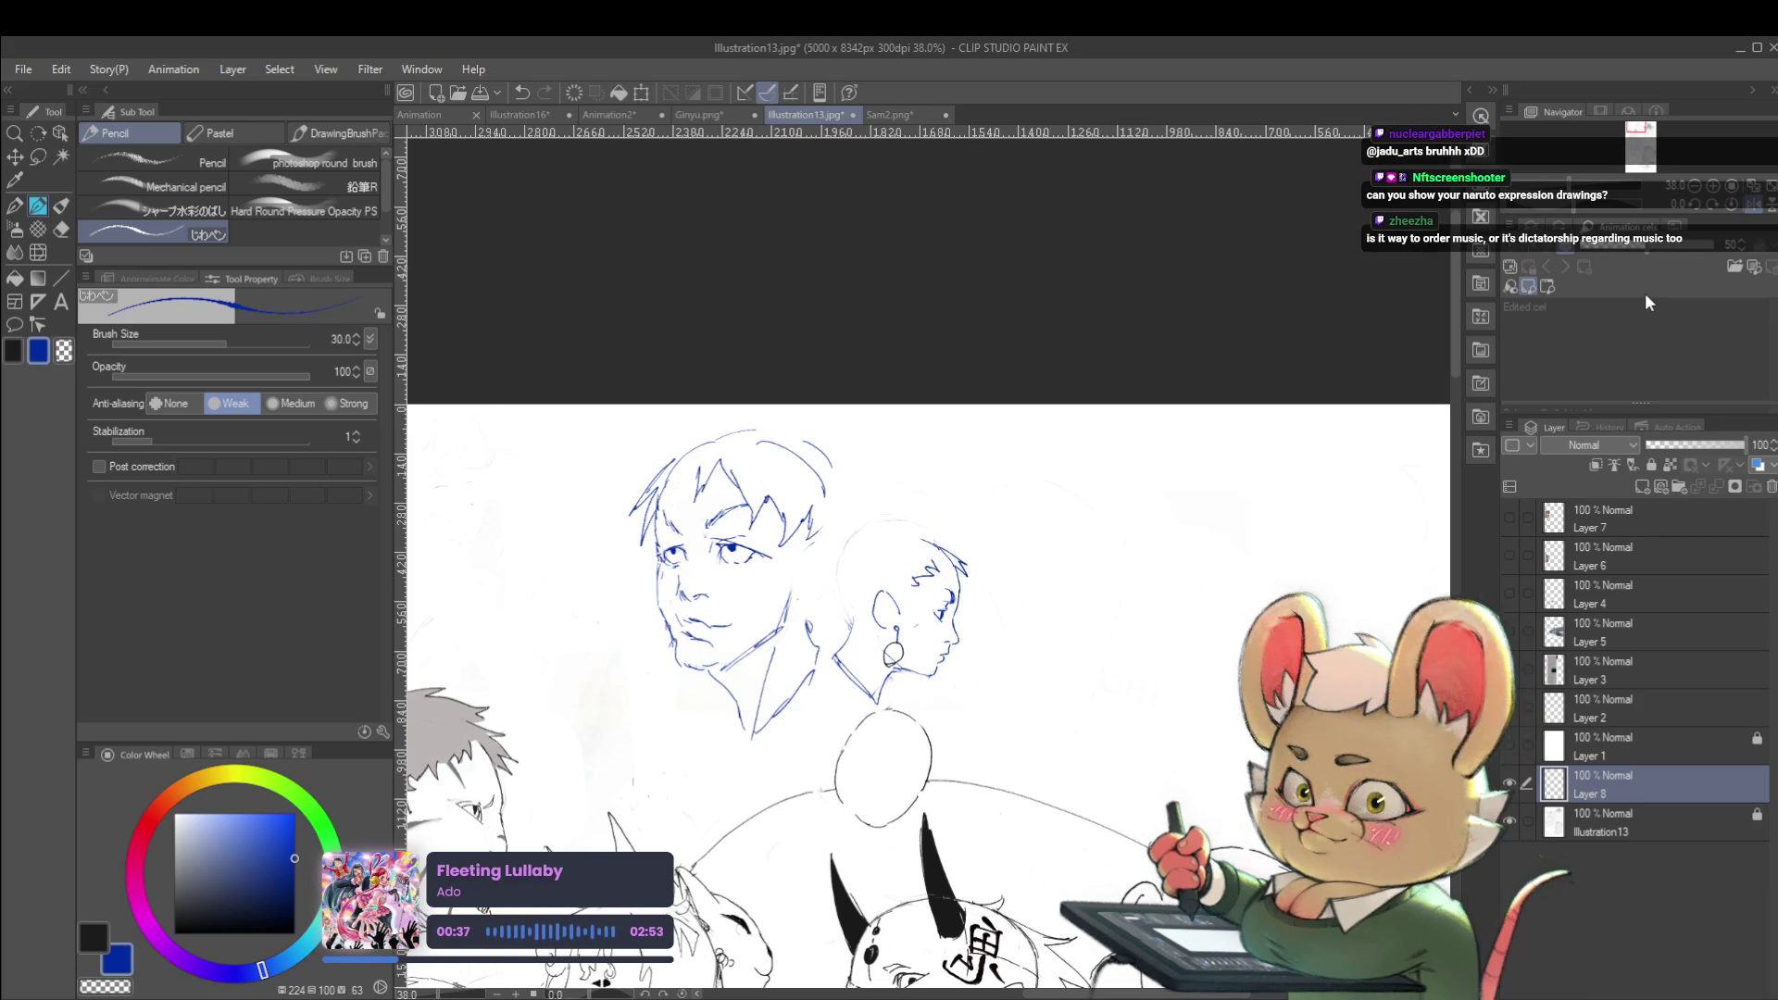
scroll(963, 556, "up", 3)
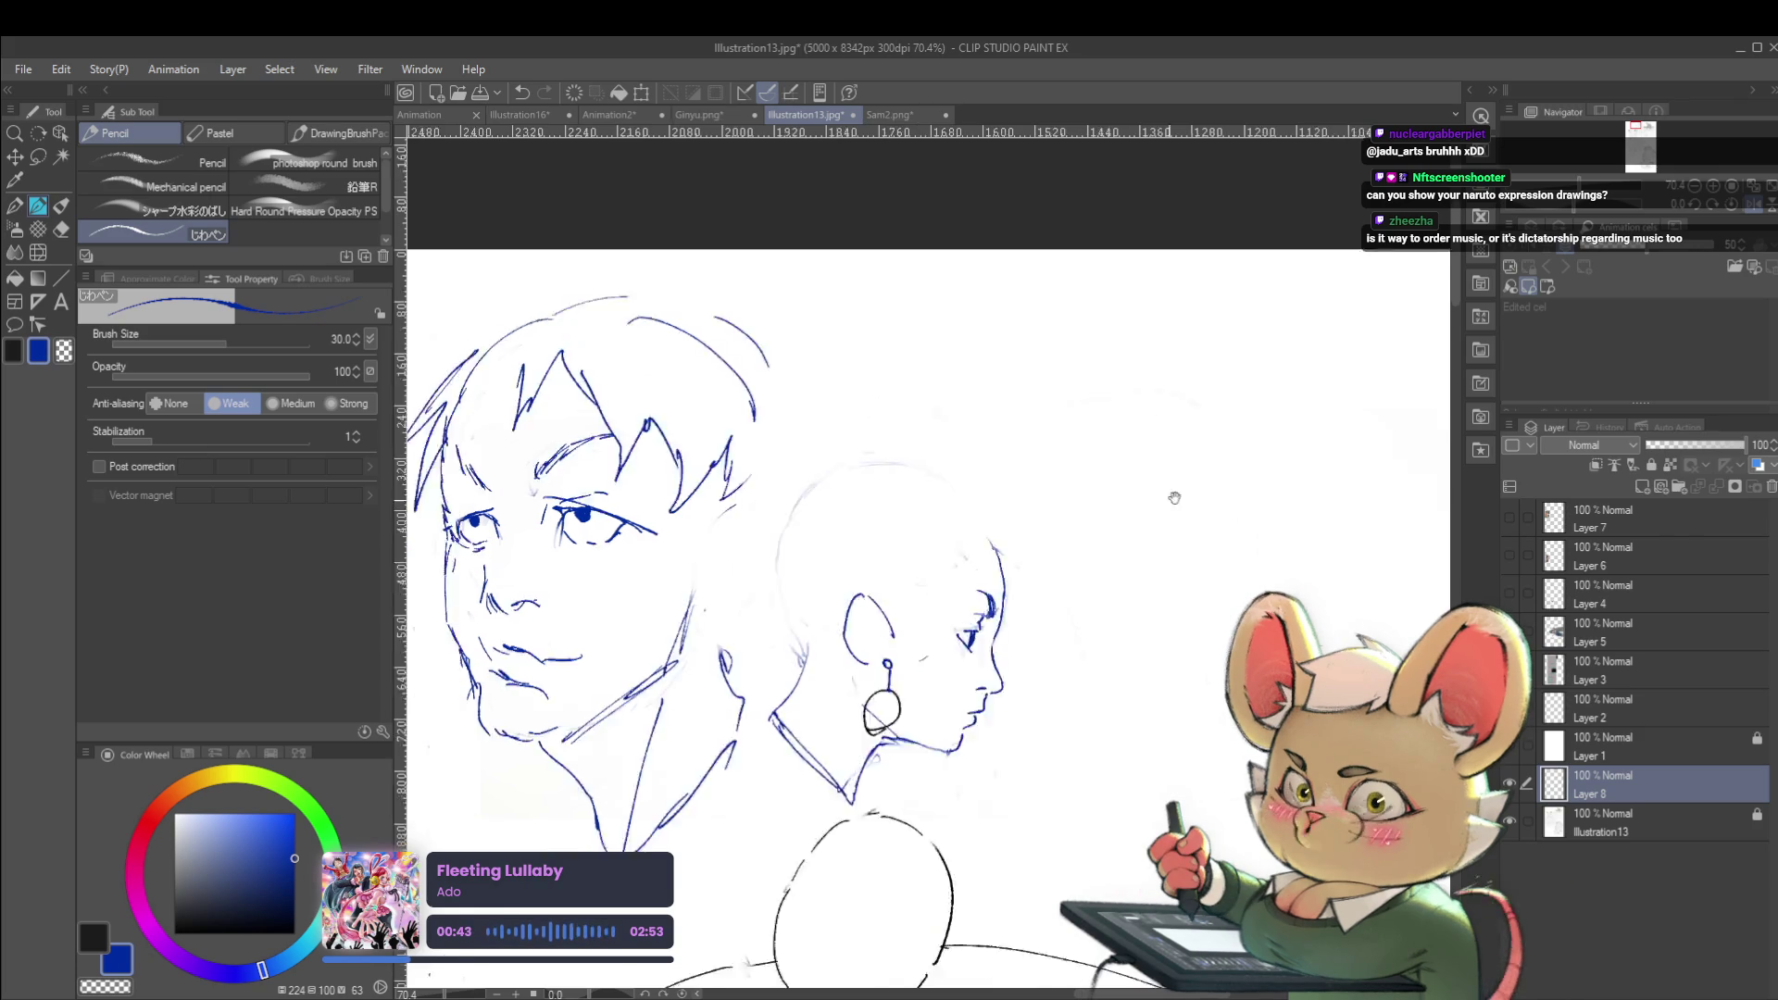
scroll(1142, 500, "down", 3)
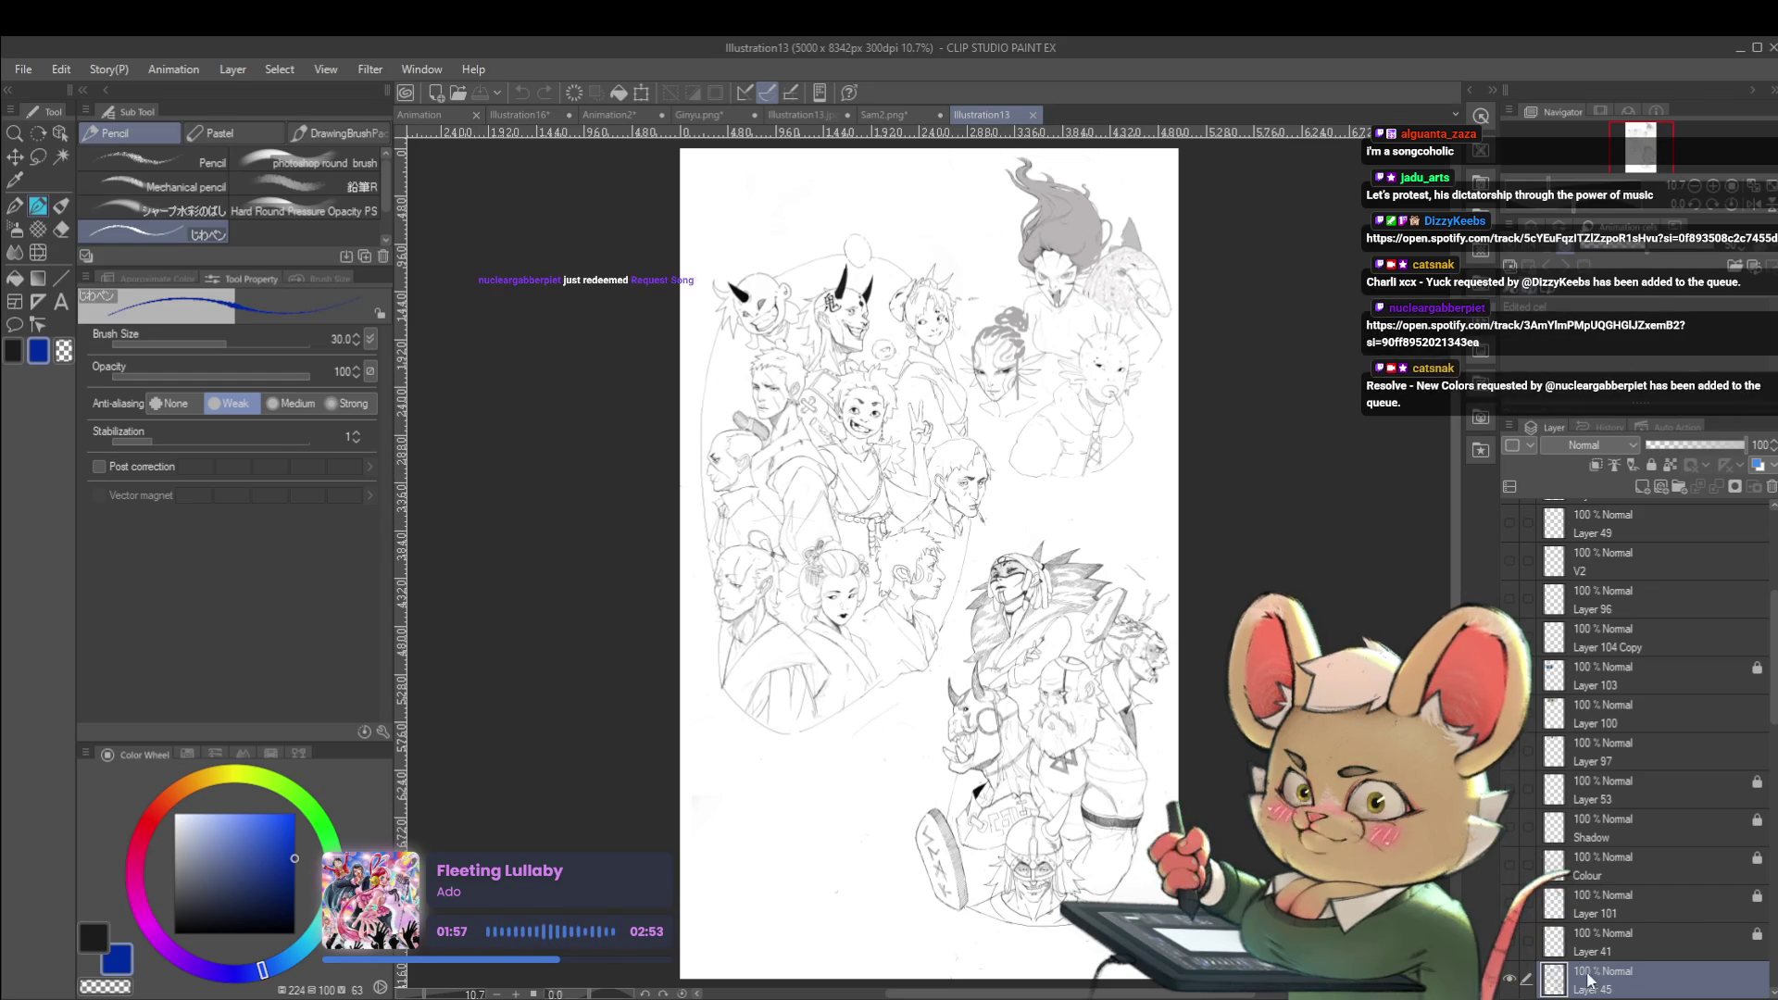
Hide the group sketch layer, show the Layer 11 sketches, and frame them on the page
left_click(1517, 986)
scroll(1774, 880, "down", 5)
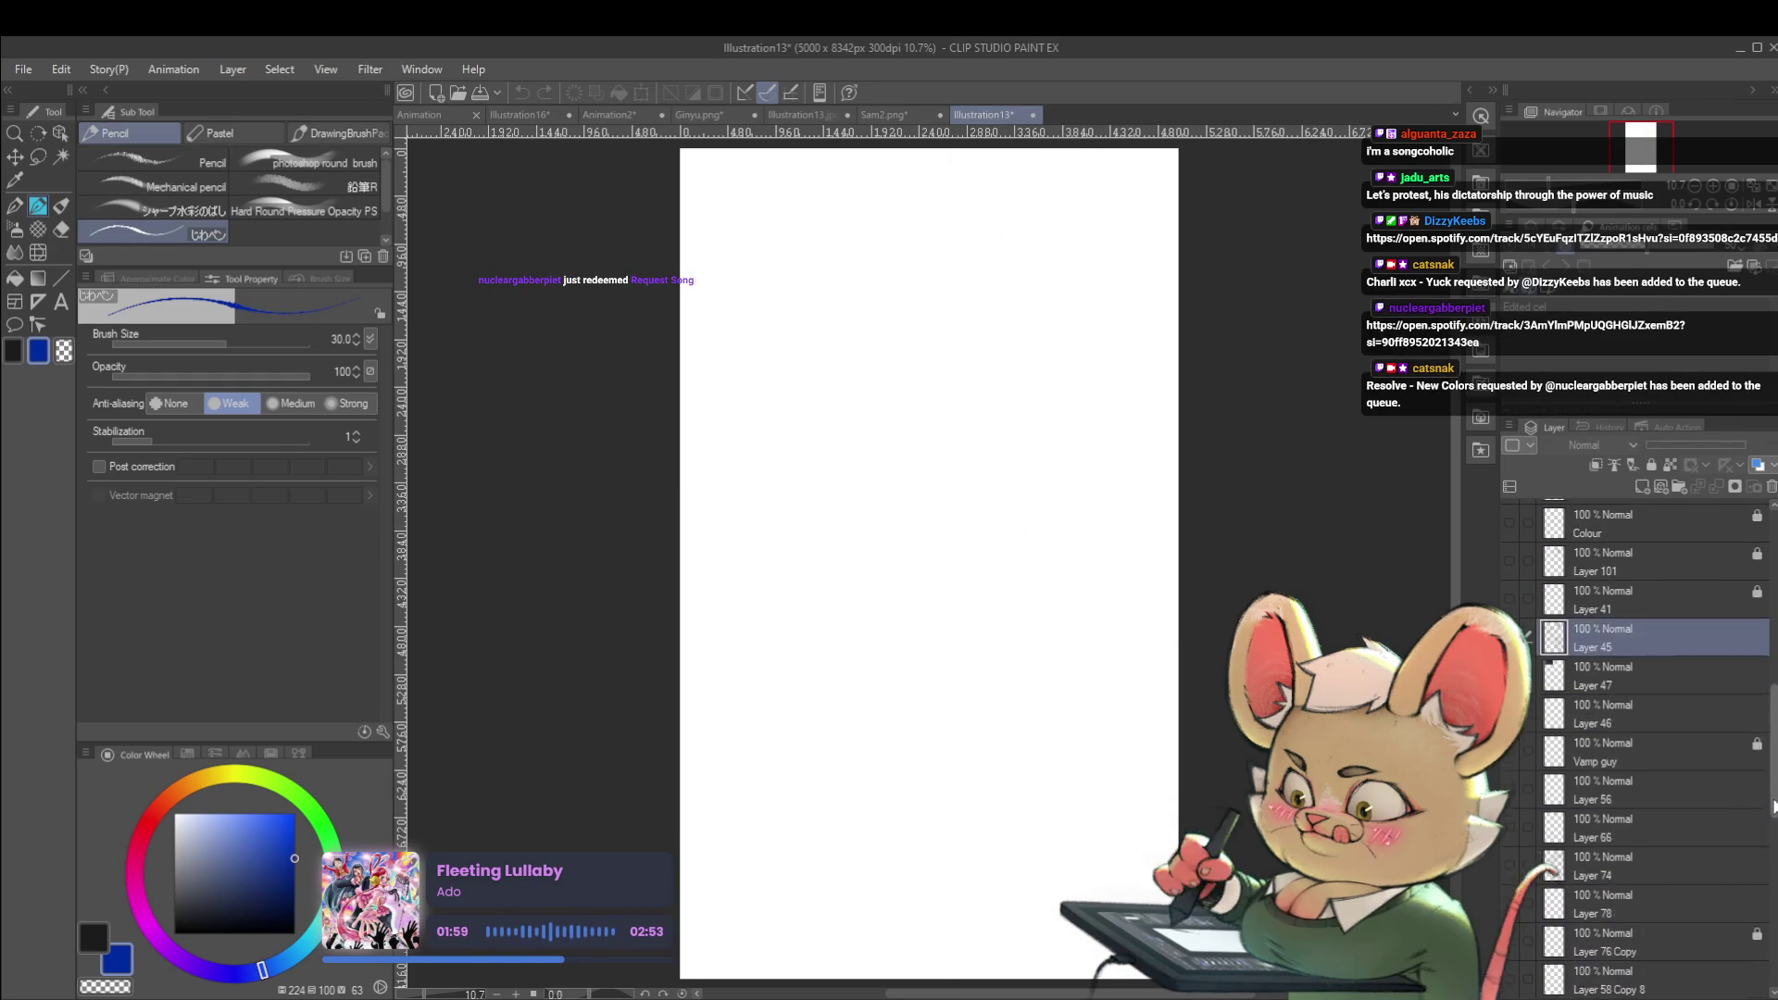
mouse_move(1772, 880)
left_mouse_down()
mouse_move(1766, 845)
mouse_move(1771, 972)
left_mouse_up()
scroll(1767, 845, "up", 2)
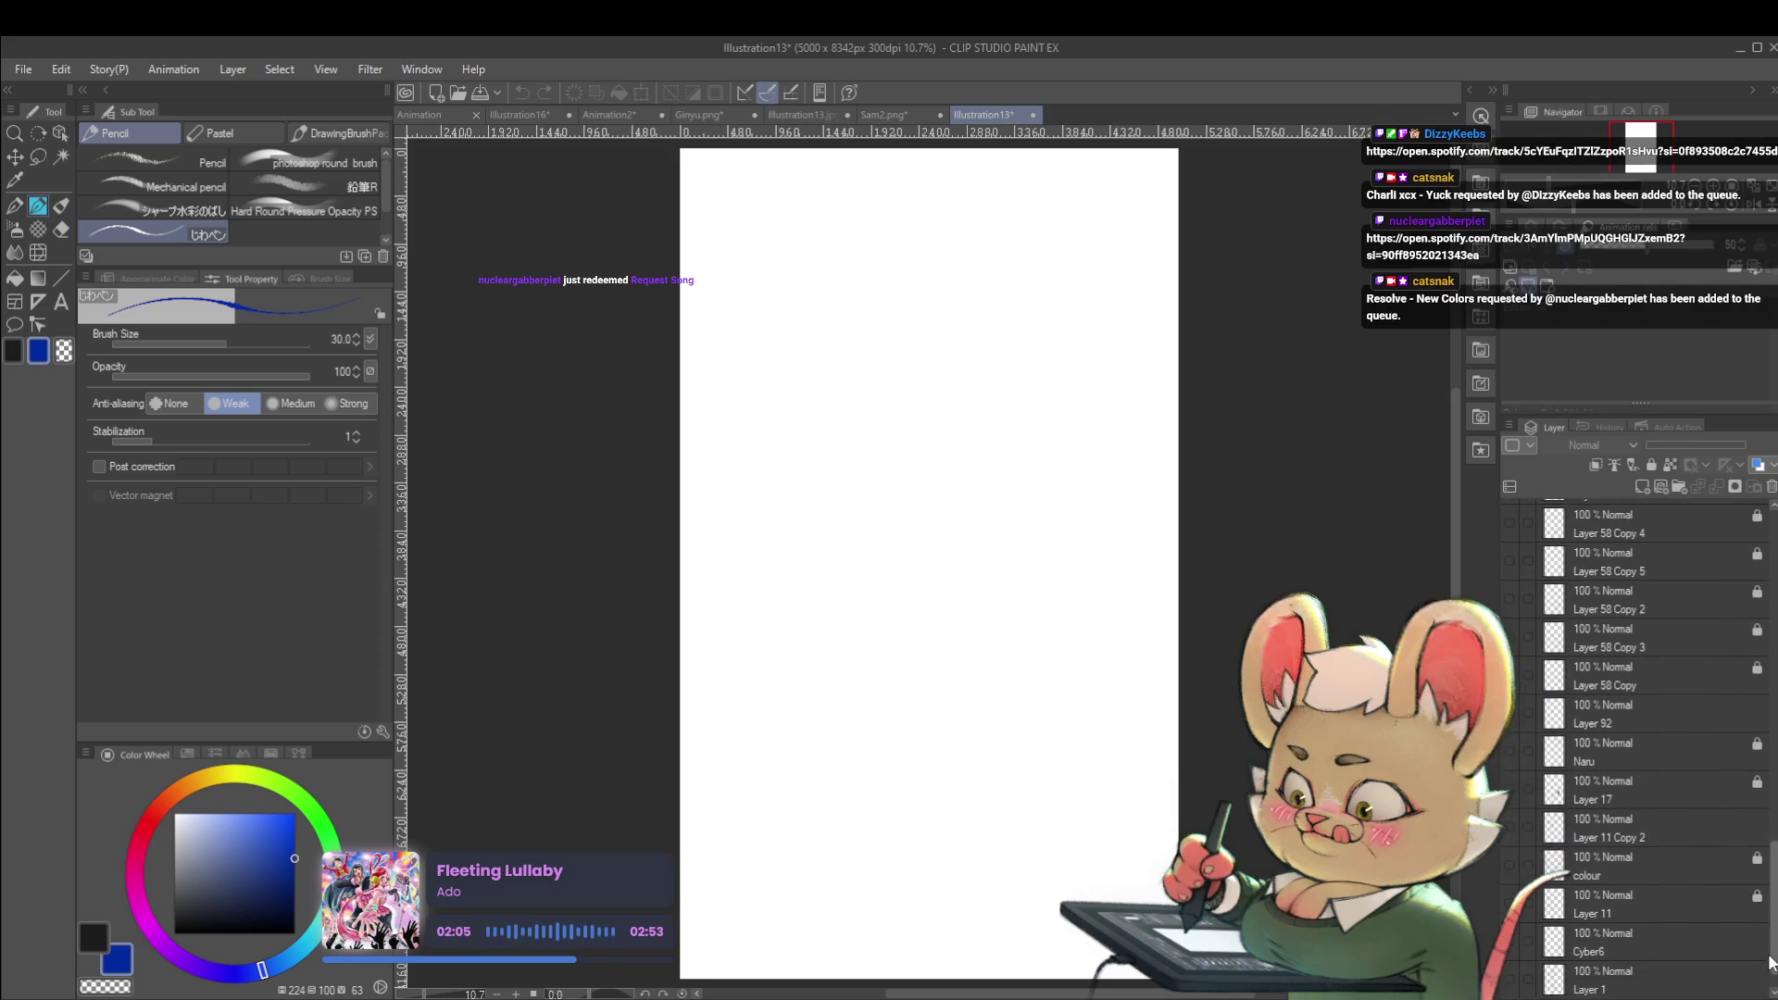
left_click(1510, 908)
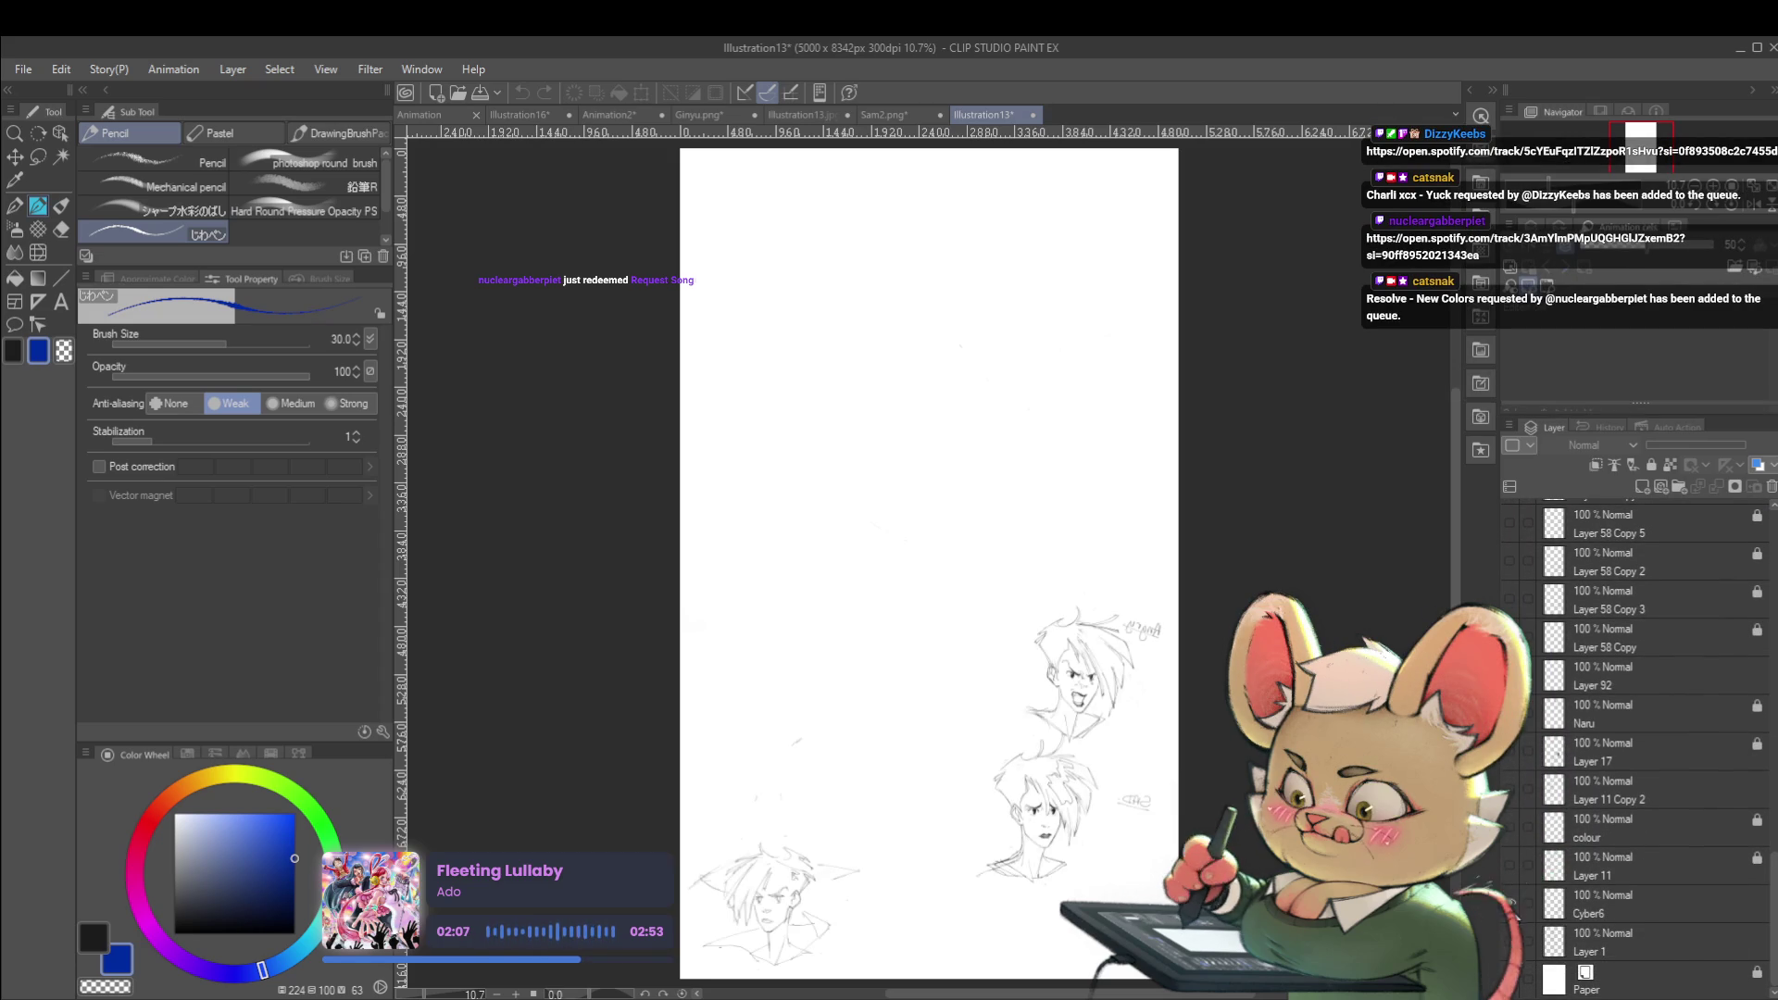
left_click(1510, 908)
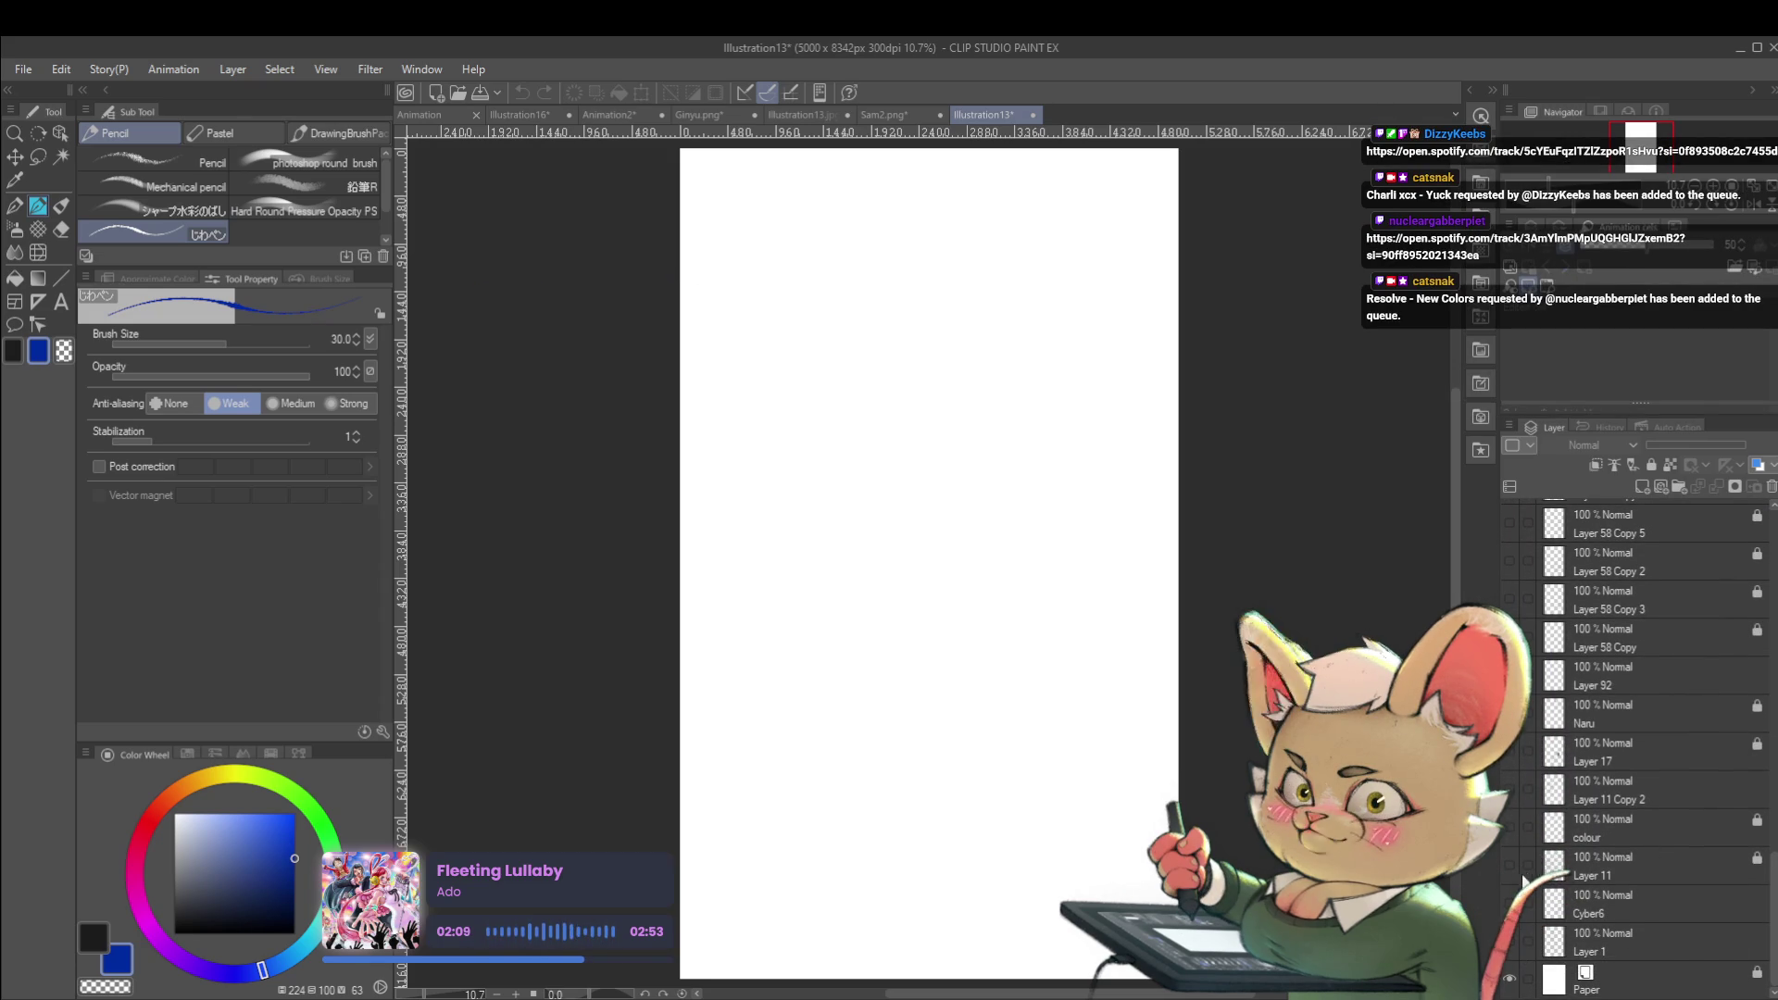
left_click(1510, 867)
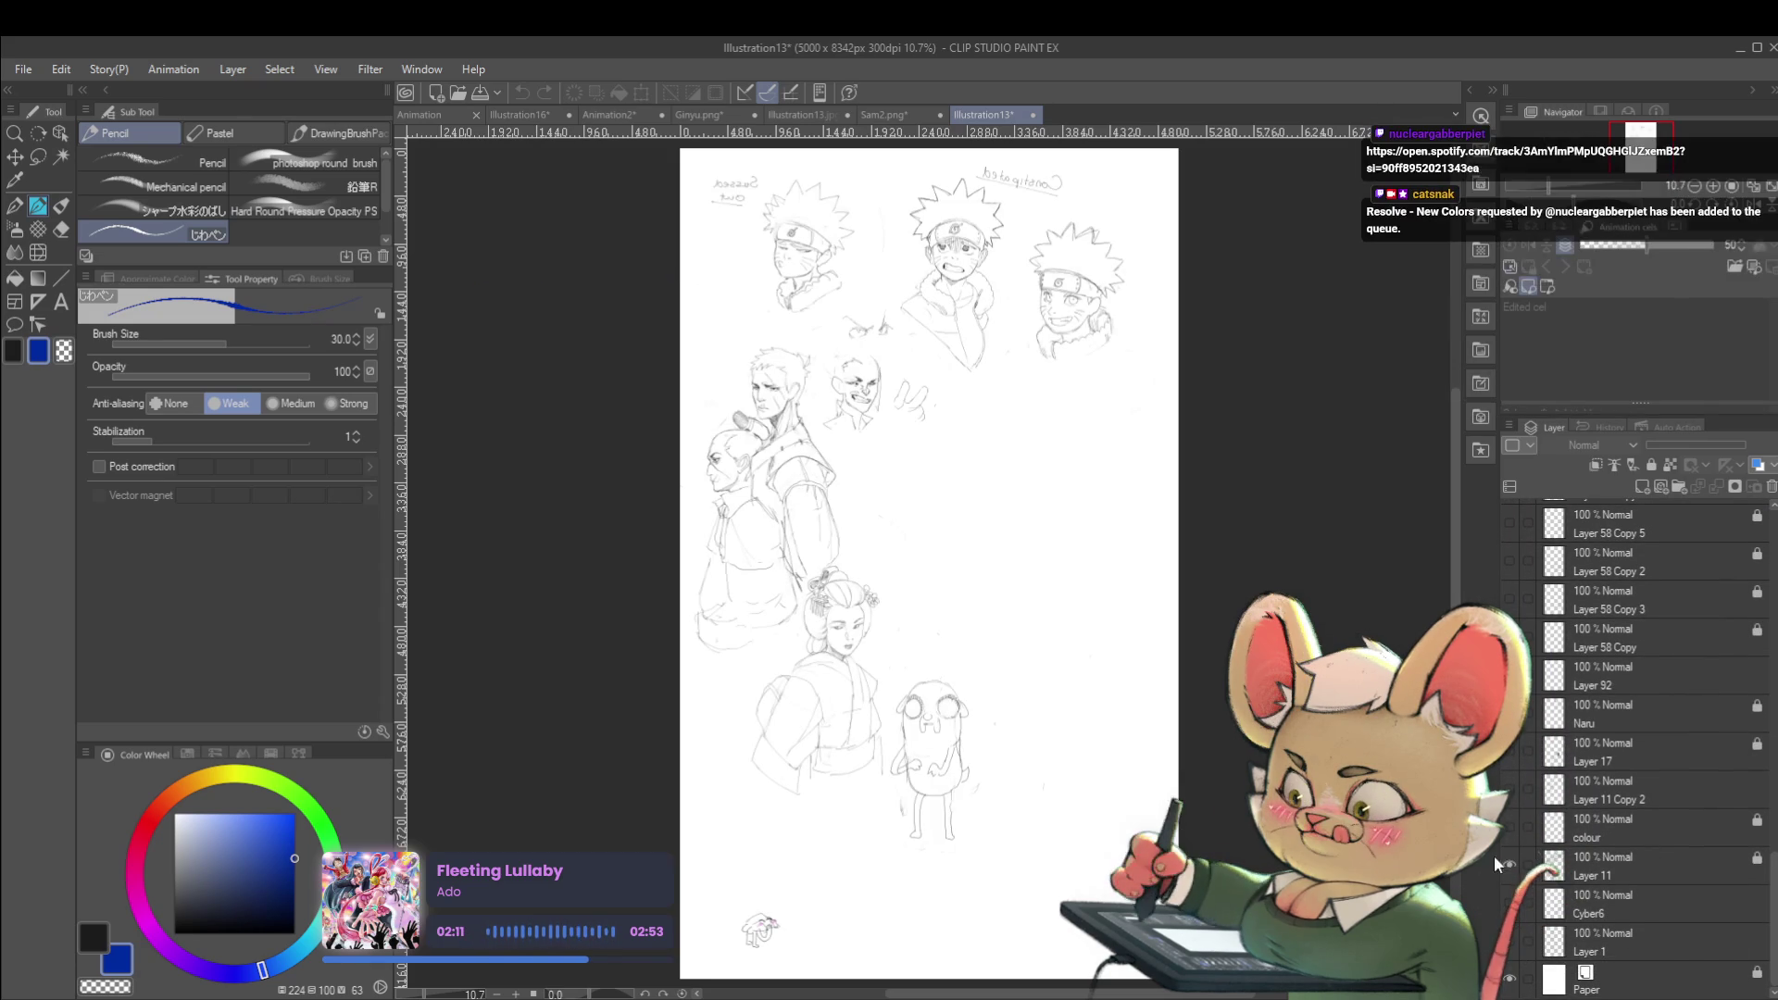
scroll(926, 371, "up", 5)
left_click_drag(926, 555, 964, 593)
scroll(1262, 589, "down", 2)
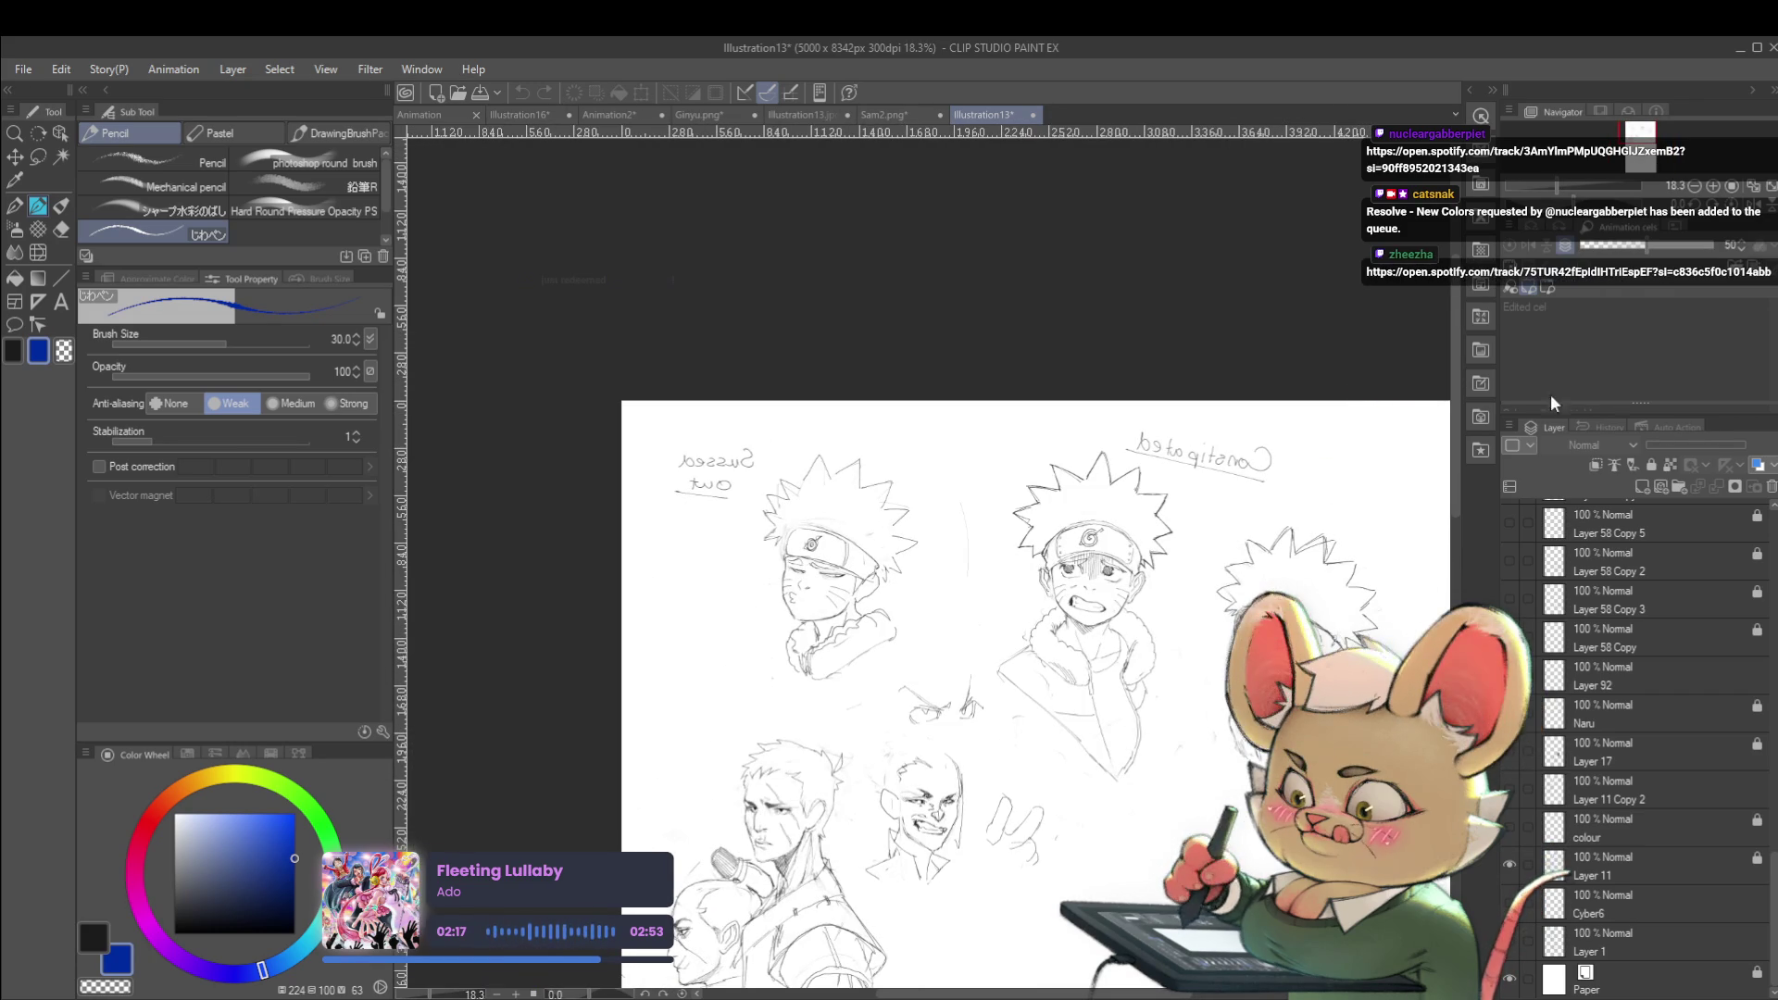
Close the spiky-haired sketch sheet and return via Illustration16 and Animation2 to Illustration13.jpg
left_click(1033, 110)
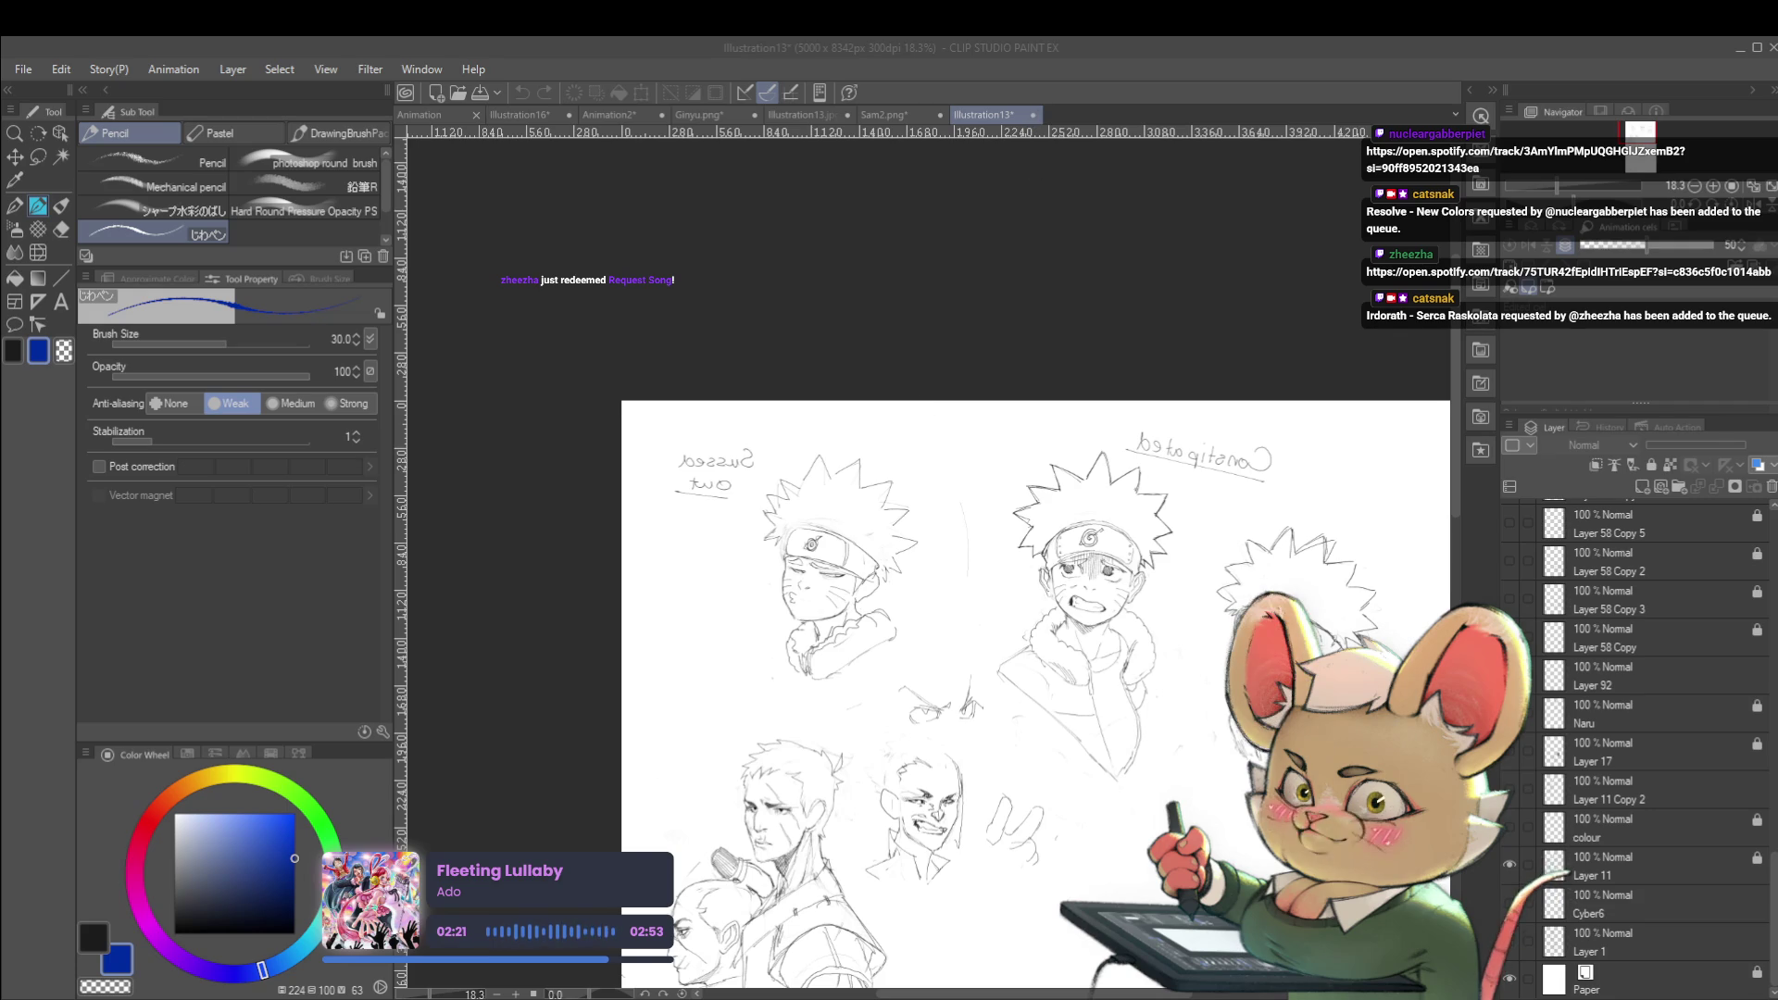
key("Return")
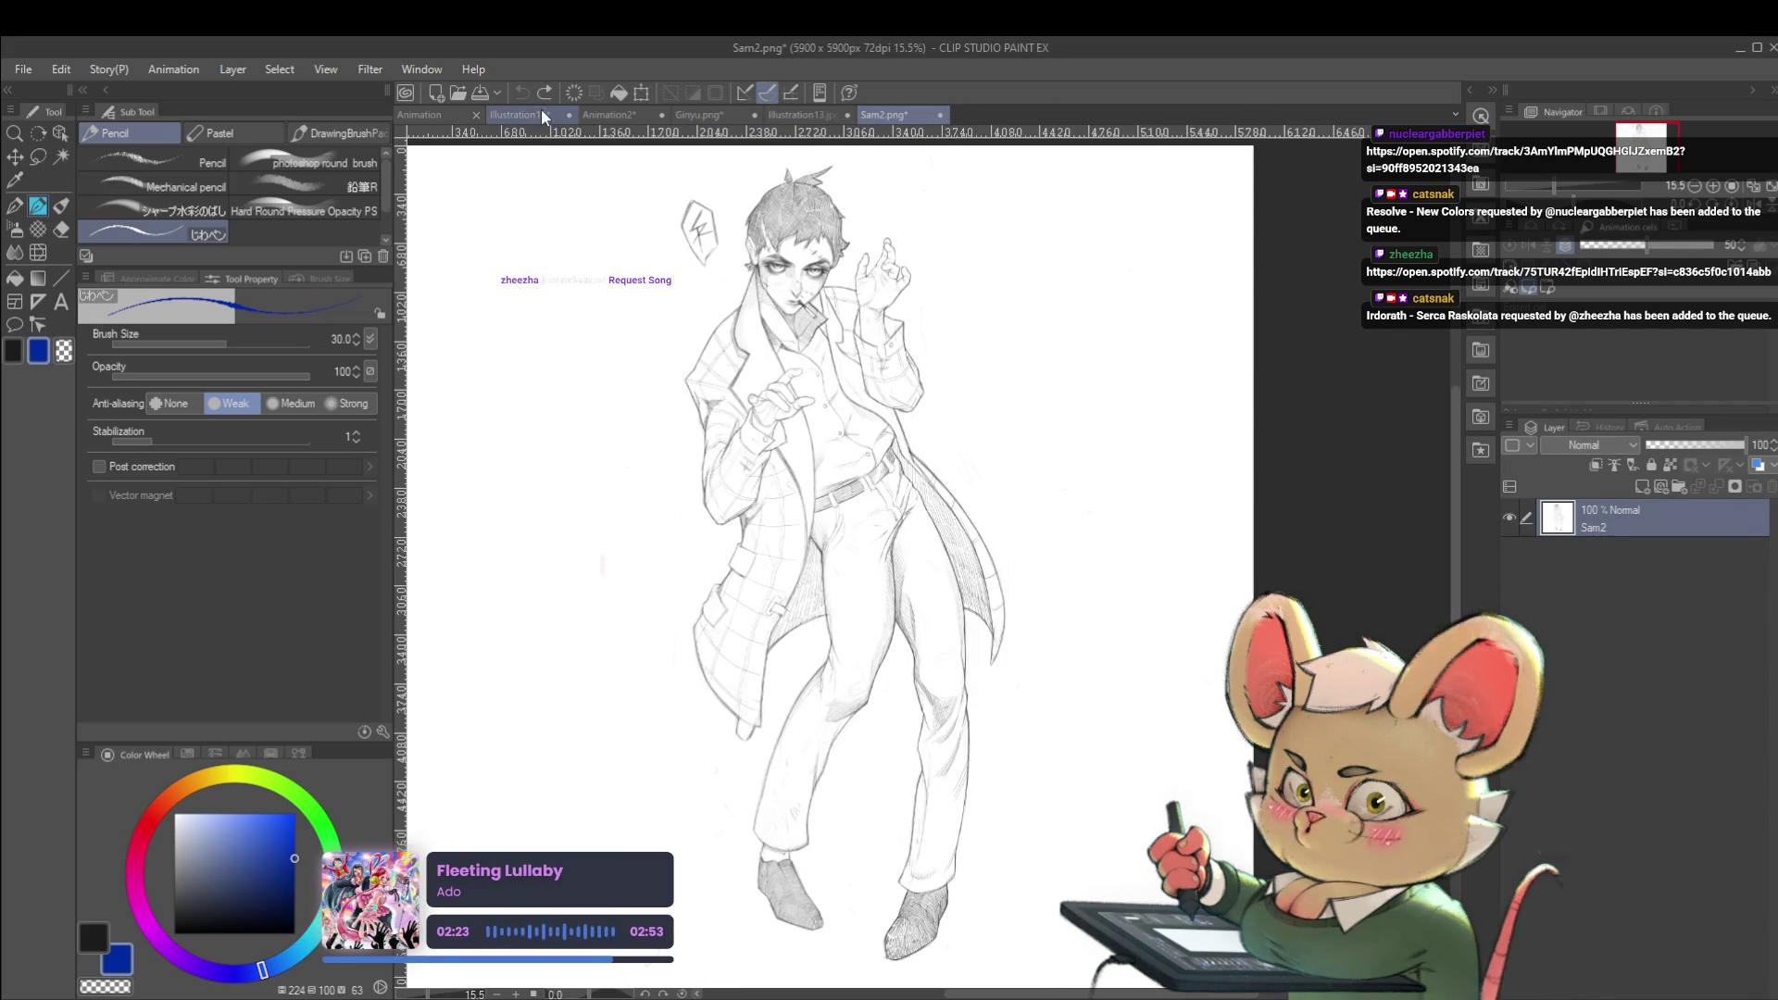
left_click(536, 109)
left_click(641, 115)
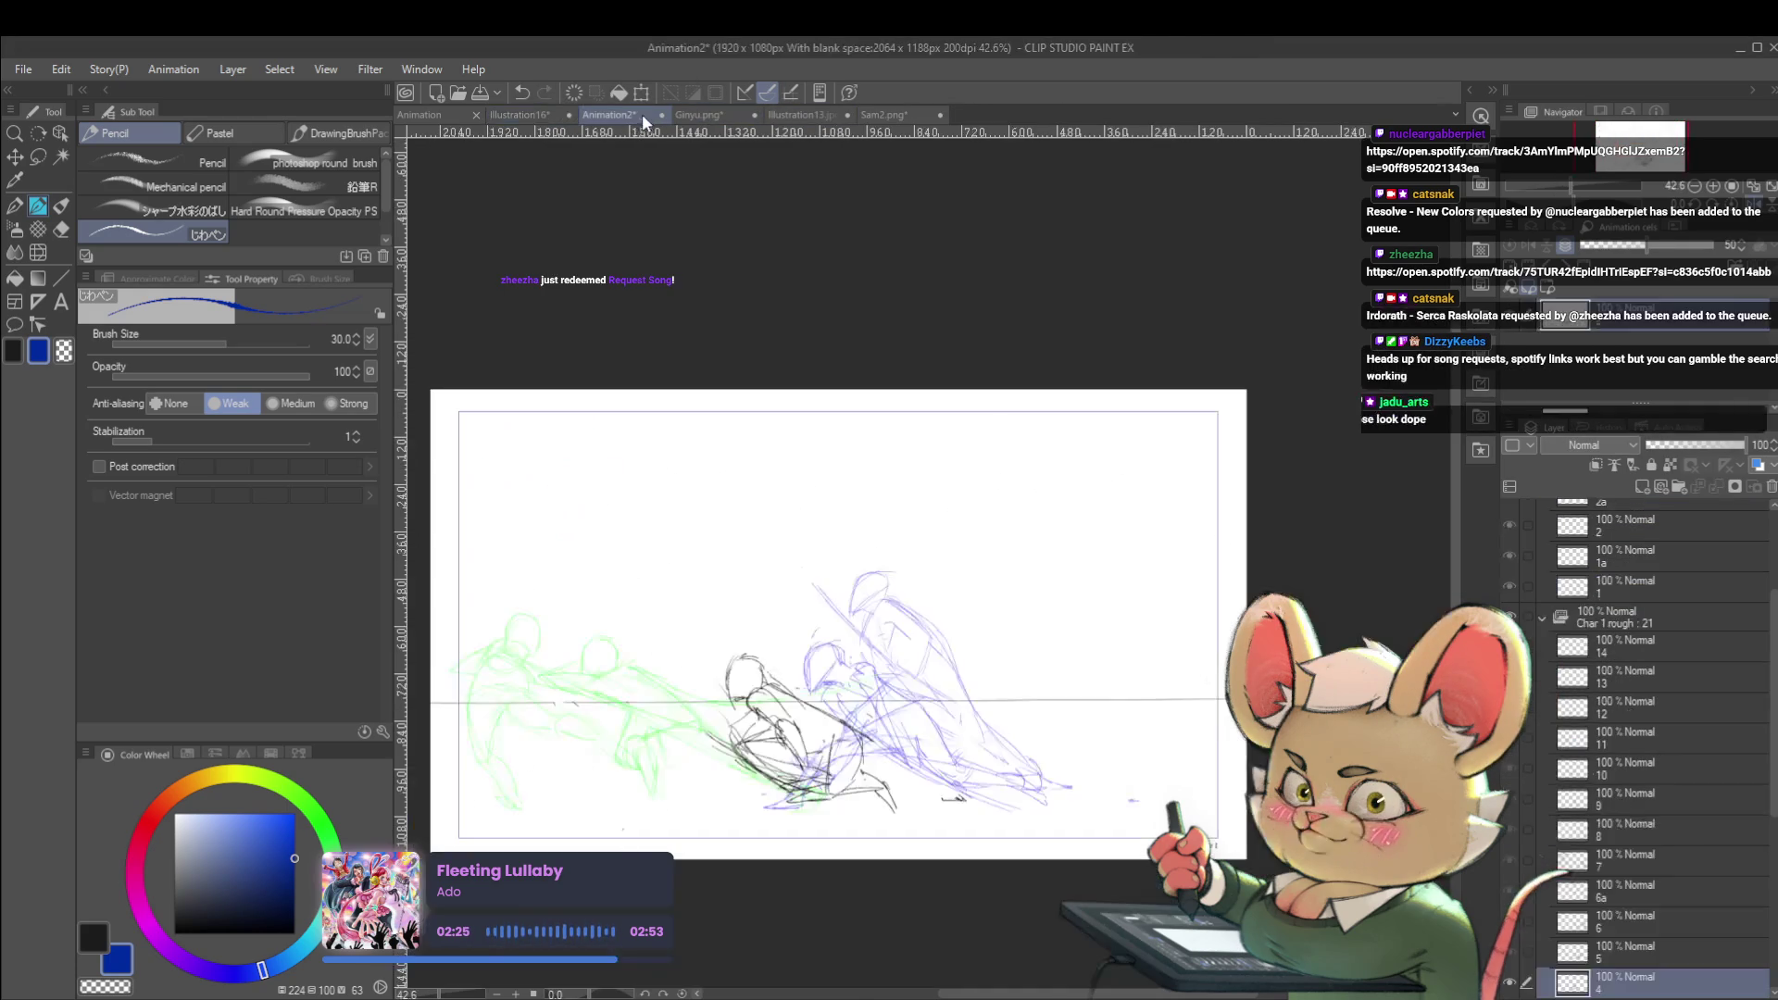
left_click(818, 117)
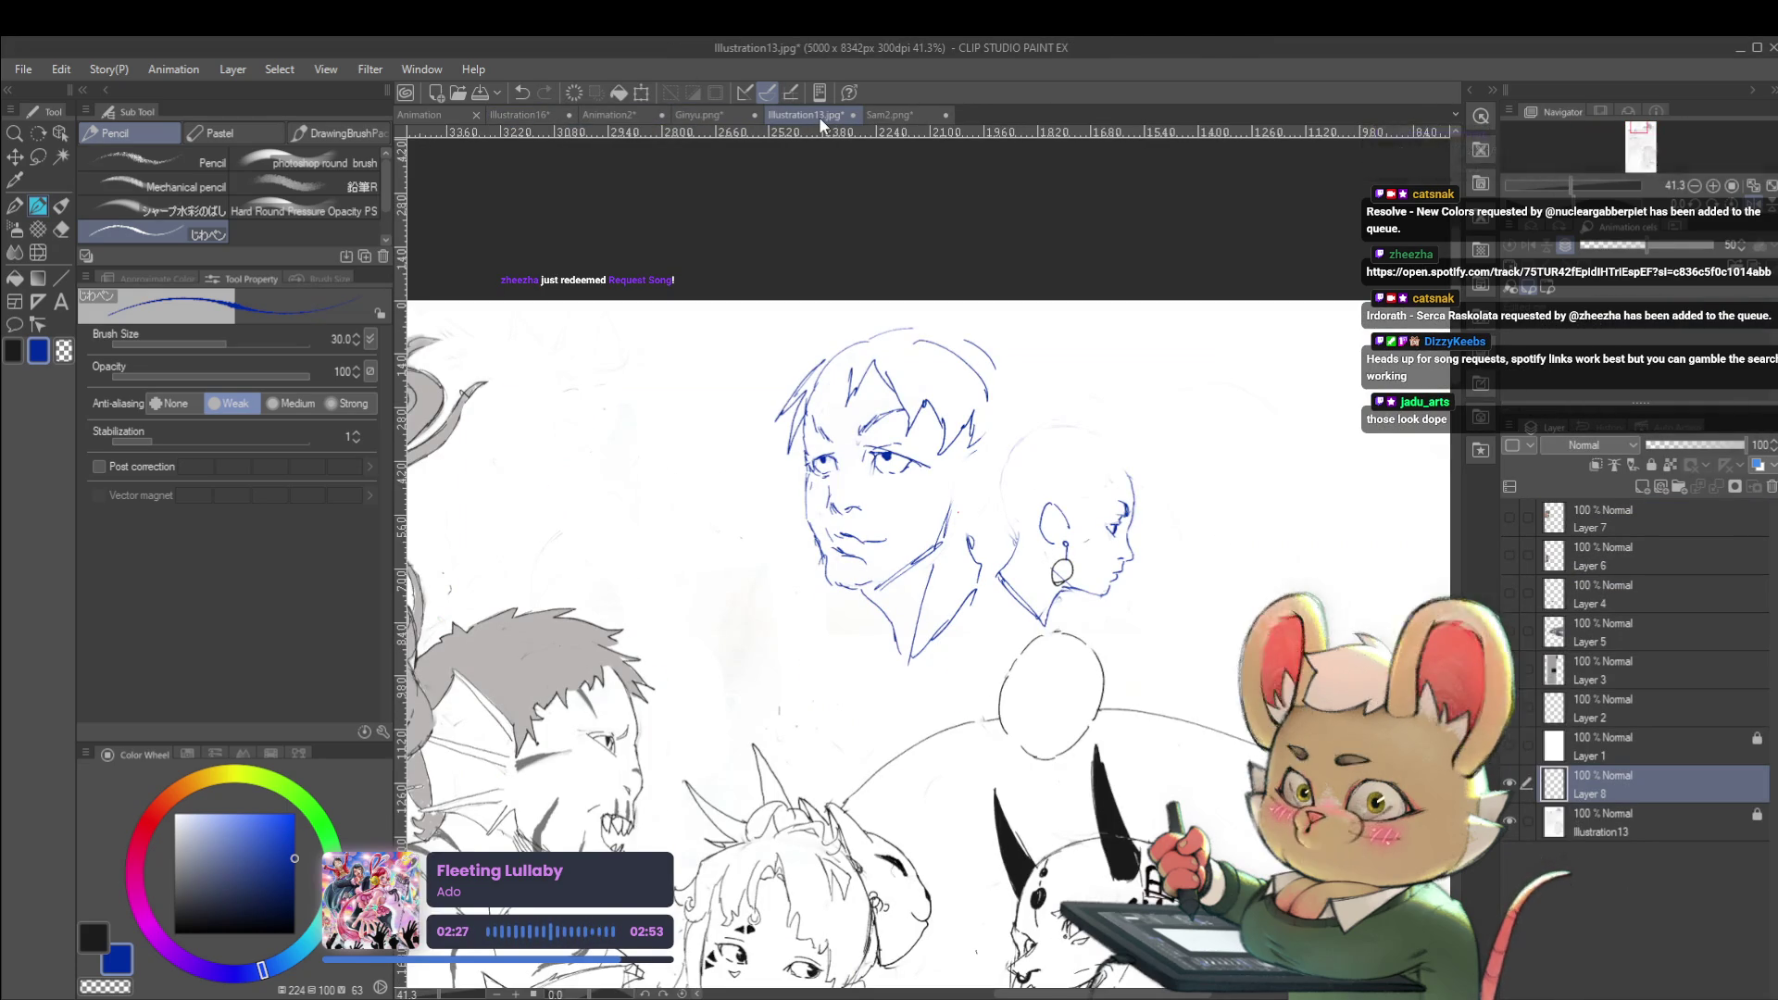
In the mirrored view, sketch a rounded skull arc and hair strands with a size-17 pencil
key("h")
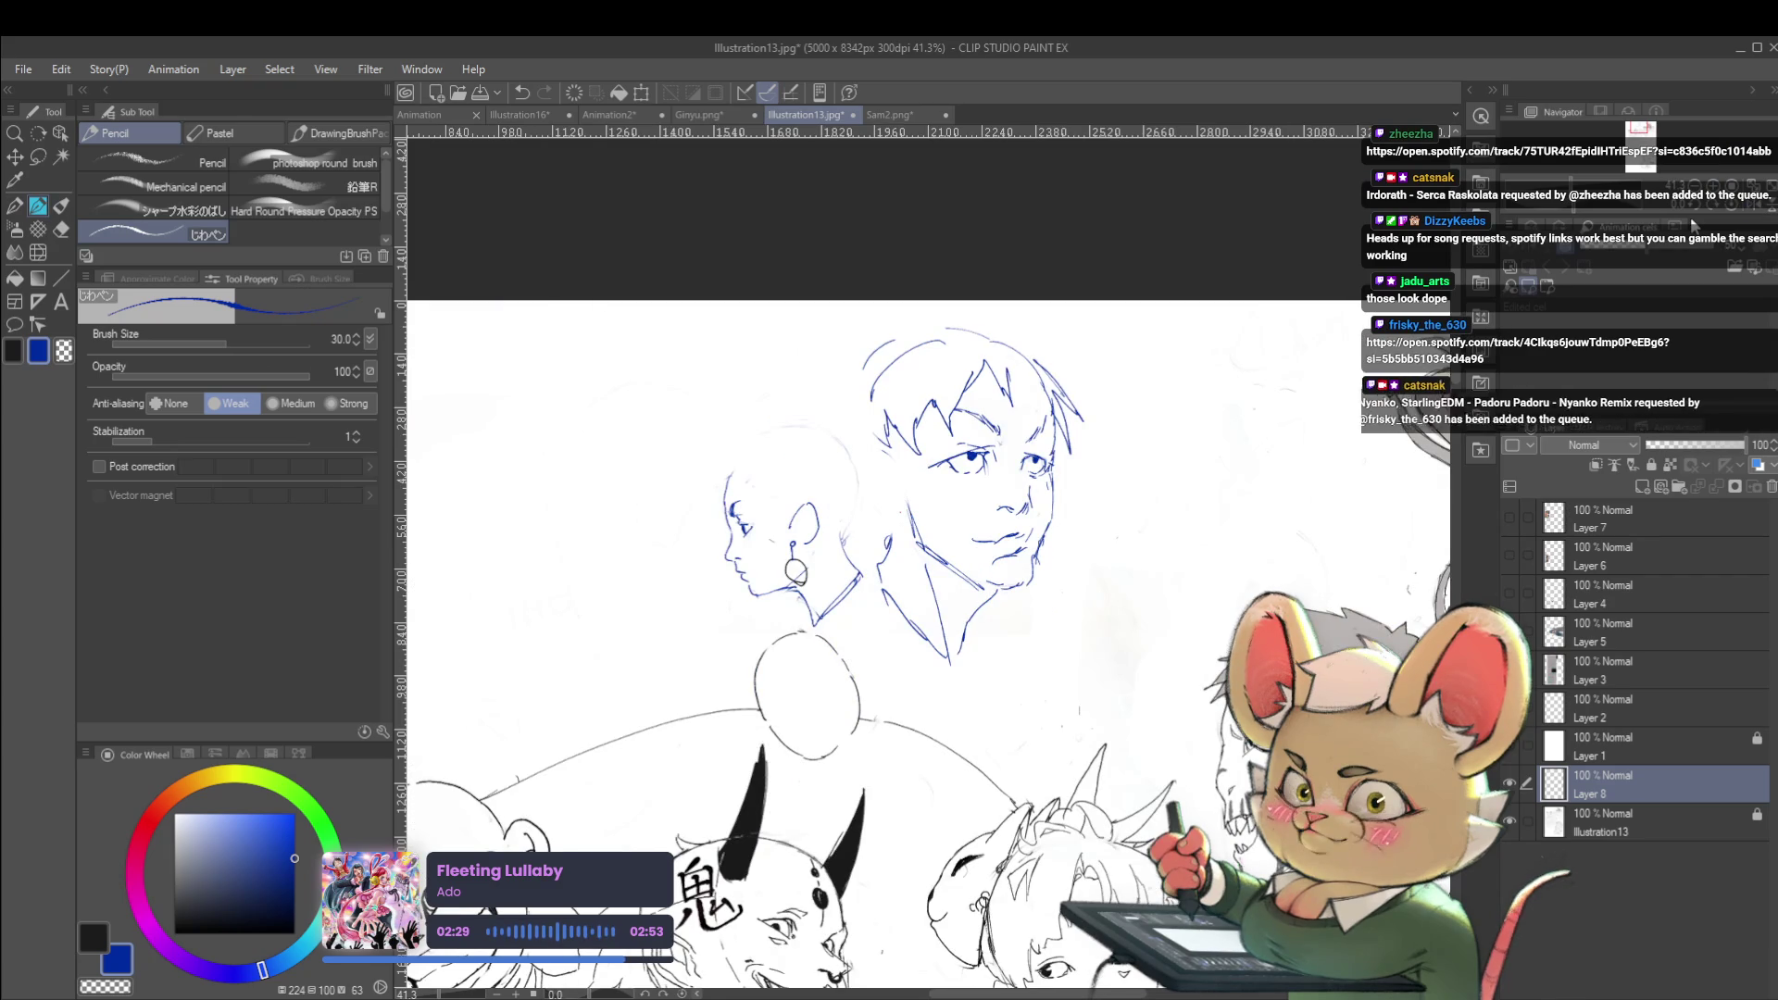
mouse_move(727, 480)
left_mouse_down()
mouse_move(769, 443)
mouse_move(845, 460)
mouse_move(845, 548)
mouse_move(868, 459)
left_mouse_up()
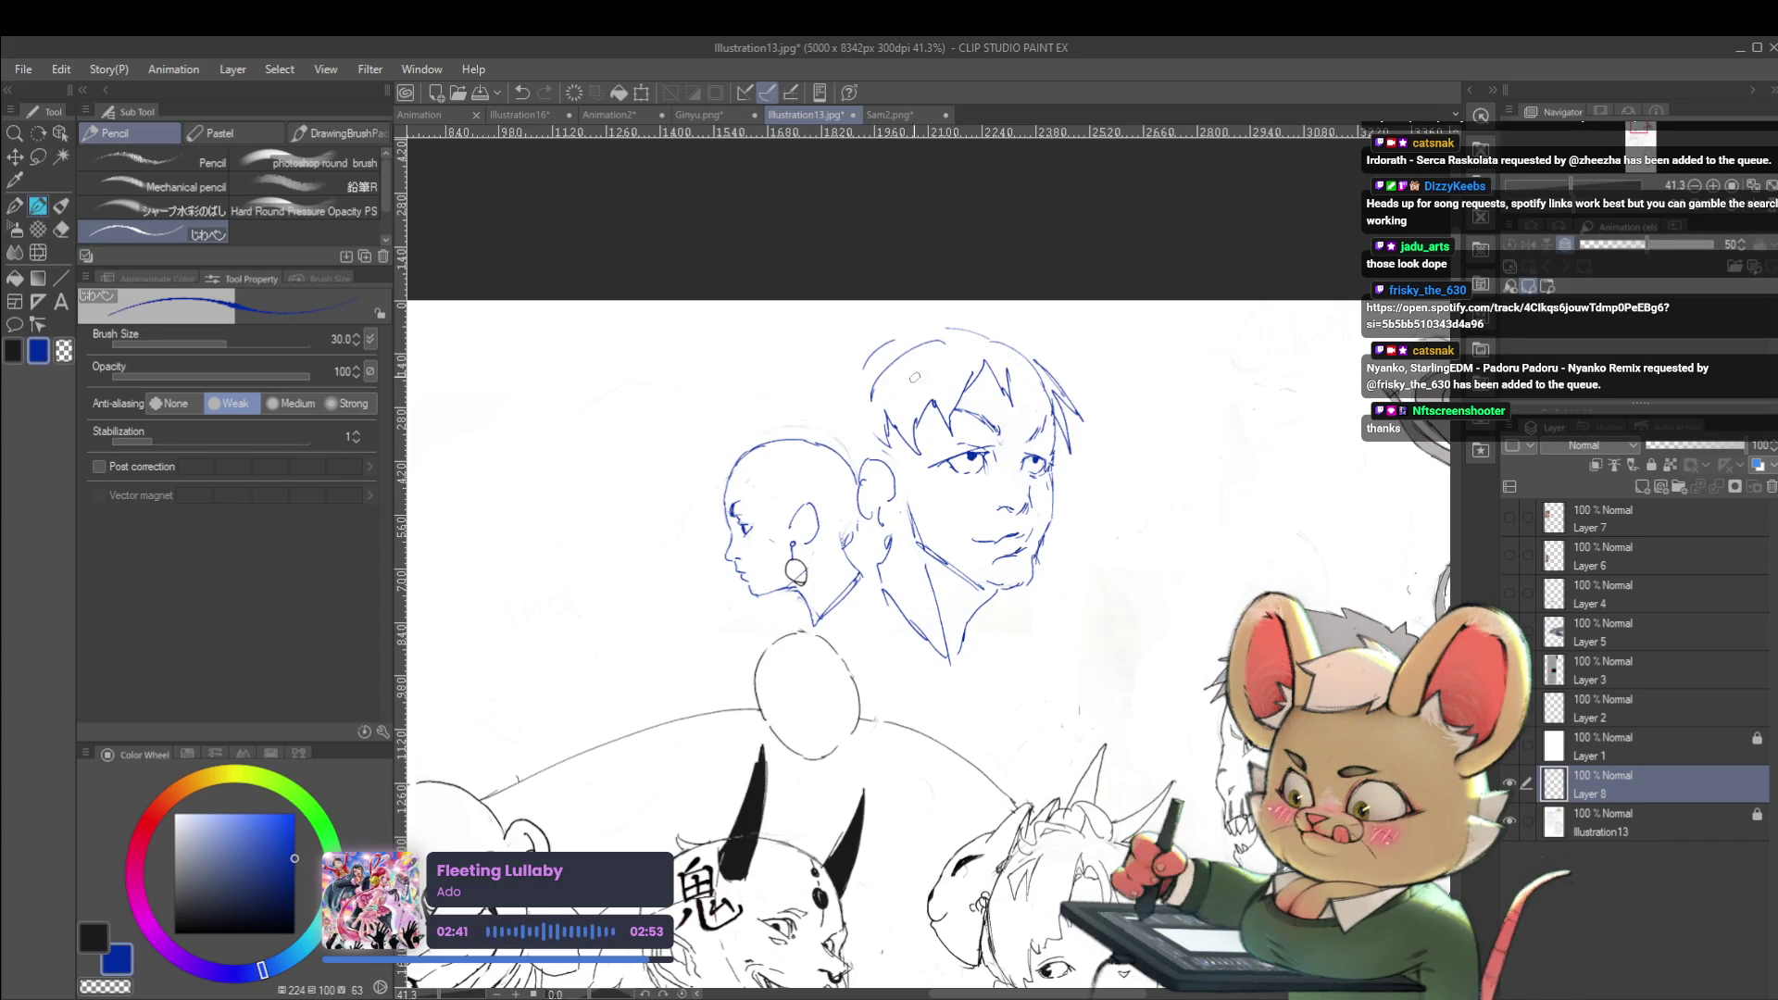
left_click_drag(741, 473, 753, 463)
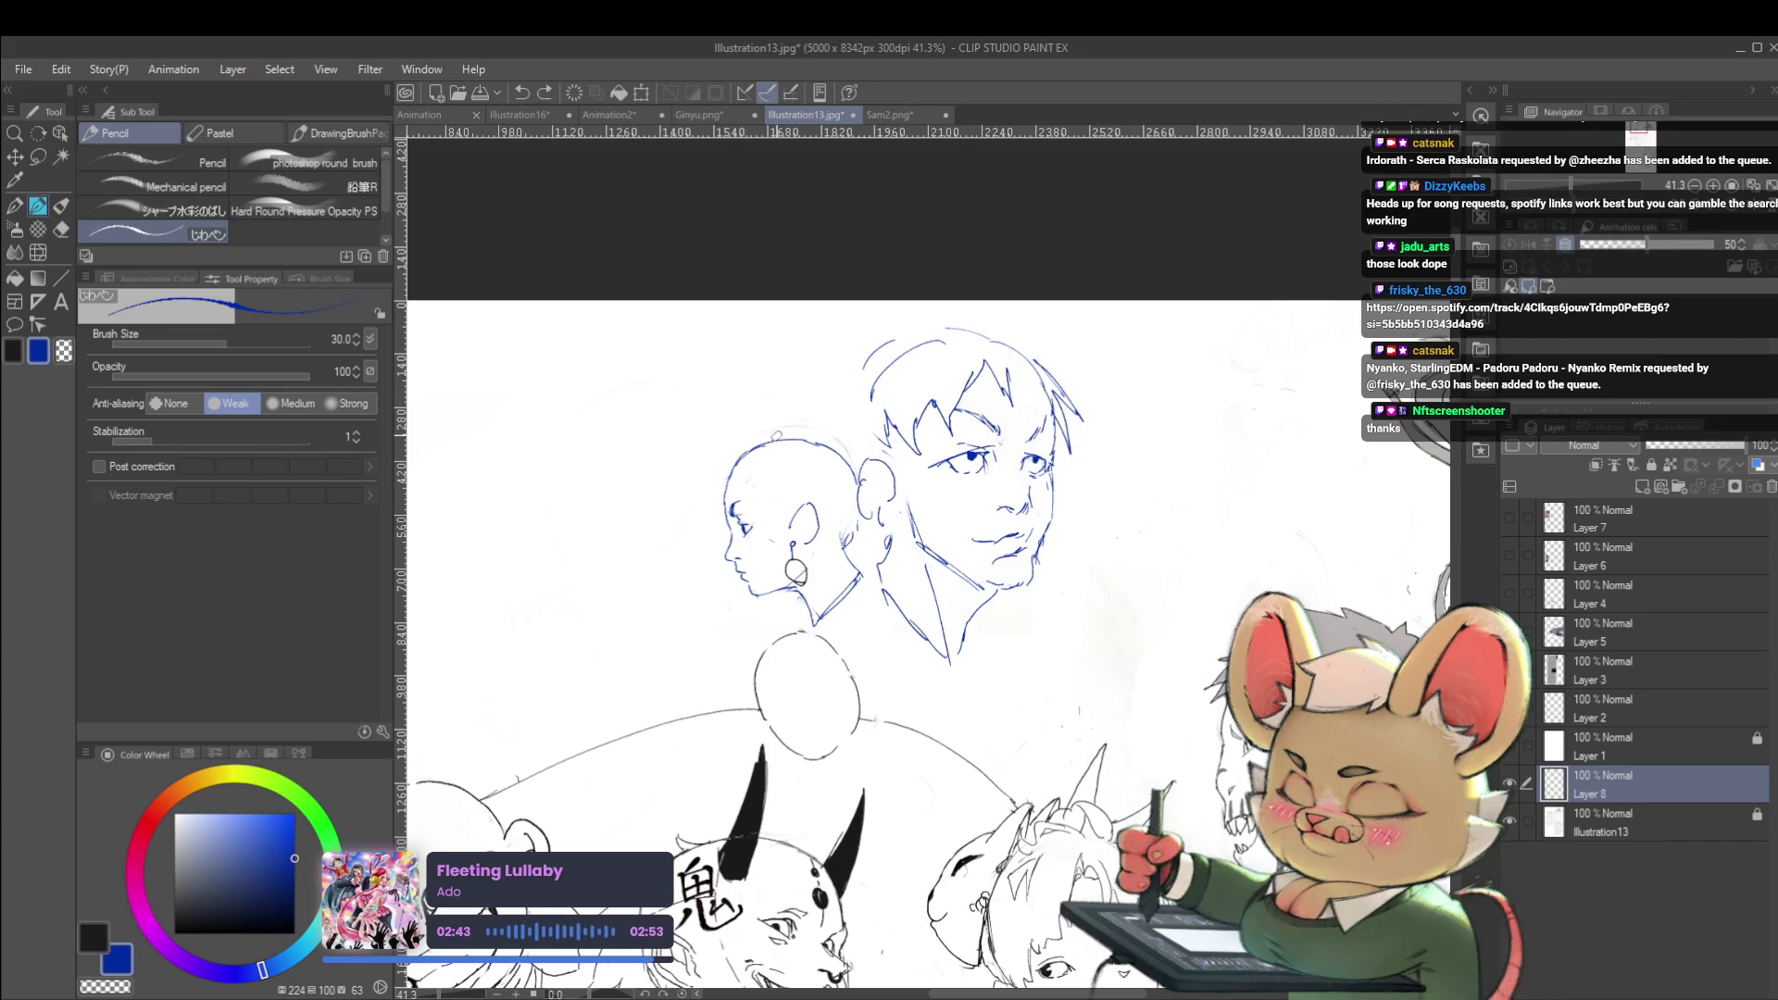
key("bracketleft")
left_click_drag(732, 472, 789, 443)
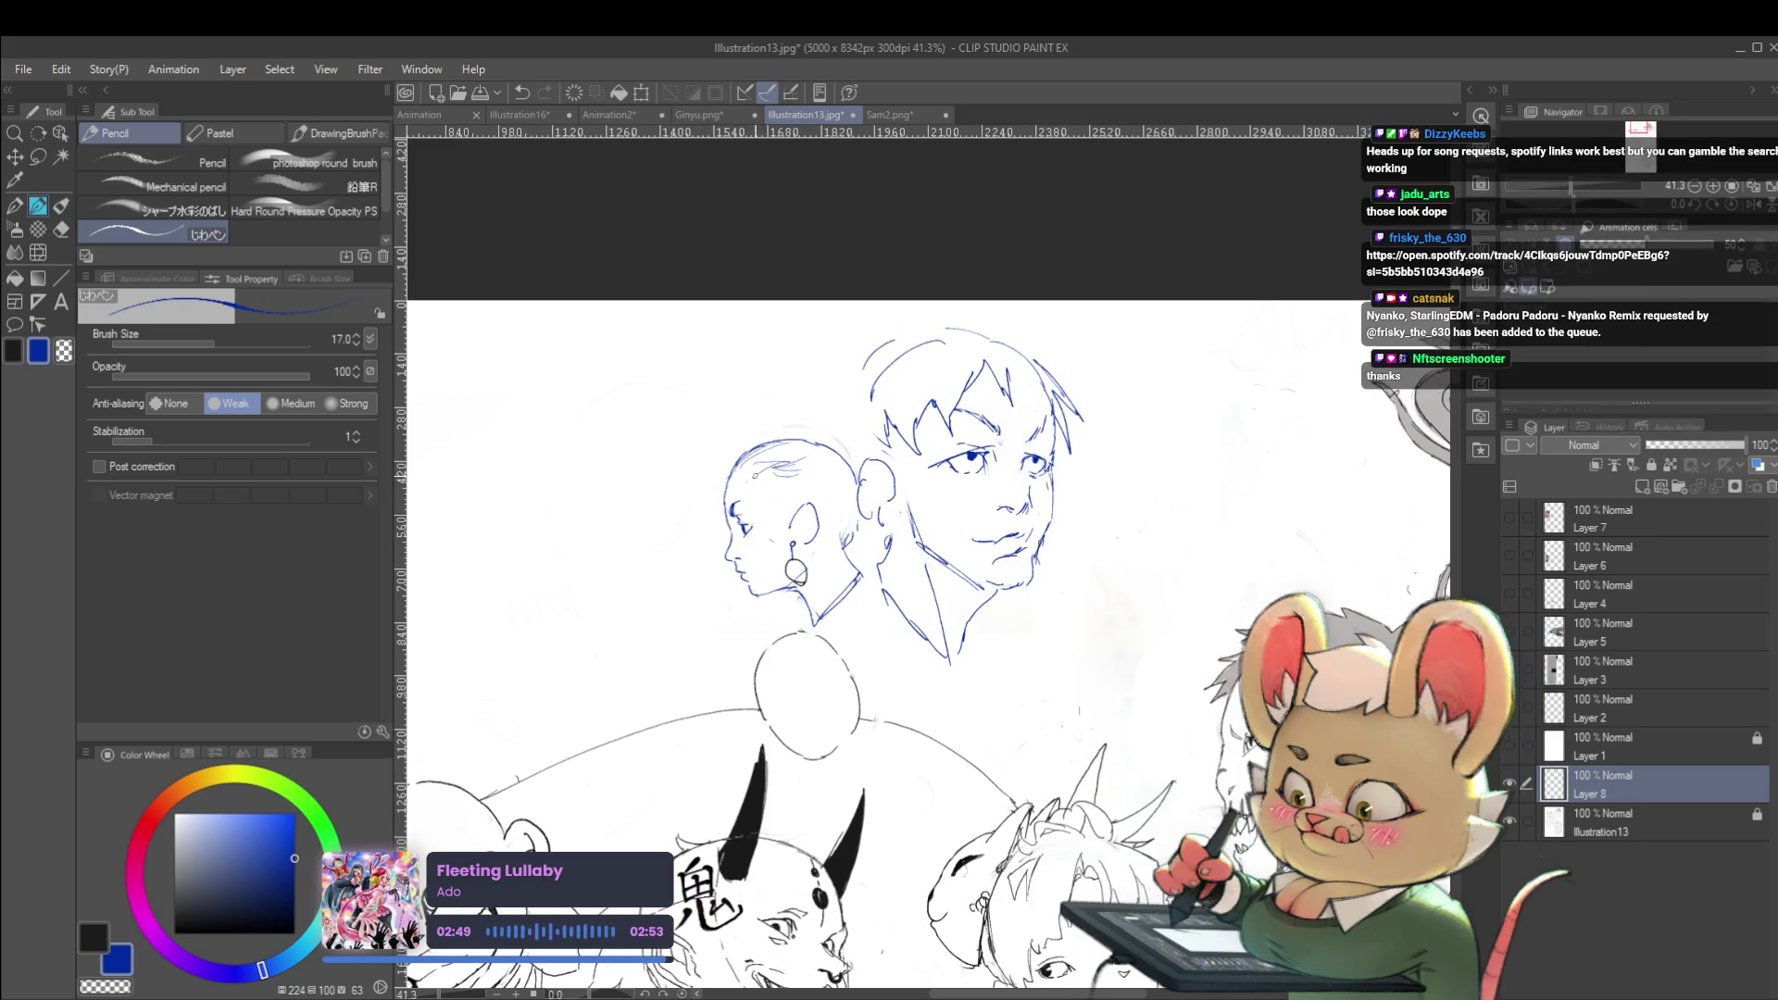
left_click_drag(757, 476, 783, 470)
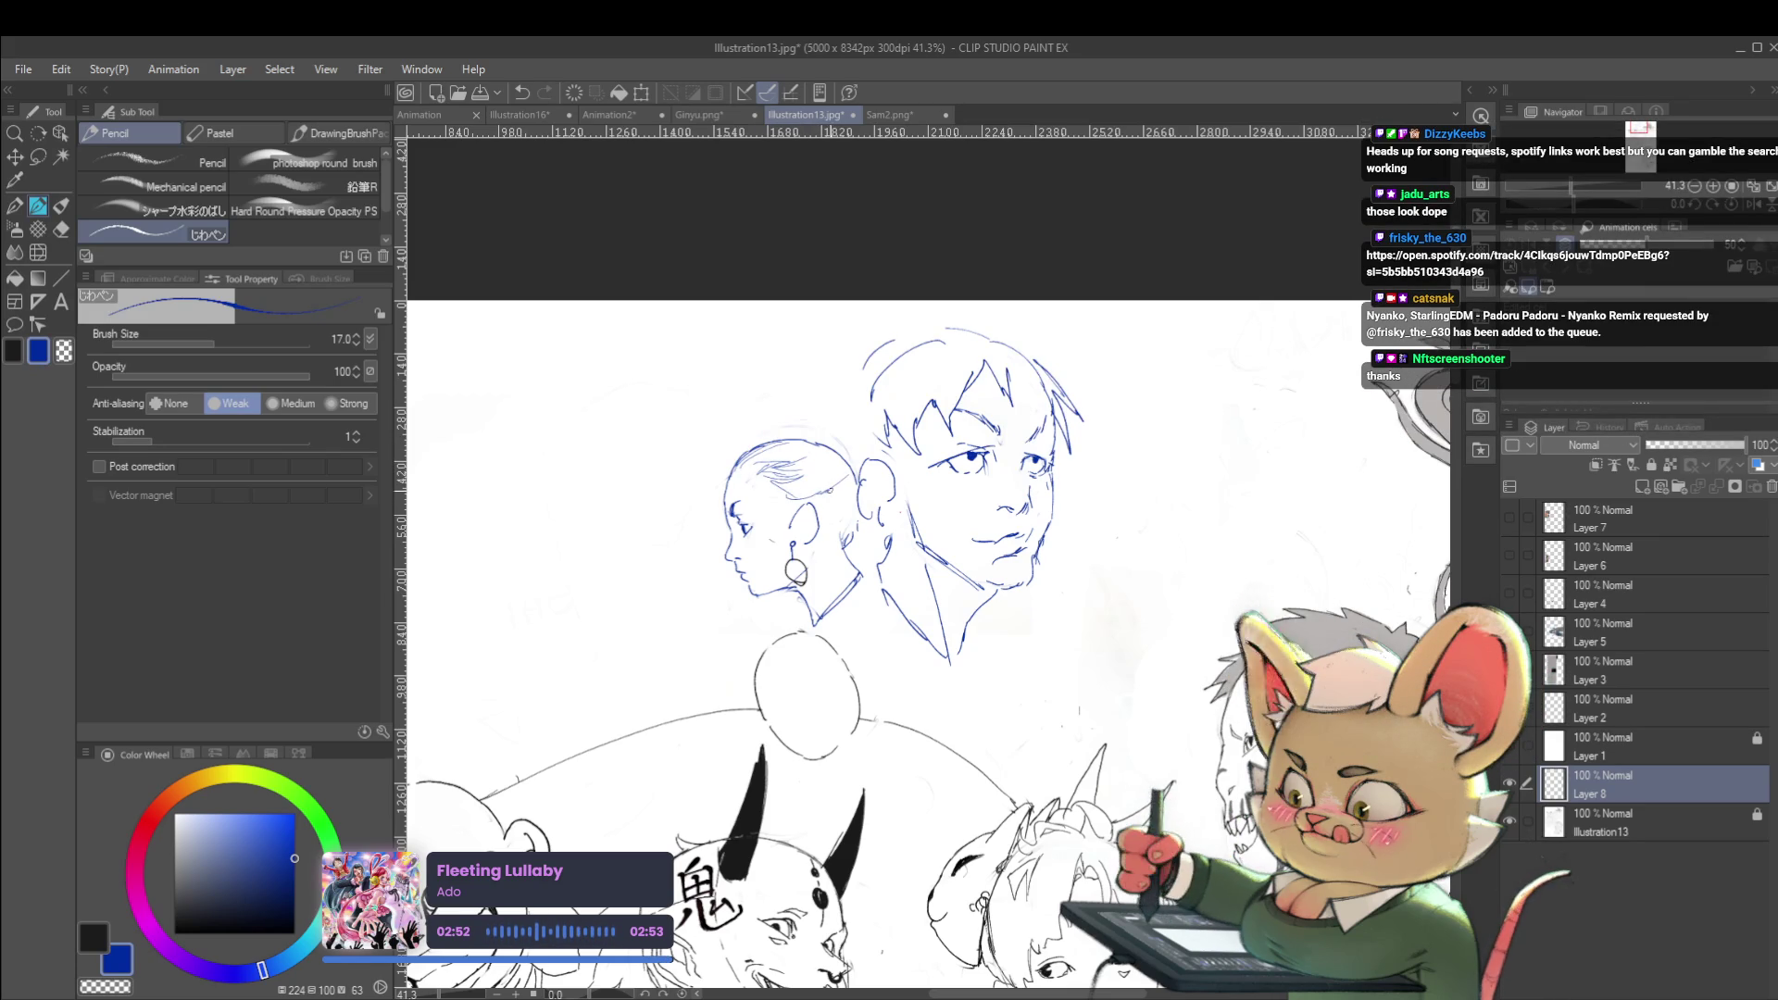
left_click_drag(830, 493, 815, 486)
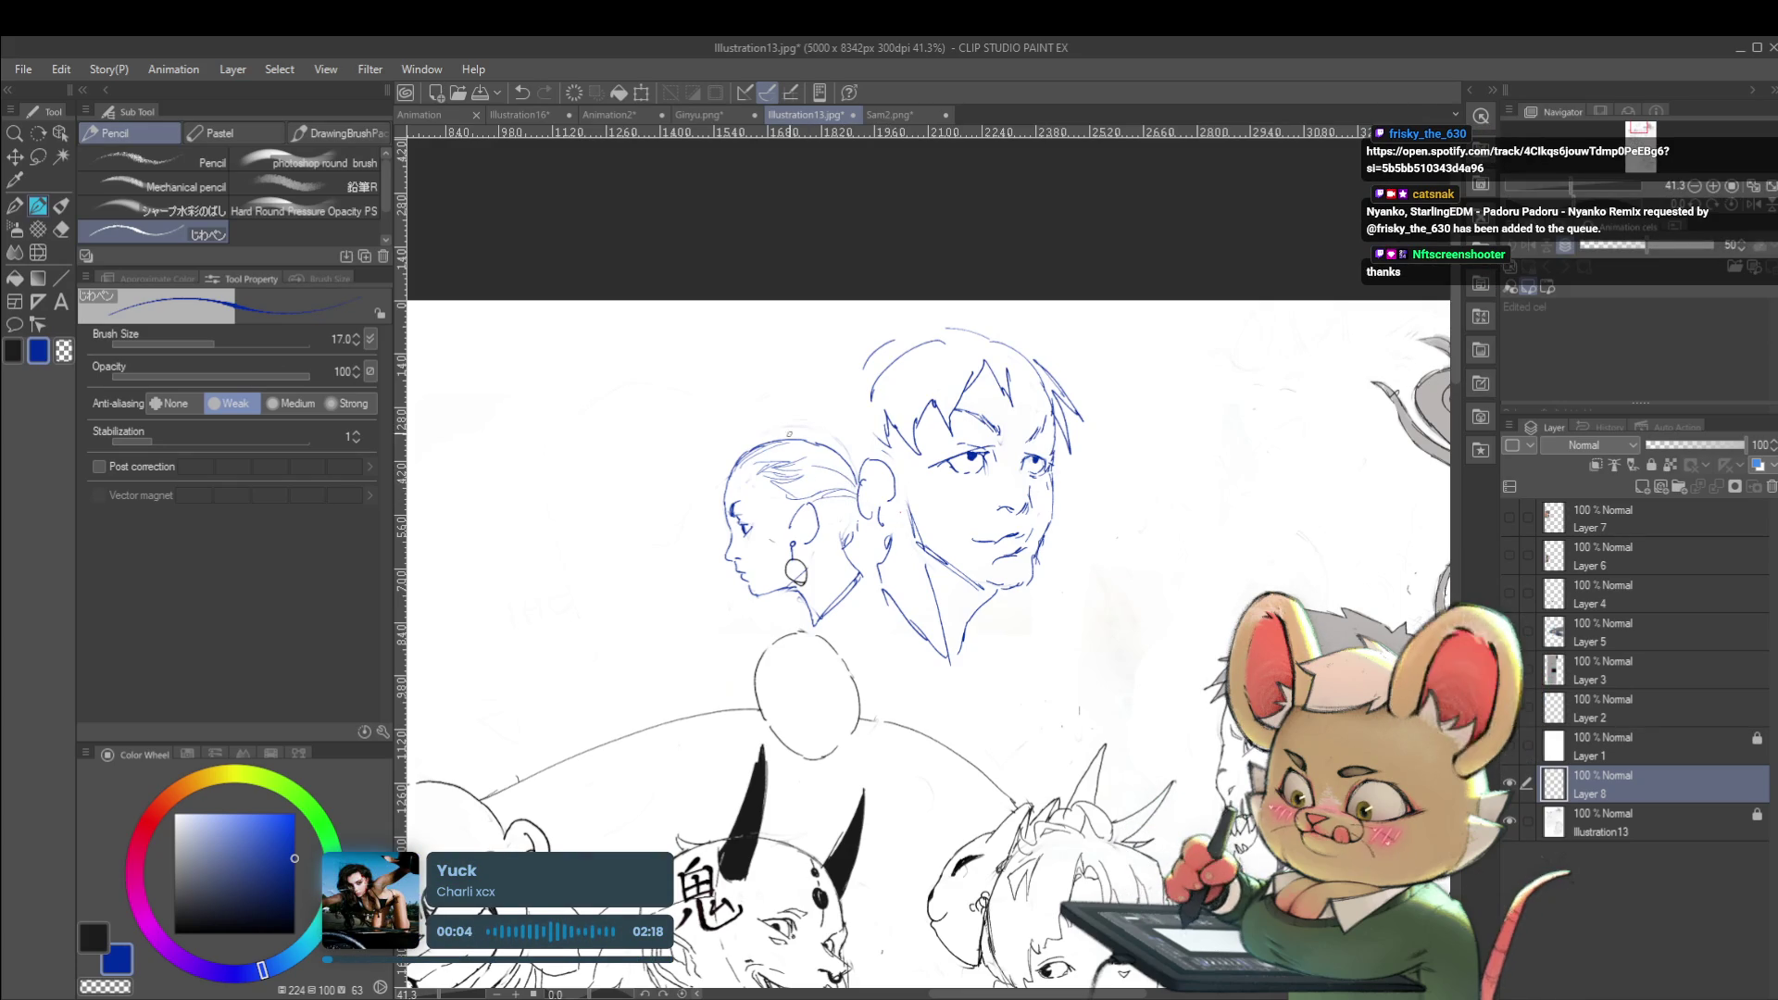
Frame the head sketches, enlarge the pencil to size 25, and undo the last faint stroke
scroll(832, 457, "down", 2)
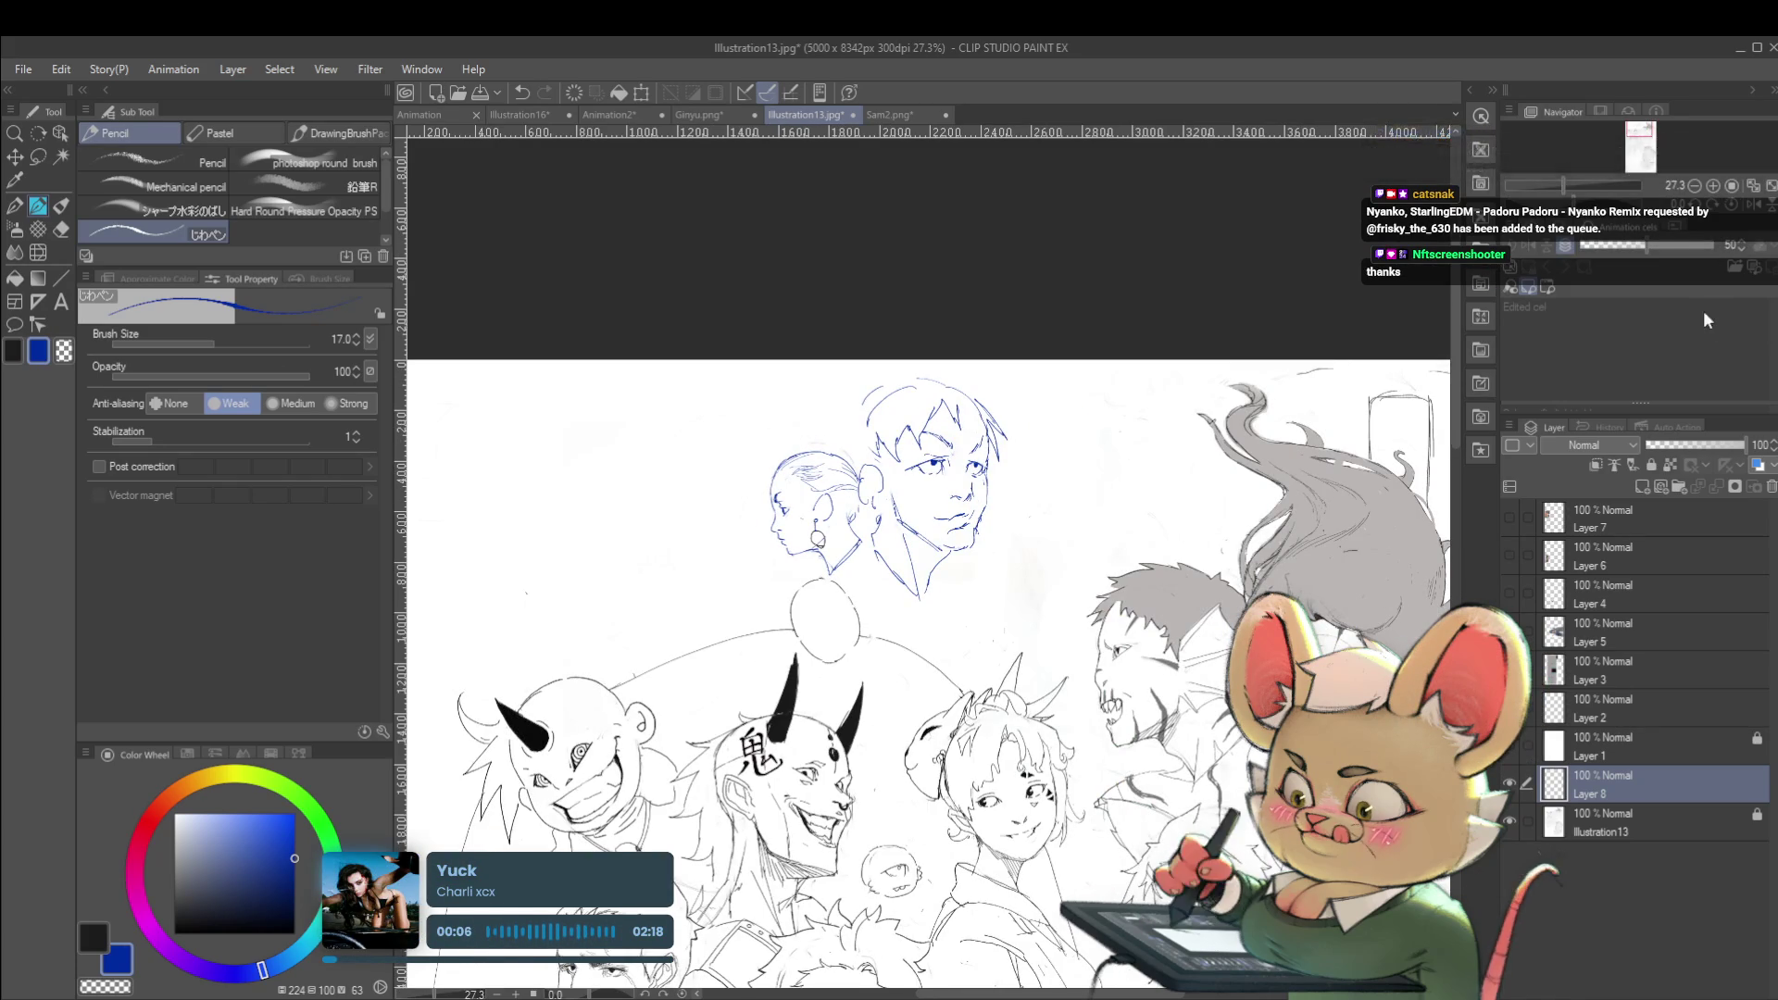
left_click(1753, 204)
scroll(1090, 464, "up", 3)
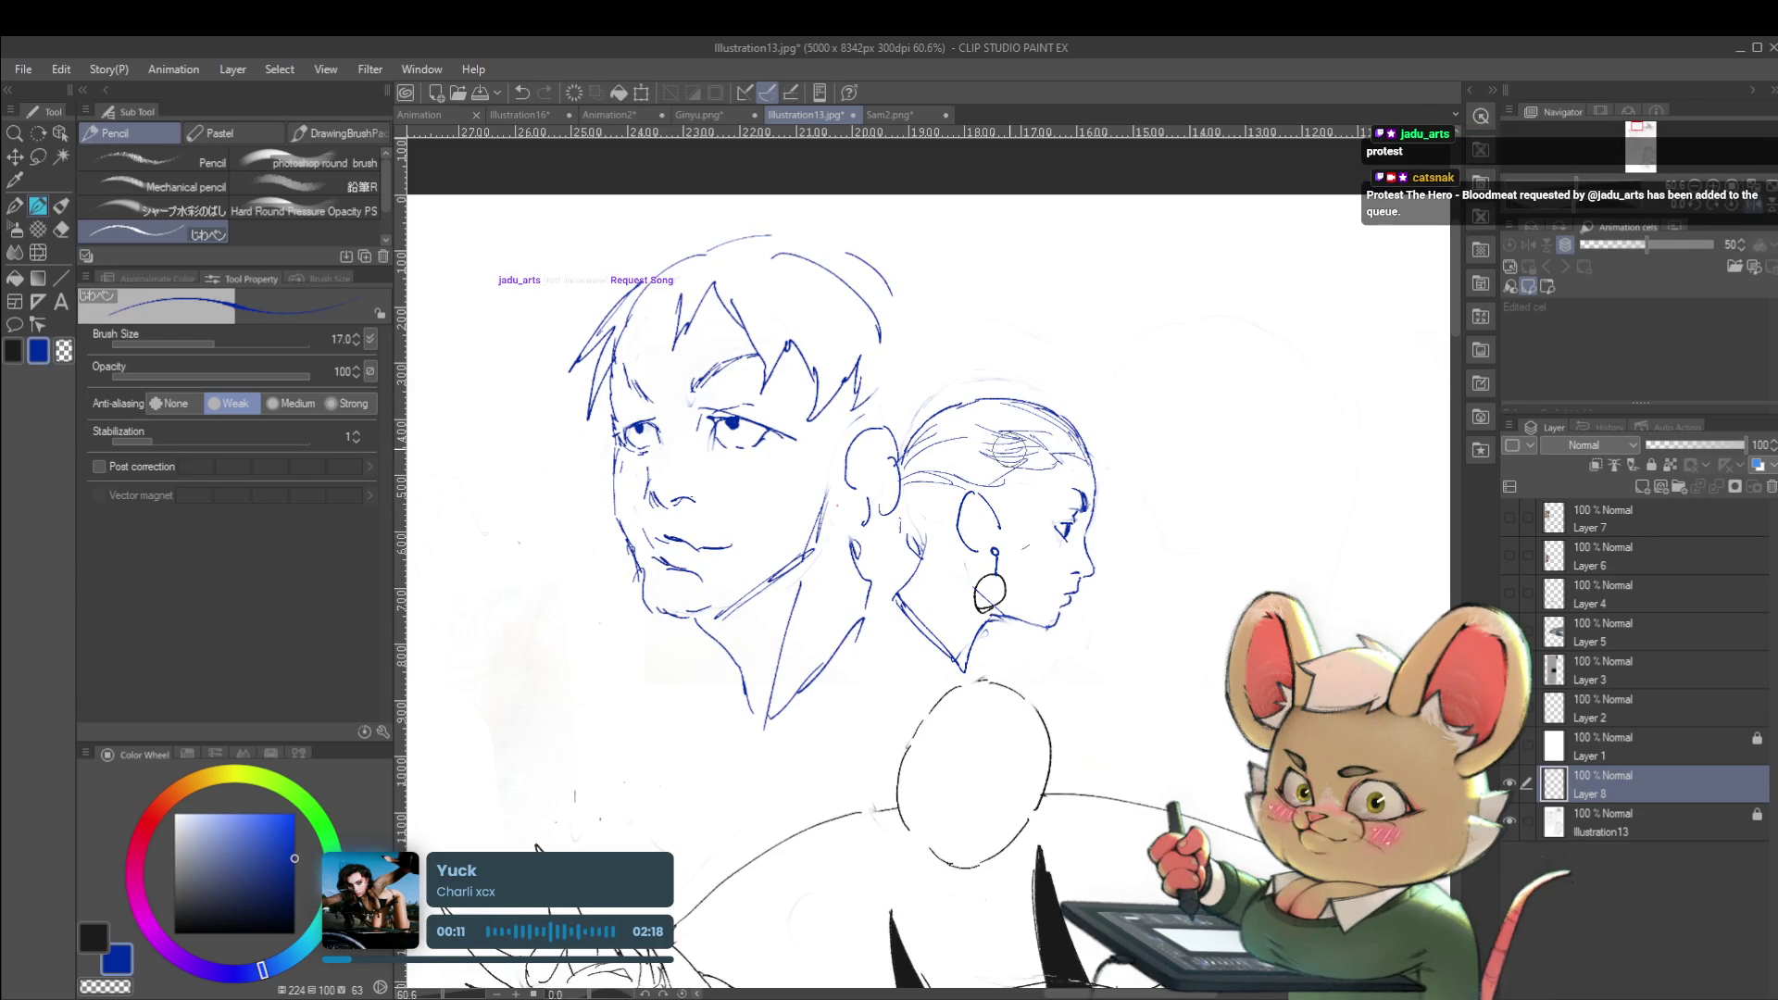
scroll(1033, 446, "down", 2)
left_click(1729, 208)
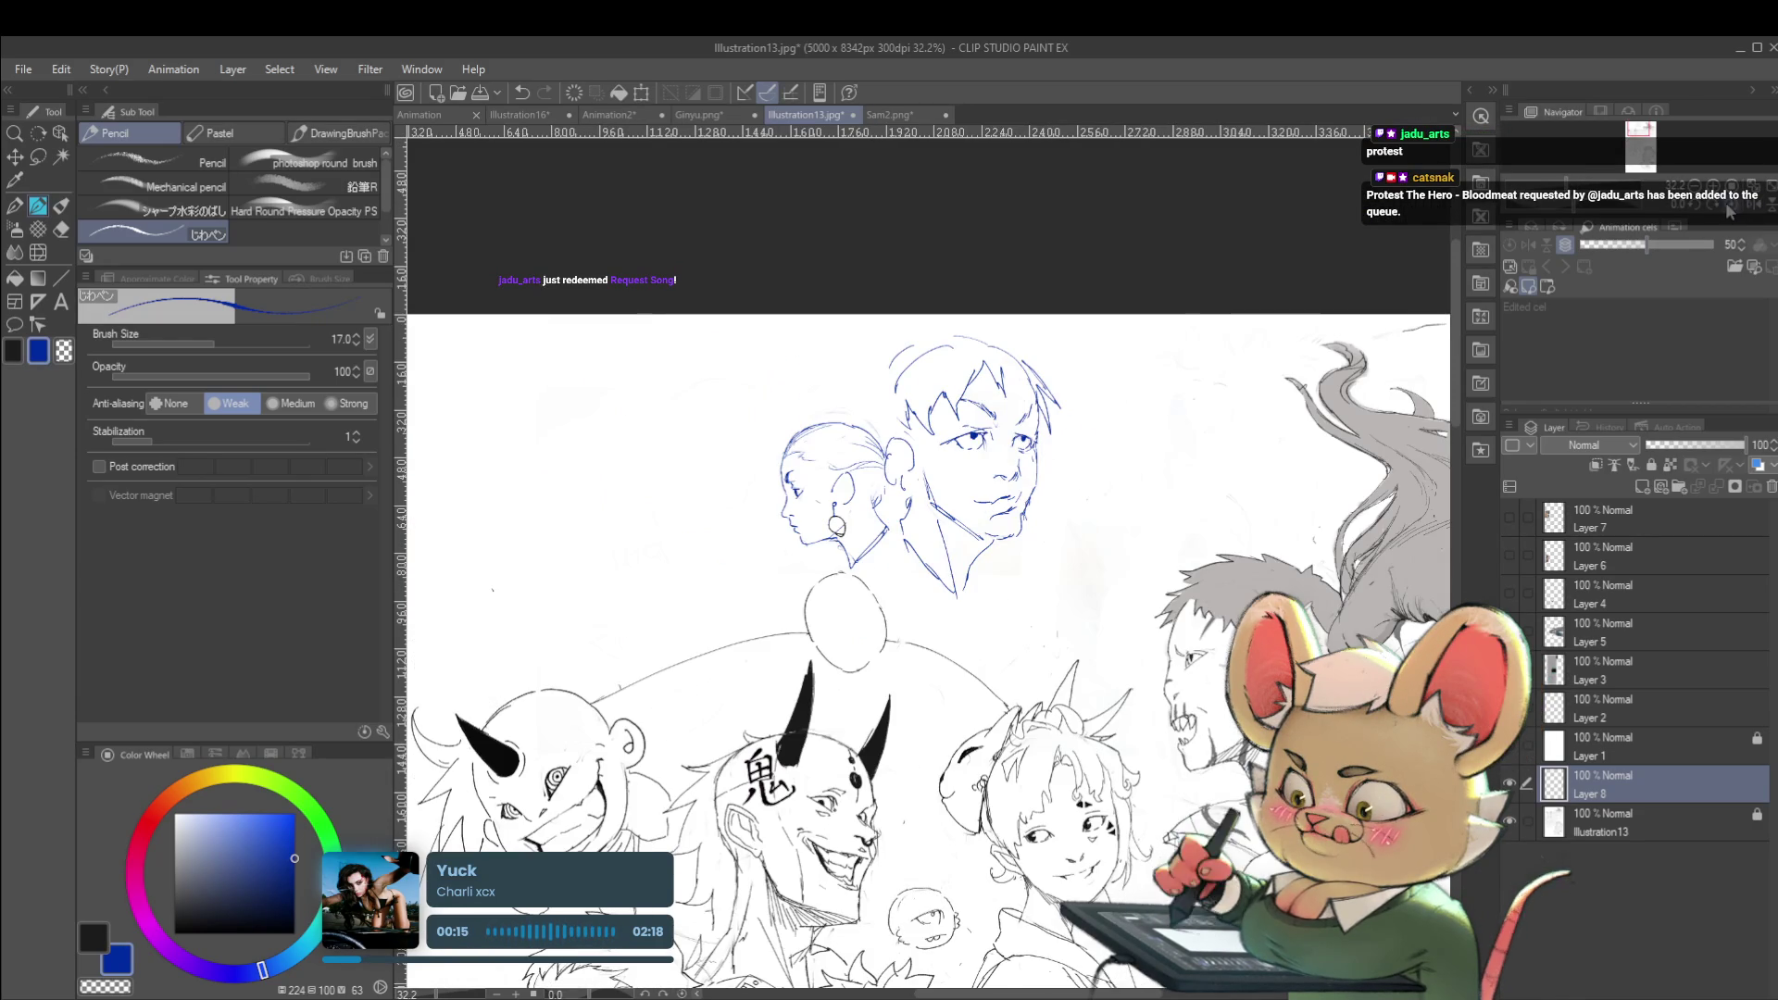
left_click_drag(1174, 499, 1054, 460)
scroll(982, 509, "up", 1)
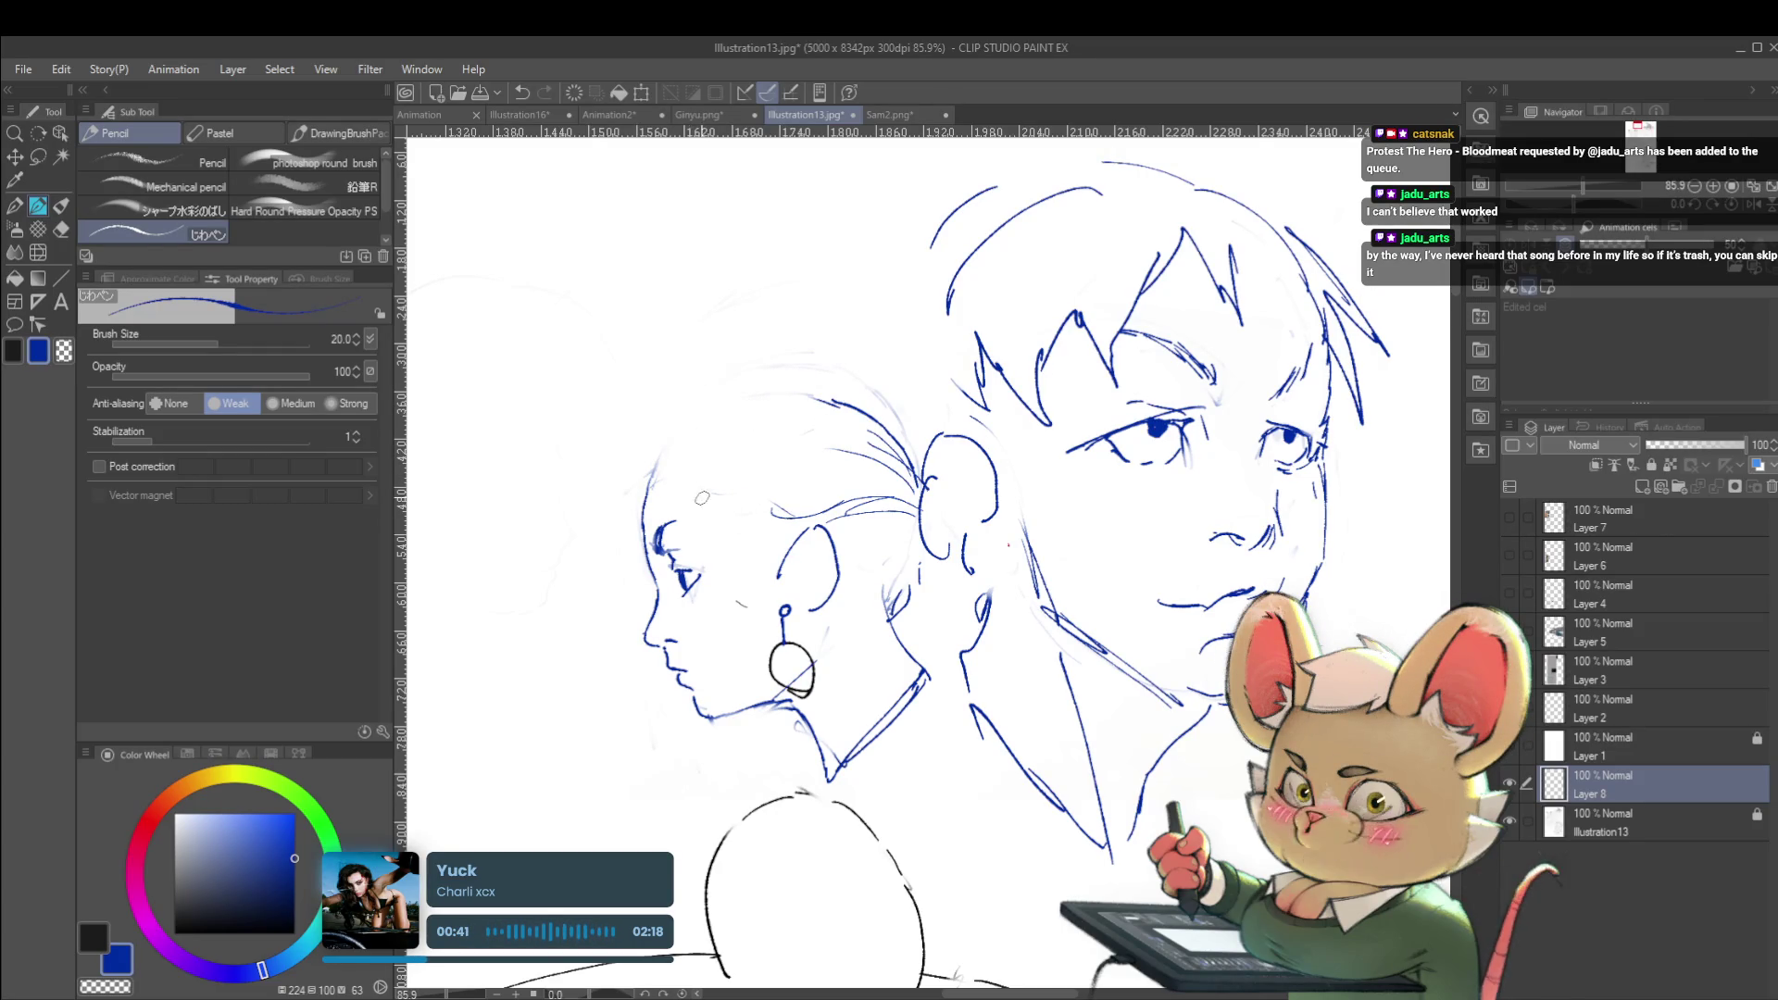
key("bracketright")
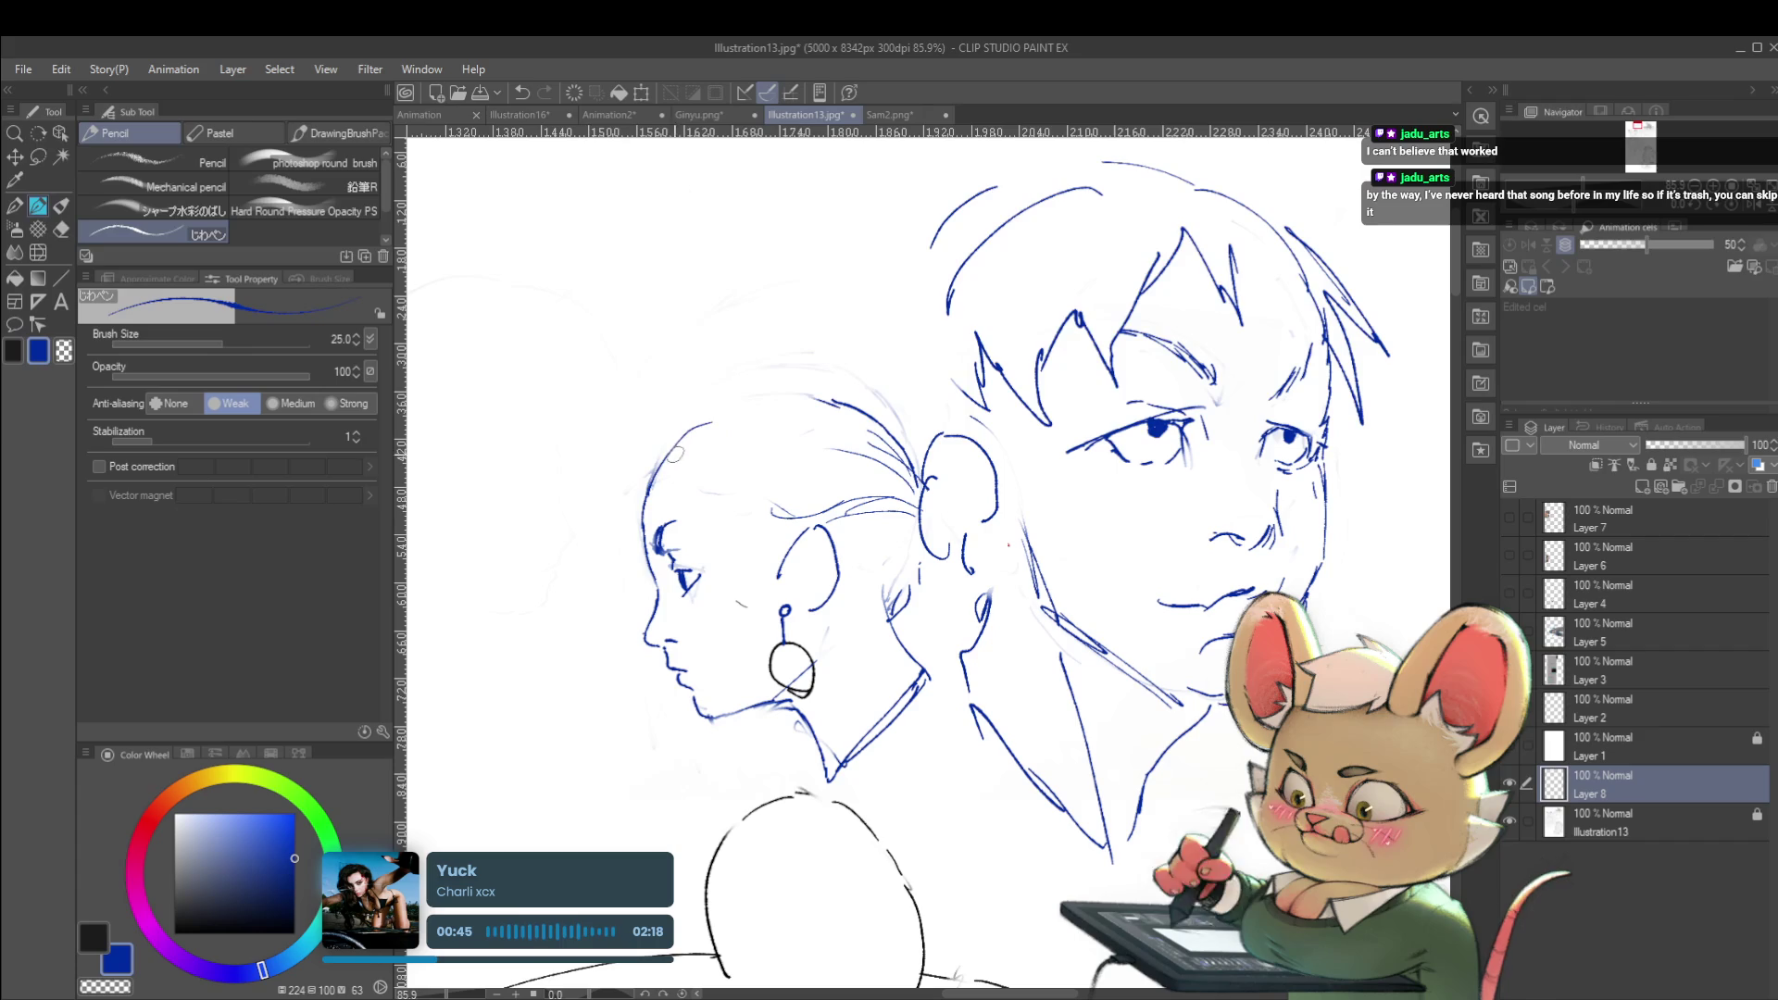
key("ctrl+z")
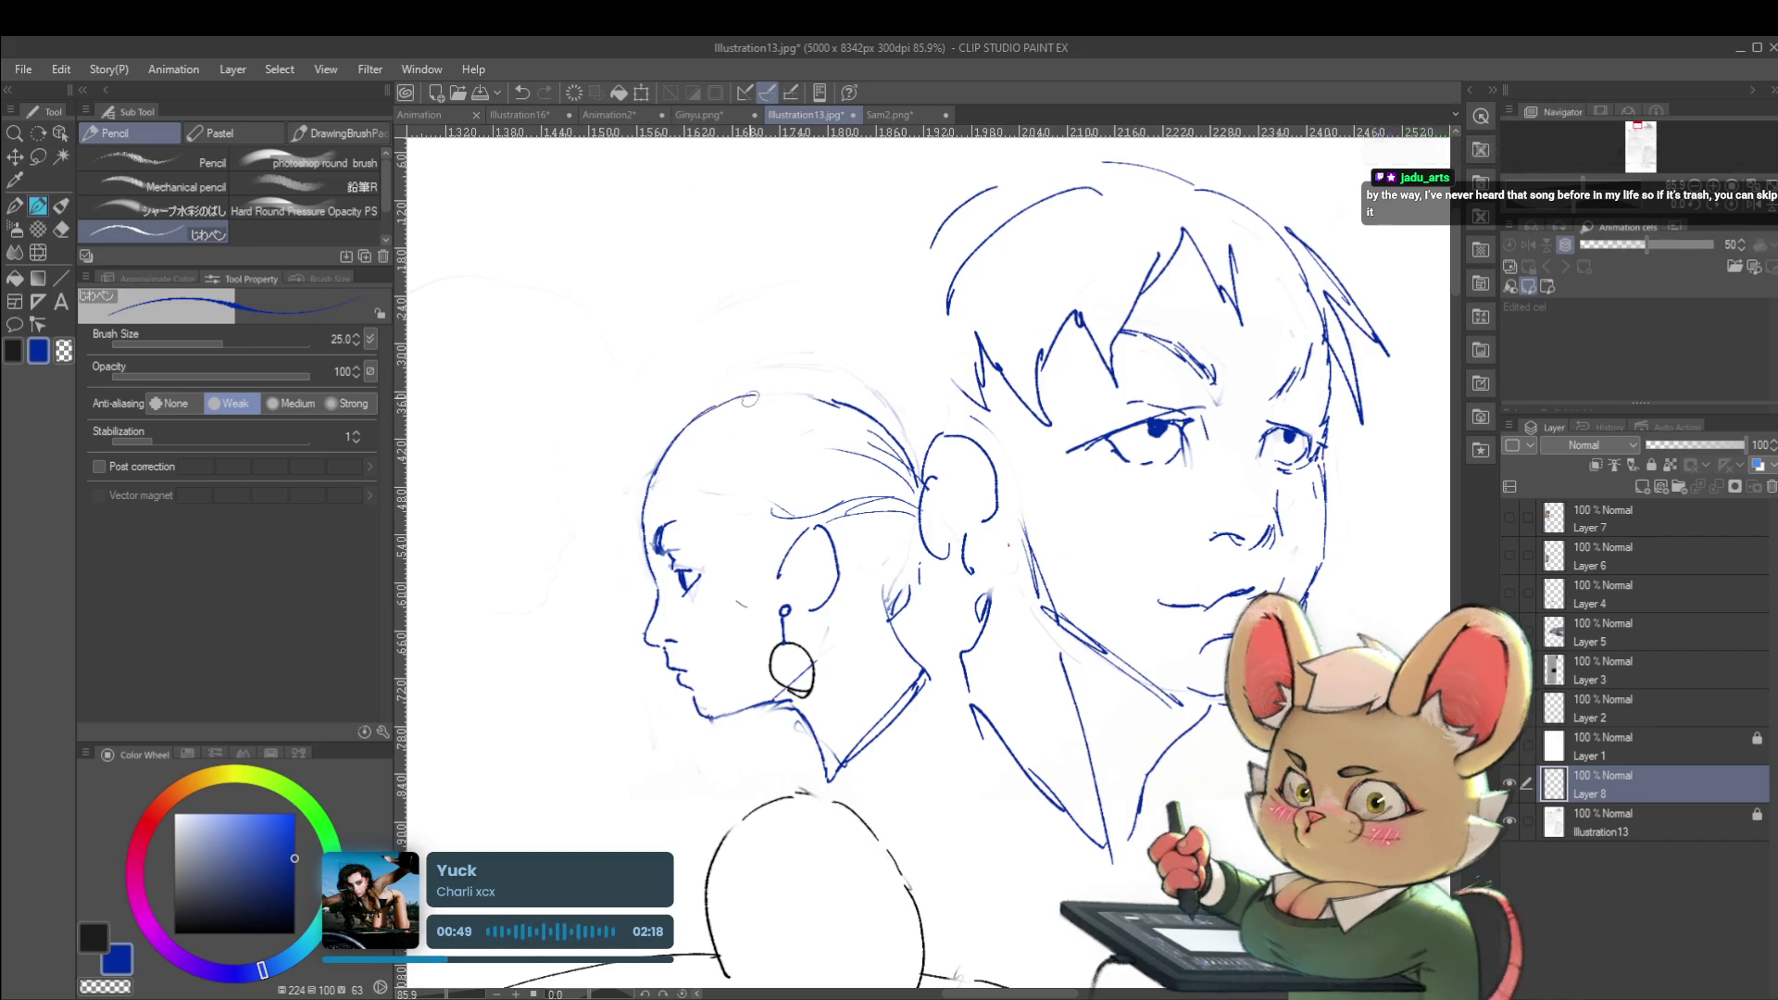
scroll(762, 363, "down", 5)
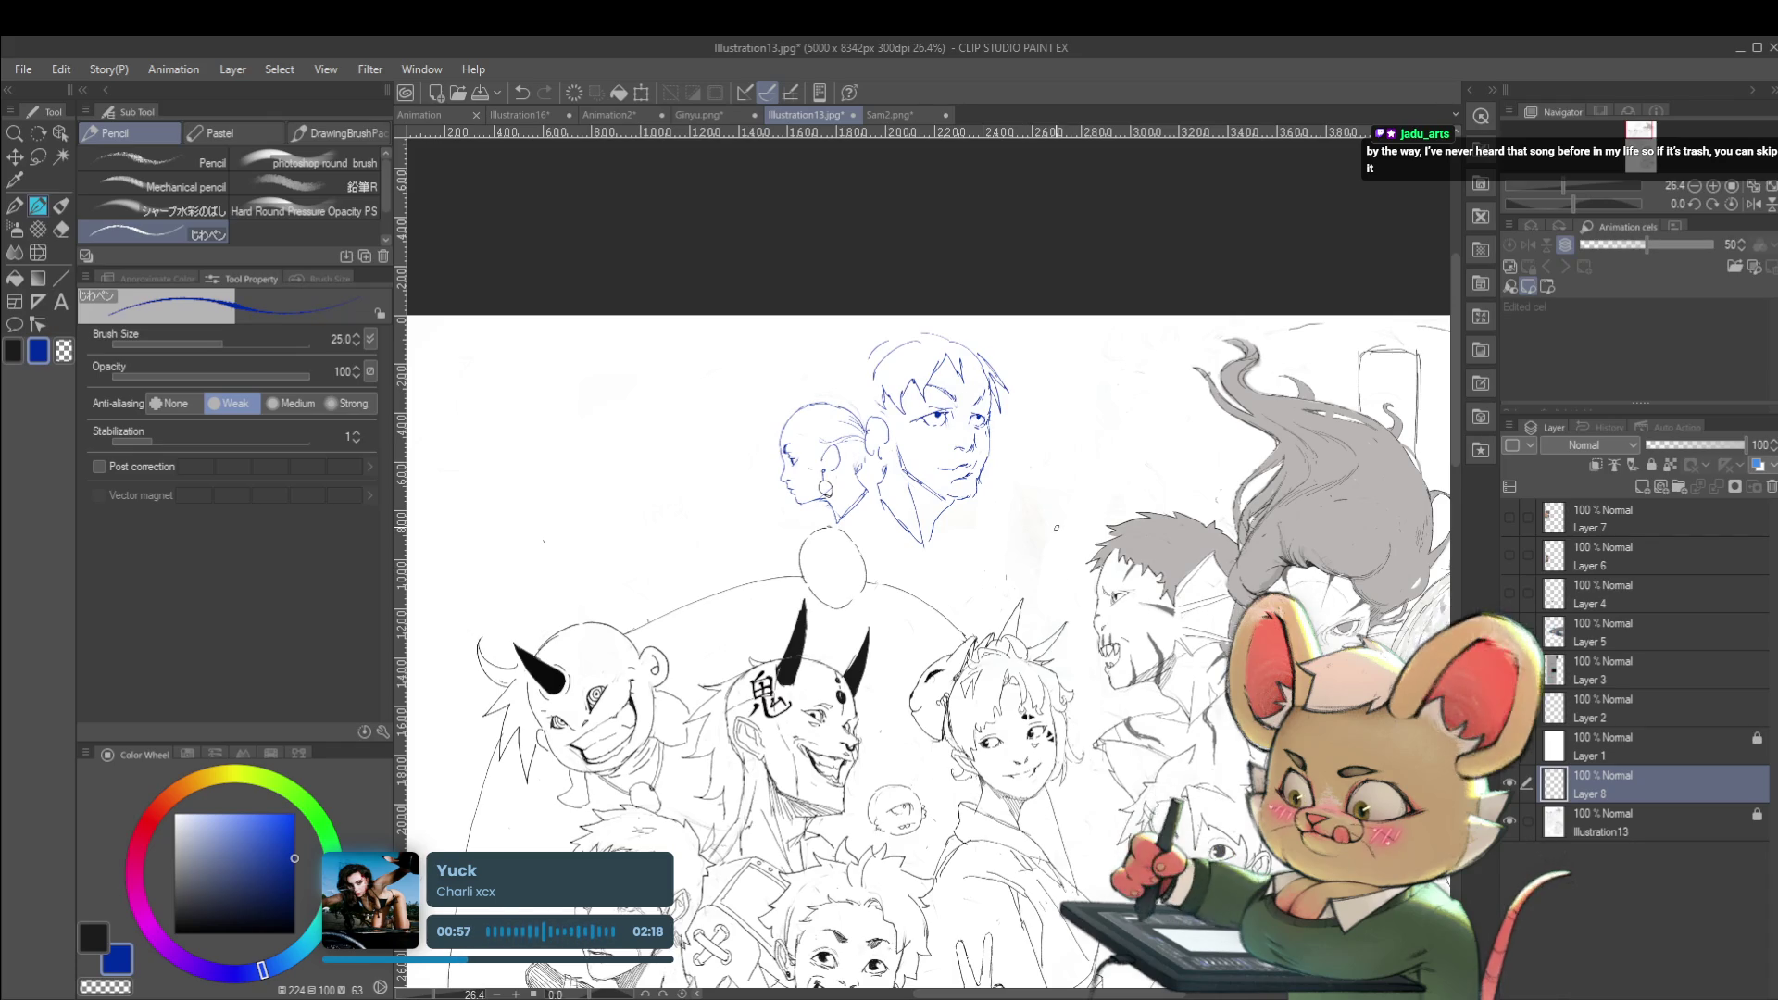
Erase the man's sketched head and the hair strands at the back of the profile
left_click(1750, 206)
scroll(1019, 379, "up", 3)
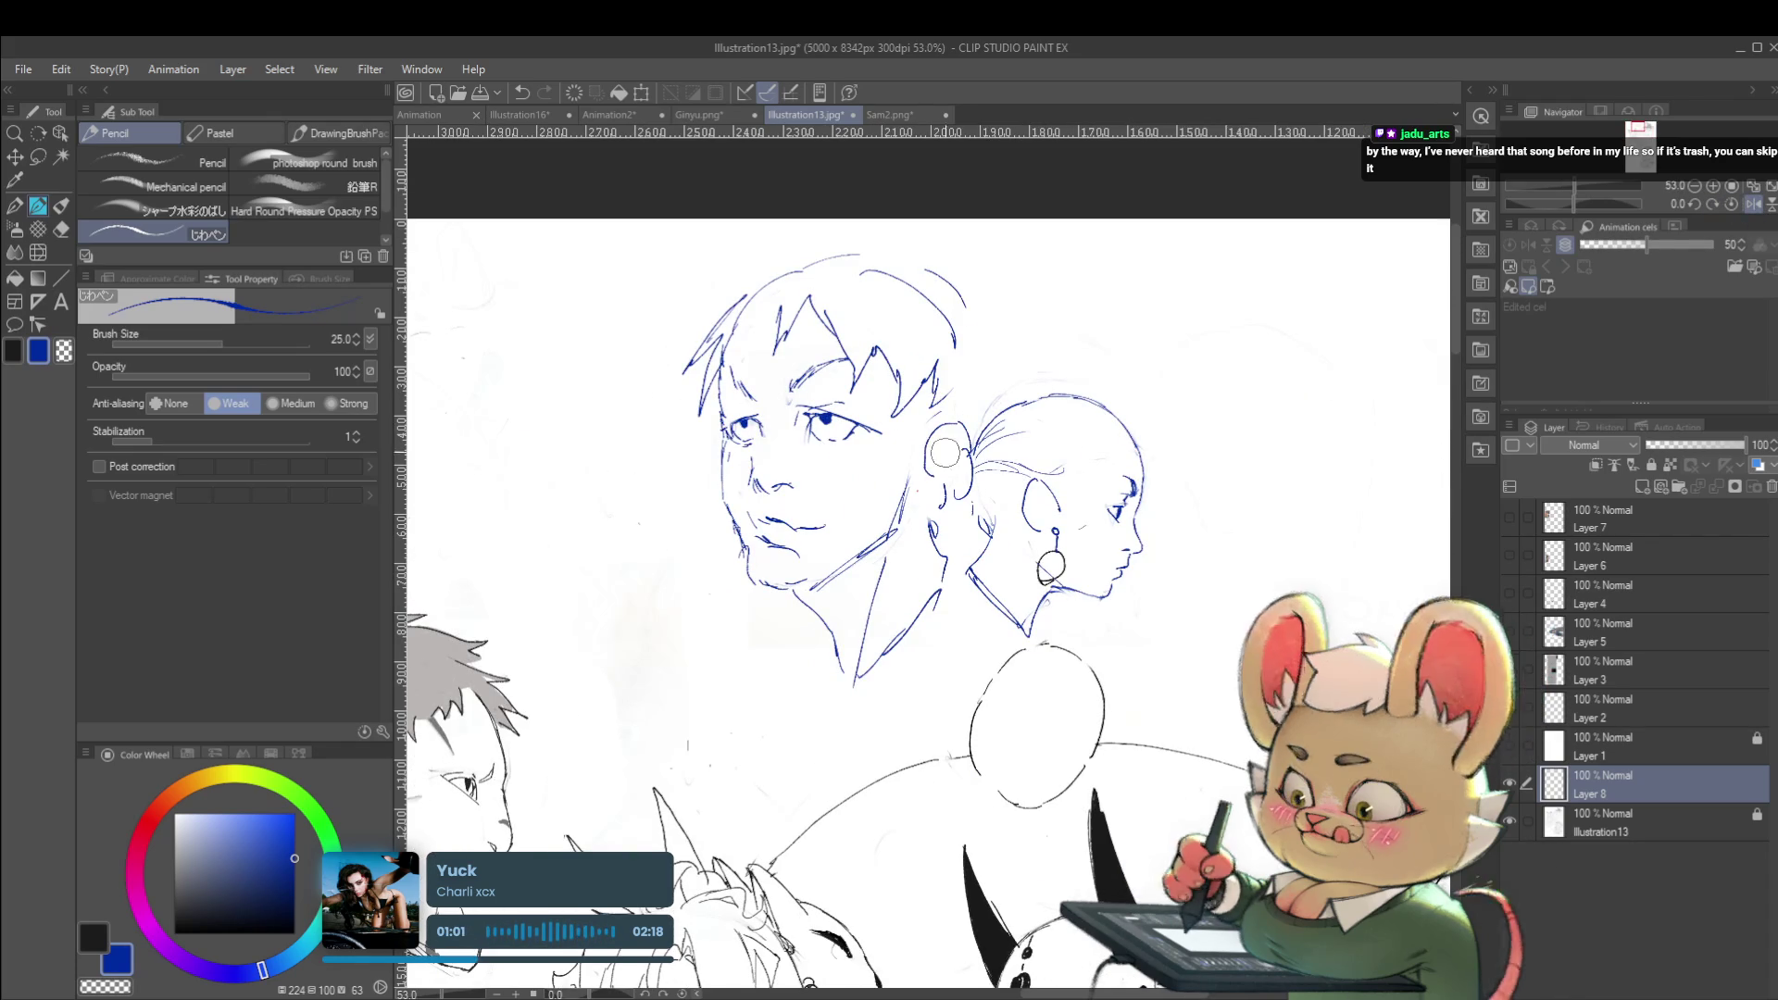
scroll(974, 473, "down", 3)
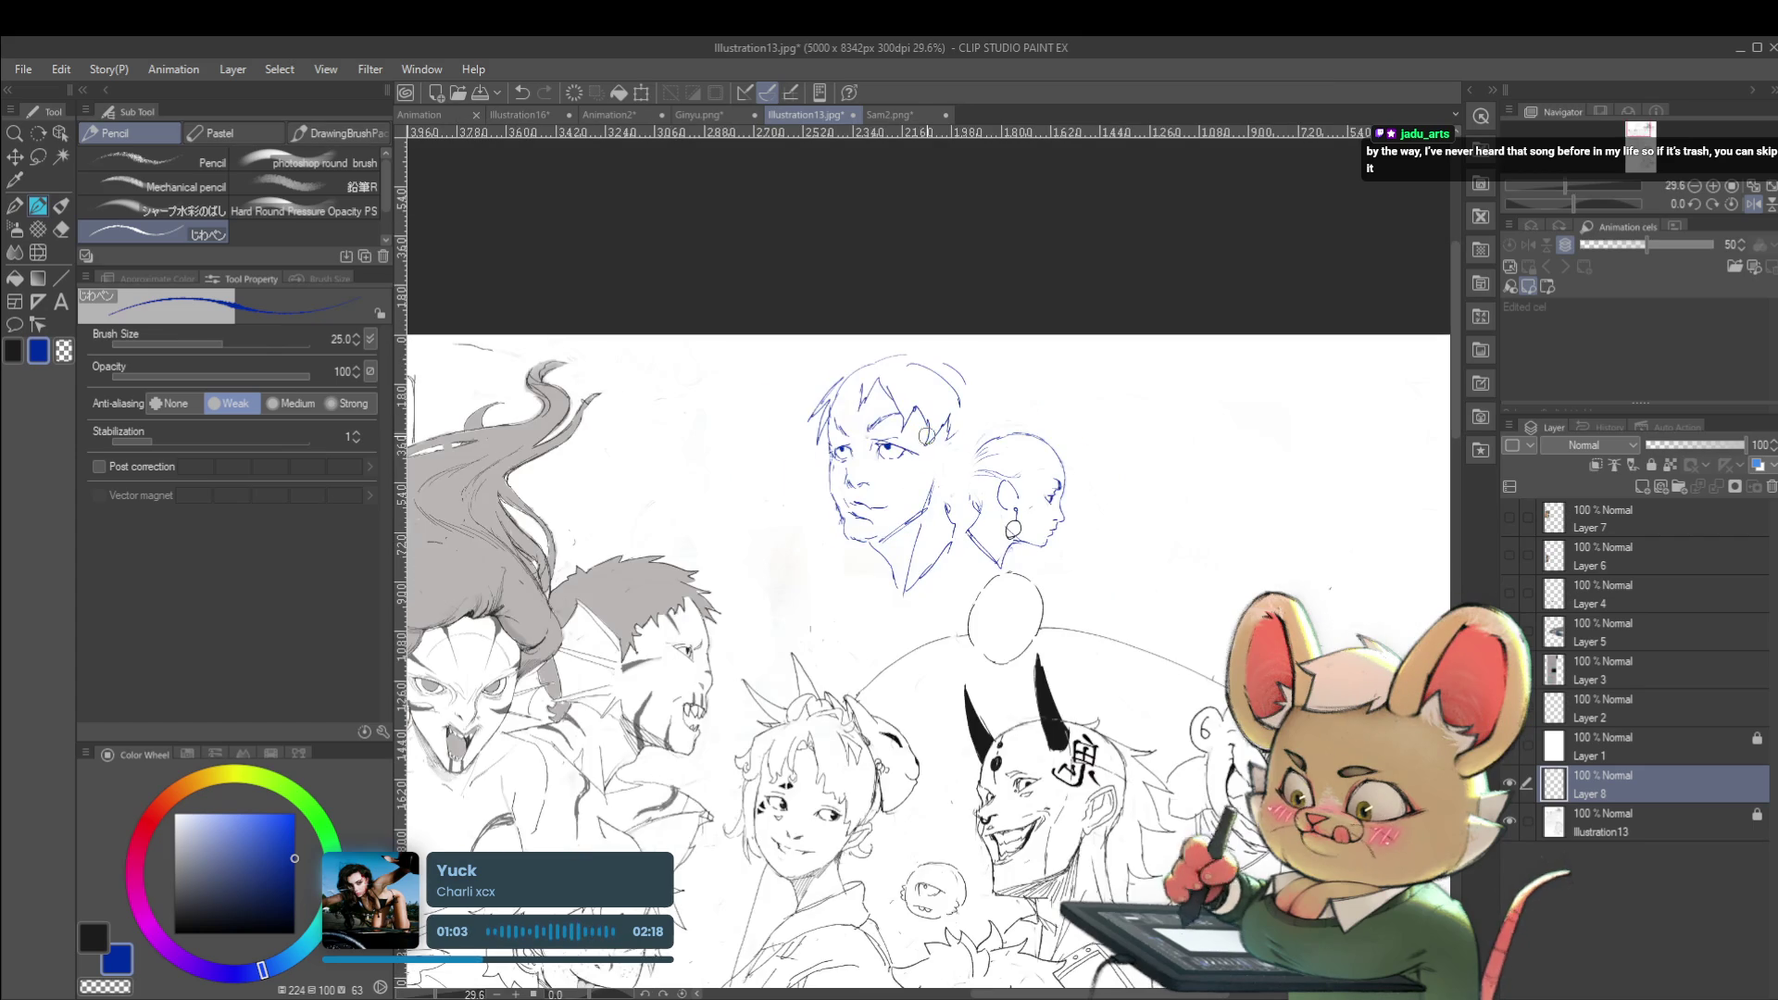
mouse_move(917, 491)
left_mouse_down()
mouse_move(852, 398)
mouse_move(889, 556)
mouse_move(920, 539)
left_mouse_up()
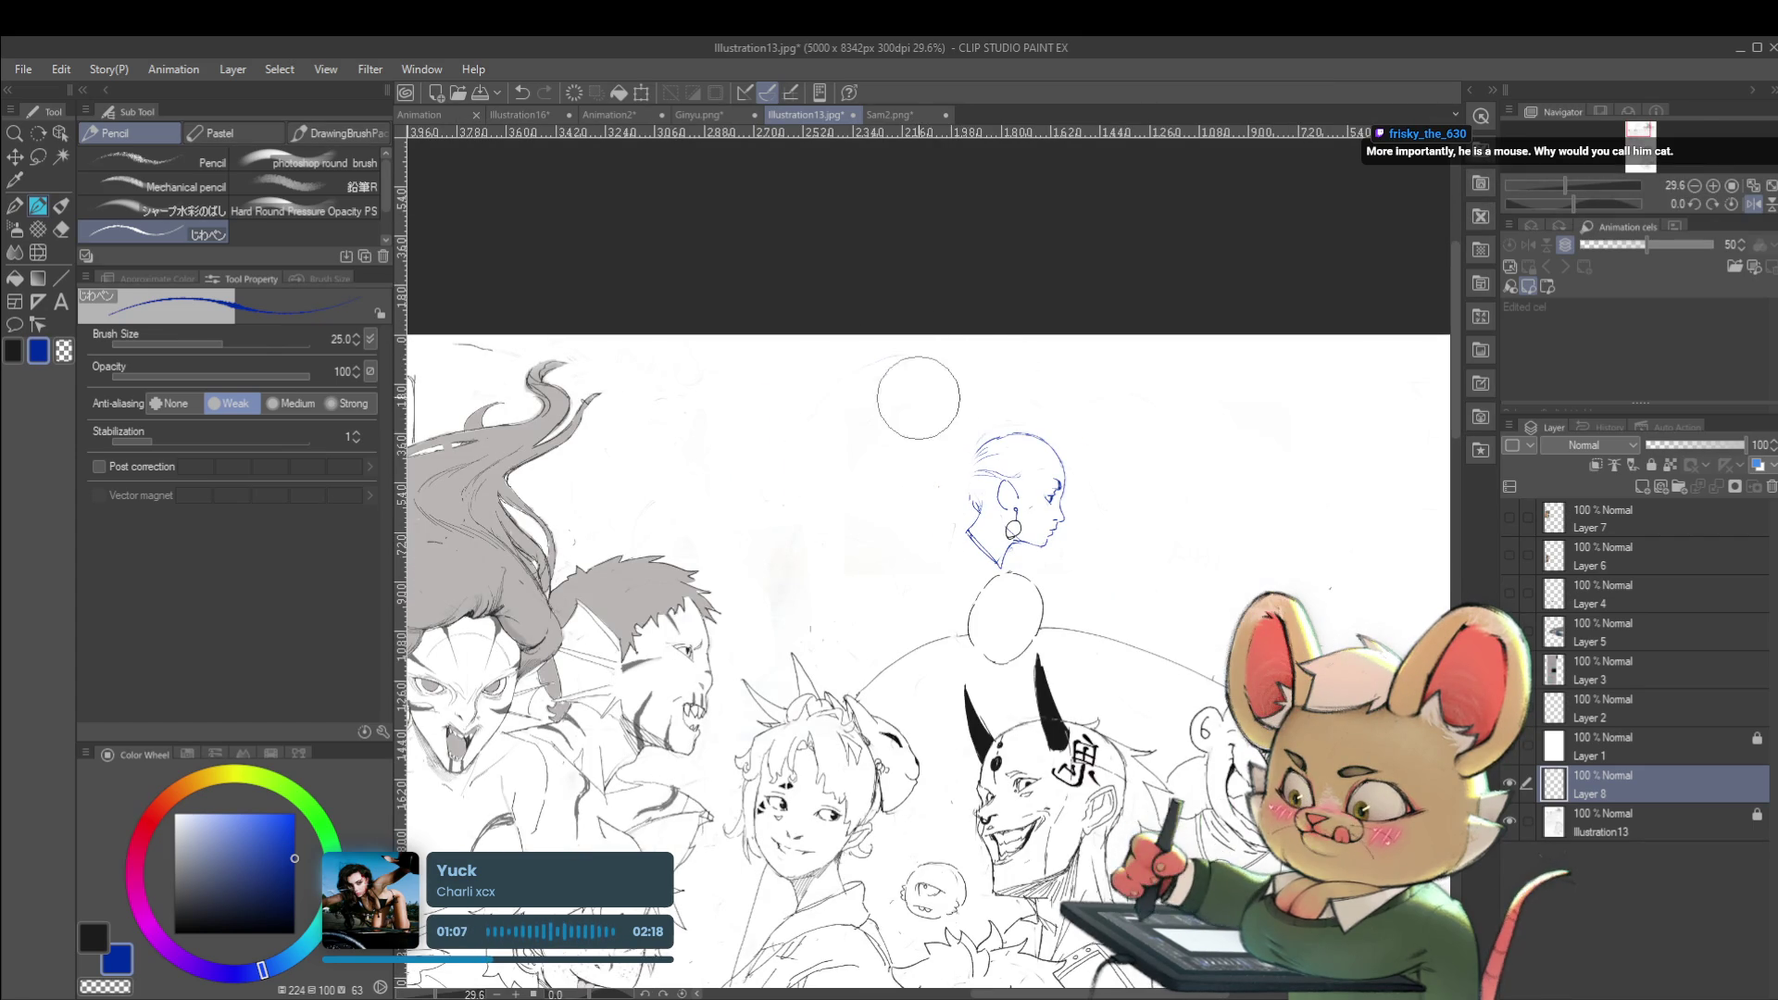
scroll(972, 424, "up", 3)
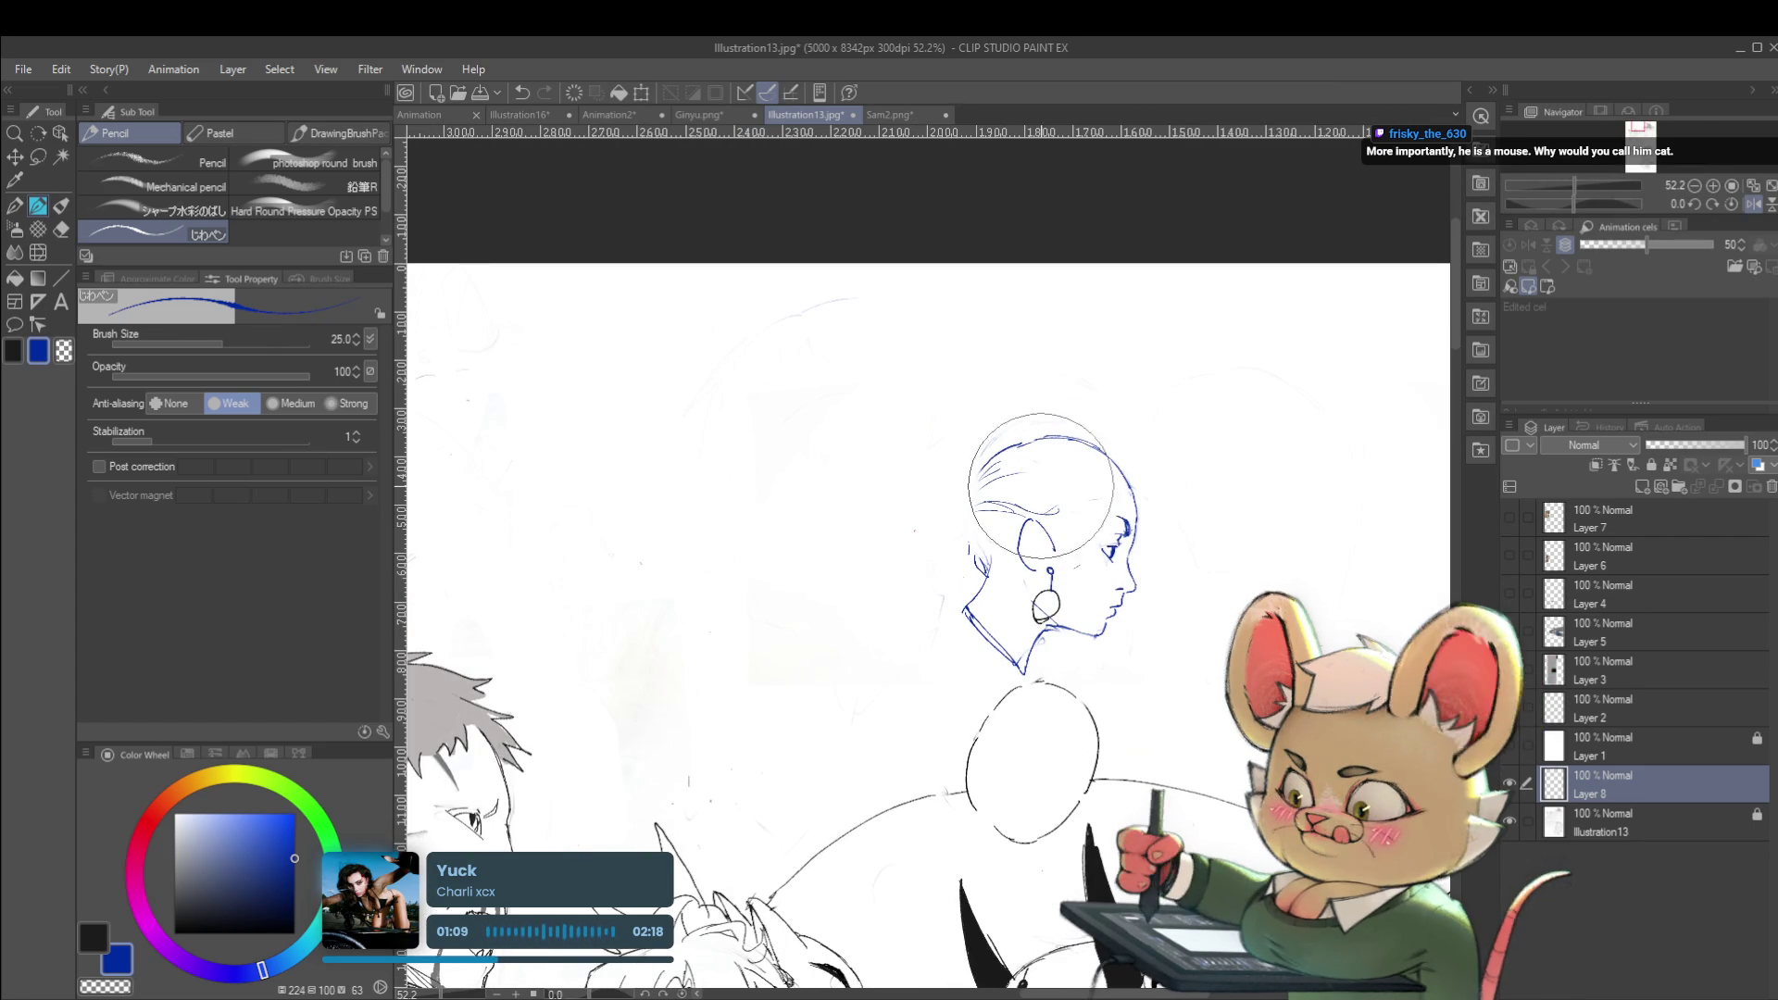
left_click_drag(1028, 523, 1041, 549)
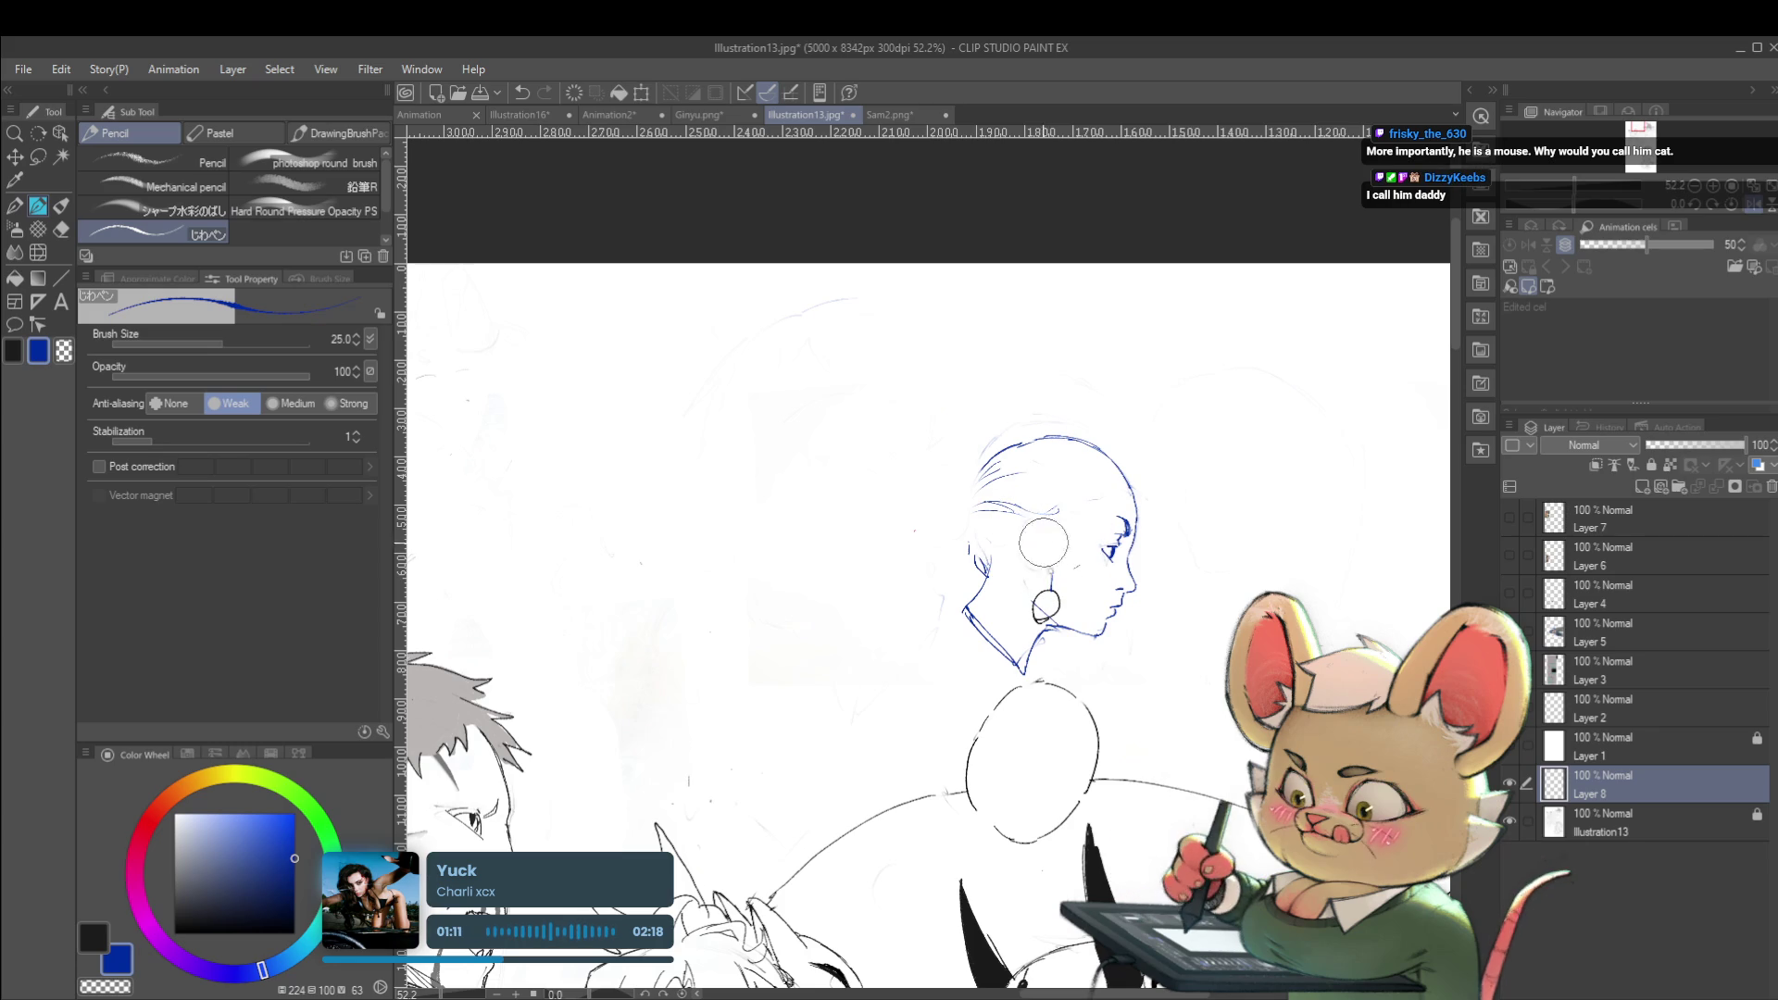
left_click_drag(1024, 489, 954, 504)
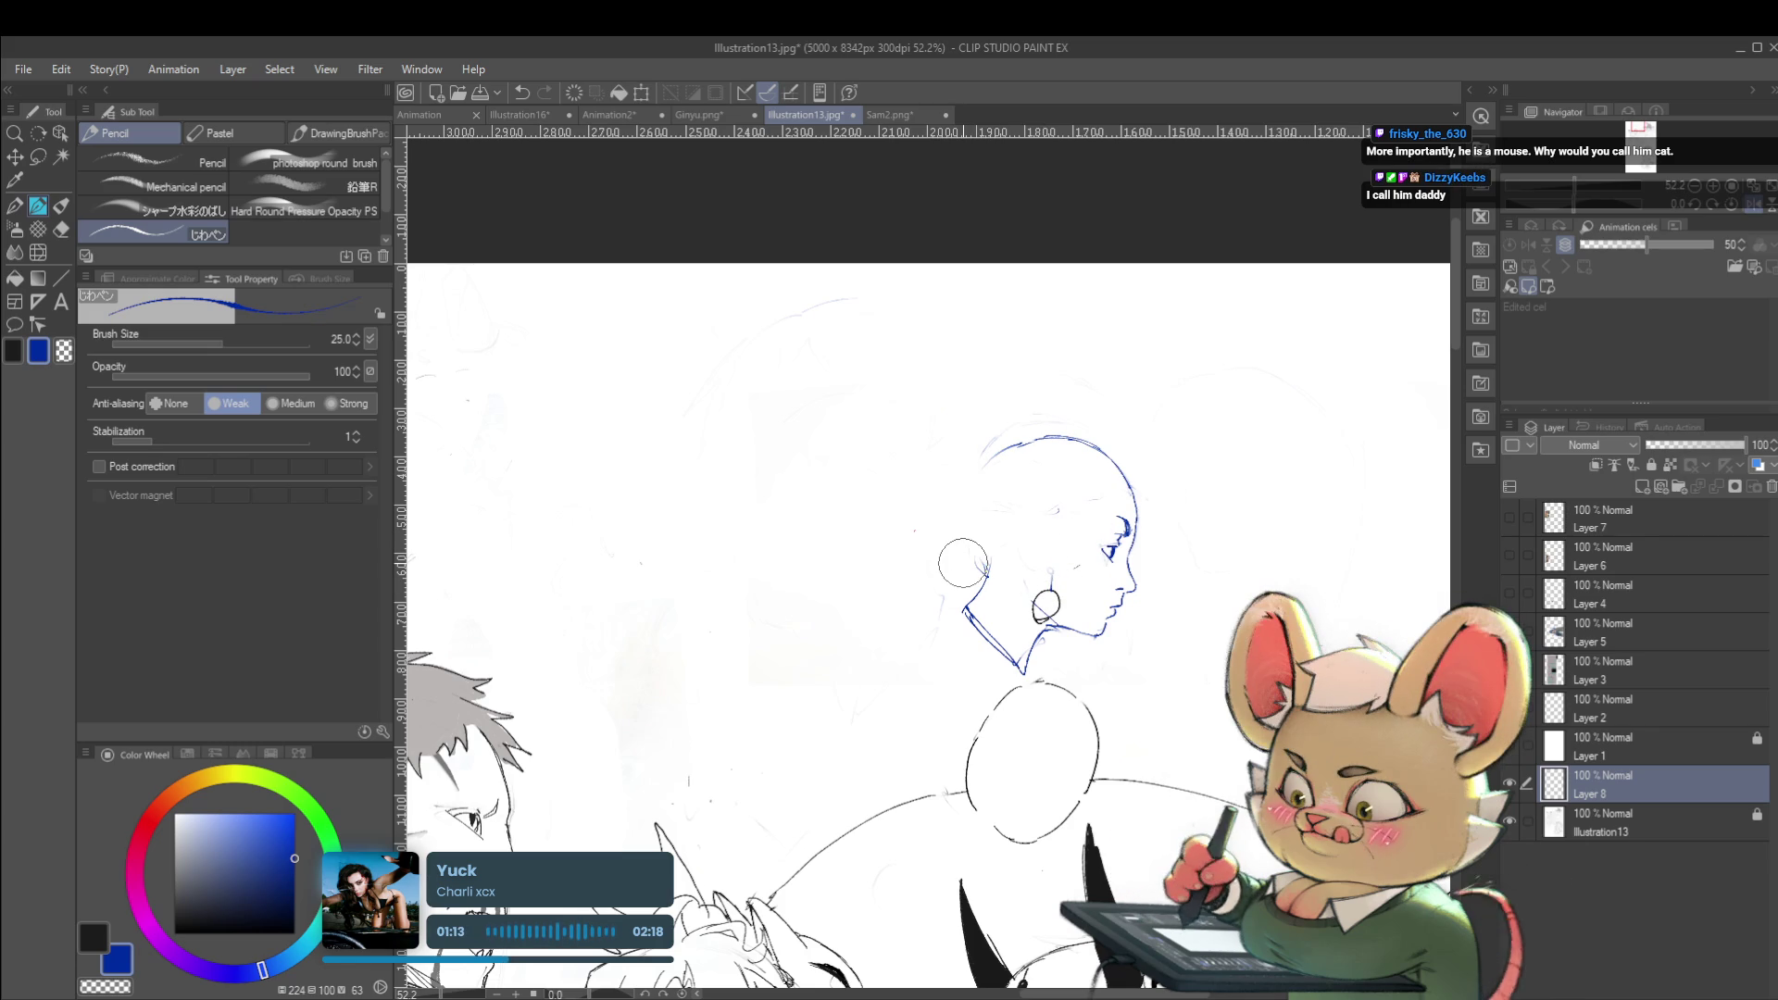
Sketch a tied-back ponytail, plus a crown hair stroke and a small mark near the eye
mouse_move(968, 498)
left_mouse_down()
mouse_move(966, 515)
mouse_move(954, 400)
left_mouse_up()
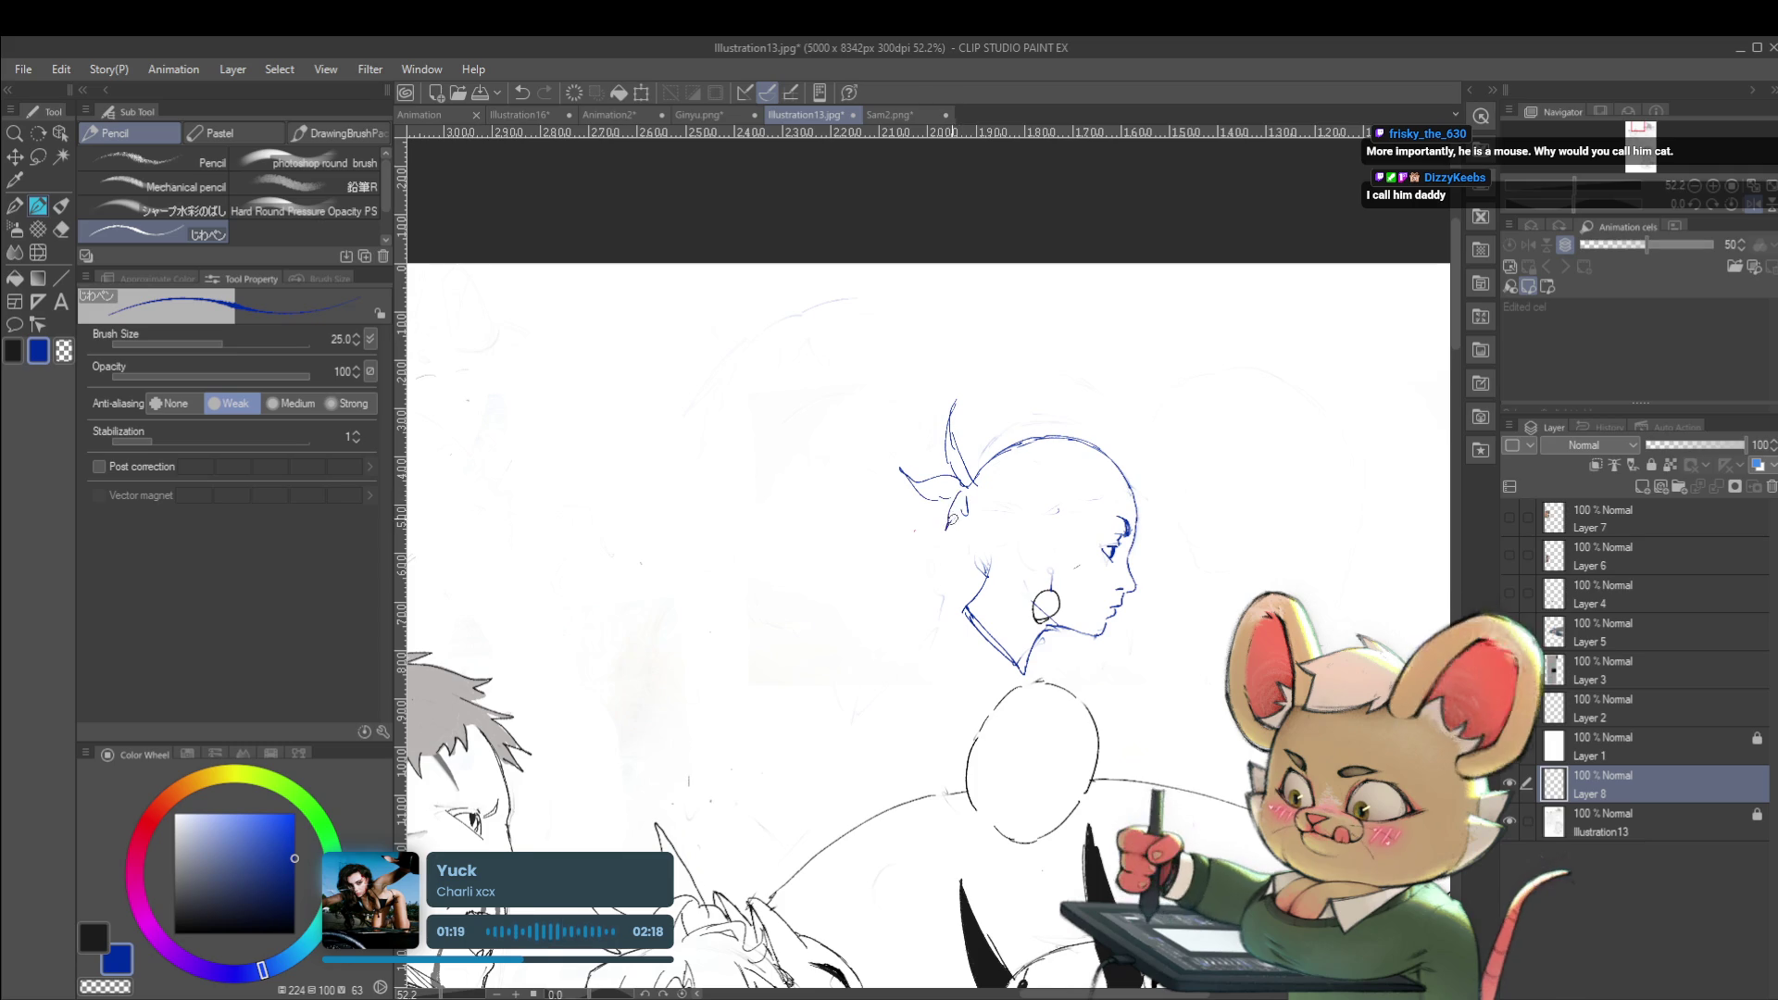
scroll(968, 489, "down", 3)
left_click_drag(1019, 500, 833, 516)
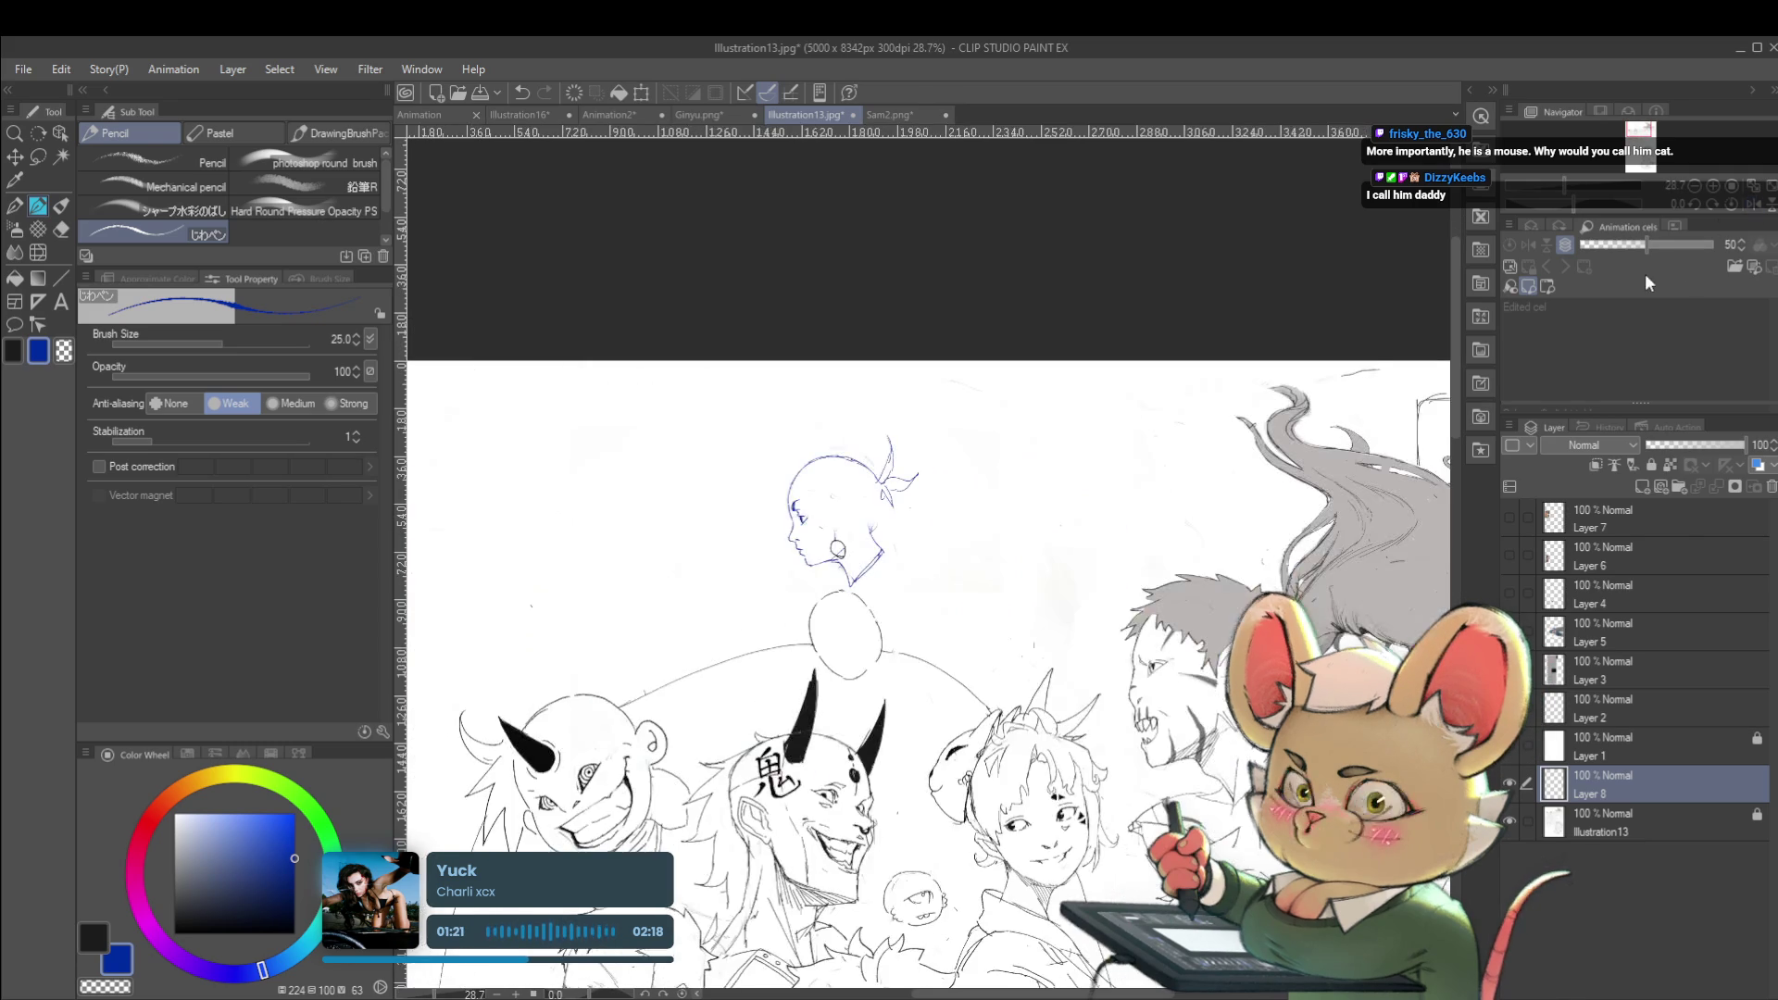
scroll(852, 501, "up", 3)
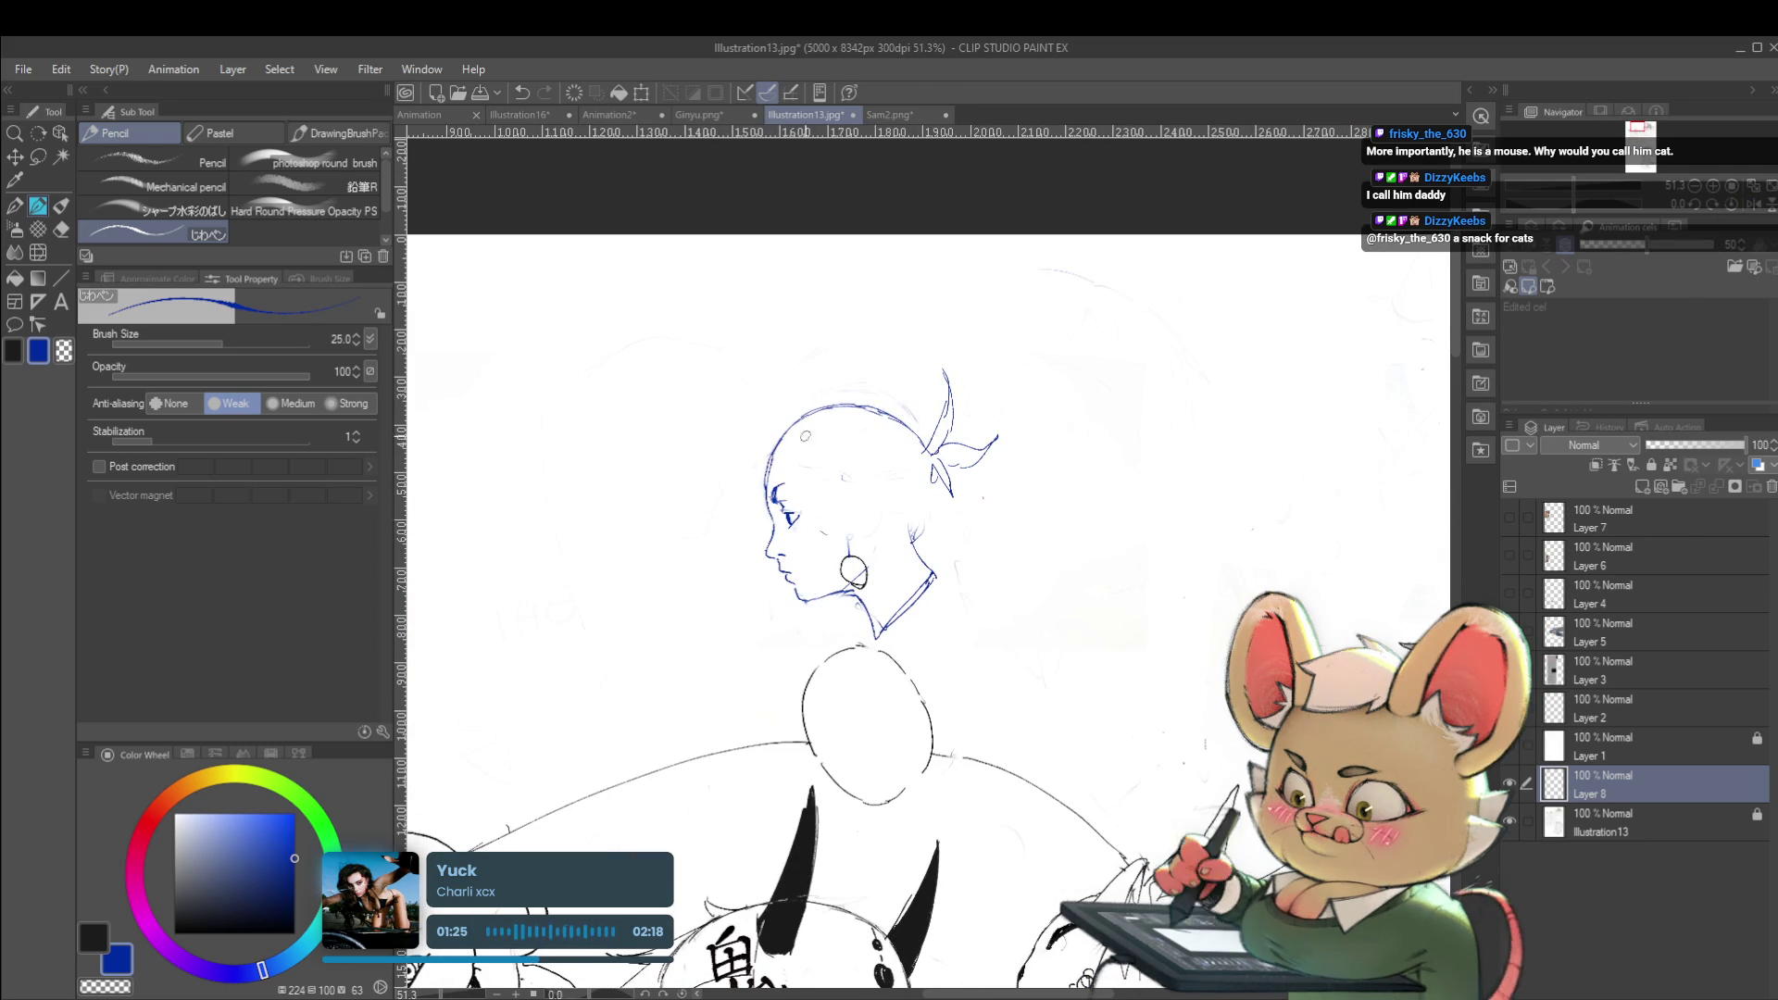
left_click_drag(776, 463, 815, 461)
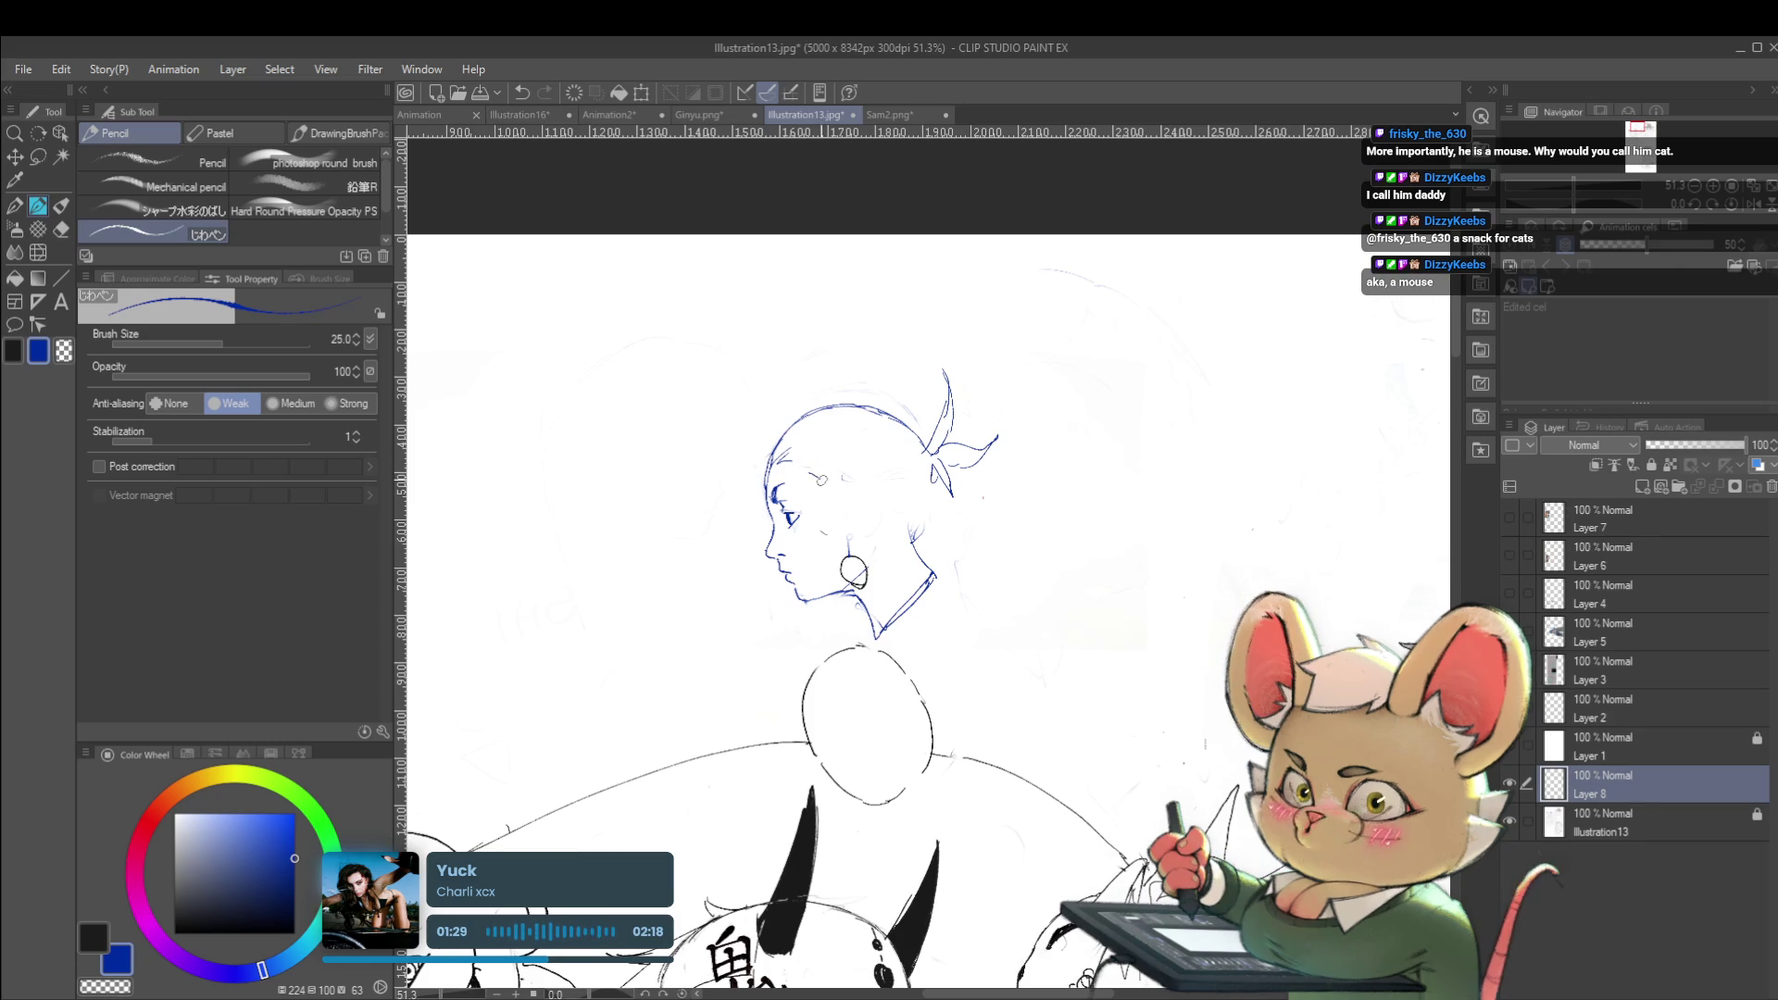
left_click_drag(826, 502, 833, 511)
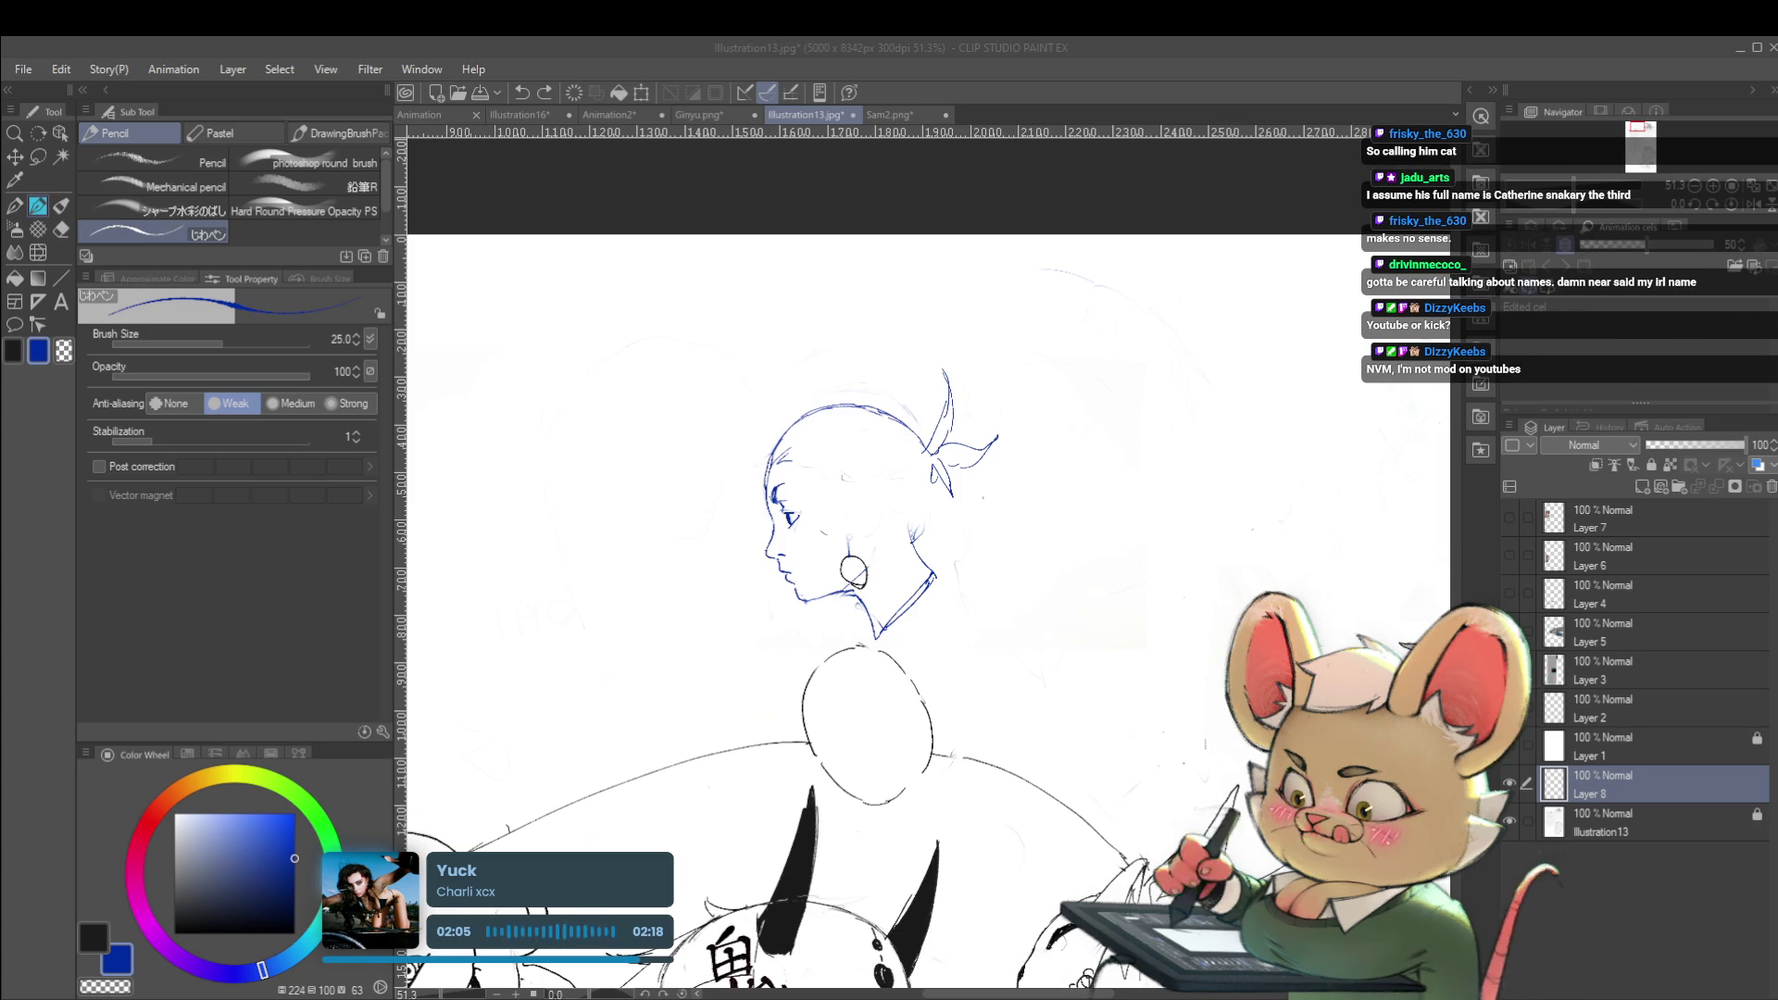
scroll(815, 405, "up", 2)
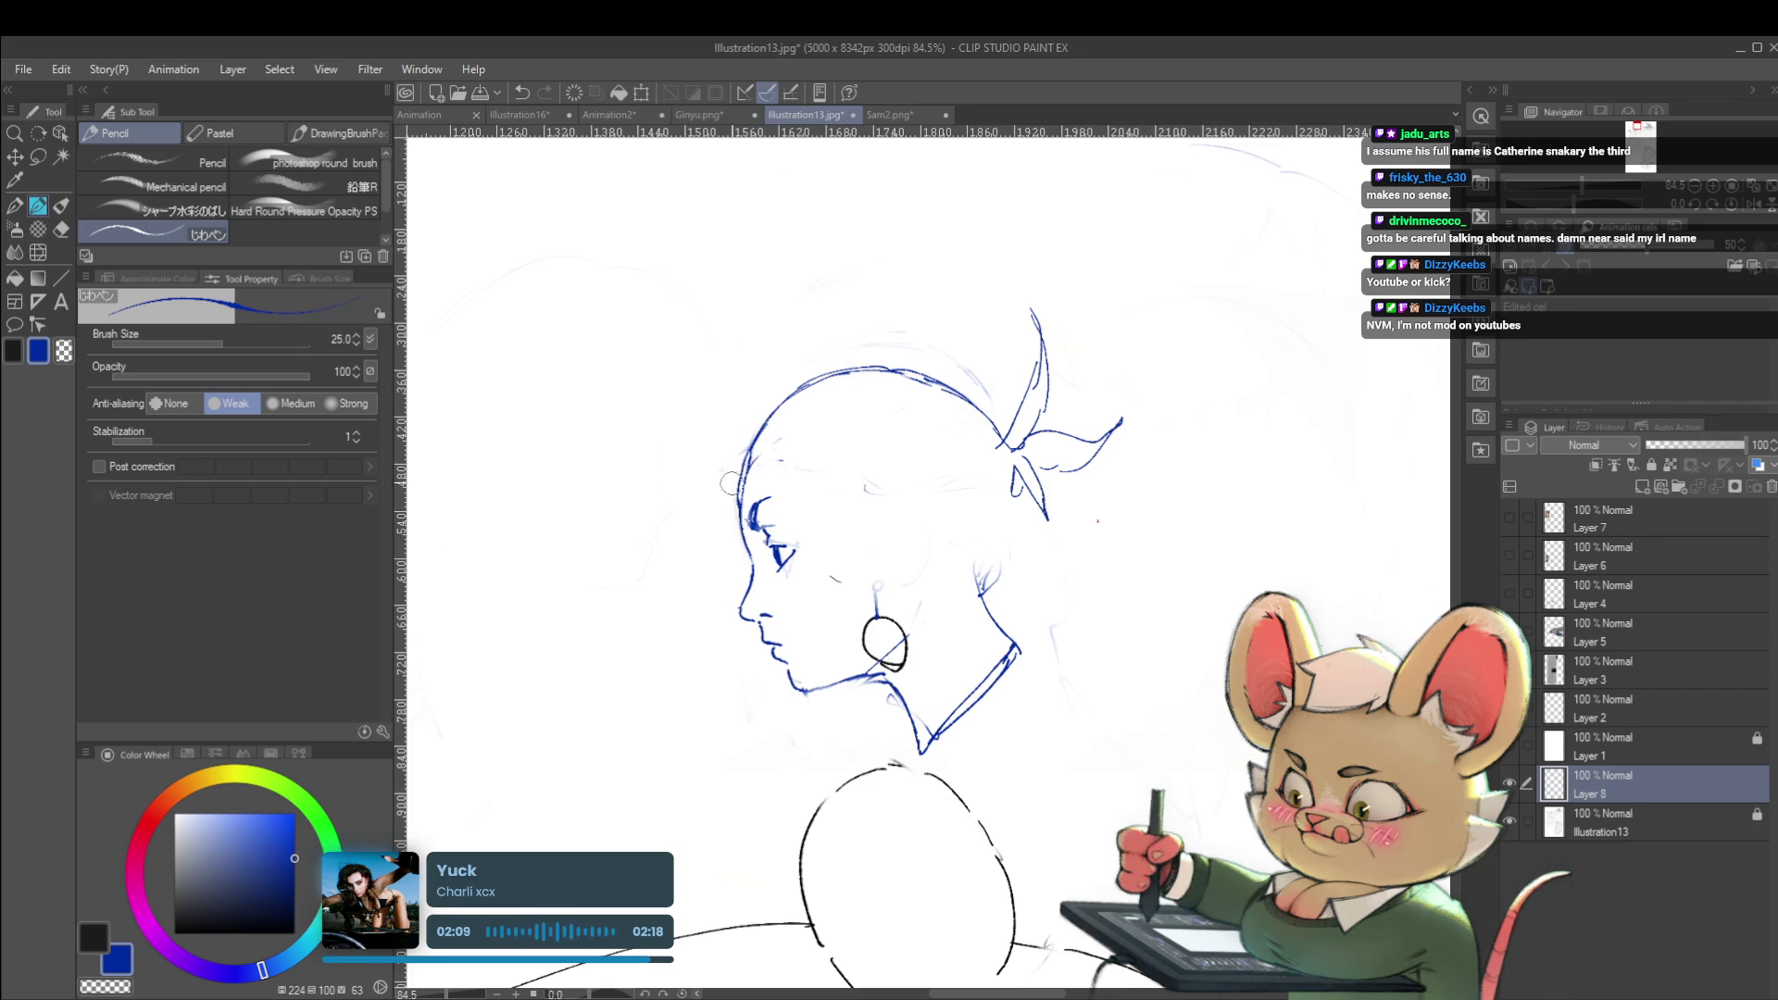
Undo the forehead dot and recent outline strokes, then add a short stroke at the neck's back
scroll(737, 473, "right", 1)
left_click(807, 456)
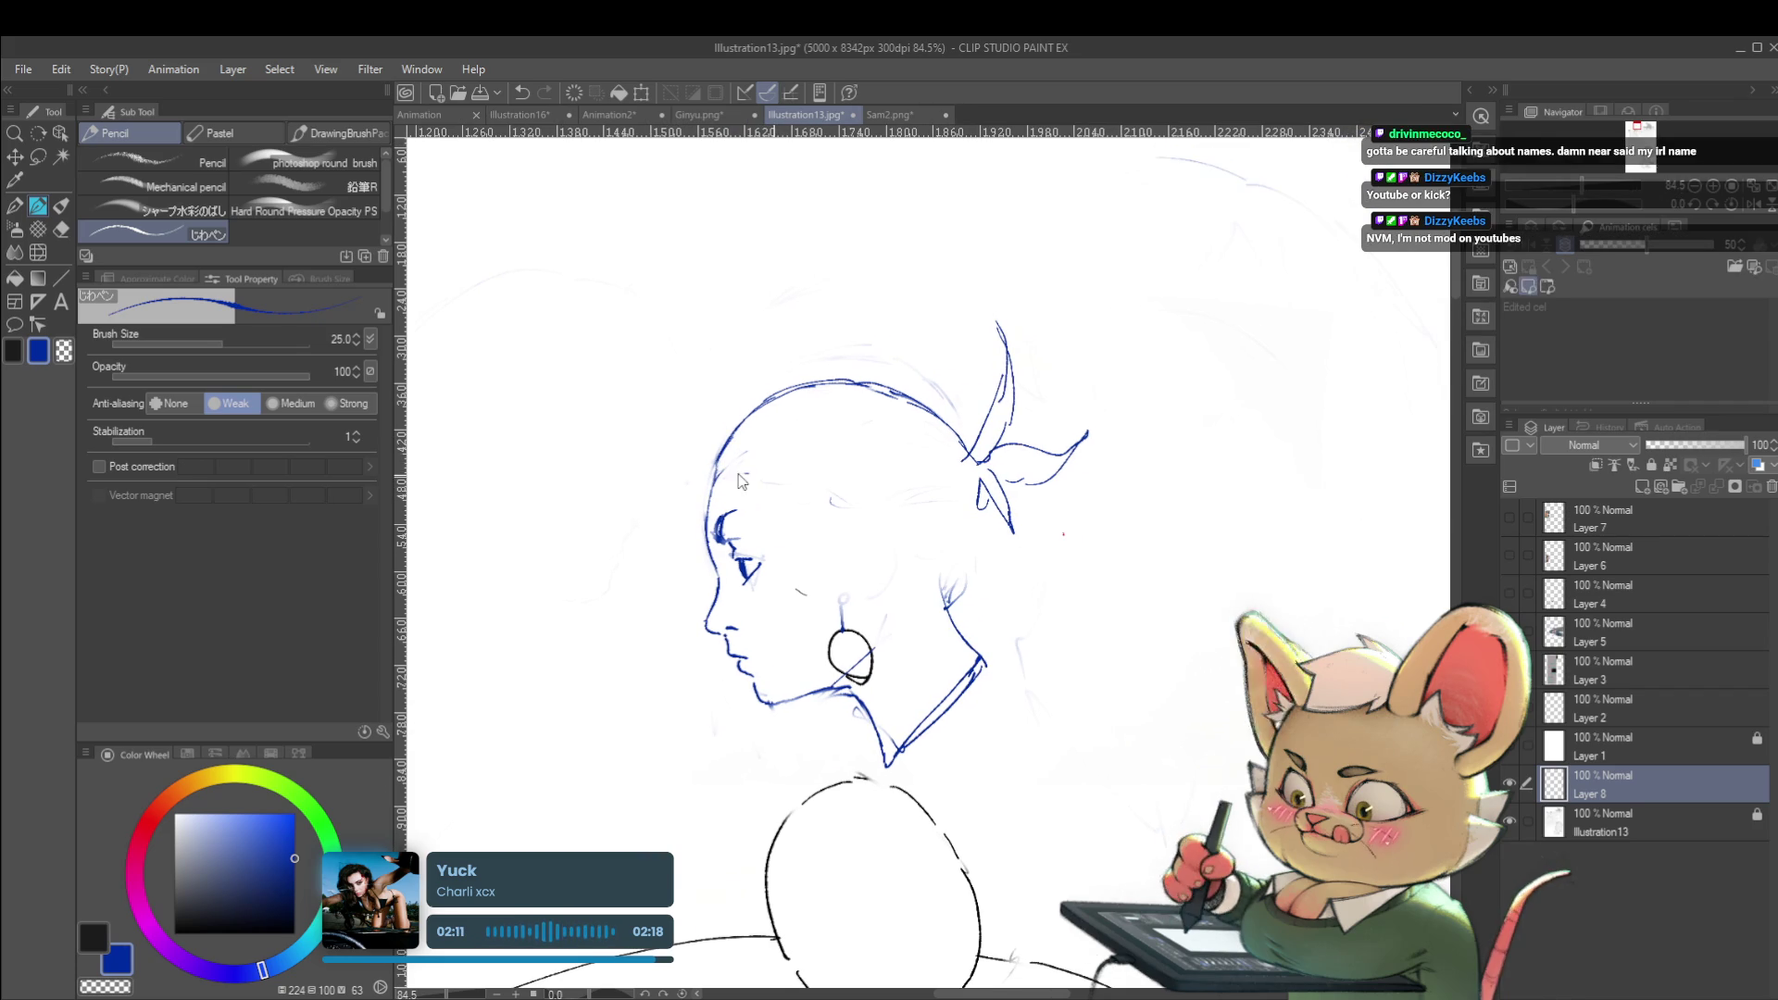
key("ctrl+z")
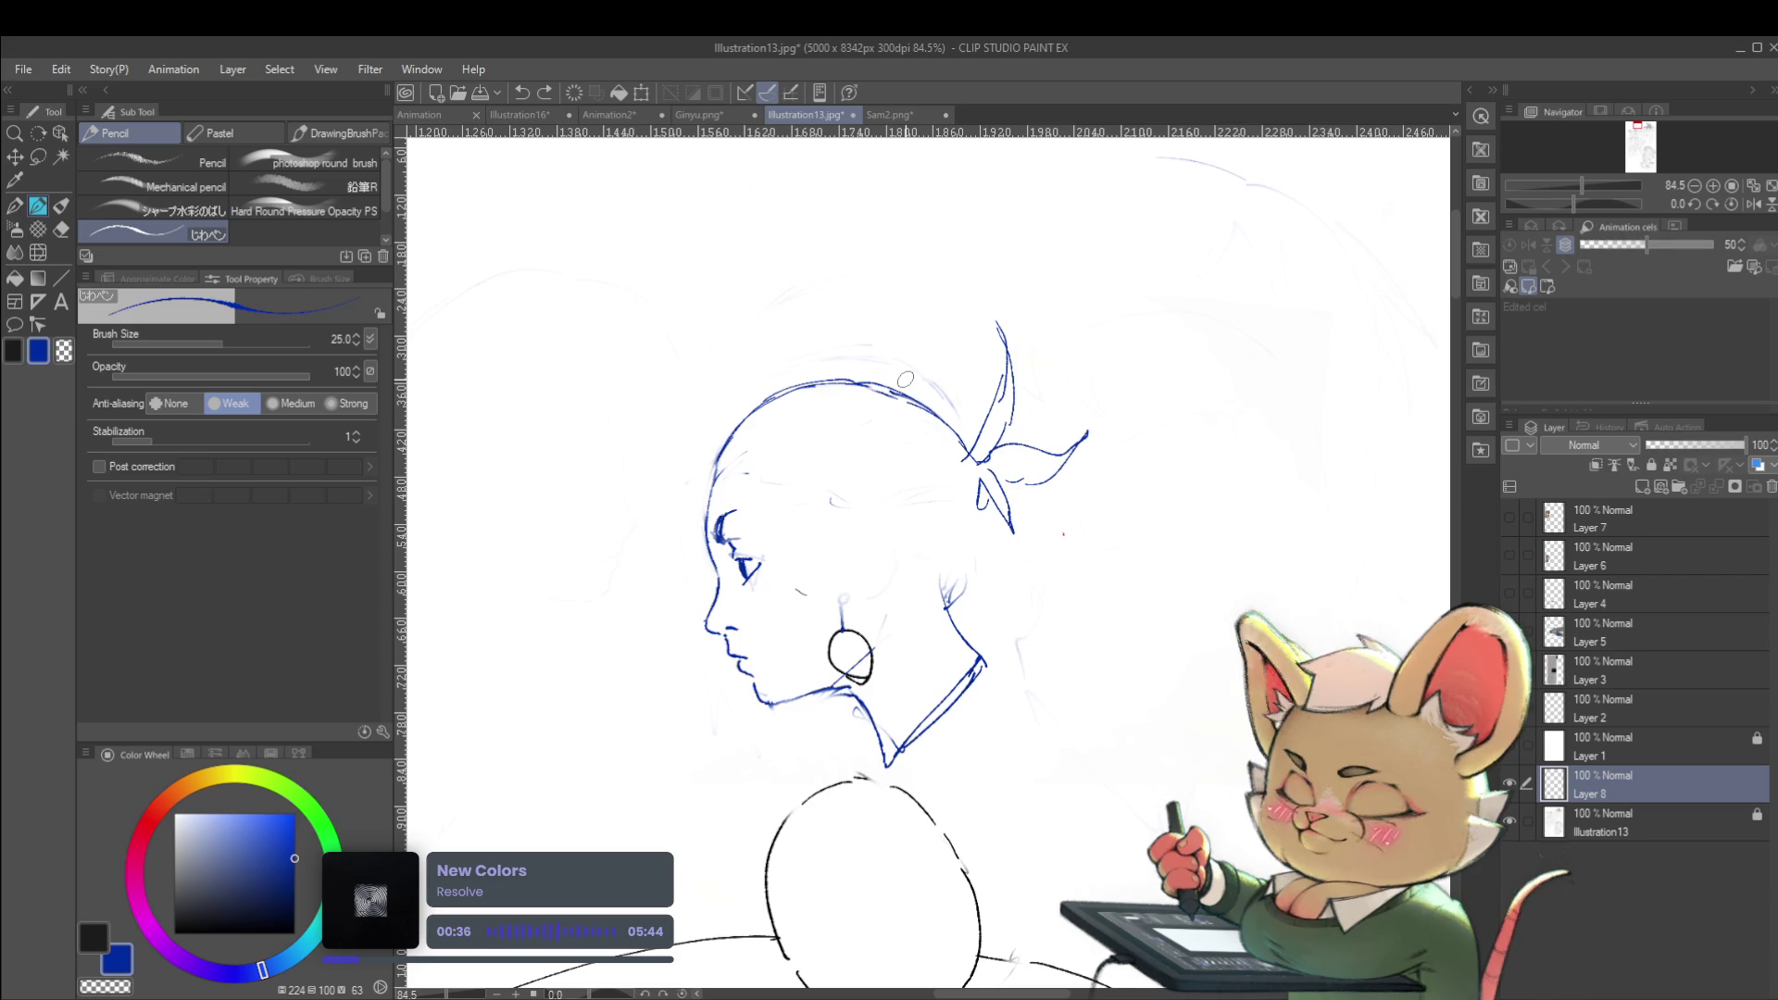
left_click_drag(754, 482, 820, 480)
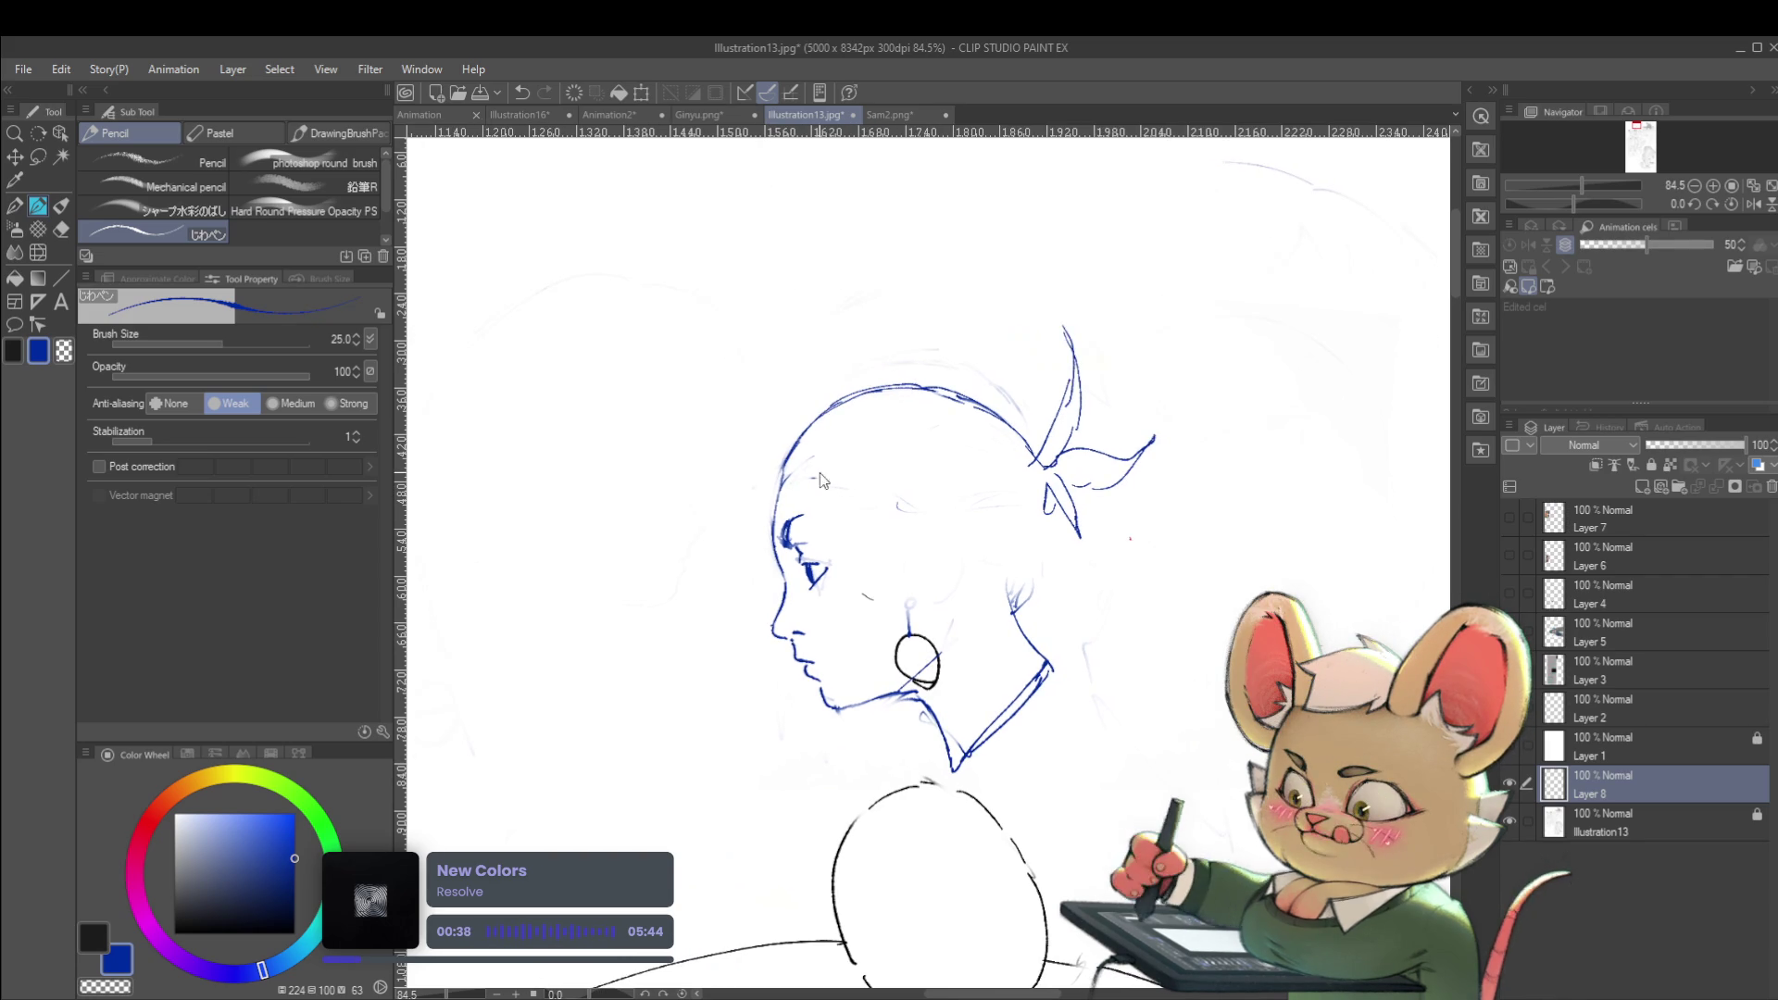
key("ctrl+z")
key("ctrl+z")
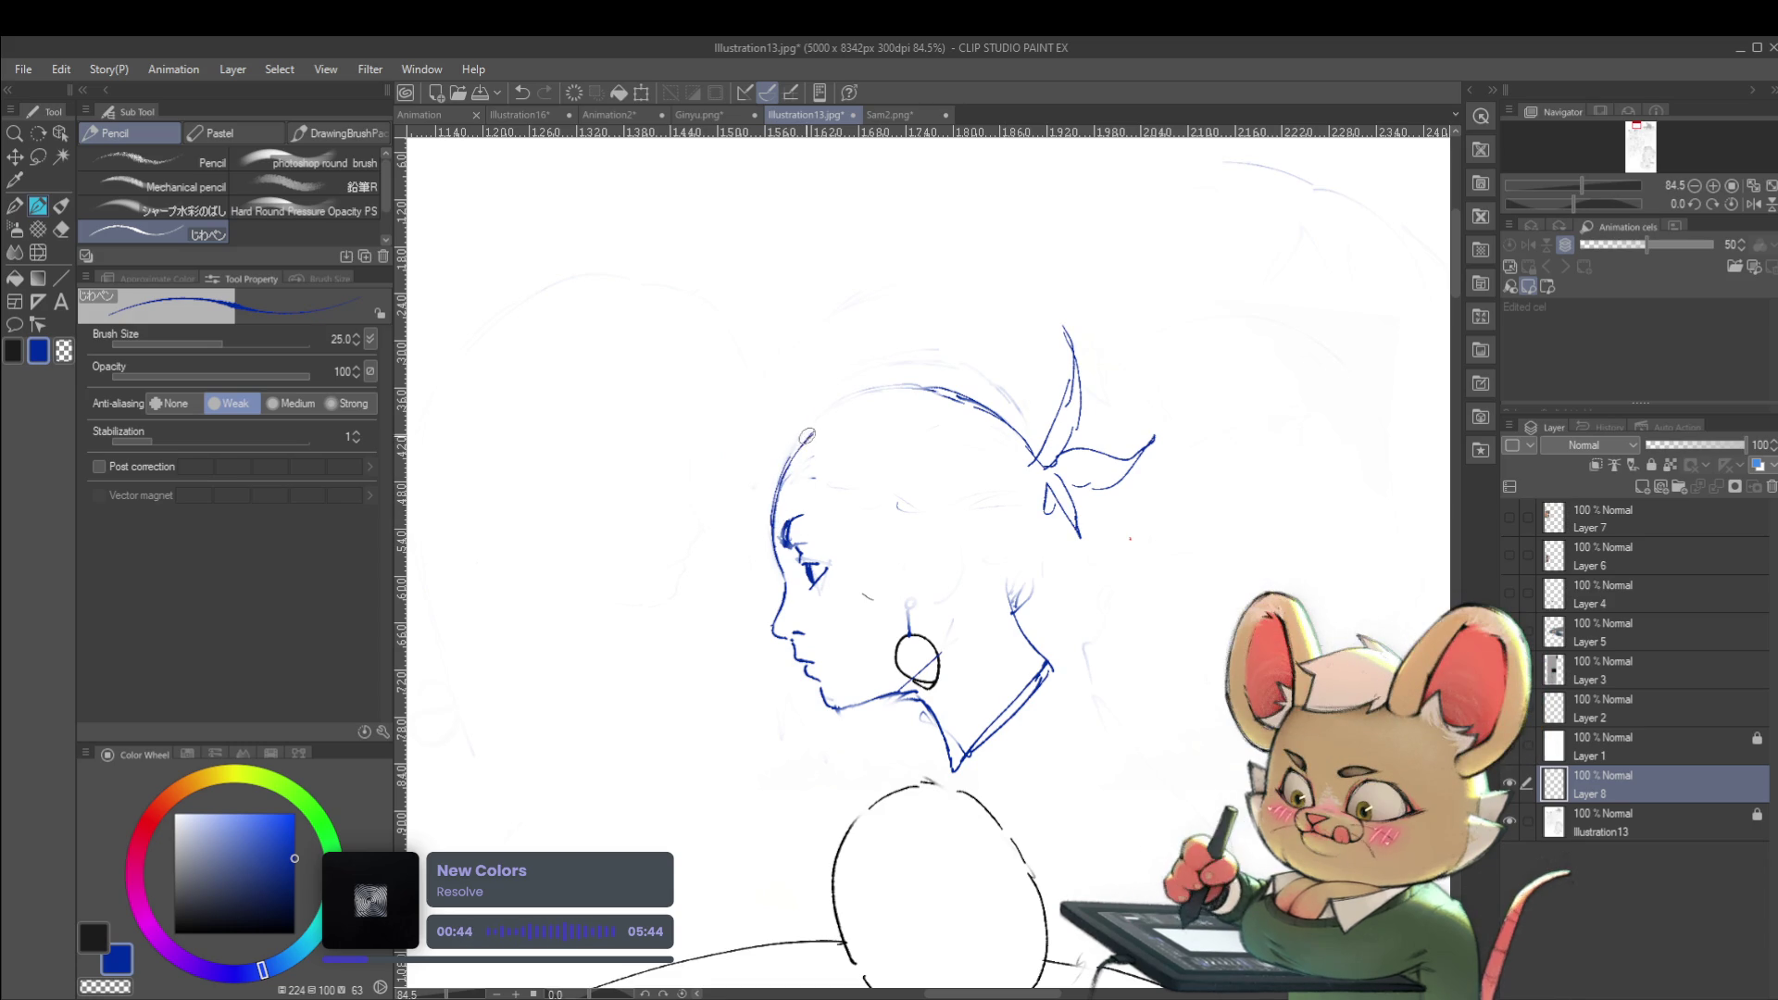
scroll(888, 394, "down", 4)
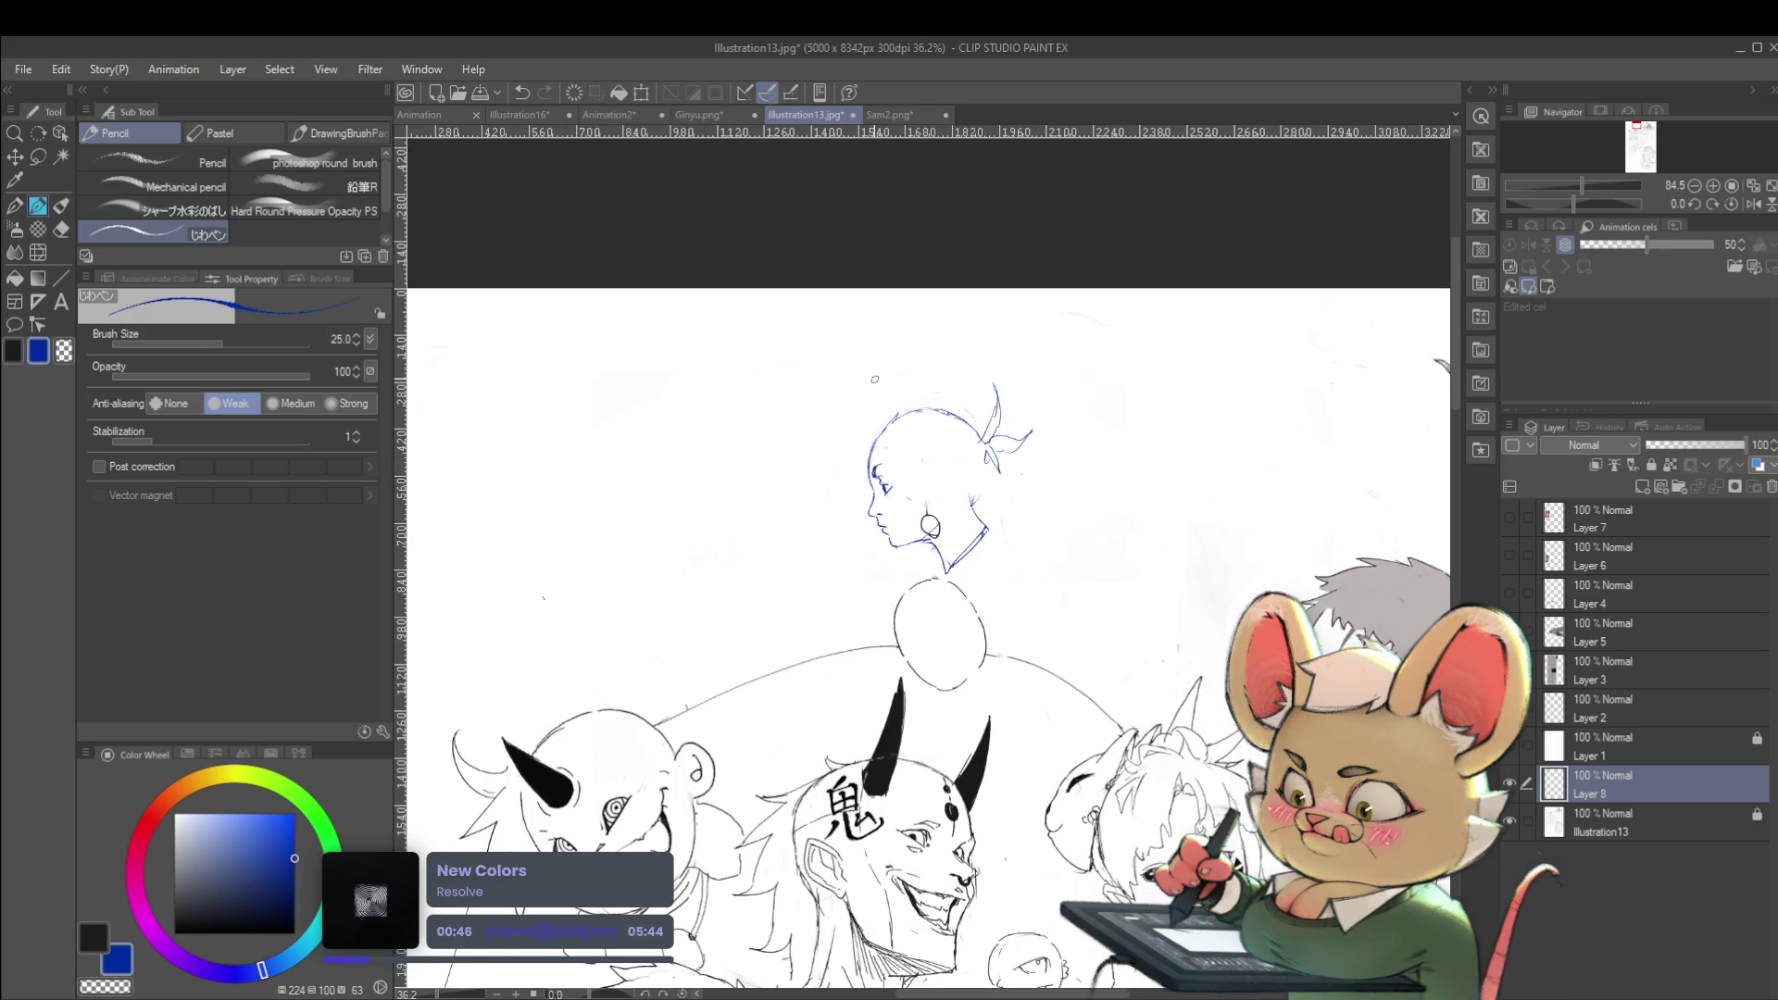
mouse_move(992, 478)
left_mouse_down()
mouse_move(976, 504)
mouse_move(1019, 524)
left_mouse_up()
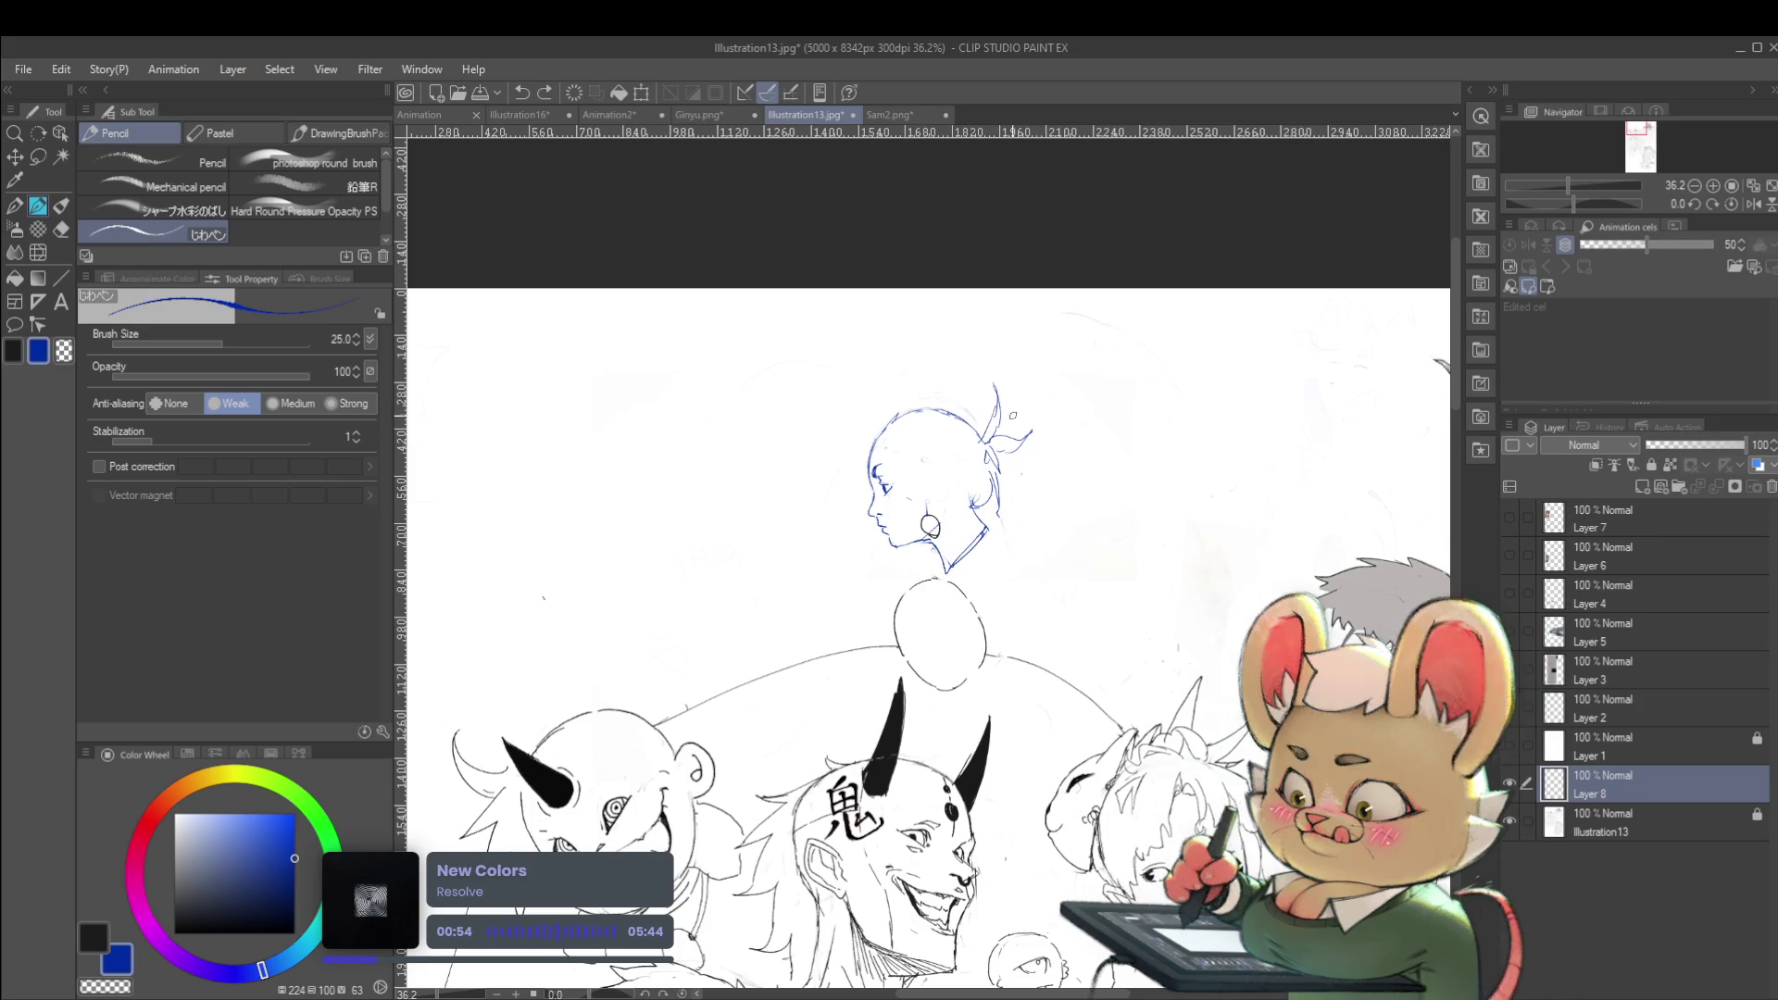
Free-transform (Ctrl+T) the head sketch, moving it left and slightly up
key("ctrl+t")
mouse_move(960, 440)
left_mouse_down()
mouse_move(739, 448)
mouse_move(771, 409)
left_mouse_up()
key("Return")
scroll(1023, 531, "up", 1)
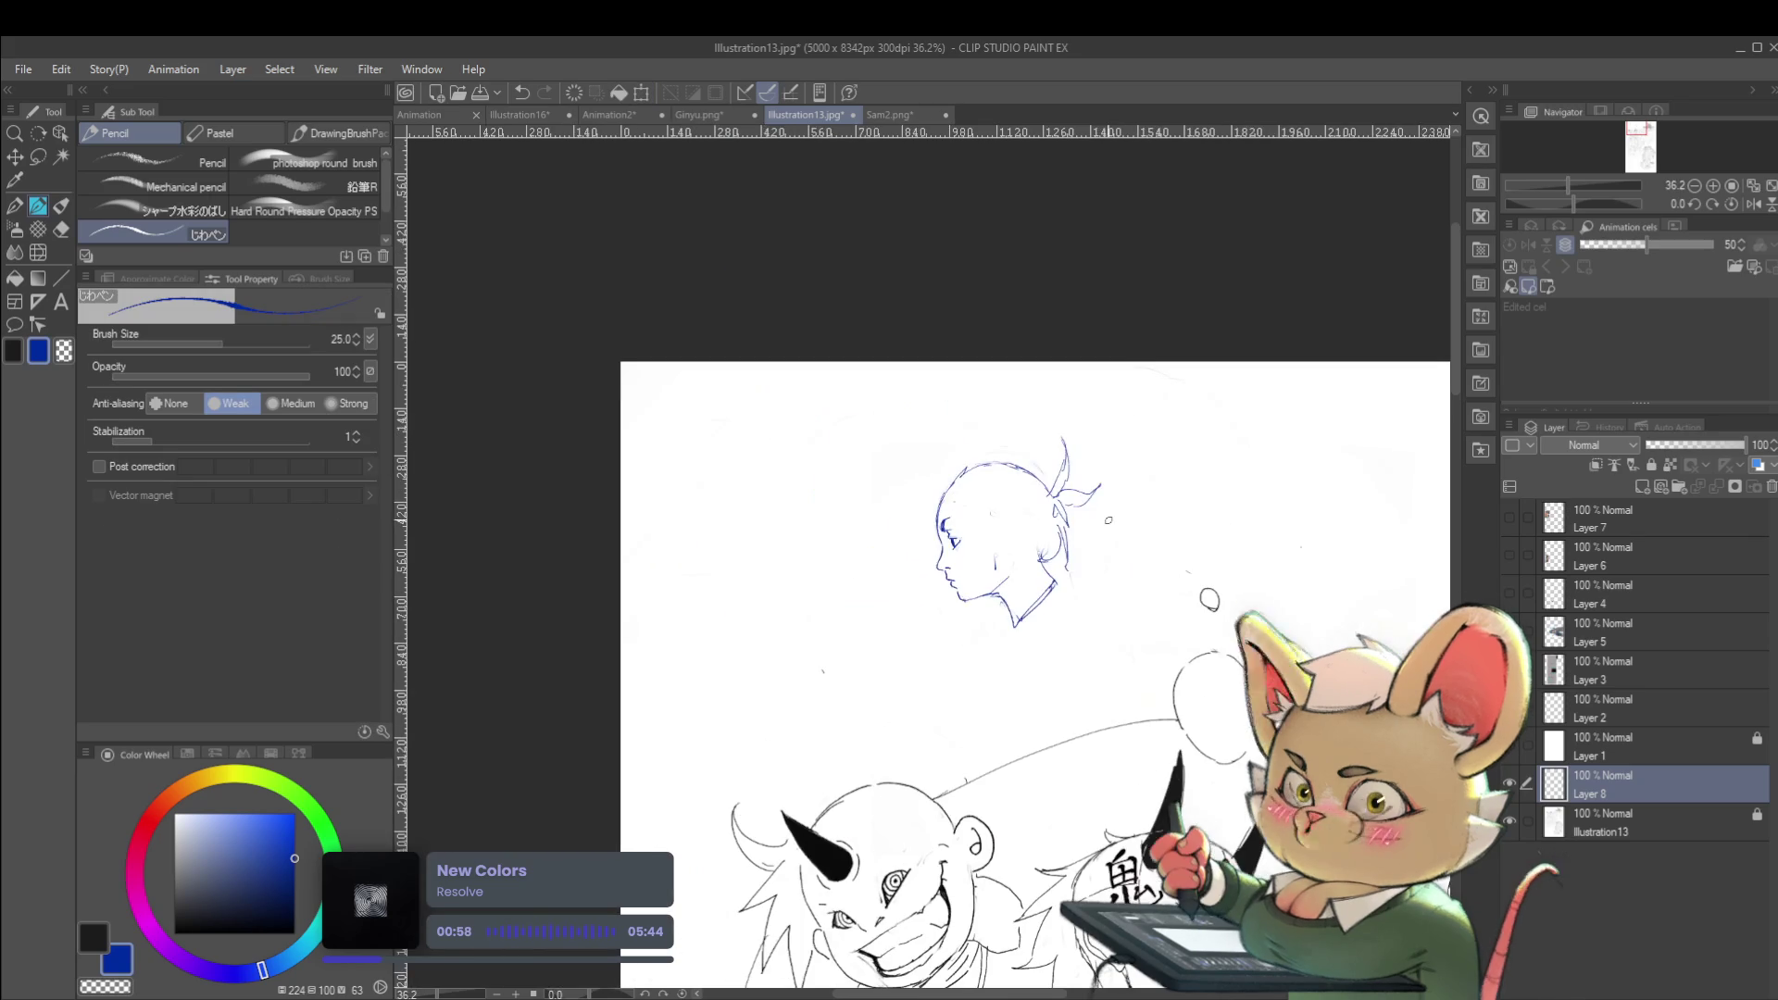
scroll(1022, 531, "up", 1)
scroll(1023, 530, "up", 1)
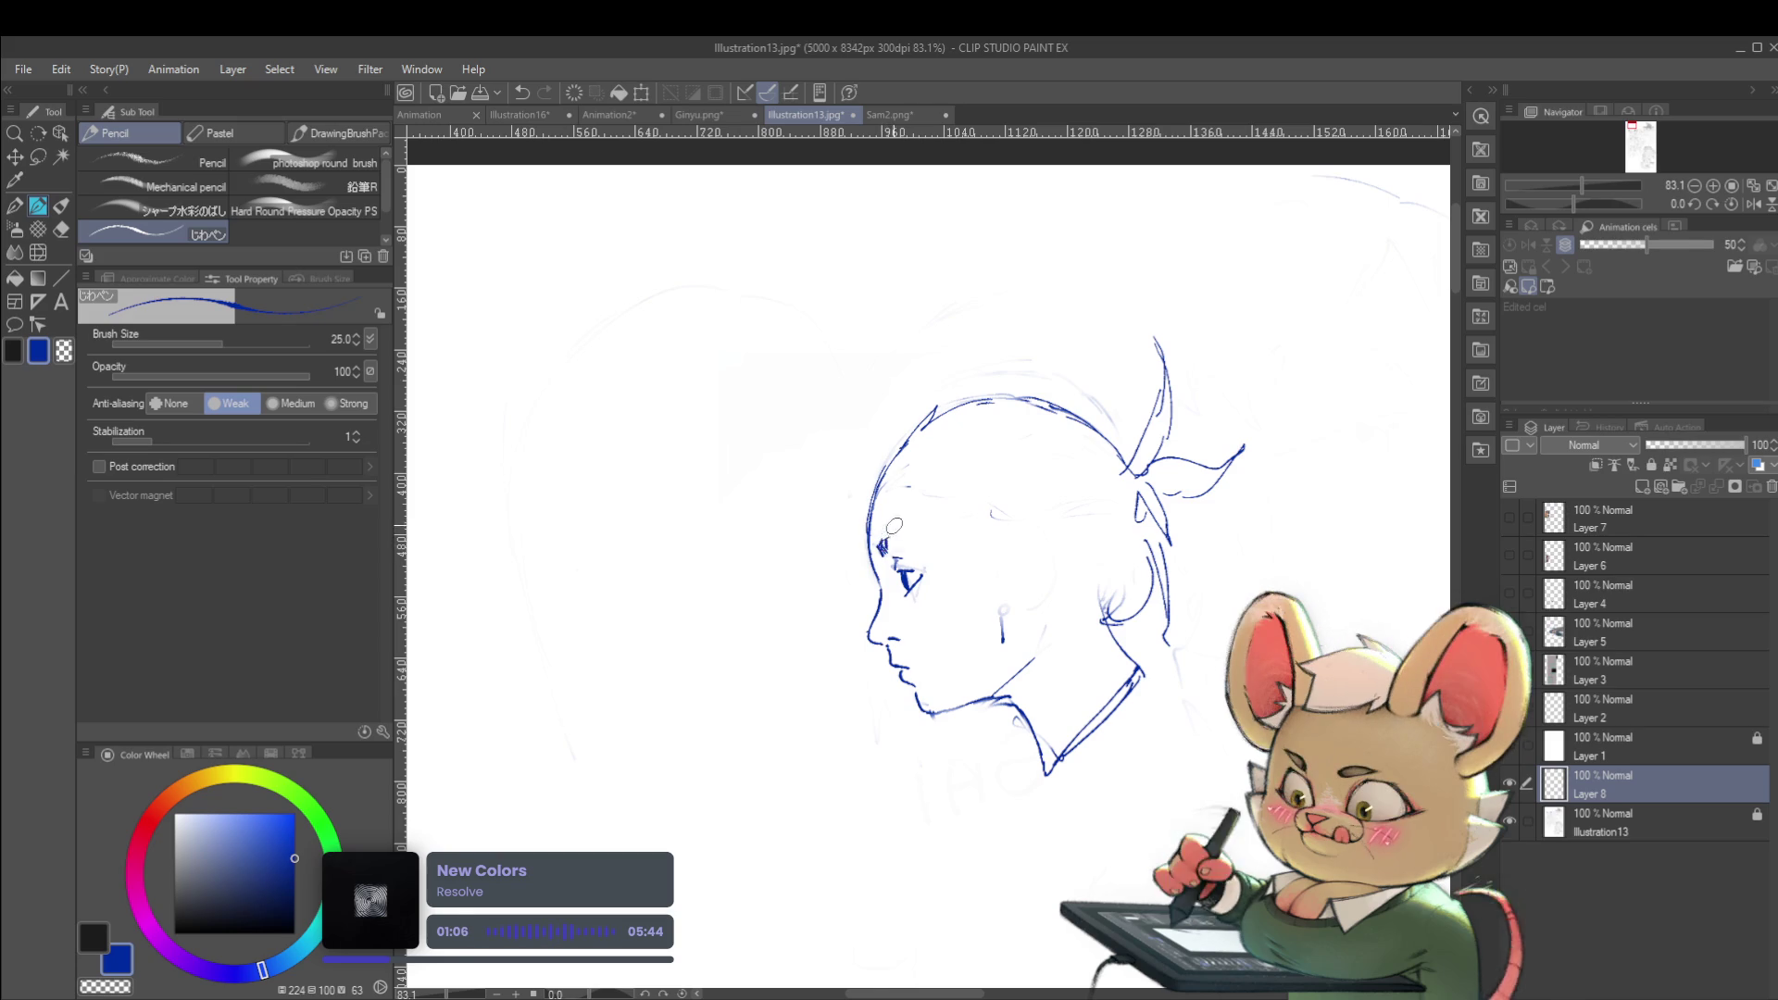
Darken the forehead line and sketch short strokes along the front hairline
scroll(887, 519, "down", 1)
scroll(889, 479, "up", 2)
left_click_drag(855, 574, 862, 510)
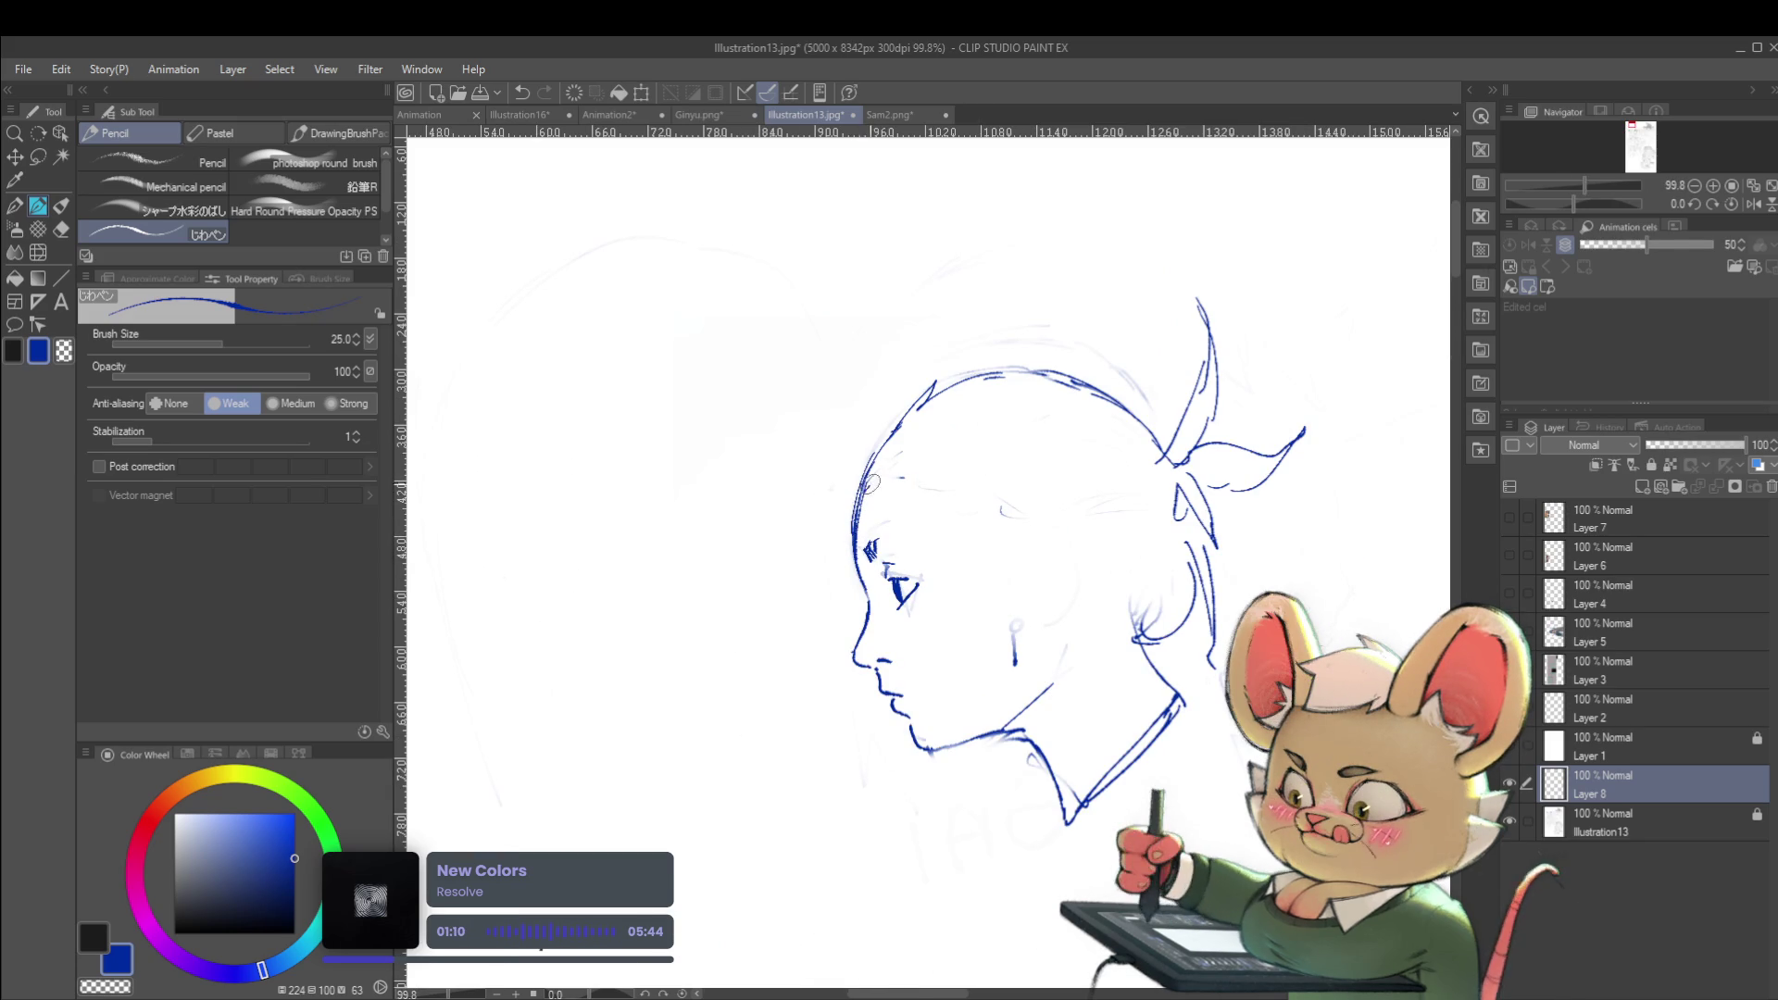
left_click_drag(936, 479, 991, 470)
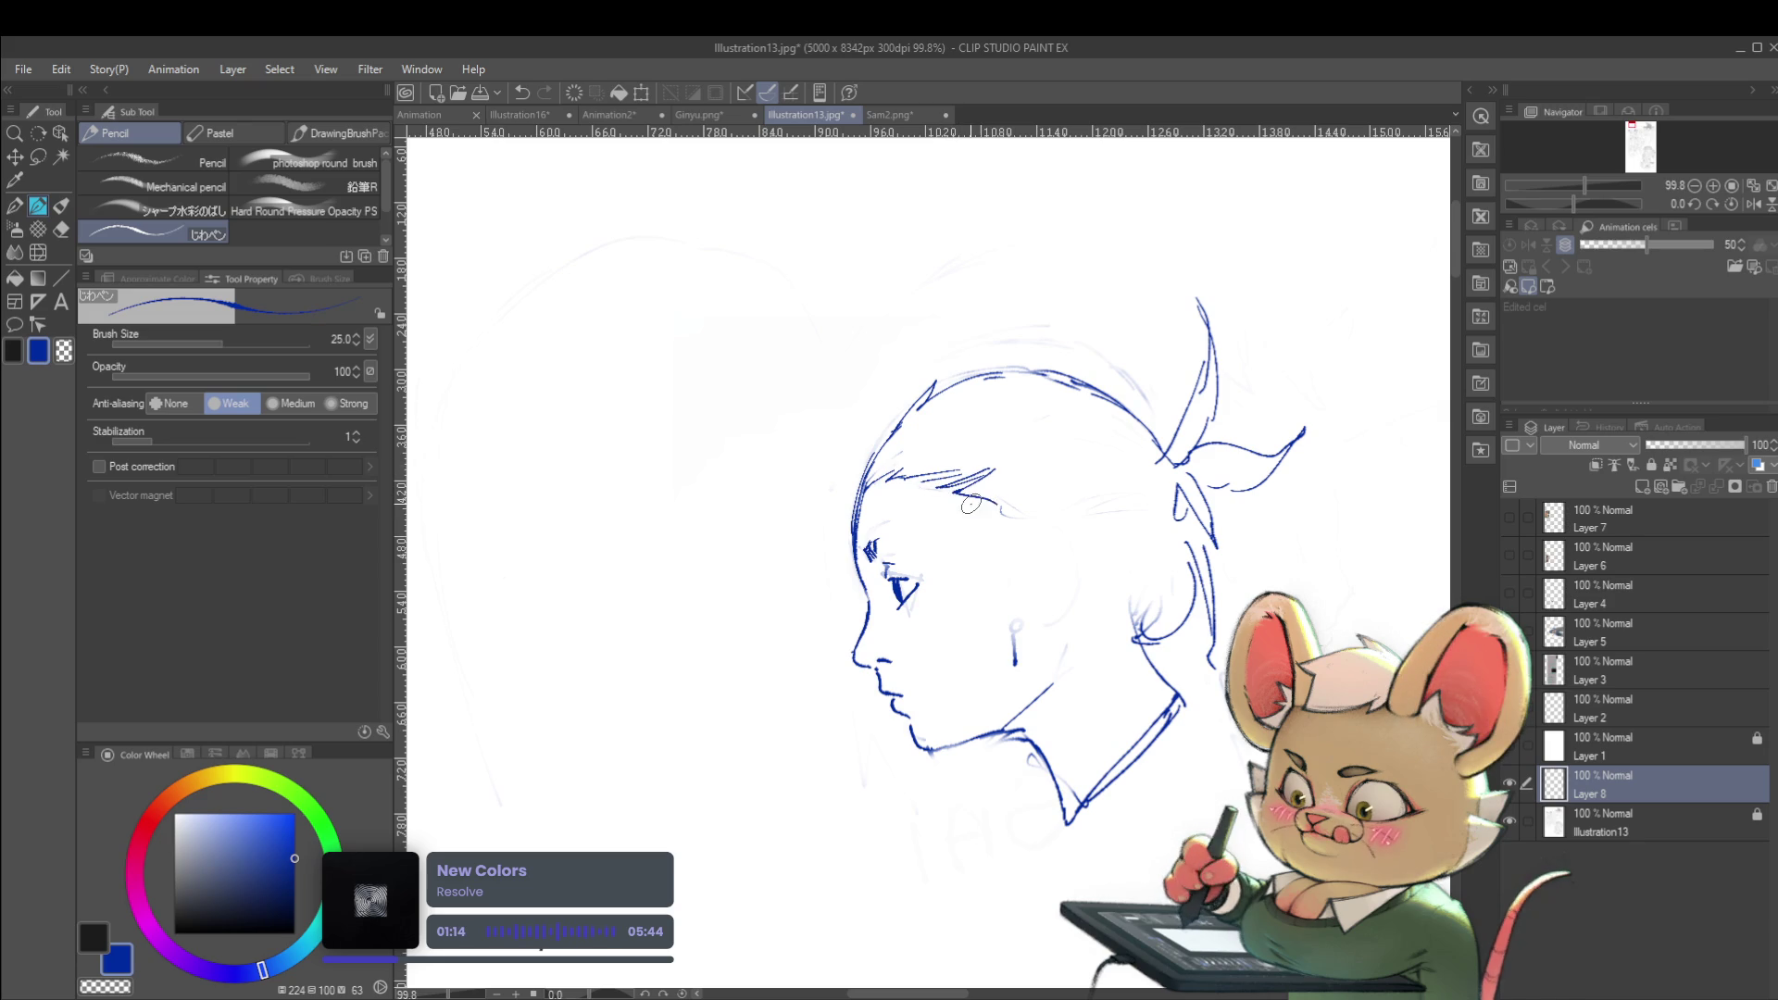
scroll(1010, 557, "down", 3)
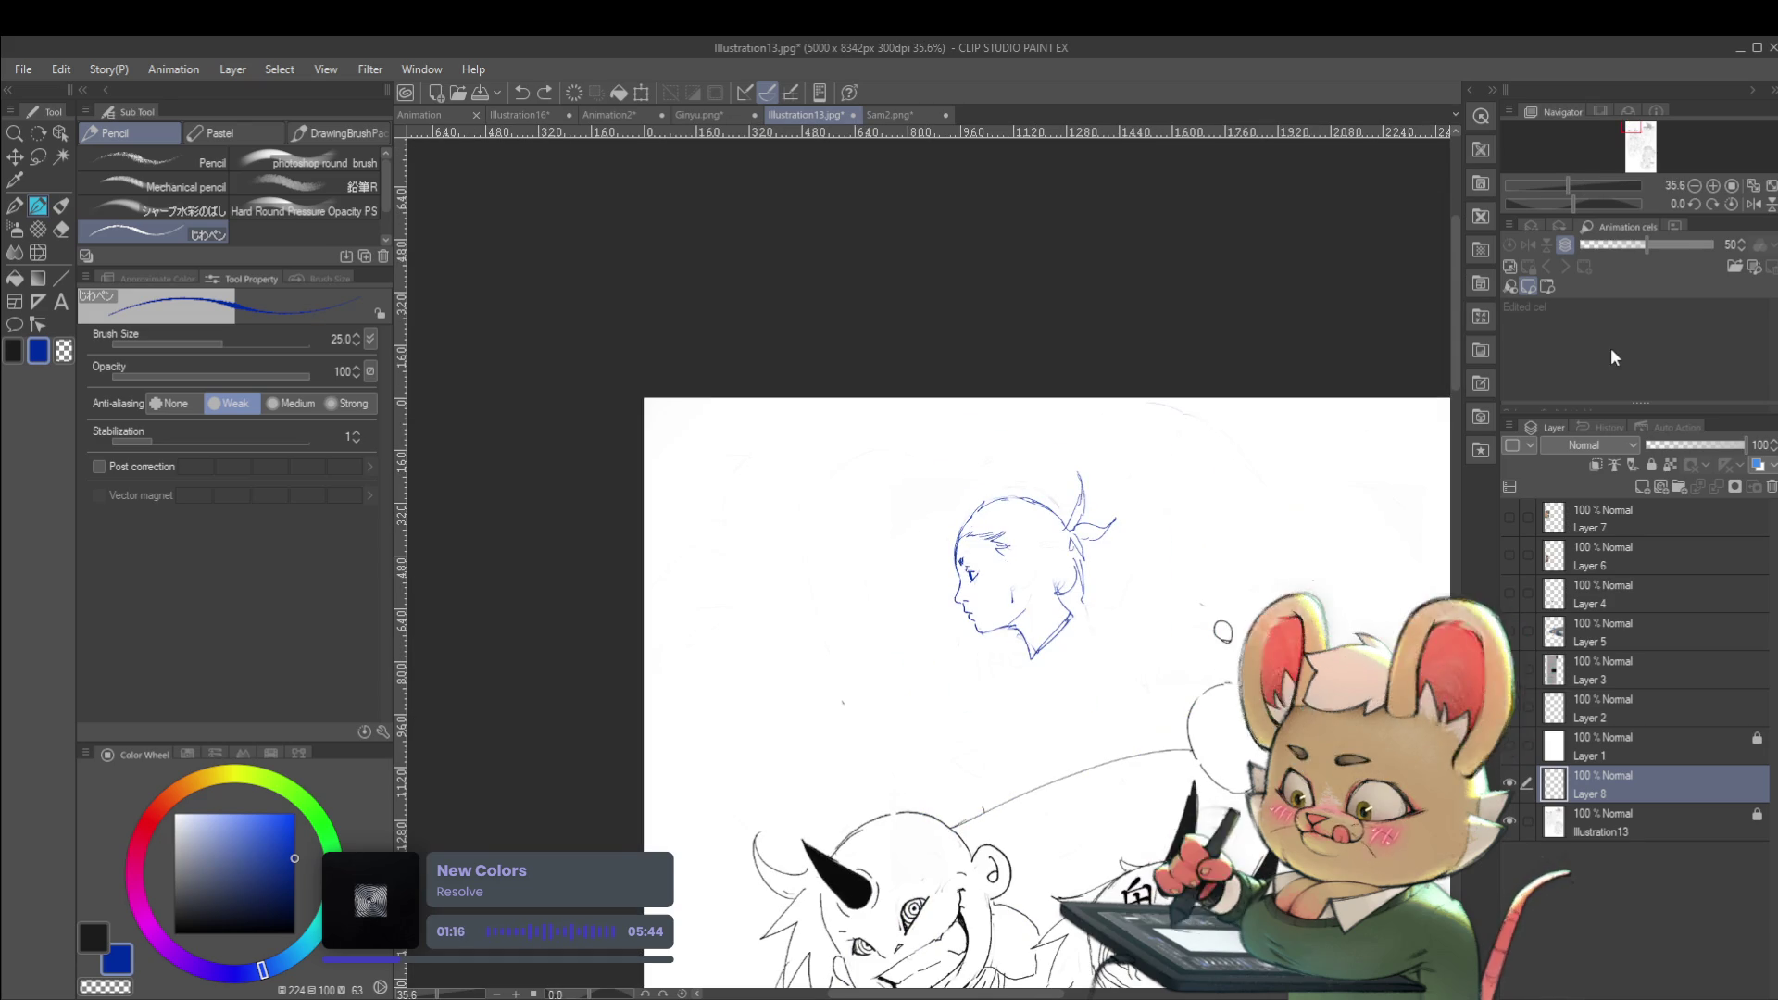
In mirrored view, undo the bow and back-of-head bun strokes on the profile
left_click(1754, 203)
scroll(815, 525, "up", 2)
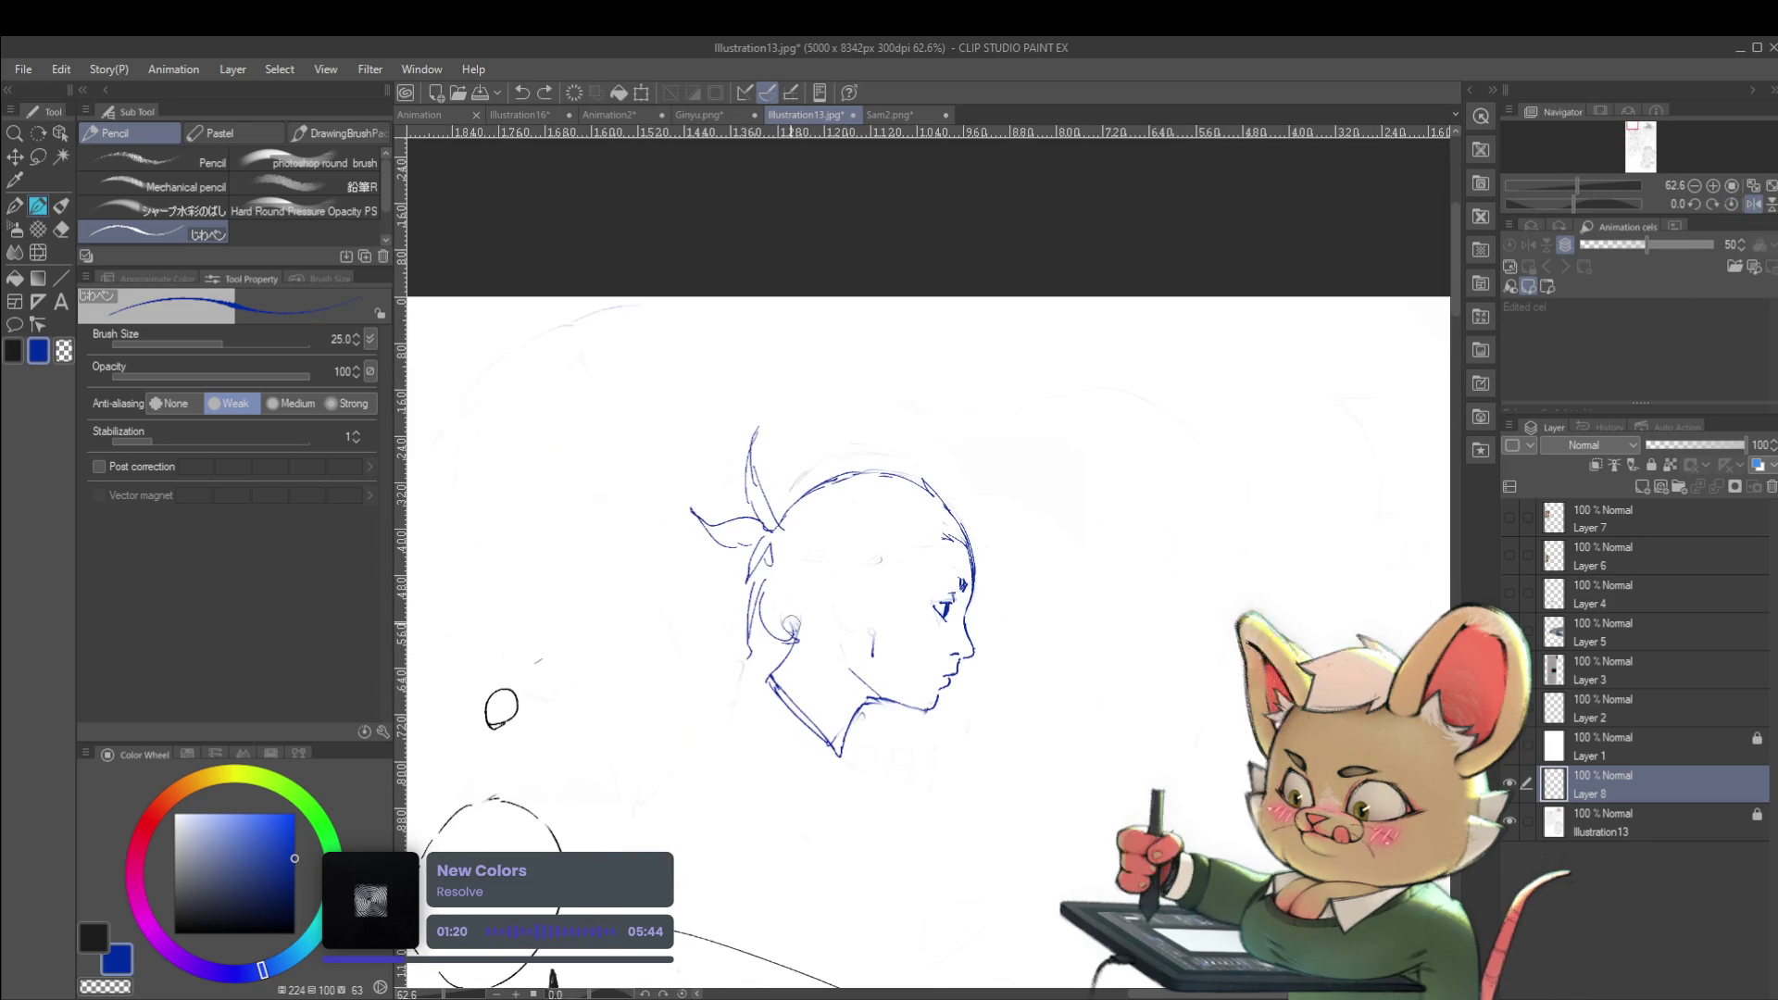
left_click_drag(917, 579, 1047, 525)
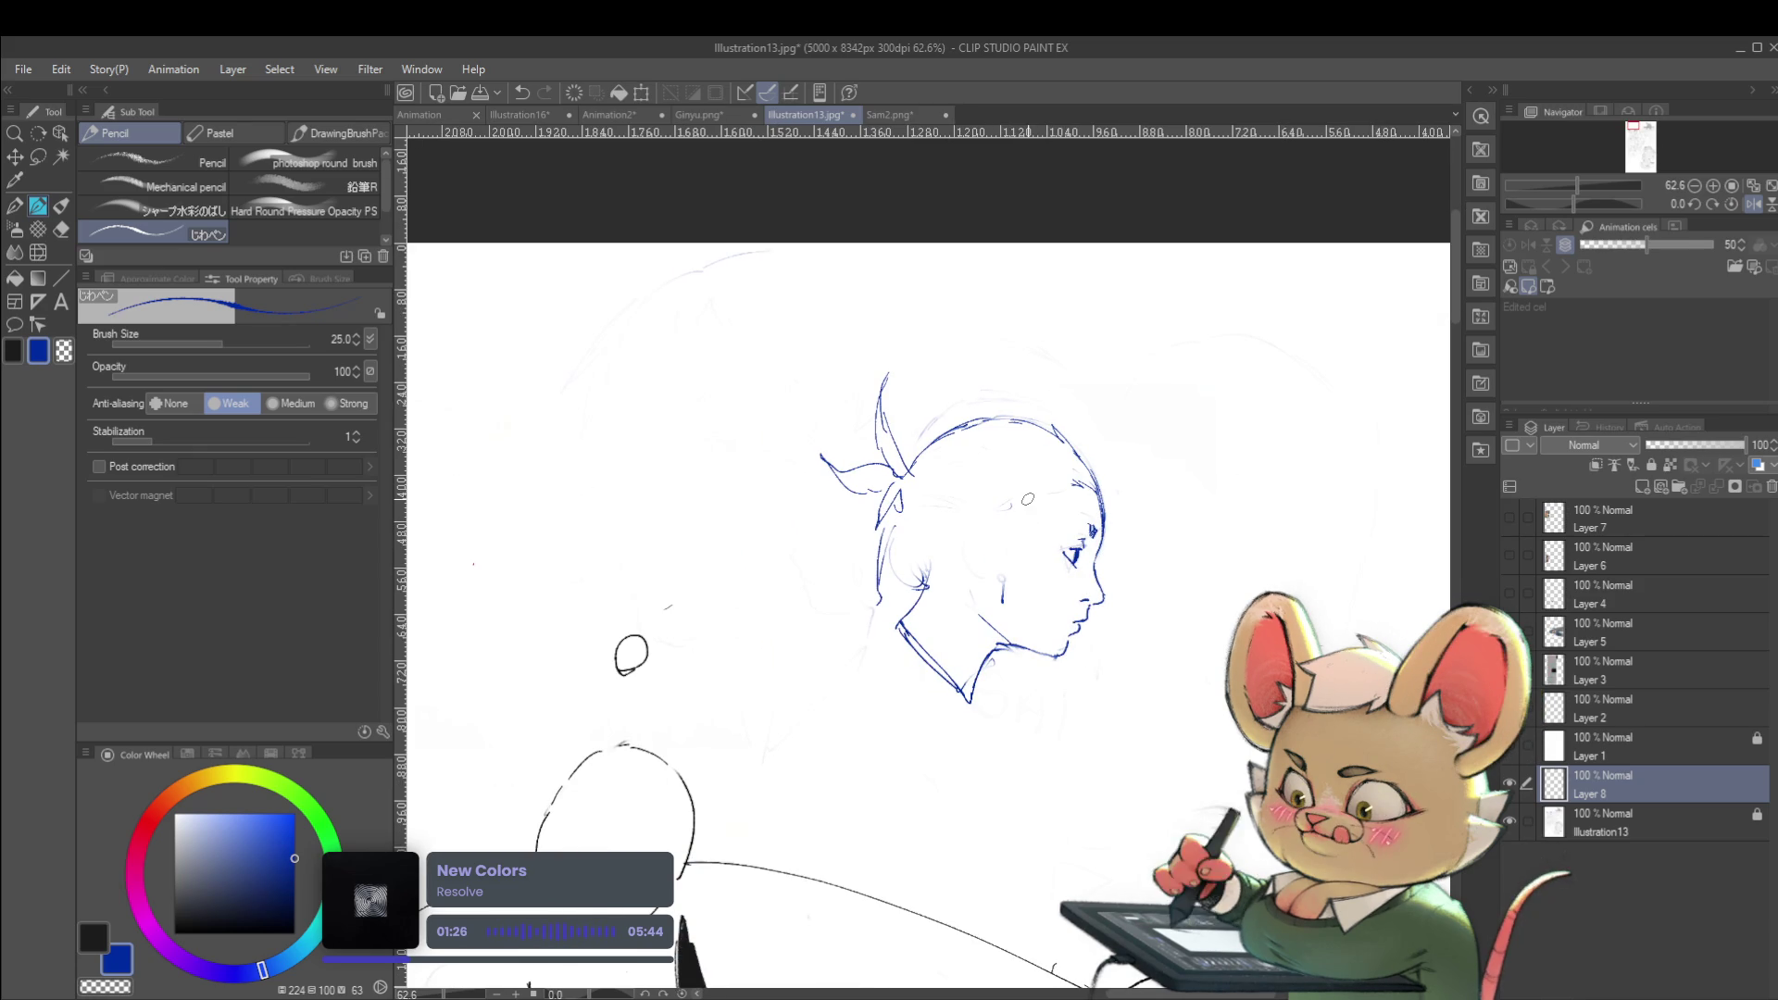
key("ctrl+z")
key("ctrl+z")
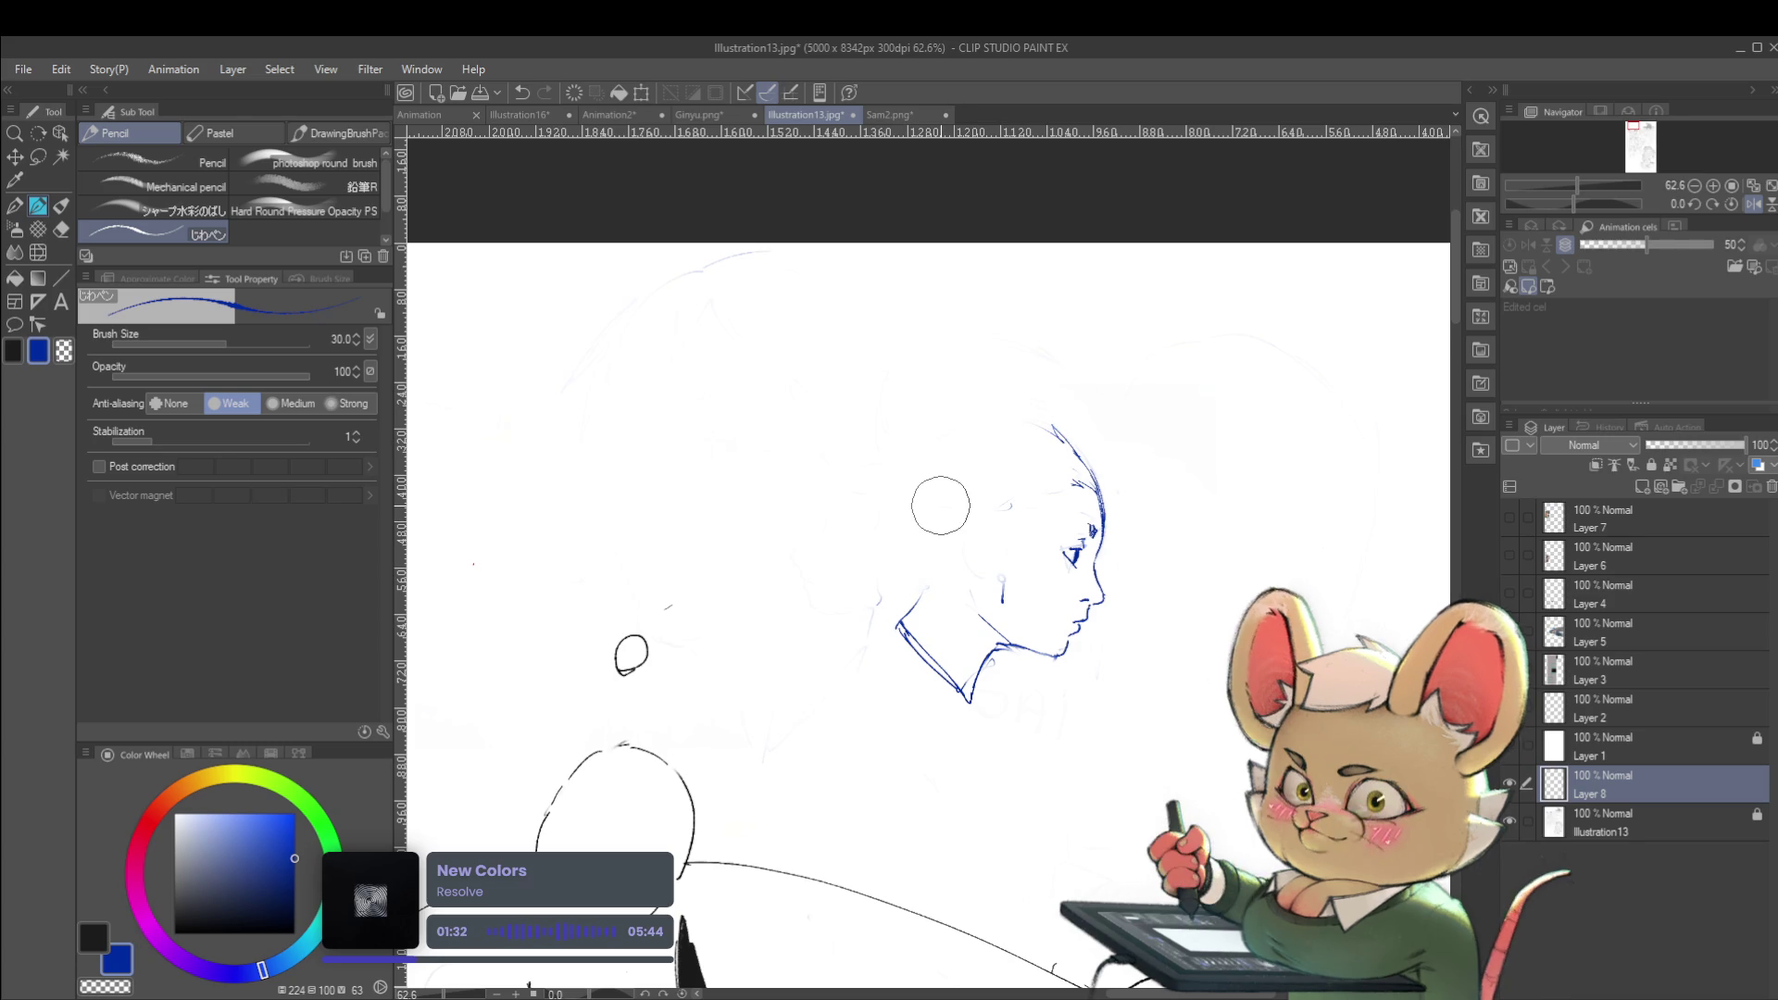
Sketch round blue cartoon eyes to the right of the profile head after discarding trial strokes
left_click(1753, 202)
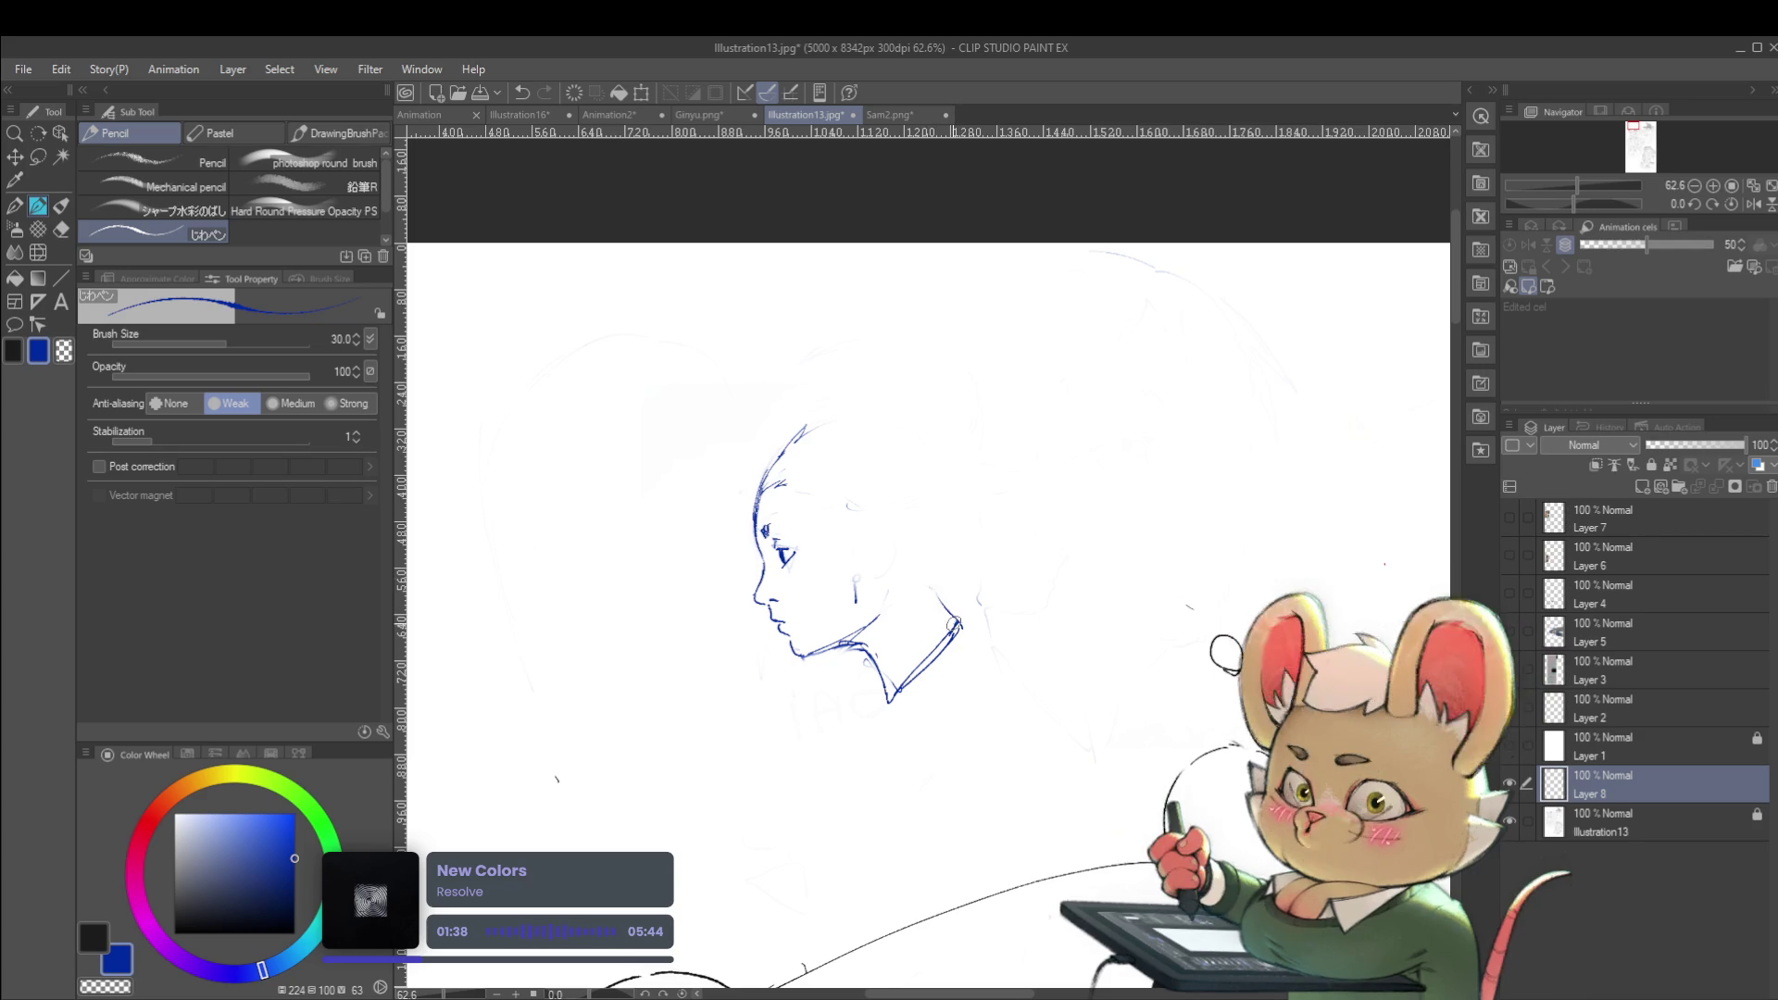
left_click_drag(922, 579, 927, 594)
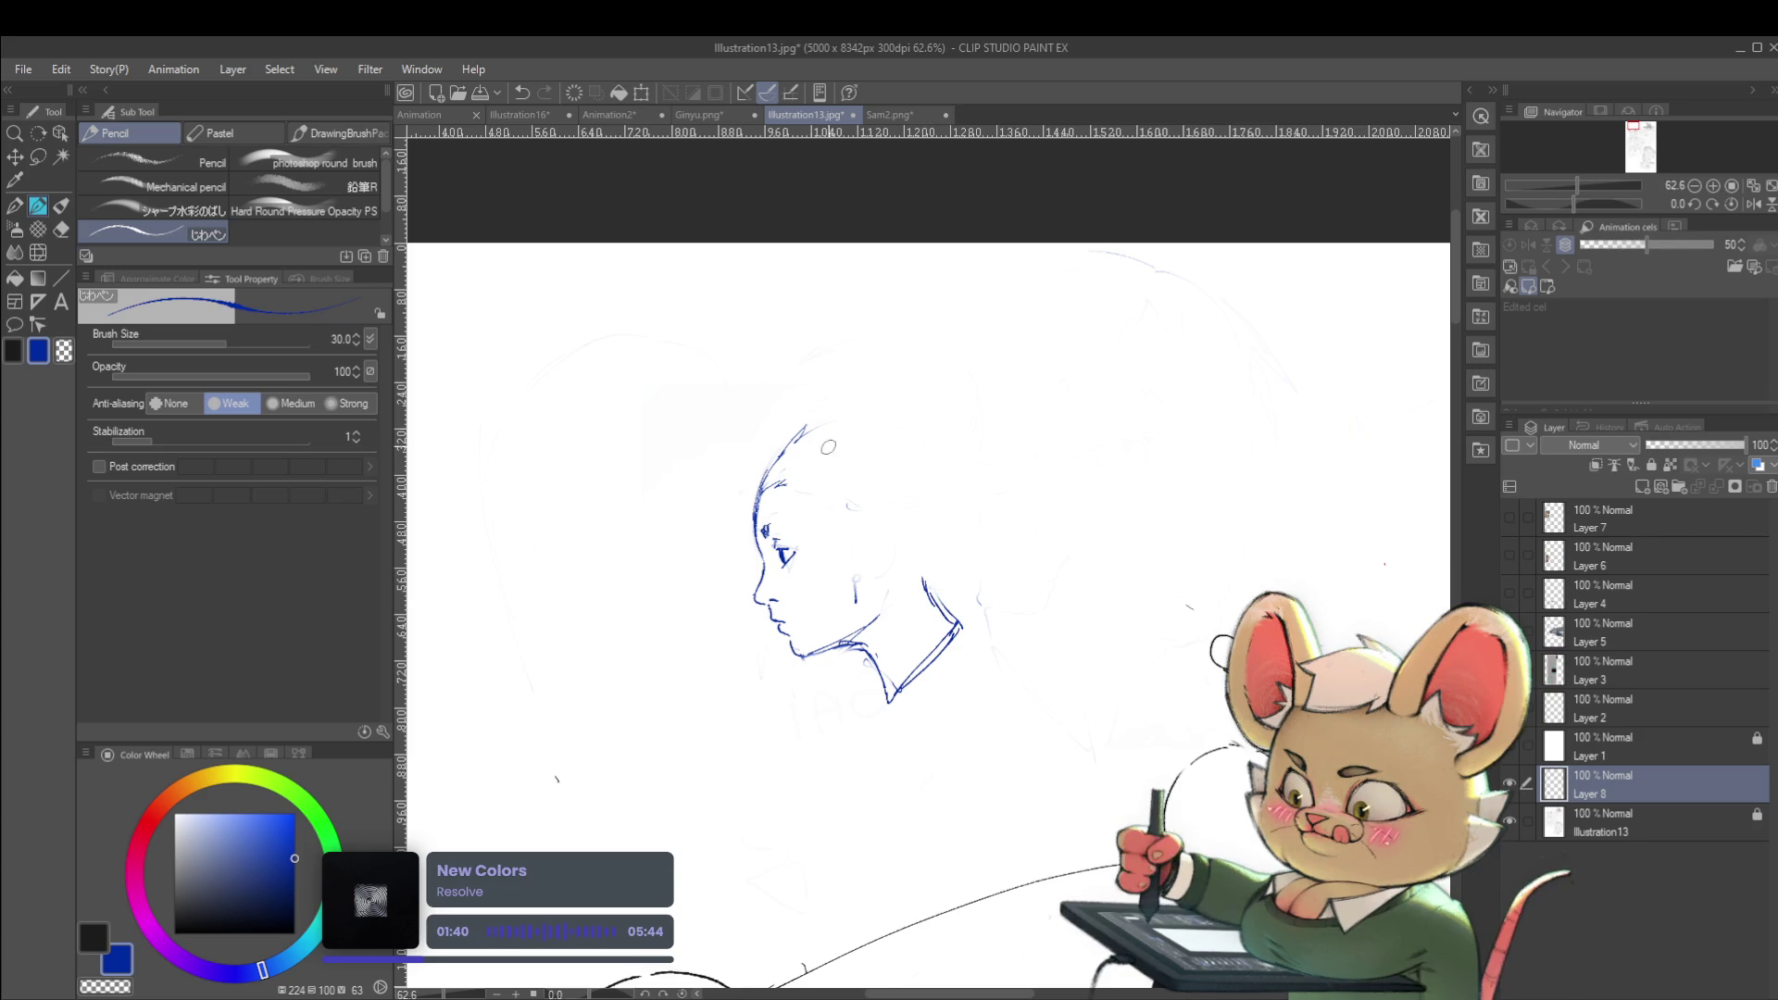
key("ctrl+z")
mouse_move(696, 526)
left_mouse_down()
mouse_move(748, 491)
mouse_move(815, 497)
left_mouse_up()
key("ctrl+z")
key("ctrl+z")
key("ctrl+z")
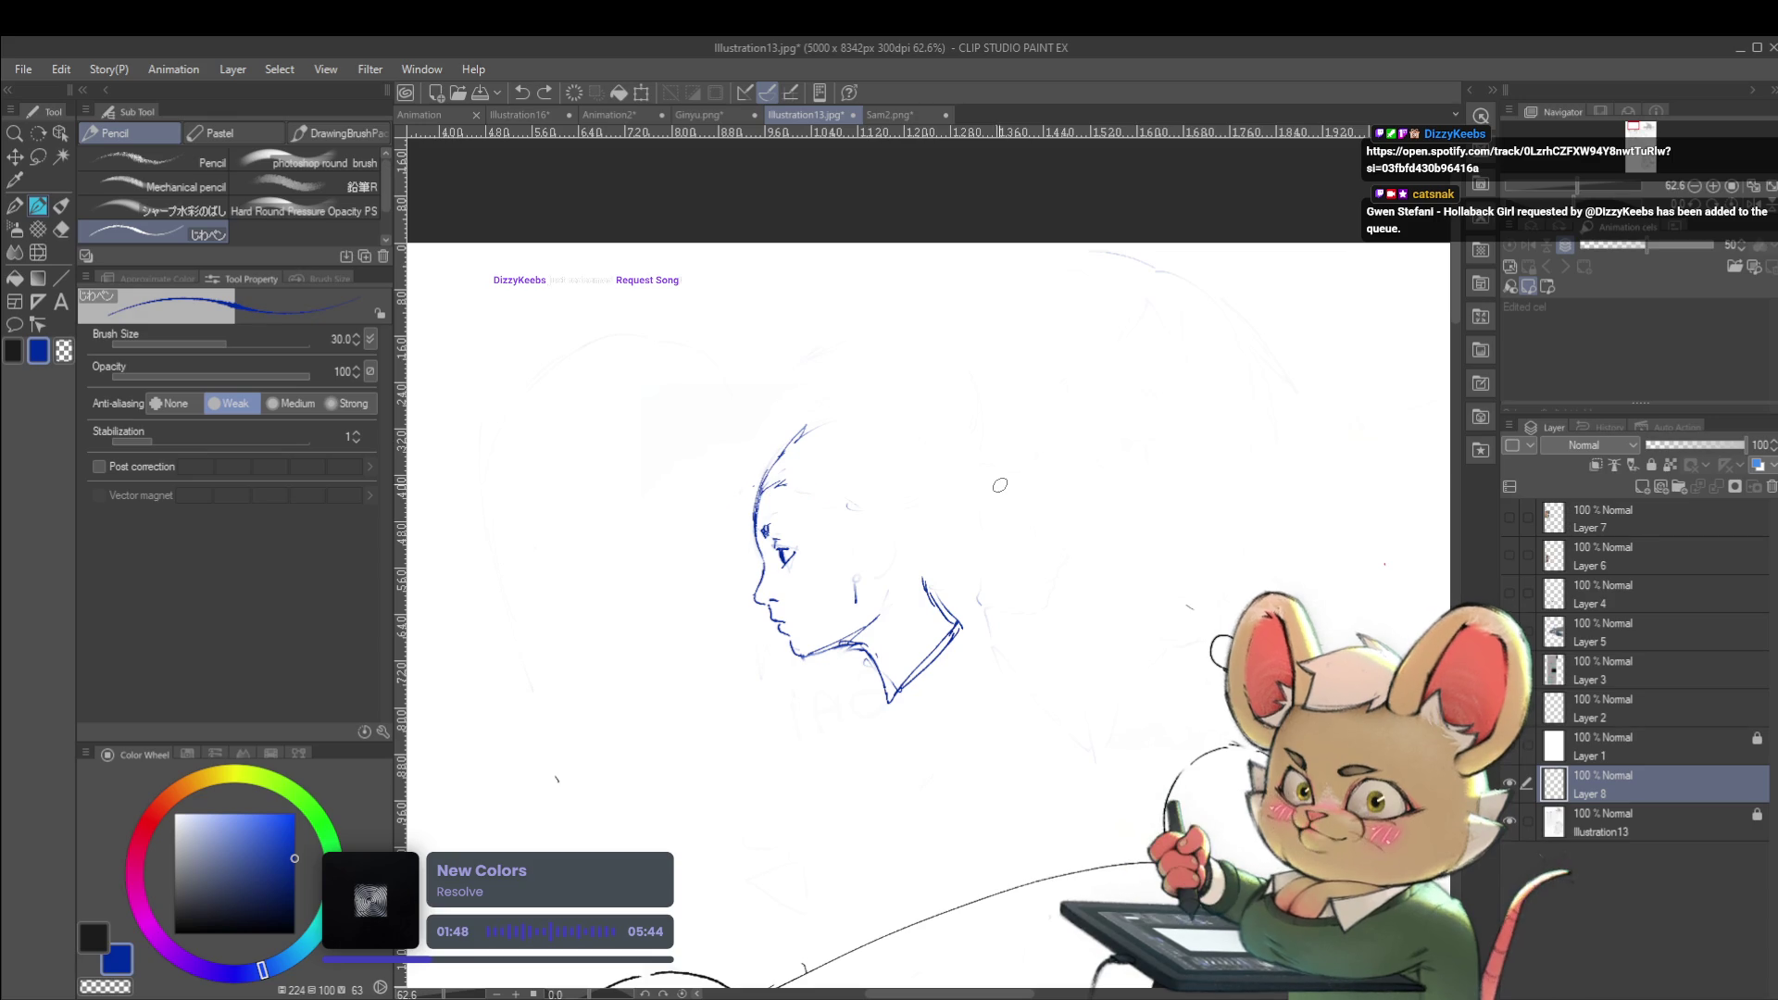
mouse_move(1047, 493)
left_mouse_down()
mouse_move(1075, 437)
mouse_move(1092, 476)
mouse_move(1061, 450)
mouse_move(1147, 424)
mouse_move(1136, 444)
left_mouse_up()
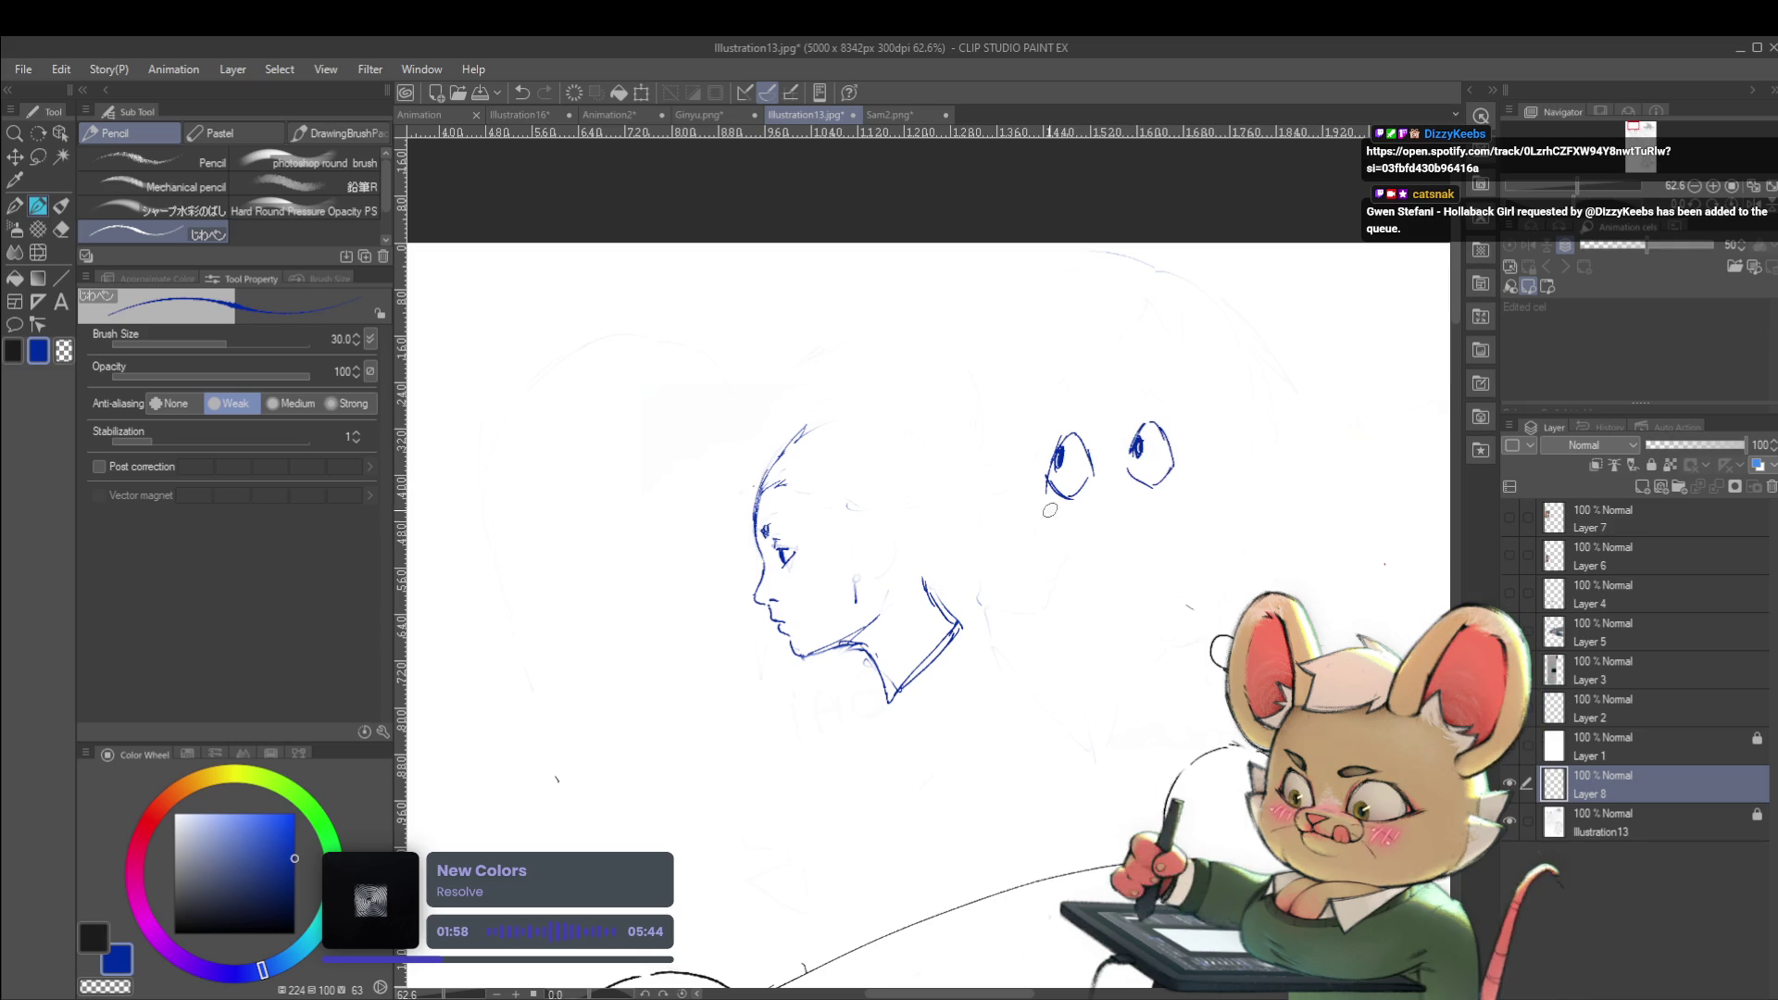
left_click_drag(1006, 482, 1011, 491)
Pencil a curved mouth and buck teeth beneath the cartoon eyes
mouse_move(1080, 516)
left_mouse_down()
mouse_move(1130, 519)
mouse_move(1204, 473)
left_mouse_up()
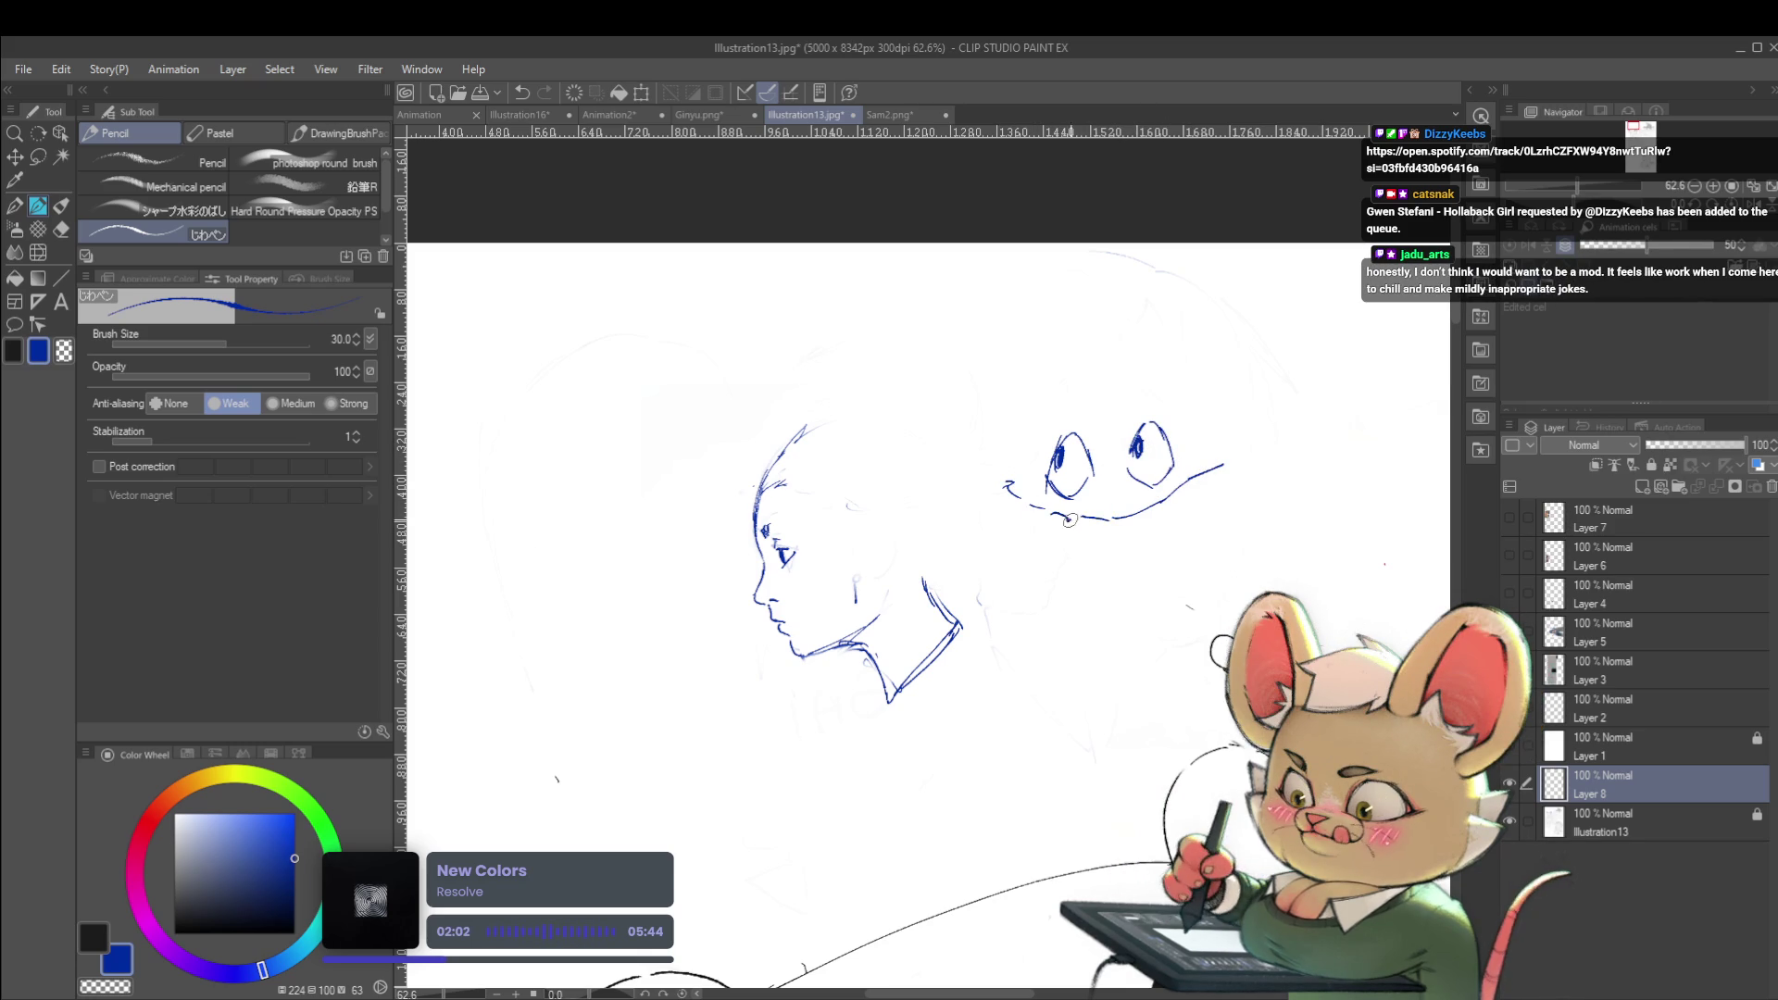
mouse_move(1053, 516)
left_mouse_down()
mouse_move(1054, 546)
mouse_move(1075, 519)
mouse_move(1124, 547)
mouse_move(1138, 519)
left_mouse_up()
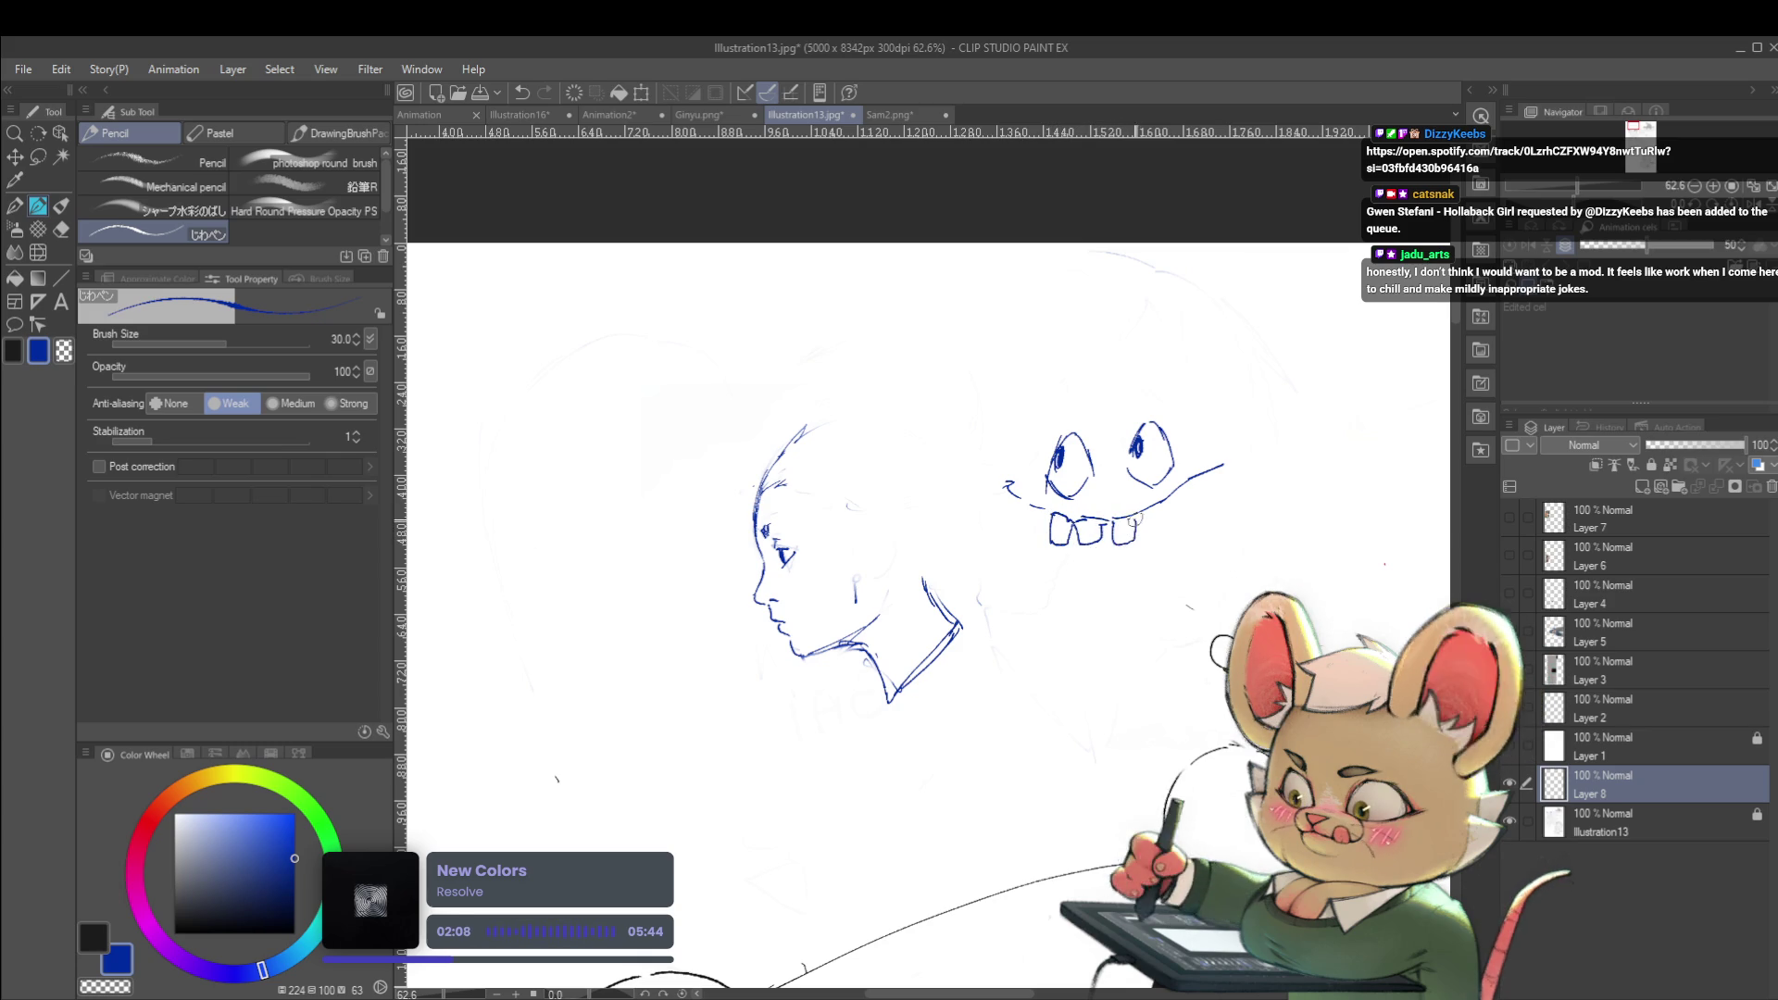
scroll(1195, 485, "down", 2)
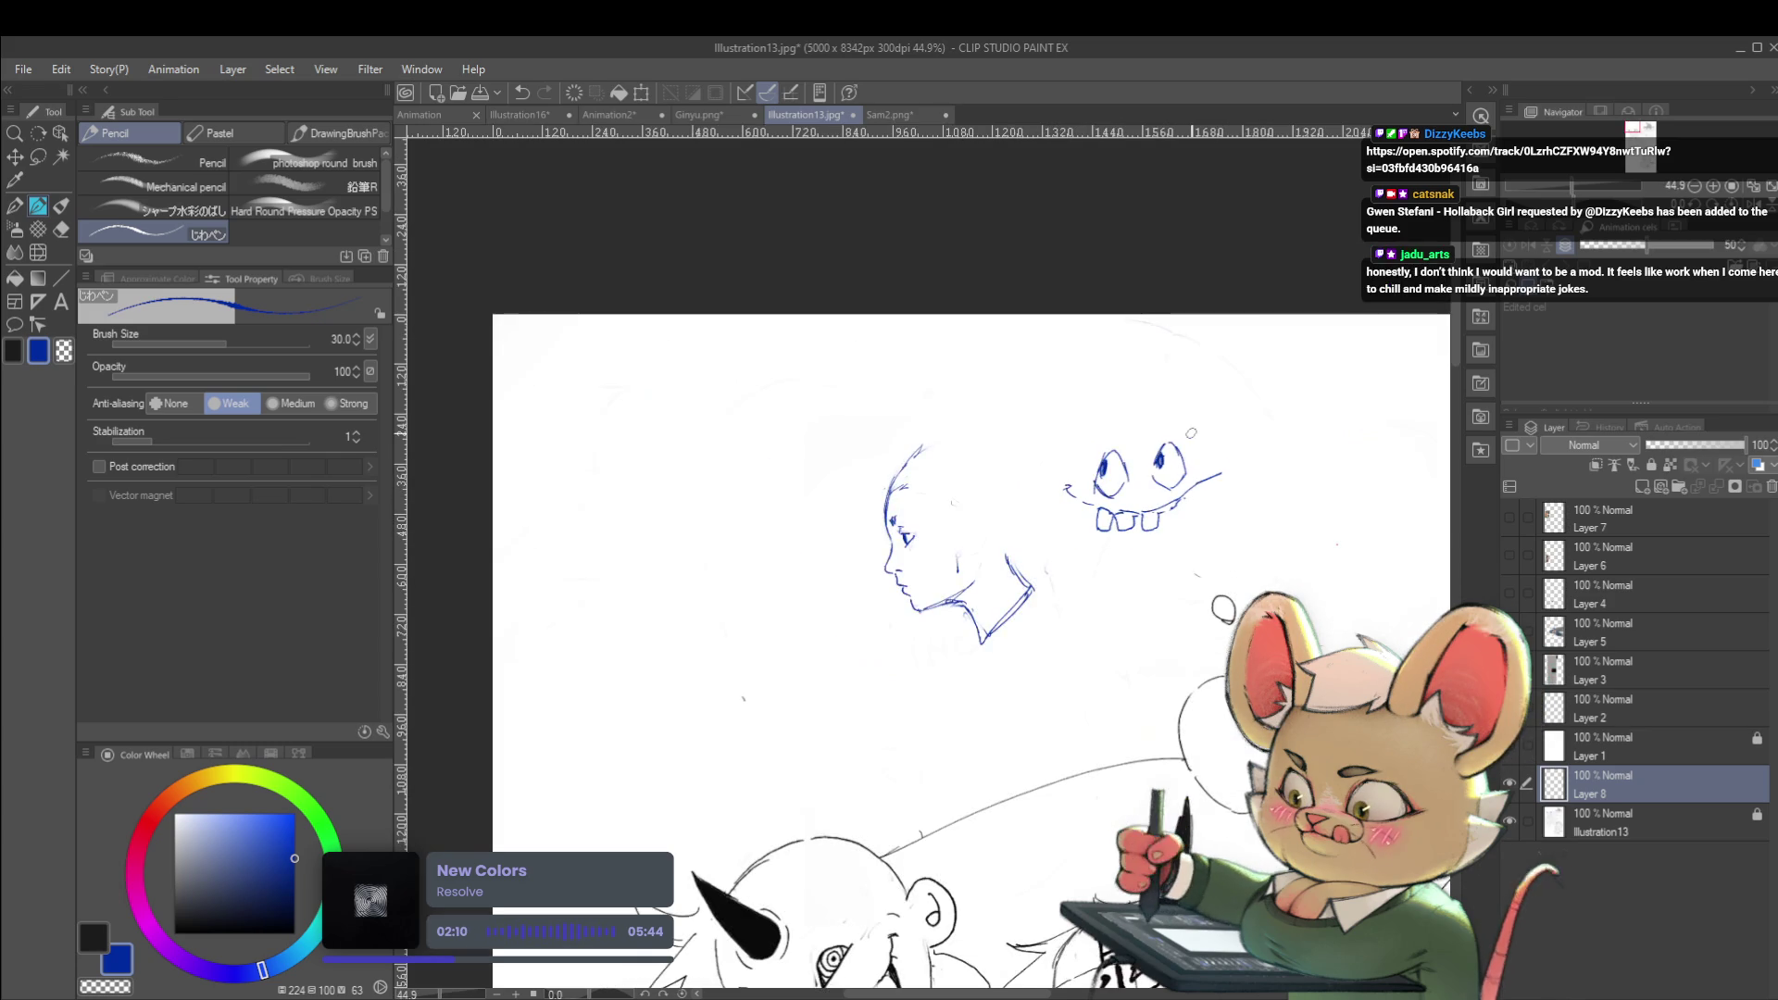
Undo the cartoon face strokes so only the blue profile head remains
key("ctrl+z")
key("ctrl+z")
key("ctrl+z")
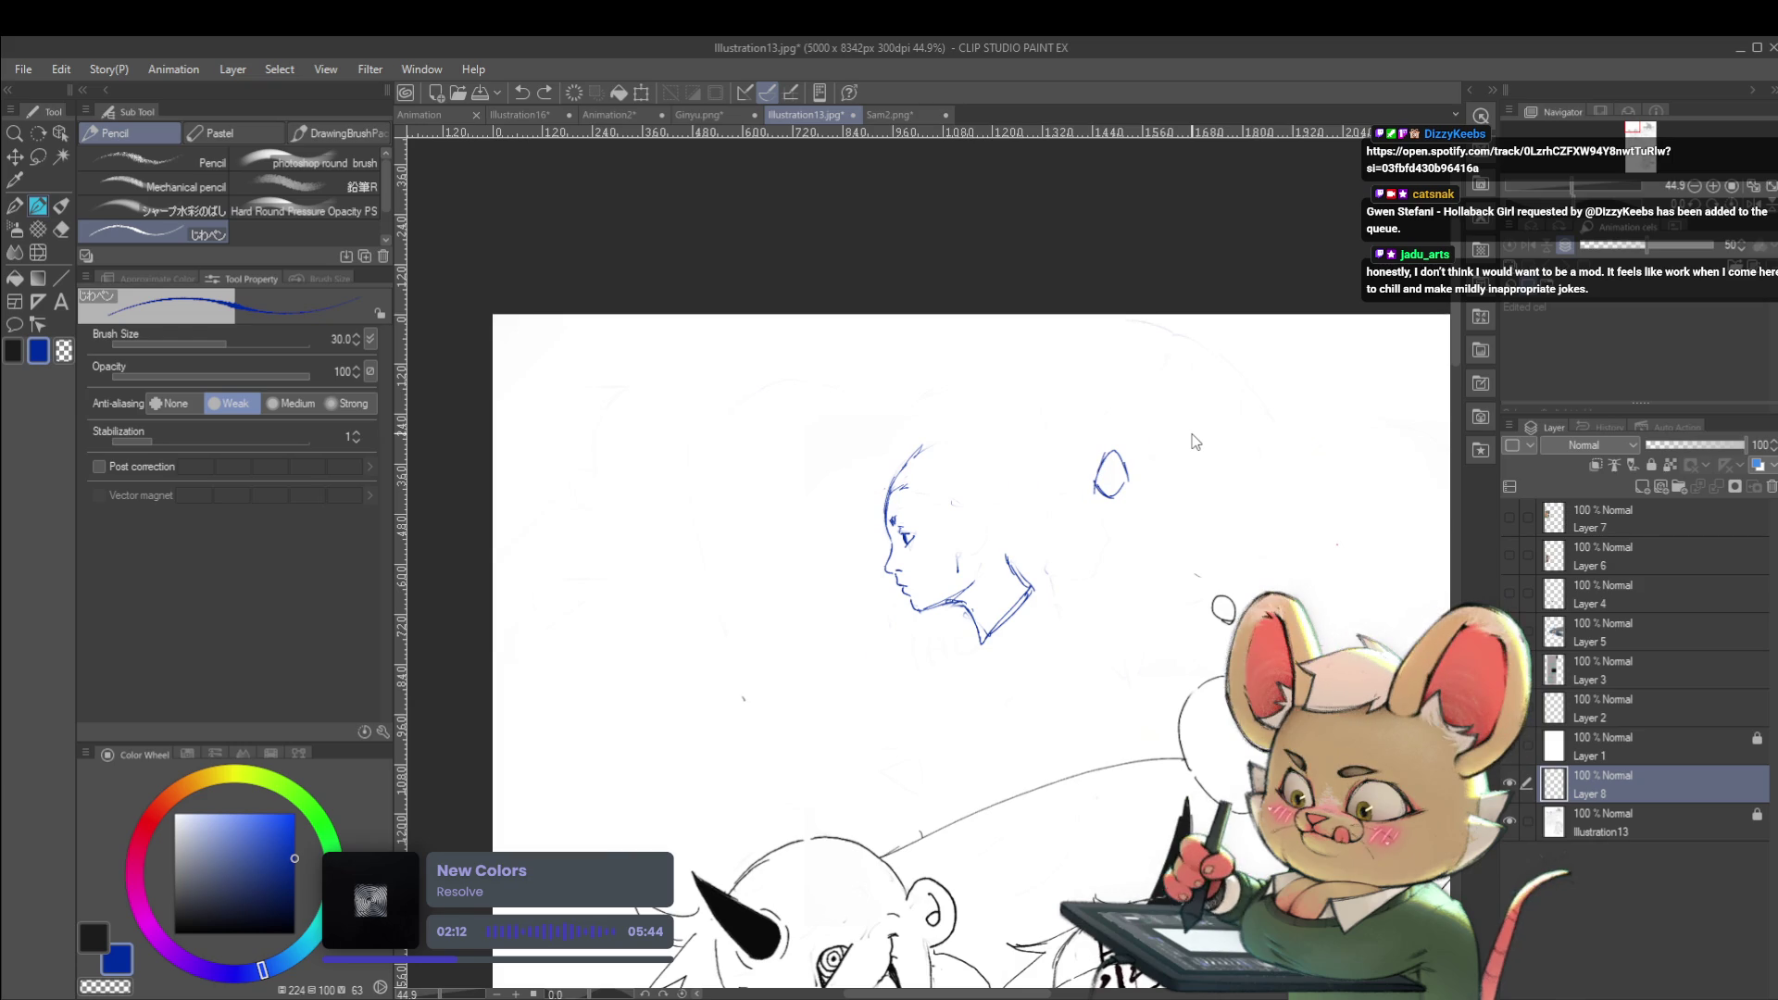
key("ctrl+z")
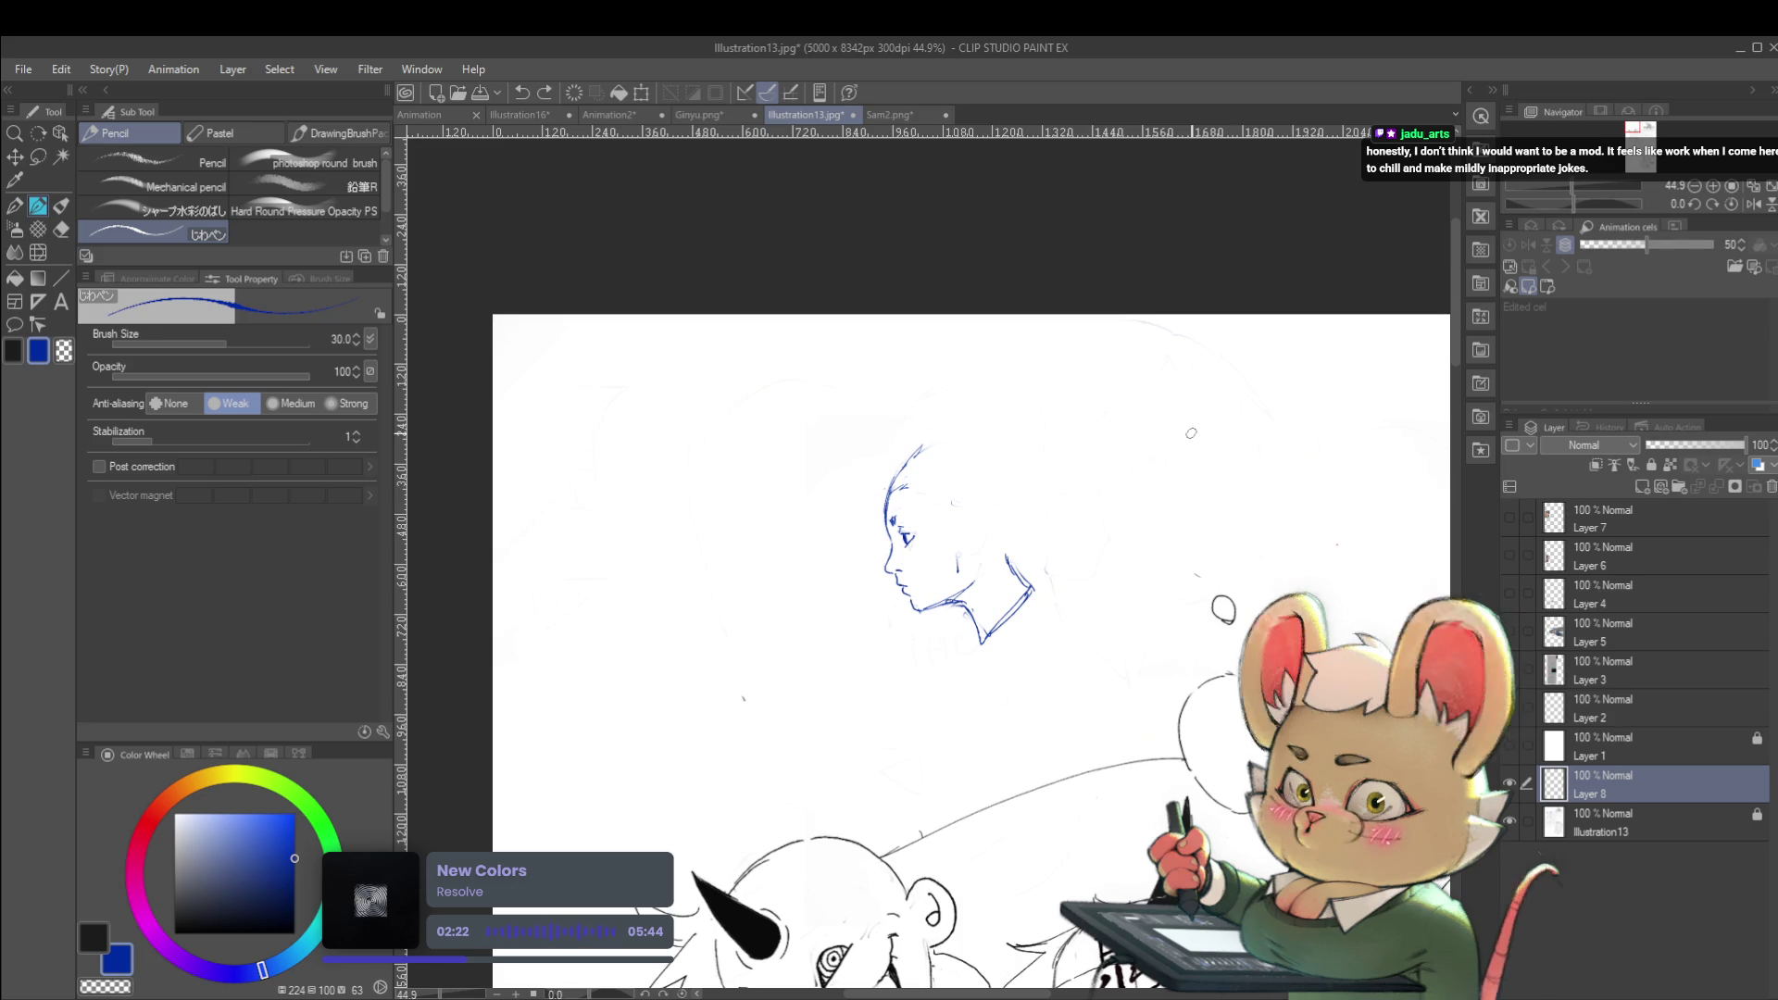
scroll(1000, 444, "left", 2)
scroll(999, 444, "up", 5)
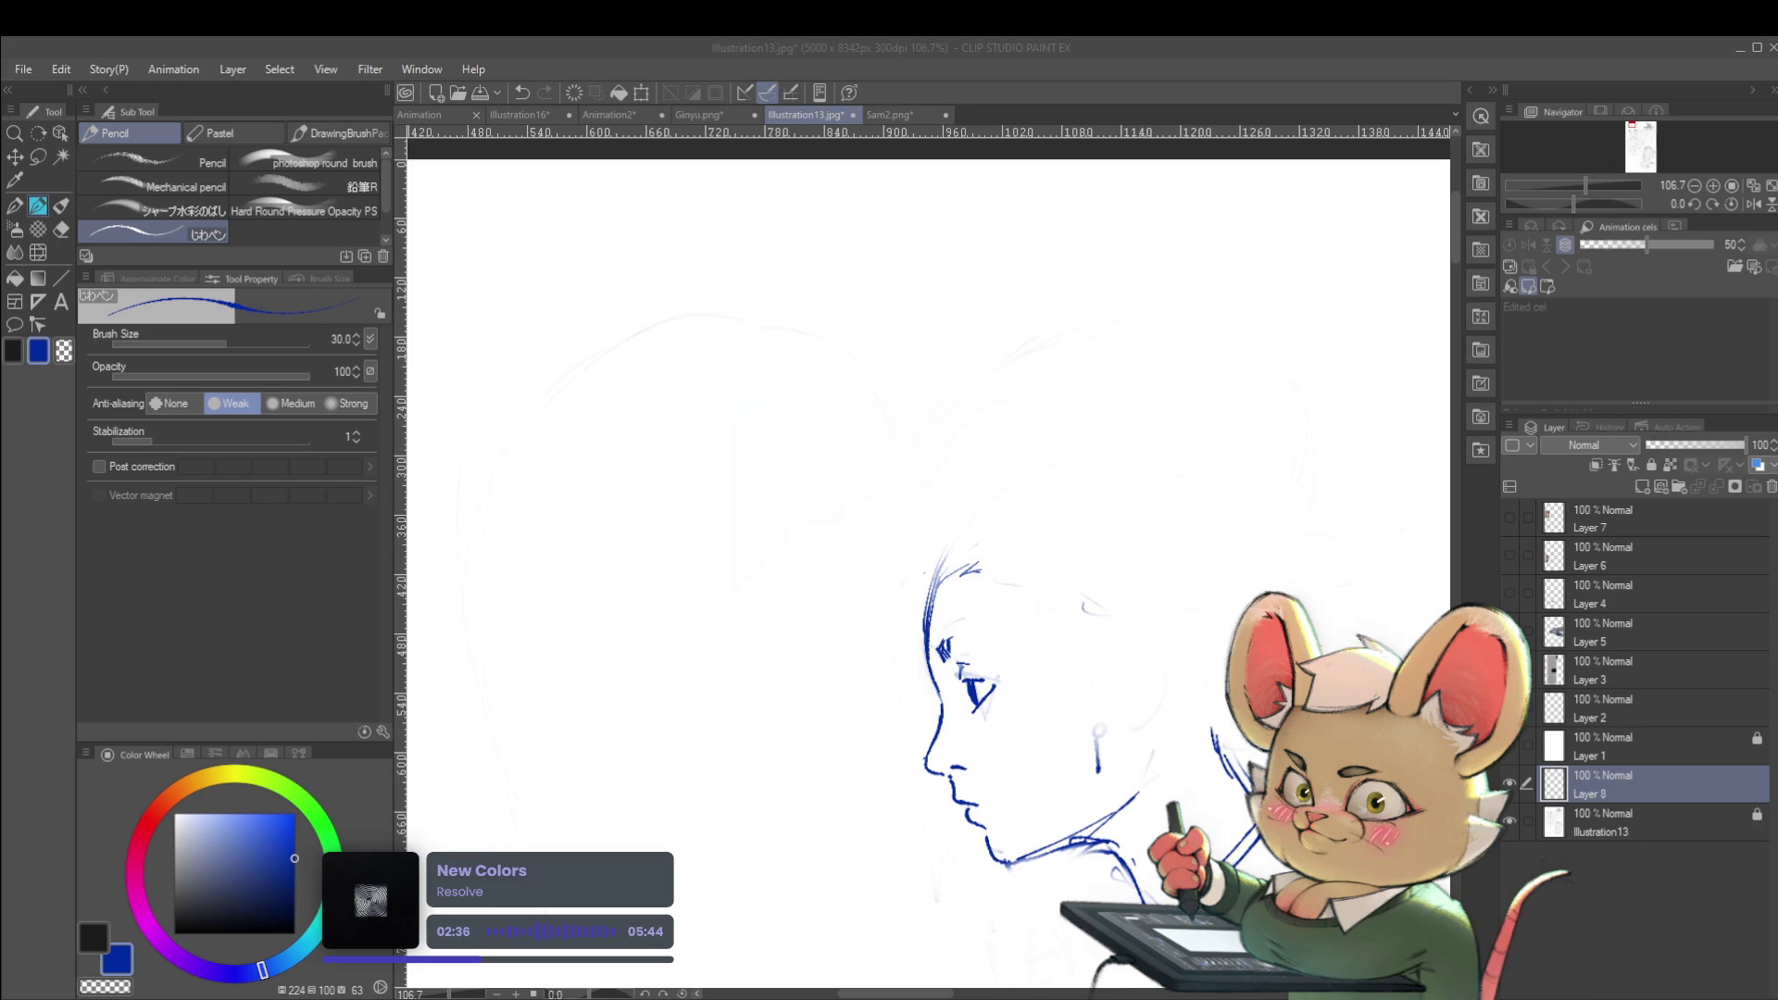
Try out and undo several hair strokes over the top and back of the head
key("ctrl+z")
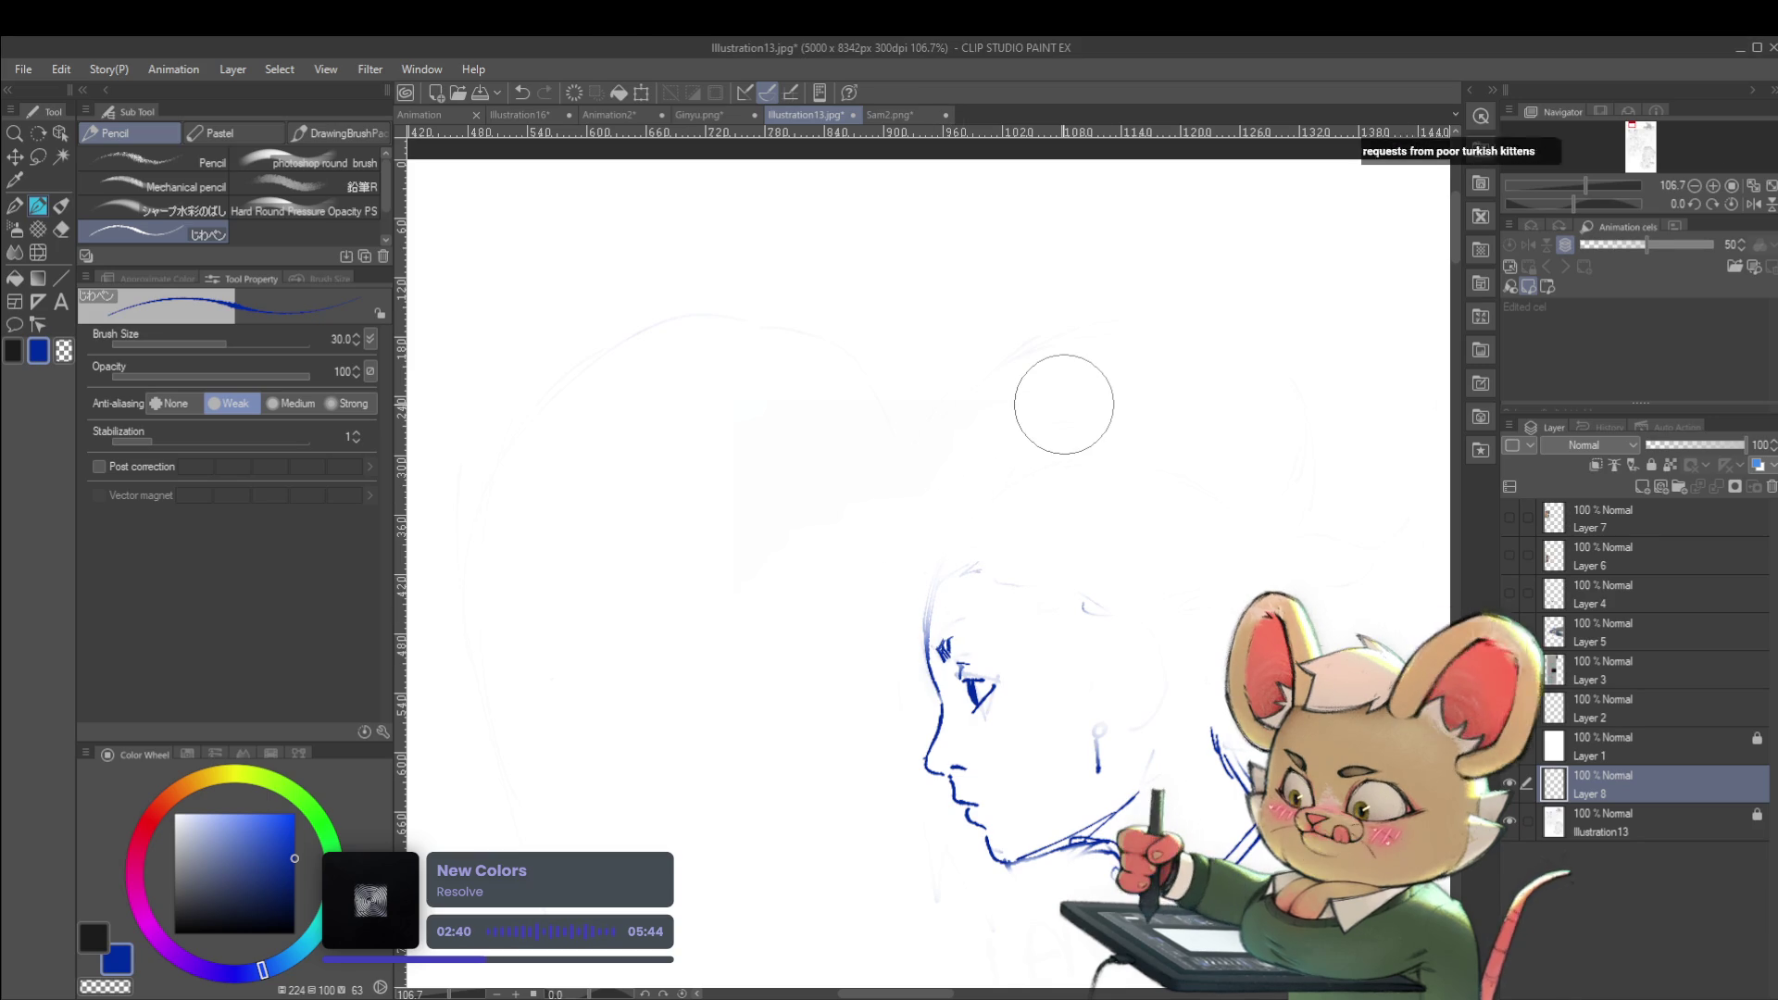
mouse_move(927, 671)
left_mouse_down()
mouse_move(952, 535)
mouse_move(969, 573)
left_mouse_up()
key("ctrl+z")
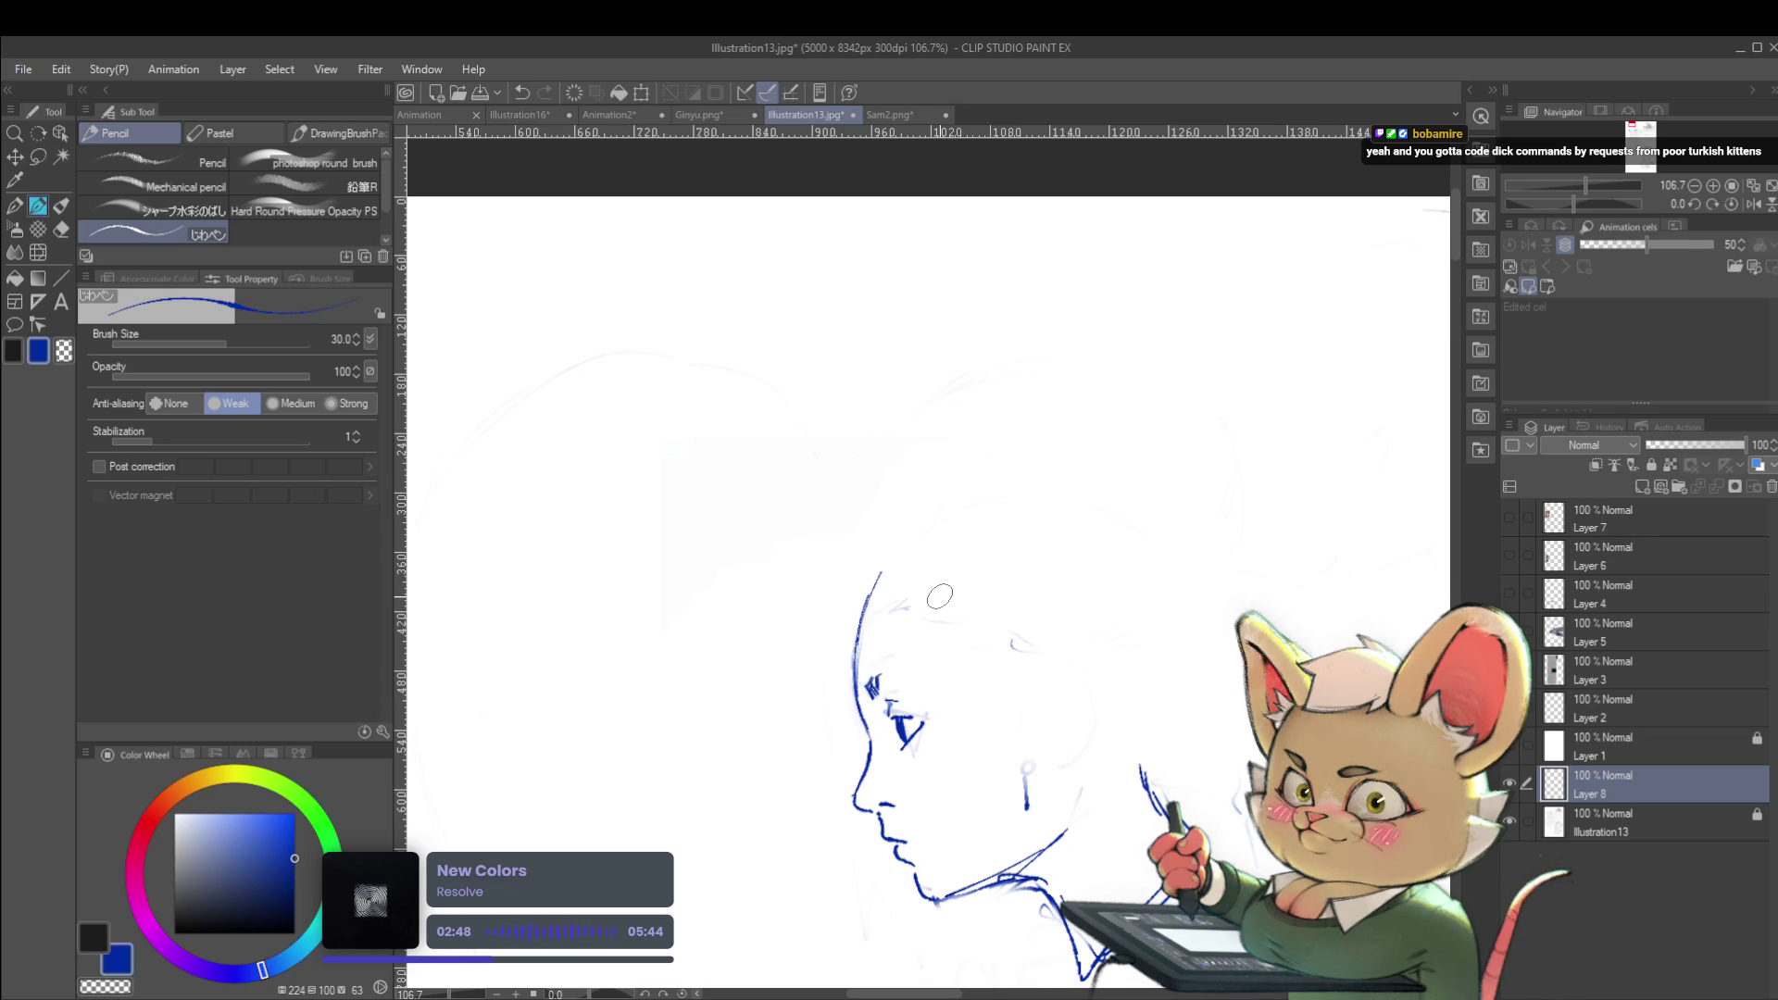
left_click_drag(866, 607, 922, 530)
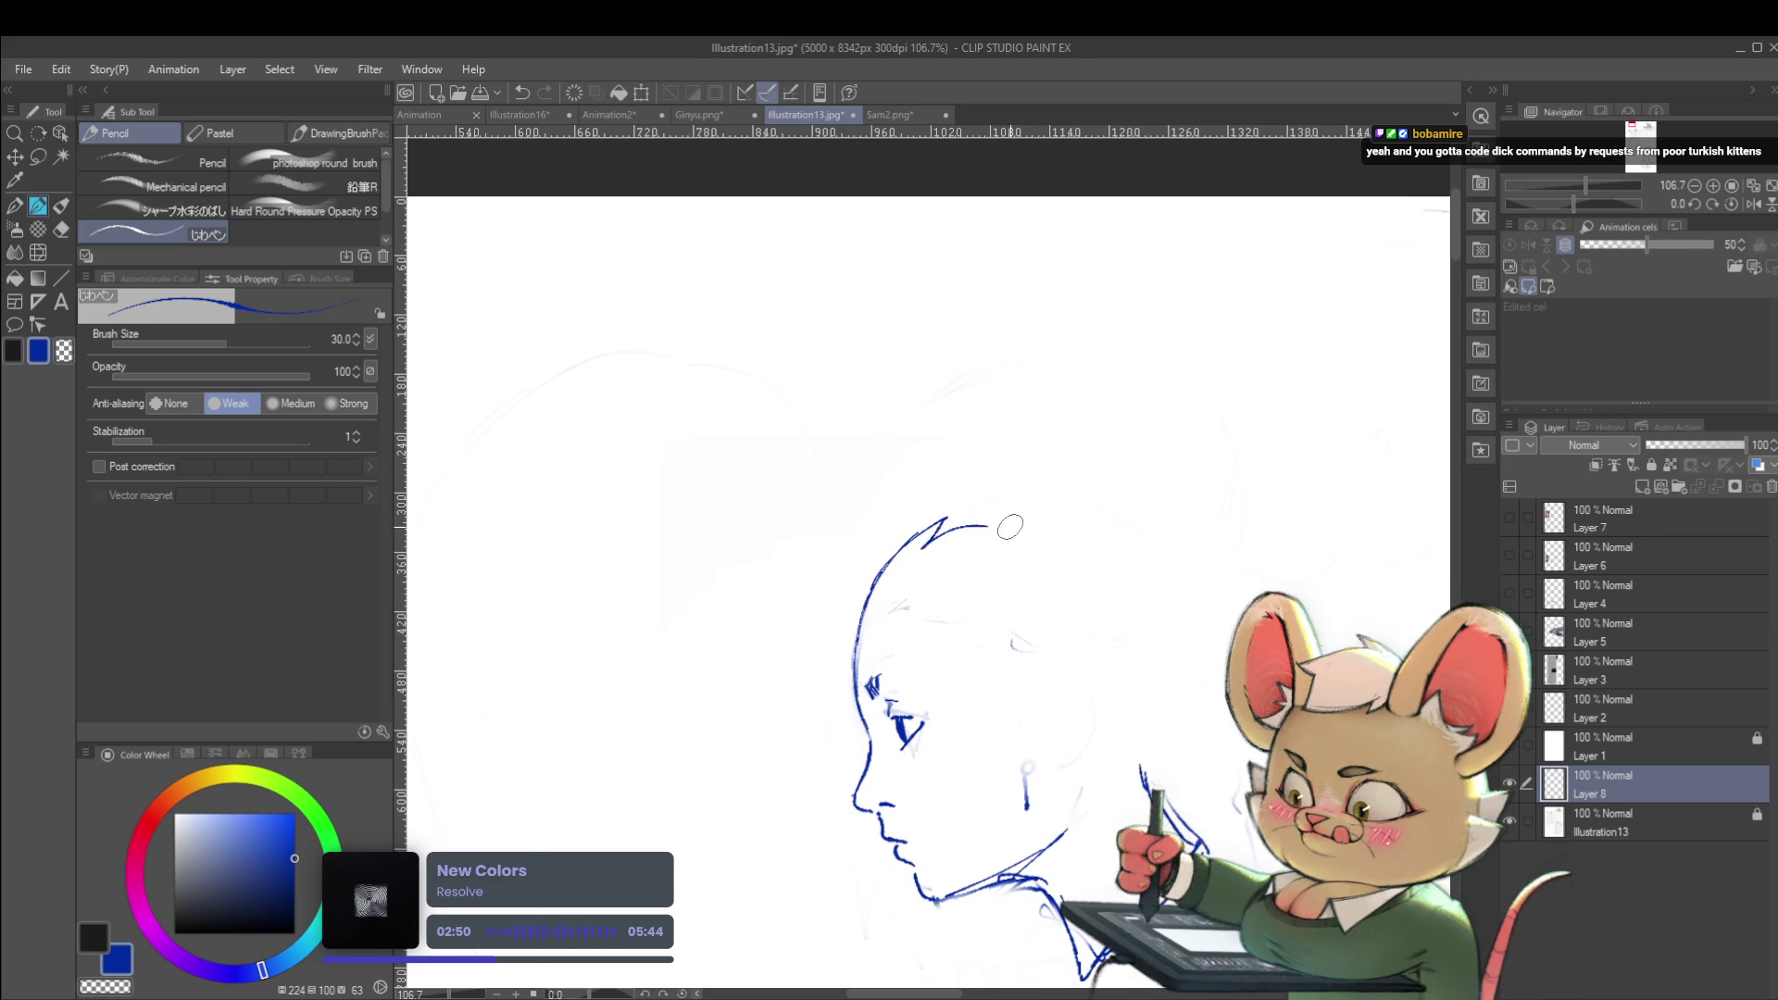
scroll(1010, 527, "down", 5)
key("ctrl+z")
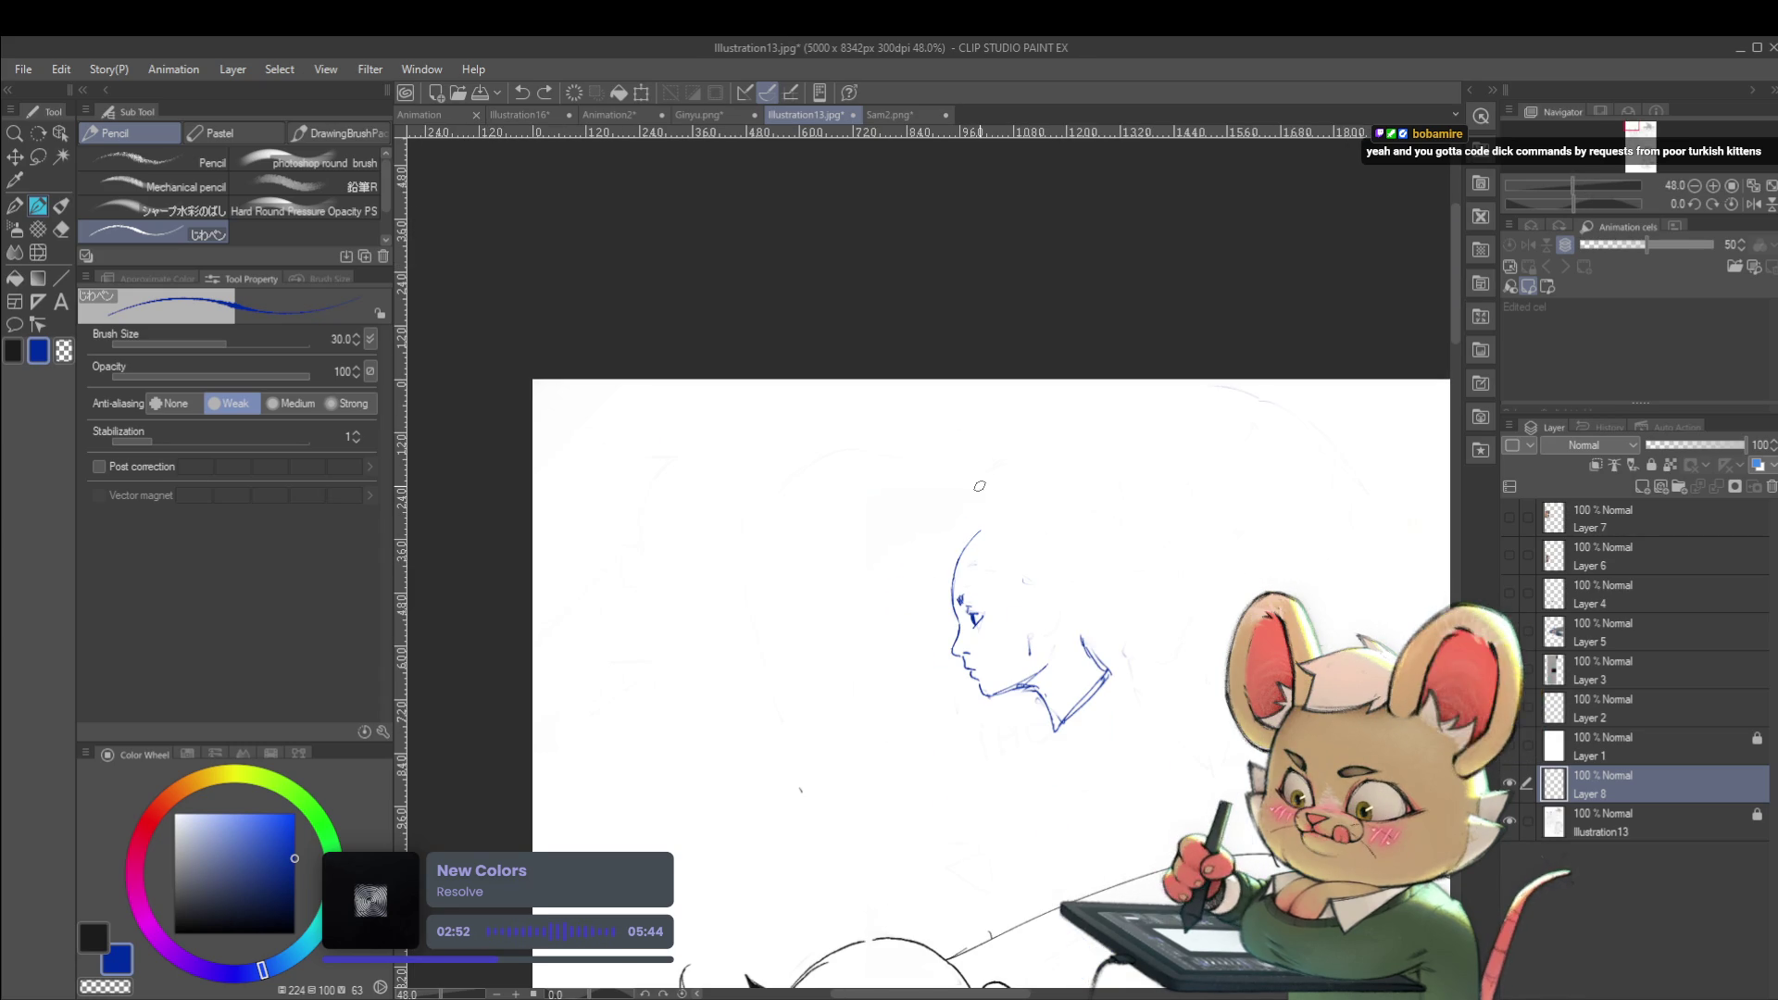
In mirrored view, redraw a hooked hair spike above the head, then remove the blue hair stroke
key("h")
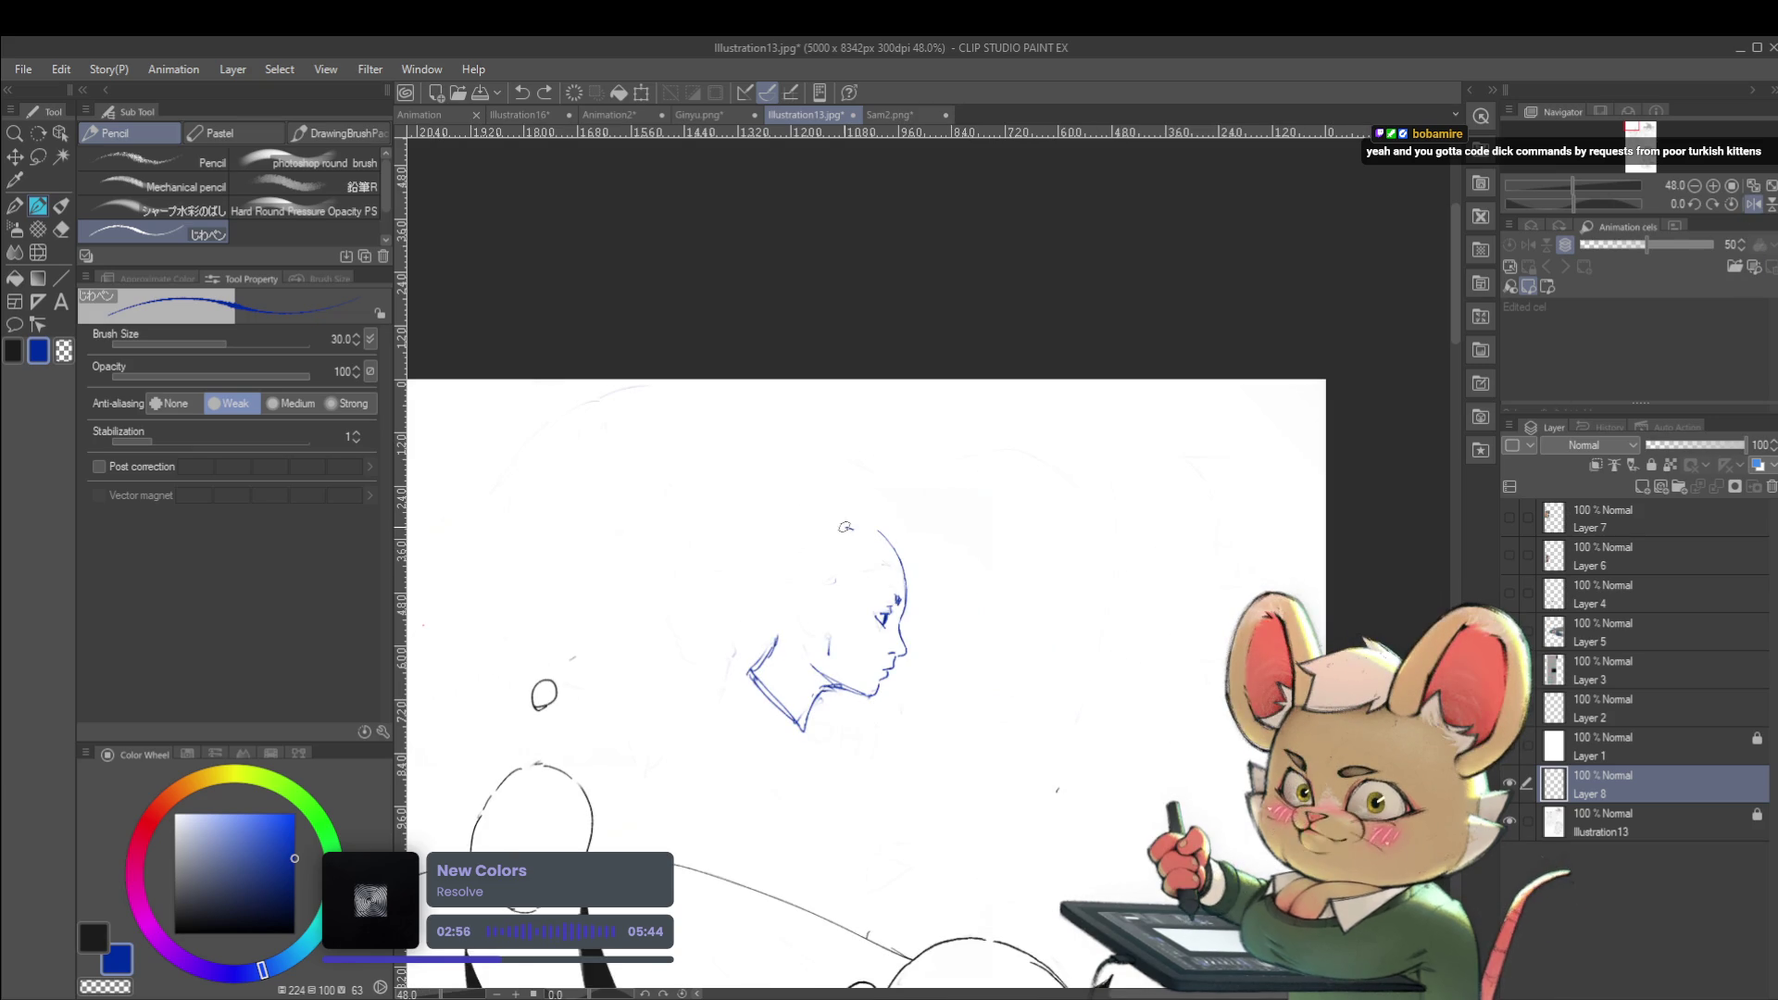
mouse_move(834, 455)
left_mouse_down()
mouse_move(854, 511)
mouse_move(749, 521)
mouse_move(864, 475)
left_mouse_up()
key("ctrl+z")
left_click_drag(755, 551, 682, 535)
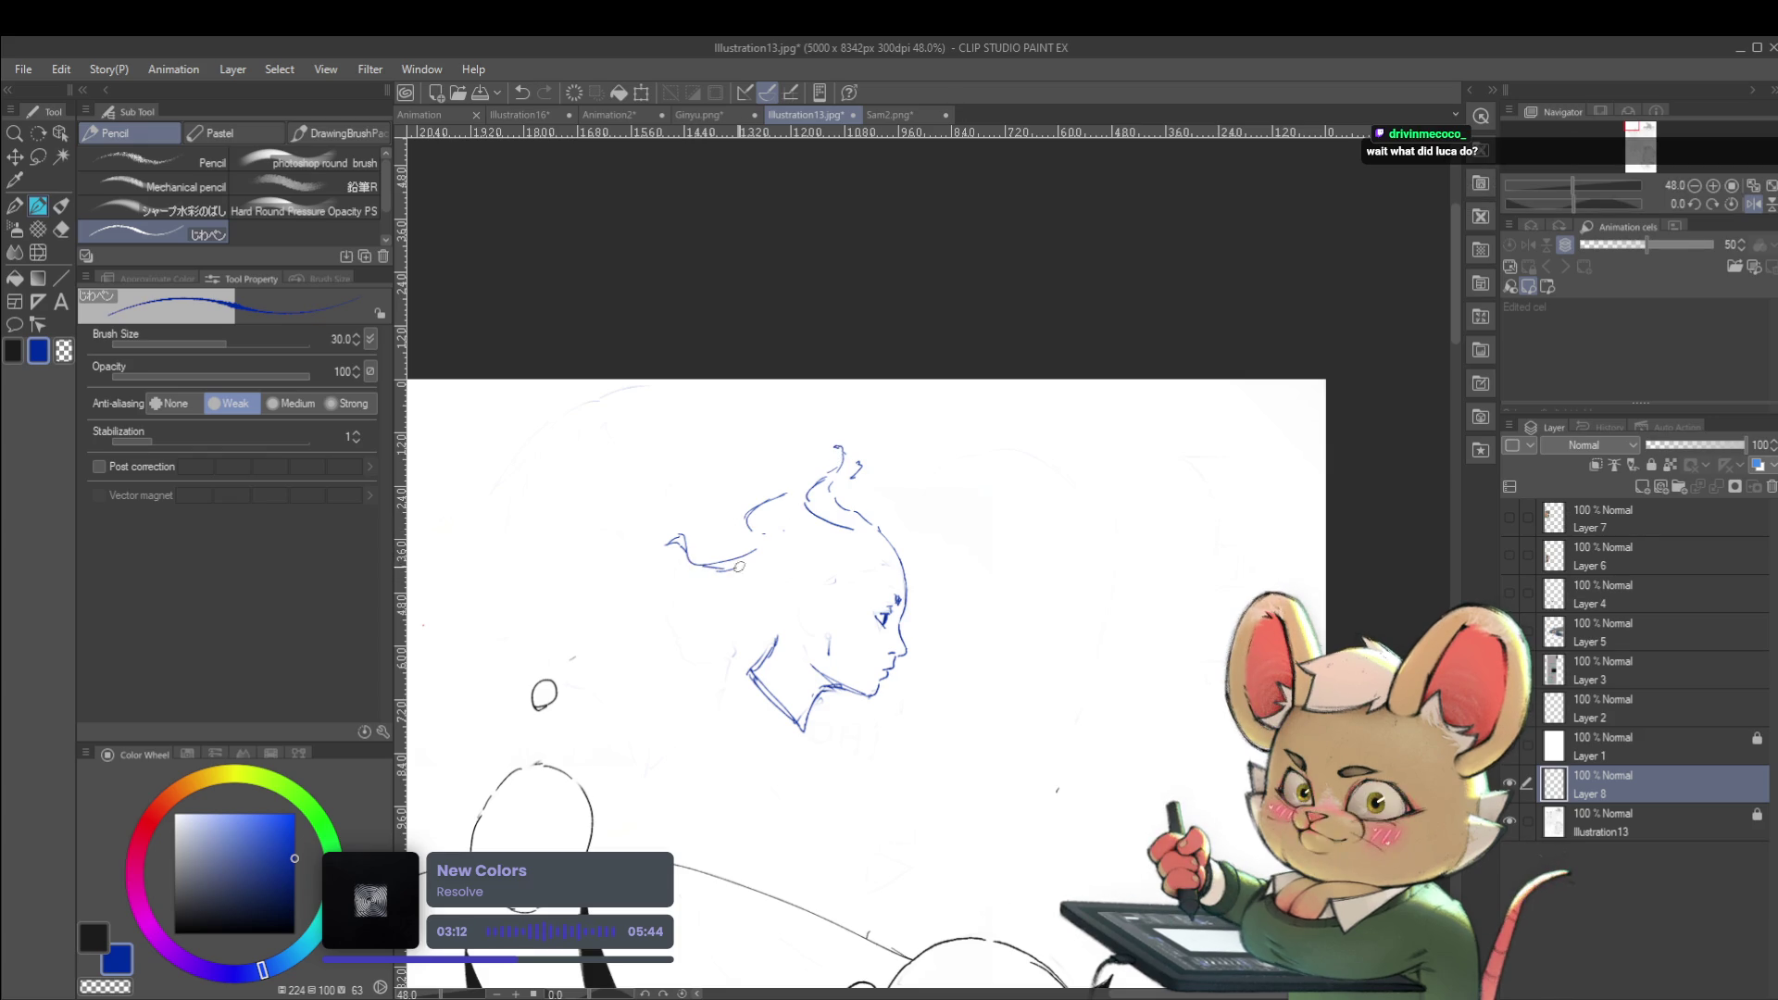
left_click(1750, 205)
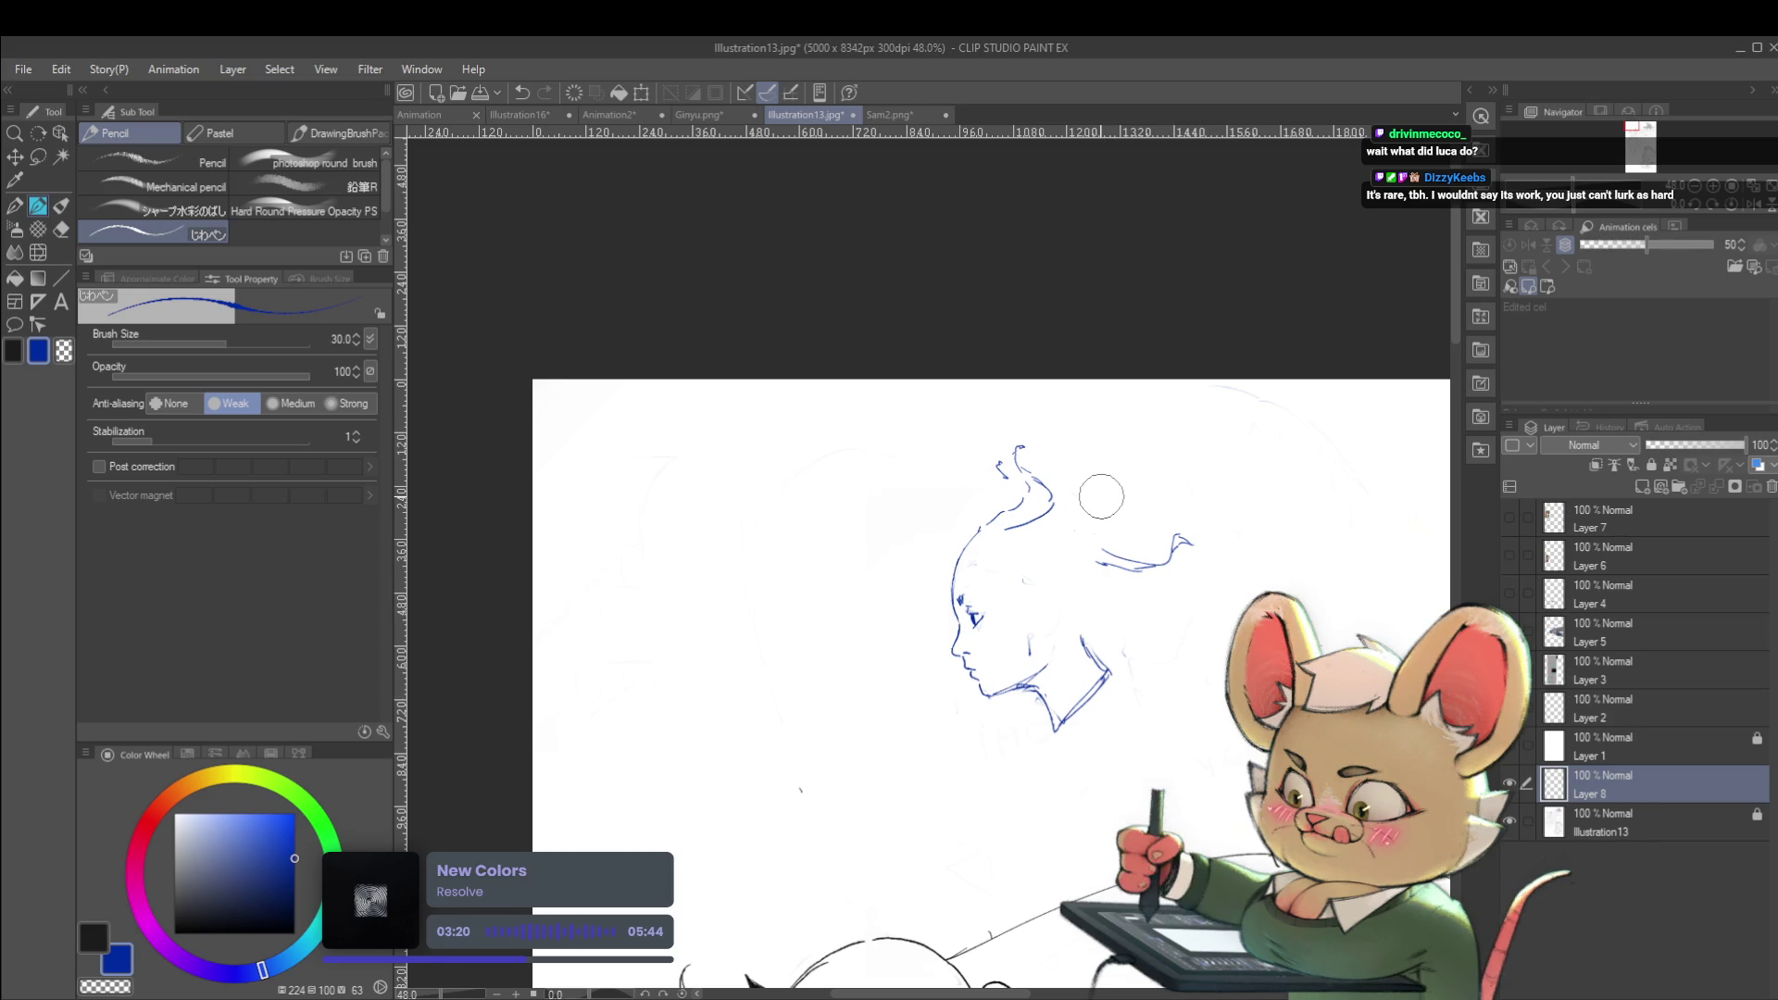
key("ctrl+z")
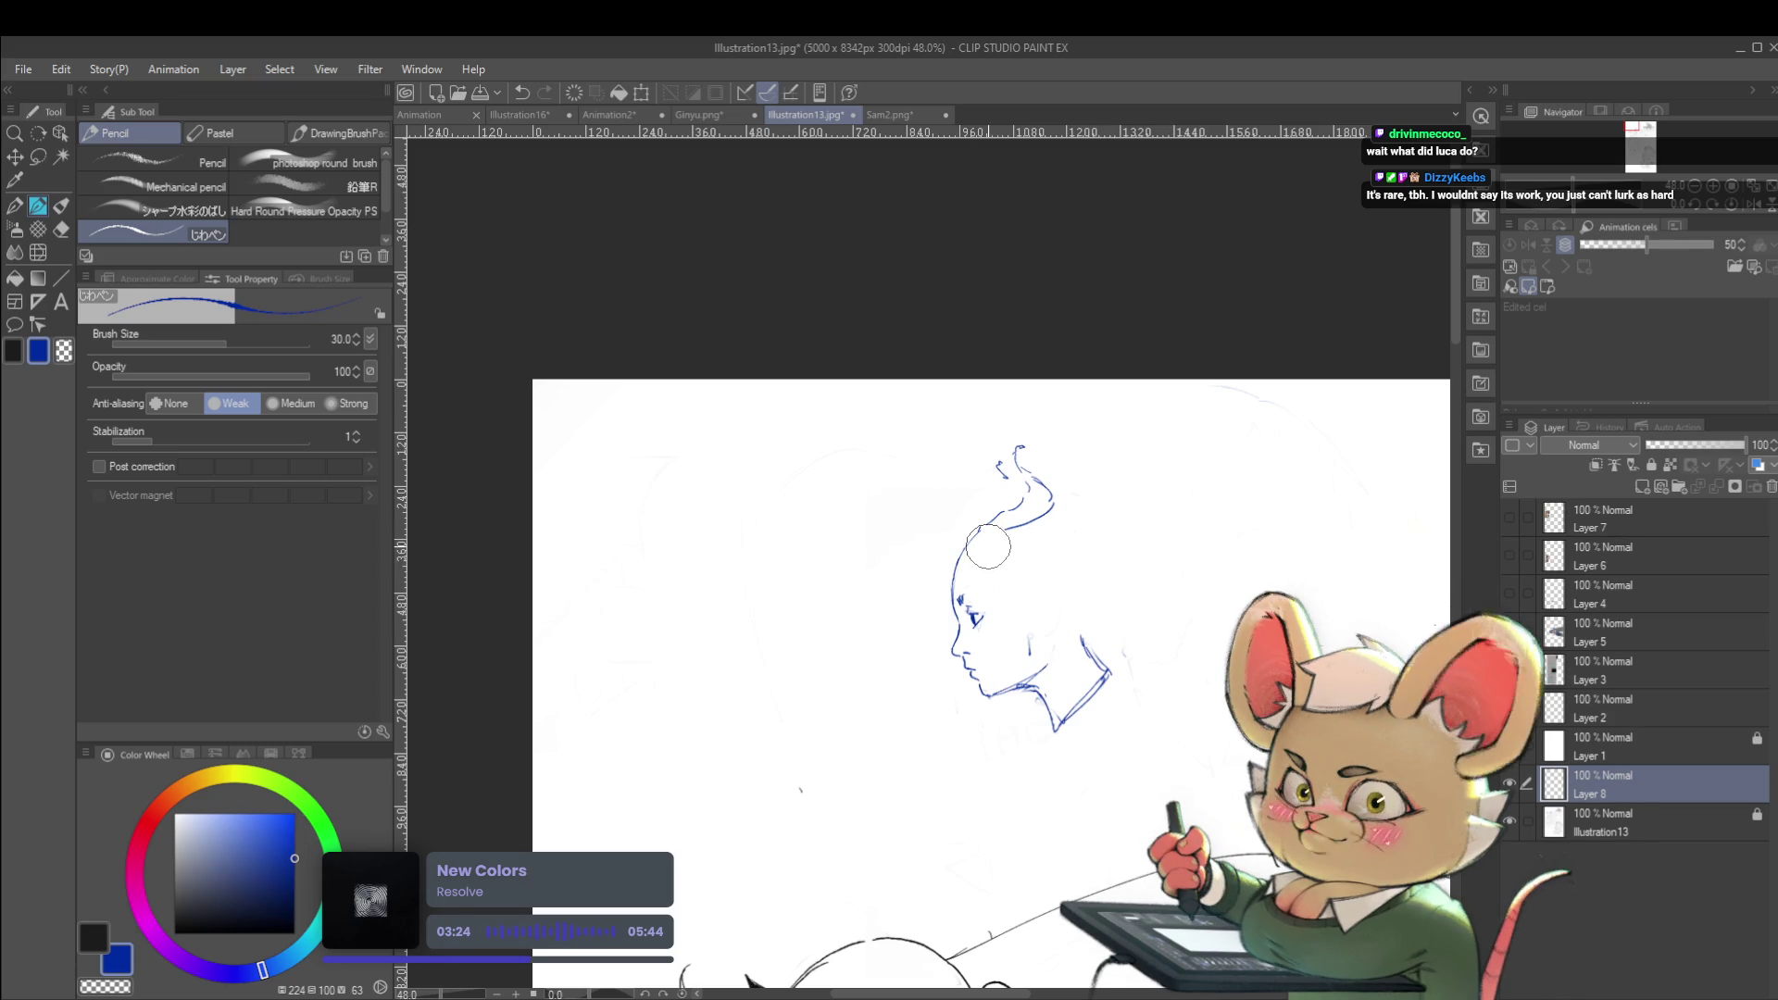
left_click(1754, 207)
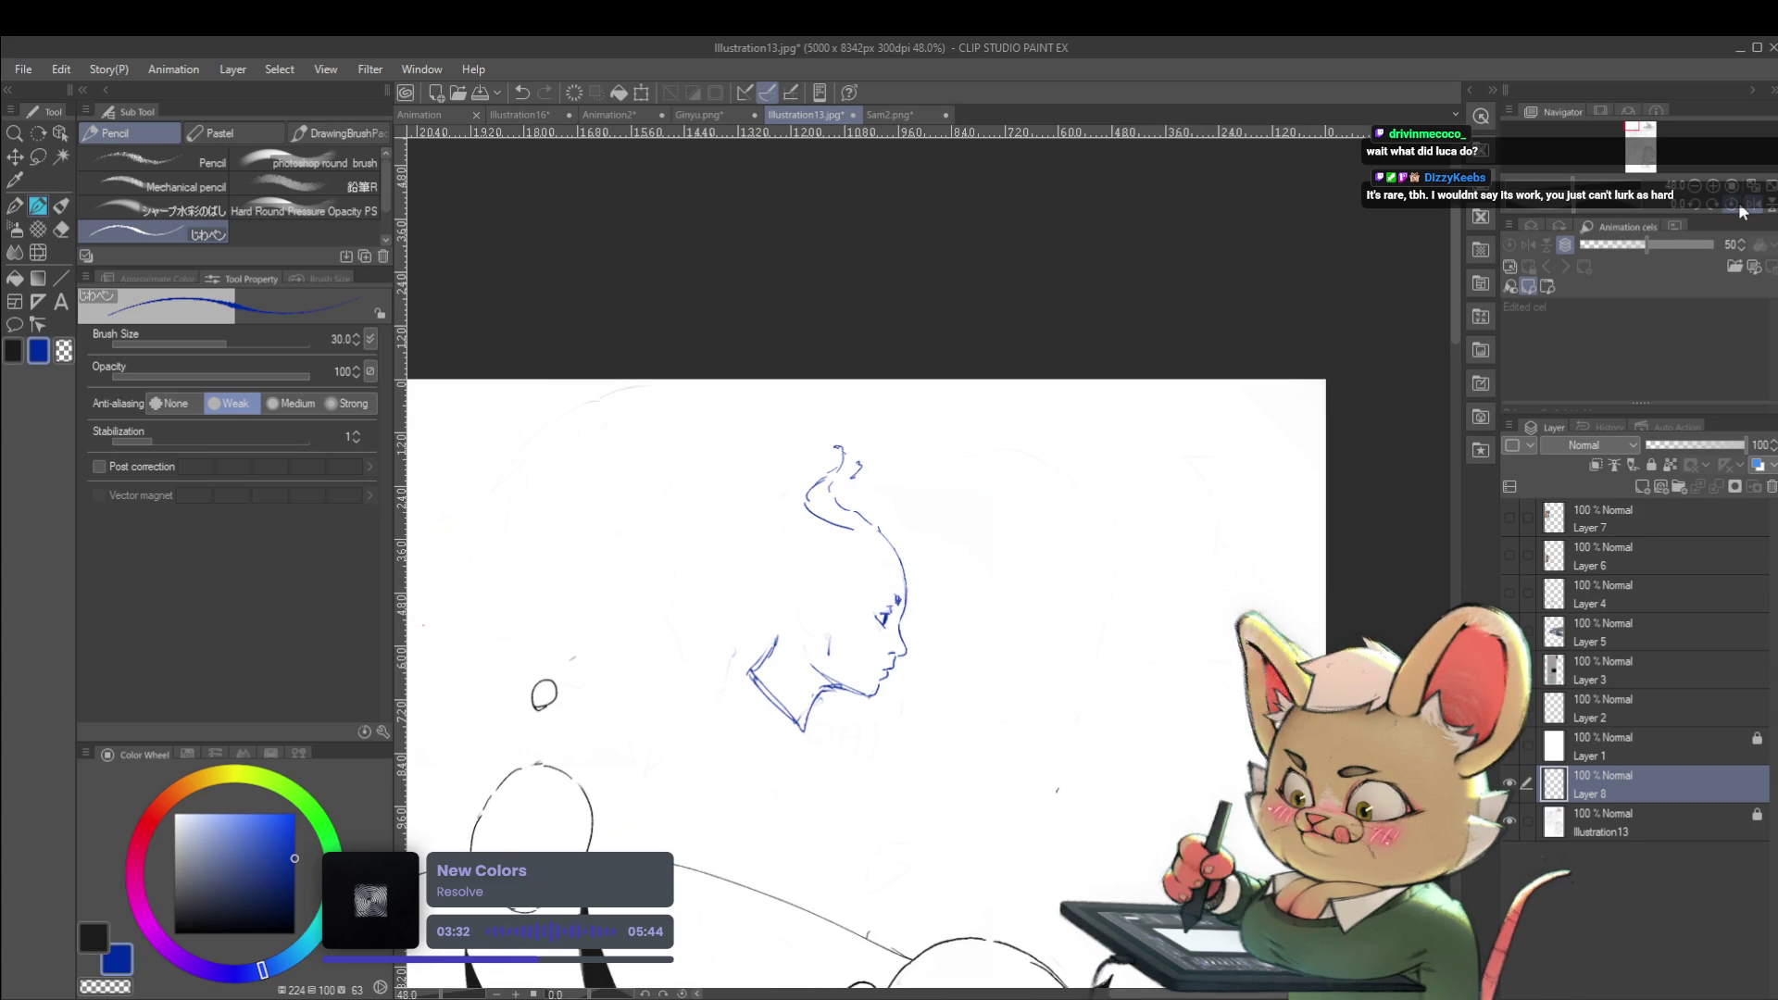
Zoom in and draw the profile's ear with detail lines inside it
key("ctrl+plus")
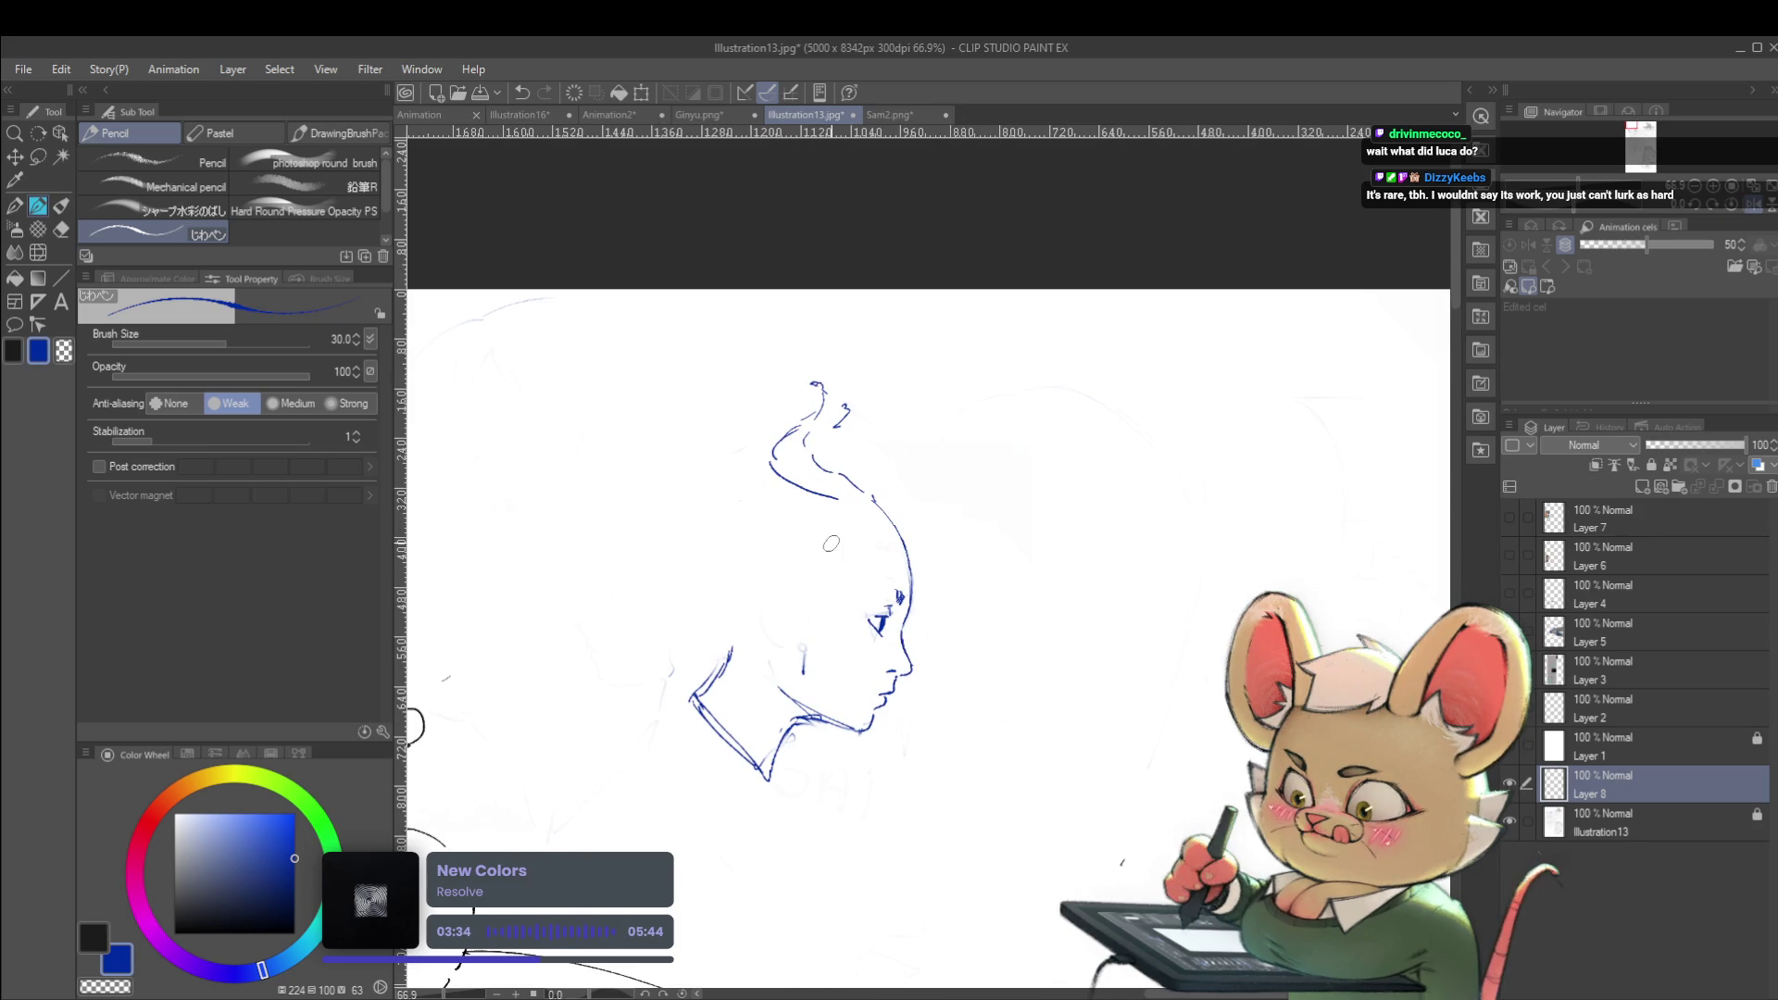
left_click_drag(802, 641, 789, 588)
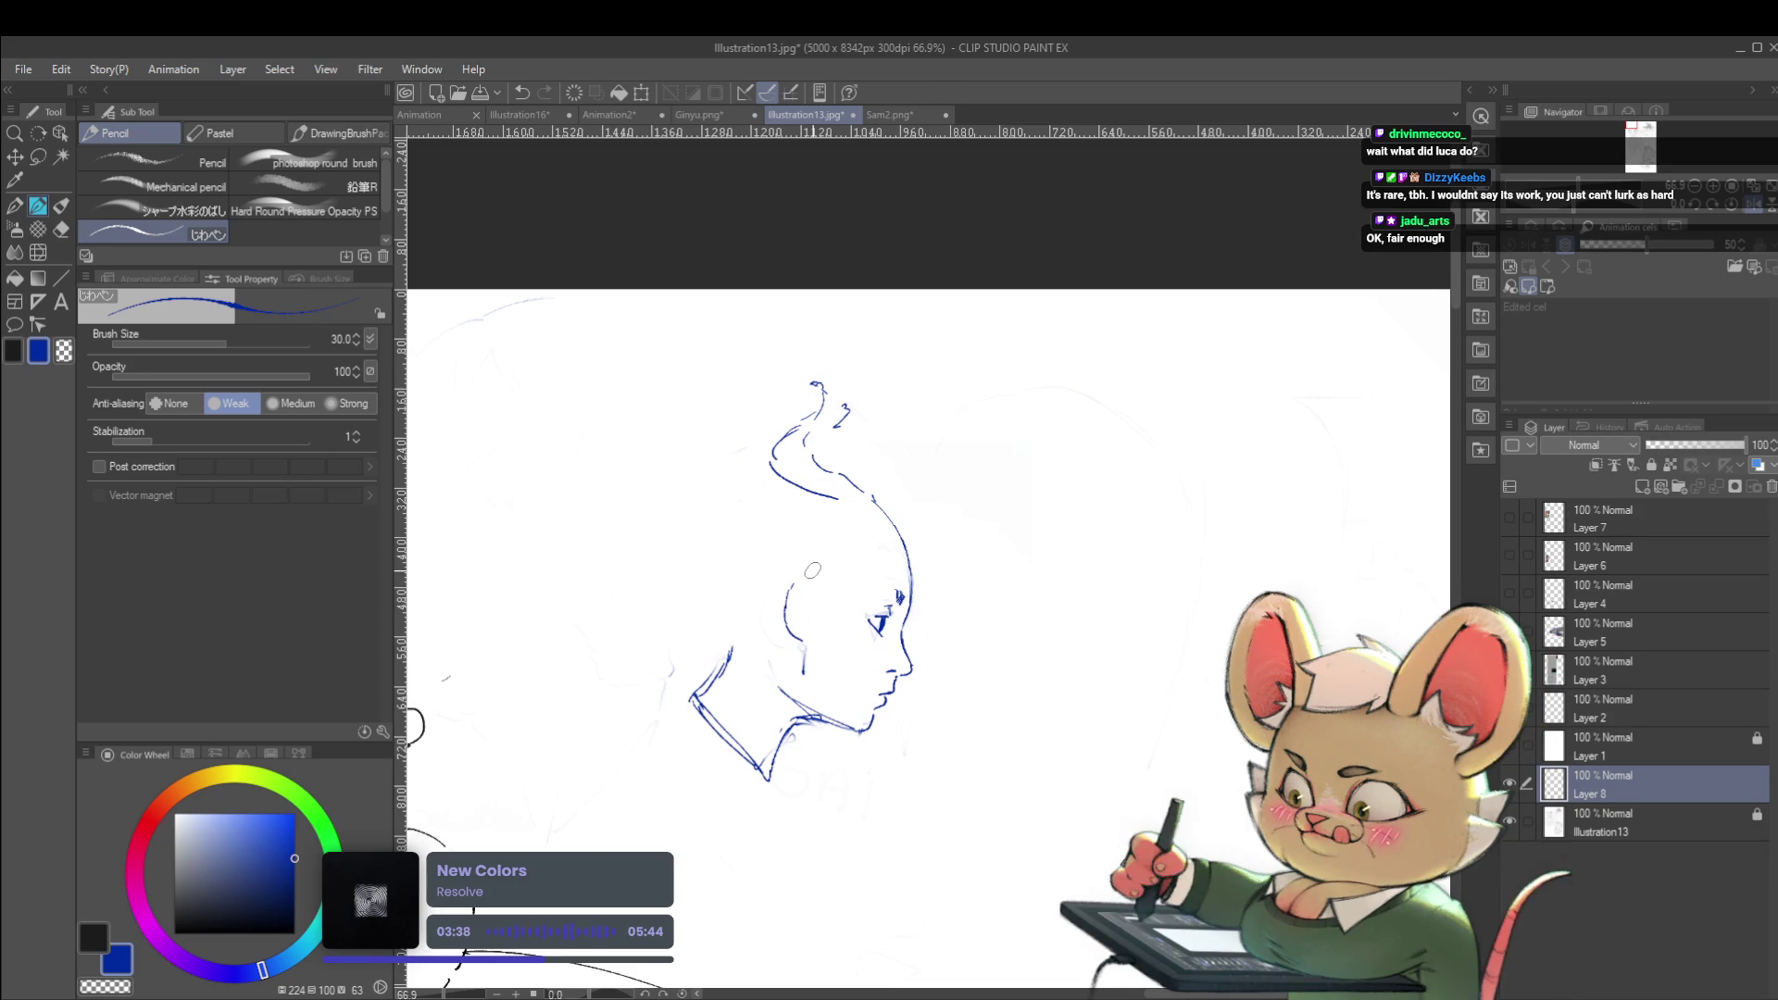
key("h")
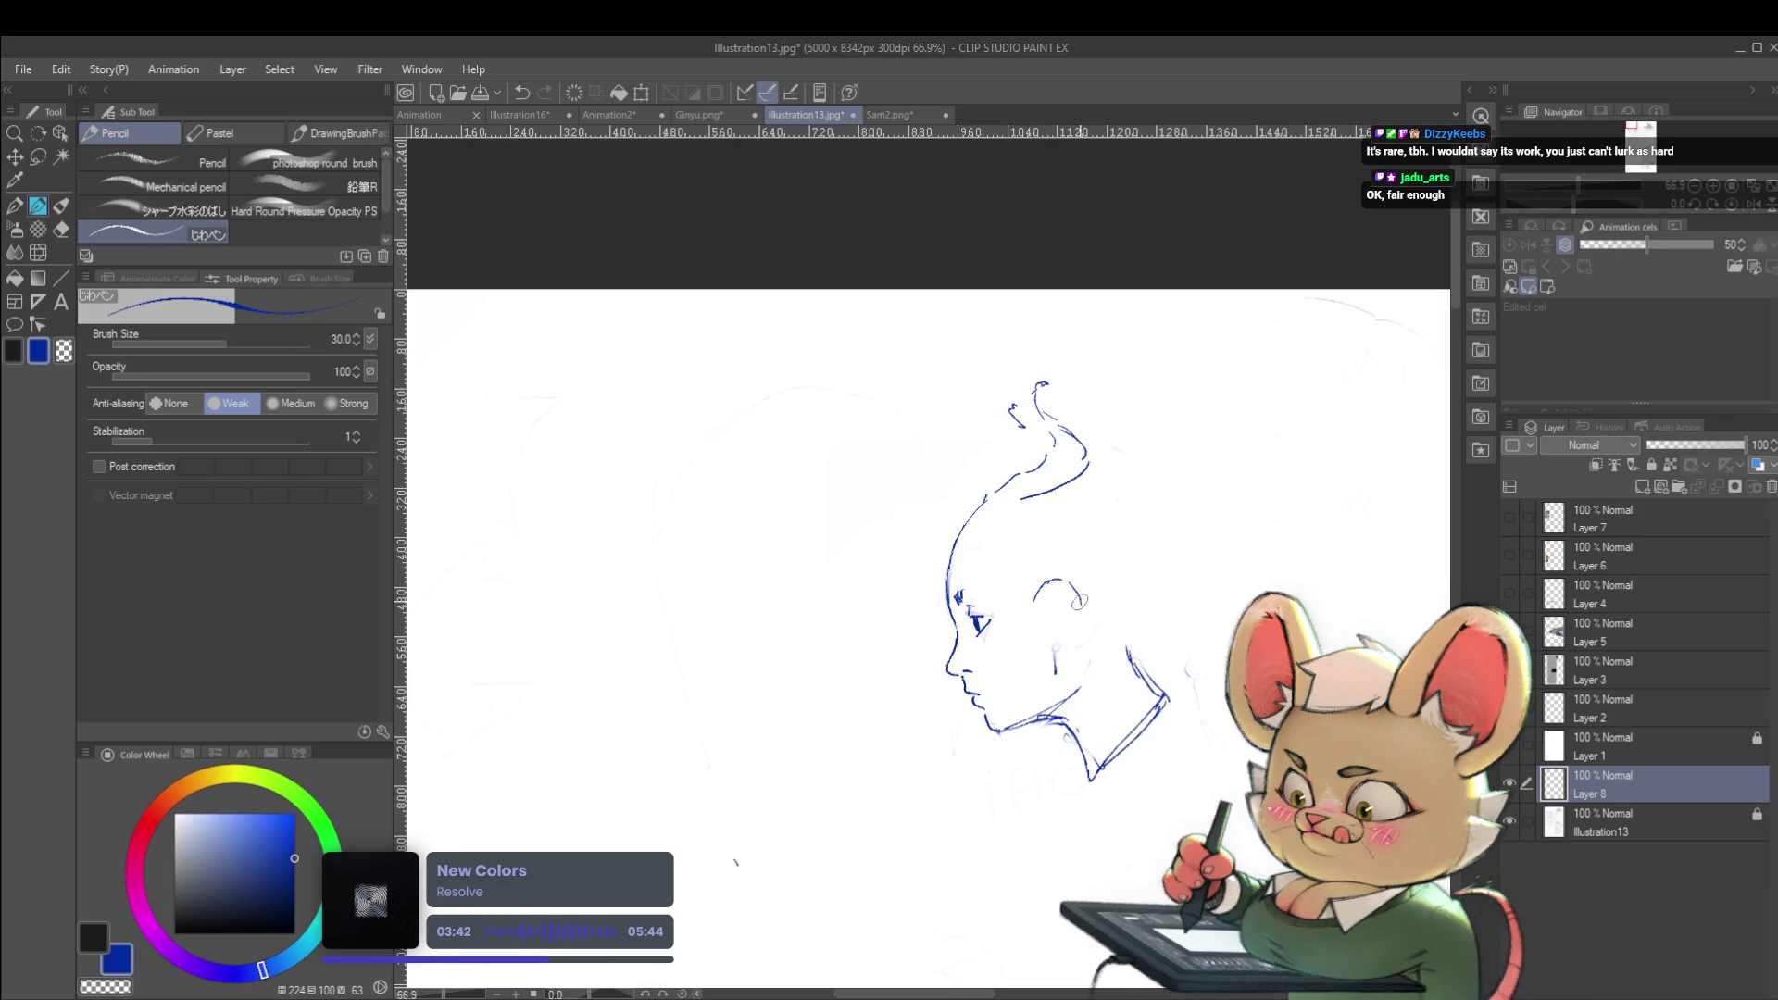
scroll(1102, 556, "down", 1)
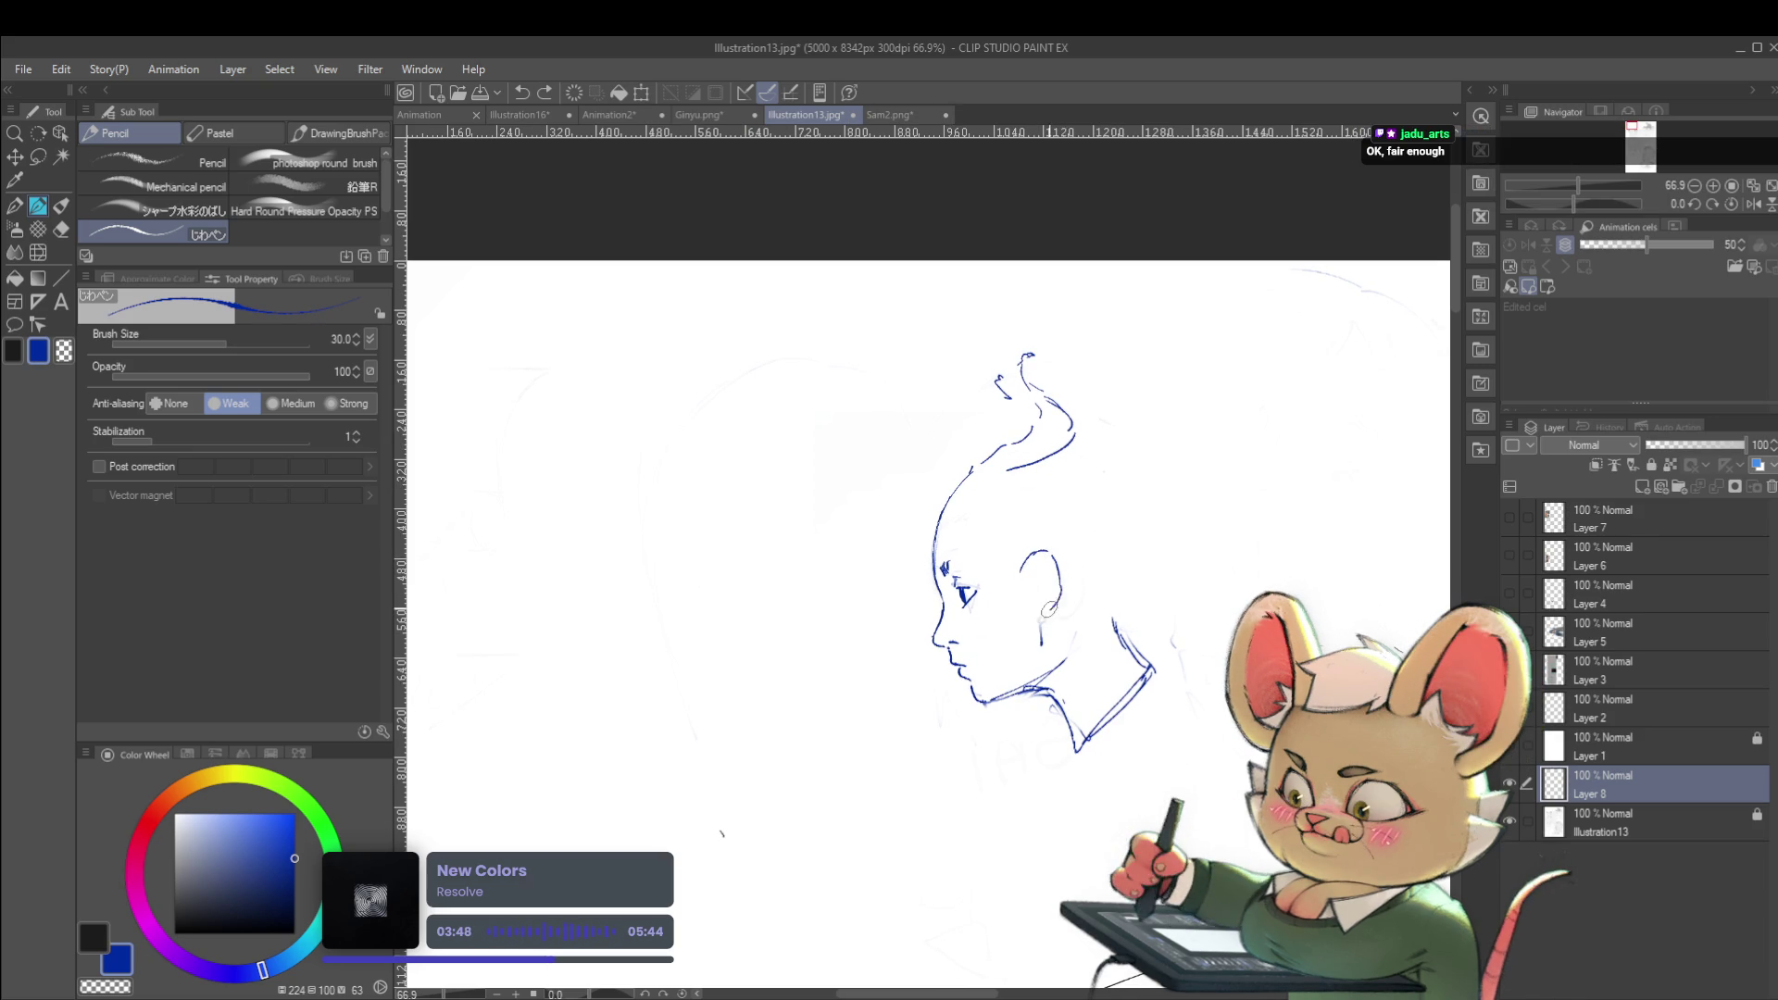
left_click_drag(1038, 554, 1045, 575)
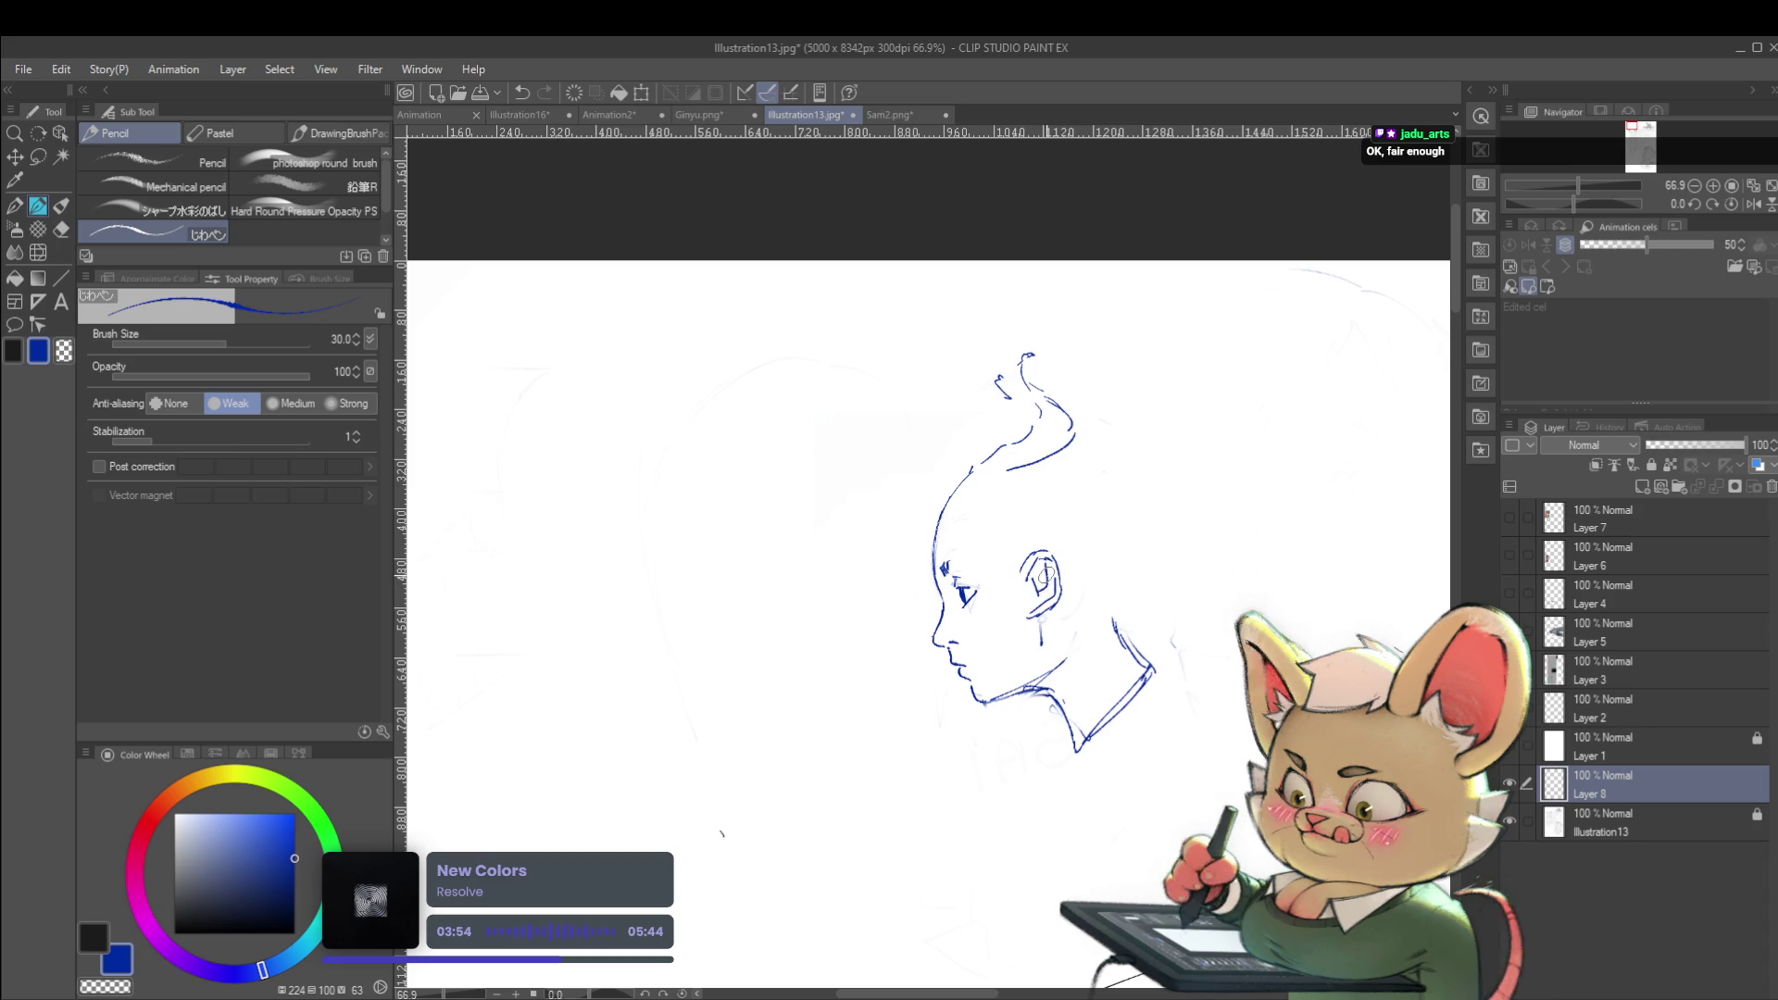
Erase the tall hair tuft and extend the skull outline up toward the crown
scroll(1047, 586, "up", 2)
scroll(1046, 586, "up", 1)
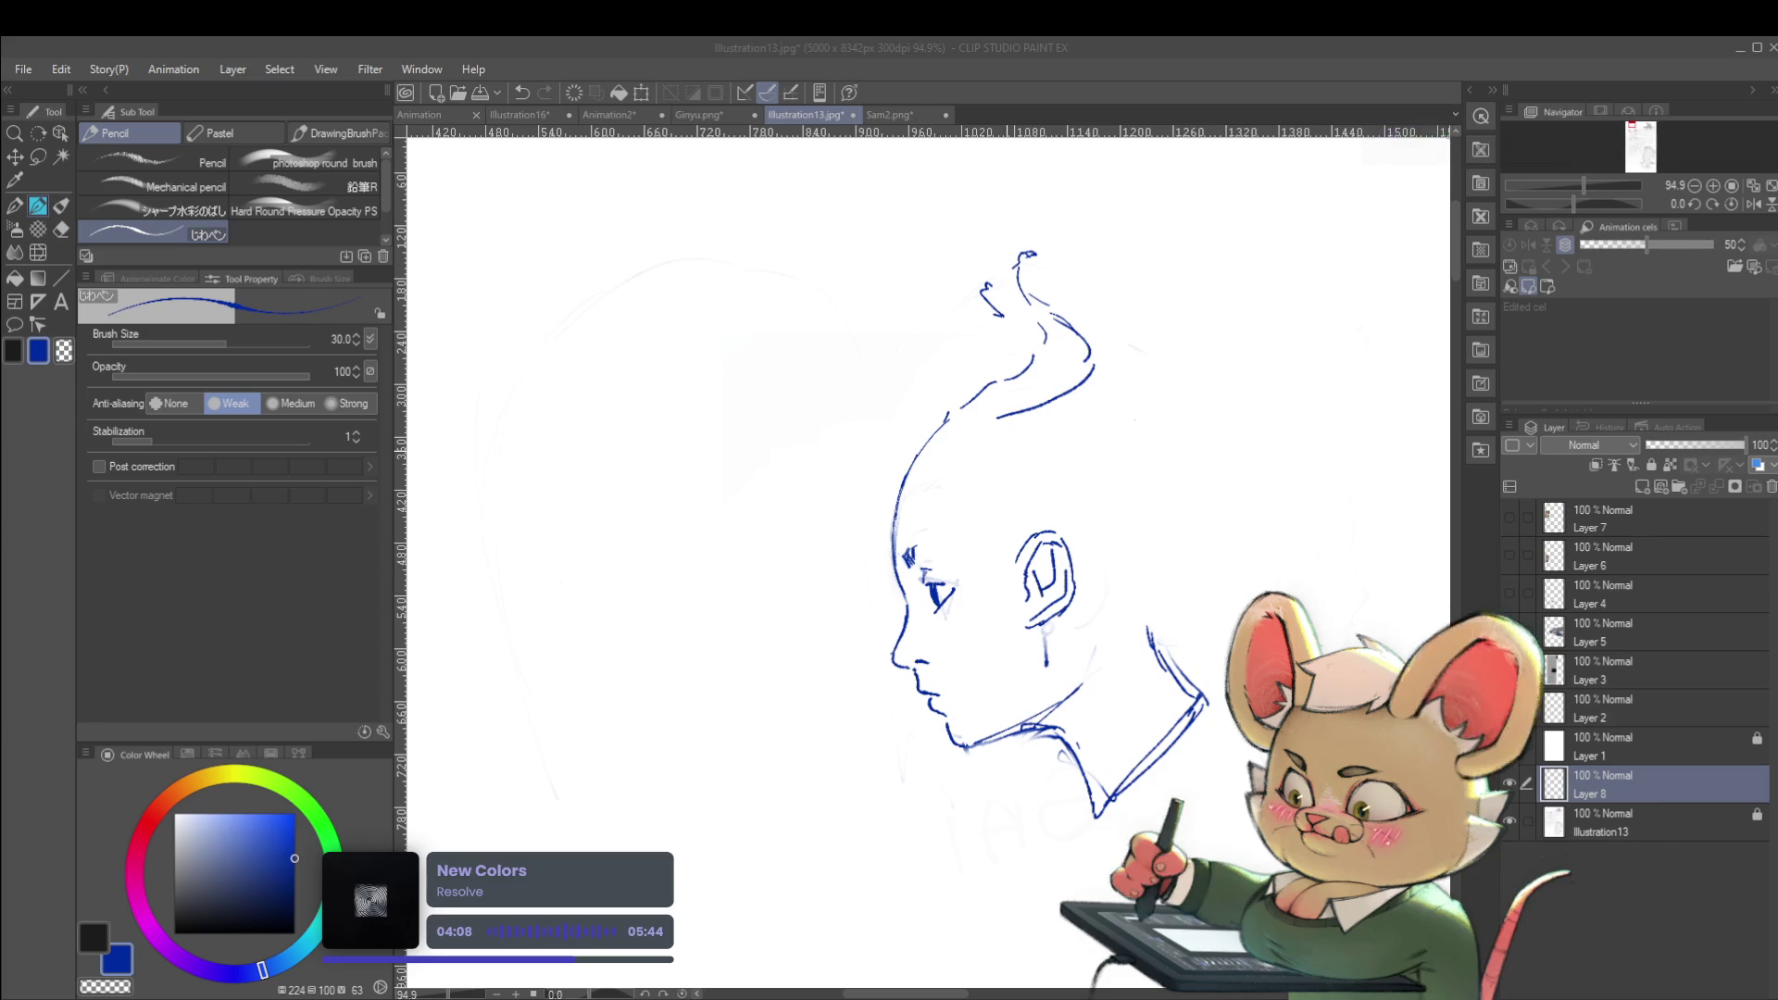
left_click_drag(1085, 360, 987, 412)
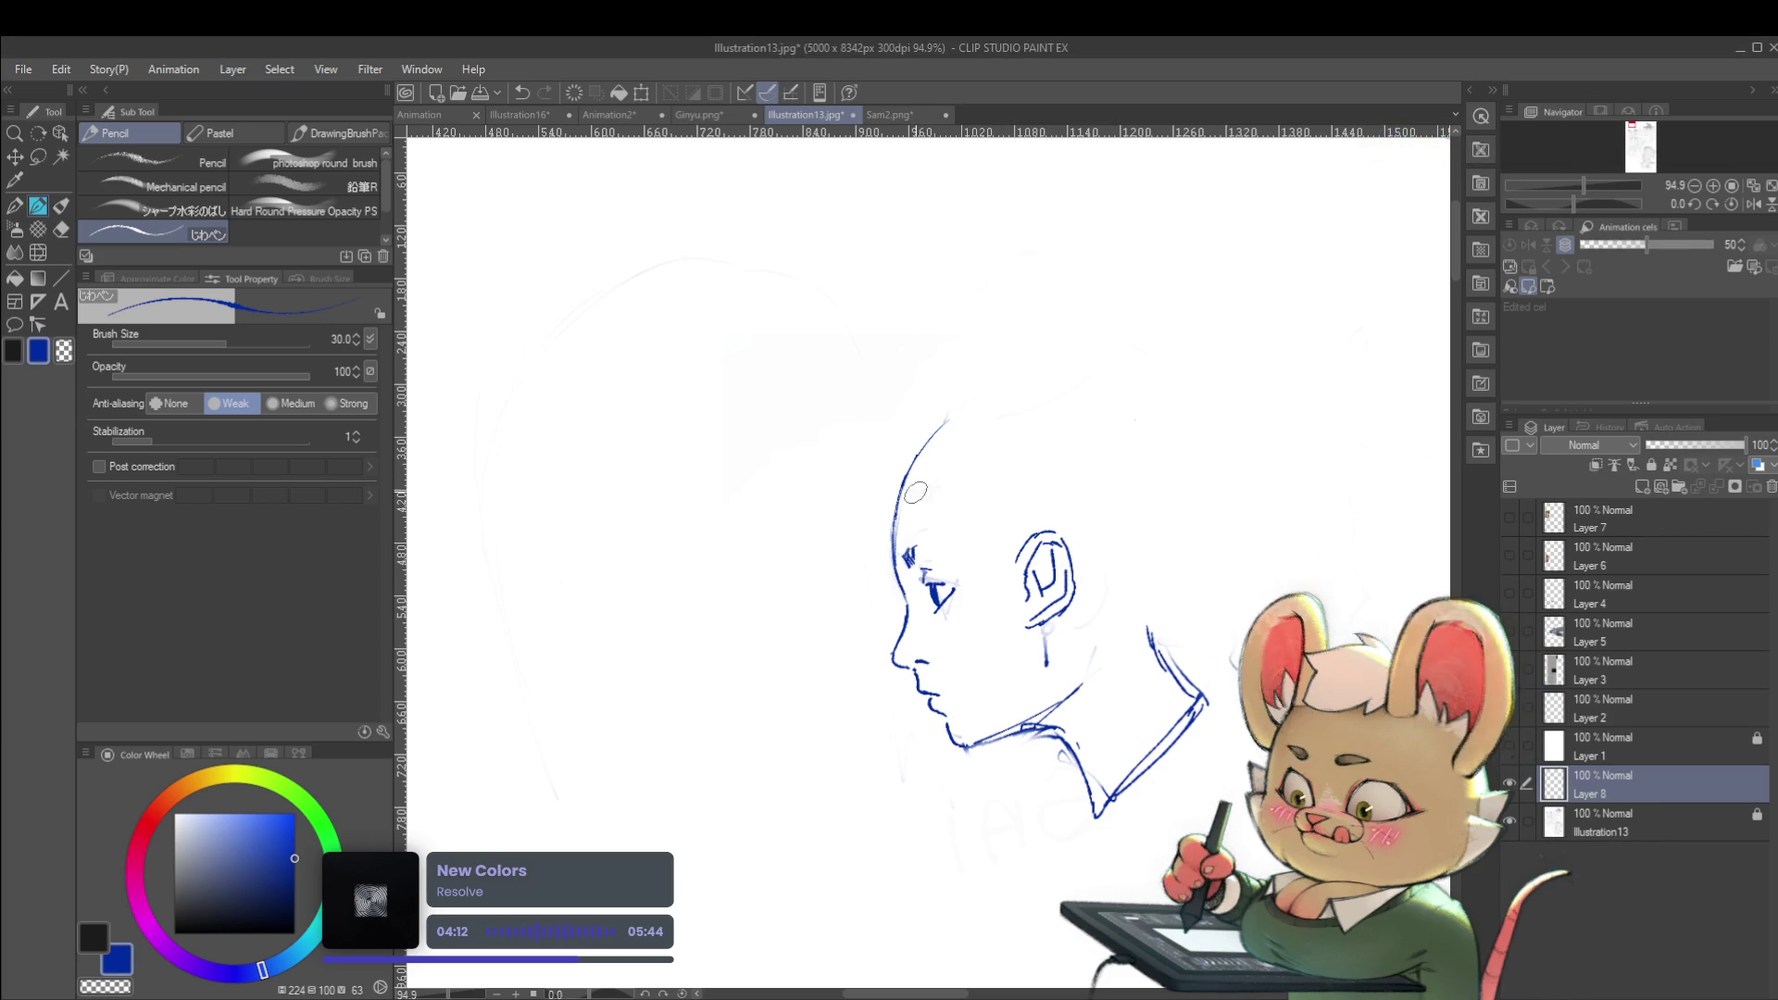
left_click_drag(987, 401, 943, 425)
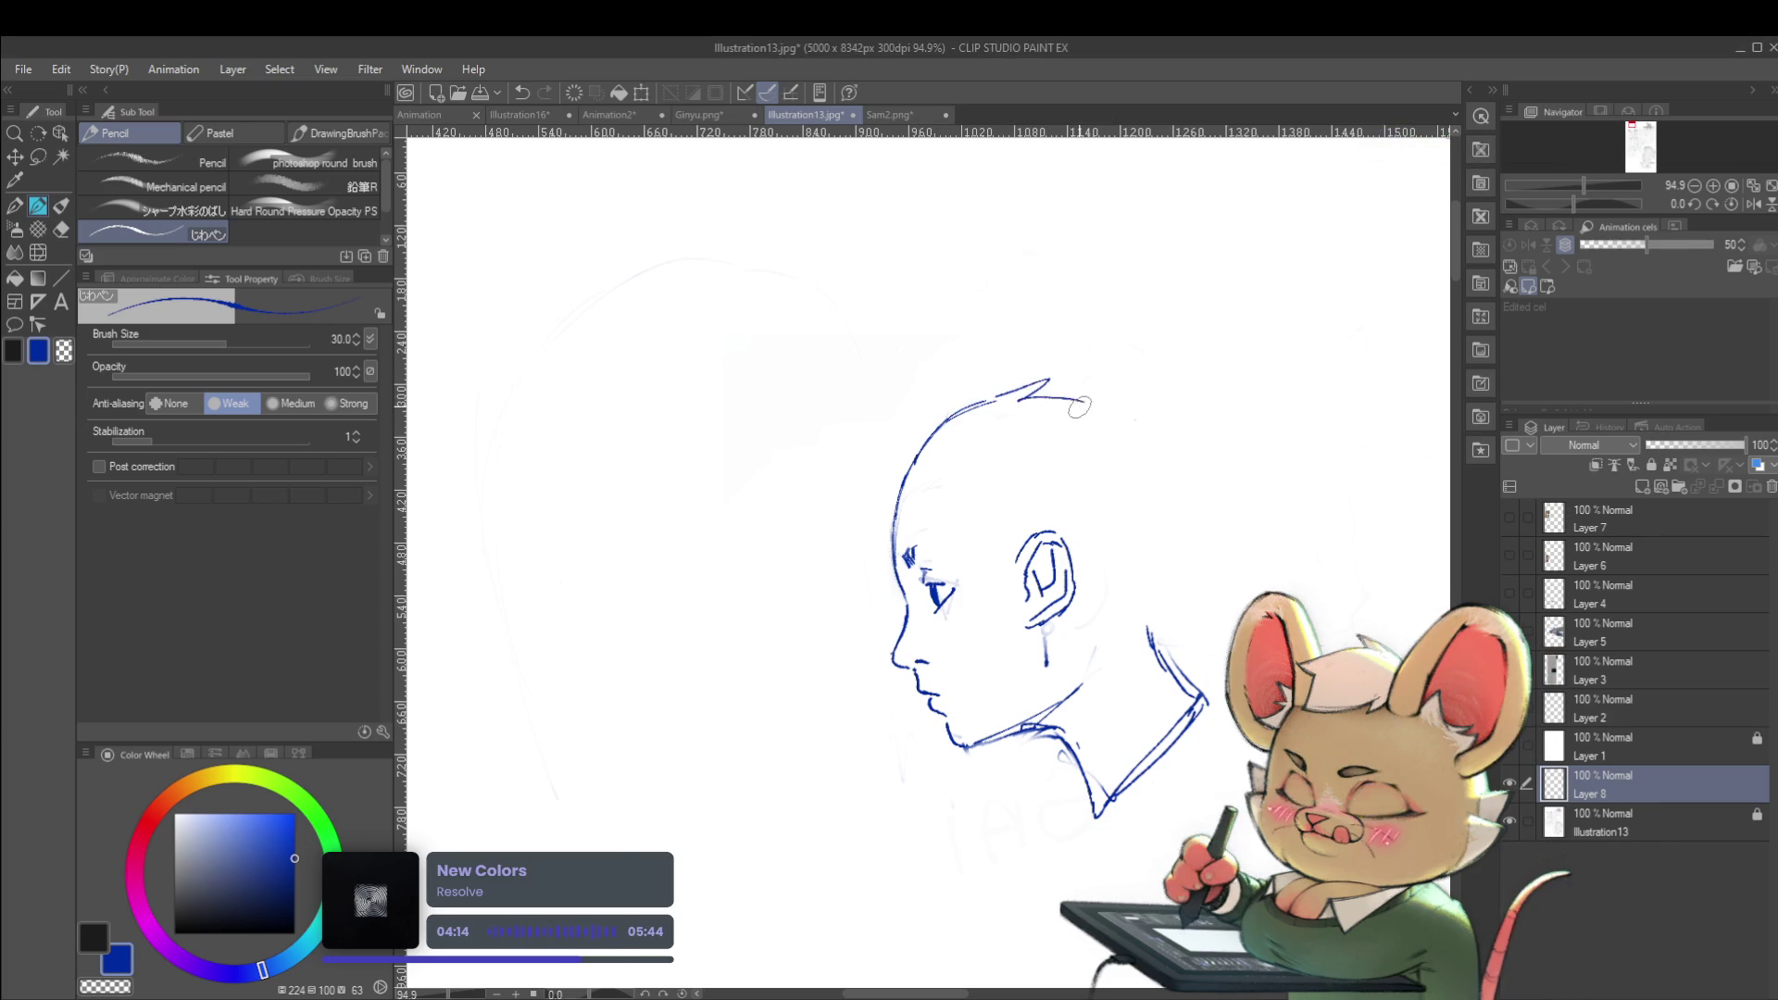
Continue the crown outline toward the back, undo the stray stroke, and start handwriting 'Grow Knee' above
left_click(1136, 432, "alt")
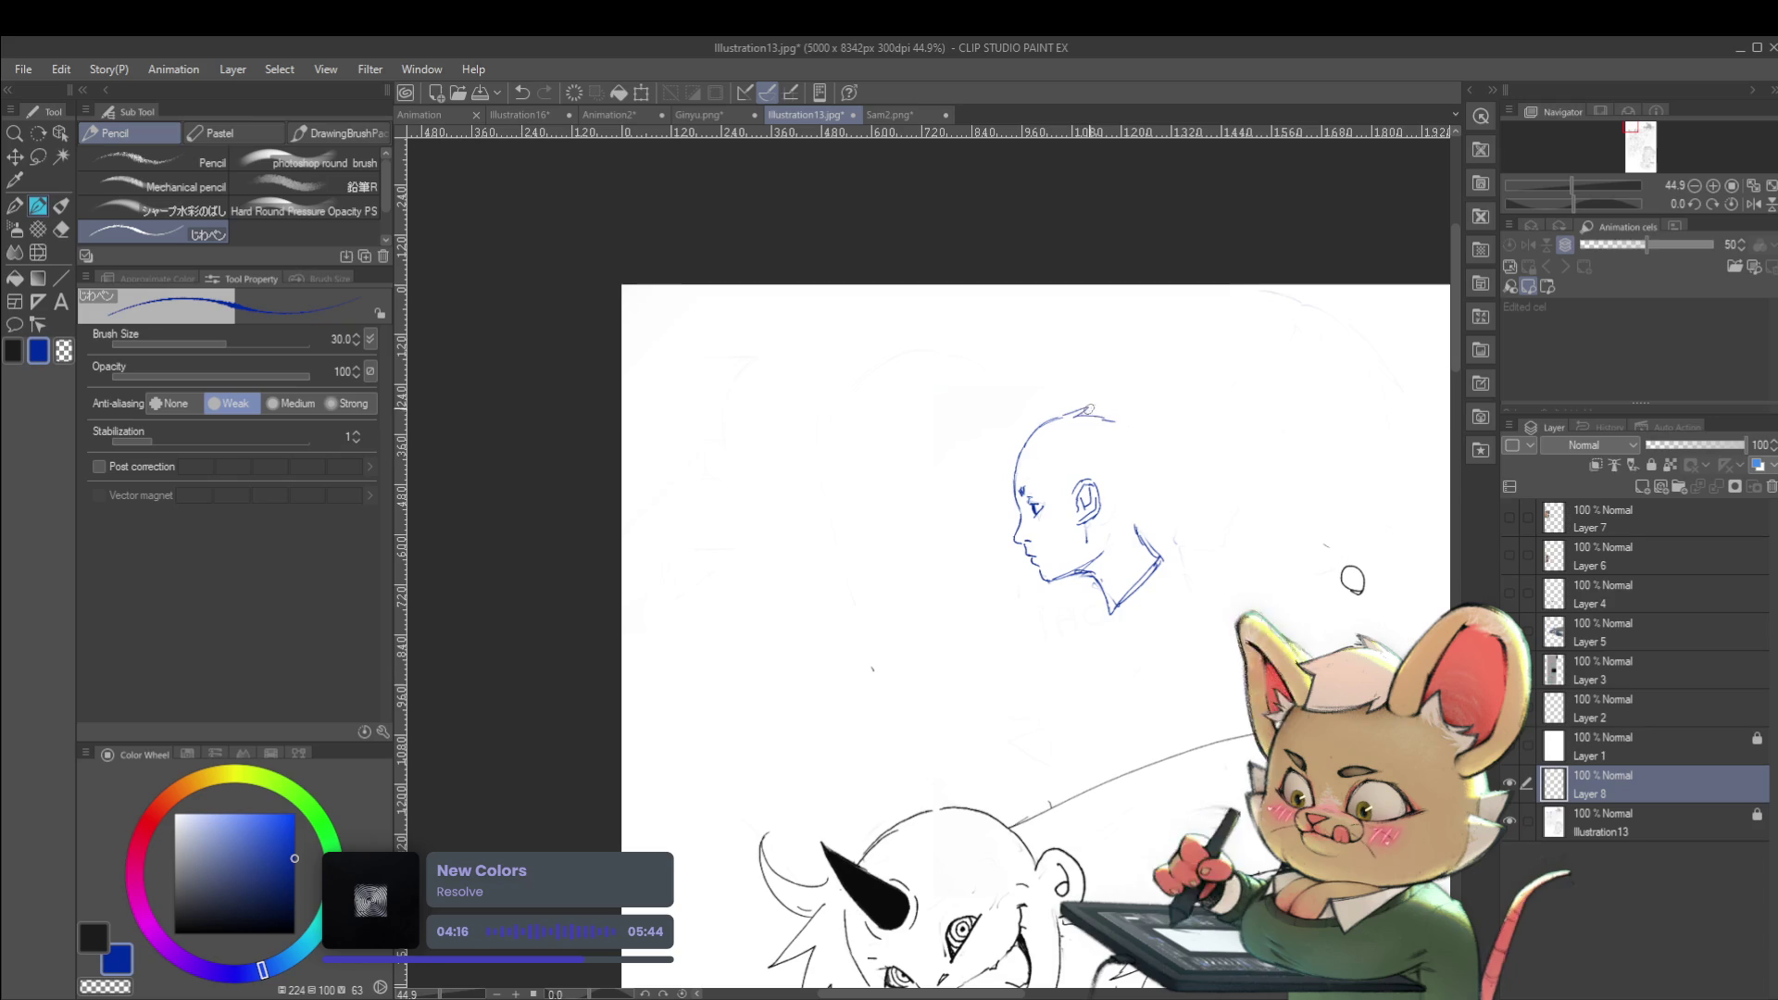
left_click_drag(1096, 414, 1129, 418)
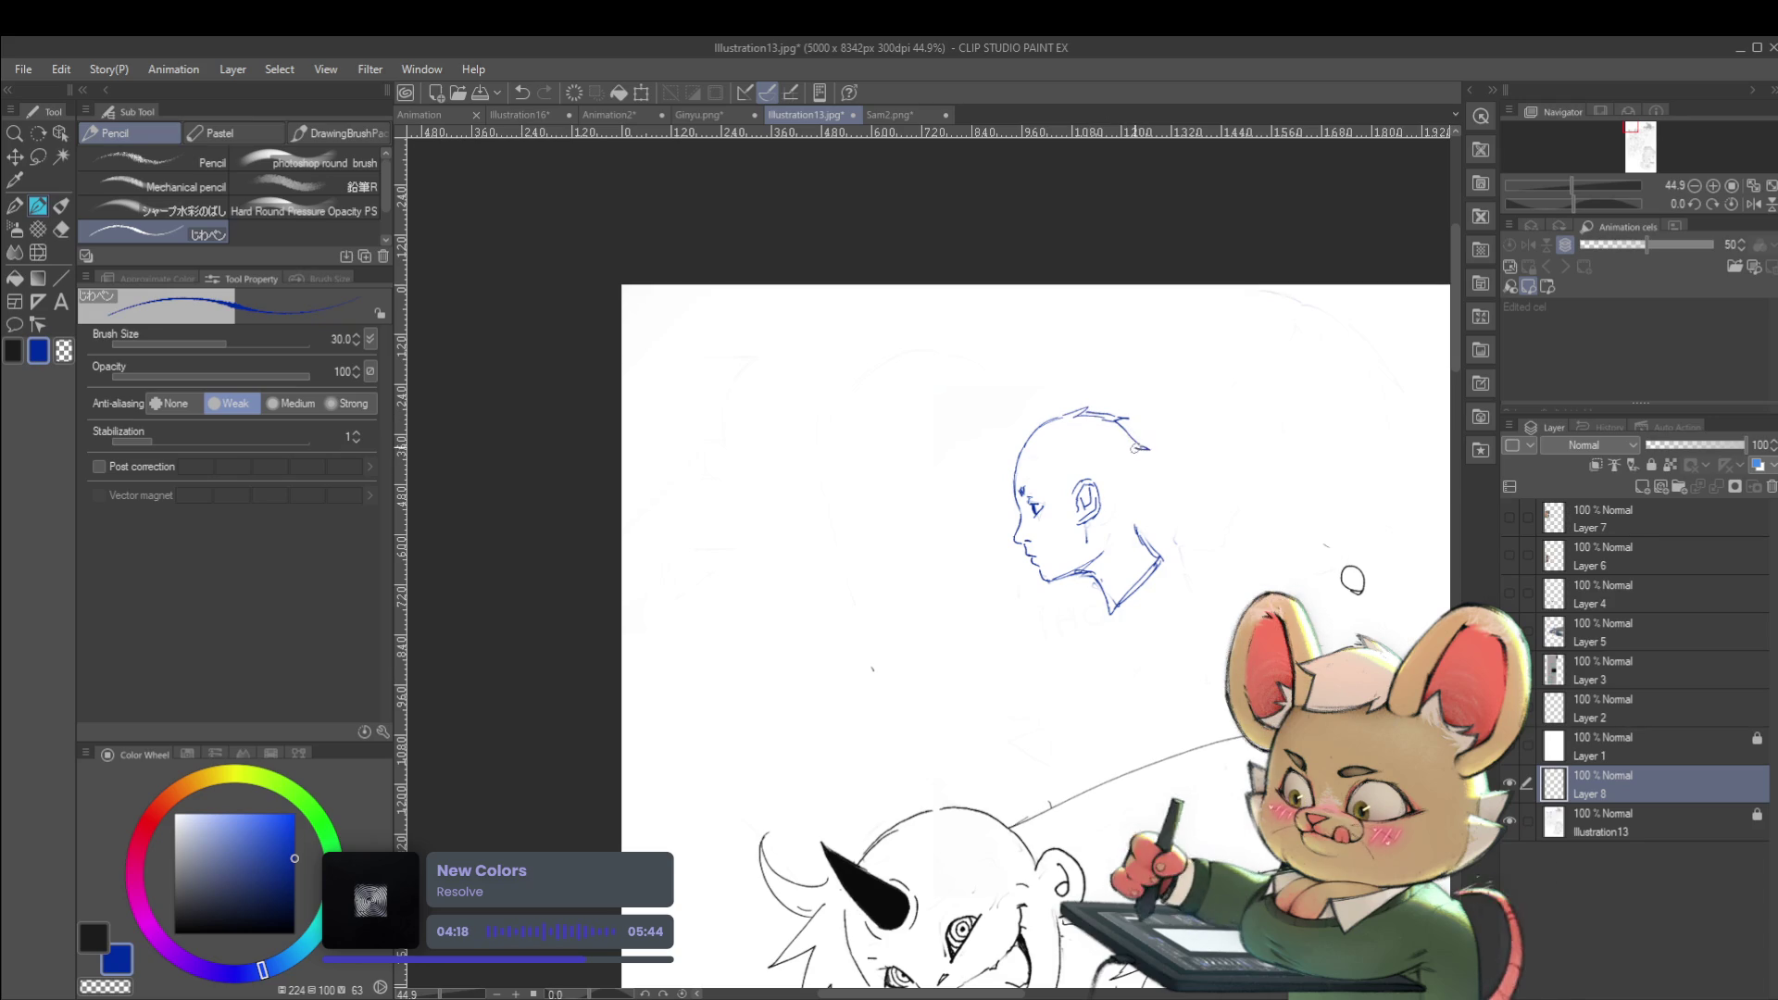
key("ctrl+z")
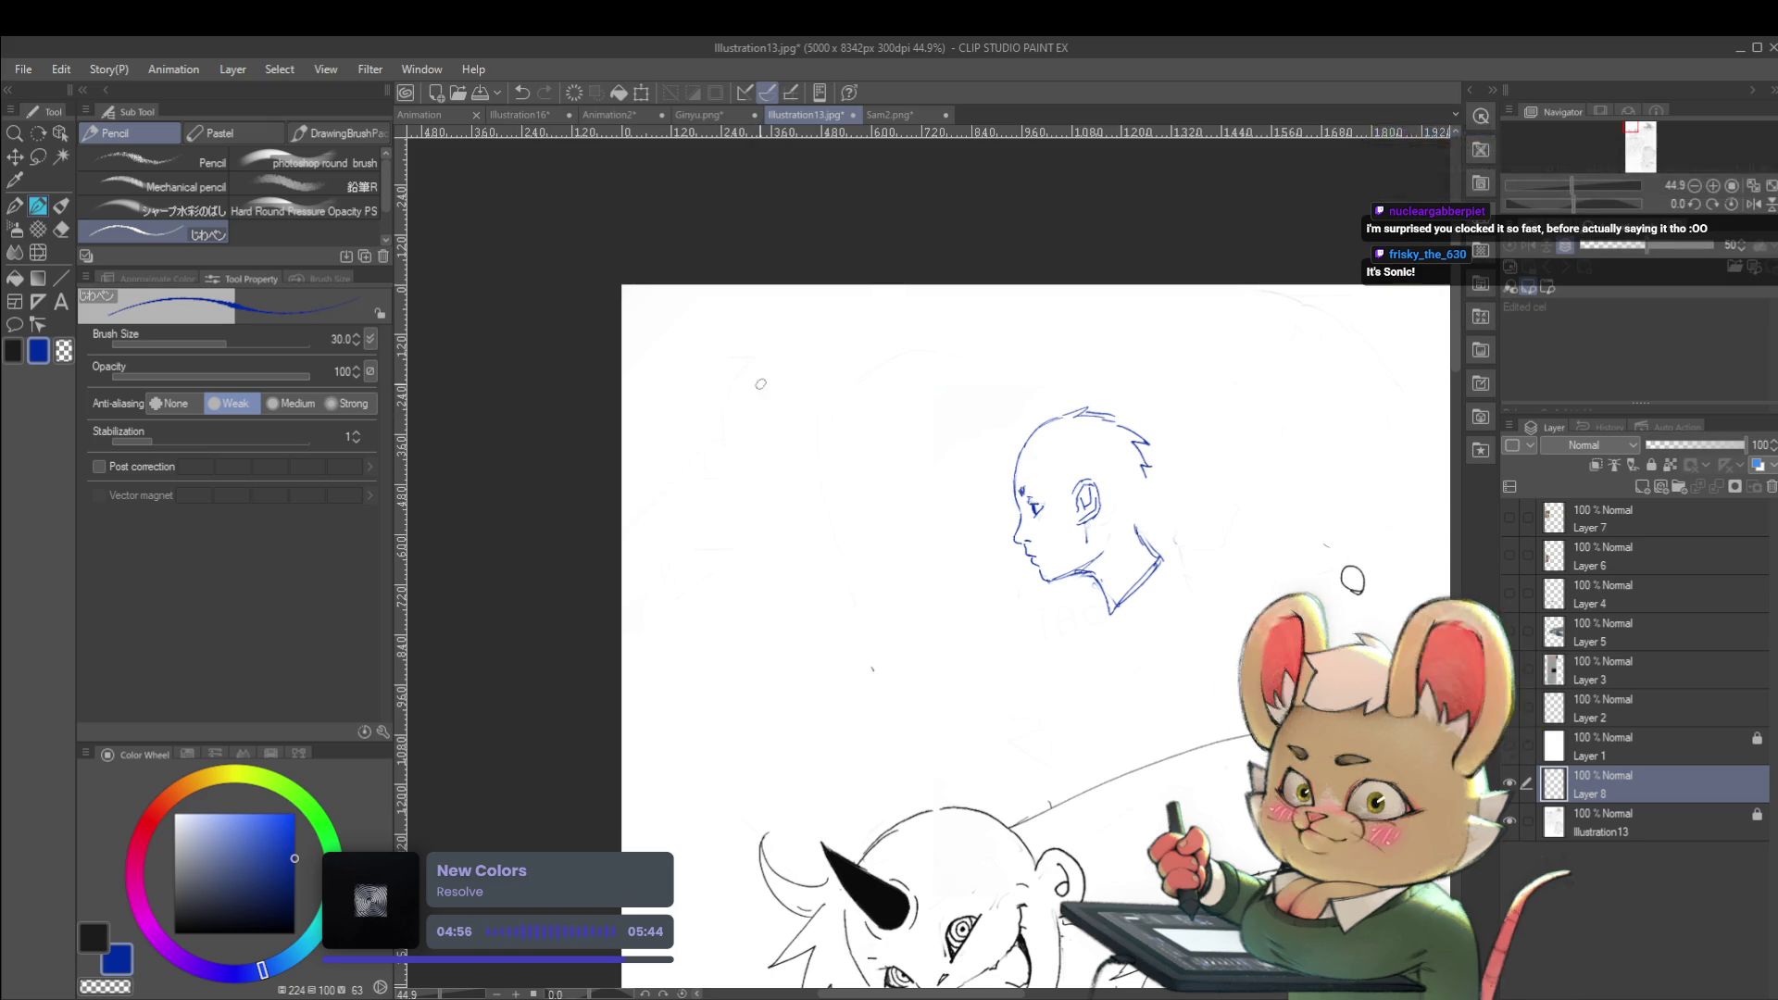
mouse_move(763, 384)
left_mouse_down()
mouse_move(741, 408)
mouse_move(871, 381)
left_mouse_up()
mouse_move(969, 348)
left_mouse_down()
mouse_move(972, 393)
mouse_move(1054, 378)
left_mouse_up()
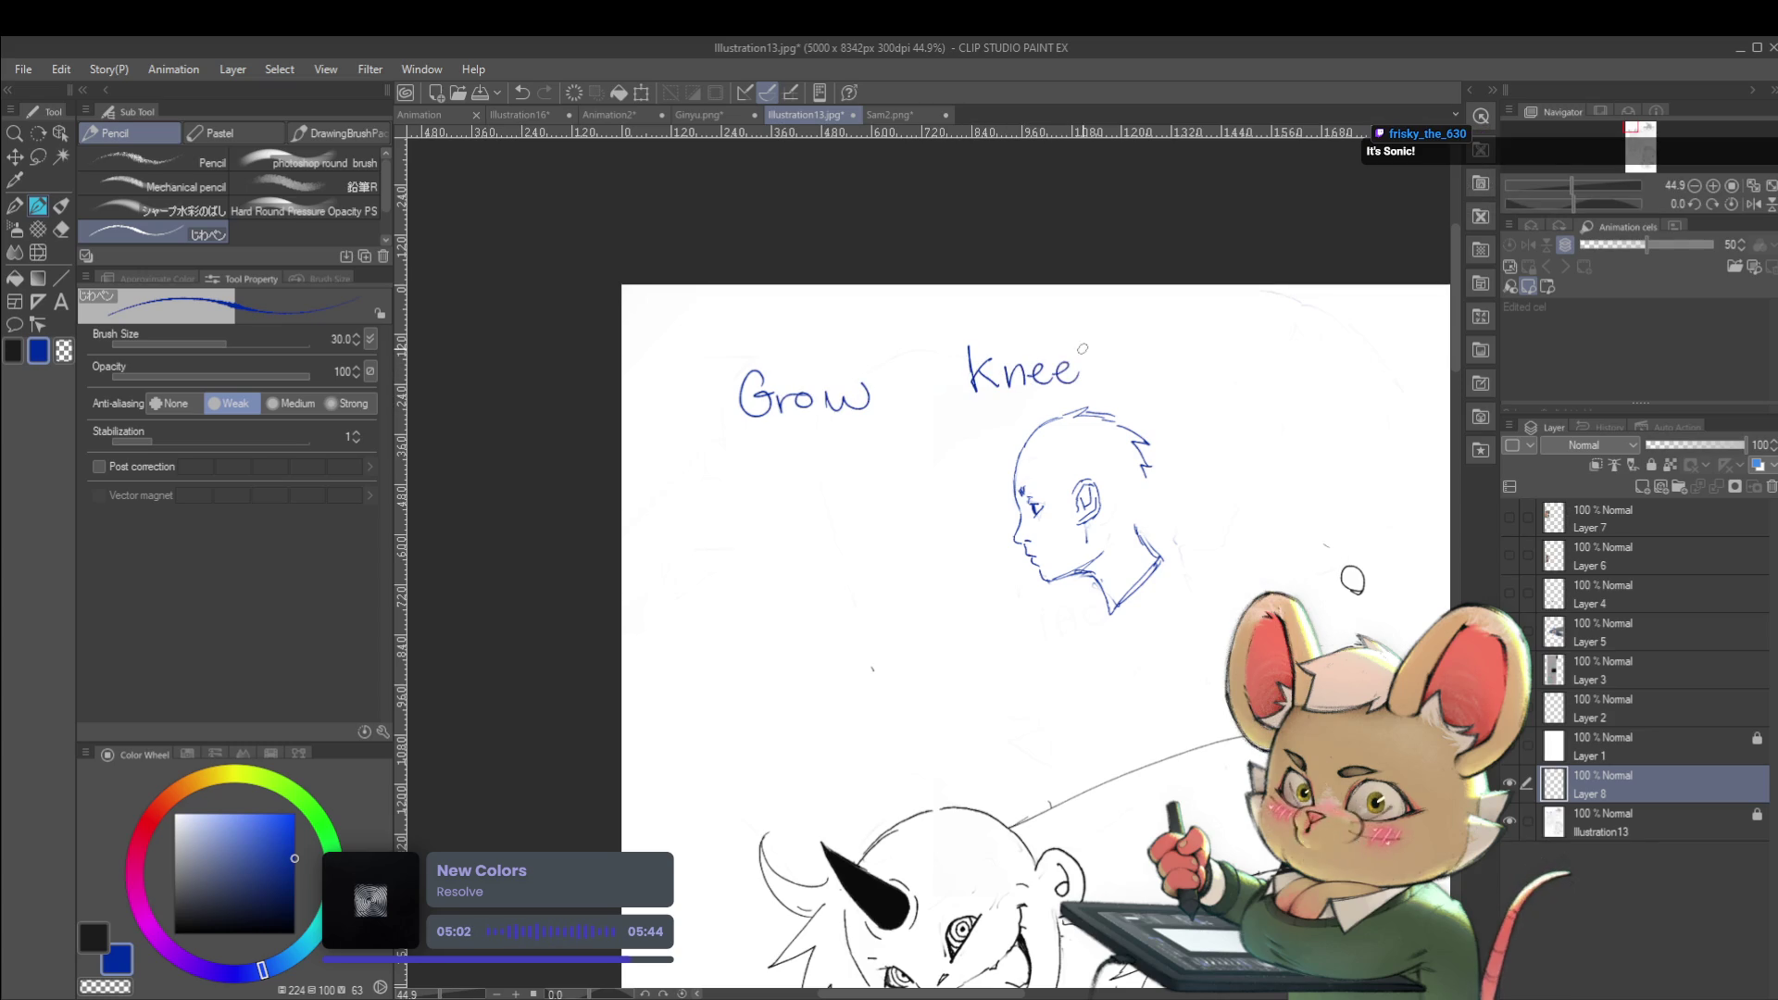
left_click_drag(736, 433, 854, 432)
left_click_drag(961, 412, 1107, 397)
left_click_drag(1001, 435, 872, 455)
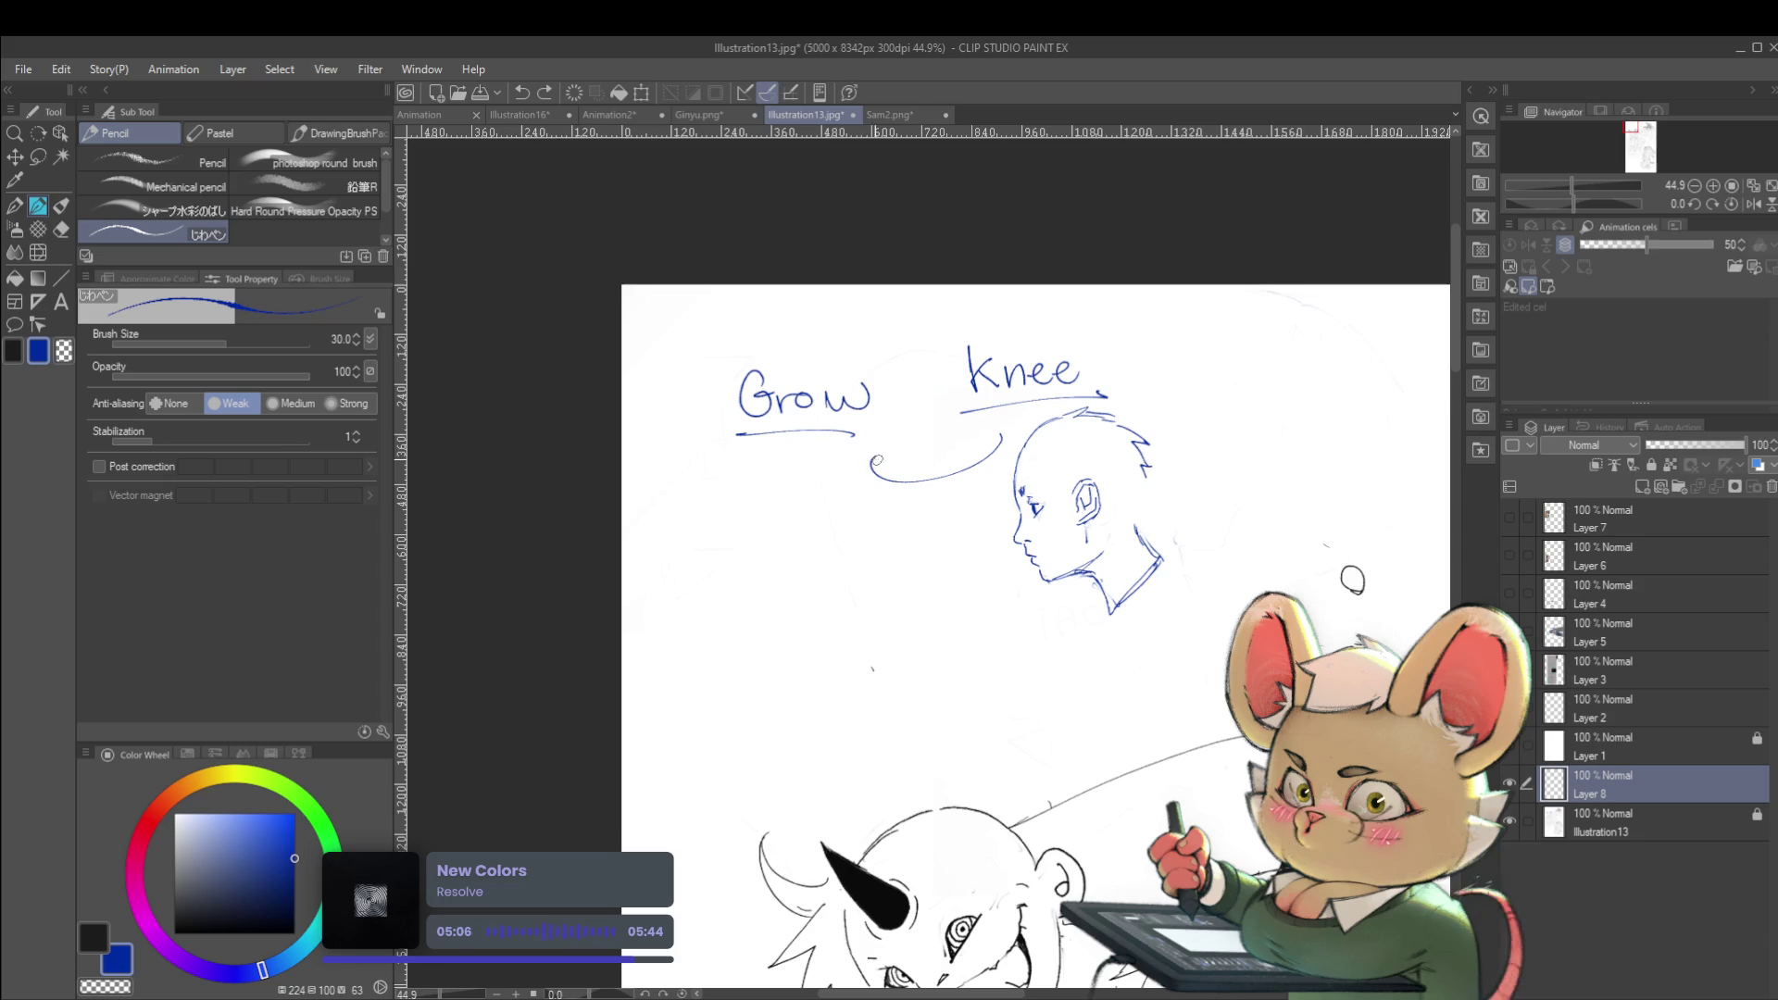
key("ctrl+z")
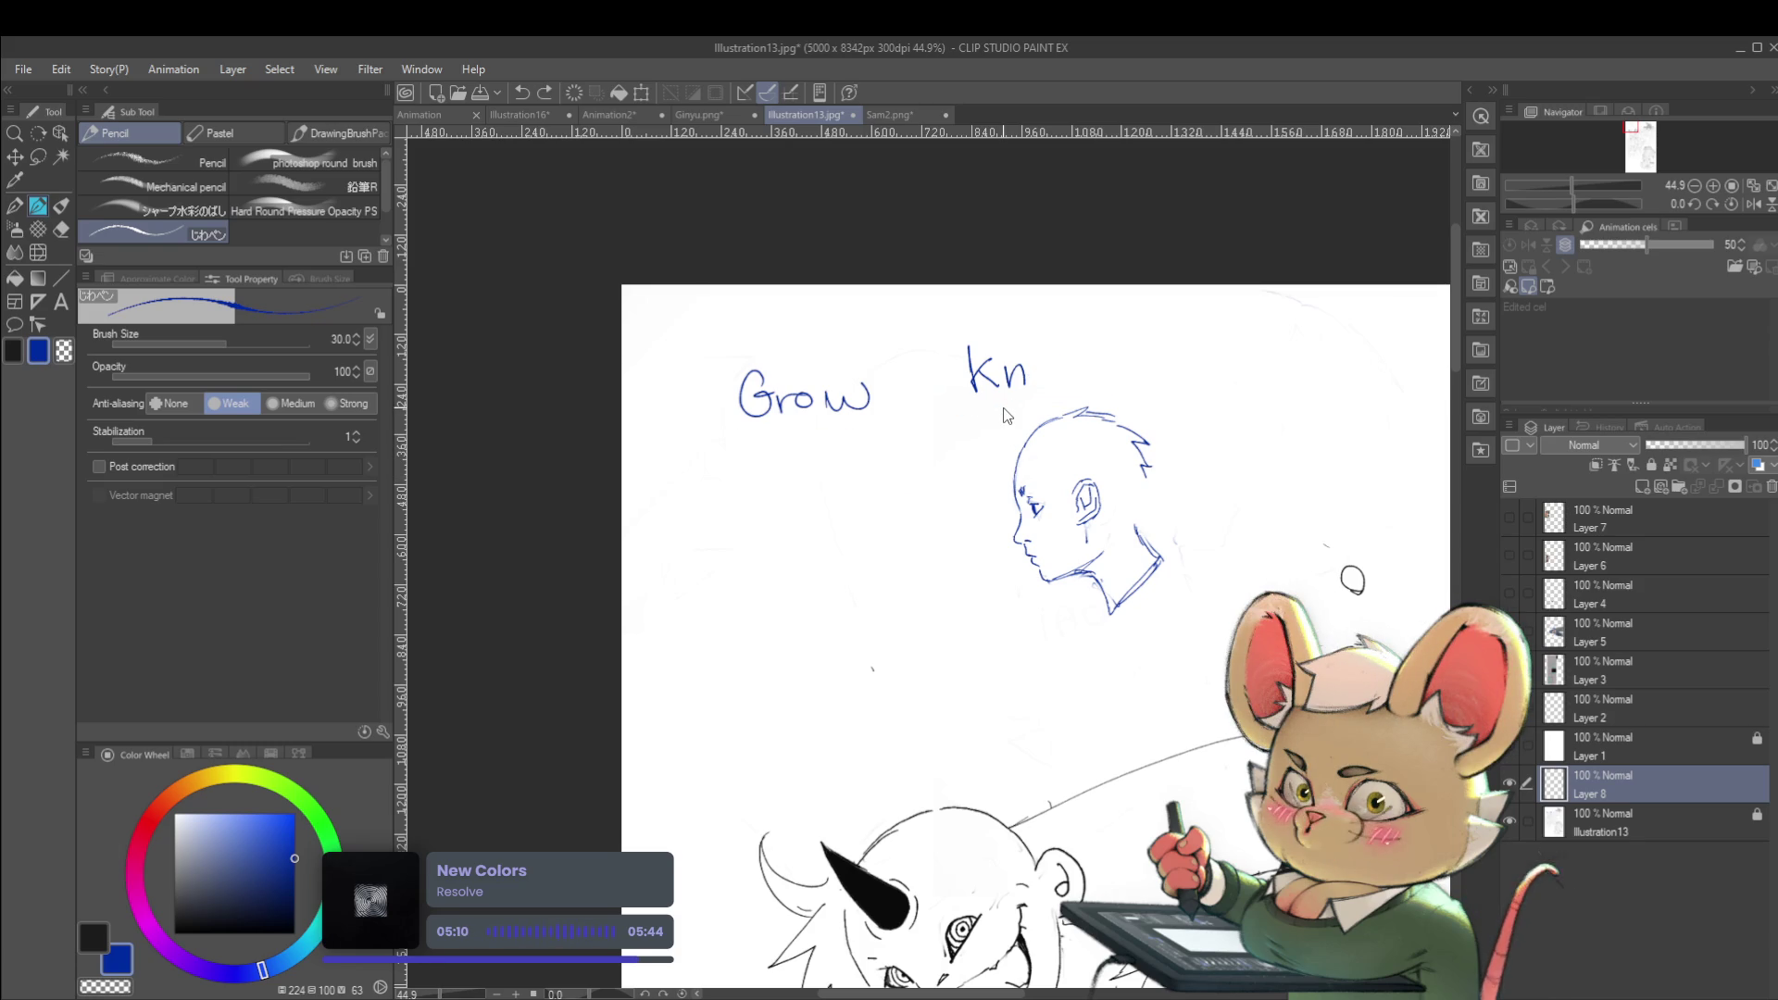
key("ctrl+z")
key("ctrl+z")
key("ctrl+z")
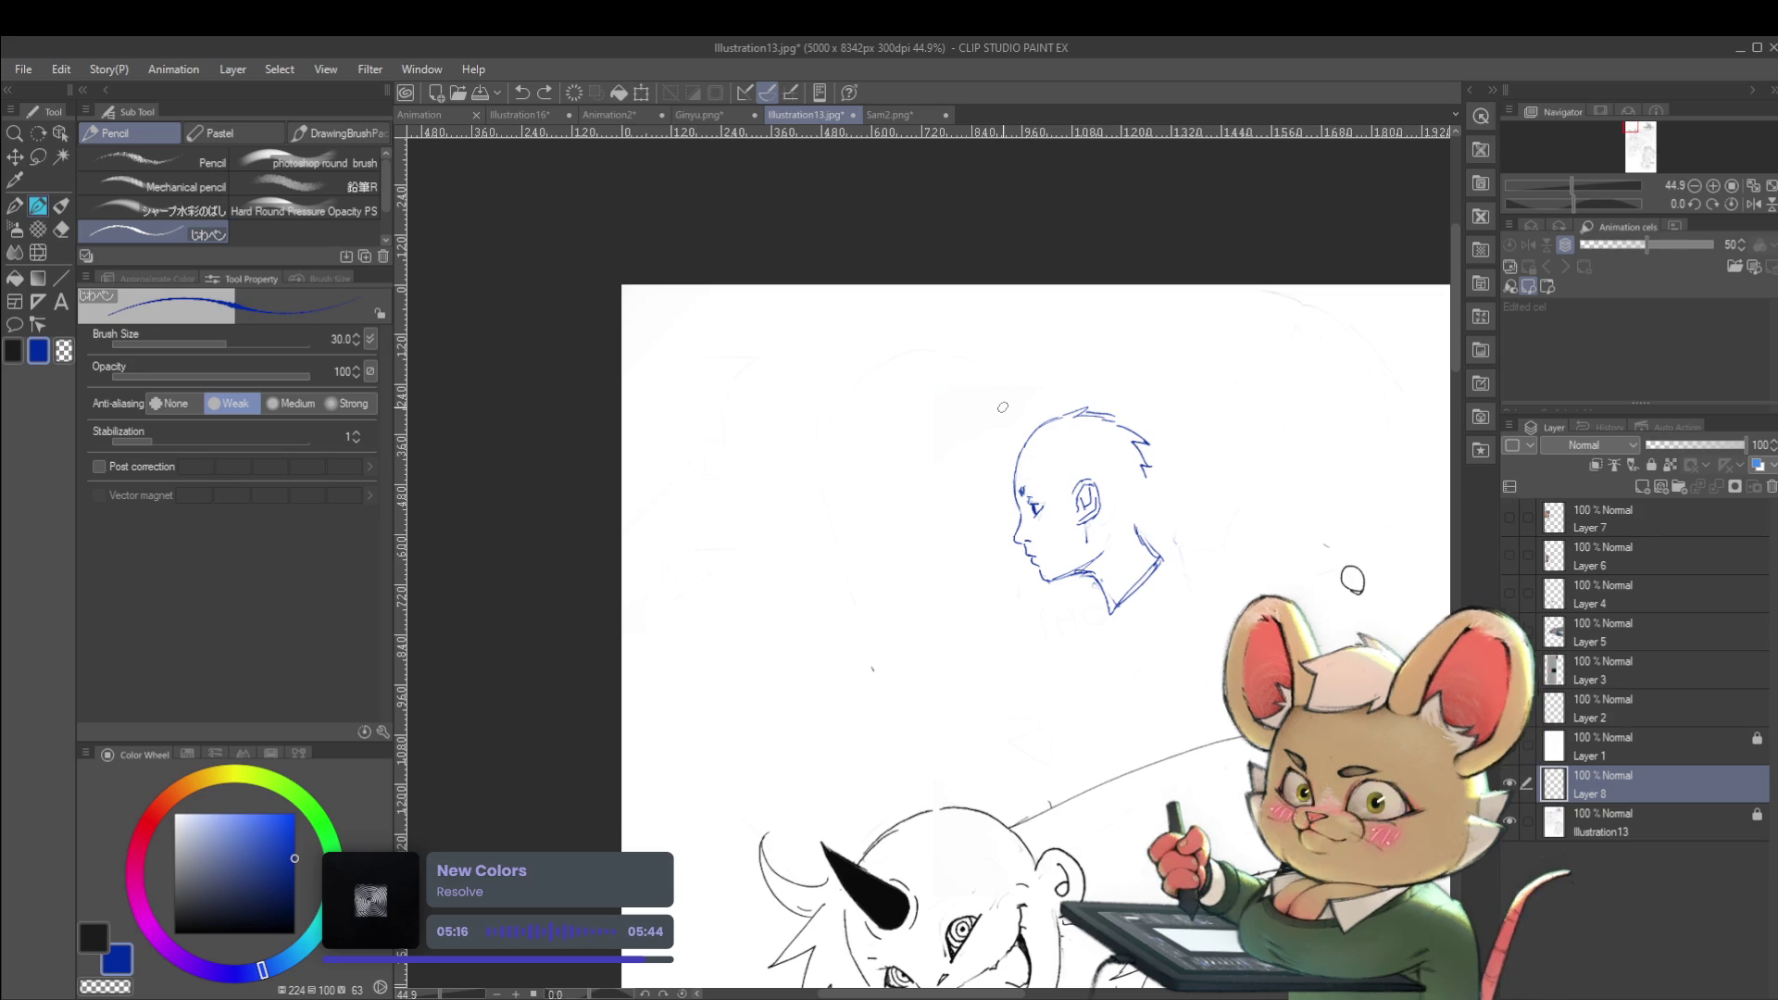
left_click_drag(1191, 429, 1139, 412)
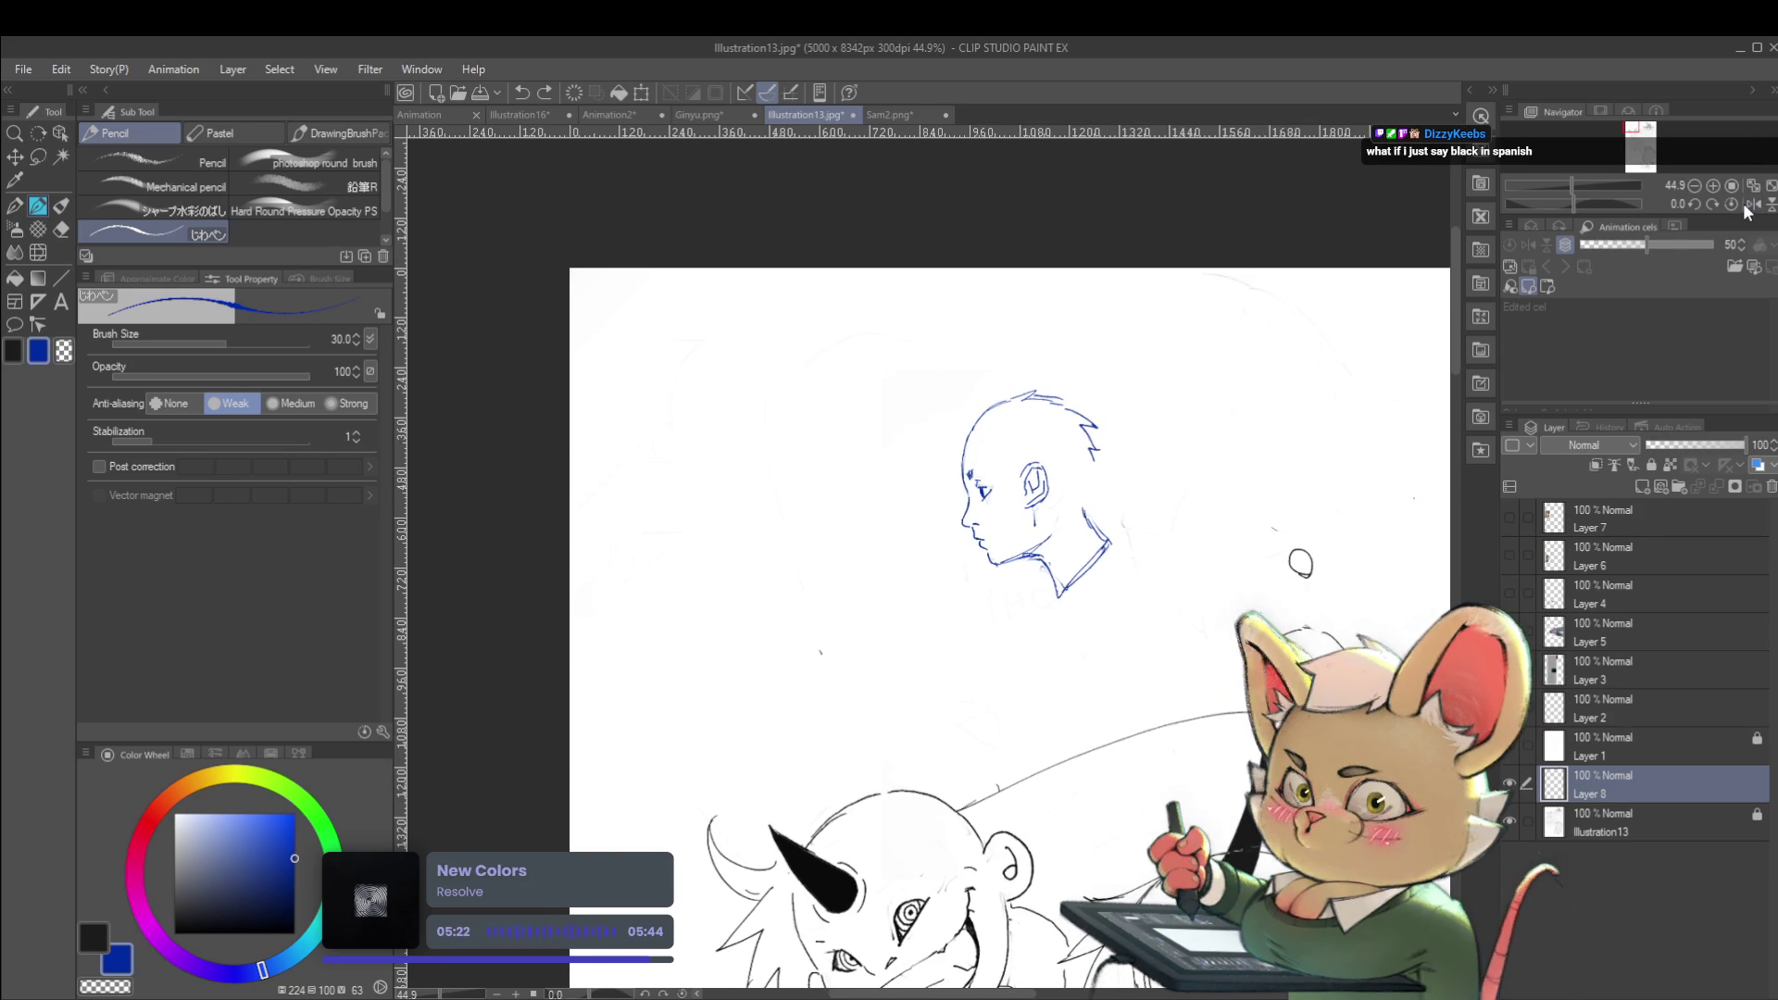
In mirrored view, undo the old spiky hair and sketch new strokes at the back of the head
left_click(1747, 204)
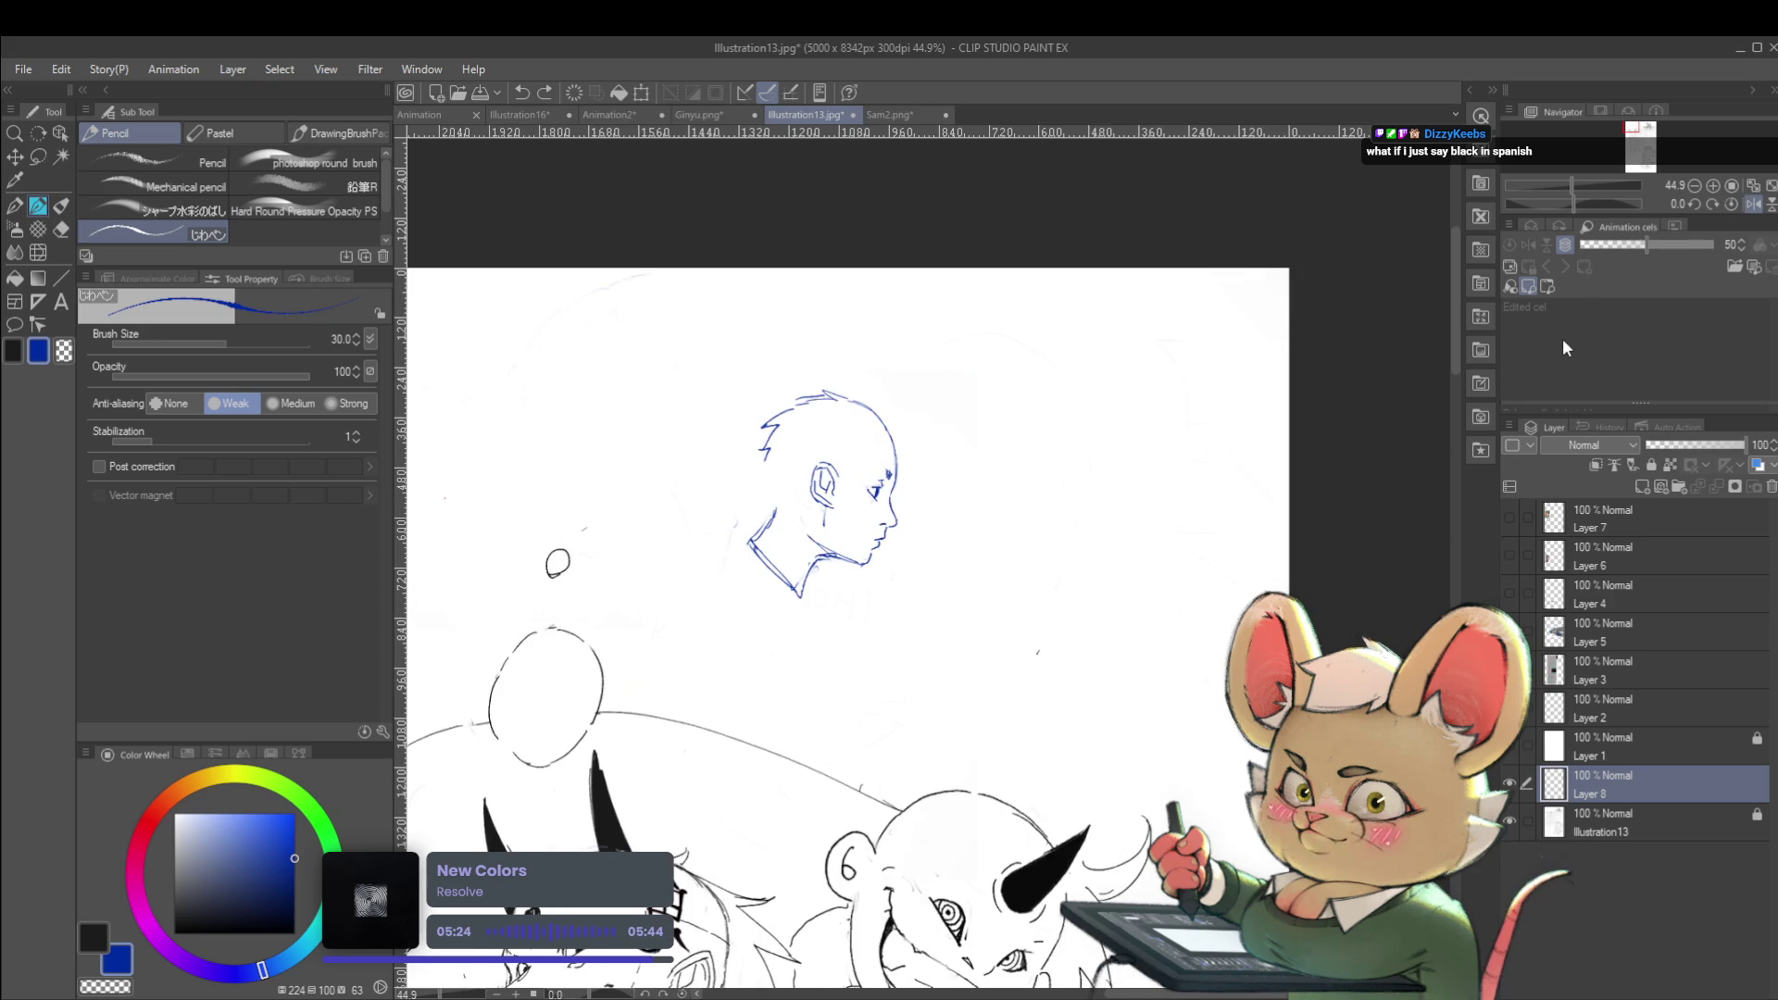
scroll(785, 447, "up", 2)
key("ctrl+z")
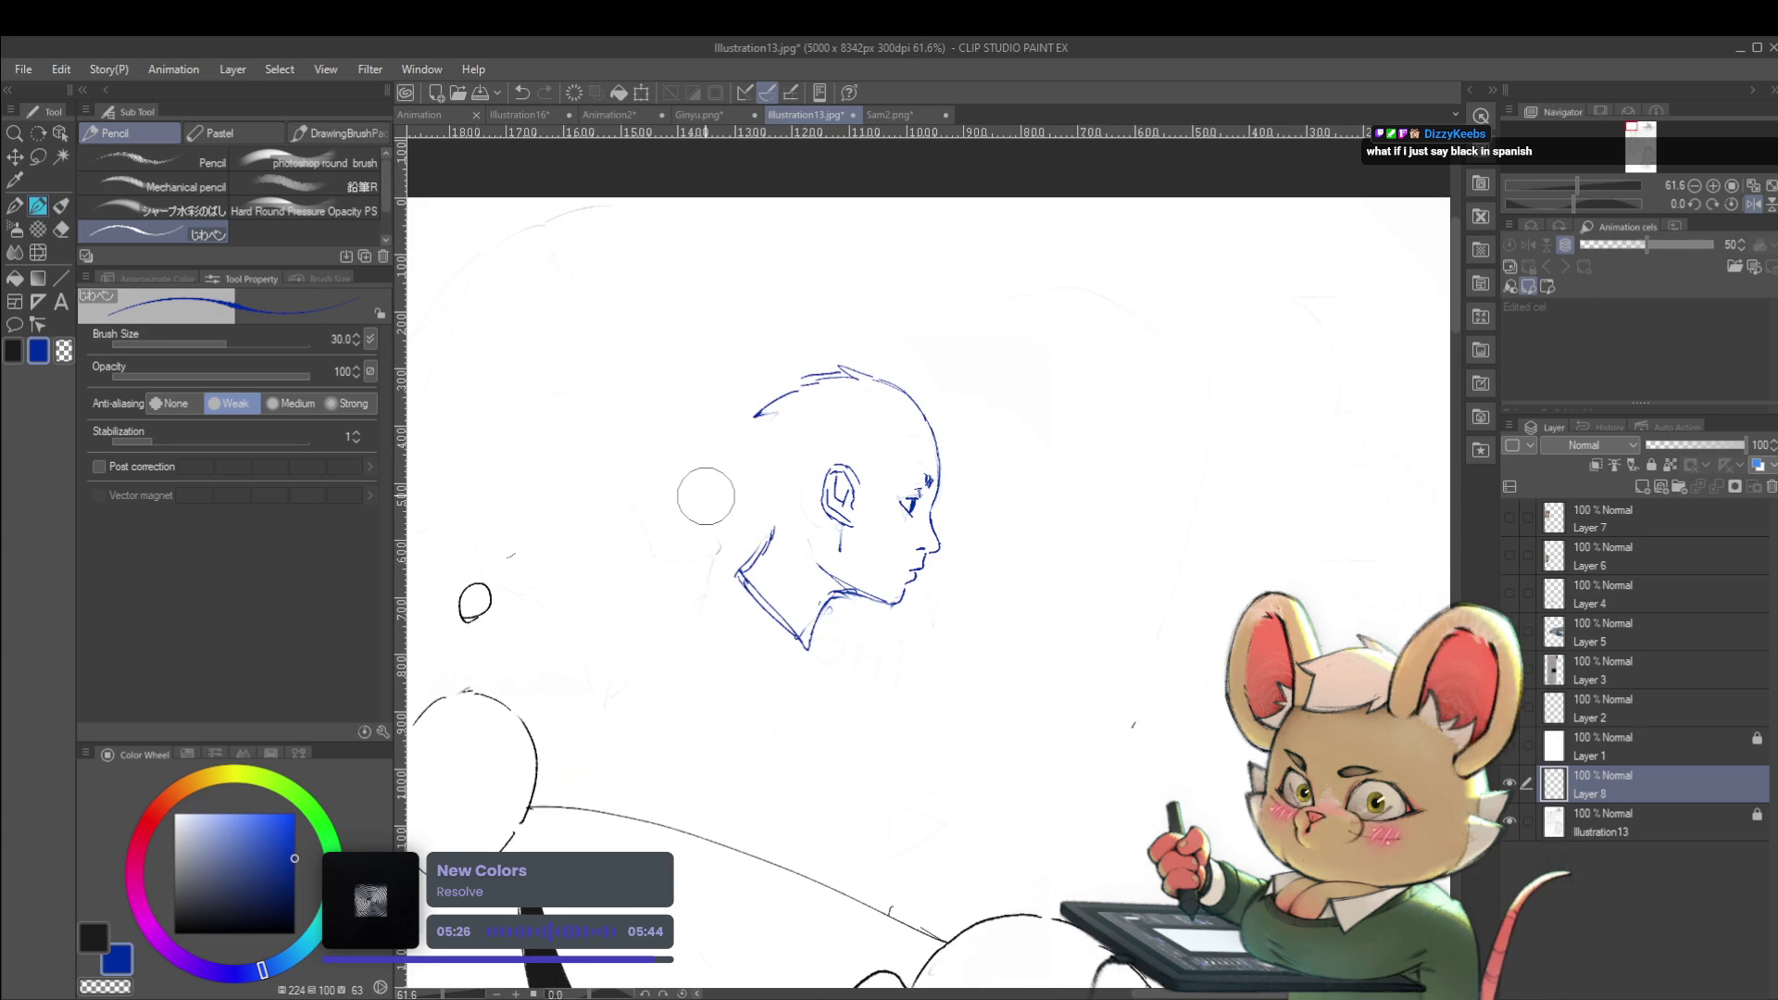
left_click_drag(771, 414, 743, 480)
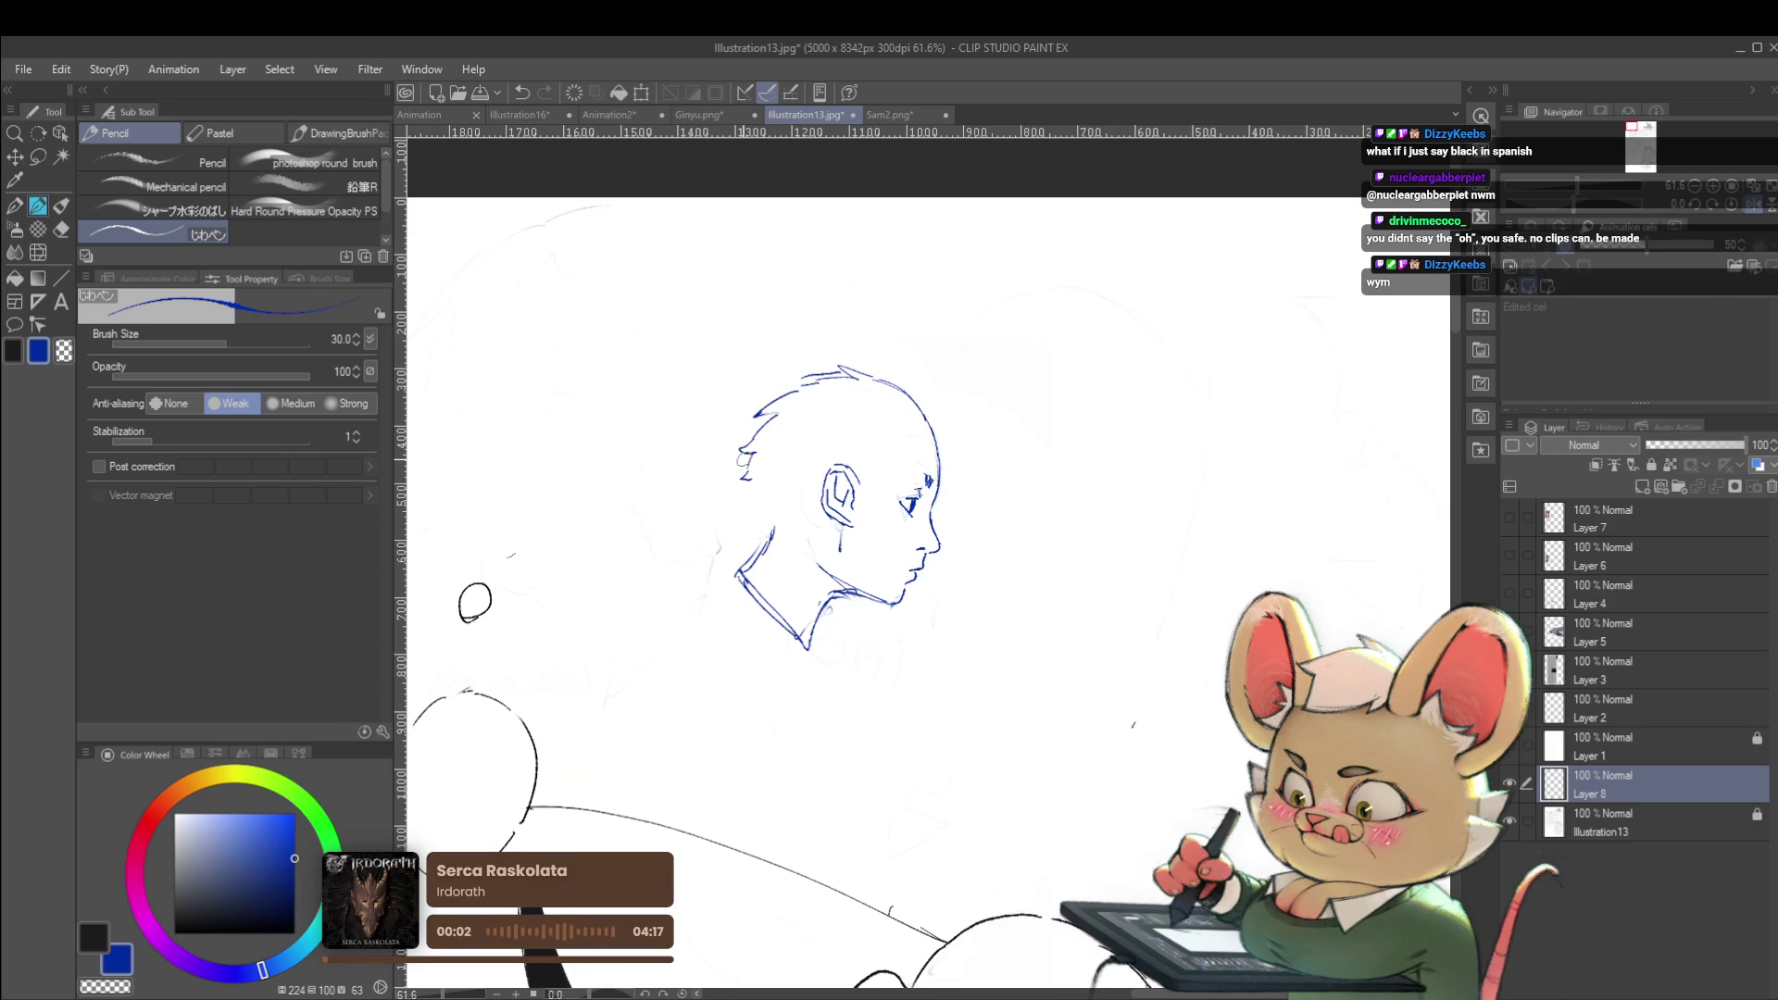
left_click_drag(755, 489, 766, 500)
Extend the back-of-head hair line downward and remove the short top strokes, checking both orientations
key("h")
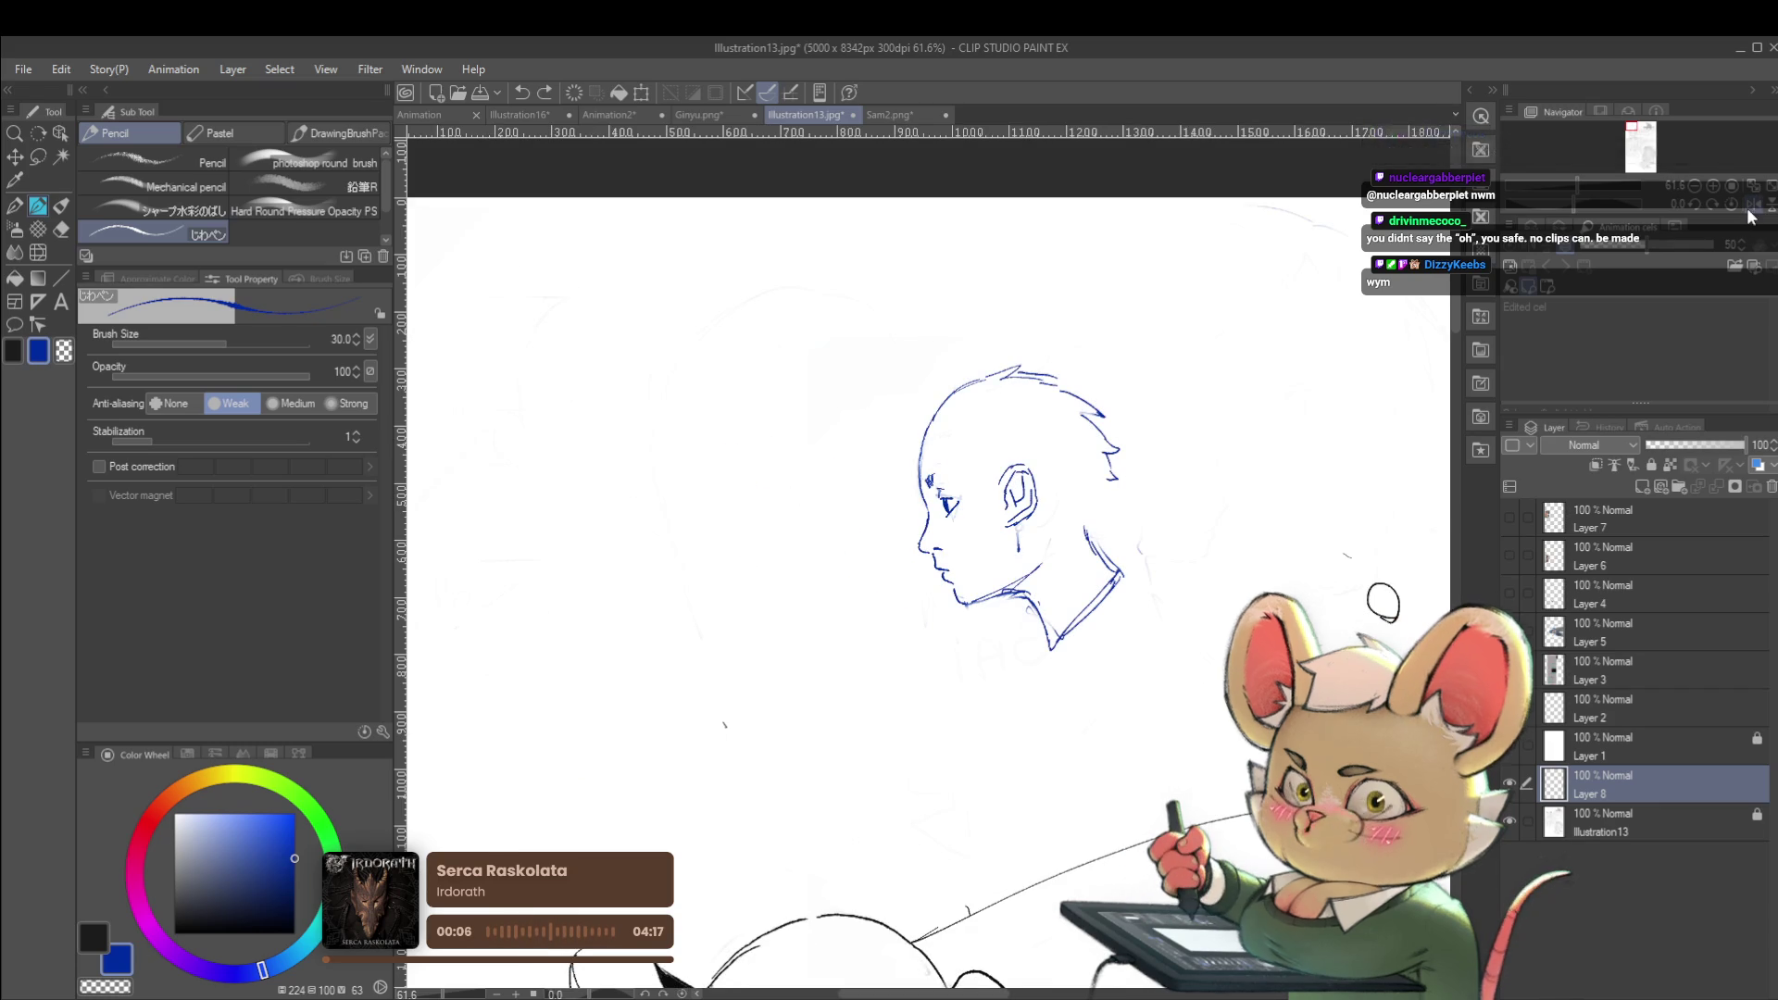
left_click_drag(1108, 483, 1094, 511)
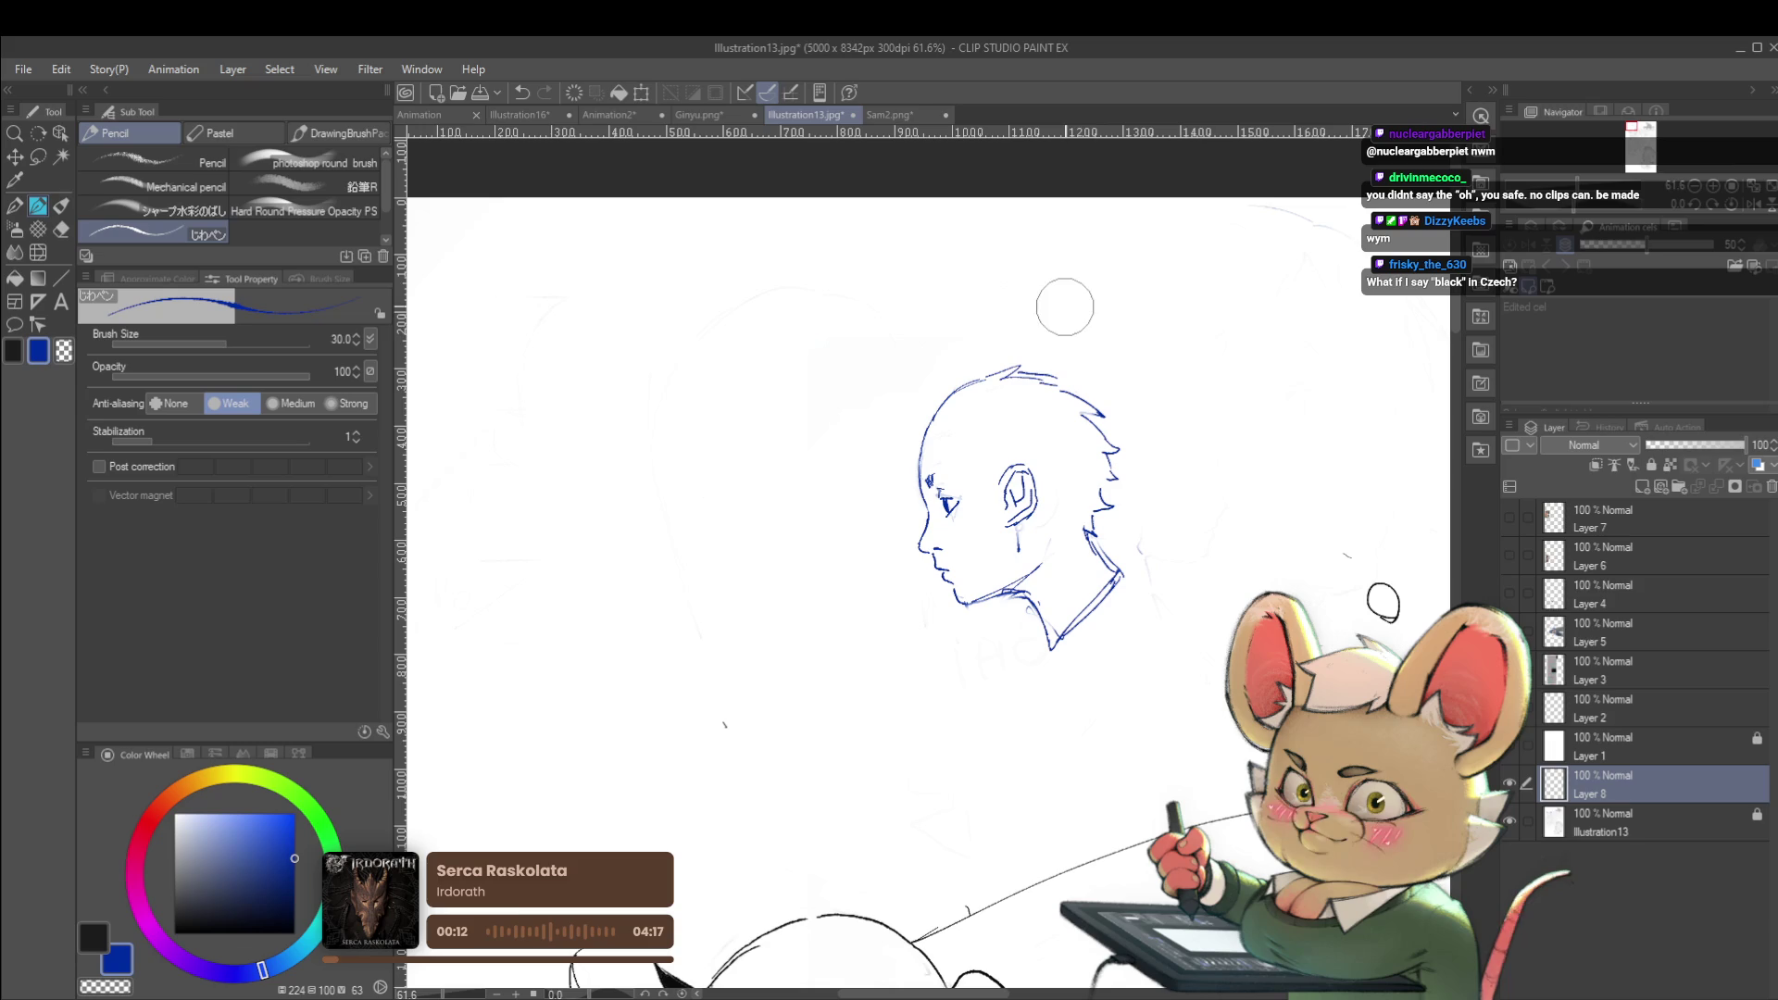
key("ctrl+z")
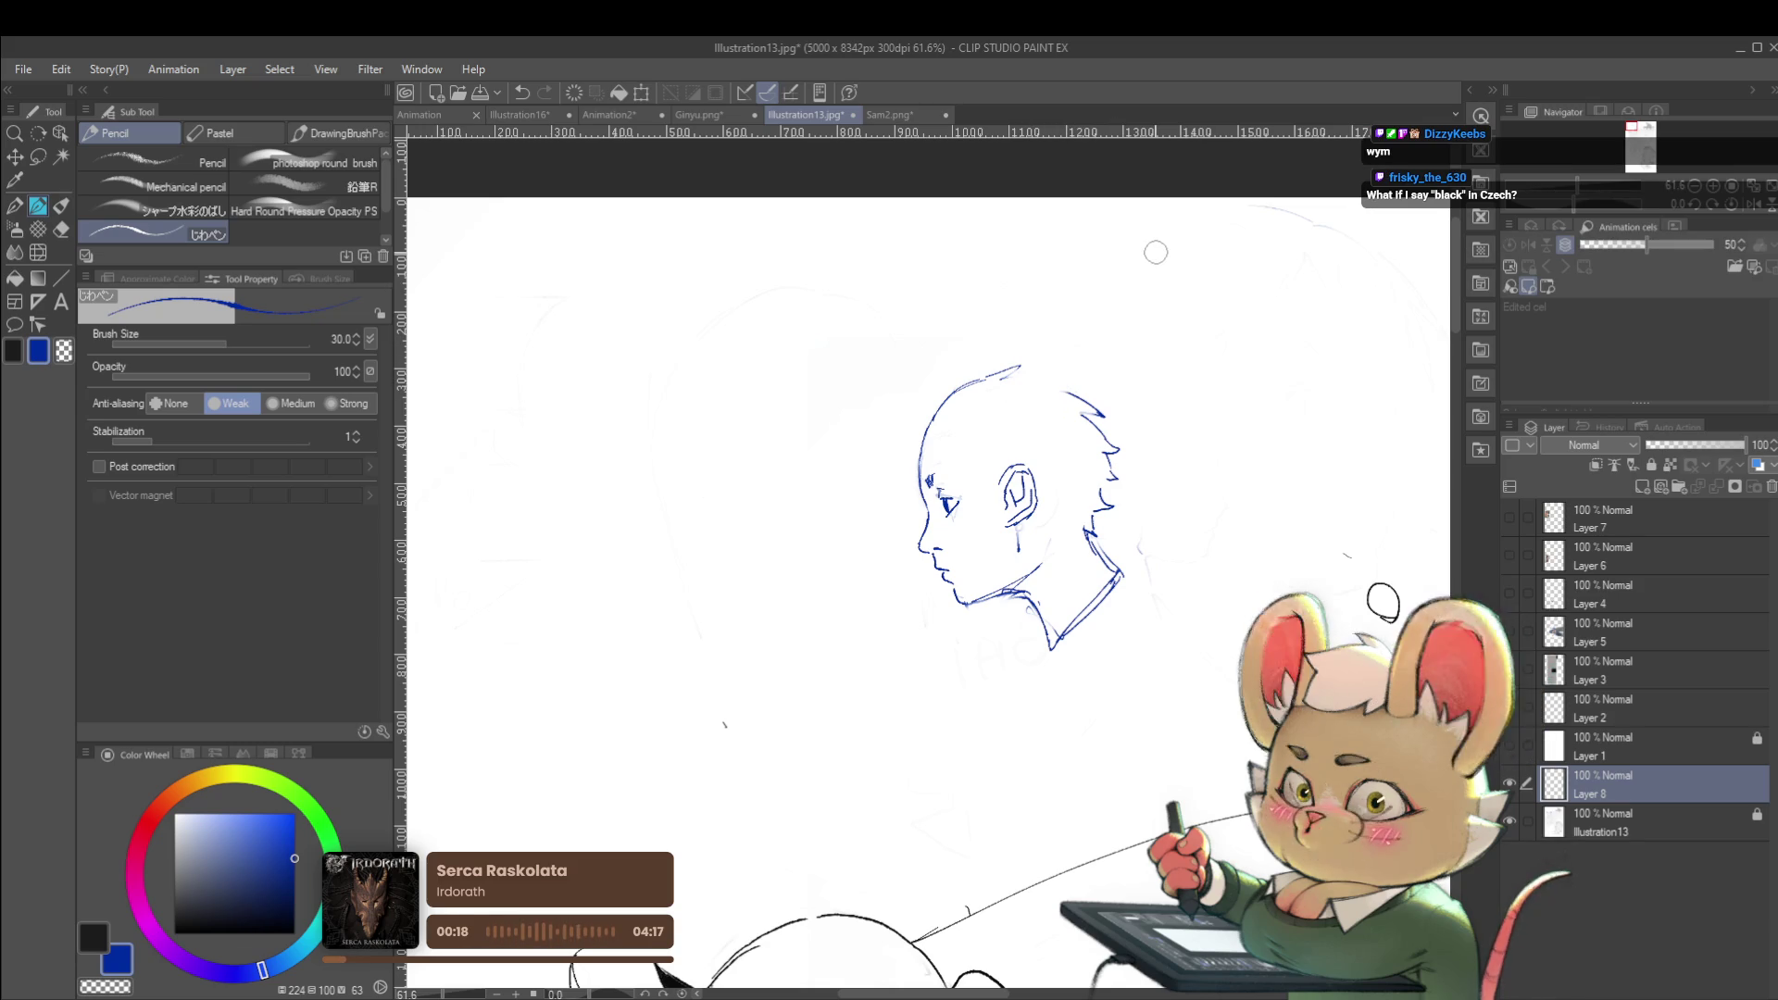
left_click(1760, 211)
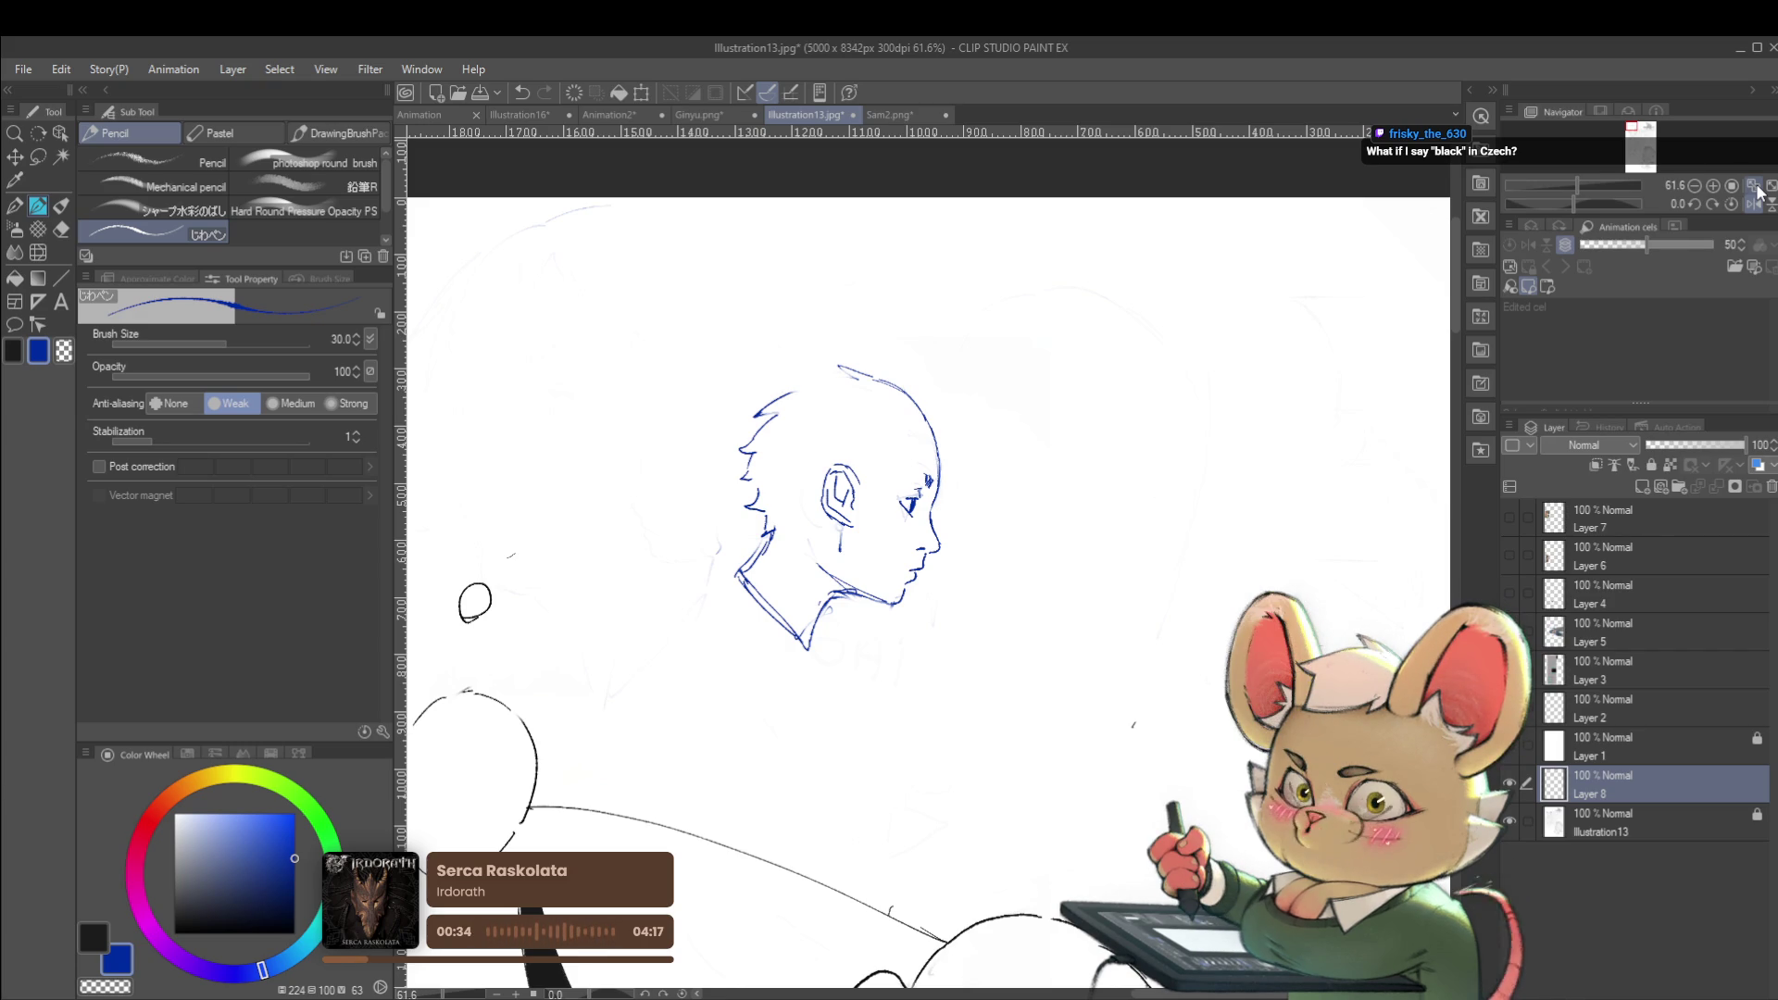
left_click(1752, 205)
Erase the back-of-head strokes, try a cheek line, and undo the stroke behind the neck
mouse_move(1102, 528)
left_mouse_down()
mouse_move(1107, 417)
mouse_move(1079, 375)
mouse_move(989, 396)
mouse_move(831, 381)
left_mouse_up()
key("ctrl+z")
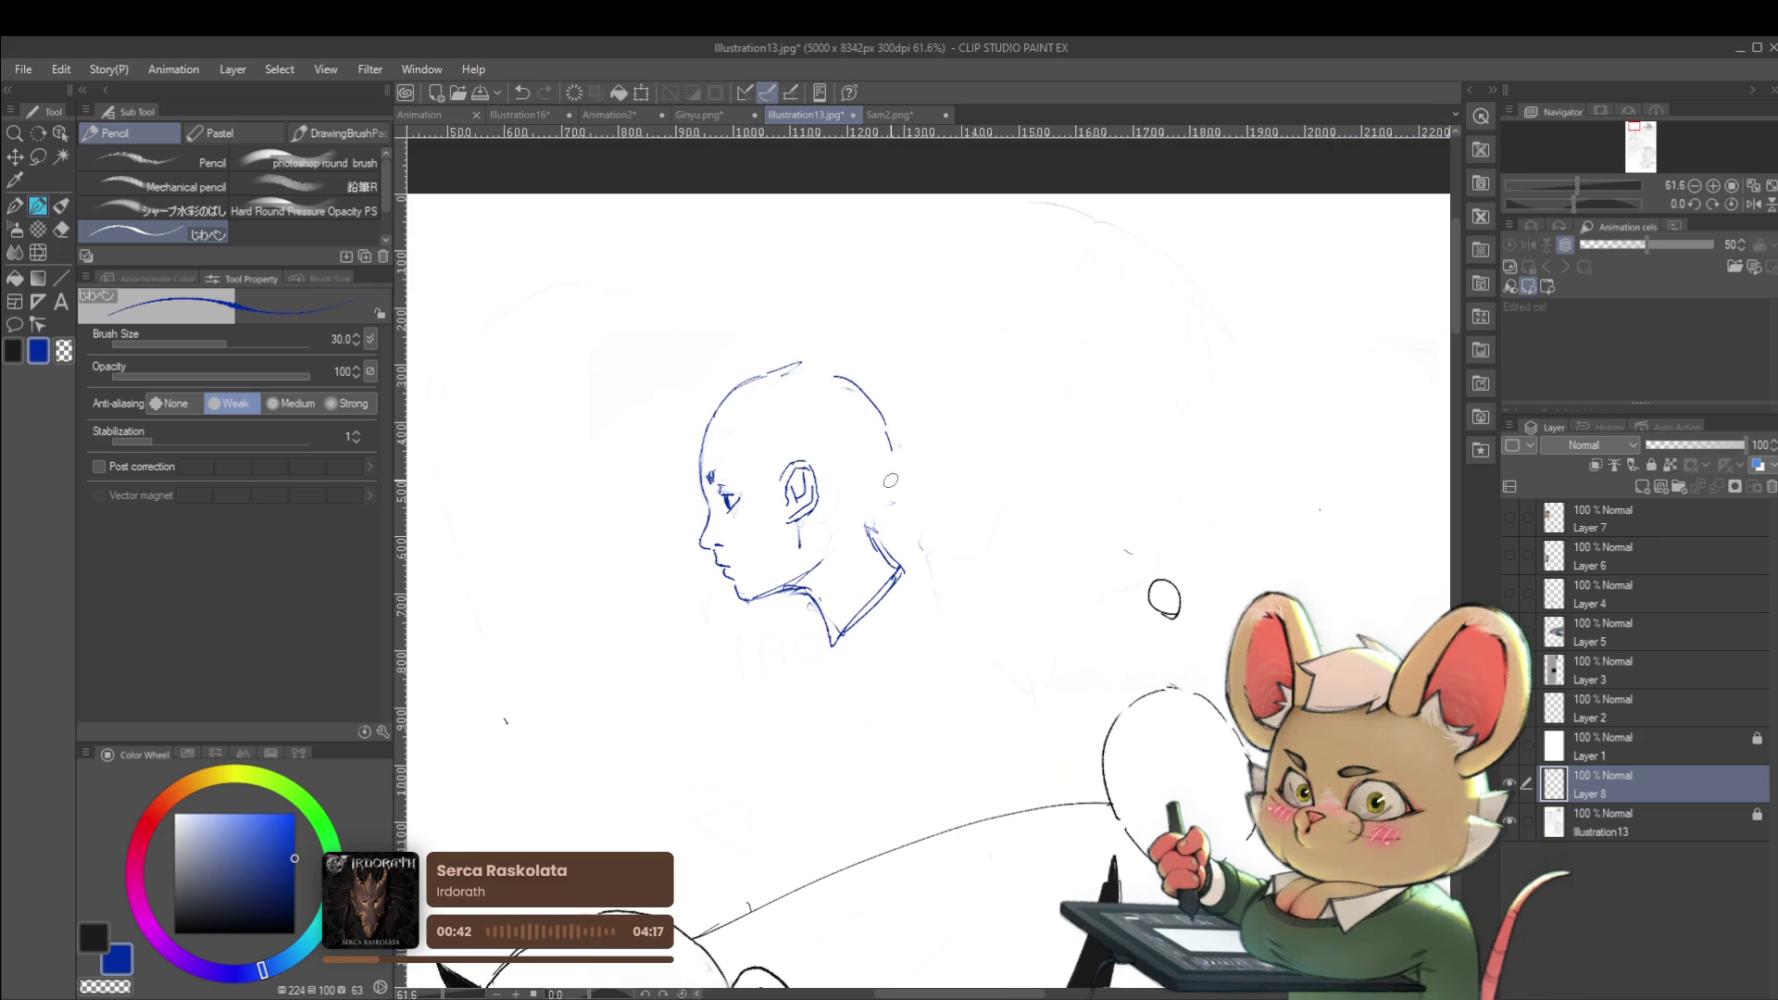
scroll(894, 537, "down", 3)
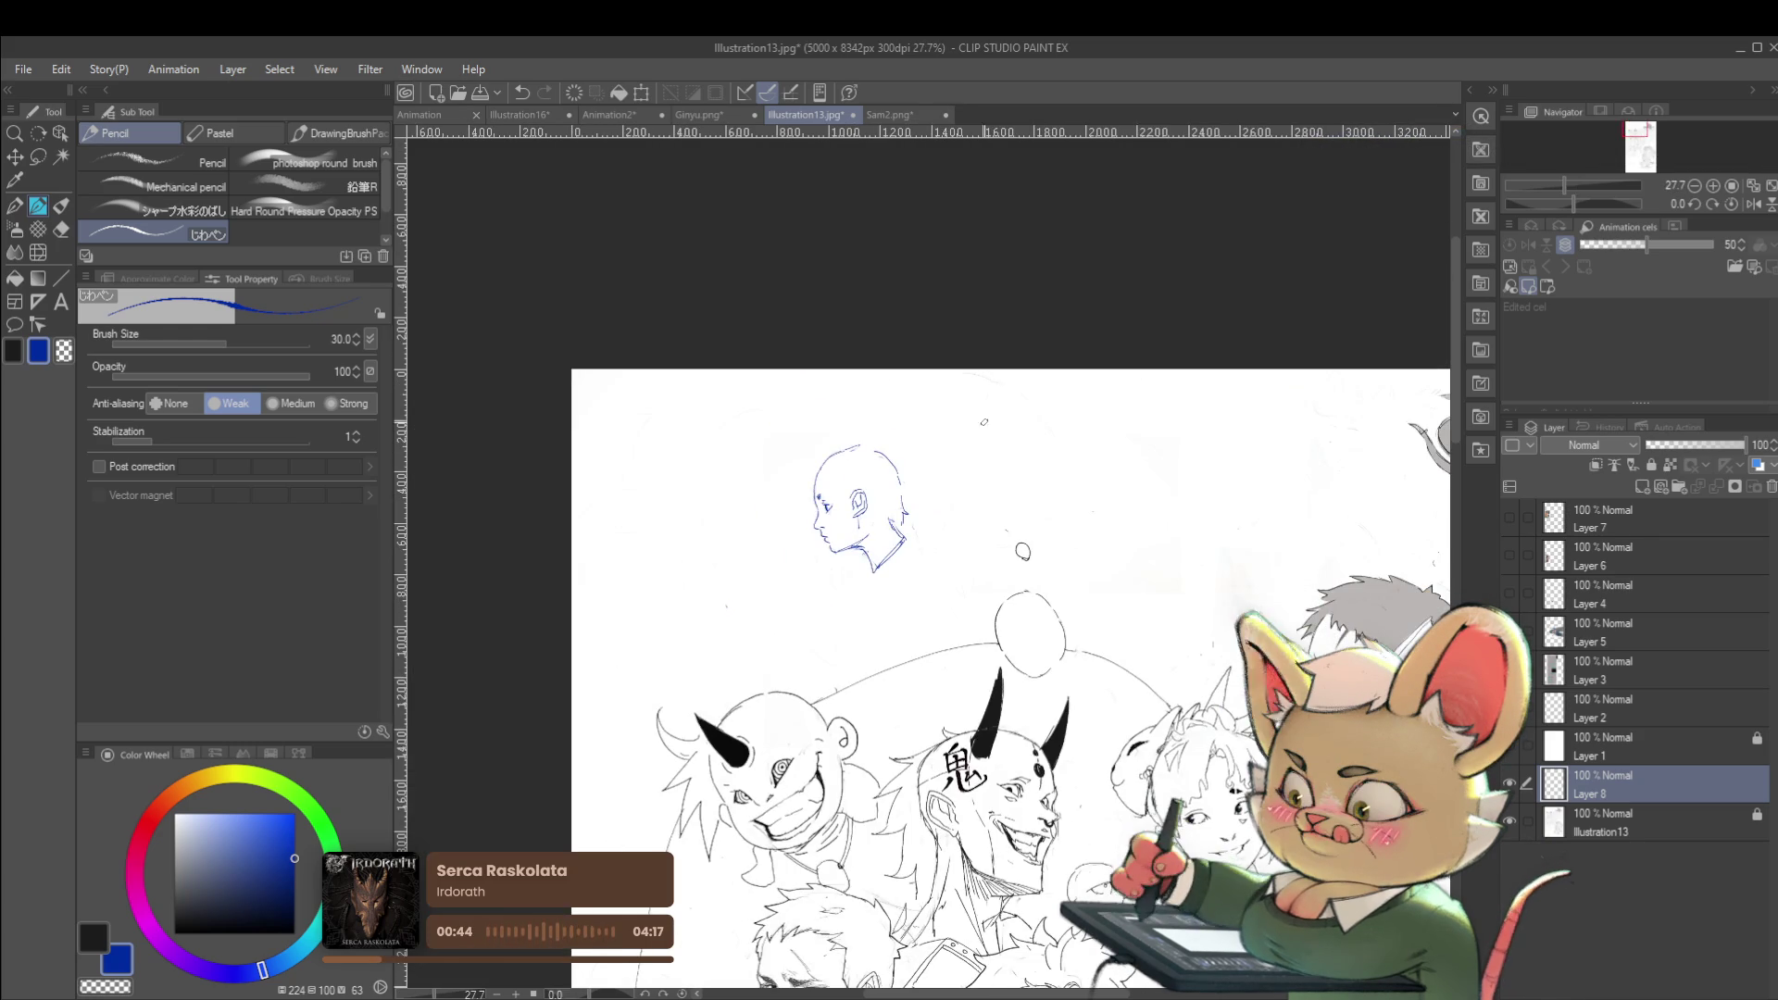
scroll(810, 463, "up", 2)
left_click_drag(809, 463, 816, 509)
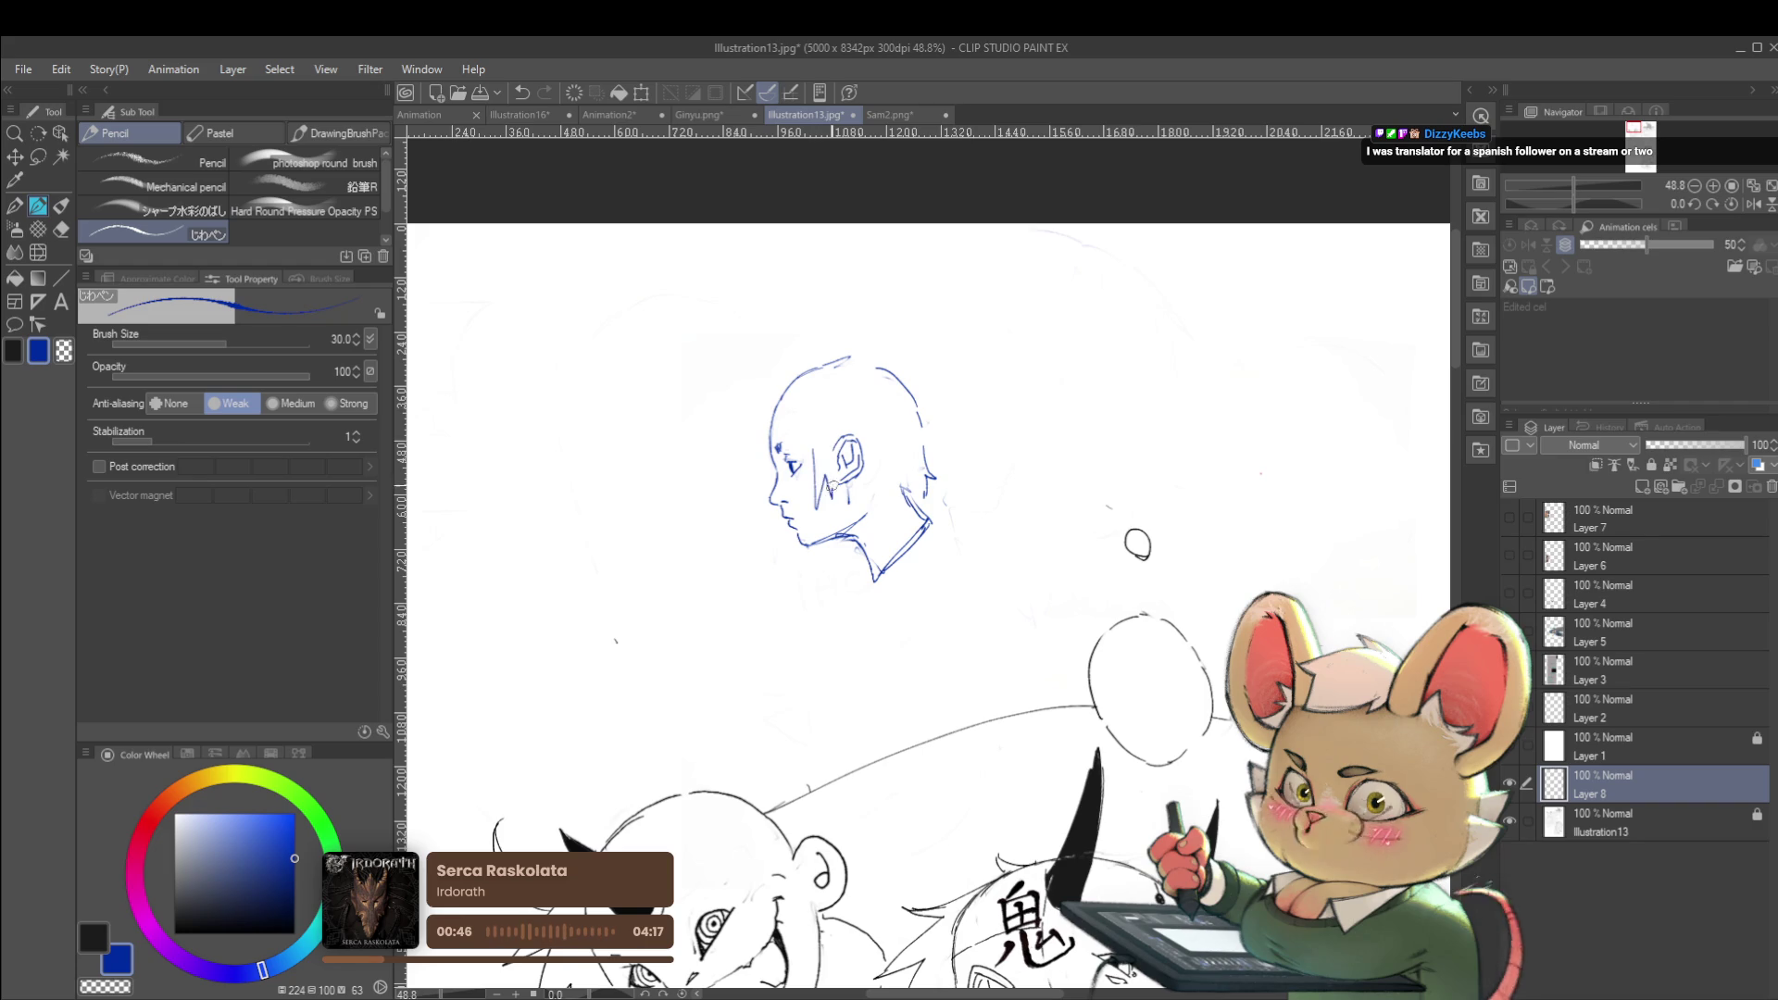
scroll(861, 429, "down", 2)
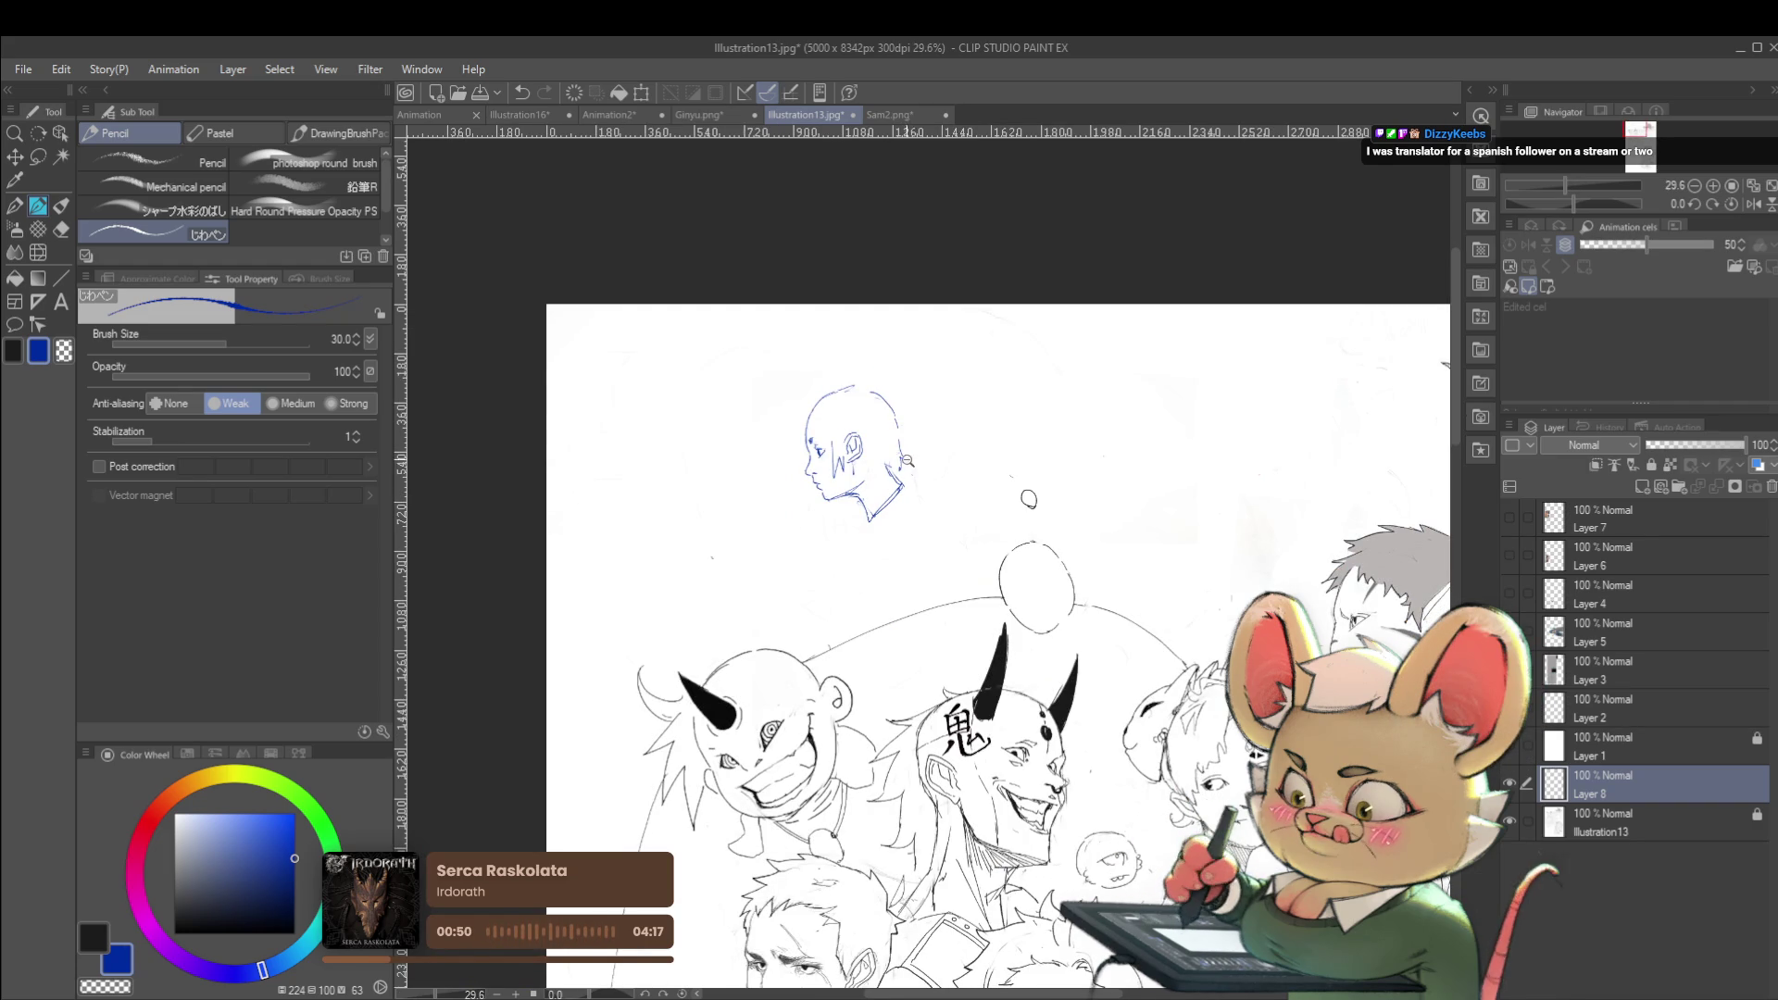
scroll(908, 461, "up", 2)
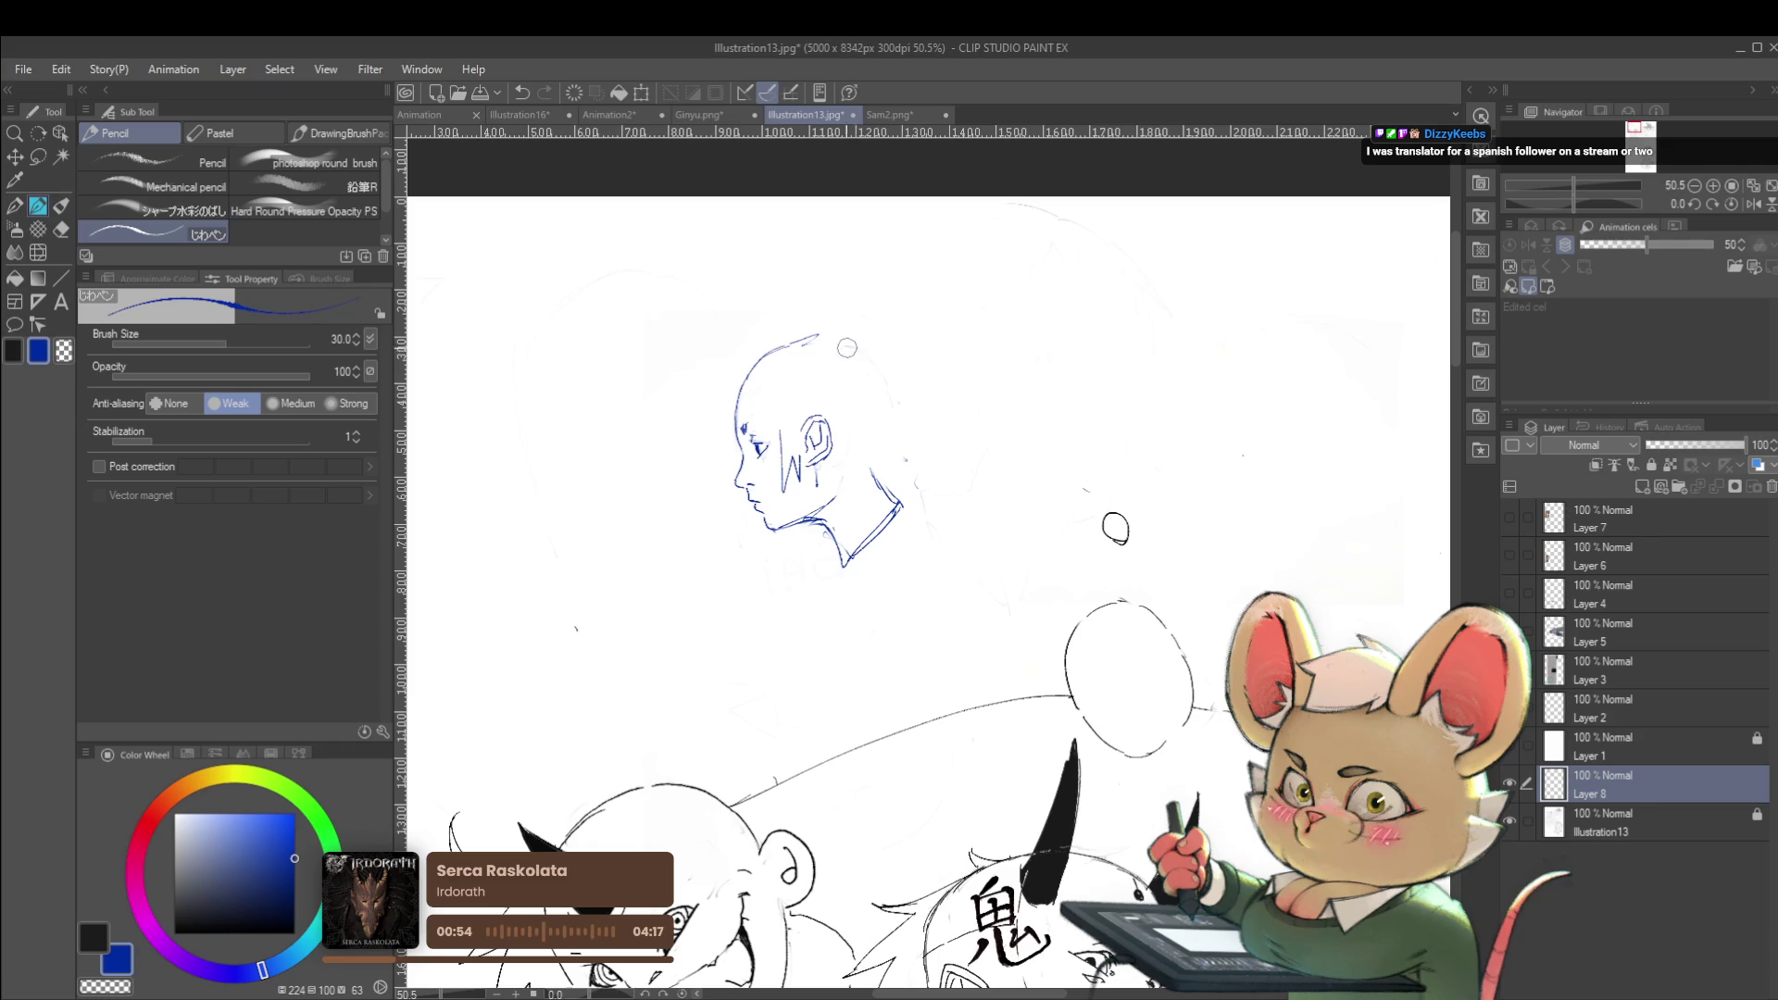
key("ctrl+z")
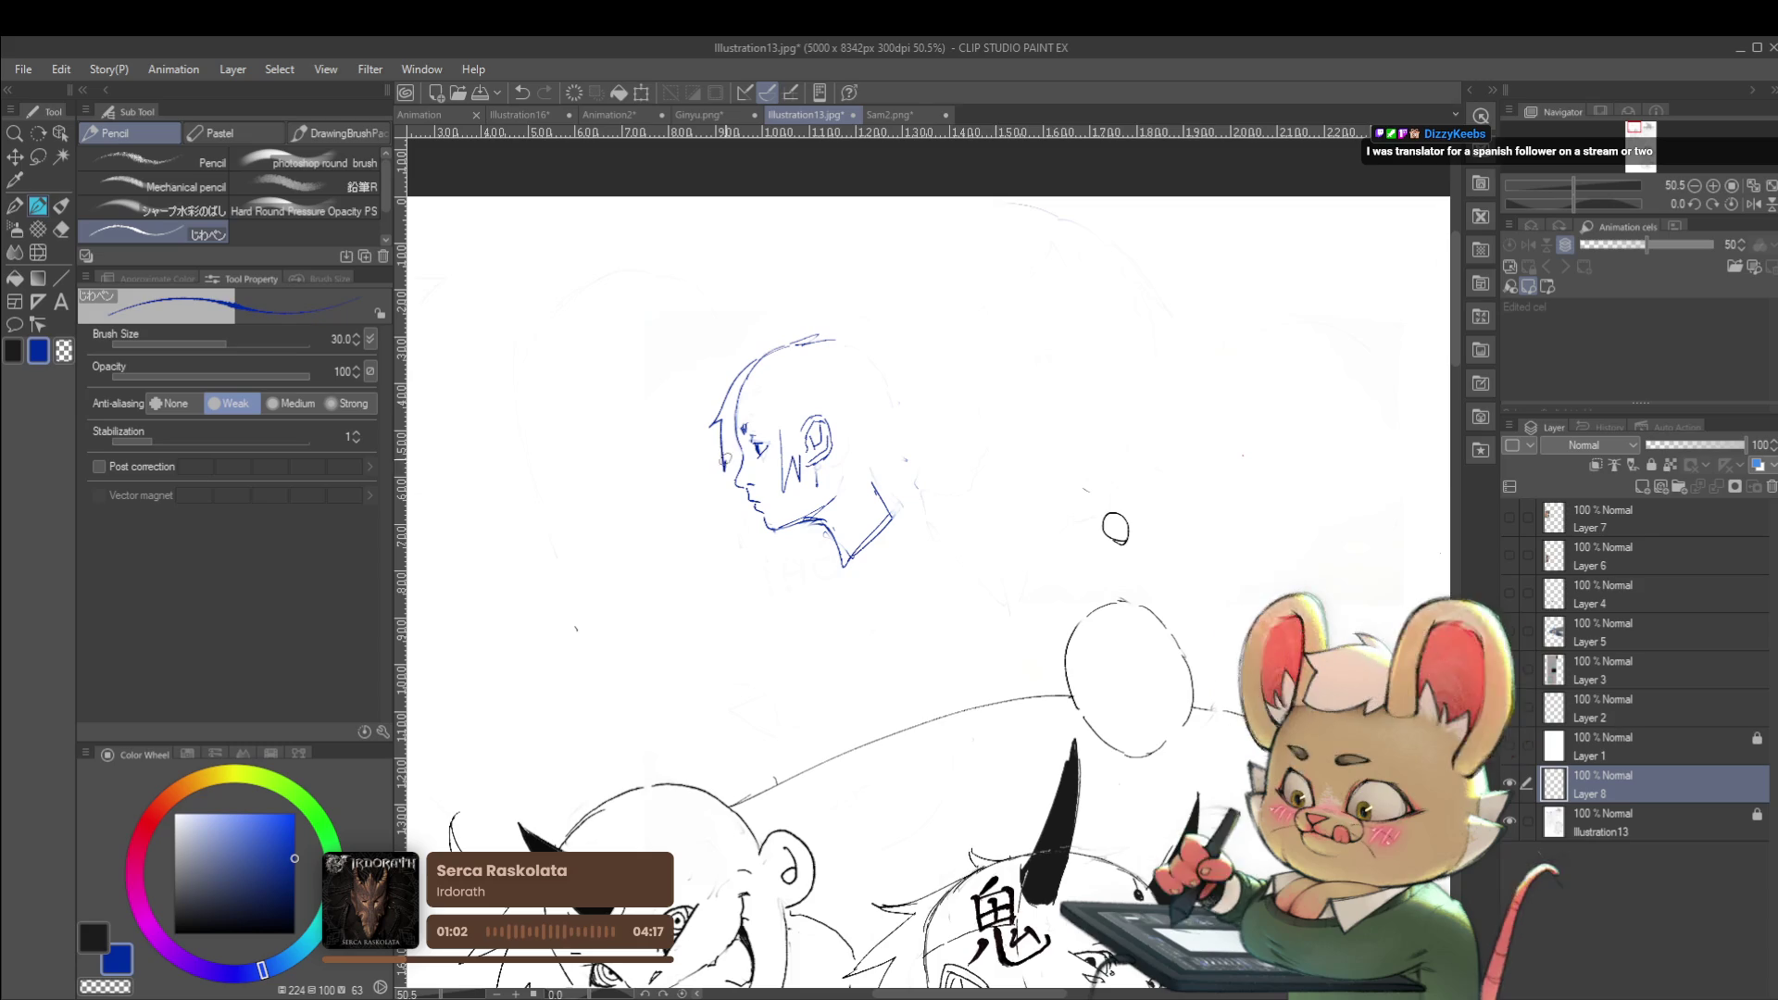
Try short hair strokes behind the neck, undo the last, and sketch the back-of-head outline mirrored
scroll(732, 389, "down", 3)
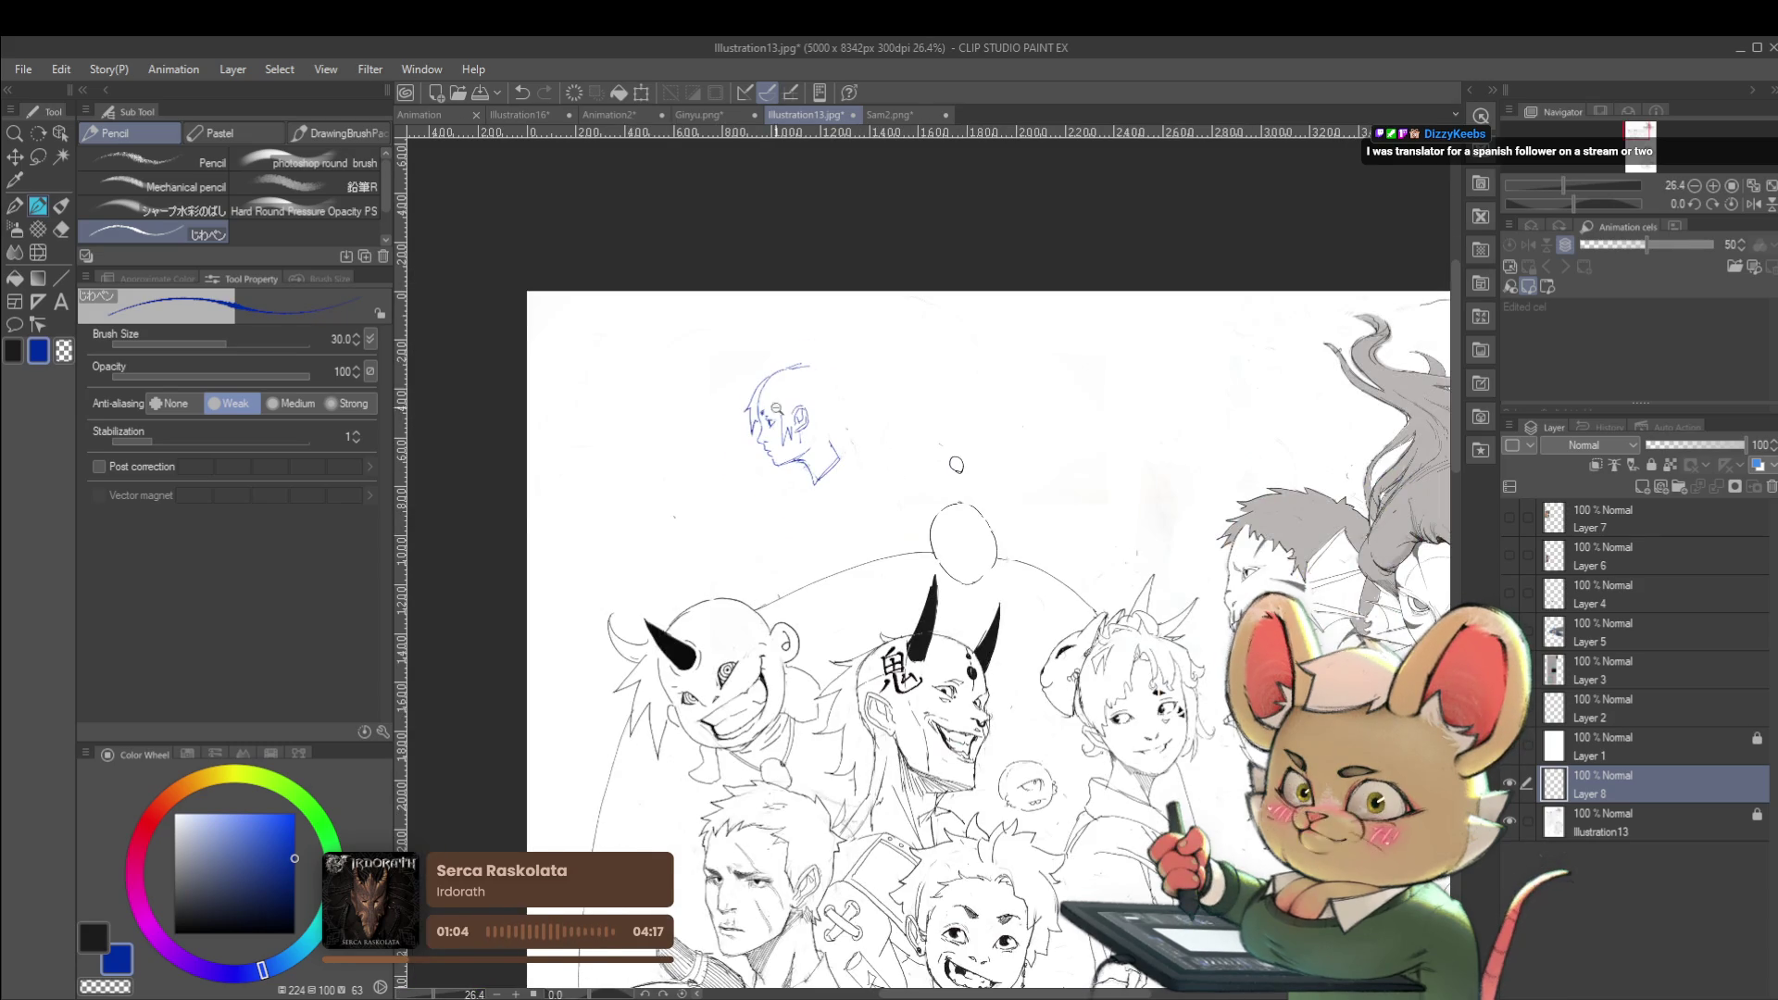
scroll(759, 393, "up", 3)
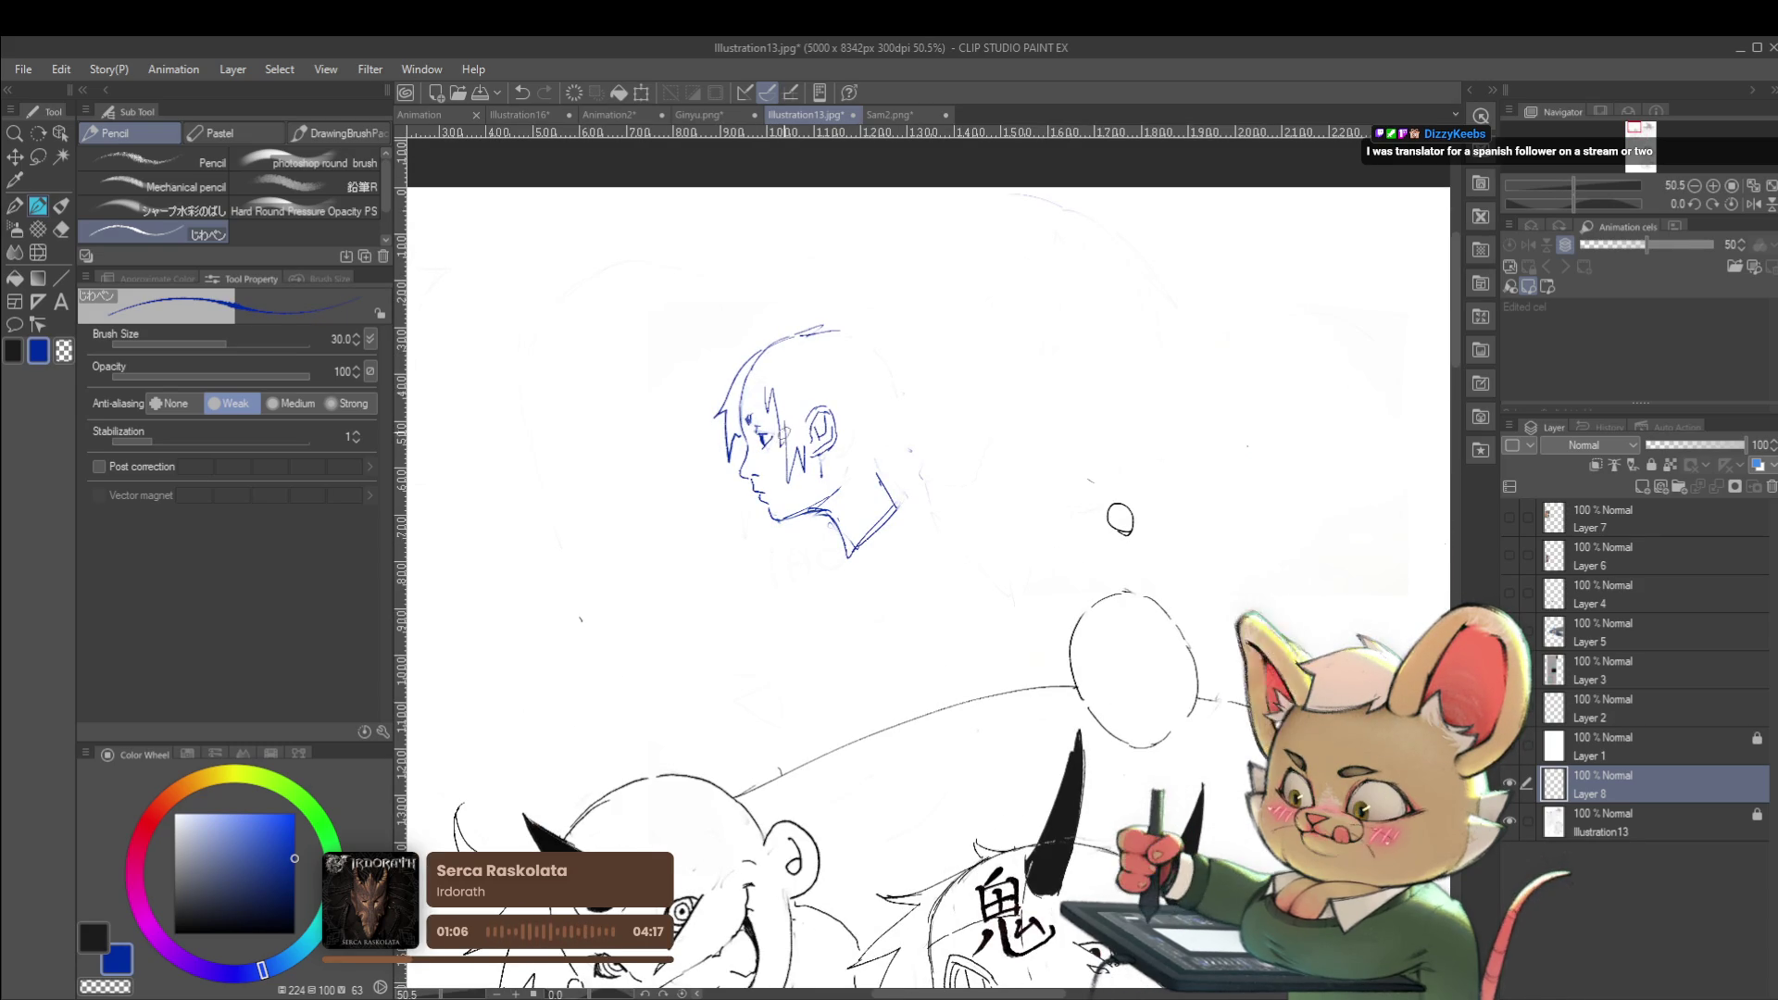
scroll(802, 397, "down", 3)
scroll(838, 399, "up", 2)
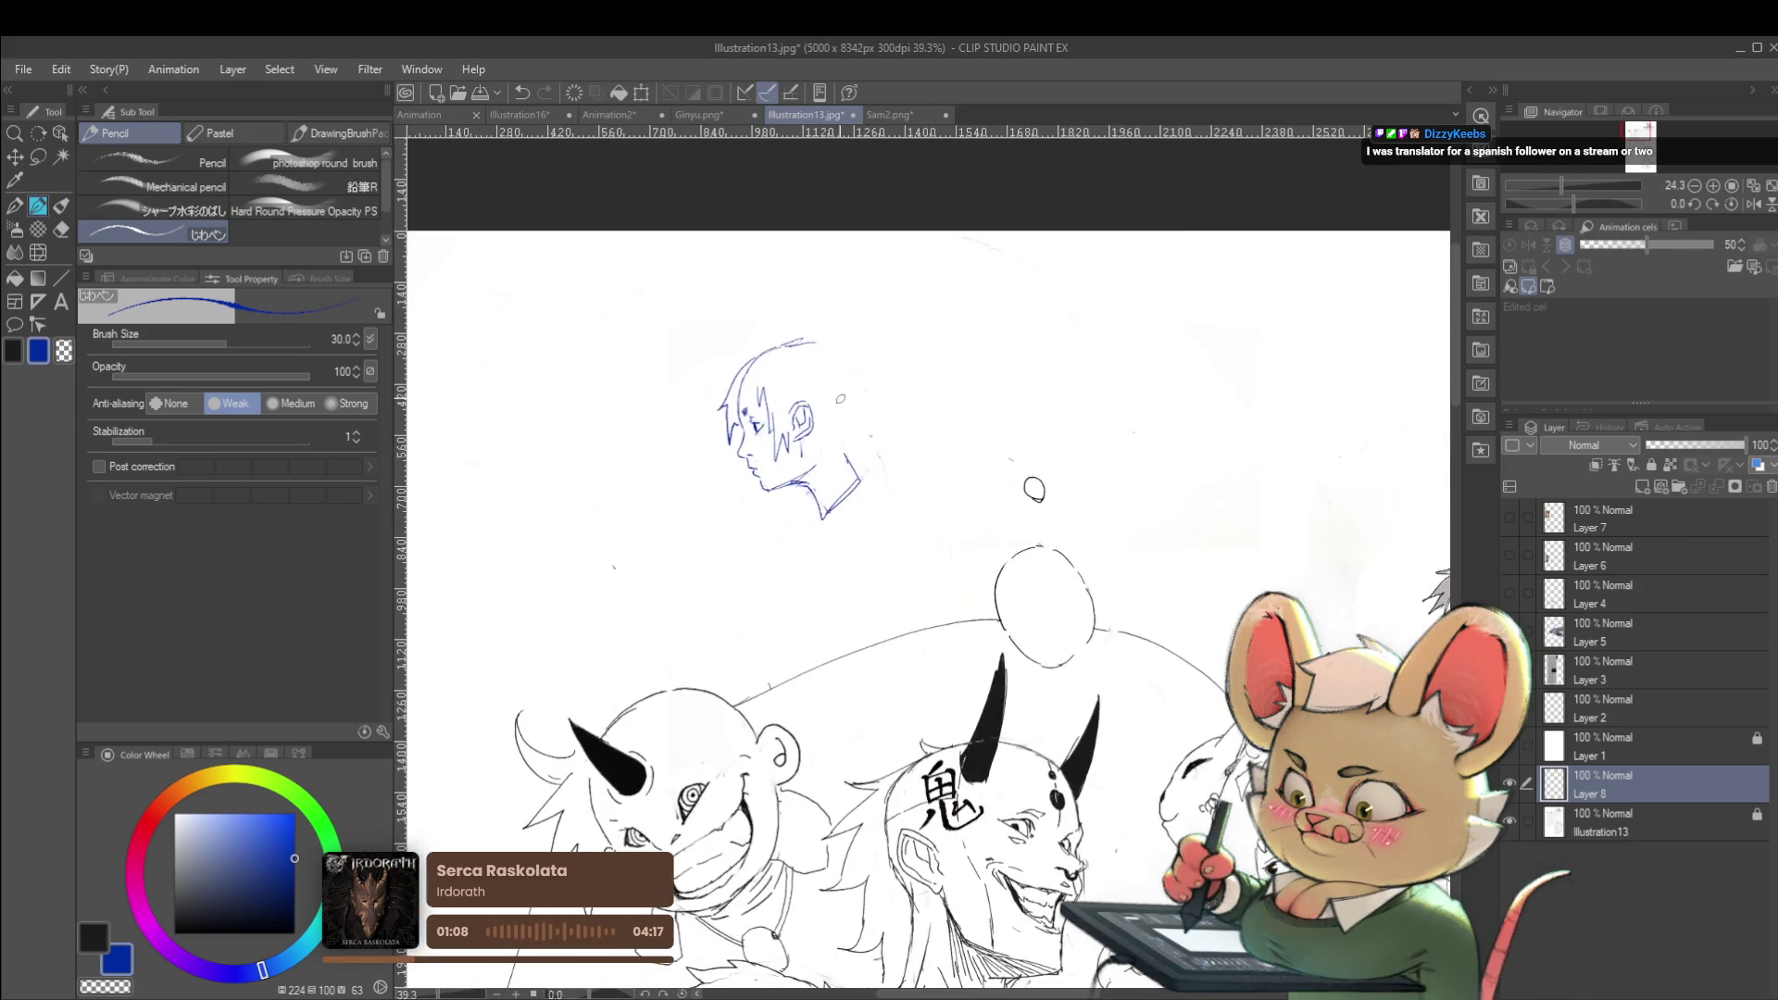
left_click_drag(820, 462, 858, 459)
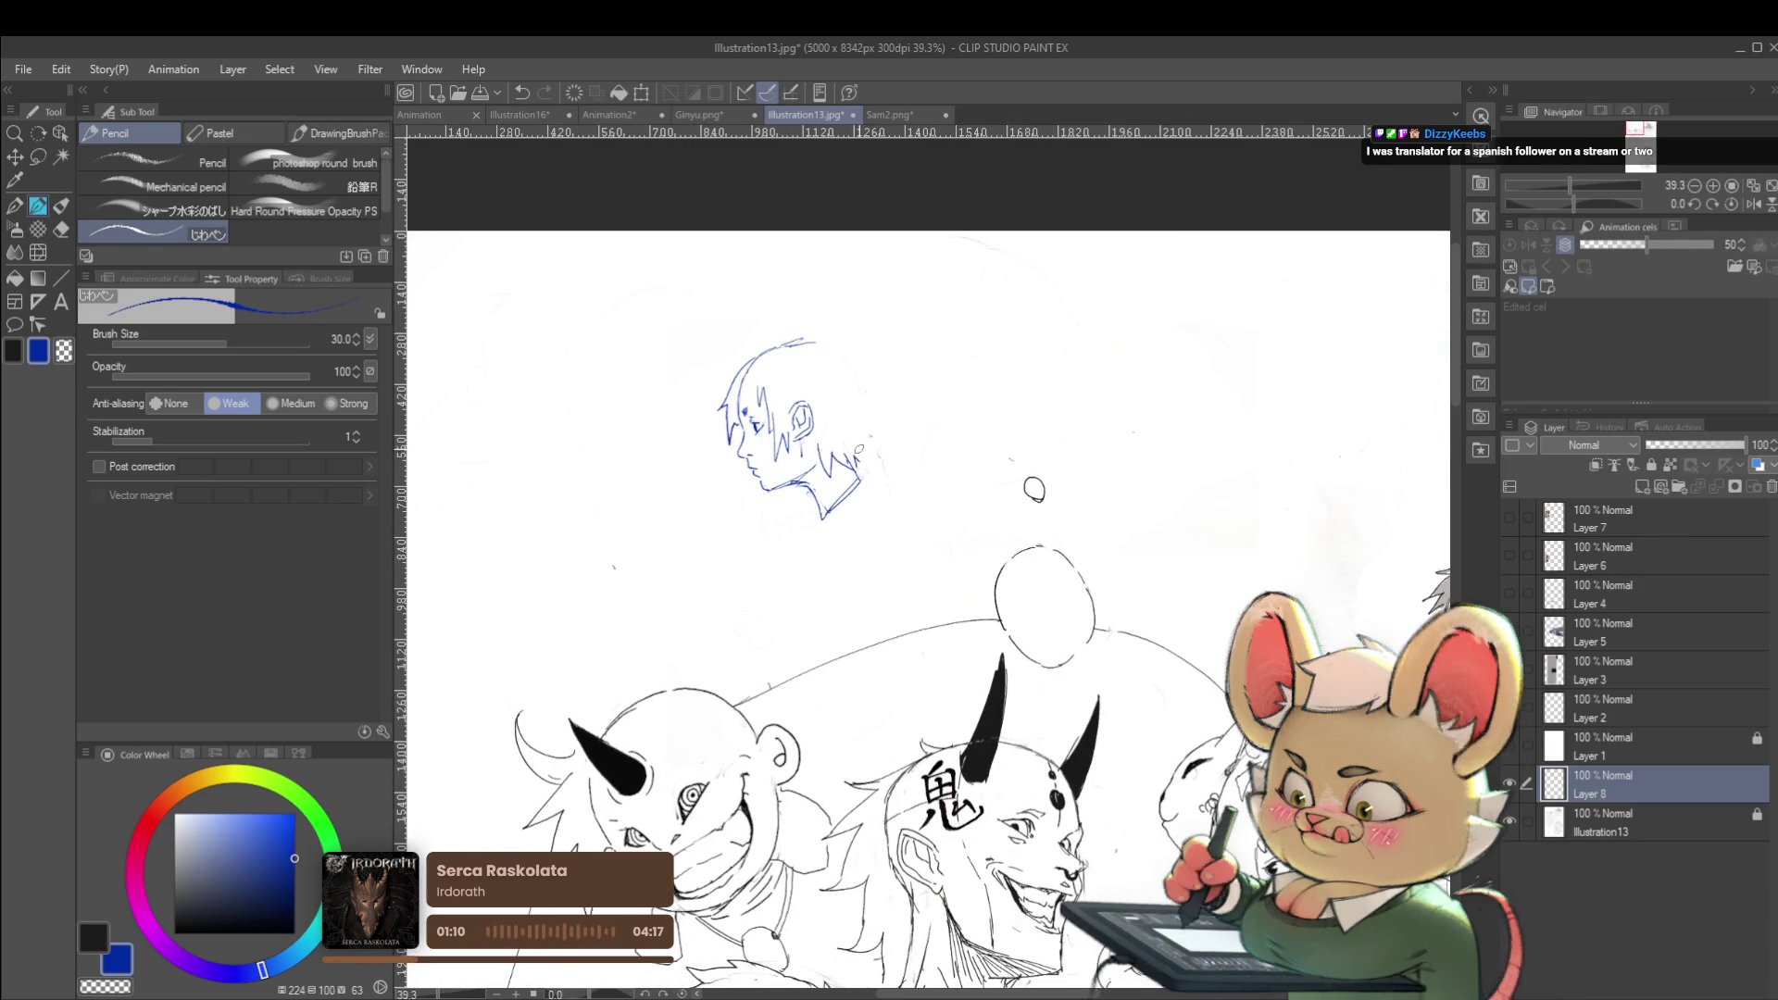
scroll(858, 459, "down", 1)
scroll(759, 381, "up", 2)
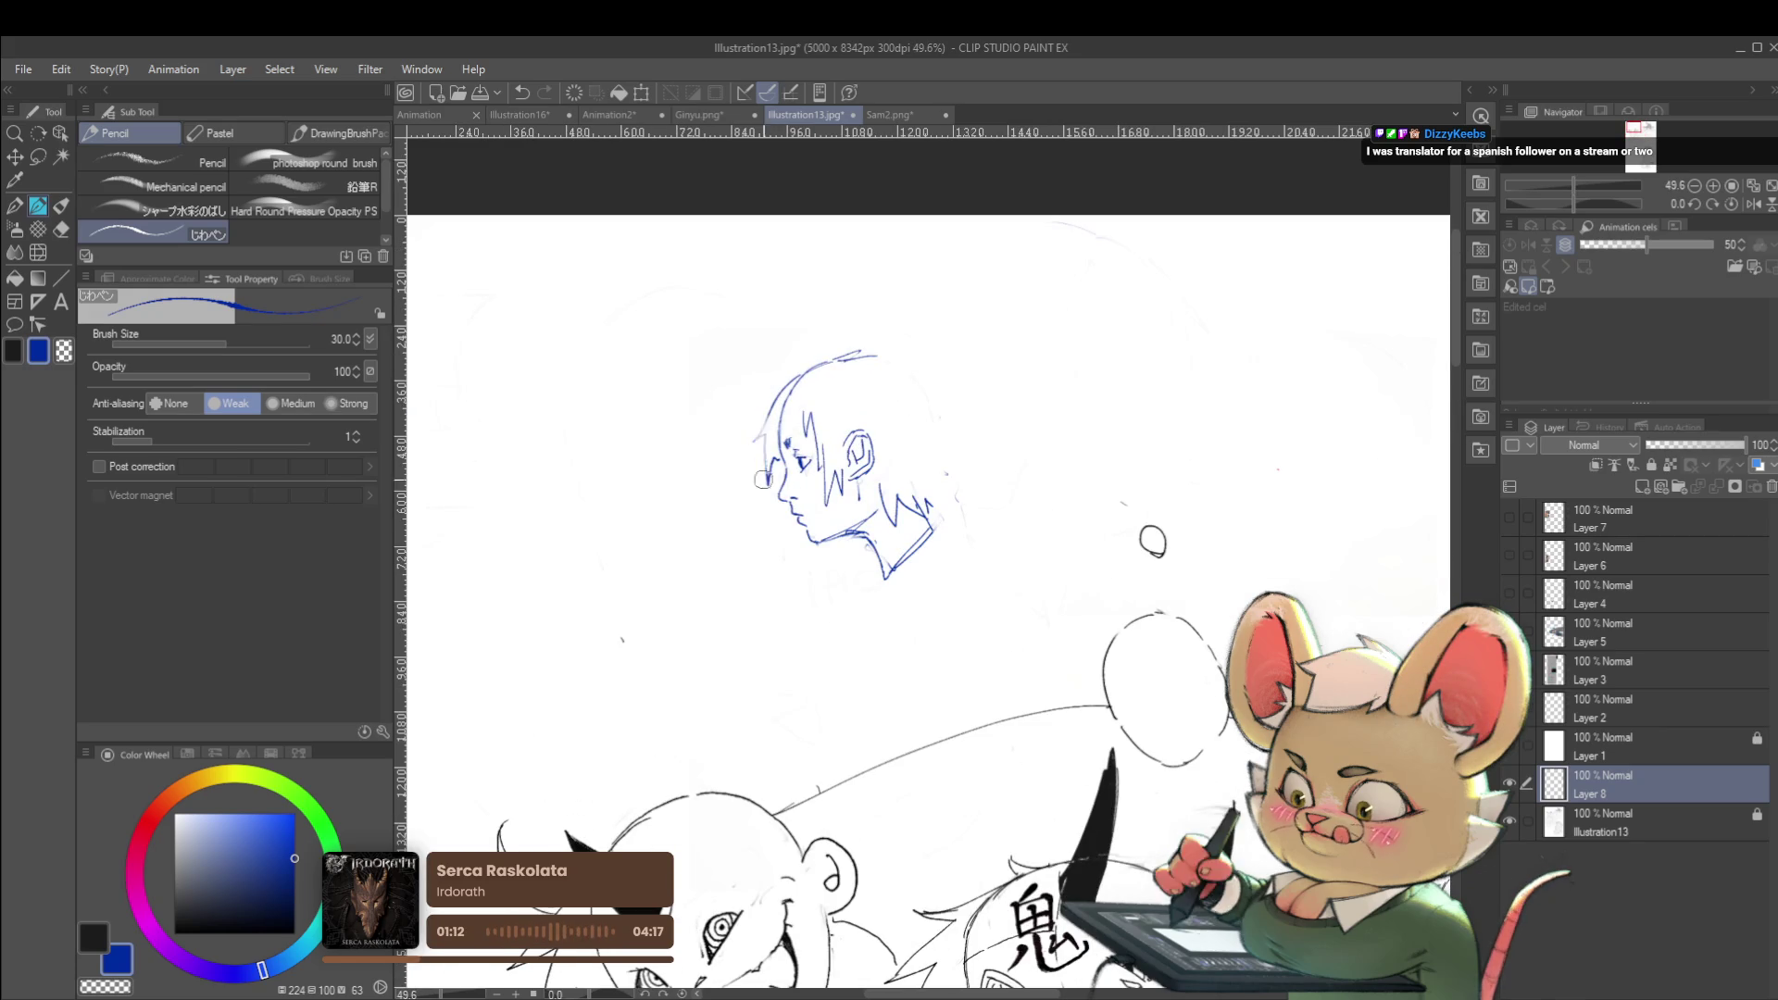
key("ctrl+z")
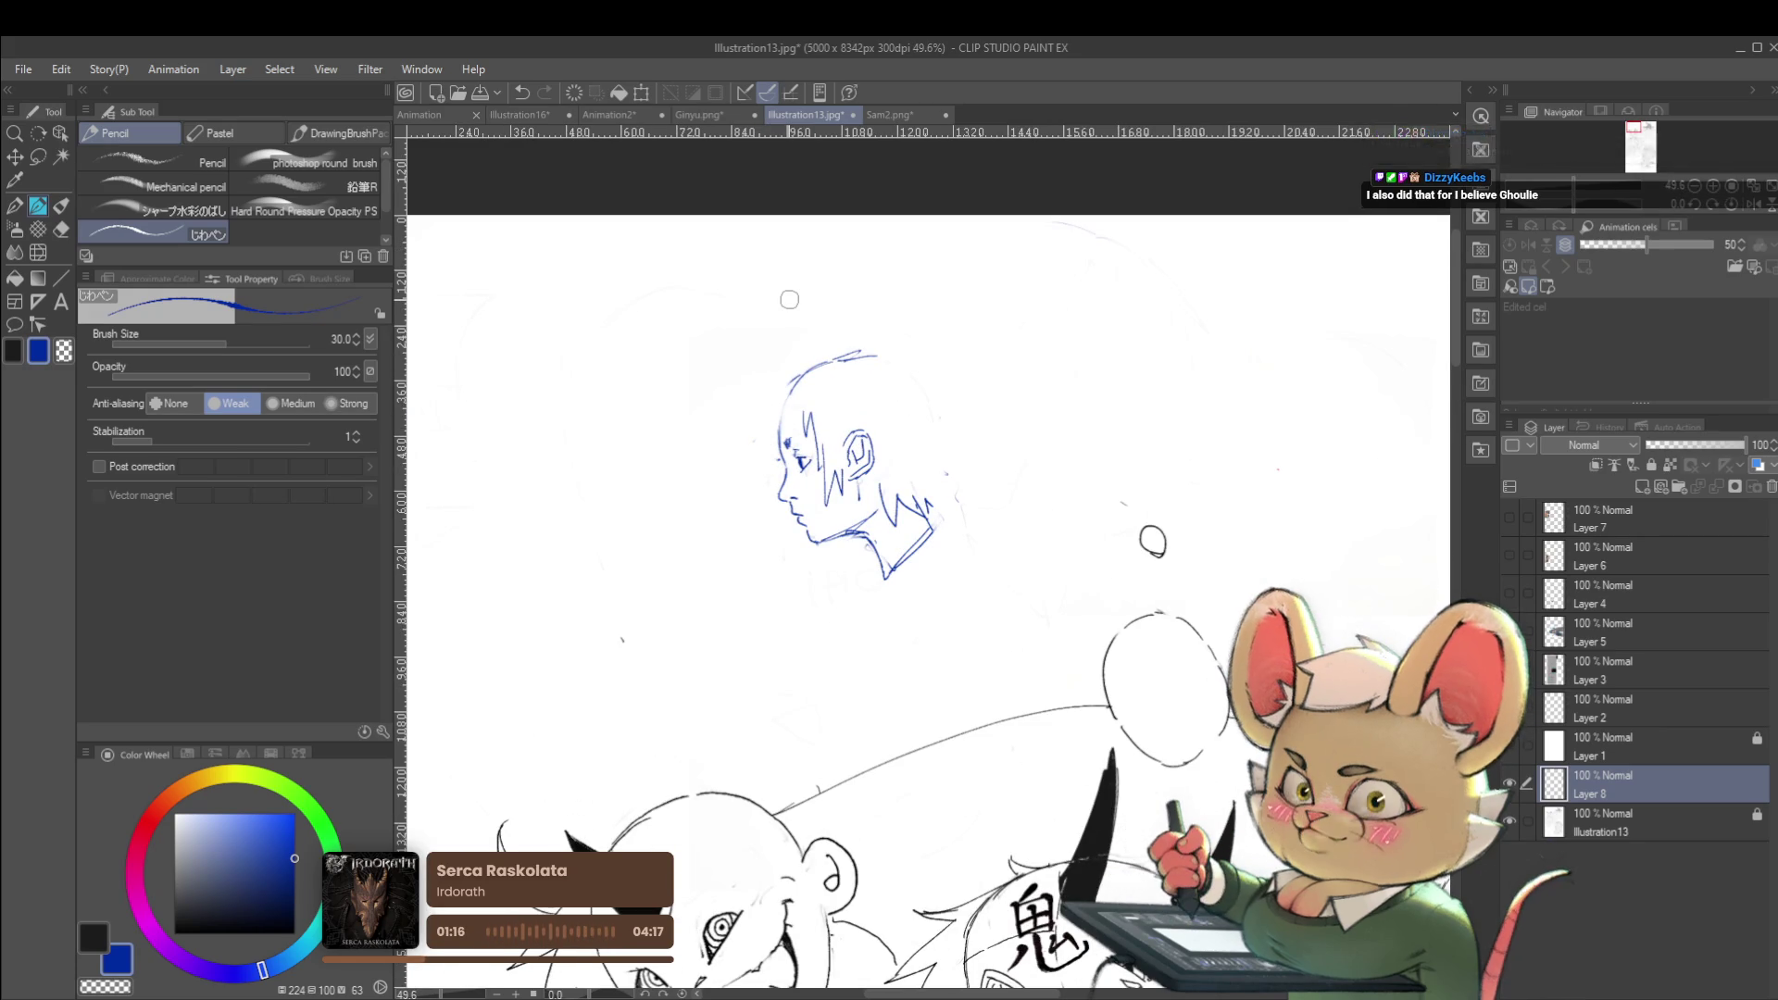
left_click(1747, 207)
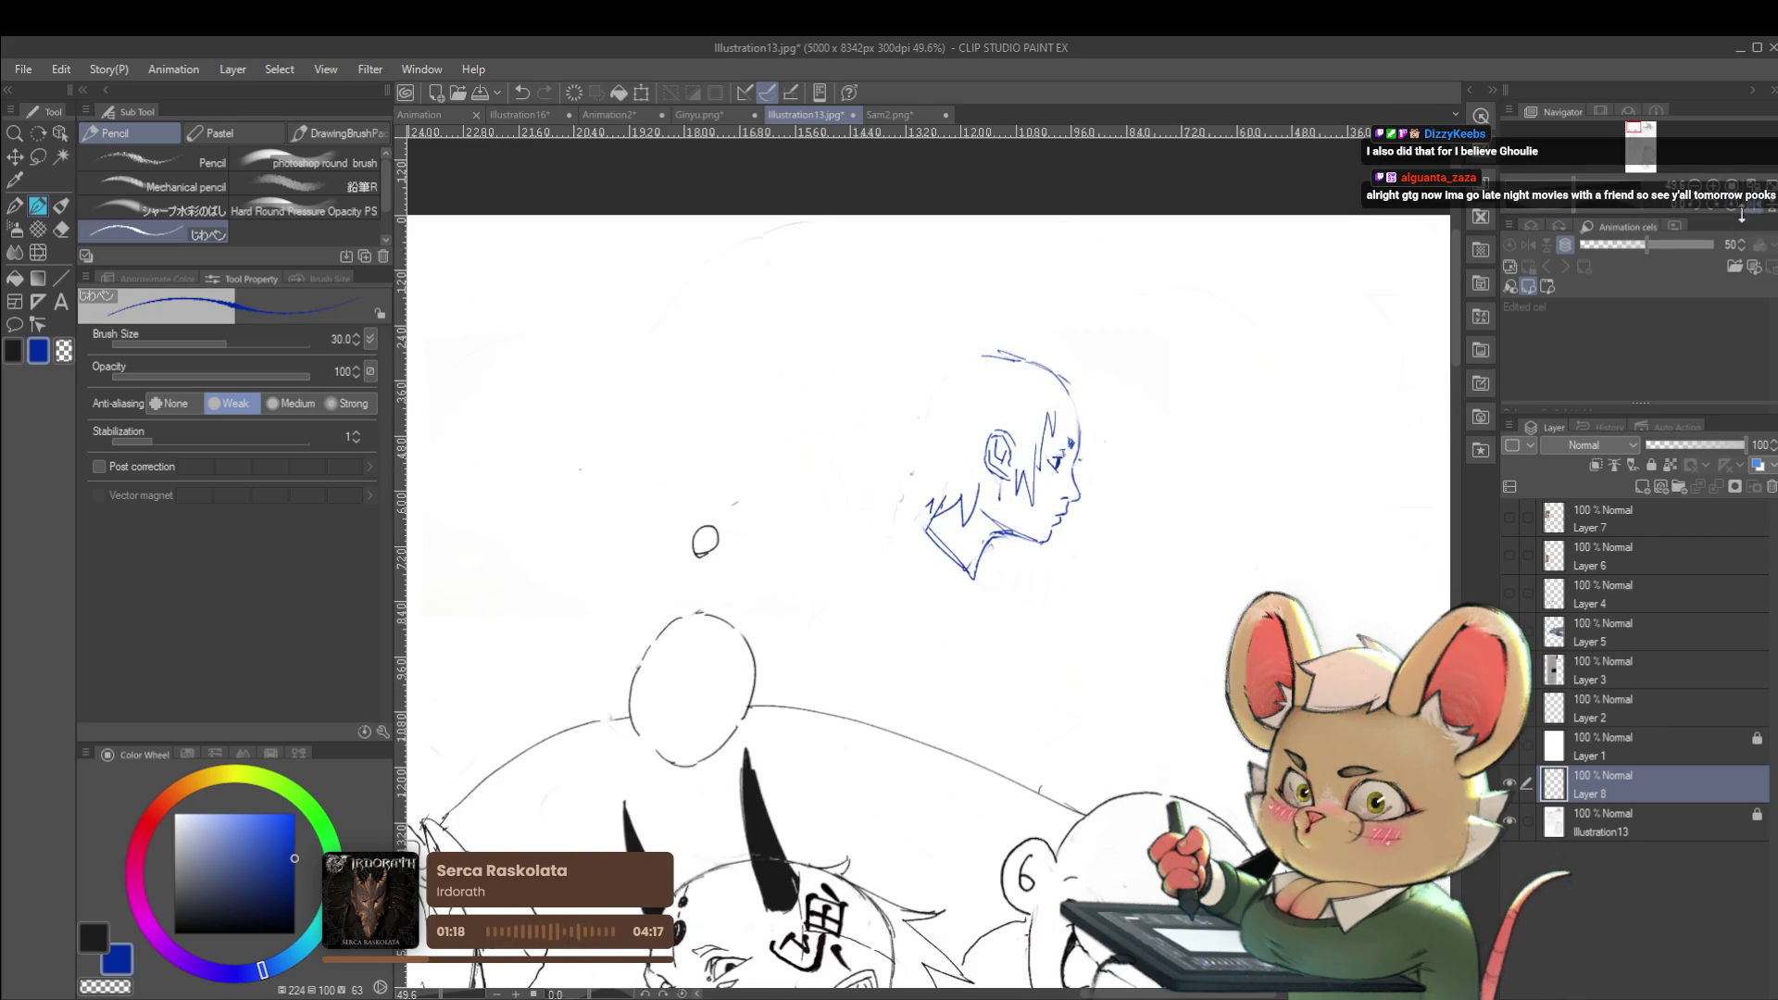
mouse_move(1070, 382)
left_mouse_down()
mouse_move(1091, 422)
mouse_move(1080, 454)
left_mouse_up()
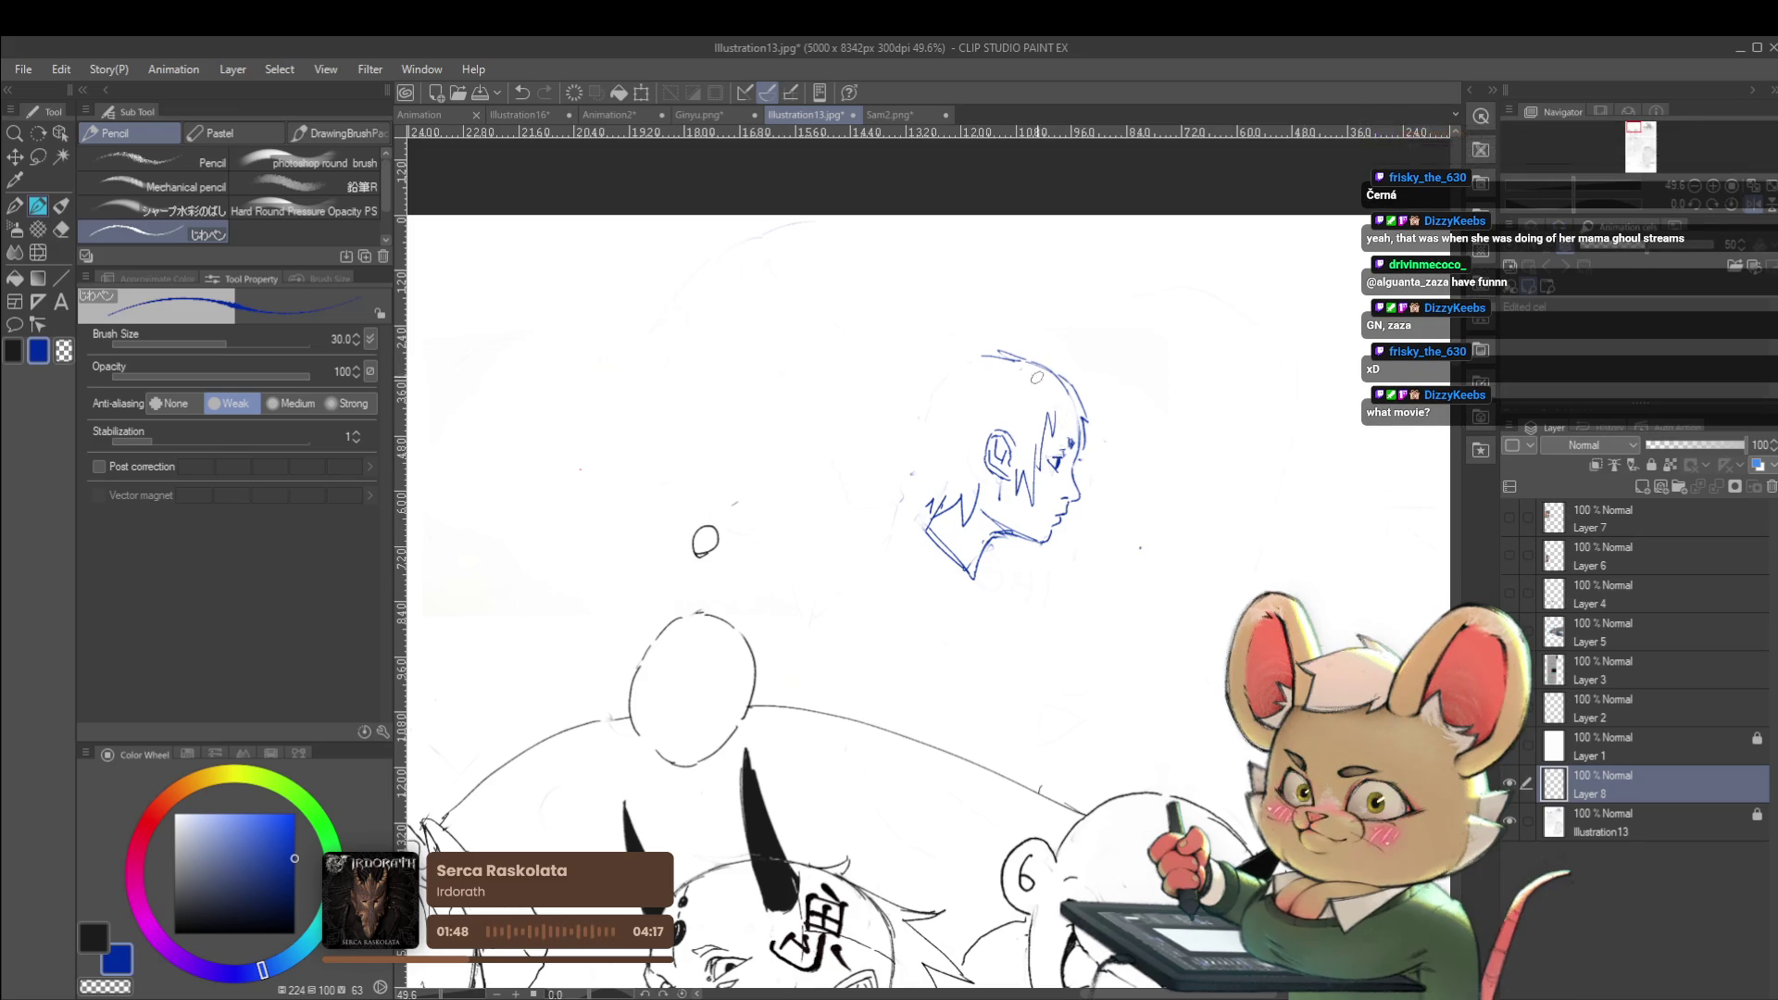
Add spiky hair strokes at the back and extend the hair outline down from the top
mouse_move(934, 355)
left_mouse_down()
mouse_move(899, 399)
mouse_move(935, 411)
left_mouse_up()
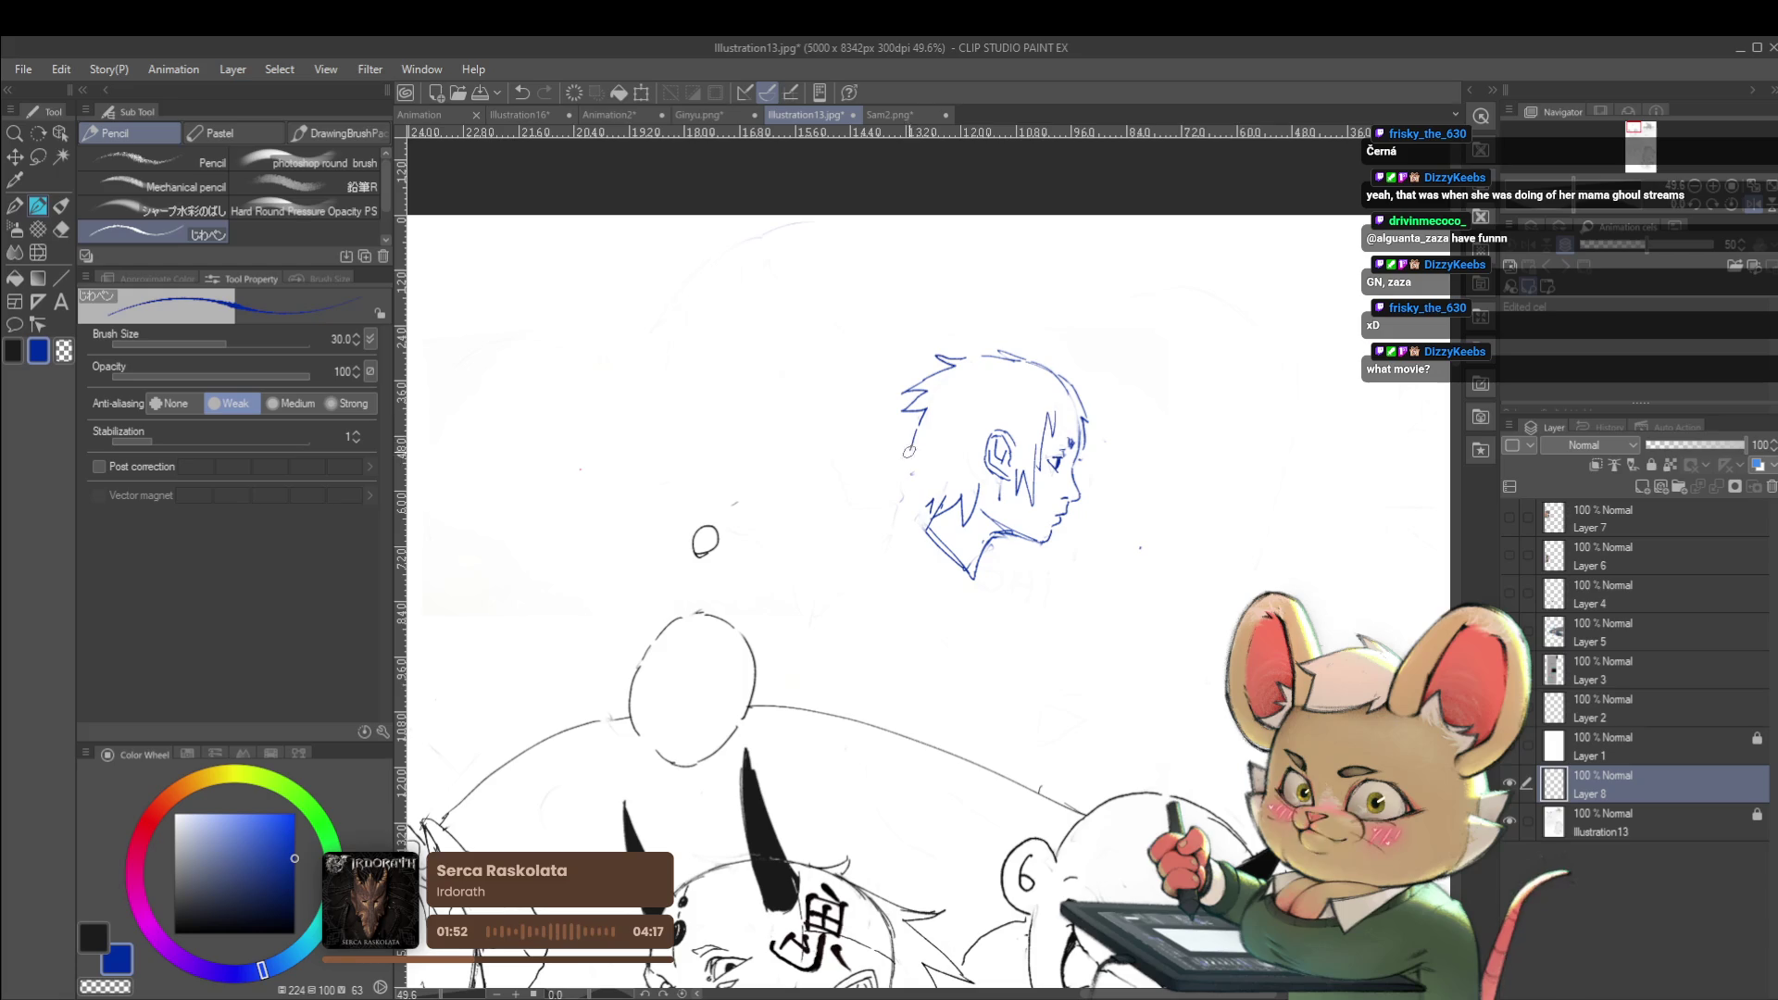
scroll(918, 475, "down", 3)
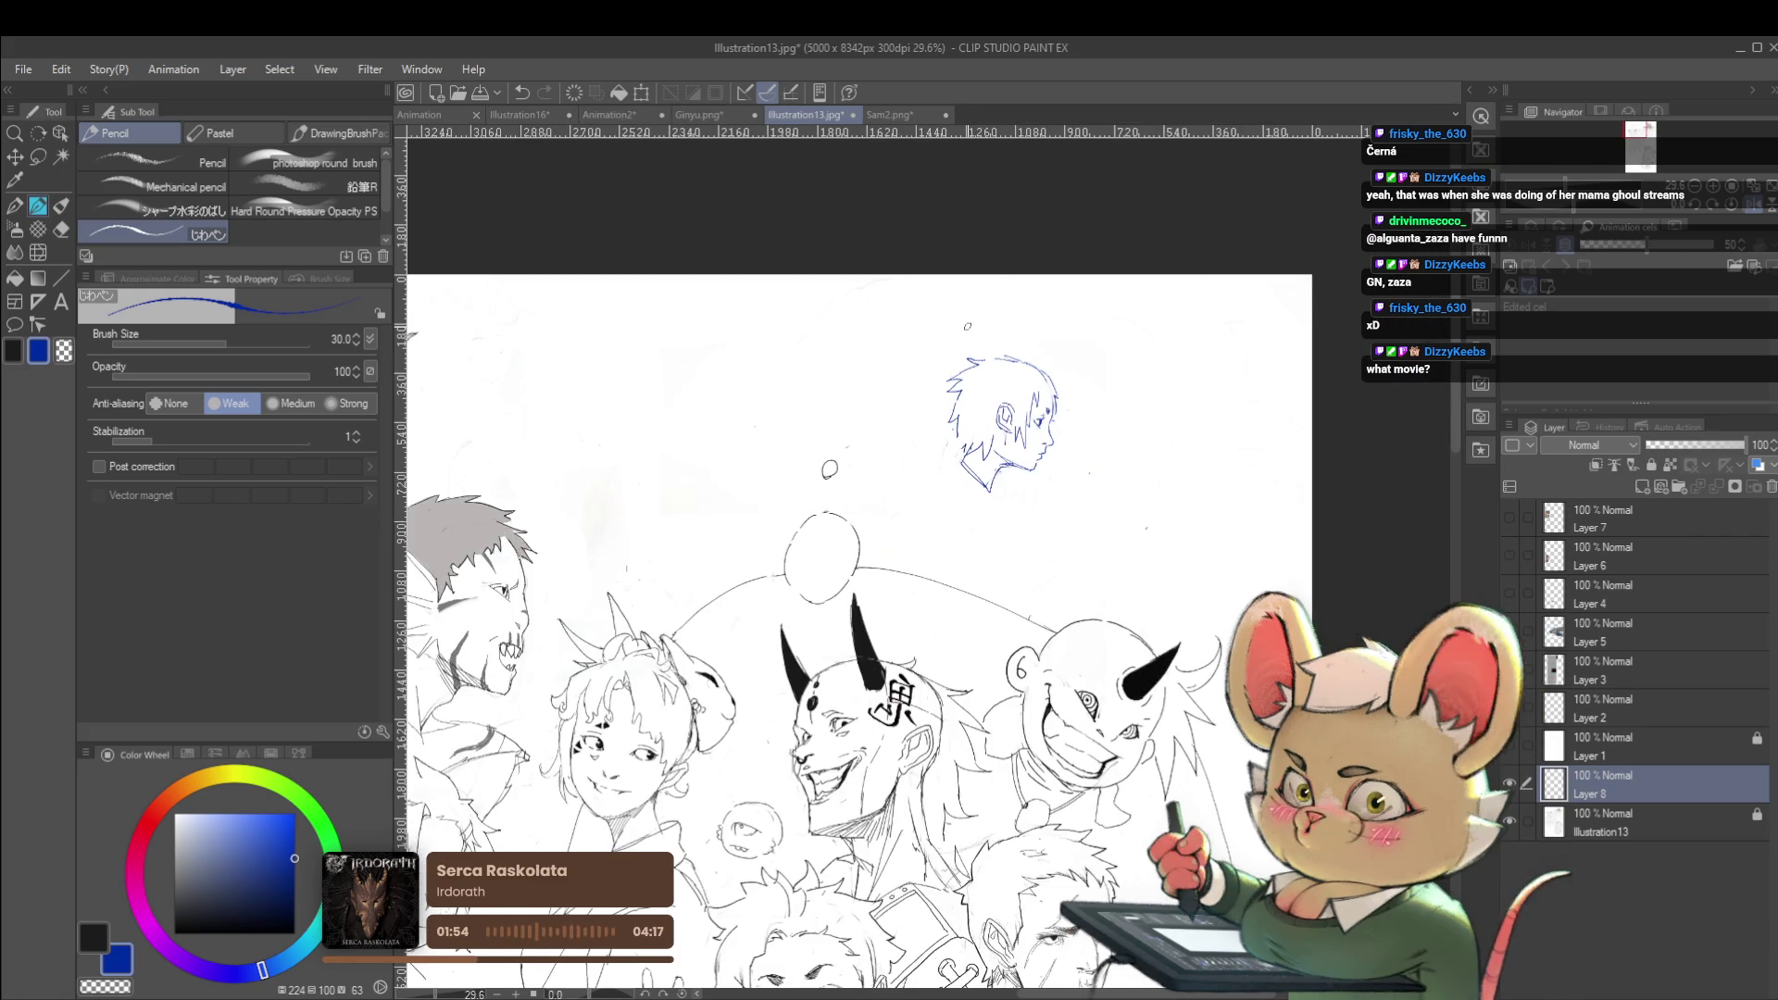
scroll(1067, 386, "up", 3)
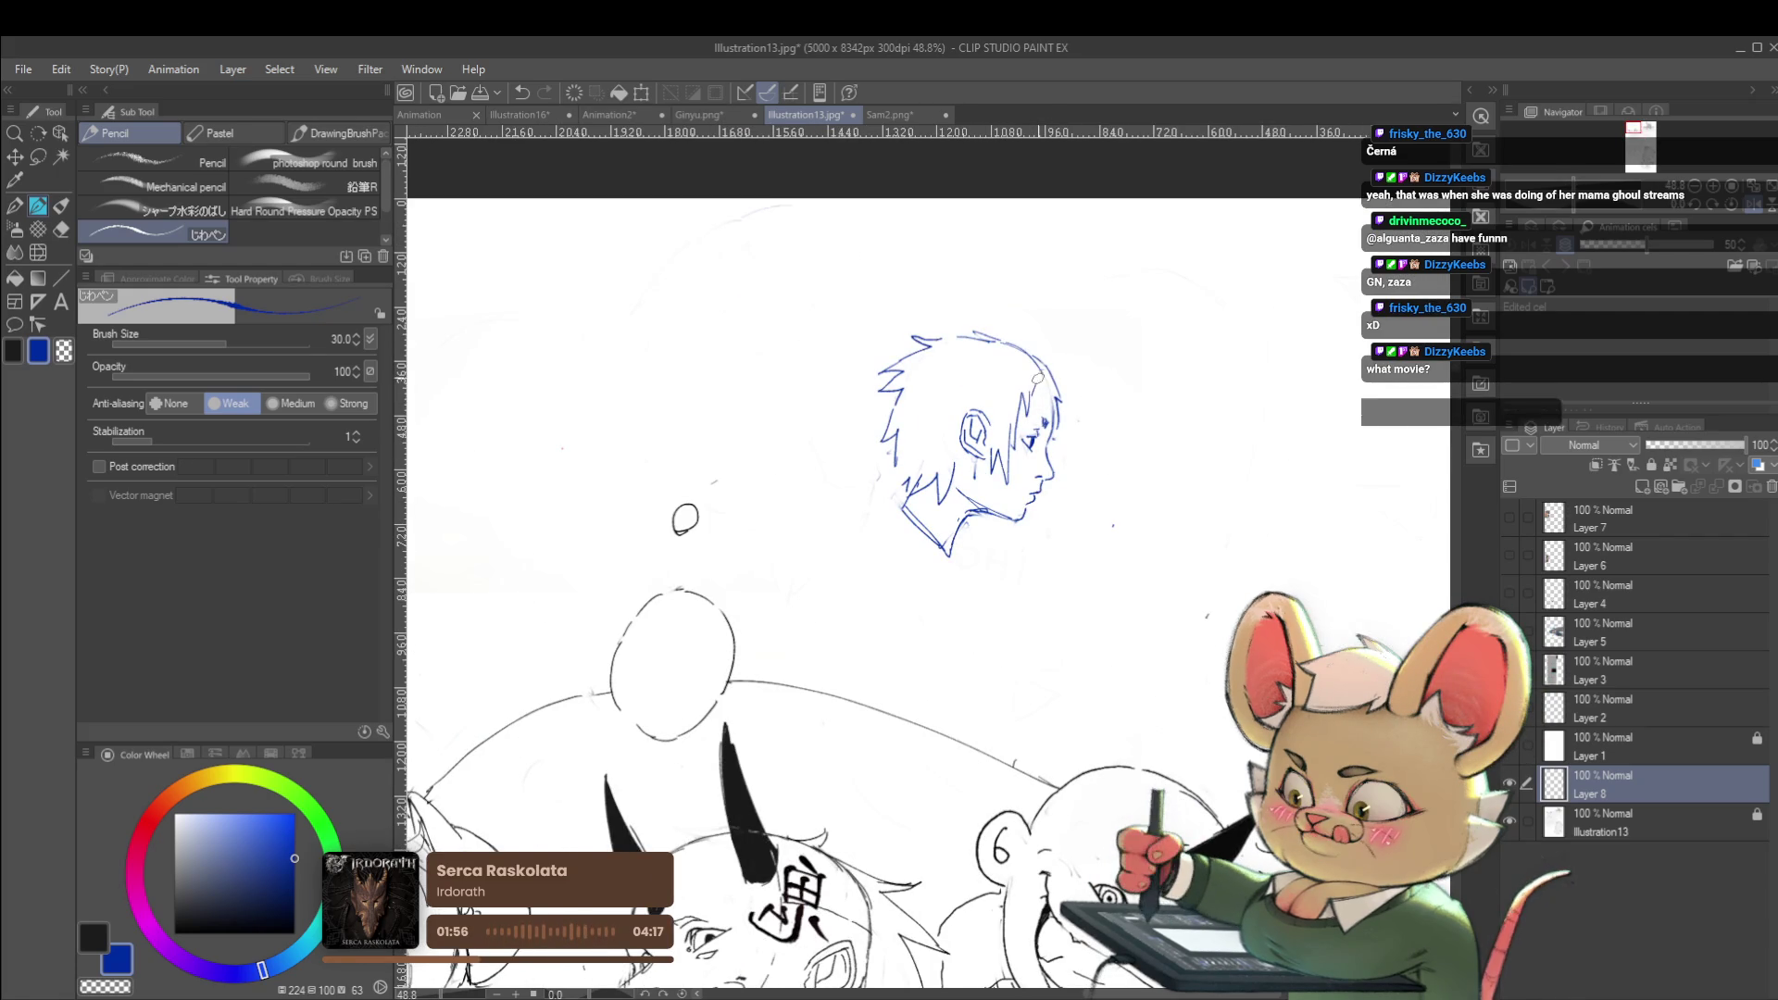
scroll(1036, 380, "down", 2)
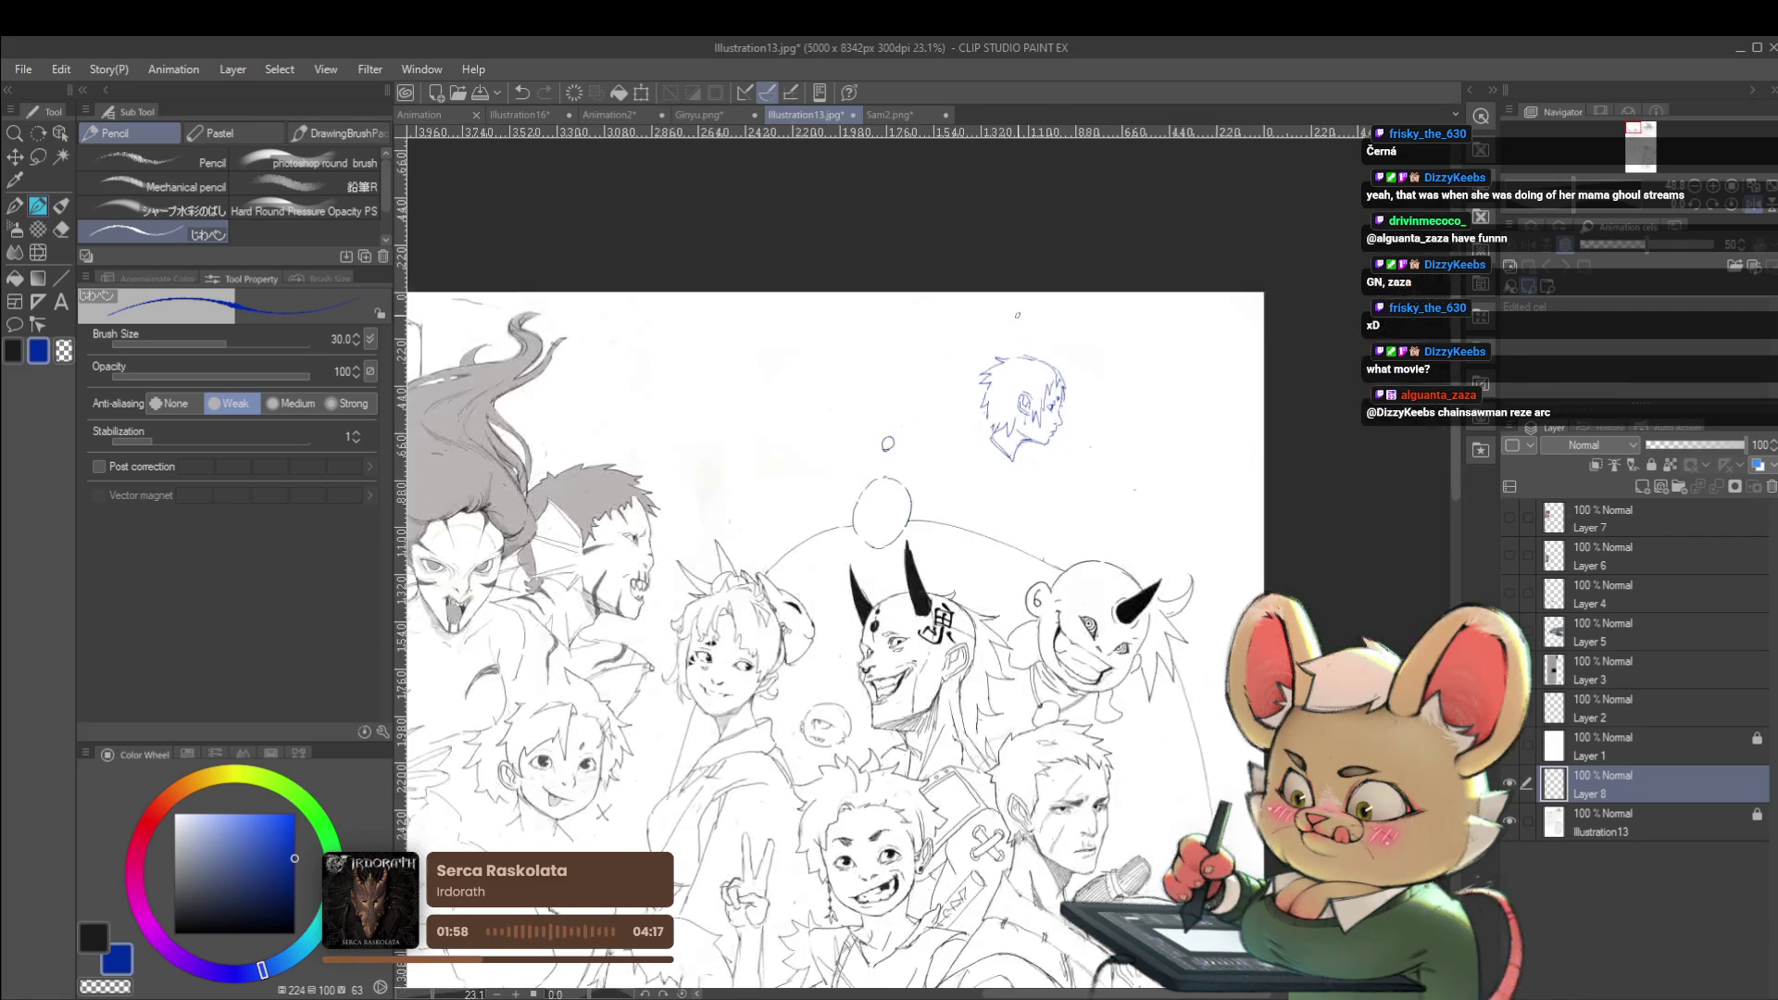
scroll(1065, 361, "up", 3)
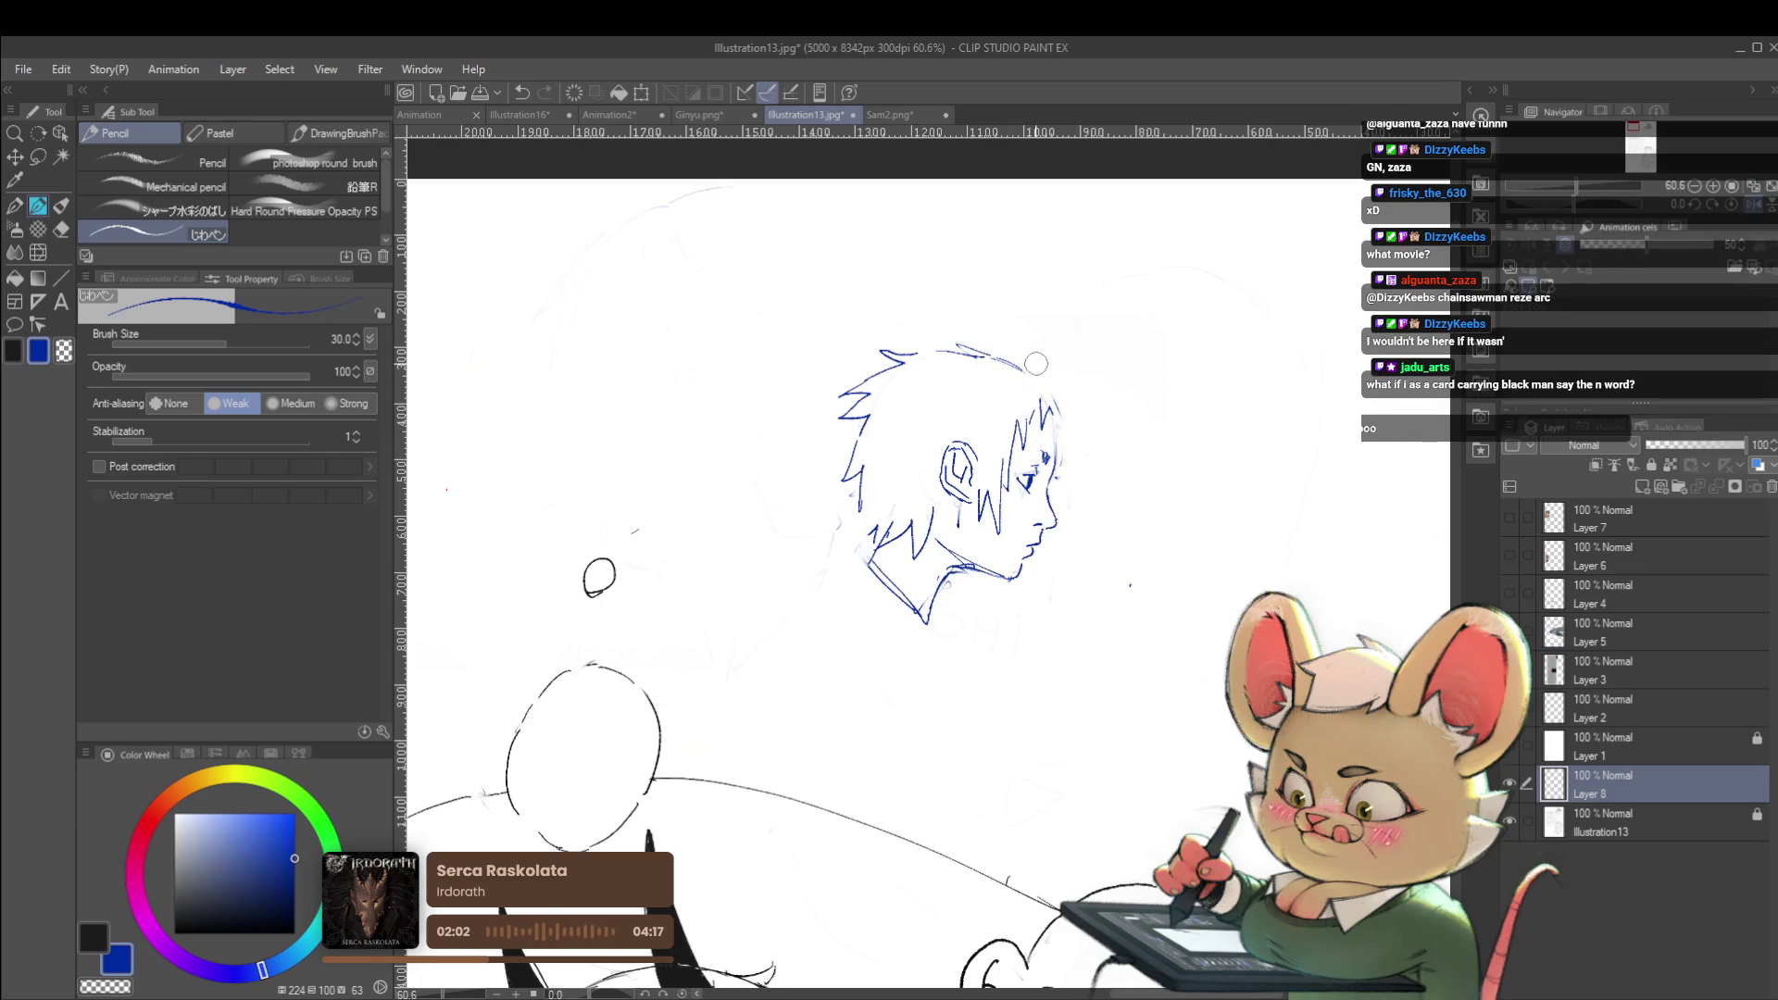
left_click_drag(1033, 372, 1075, 427)
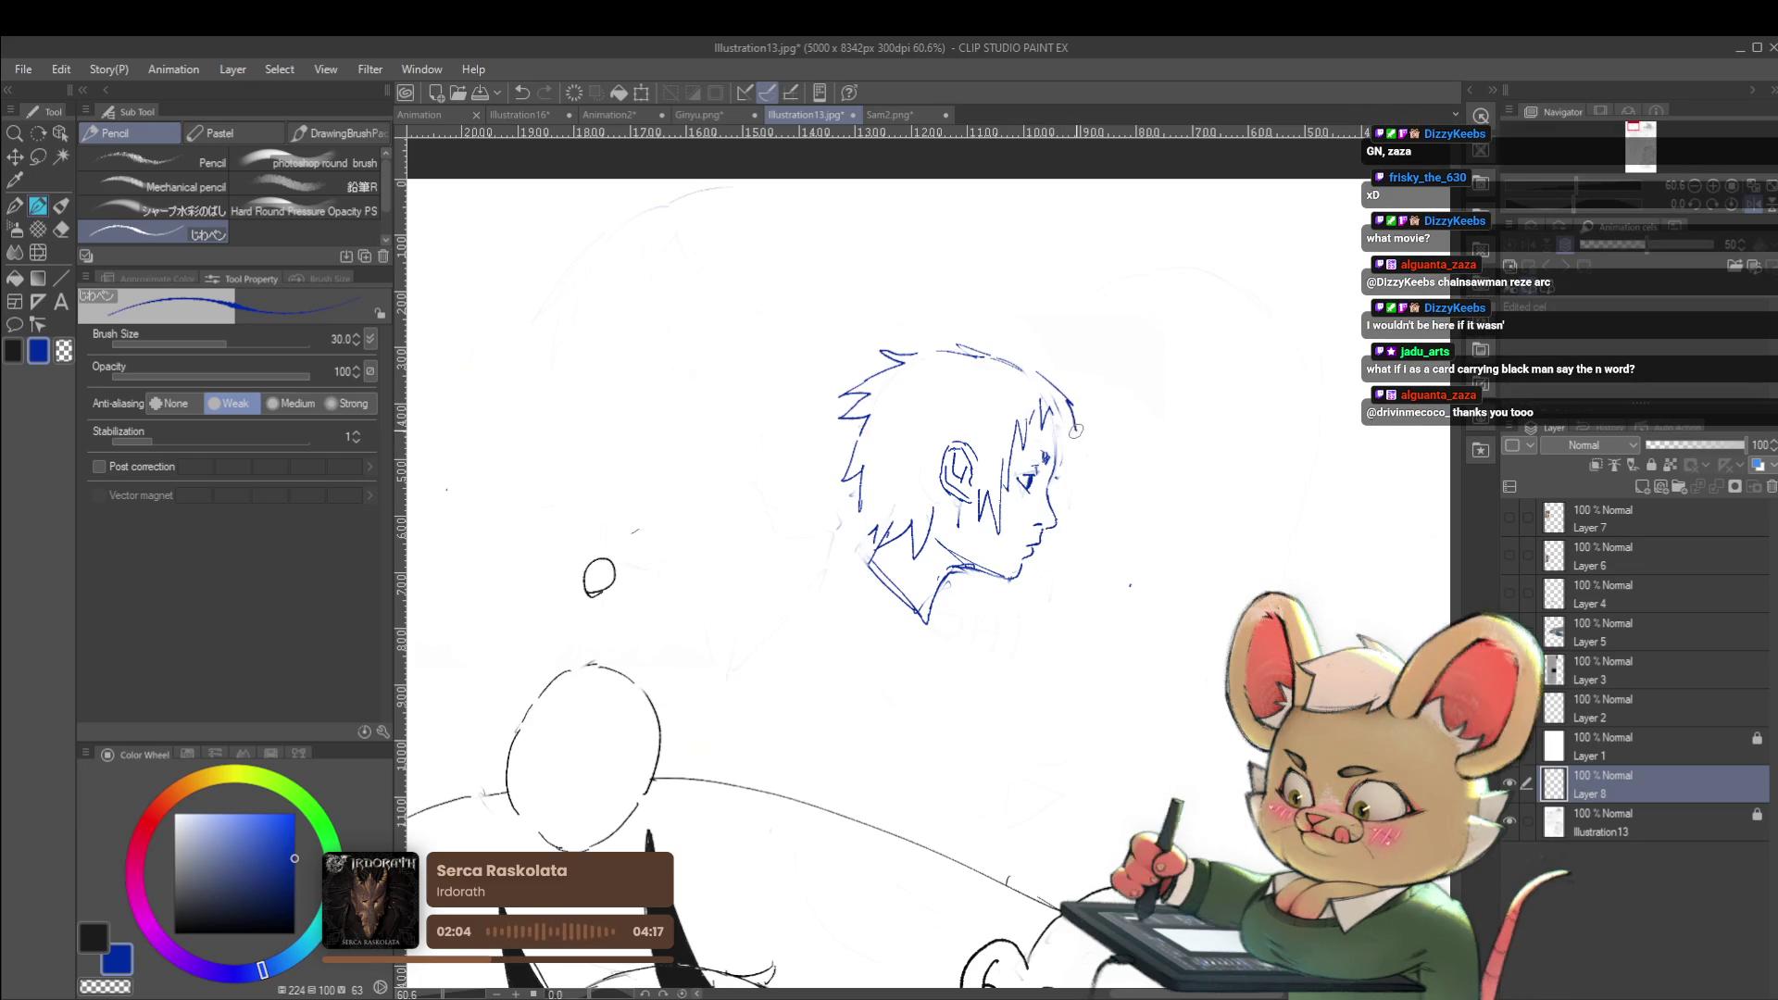
scroll(1070, 435, "down", 3)
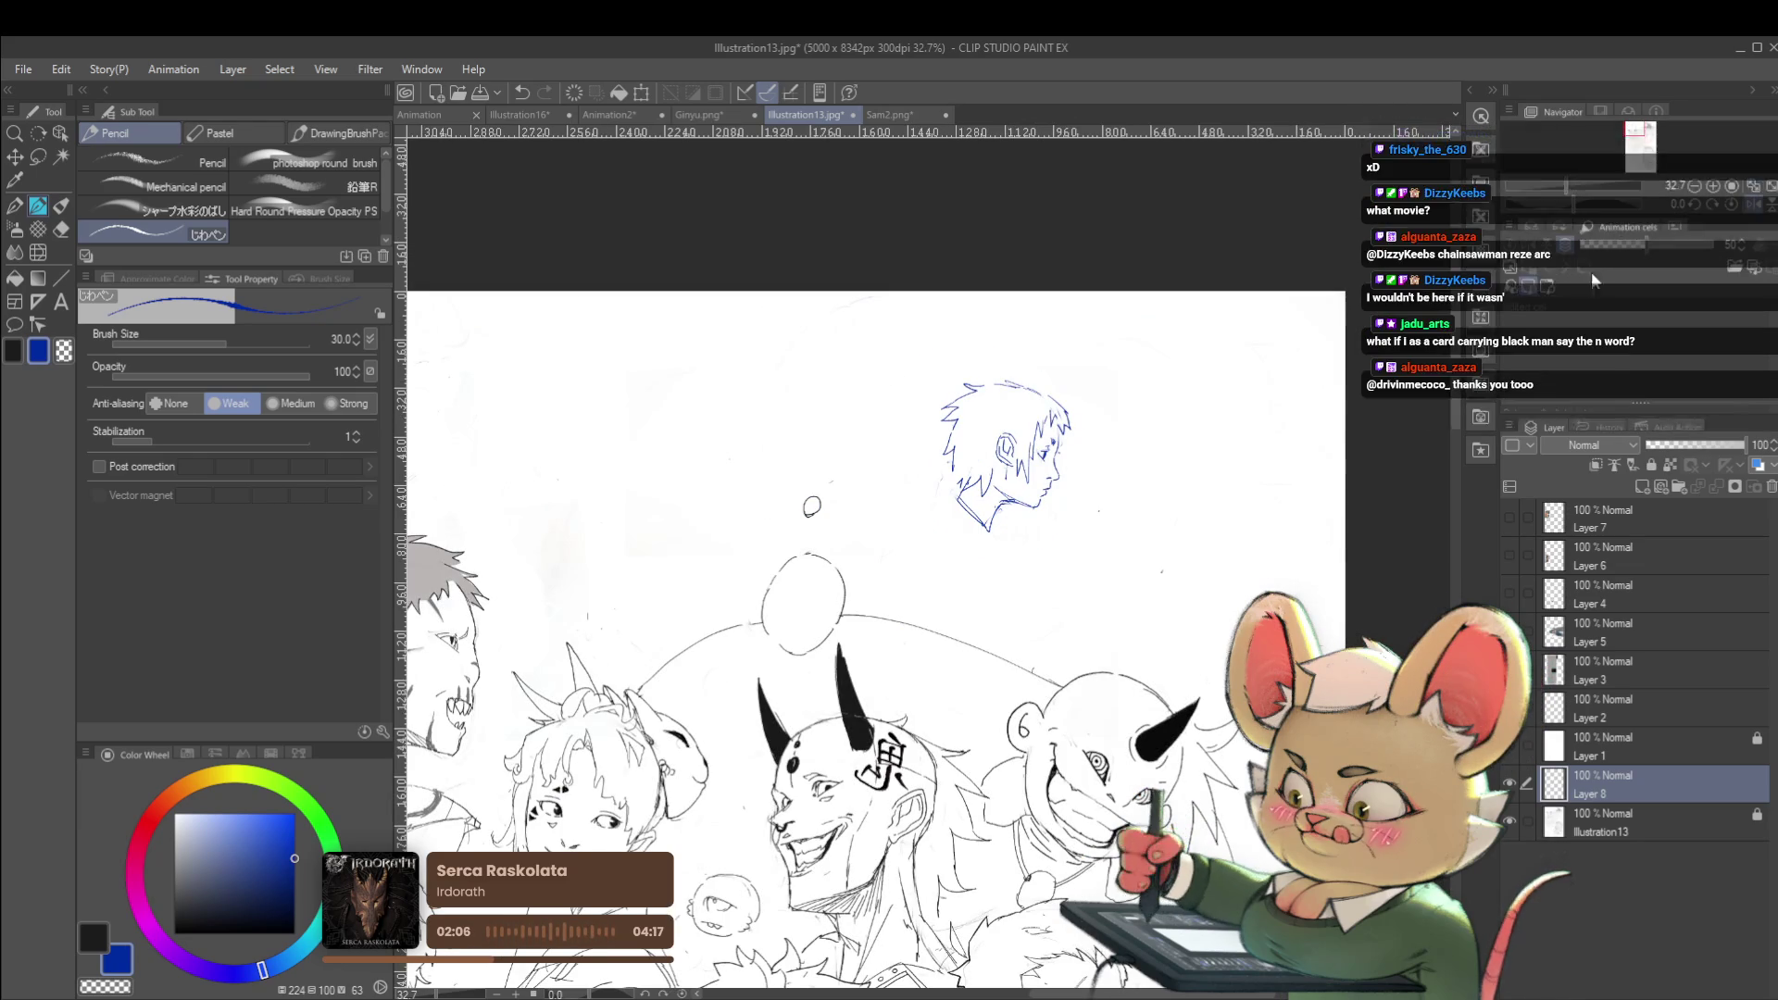
left_click(1745, 202)
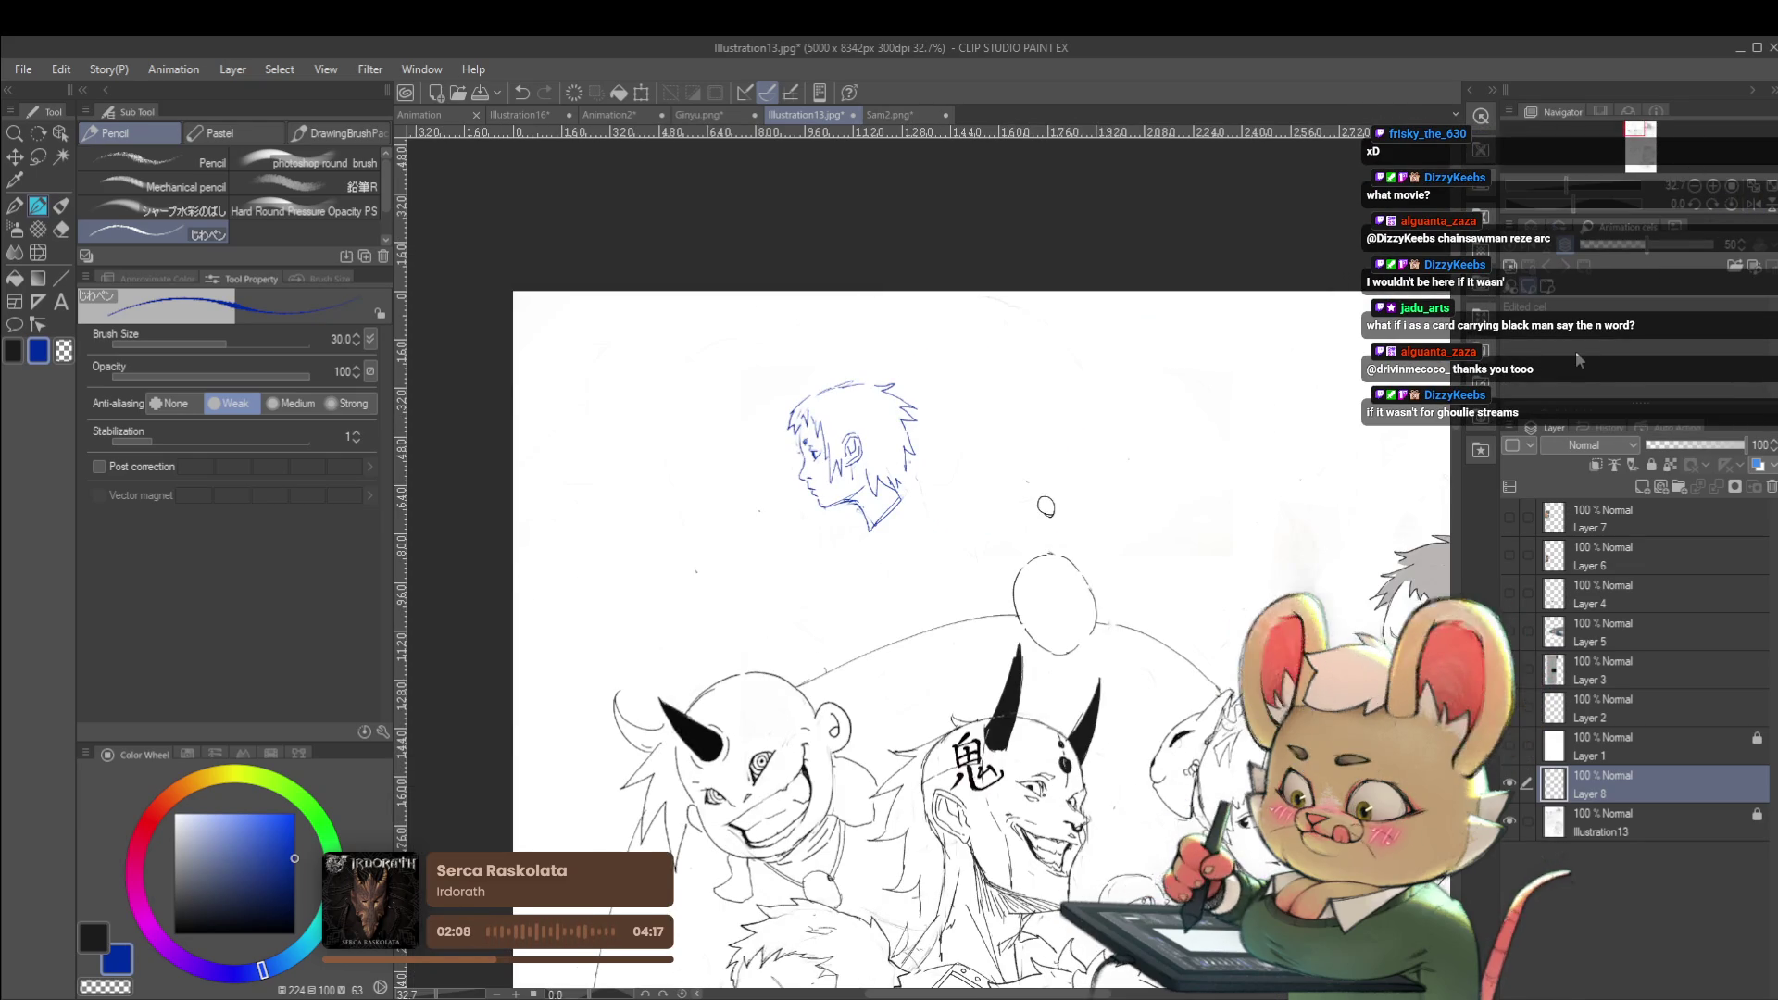
scroll(853, 370, "up", 3)
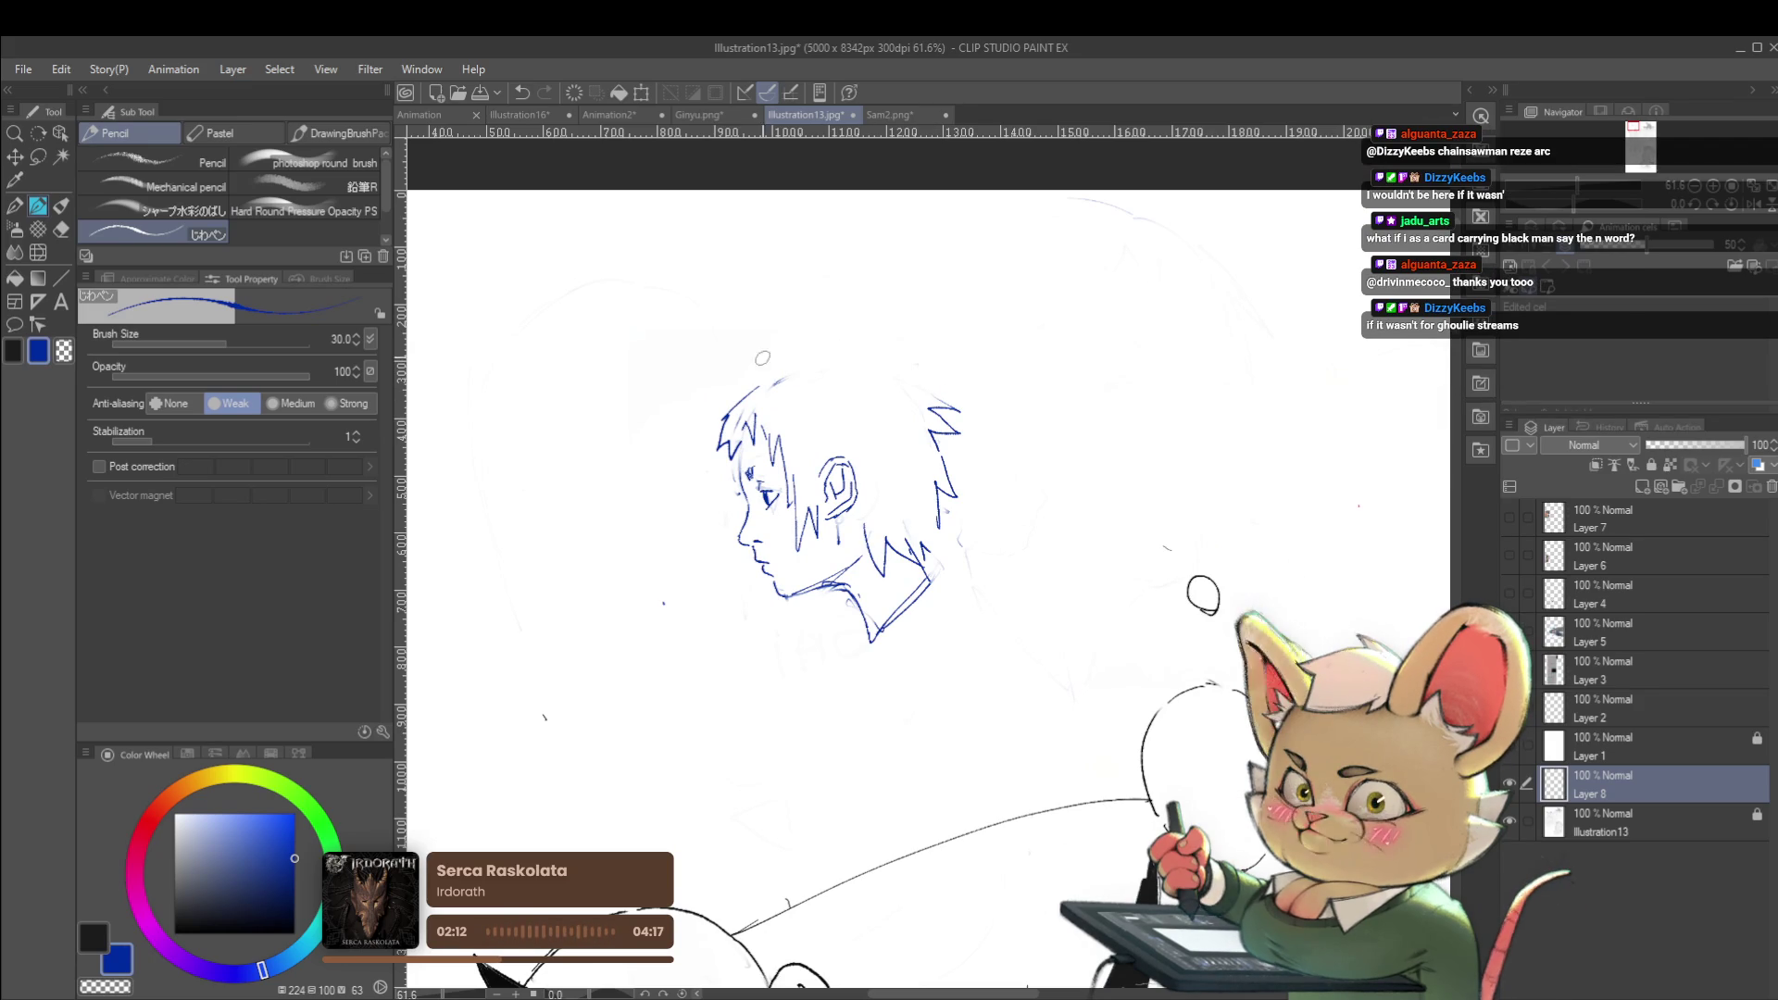
Arc a hair line over the head and redraw upward jagged strands along the front hairline
left_click_drag(760, 383, 822, 361)
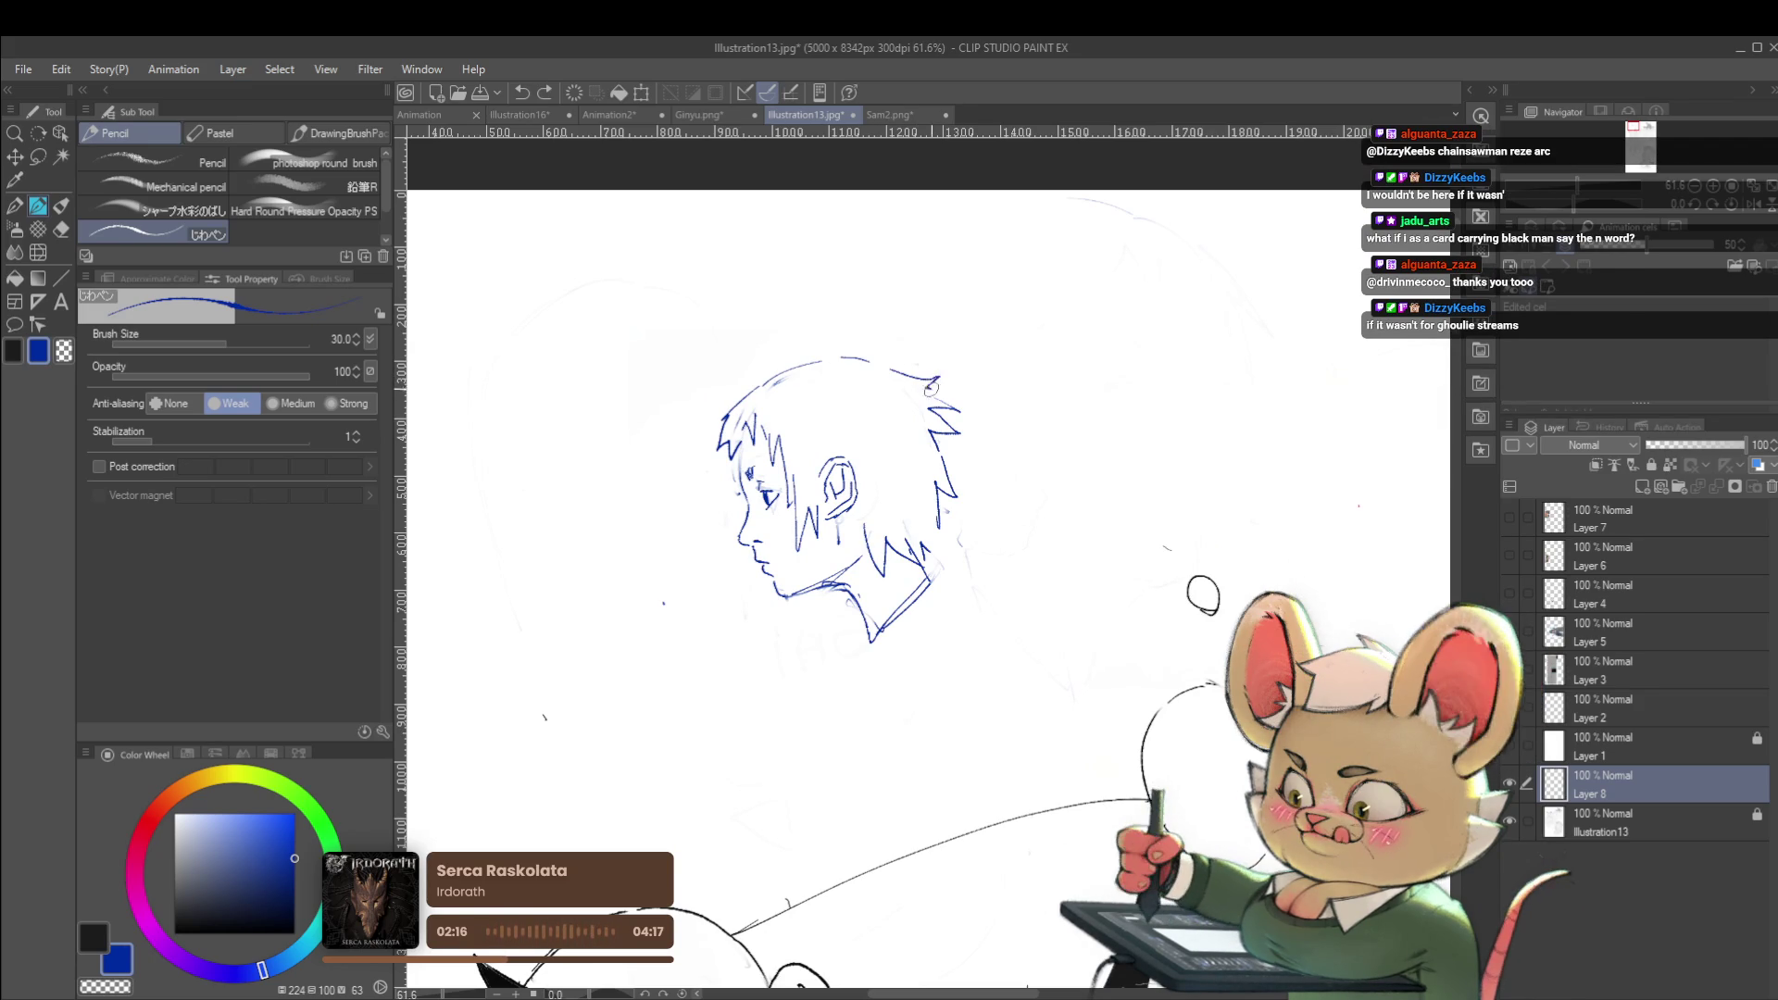
scroll(912, 381, "down", 2)
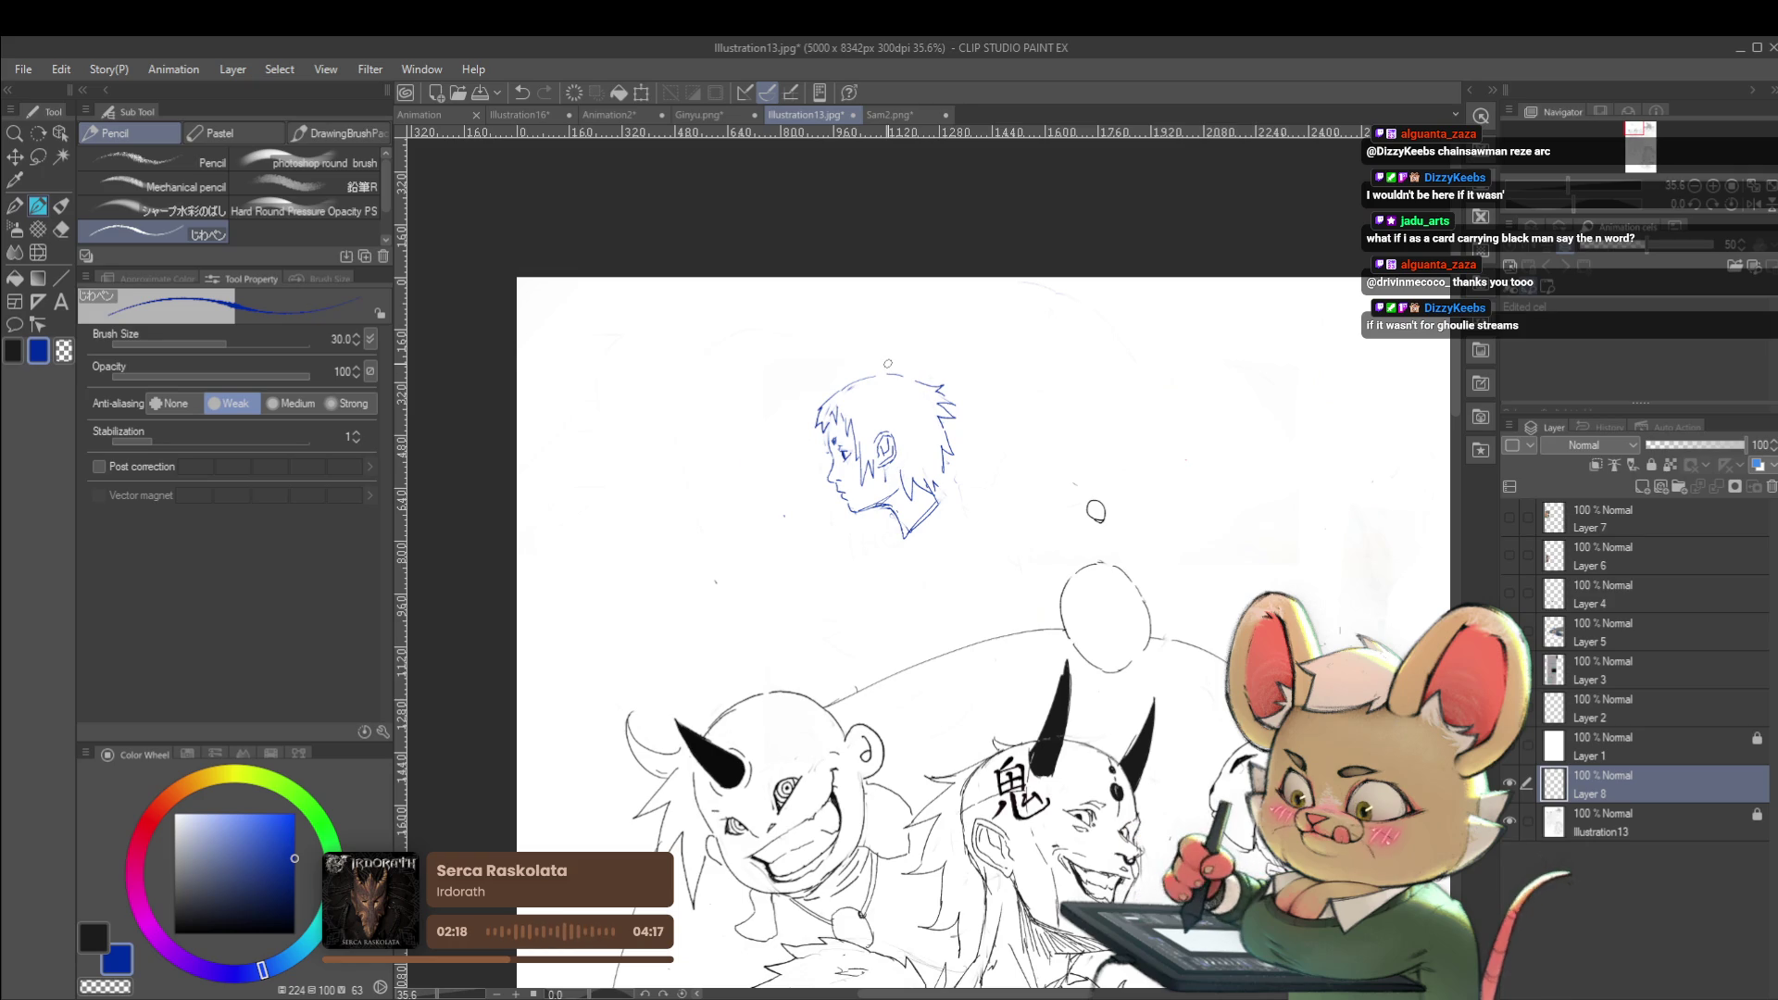
left_click_drag(1096, 511, 1197, 511)
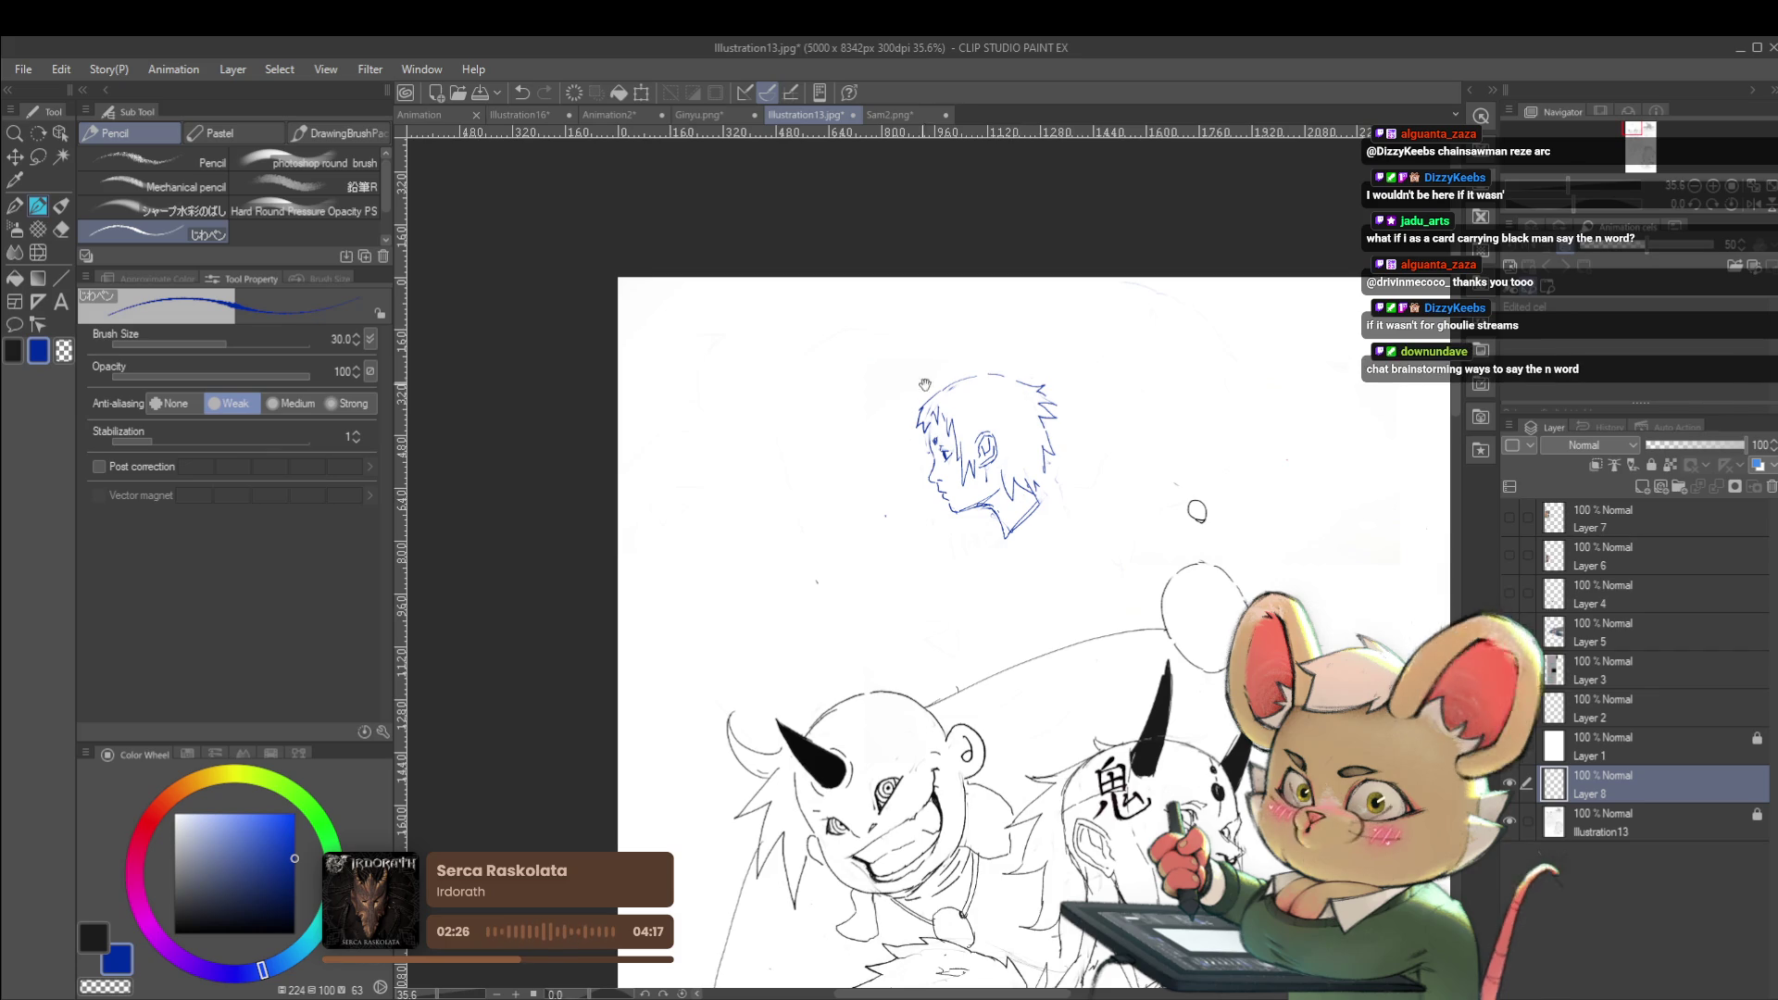
scroll(916, 468, "up", 5)
key("ctrl+z")
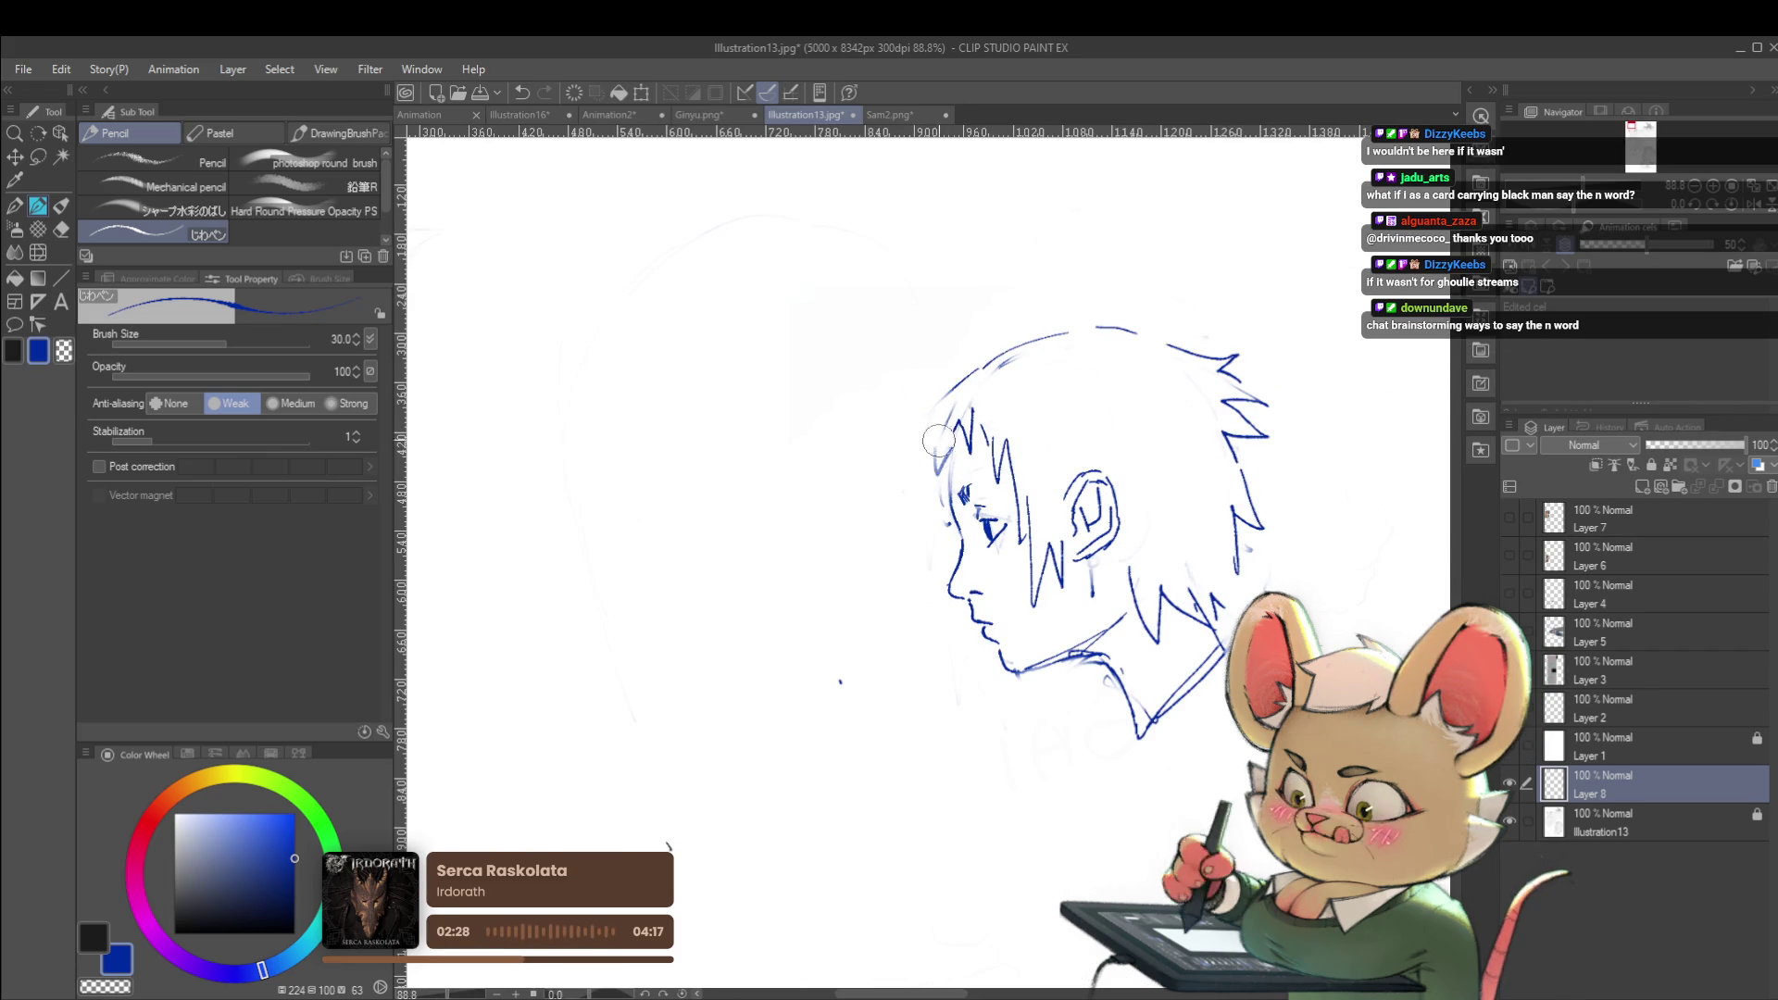
left_click_drag(968, 408, 950, 482)
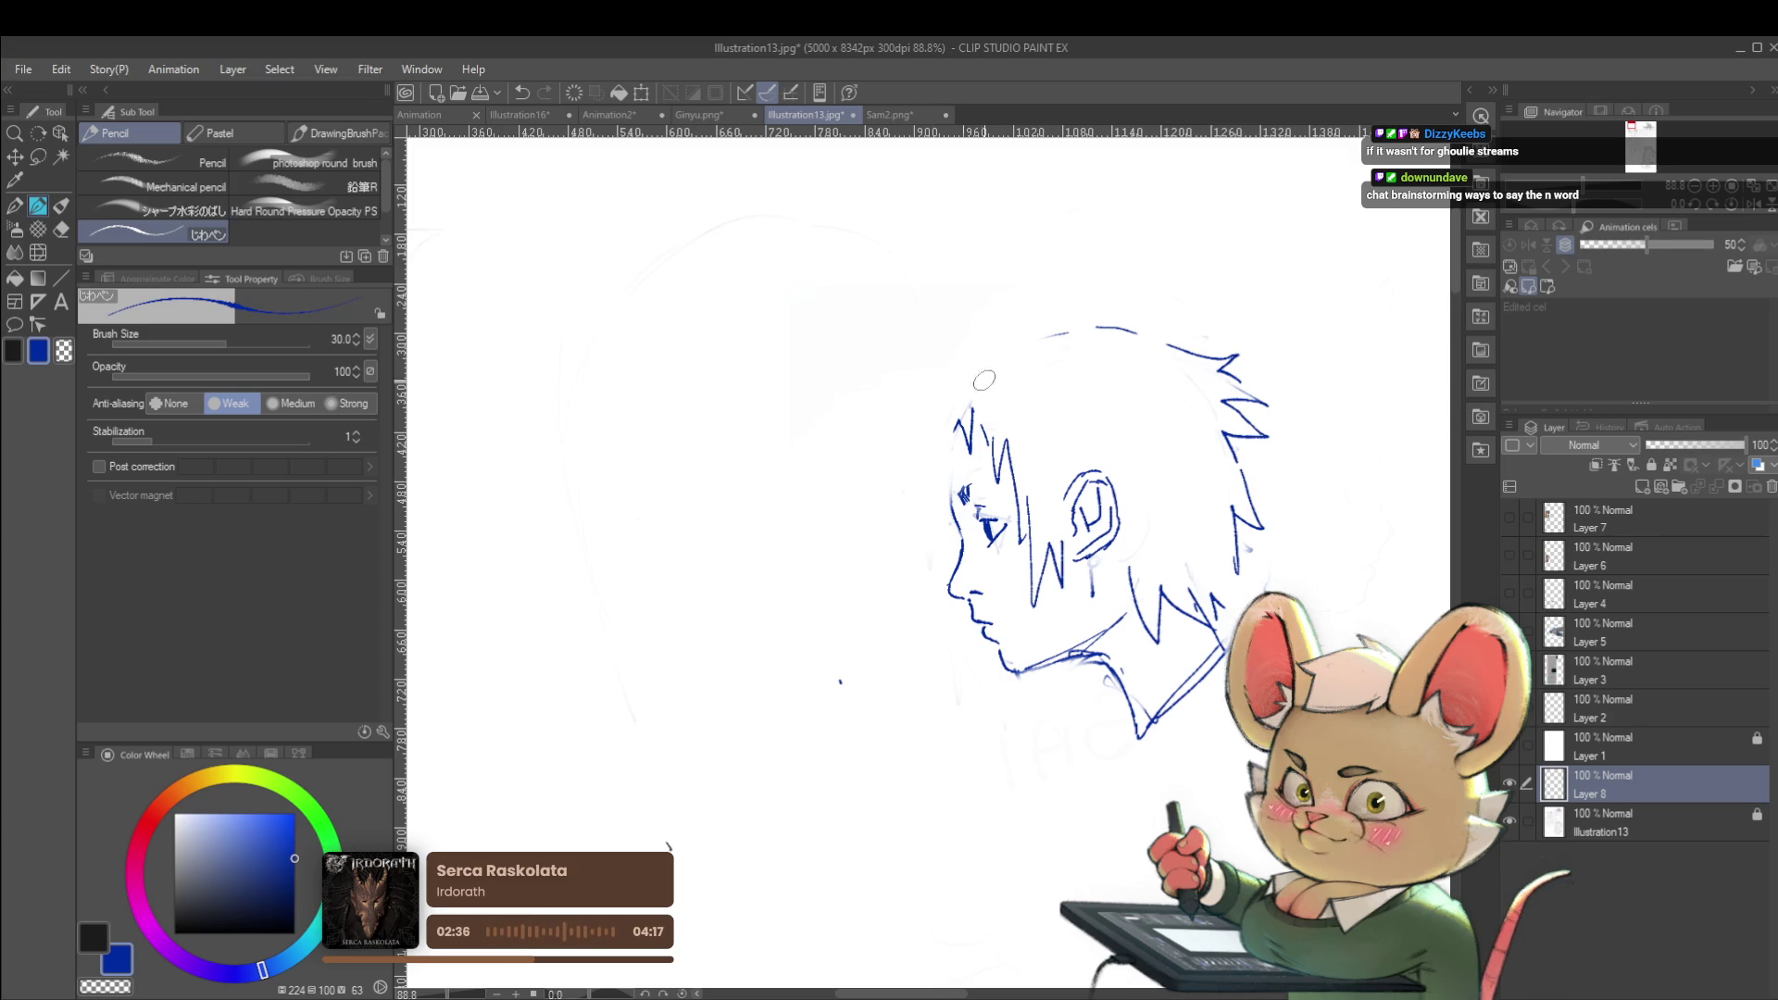
left_click_drag(969, 411, 942, 456)
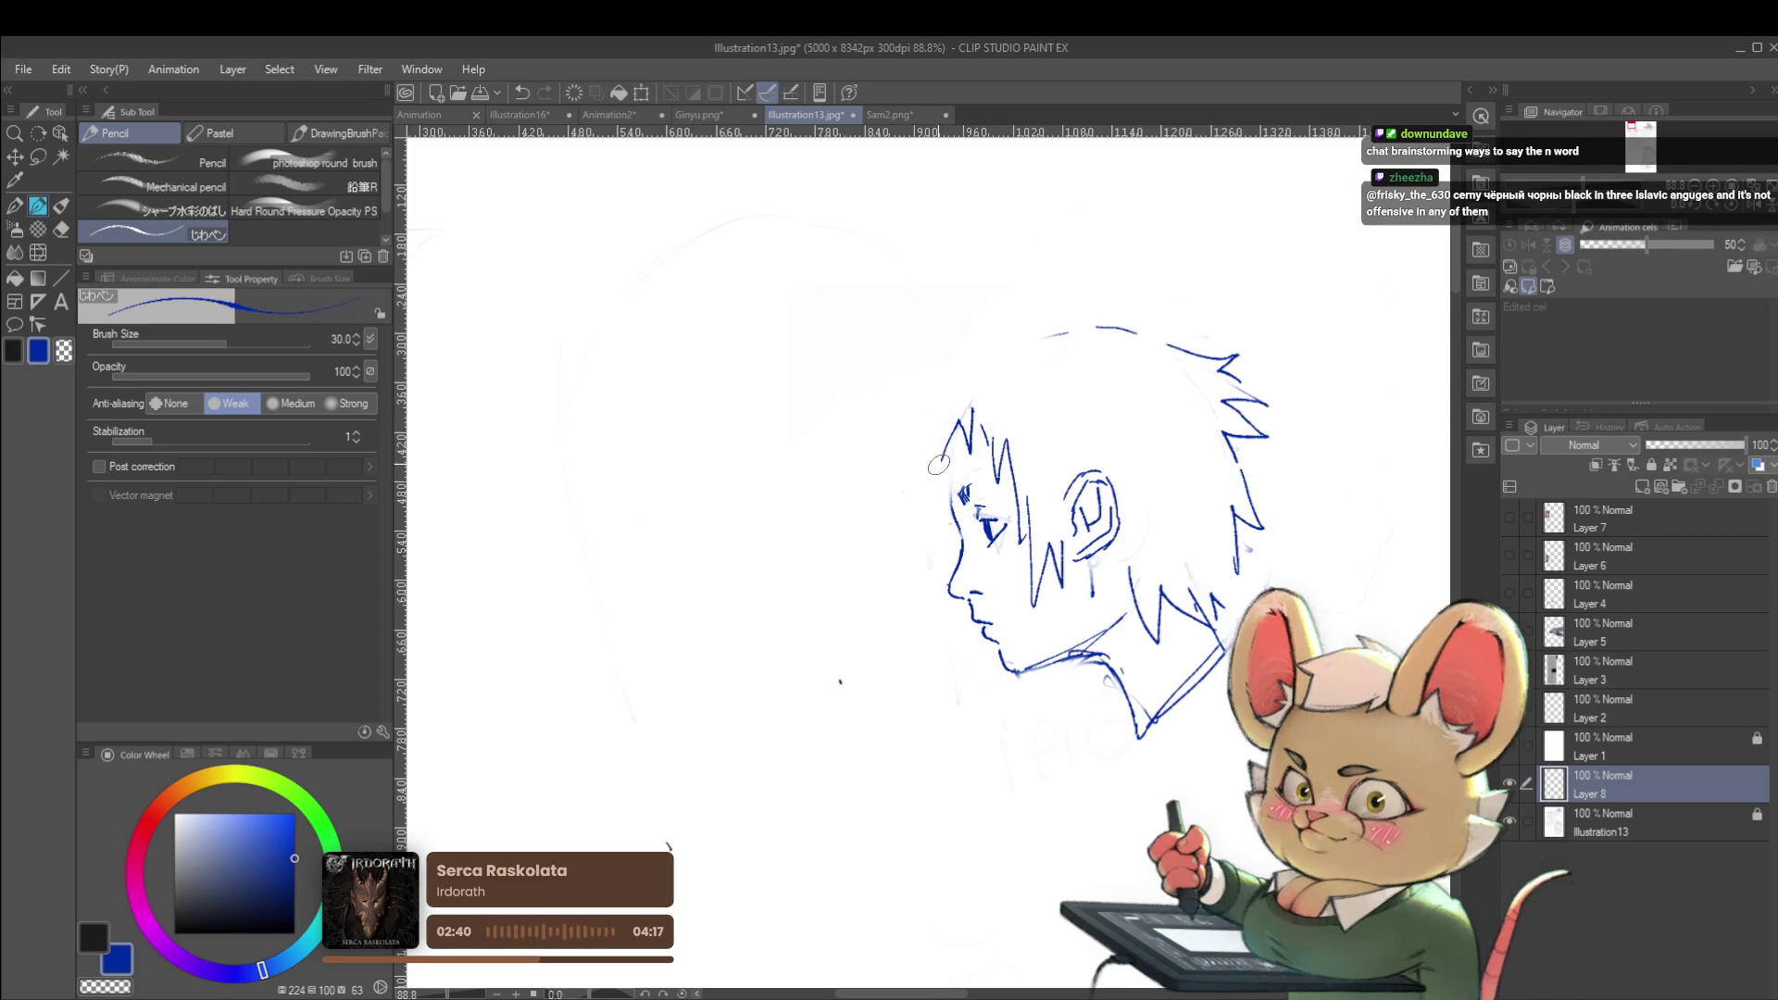
left_click_drag(940, 458, 944, 413)
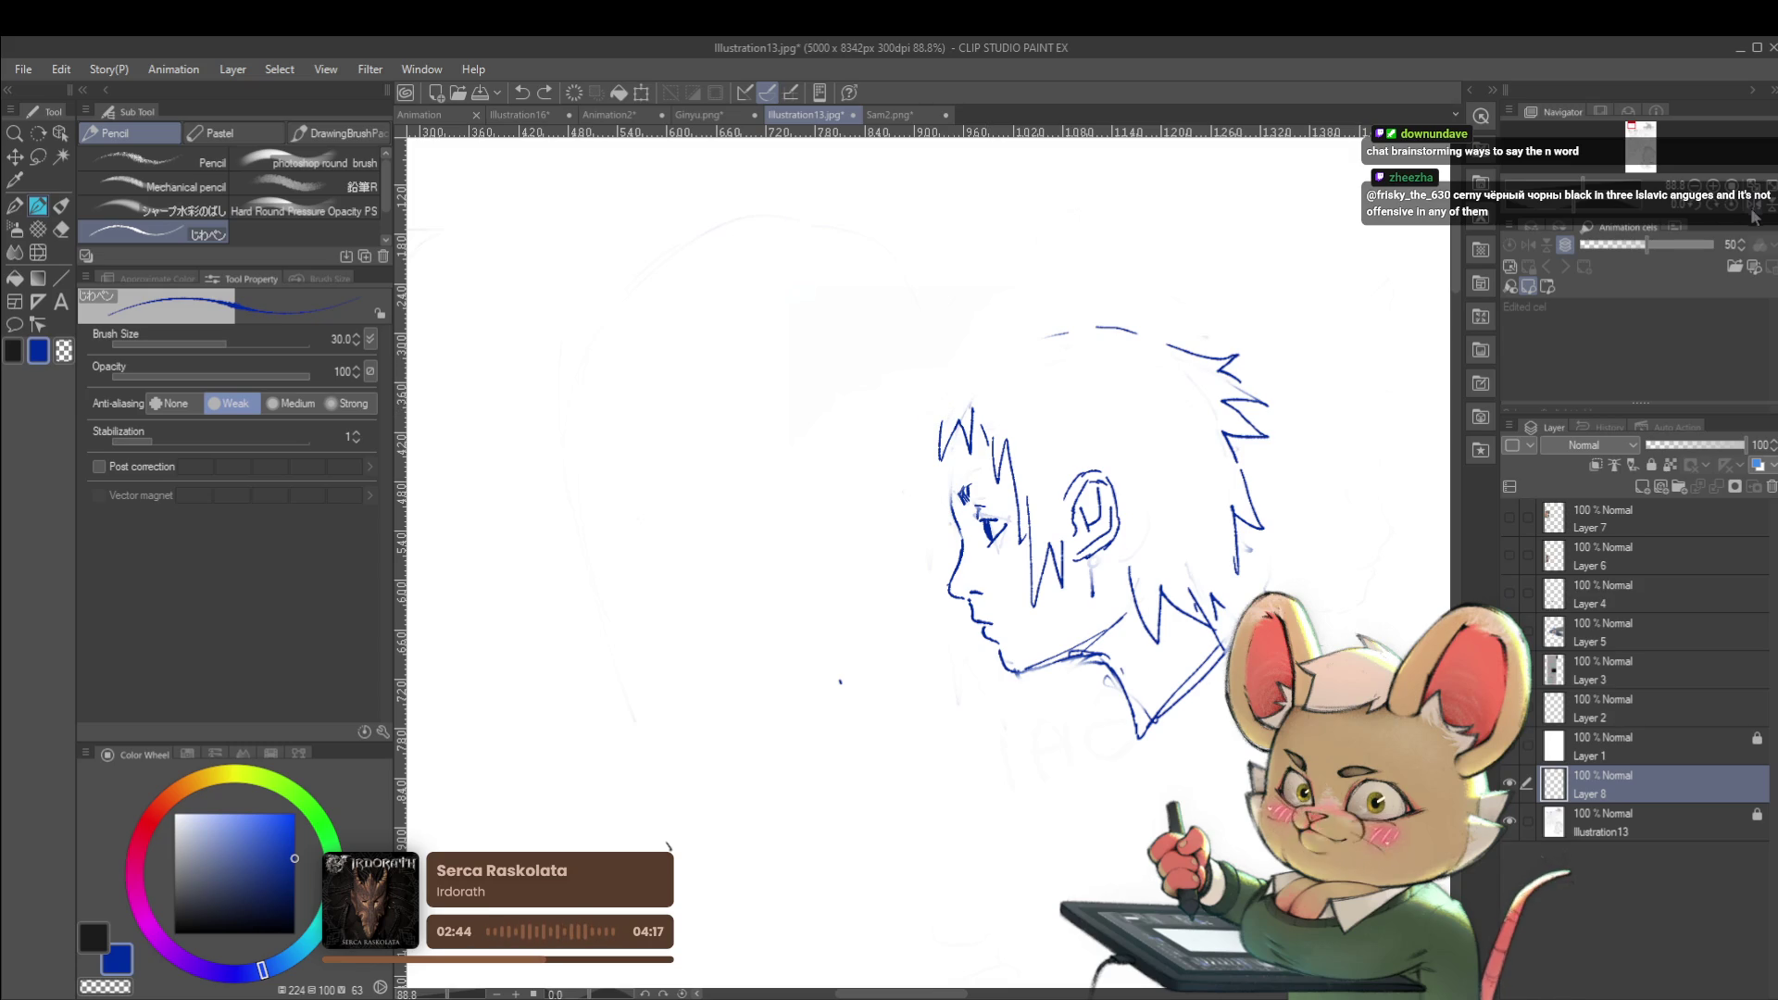
key("h")
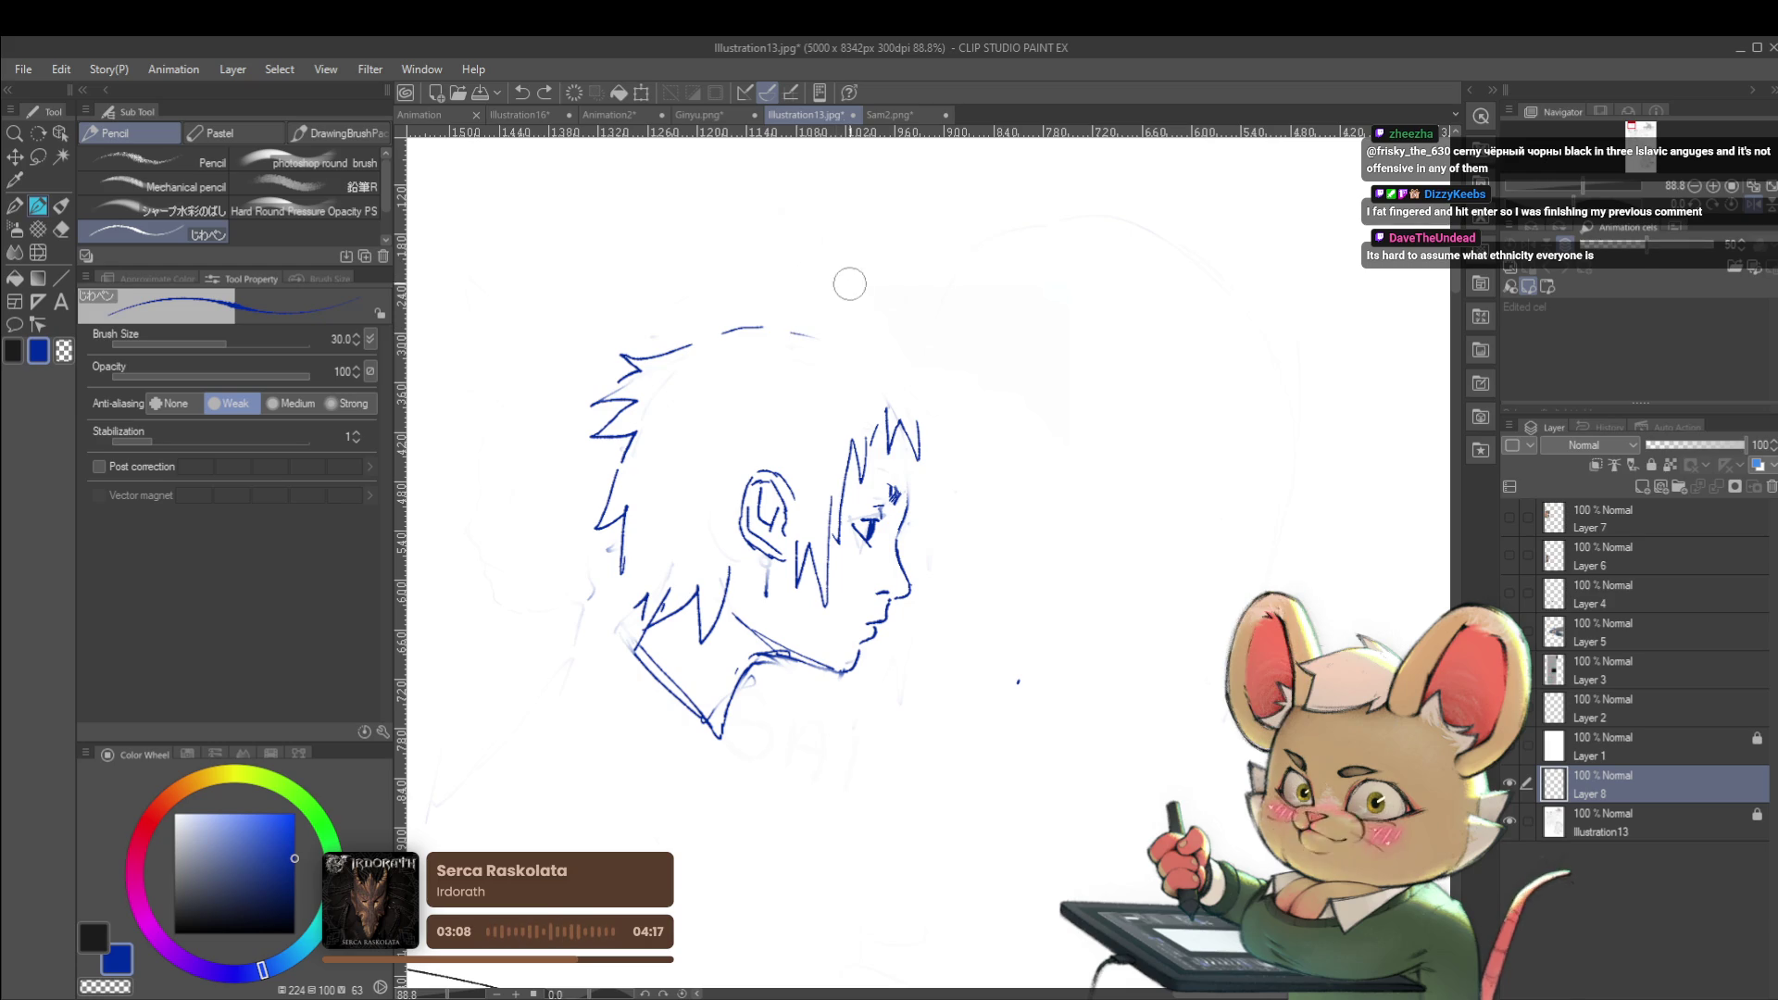
Undo the stray top-hair strokes and redraw them as one long curve over the crown
key("ctrl+z")
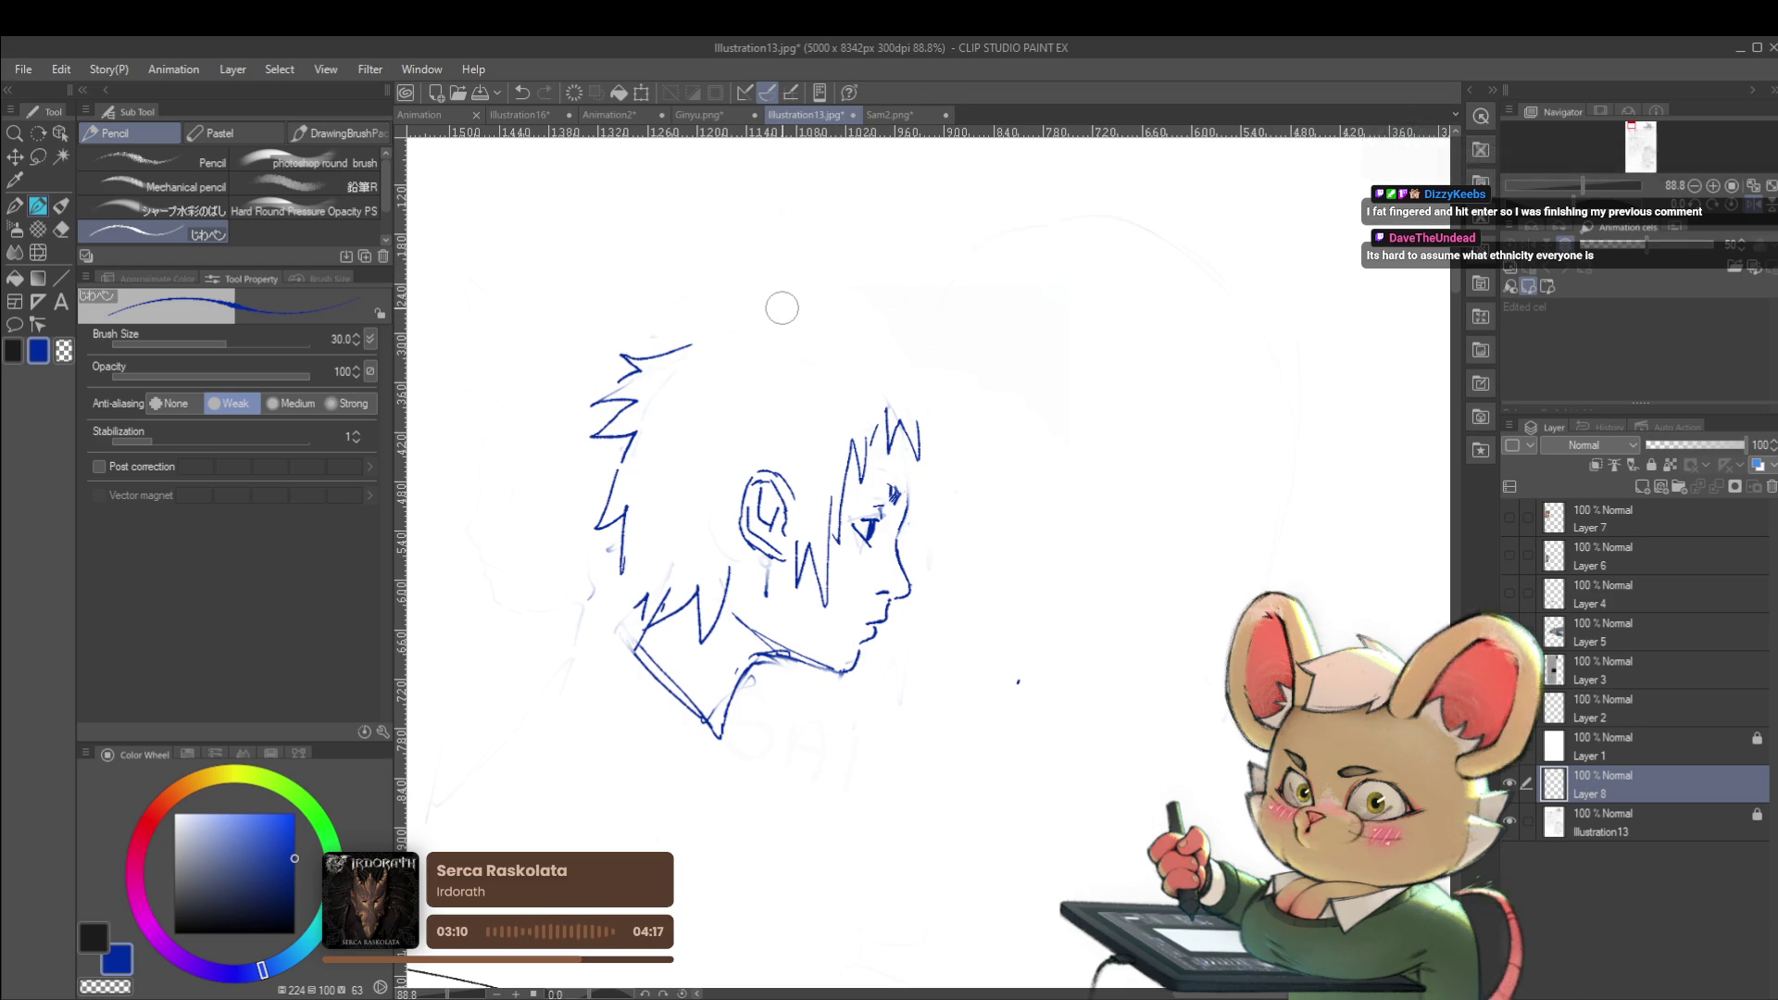
key("ctrl+z")
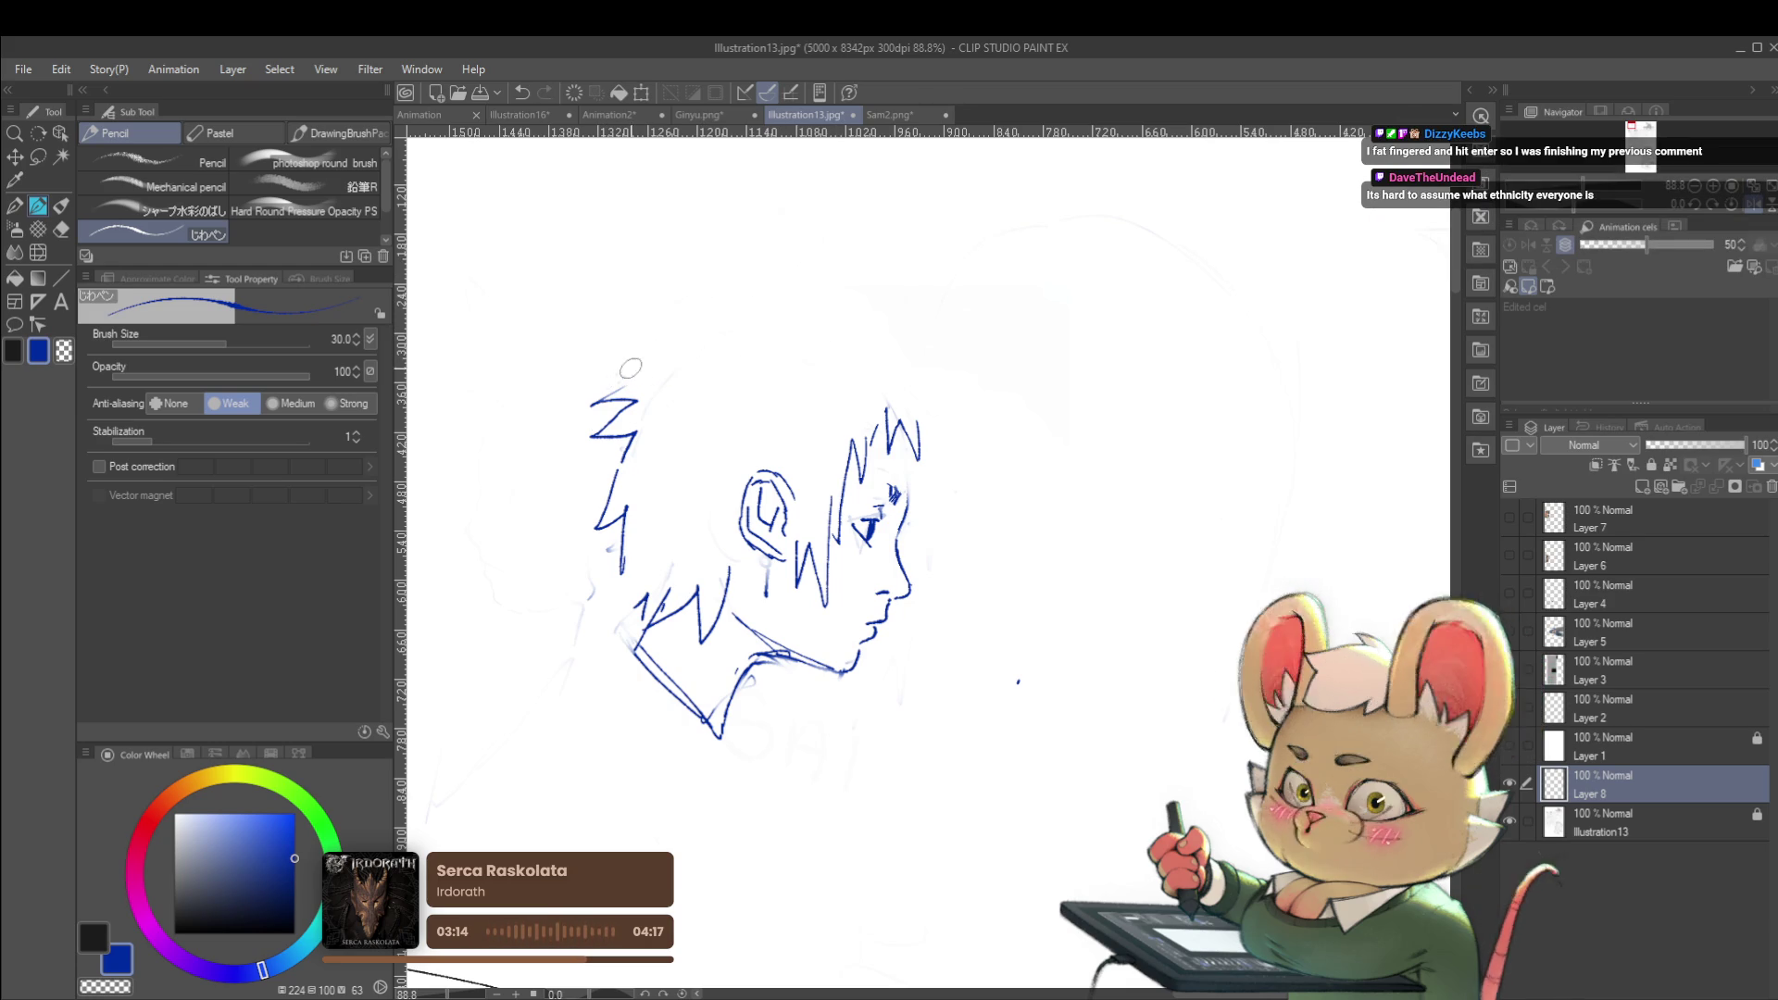
left_click_drag(592, 405, 702, 346)
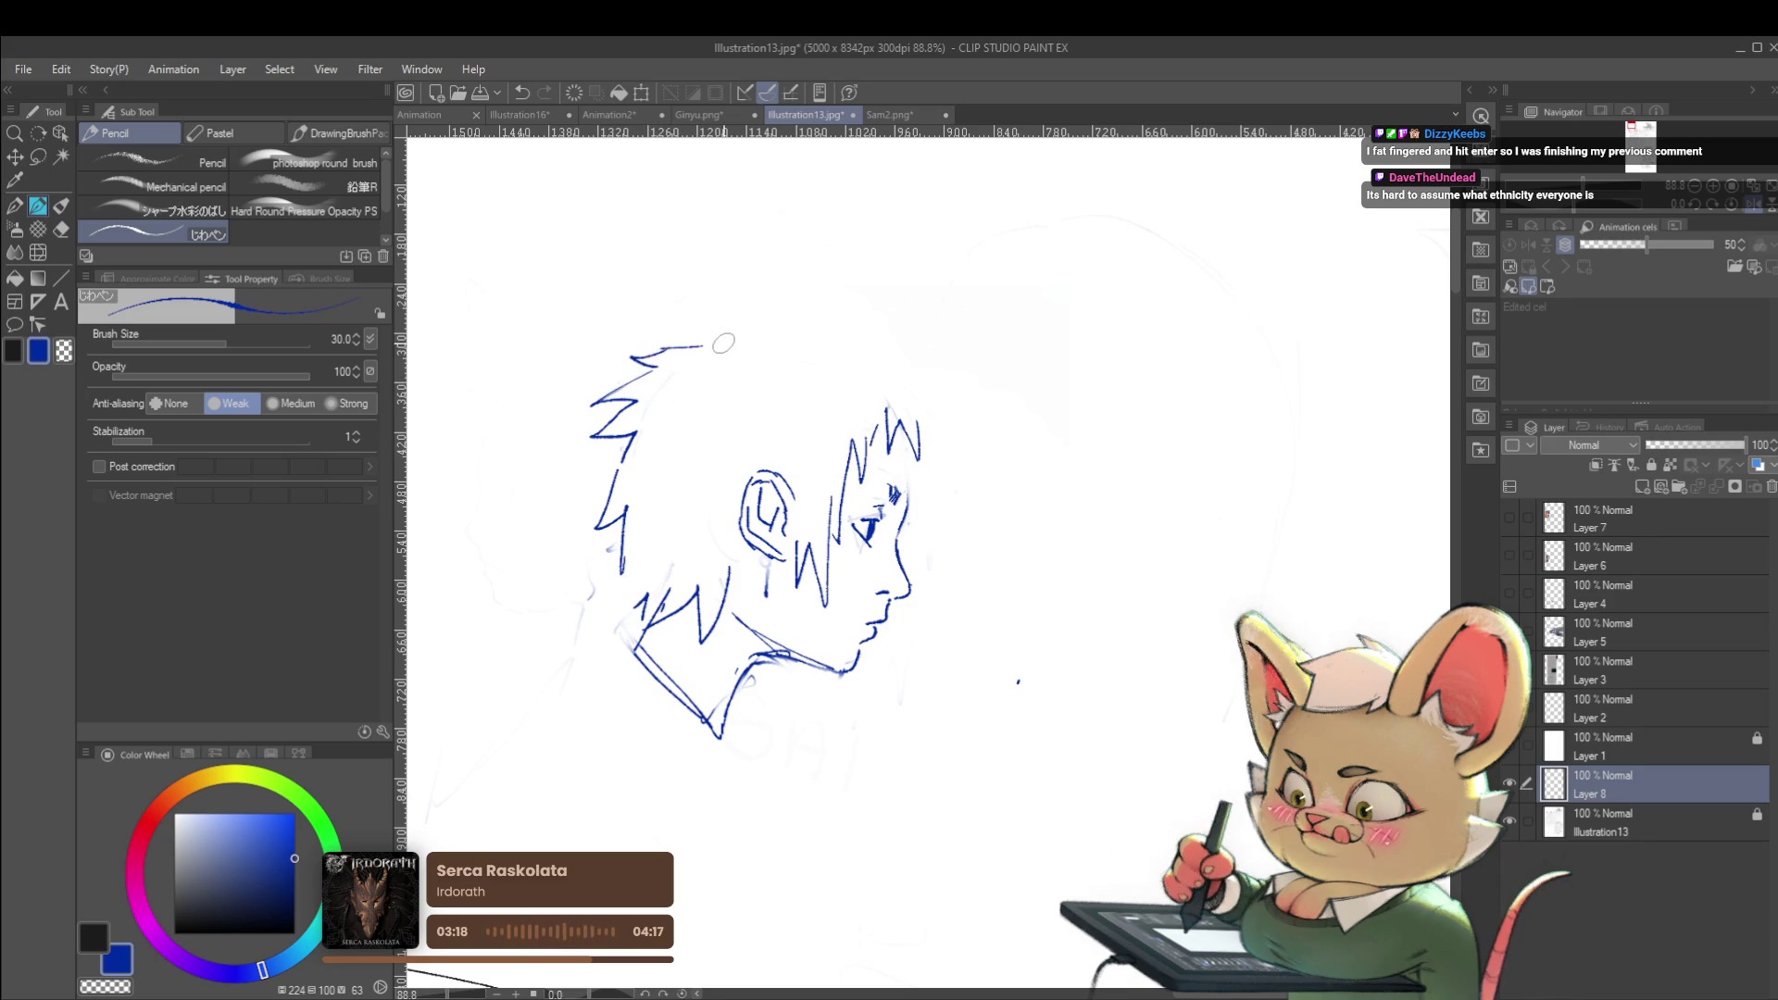
key("ctrl+z")
left_click_drag(660, 352, 745, 324)
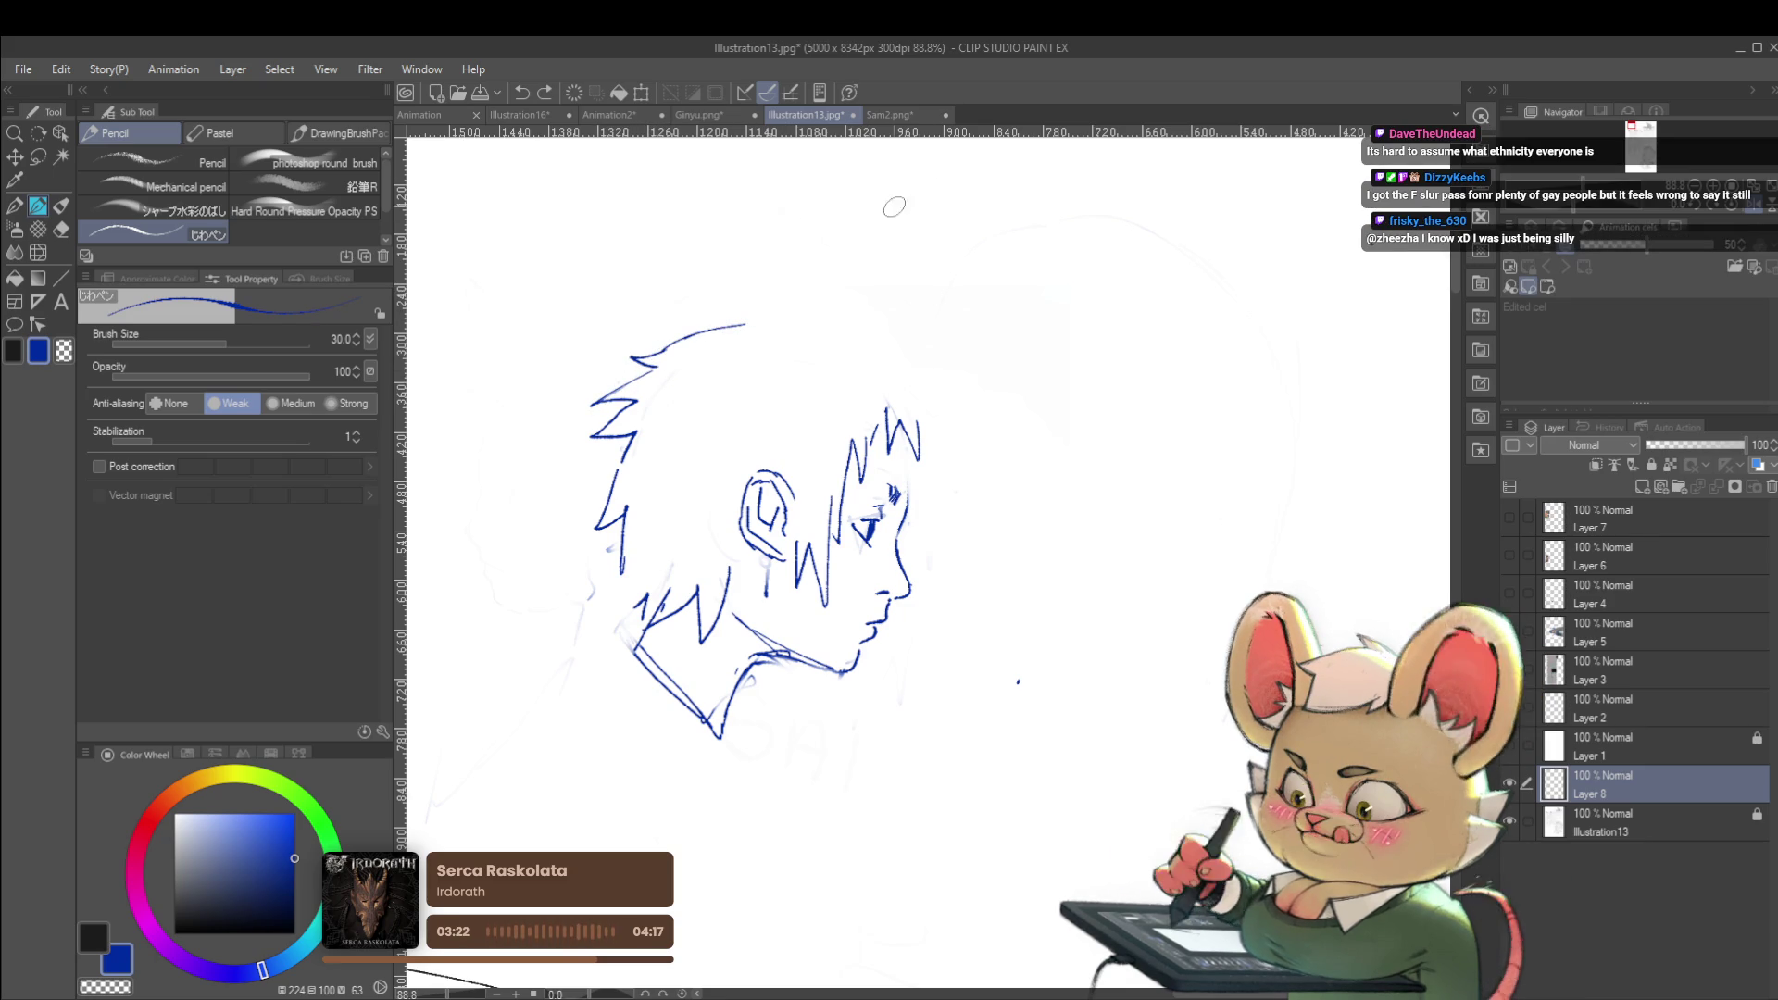
left_click_drag(1043, 397, 1225, 395)
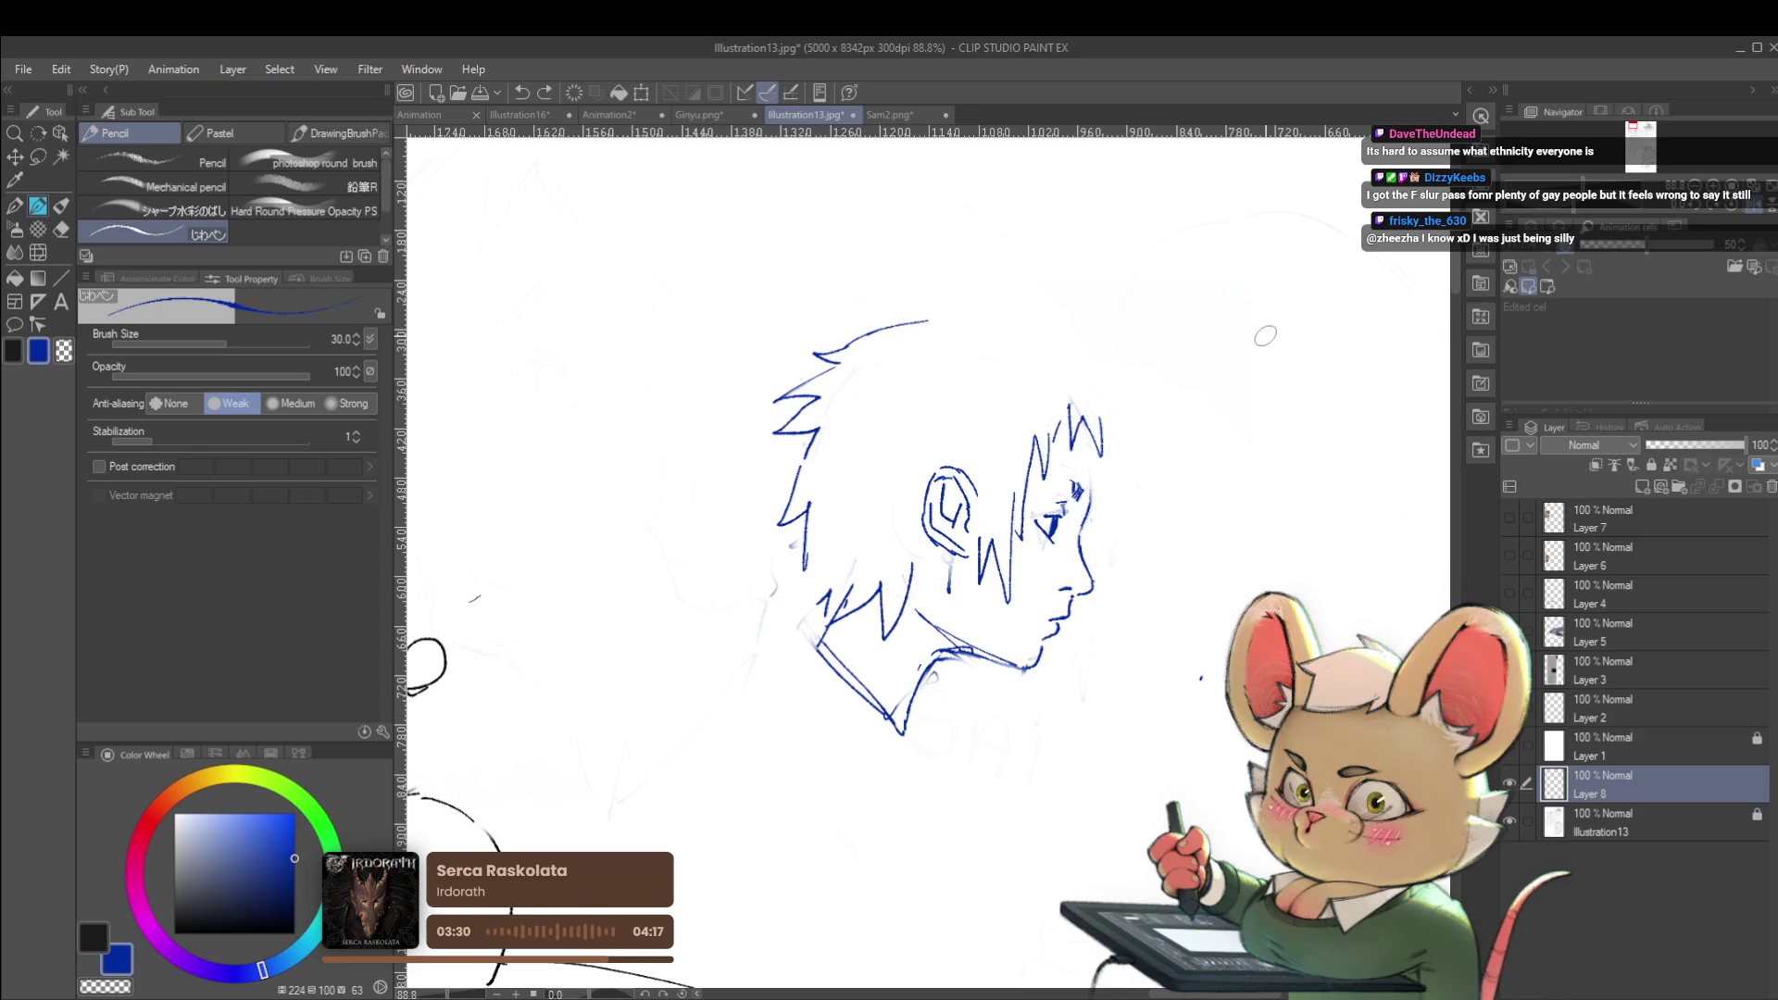
key("h")
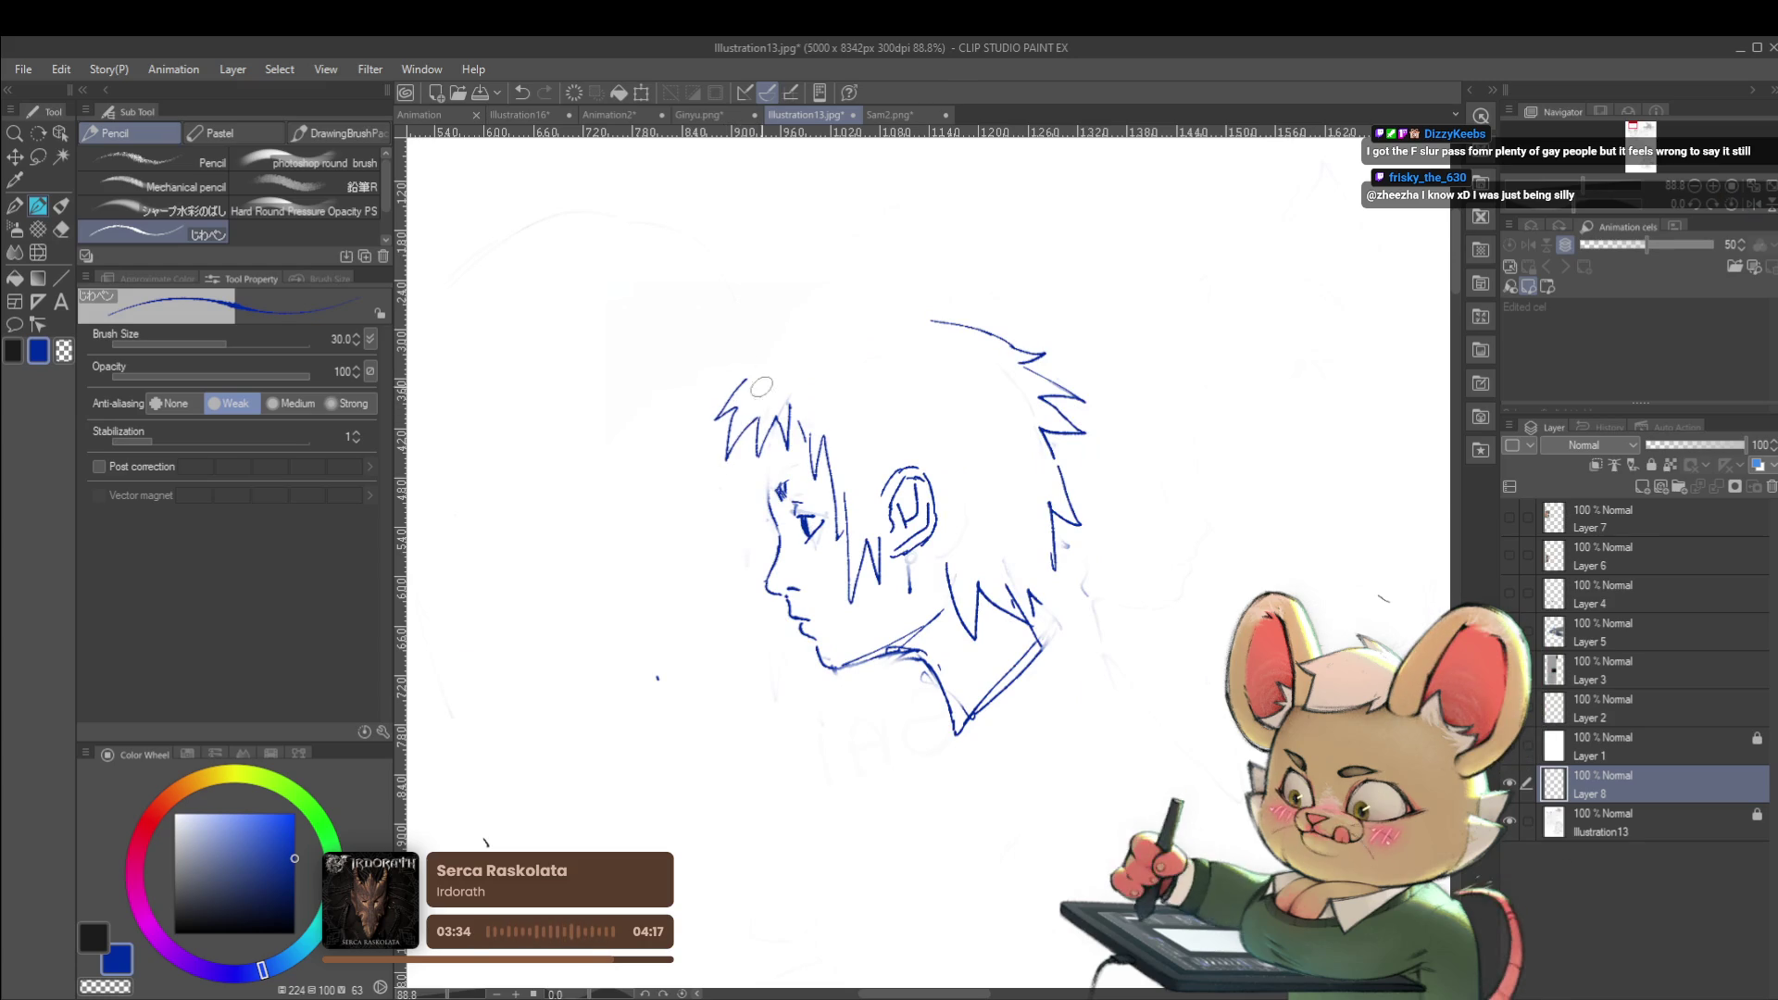
Add another zigzag strand to the profile's front hair and check it in mirrored view
scroll(838, 395, "down", 5)
scroll(835, 392, "up", 4)
scroll(815, 431, "up", 2)
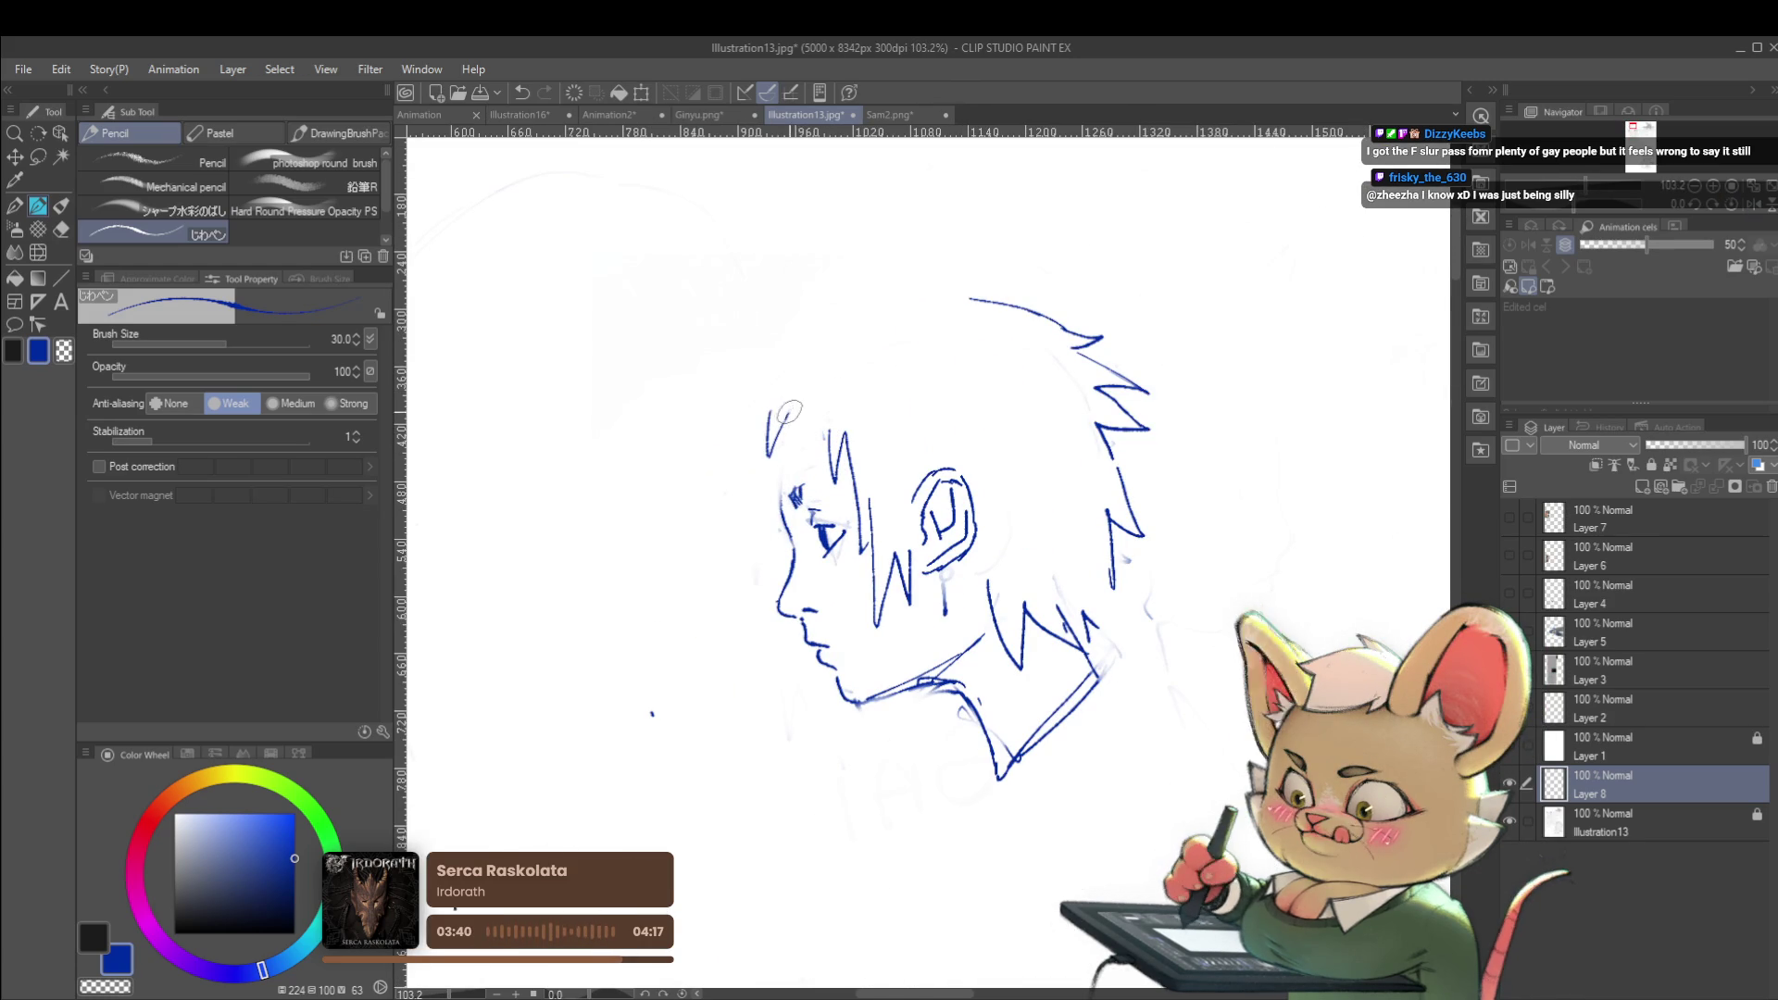
left_click_drag(778, 452, 817, 426)
scroll(834, 411, "down", 3)
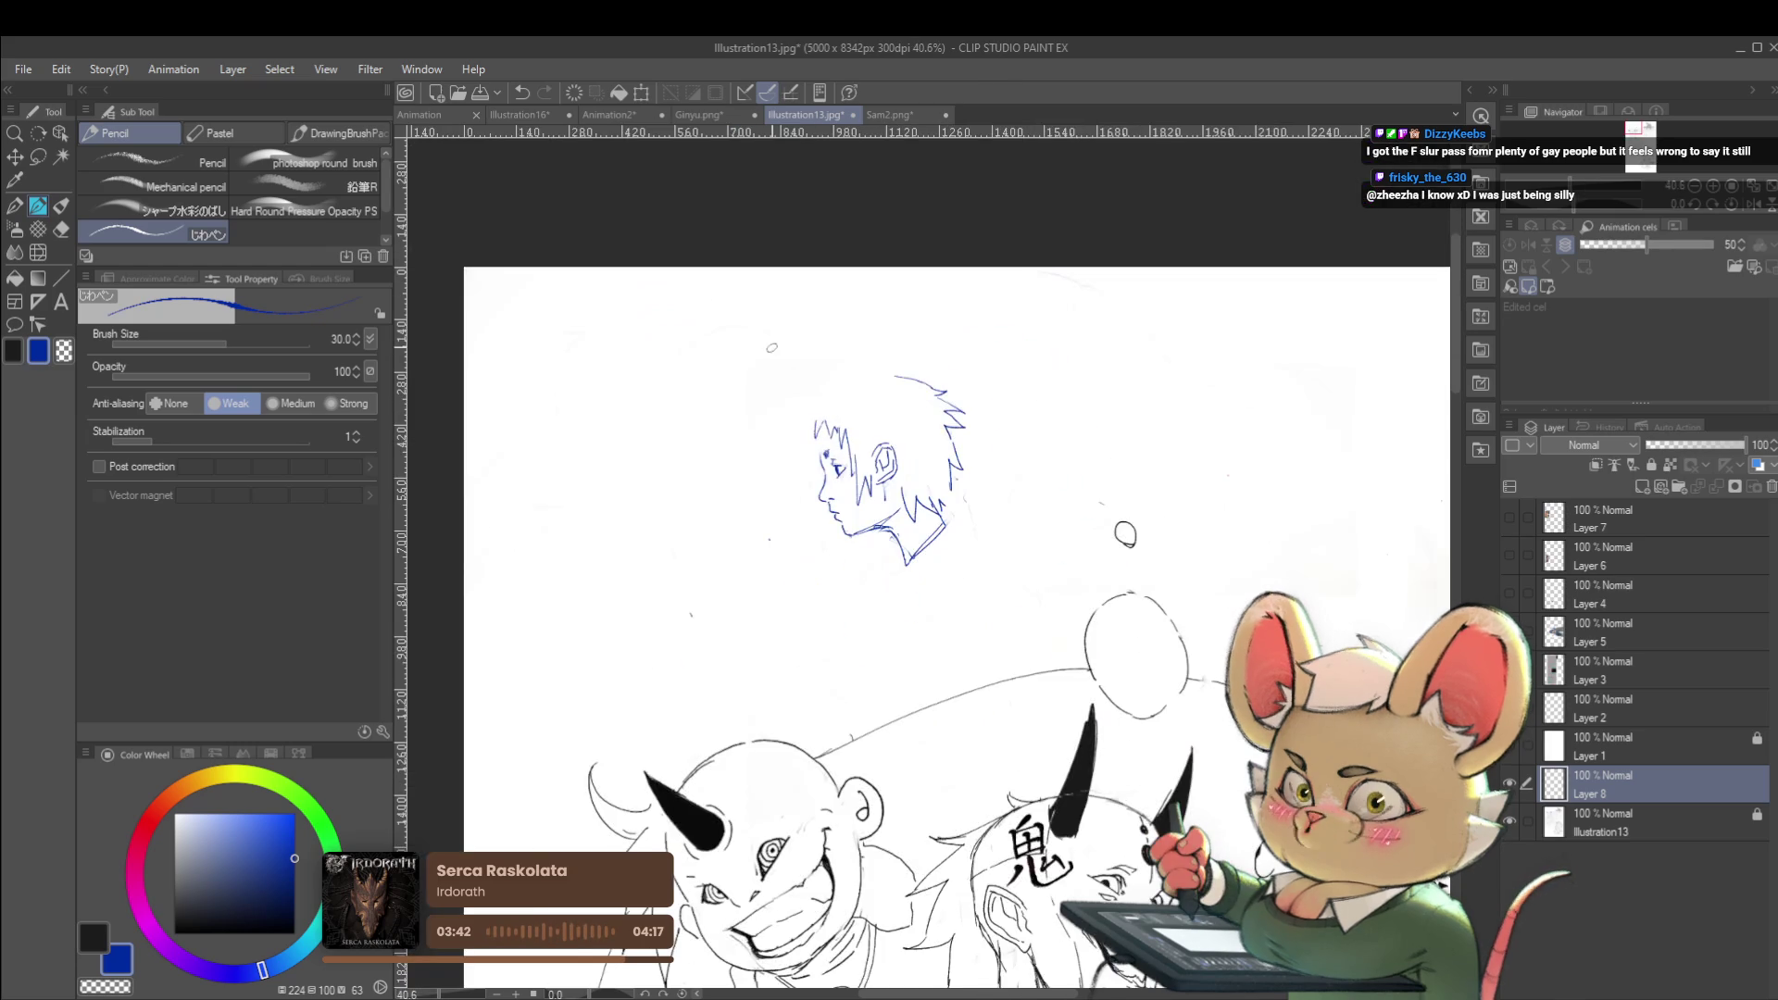
scroll(842, 421, "up", 2)
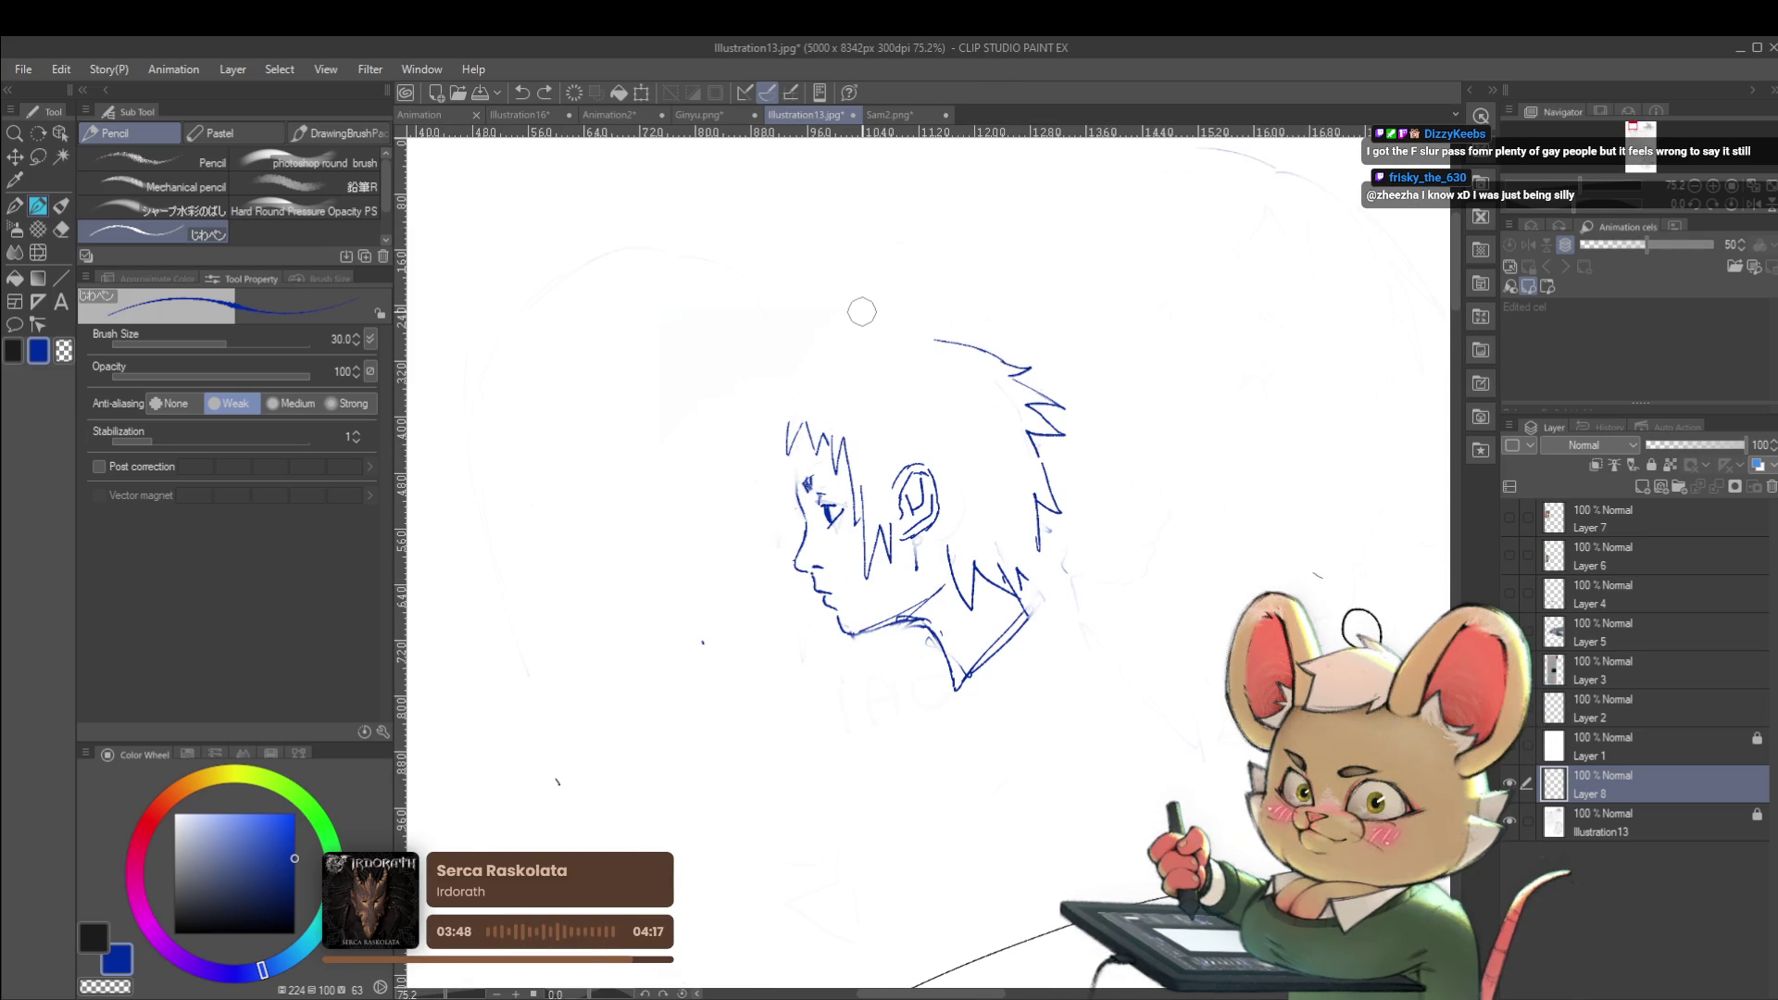
left_click(1758, 206)
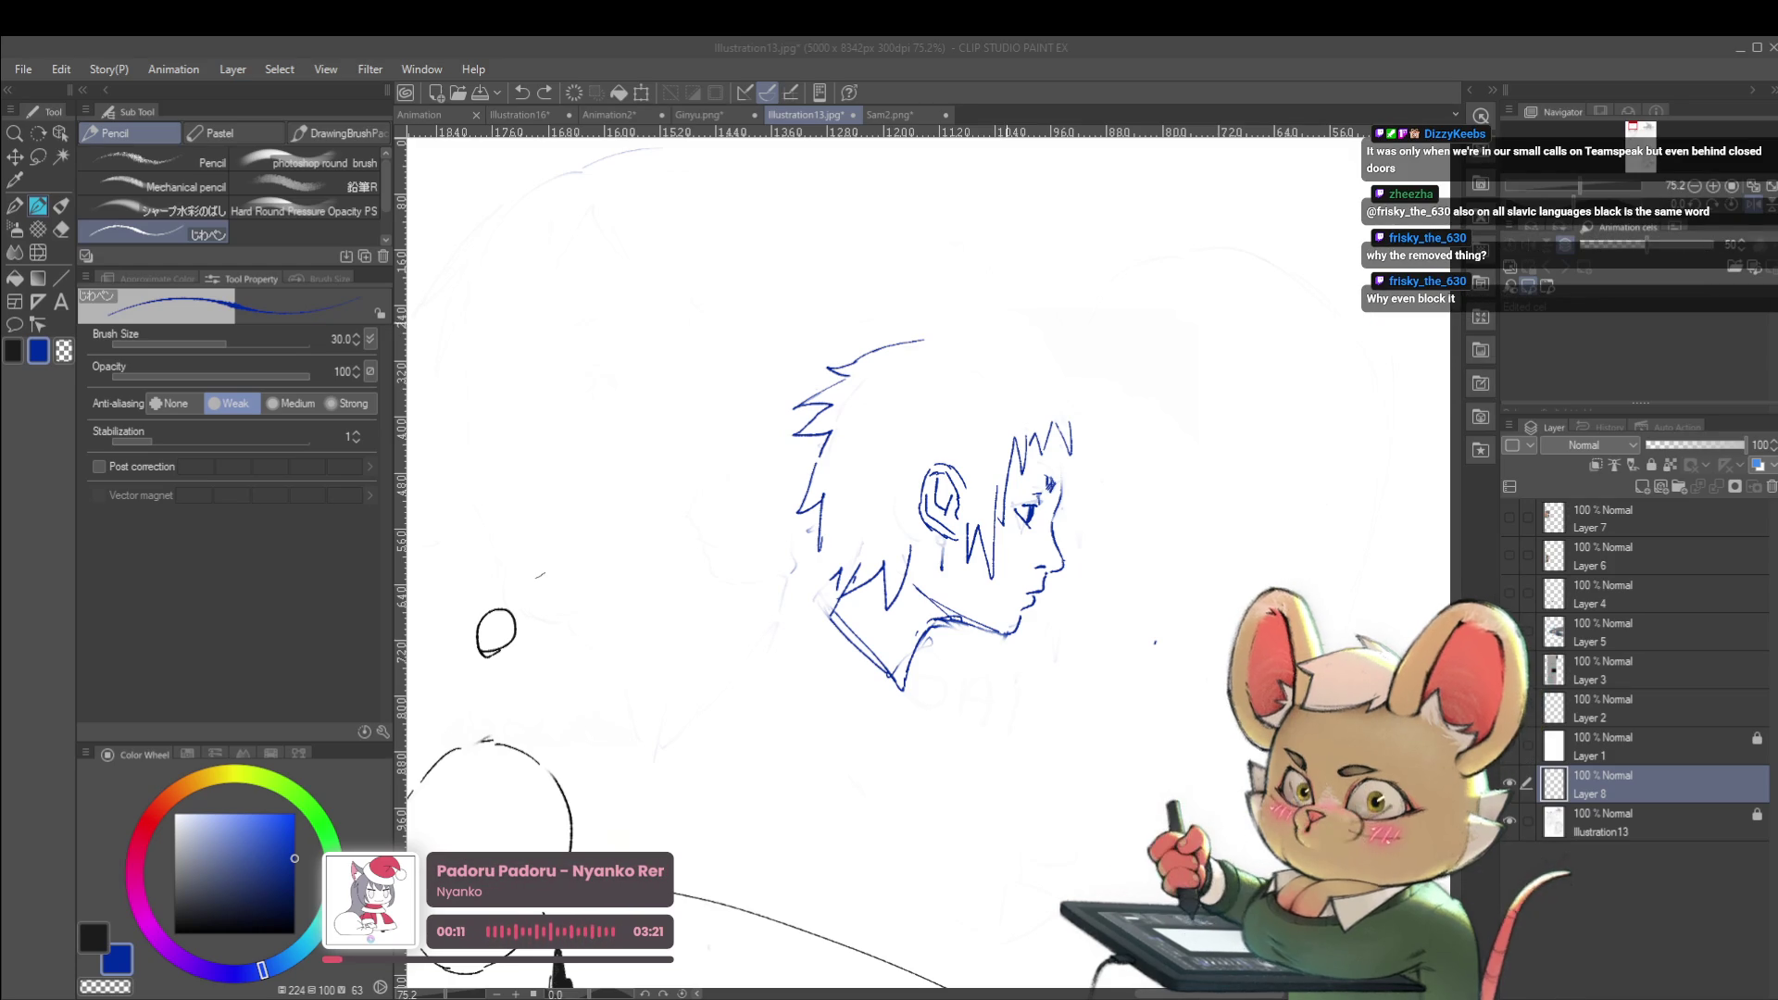
Remove the stray stroke beside the face and draw a short forehead line, checking it mirrored
left_click(795, 579)
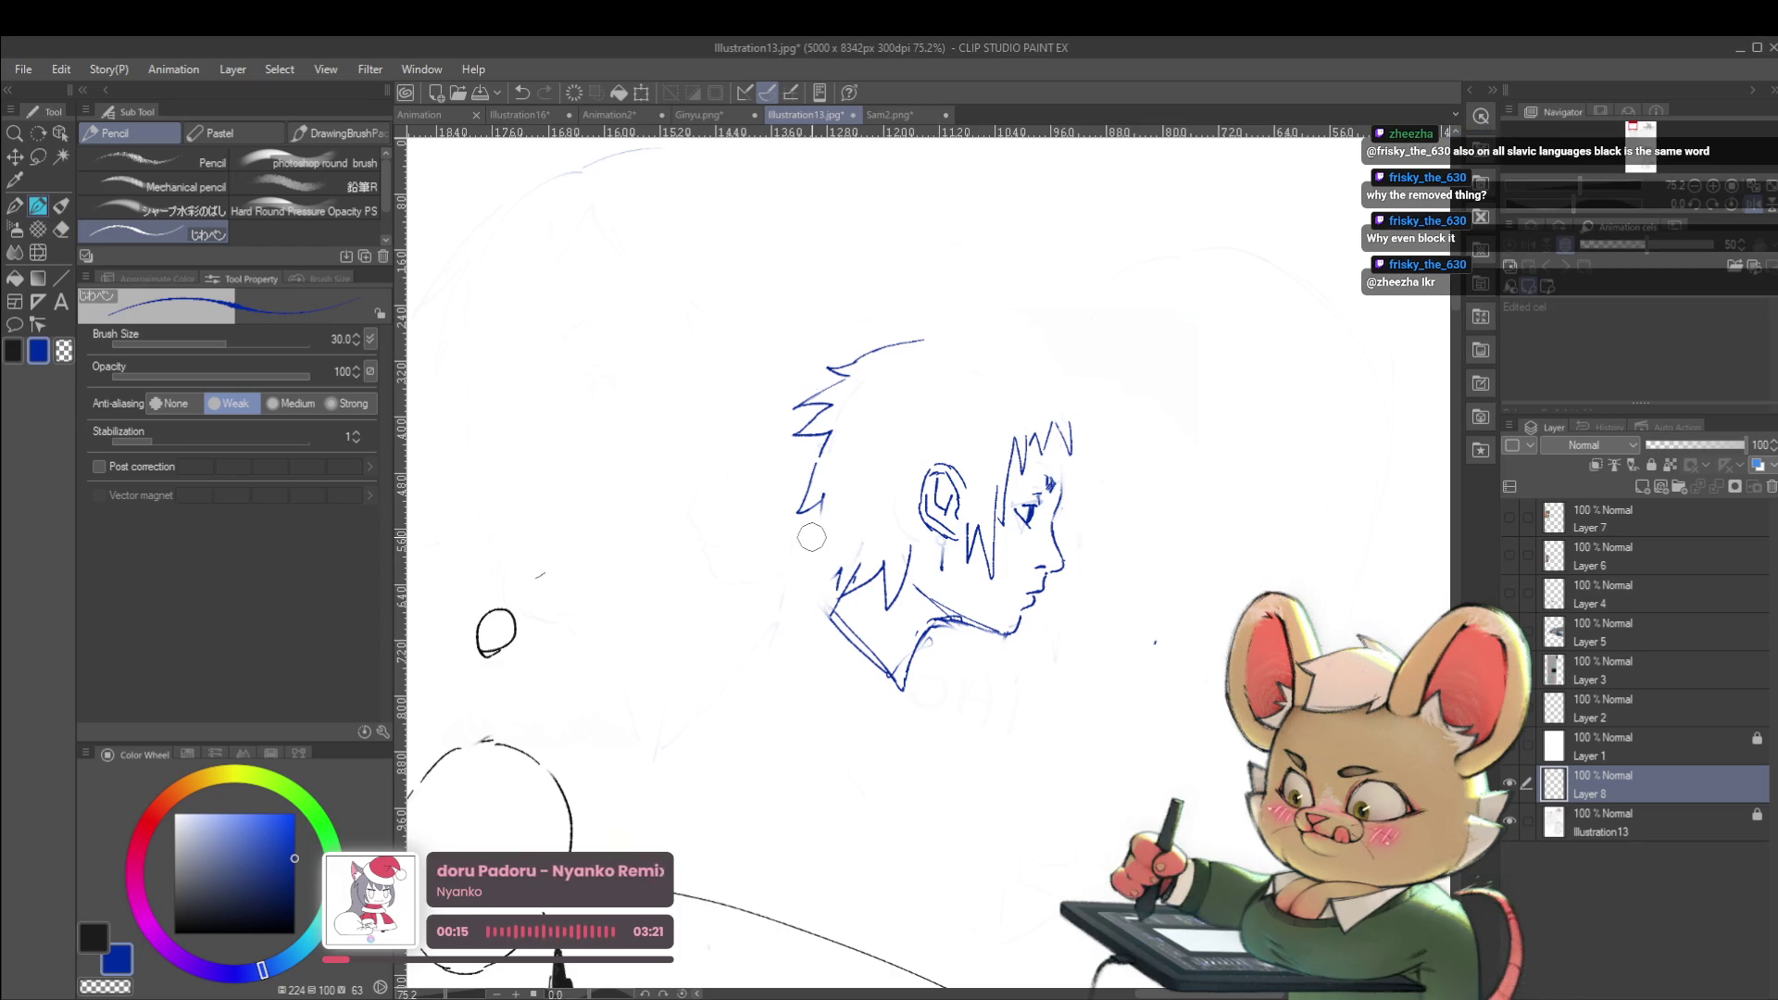
left_click(1752, 205)
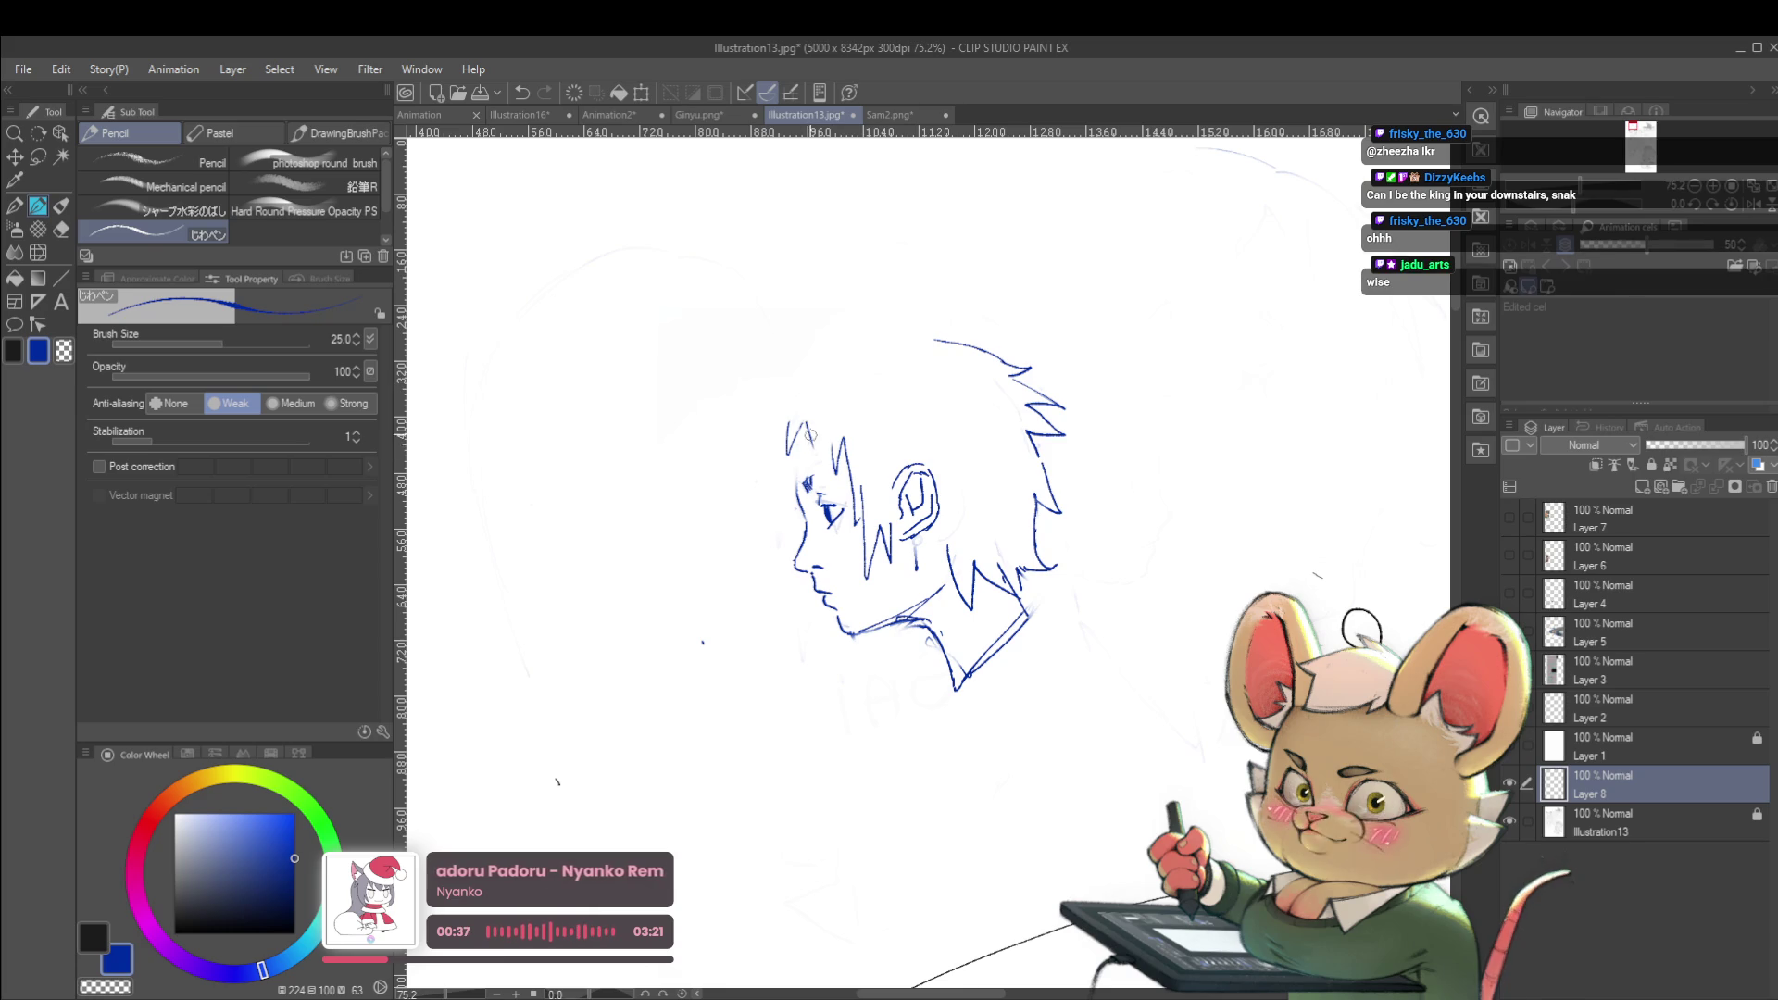
scroll(809, 450, "up", 3)
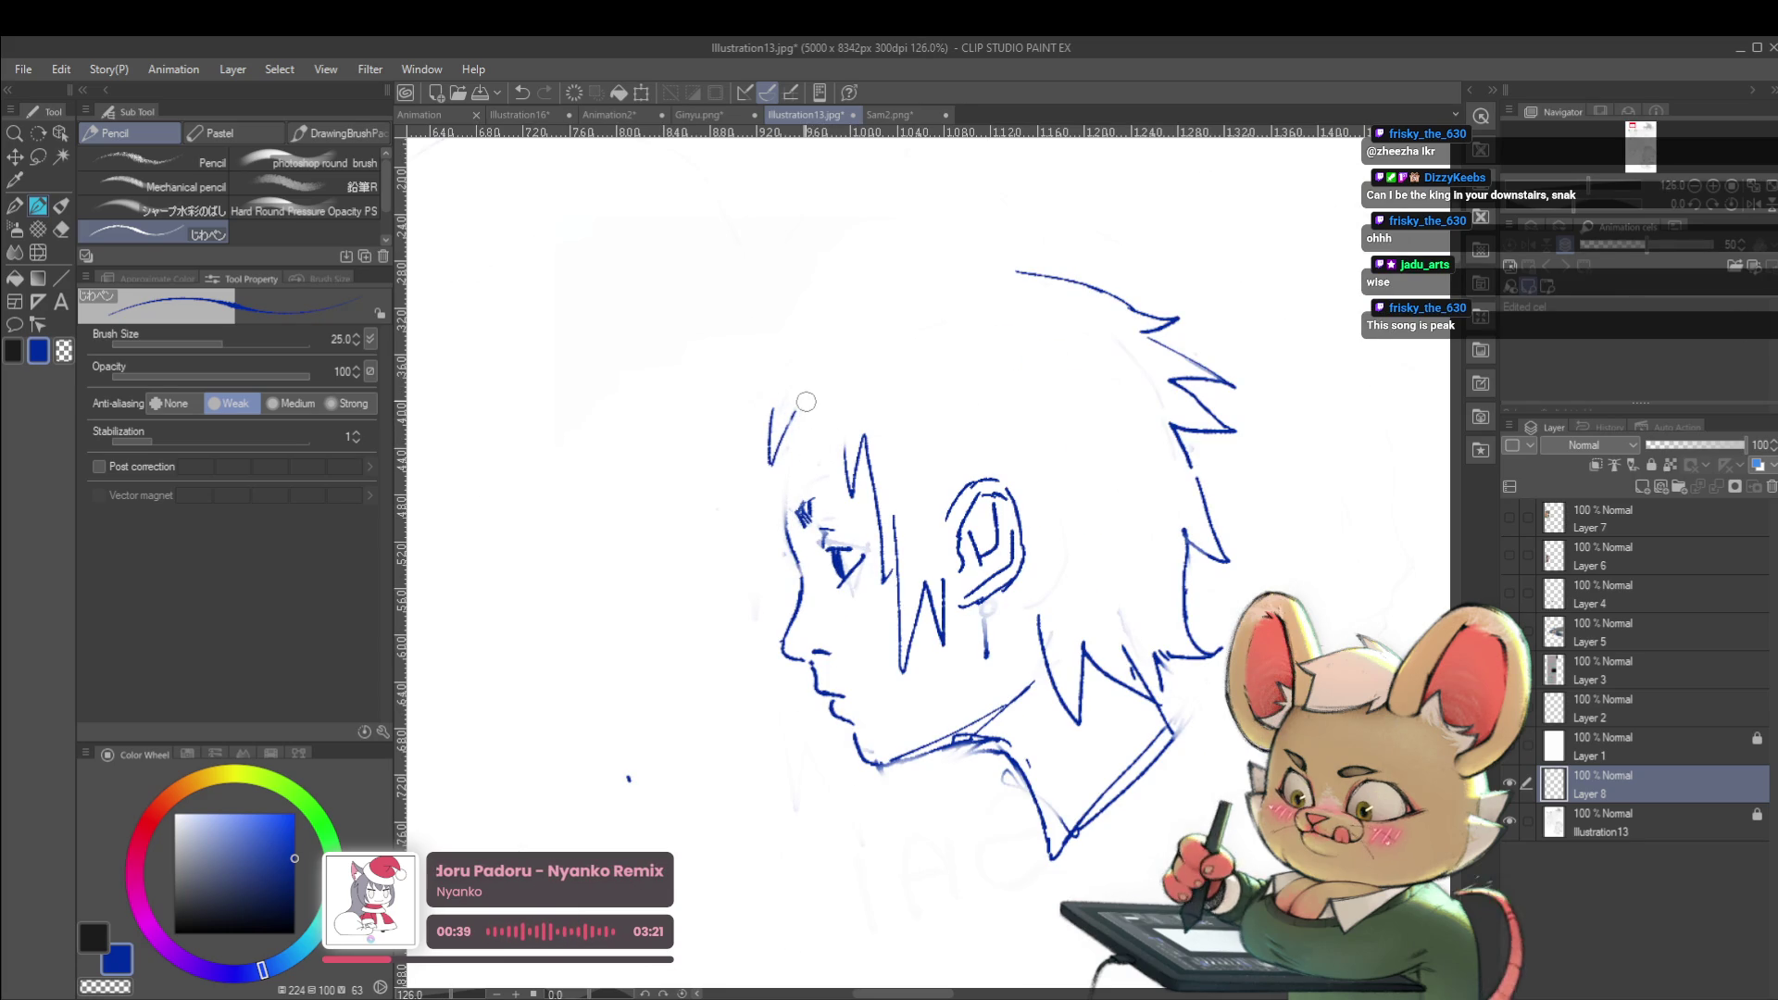
key("ctrl+z")
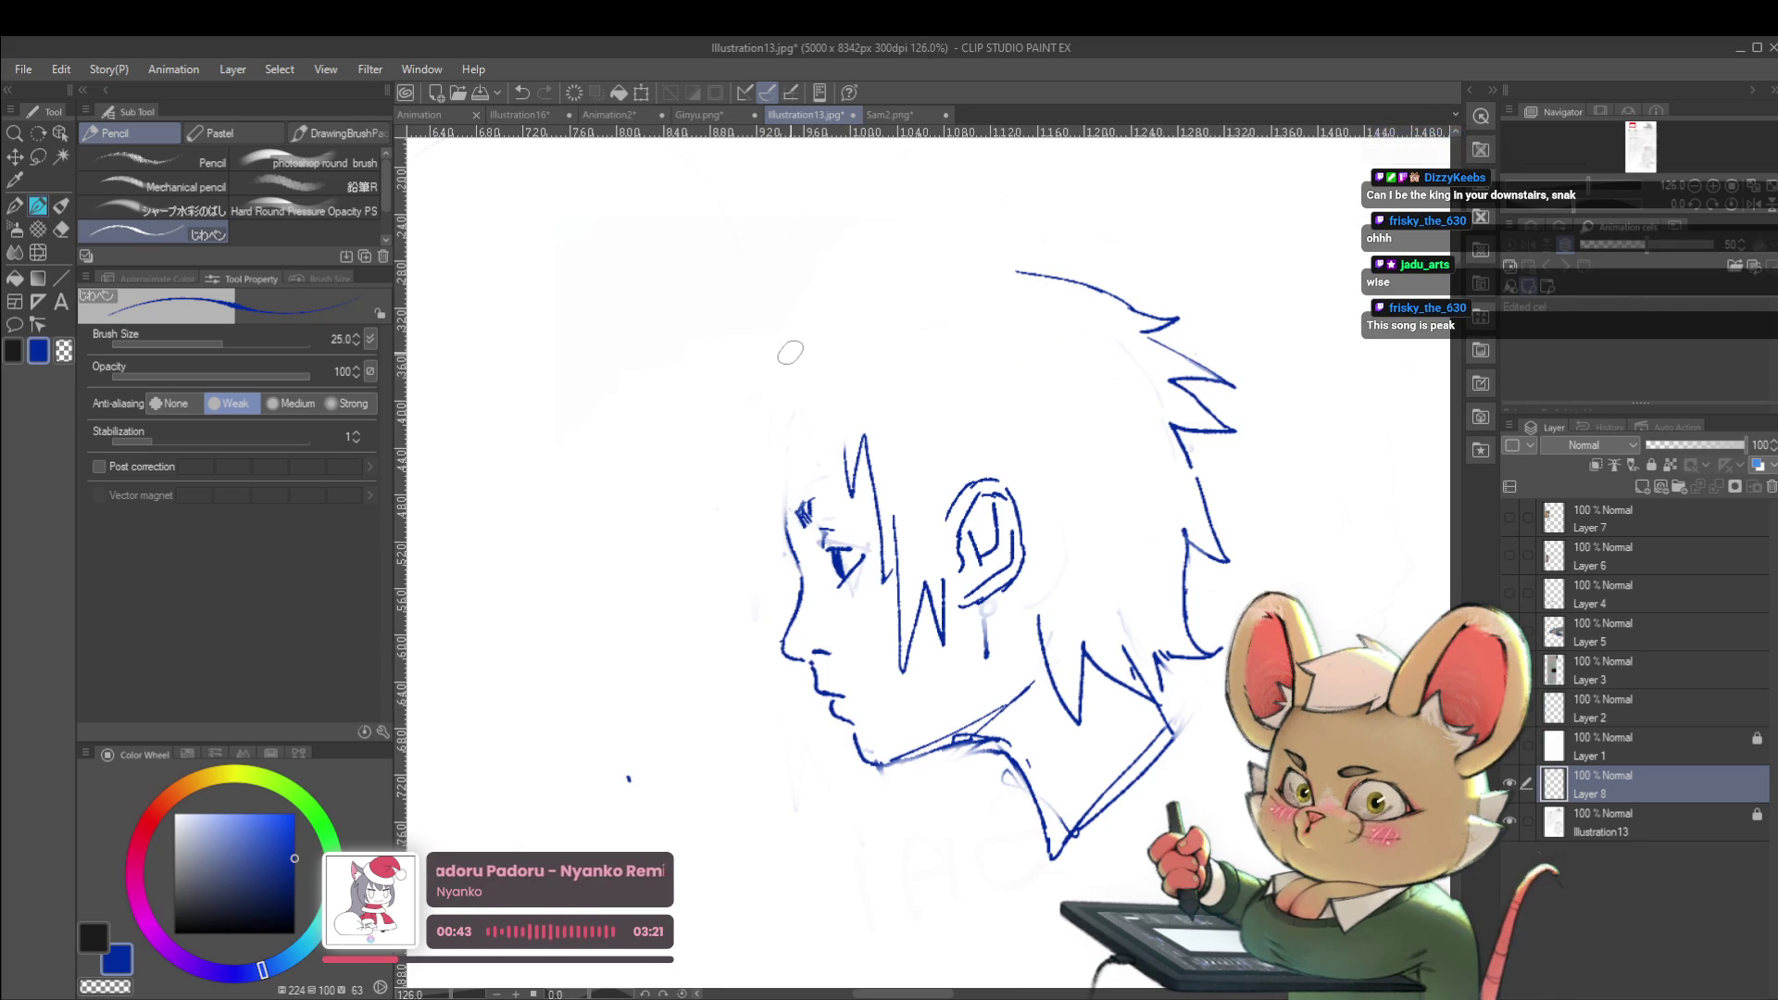
left_click_drag(785, 530, 797, 417)
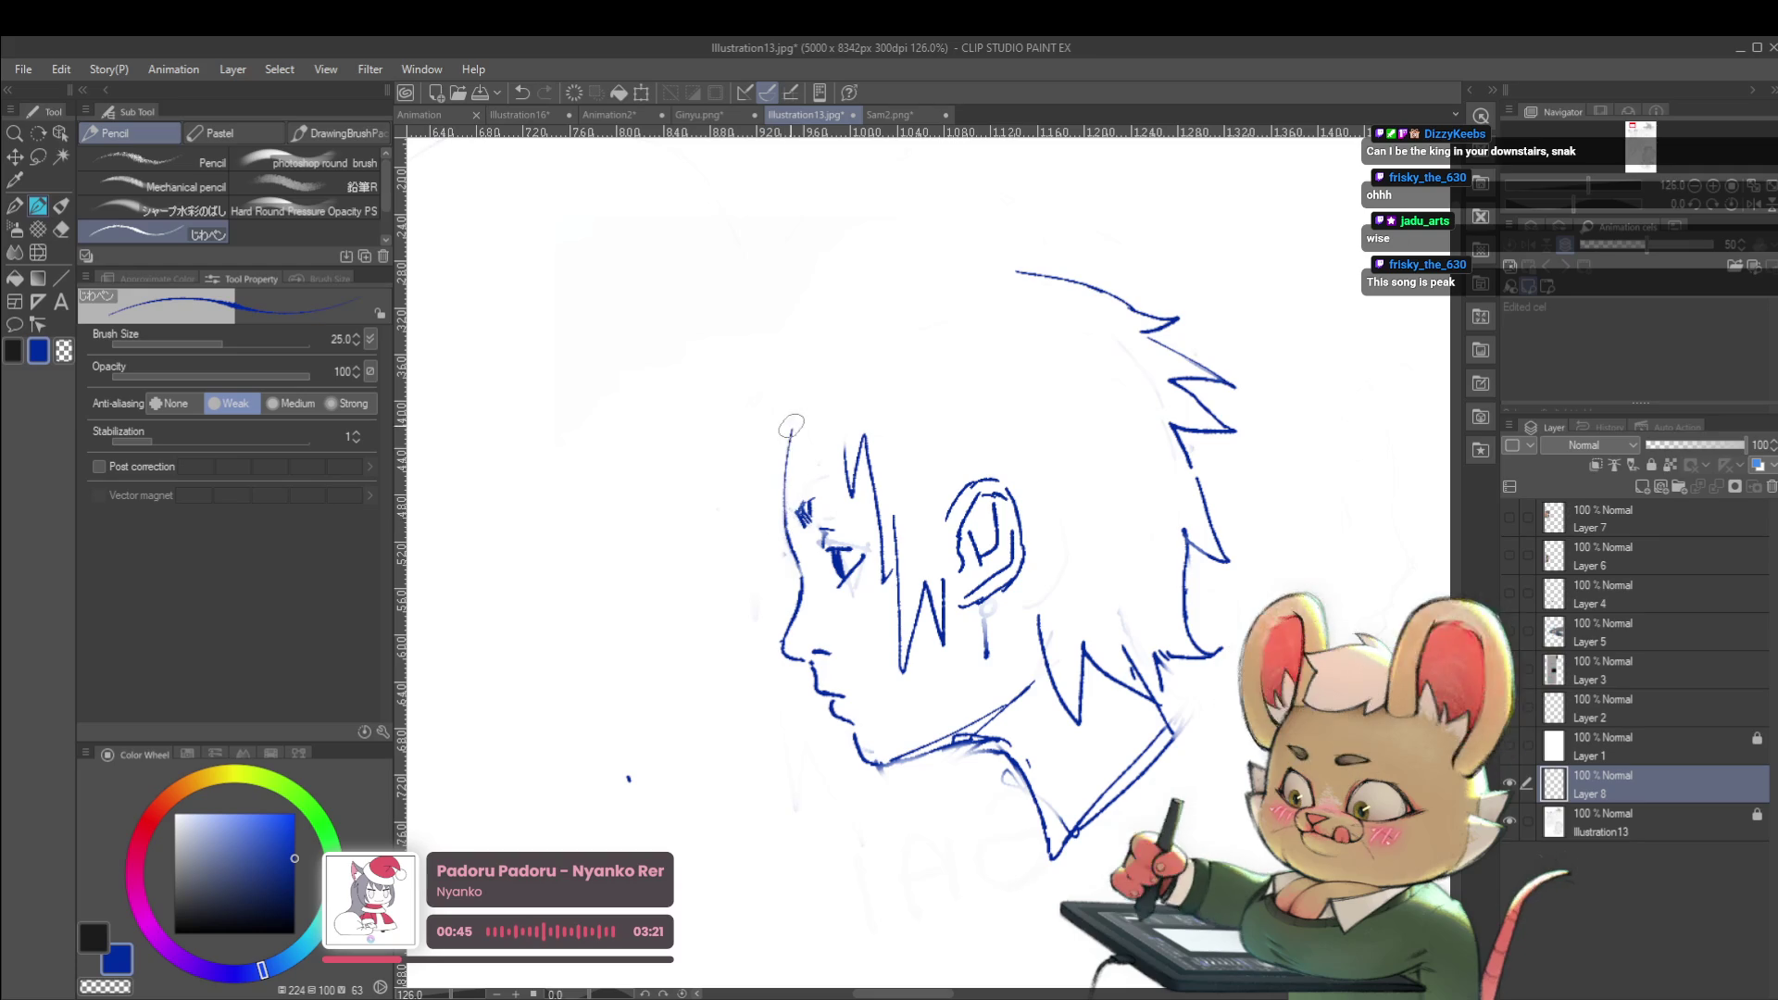
scroll(743, 390, "down", 4)
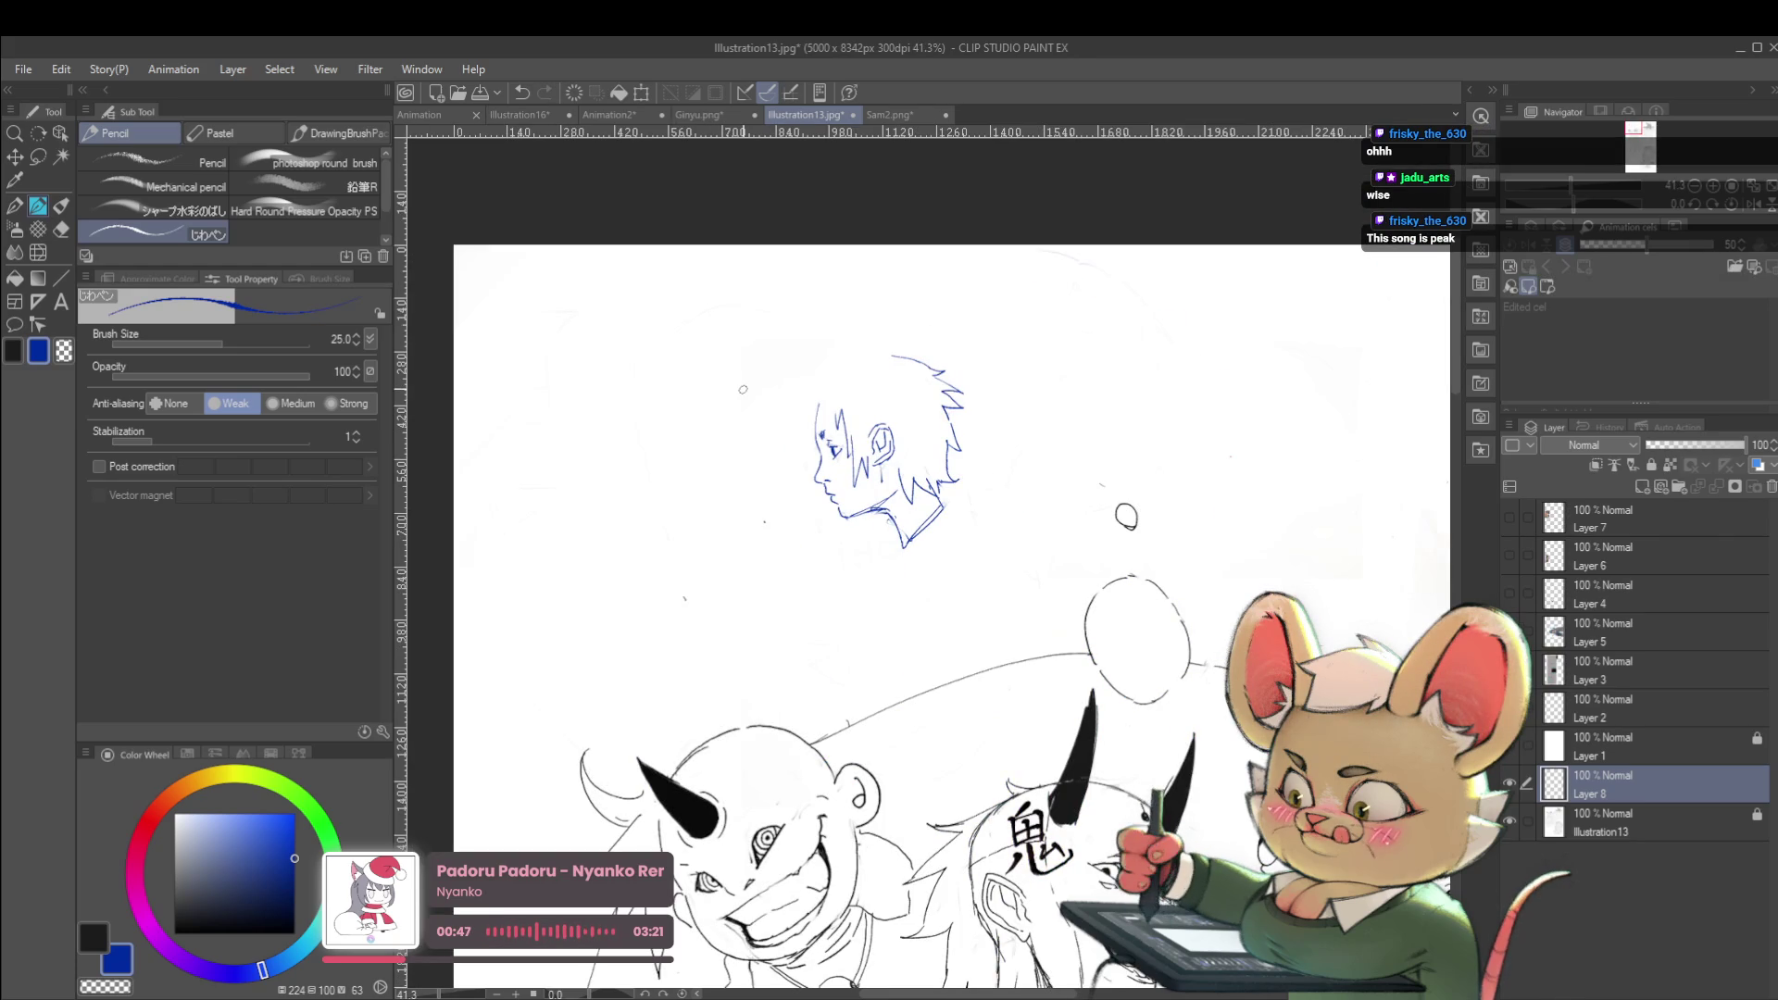
left_click(1743, 208)
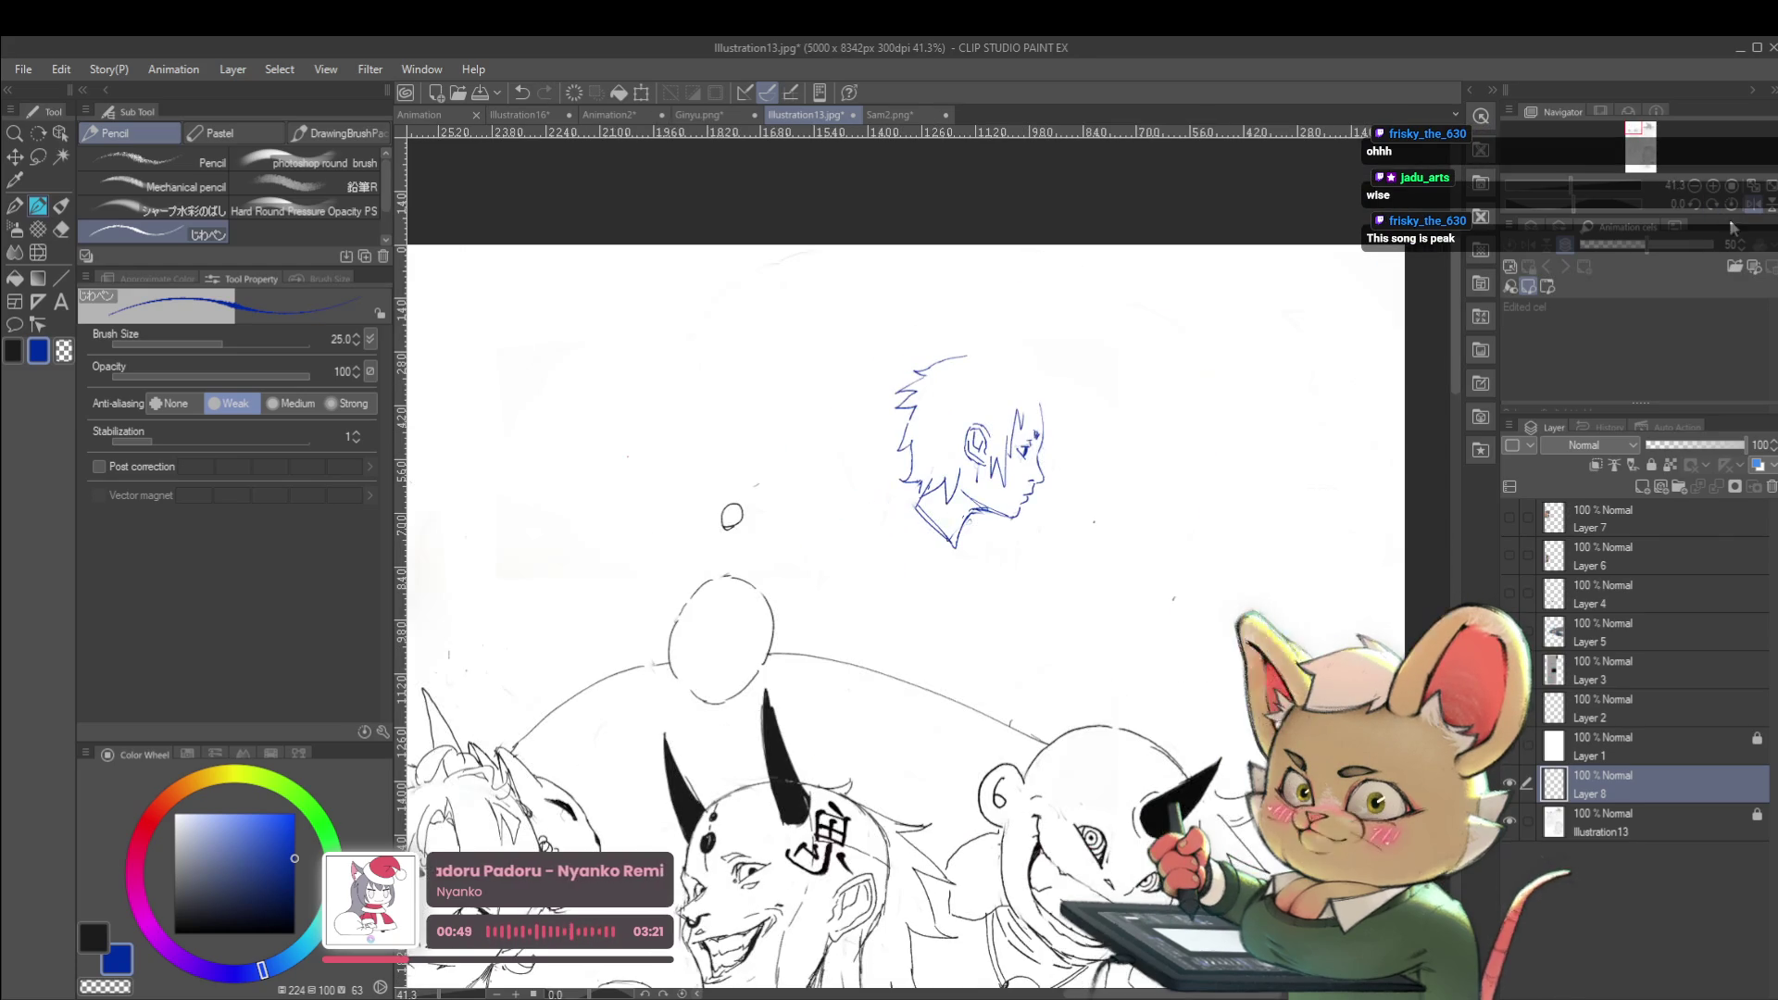
scroll(1056, 411, "up", 3)
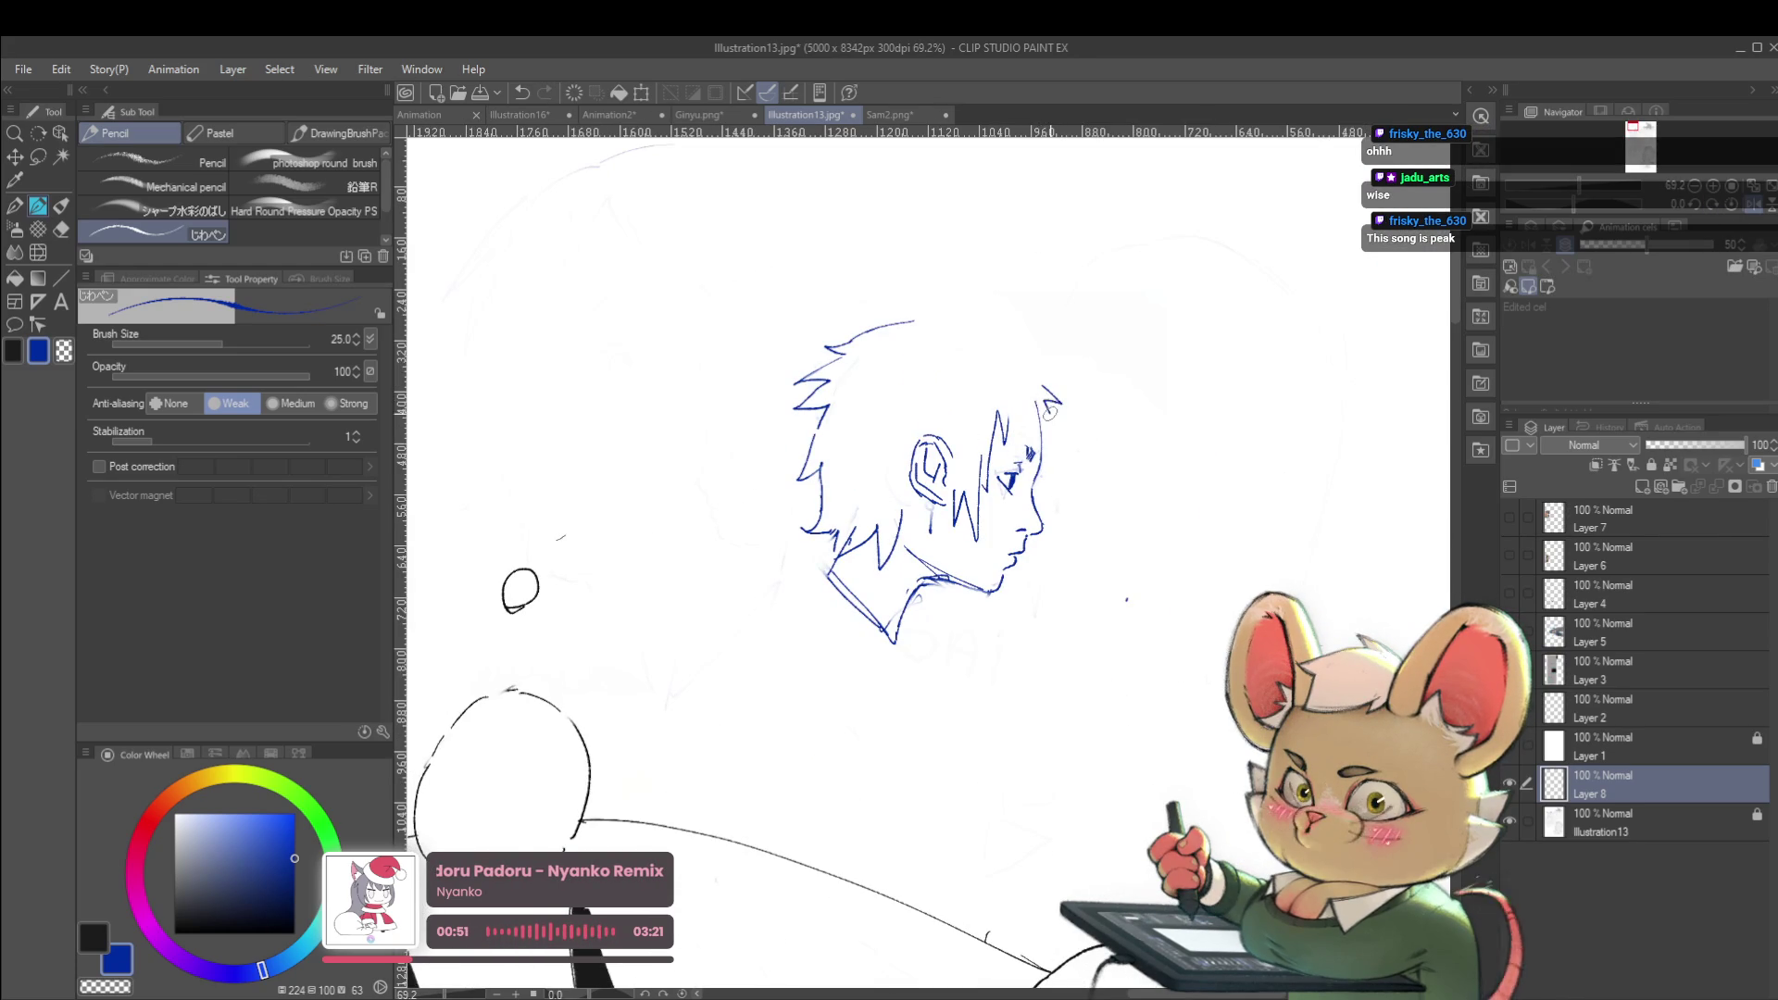
scroll(1052, 401, "down", 3)
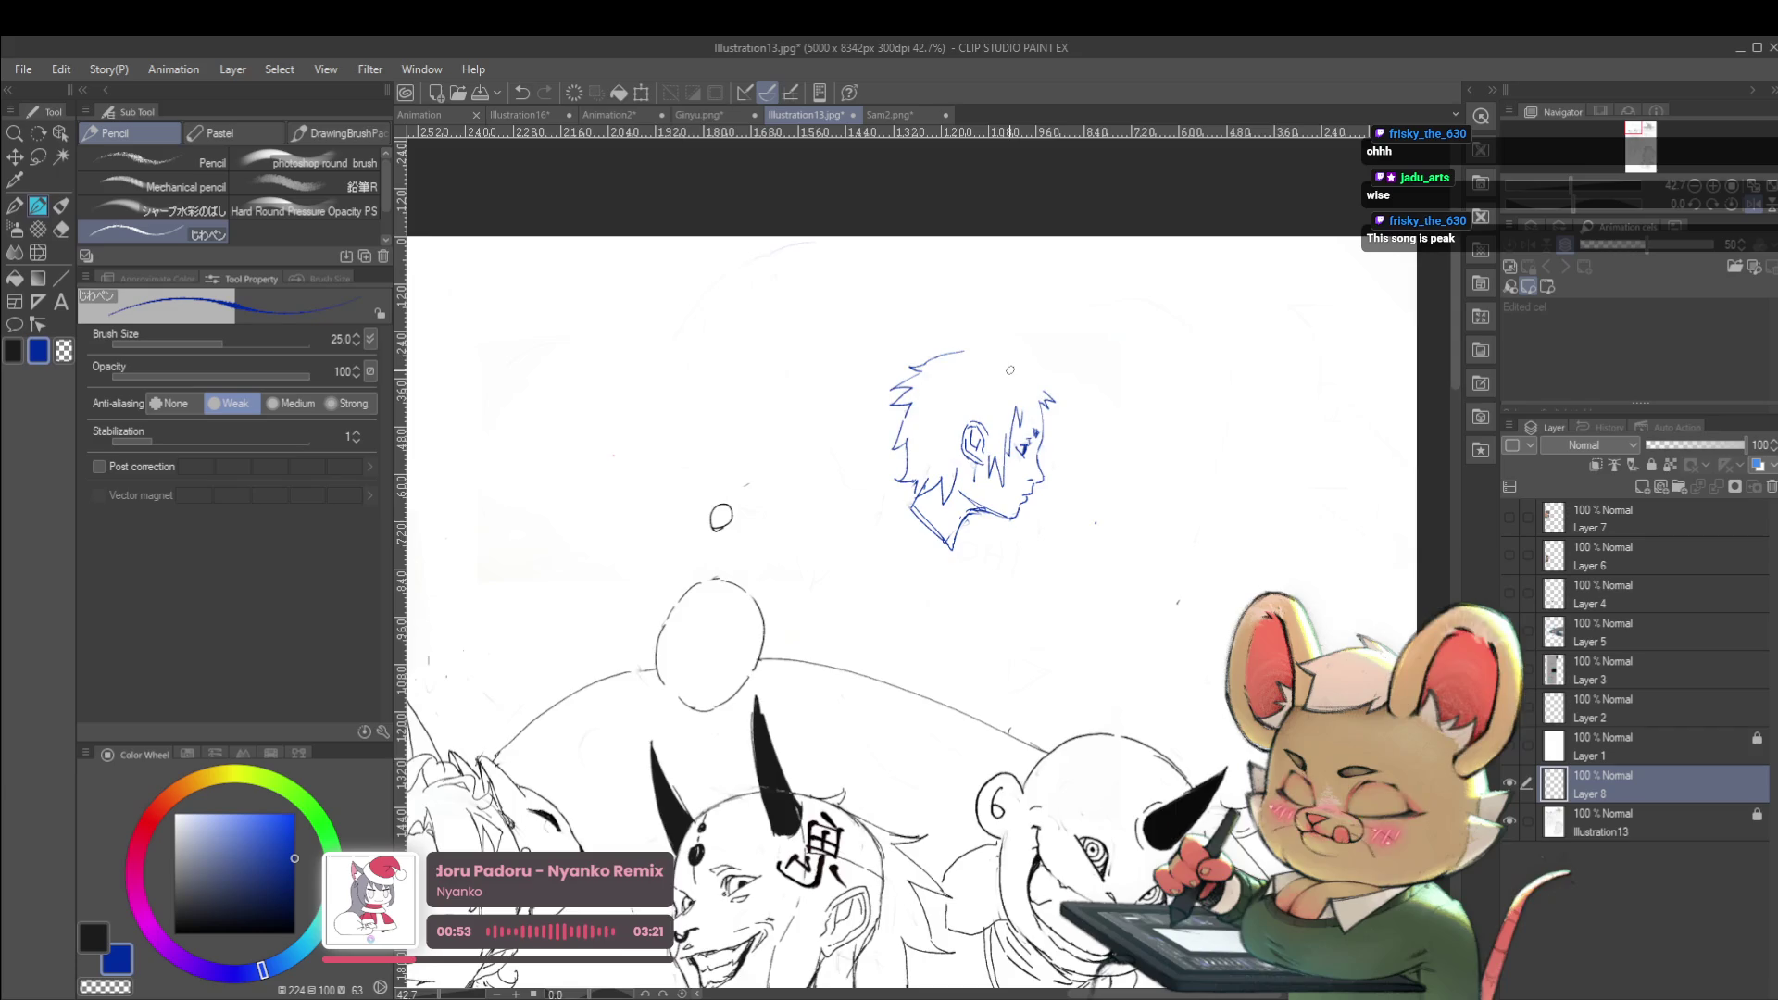
scroll(1075, 406, "up", 5)
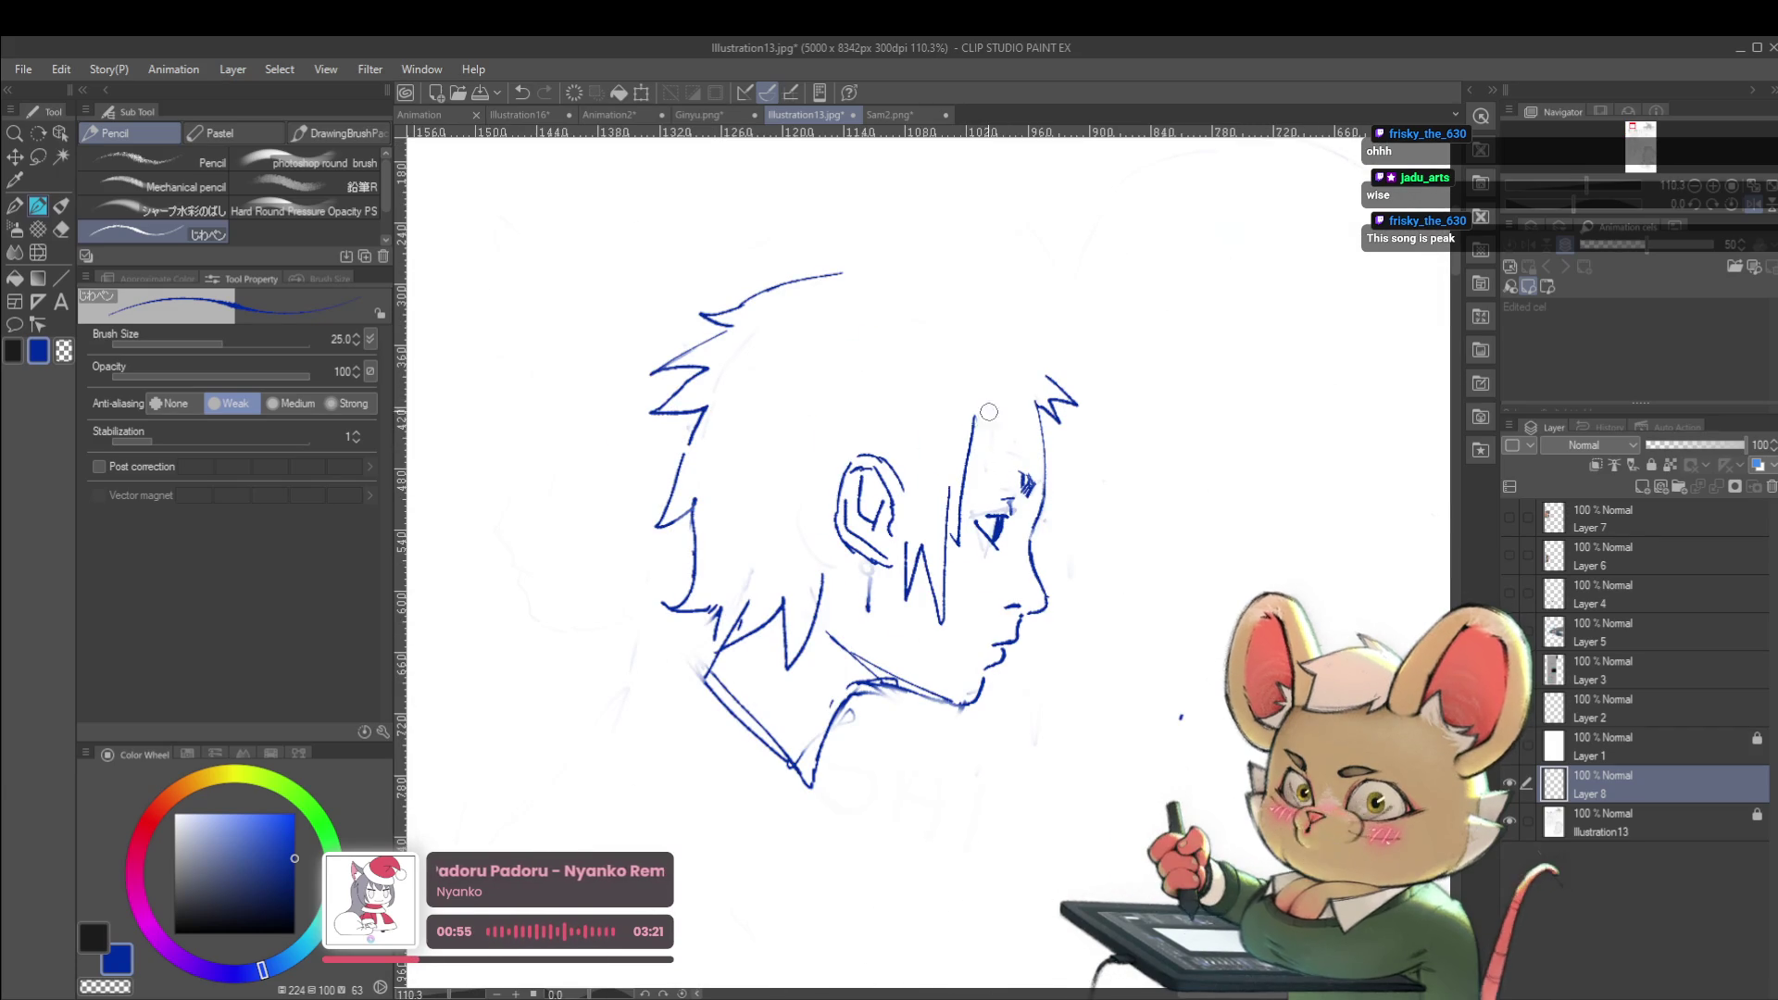
Replace the vertical stroke with a new front hair line, then add a long strand curving toward the back
key("ctrl+z")
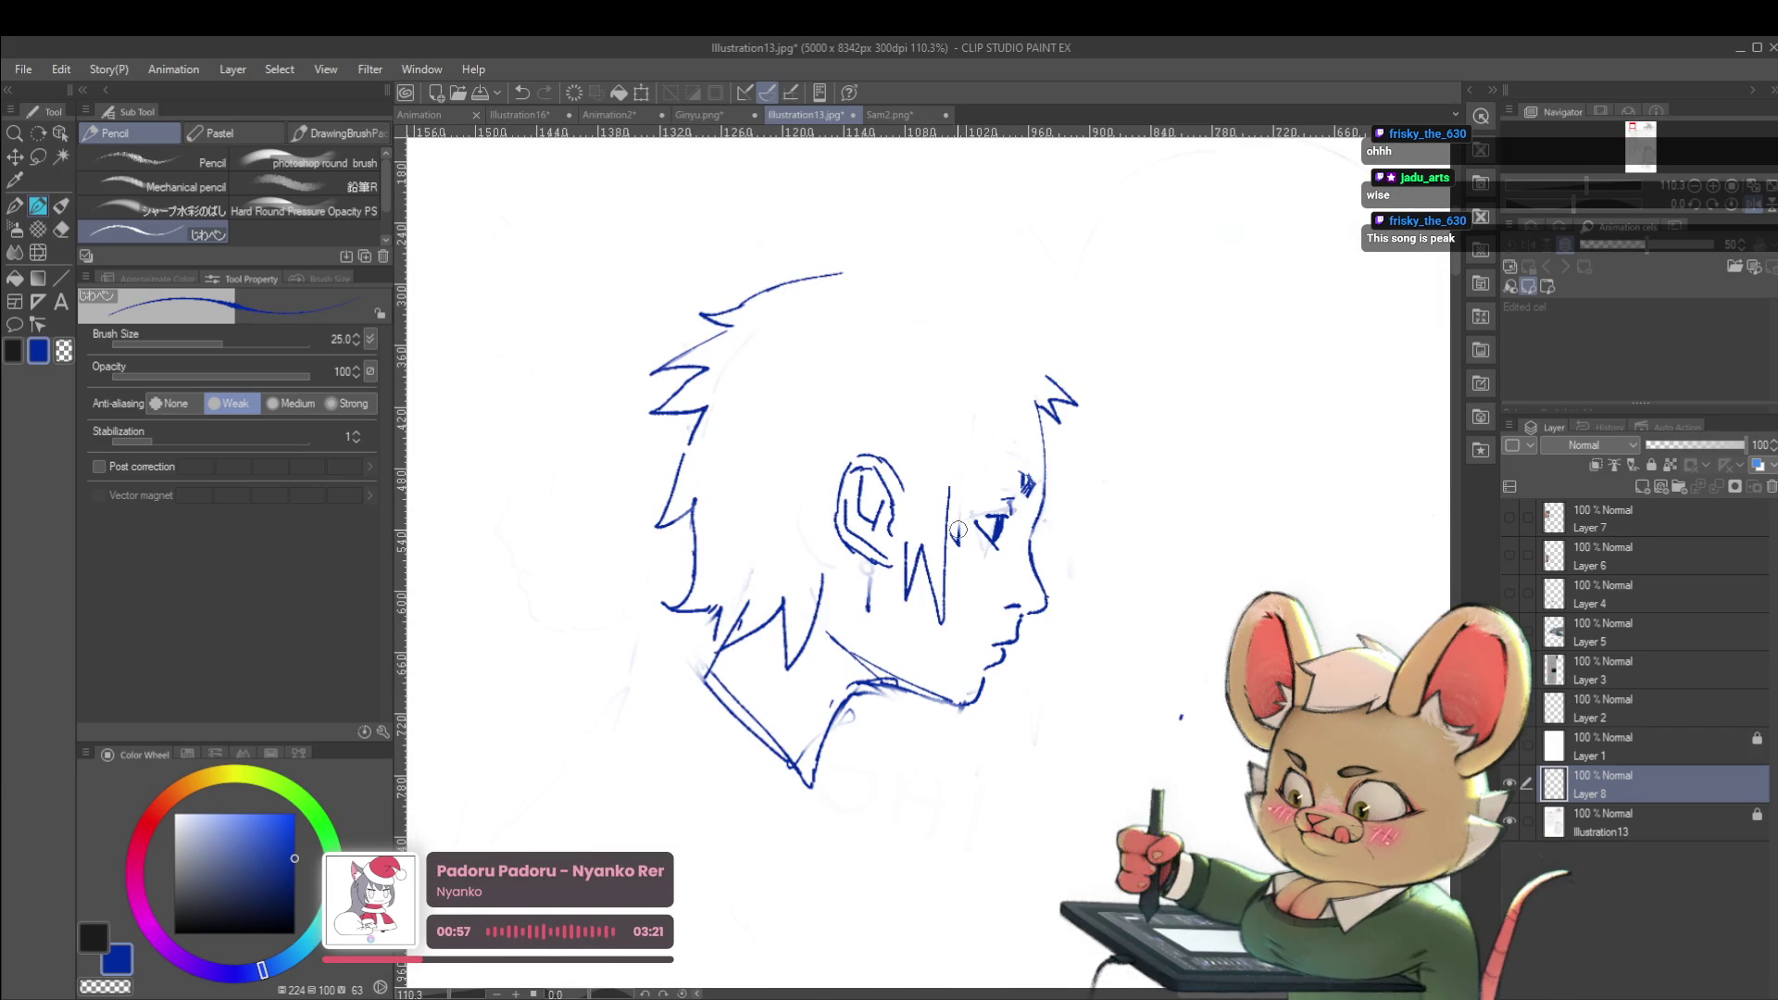
left_click_drag(950, 507, 990, 404)
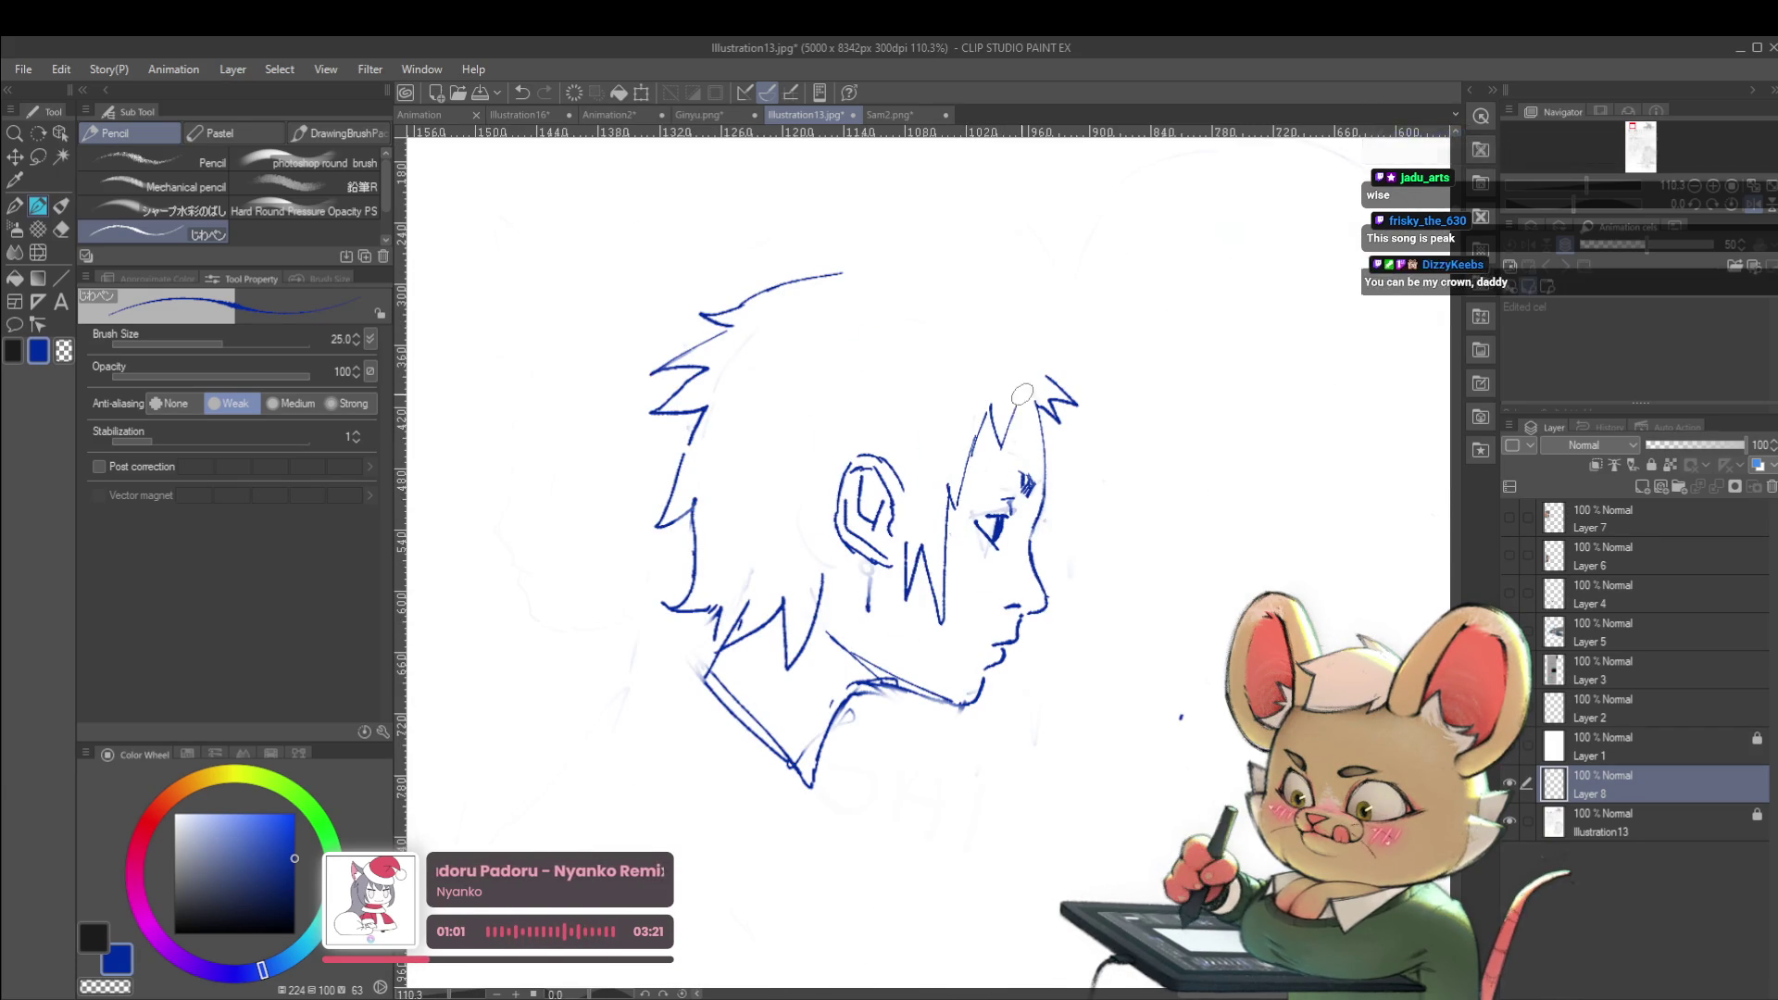
scroll(1009, 361, "down", 3)
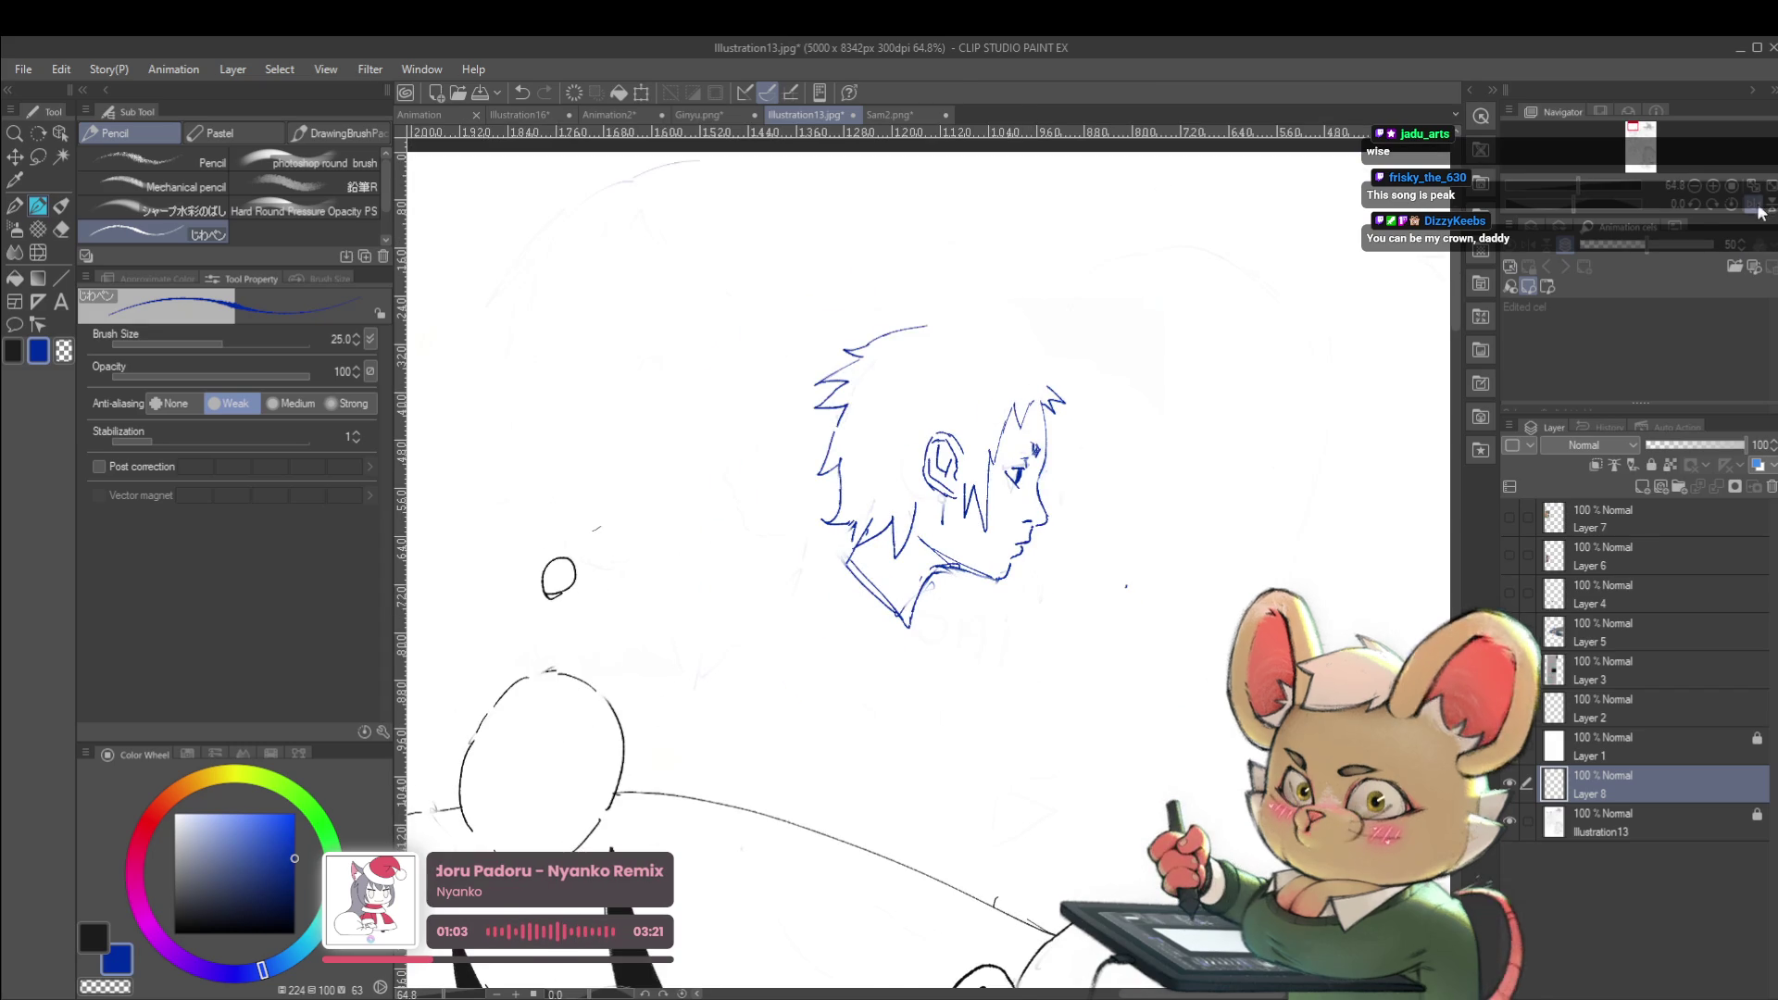
key("h")
left_click_drag(828, 373, 884, 348)
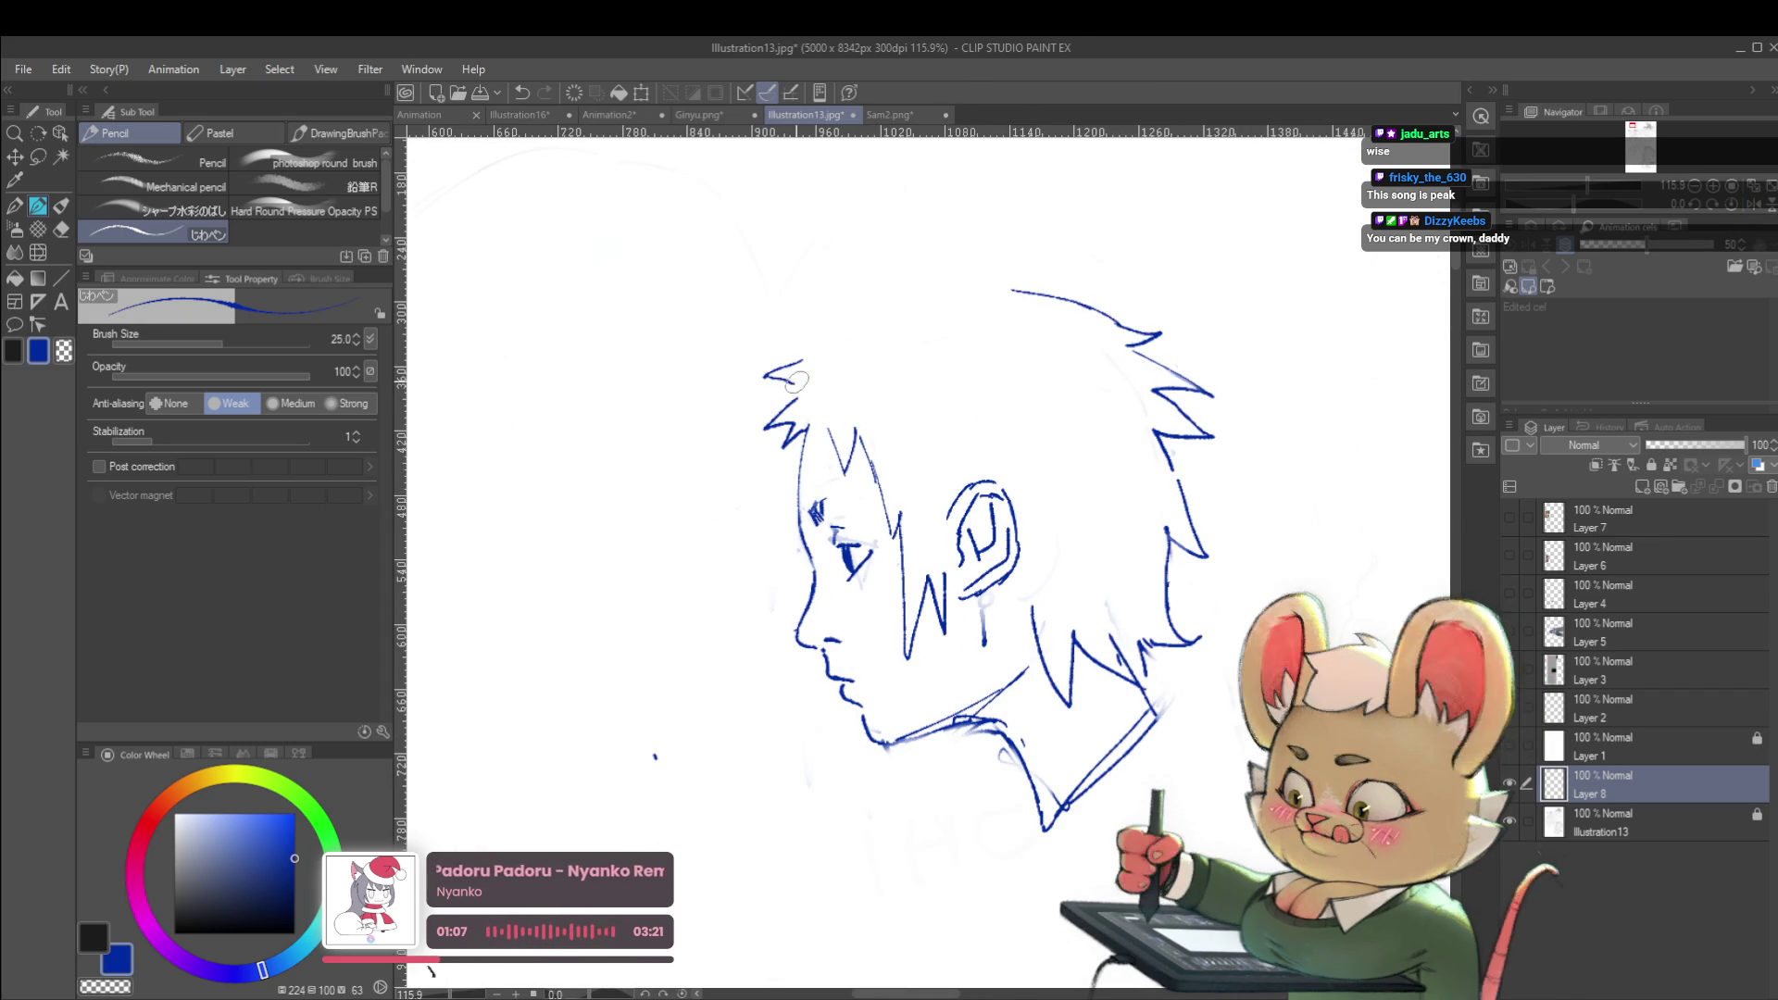
mouse_move(797, 363)
left_mouse_down()
mouse_move(945, 285)
mouse_move(923, 262)
left_mouse_up()
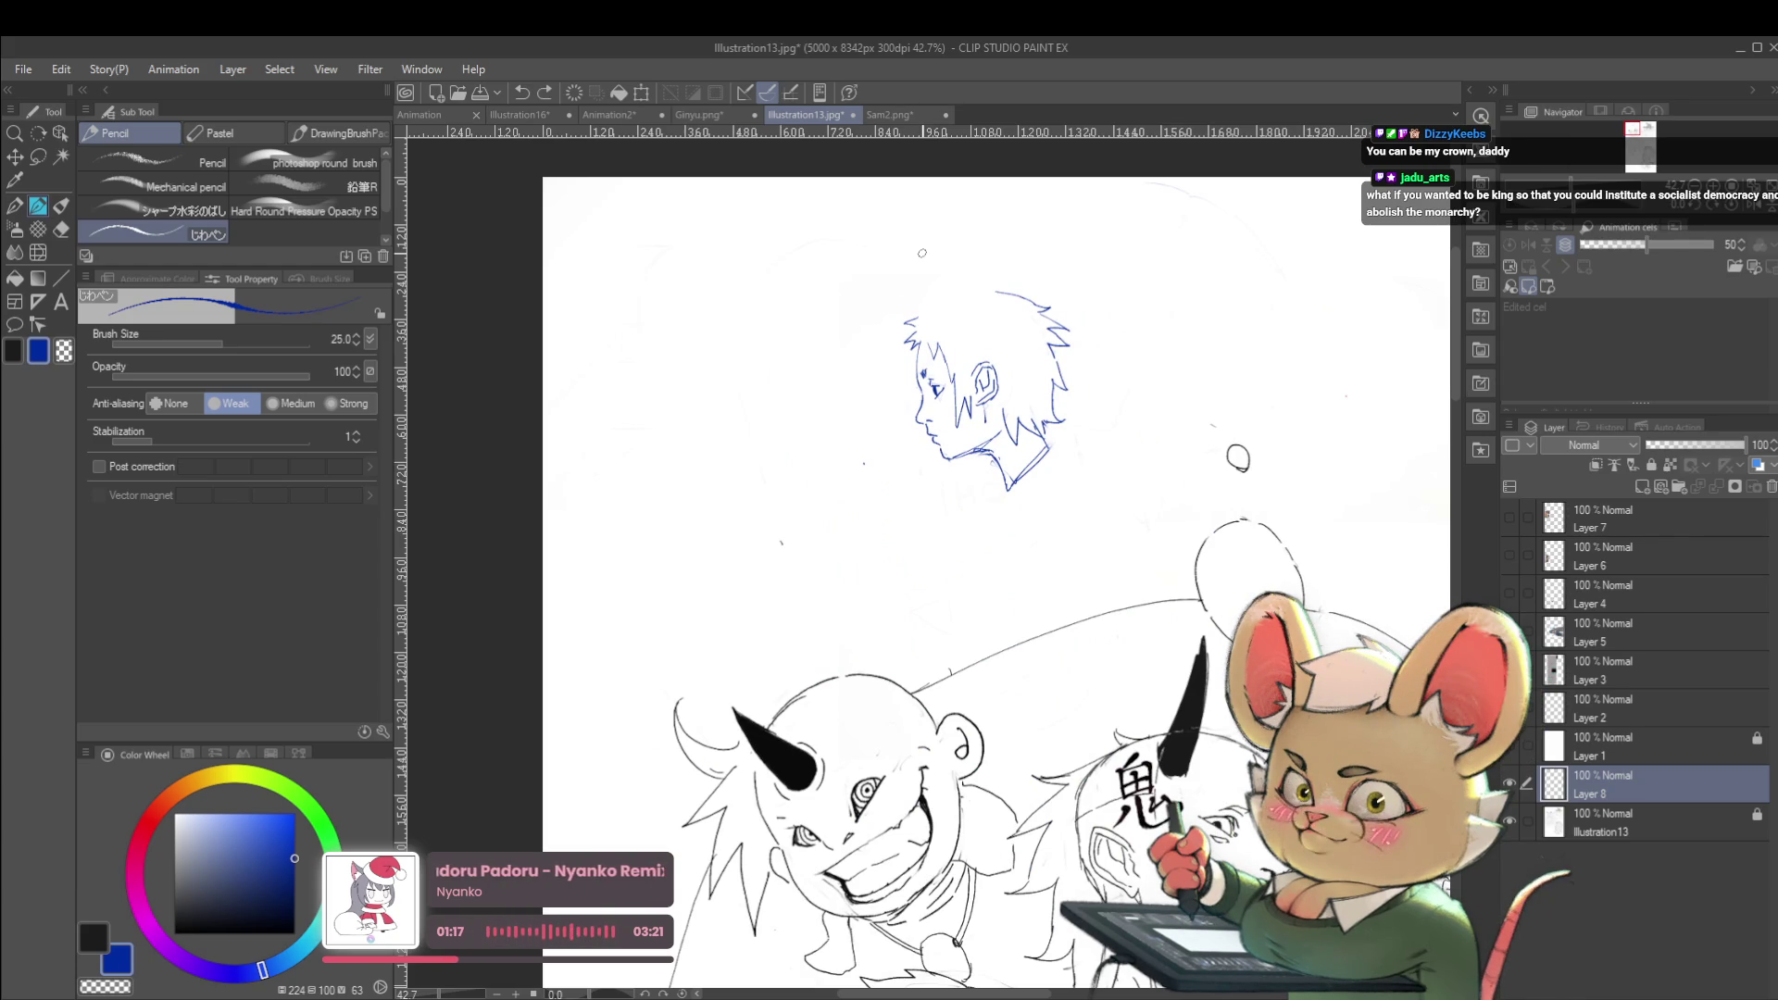
Mirror the view to check proportions, then undo the zigzag stroke at the top of the hair
left_click(1697, 213)
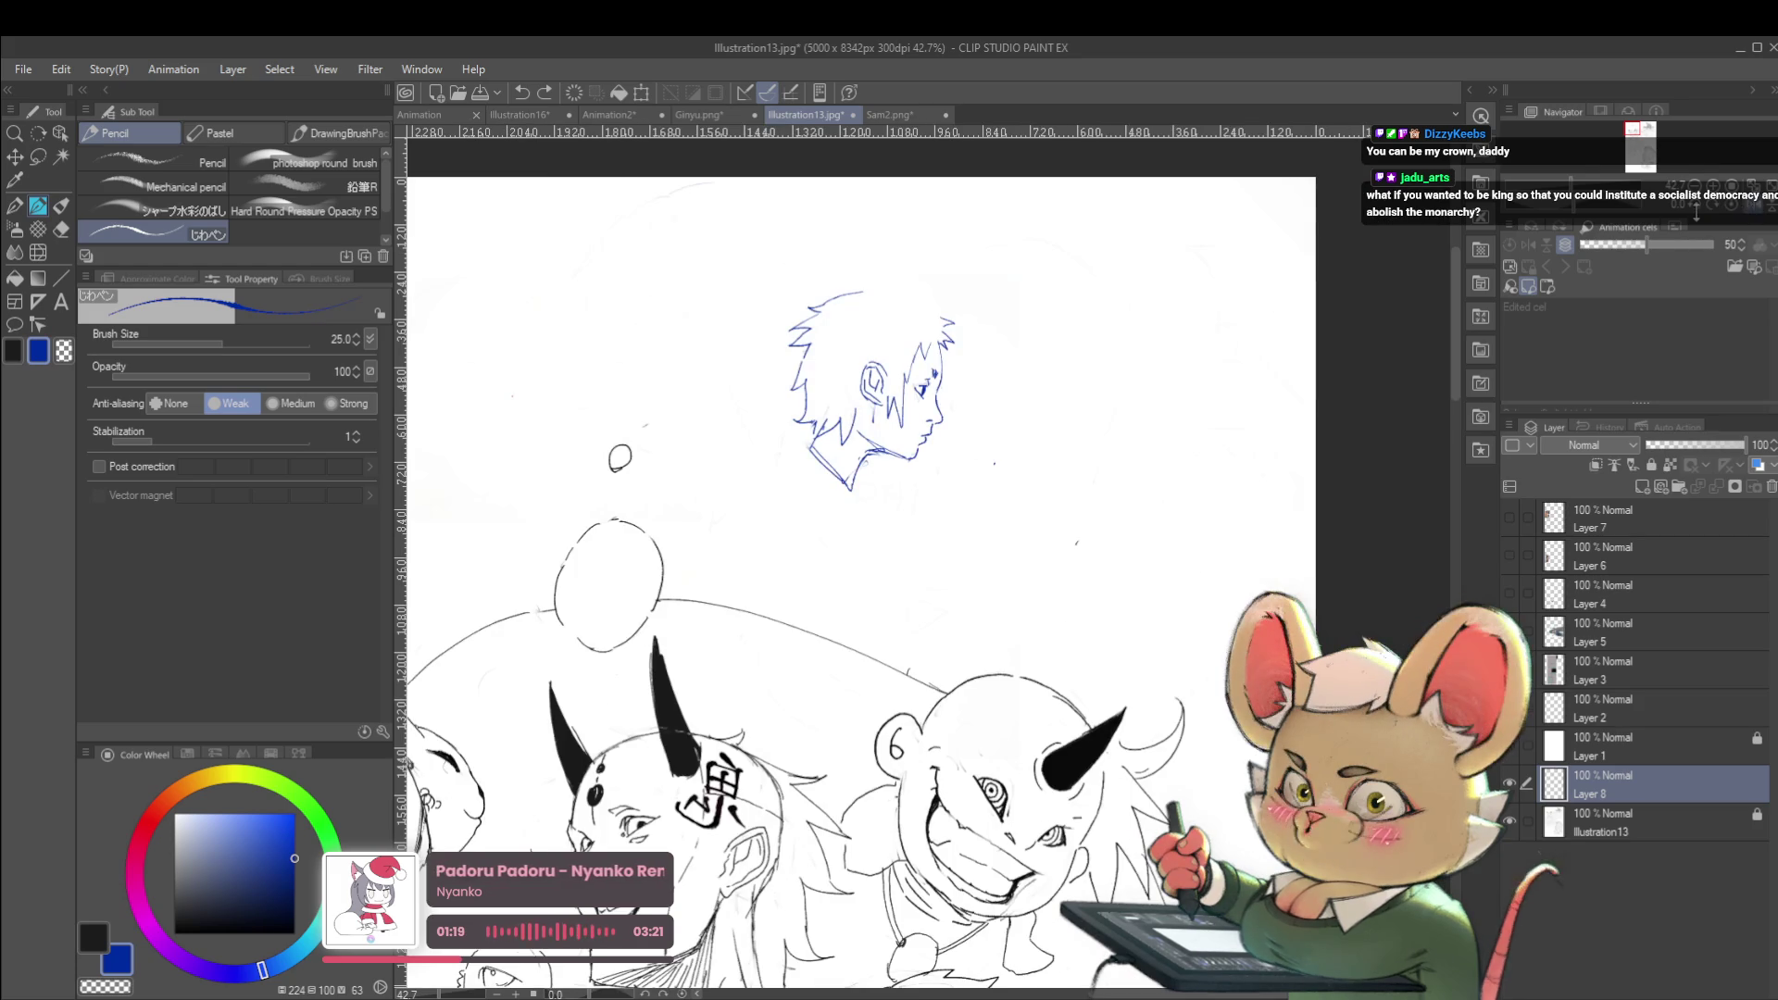
scroll(1083, 490, "up", 1)
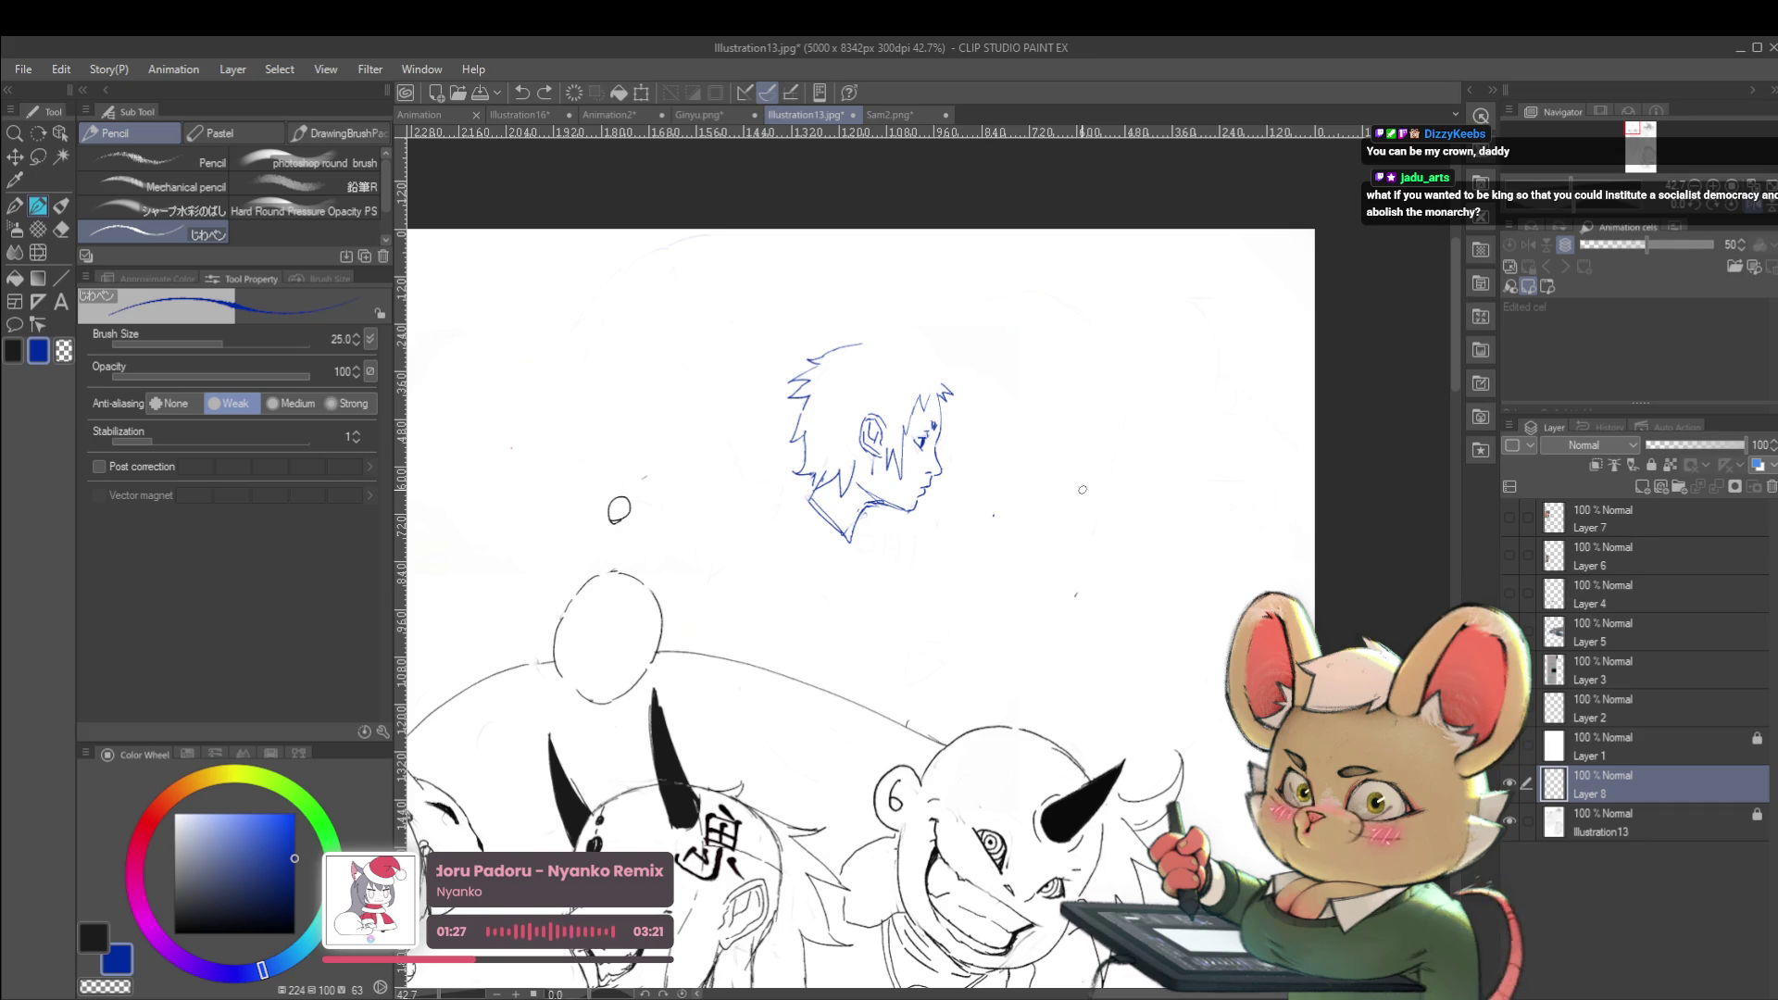
key("h")
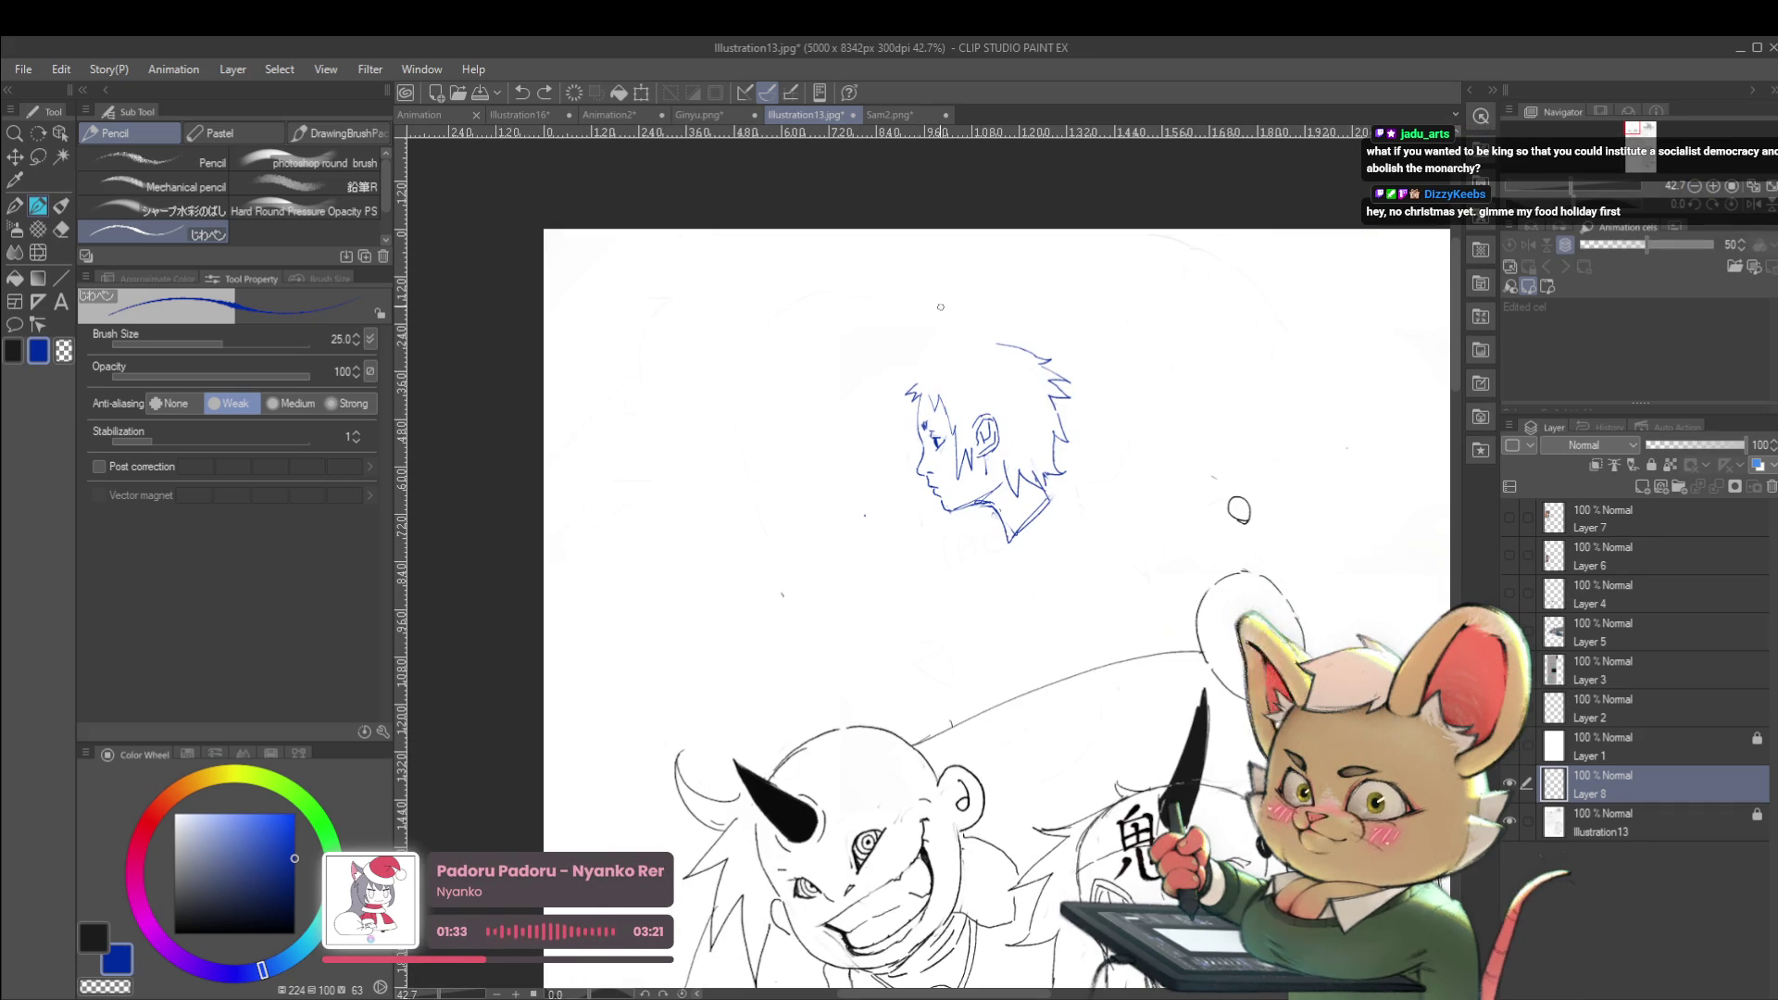
left_click_drag(935, 370, 964, 382)
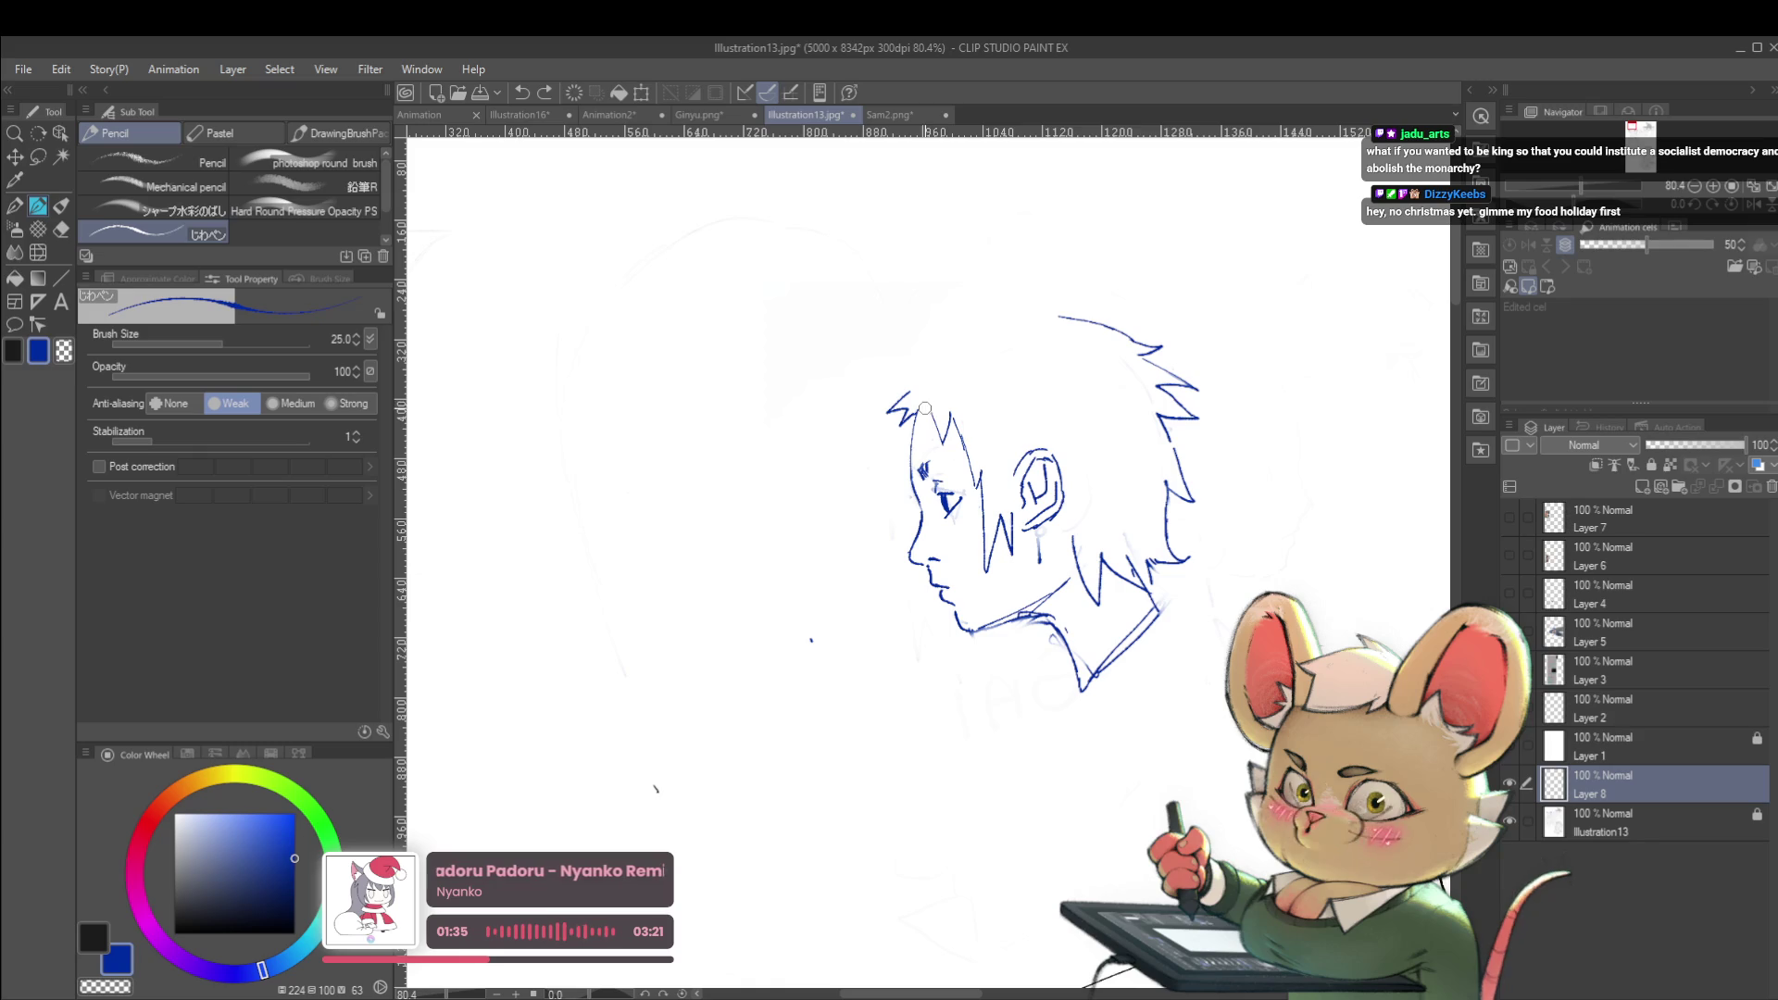
key("ctrl+z")
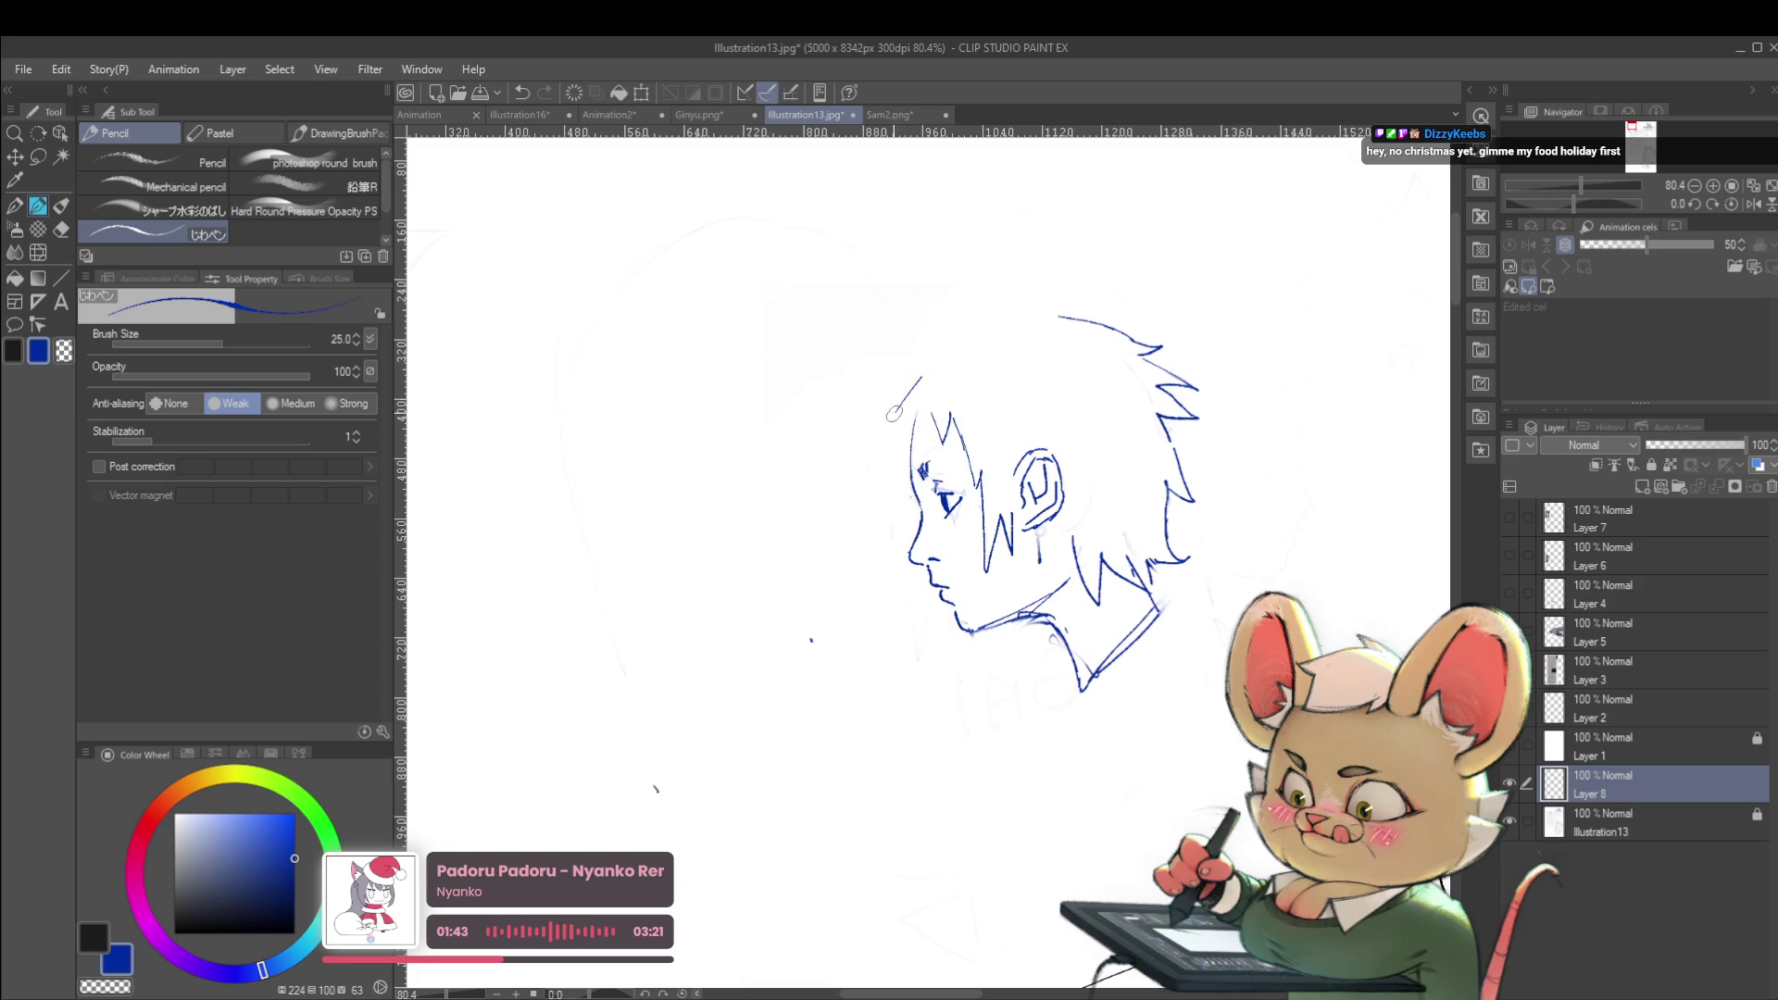
scroll(917, 408, "down", 5)
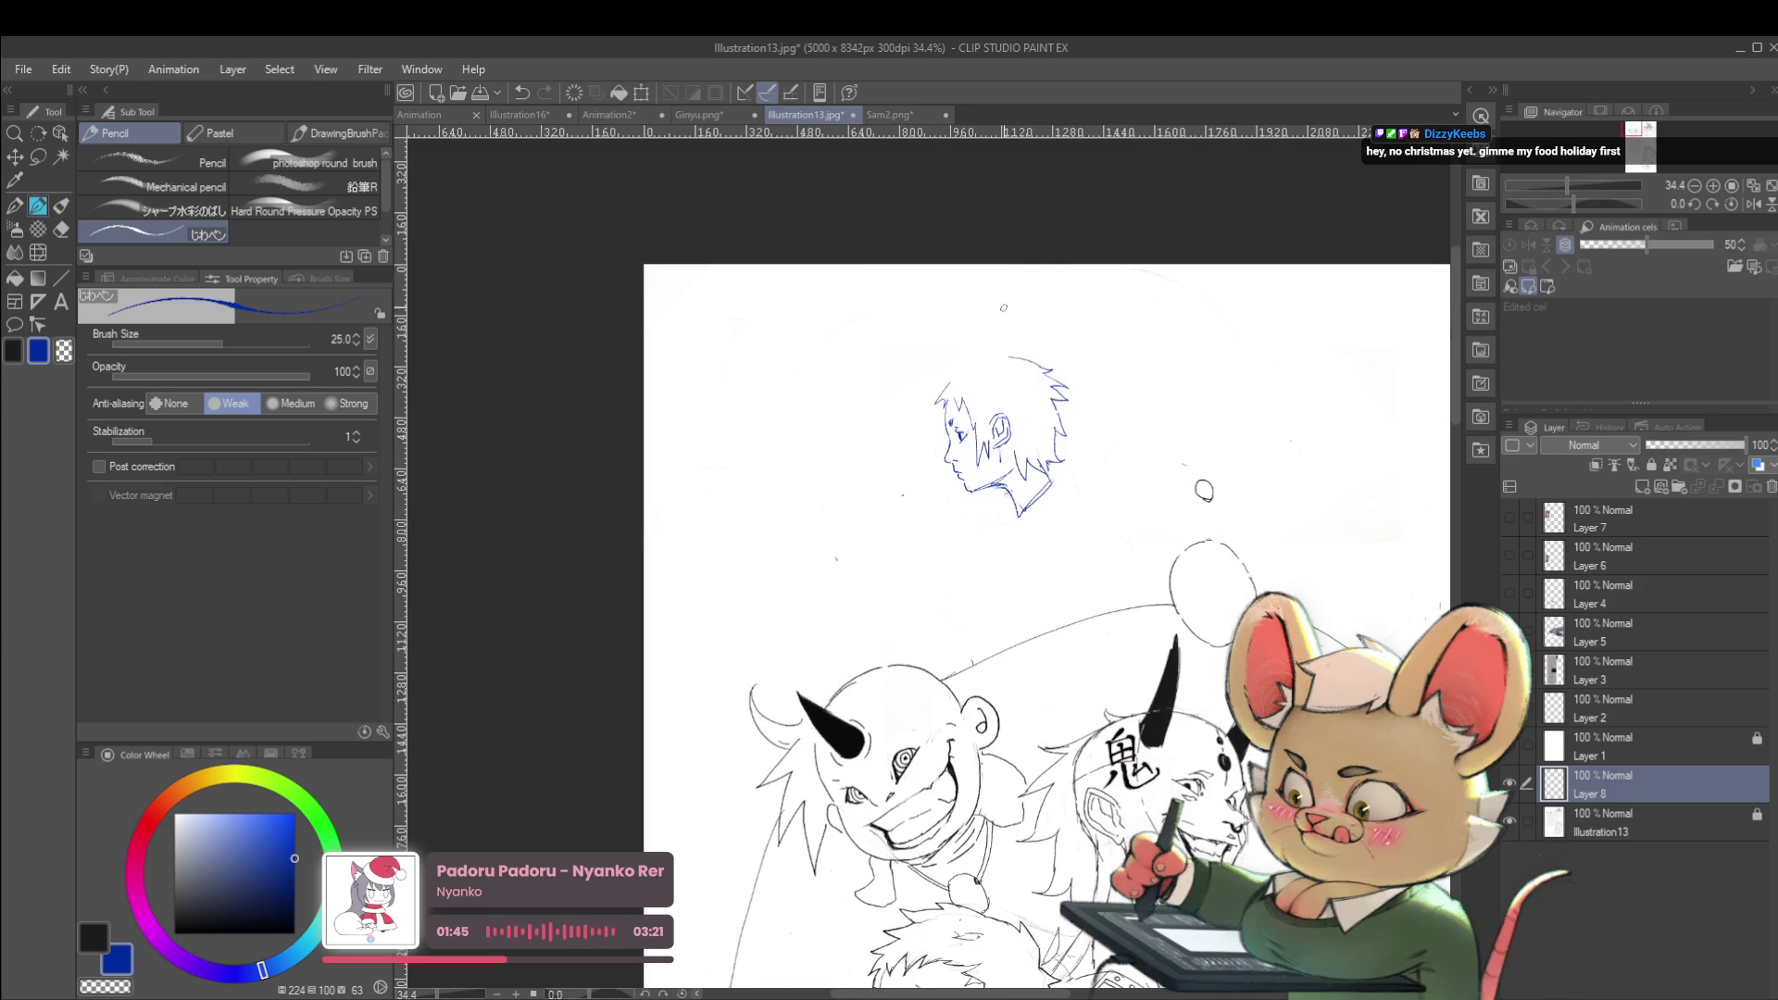
scroll(968, 366, "up", 3)
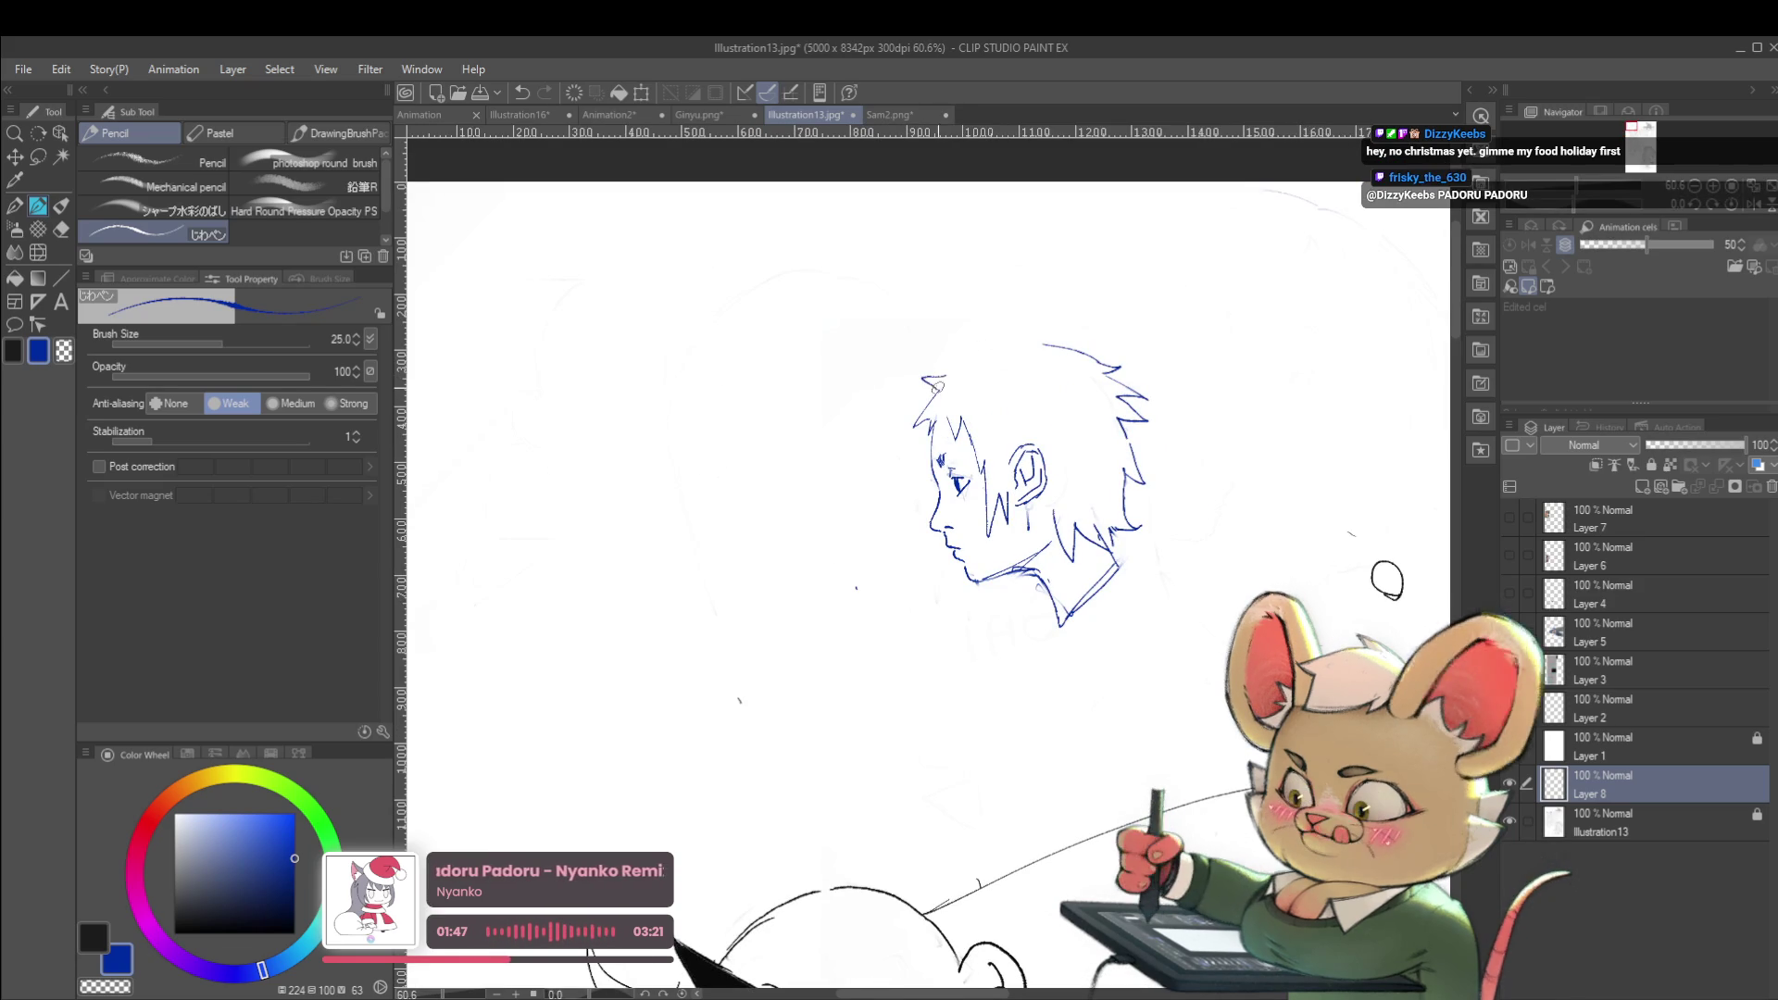
scroll(1056, 343, "down", 5)
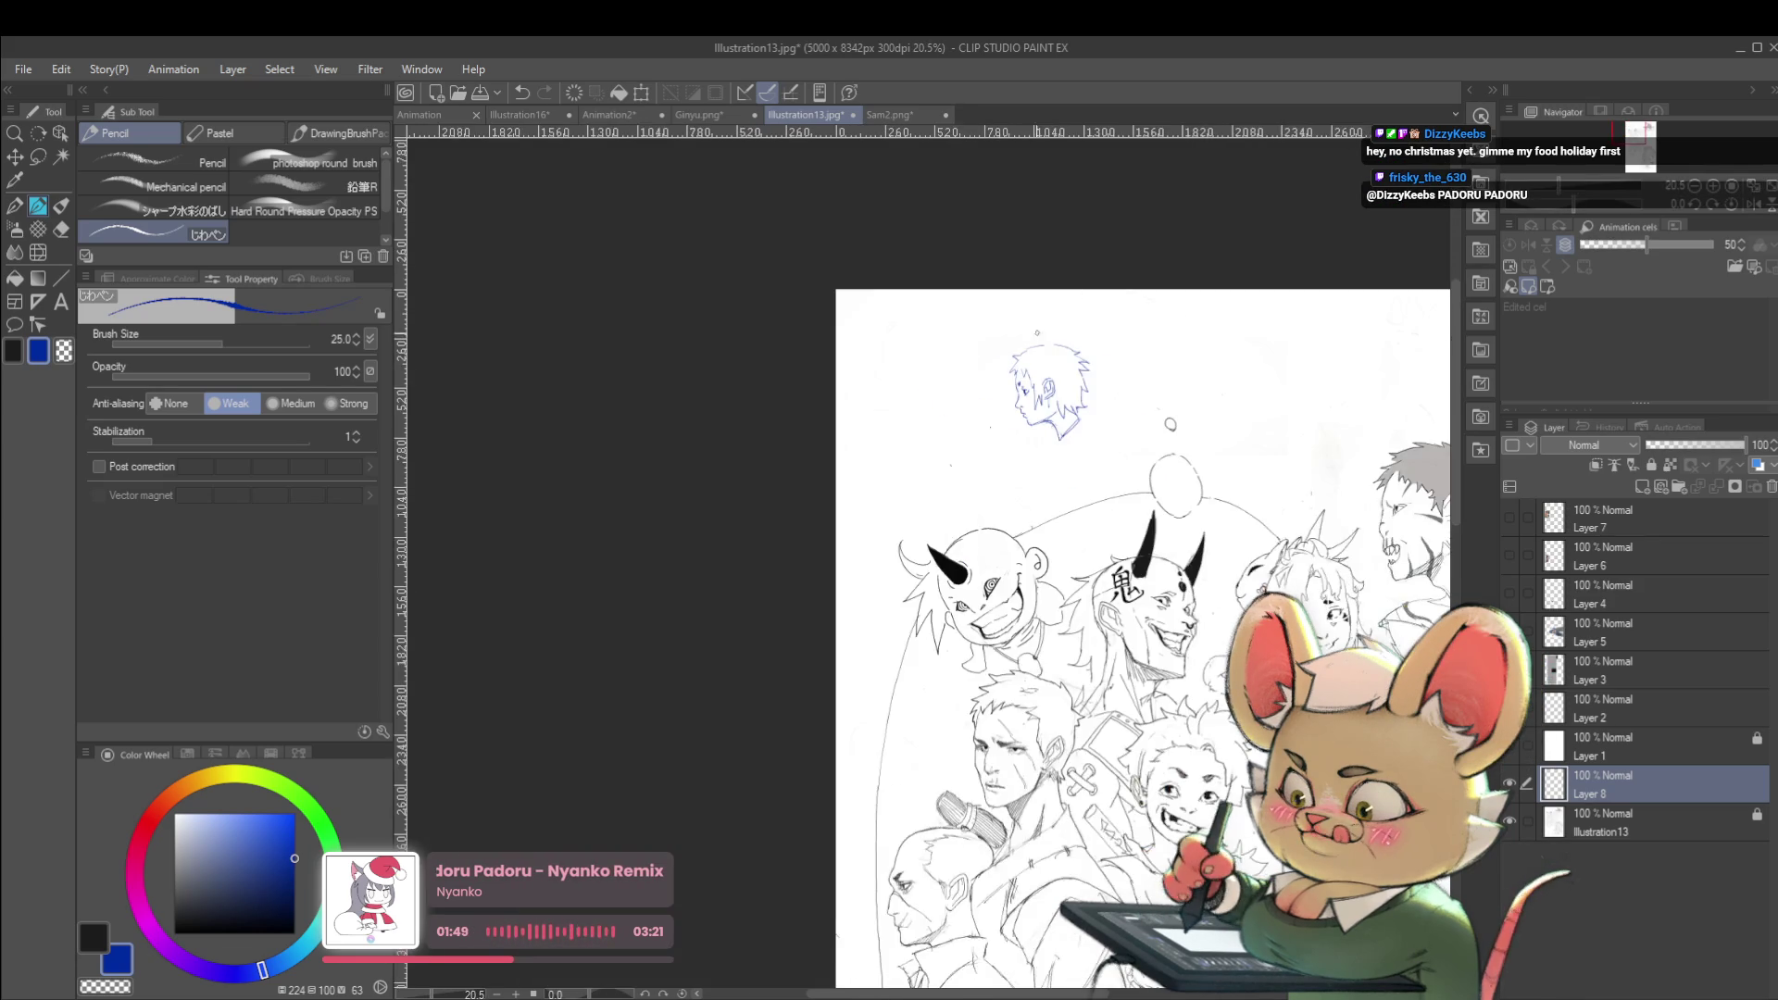
scroll(1043, 329, "up", 5)
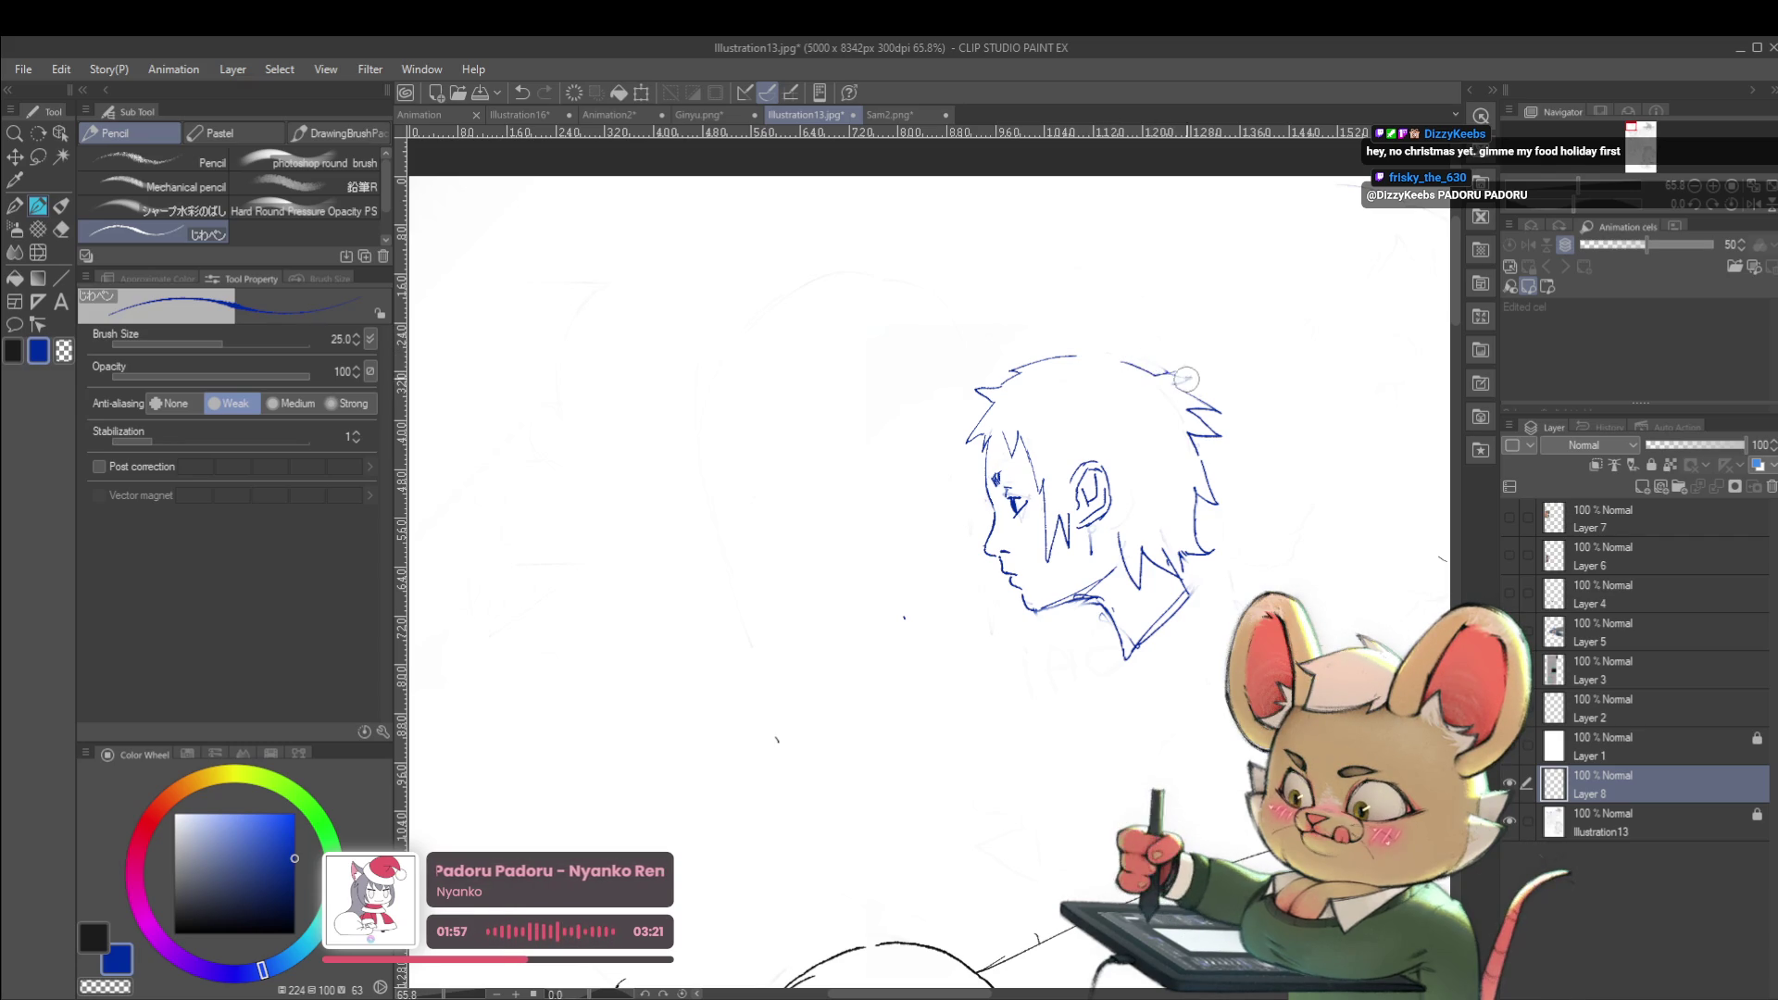
scroll(1223, 426, "down", 3)
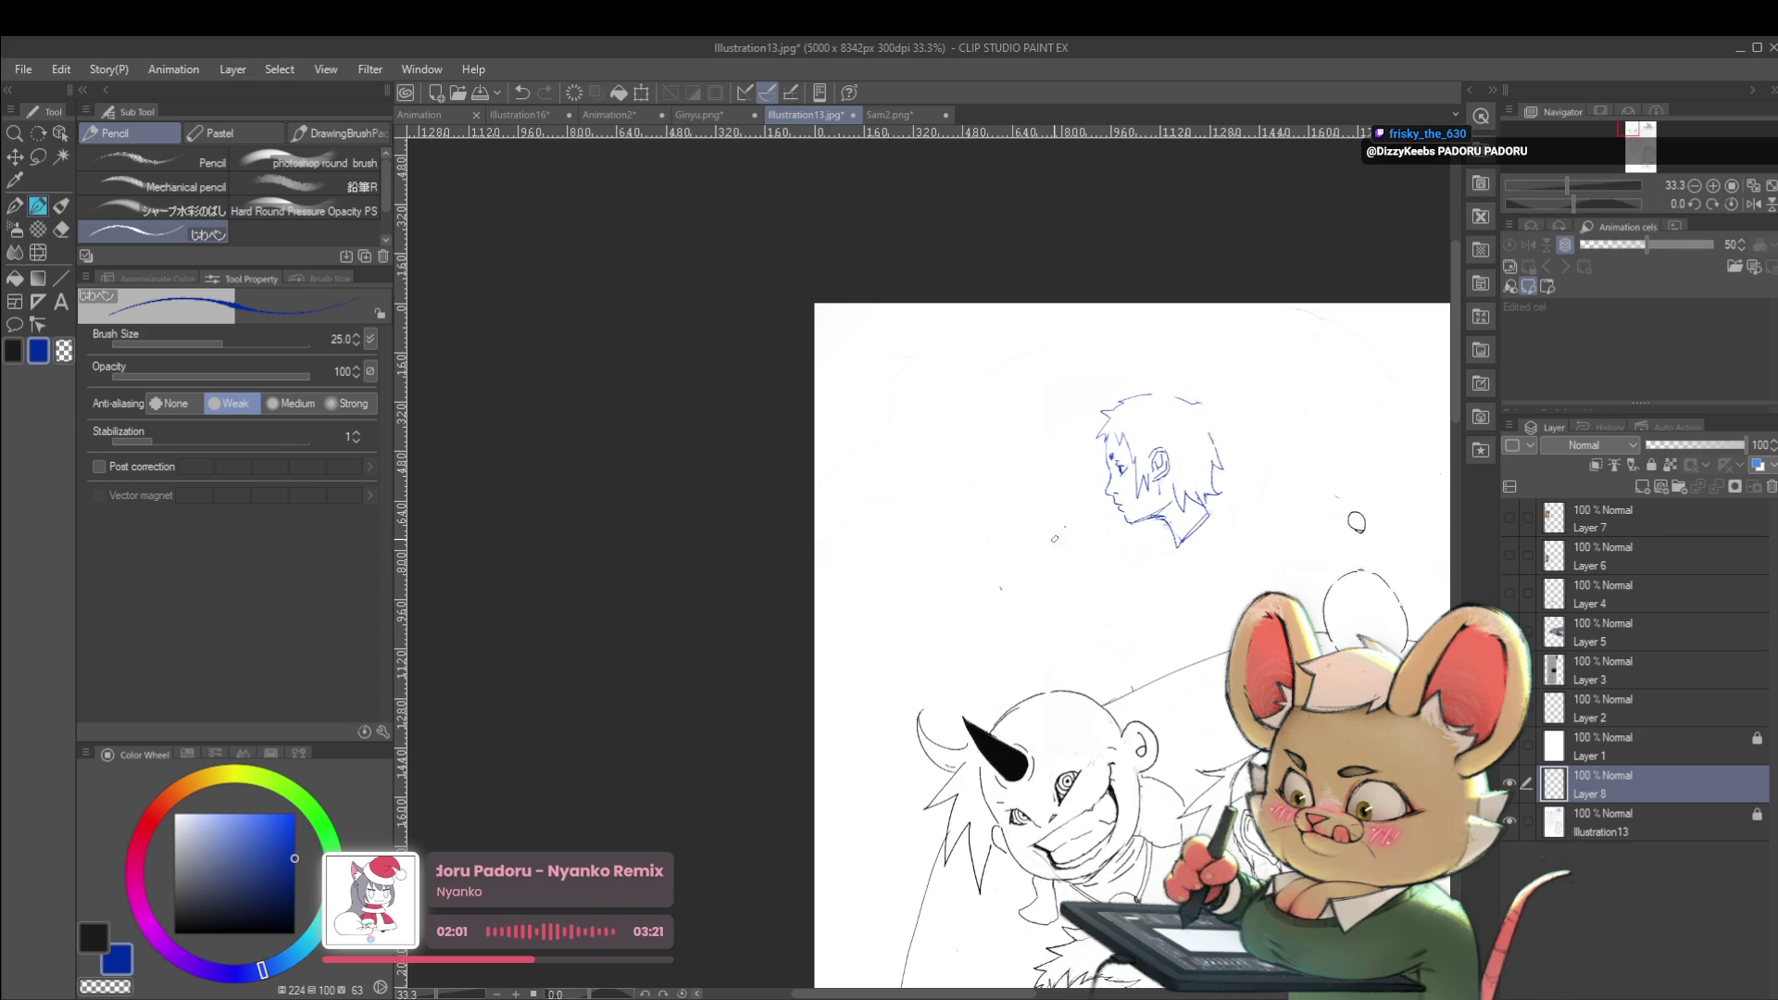
Draw a curved outline for a second head below-left and sketch its eye
mouse_move(1062, 505)
left_mouse_down()
mouse_move(1038, 556)
mouse_move(1084, 604)
left_mouse_up()
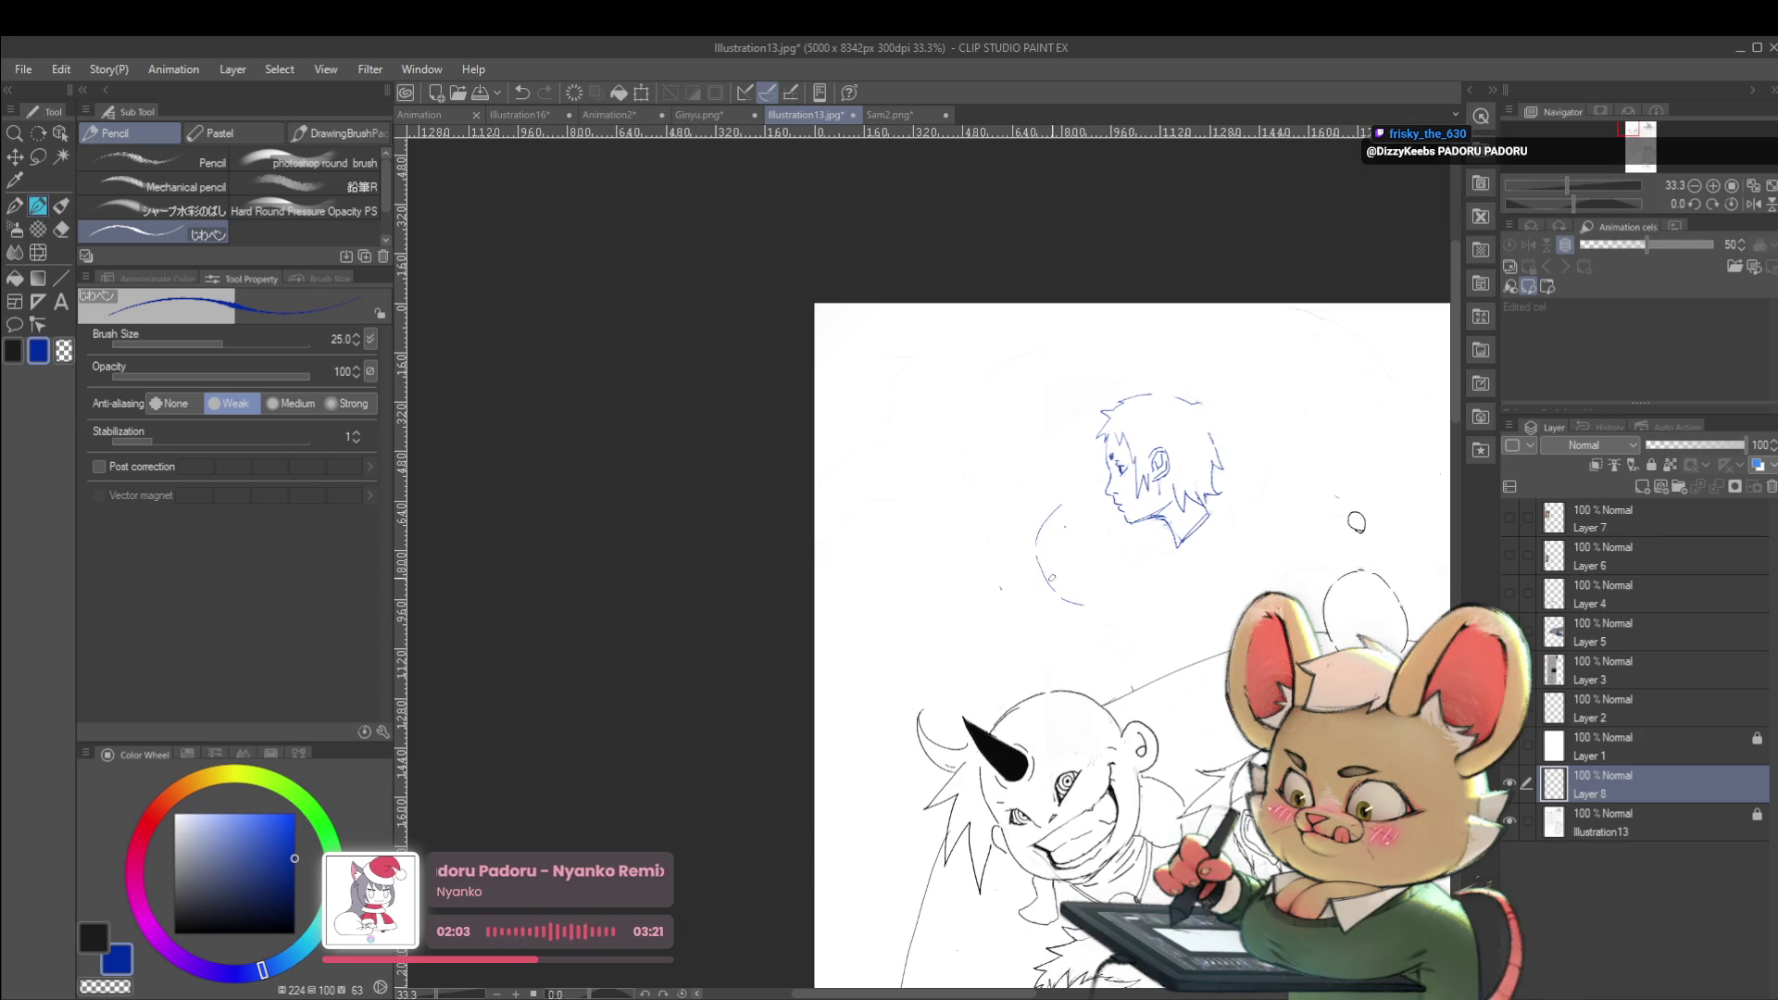
scroll(1057, 584, "up", 3)
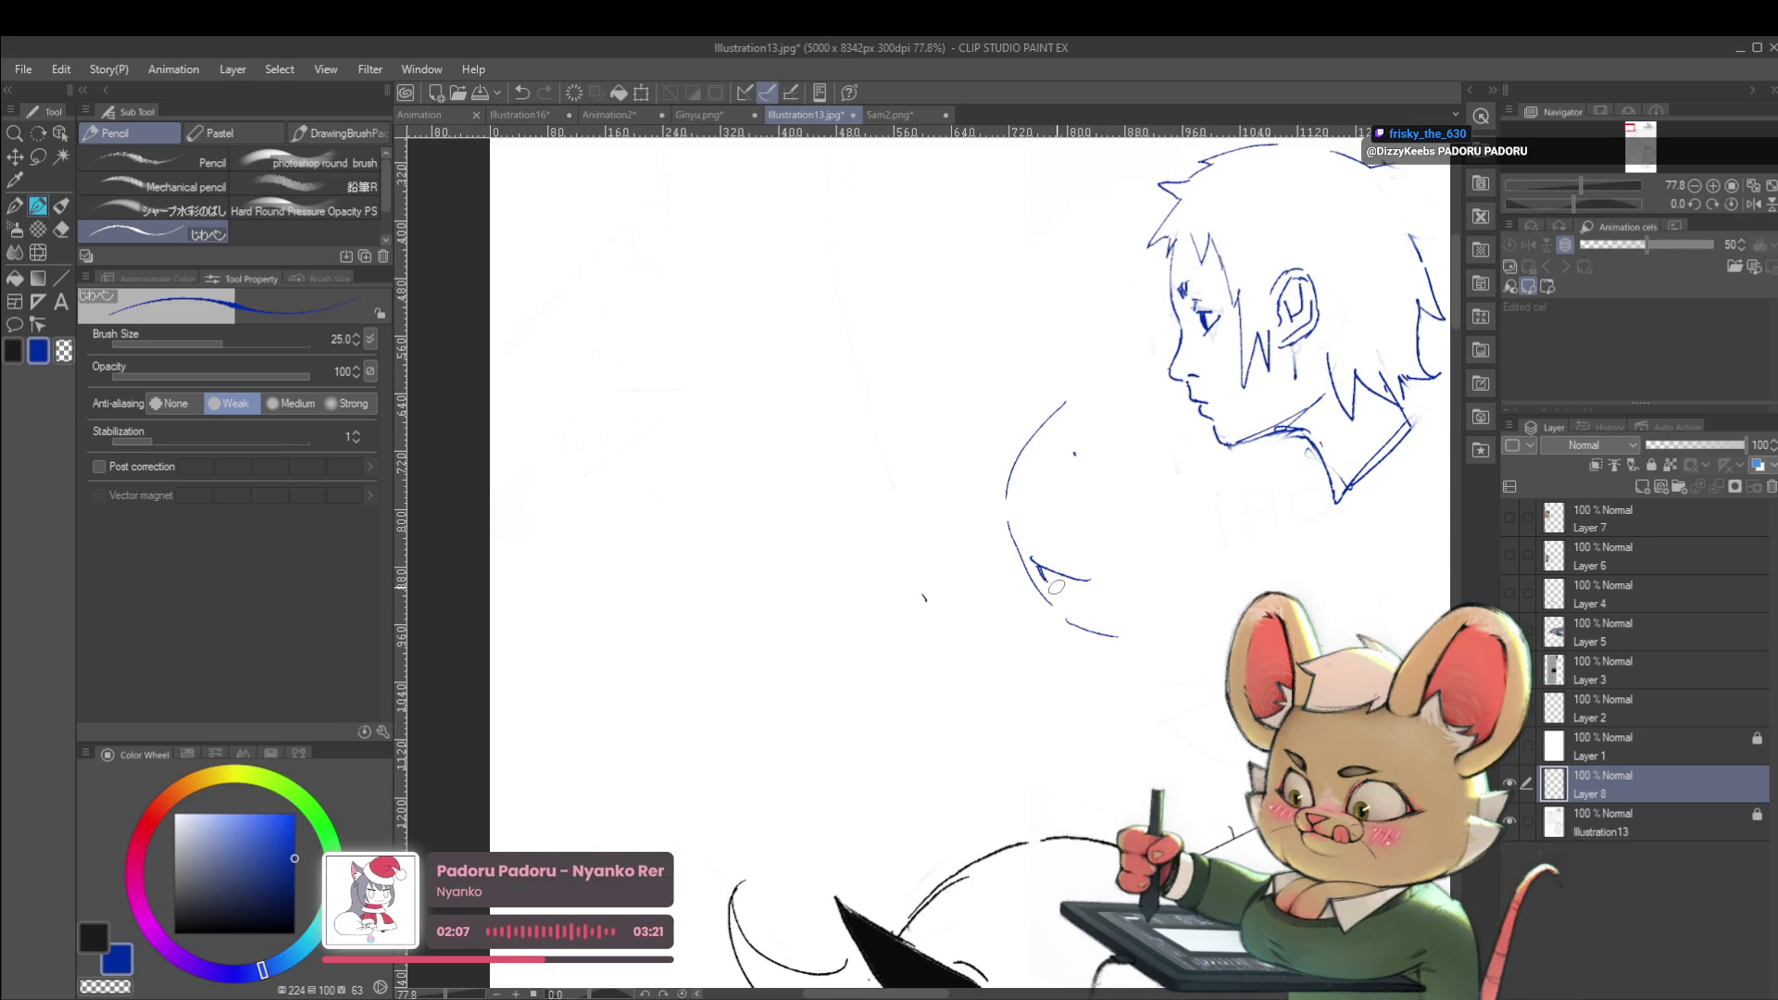
left_click_drag(1049, 573, 1070, 579)
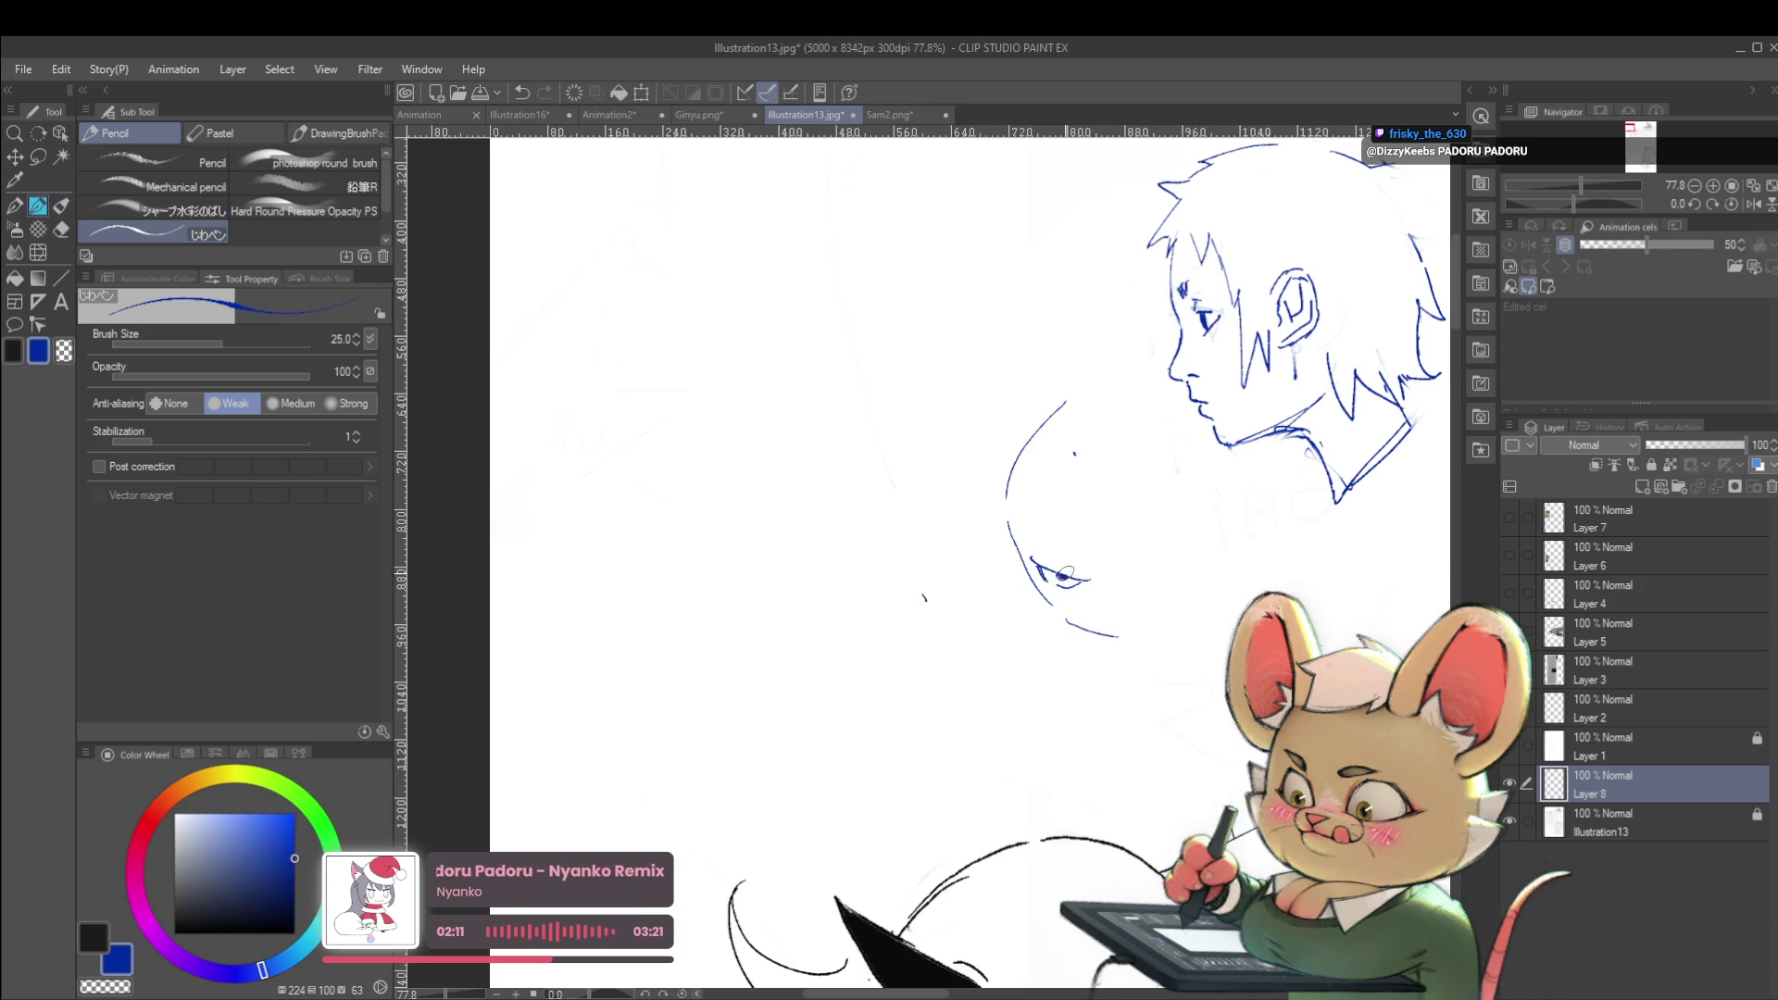
scroll(1065, 576, "down", 3)
scroll(1153, 536, "up", 1)
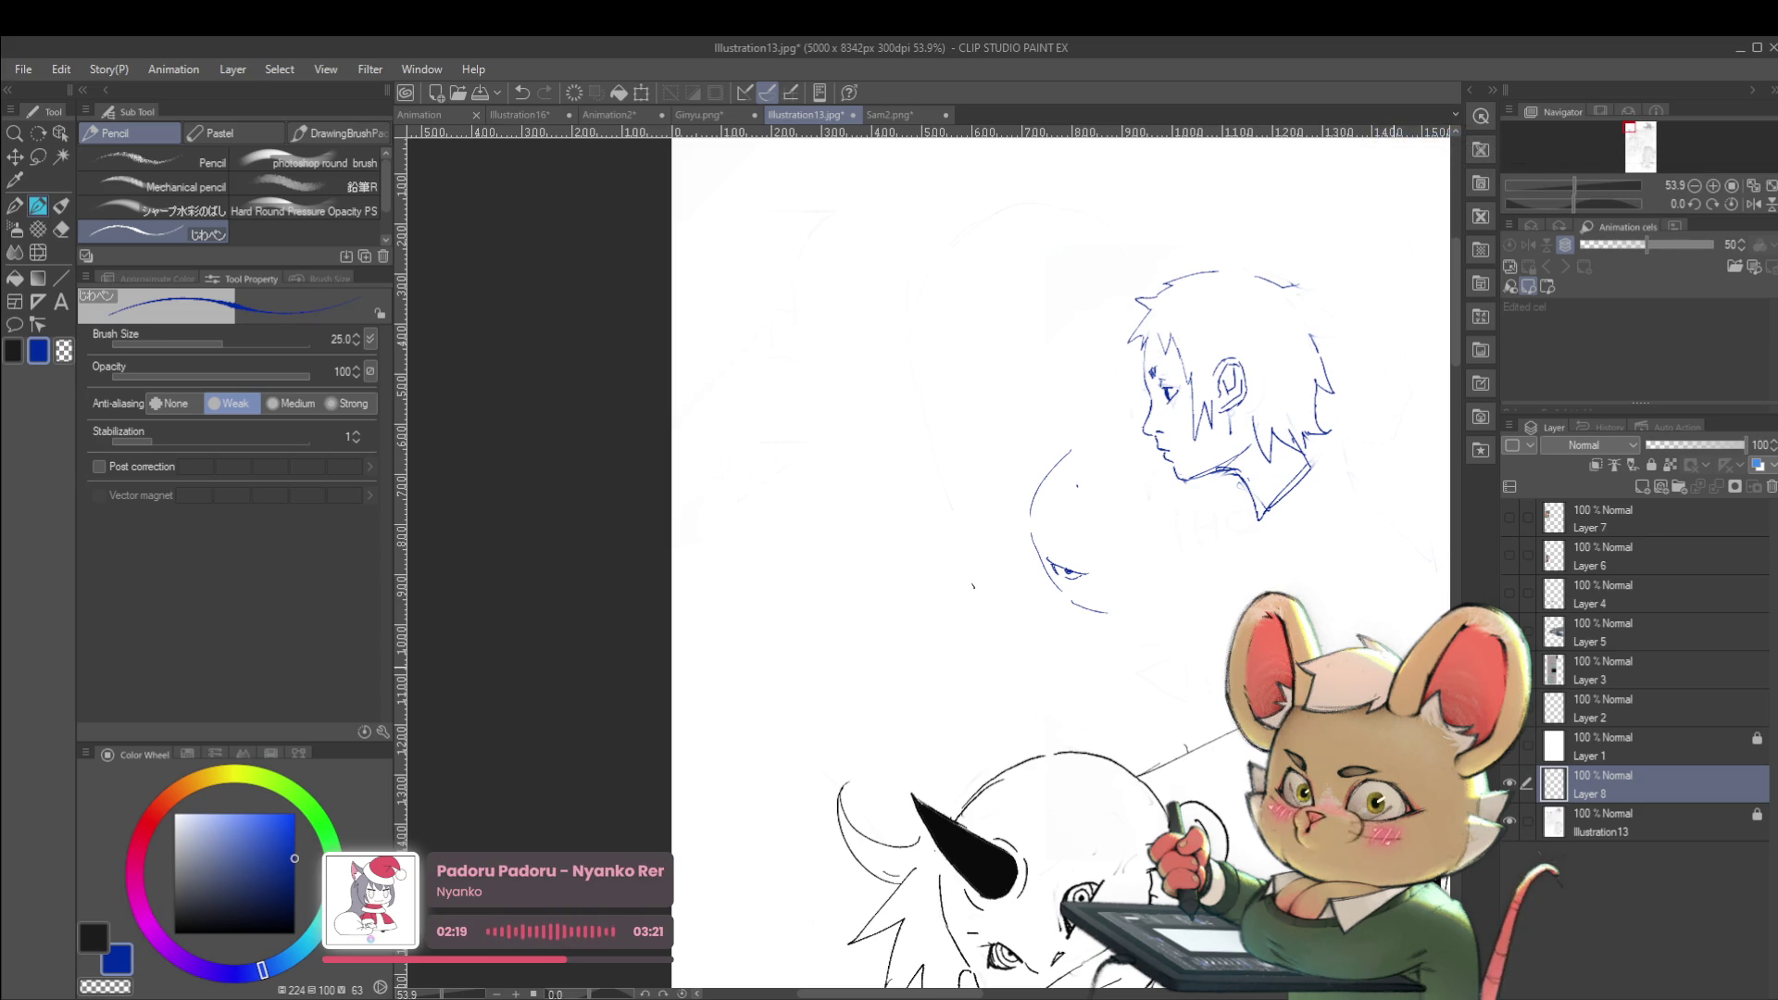
scroll(824, 596, "up", 4)
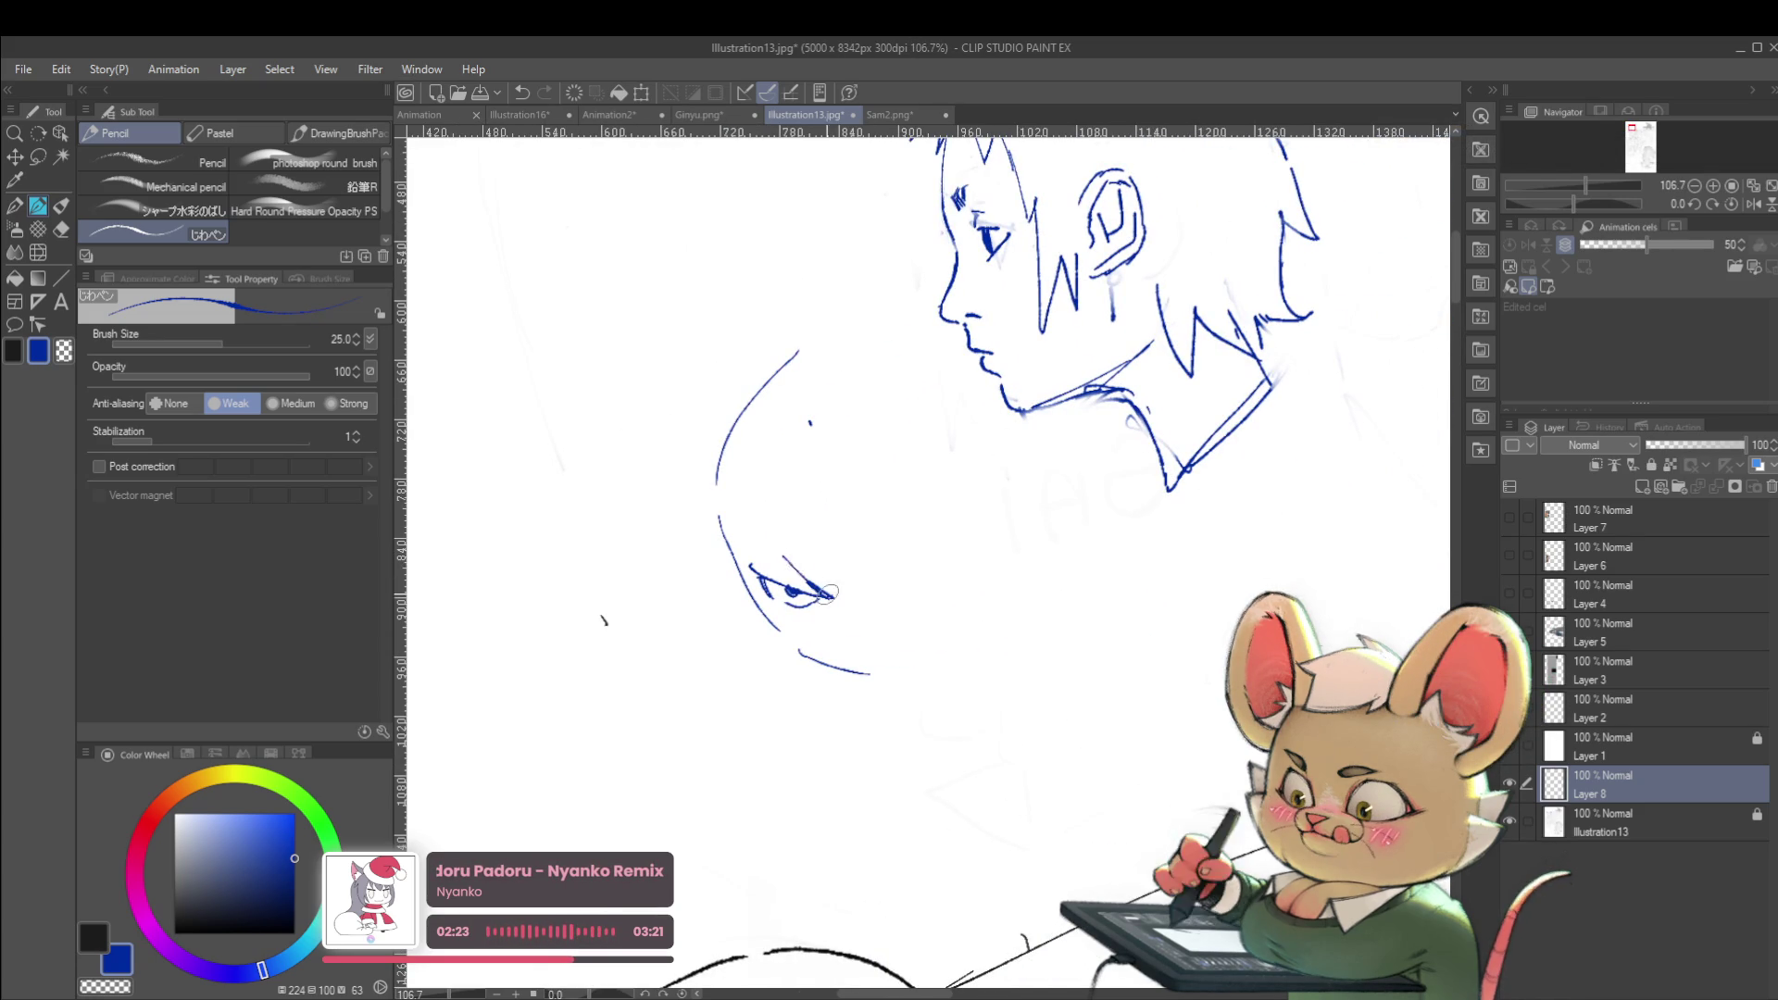
Redraw the eye with a chin line, undo the eye-corner and chin strokes, and mirror the view
mouse_move(771, 541)
left_mouse_down()
mouse_move(841, 604)
mouse_move(866, 675)
left_mouse_up()
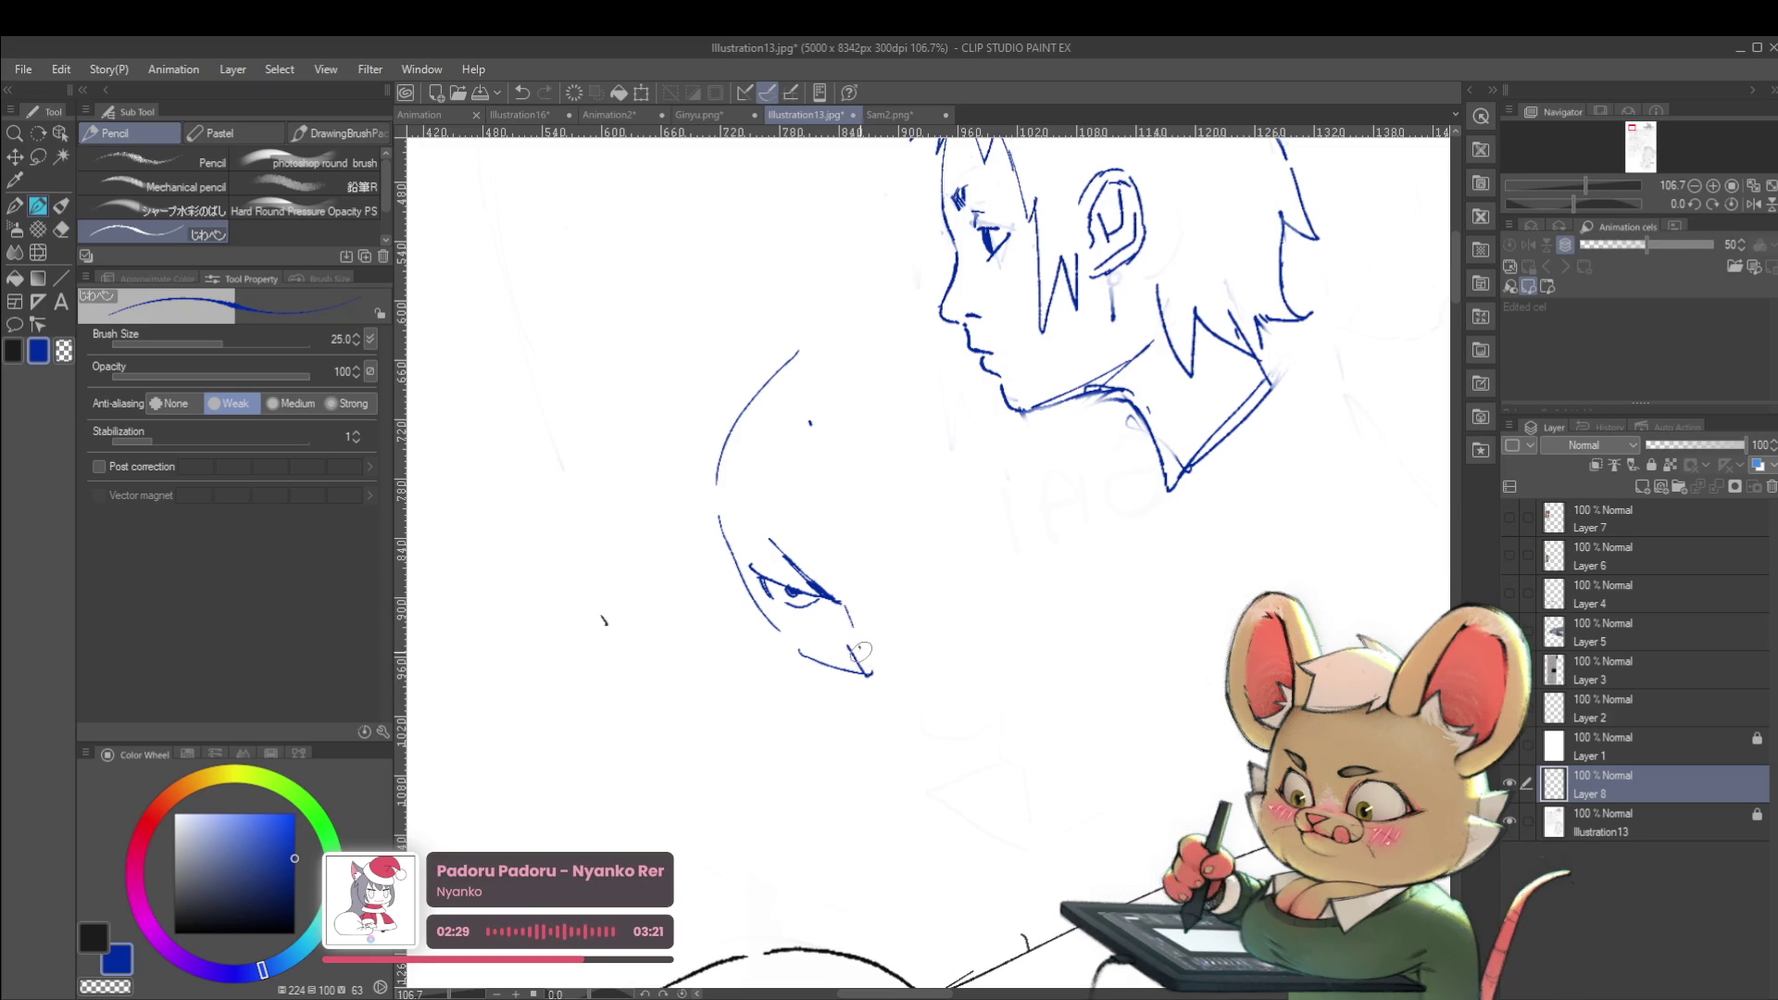
key("ctrl+z")
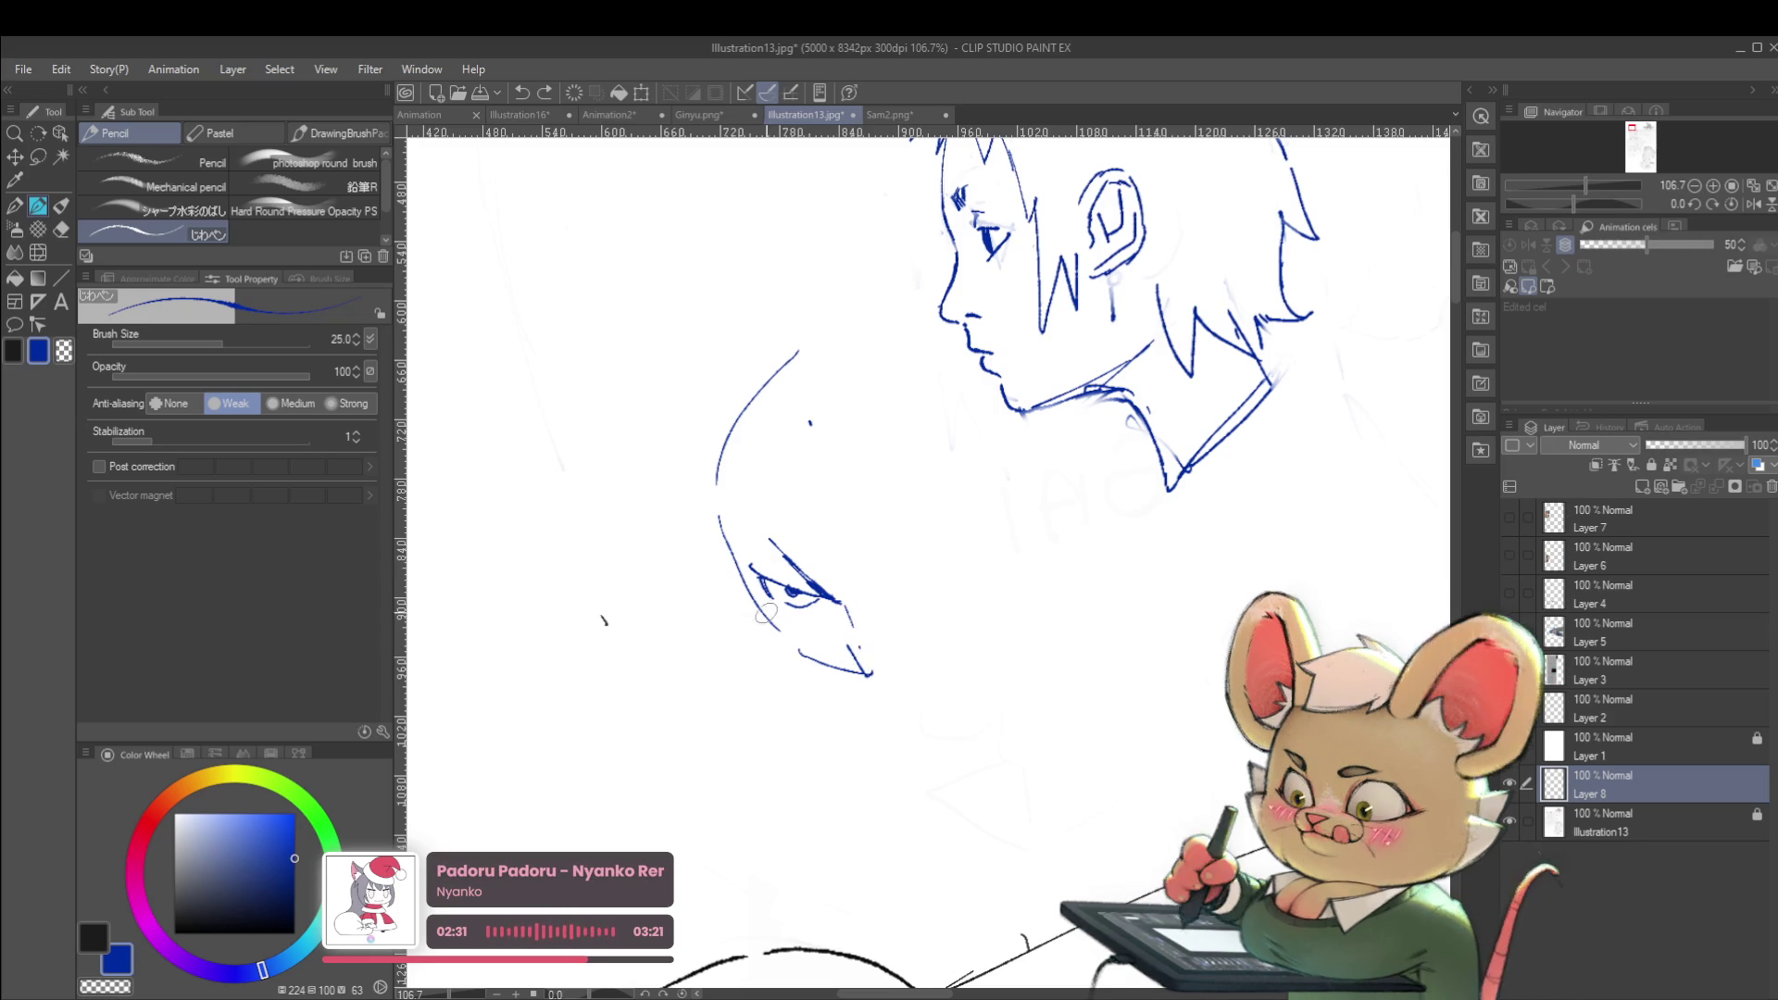
key("ctrl+z")
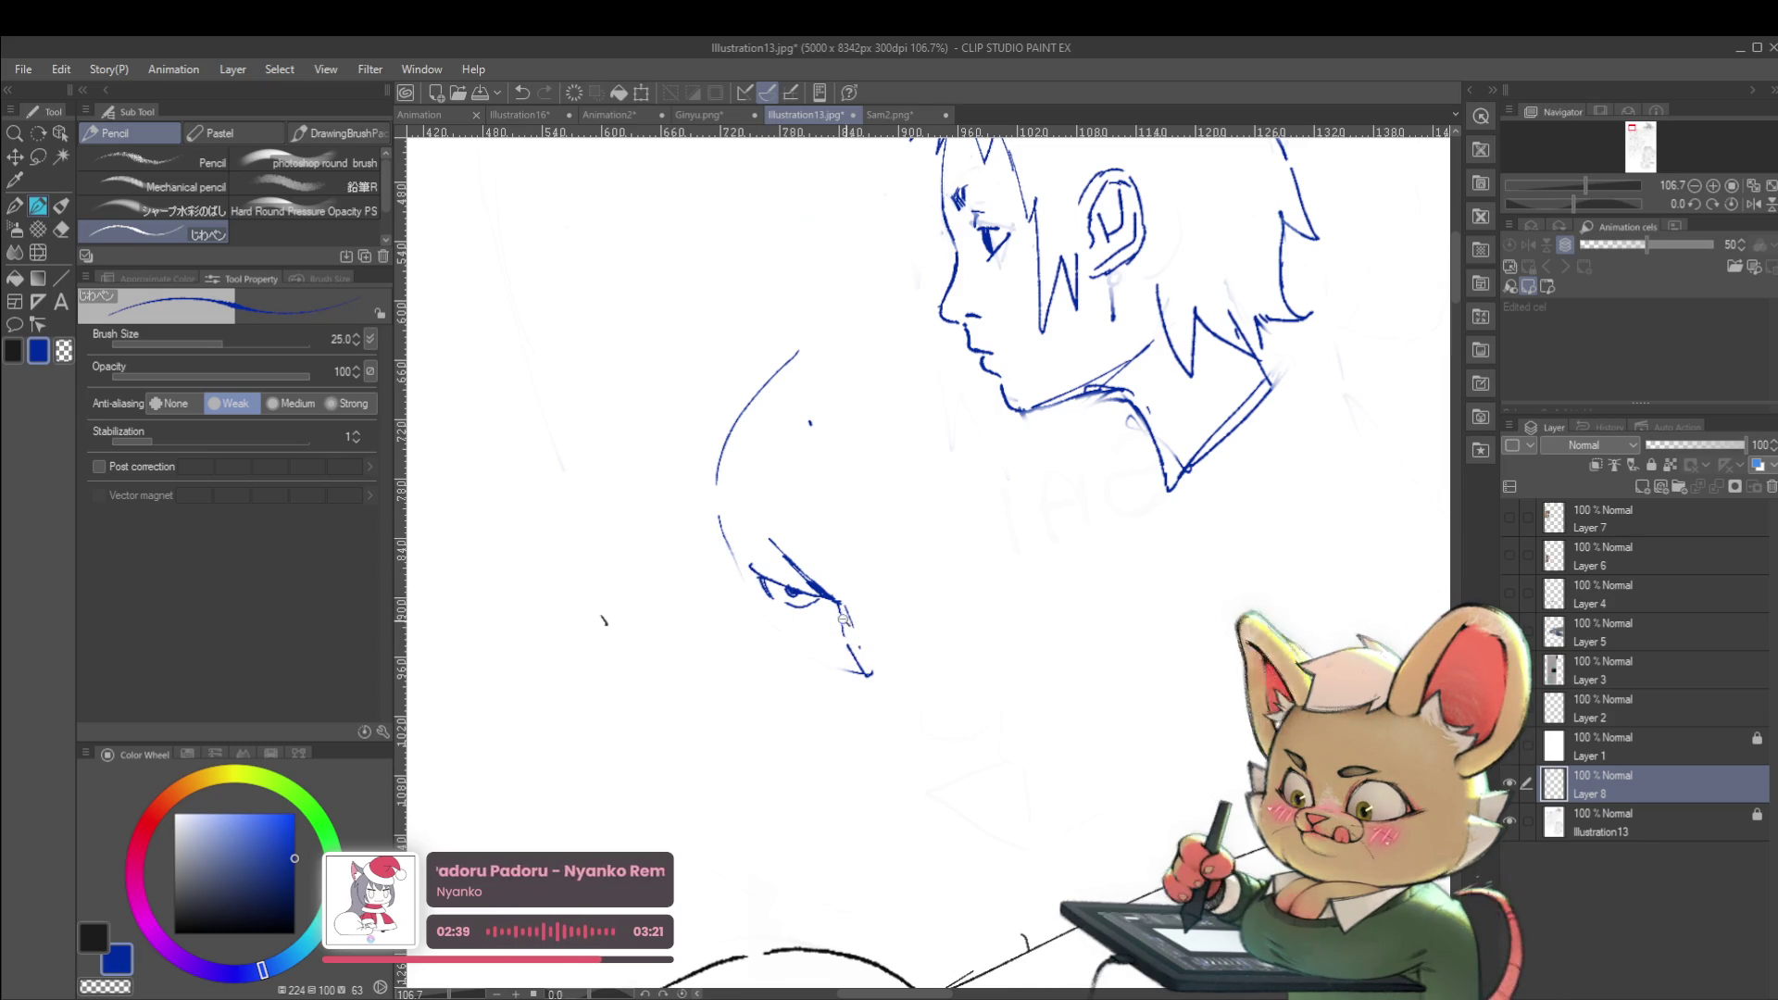
scroll(845, 639, "down", 5)
left_click(1754, 204)
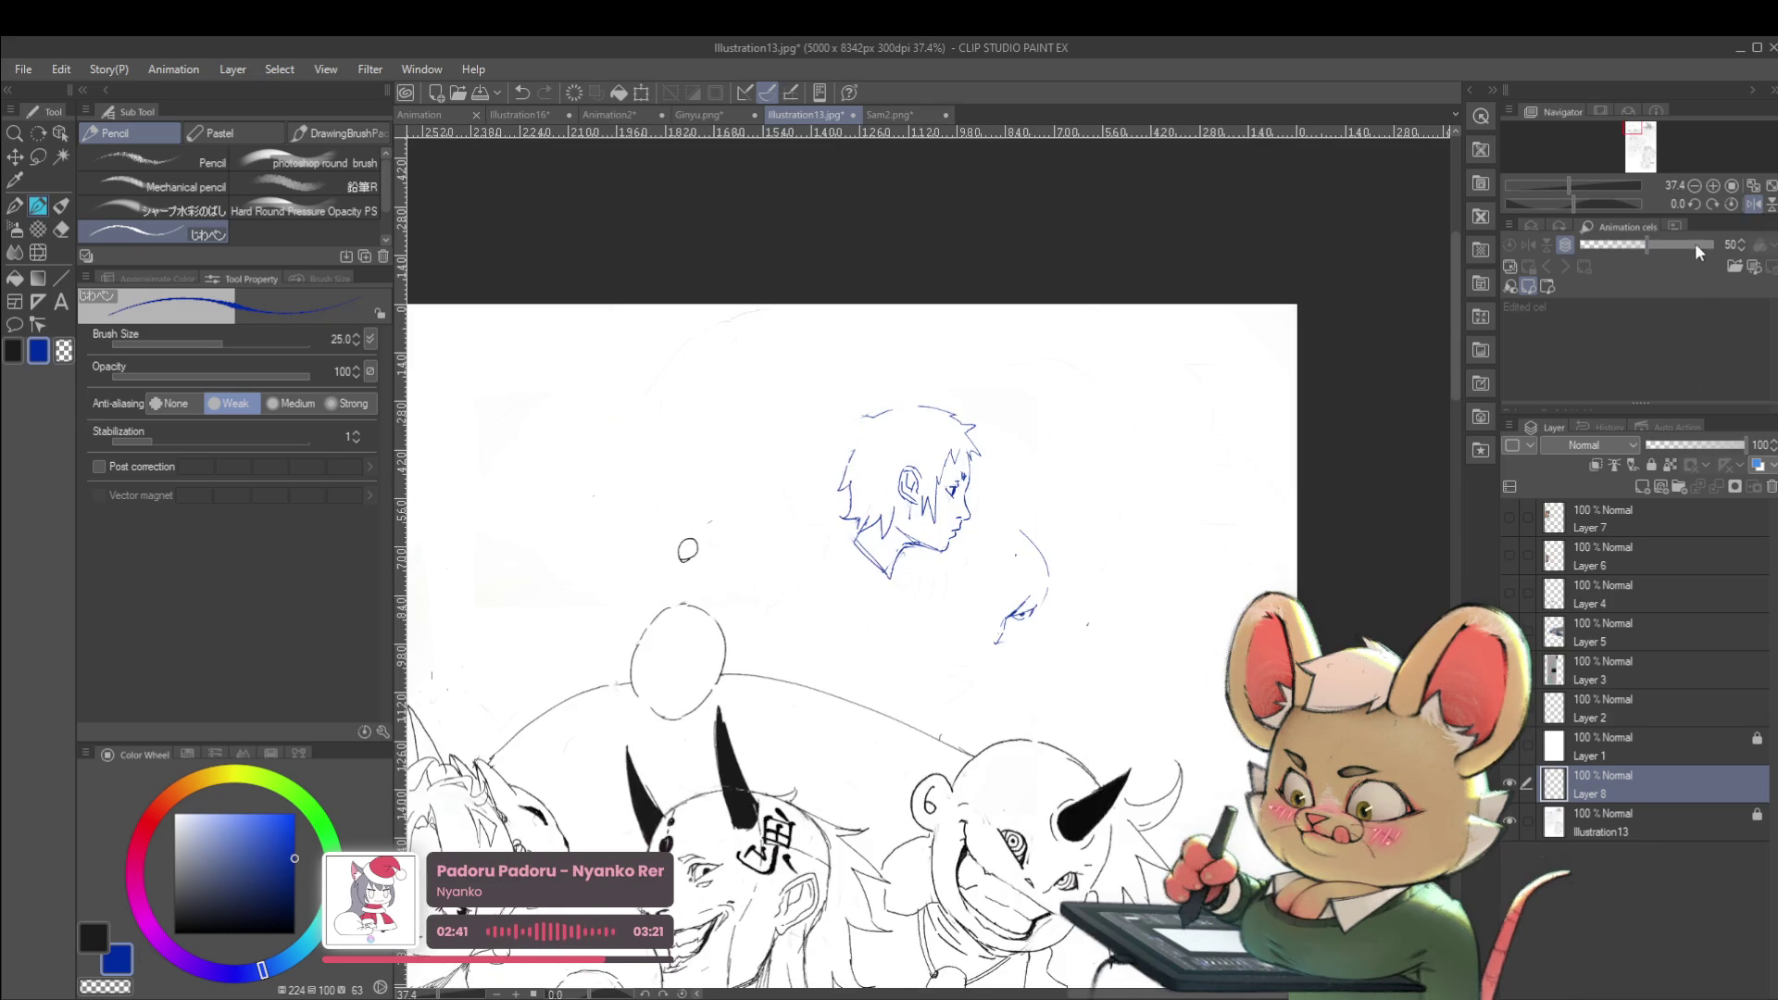
Sketch a jaw line and a cheek curve on the lower face
scroll(1009, 601, "up", 2)
left_click_drag(1062, 576, 1041, 621)
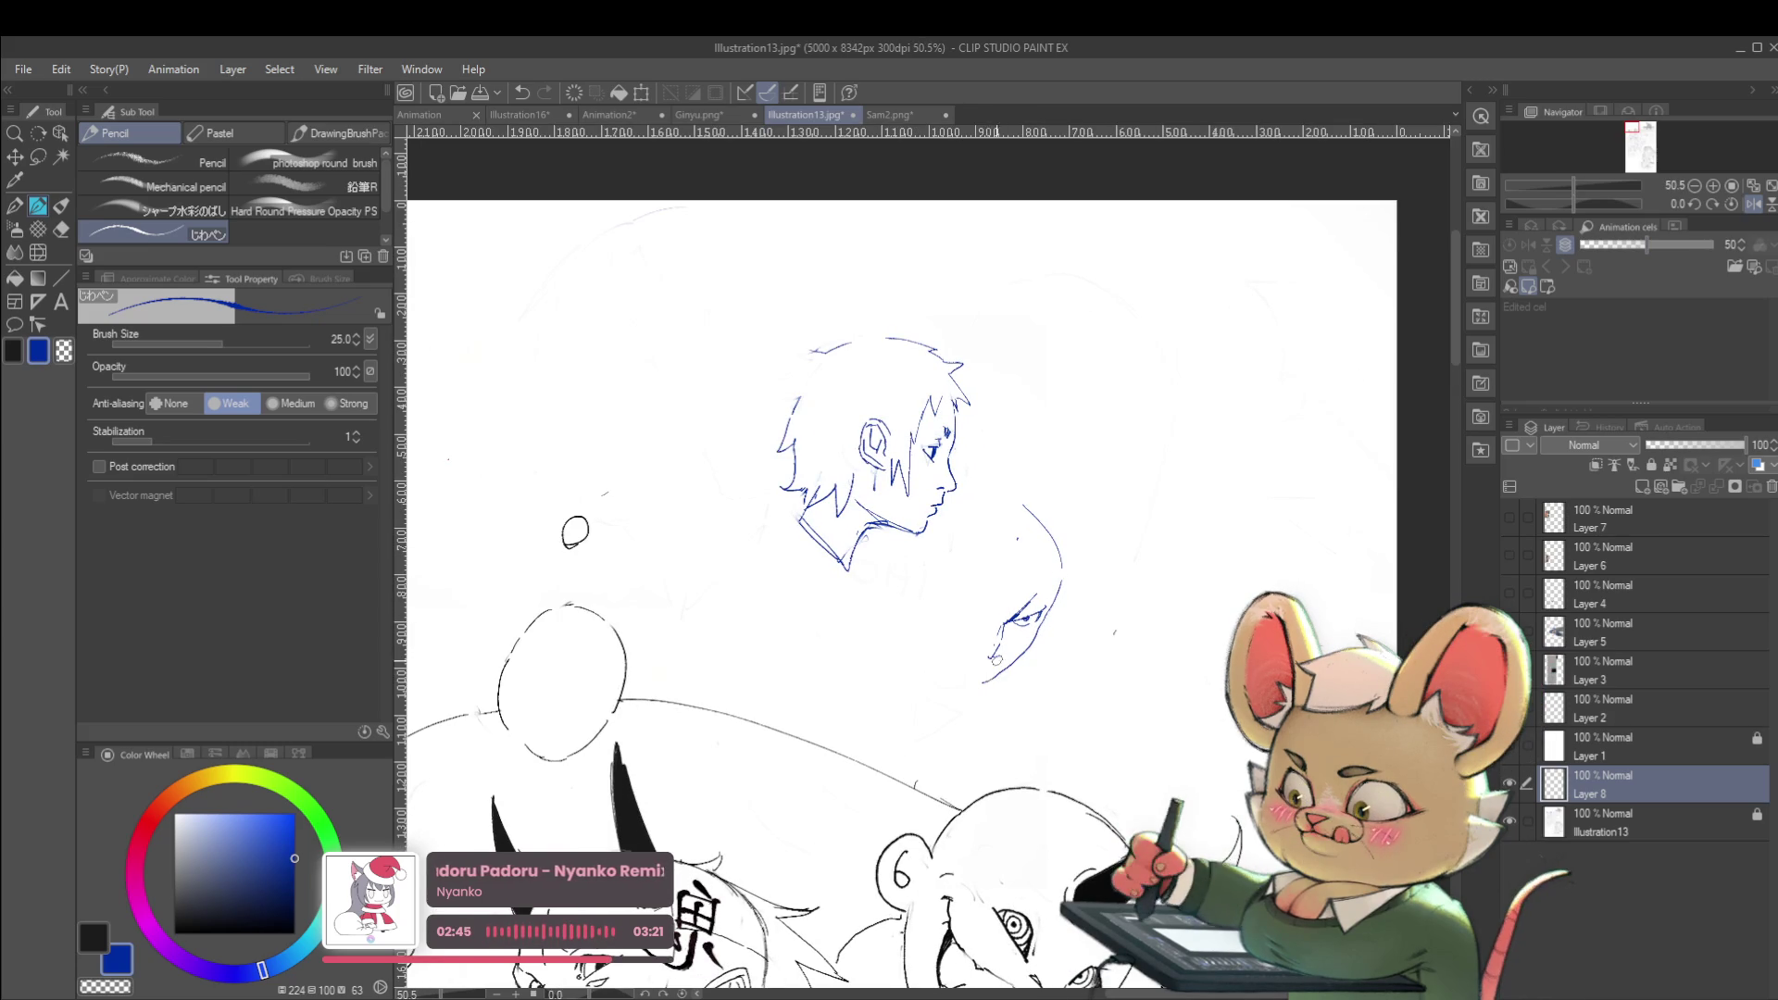
left_click_drag(961, 680, 943, 640)
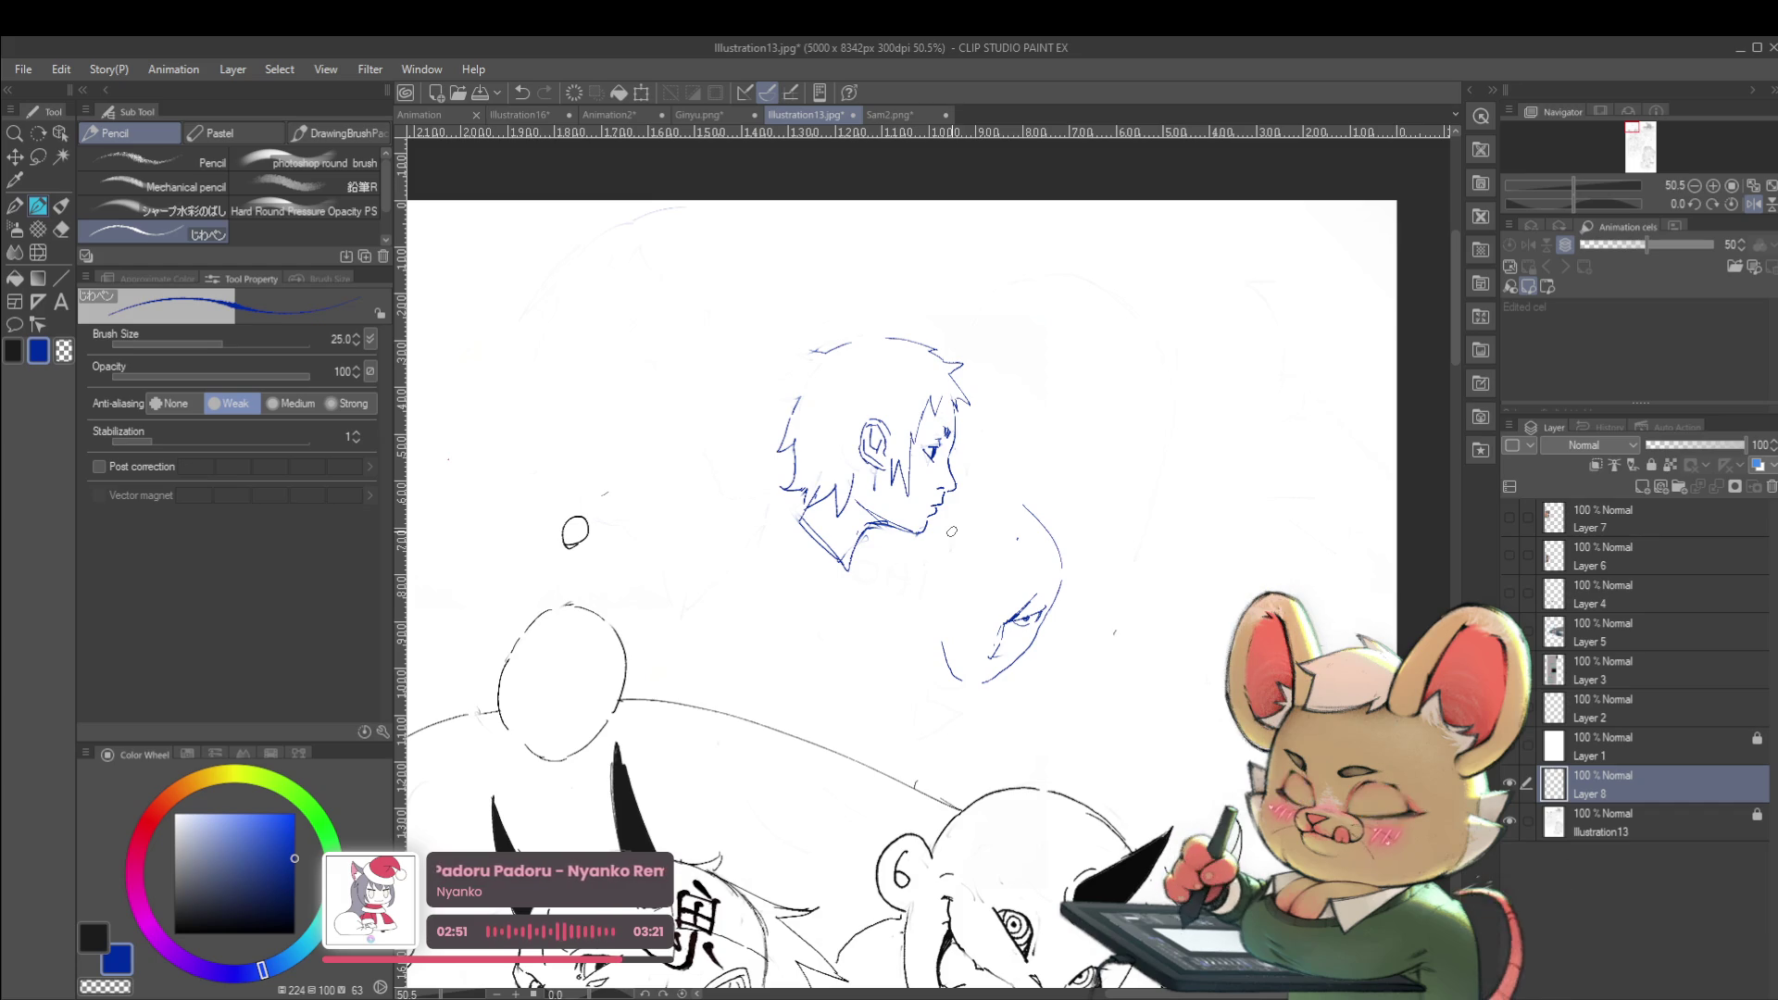
scroll(951, 531, "up", 5)
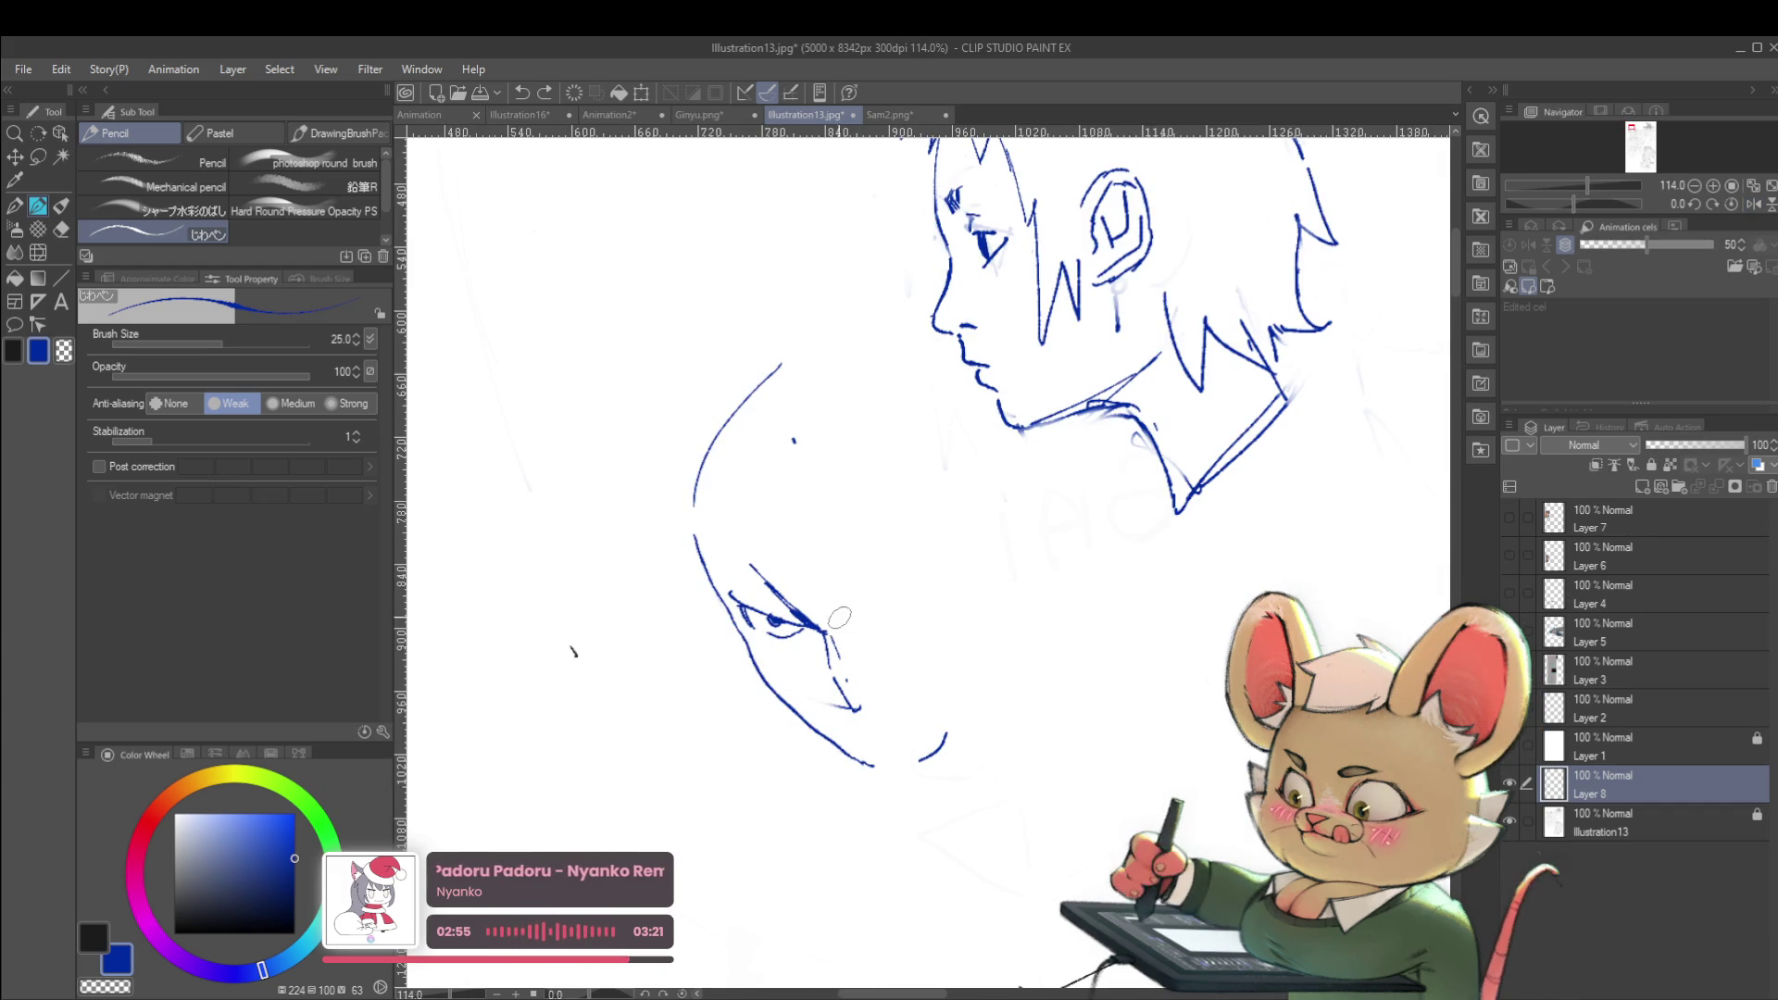
Draw the angled scowling eyebrow, outline the eyes, and fill an iris dark blue
left_click_drag(885, 611, 896, 599)
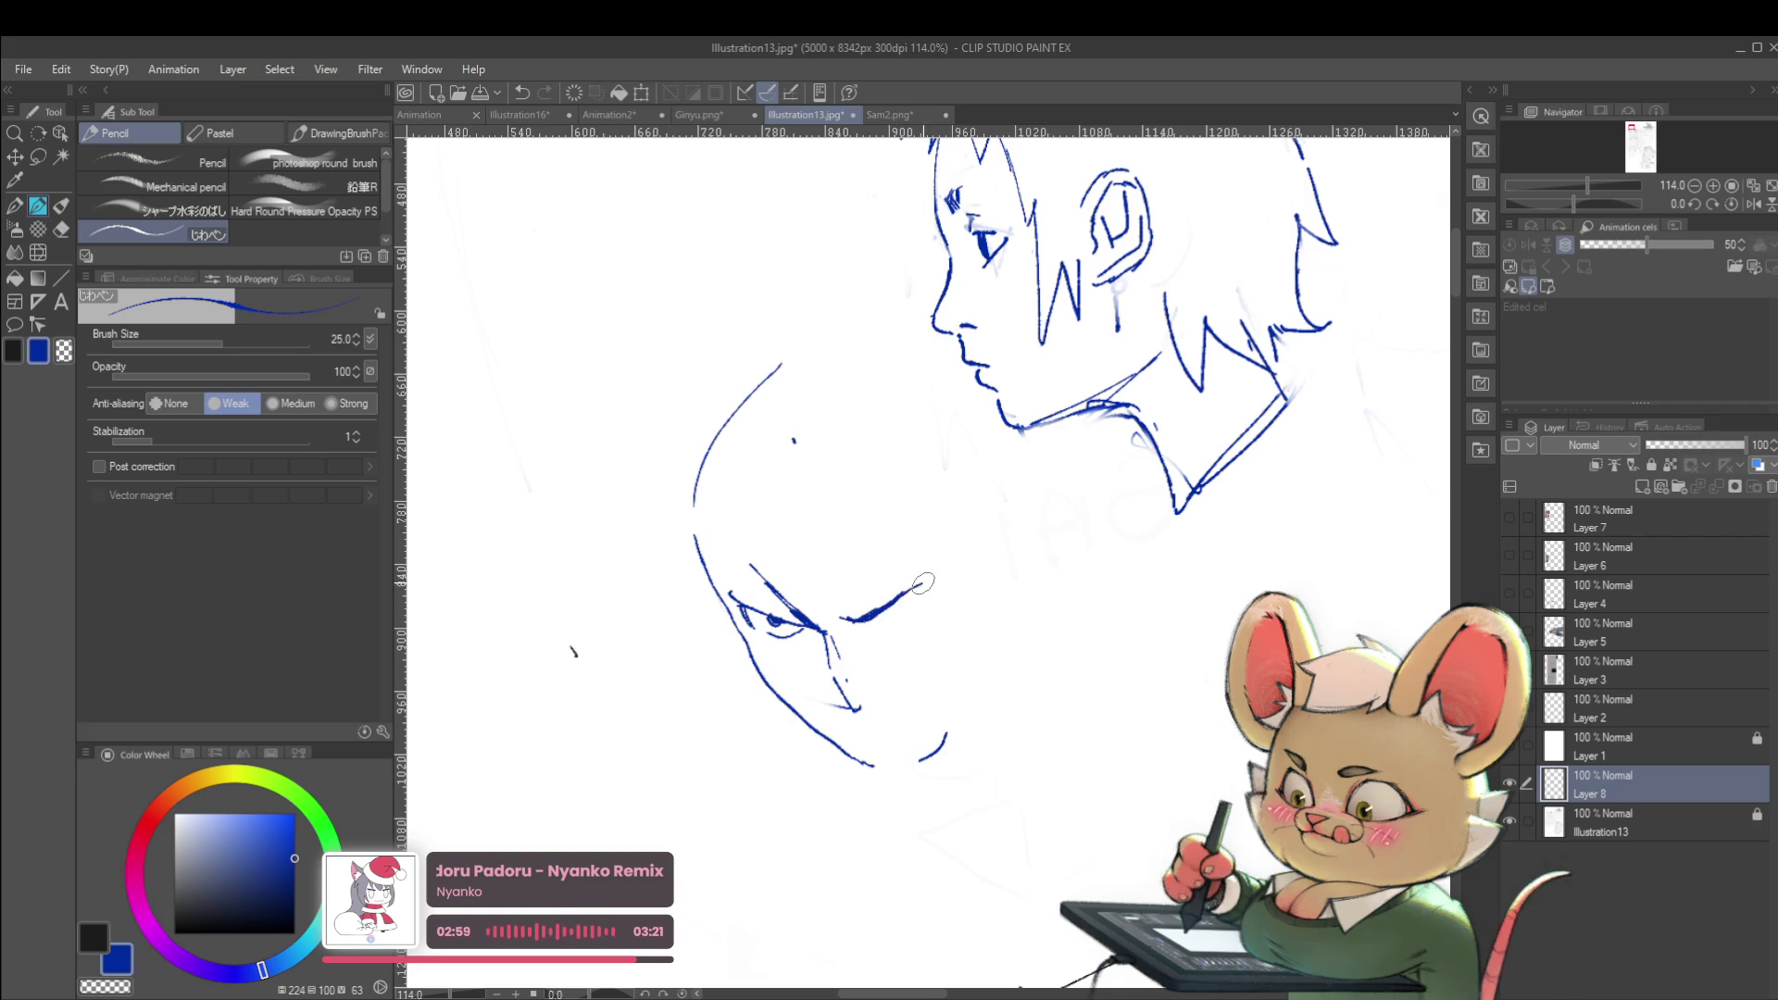
left_click_drag(892, 614, 934, 600)
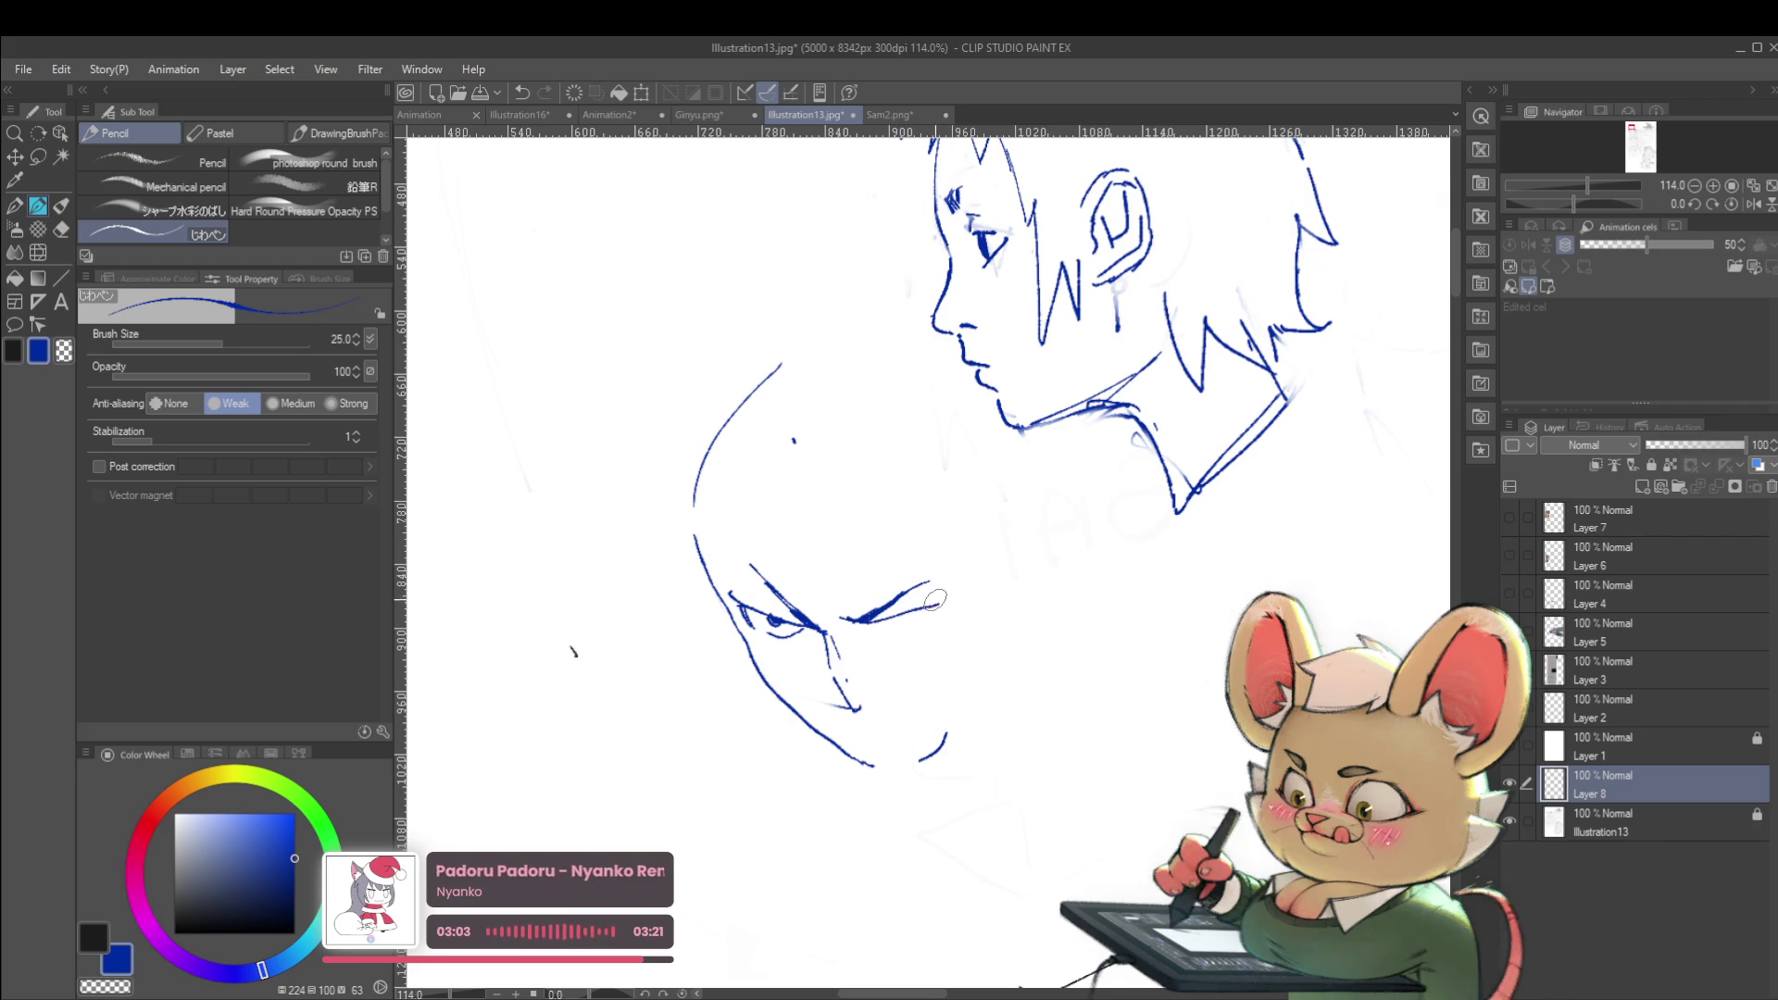
left_click_drag(871, 622, 878, 630)
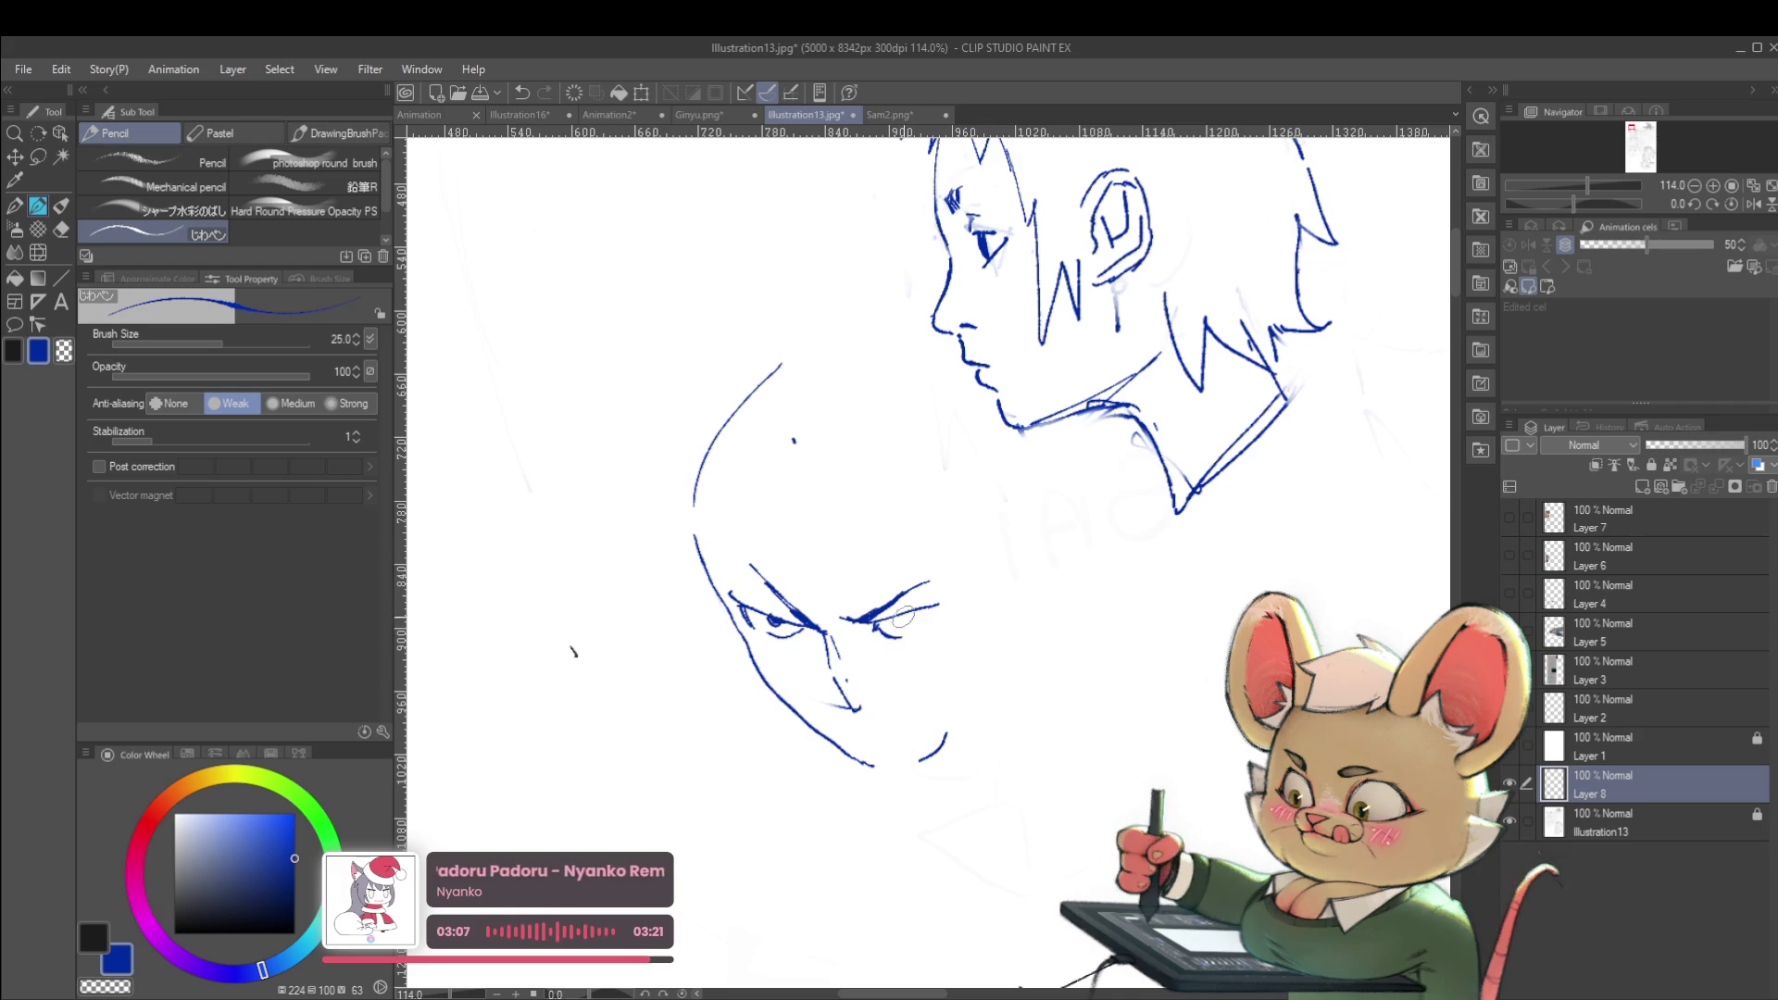
mouse_move(918, 629)
left_mouse_down()
mouse_move(926, 615)
mouse_move(851, 586)
left_mouse_up()
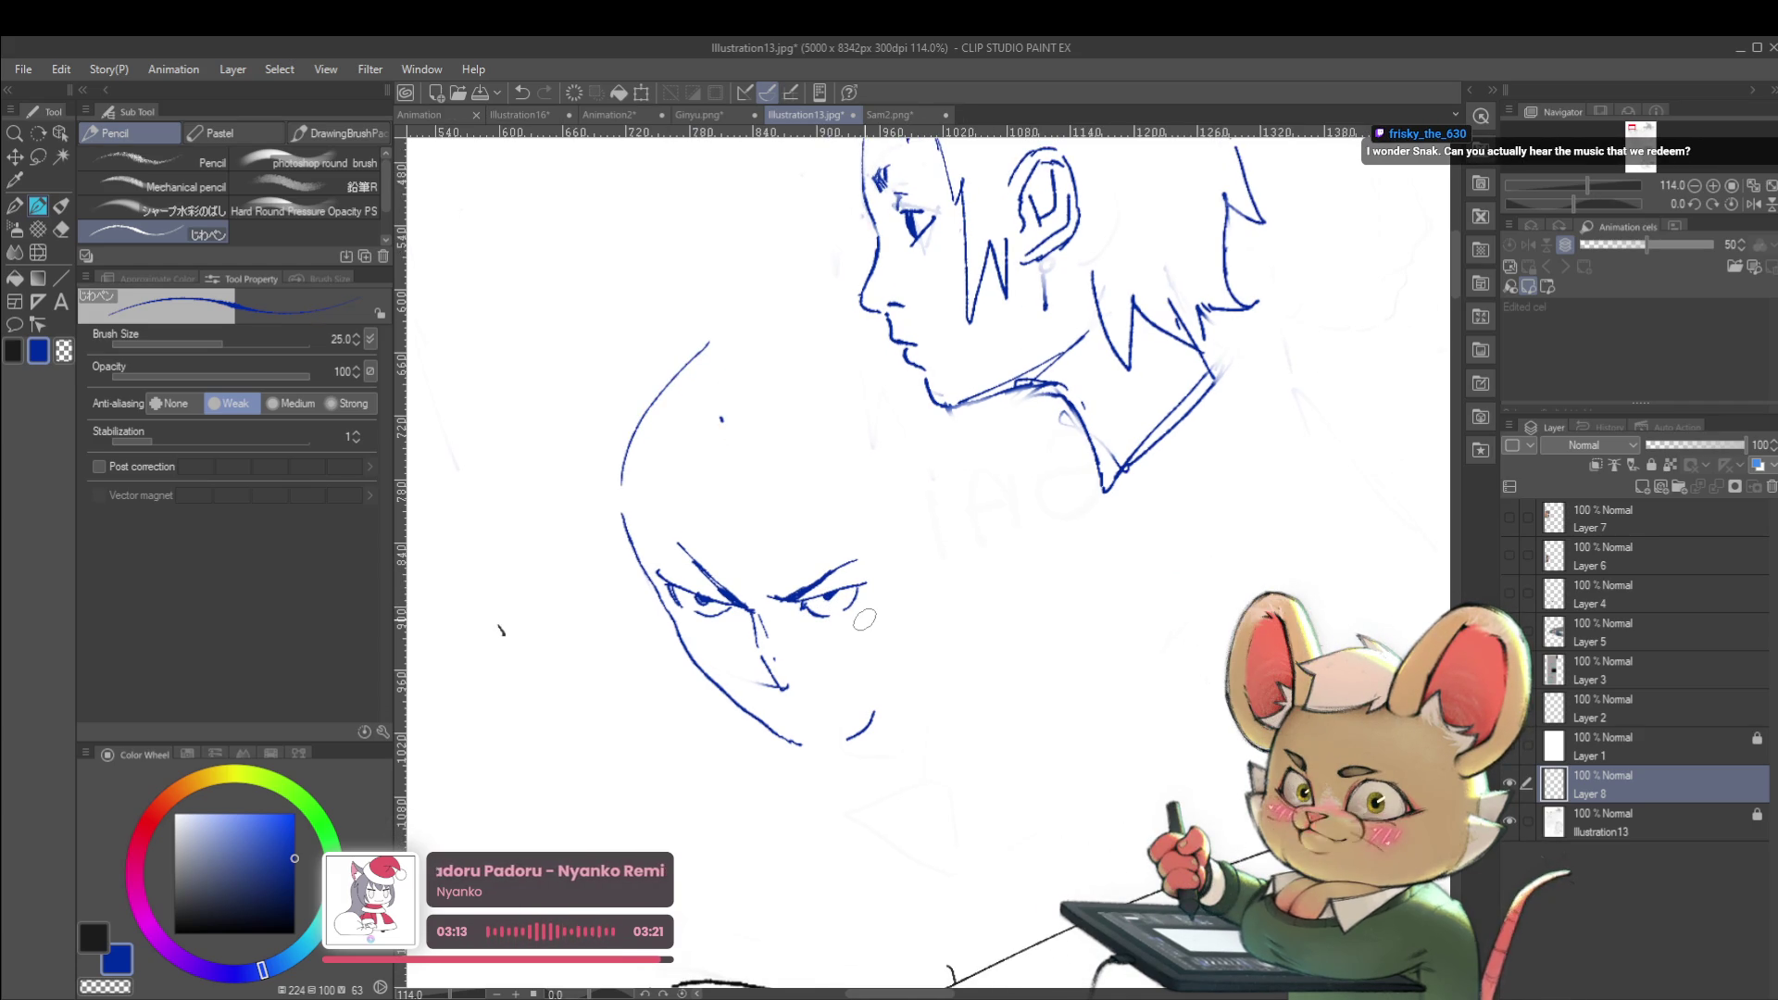
scroll(932, 541, "up", 5)
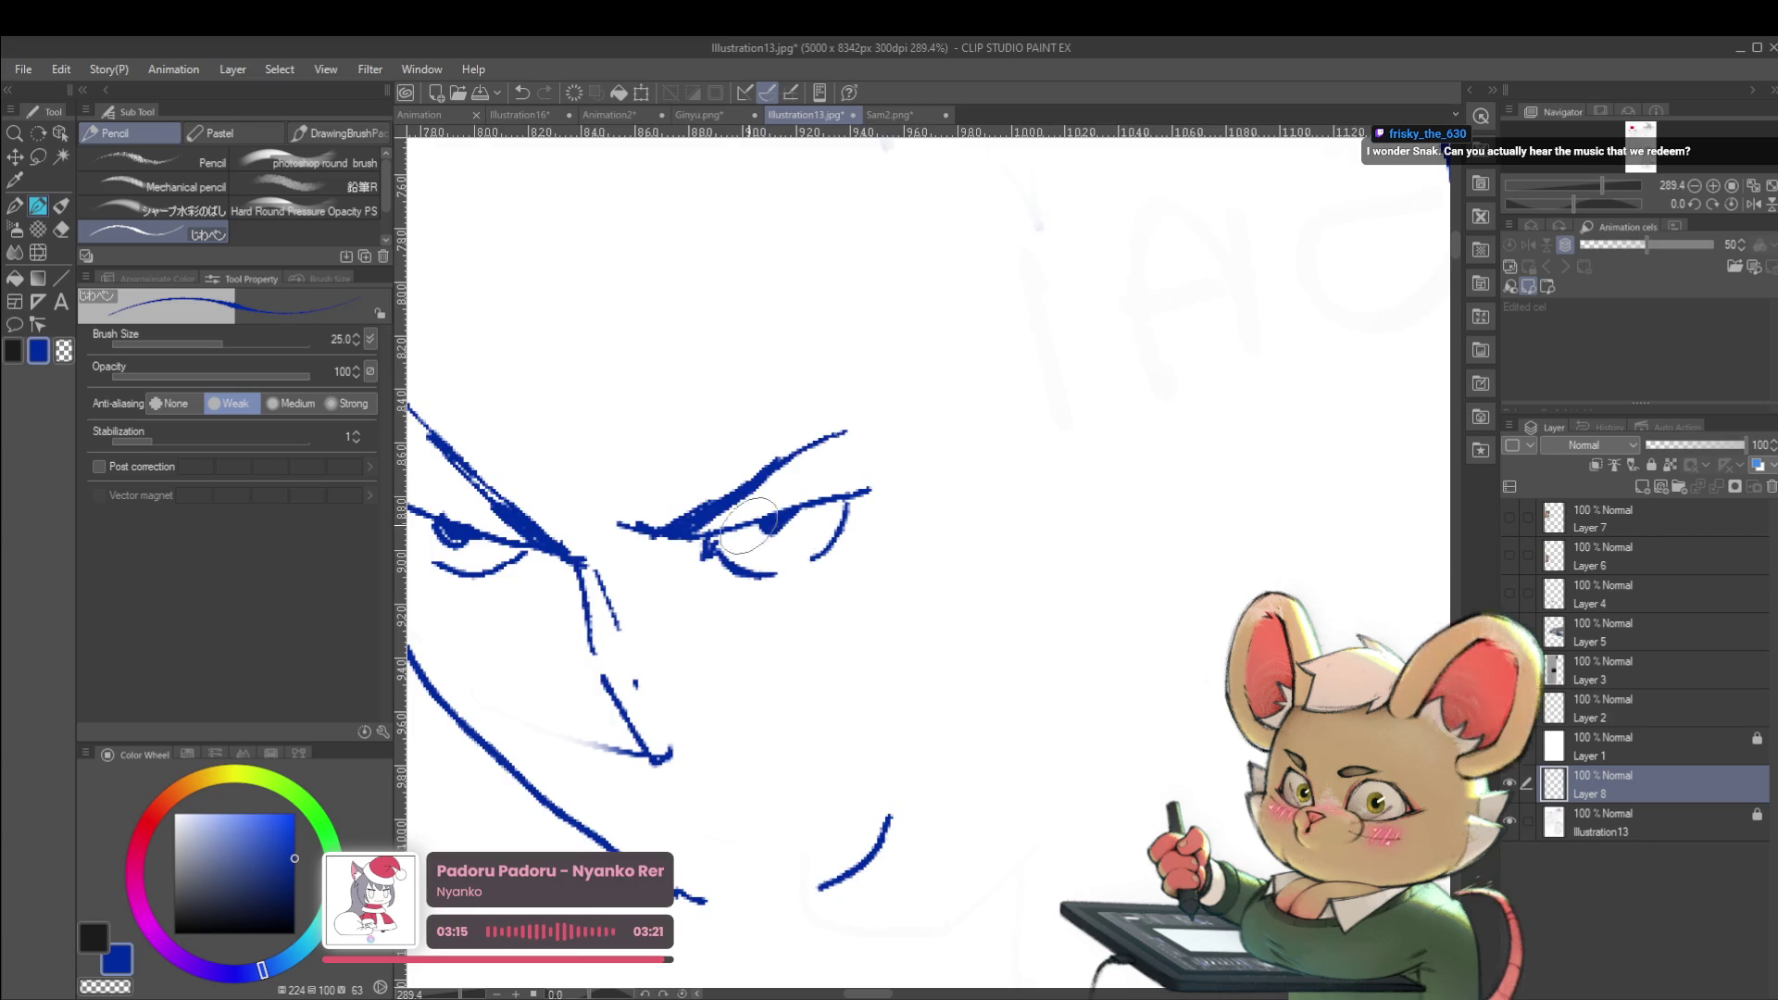
mouse_move(783, 542)
left_mouse_down()
mouse_move(769, 526)
mouse_move(783, 533)
left_mouse_up()
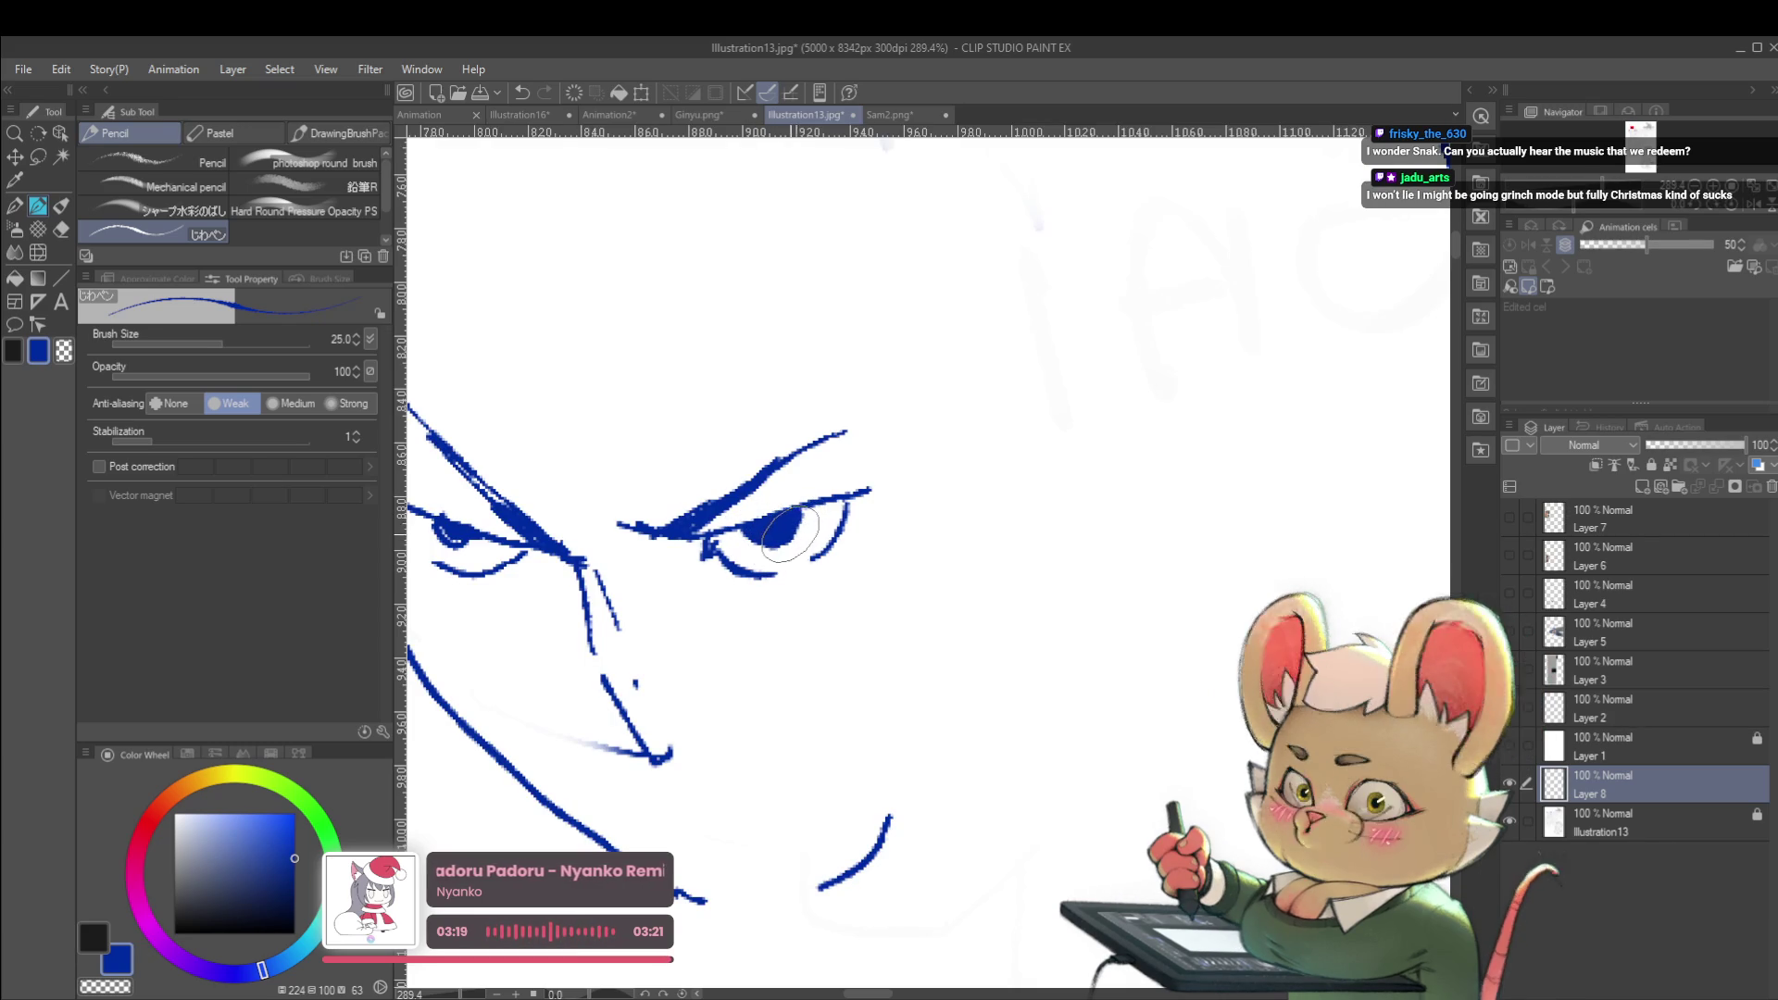
mouse_move(496, 546)
left_mouse_down()
mouse_move(590, 558)
mouse_move(556, 551)
mouse_move(570, 560)
left_mouse_up()
scroll(567, 556, "down", 8)
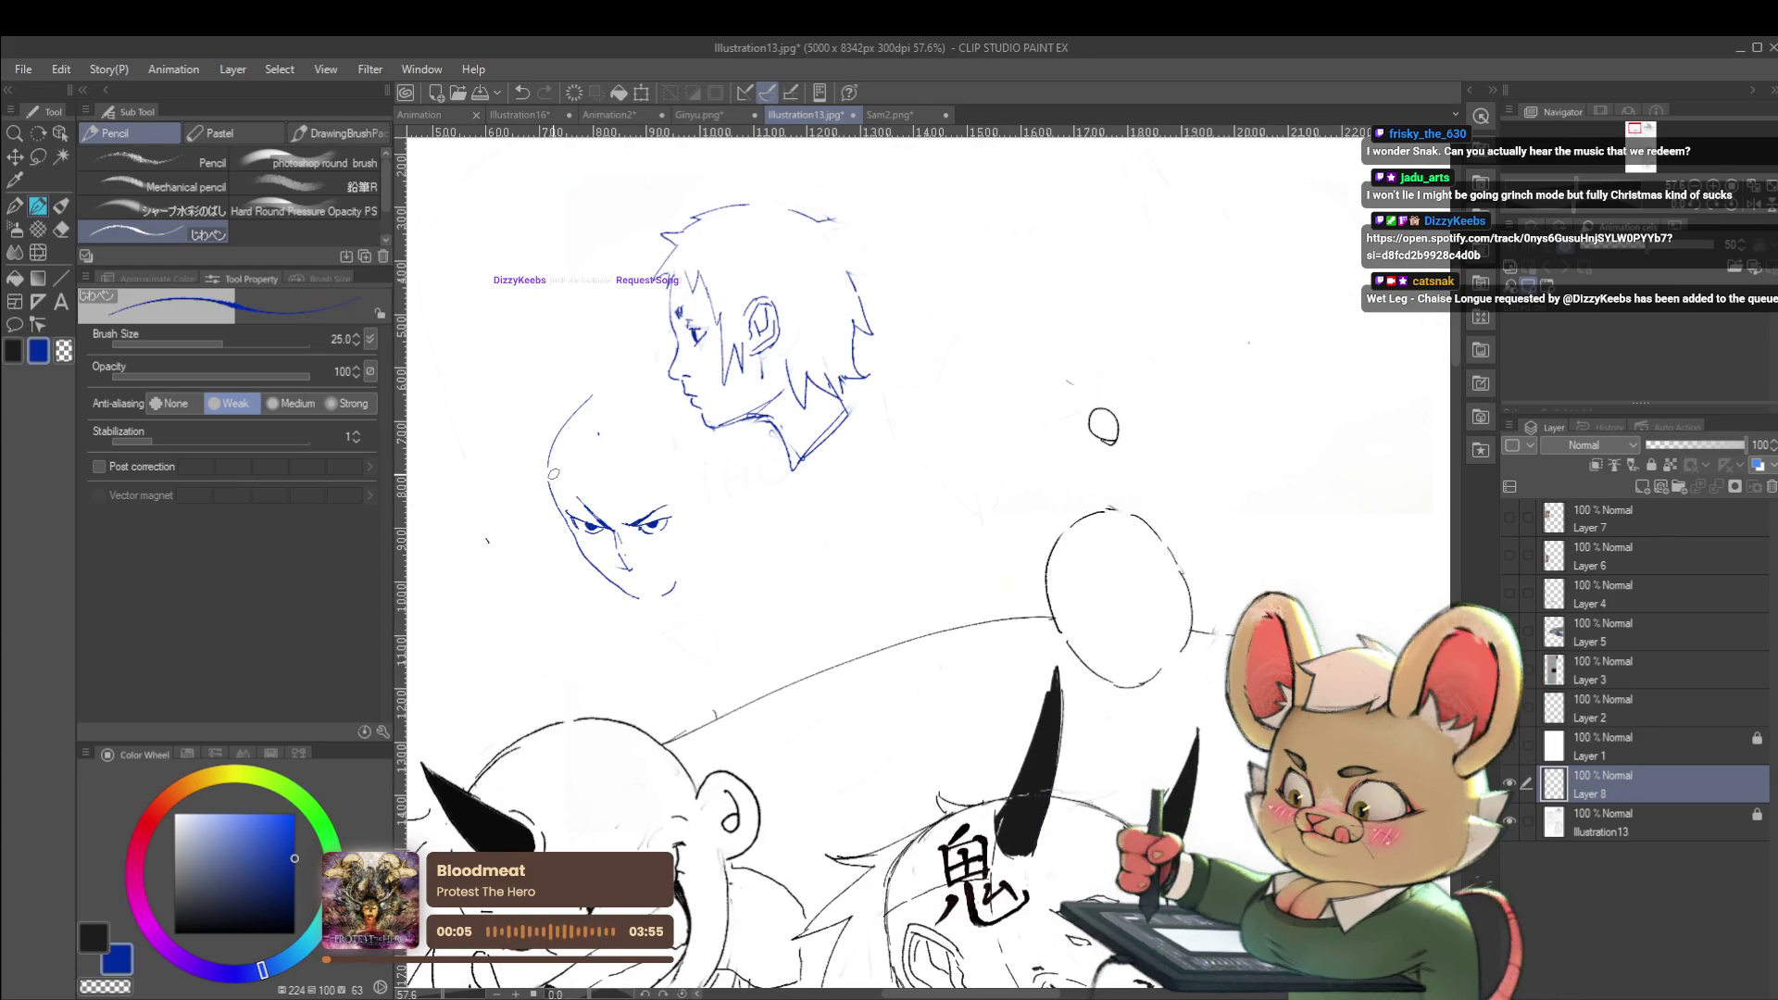
Shape the left eye's corner, erase the old head outline, and redraw it upward
scroll(554, 474, "up", 5)
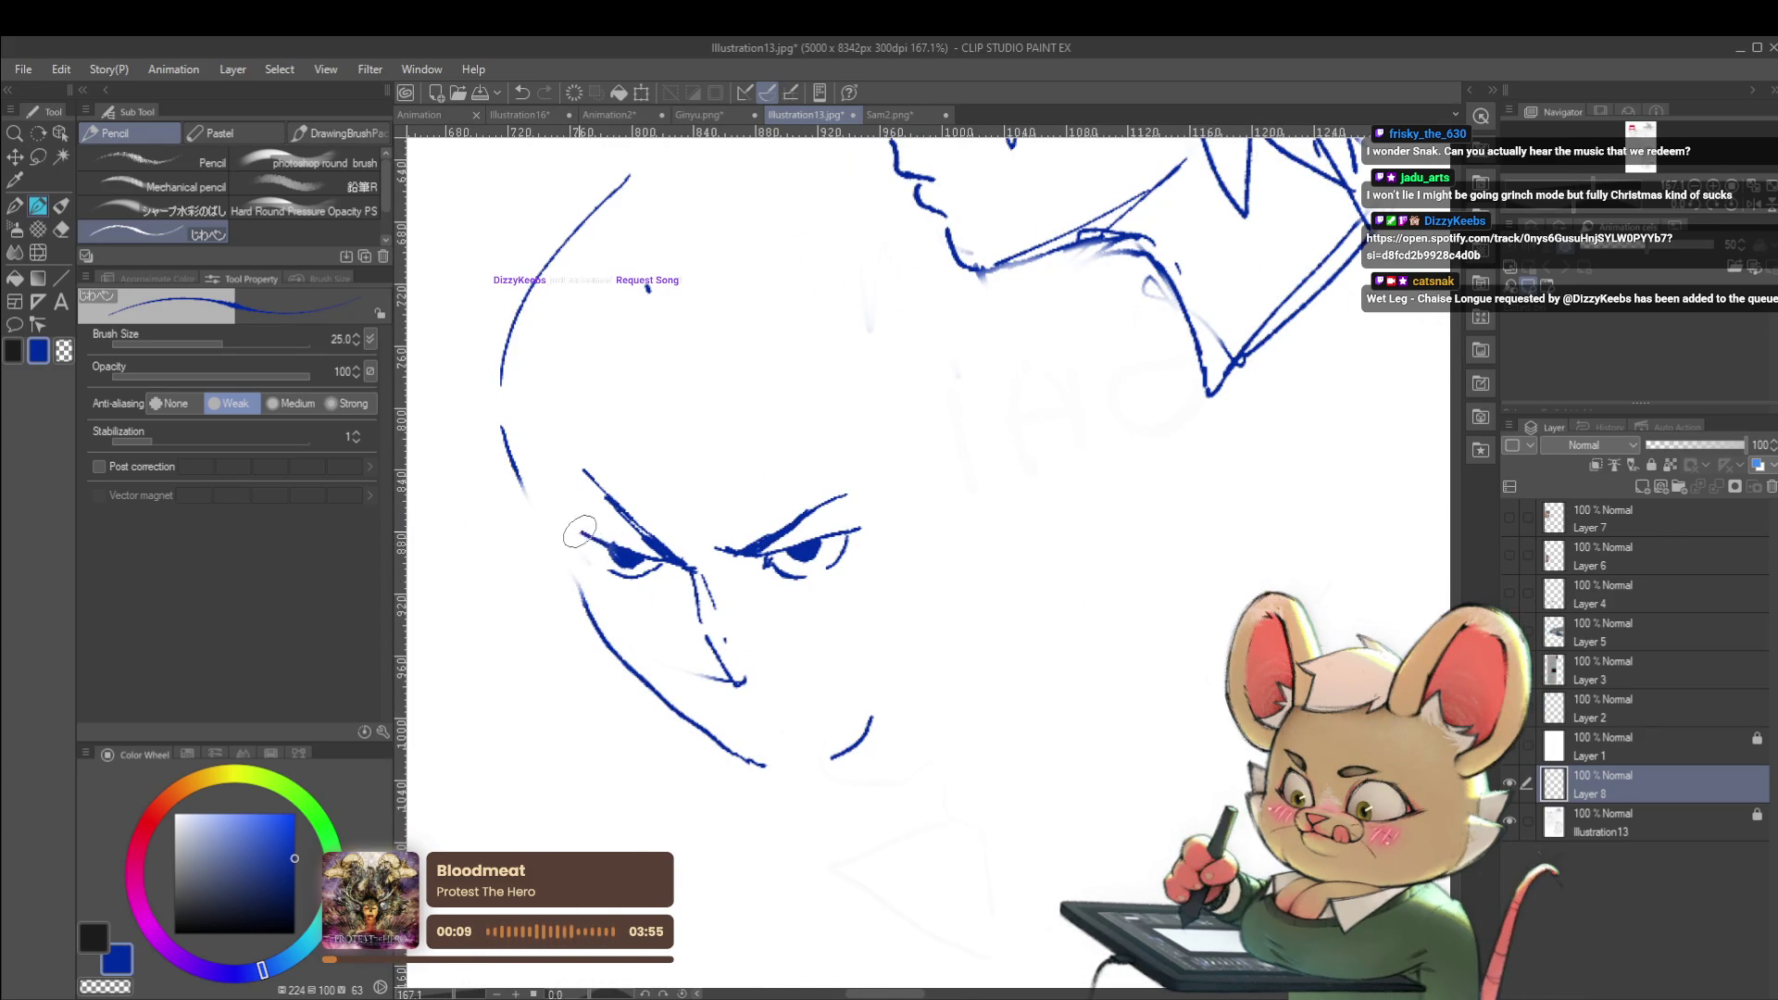
left_click_drag(576, 532, 607, 573)
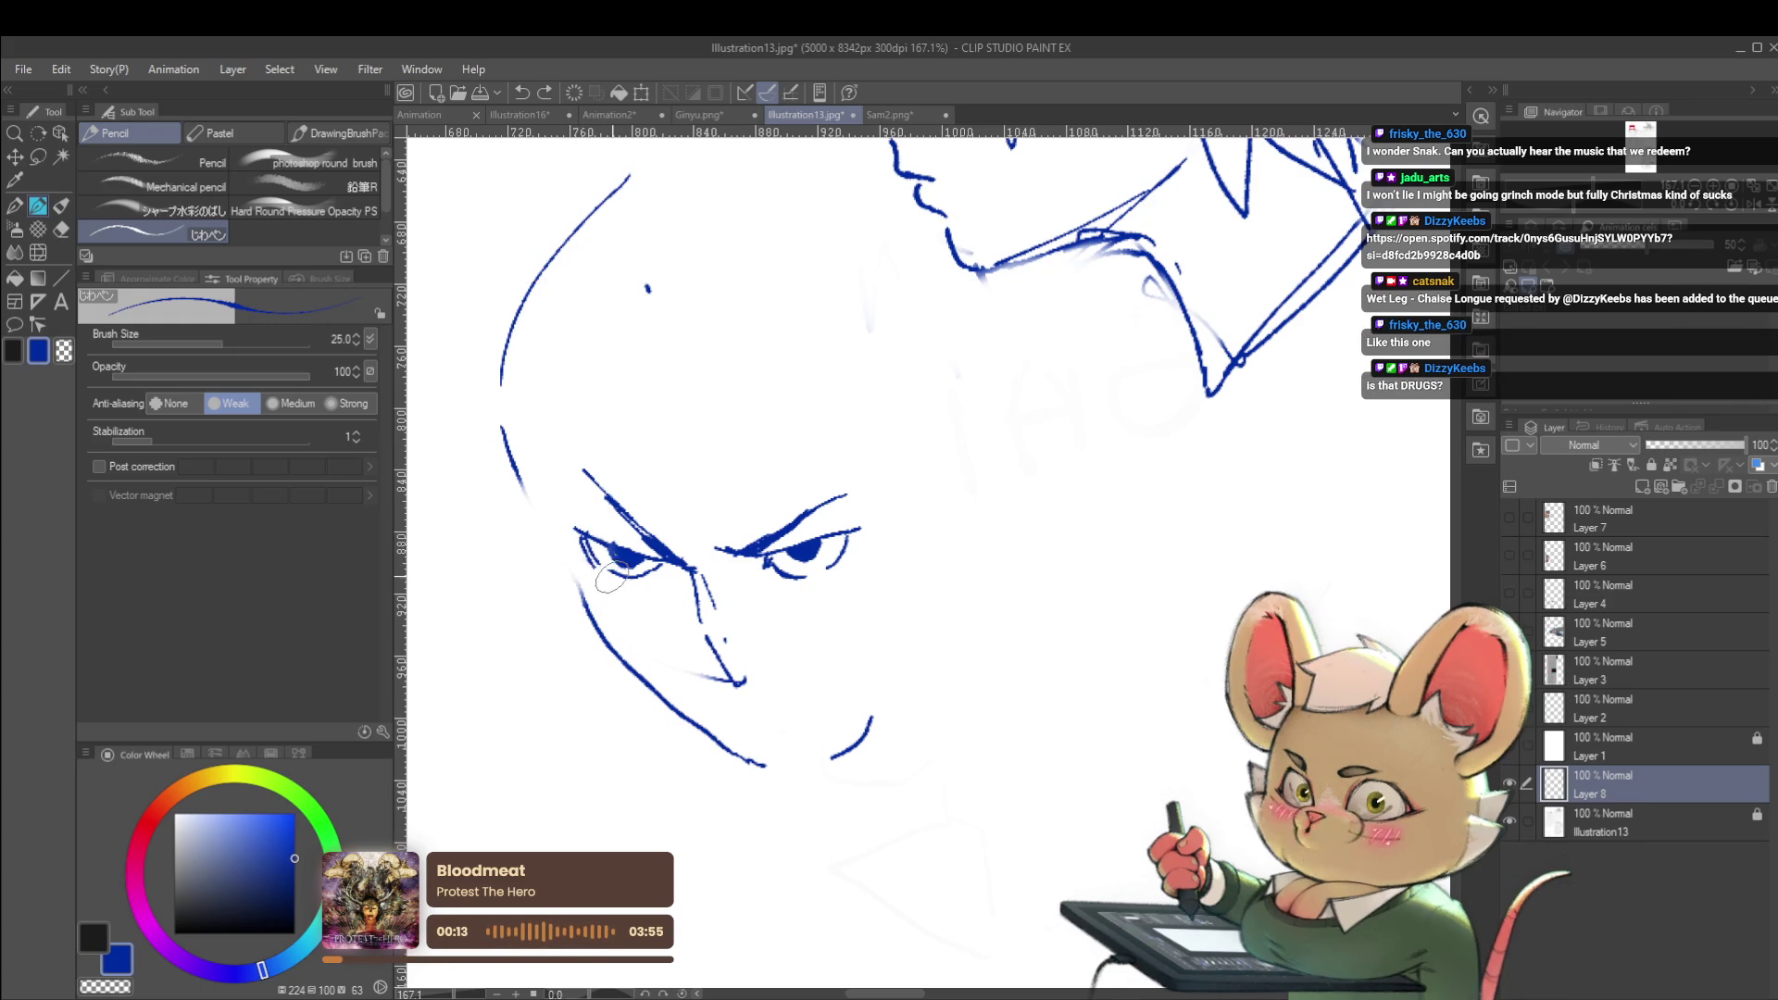
mouse_move(516, 495)
left_mouse_down()
mouse_move(495, 469)
mouse_move(563, 309)
mouse_move(684, 226)
left_mouse_up()
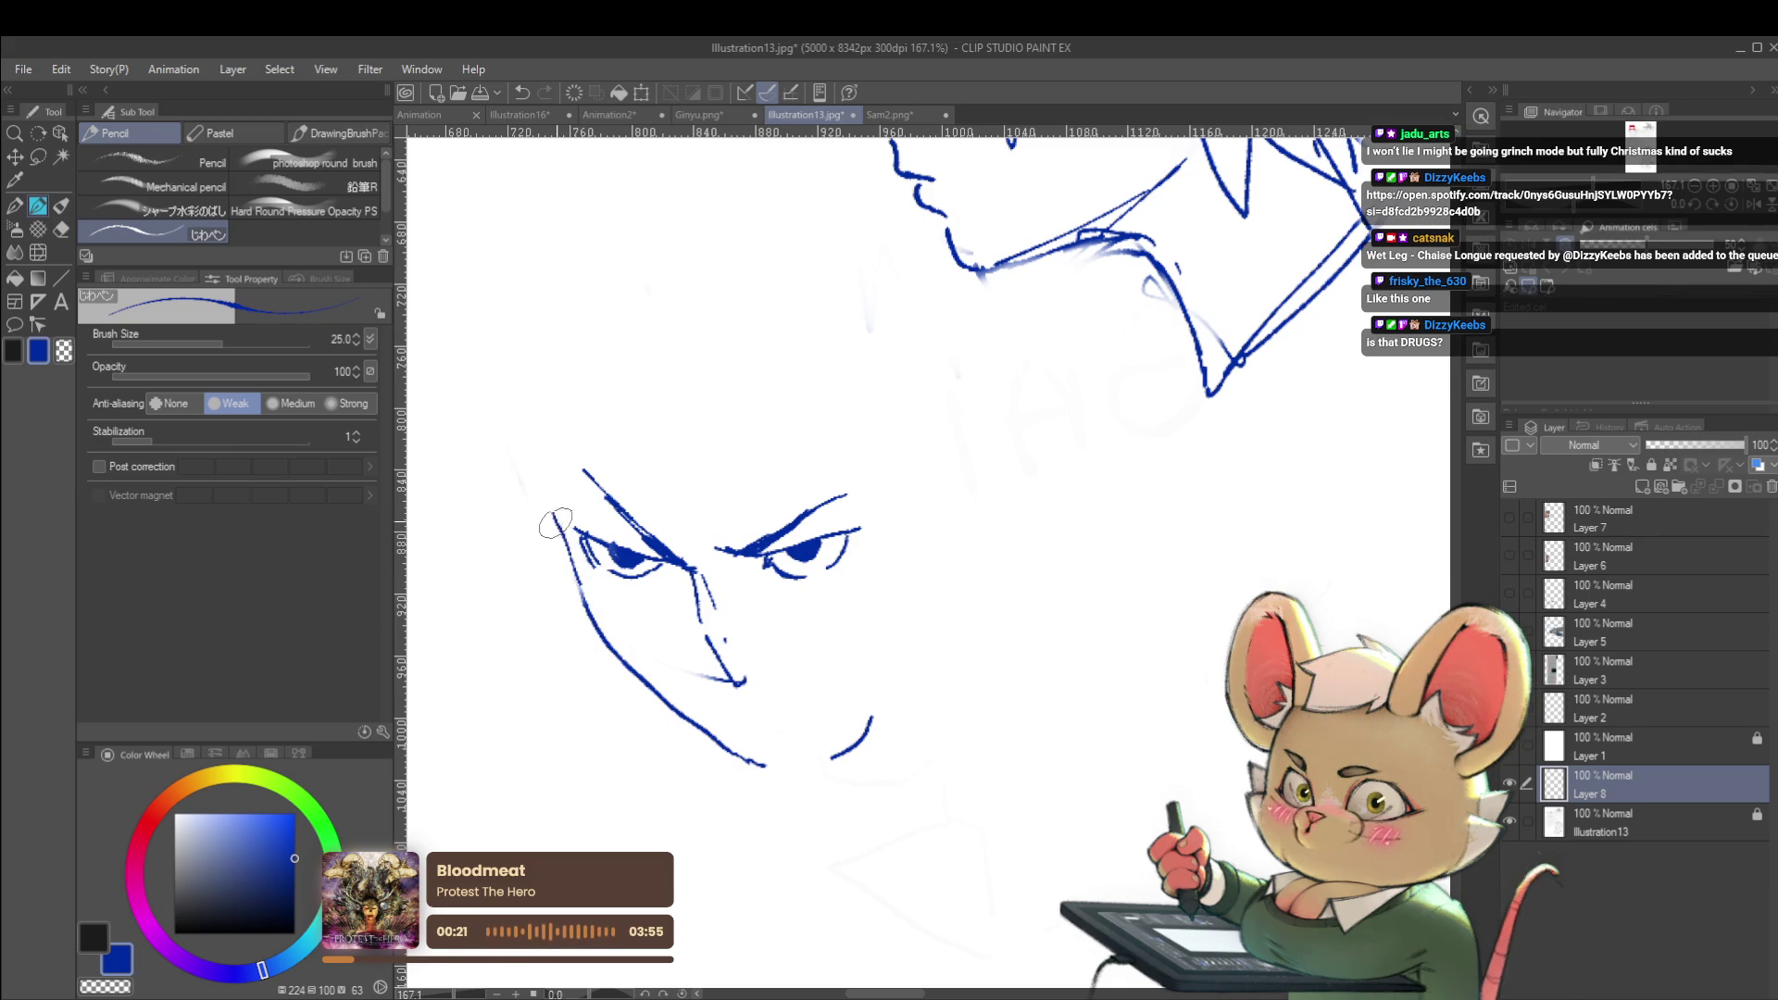
left_click_drag(547, 480, 559, 326)
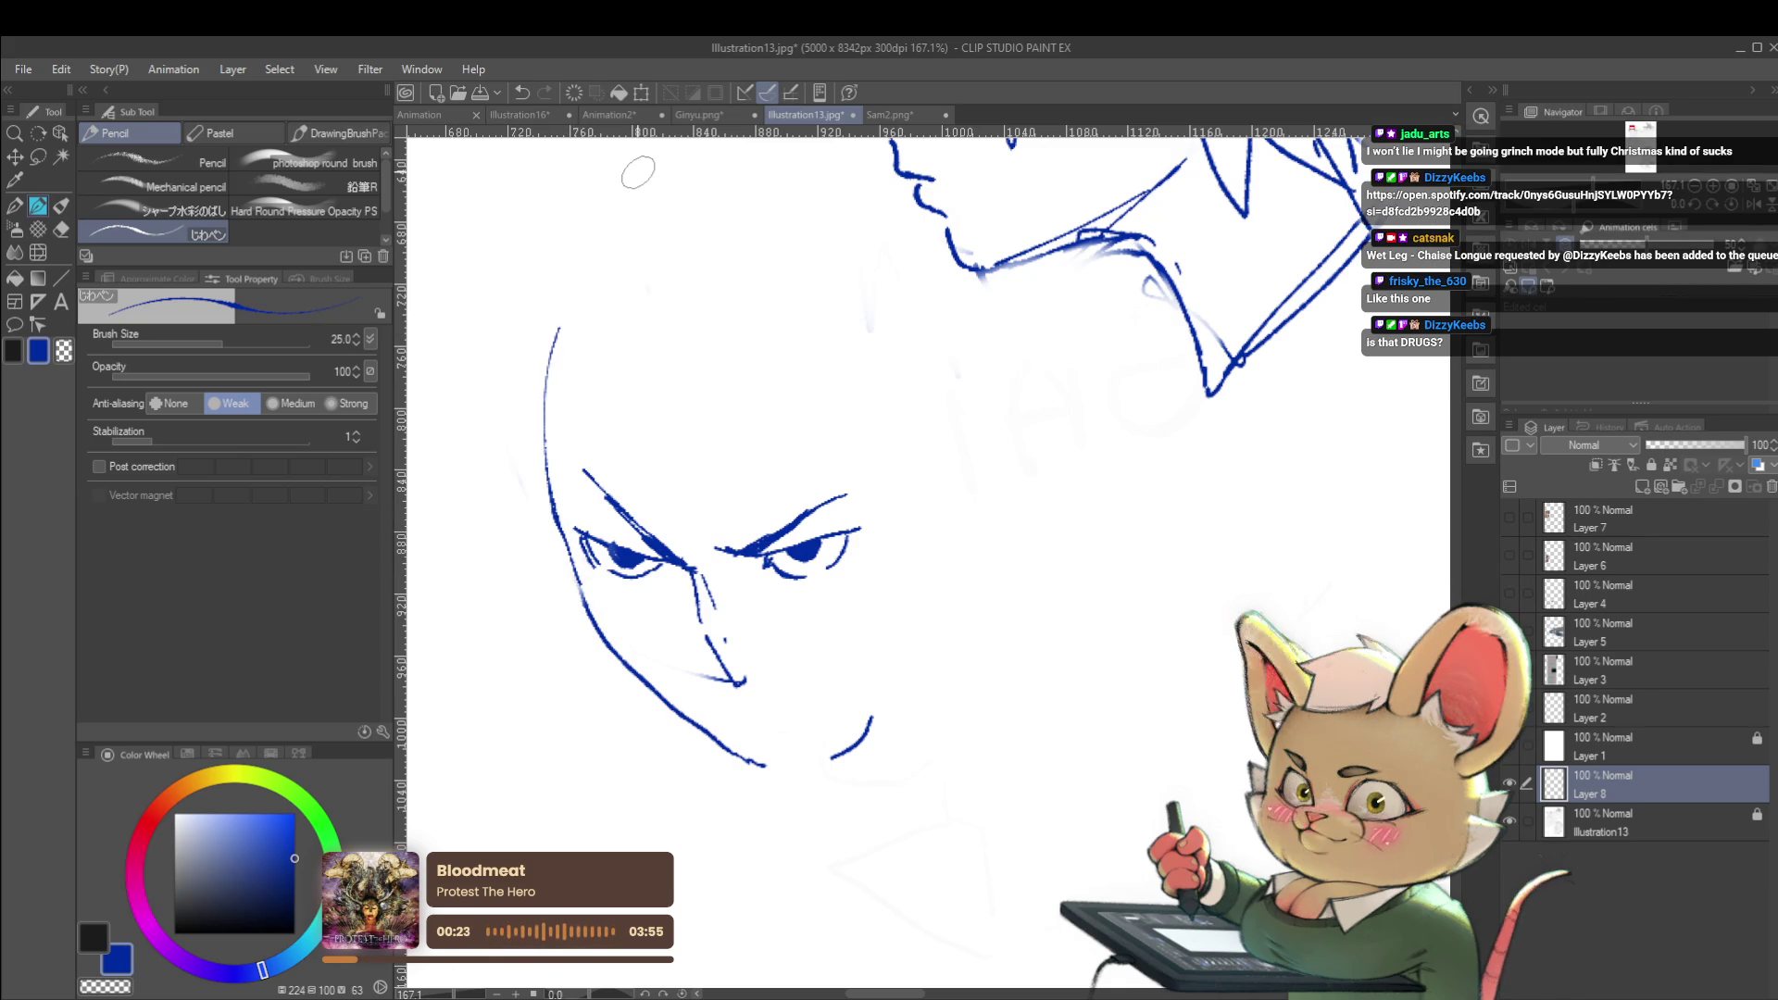
key("ctrl+z")
key("ctrl+z")
key("ctrl+z")
key("ctrl+z")
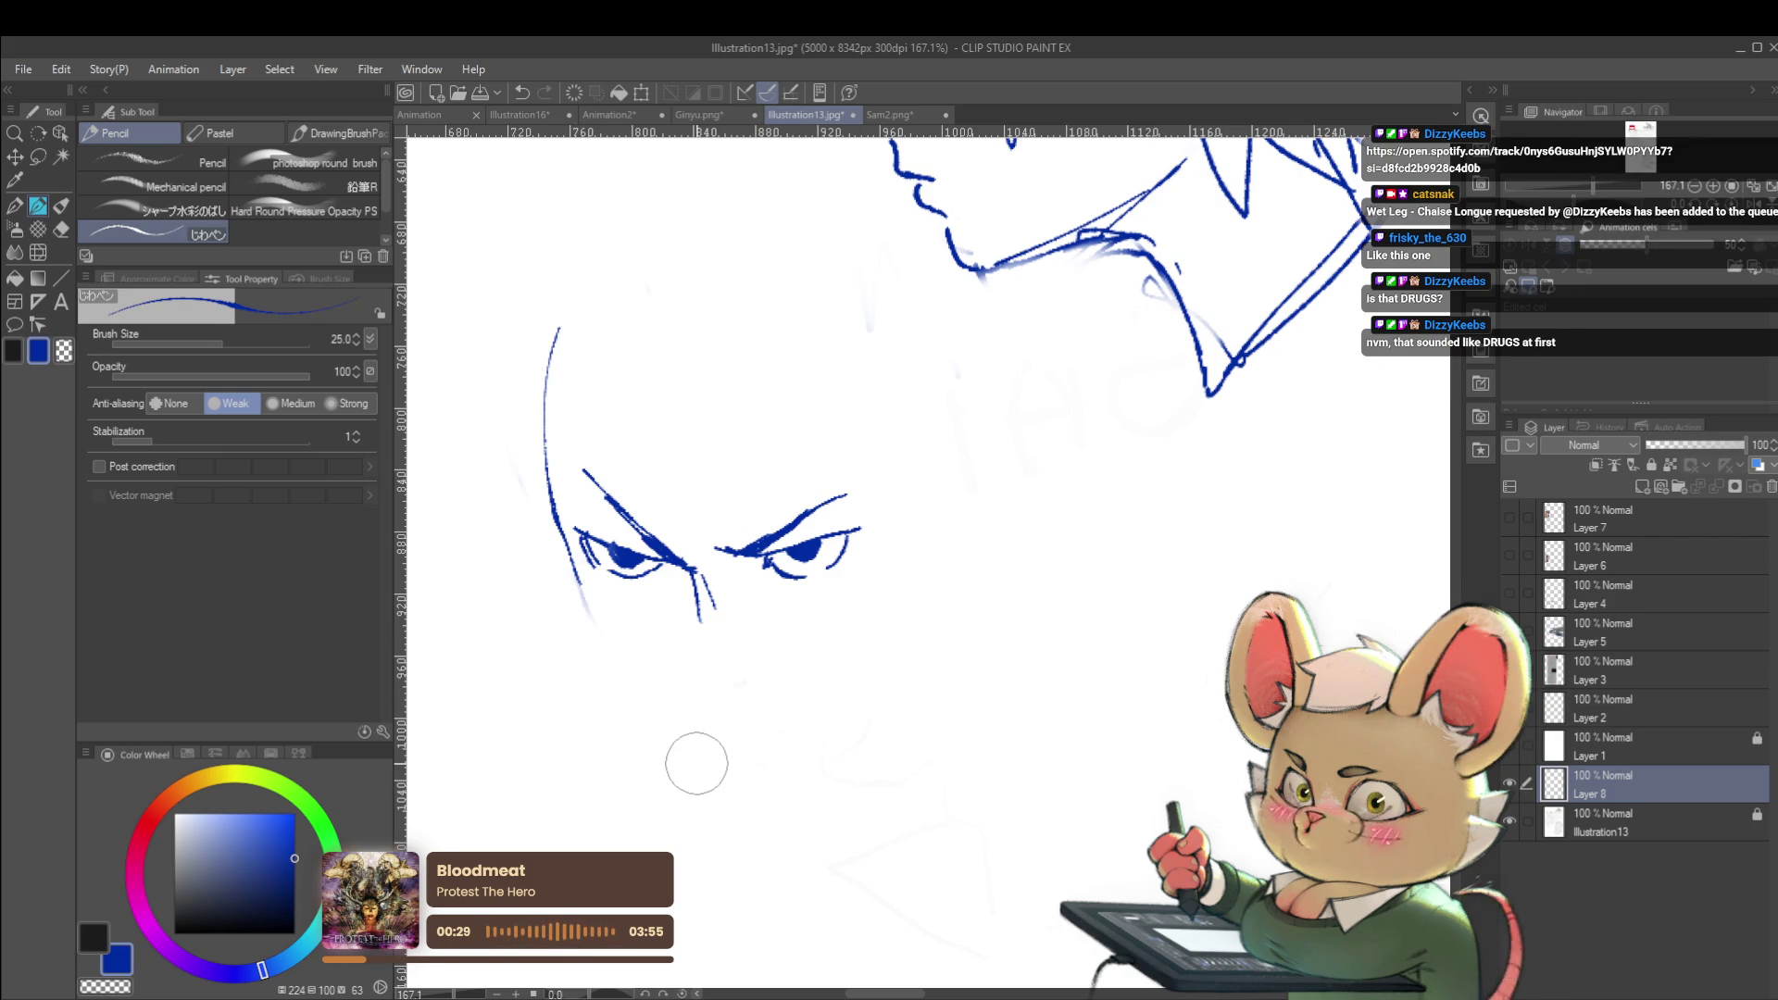
Draw a nose line hooking into a small mouth, redoing it further left
mouse_move(701, 603)
left_mouse_down()
mouse_move(704, 653)
mouse_move(738, 663)
left_mouse_up()
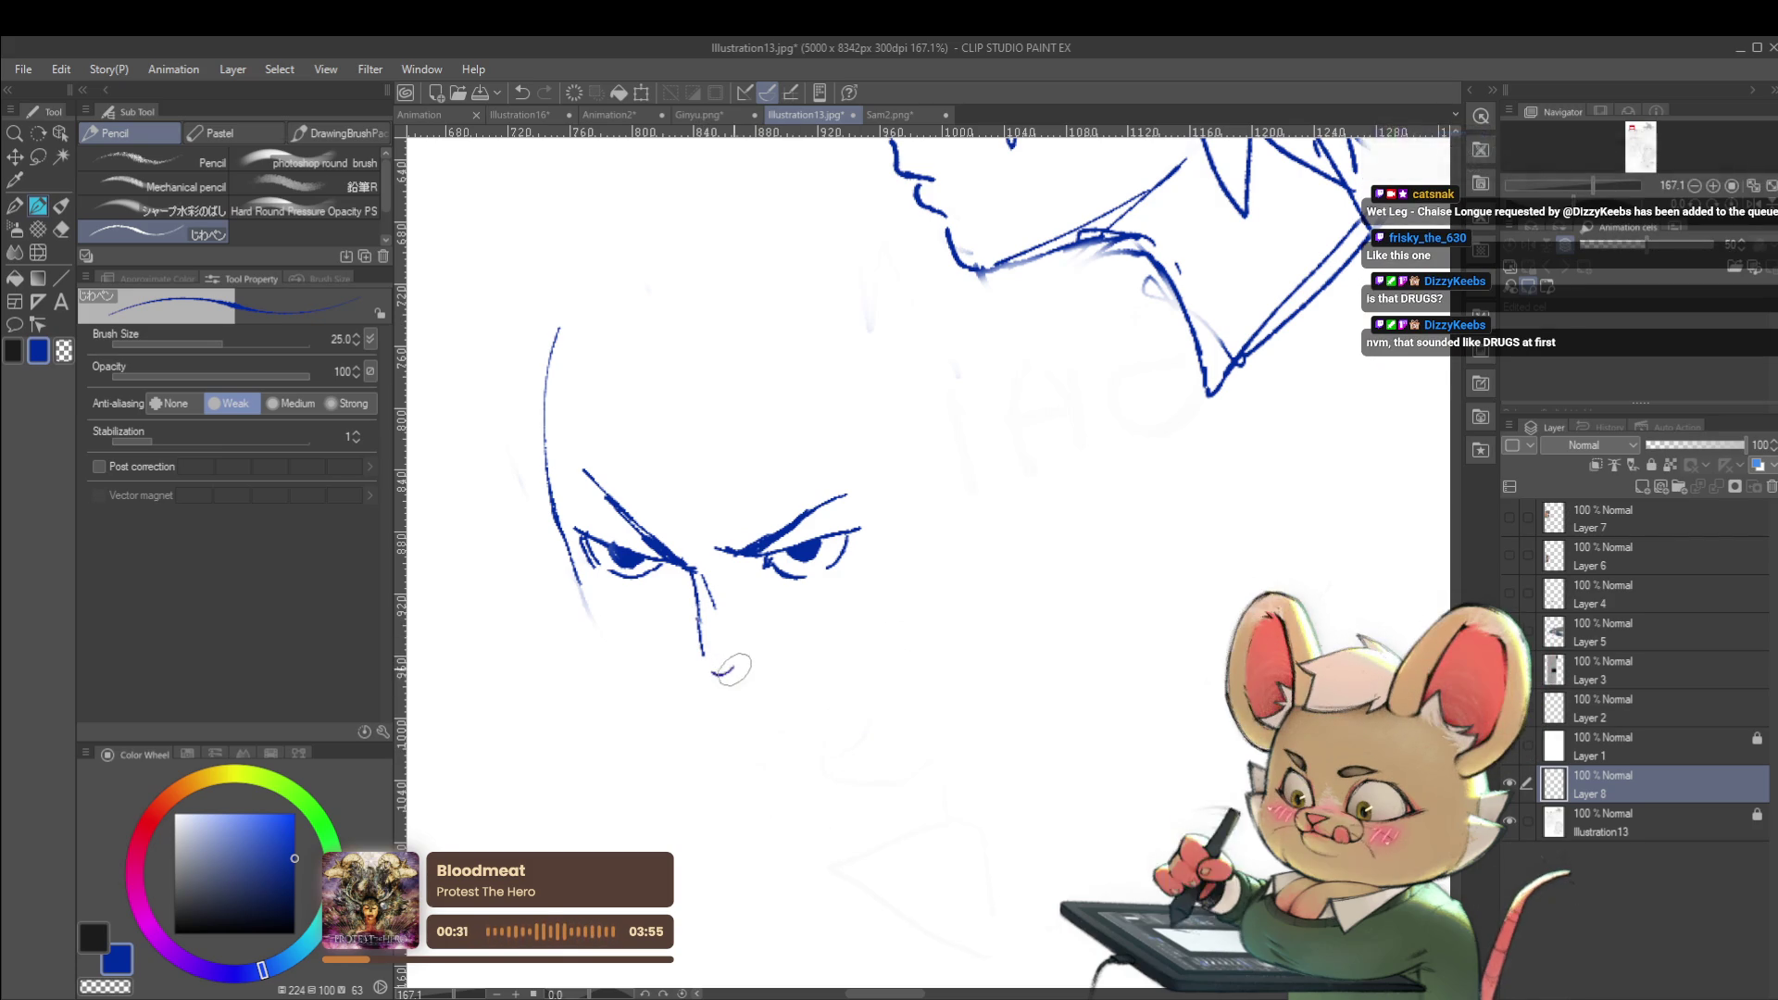
key("ctrl+z")
left_click_drag(694, 607, 704, 672)
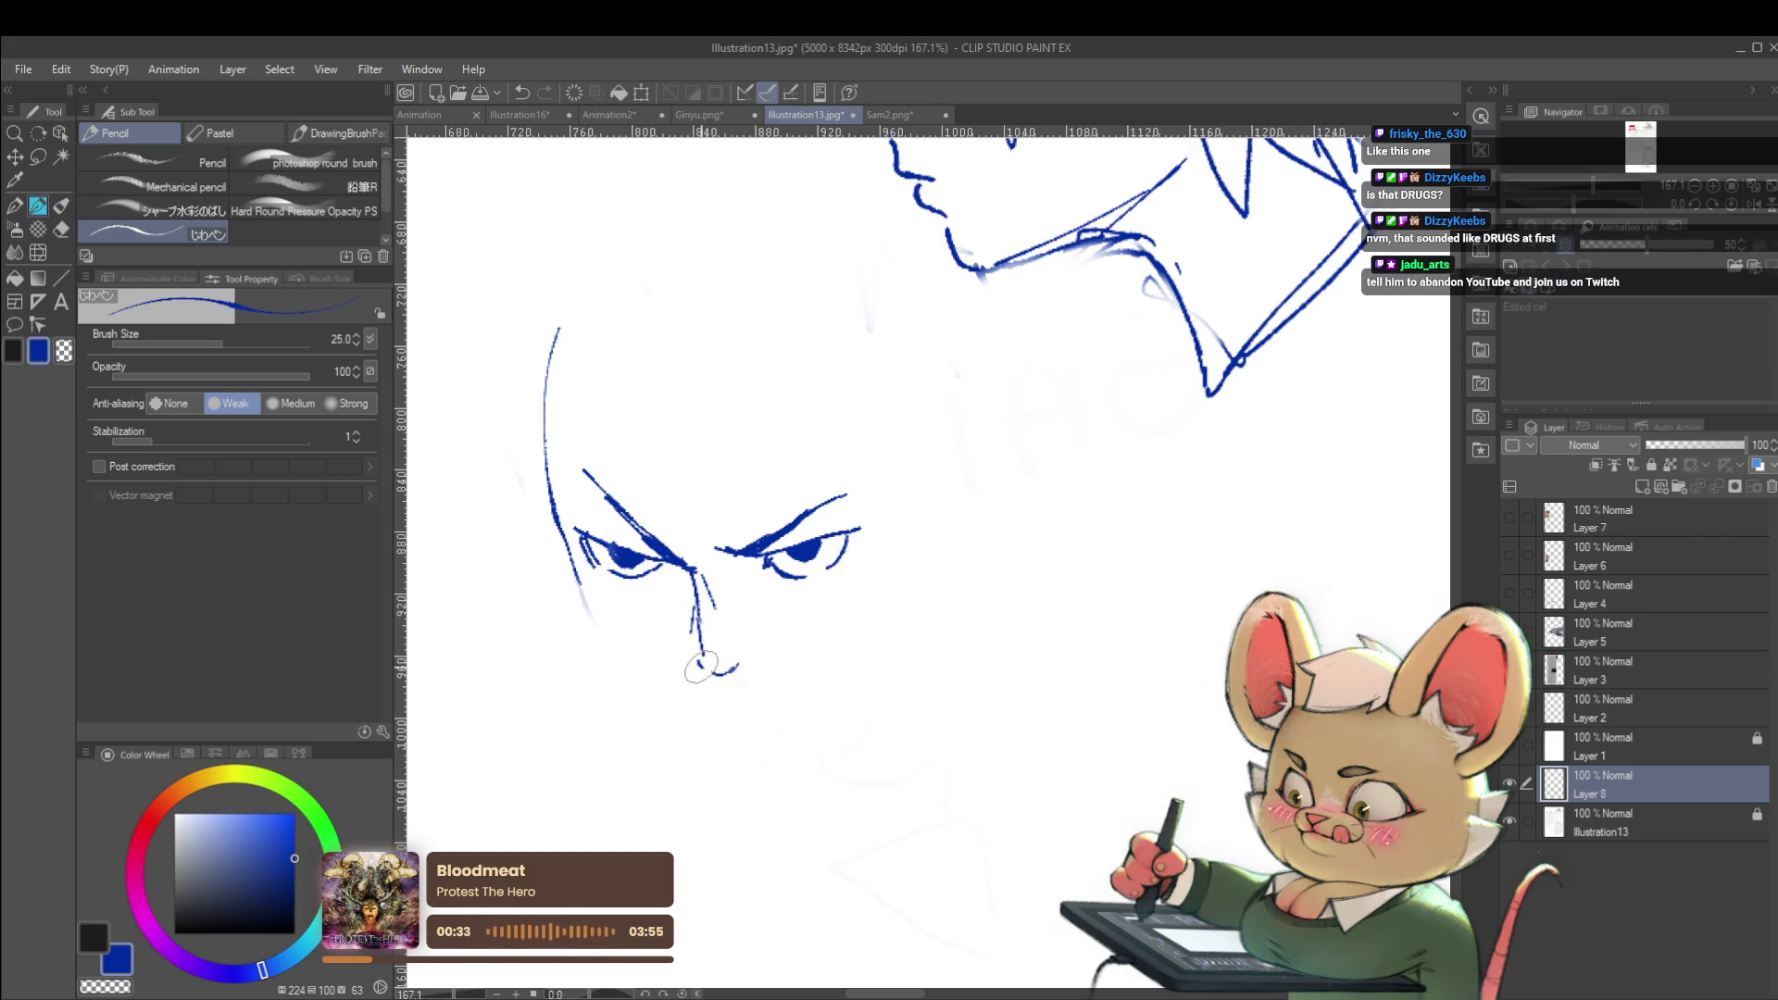
scroll(731, 631, "down", 5)
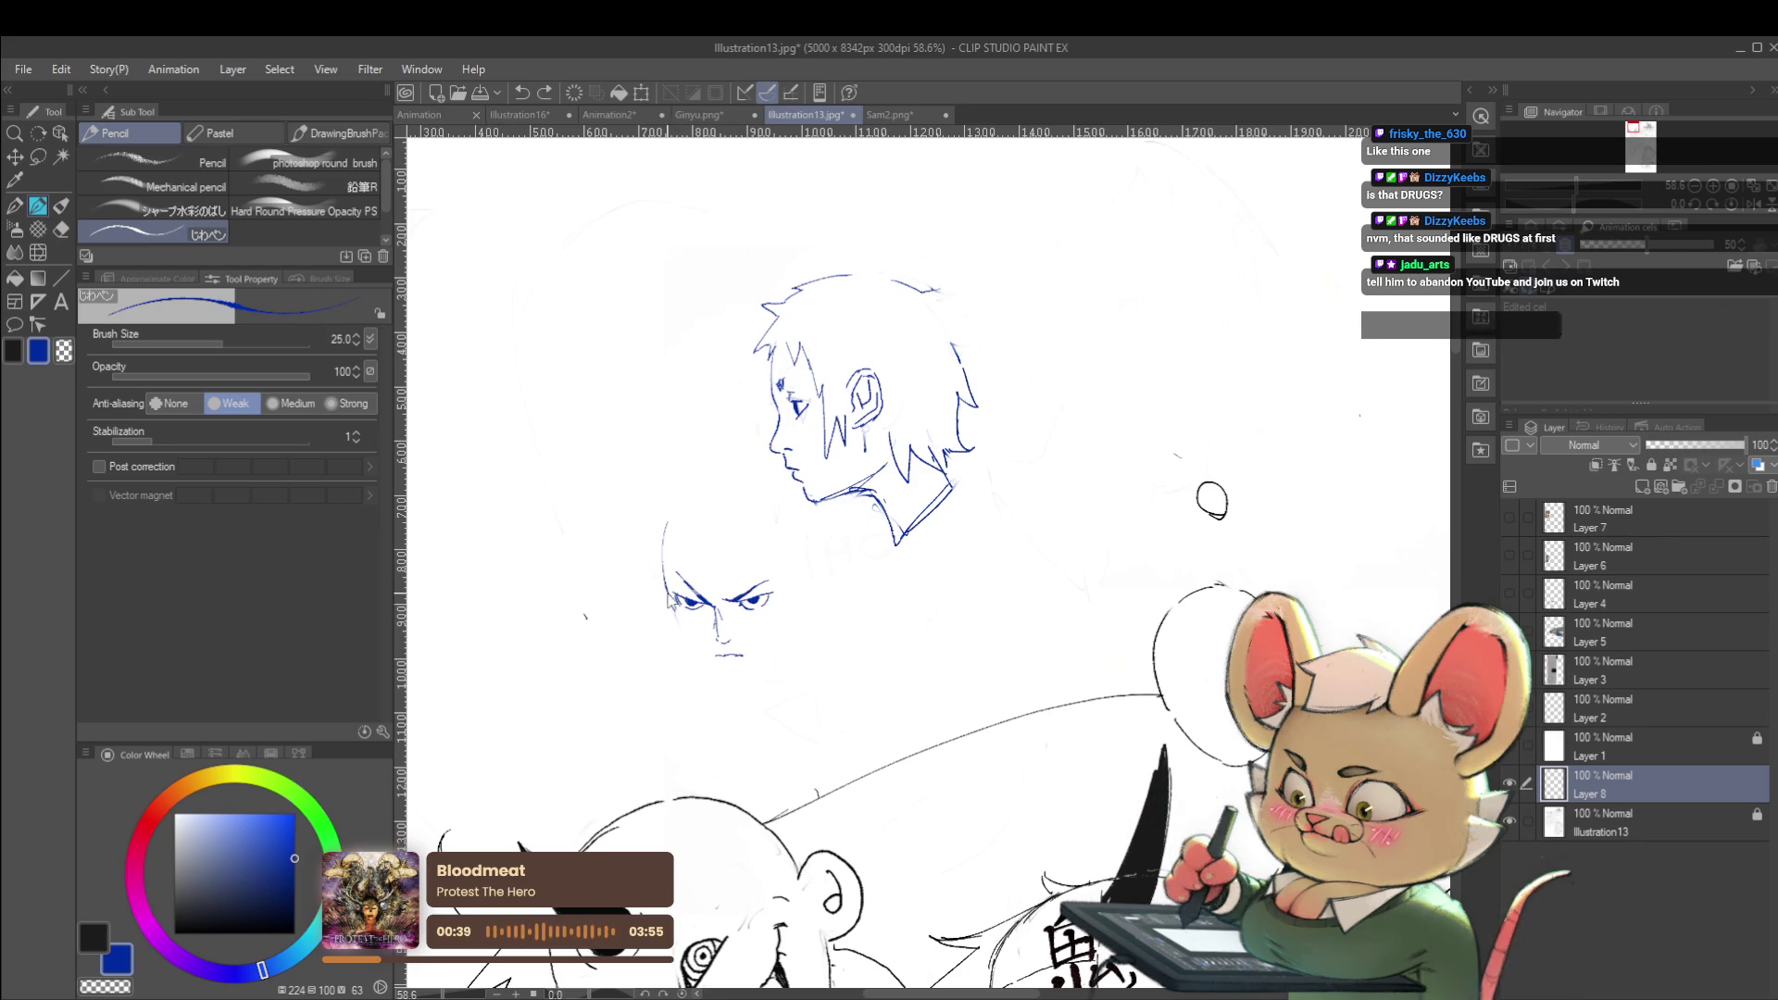
Extend the chin to a point, draw the jaw line up from it, and sketch the mouth
left_click_drag(693, 659, 716, 681)
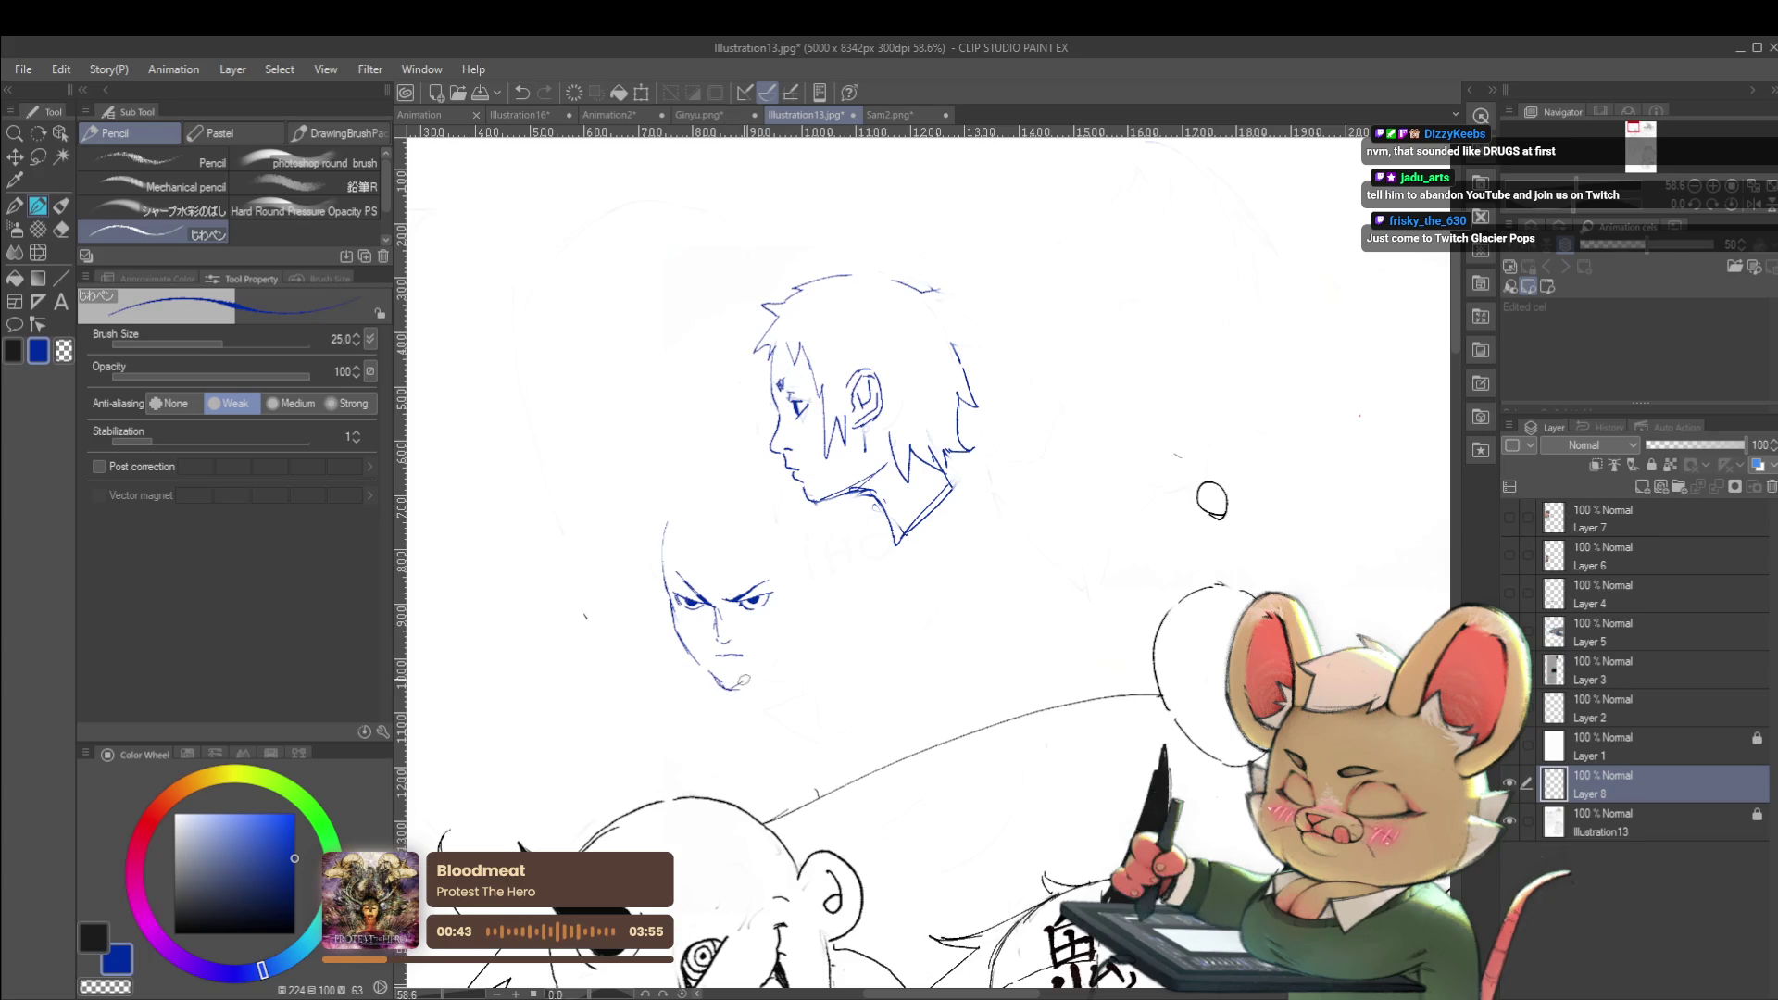
left_click_drag(737, 685, 786, 631)
scroll(776, 662, "up", 2)
scroll(777, 662, "up", 2)
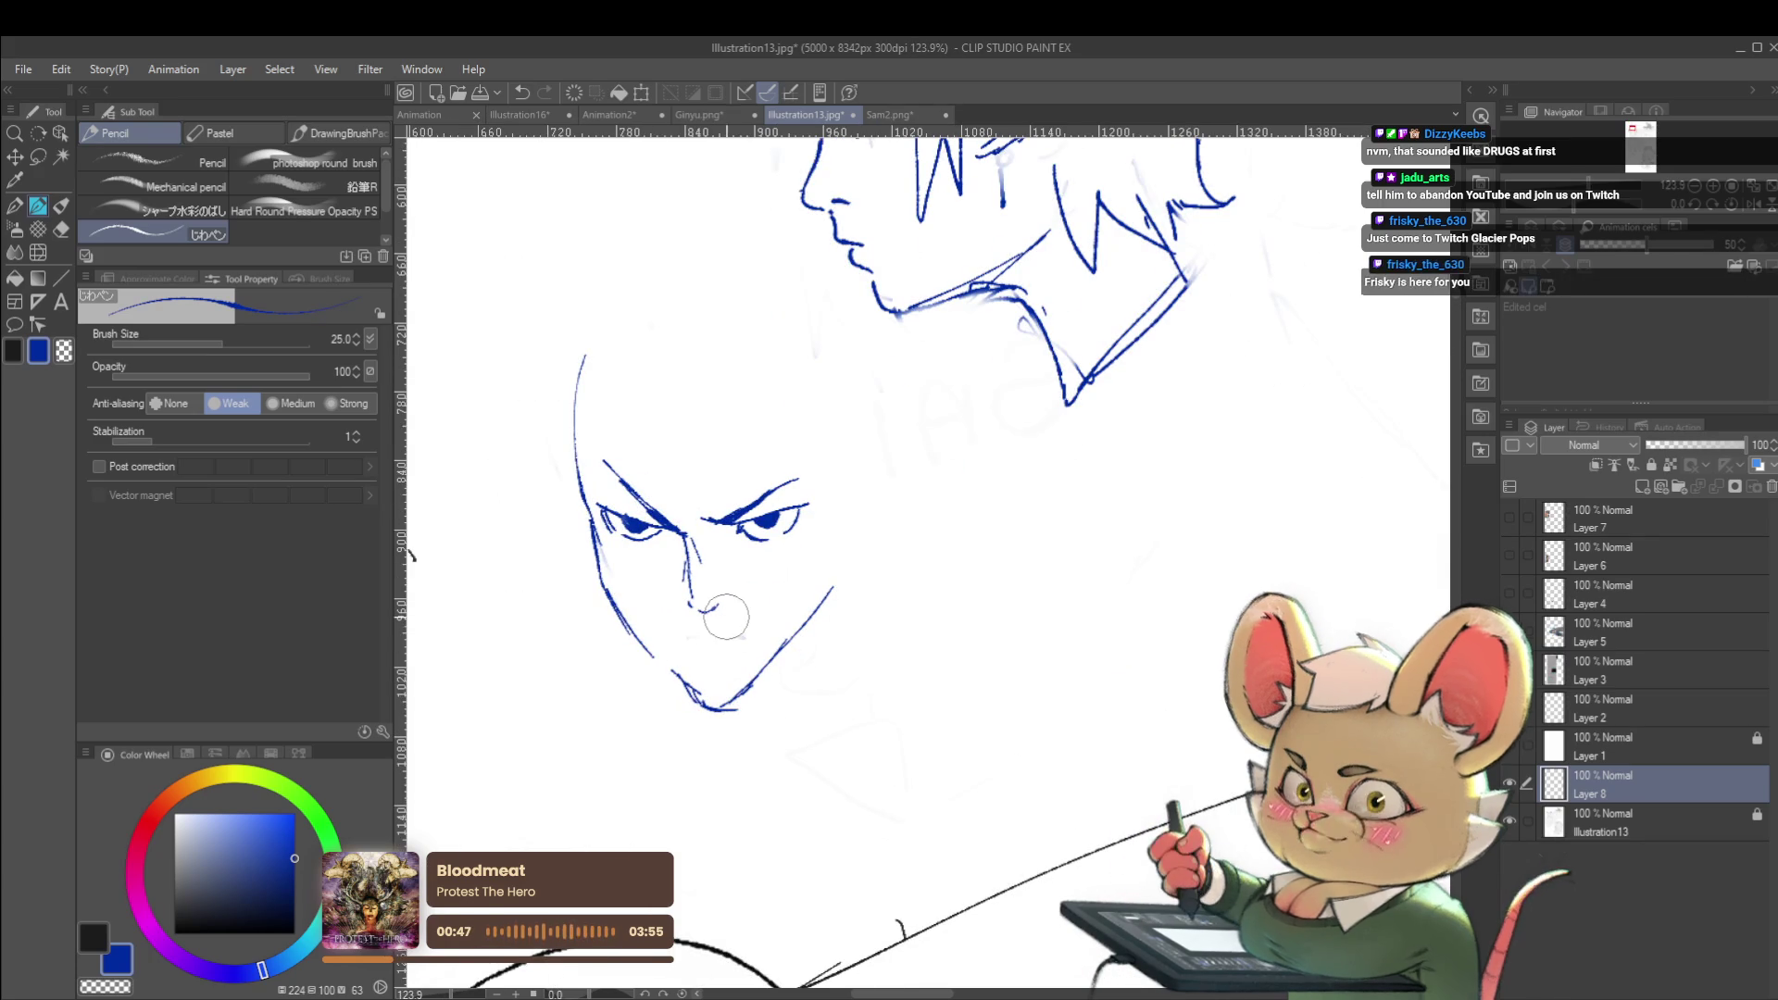
left_click_drag(687, 640, 714, 657)
key("ctrl+z")
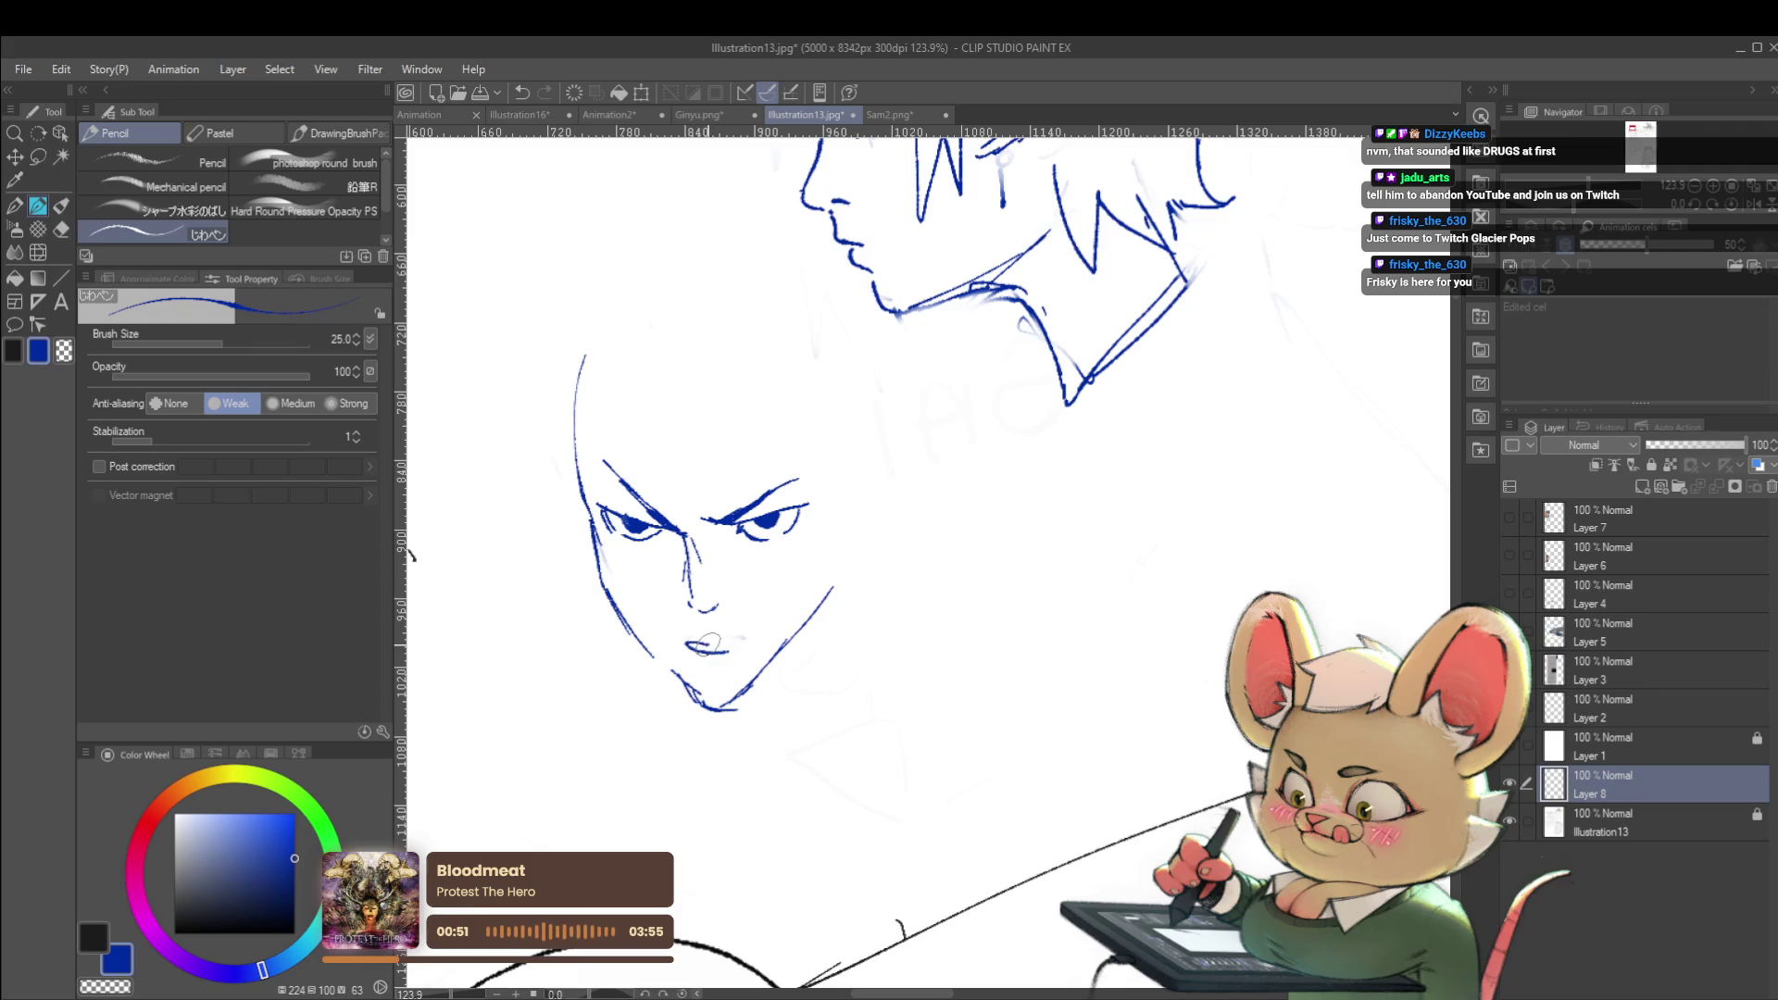
Undo a stray left-eye stroke, then extend the right jaw line and retrace the left one
scroll(654, 556, "down", 4)
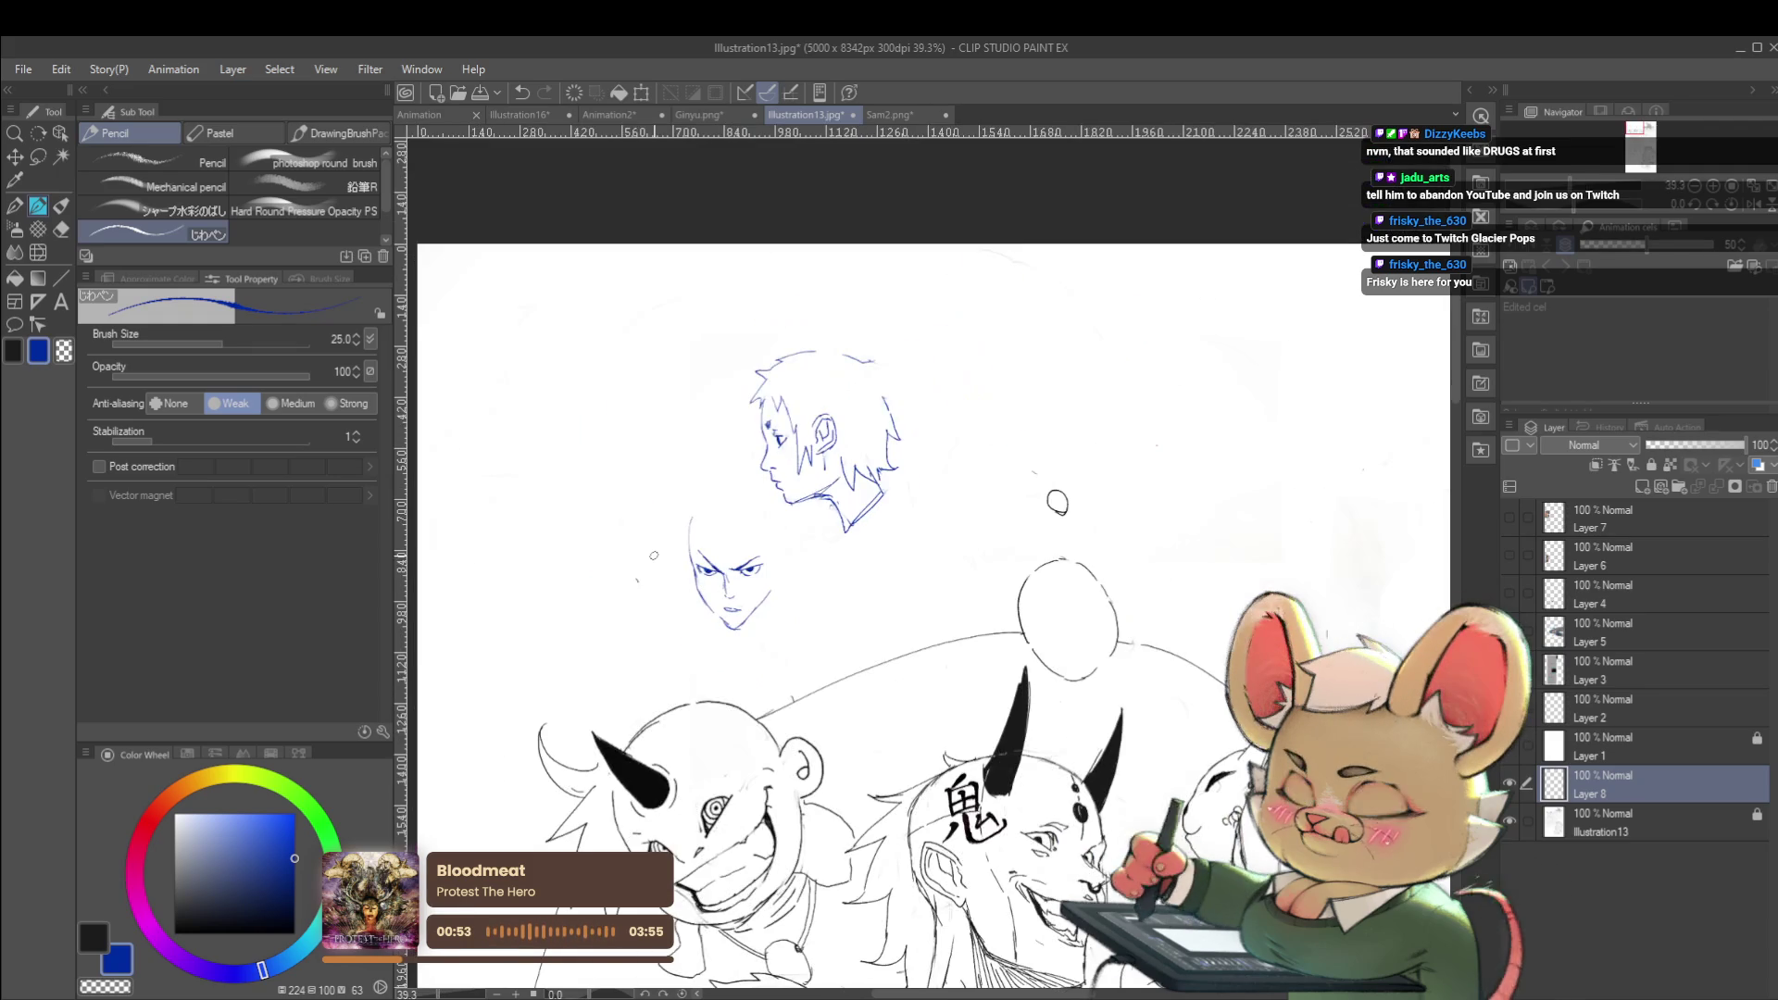
scroll(654, 555, "up", 4)
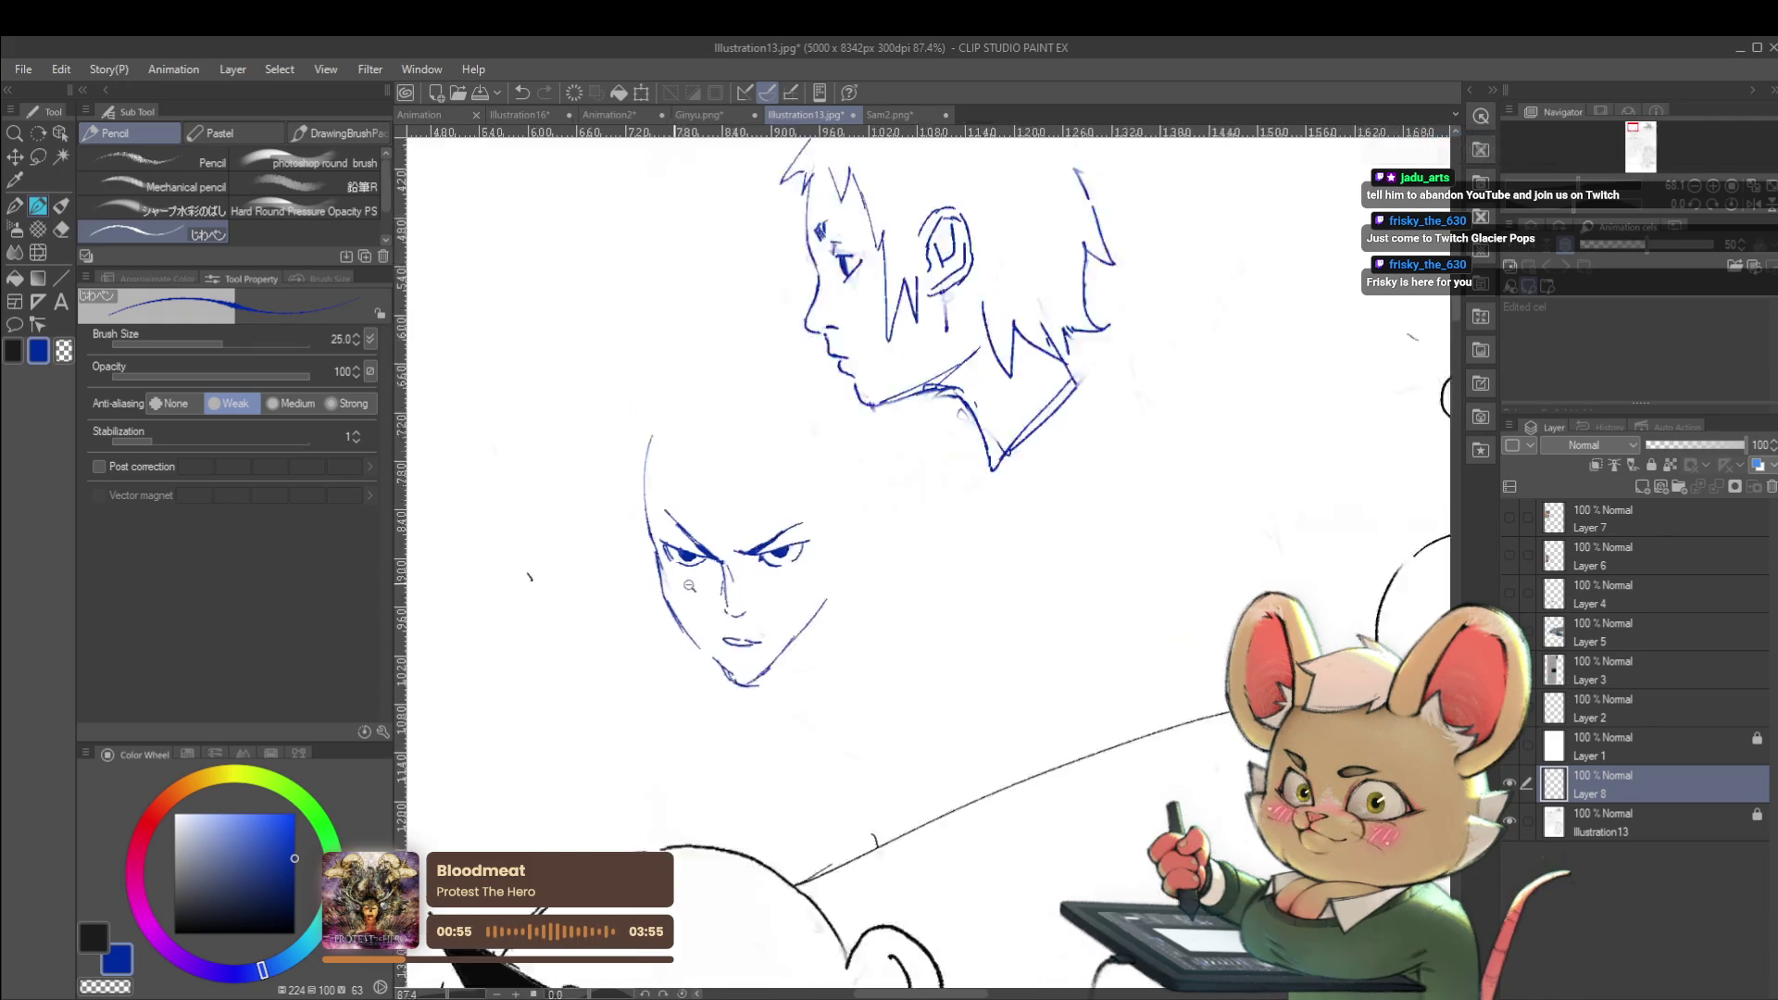
key("ctrl+z")
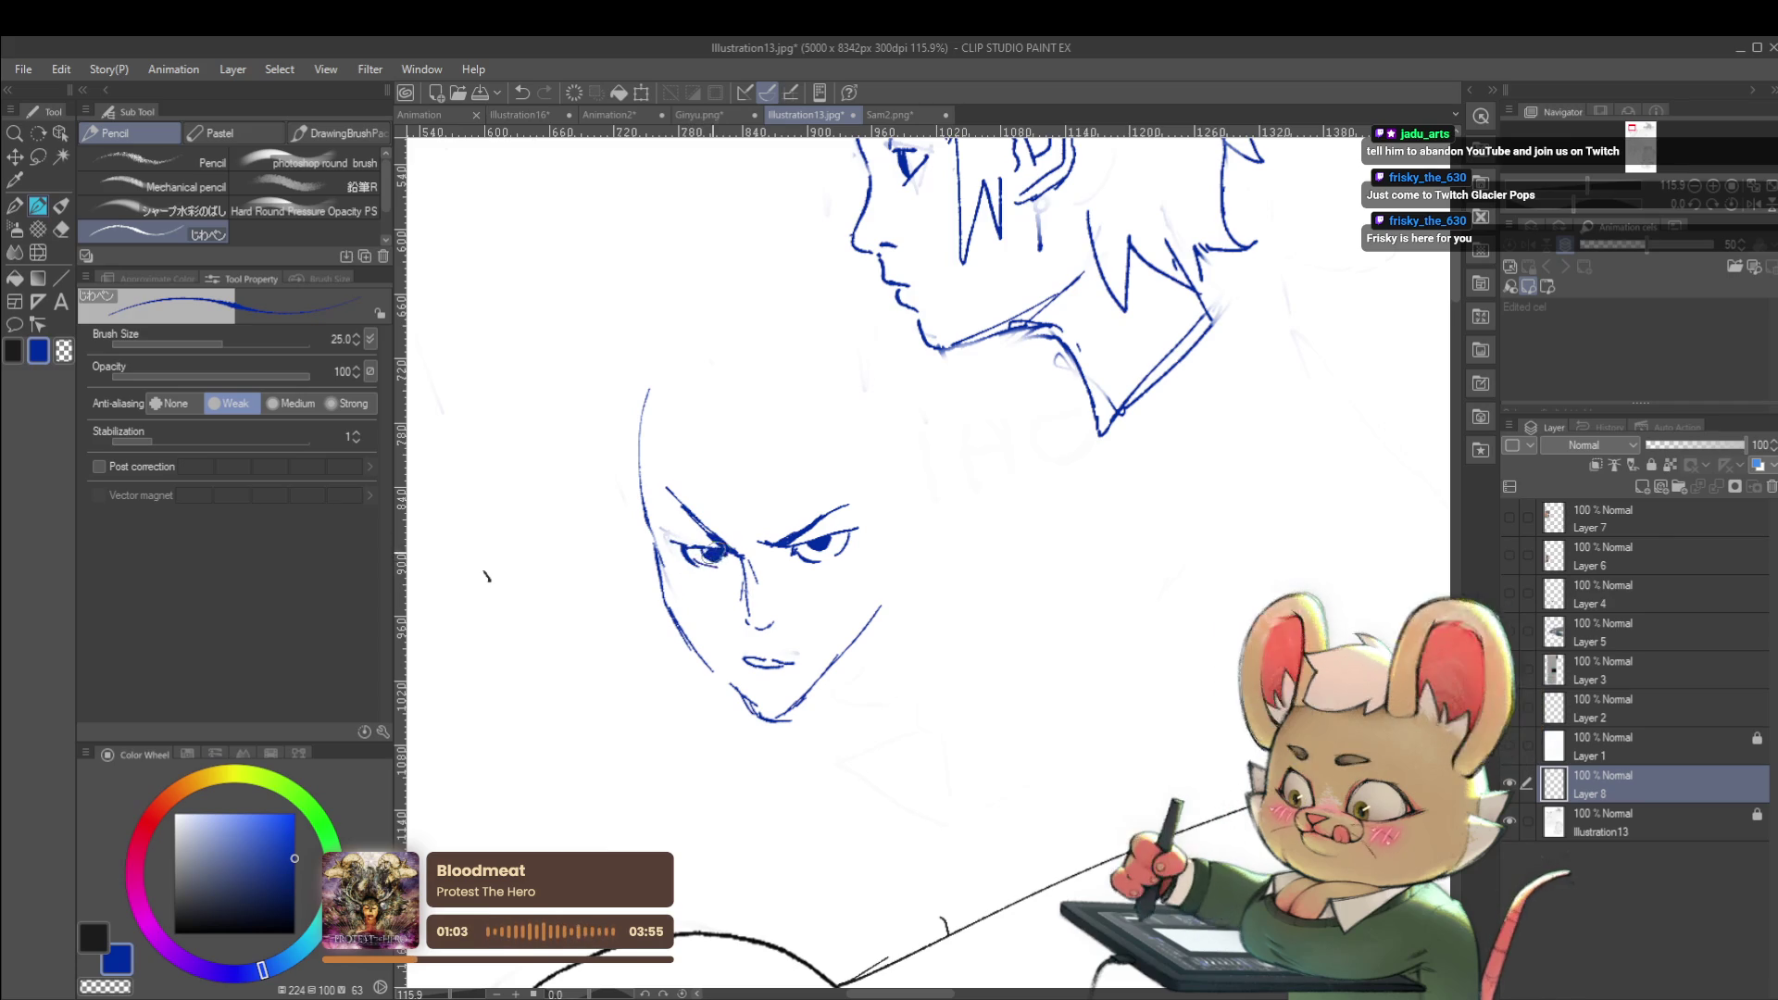
scroll(713, 547, "down", 3)
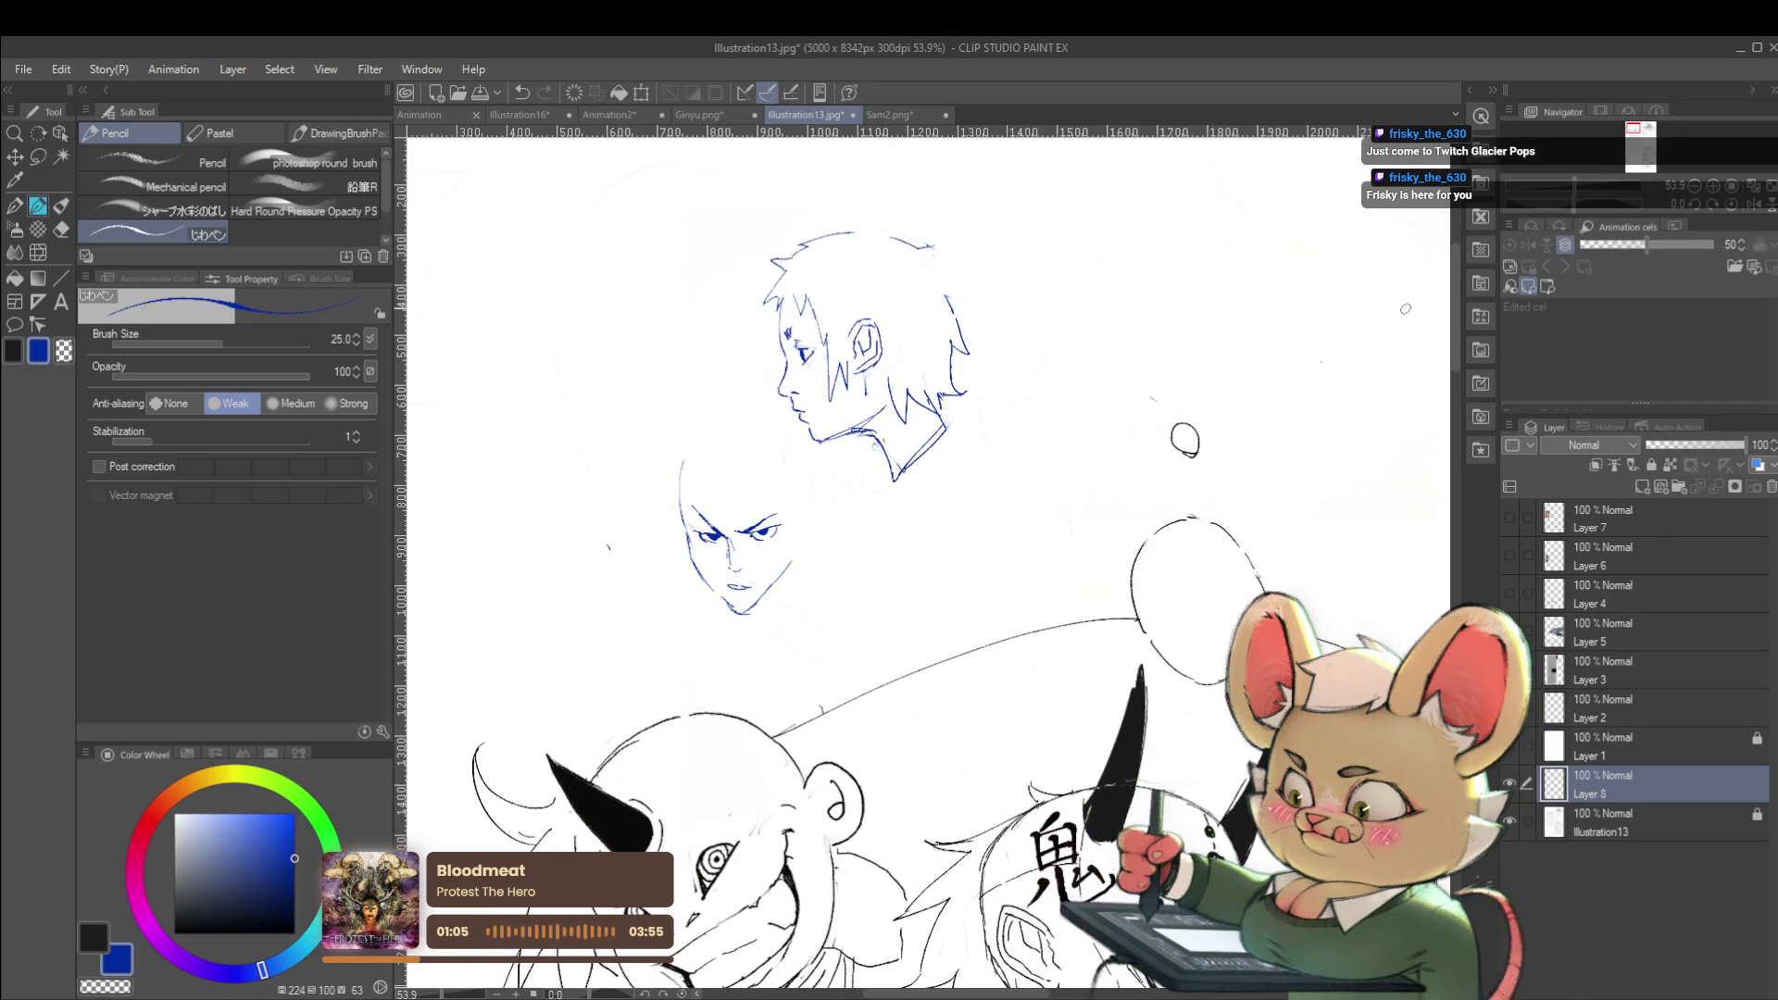
scroll(769, 554, "up", 2)
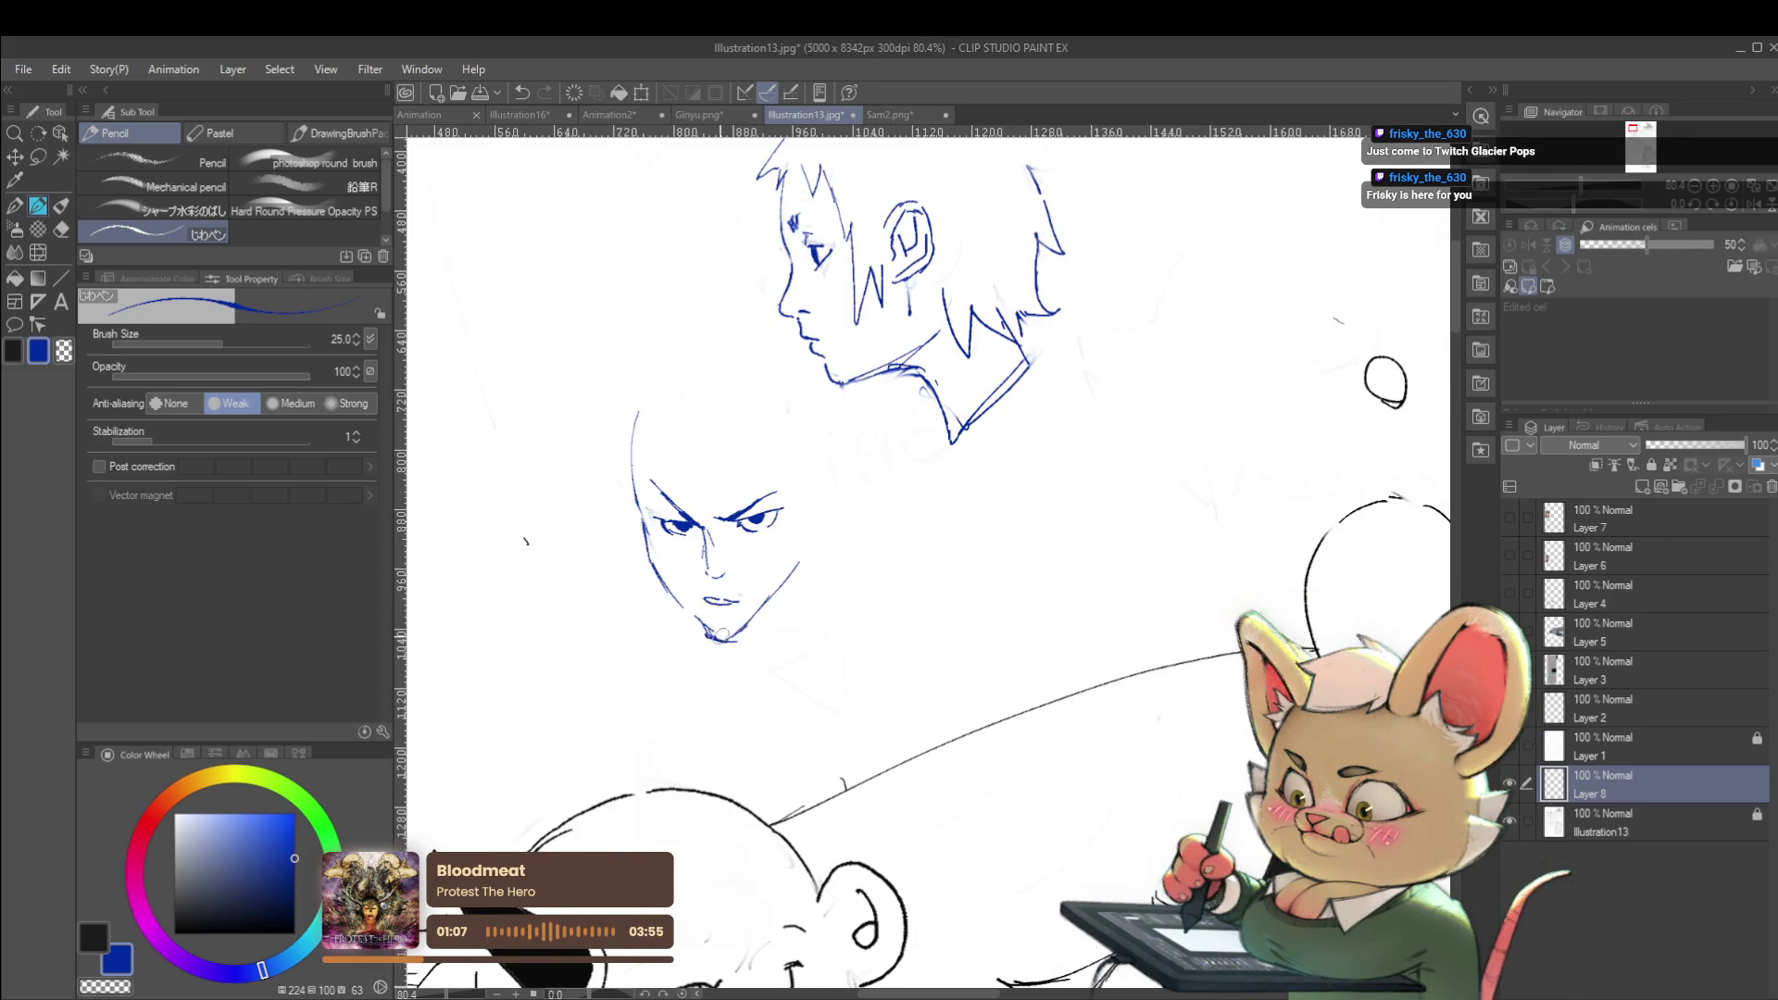
left_click_drag(743, 628, 794, 567)
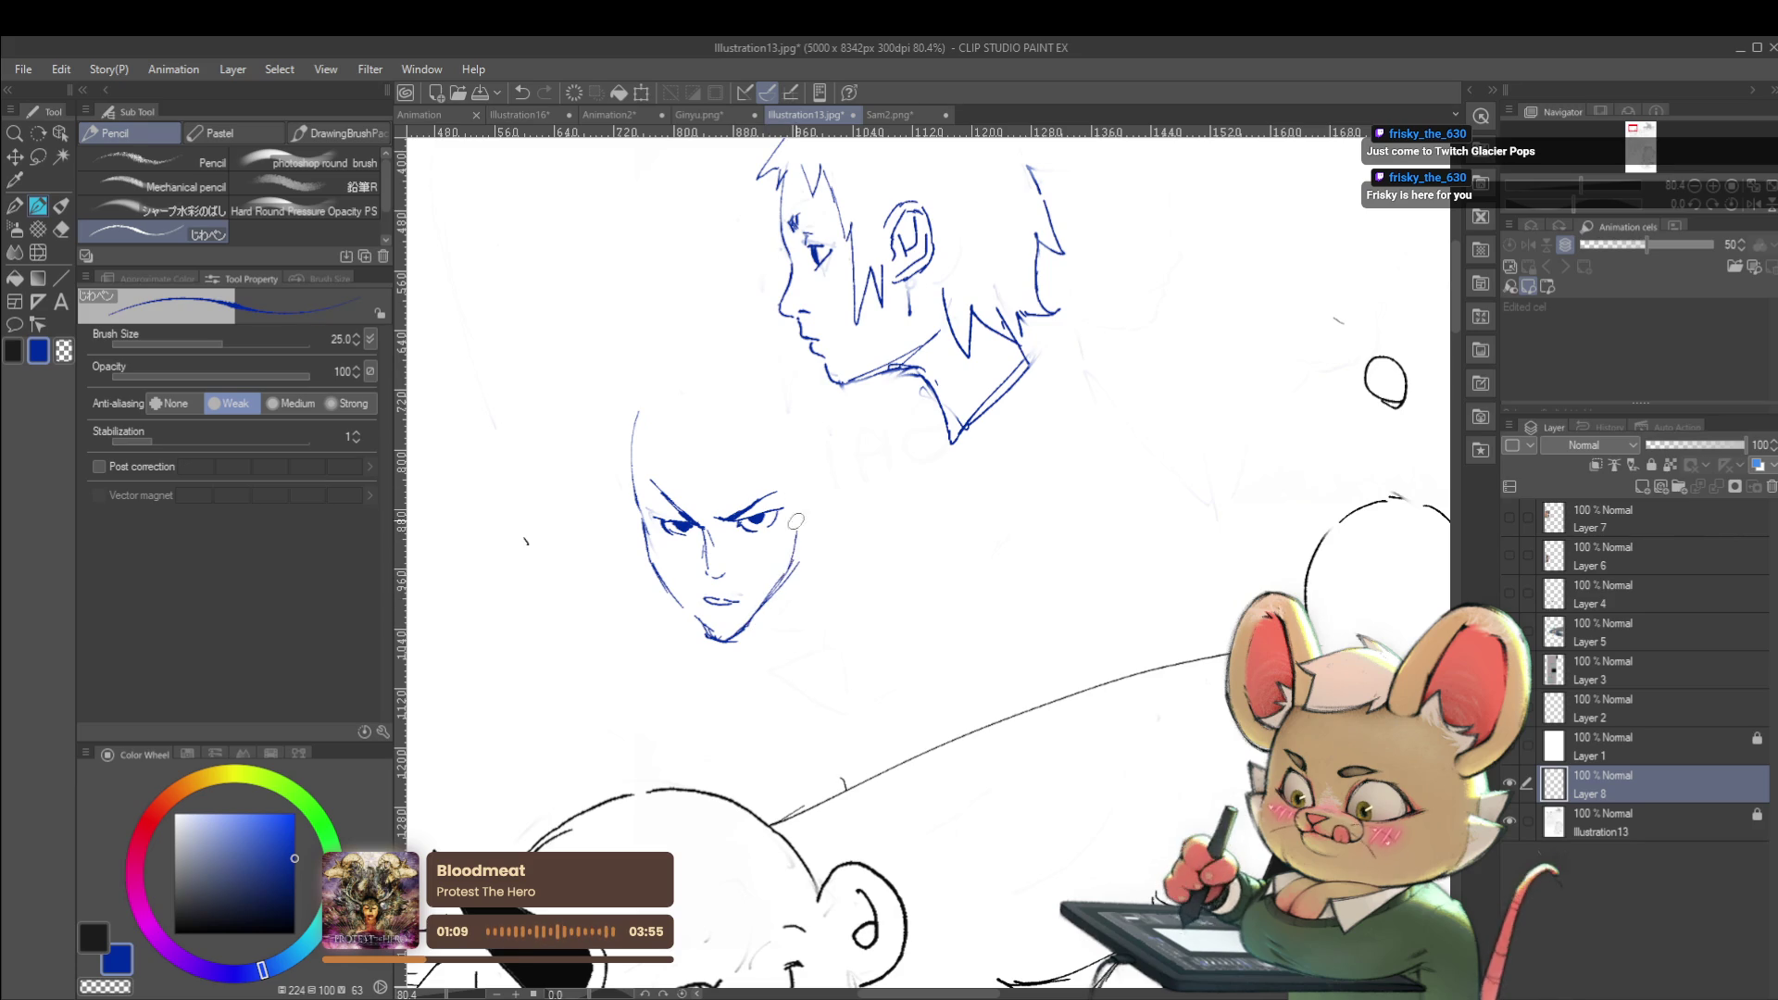
left_click_drag(697, 619, 645, 545)
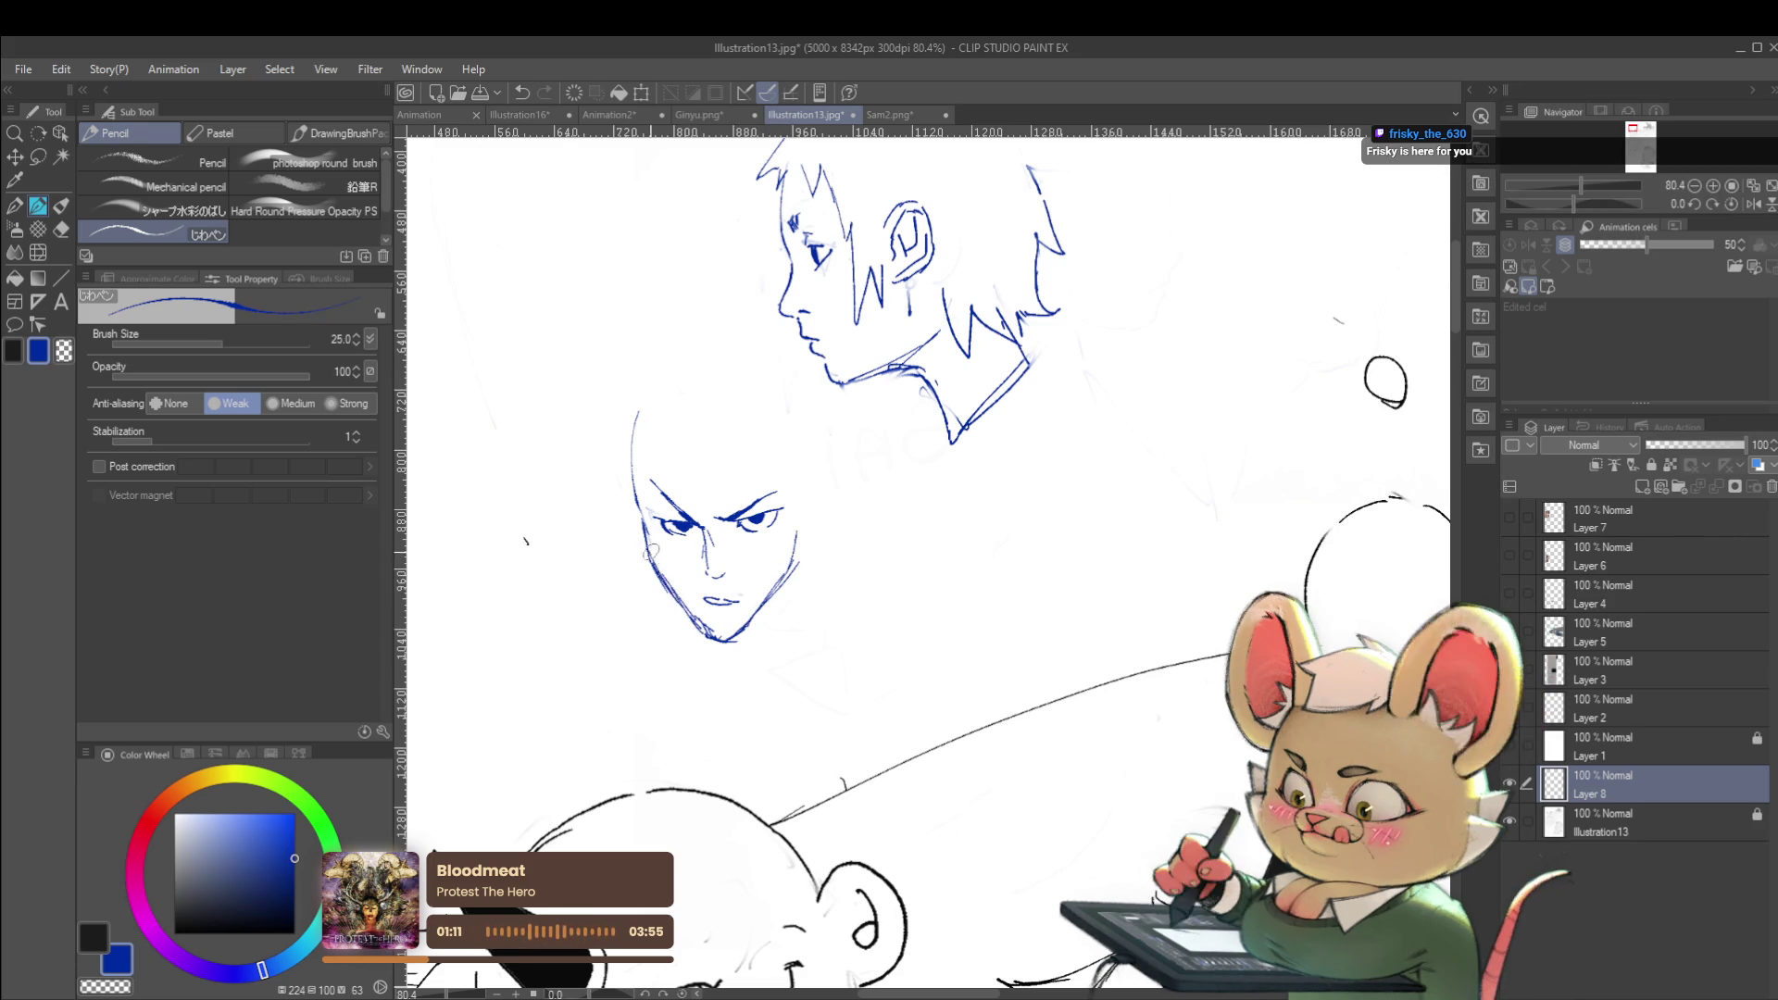